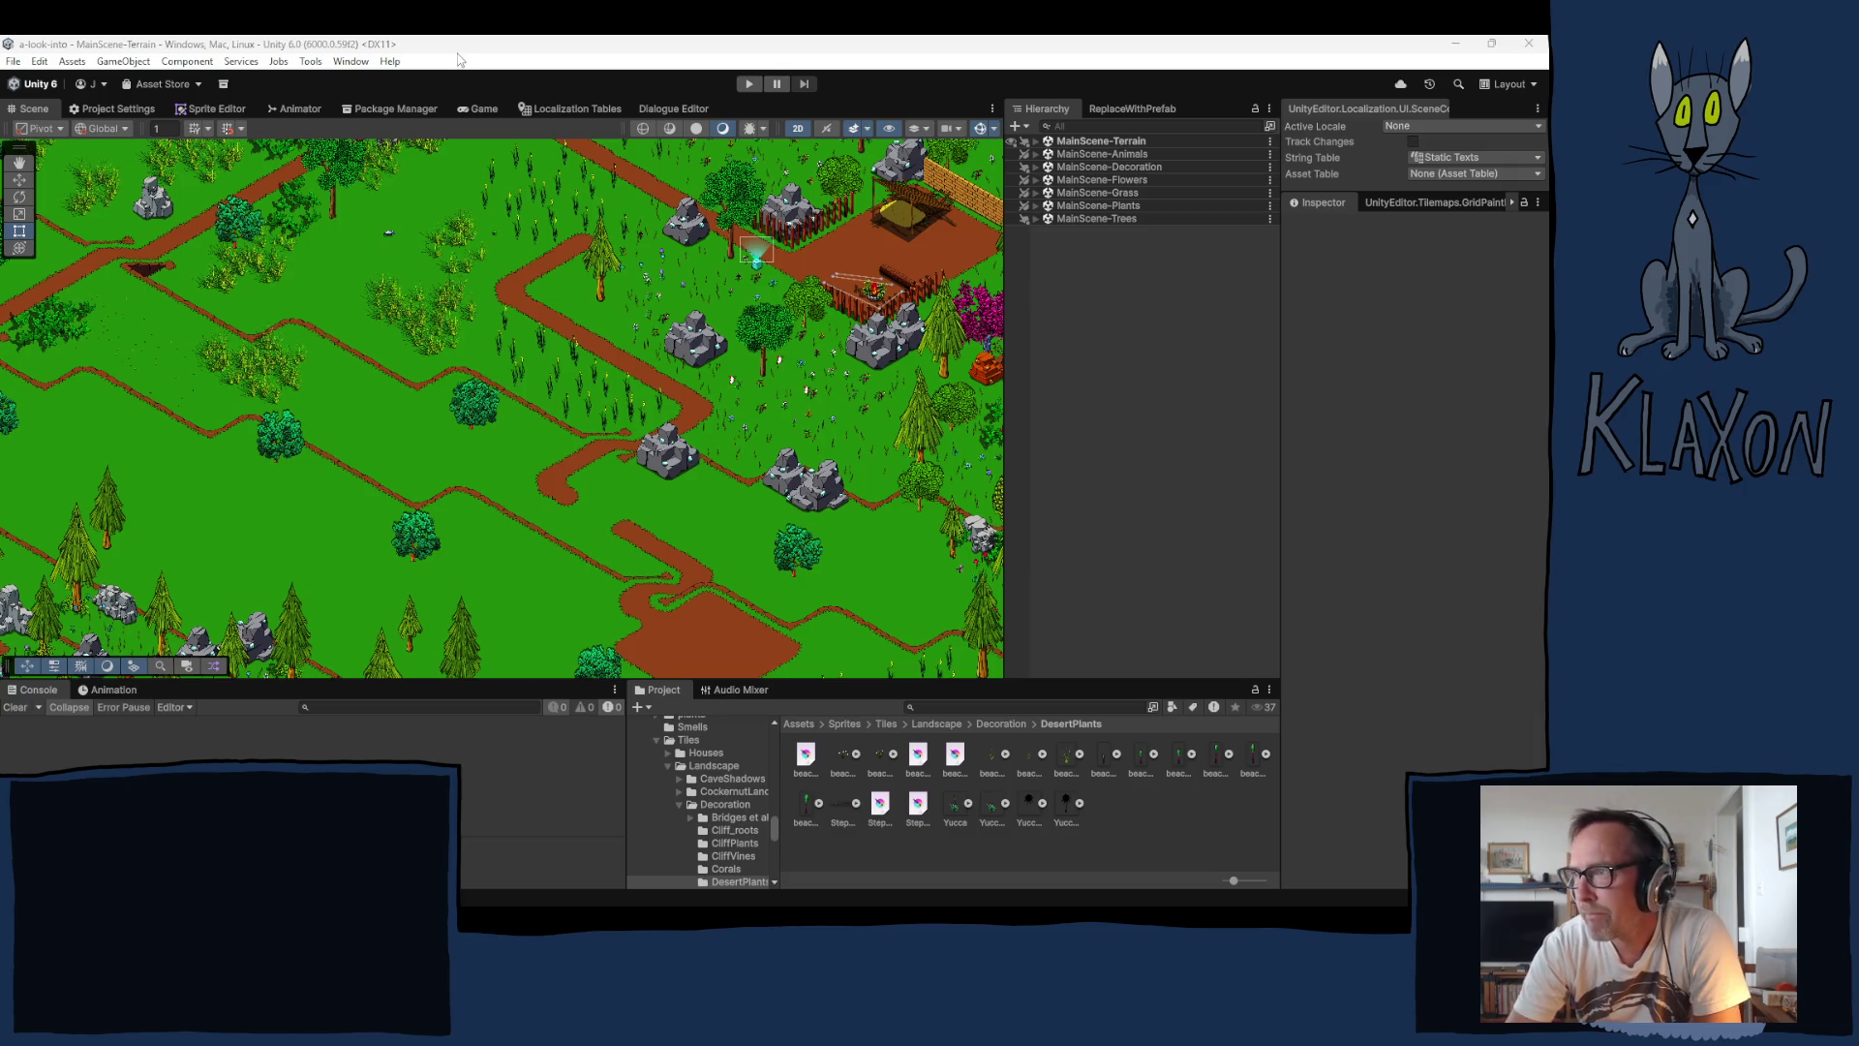
Step: Pan the Scene view up and left across the terrain with the Hand tool
{"action": "scroll", "coordinate": [433, 445], "scroll_direction": "down", "scroll_amount": 2}
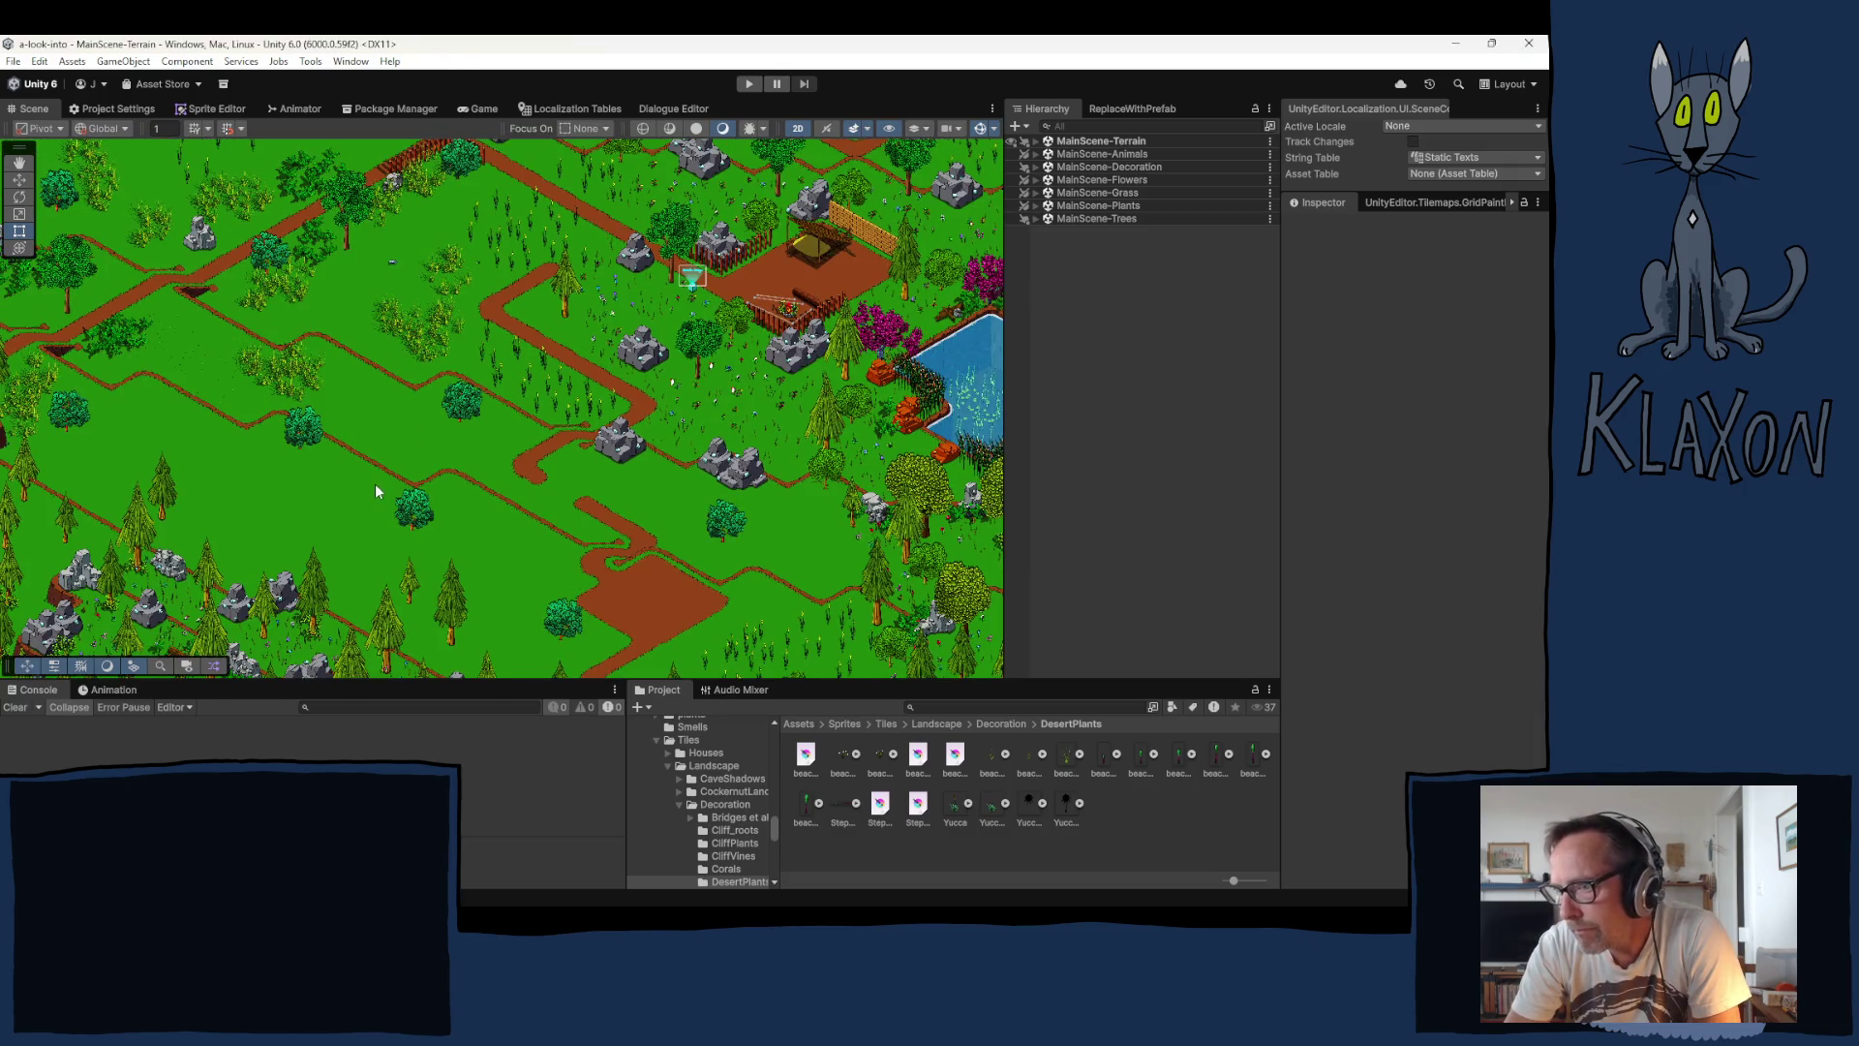
{"action": "mouse_move", "coordinate": [398, 415]}
{"action": "left_mouse_down"}
{"action": "mouse_move", "coordinate": [511, 386]}
{"action": "mouse_move", "coordinate": [420, 469]}
{"action": "mouse_move", "coordinate": [466, 473]}
{"action": "mouse_move", "coordinate": [456, 490]}
{"action": "mouse_move", "coordinate": [469, 320]}
{"action": "left_mouse_up"}
{"action": "key", "text": "Down"}
{"action": "key", "text": "Down"}
{"action": "key", "text": "Down"}
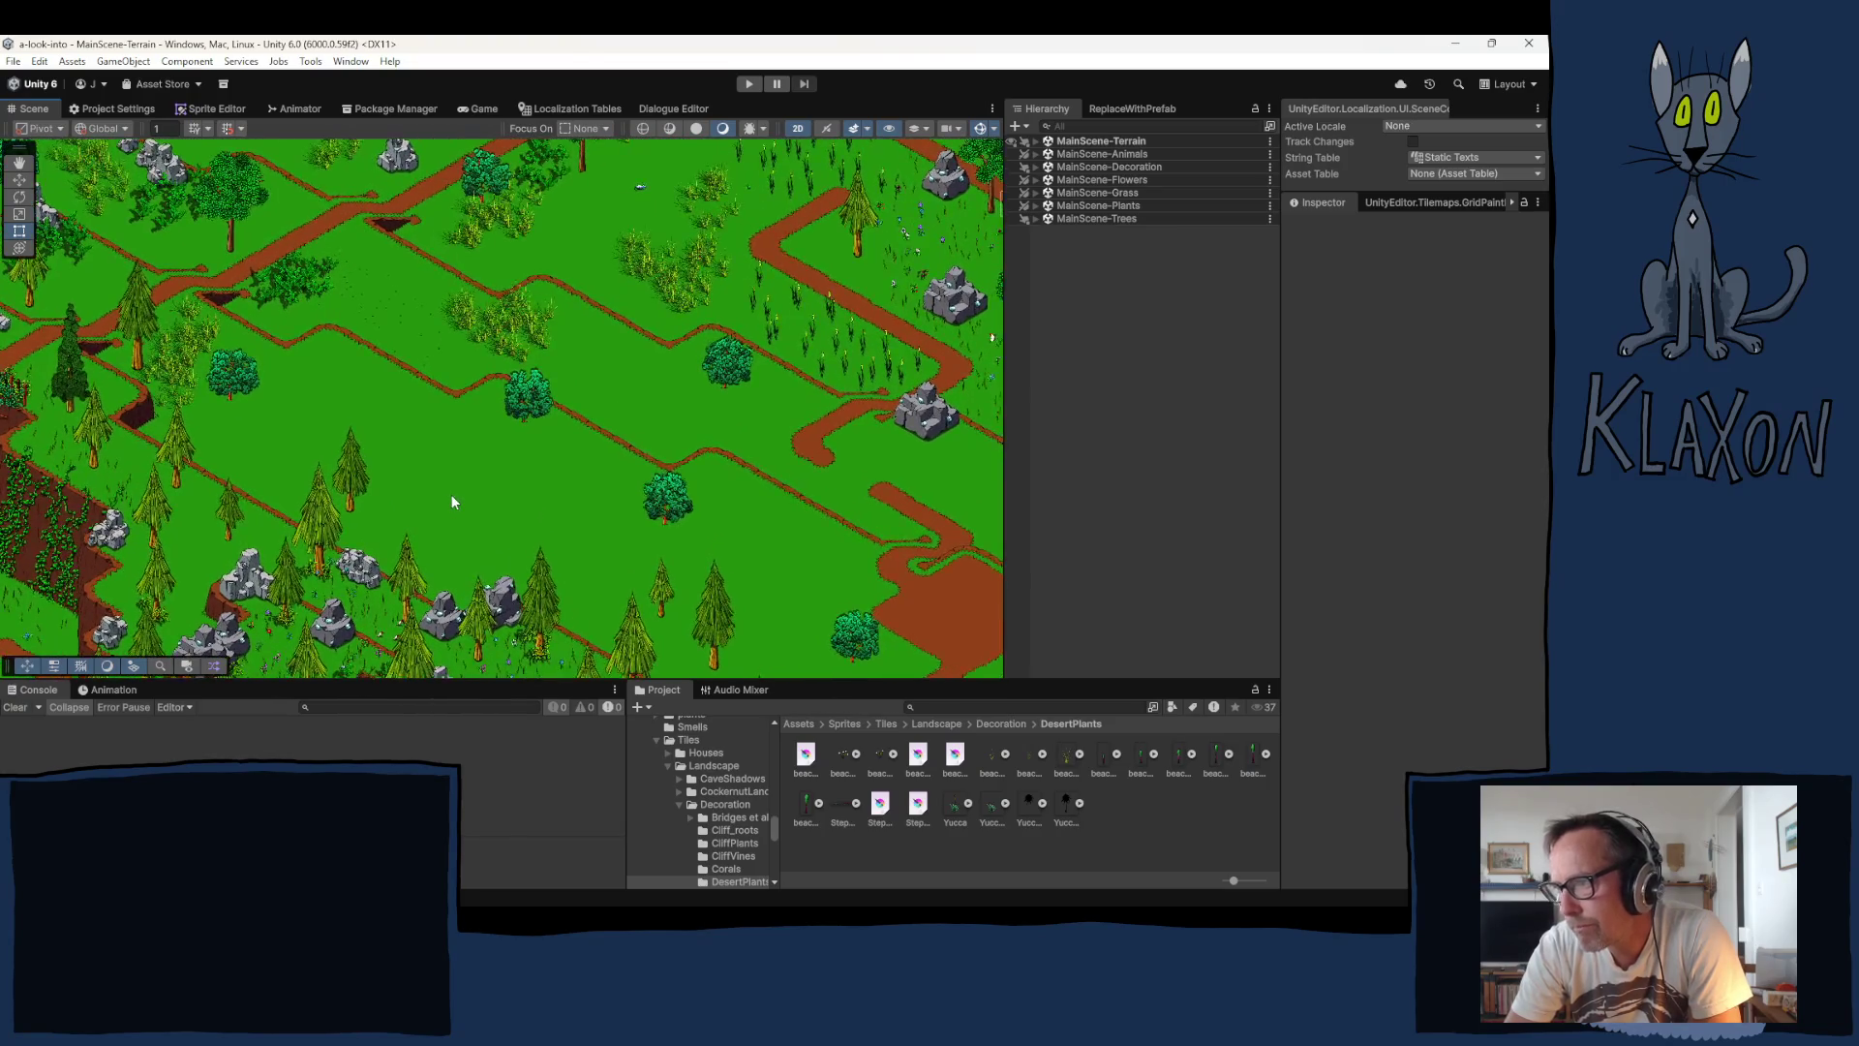
{"action": "mouse_move", "coordinate": [432, 490]}
{"action": "left_mouse_down"}
{"action": "mouse_move", "coordinate": [445, 447]}
{"action": "mouse_move", "coordinate": [421, 402]}
{"action": "left_mouse_up"}
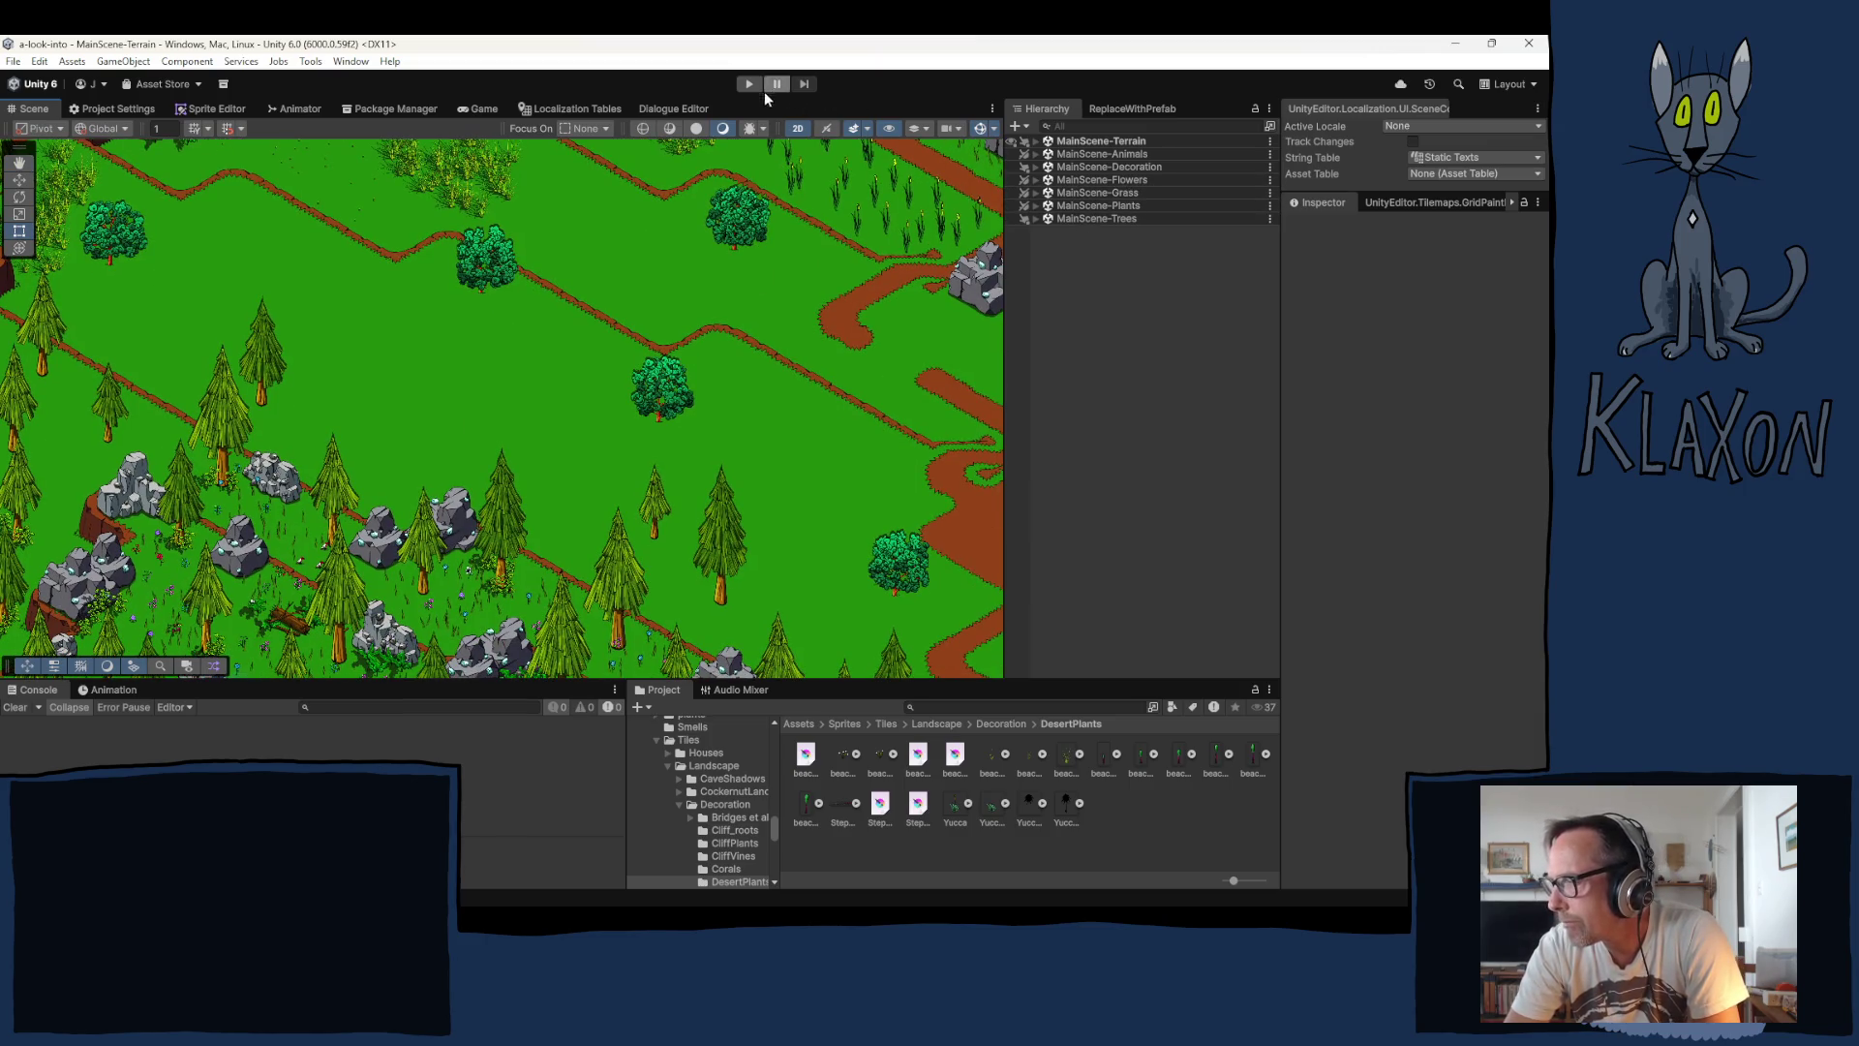
Step: Expand MainScene-Decoration and Terrain Decoration, then select SteppeFlowers
{"action": "left_click", "coordinate": [1035, 168]}
{"action": "left_click", "coordinate": [1046, 181]}
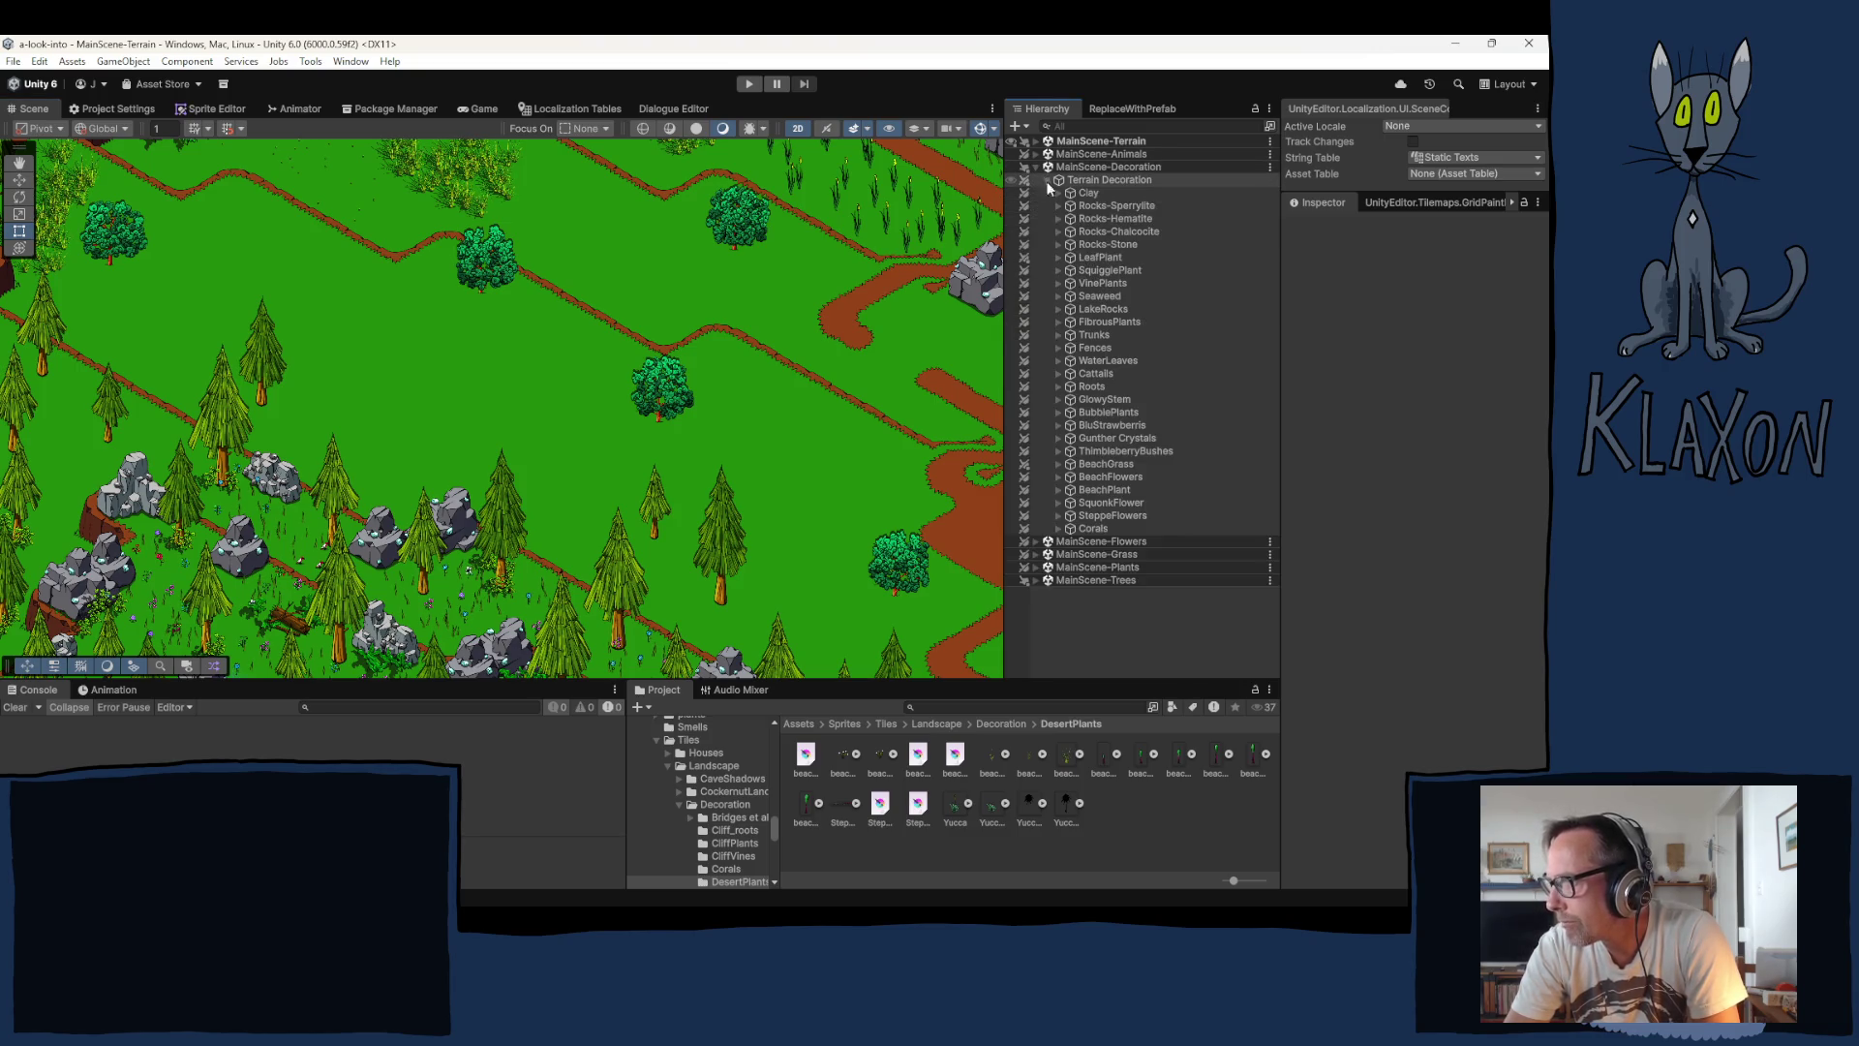
{"action": "left_click", "coordinate": [1096, 515]}
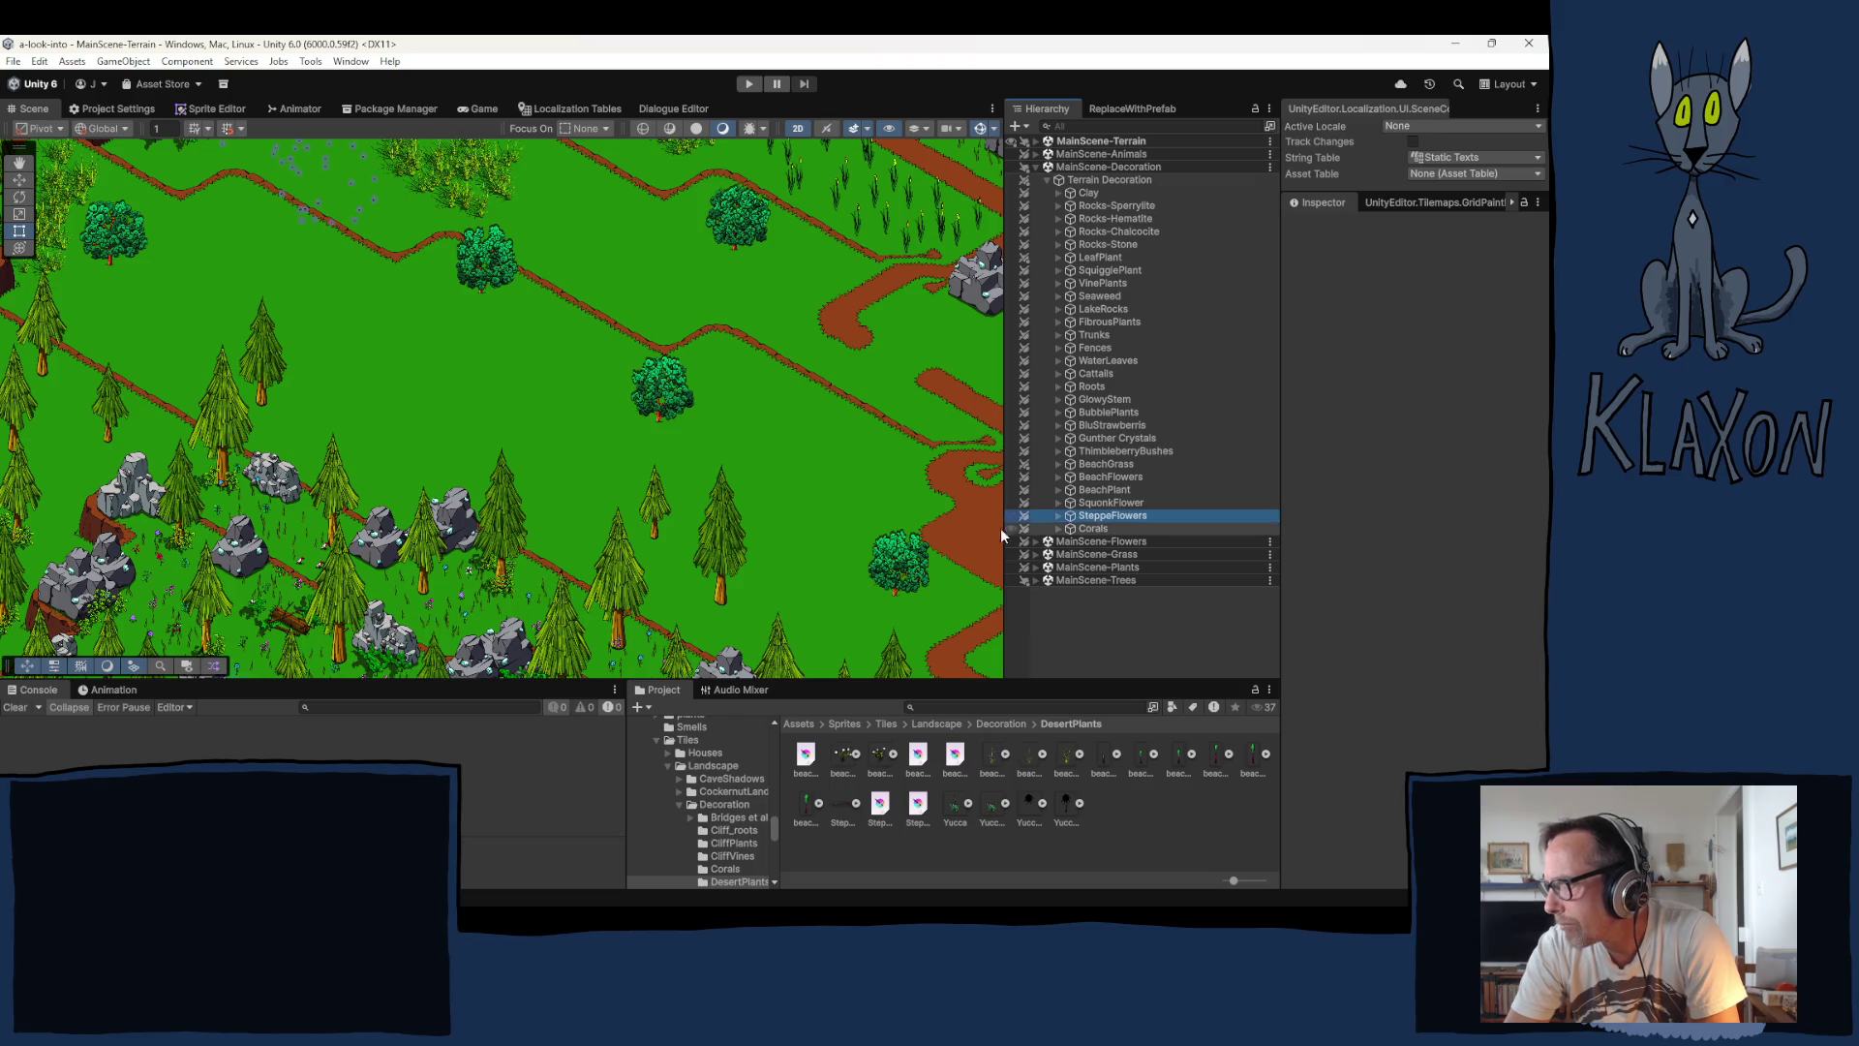
Step: Enter Play mode to show the game's version 0.06.13 title menu
{"action": "left_click", "coordinate": [750, 84]}
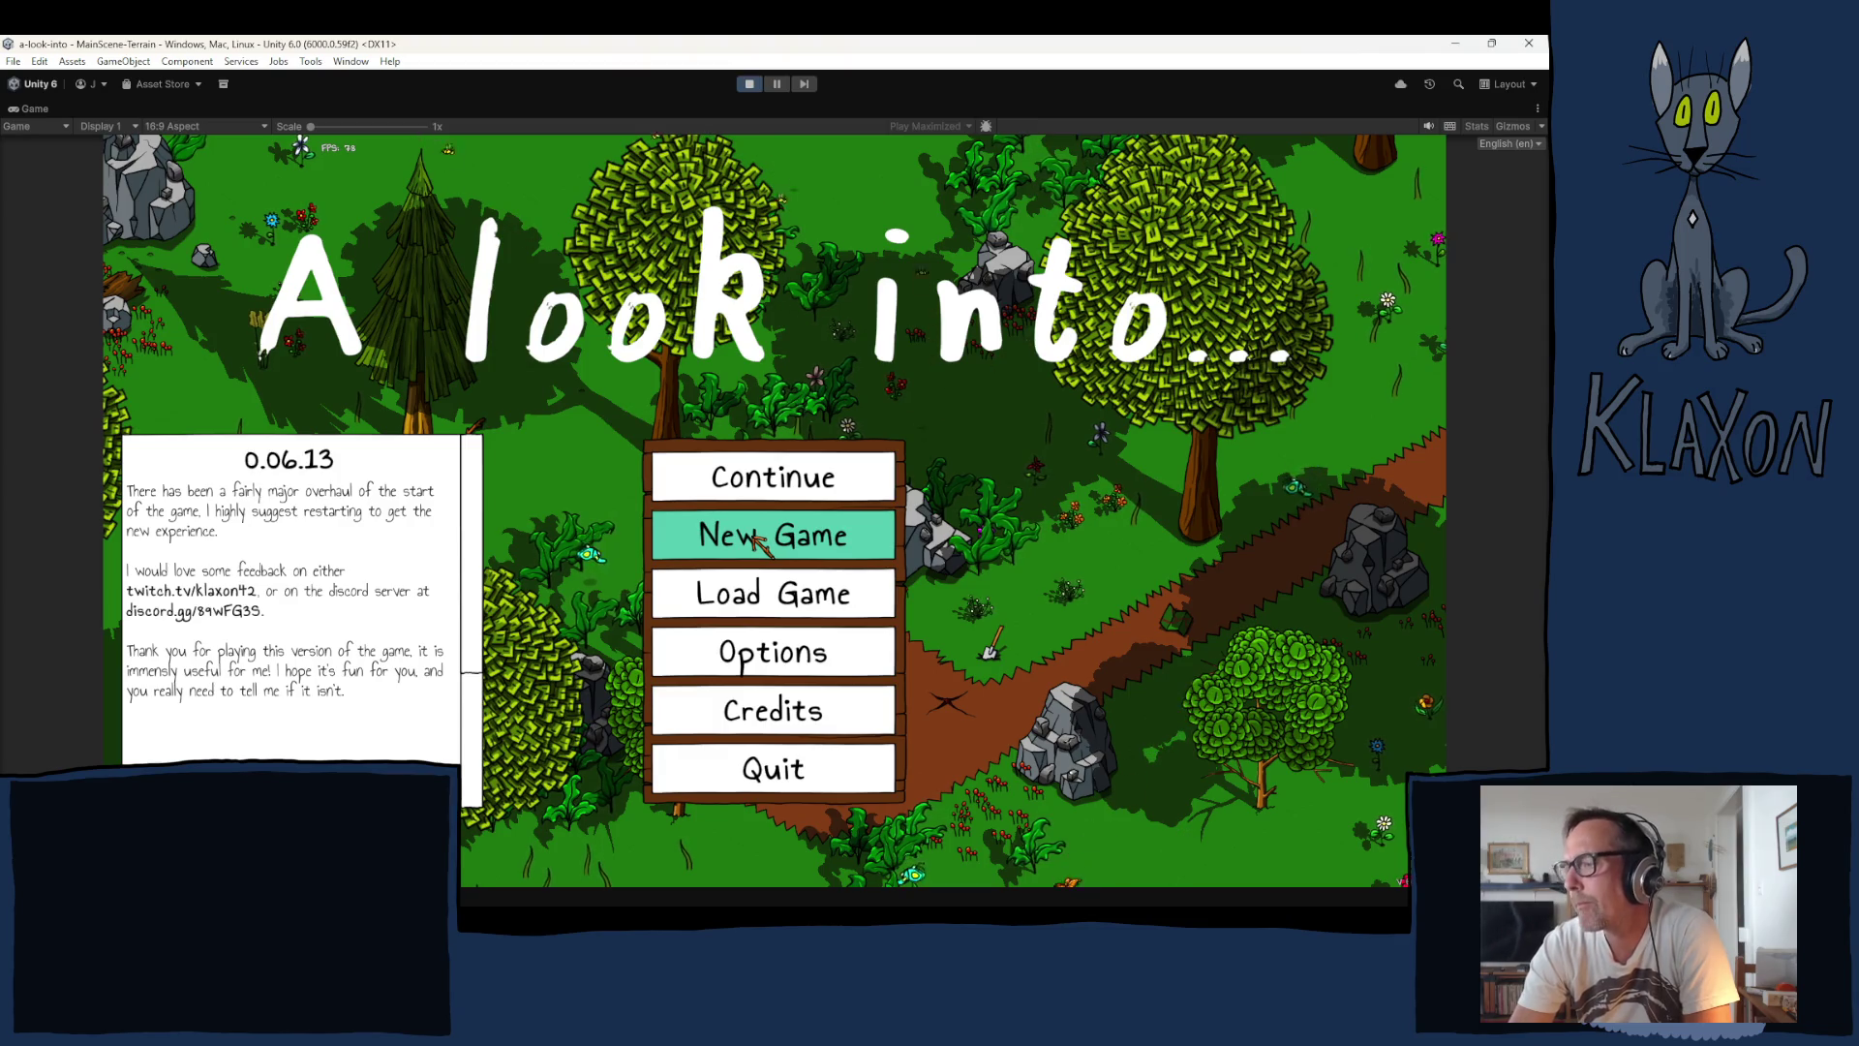
Step: Exit Play mode to return to editing the terrain scene
{"action": "left_click", "coordinate": [750, 85]}
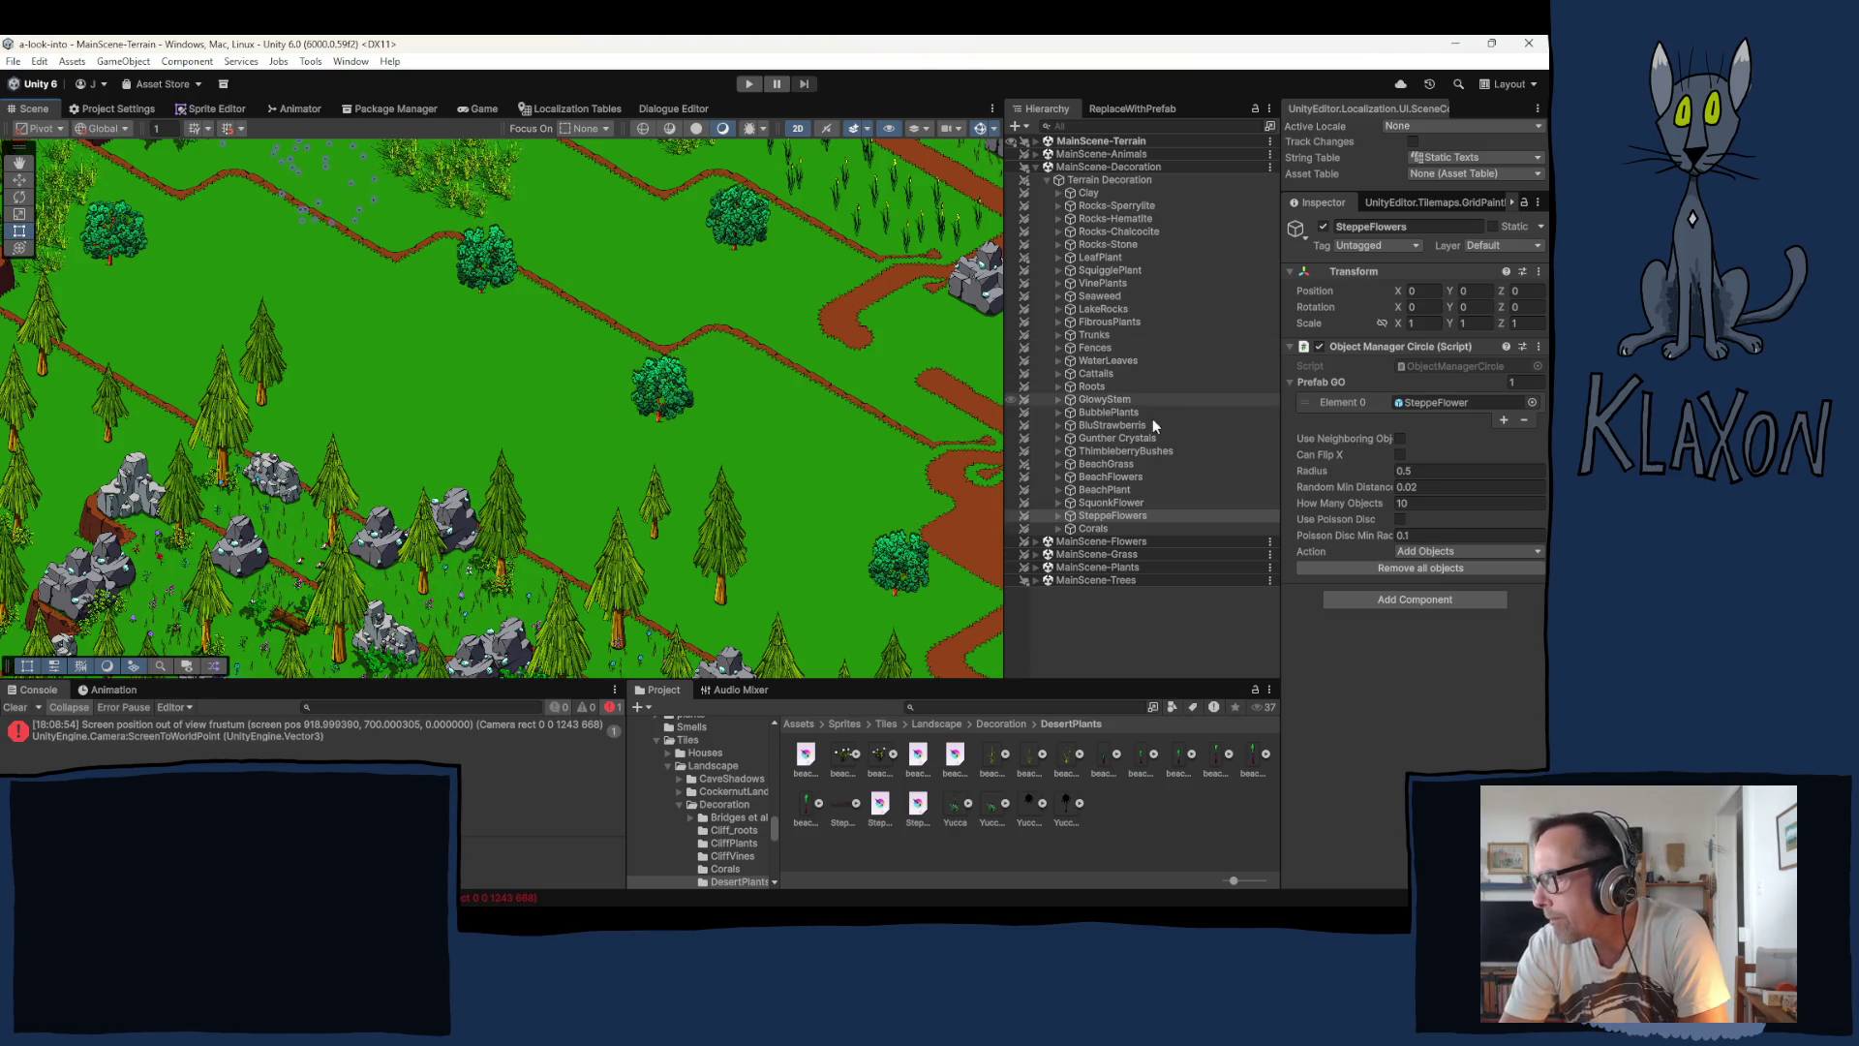
Step: Expand the Fences group and select its last fence, Fence (81)
{"action": "left_click", "coordinate": [1058, 348]}
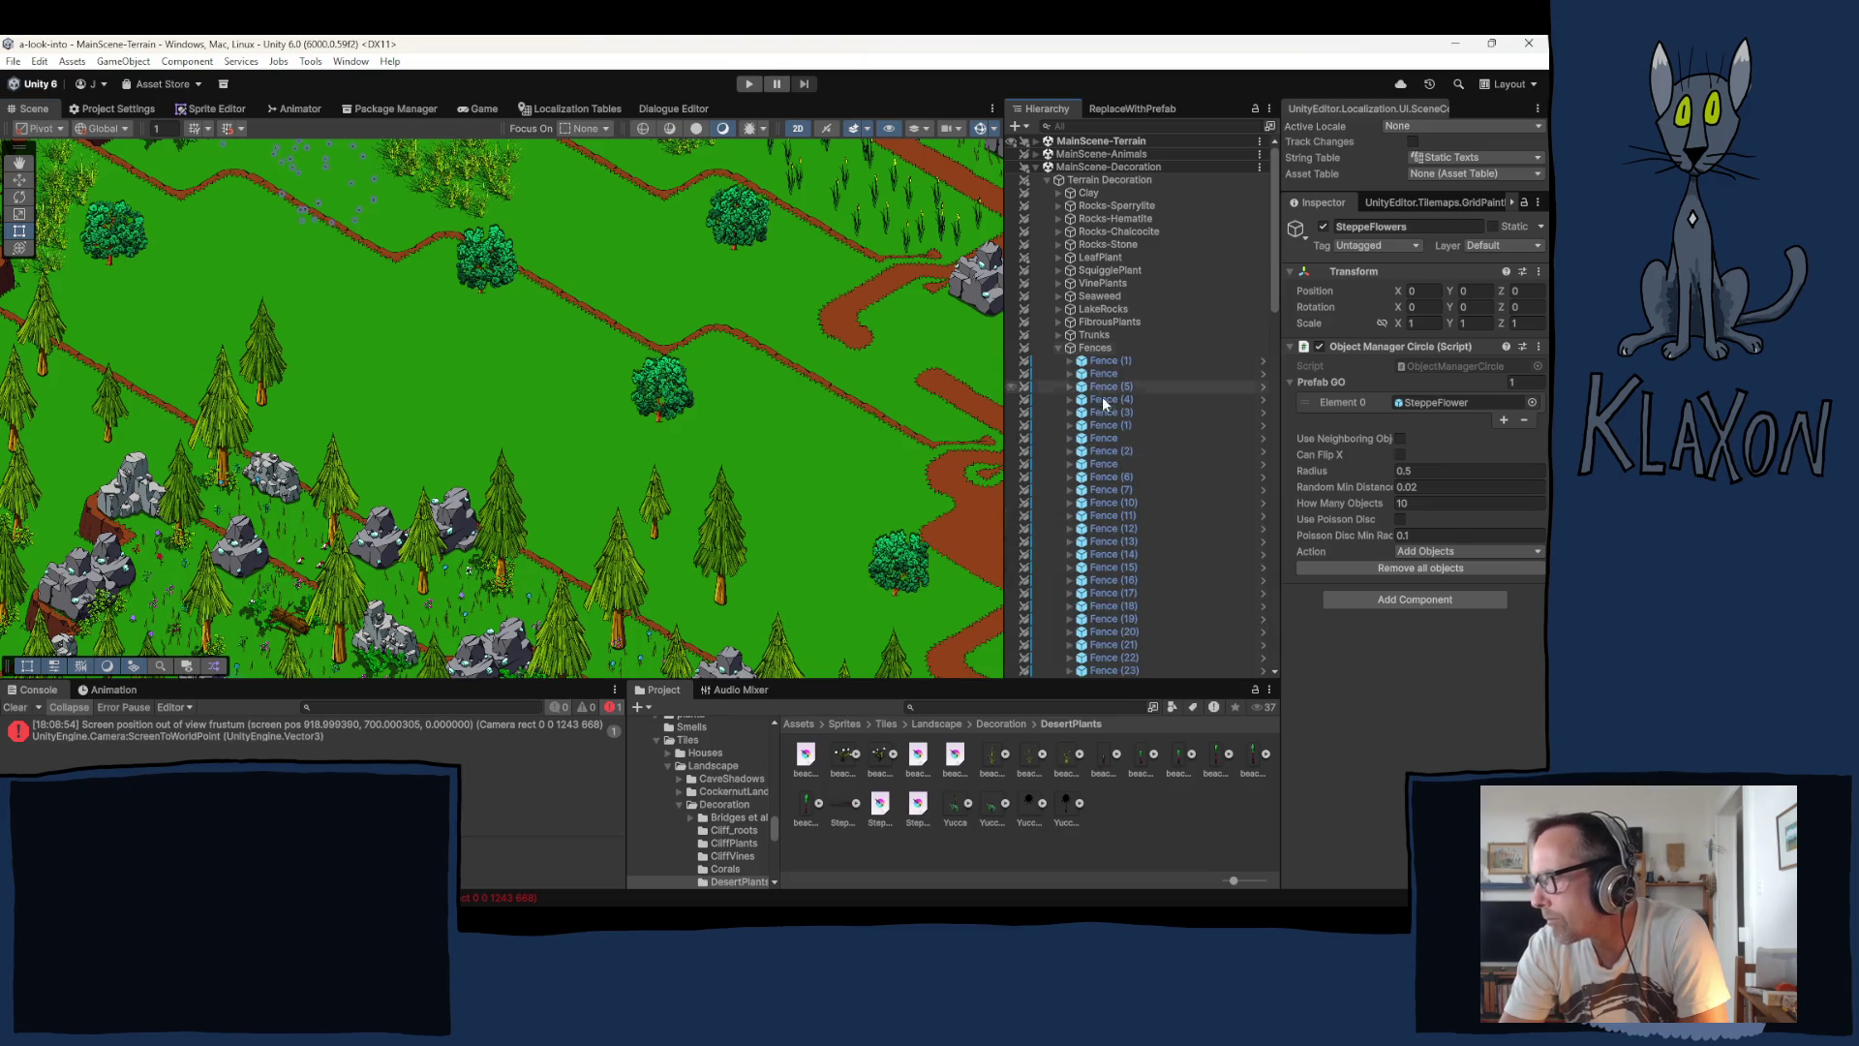
{"action": "scroll", "coordinate": [1114, 435], "scroll_direction": "down", "scroll_amount": 10}
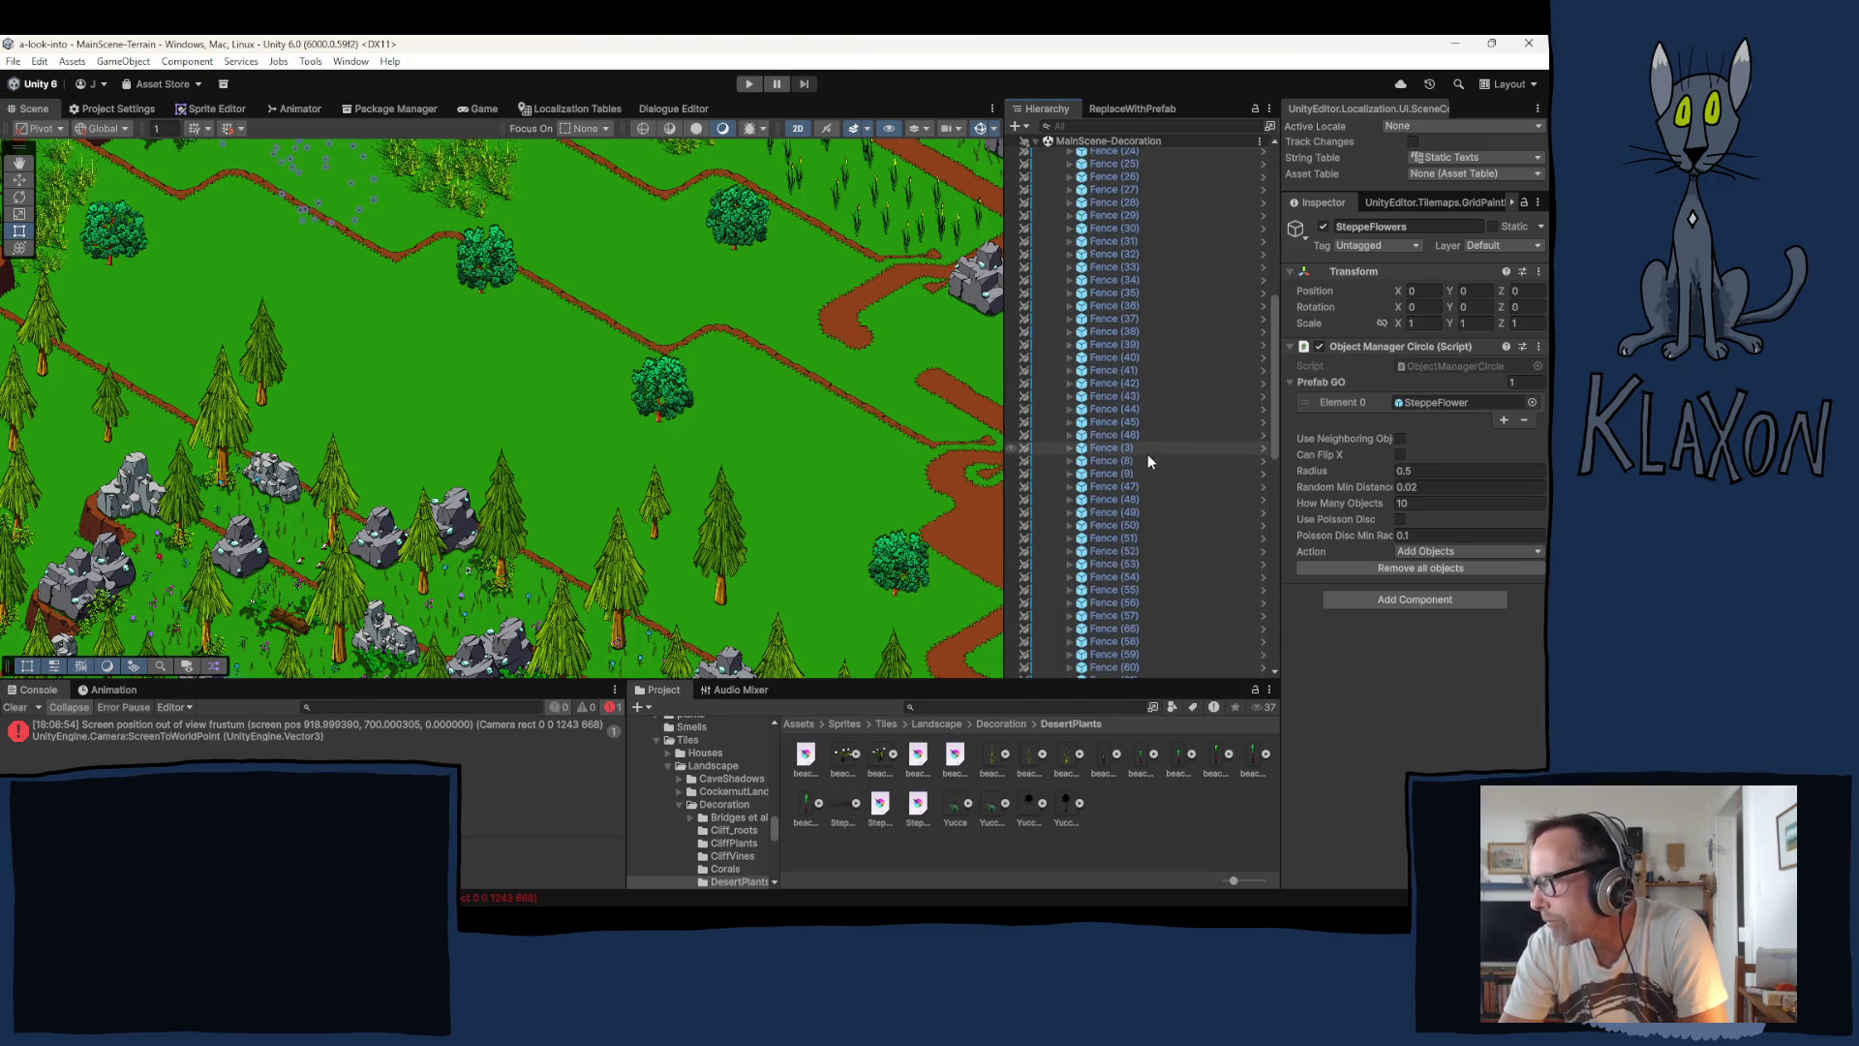
{"action": "scroll", "coordinate": [1133, 482], "scroll_direction": "down", "scroll_amount": 7}
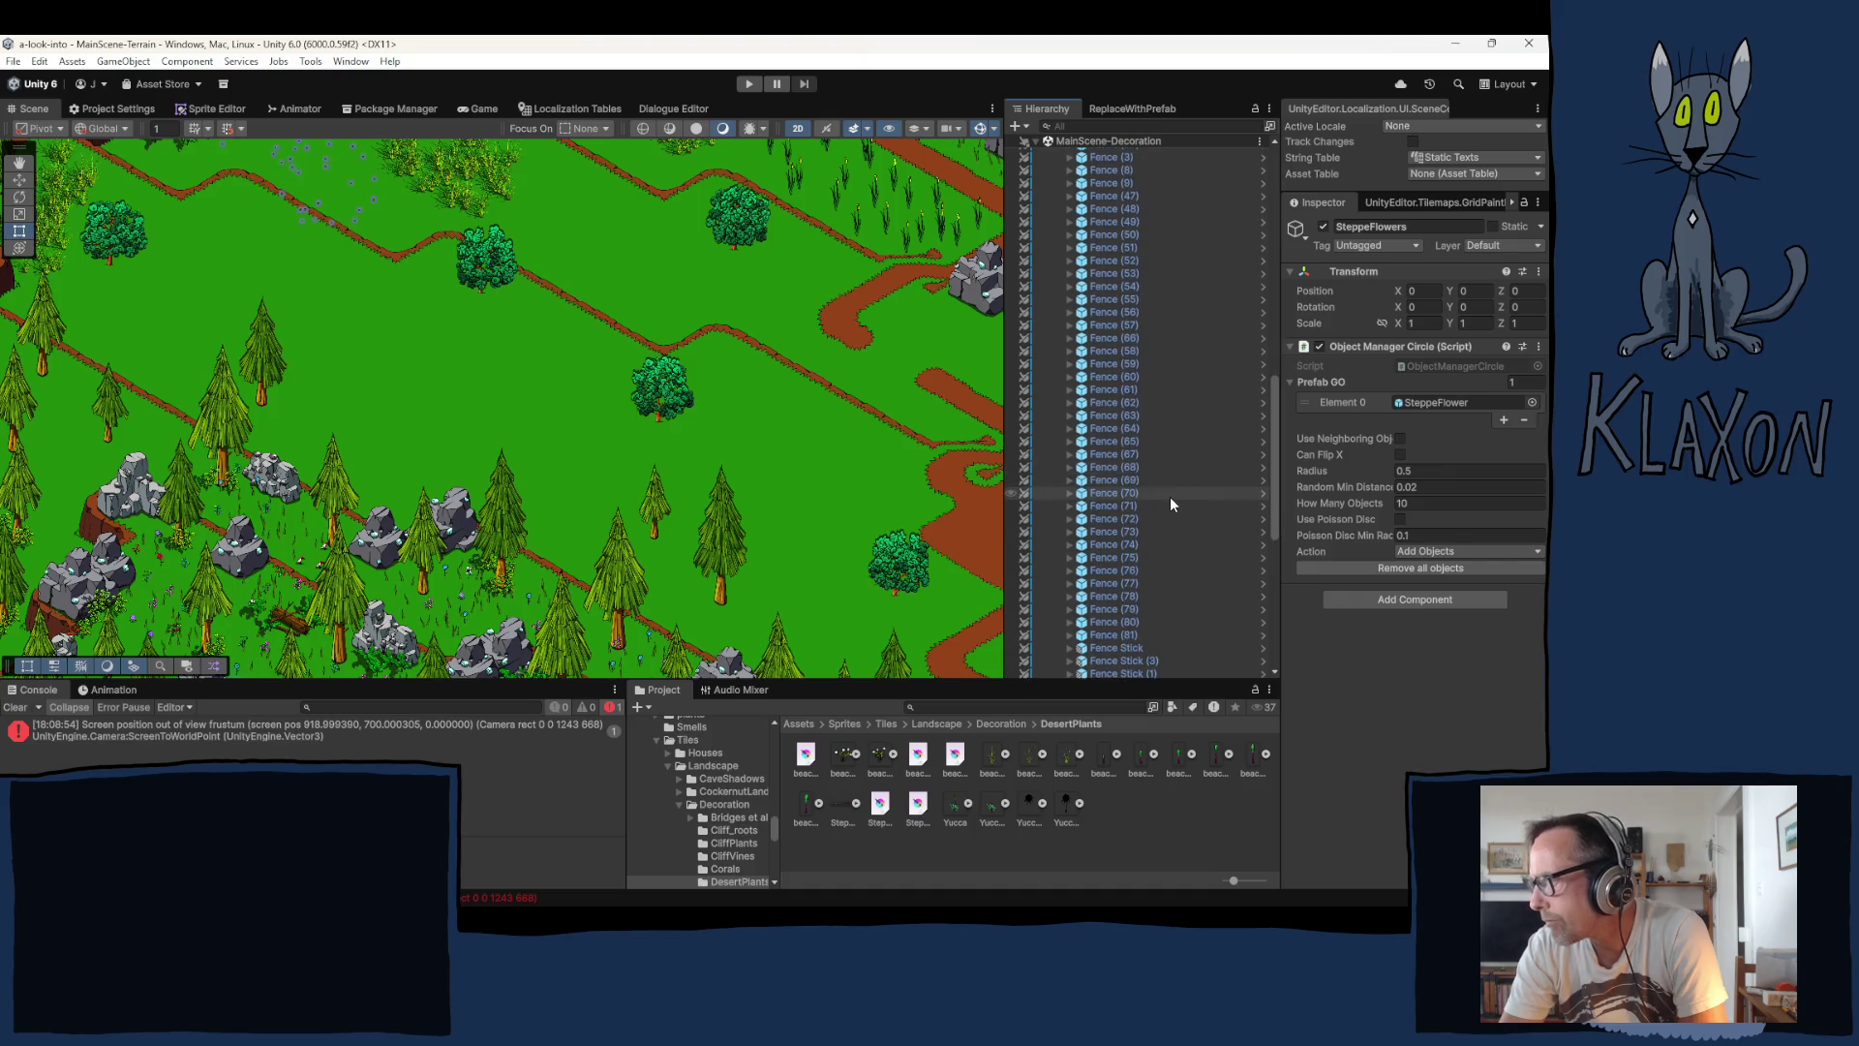
{"action": "scroll", "coordinate": [1170, 497], "scroll_direction": "down", "scroll_amount": 5}
{"action": "left_click", "coordinate": [1102, 442]}
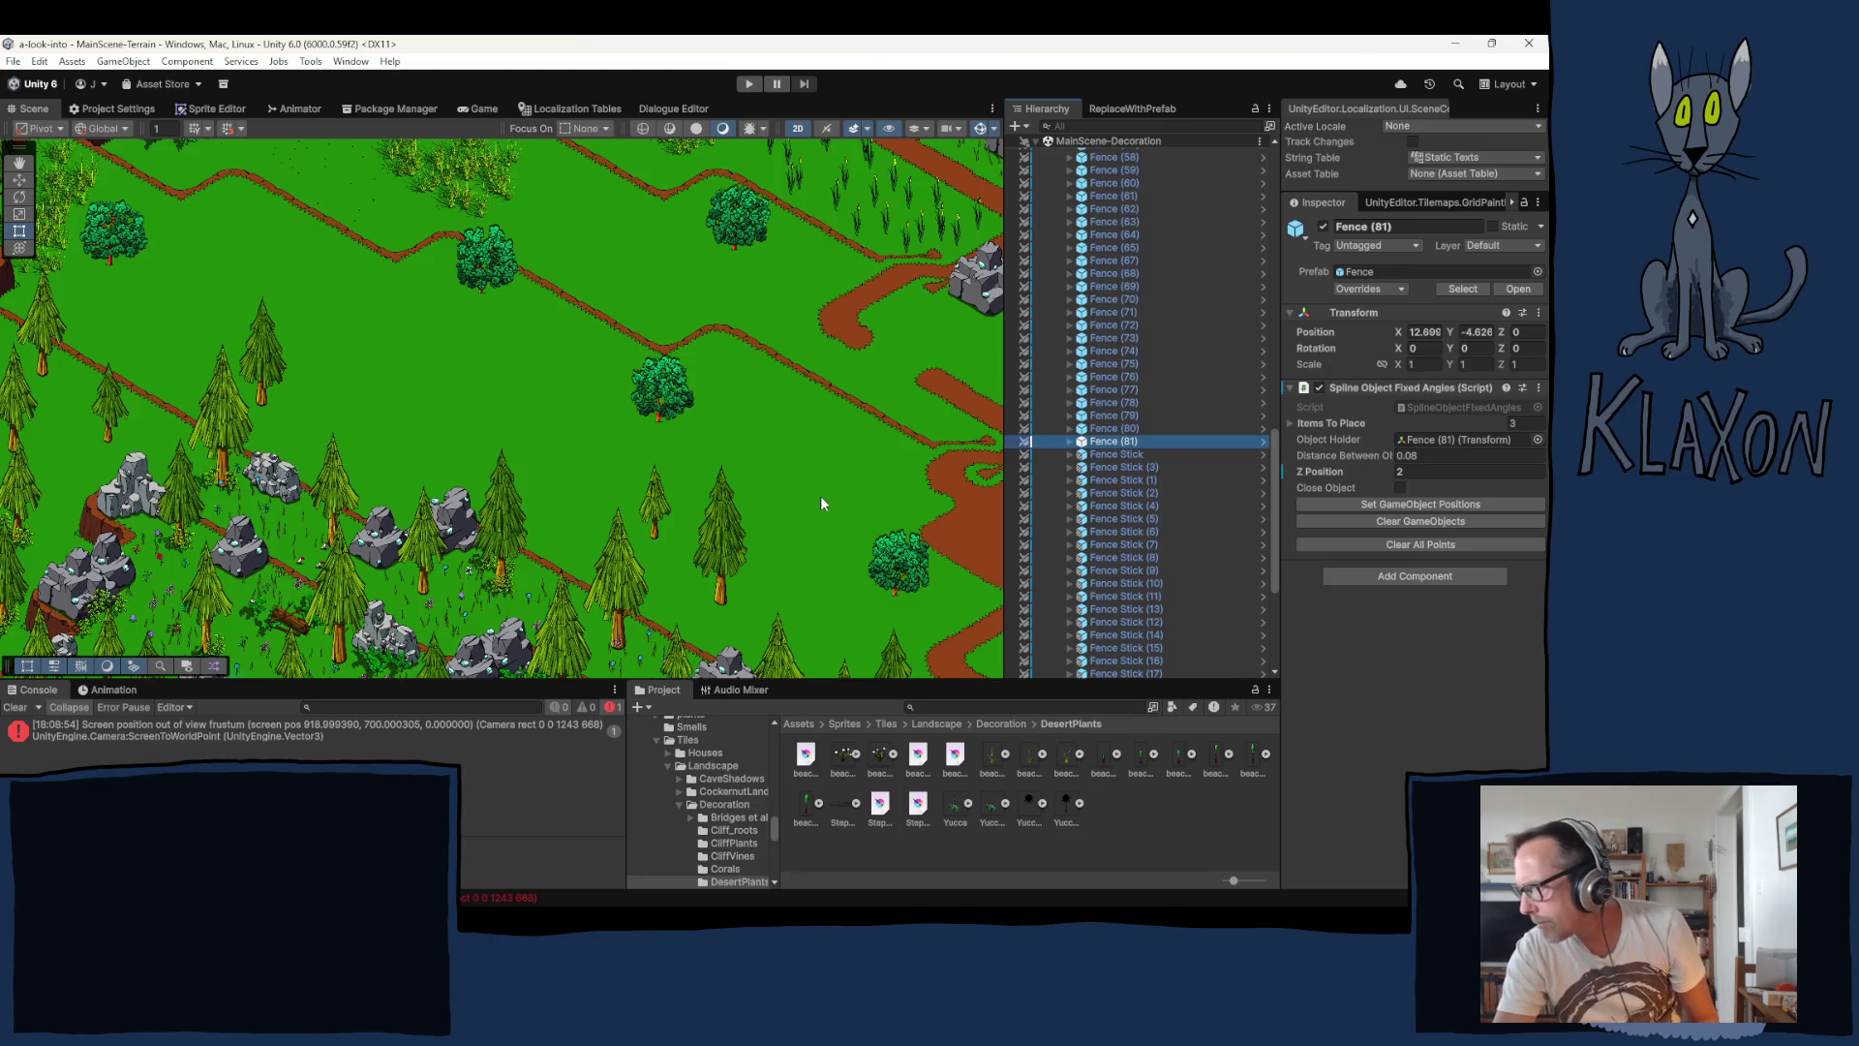
Step: Duplicate Fence (81) into Fence (82), clear its placed pieces, and pan to empty grass
{"action": "key", "text": "ctrl+d"}
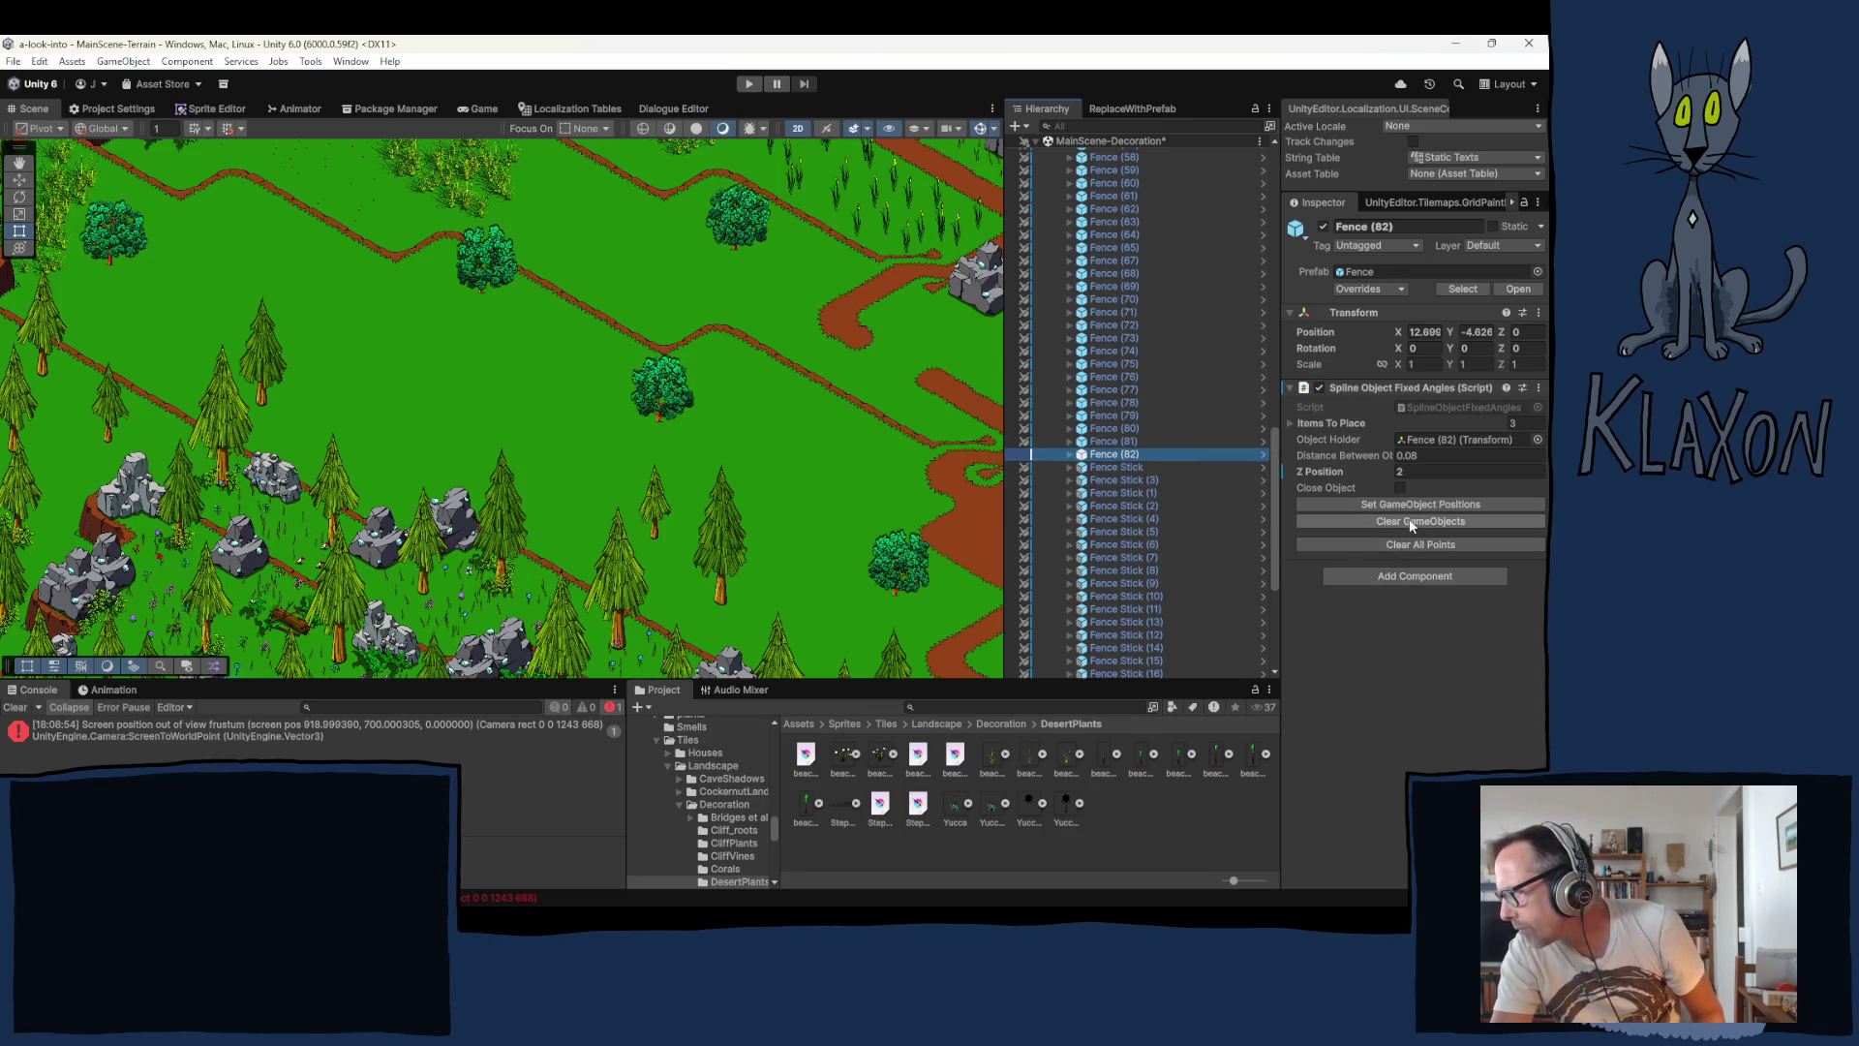
{"action": "left_click", "coordinate": [1409, 521]}
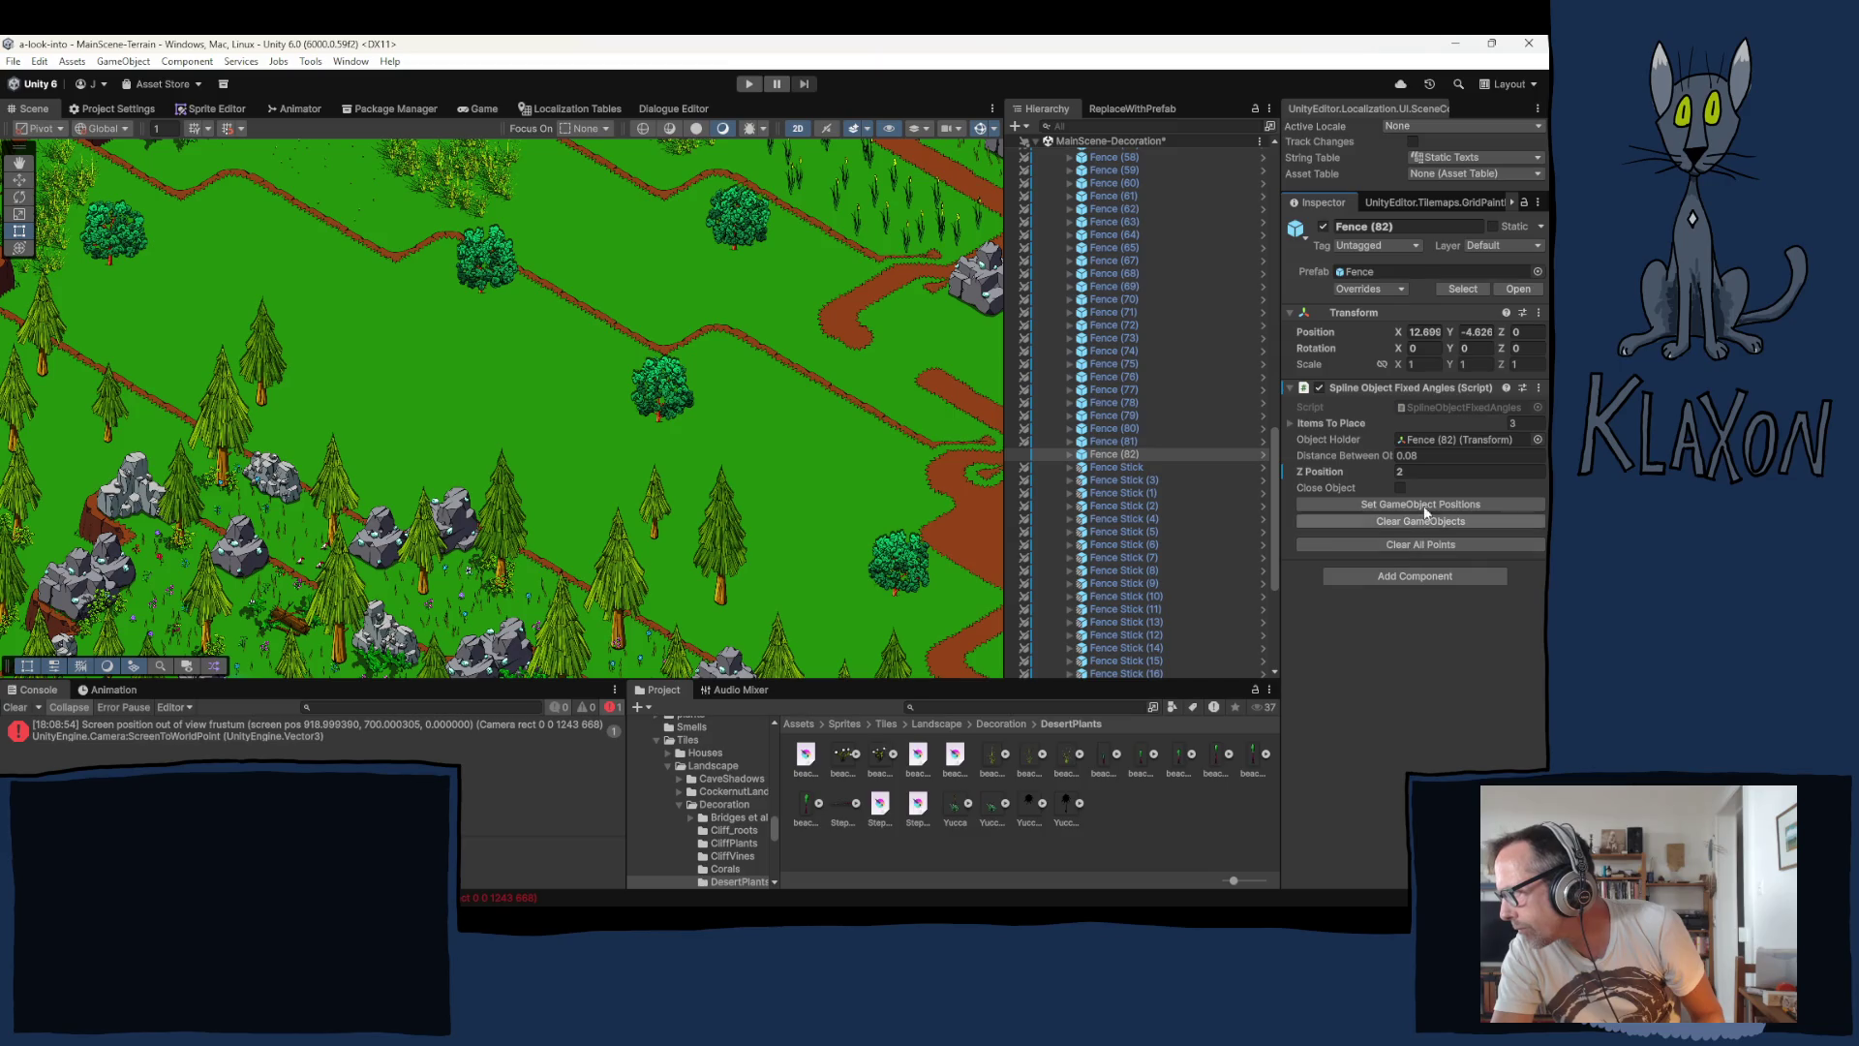
{"action": "left_click", "coordinate": [1368, 472]}
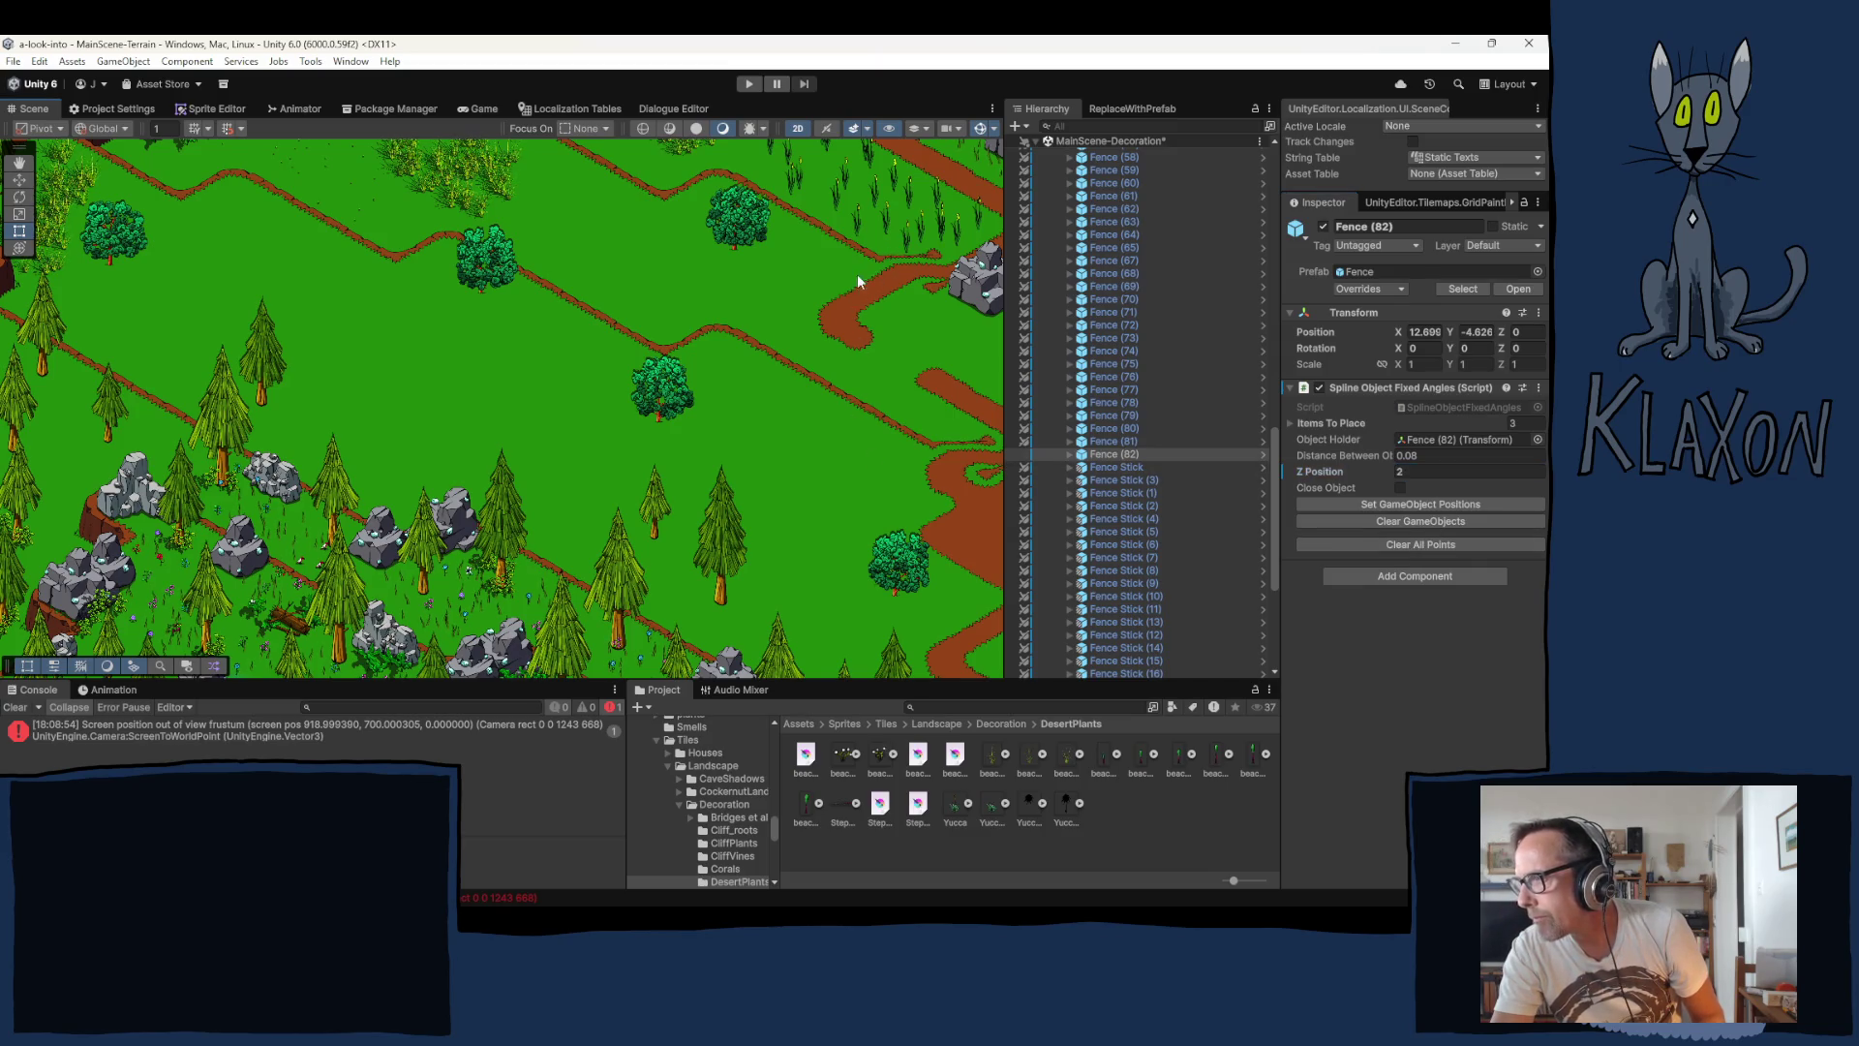
{"action": "mouse_move", "coordinate": [857, 275]}
{"action": "left_mouse_down"}
{"action": "mouse_move", "coordinate": [286, 670]}
{"action": "mouse_move", "coordinate": [242, 58]}
{"action": "mouse_move", "coordinate": [287, 126]}
{"action": "mouse_move", "coordinate": [571, 181]}
{"action": "mouse_move", "coordinate": [919, 429]}
{"action": "mouse_move", "coordinate": [997, 291]}
{"action": "left_mouse_up"}
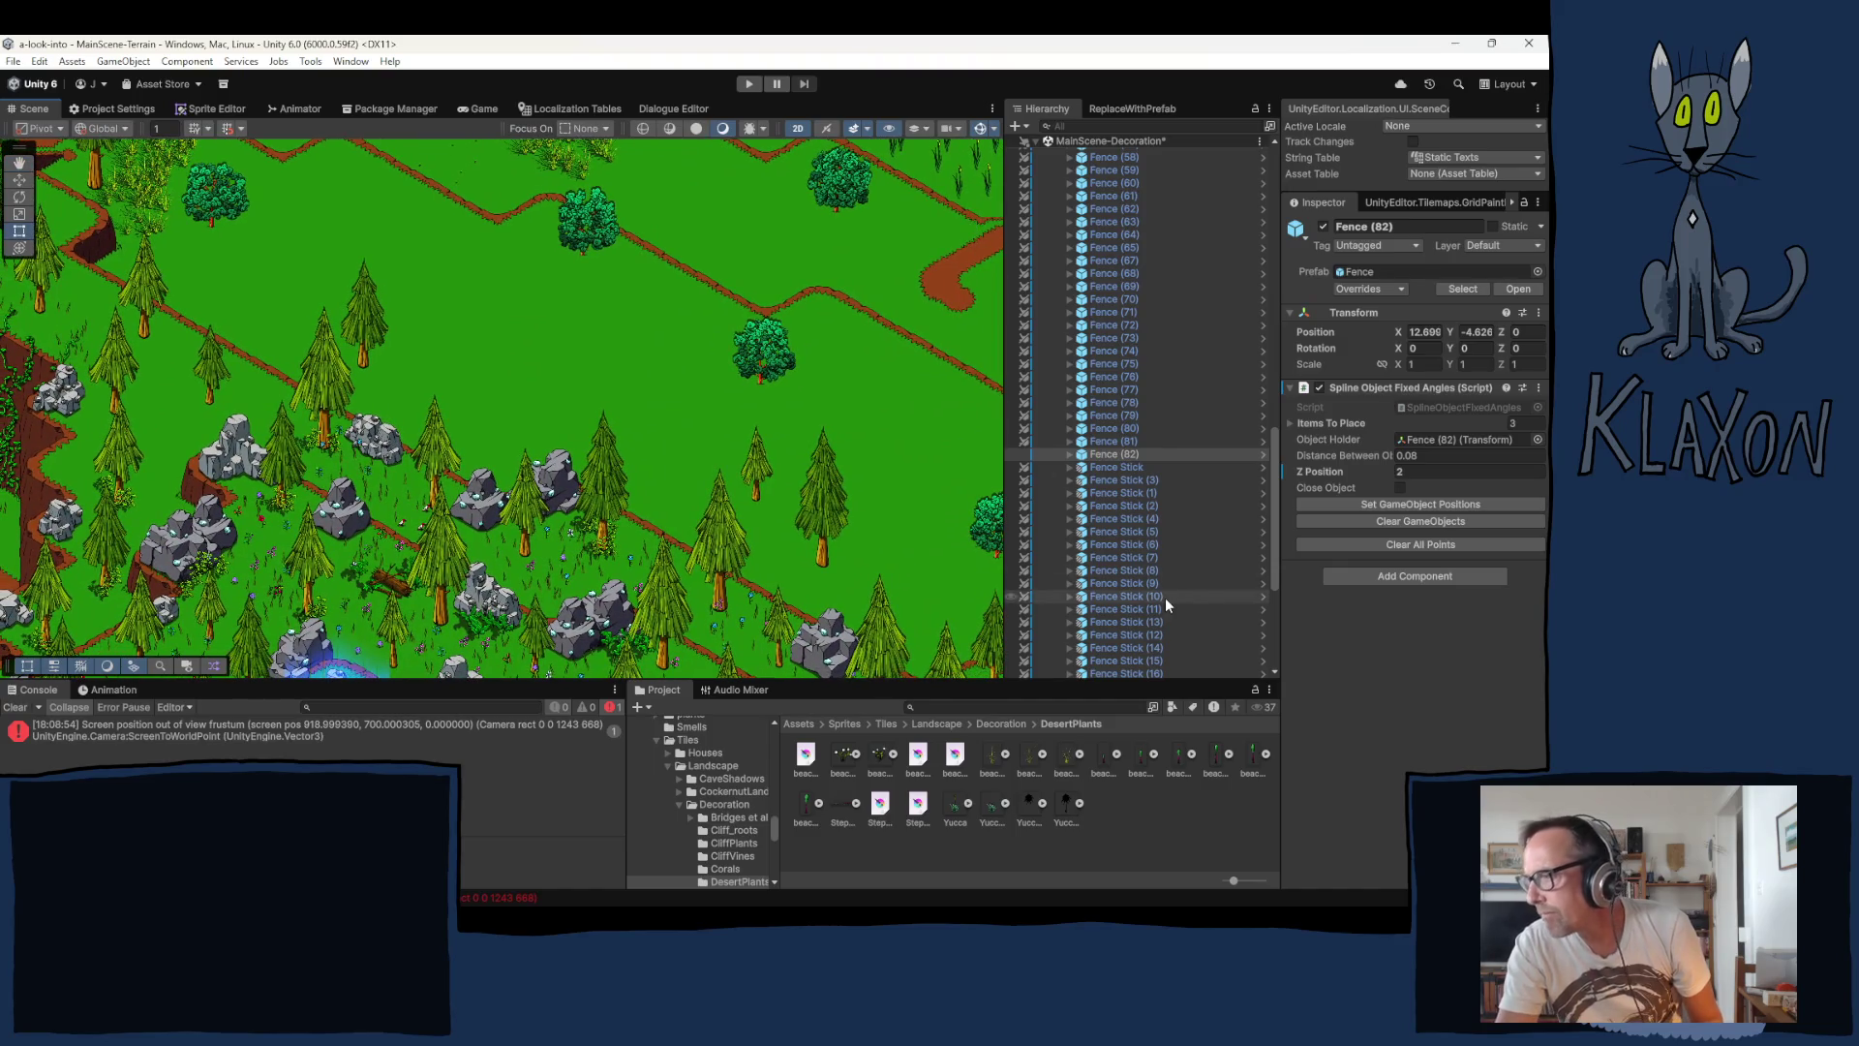
Step: Set Fence (82) Z Position to 6, add points on the grass, and place the fence pieces
{"action": "left_click", "coordinate": [1438, 475]}
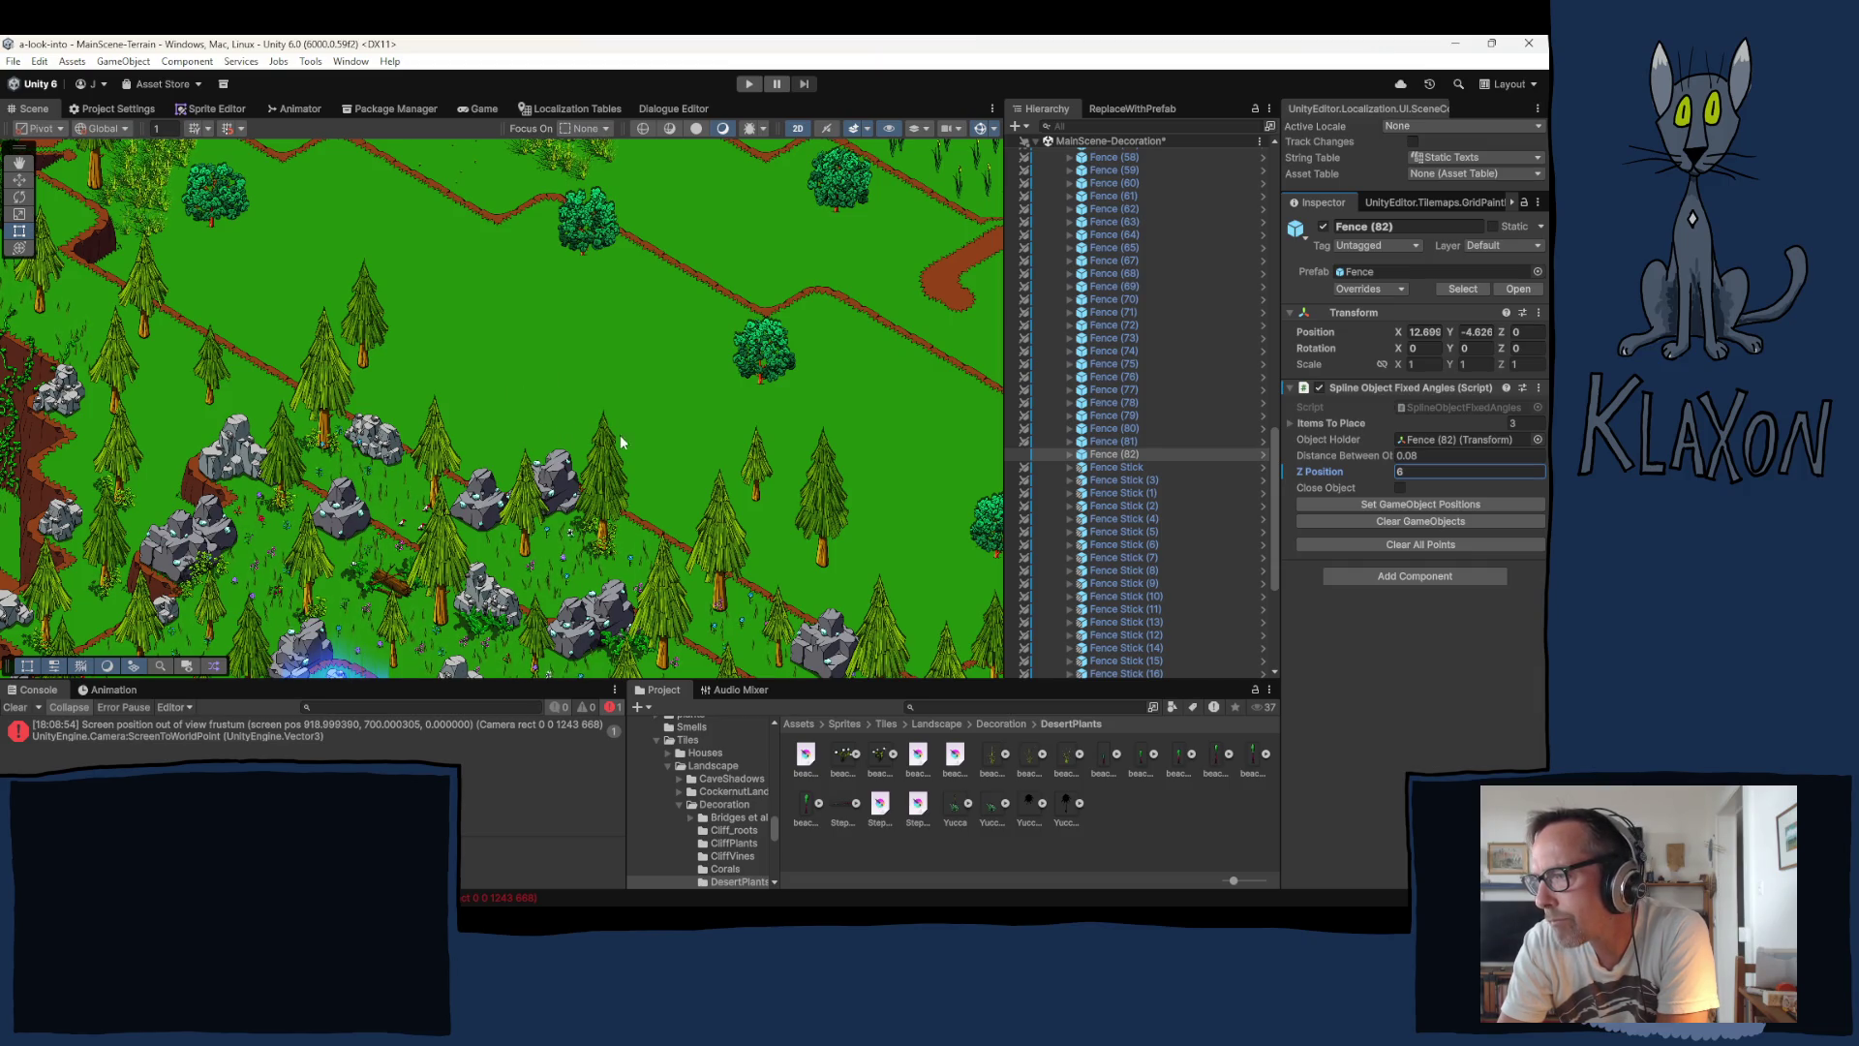
{"action": "left_click", "coordinate": [452, 367]}
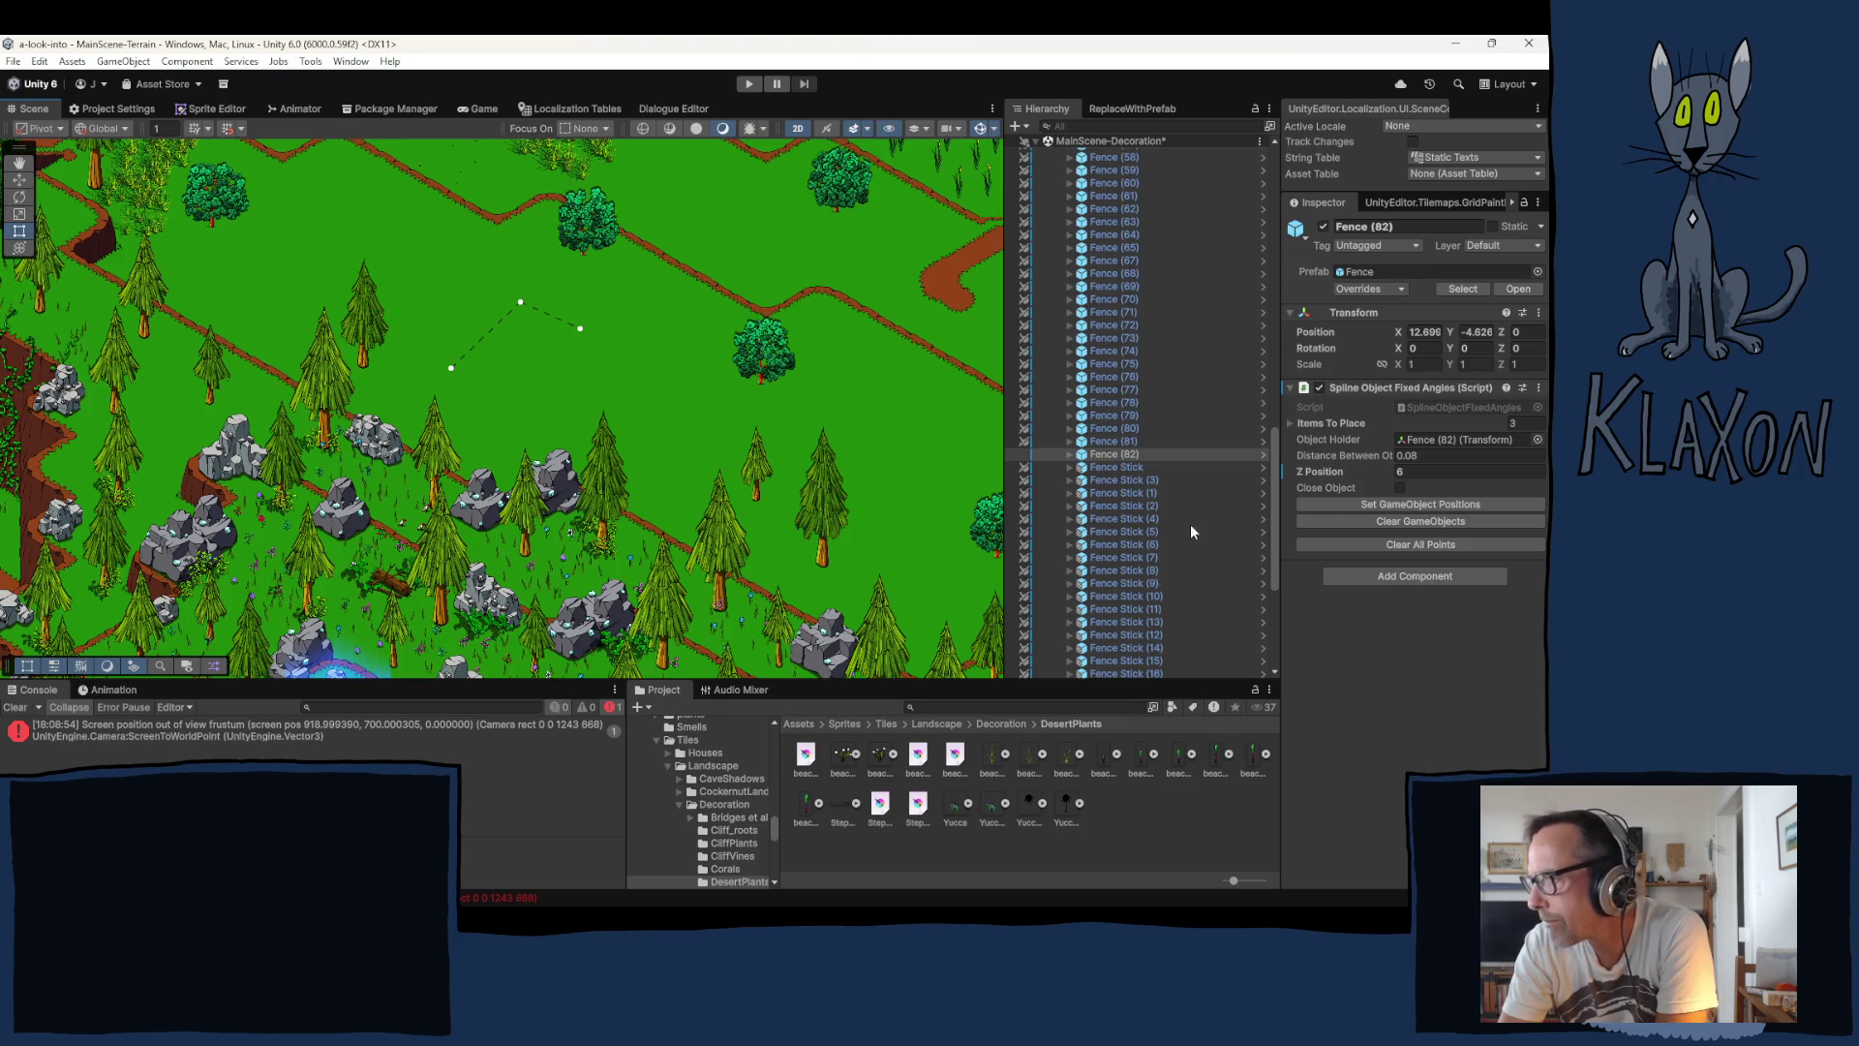
{"action": "left_click", "coordinate": [1398, 504]}
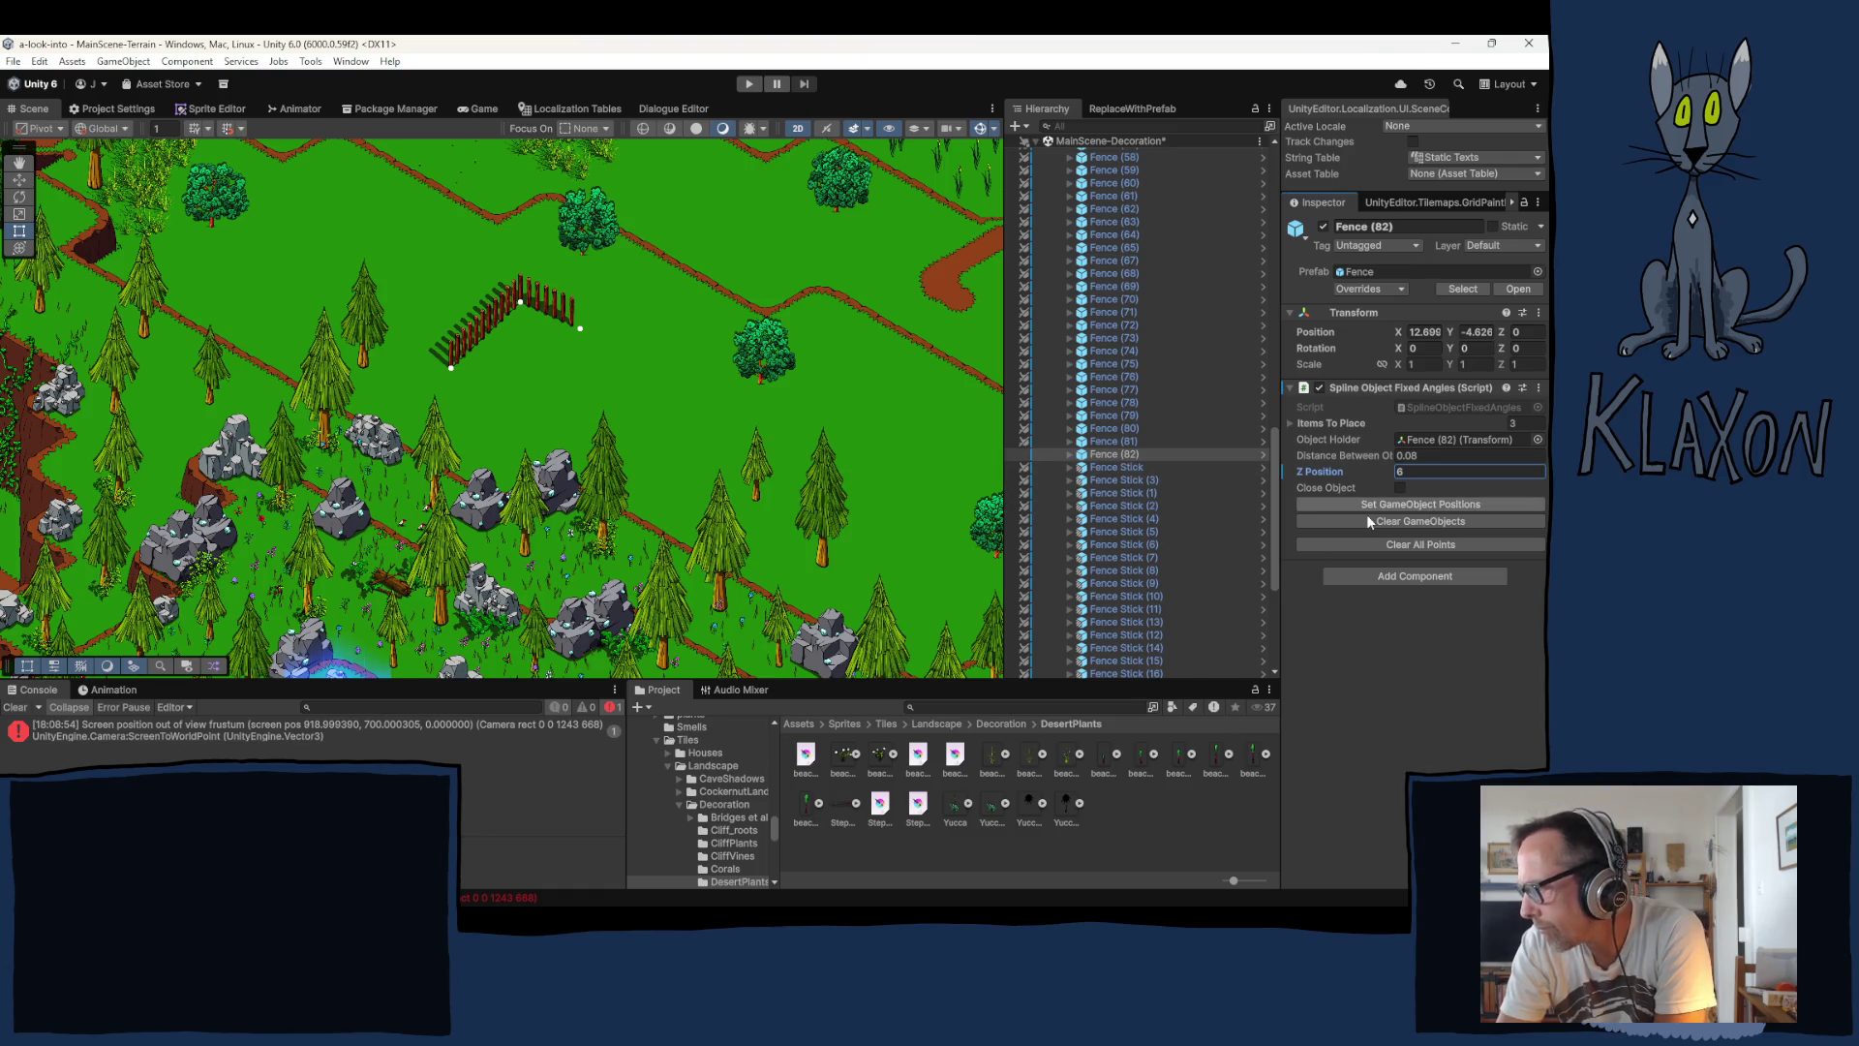
{"action": "scroll", "coordinate": [1138, 484], "scroll_direction": "down", "scroll_amount": 5}
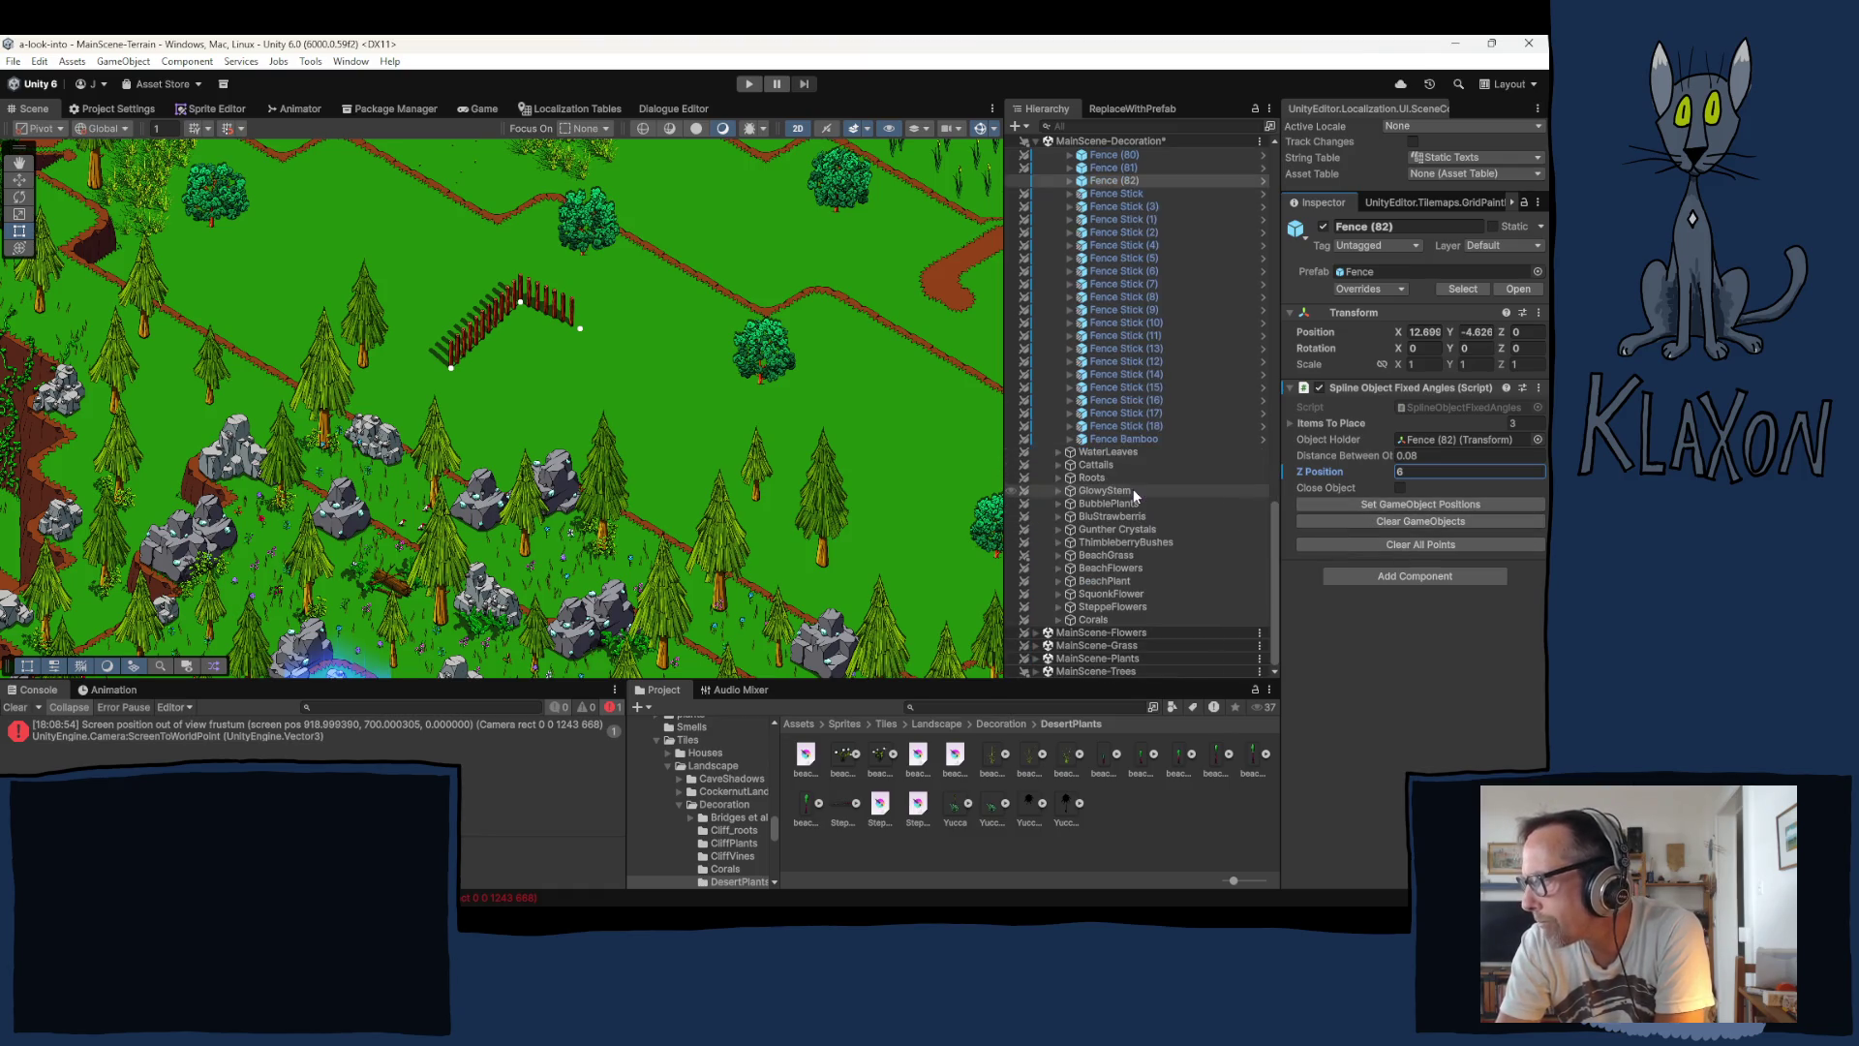
Step: Select SteppeFlowers and set How Many Objects to 10, trying 50 and 20 first
{"action": "left_click", "coordinate": [1110, 594]}
{"action": "left_click", "coordinate": [1104, 603]}
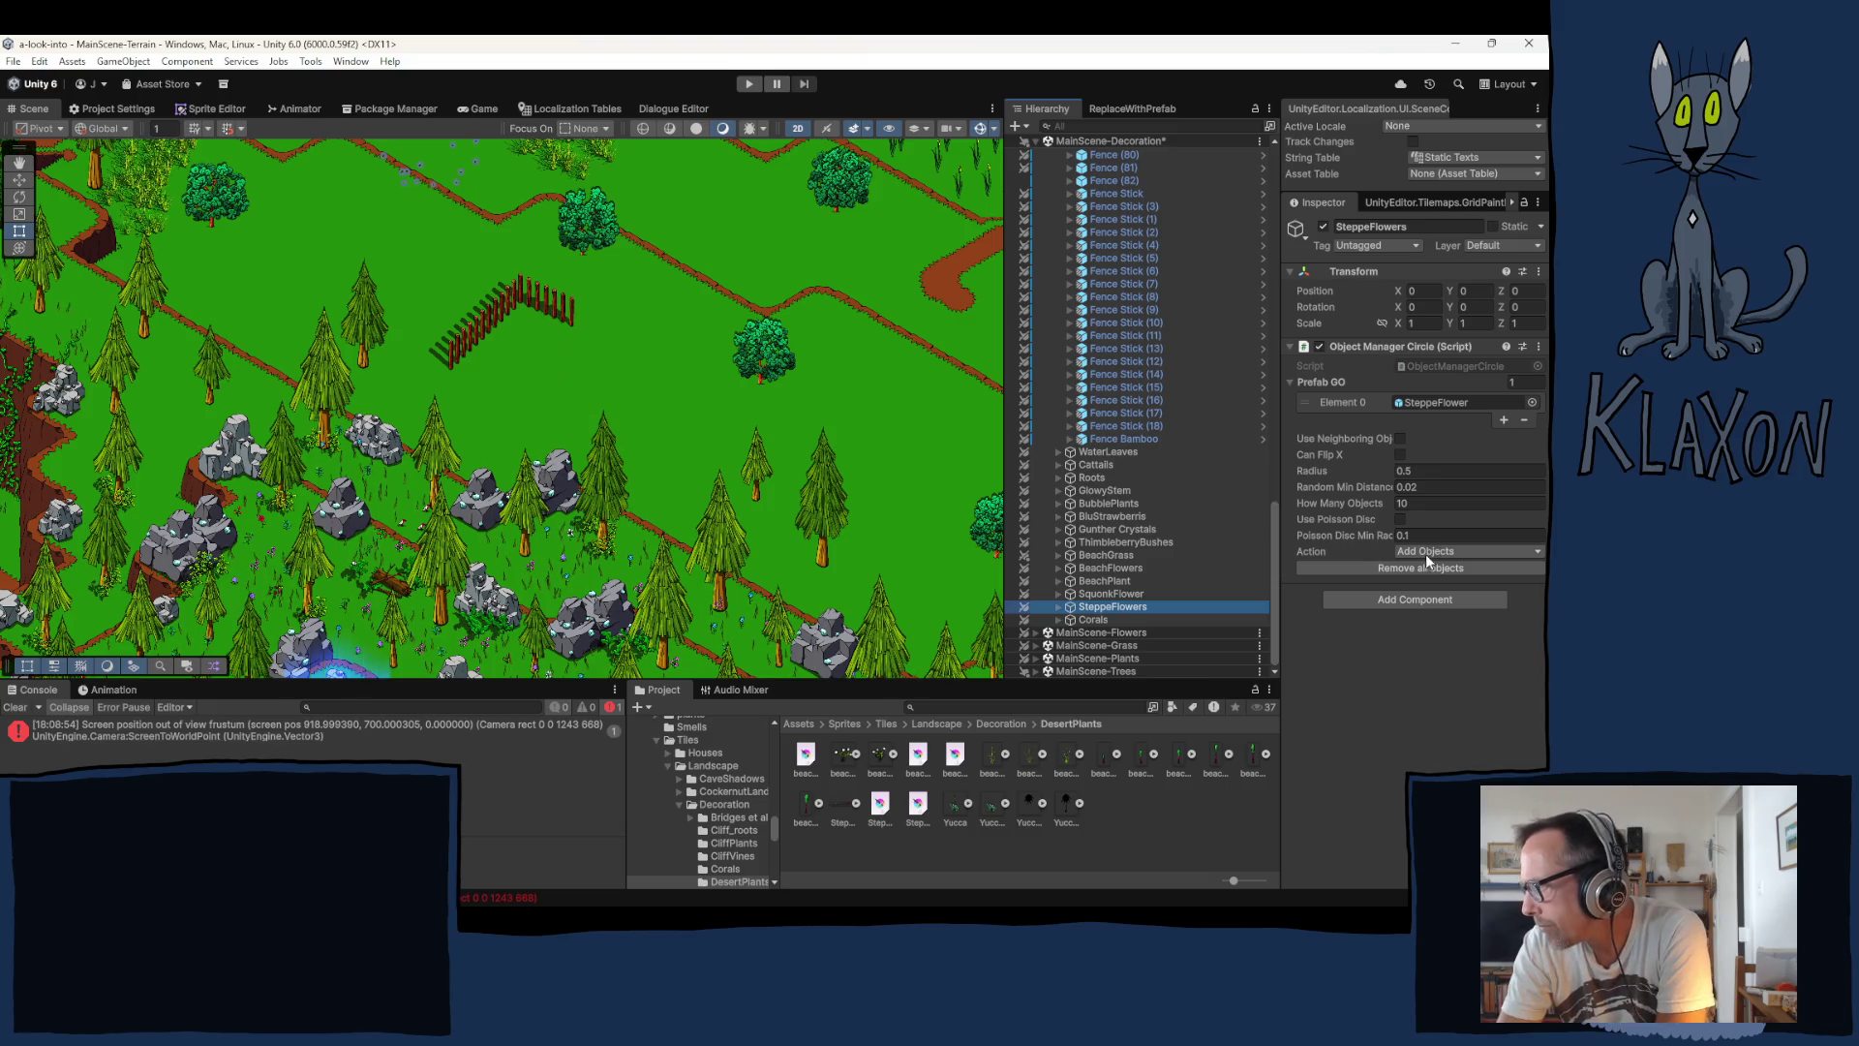
{"action": "left_click", "coordinate": [1400, 505]}
{"action": "type", "text": "50"}
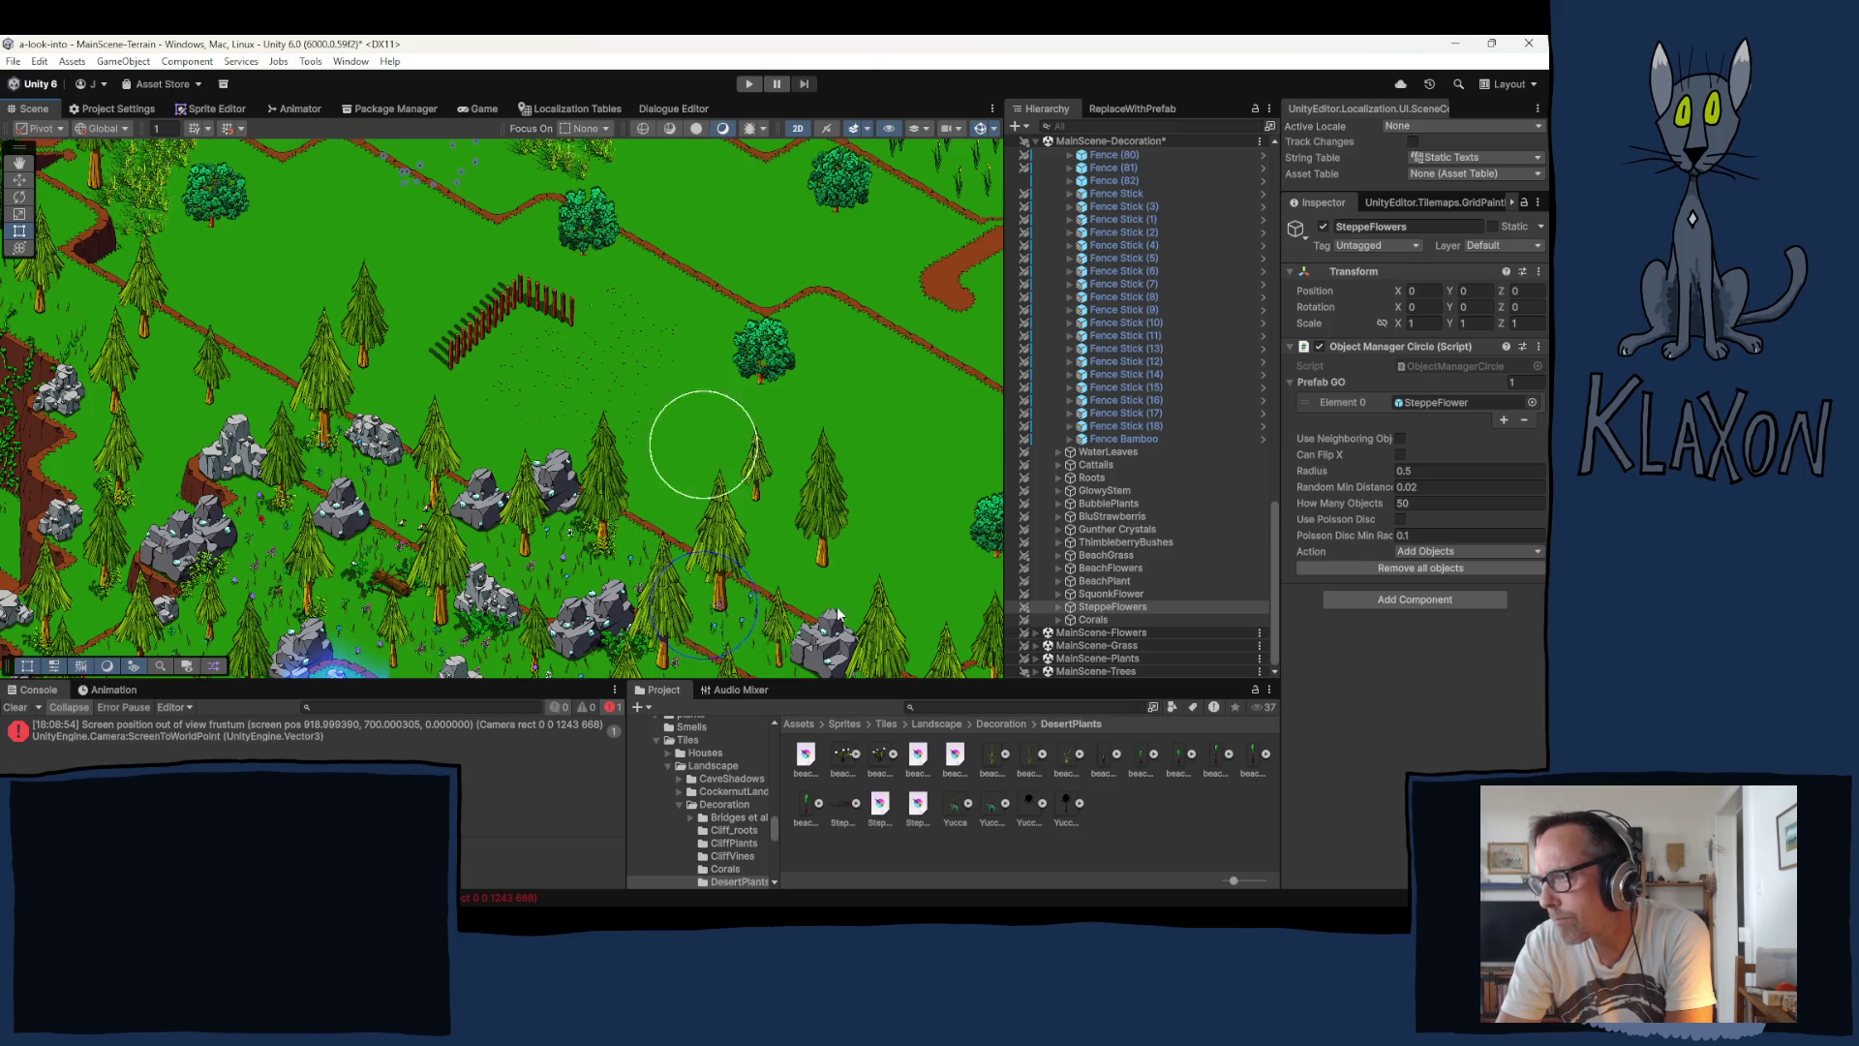
{"action": "left_click", "coordinate": [1421, 504]}
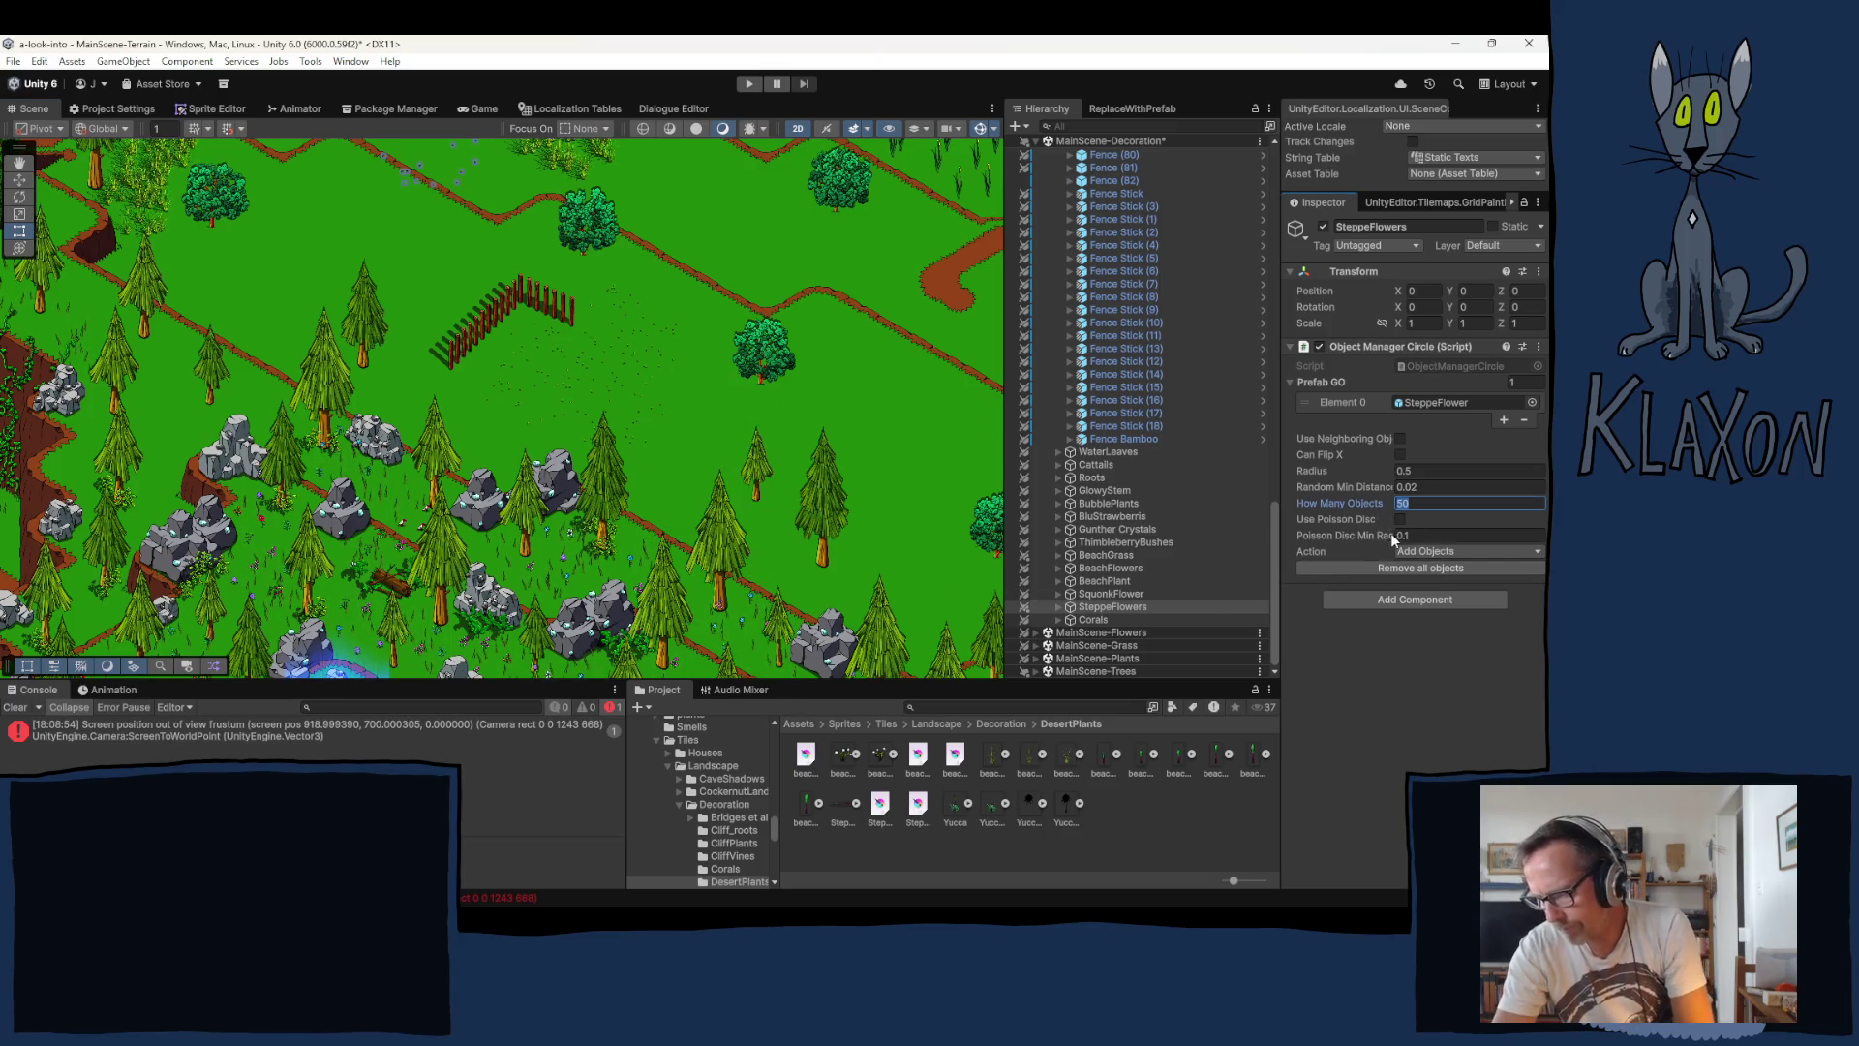
{"action": "type", "text": "20"}
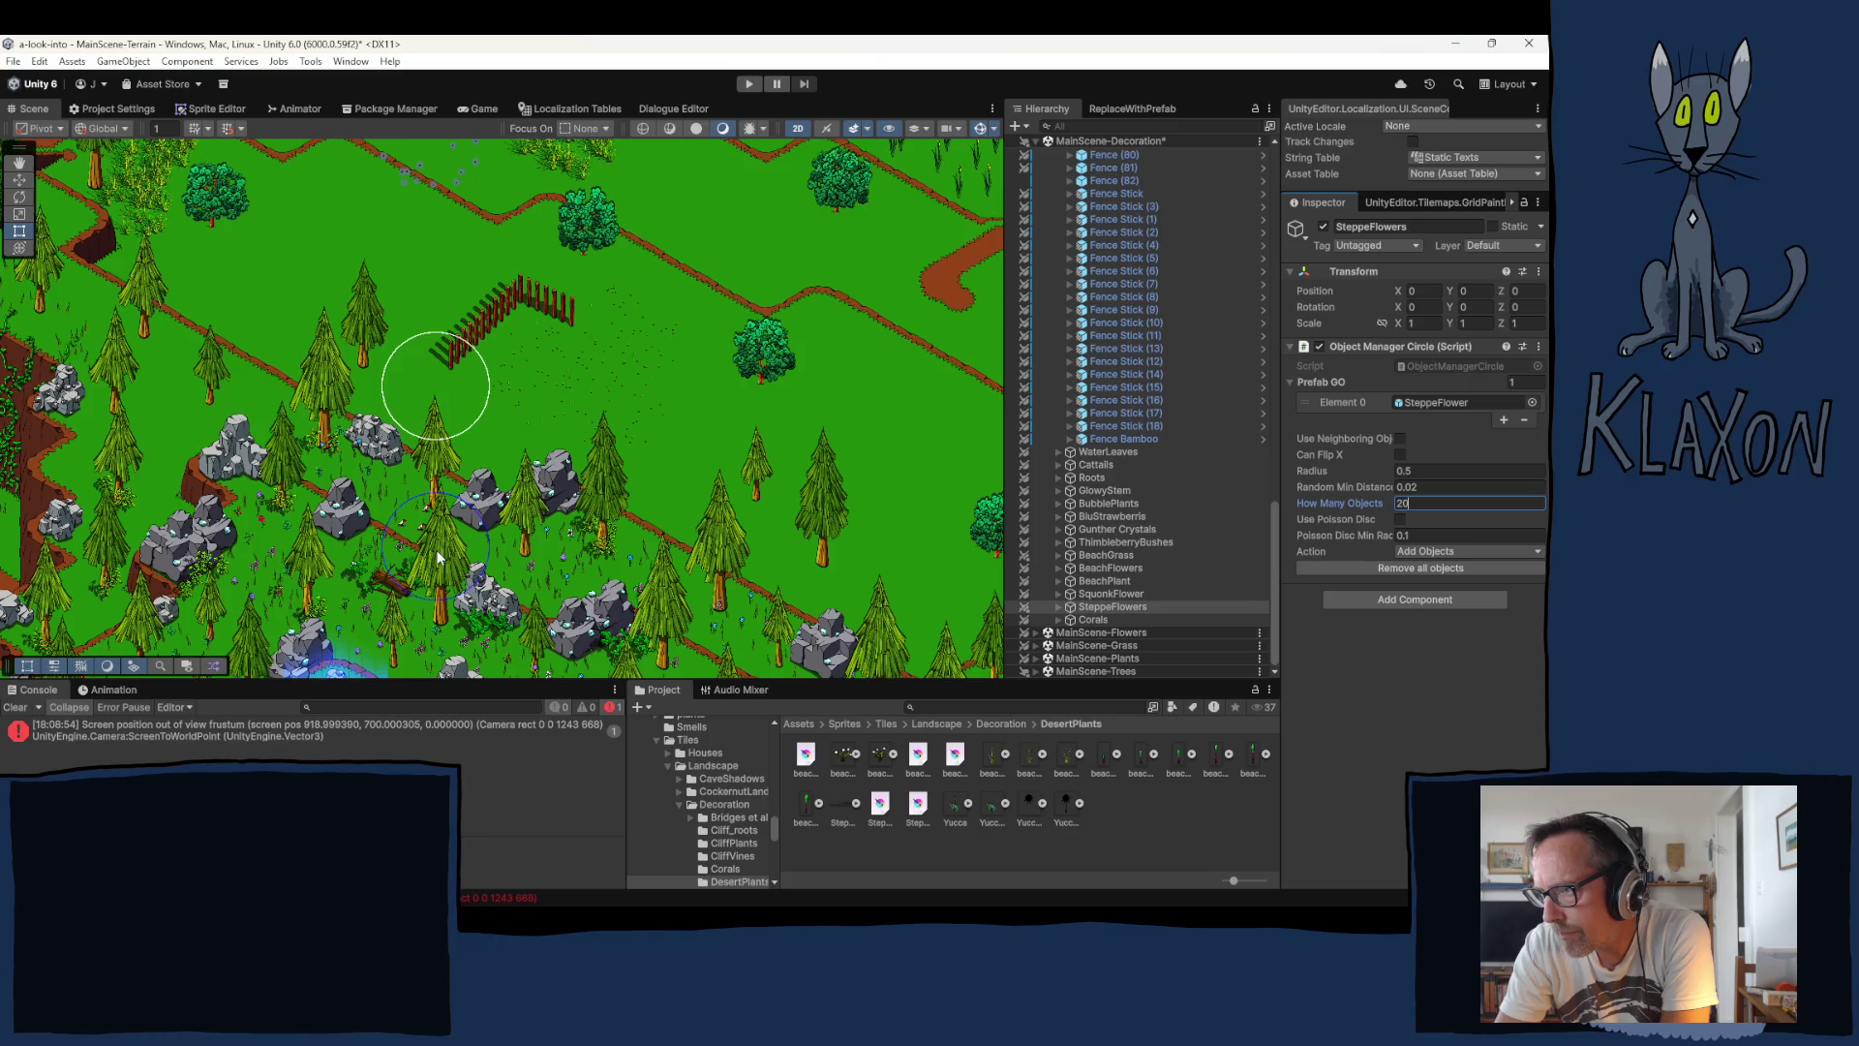
{"action": "key", "text": "Return"}
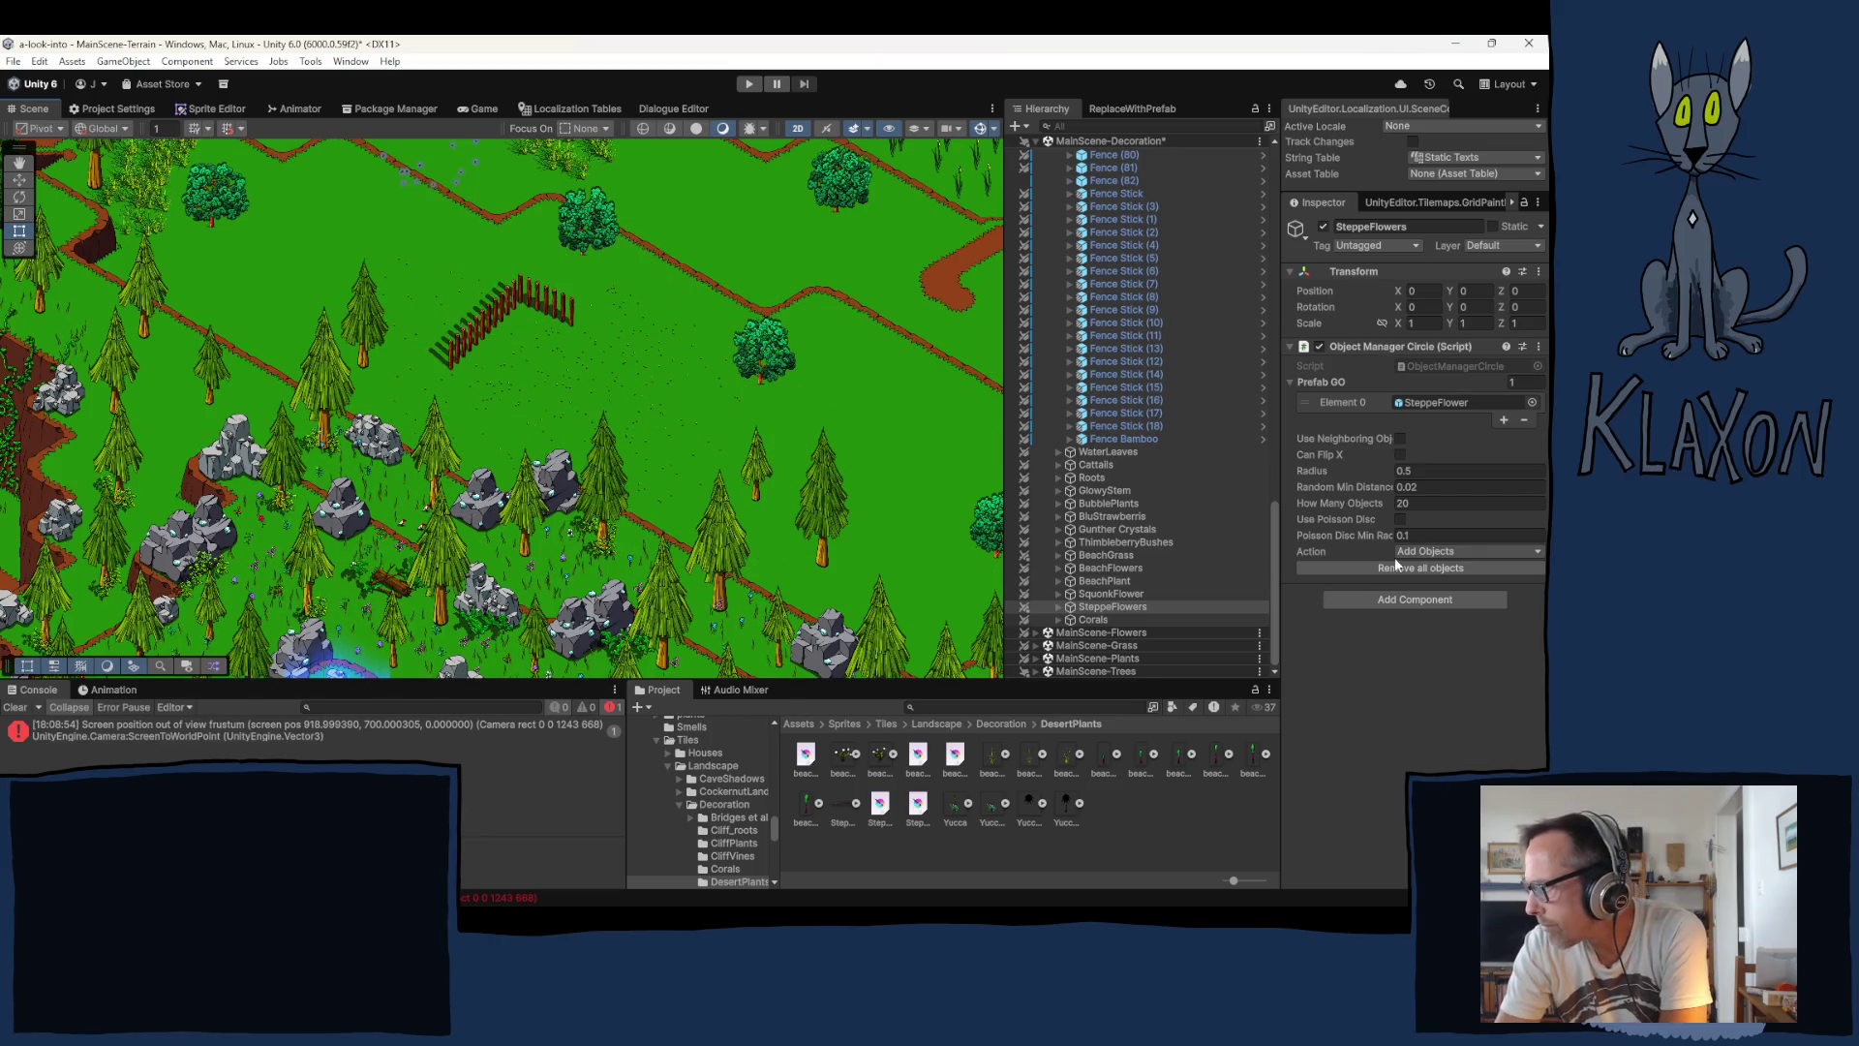
{"action": "type", "text": "10"}
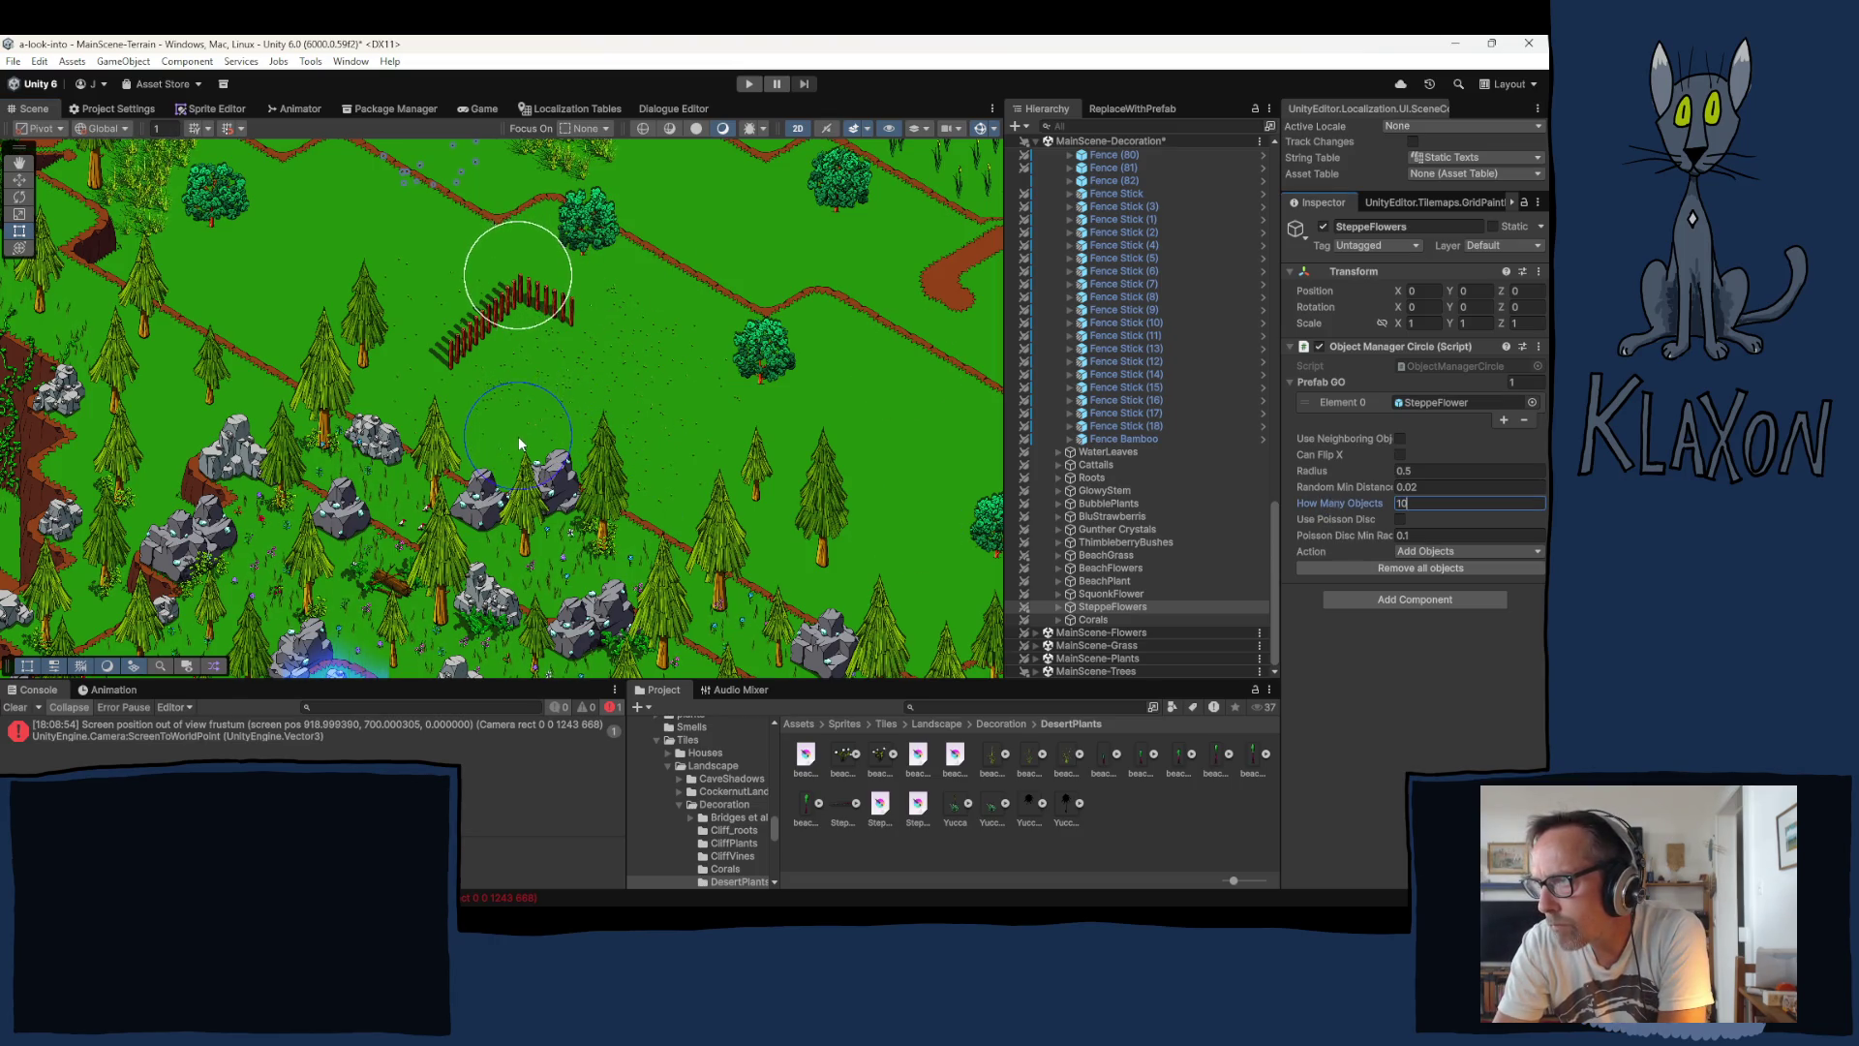
{"action": "key", "text": "Return"}
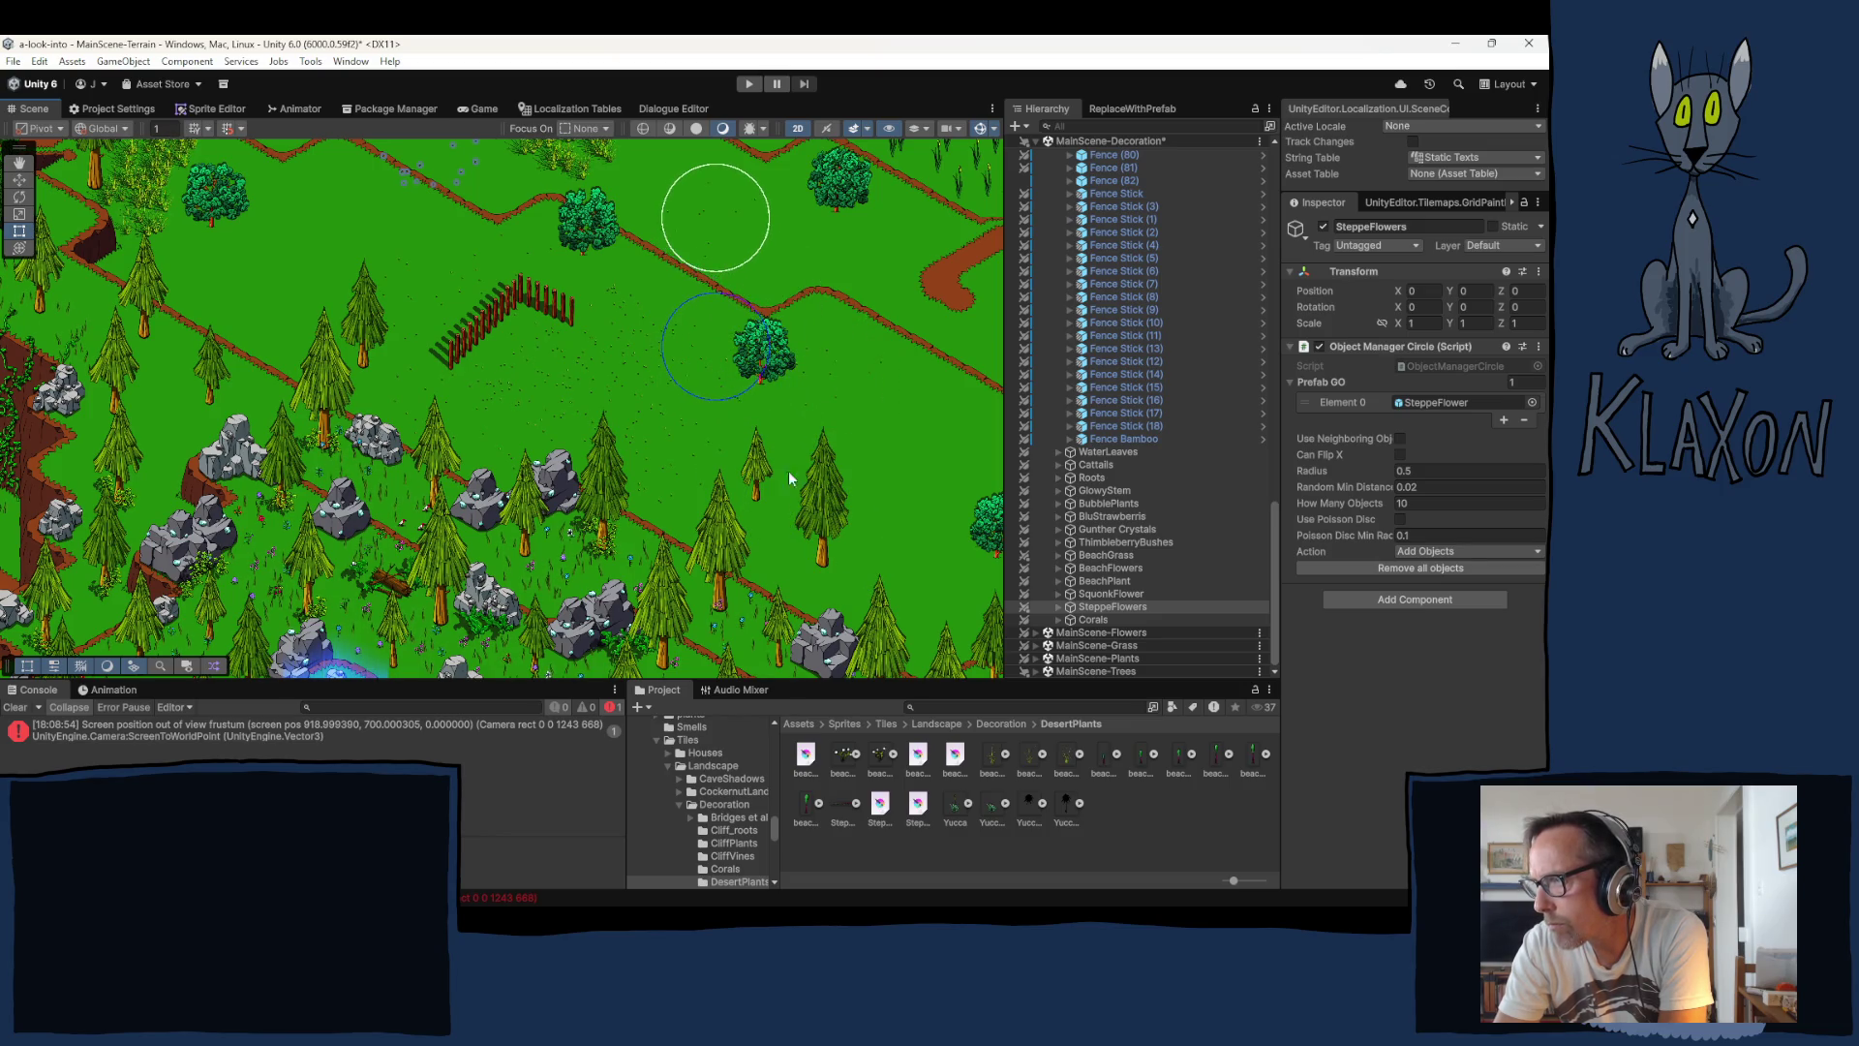
{"action": "left_click_drag", "start_coordinate": [723, 539], "coordinate": [688, 463]}
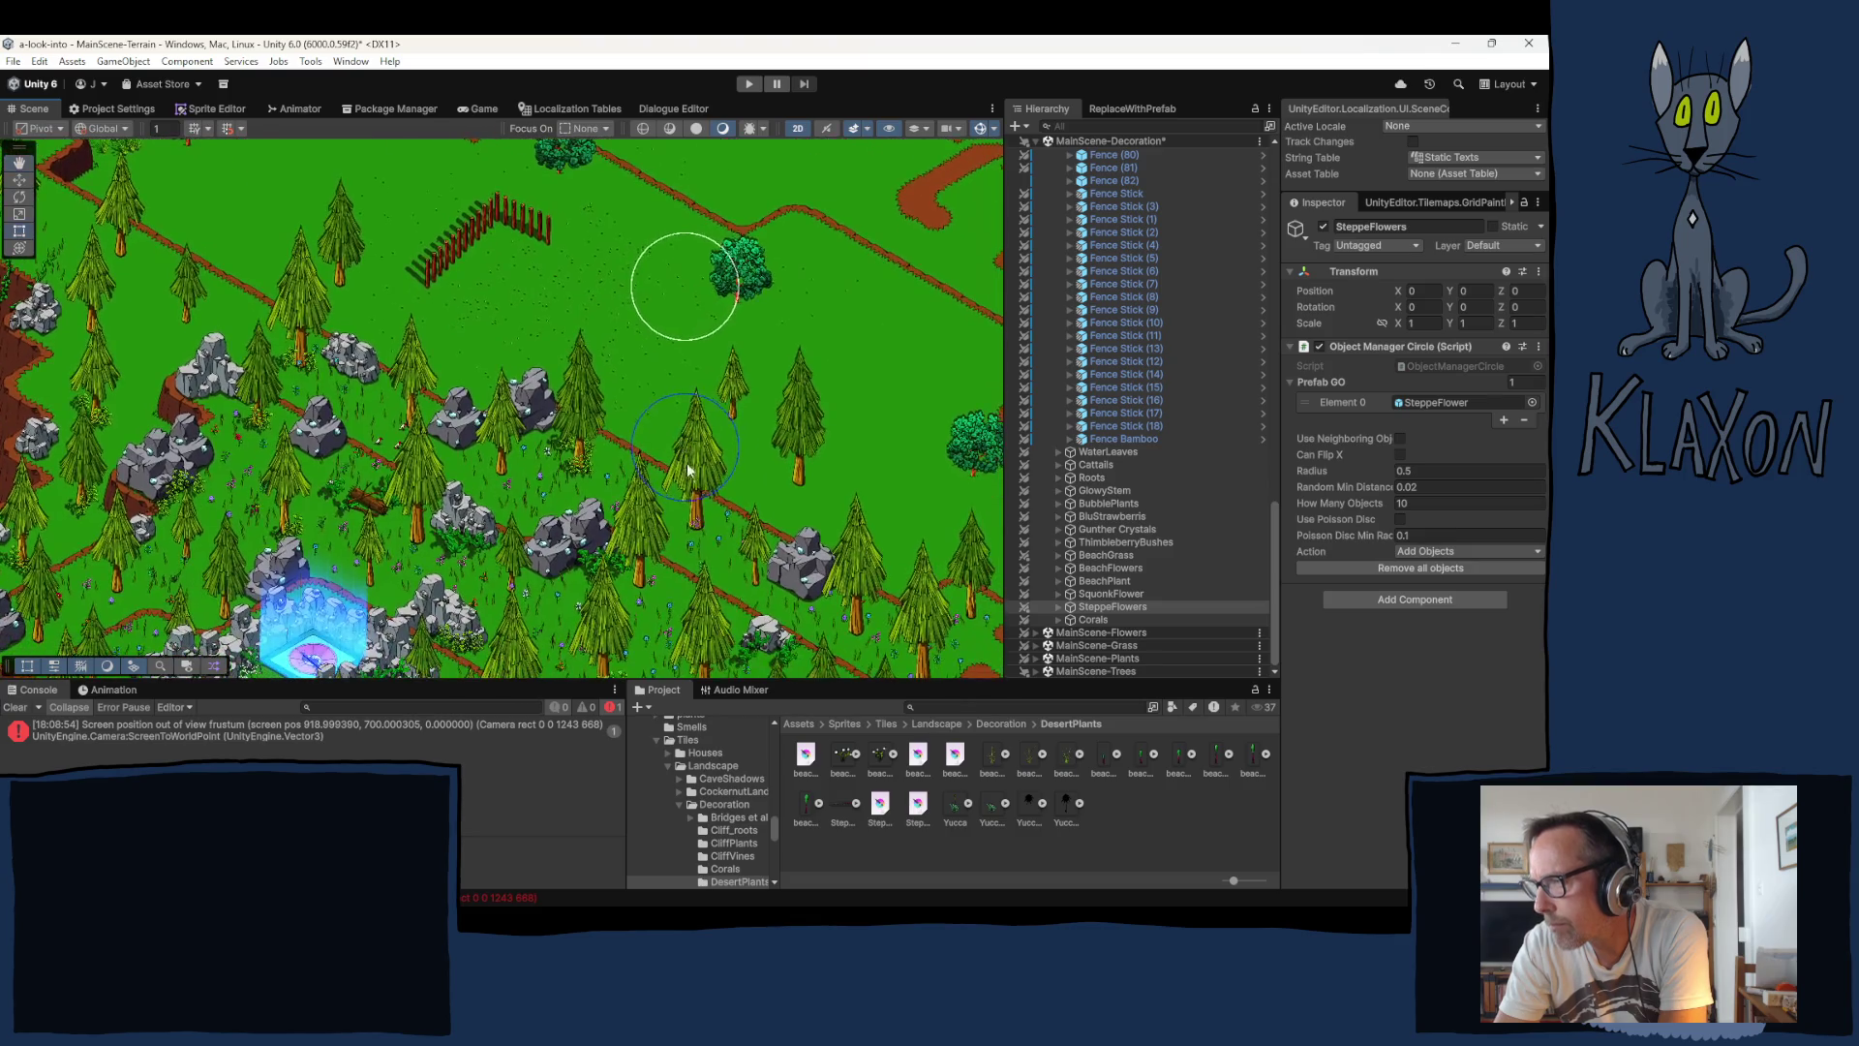
{"action": "left_click_drag", "start_coordinate": [522, 452], "coordinate": [563, 536]}
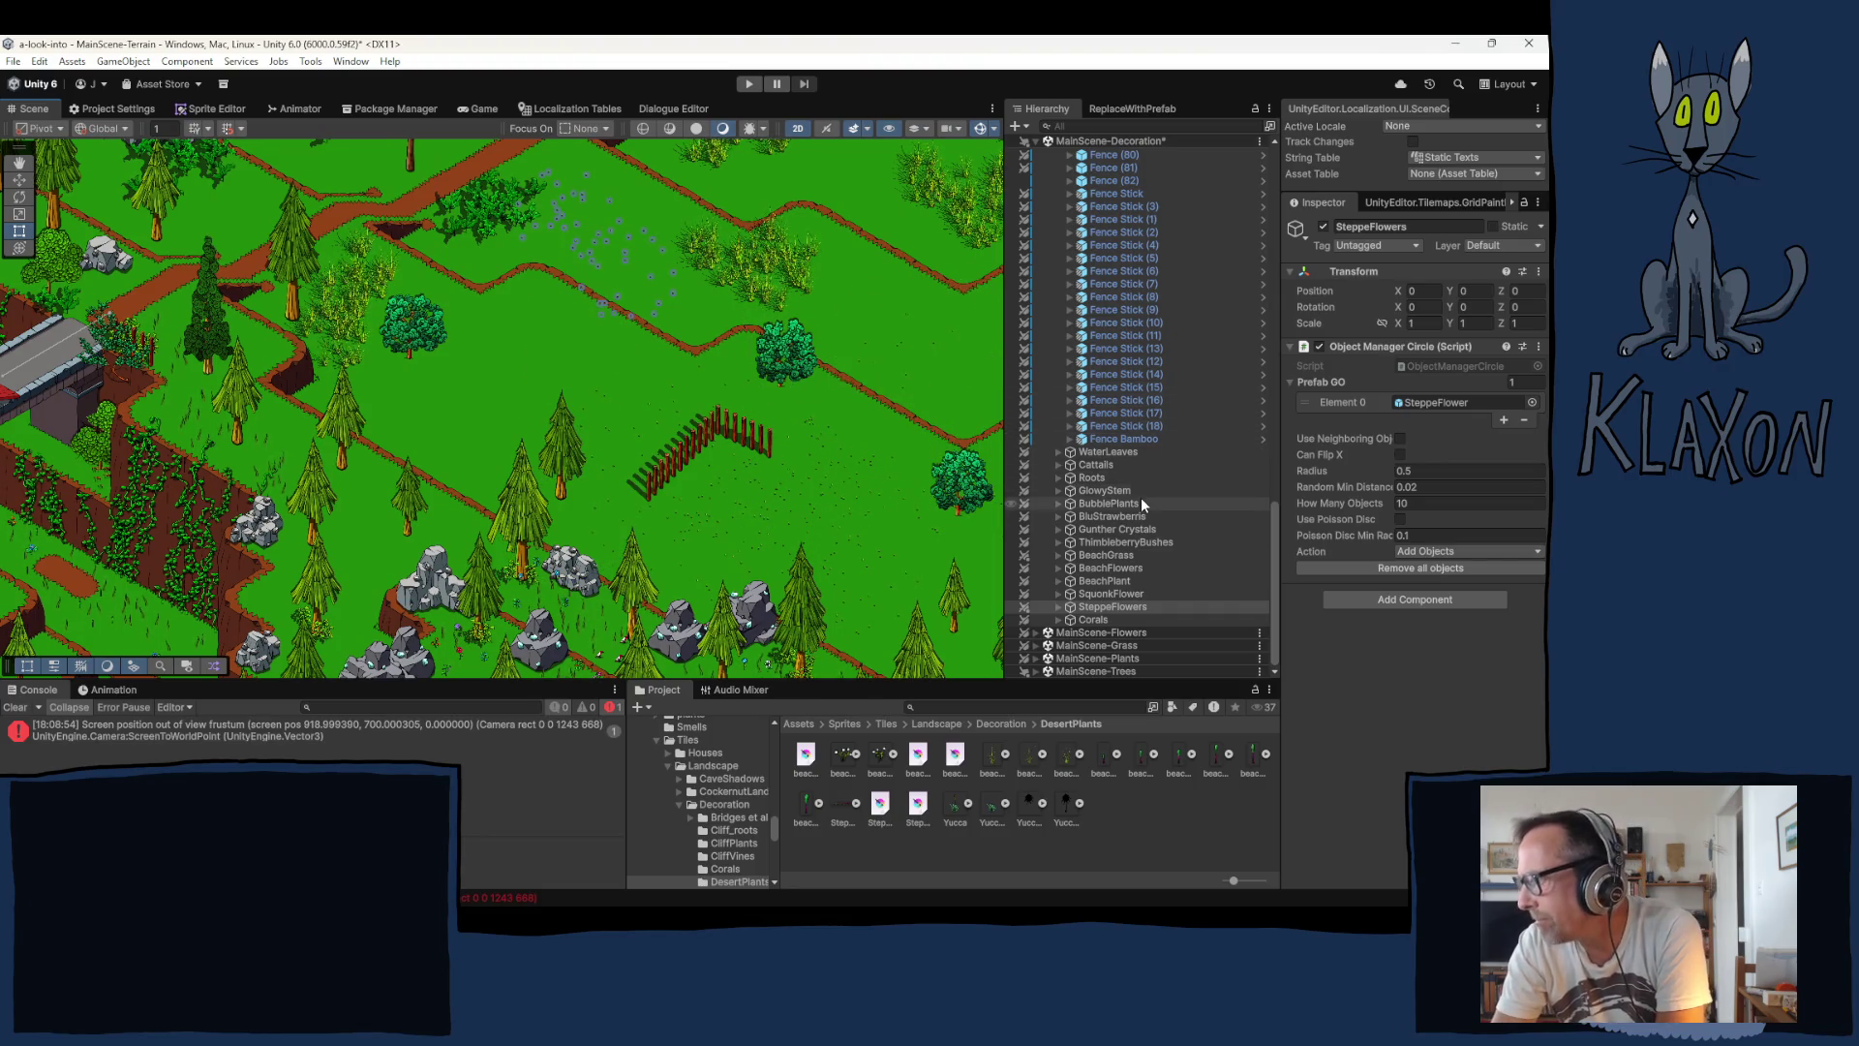
Step: Select BeachGrass and paint four grass patches across the left meadow
{"action": "left_click", "coordinate": [1098, 555]}
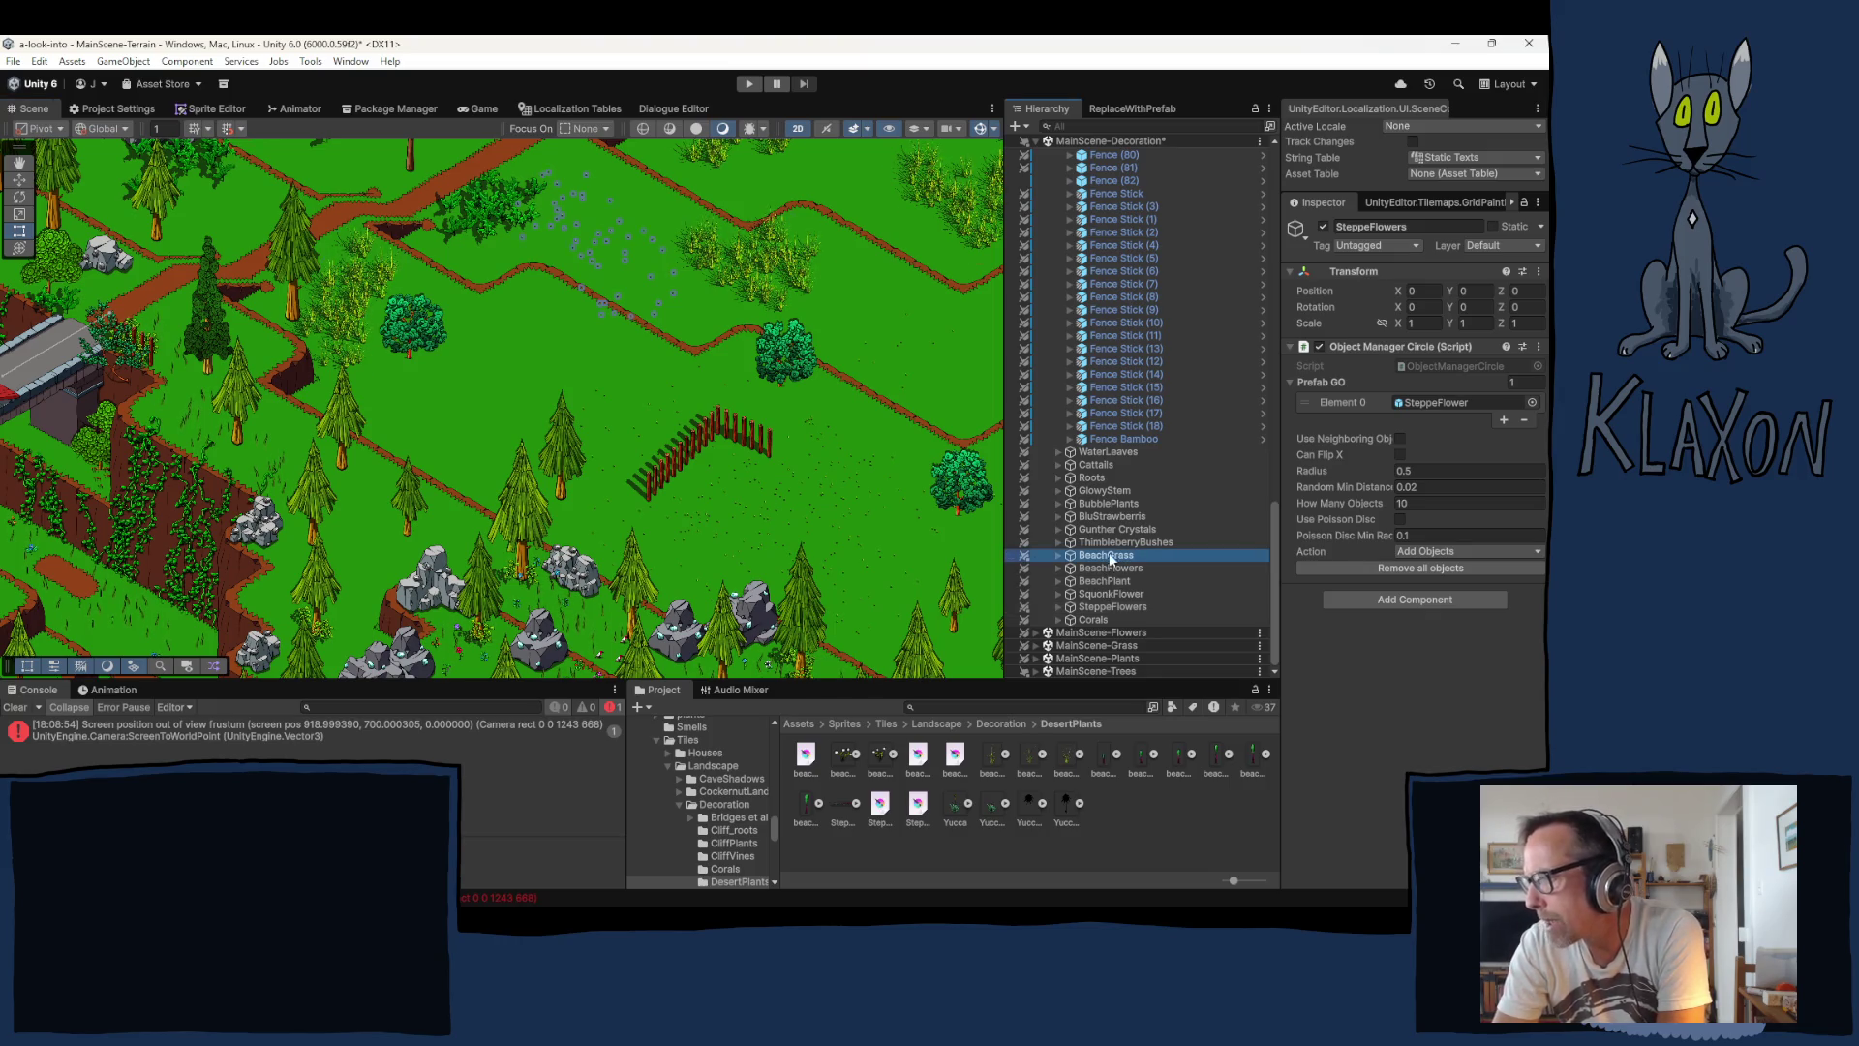
{"action": "left_click", "coordinate": [457, 576]}
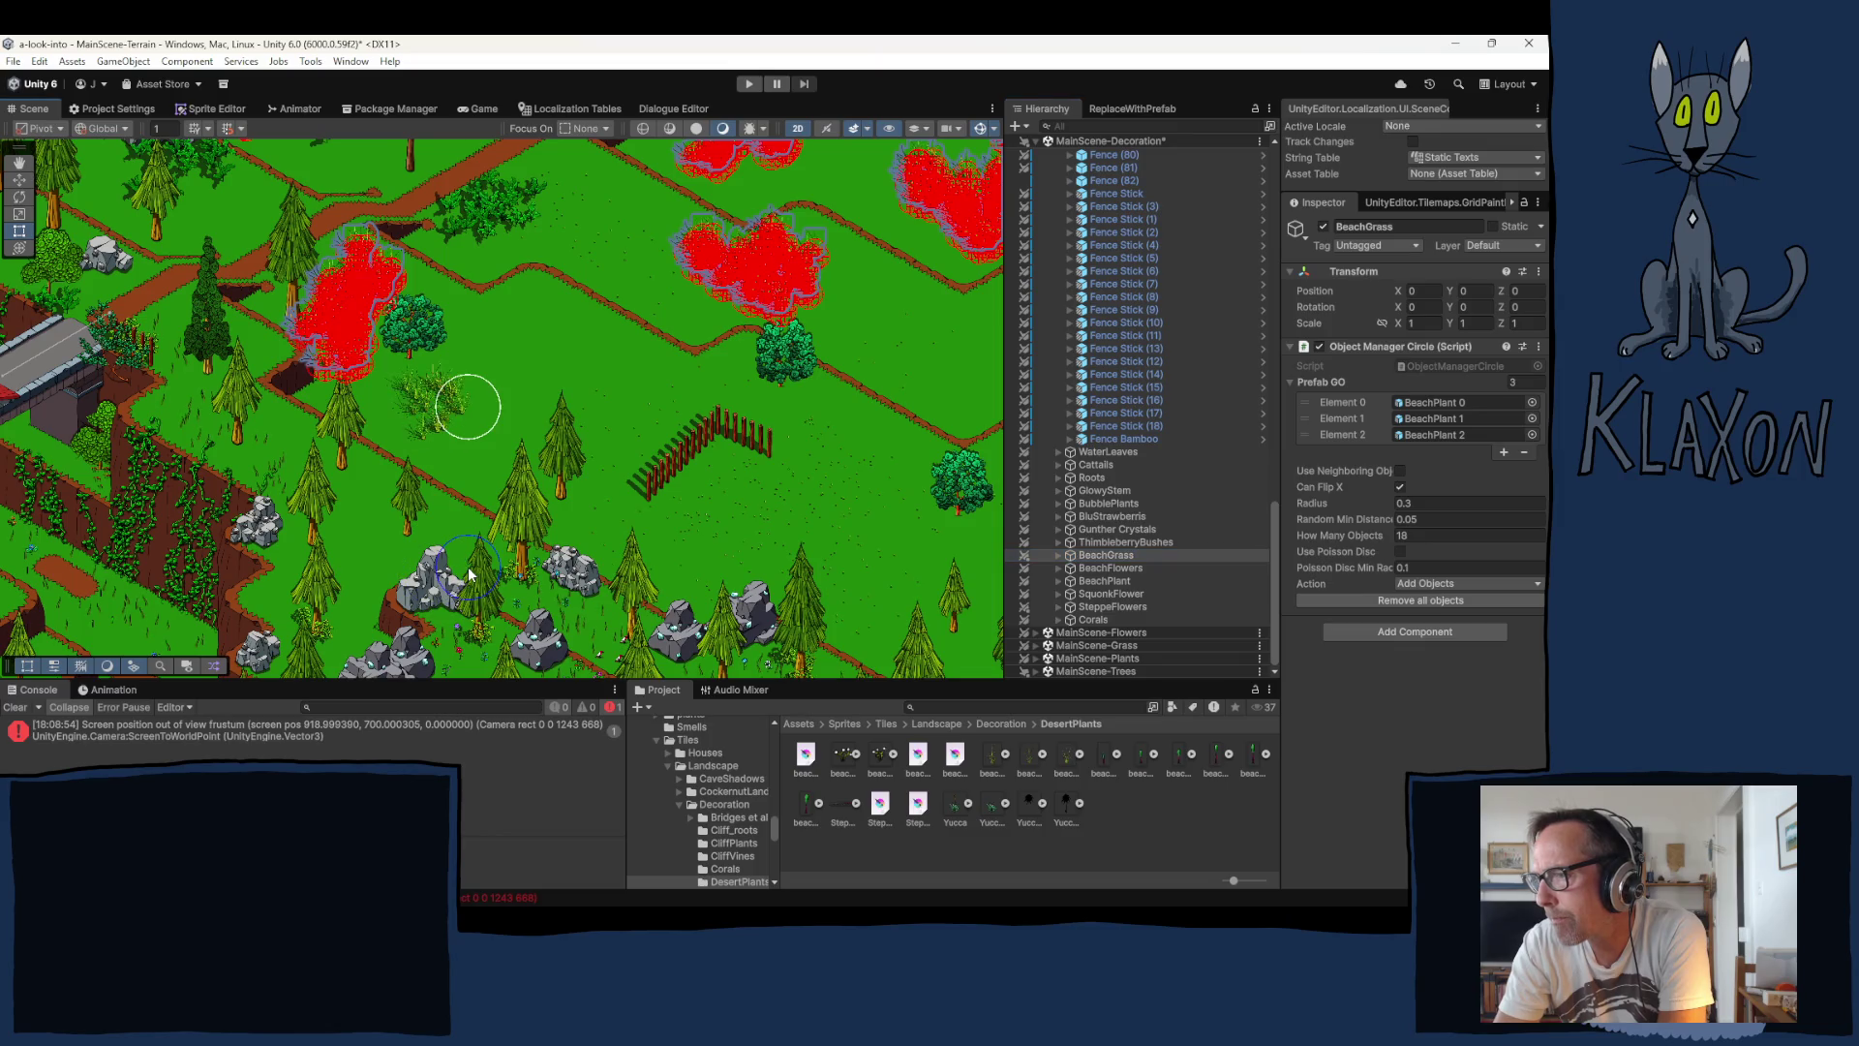
{"action": "left_click", "coordinate": [512, 549]}
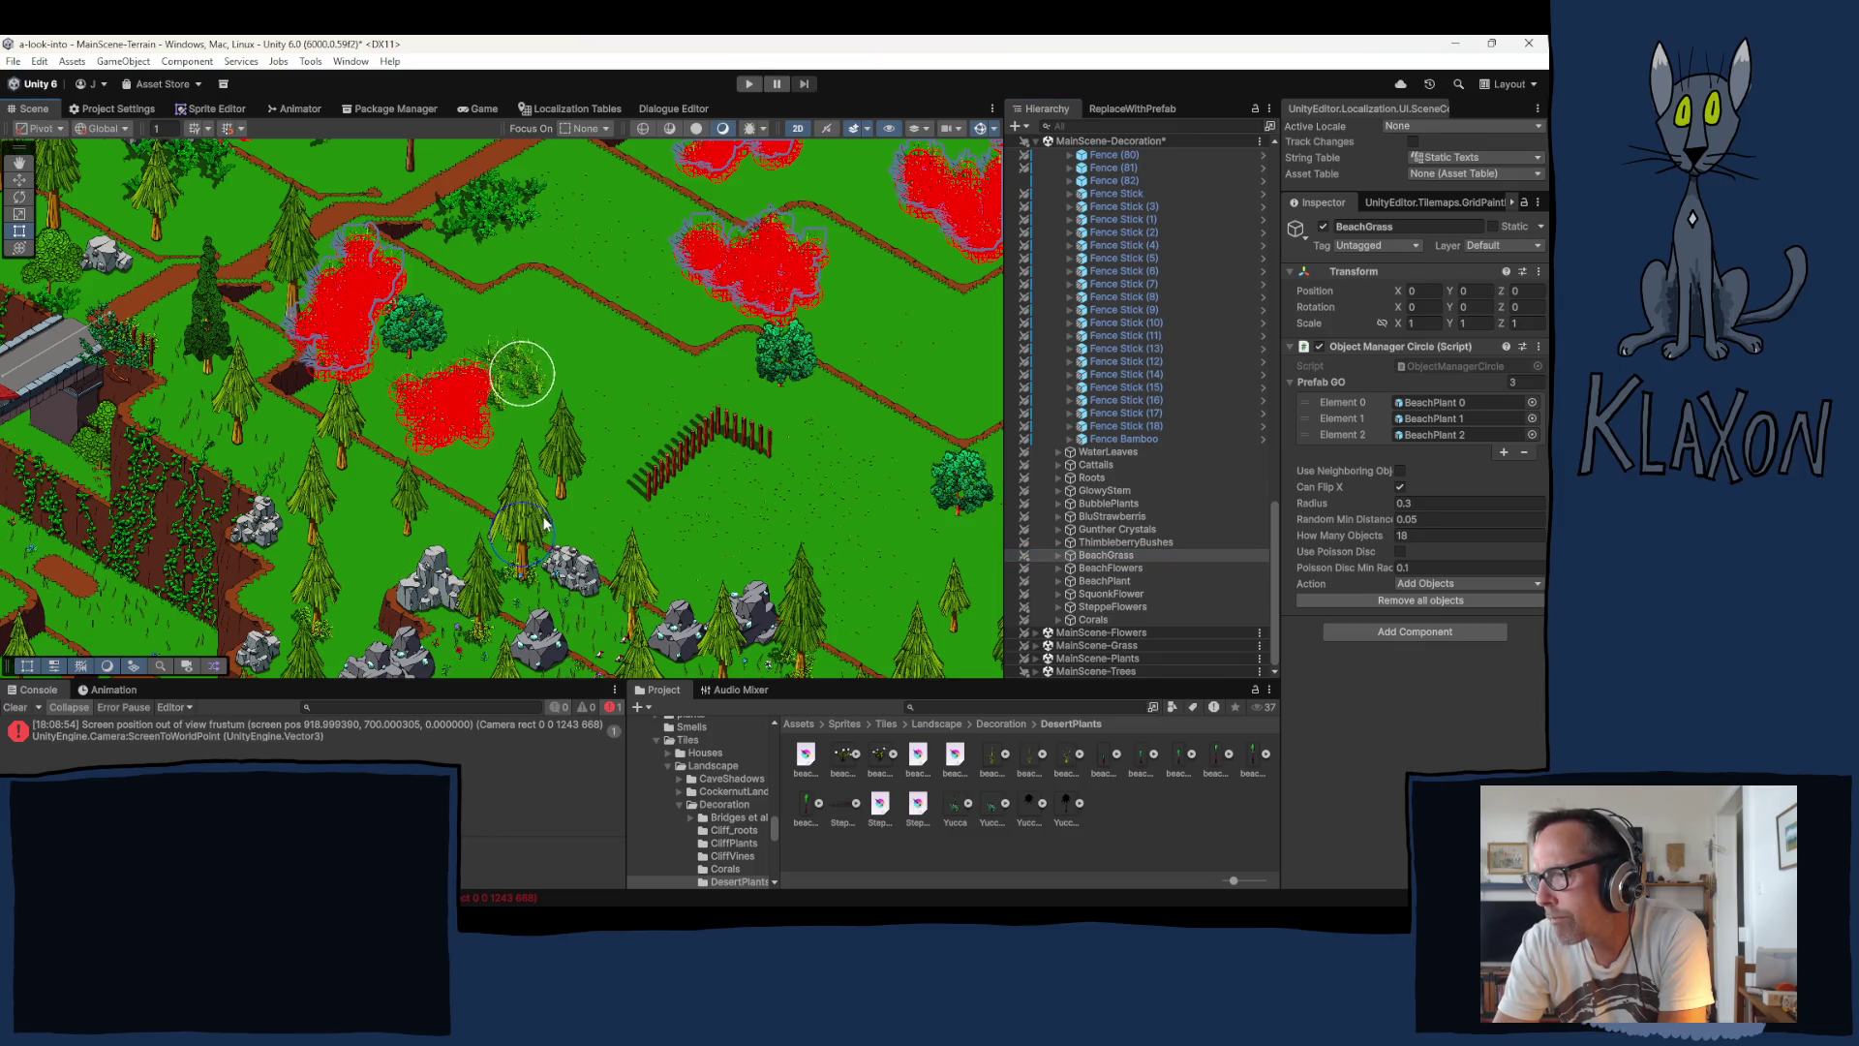
{"action": "left_click", "coordinate": [574, 521]}
{"action": "left_click", "coordinate": [618, 519]}
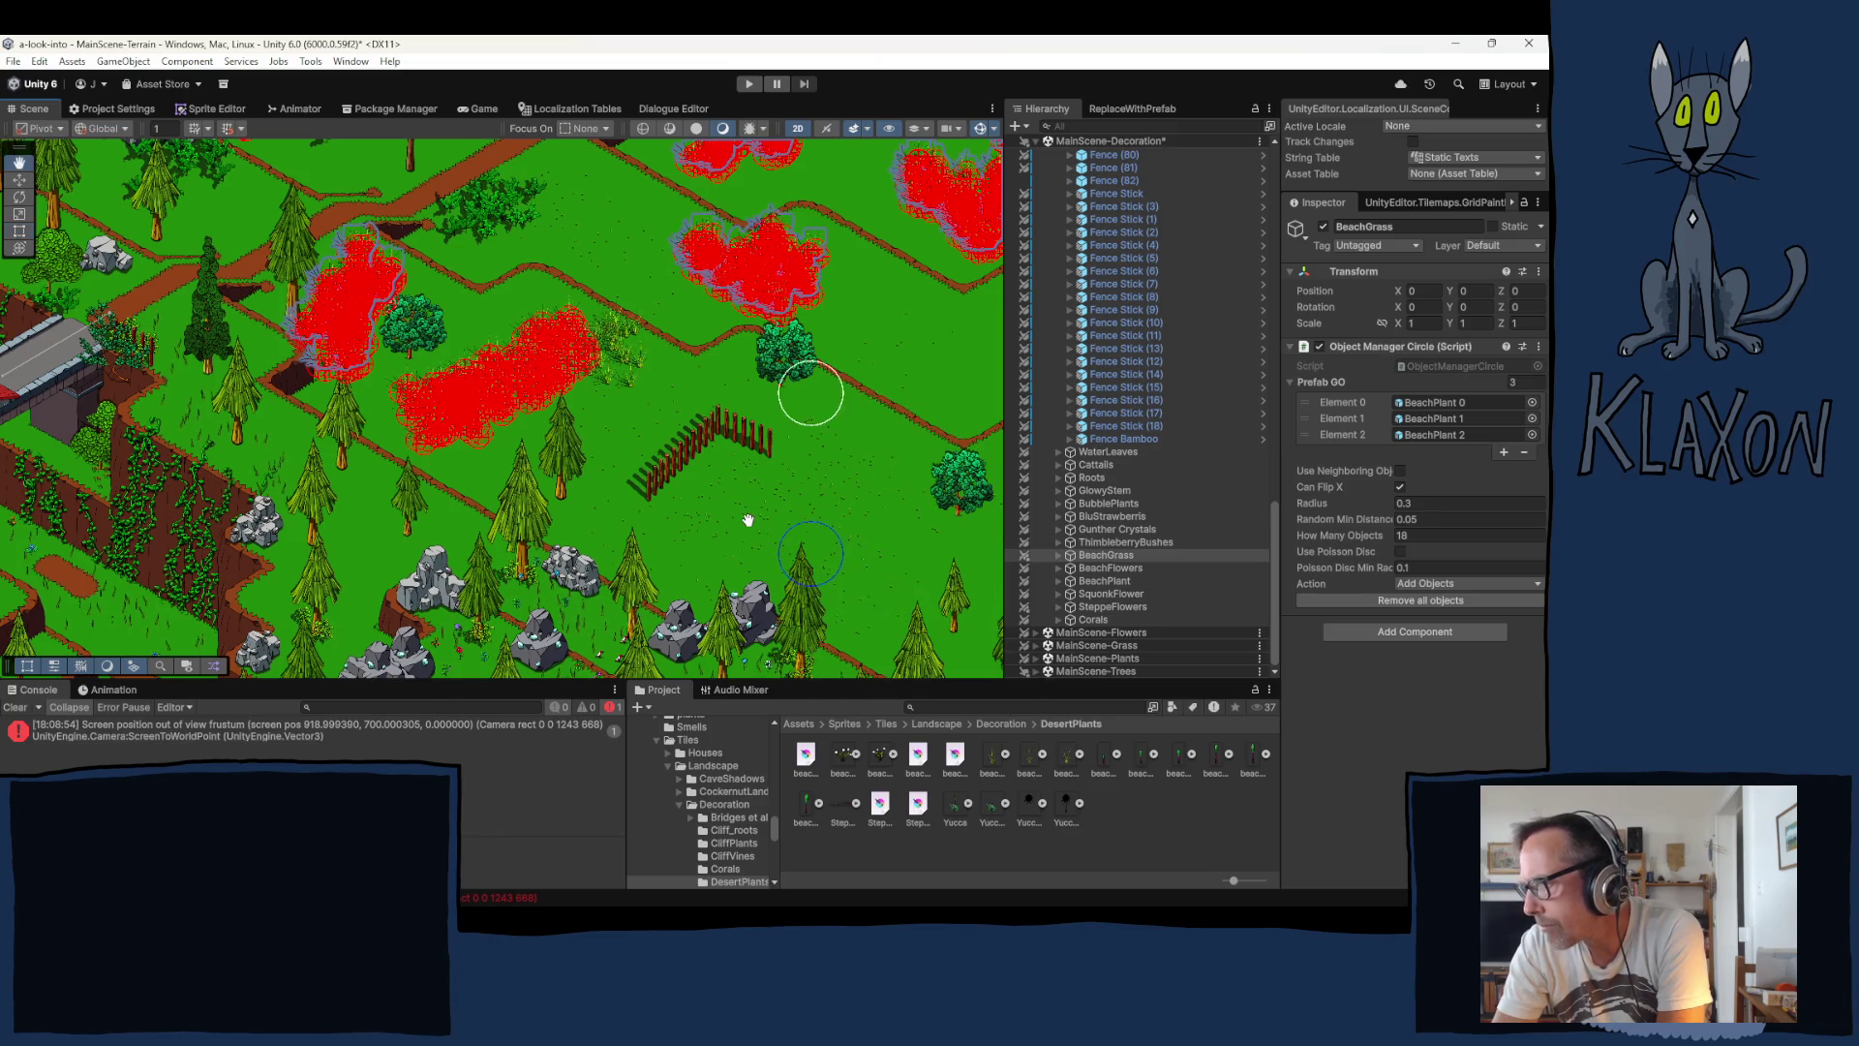
Step: Paint more beach grass clusters beside the round bush and in the open meadow
{"action": "left_click_drag", "start_coordinate": [832, 564], "coordinate": [770, 531]}
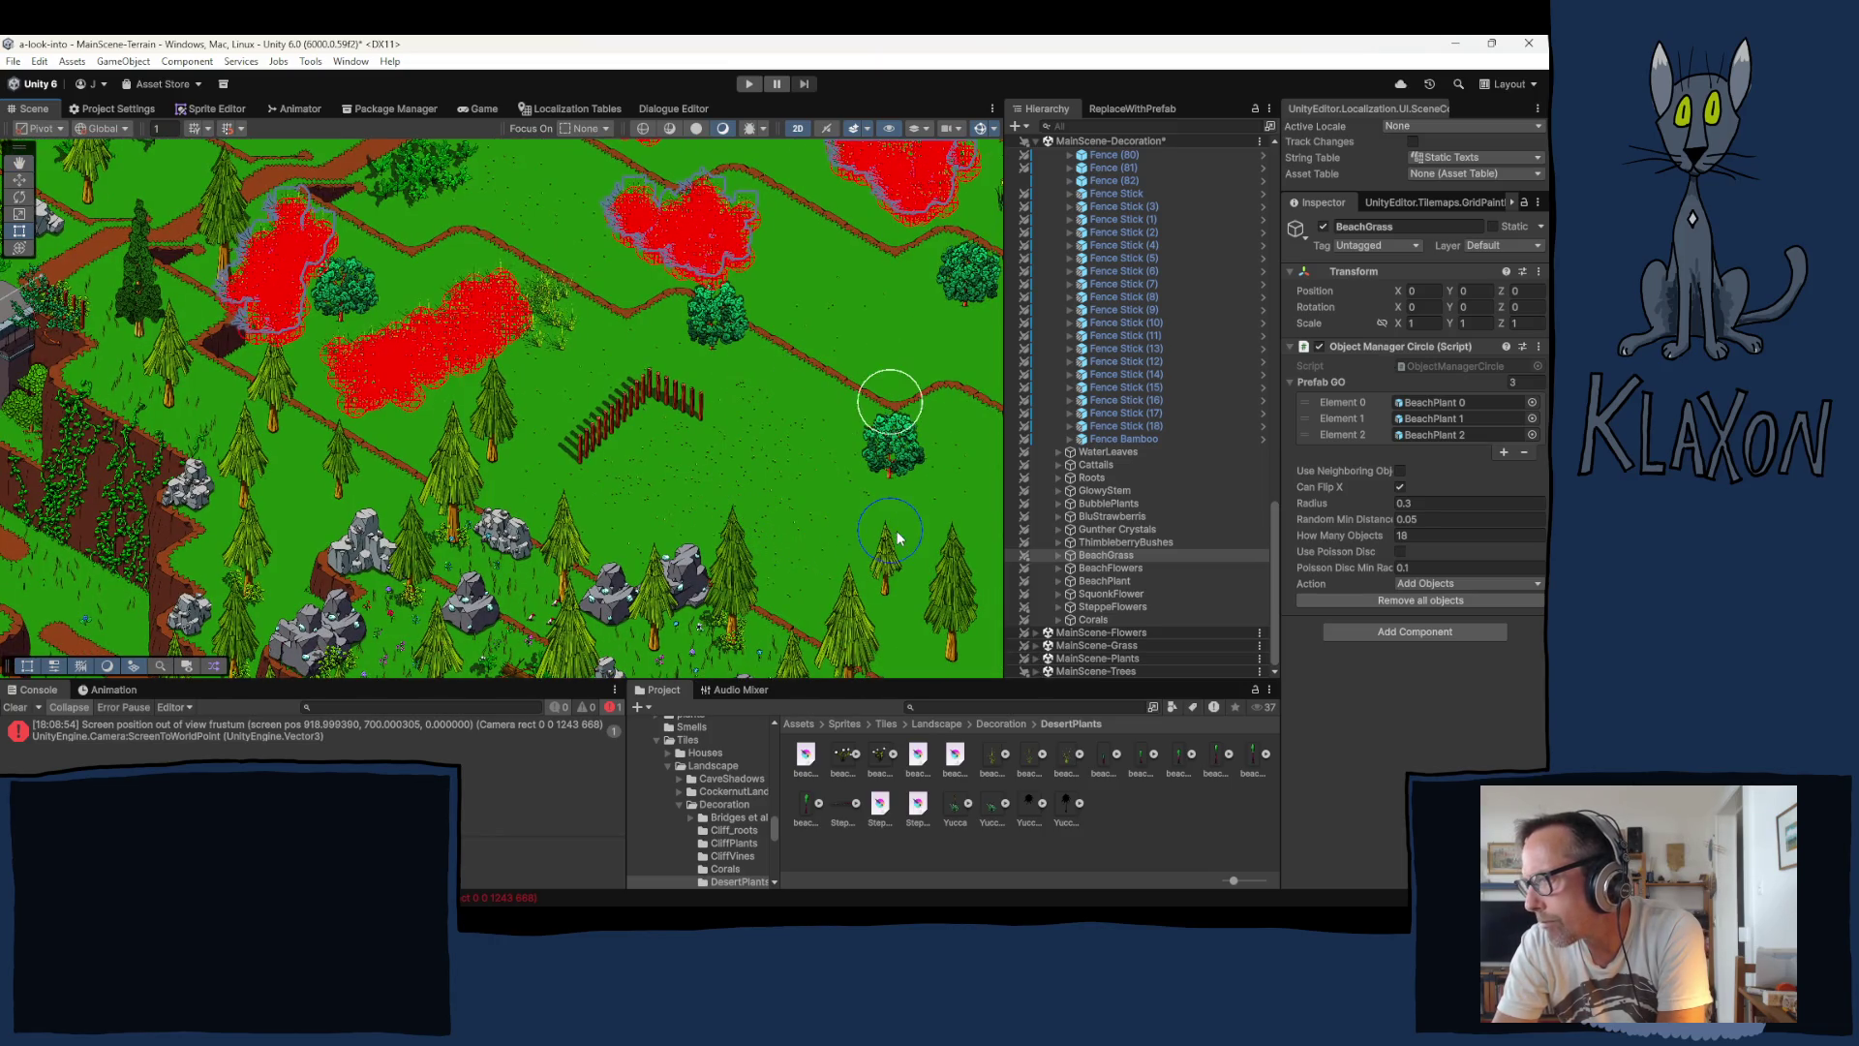
{"action": "left_click", "coordinate": [898, 499]}
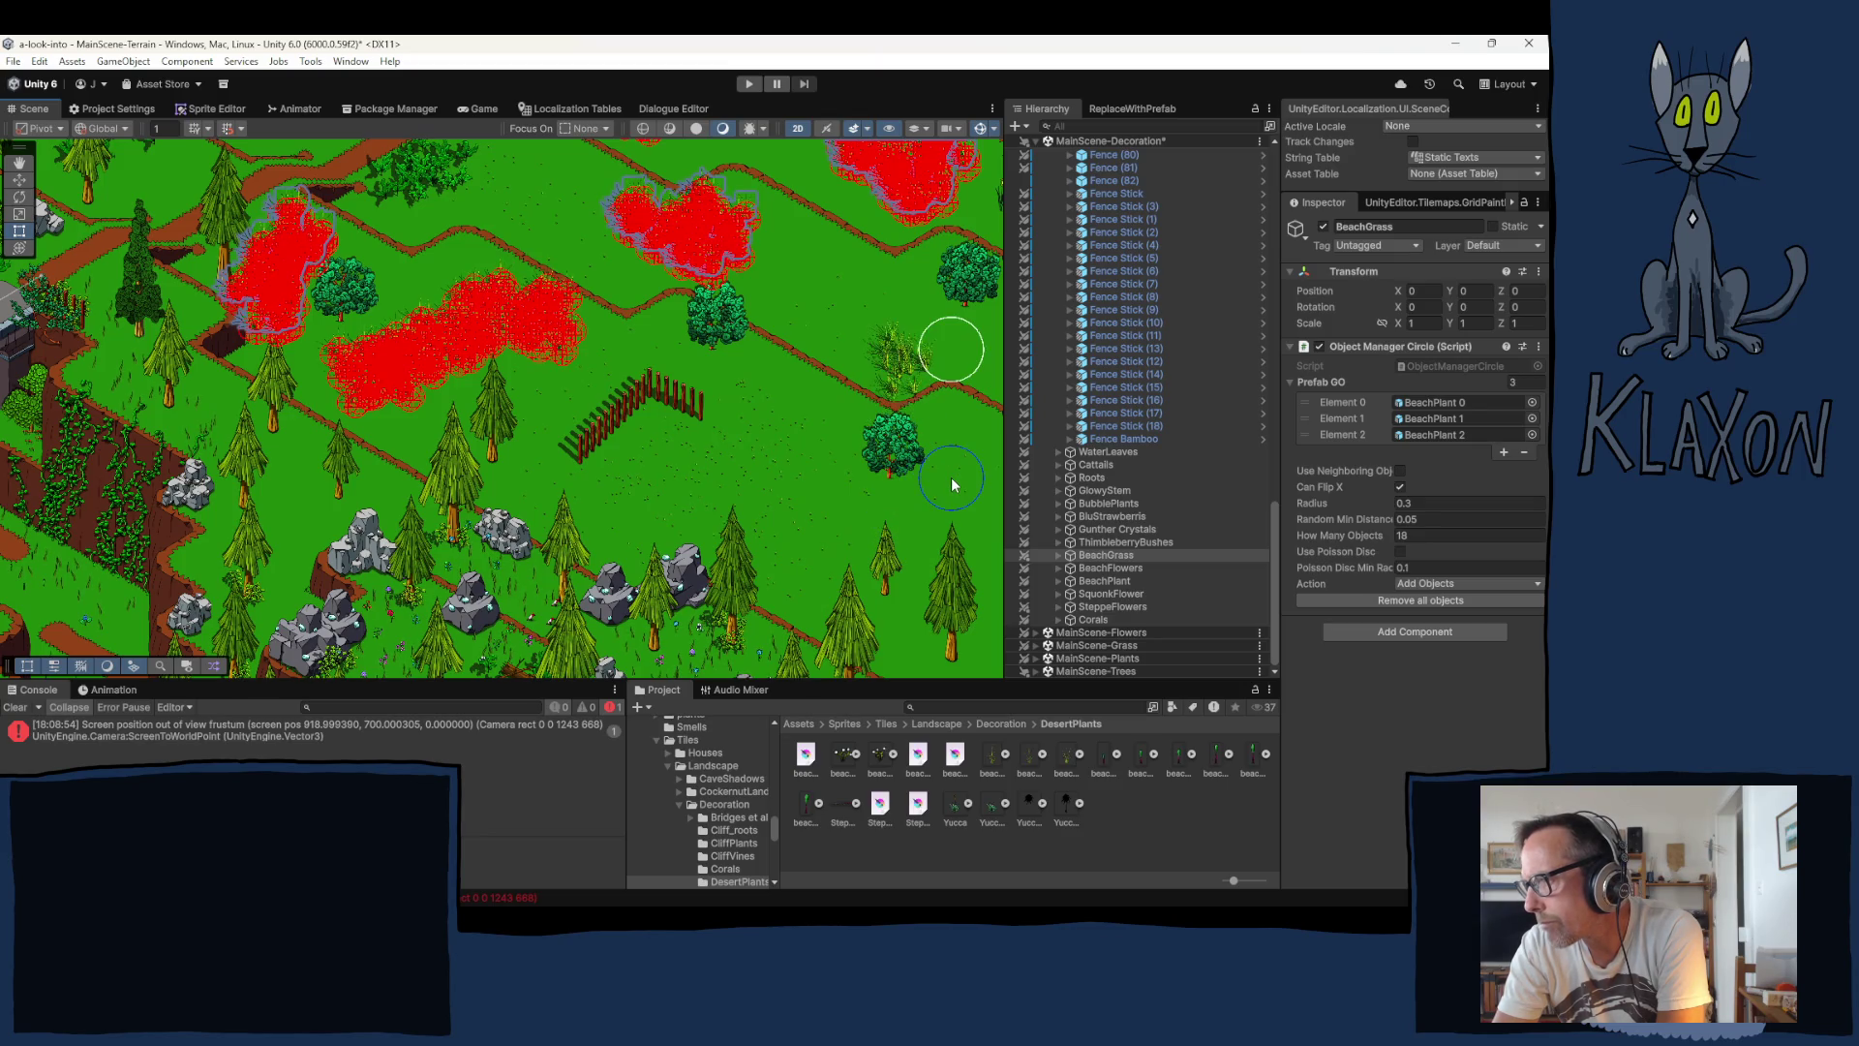
{"action": "left_click", "coordinate": [951, 478]}
{"action": "left_click_drag", "start_coordinate": [814, 543], "coordinate": [643, 403]}
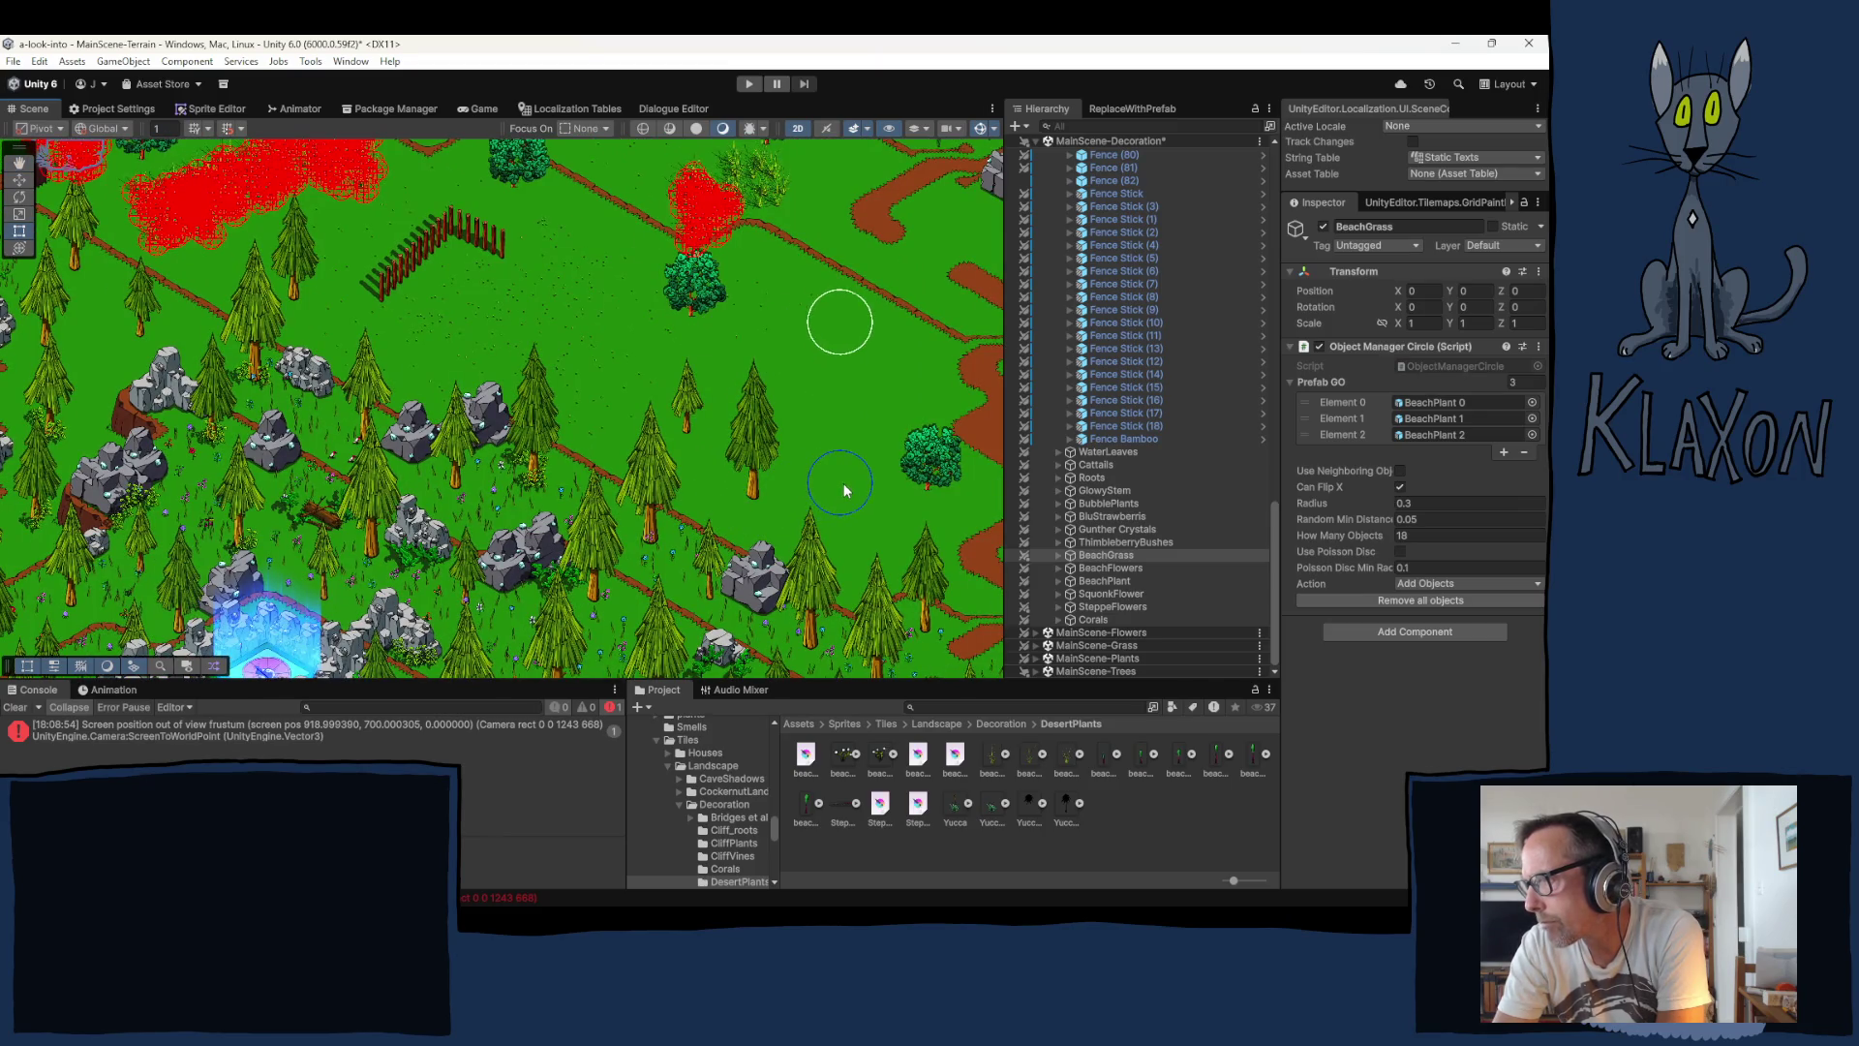
{"action": "left_click", "coordinate": [845, 484]}
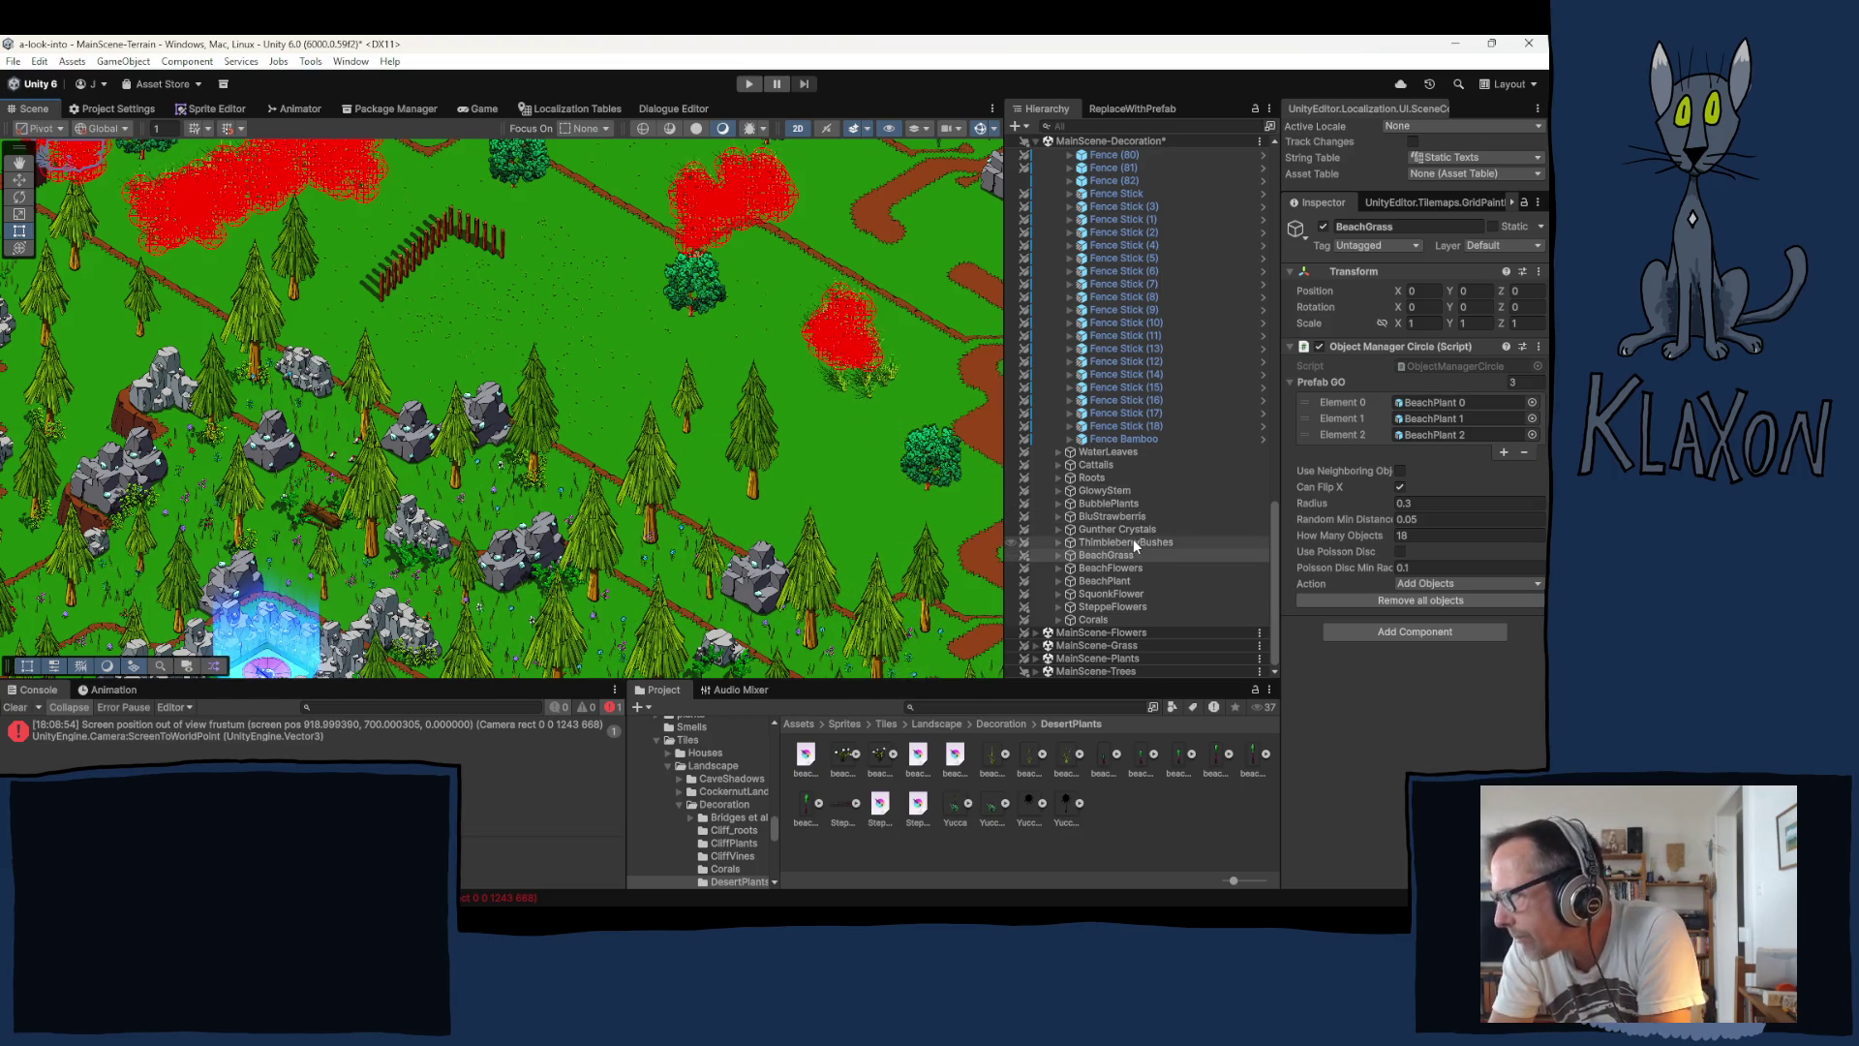
Step: Collapse the Fences group in the Hierarchy
{"action": "scroll", "coordinate": [1165, 581], "scroll_direction": "up", "scroll_amount": 1}
{"action": "scroll", "coordinate": [1160, 579], "scroll_direction": "up", "scroll_amount": 1}
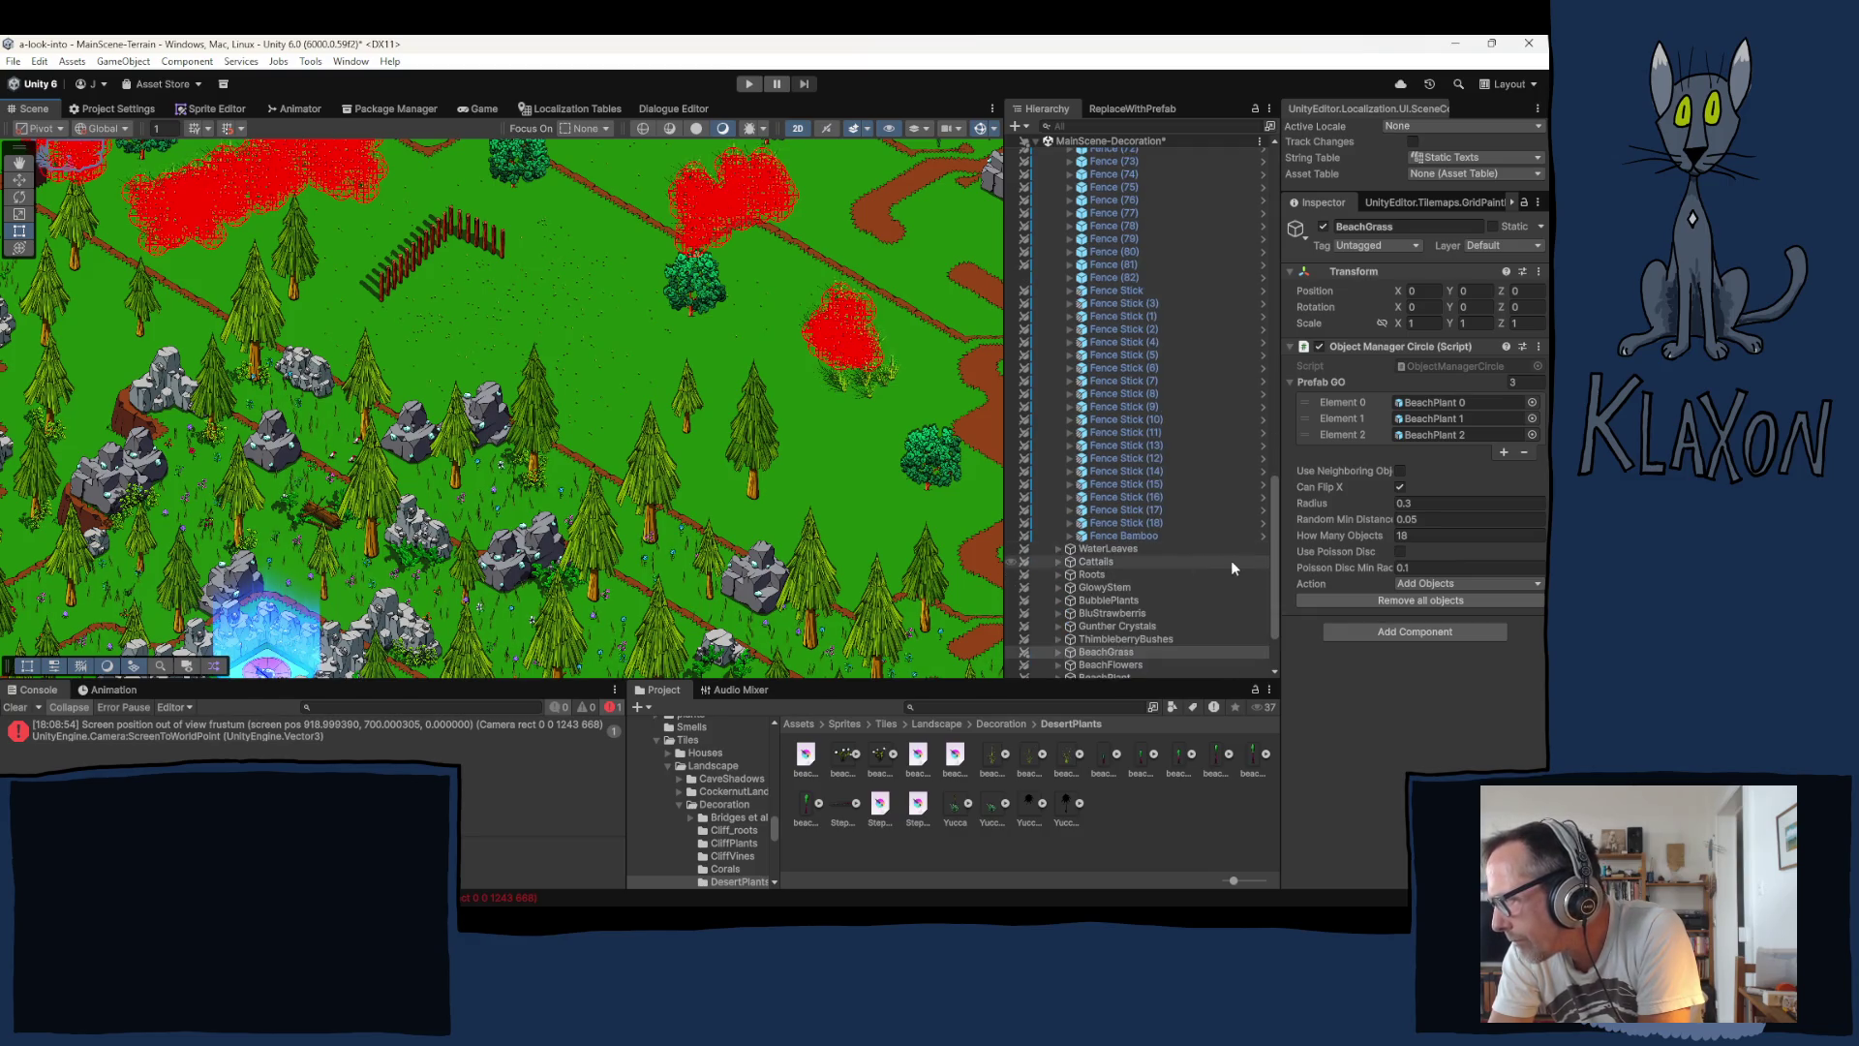
{"action": "left_click_drag", "start_coordinate": [1272, 540], "coordinate": [1280, 234]}
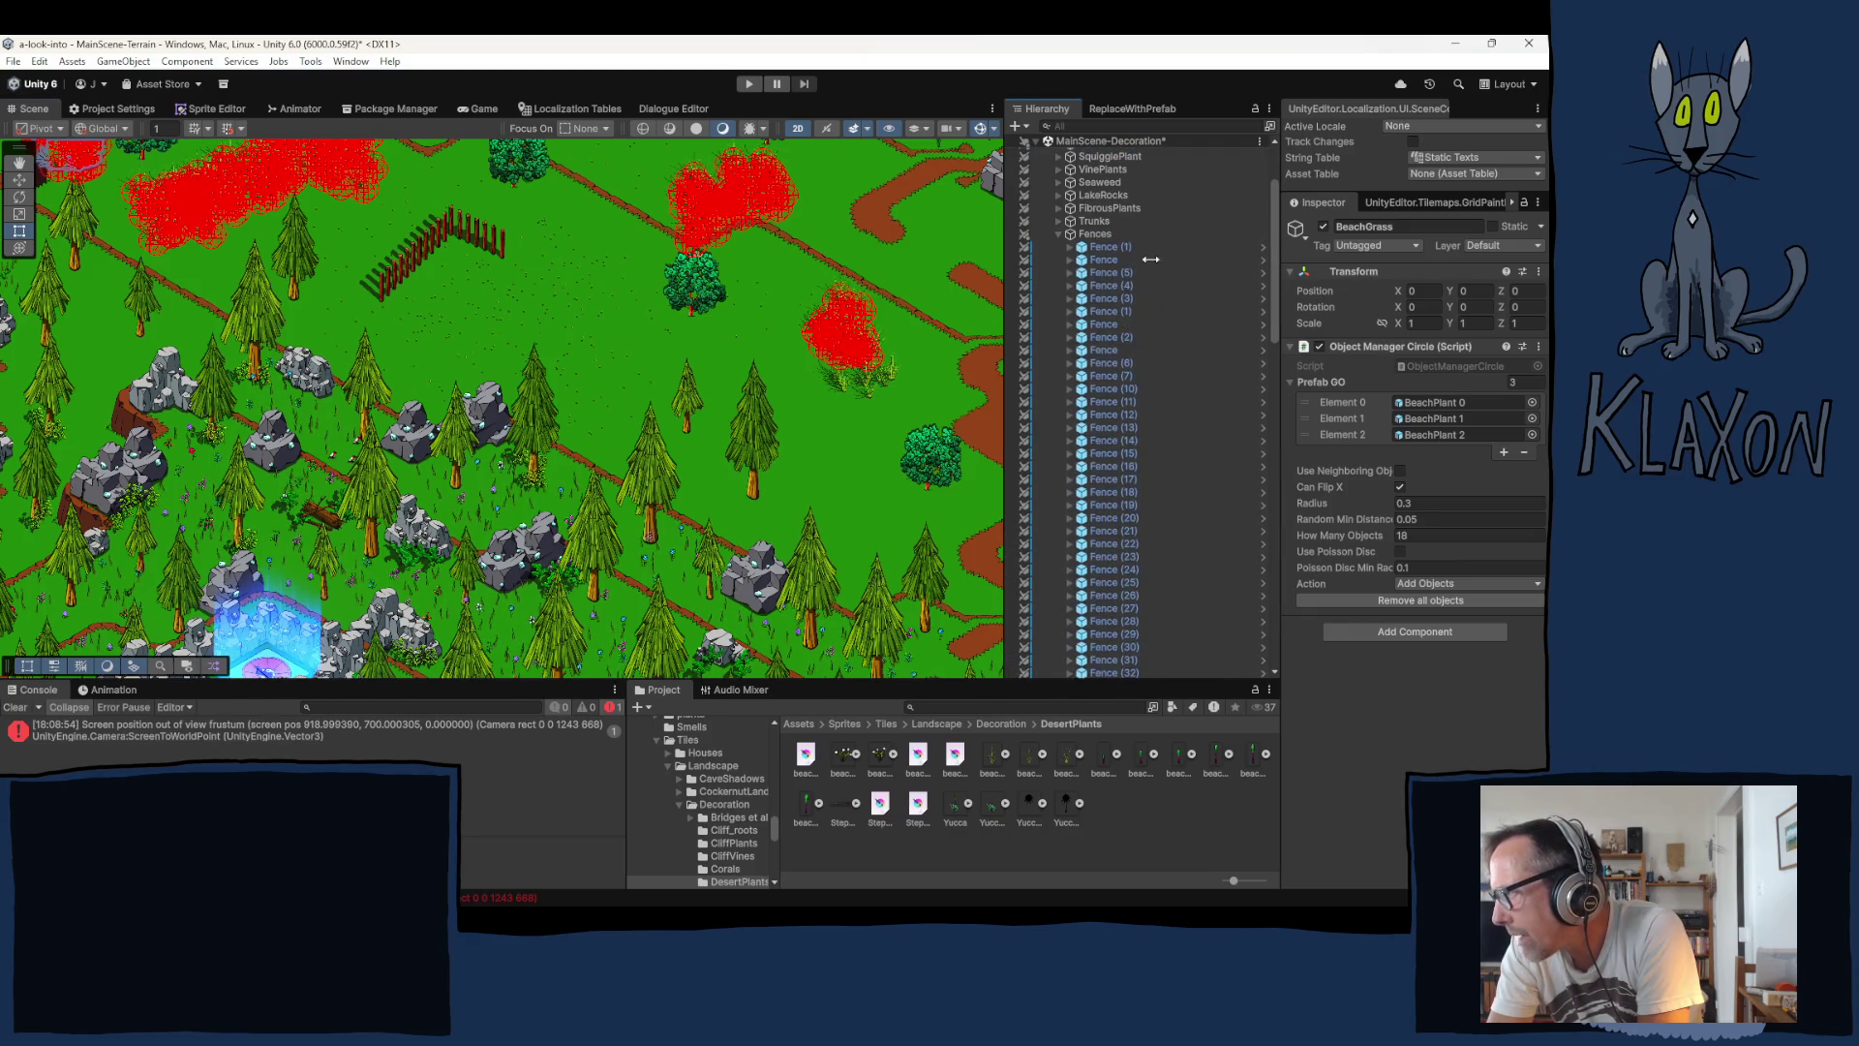
{"action": "left_click", "coordinate": [1058, 235]}
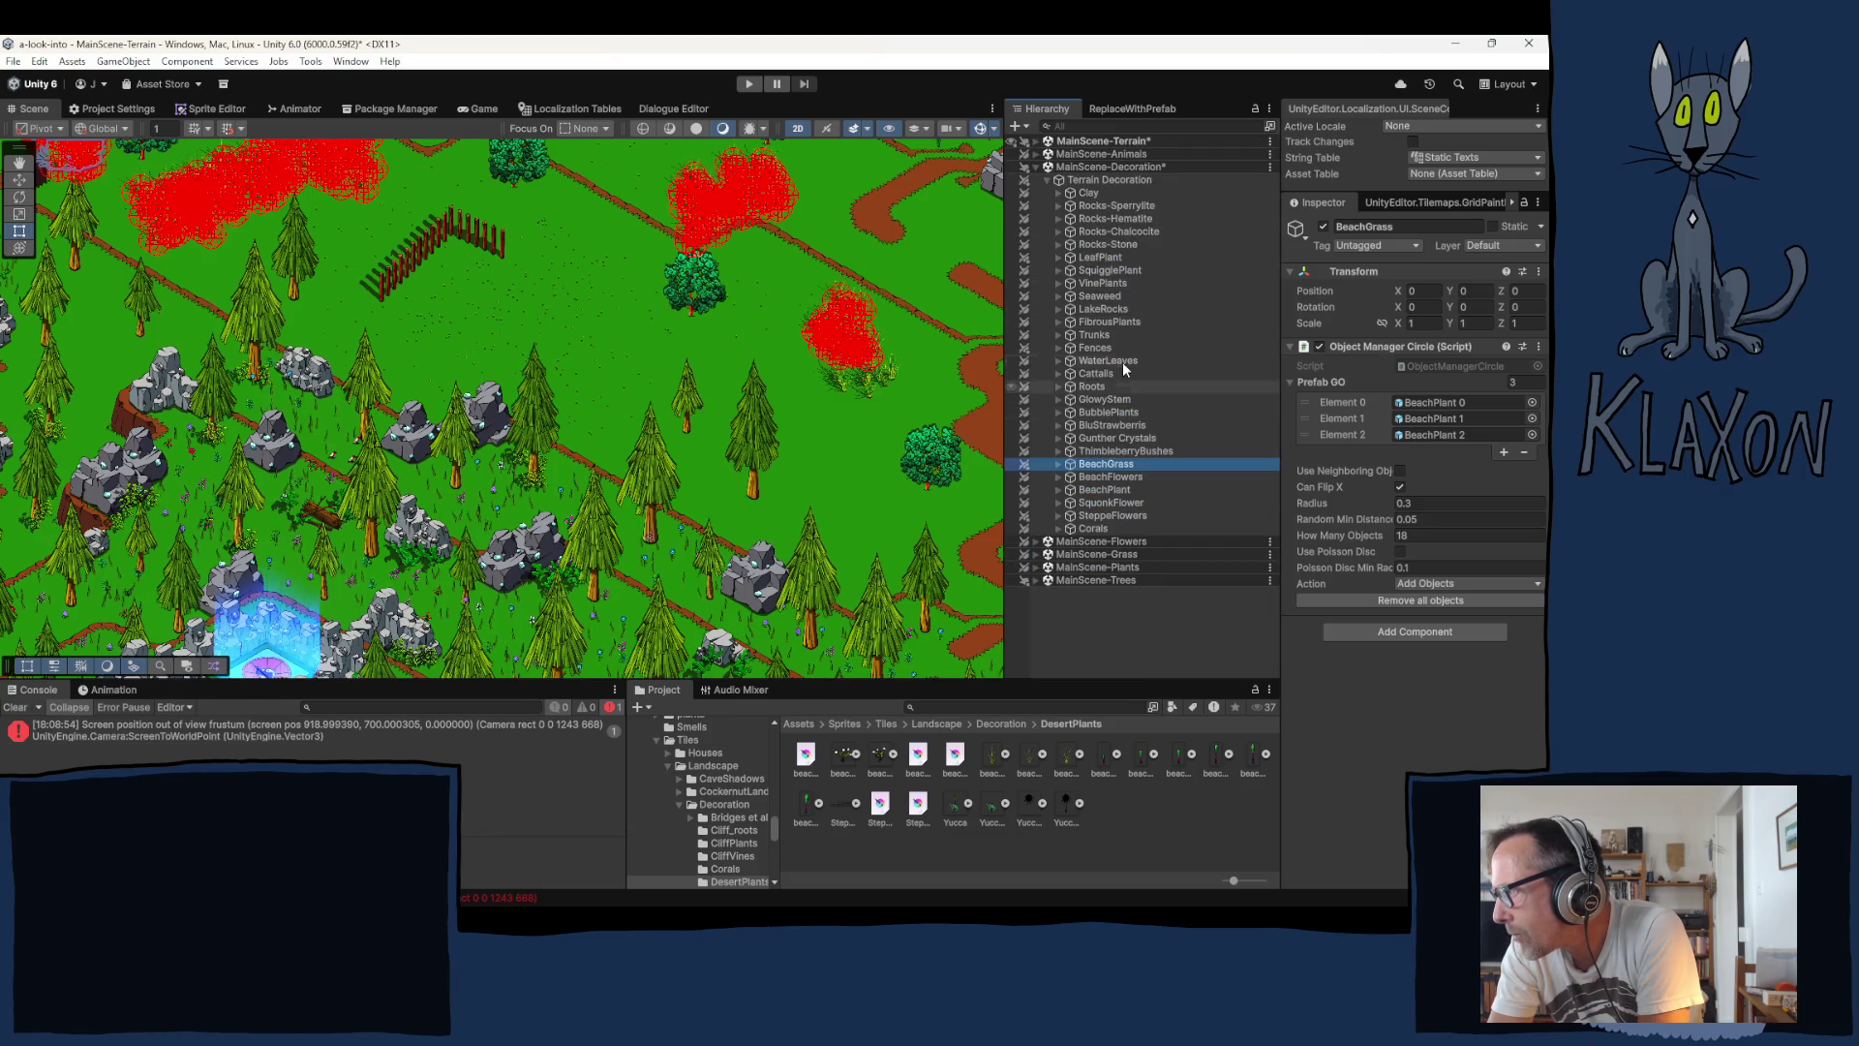
Step: Select LeafPlant and paint leaf plant clusters beside the fence and among the trees
{"action": "left_click", "coordinate": [1100, 257]}
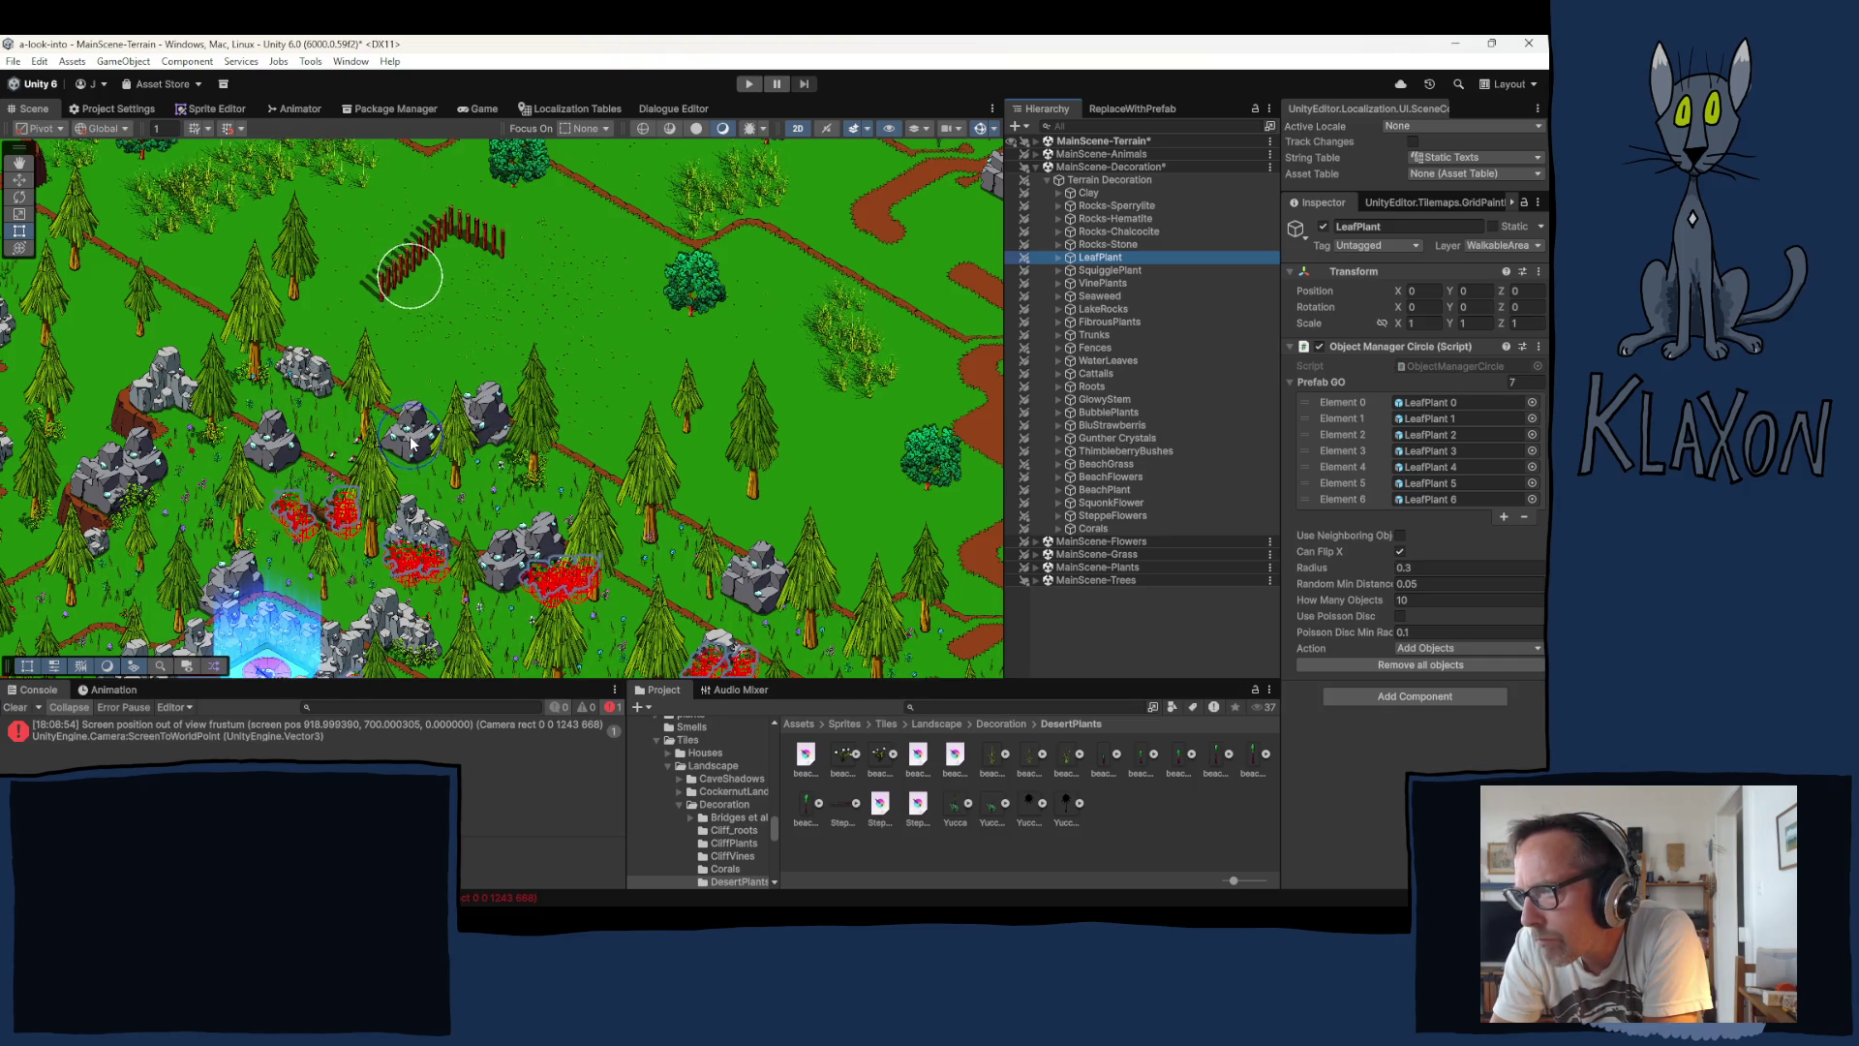
{"action": "left_click", "coordinate": [438, 422]}
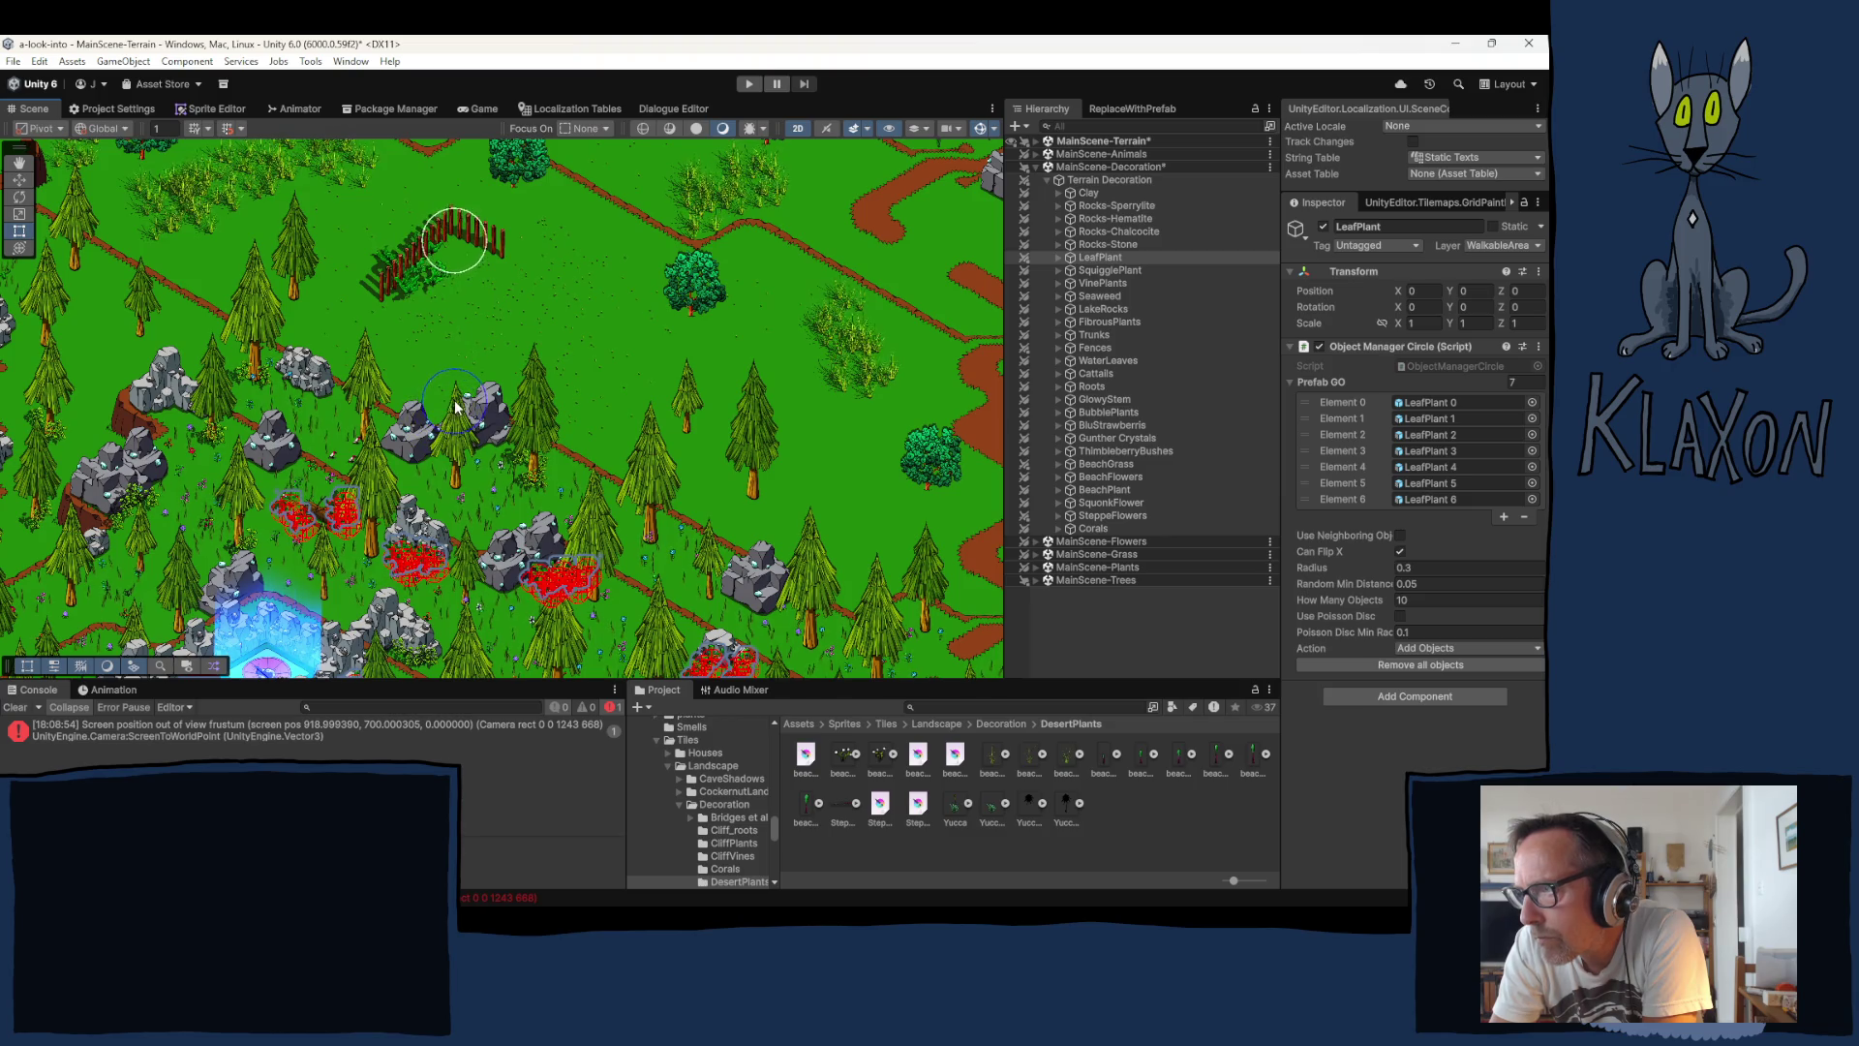
{"action": "left_click", "coordinate": [467, 401]}
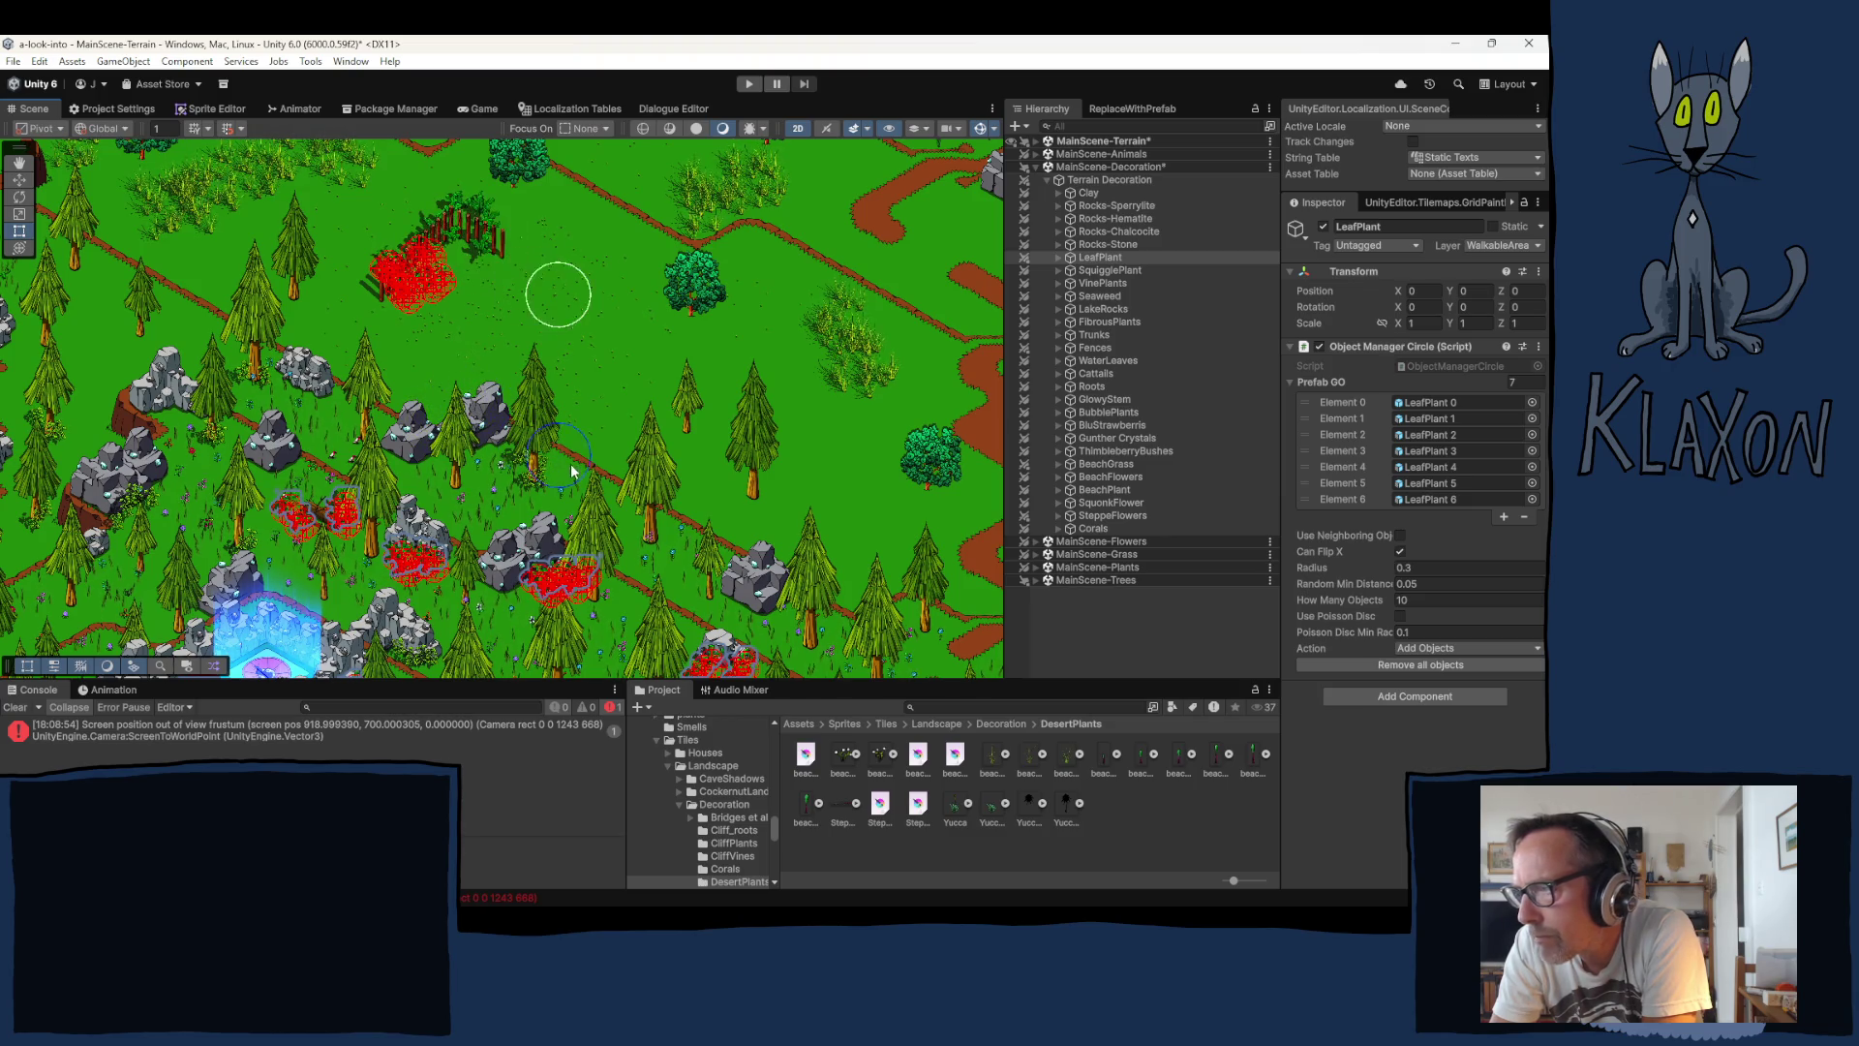
{"action": "left_click_drag", "start_coordinate": [732, 608], "coordinate": [690, 502]}
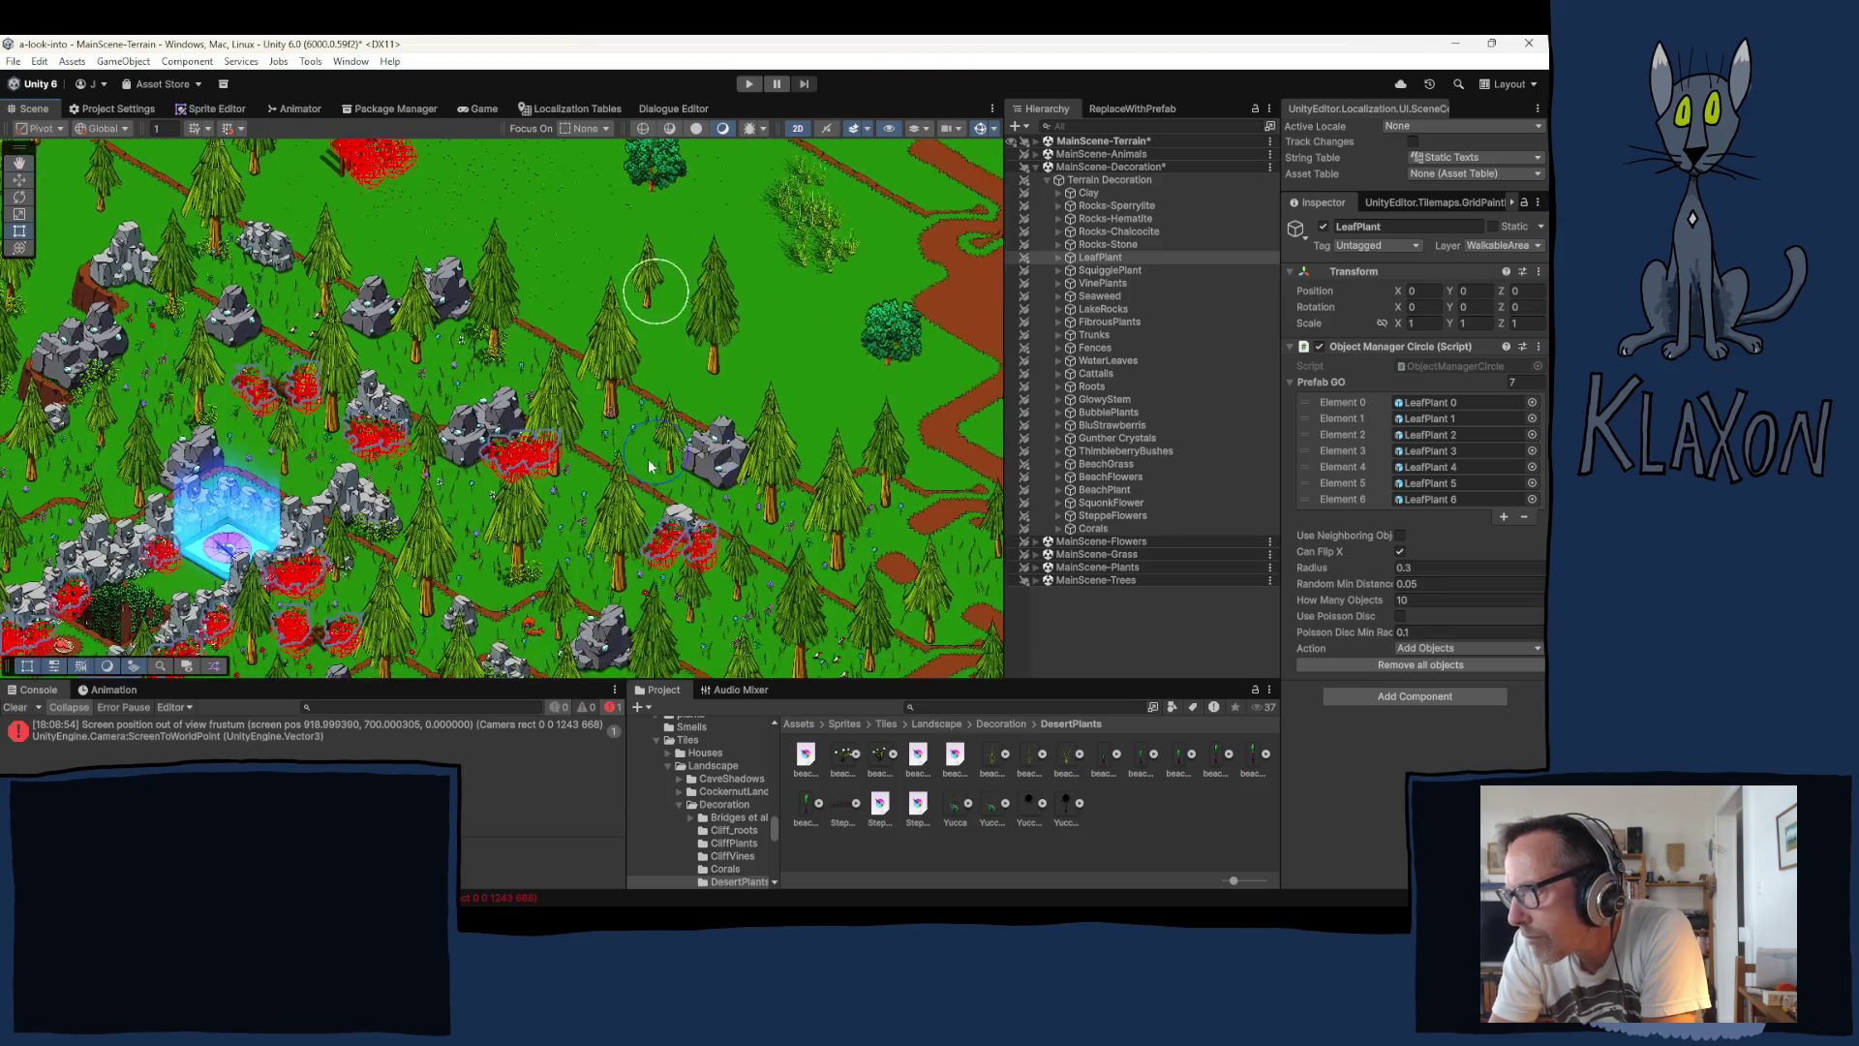
{"action": "left_click", "coordinate": [722, 542]}
{"action": "left_click", "coordinate": [794, 538]}
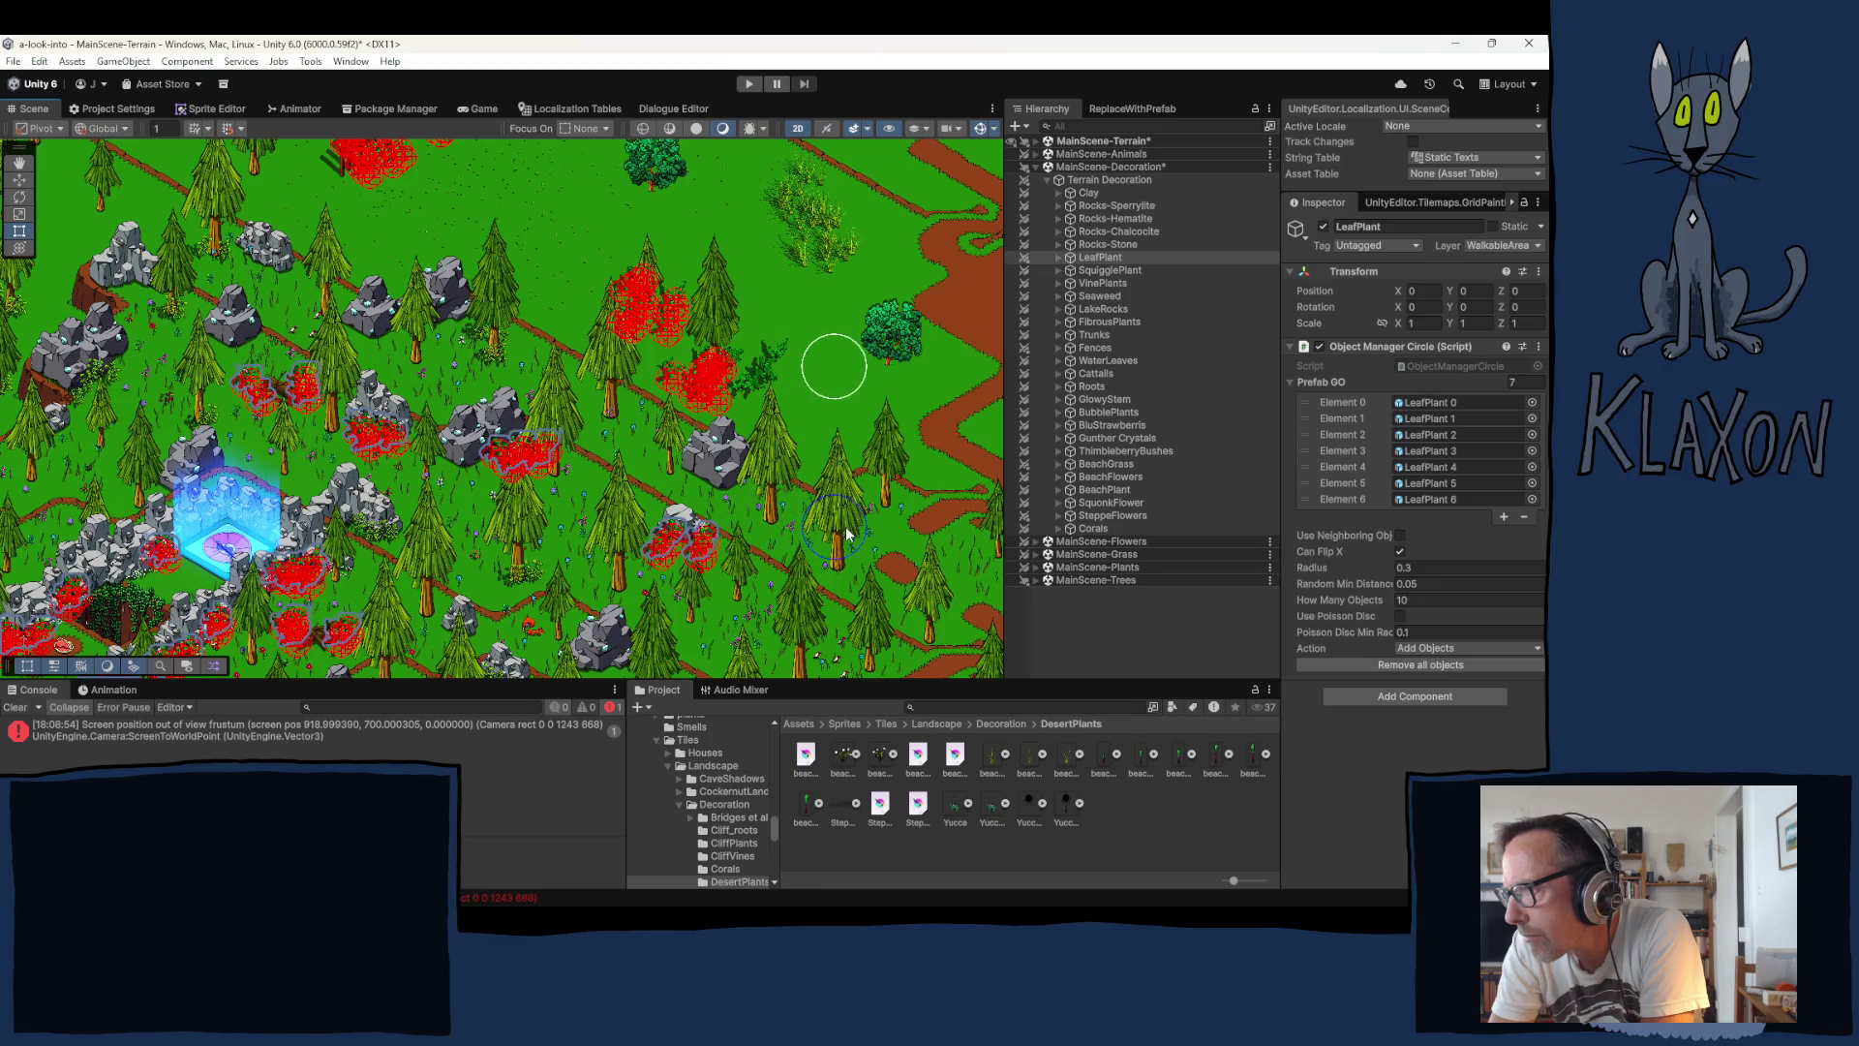
{"action": "left_click", "coordinate": [823, 587]}
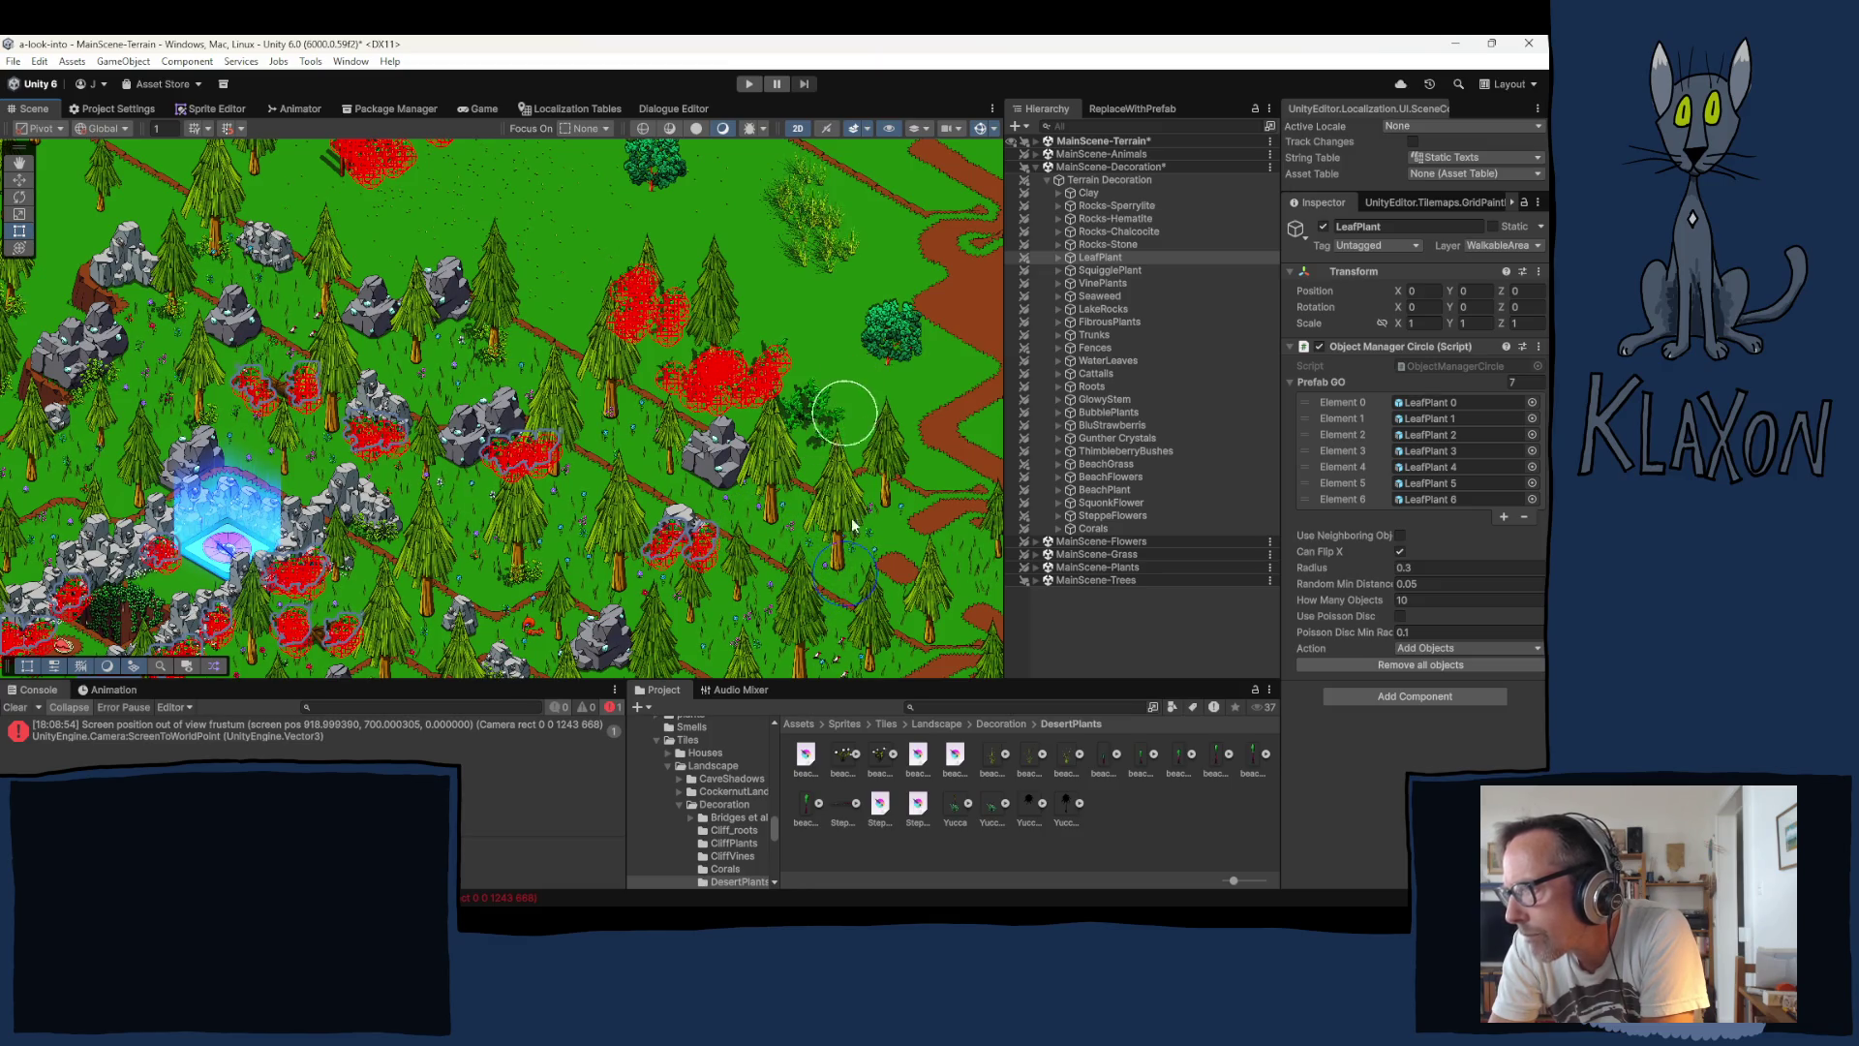
Step: Paint more leaf plant clusters in the upper meadow and the open meadow
{"action": "key", "text": "Up"}
{"action": "key", "text": "Left"}
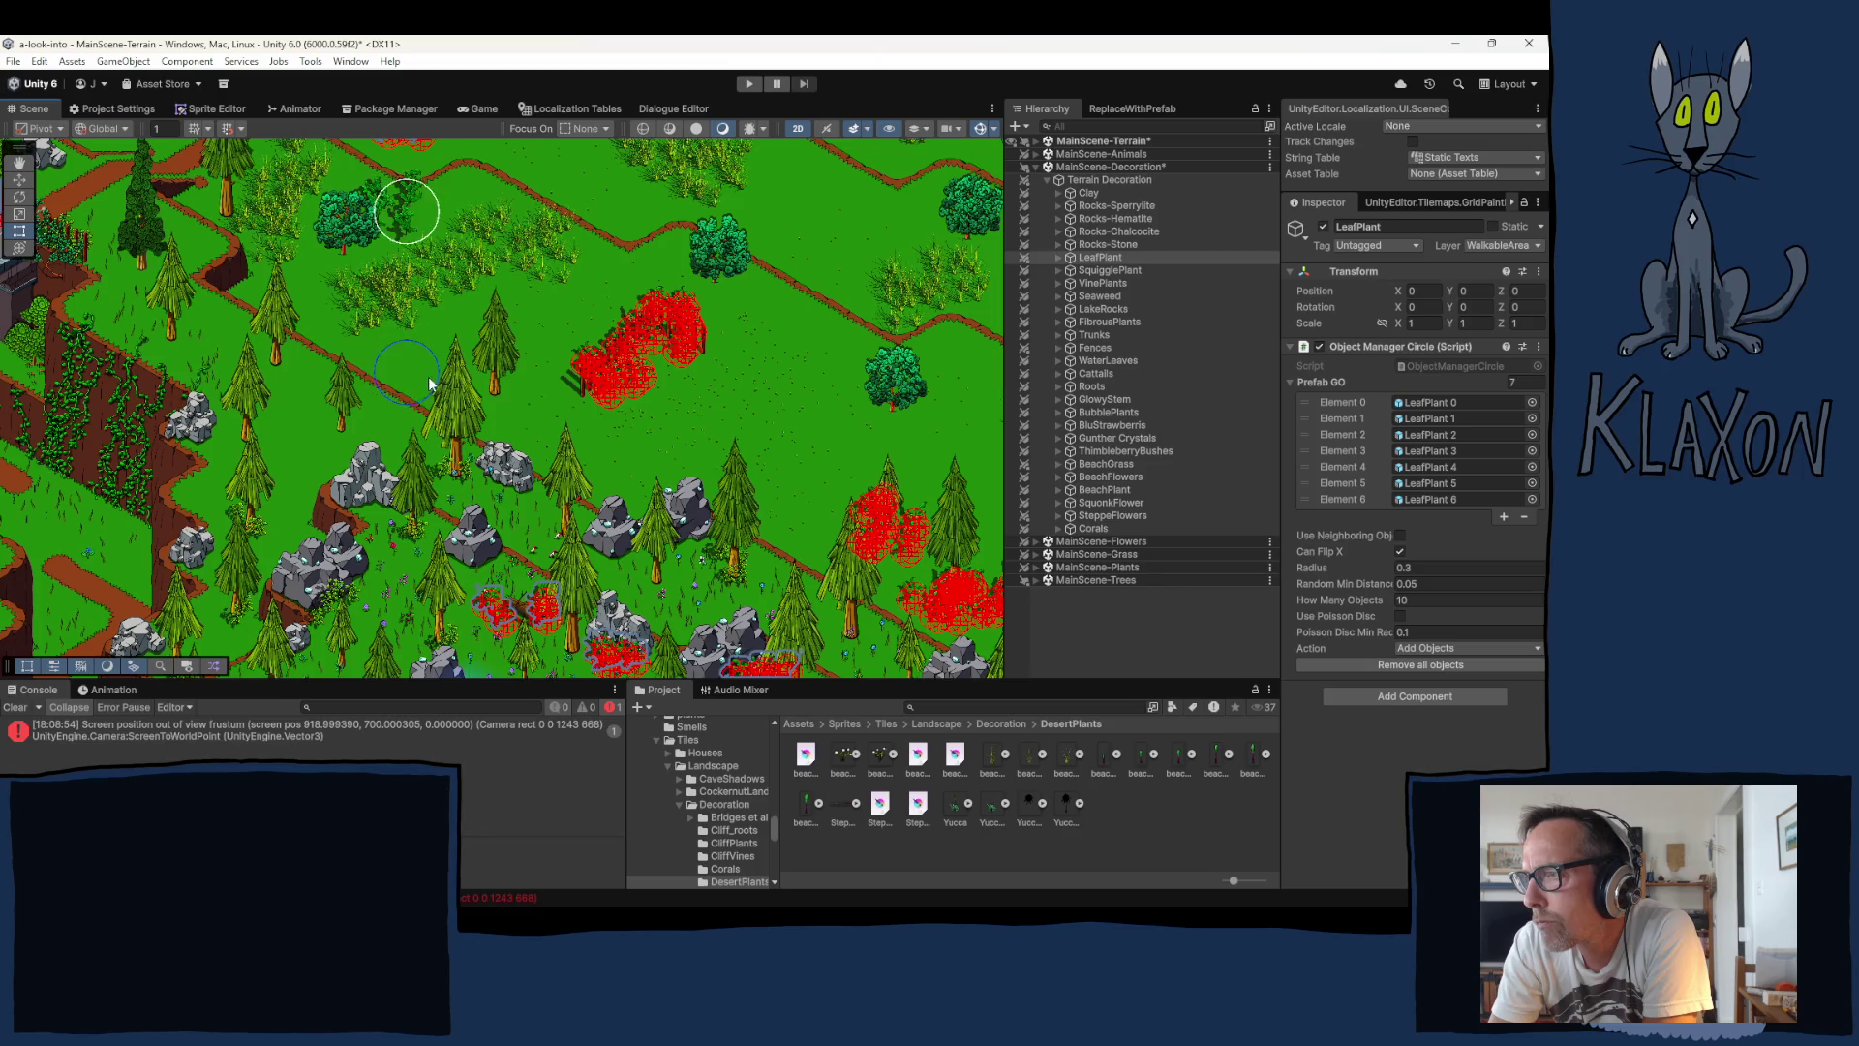
{"action": "left_click", "coordinate": [459, 371]}
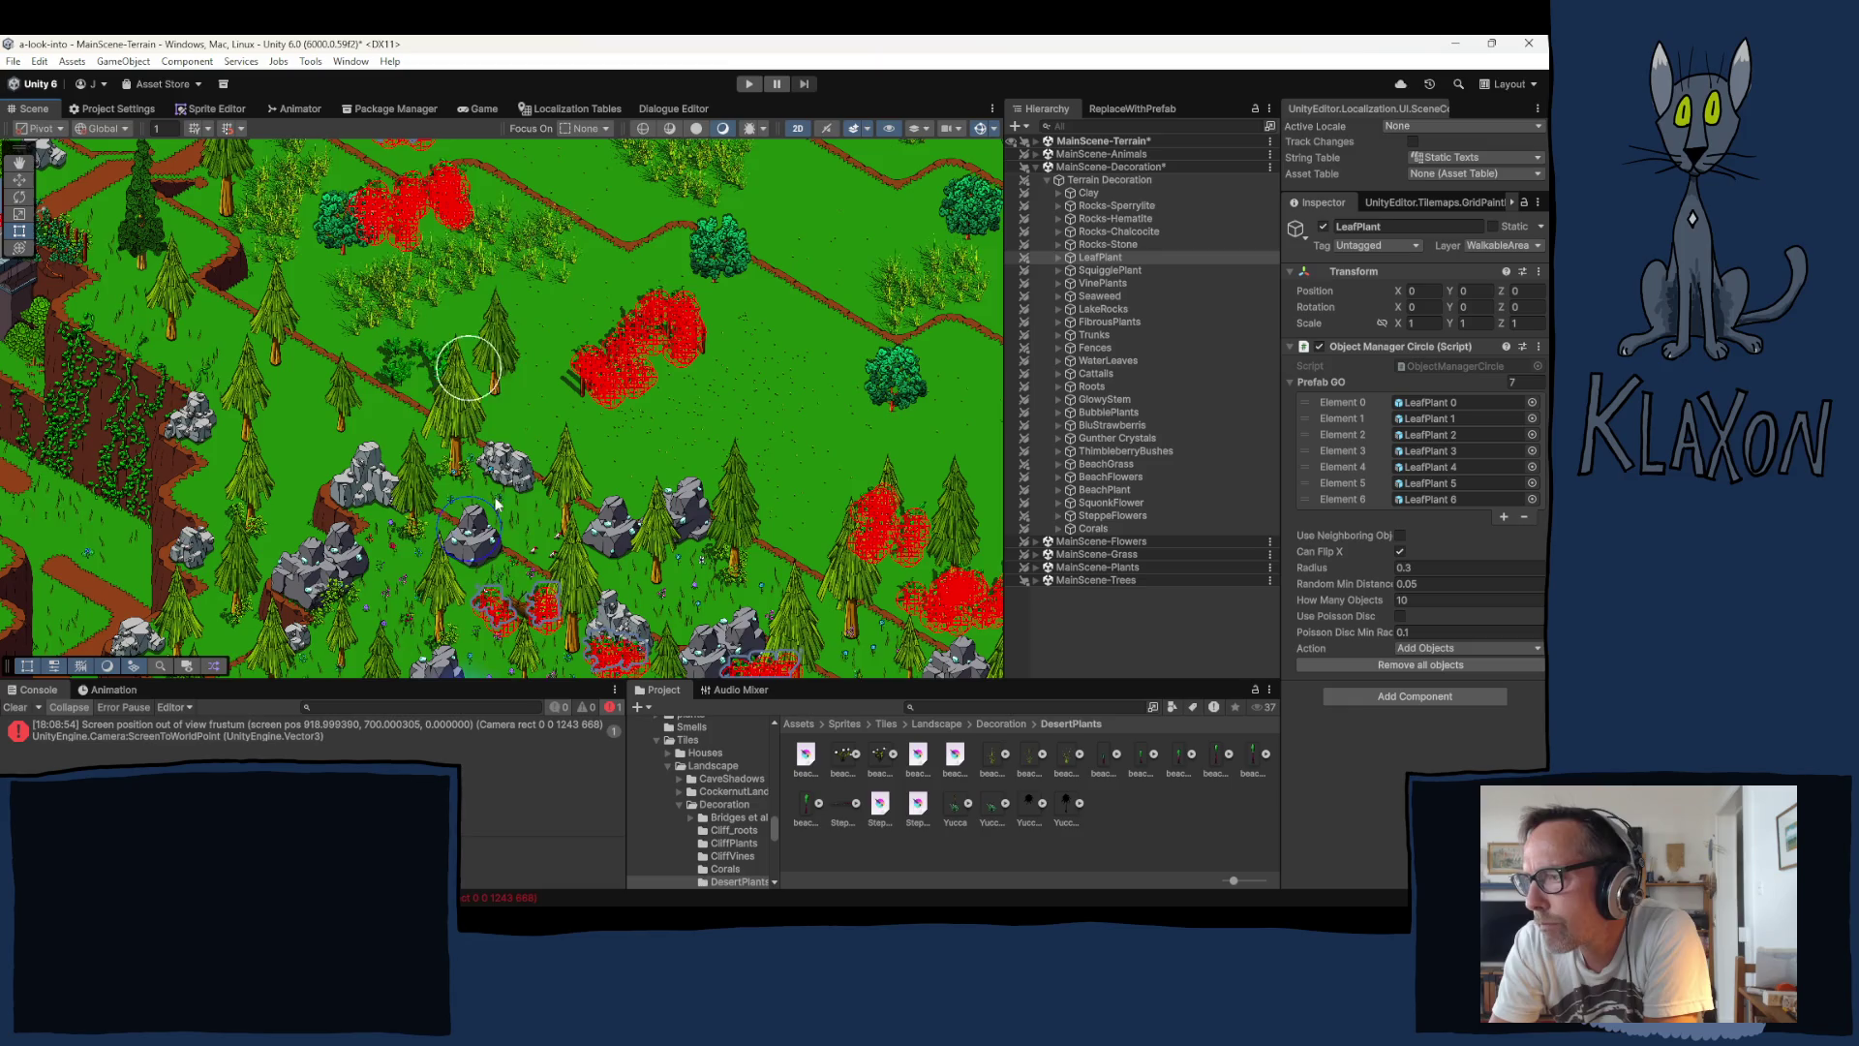
{"action": "mouse_move", "coordinate": [418, 537]}
{"action": "left_mouse_down"}
{"action": "mouse_move", "coordinate": [412, 426]}
{"action": "mouse_move", "coordinate": [279, 450]}
{"action": "left_mouse_up"}
{"action": "key", "text": "Right"}
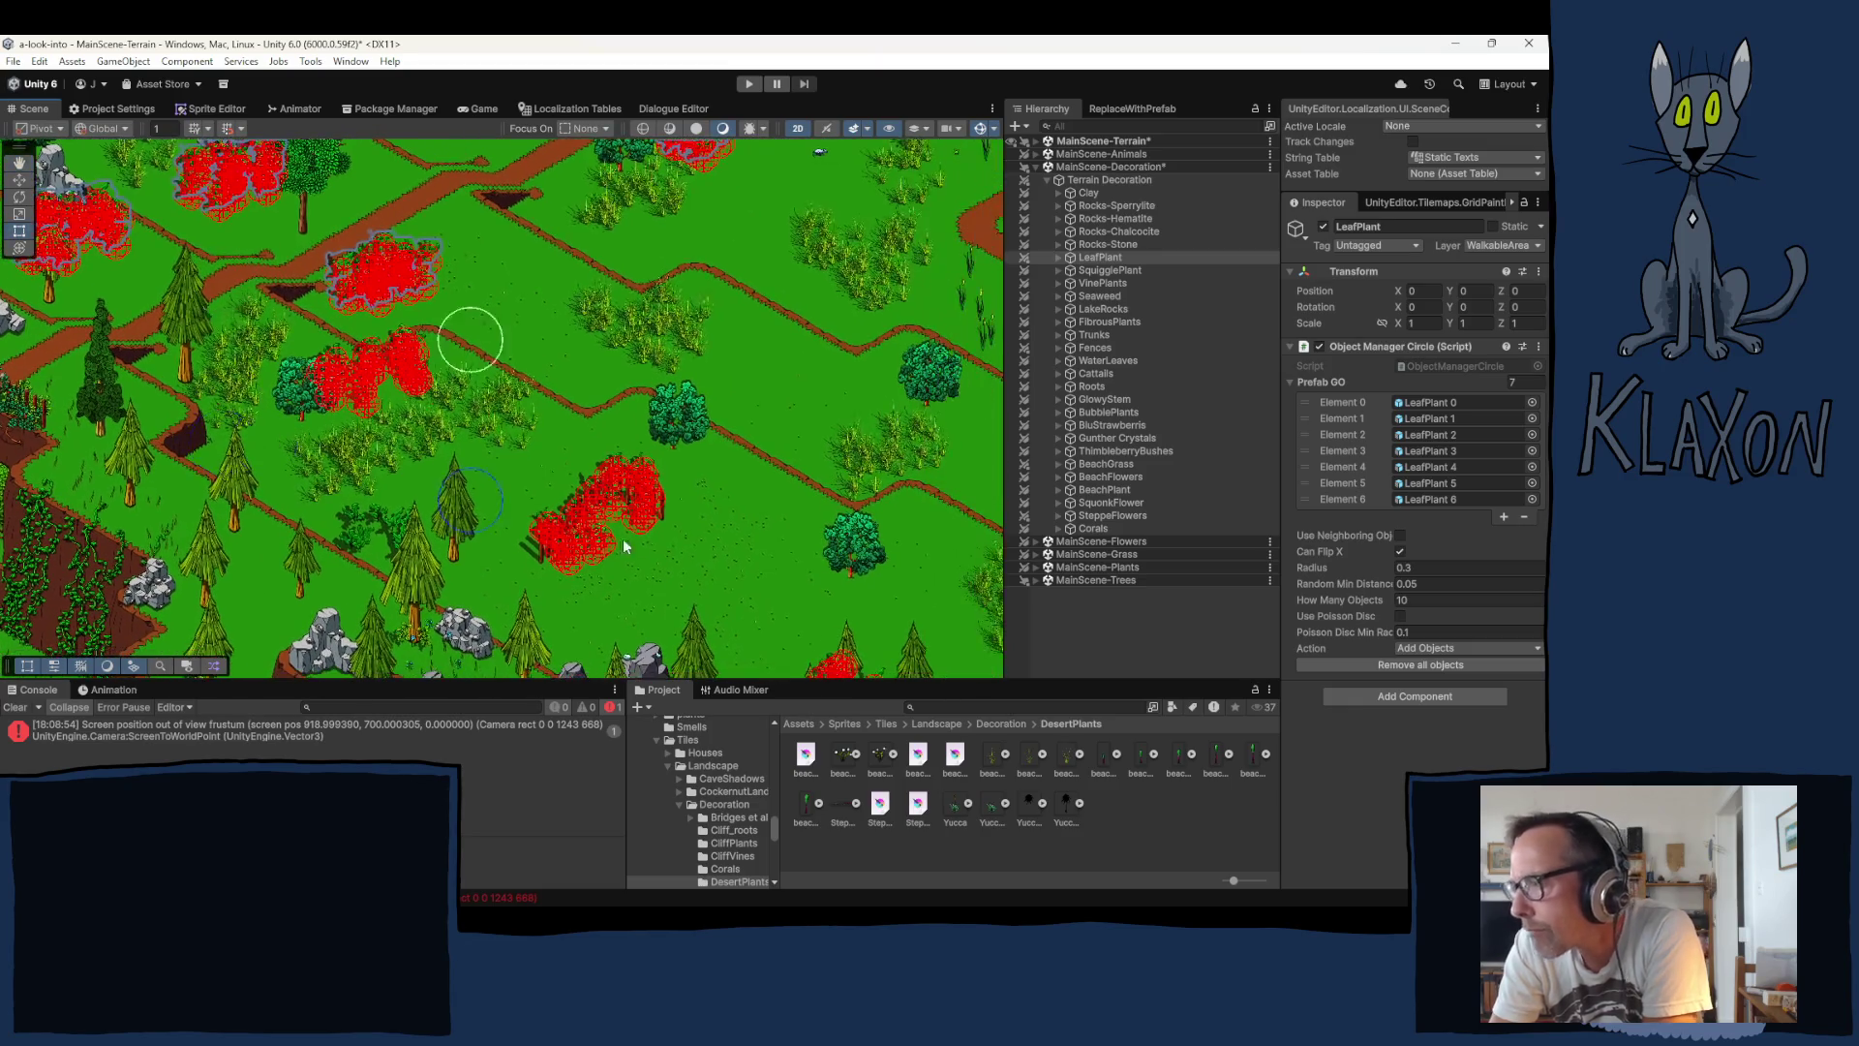
{"action": "key", "text": "Right"}
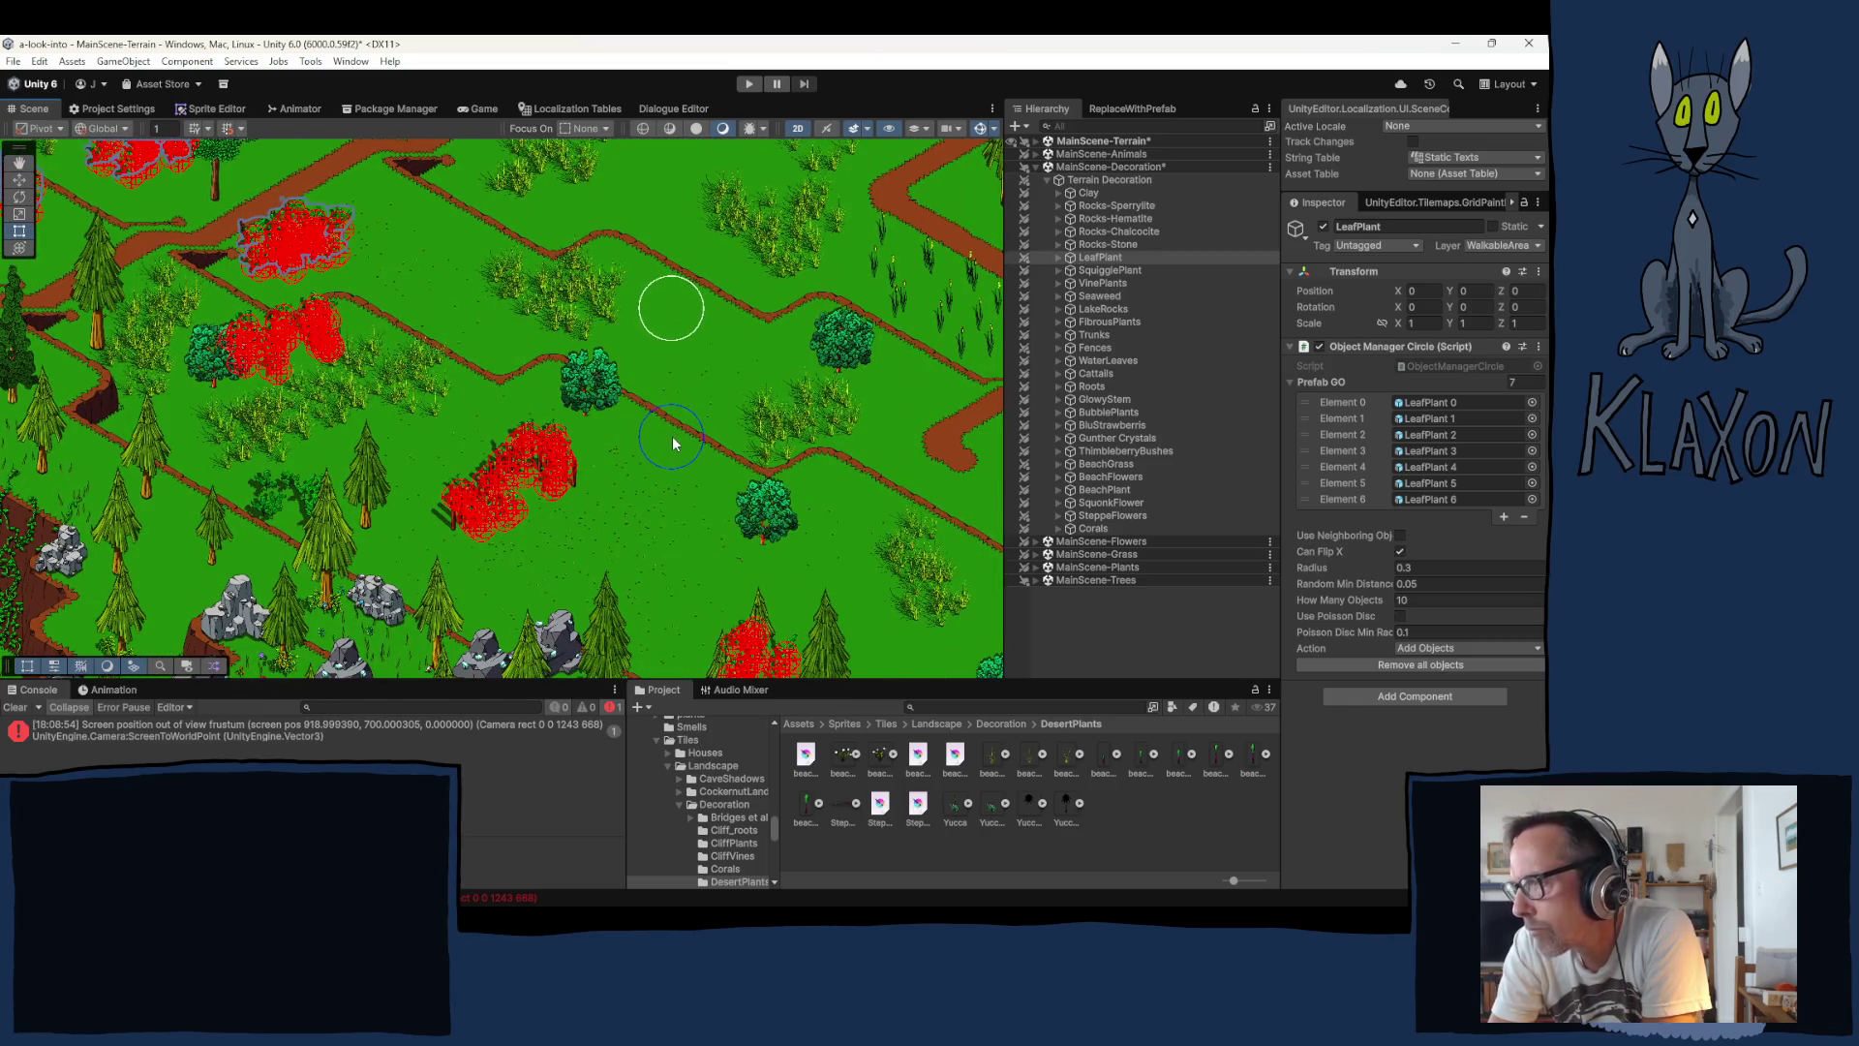
{"action": "left_click", "coordinate": [673, 437]}
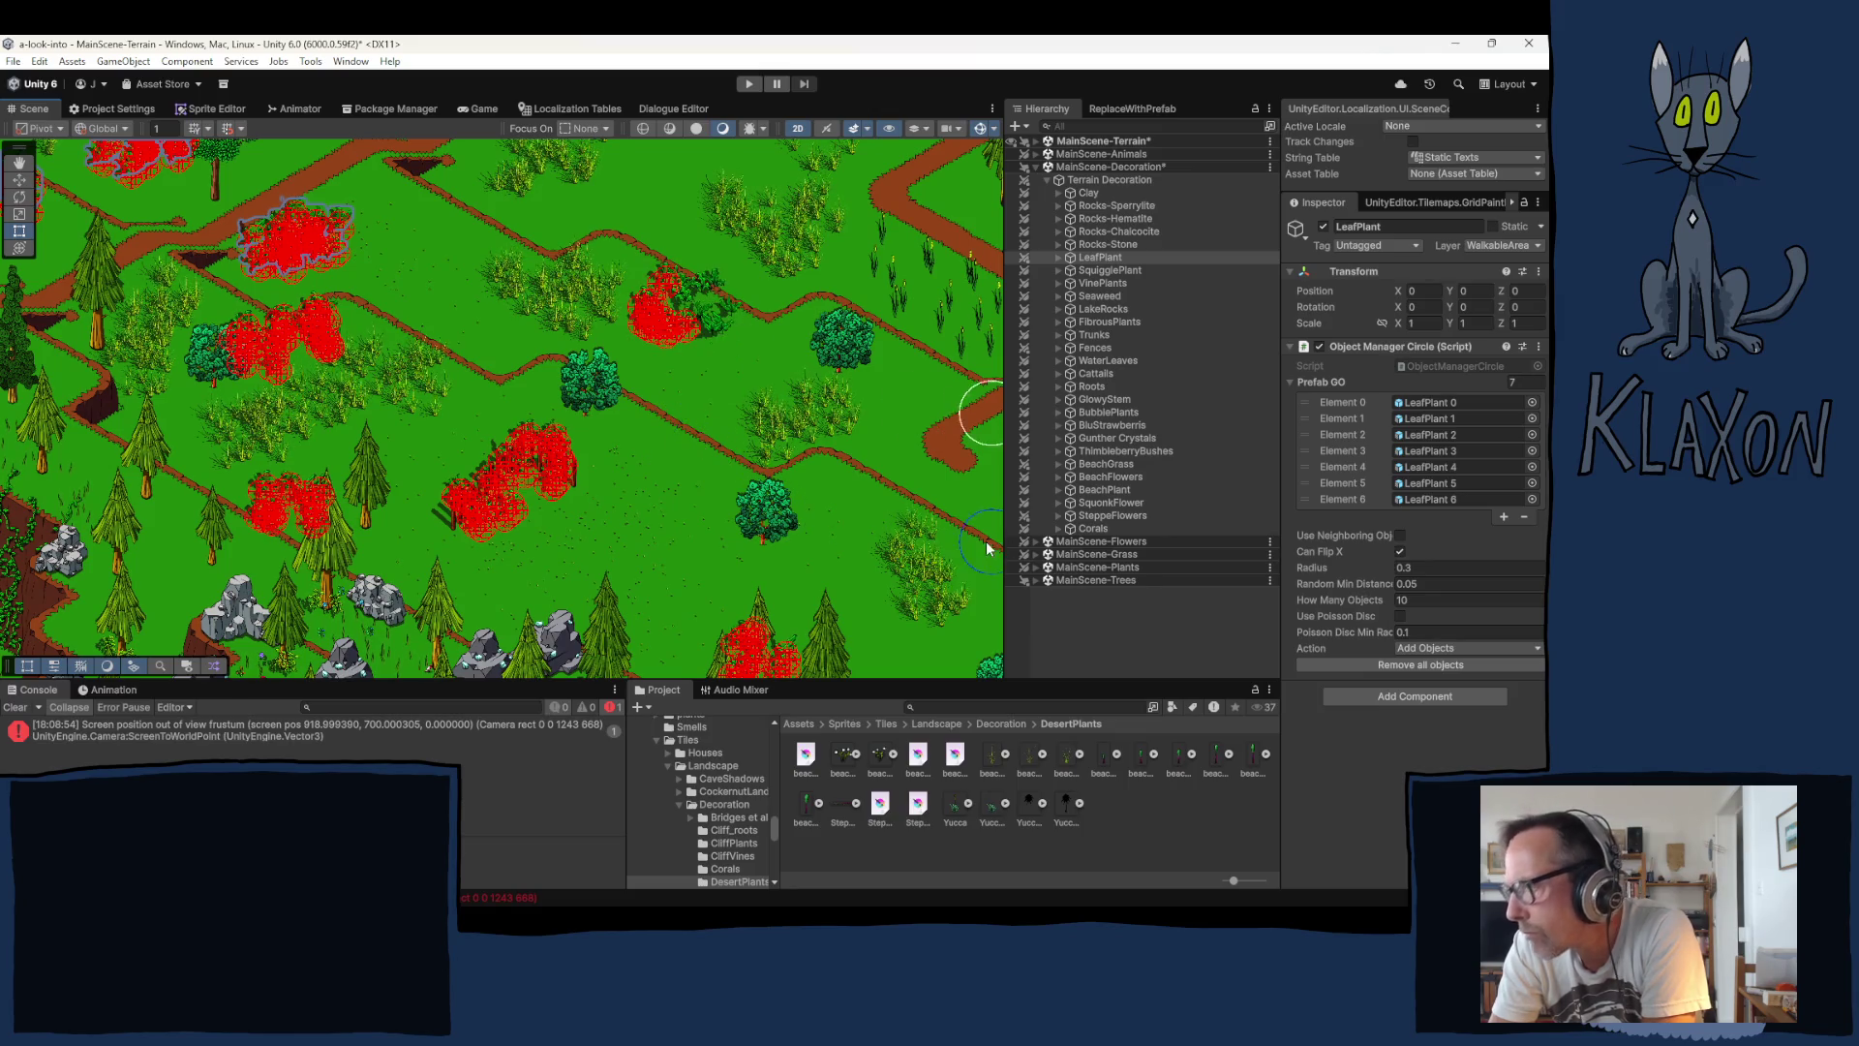
{"action": "left_click", "coordinate": [1105, 246]}
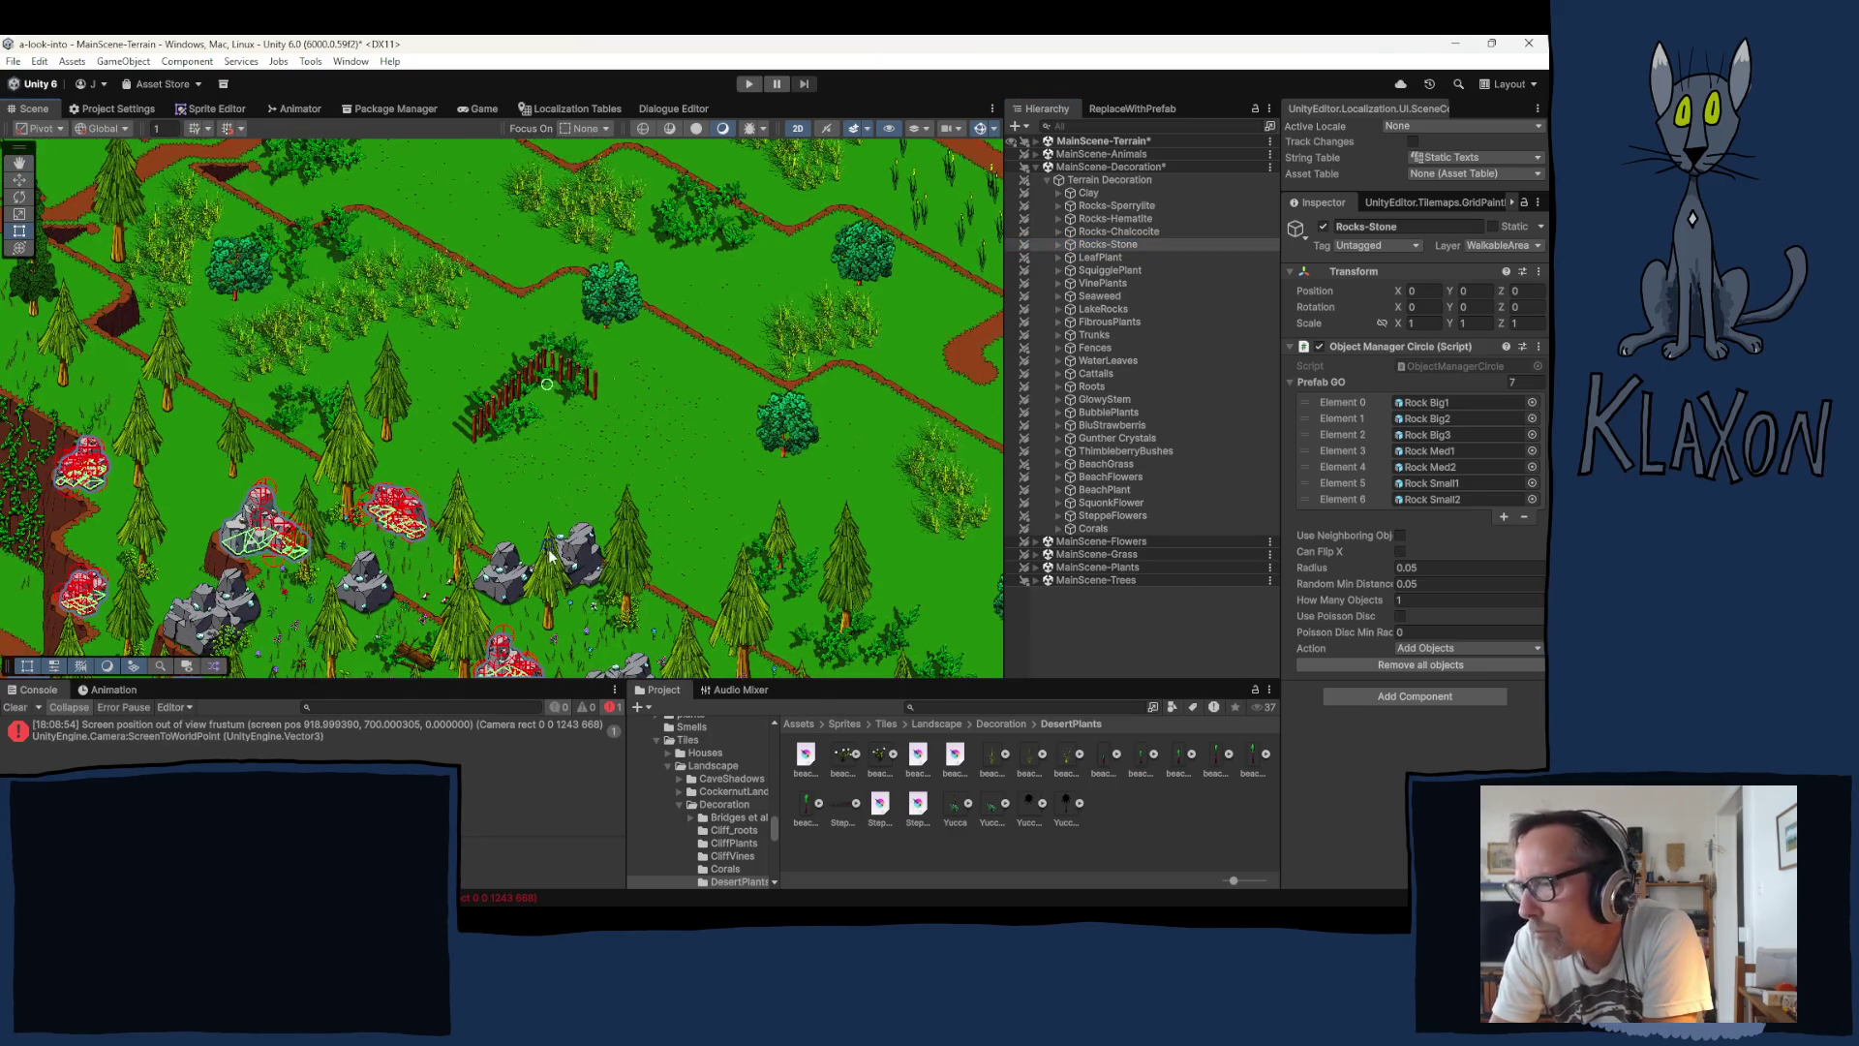
Step: Place two grey rocks on the grass above the fence and expand Rocks-Stone
{"action": "left_click_drag", "start_coordinate": [501, 566], "coordinate": [494, 505]}
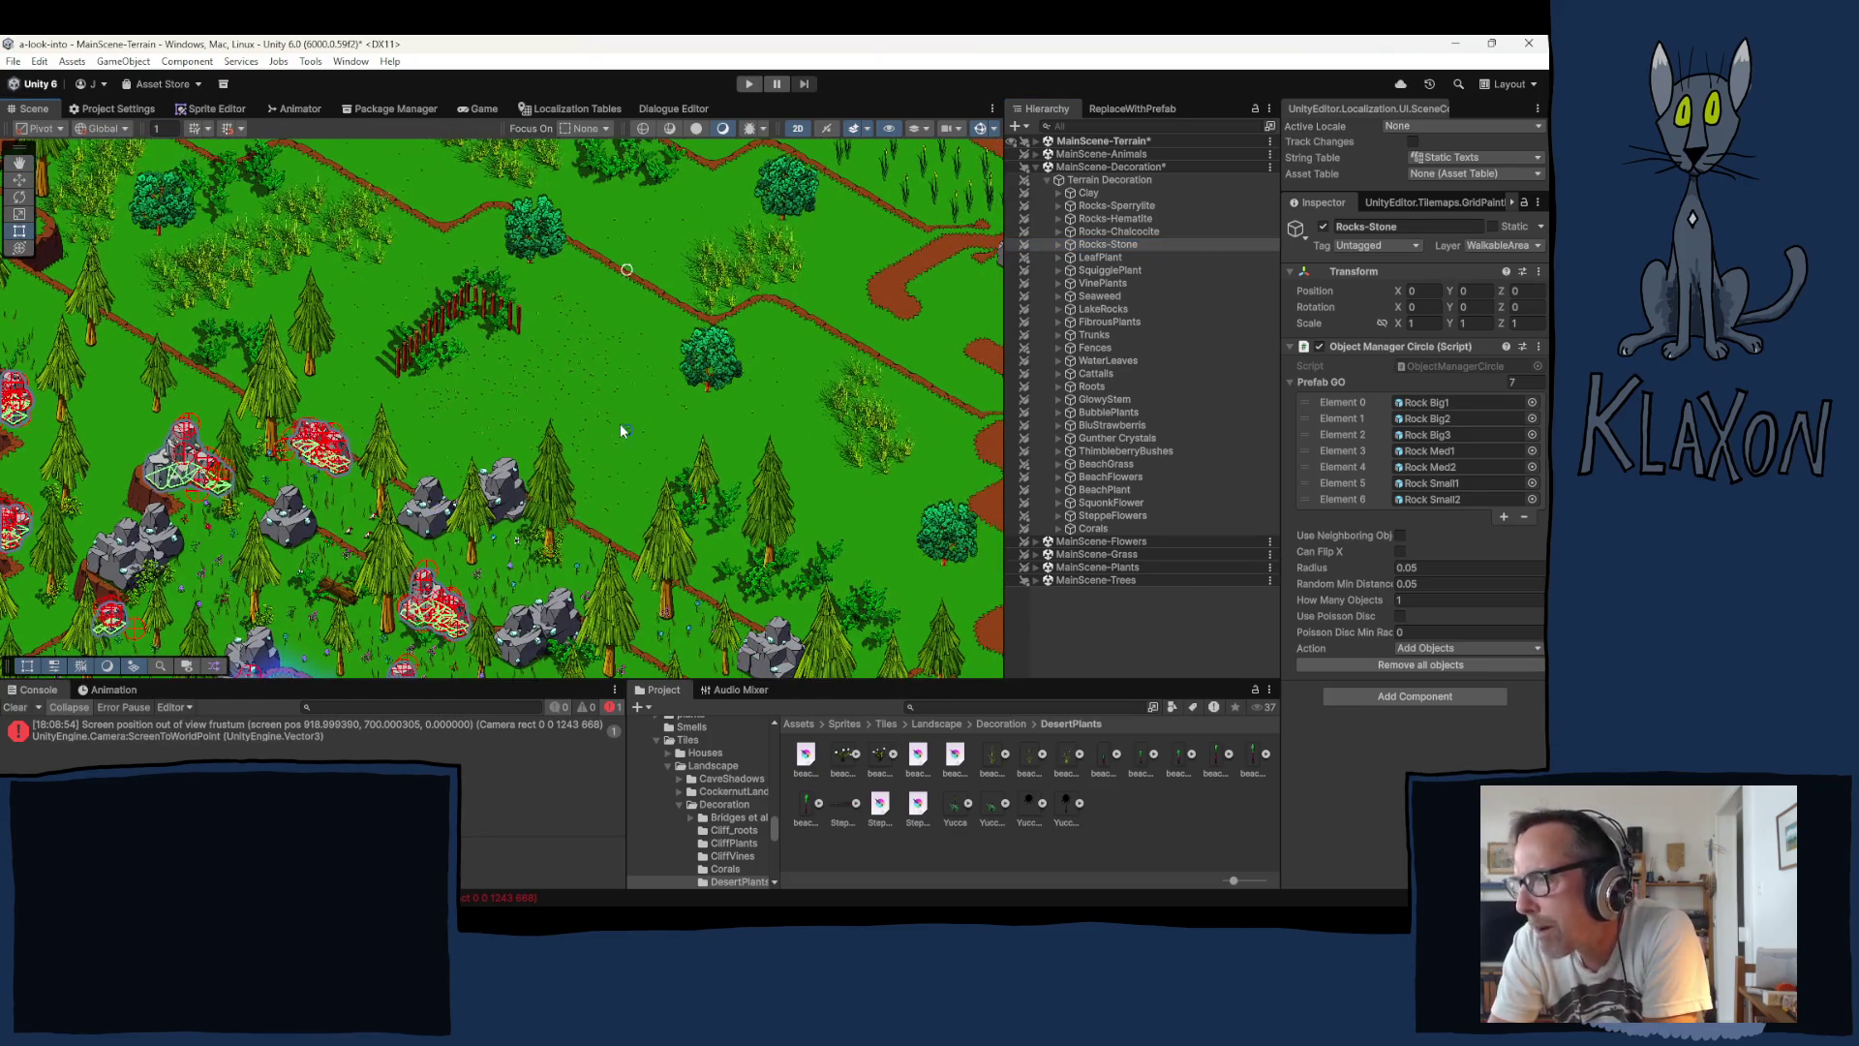
{"action": "left_click", "coordinate": [617, 461]}
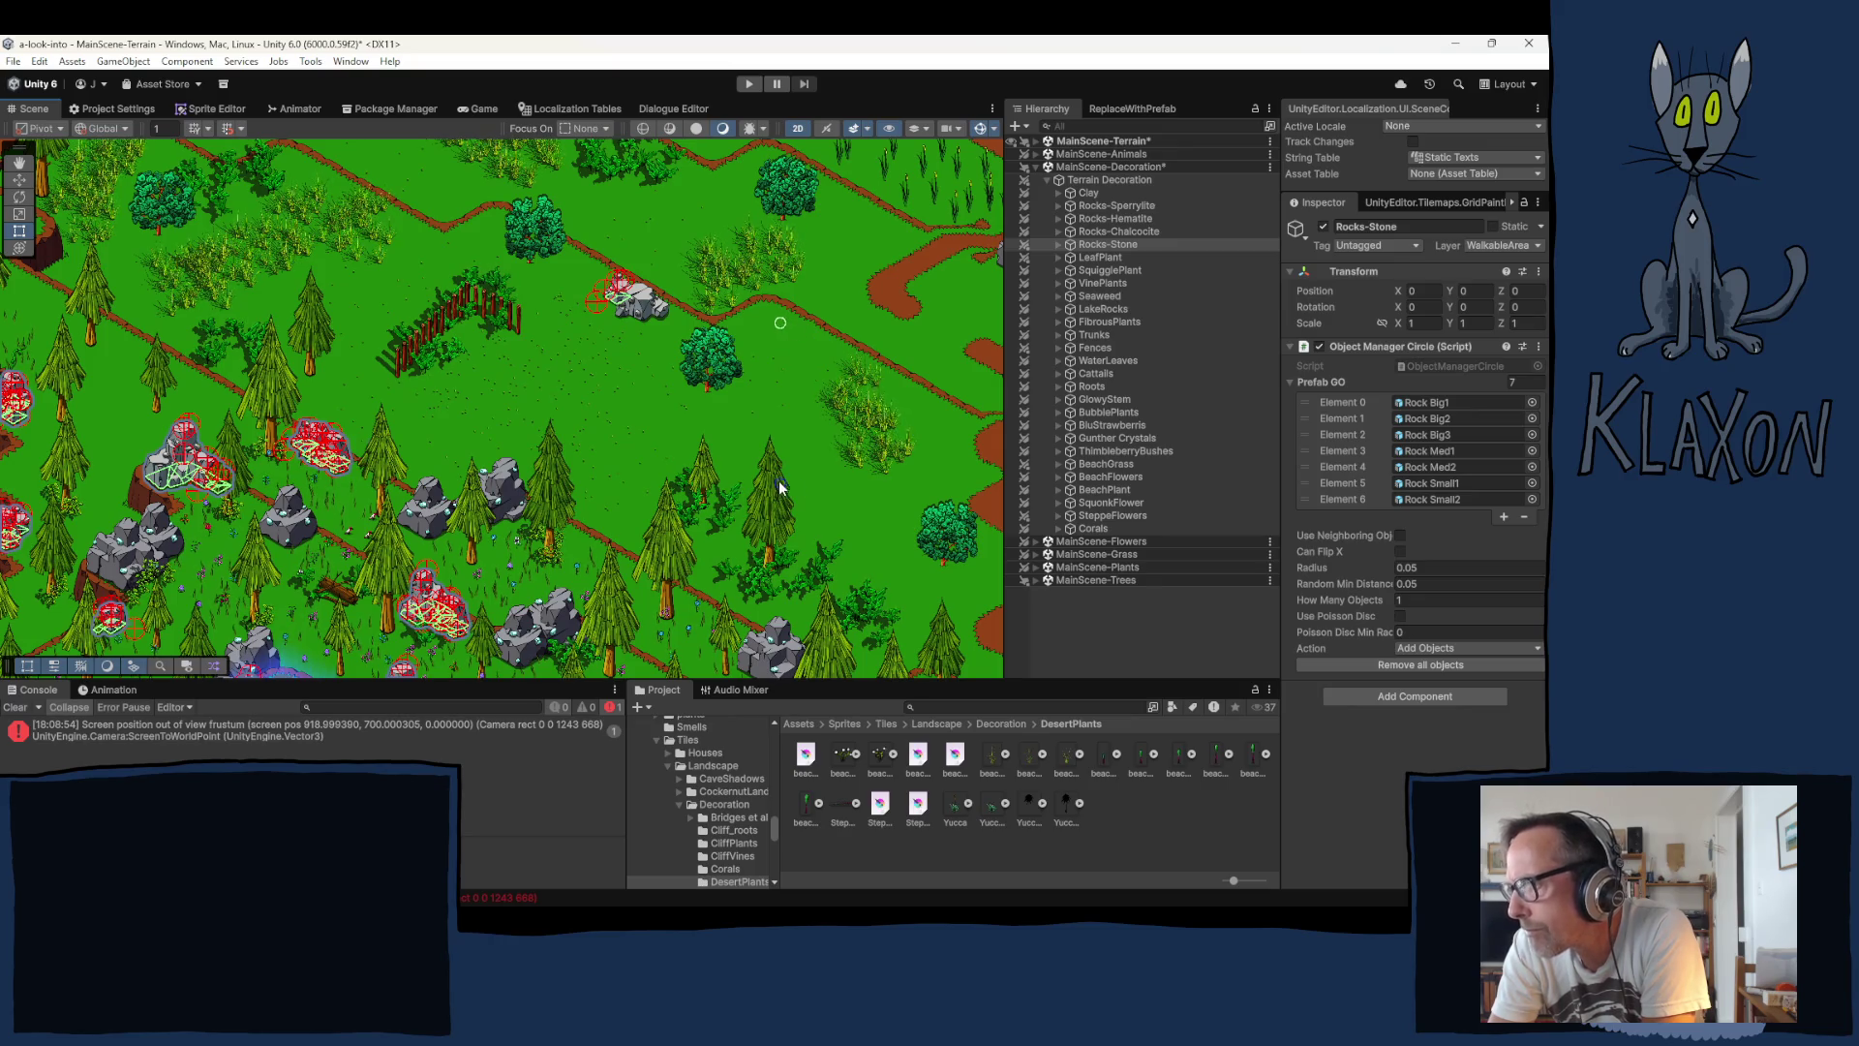
{"action": "left_click", "coordinate": [804, 503]}
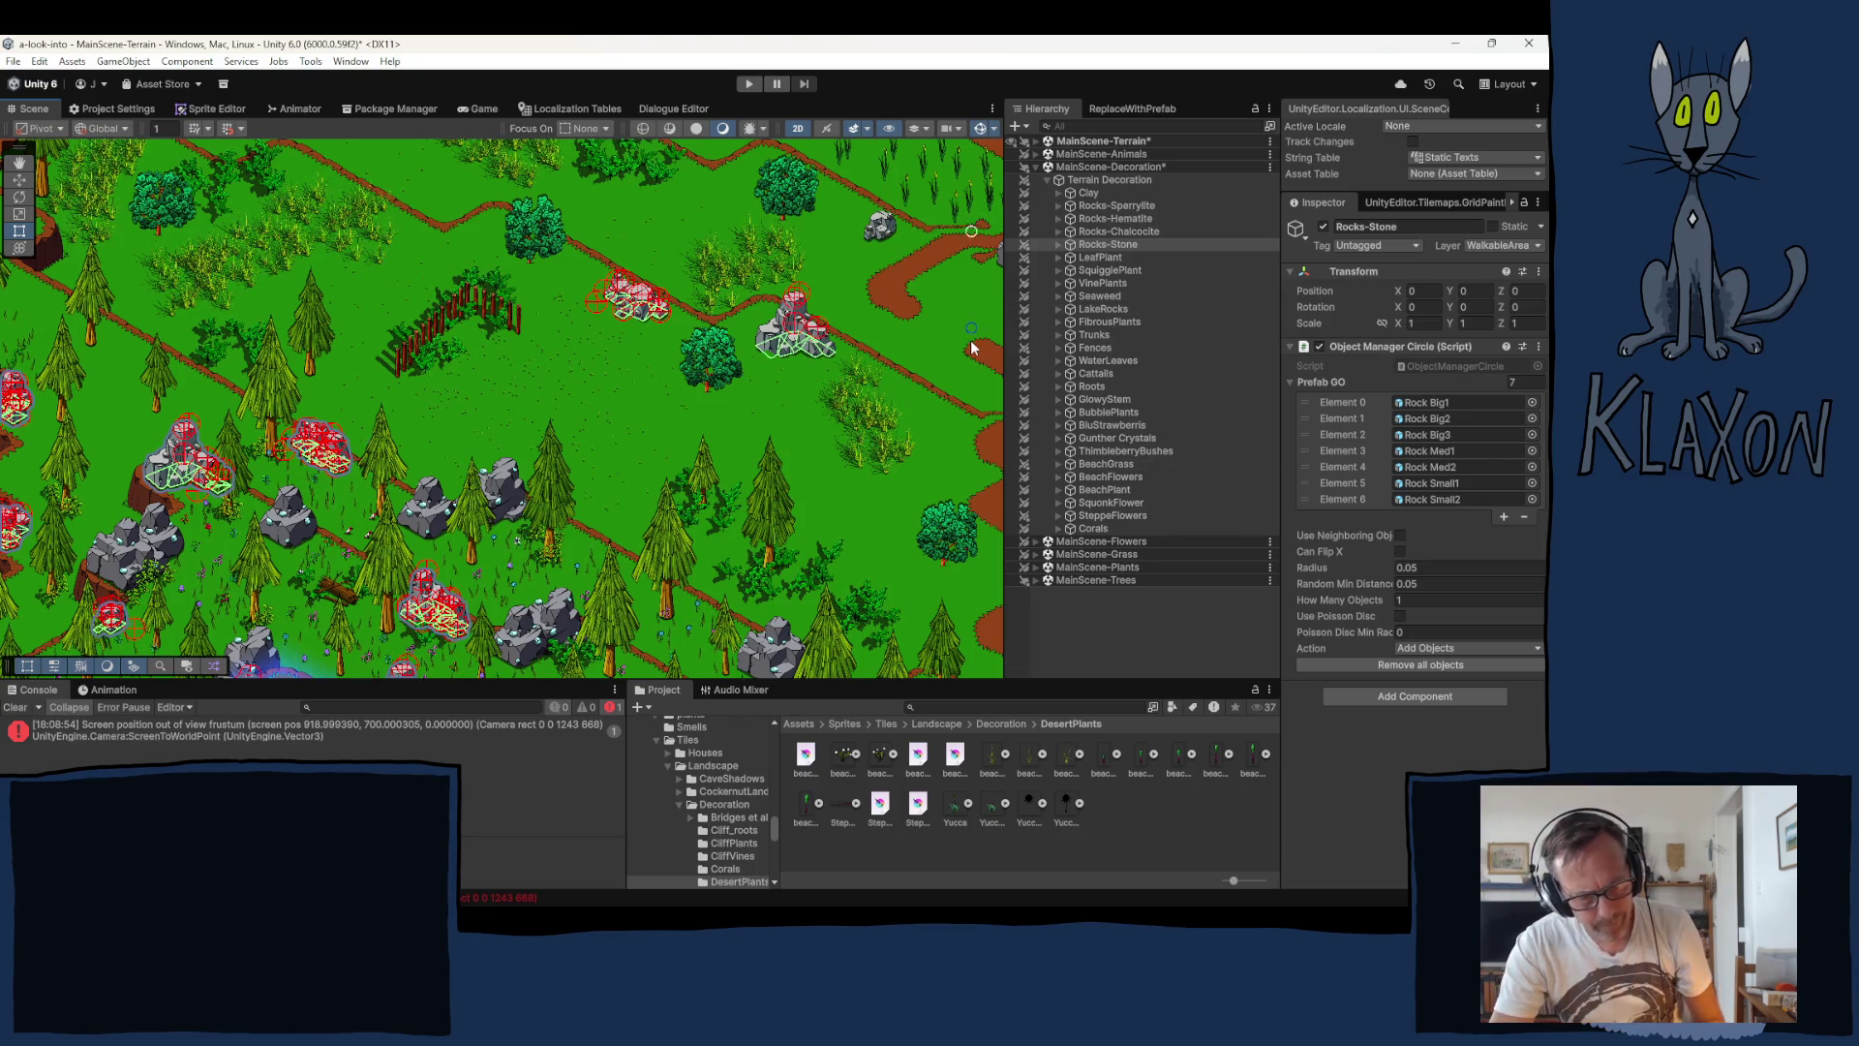
{"action": "key", "text": "w"}
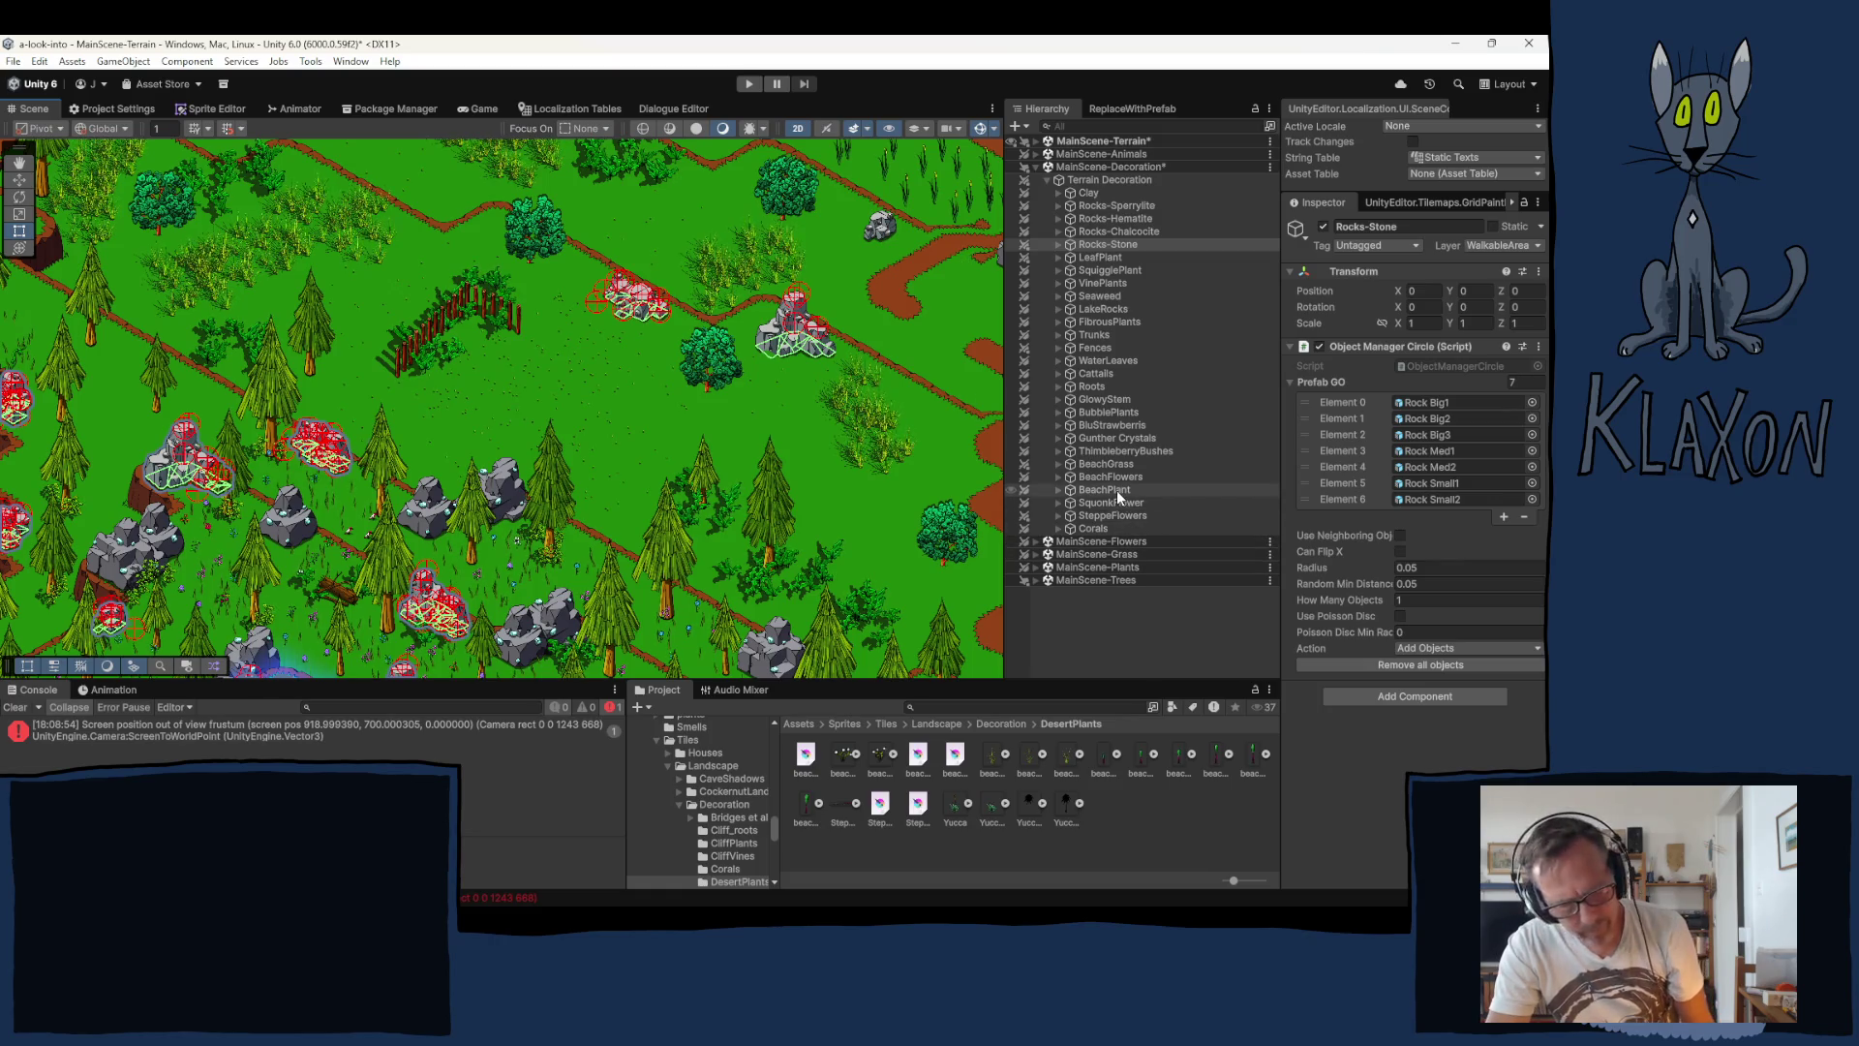
{"action": "left_click", "coordinate": [1059, 244]}
Step: Nudge Rock Big3 slightly upward, then collapse the Rocks-Stone list of rocks
{"action": "left_click", "coordinate": [1081, 259]}
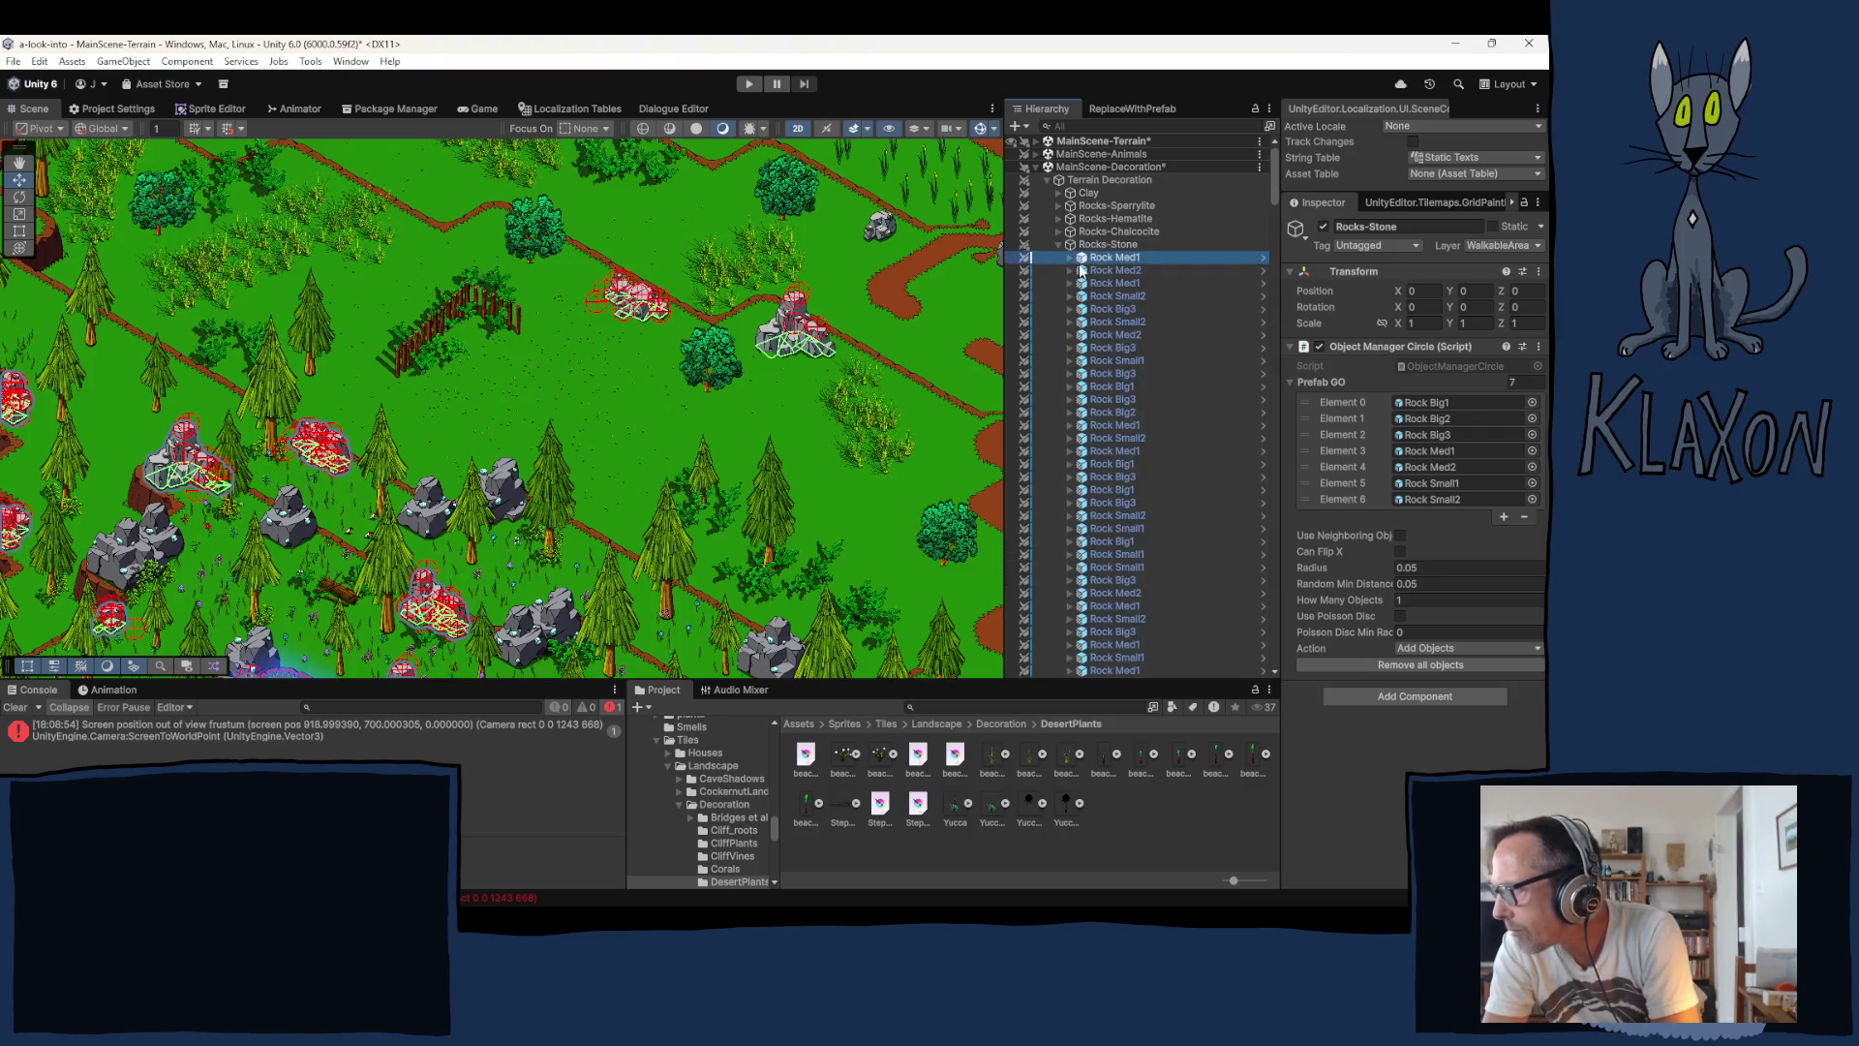
{"action": "left_click", "coordinate": [800, 339]}
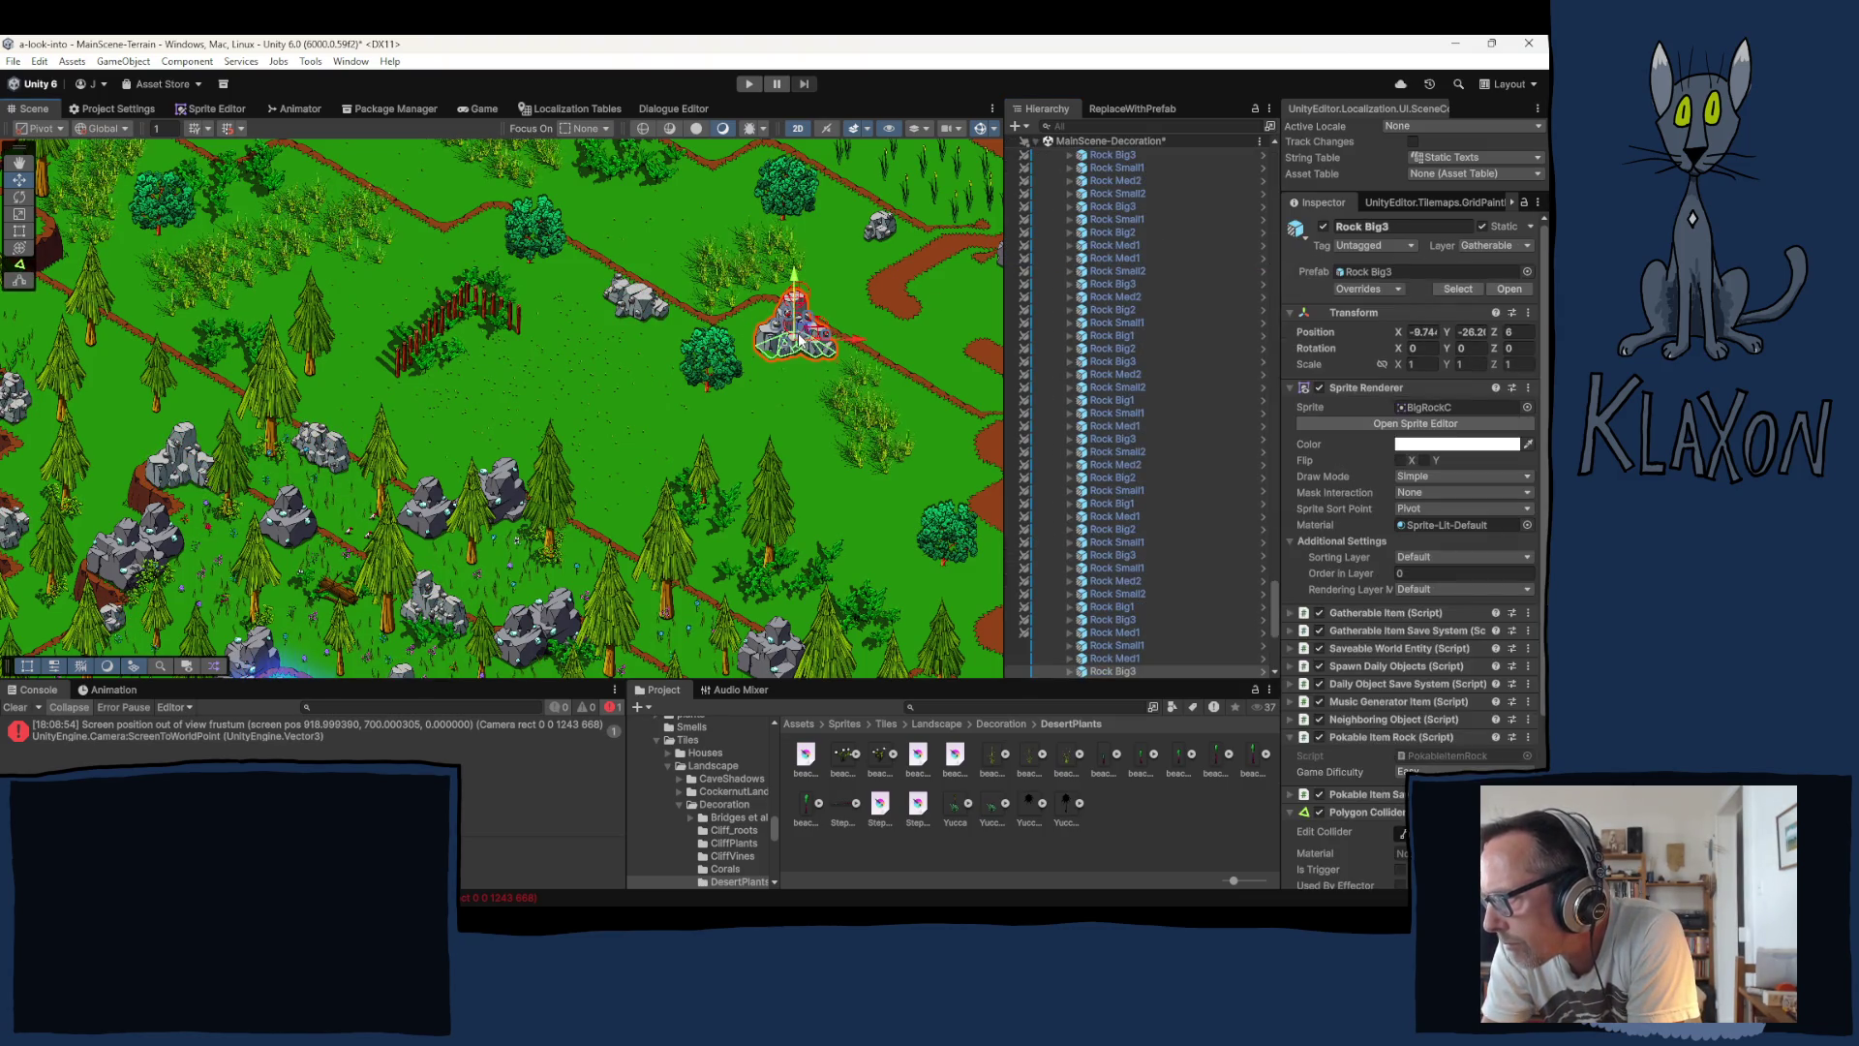
{"action": "left_click_drag", "start_coordinate": [800, 339], "coordinate": [799, 330]}
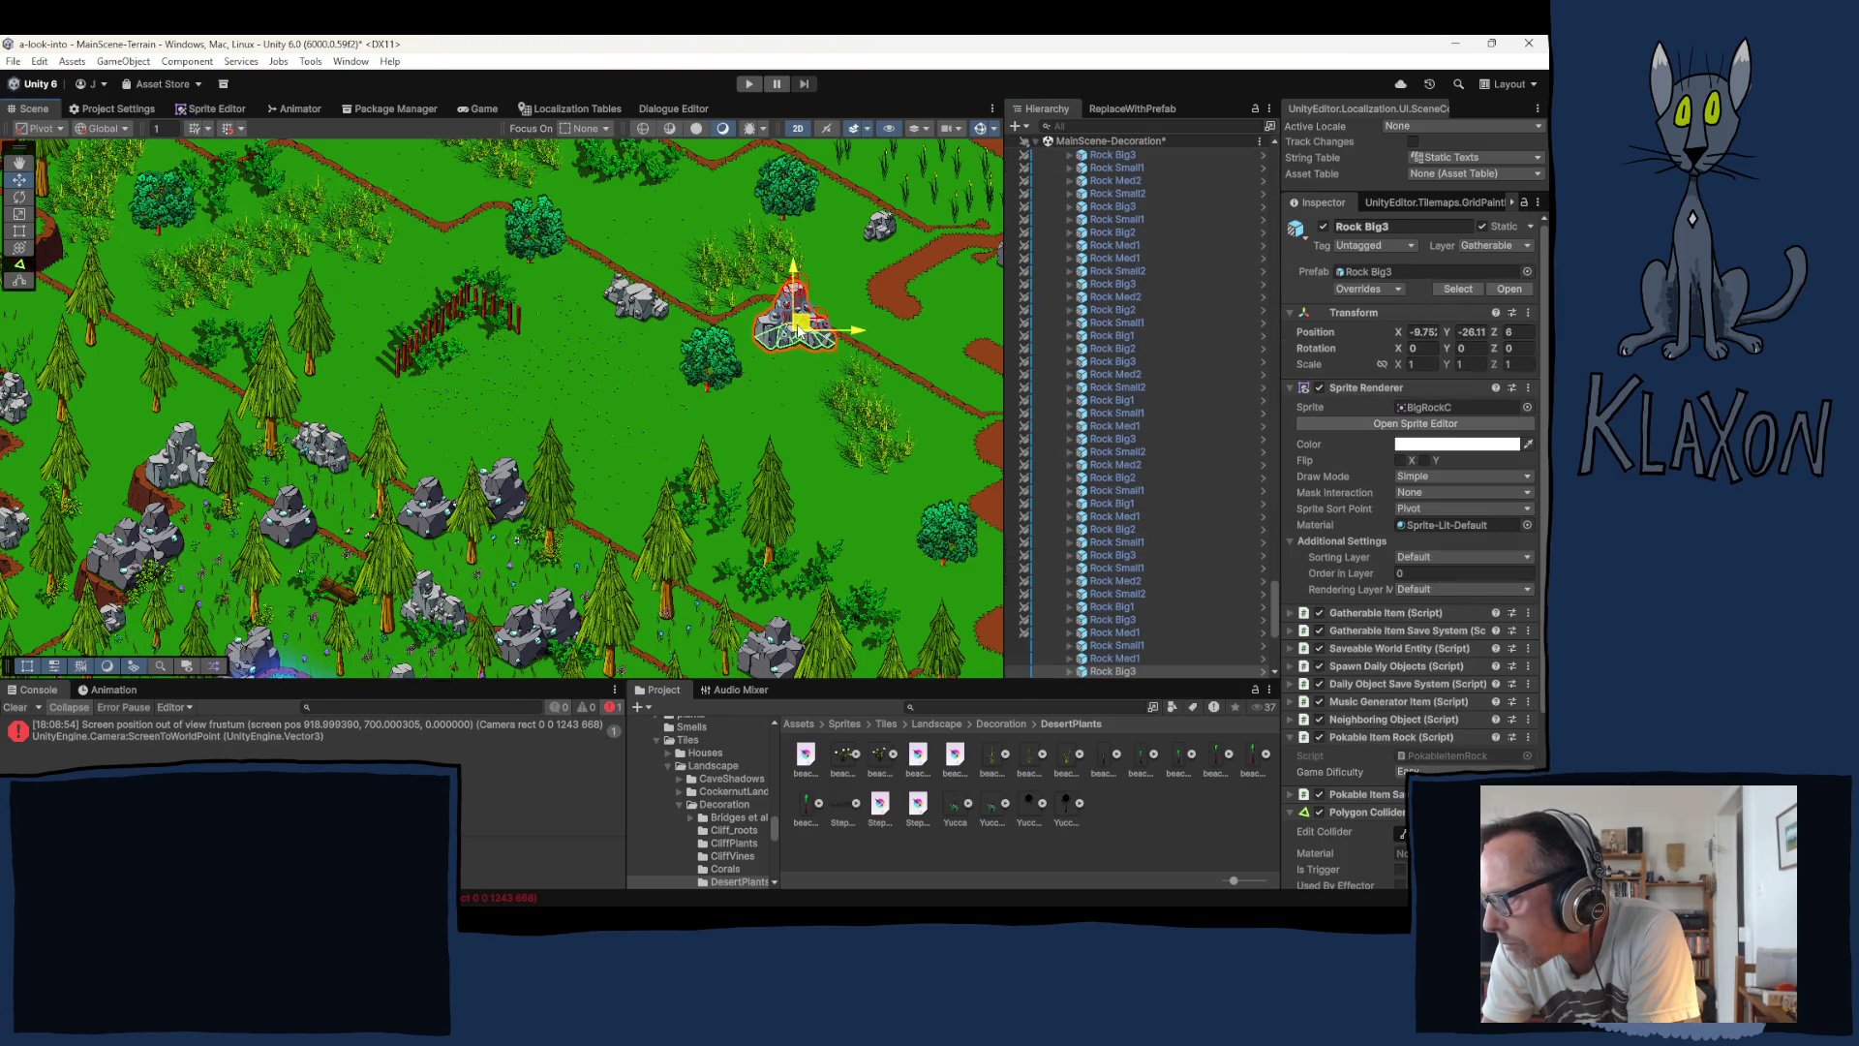
{"action": "left_click", "coordinate": [816, 434]}
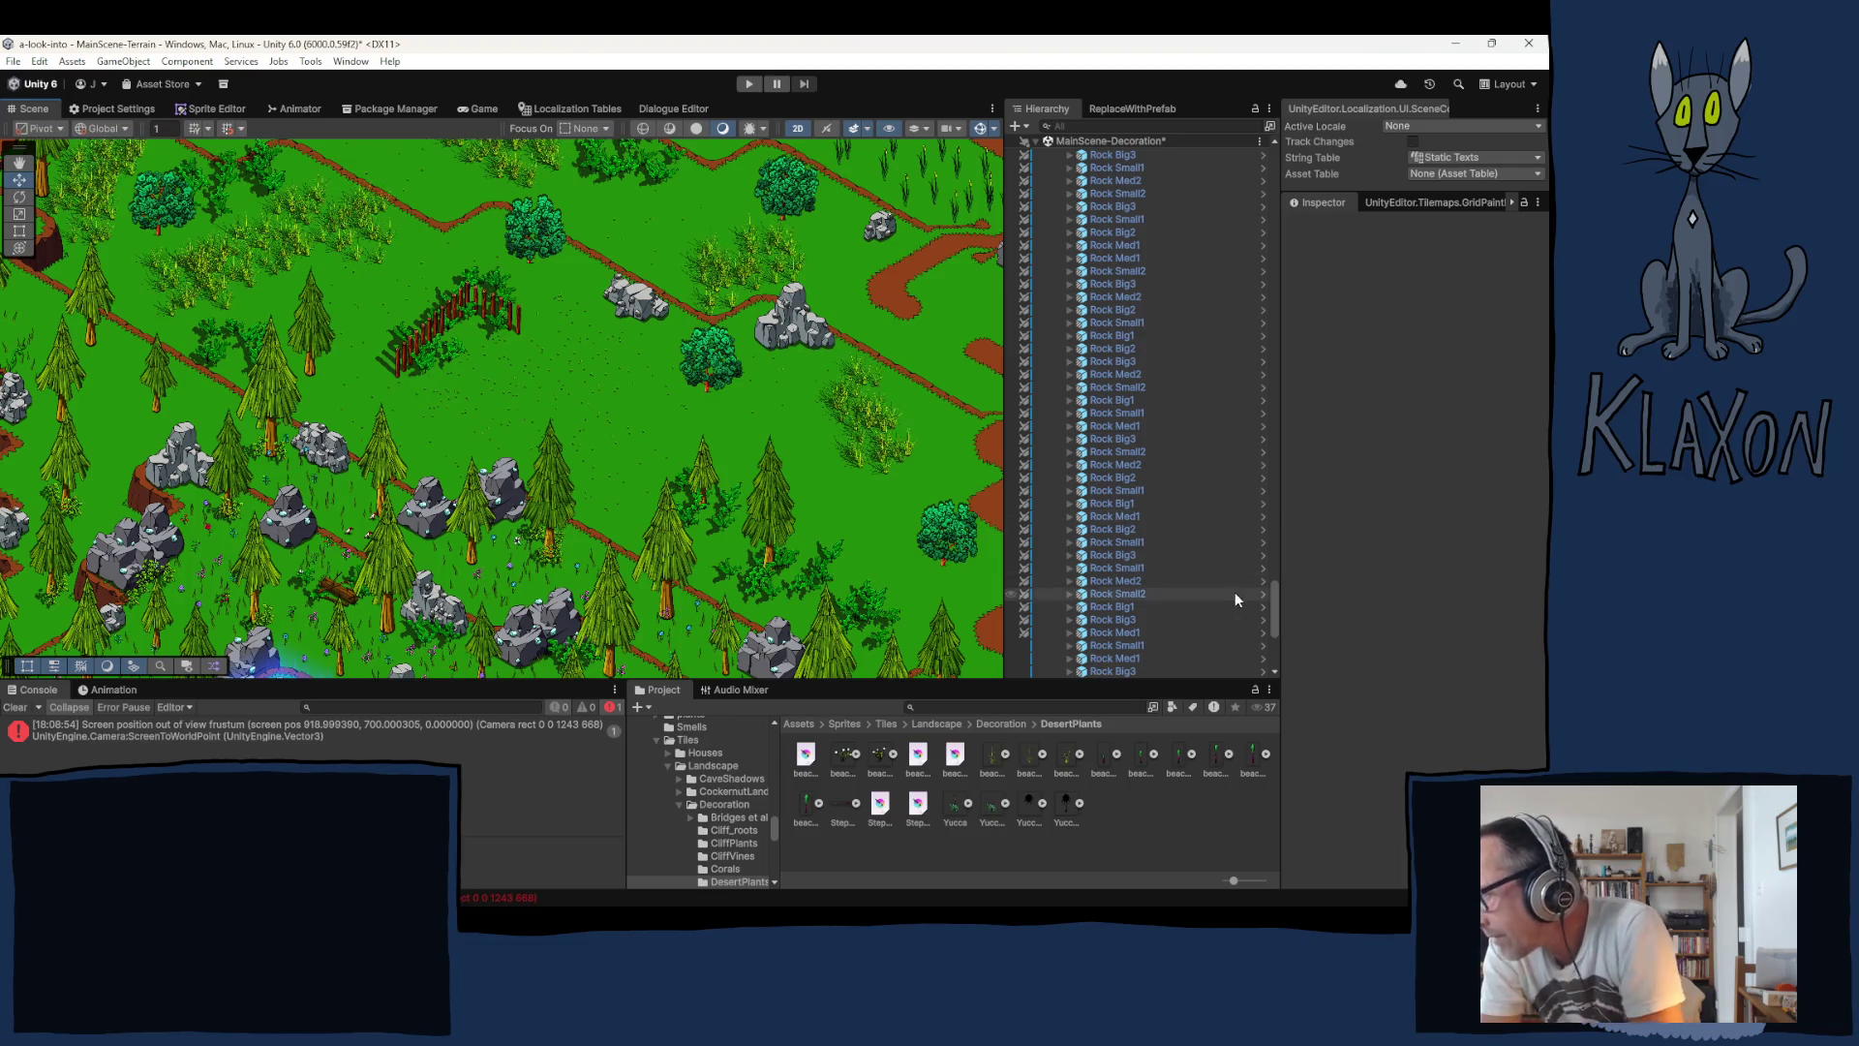
{"action": "left_click_drag", "start_coordinate": [1275, 588], "coordinate": [1264, 173]}
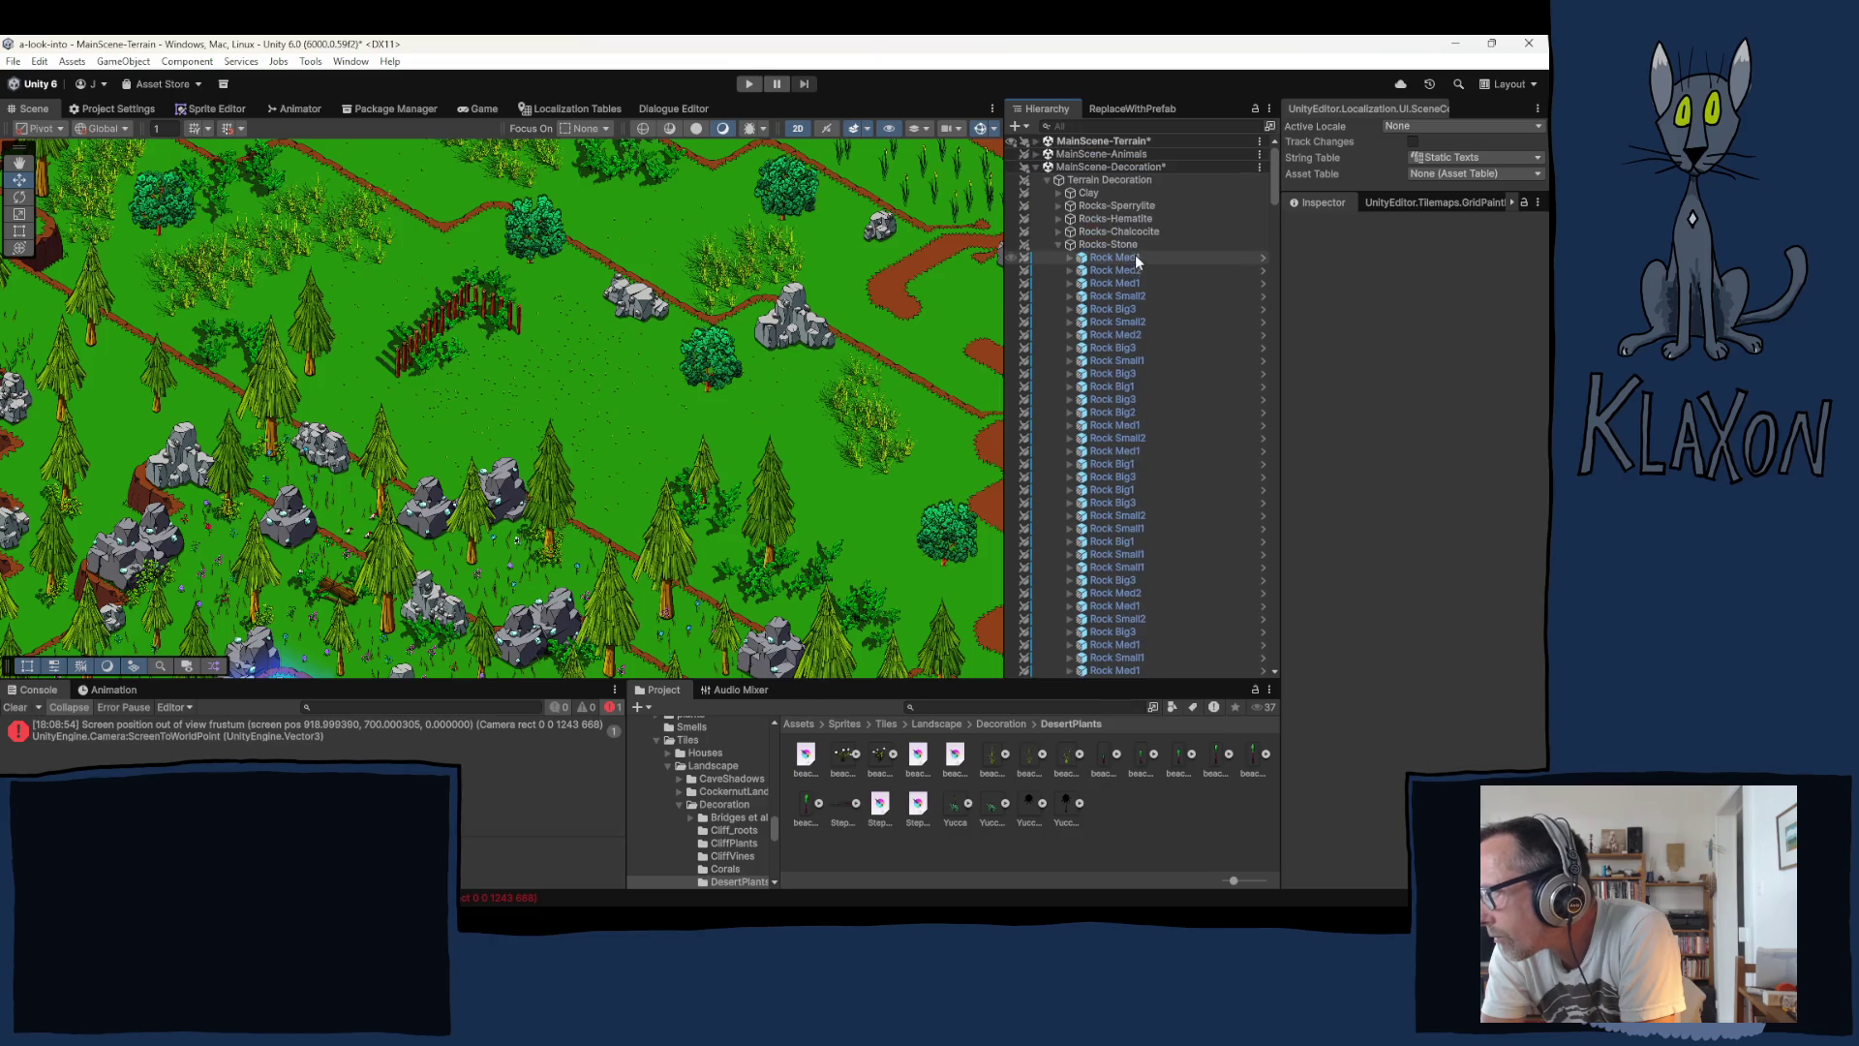
{"action": "left_click", "coordinate": [1055, 242]}
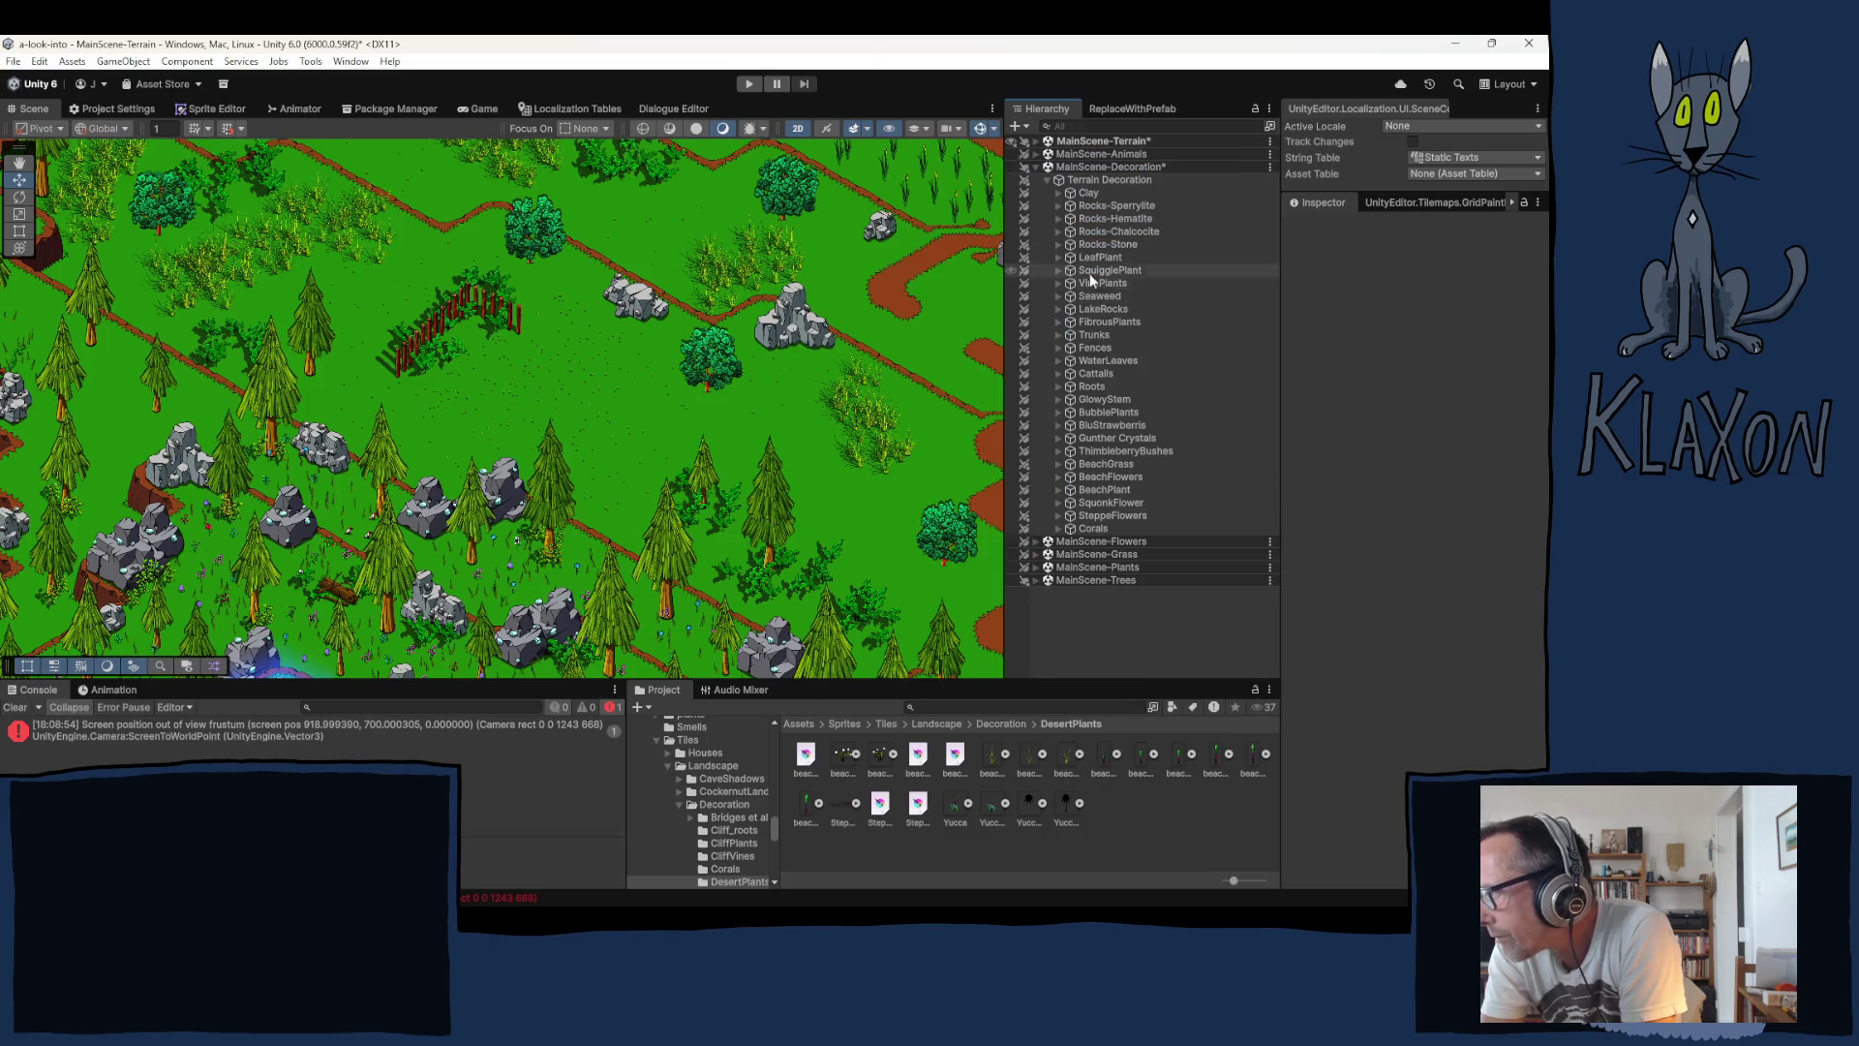
Step: Place three LeafPlant clusters around the top rock, the rock group and the tree on the upper meadow
{"action": "left_click", "coordinate": [1100, 257]}
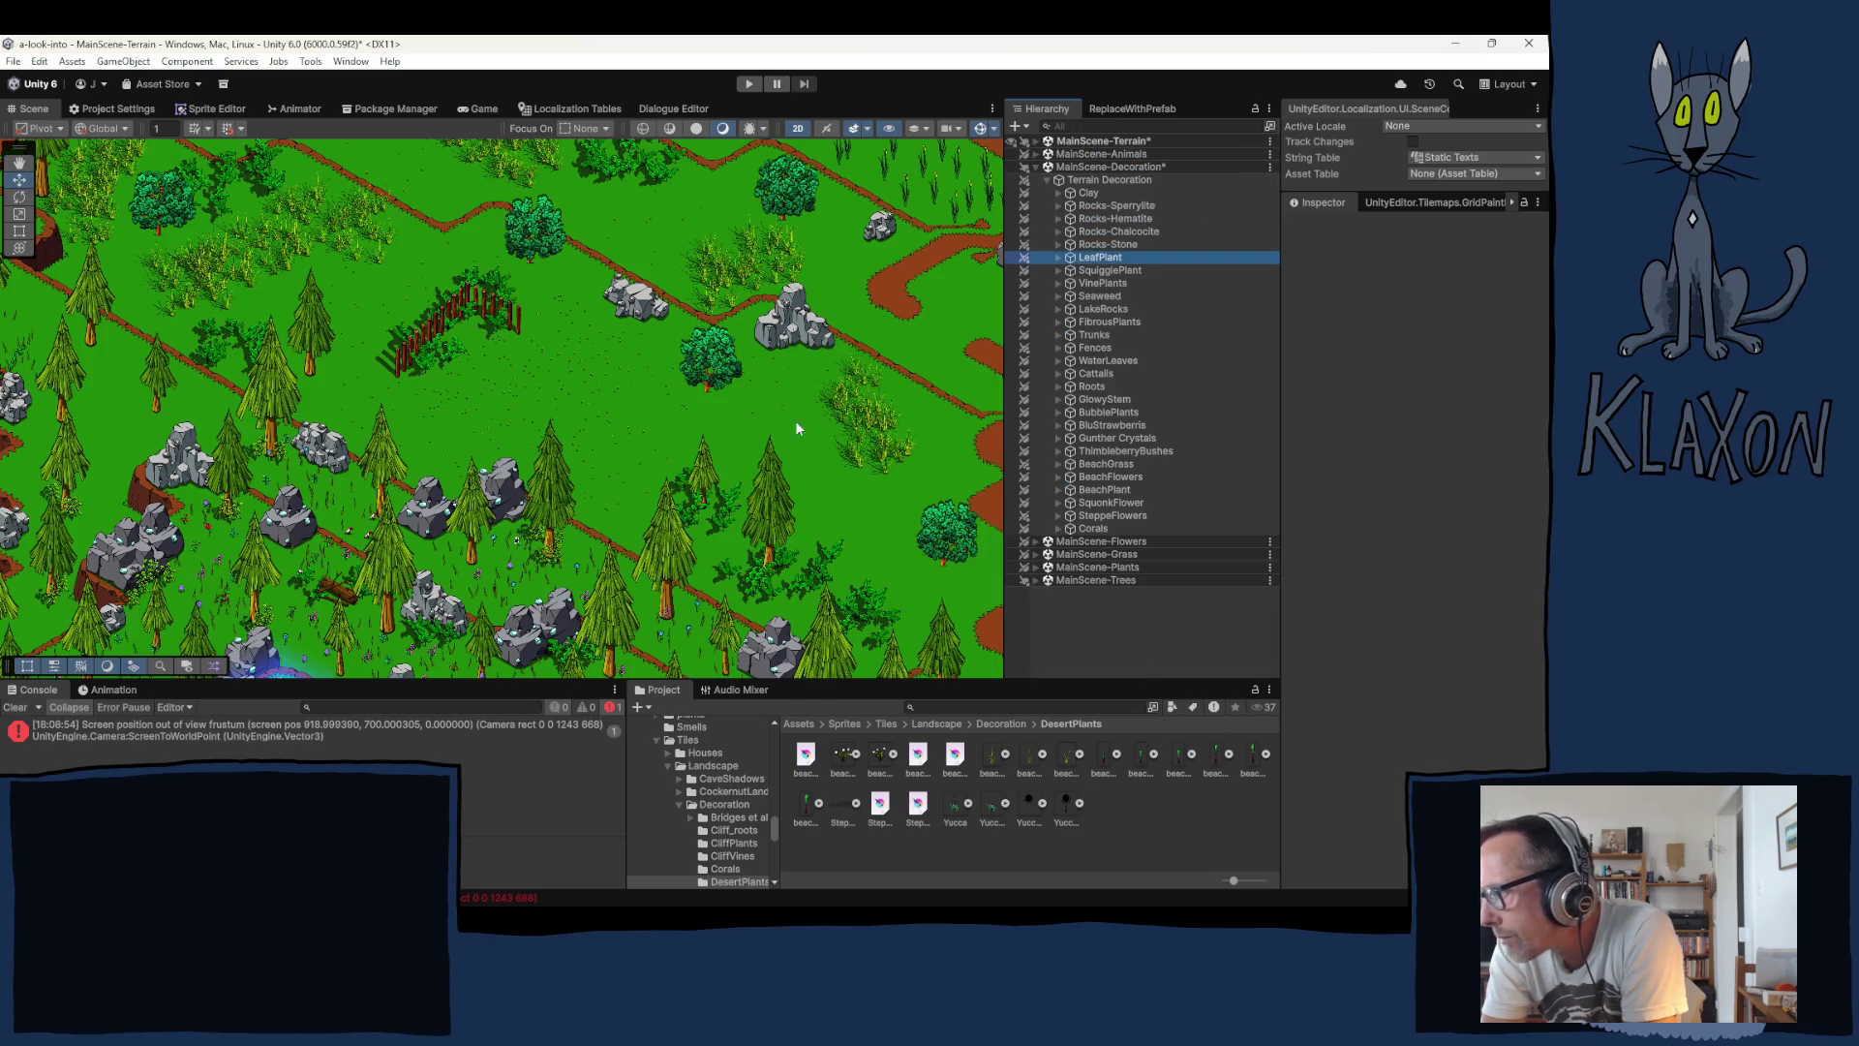
{"action": "left_click", "coordinate": [810, 516]}
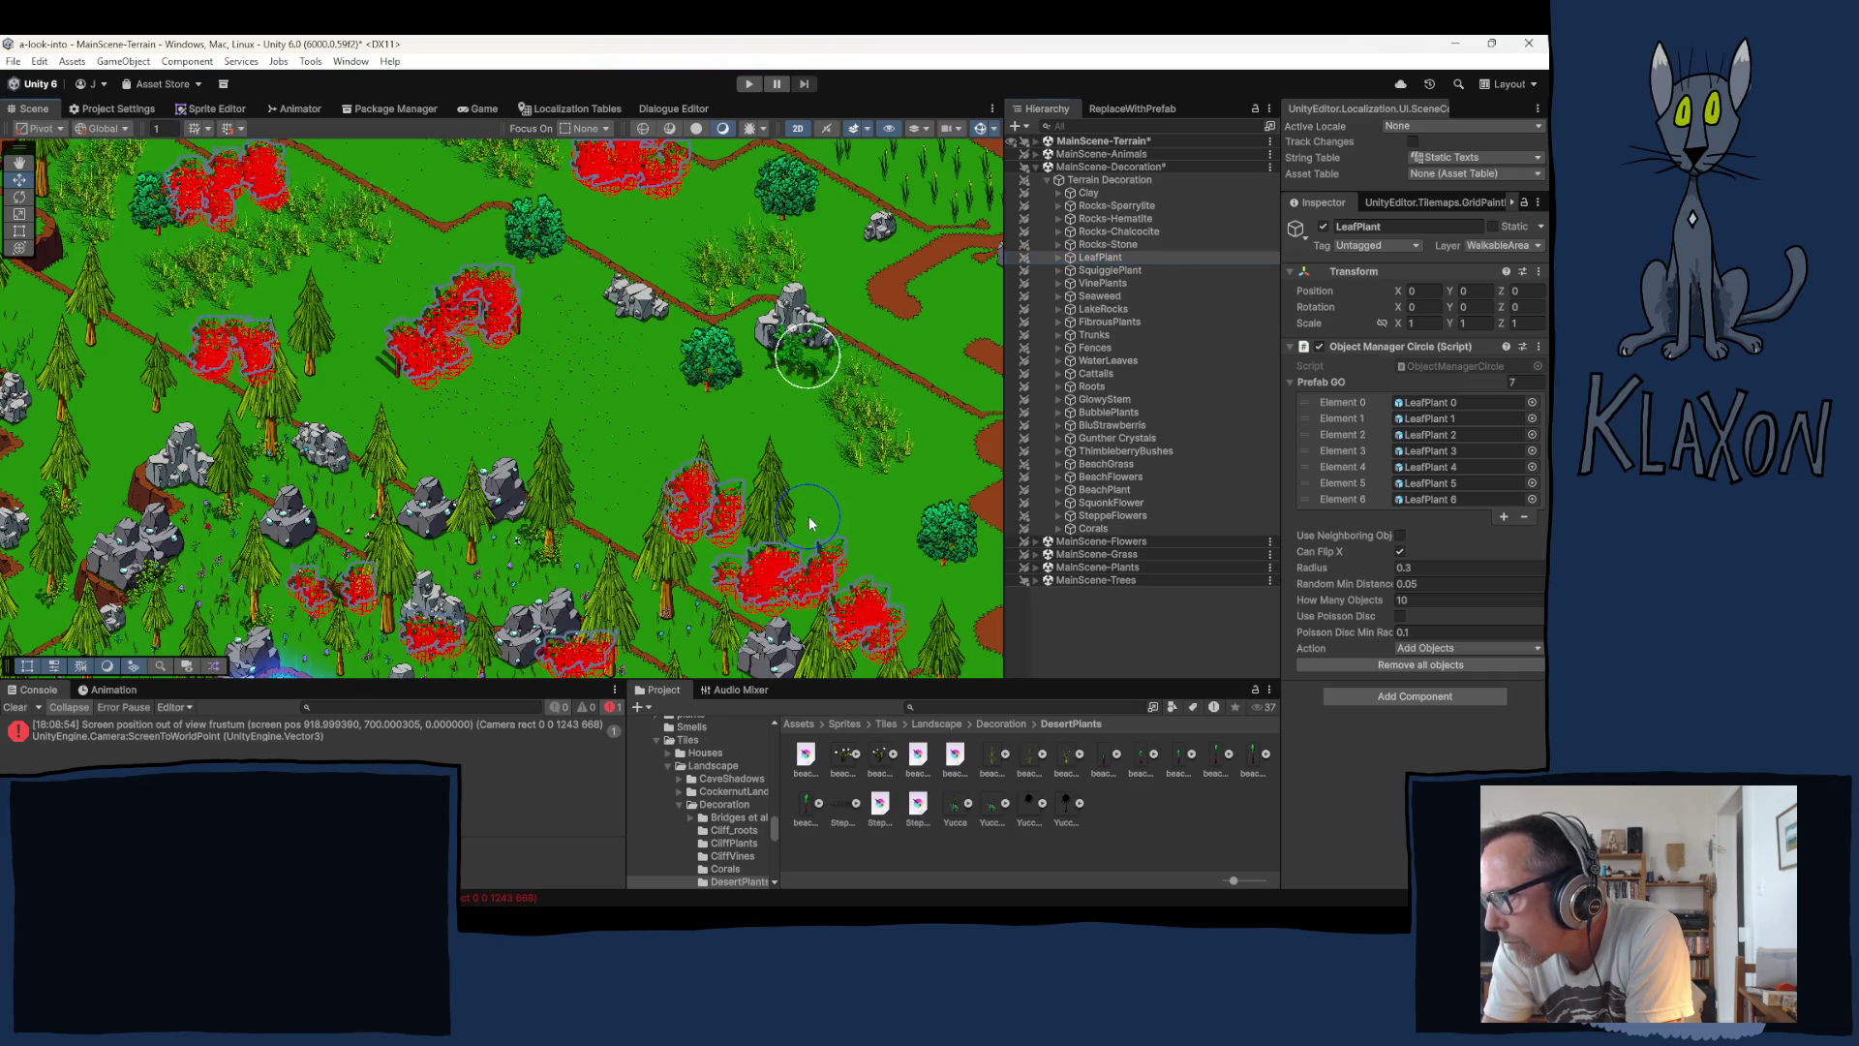
{"action": "left_click", "coordinate": [596, 455]}
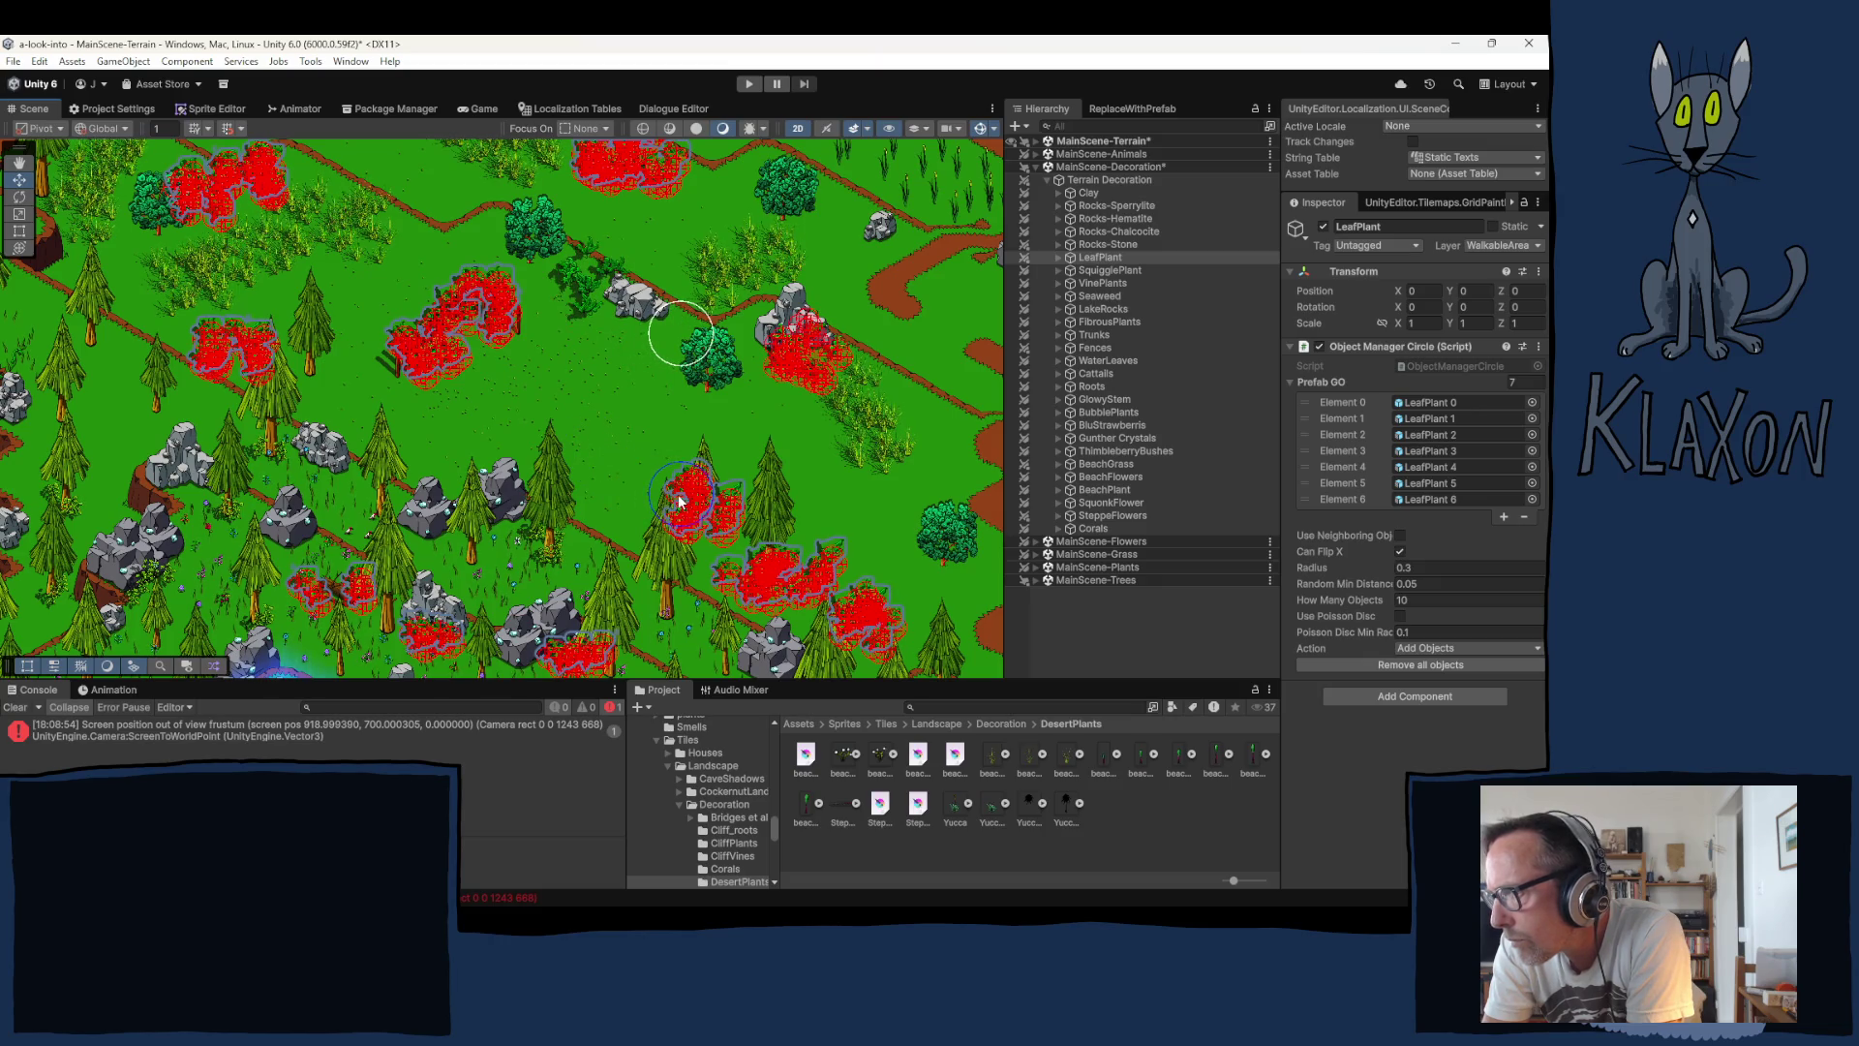
{"action": "left_click", "coordinate": [682, 509]}
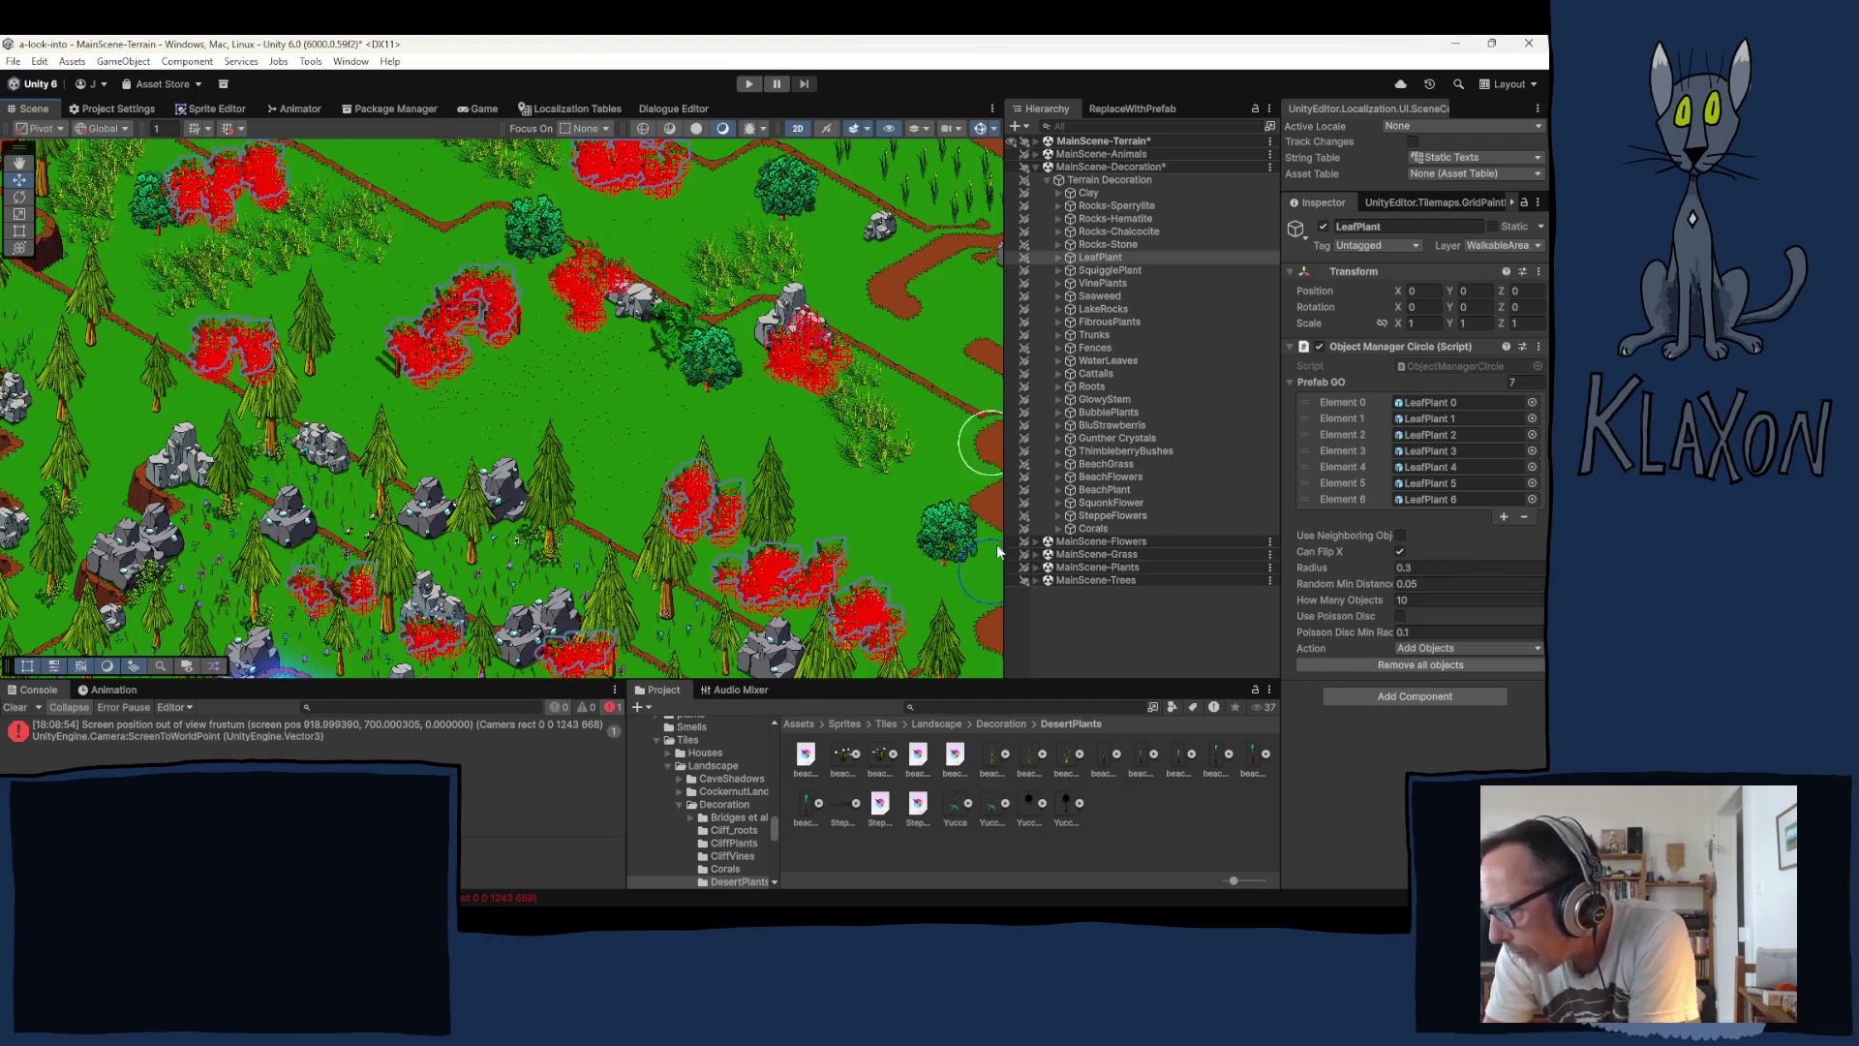
{"action": "left_click", "coordinate": [1047, 180]}
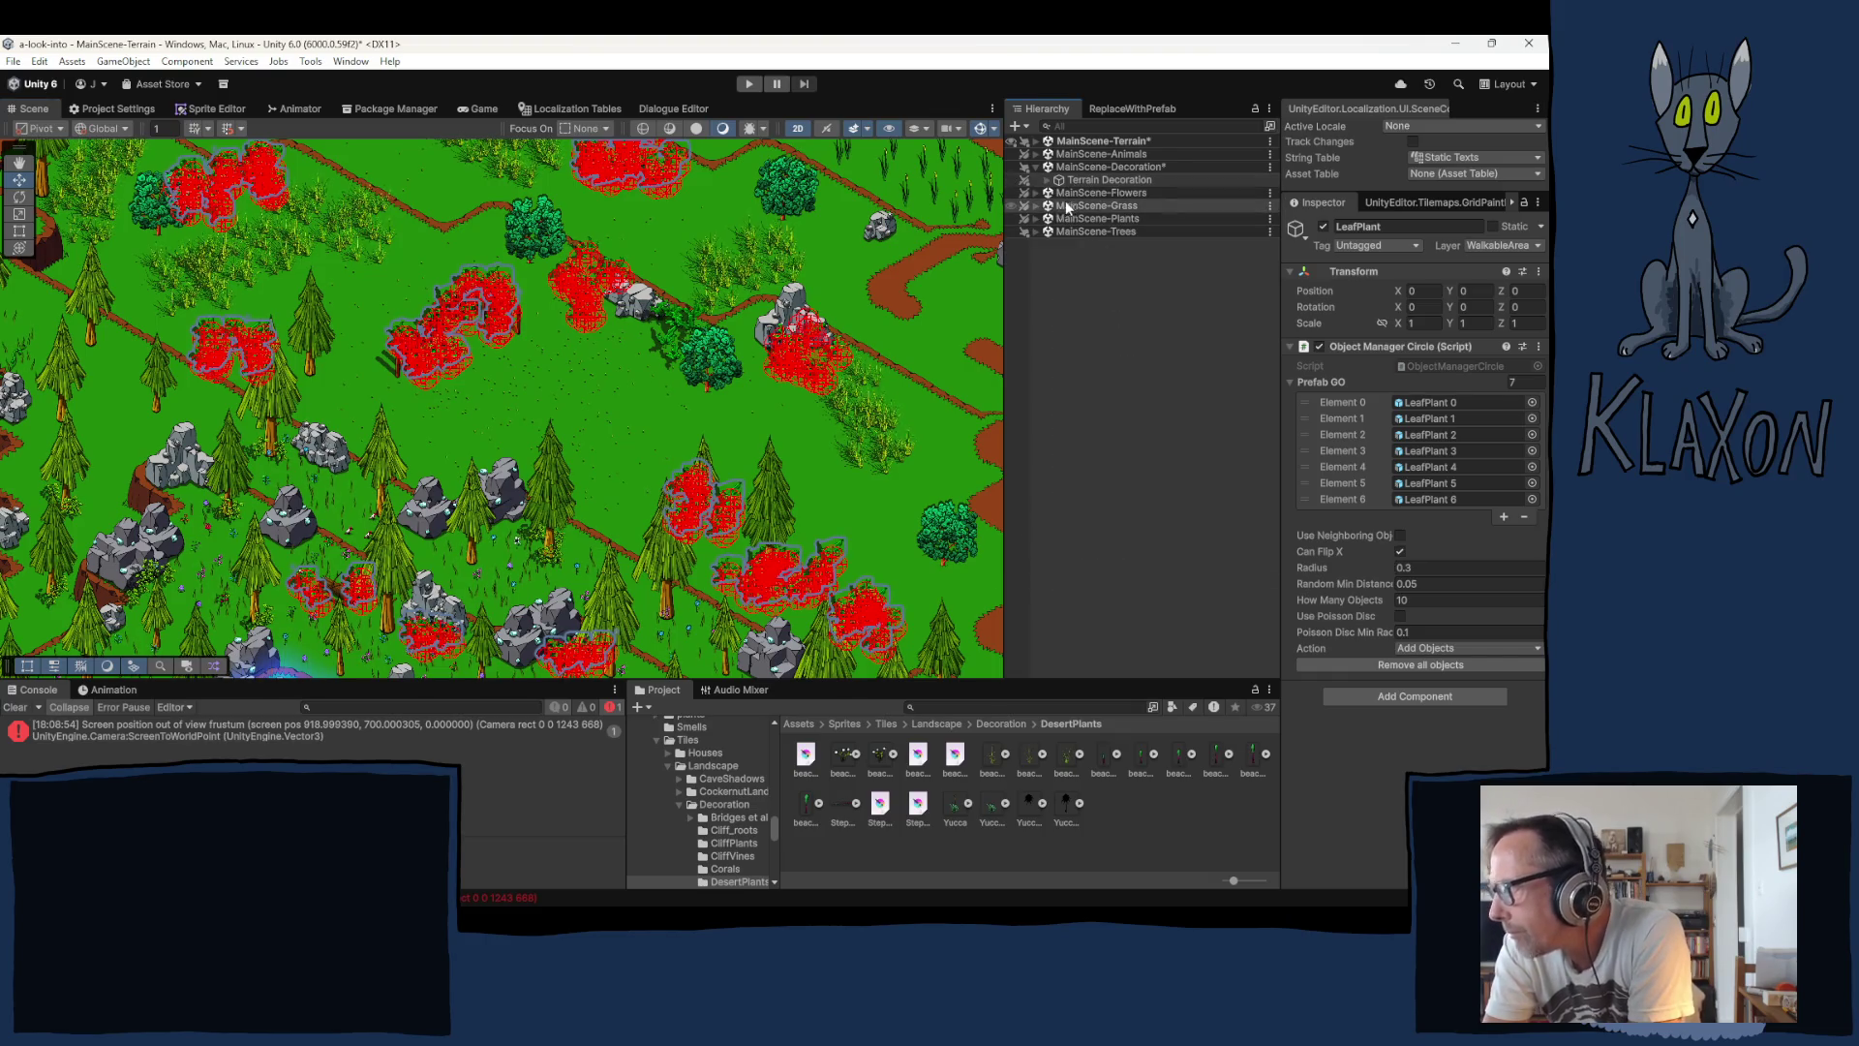
Step: Load GrassHolder's six grass prefabs into the scatter brush and pan to an open meadow
{"action": "left_click", "coordinate": [1037, 205]}
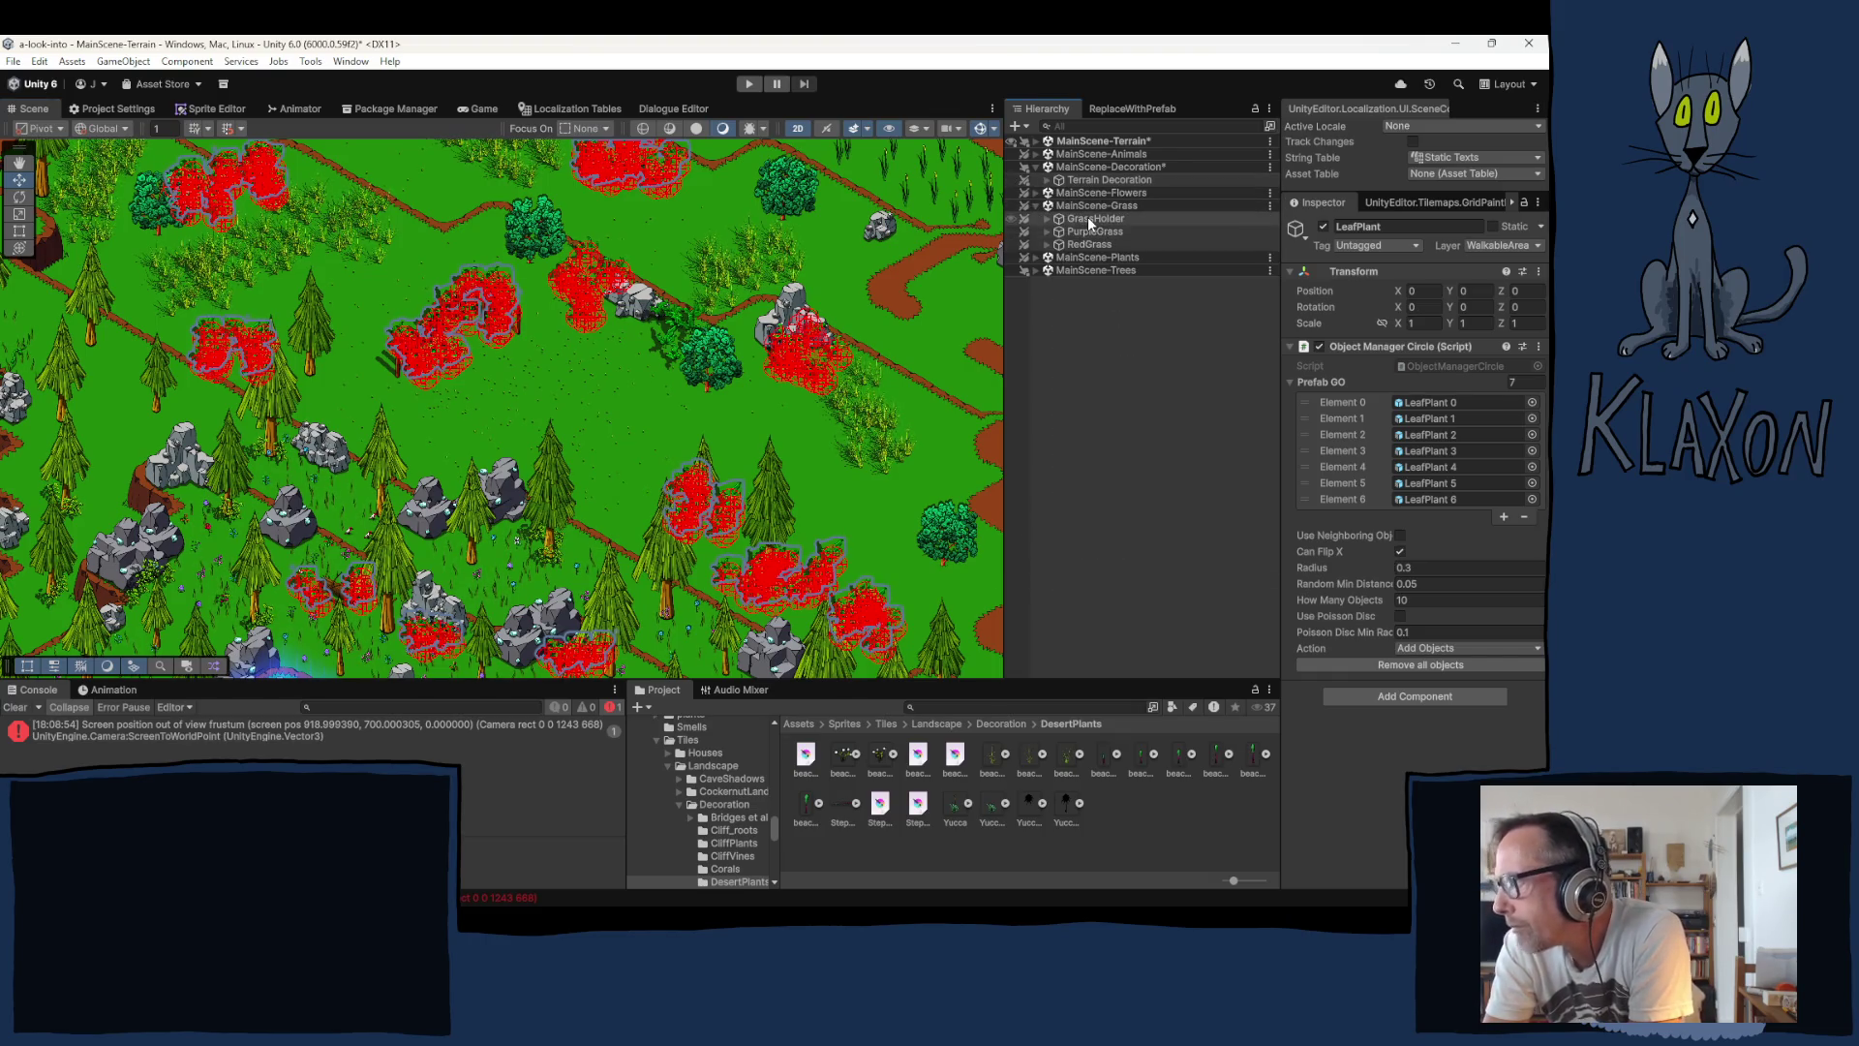
{"action": "left_click", "coordinate": [1087, 219]}
{"action": "left_click_drag", "start_coordinate": [732, 518], "coordinate": [547, 363]}
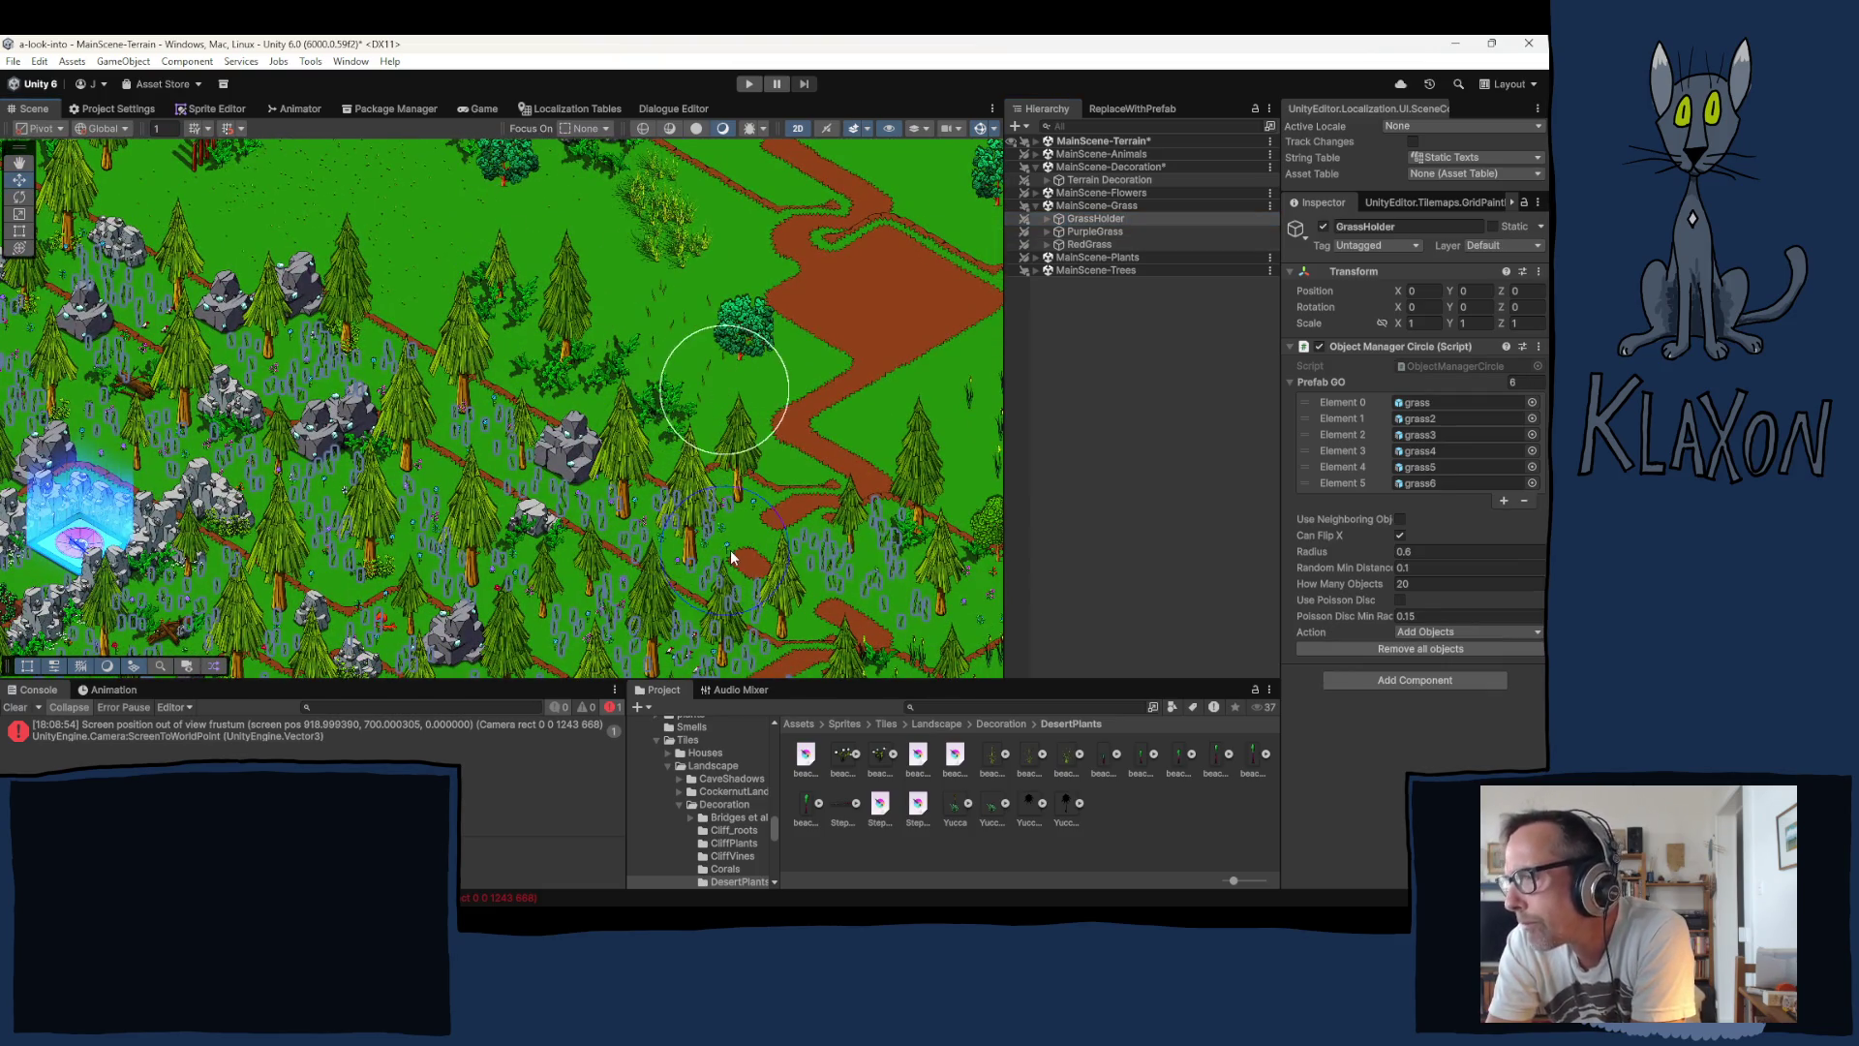
{"action": "left_click_drag", "start_coordinate": [675, 523], "coordinate": [620, 457]}
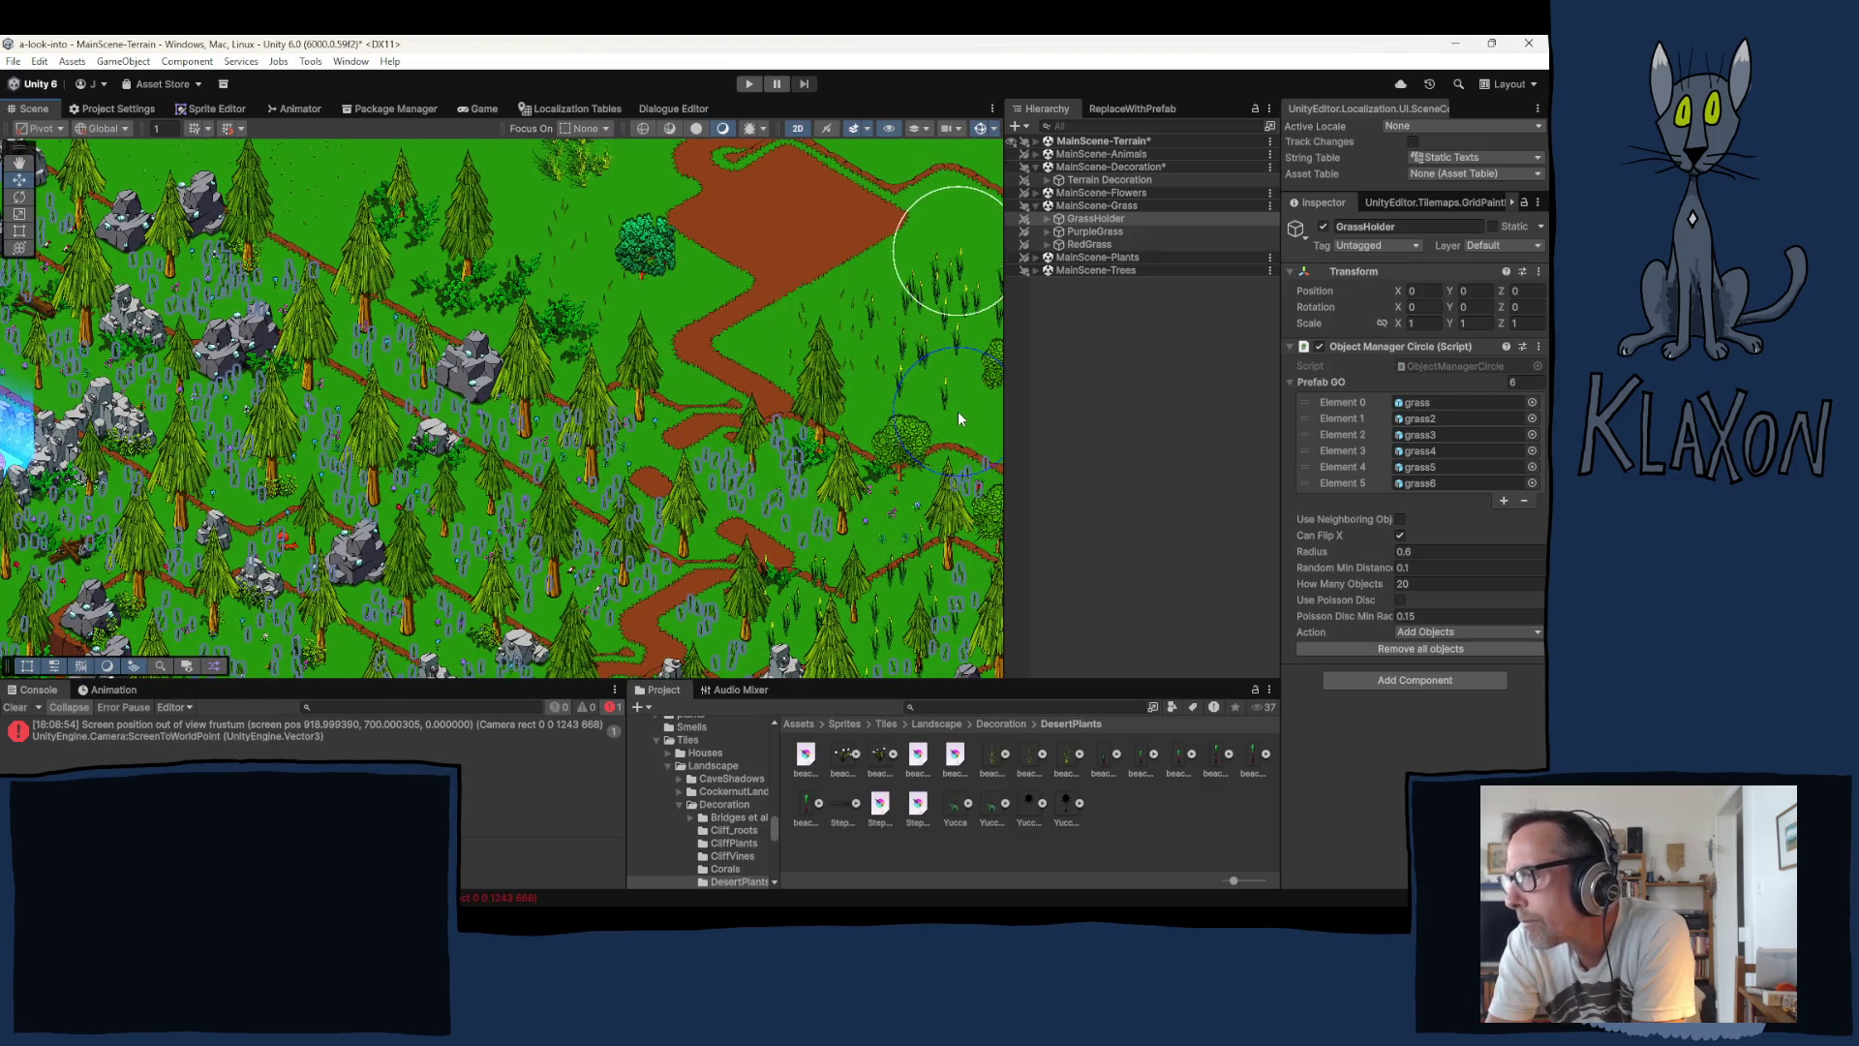
{"action": "mouse_move", "coordinate": [779, 406]}
{"action": "left_mouse_down"}
{"action": "mouse_move", "coordinate": [513, 353]}
{"action": "mouse_move", "coordinate": [647, 433]}
{"action": "mouse_move", "coordinate": [542, 521]}
{"action": "left_mouse_up"}
{"action": "left_click_drag", "start_coordinate": [518, 436], "coordinate": [456, 478]}
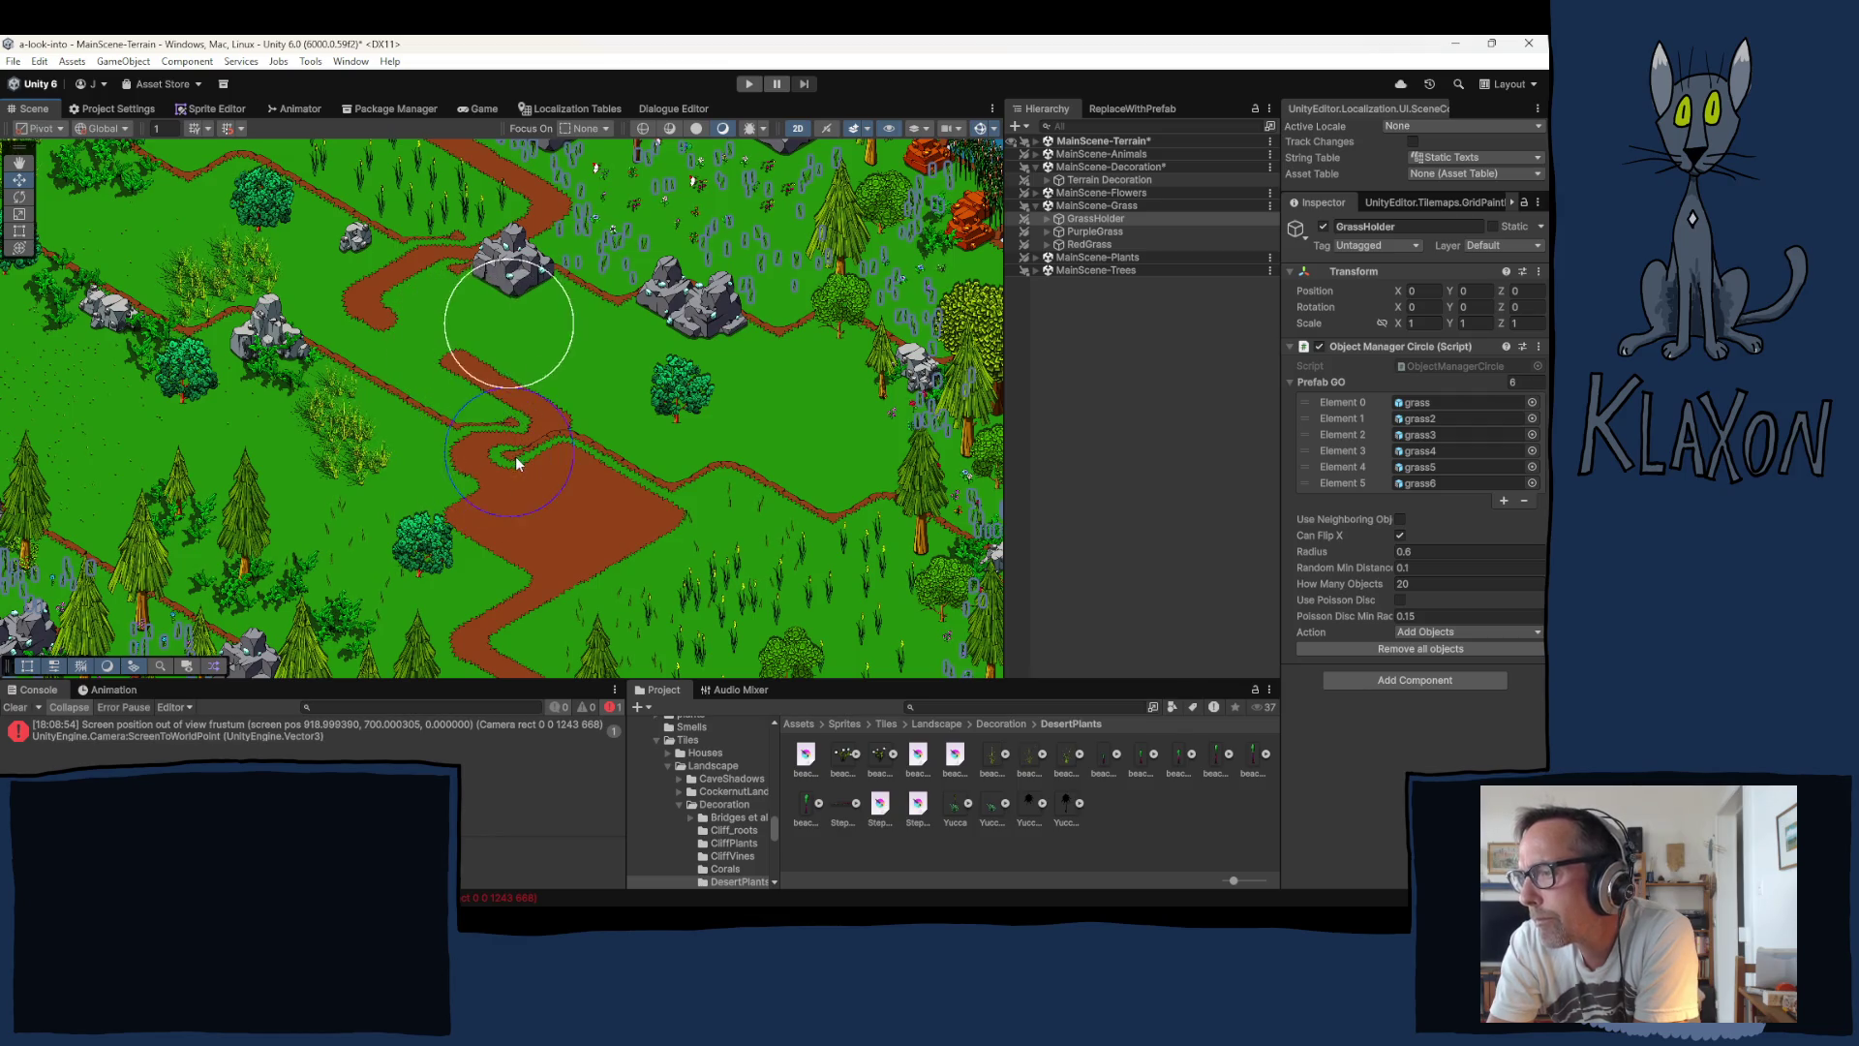
Step: Paint grass tufts across the meadow beside the dirt path
{"action": "mouse_move", "coordinate": [538, 472]}
{"action": "left_mouse_down"}
{"action": "mouse_move", "coordinate": [810, 543]}
{"action": "mouse_move", "coordinate": [876, 625]}
{"action": "mouse_move", "coordinate": [852, 578]}
{"action": "left_mouse_up"}
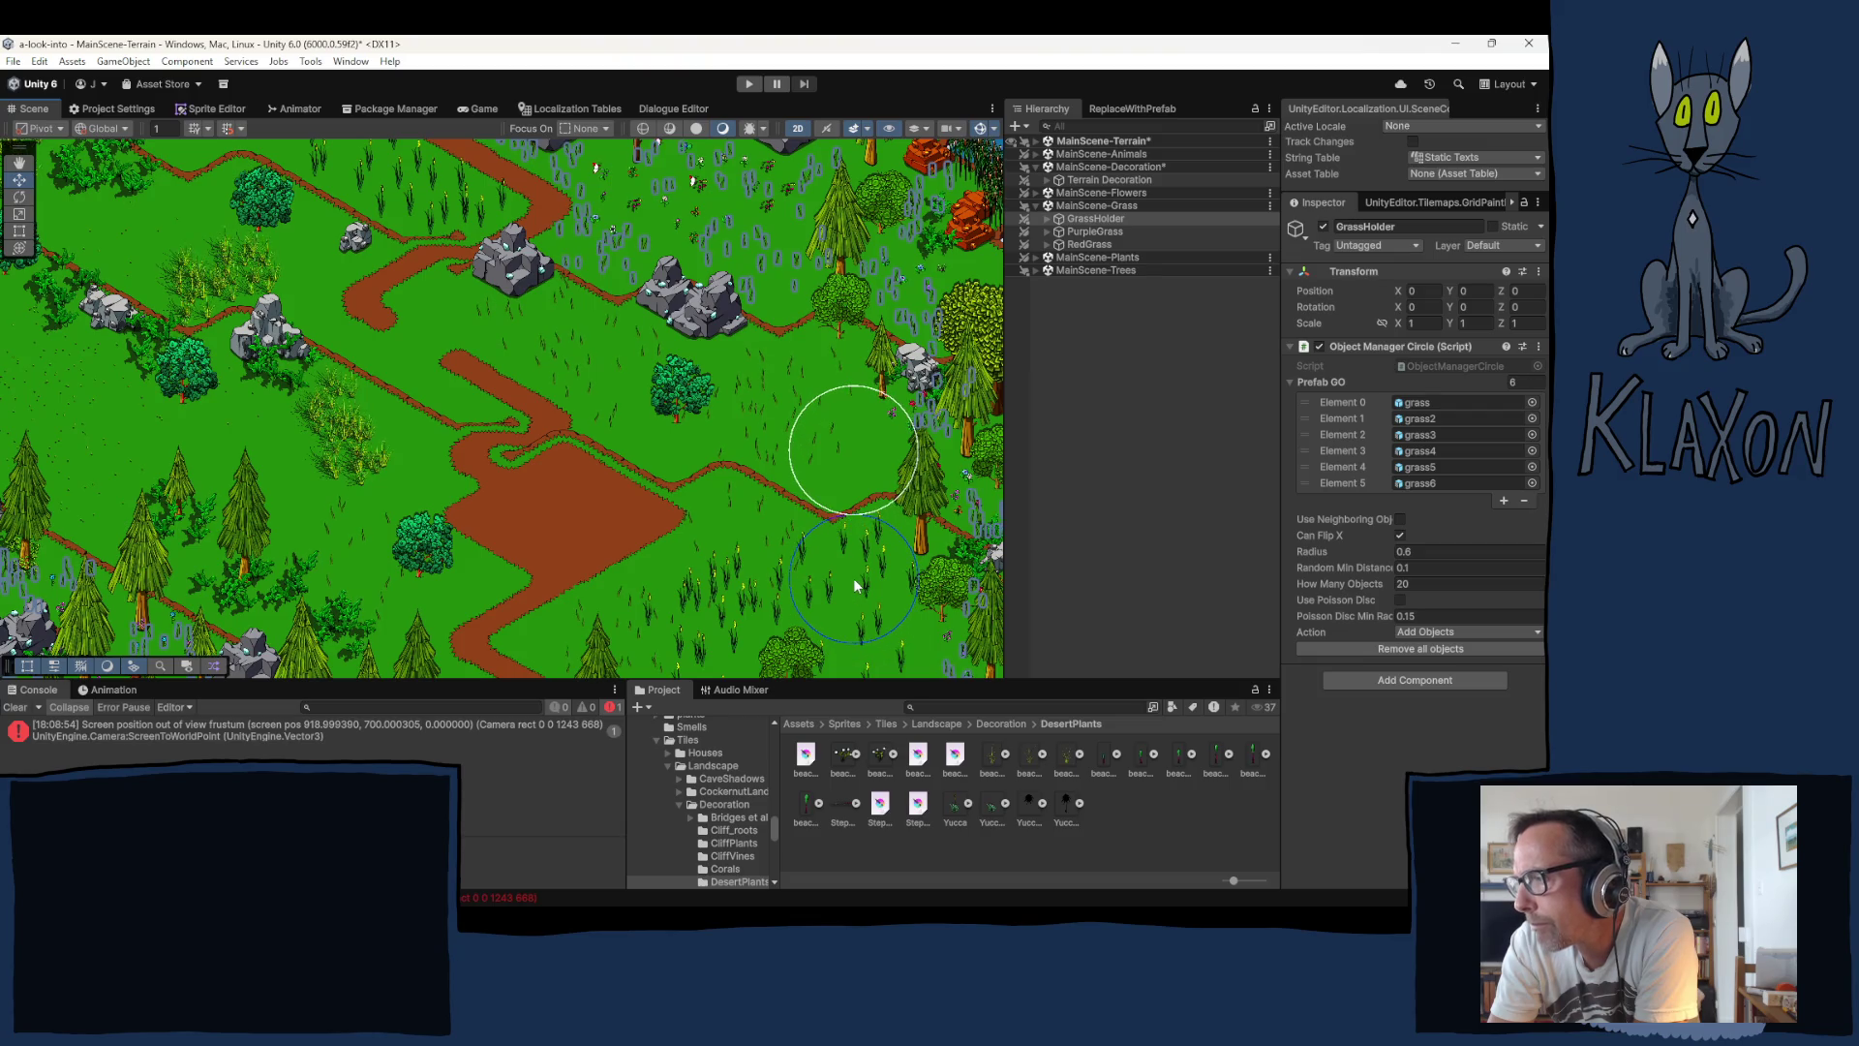
{"action": "left_click_drag", "start_coordinate": [491, 484], "coordinate": [762, 545]}
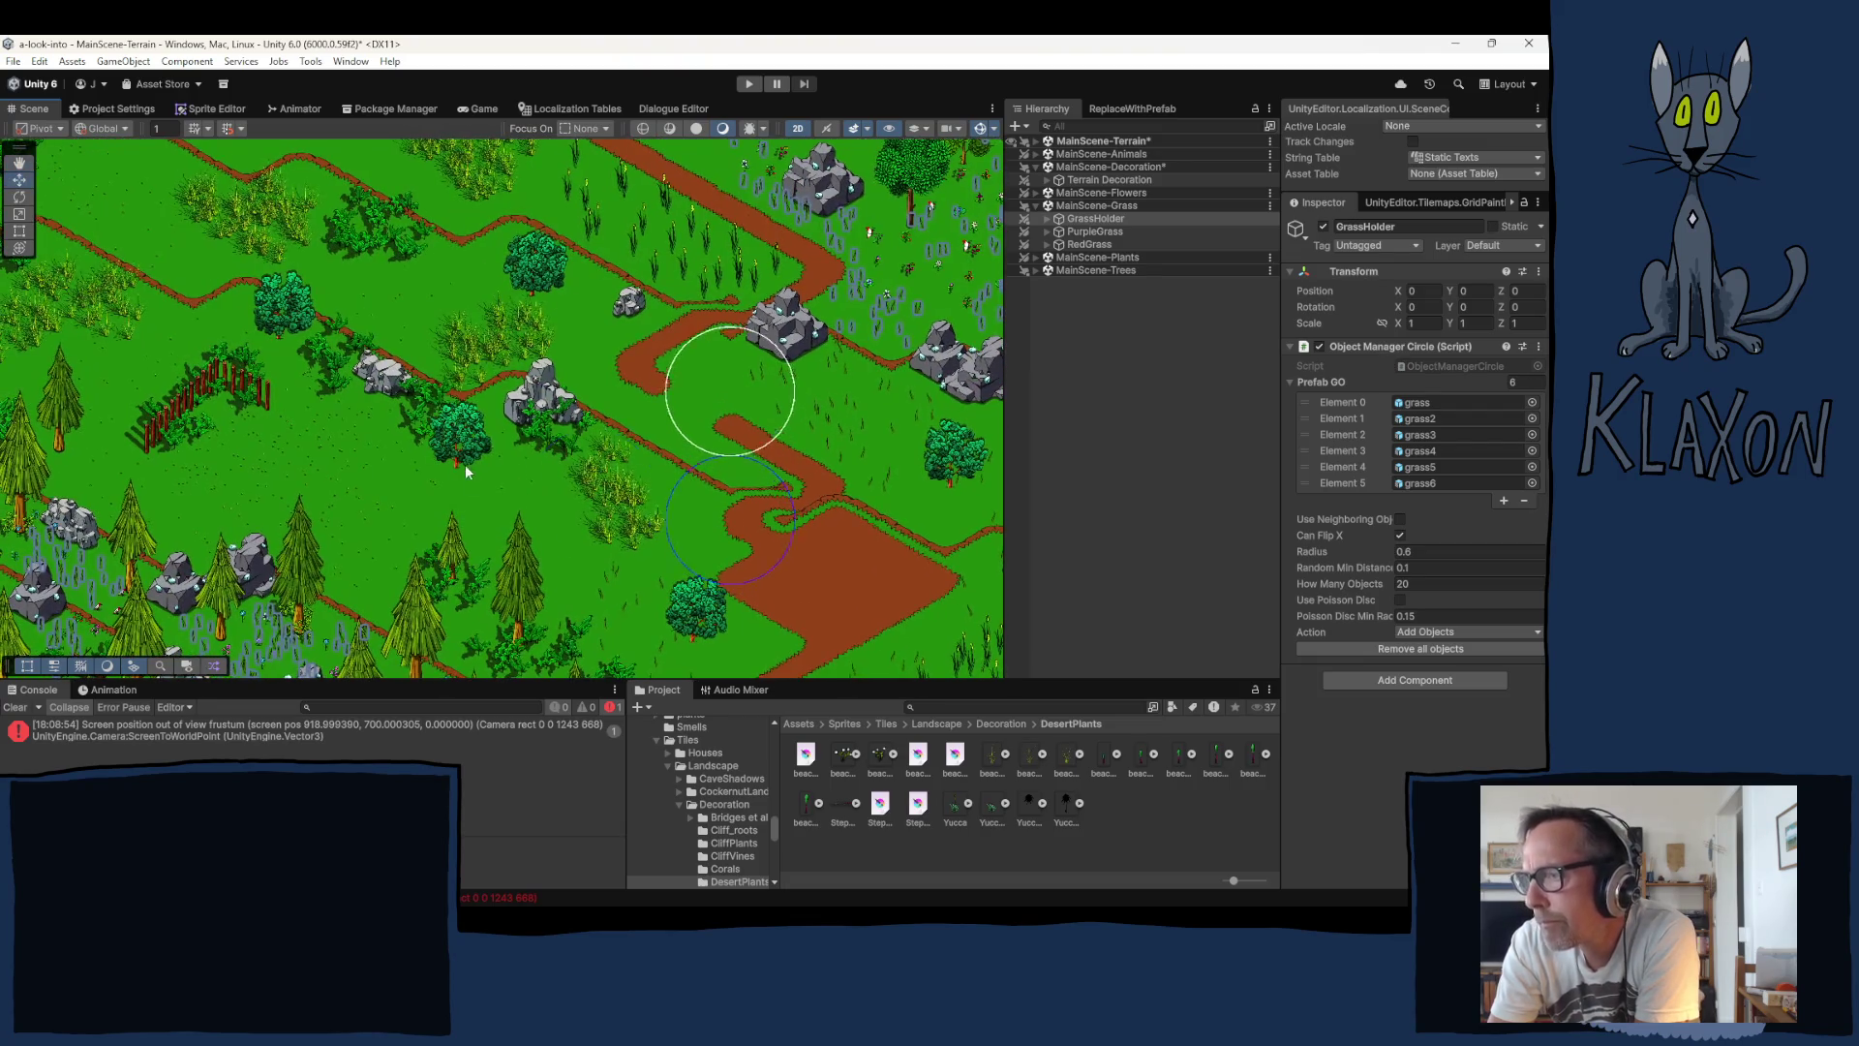
{"action": "left_click", "coordinate": [1036, 192]}
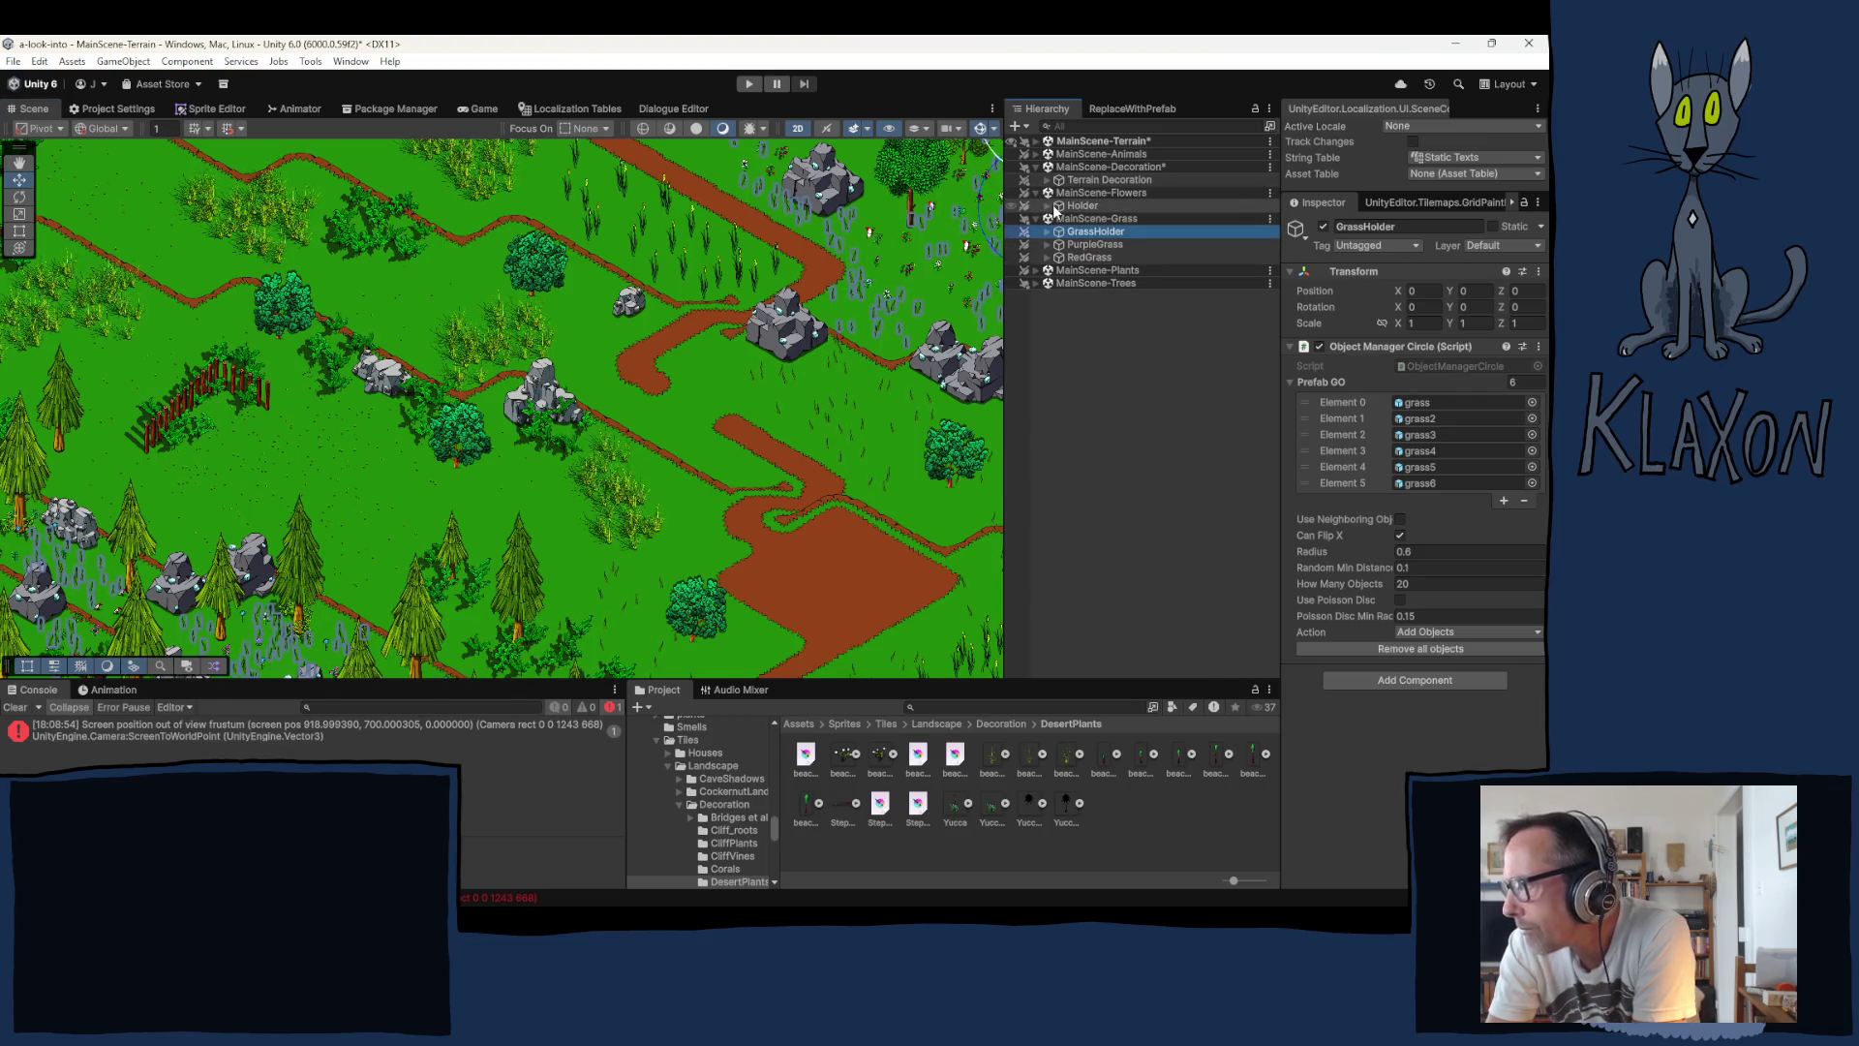
Step: Load the Flora flower prefabs into the brush and place a first flower cluster in the forest
{"action": "left_click", "coordinate": [1049, 205]}
{"action": "left_click", "coordinate": [1088, 219]}
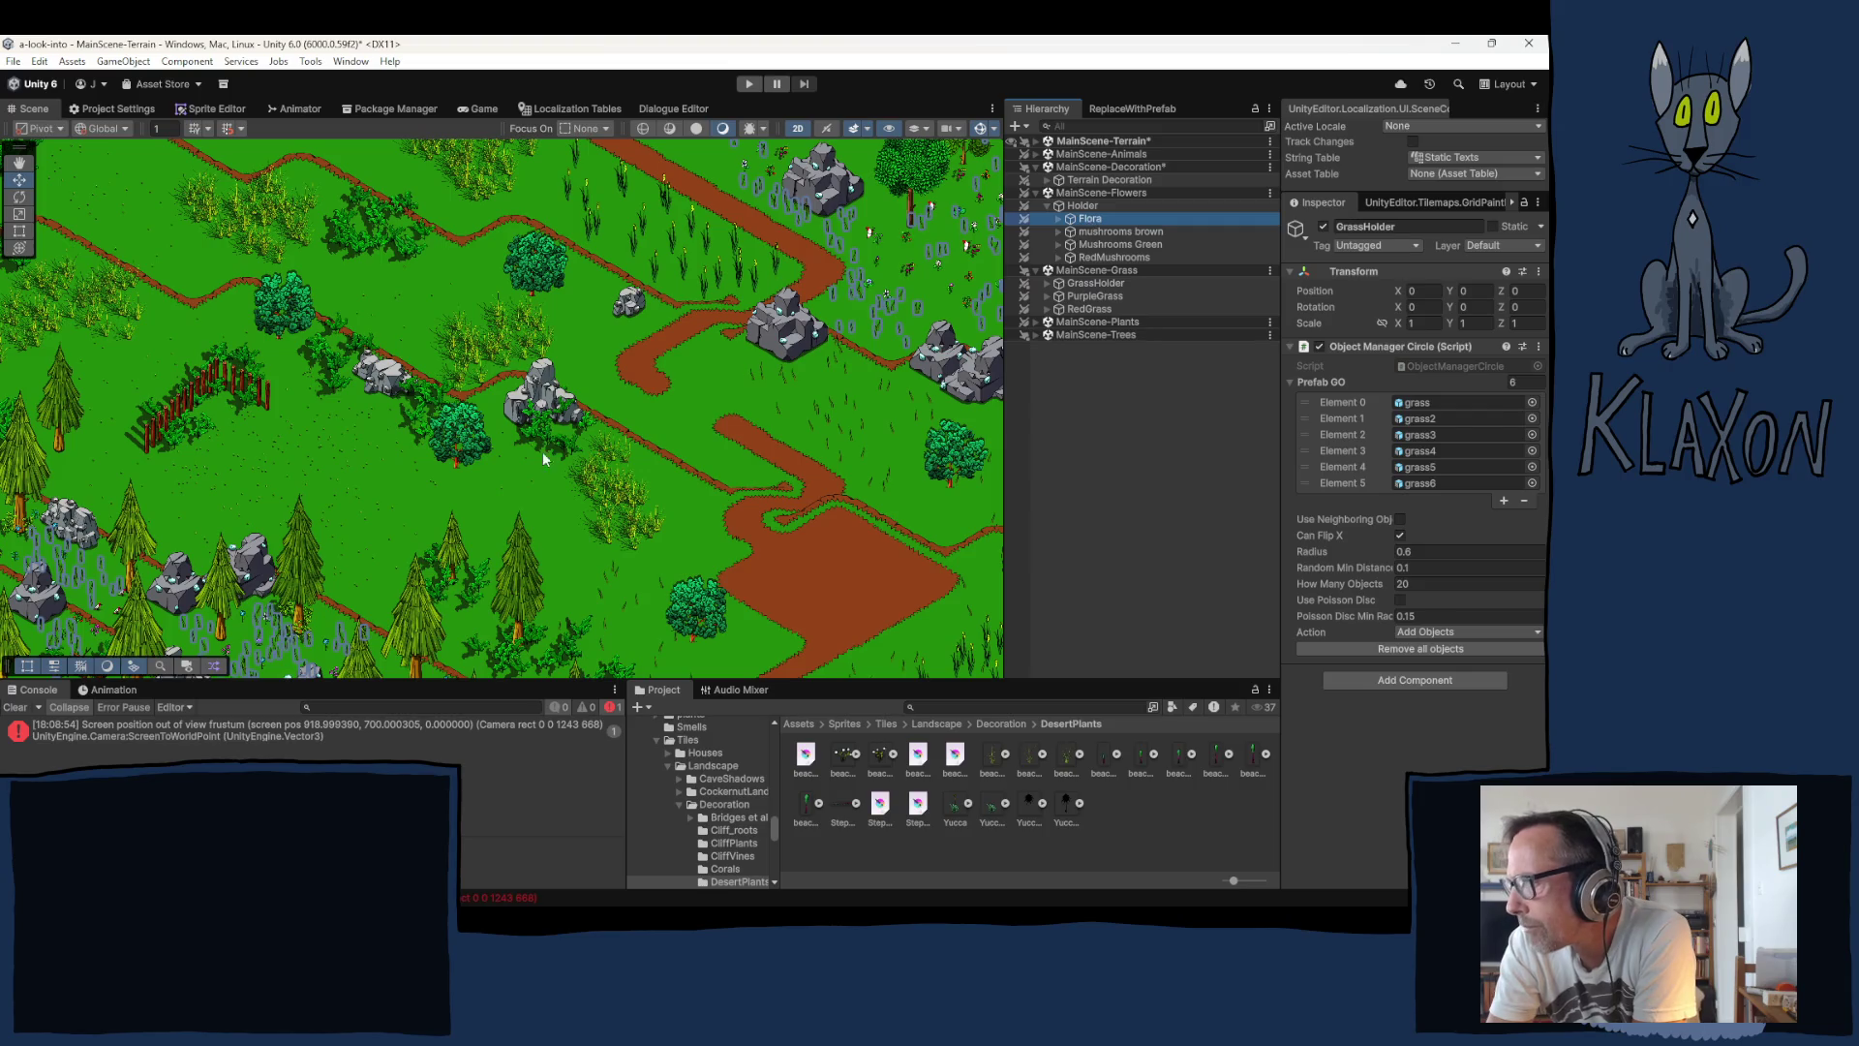
{"action": "left_click_drag", "start_coordinate": [594, 538], "coordinate": [639, 494]}
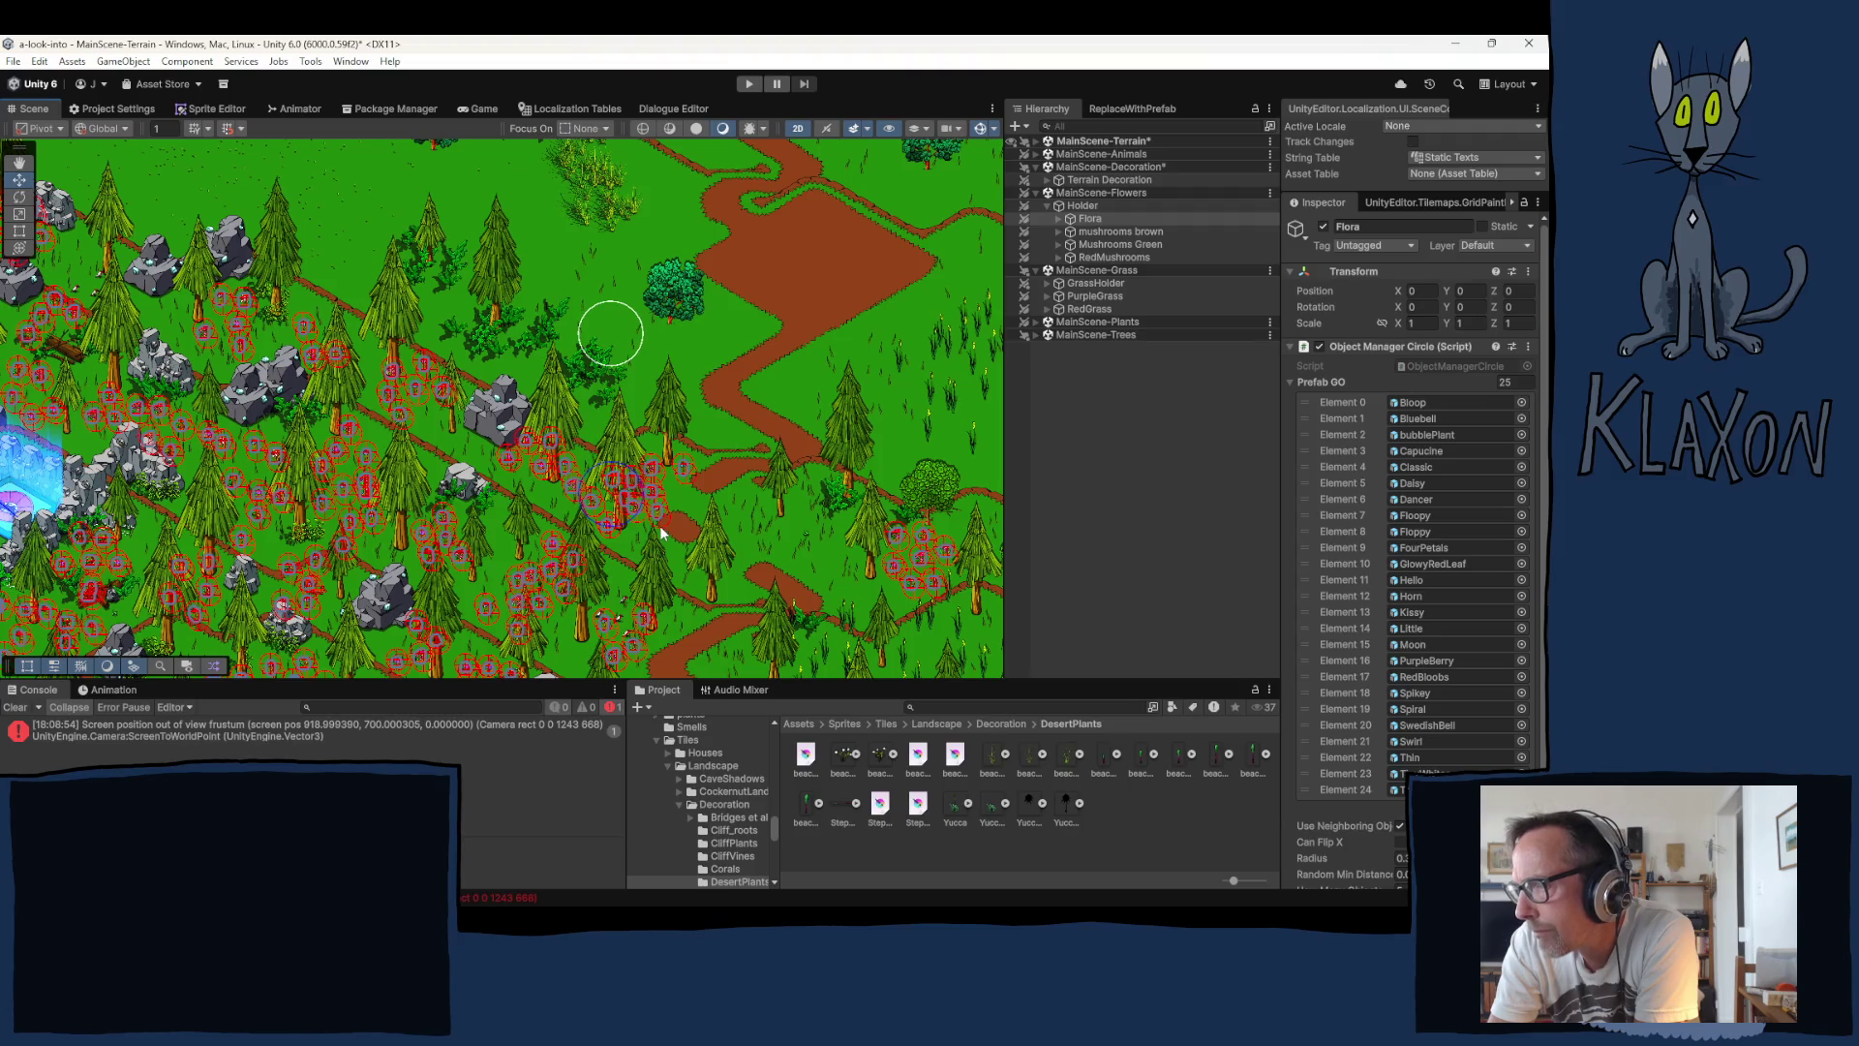
{"action": "left_click", "coordinate": [610, 492]}
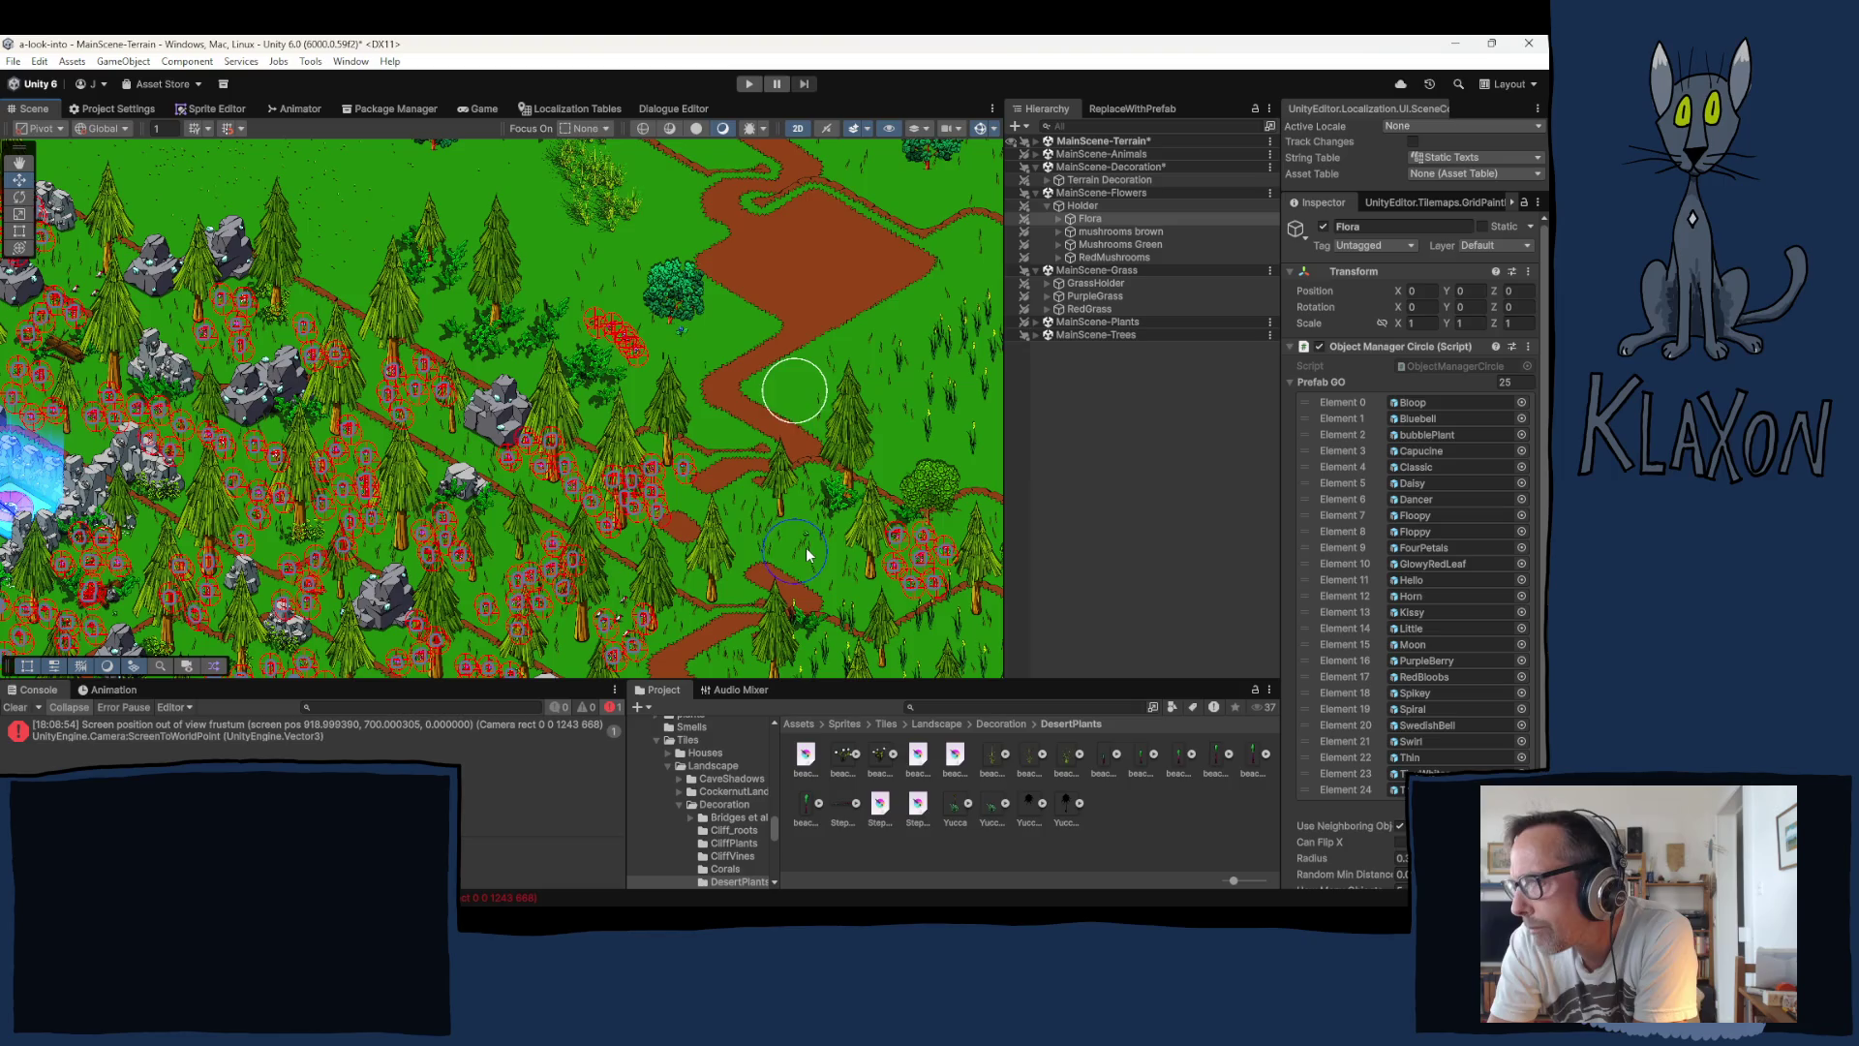
Step: Add flower clusters beside the dirt path bends, next to a tree and along the path edge
{"action": "left_click_drag", "start_coordinate": [731, 357], "coordinate": [659, 480]}
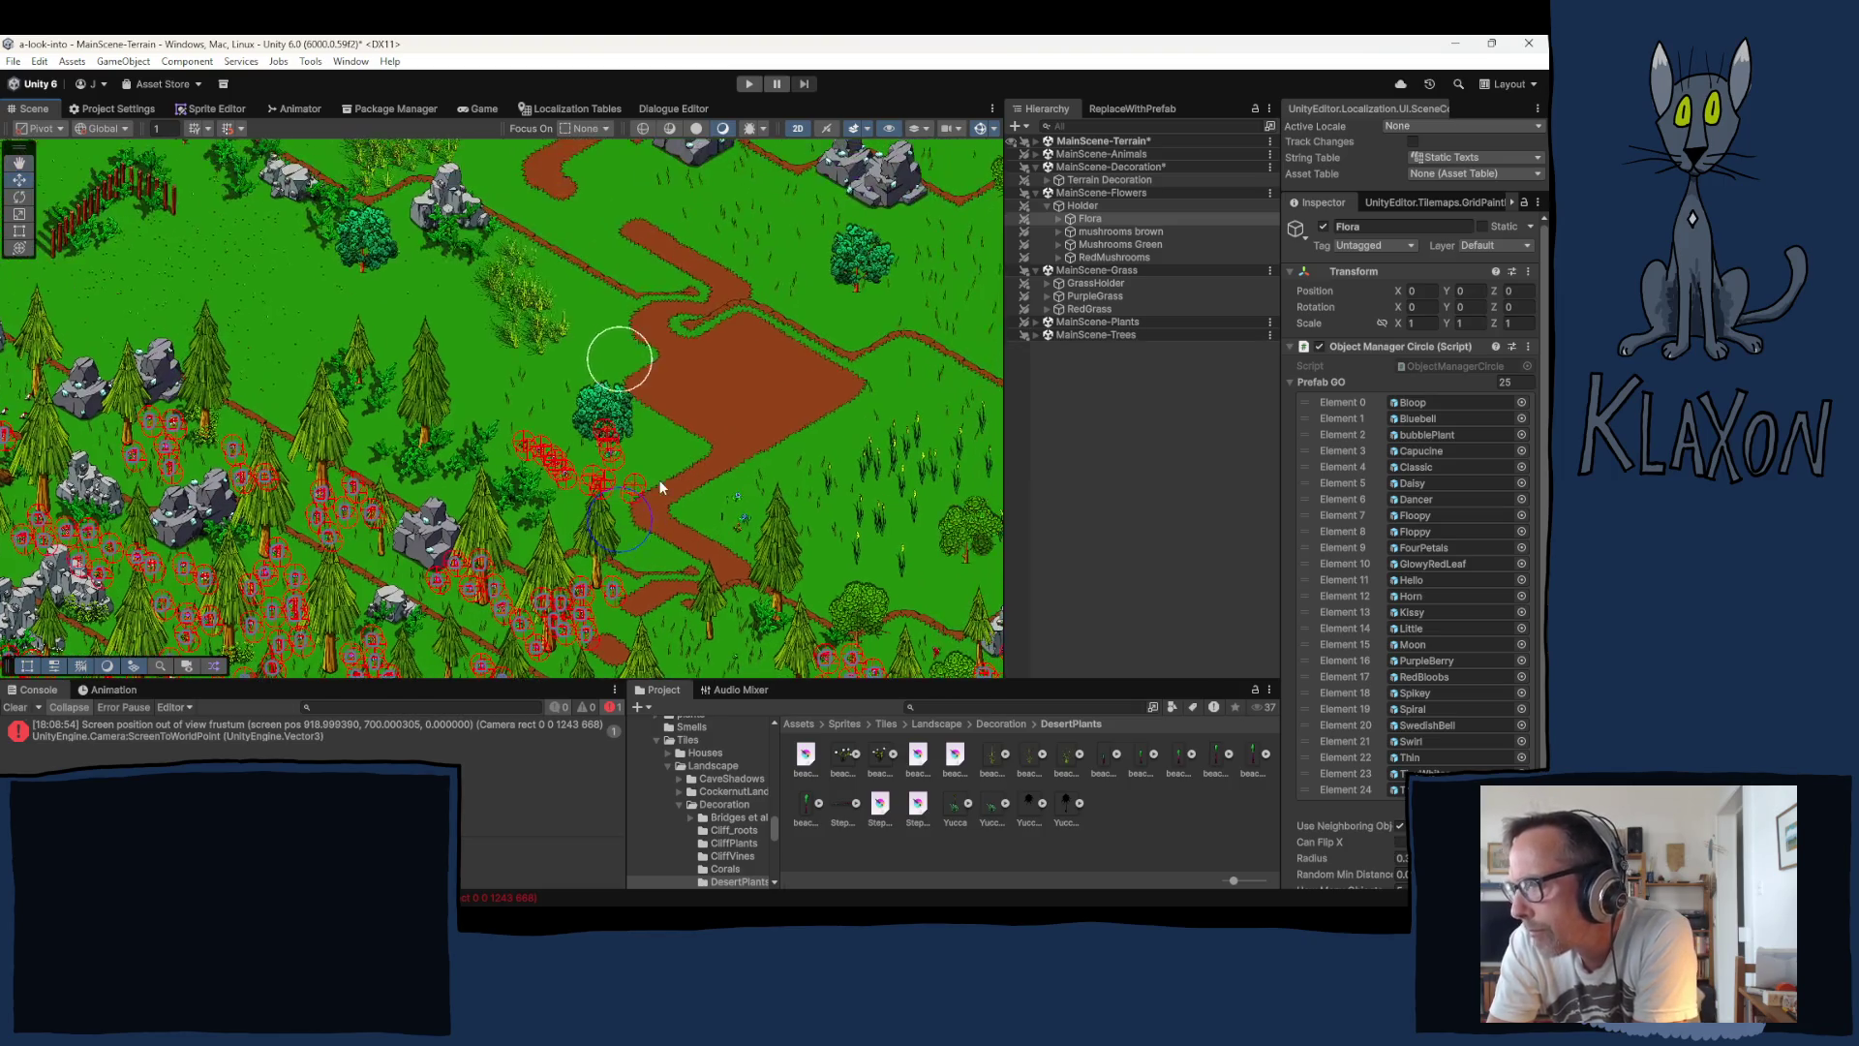
{"action": "left_click", "coordinate": [595, 489]}
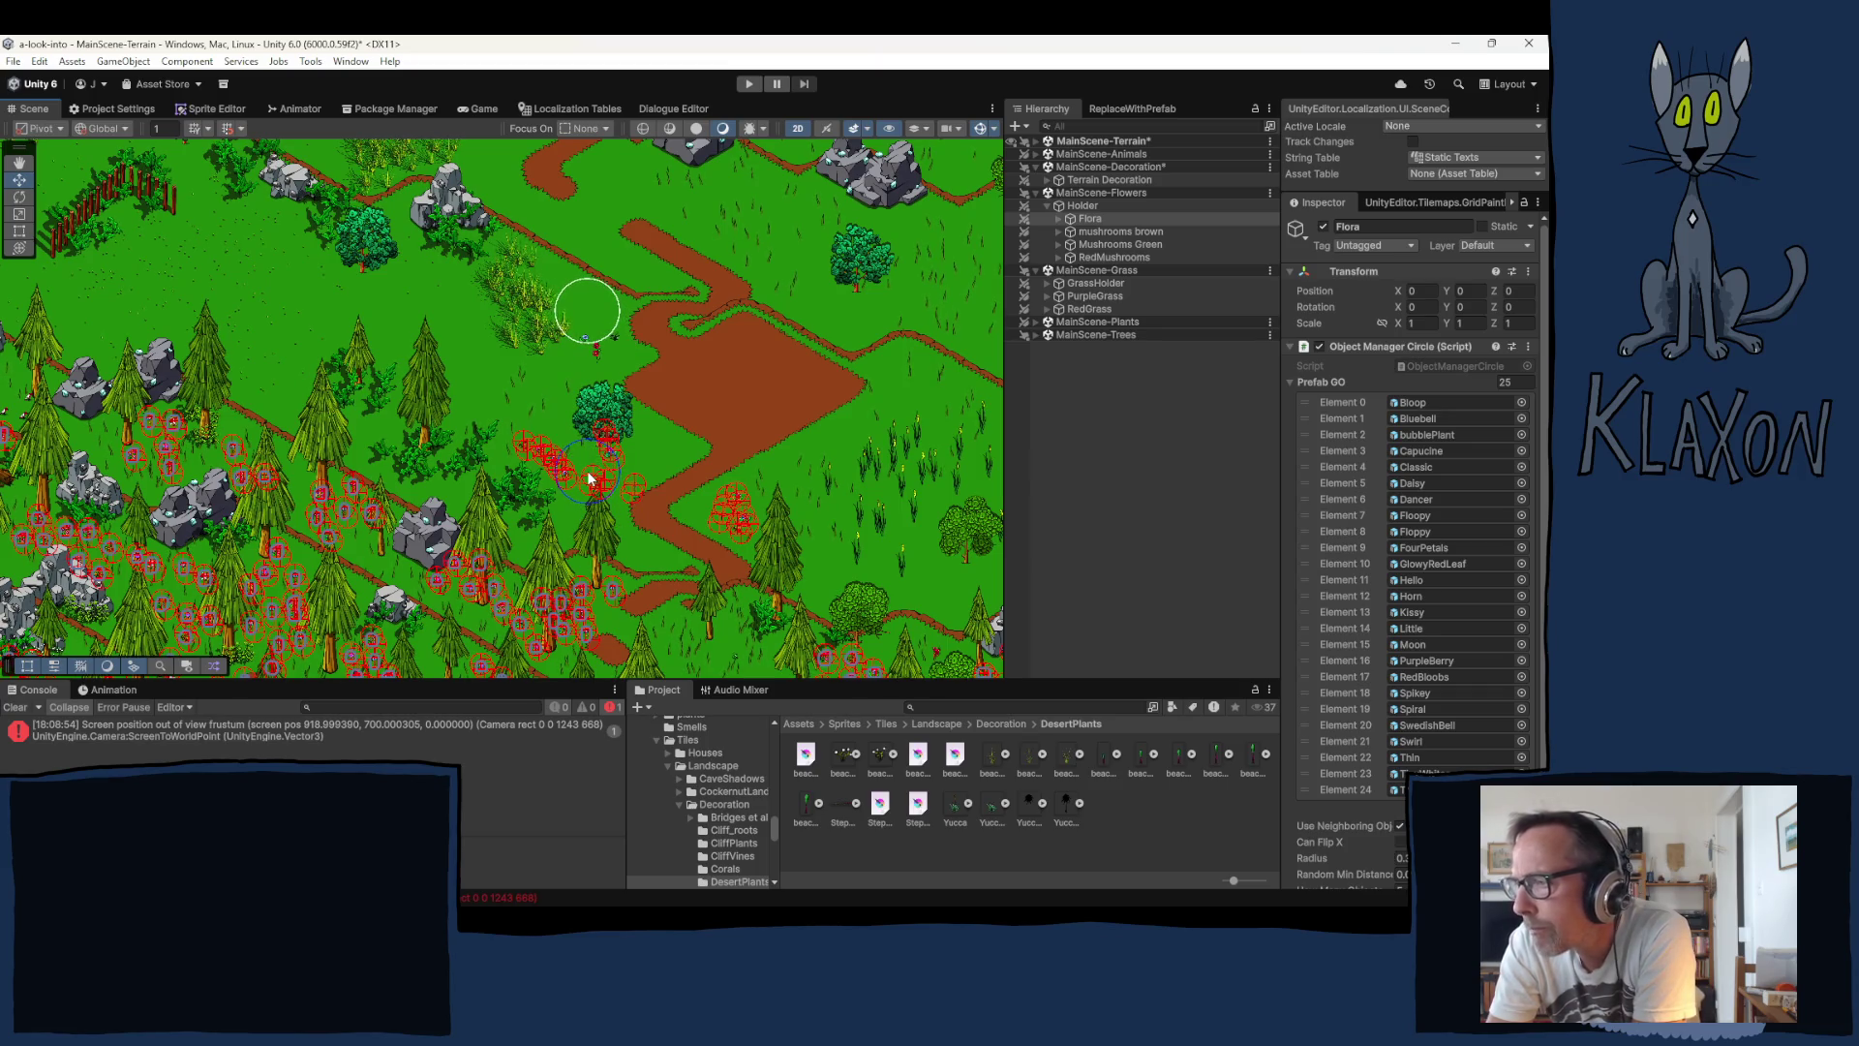
{"action": "left_click", "coordinate": [589, 478]}
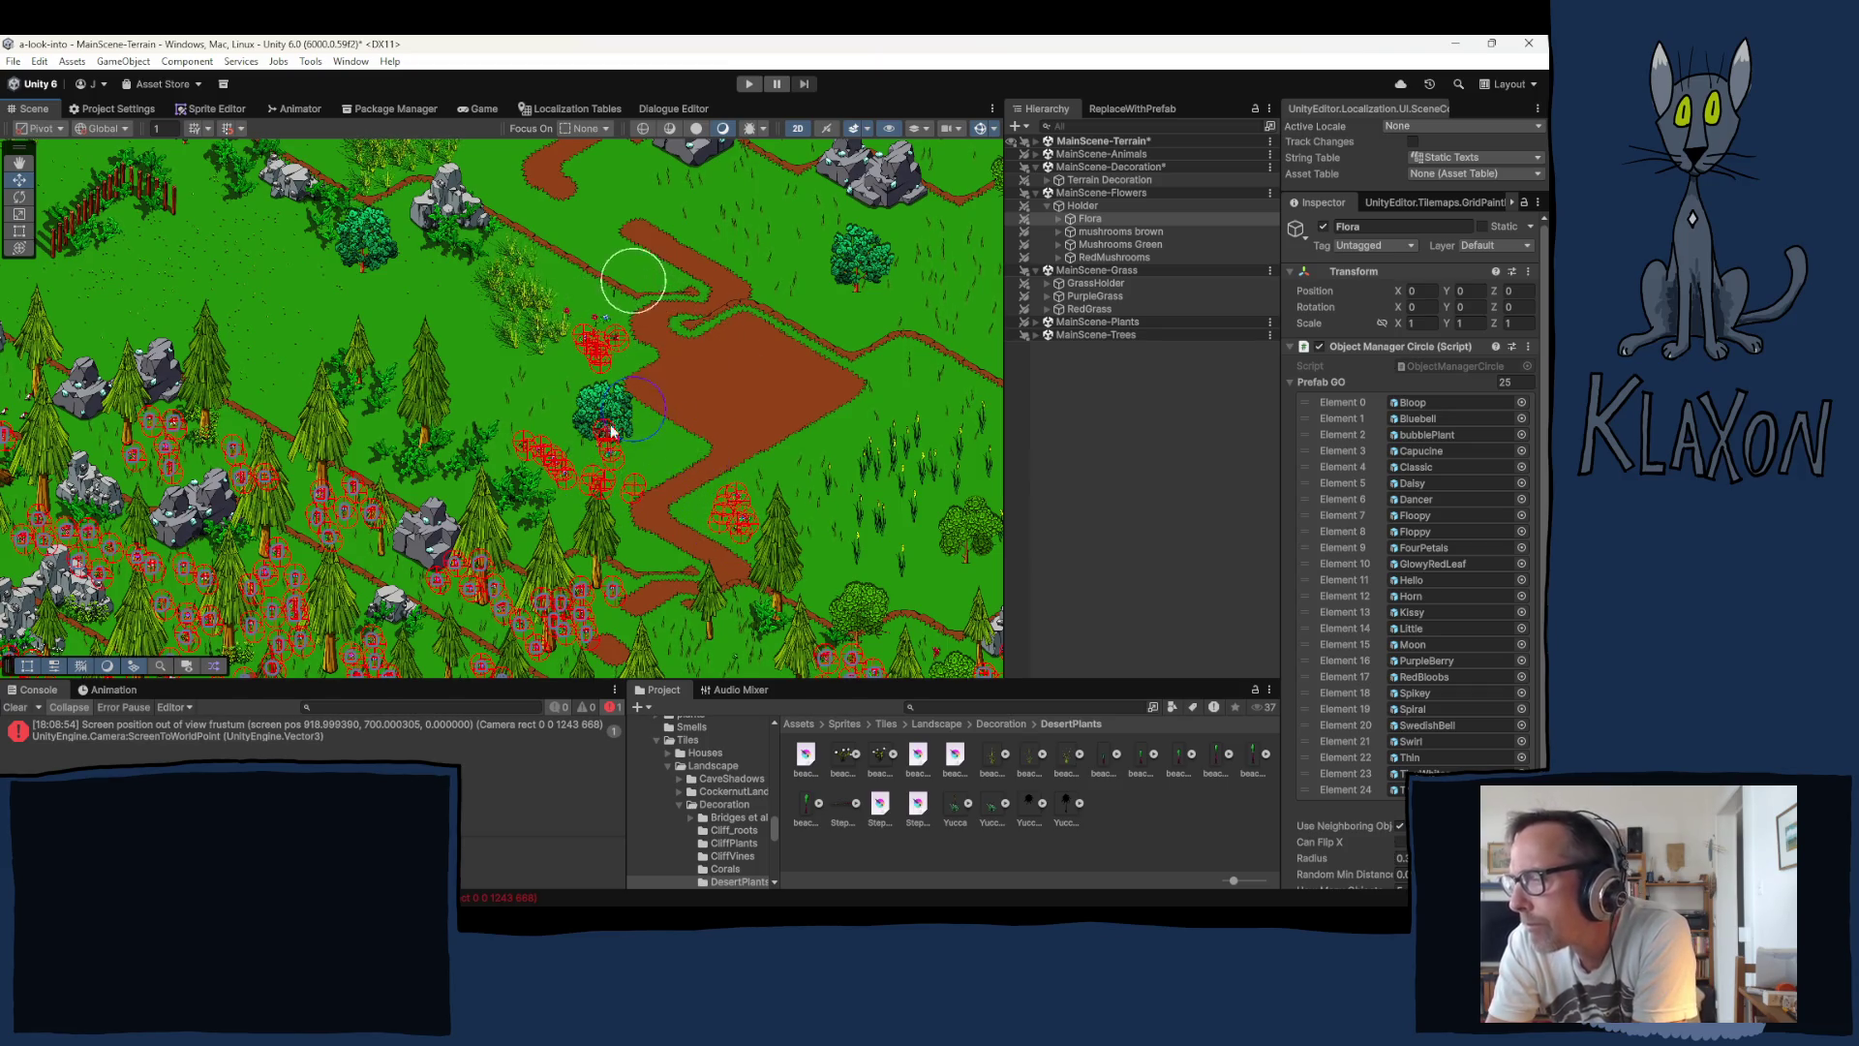
{"action": "key", "text": "Up"}
{"action": "key", "text": "Right"}
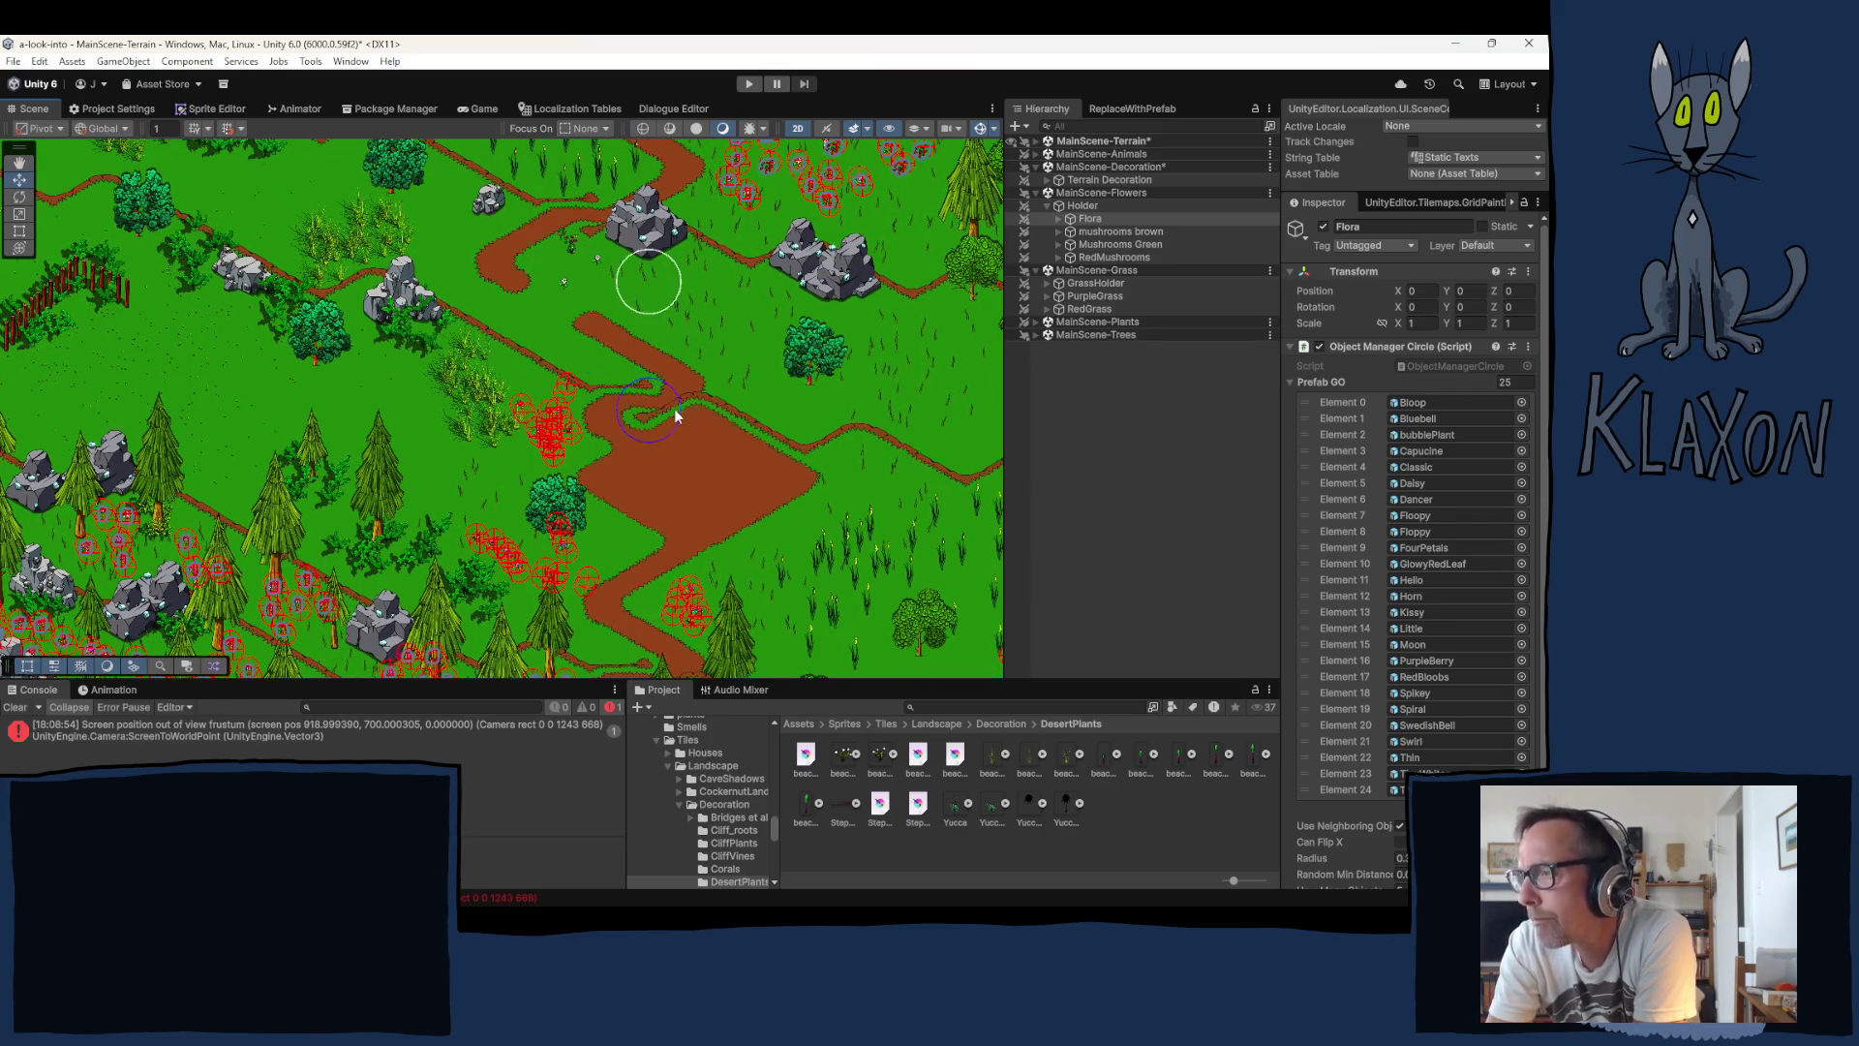
{"action": "left_click", "coordinate": [750, 444]}
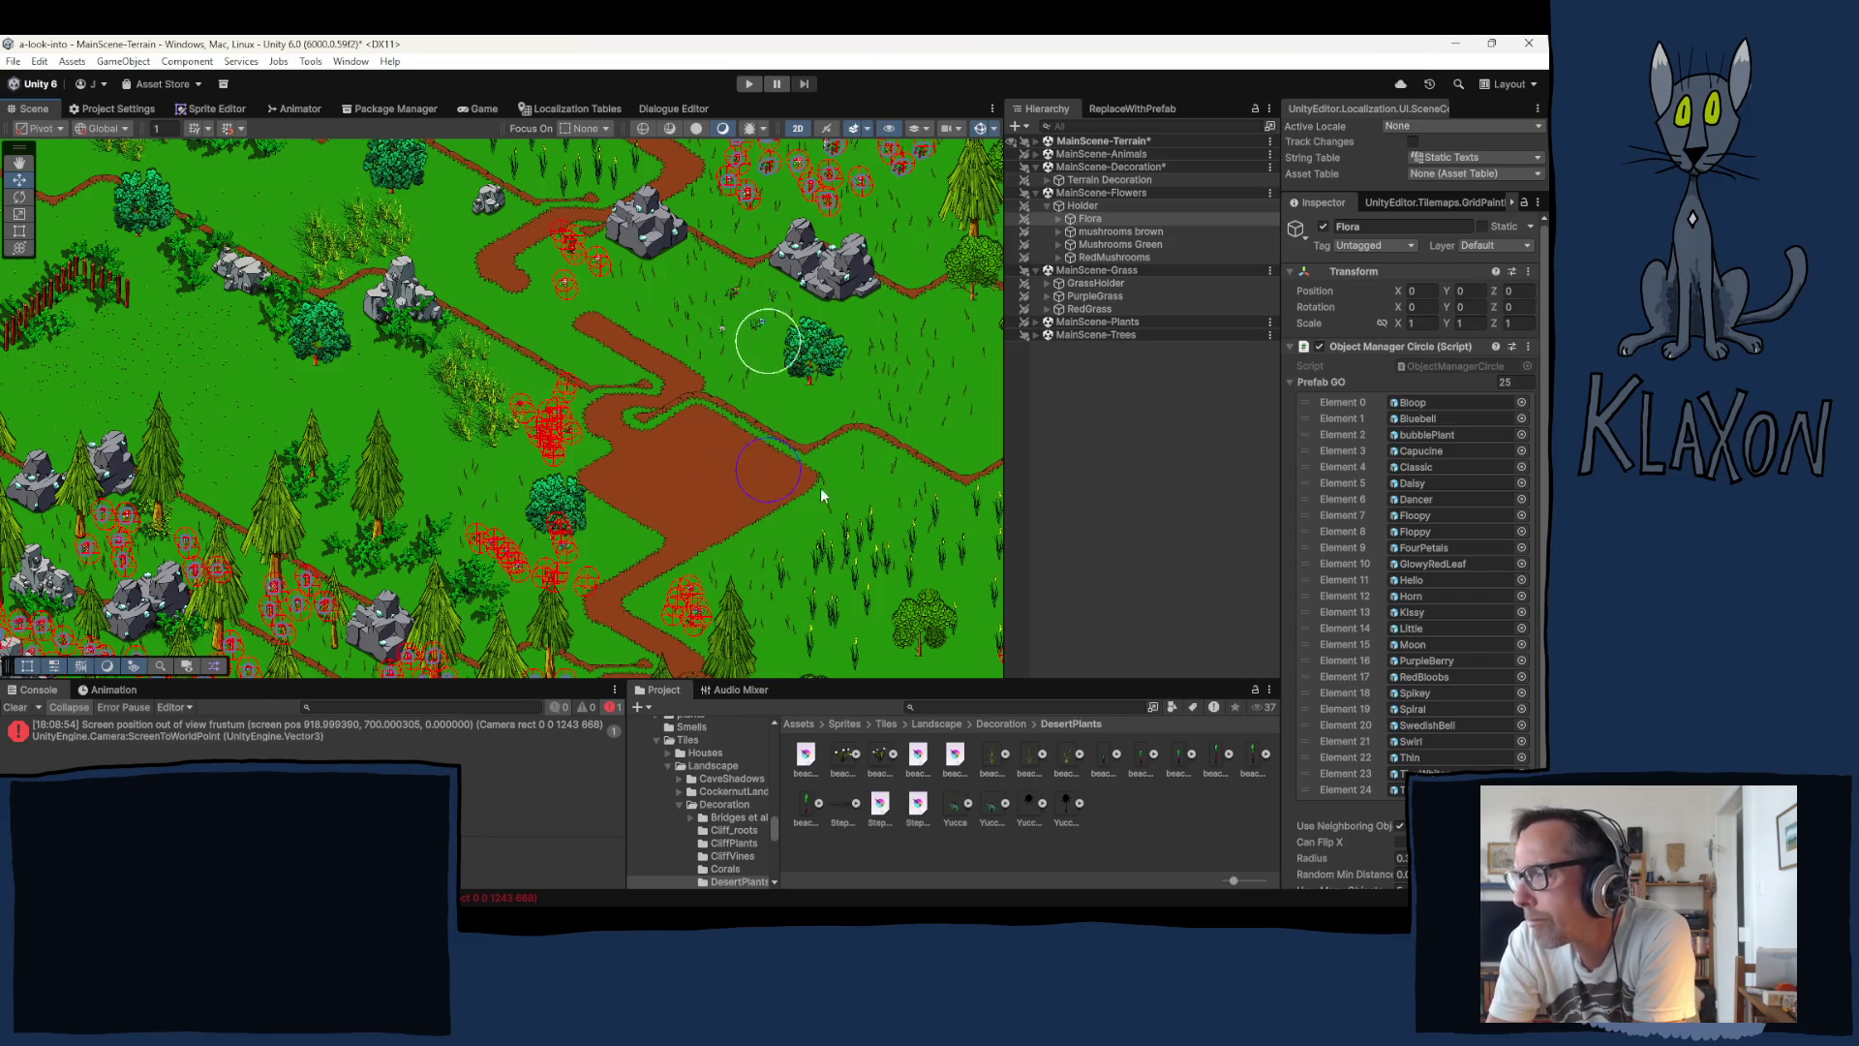
{"action": "mouse_move", "coordinate": [821, 491]}
{"action": "left_mouse_down"}
{"action": "mouse_move", "coordinate": [896, 498]}
{"action": "mouse_move", "coordinate": [938, 554]}
{"action": "left_mouse_up"}
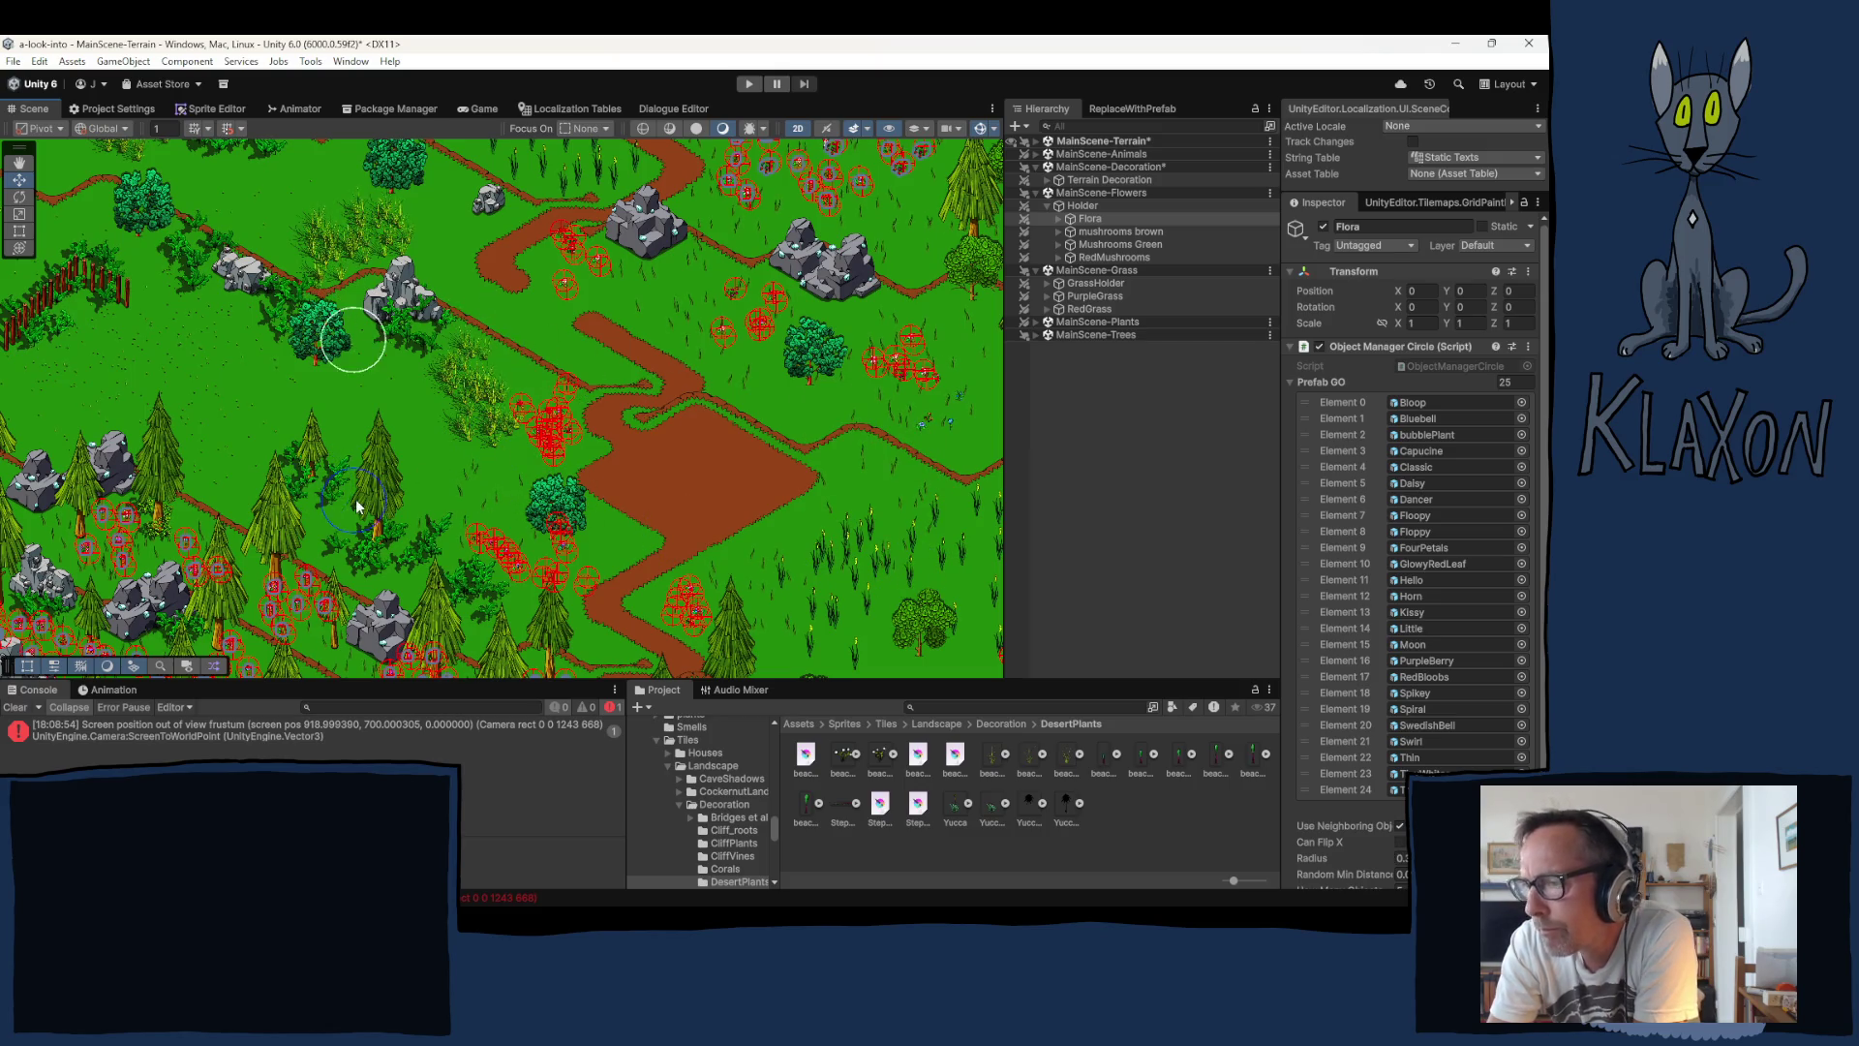
{"action": "mouse_move", "coordinate": [359, 513]}
{"action": "left_mouse_down"}
{"action": "mouse_move", "coordinate": [176, 466]}
{"action": "mouse_move", "coordinate": [589, 504]}
{"action": "mouse_move", "coordinate": [505, 440]}
{"action": "mouse_move", "coordinate": [742, 671]}
{"action": "mouse_move", "coordinate": [905, 610]}
{"action": "mouse_move", "coordinate": [1025, 861]}
{"action": "mouse_move", "coordinate": [813, 654]}
{"action": "left_mouse_up"}
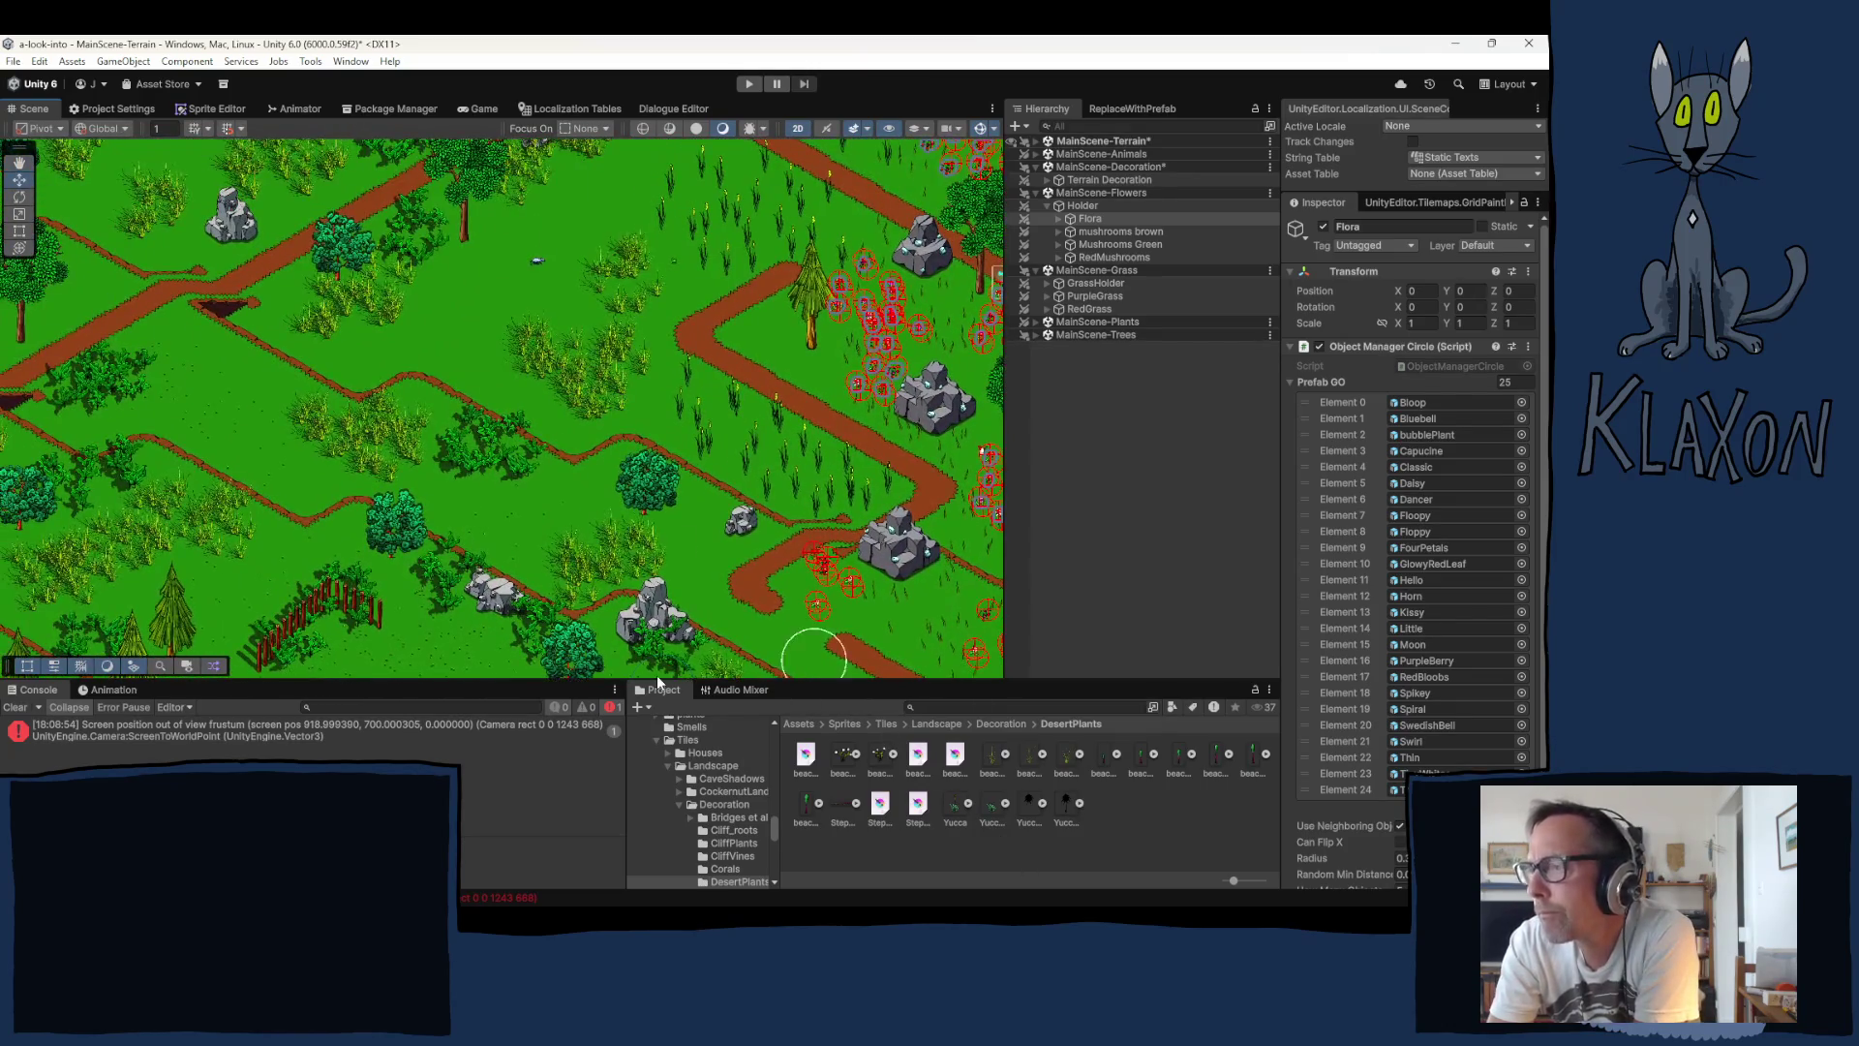
{"action": "mouse_move", "coordinate": [529, 486]}
{"action": "left_mouse_down"}
{"action": "mouse_move", "coordinate": [614, 621]}
{"action": "mouse_move", "coordinate": [687, 691]}
{"action": "mouse_move", "coordinate": [613, 672]}
{"action": "left_mouse_up"}
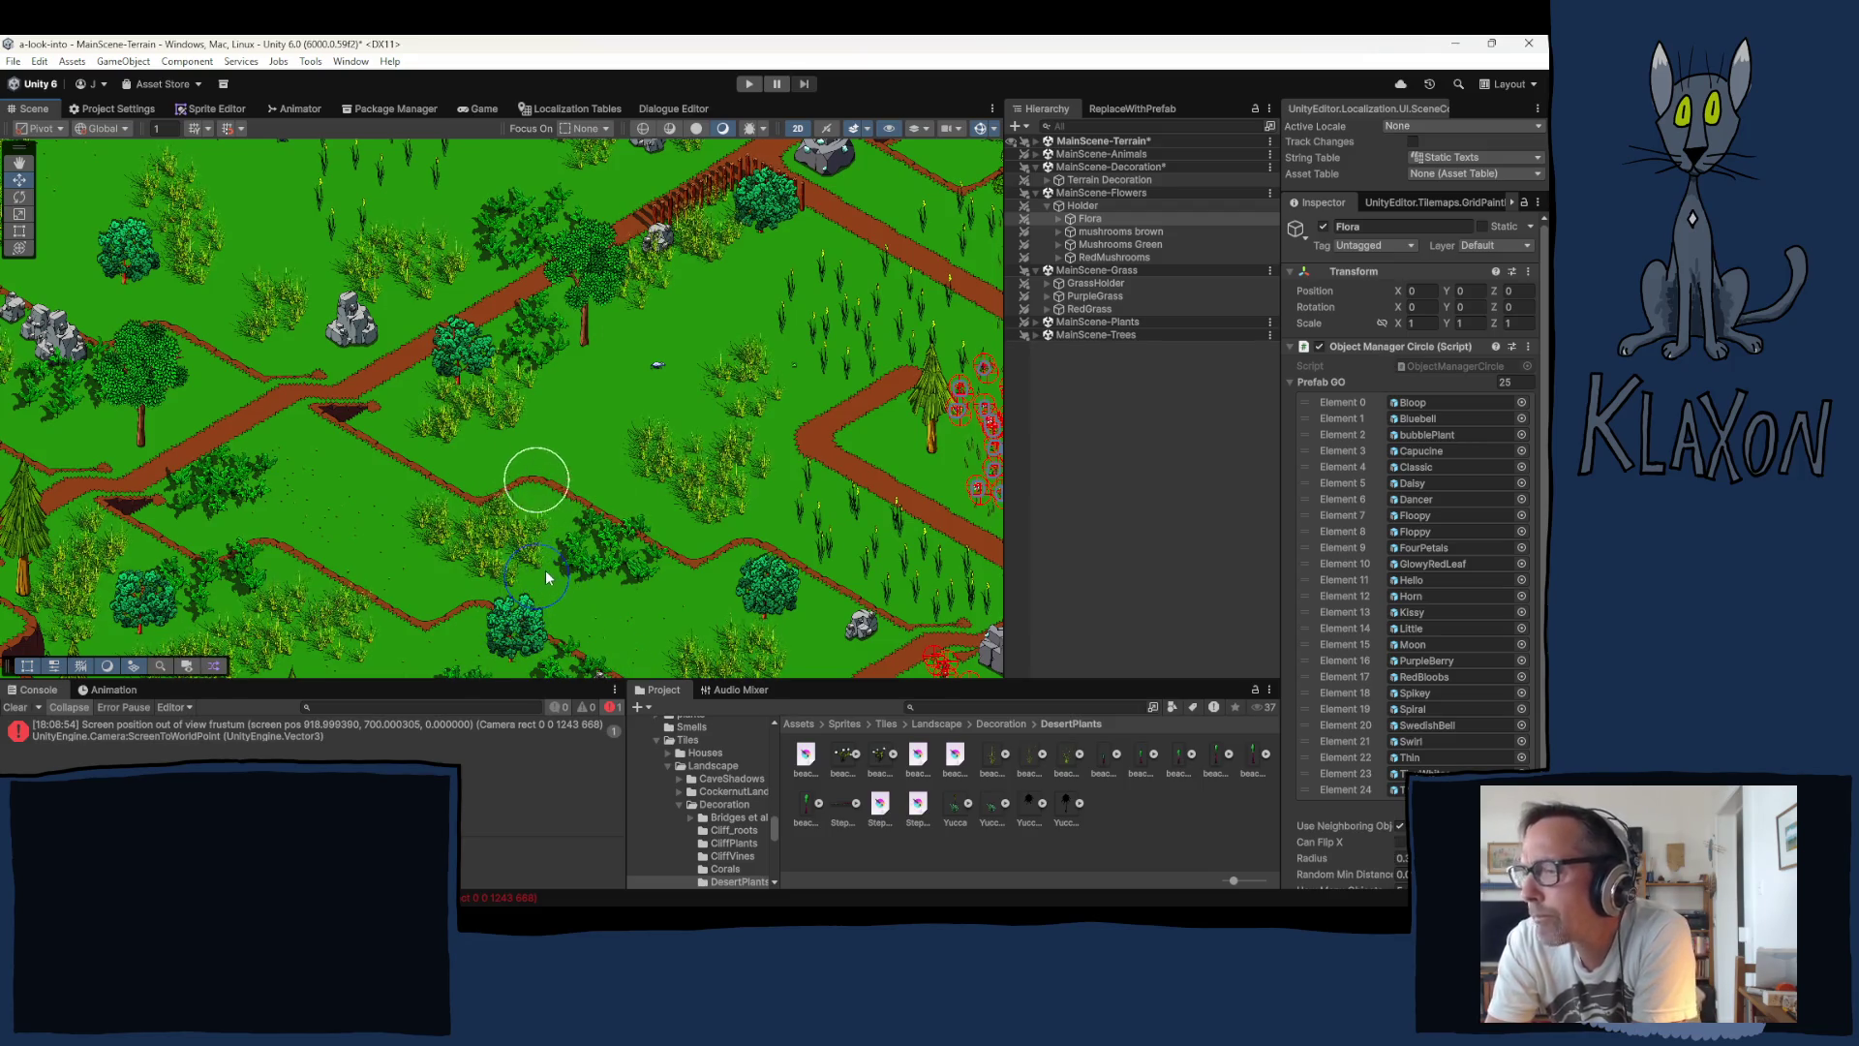
Step: Cycle through LeafPlant and GrassHolder, ending with the SteppeFlowers brush at 10 per placement
{"action": "left_click", "coordinate": [1048, 180]}
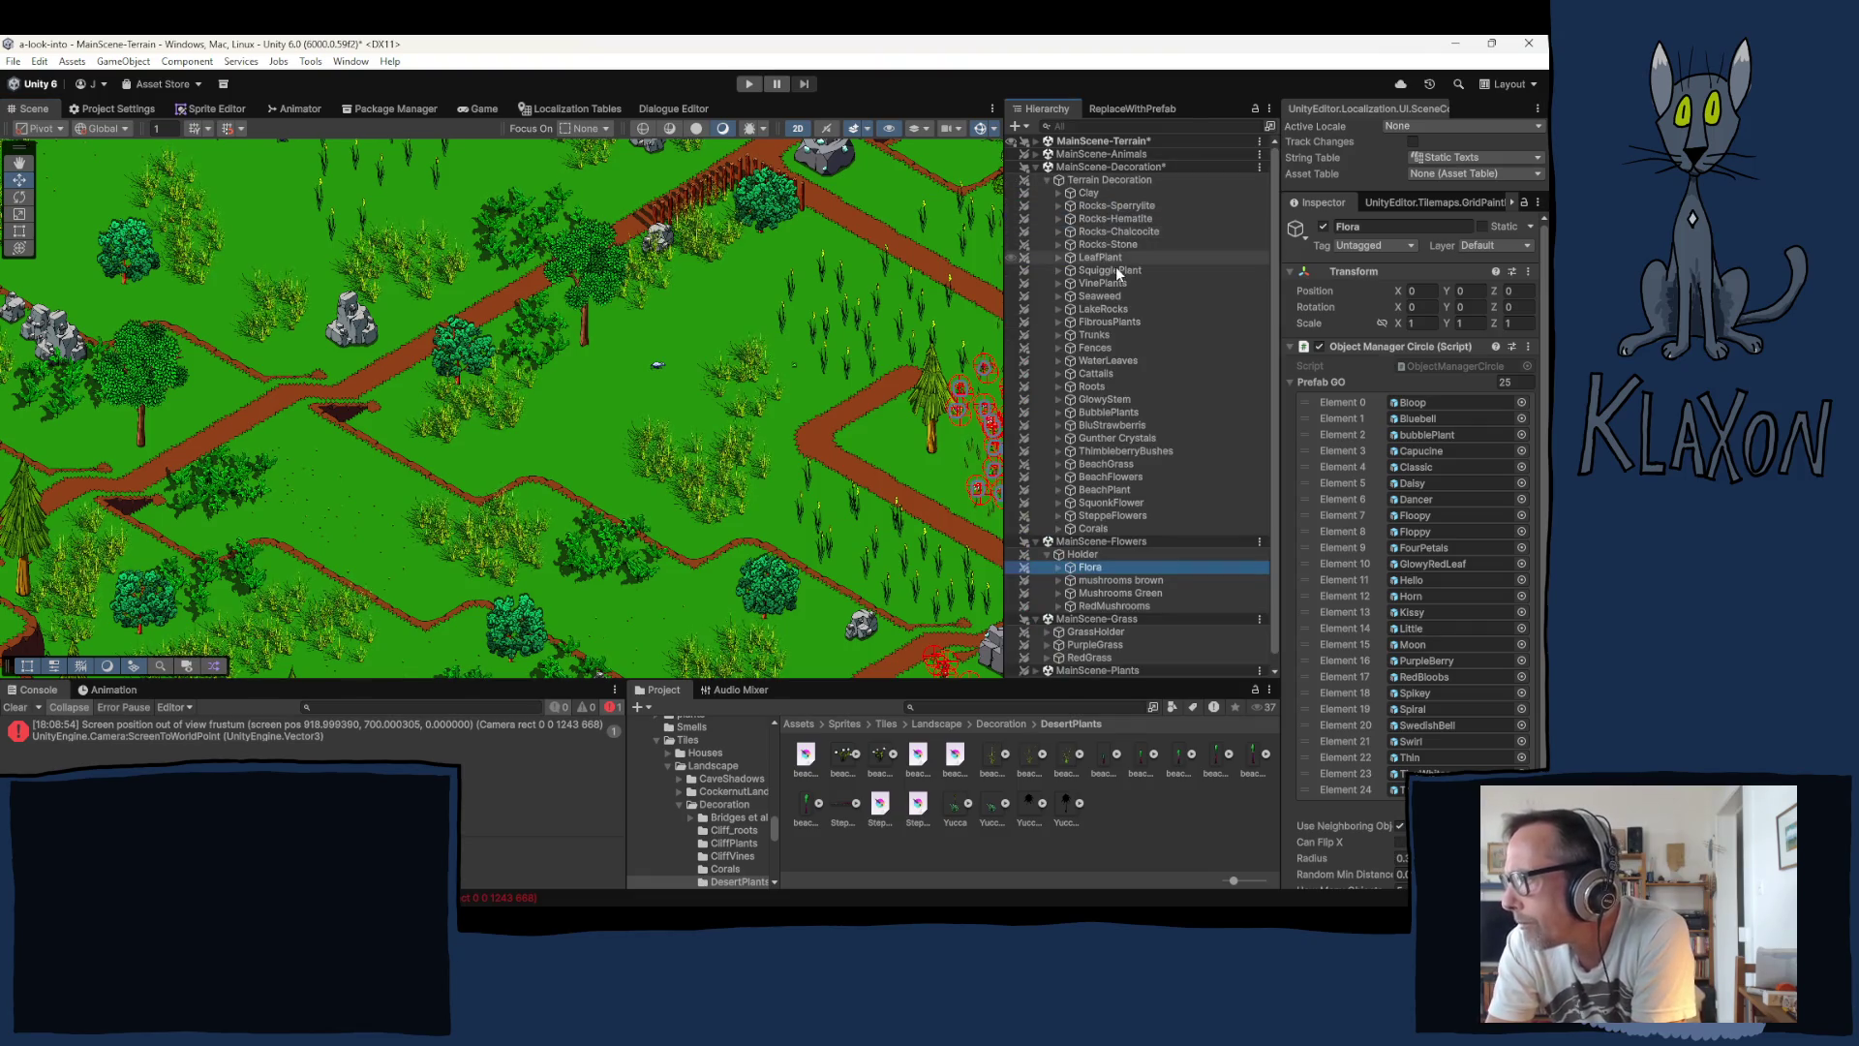
{"action": "left_click", "coordinate": [1101, 257]}
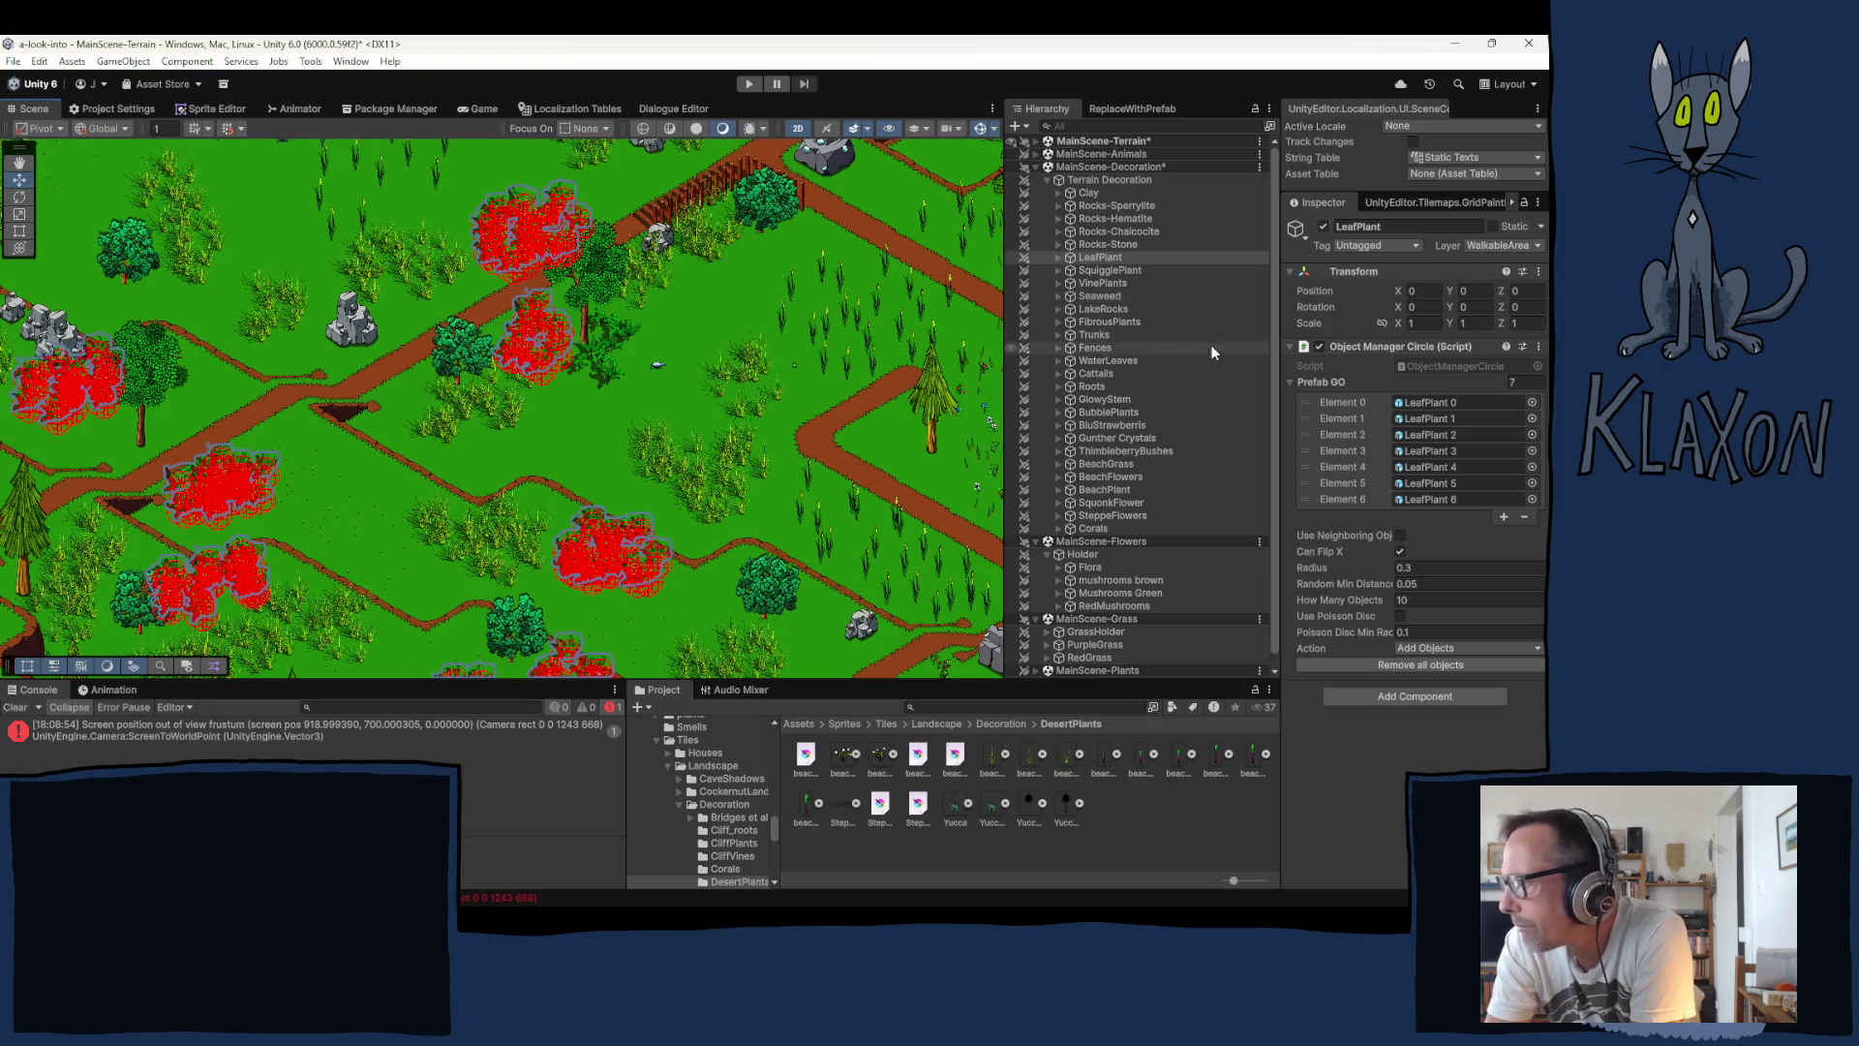
{"action": "left_click", "coordinate": [1091, 632]}
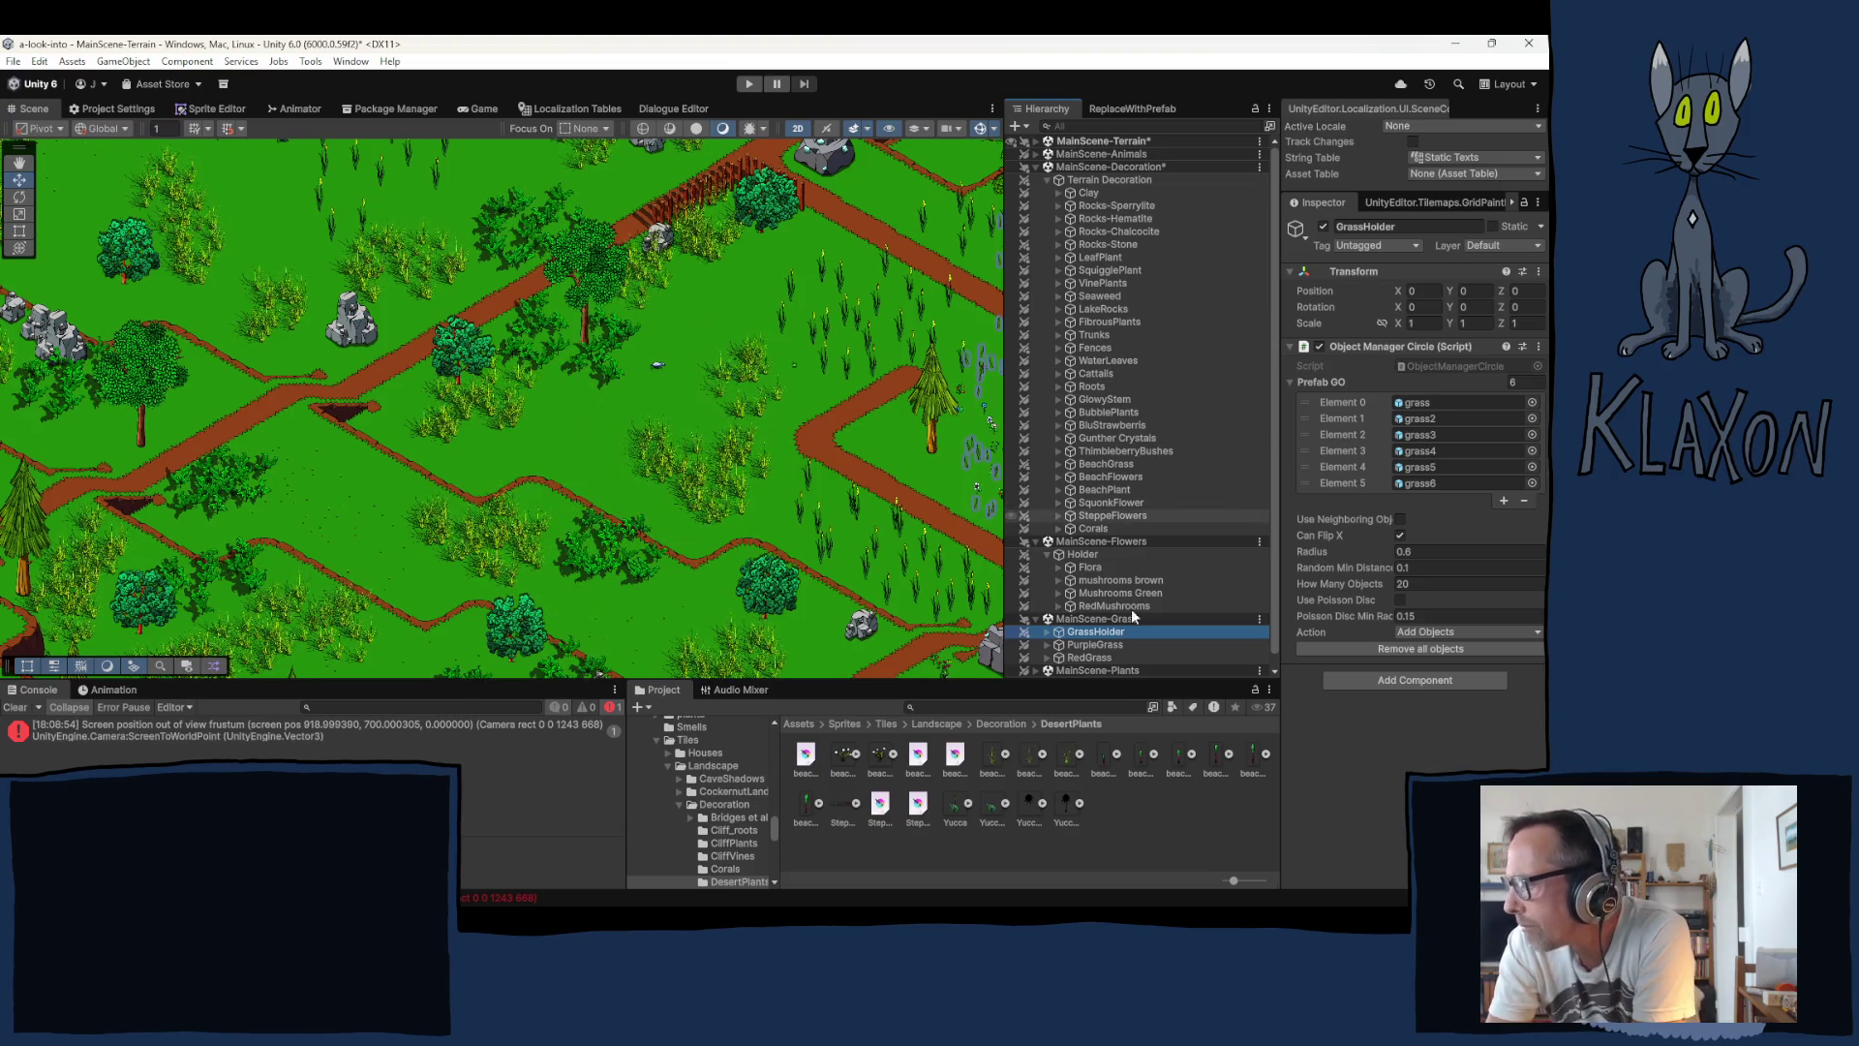
{"action": "scroll", "coordinate": [1123, 565], "scroll_direction": "down", "scroll_amount": 1}
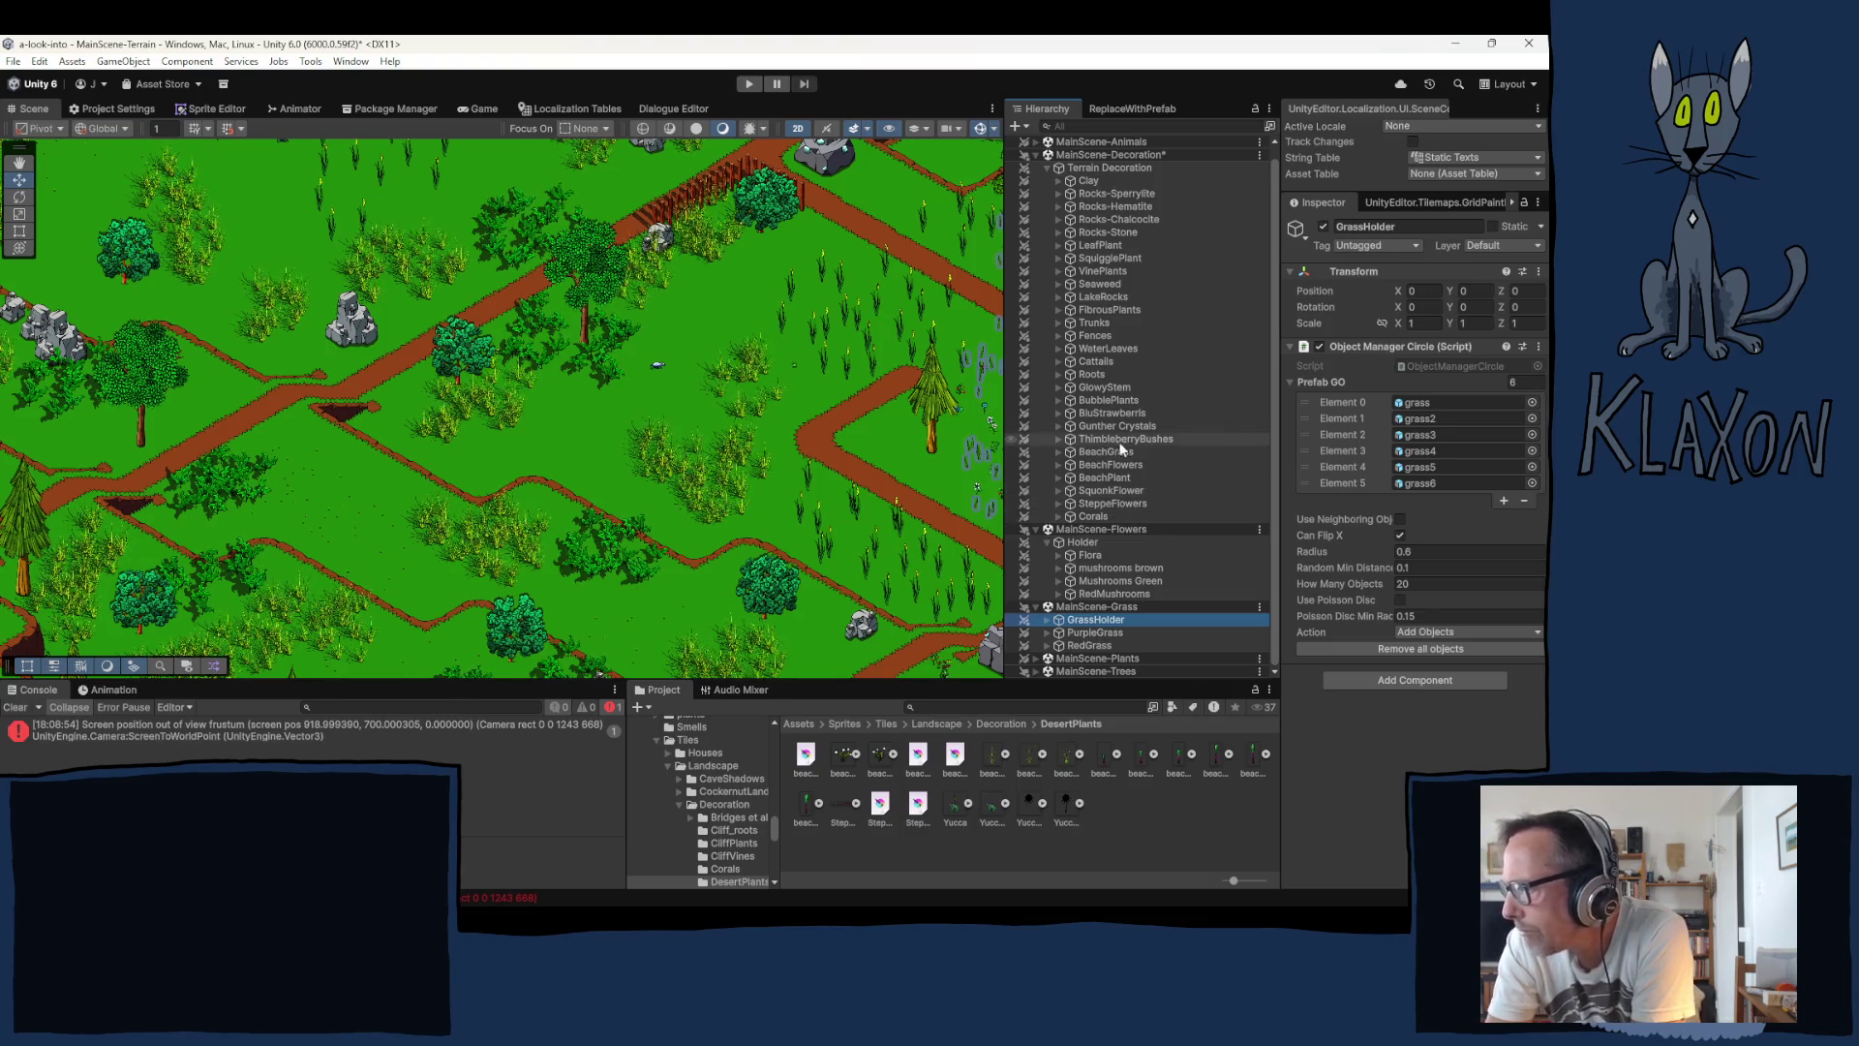
{"action": "left_click", "coordinate": [1138, 503]}
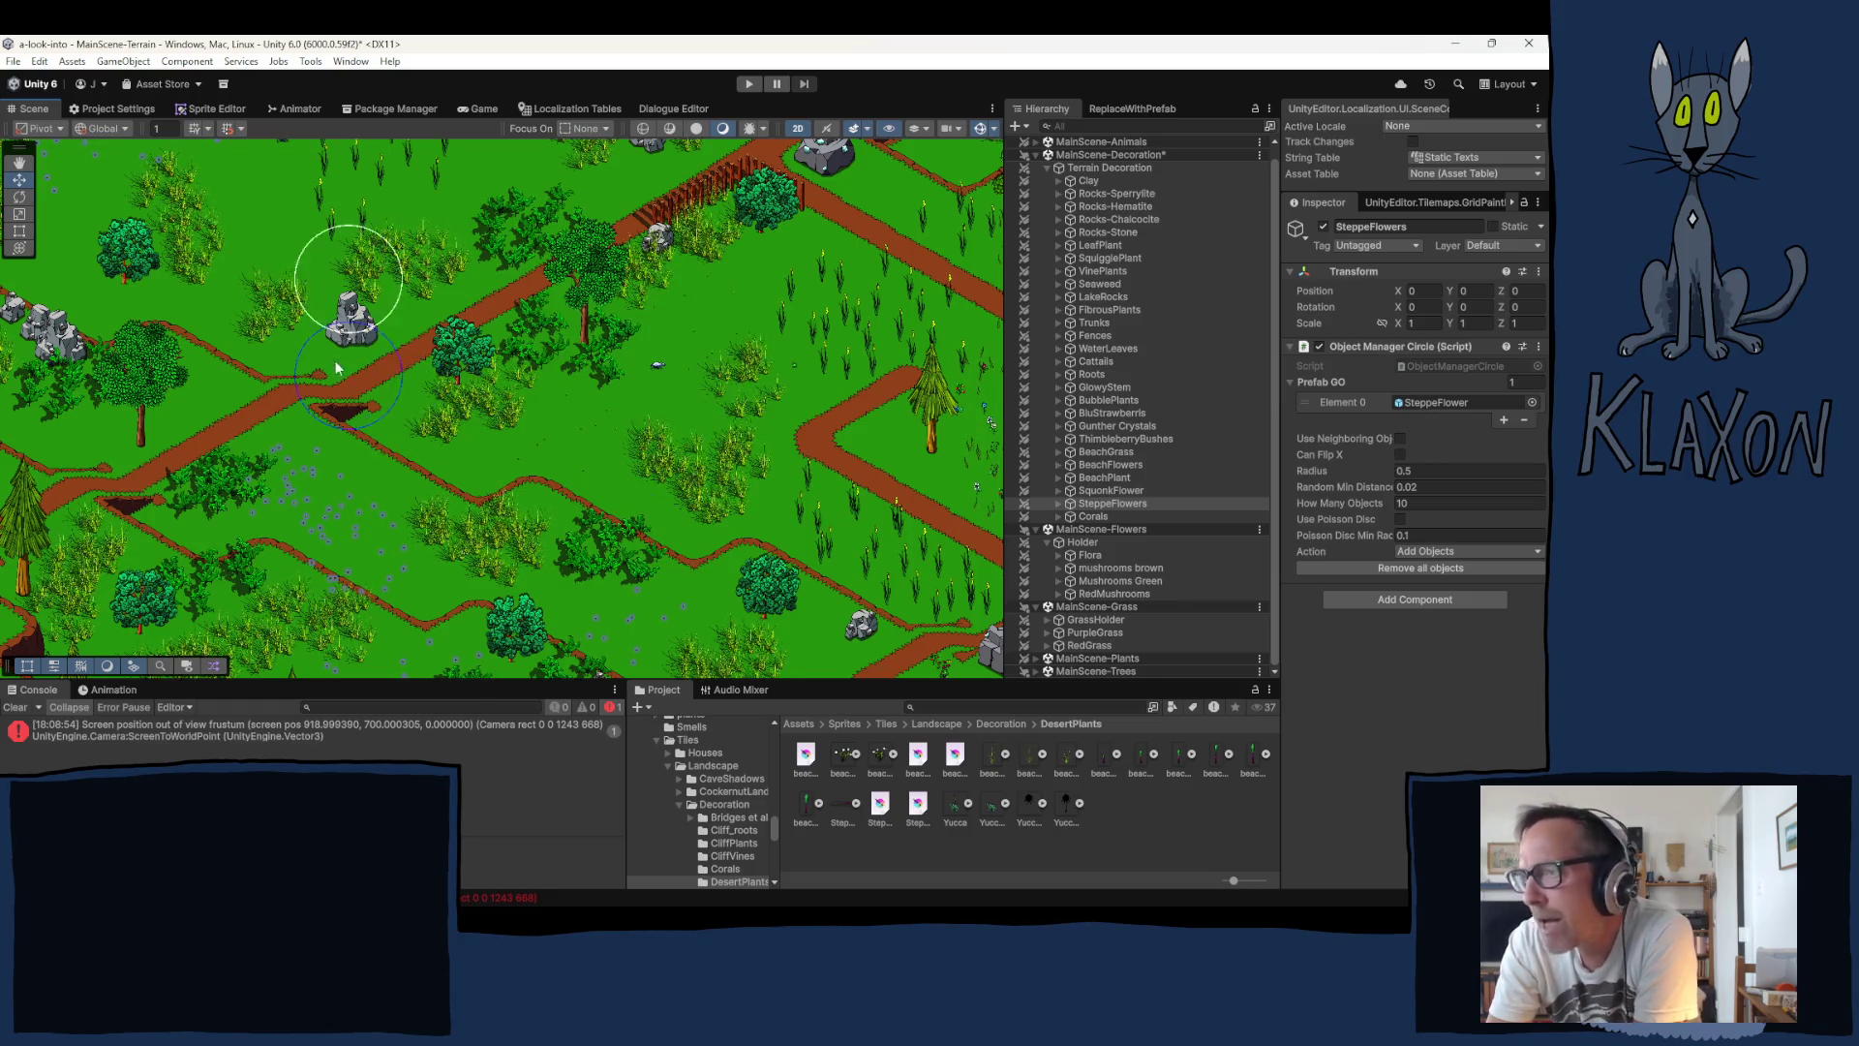
Step: Pan down-right and switch the scatter brush to FibrousPlants at 3 per placement
{"action": "left_click_drag", "start_coordinate": [355, 402], "coordinate": [482, 504]}
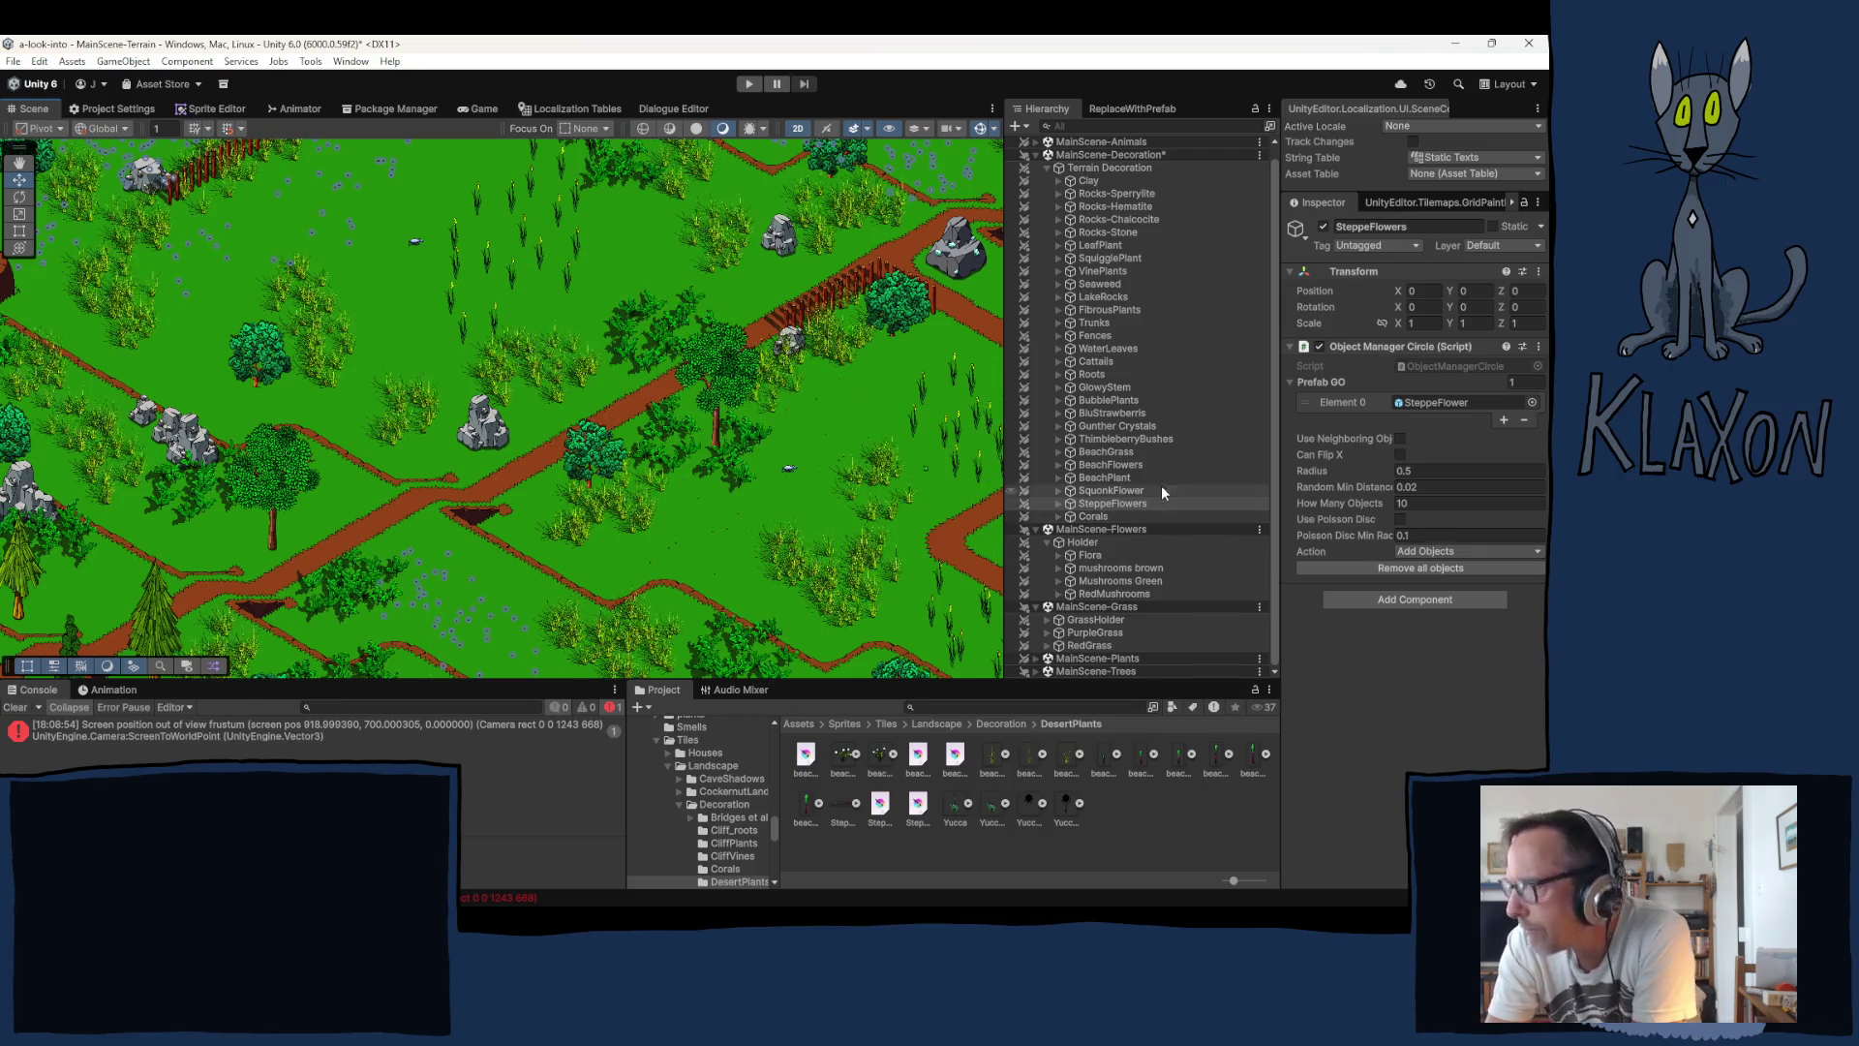
{"action": "left_click", "coordinate": [1107, 308]}
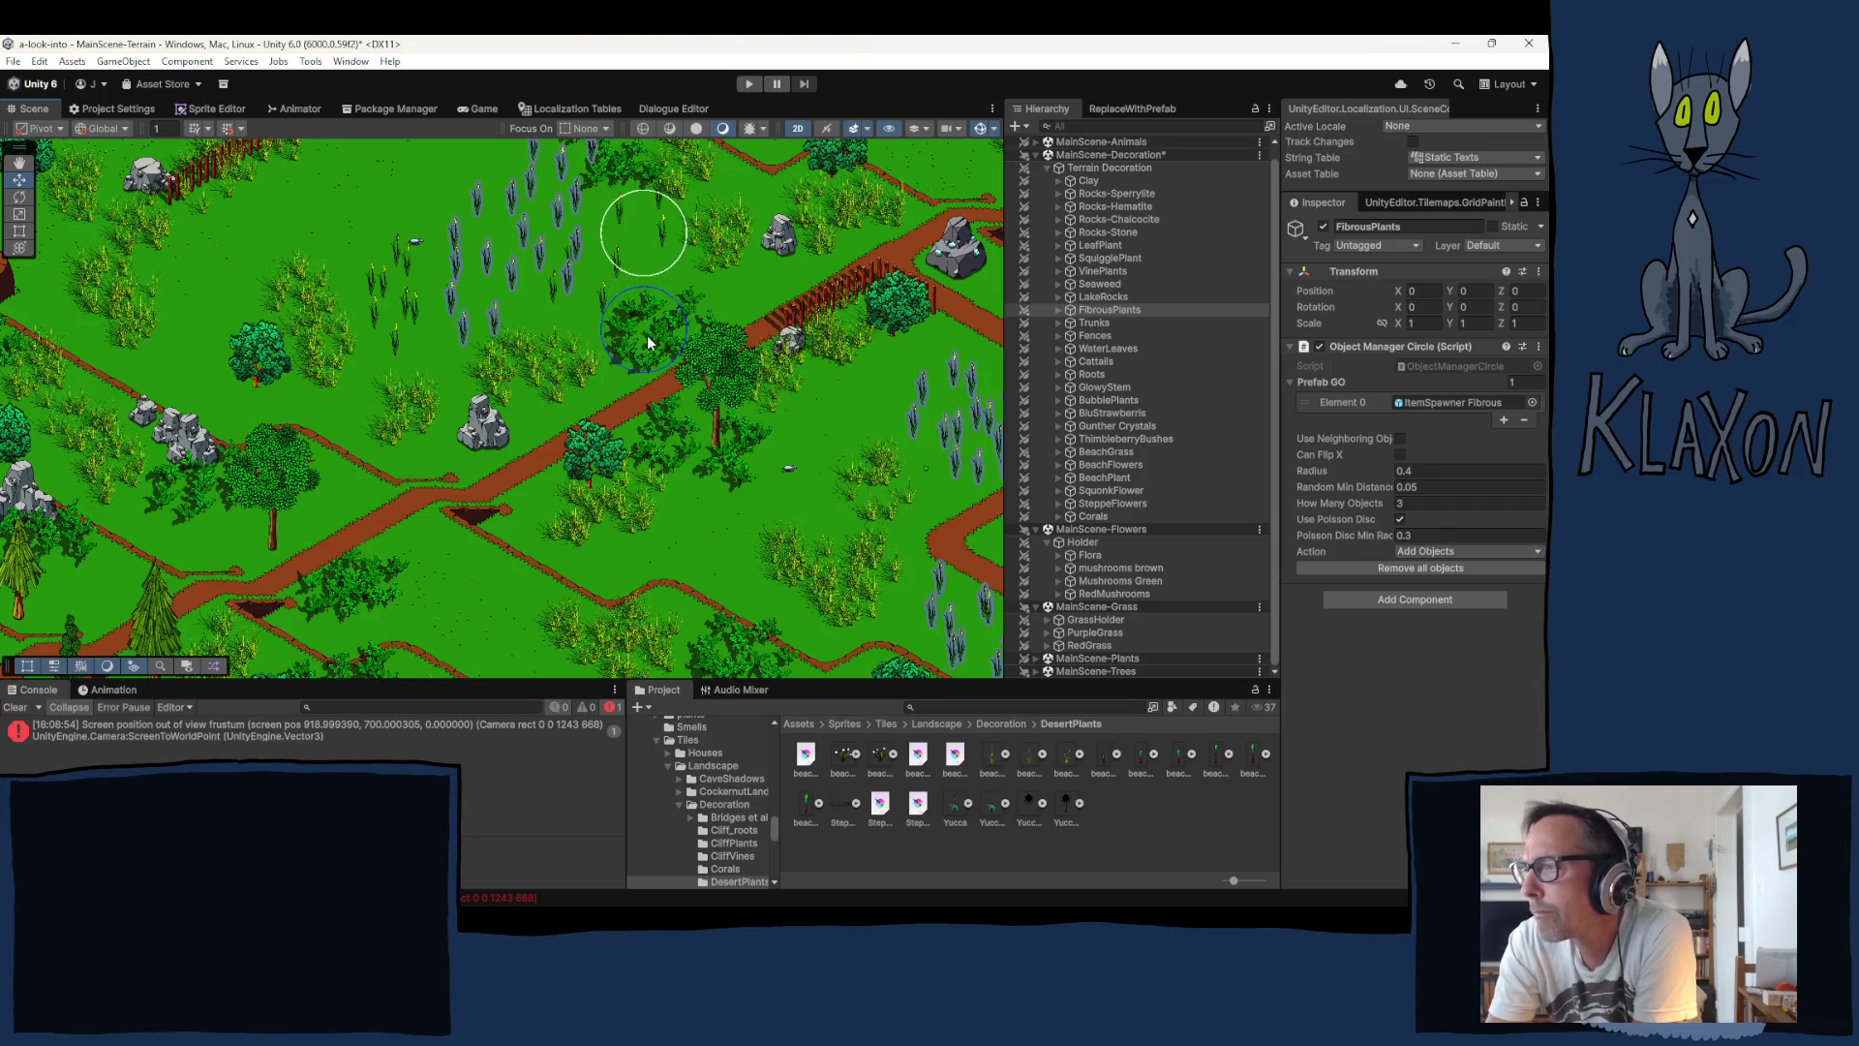
Step: Pan to another grass patch and scatter one cluster from the seven-prefab LeafPlant brush
{"action": "left_click_drag", "start_coordinate": [508, 300], "coordinate": [594, 458]}
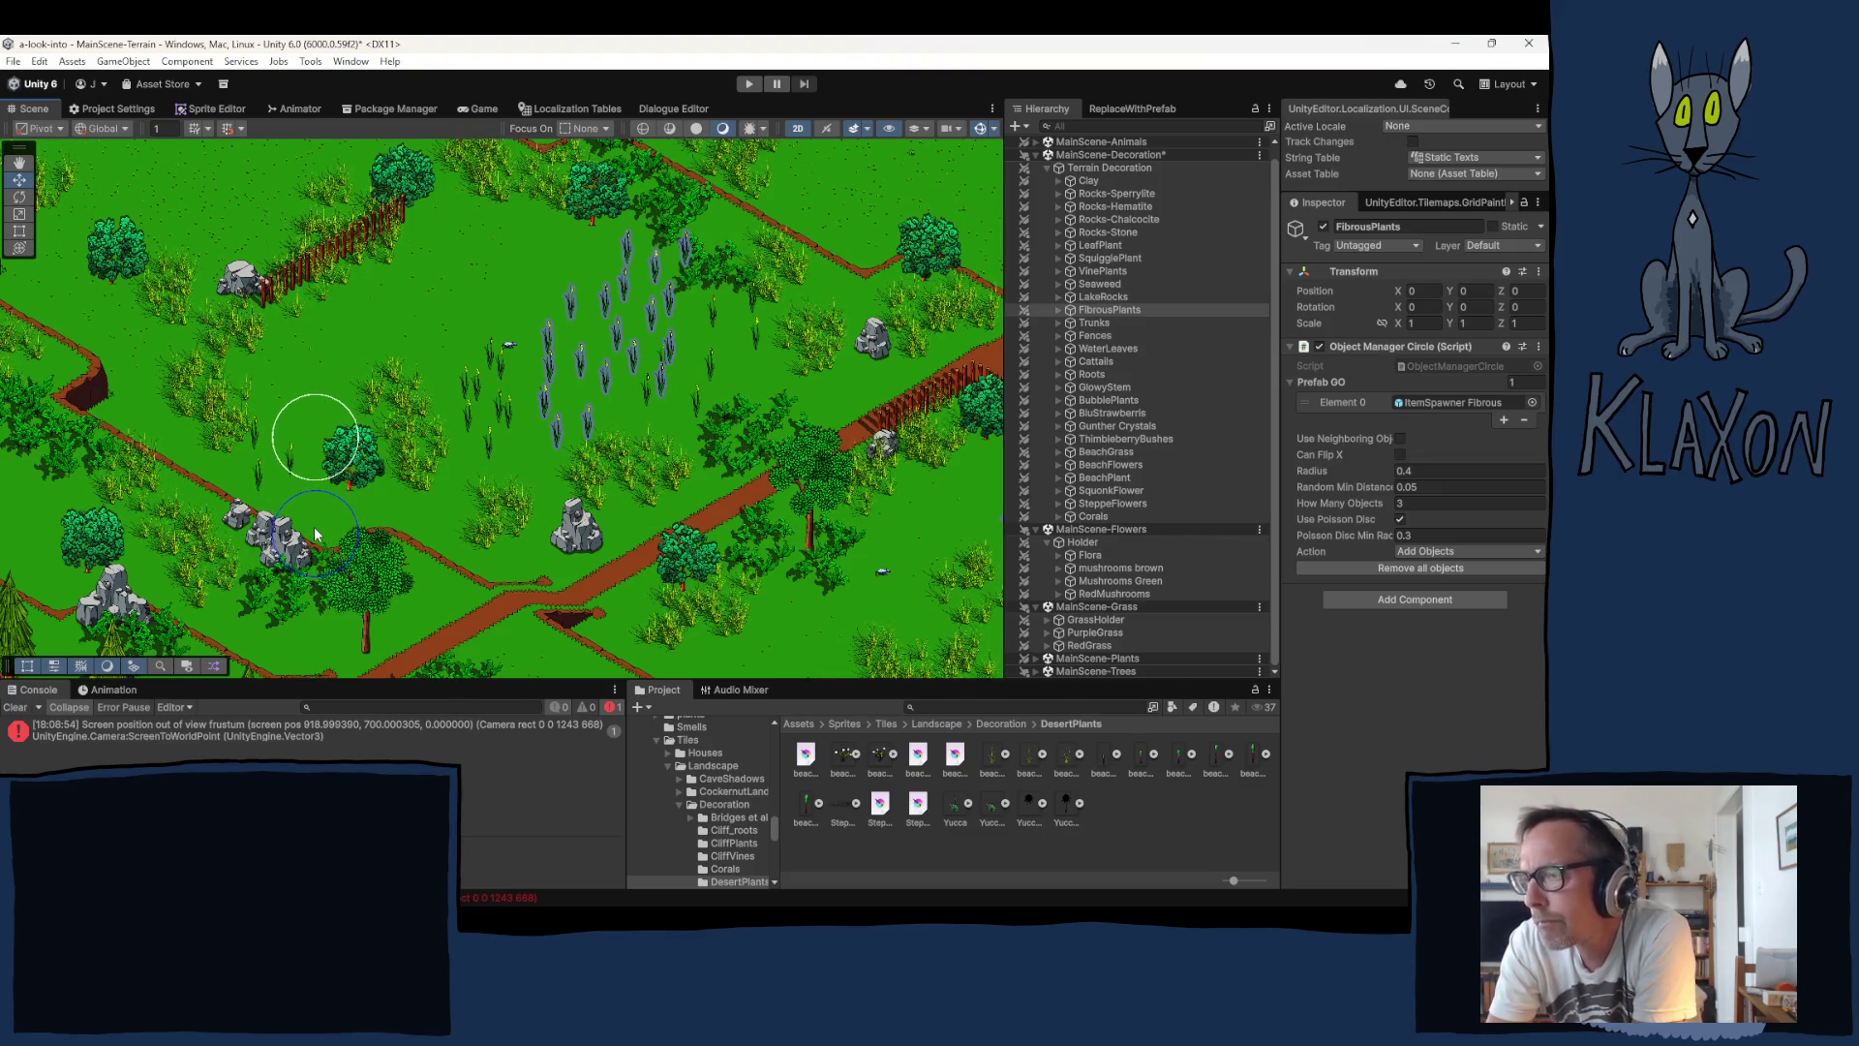
{"action": "left_click_drag", "start_coordinate": [532, 575], "coordinate": [388, 431]}
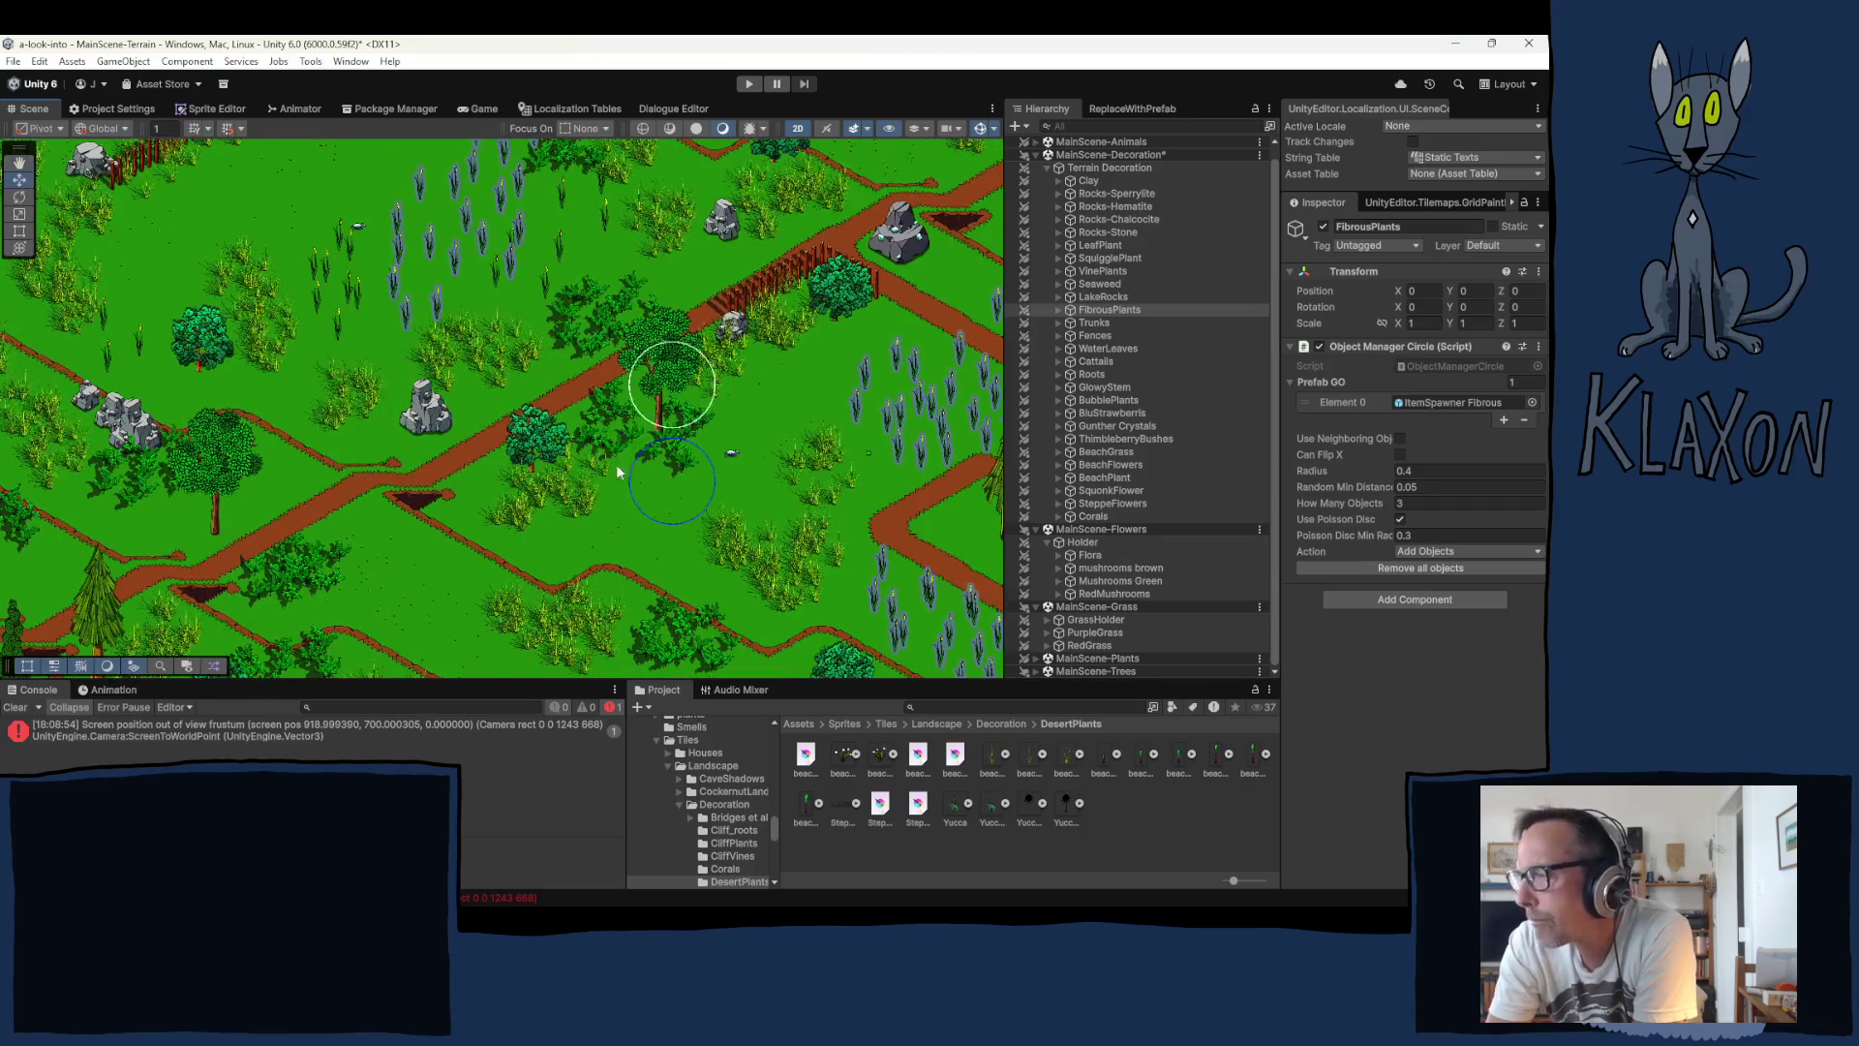
{"action": "mouse_move", "coordinate": [664, 471]}
{"action": "left_mouse_down"}
{"action": "mouse_move", "coordinate": [498, 420]}
{"action": "mouse_move", "coordinate": [571, 400]}
{"action": "mouse_move", "coordinate": [790, 429]}
{"action": "mouse_move", "coordinate": [765, 354]}
{"action": "mouse_move", "coordinate": [458, 384]}
{"action": "left_mouse_up"}
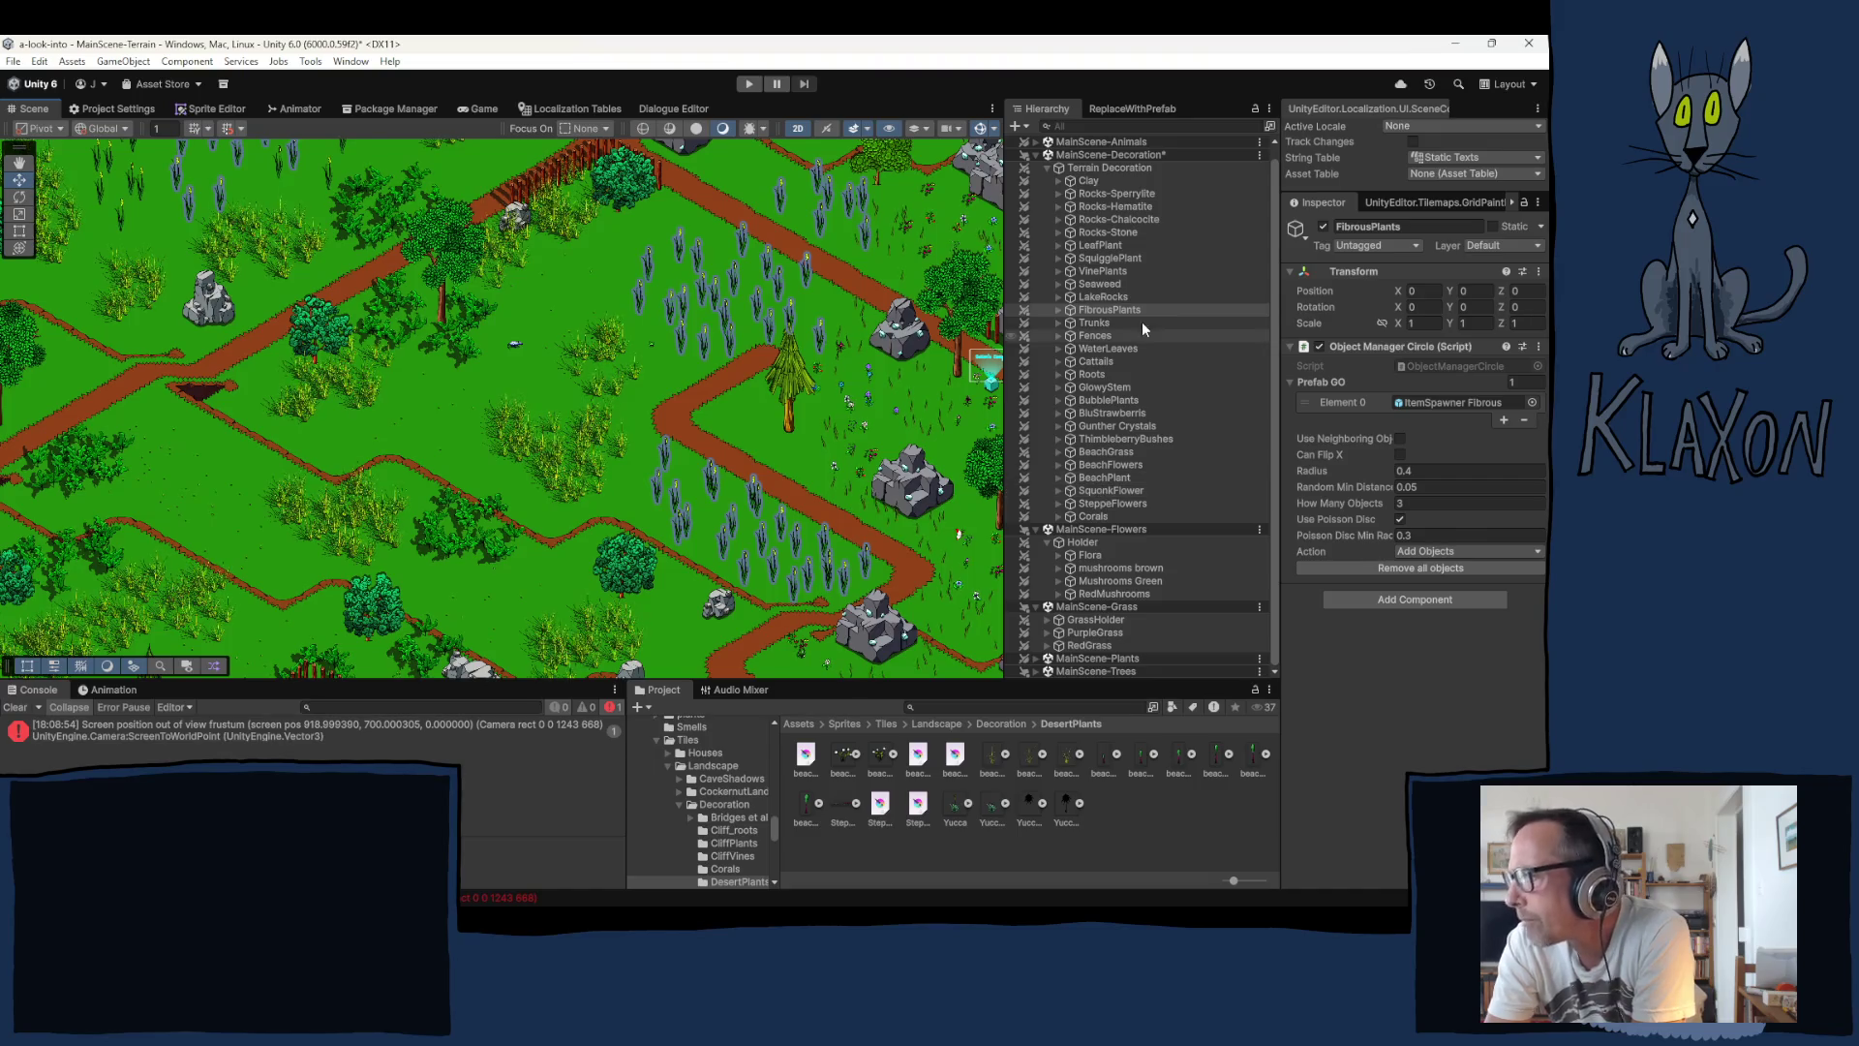
{"action": "left_click", "coordinate": [1098, 245]}
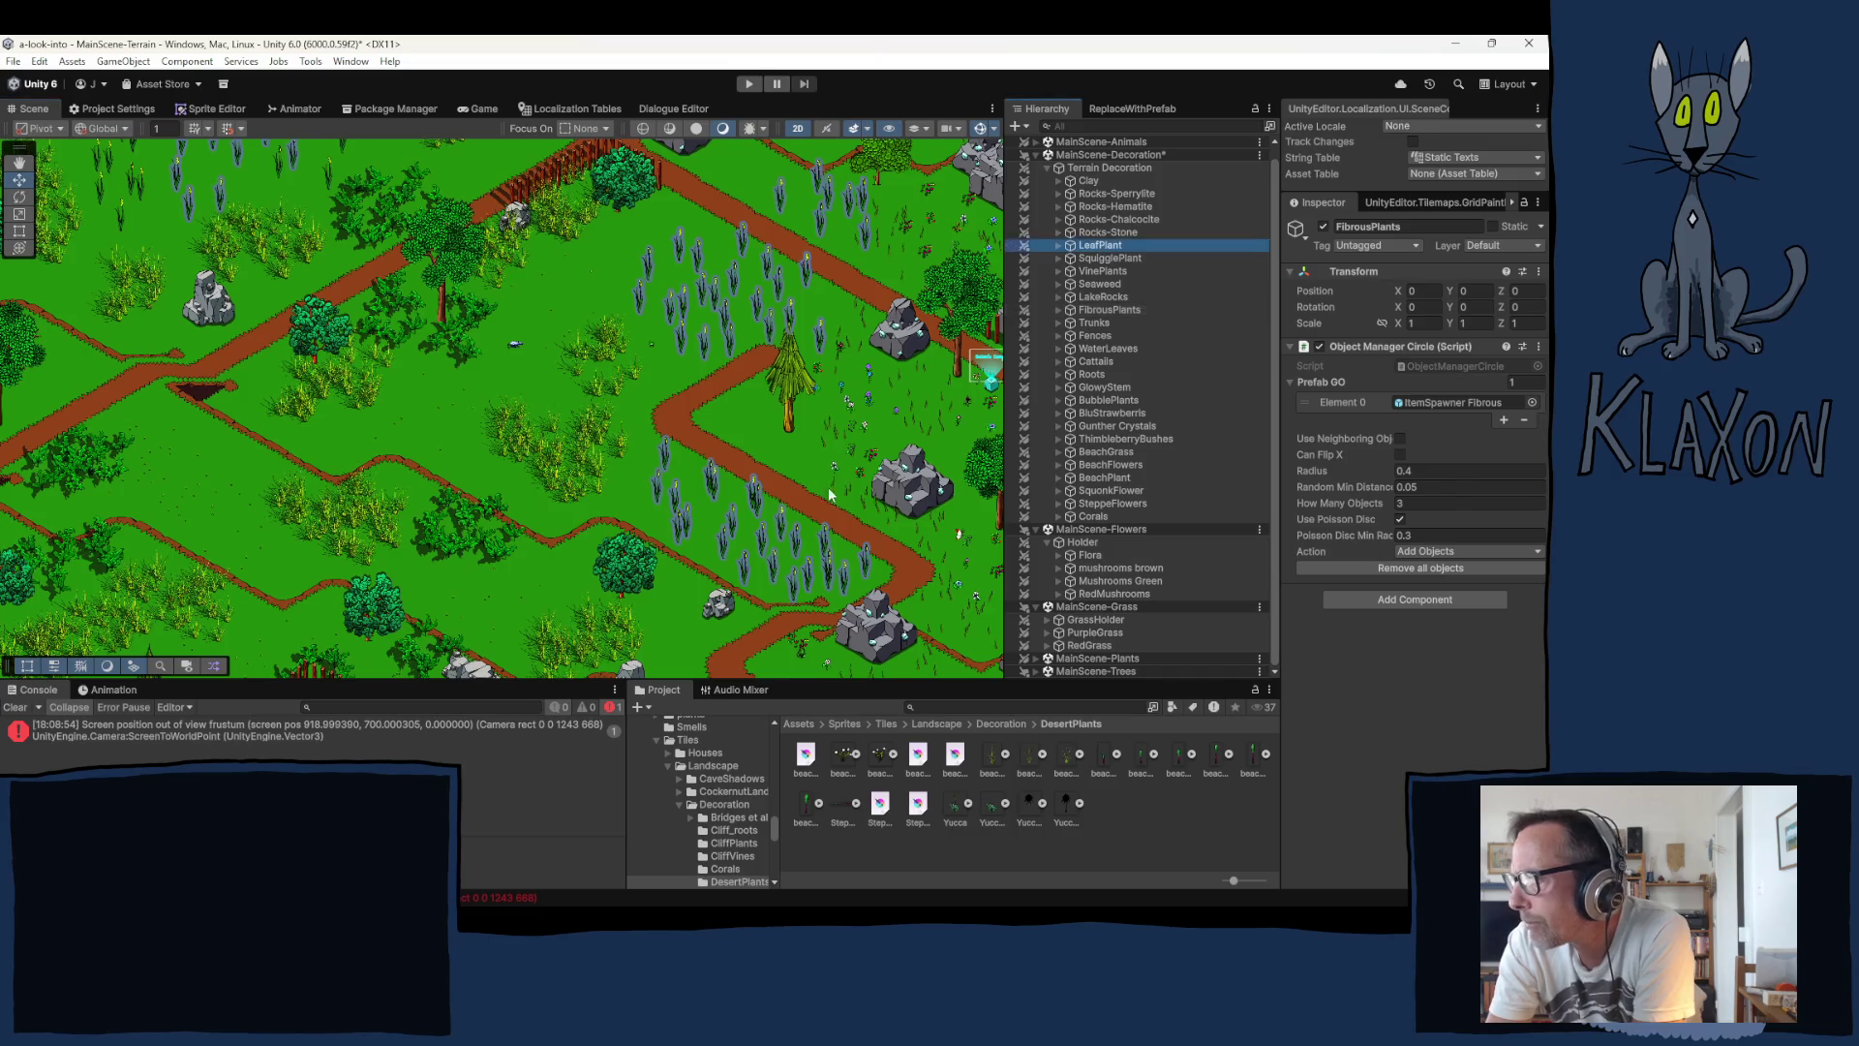
{"action": "left_click", "coordinate": [774, 531]}
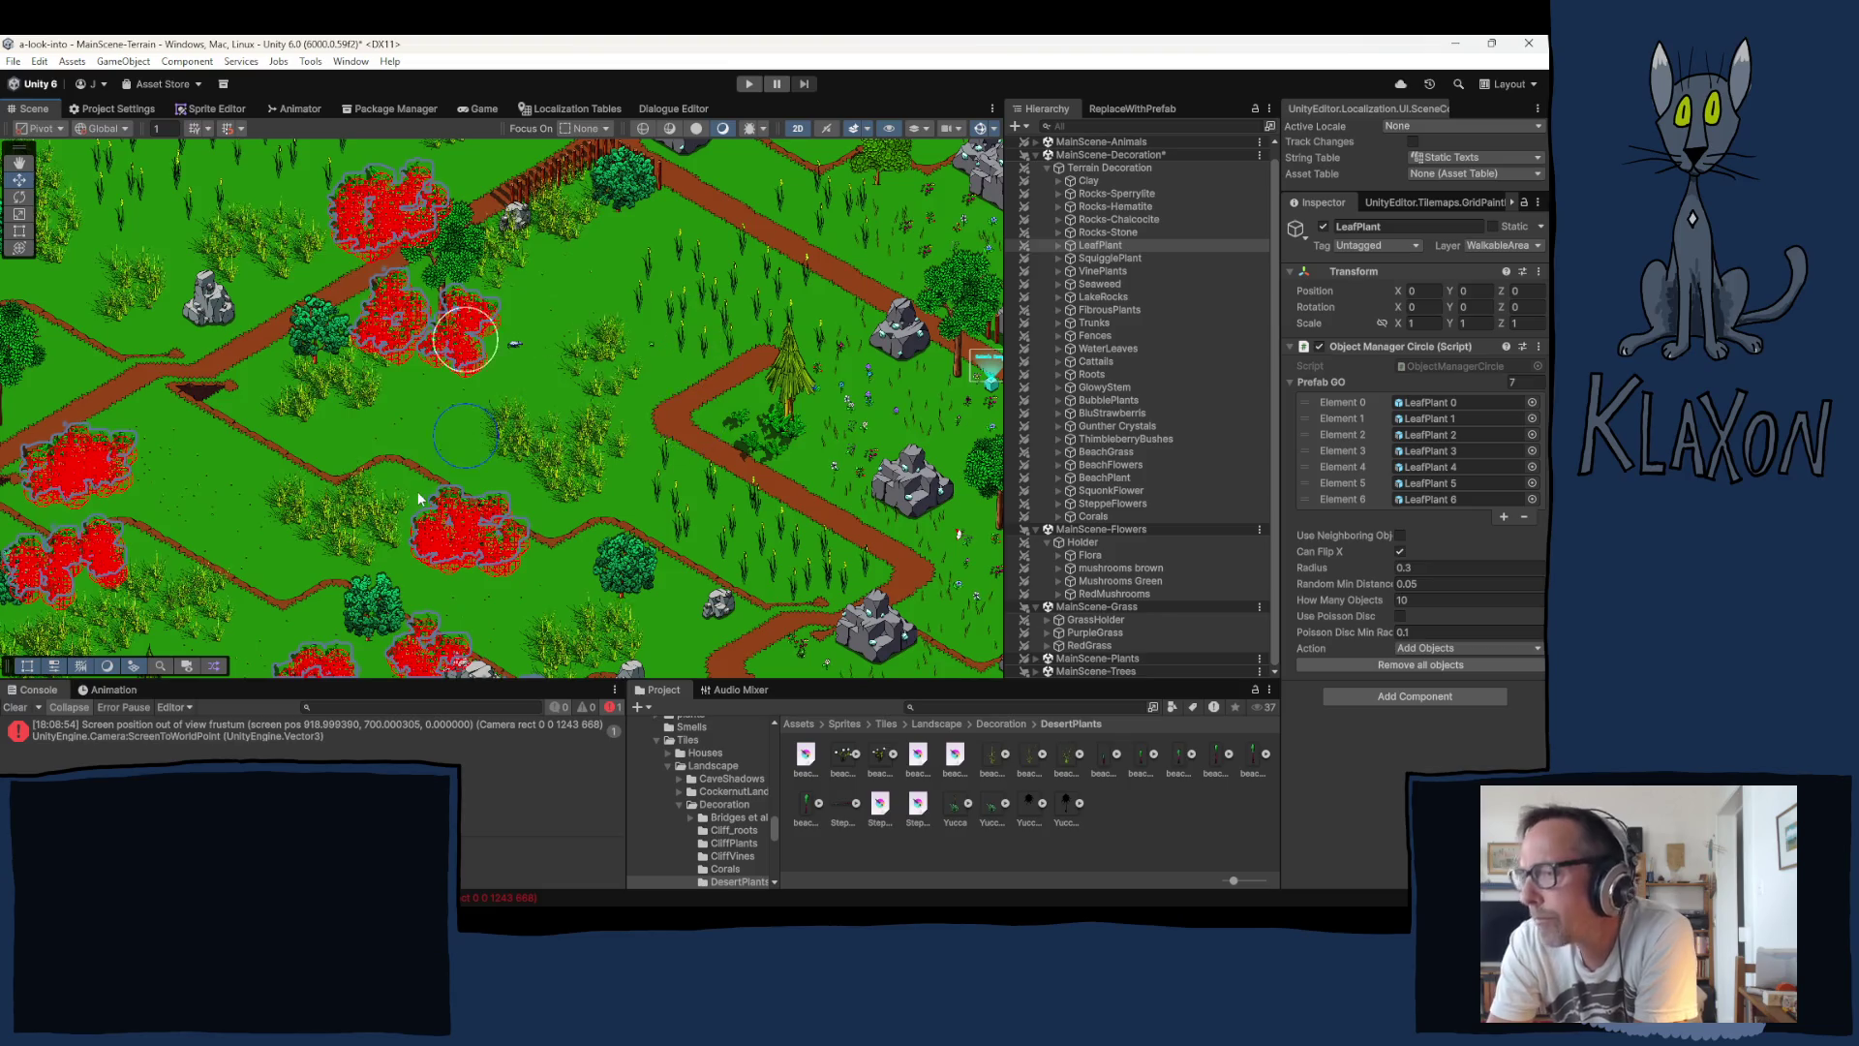
Step: Pan to the painted plants and expand LeafPlant to show its LeafPlant 0–8 instances
{"action": "mouse_move", "coordinate": [419, 488]}
{"action": "left_mouse_down"}
{"action": "mouse_move", "coordinate": [555, 367]}
{"action": "mouse_move", "coordinate": [521, 304]}
{"action": "left_mouse_up"}
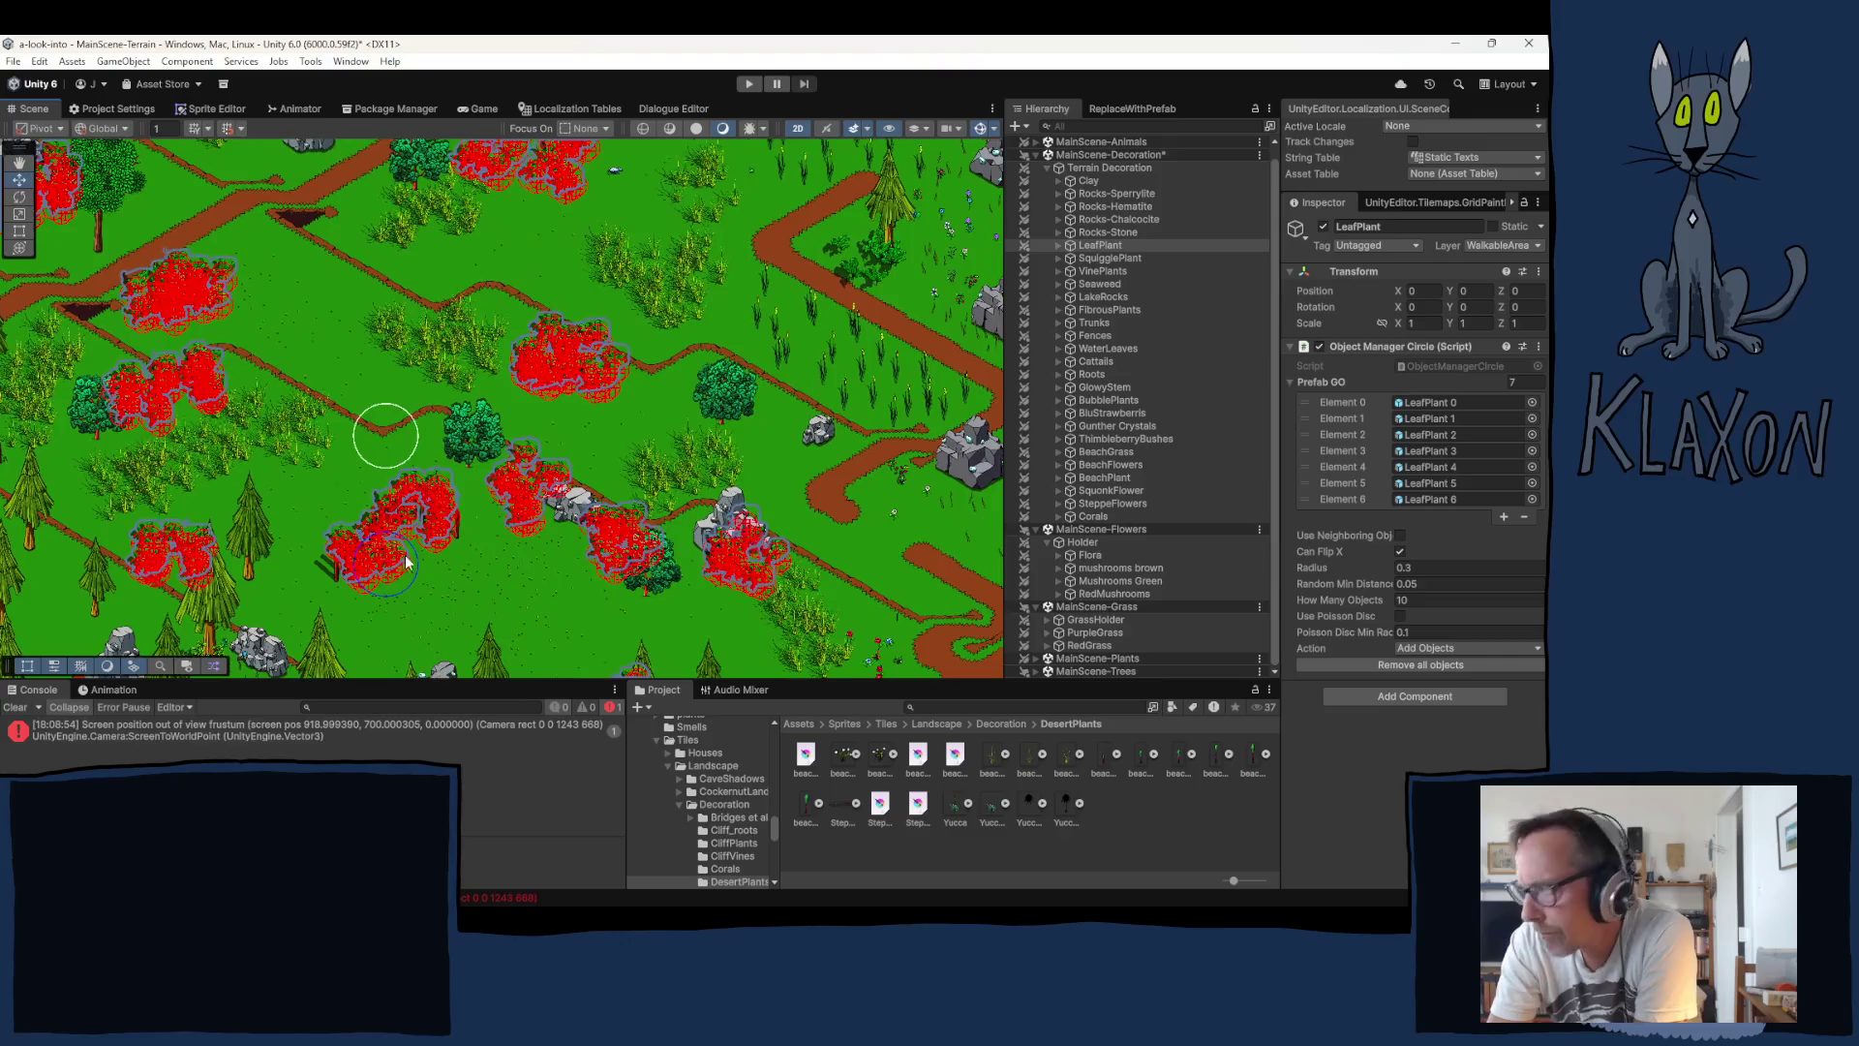
{"action": "left_click", "coordinate": [1058, 245]}
Step: Move LeafPlant 6 slightly lower so it sits in front of the grey rock pile
{"action": "left_click", "coordinate": [744, 543]}
{"action": "scroll", "coordinate": [751, 523], "scroll_direction": "up", "scroll_amount": 10}
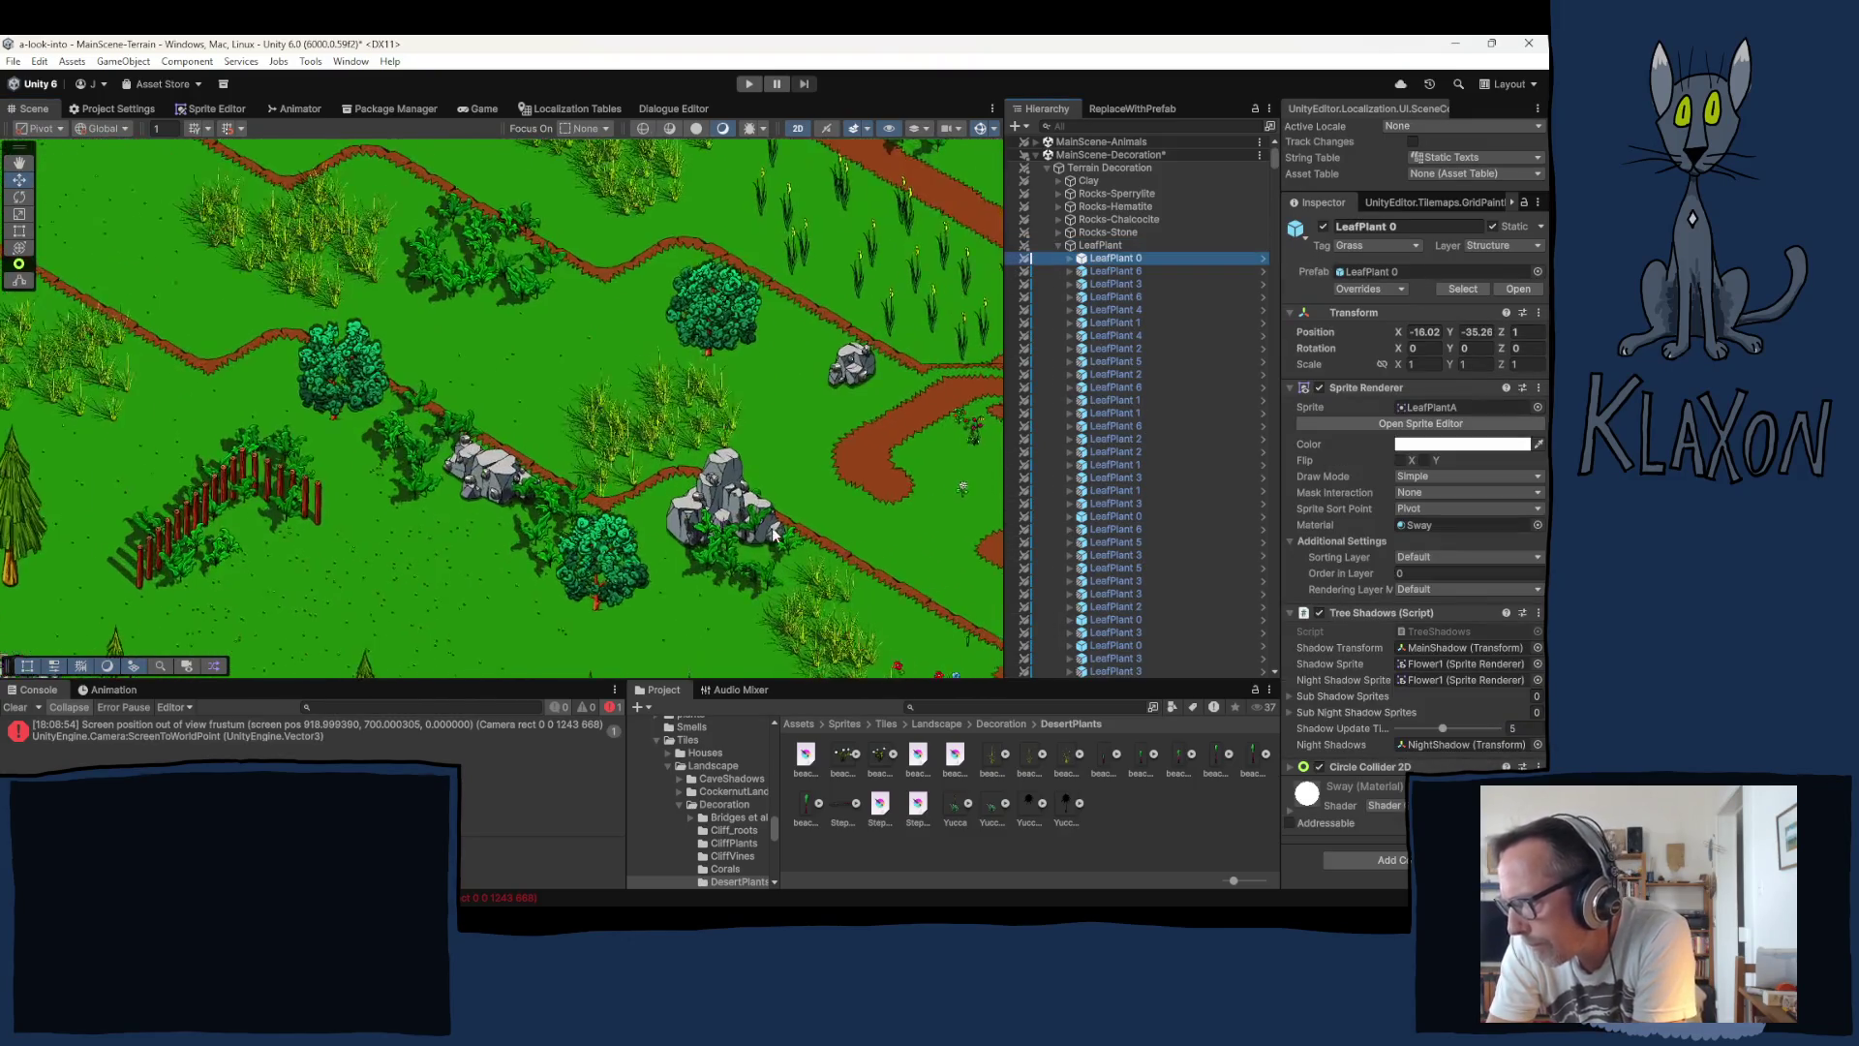
{"action": "left_click", "coordinate": [756, 538]}
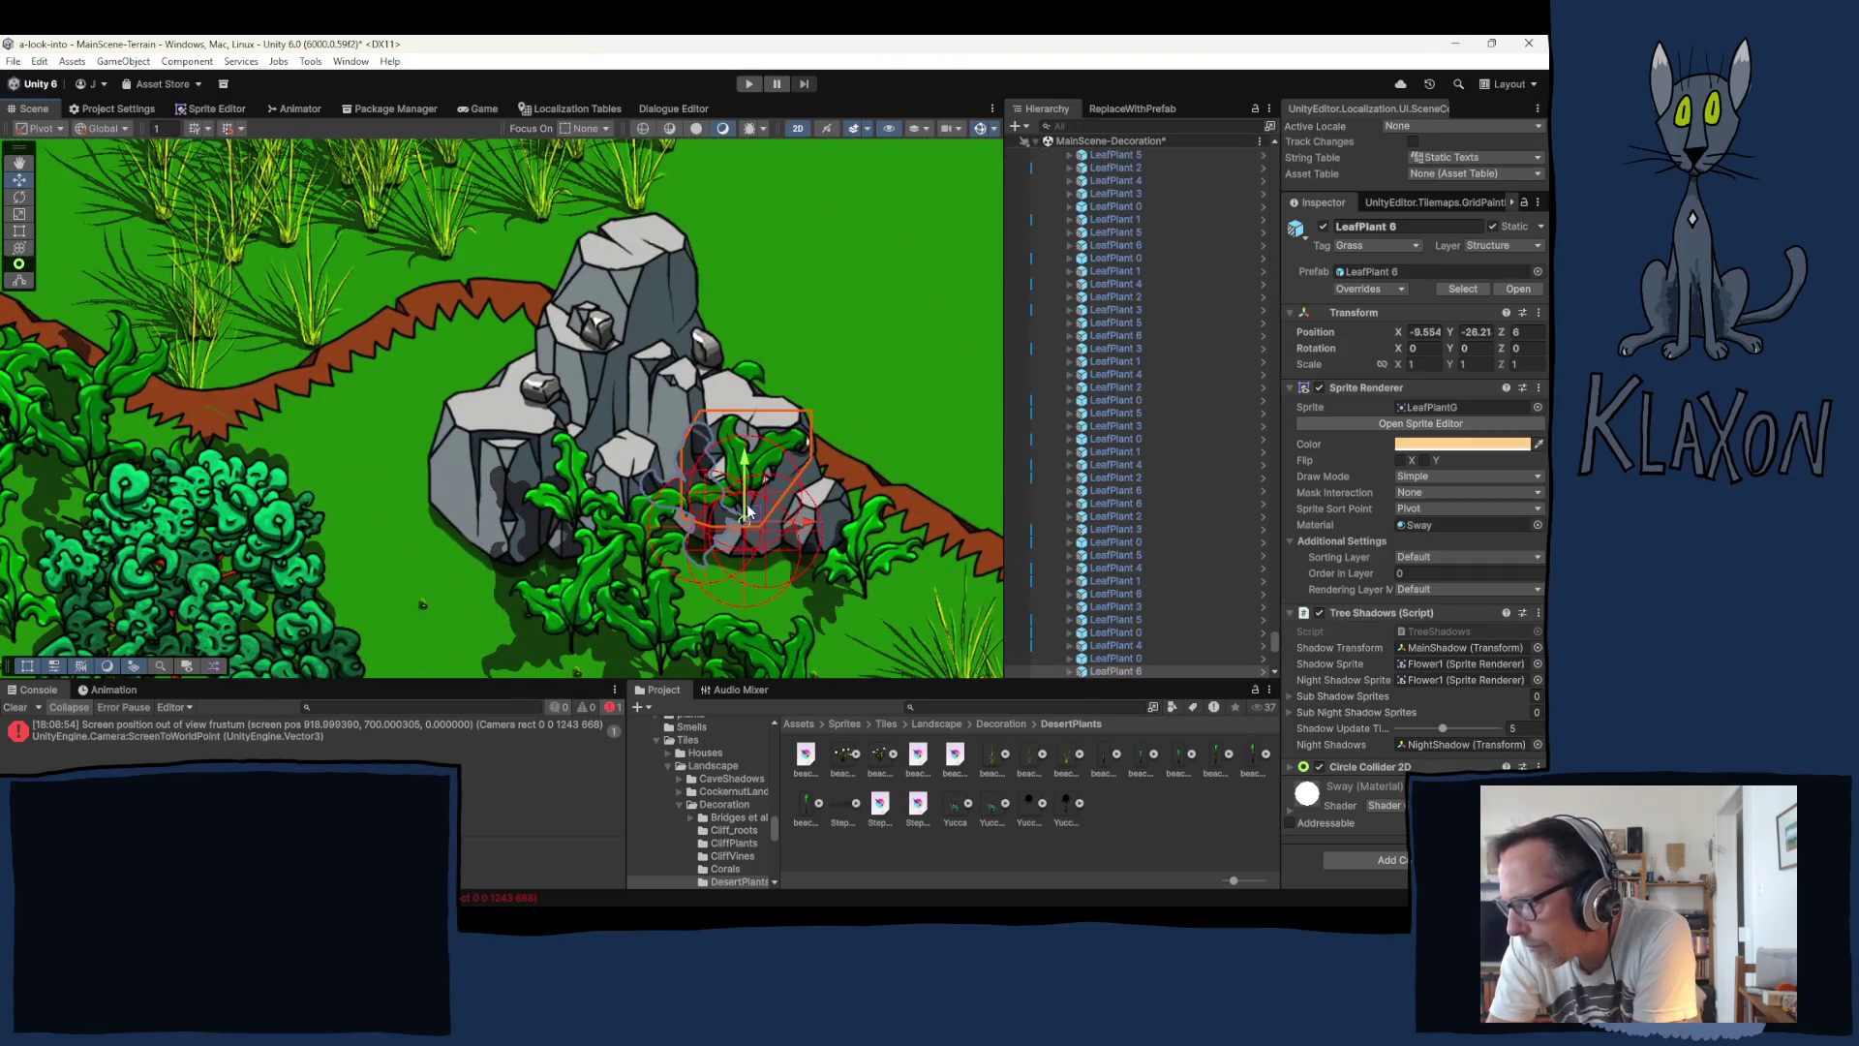
{"action": "left_click_drag", "start_coordinate": [761, 558], "coordinate": [756, 607]}
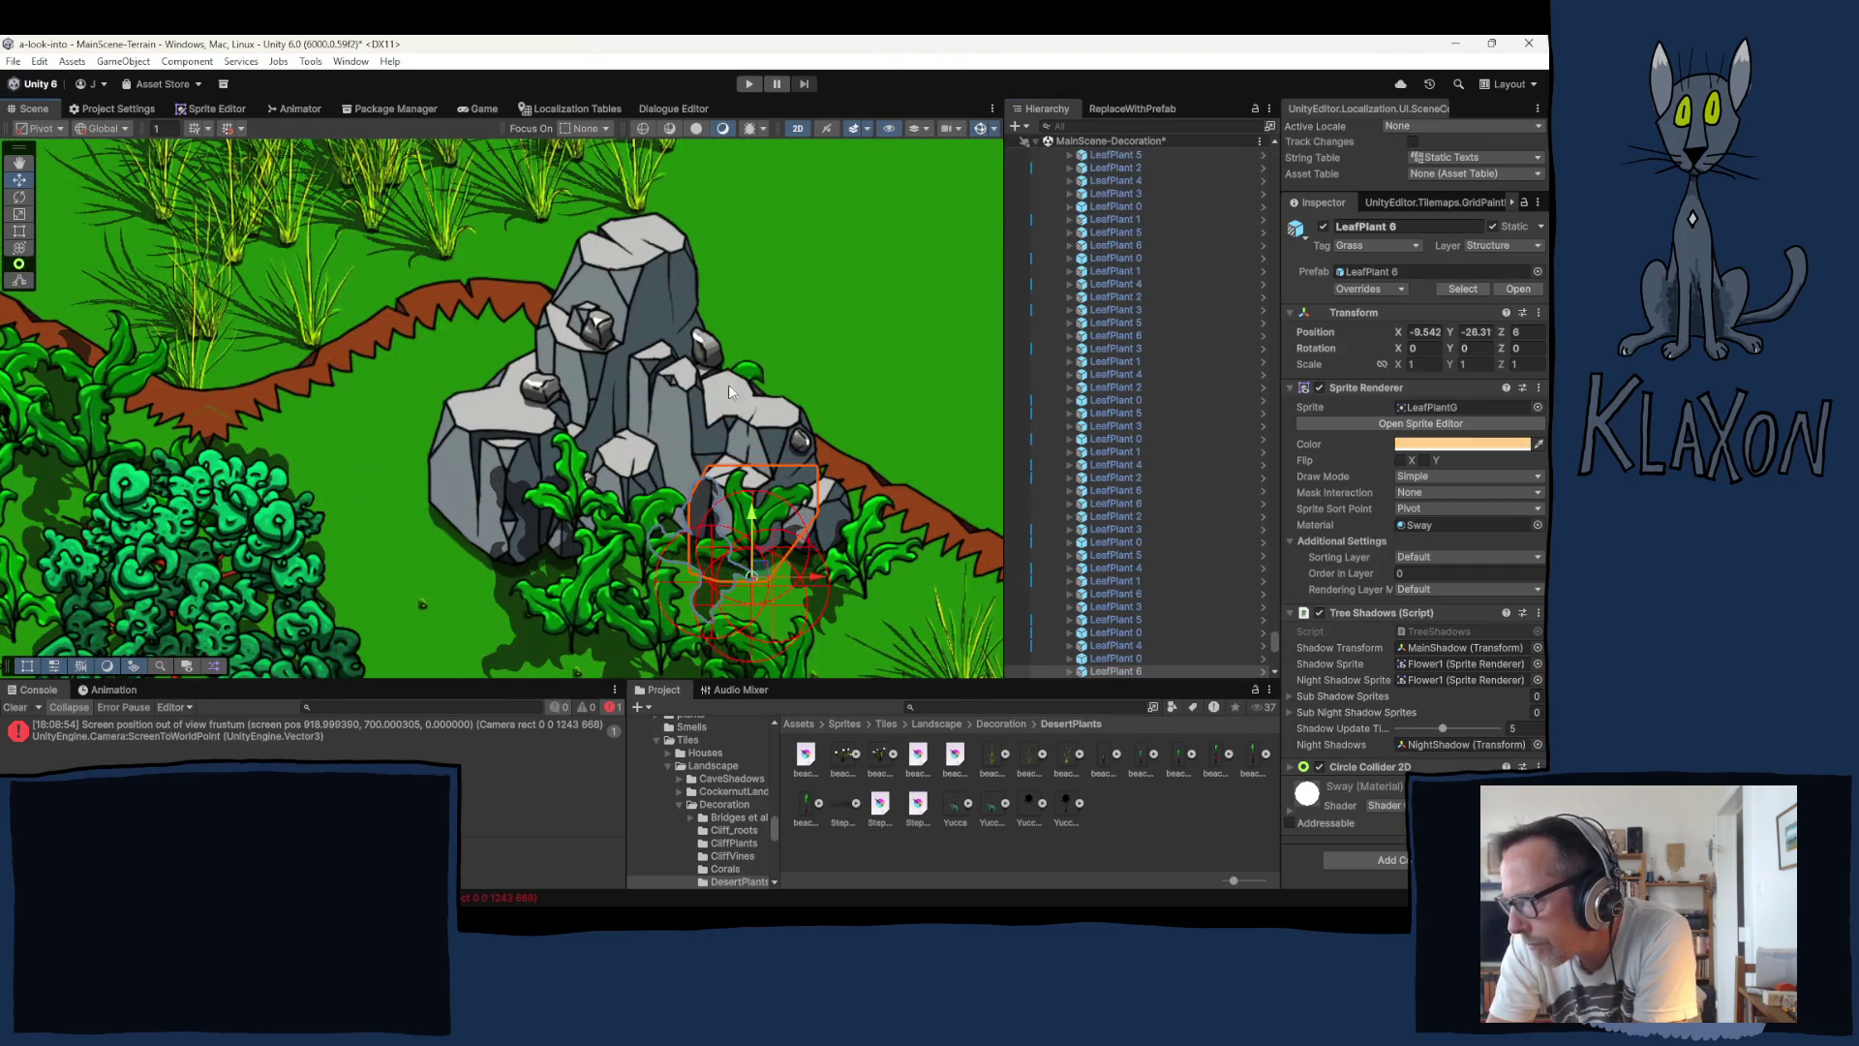
{"action": "left_click", "coordinate": [756, 372]}
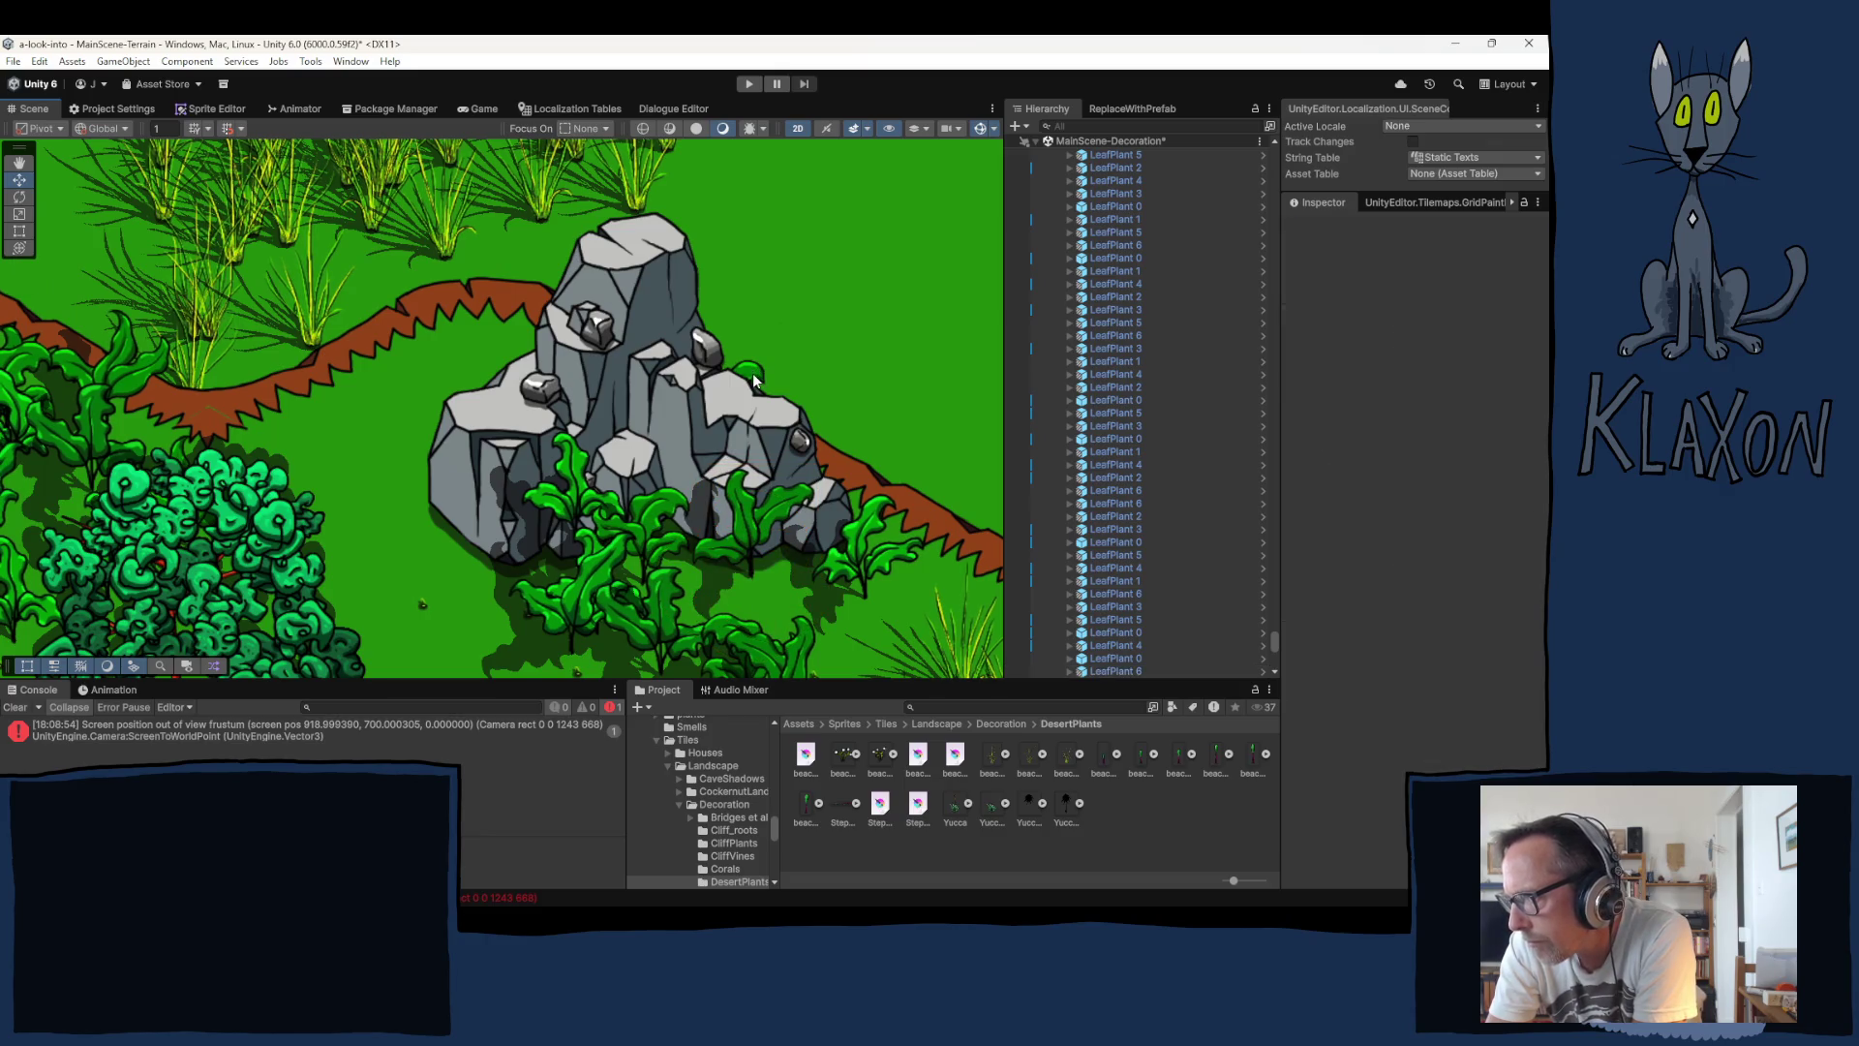
Step: Zoom back out, scroll the Rocks-Stone list, and select the Rock Big3 boulder
{"action": "scroll", "coordinate": [594, 476], "scroll_direction": "down", "scroll_amount": 2}
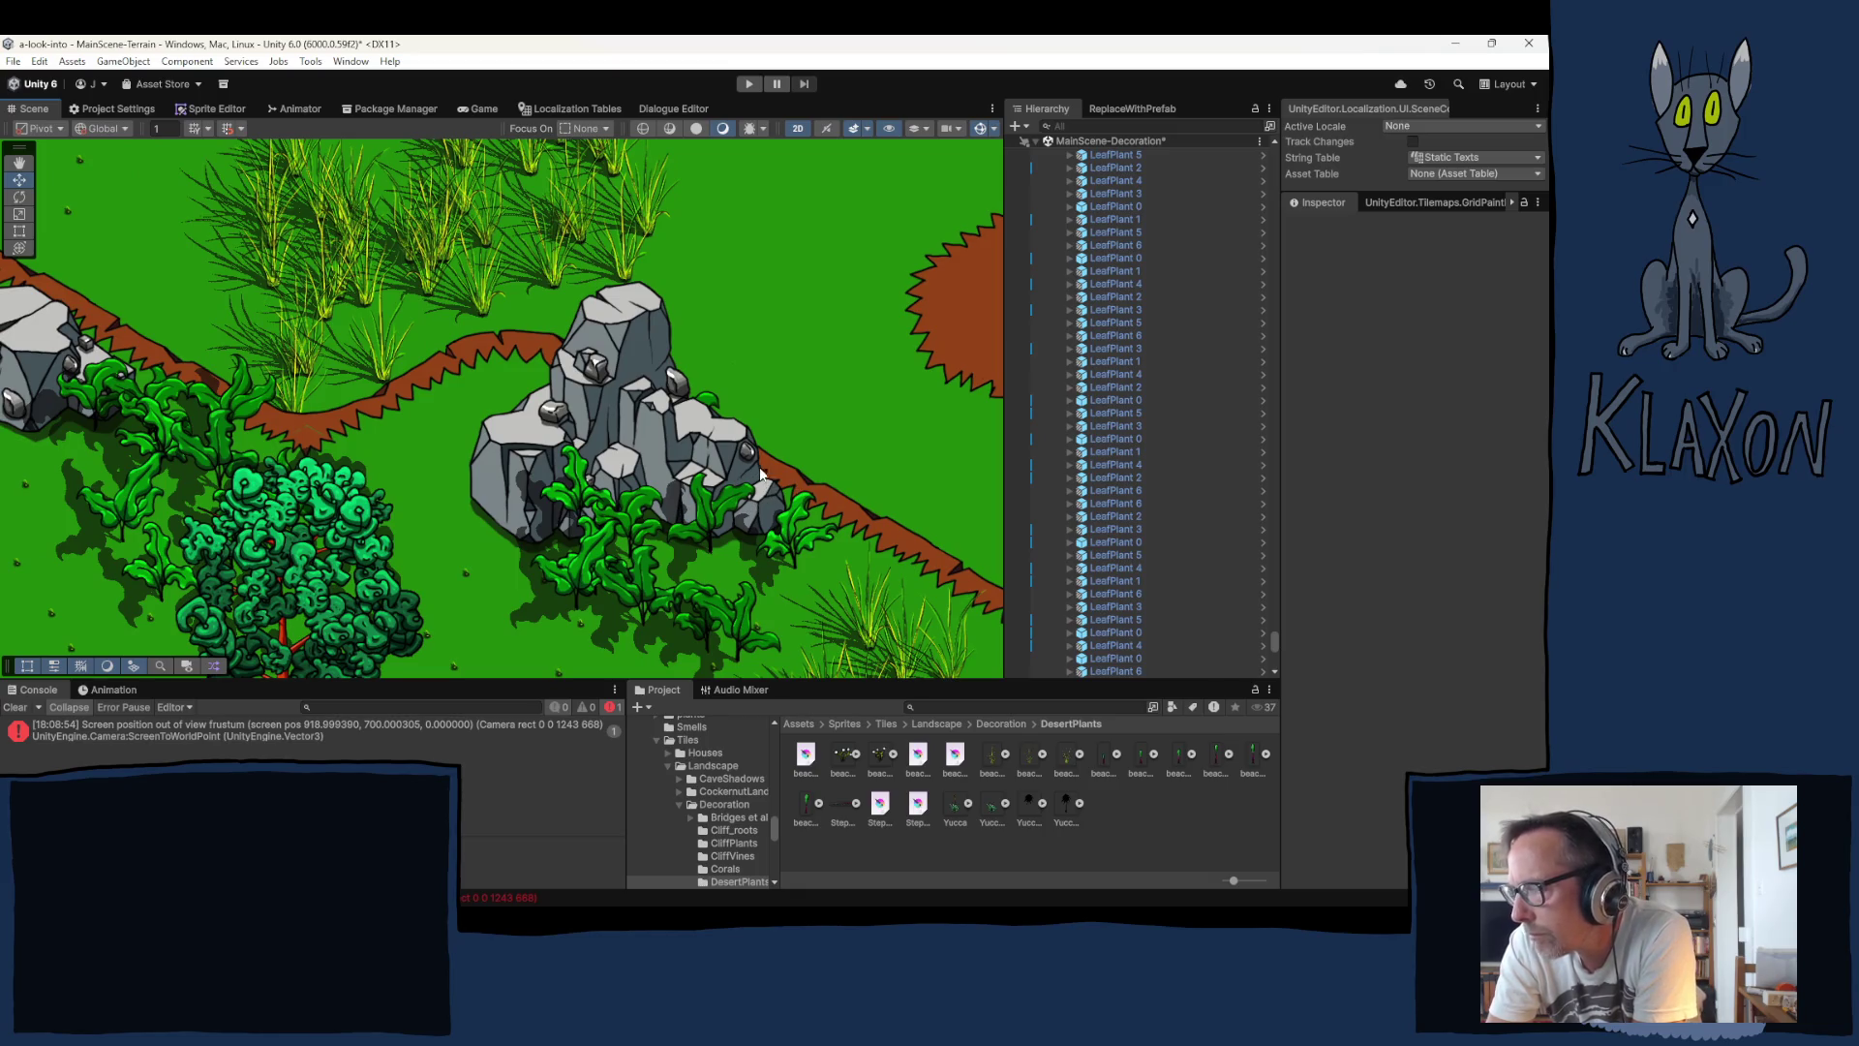
{"action": "scroll", "coordinate": [1188, 420], "scroll_direction": "up", "scroll_amount": 10}
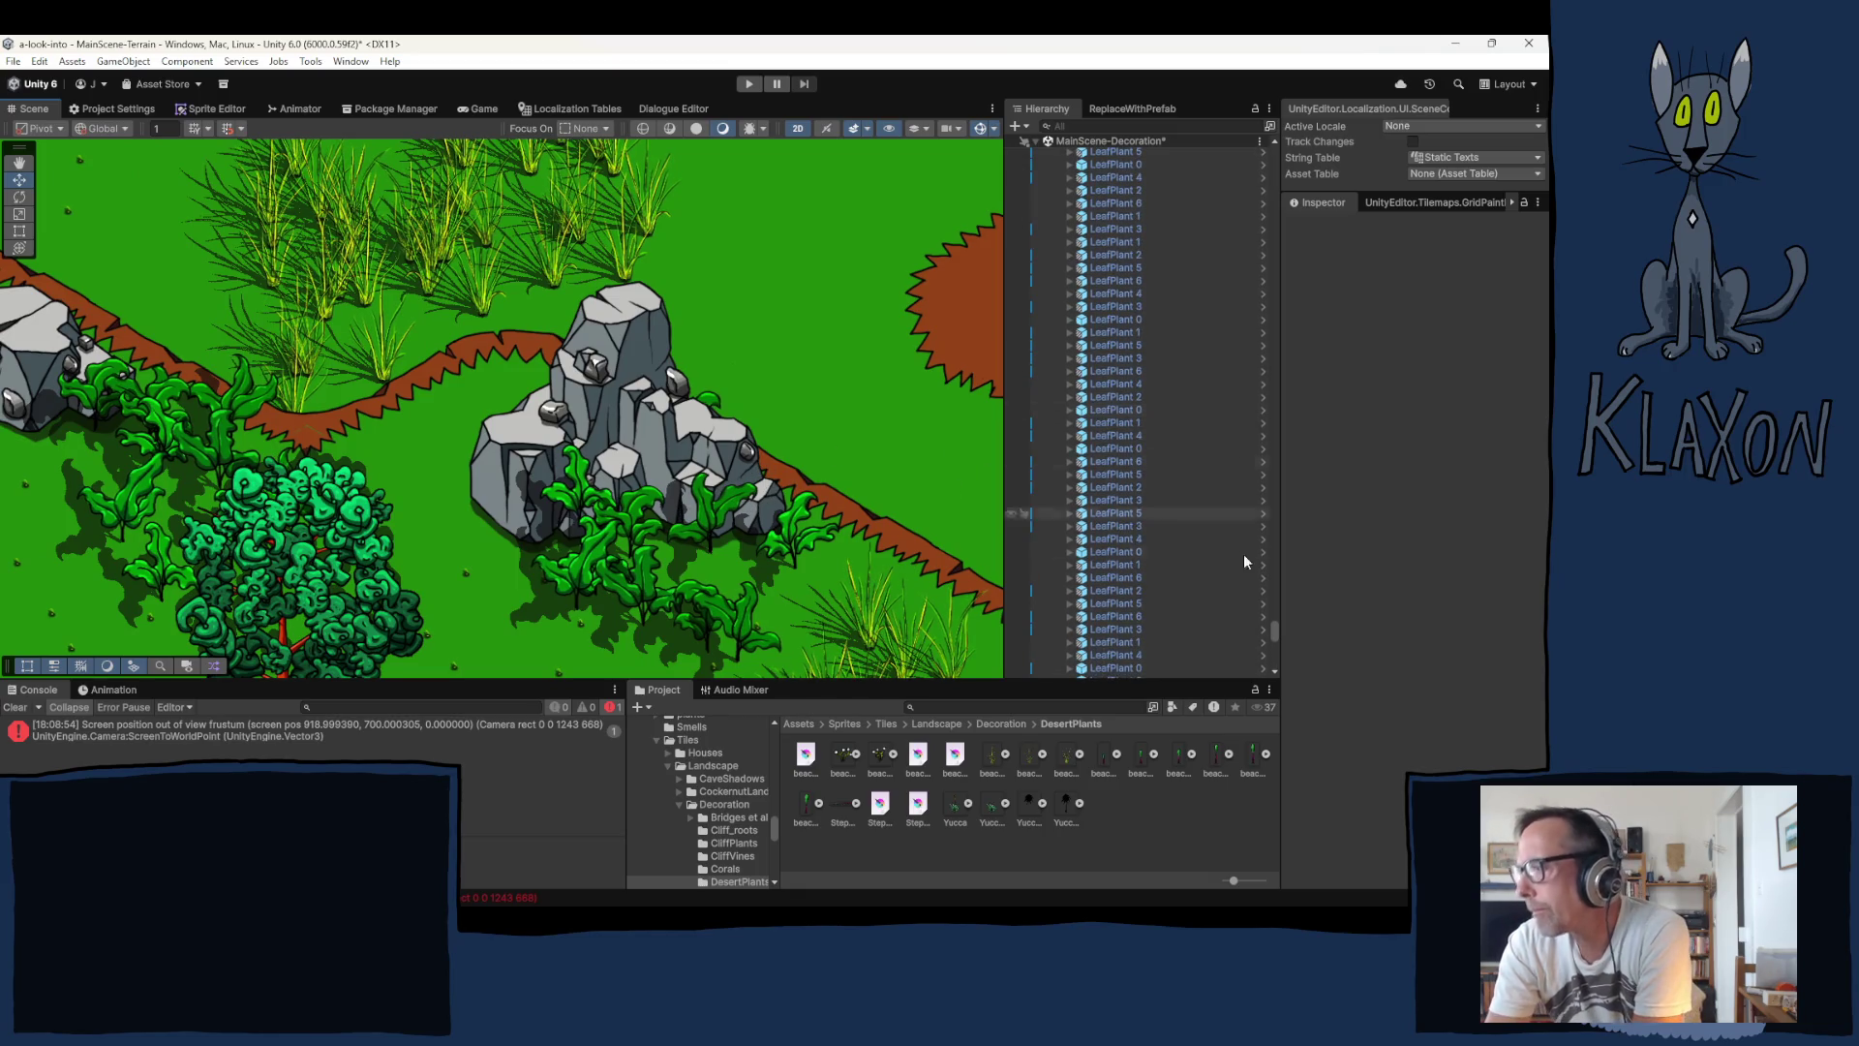
{"action": "left_click_drag", "start_coordinate": [1274, 626], "coordinate": [1272, 150]}
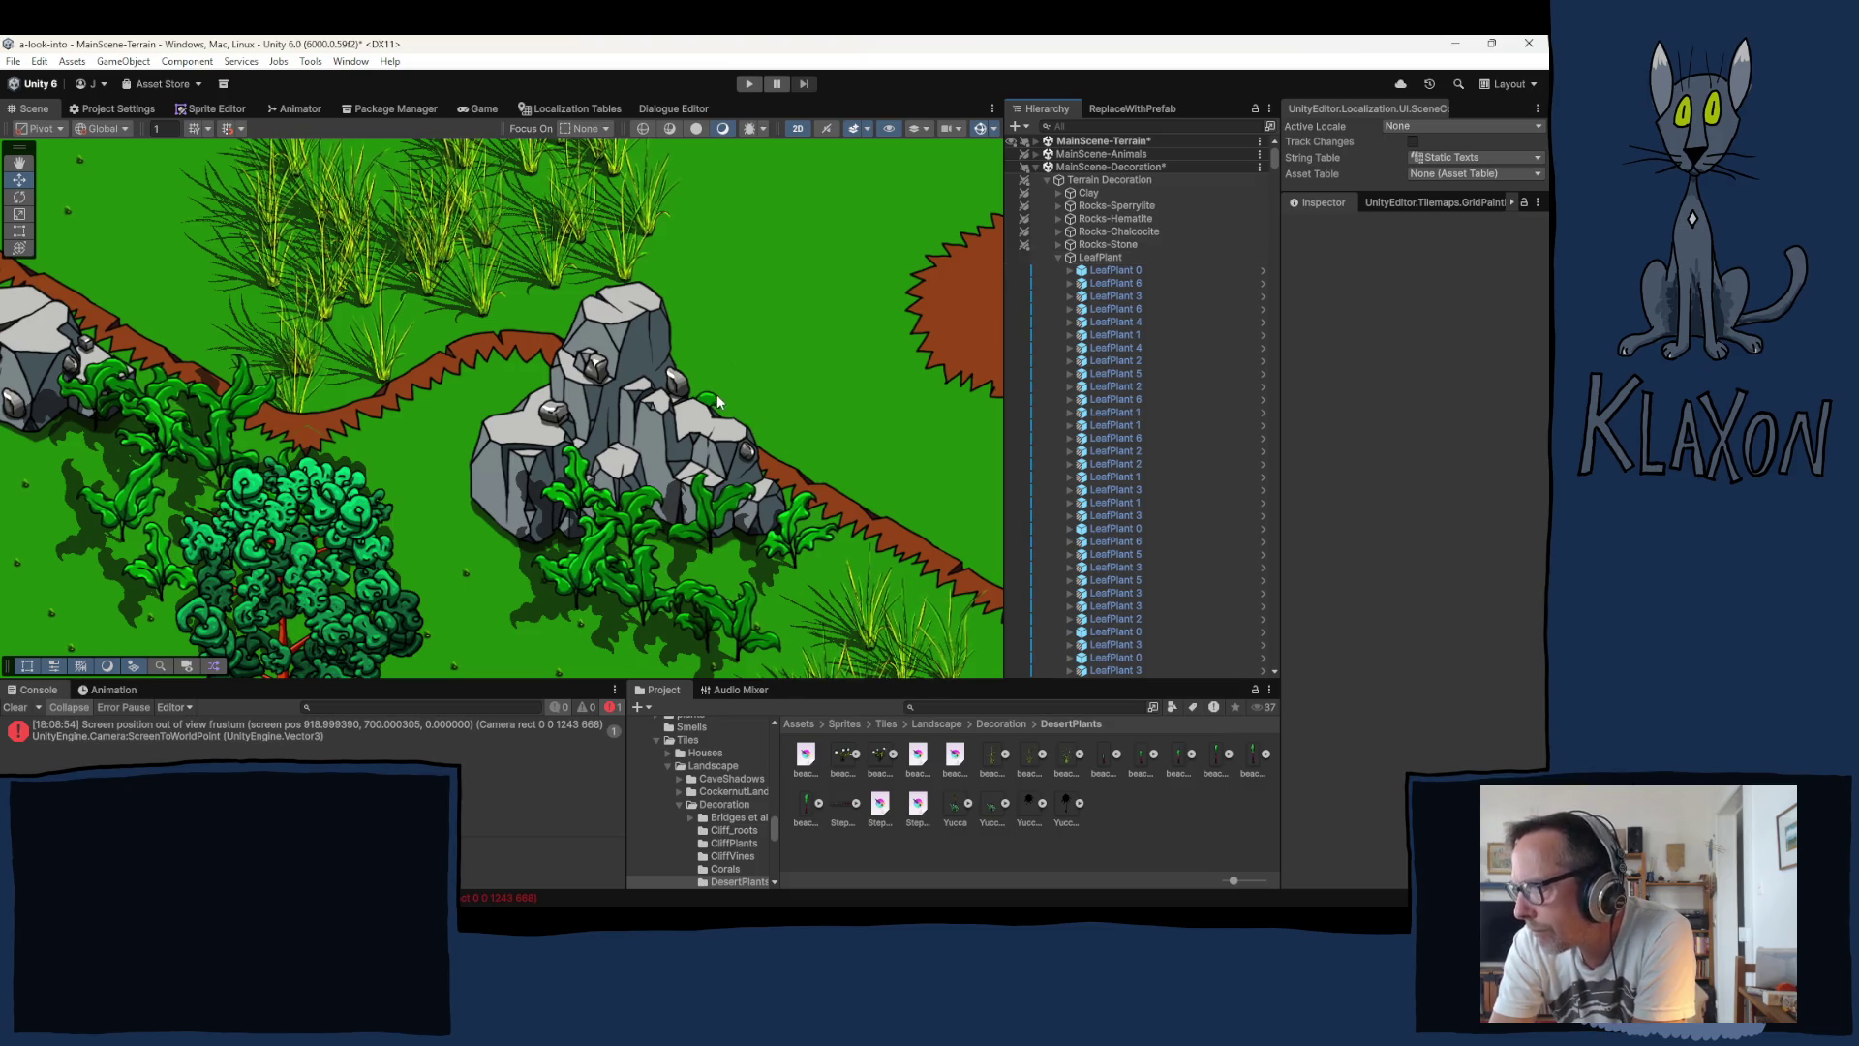
{"action": "left_click", "coordinate": [687, 443]}
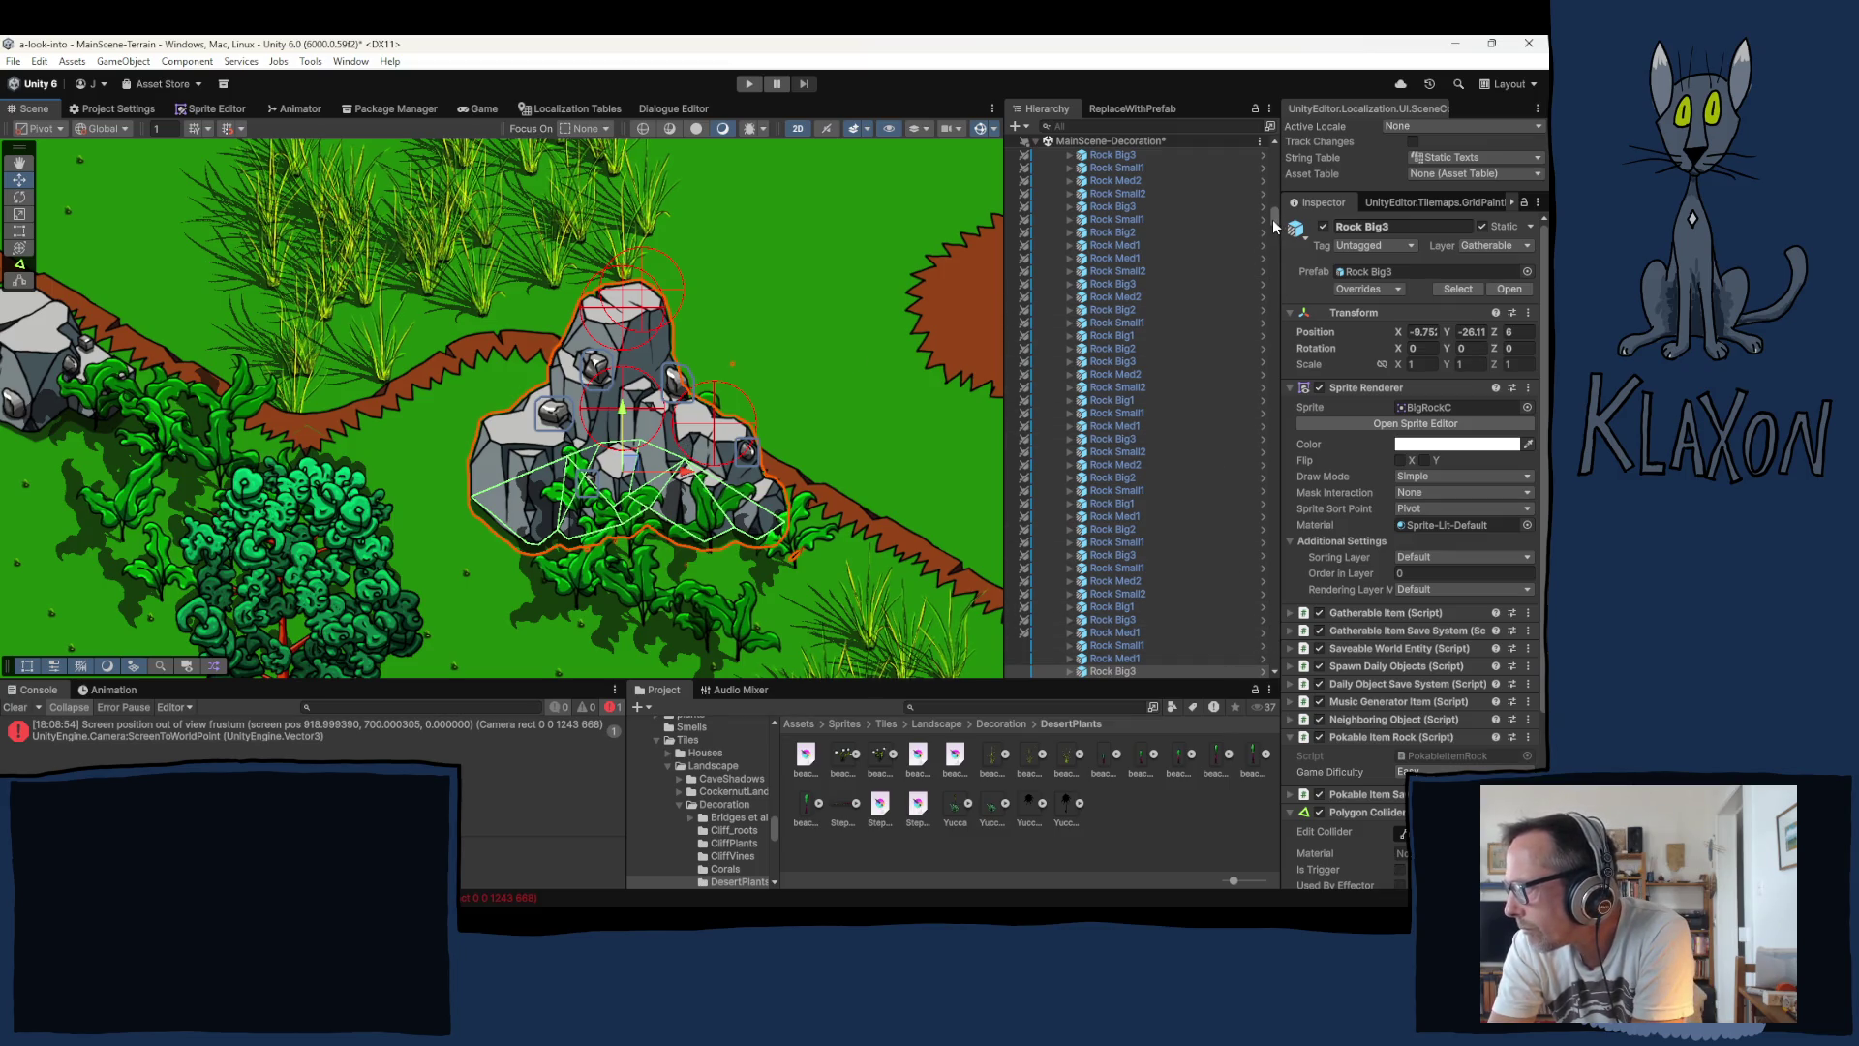
Step: Collapse Rocks-Stone, expand LeafPlant, and shift LeafPlant 5 left across the rock pile
{"action": "left_click_drag", "start_coordinate": [1273, 219], "coordinate": [1274, 157]}
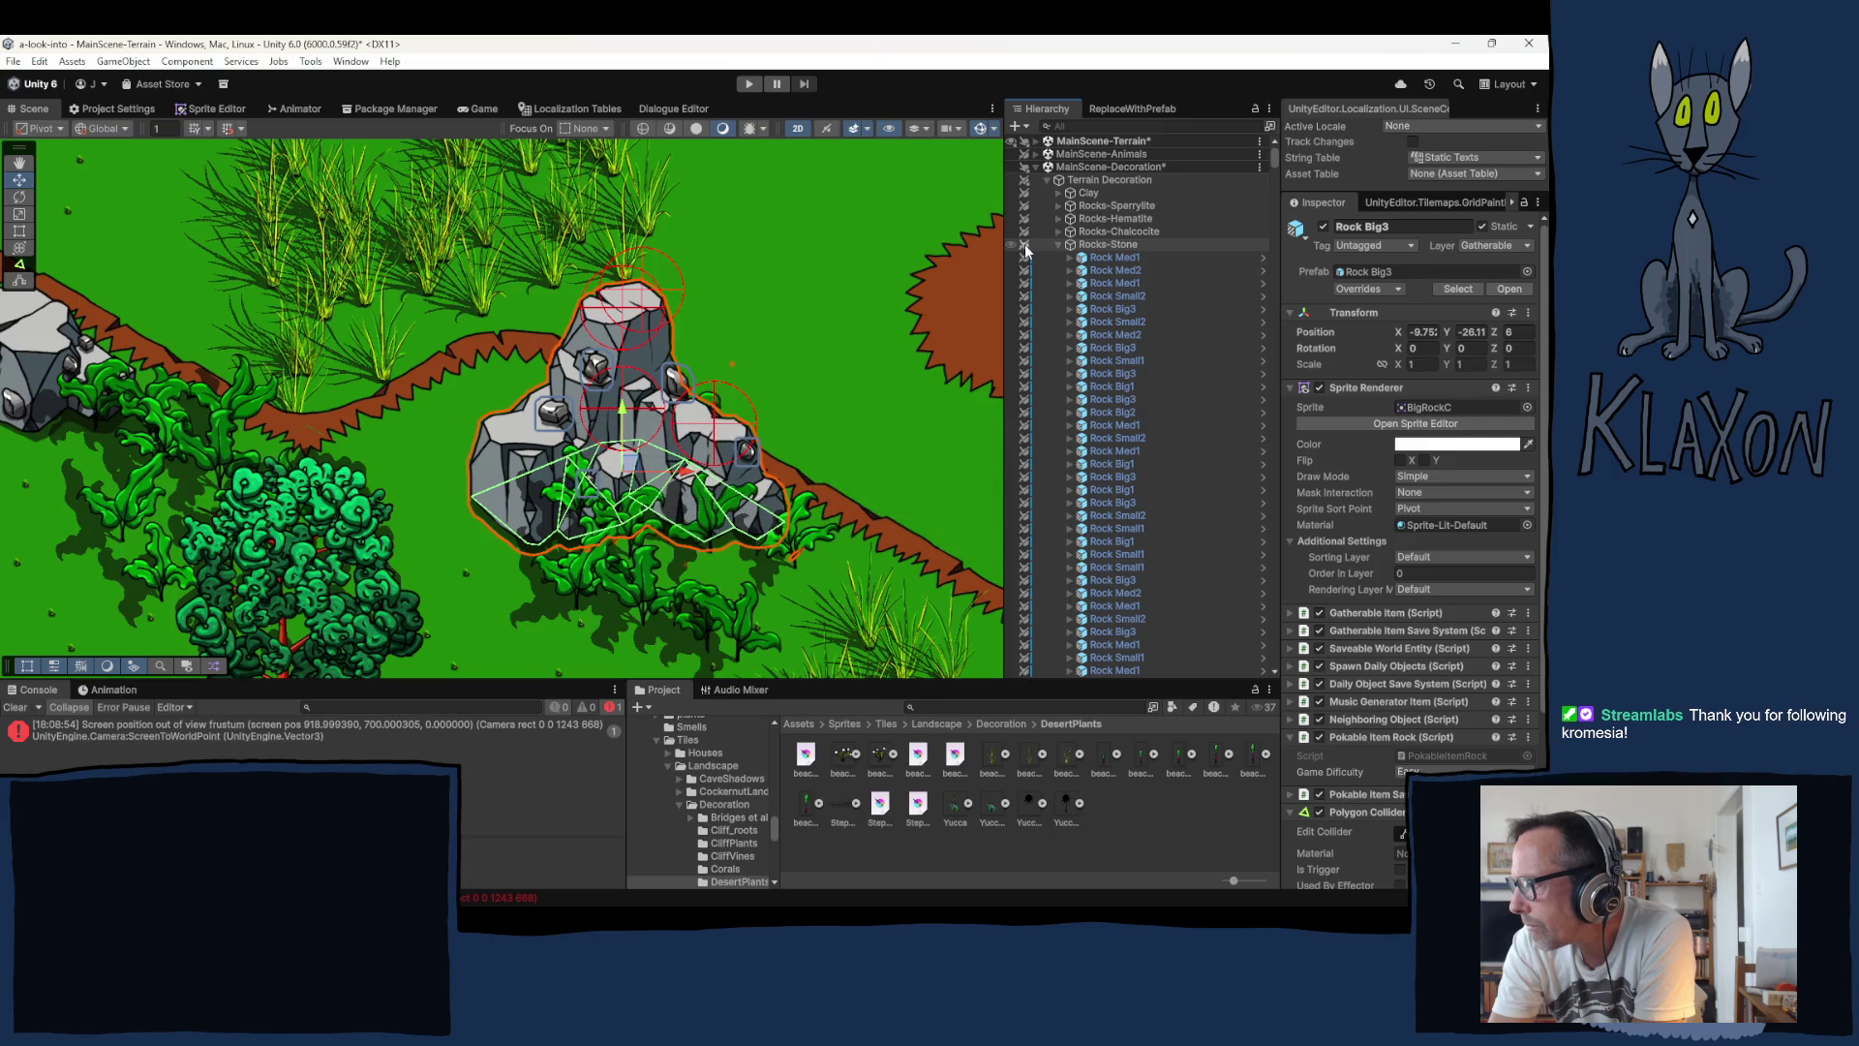
{"action": "left_click", "coordinate": [1057, 244]}
{"action": "left_click", "coordinate": [1060, 258]}
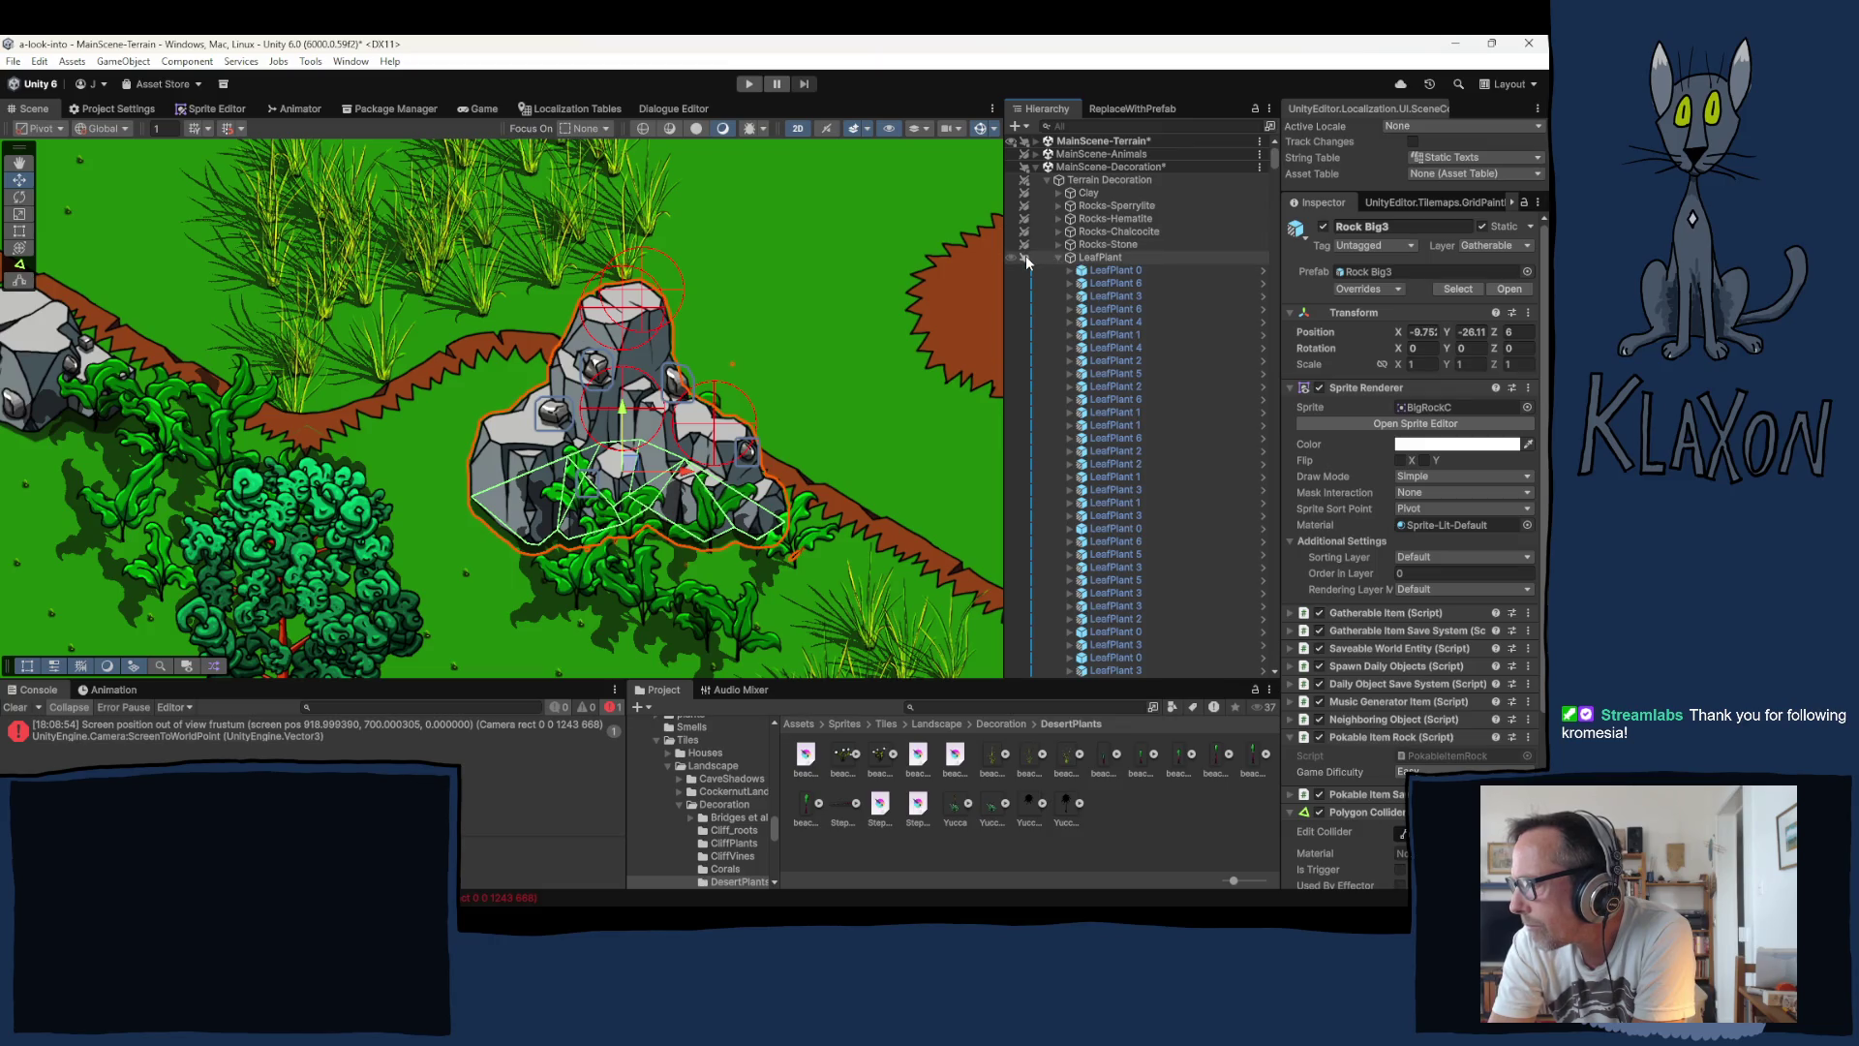
{"action": "left_click", "coordinate": [699, 424]}
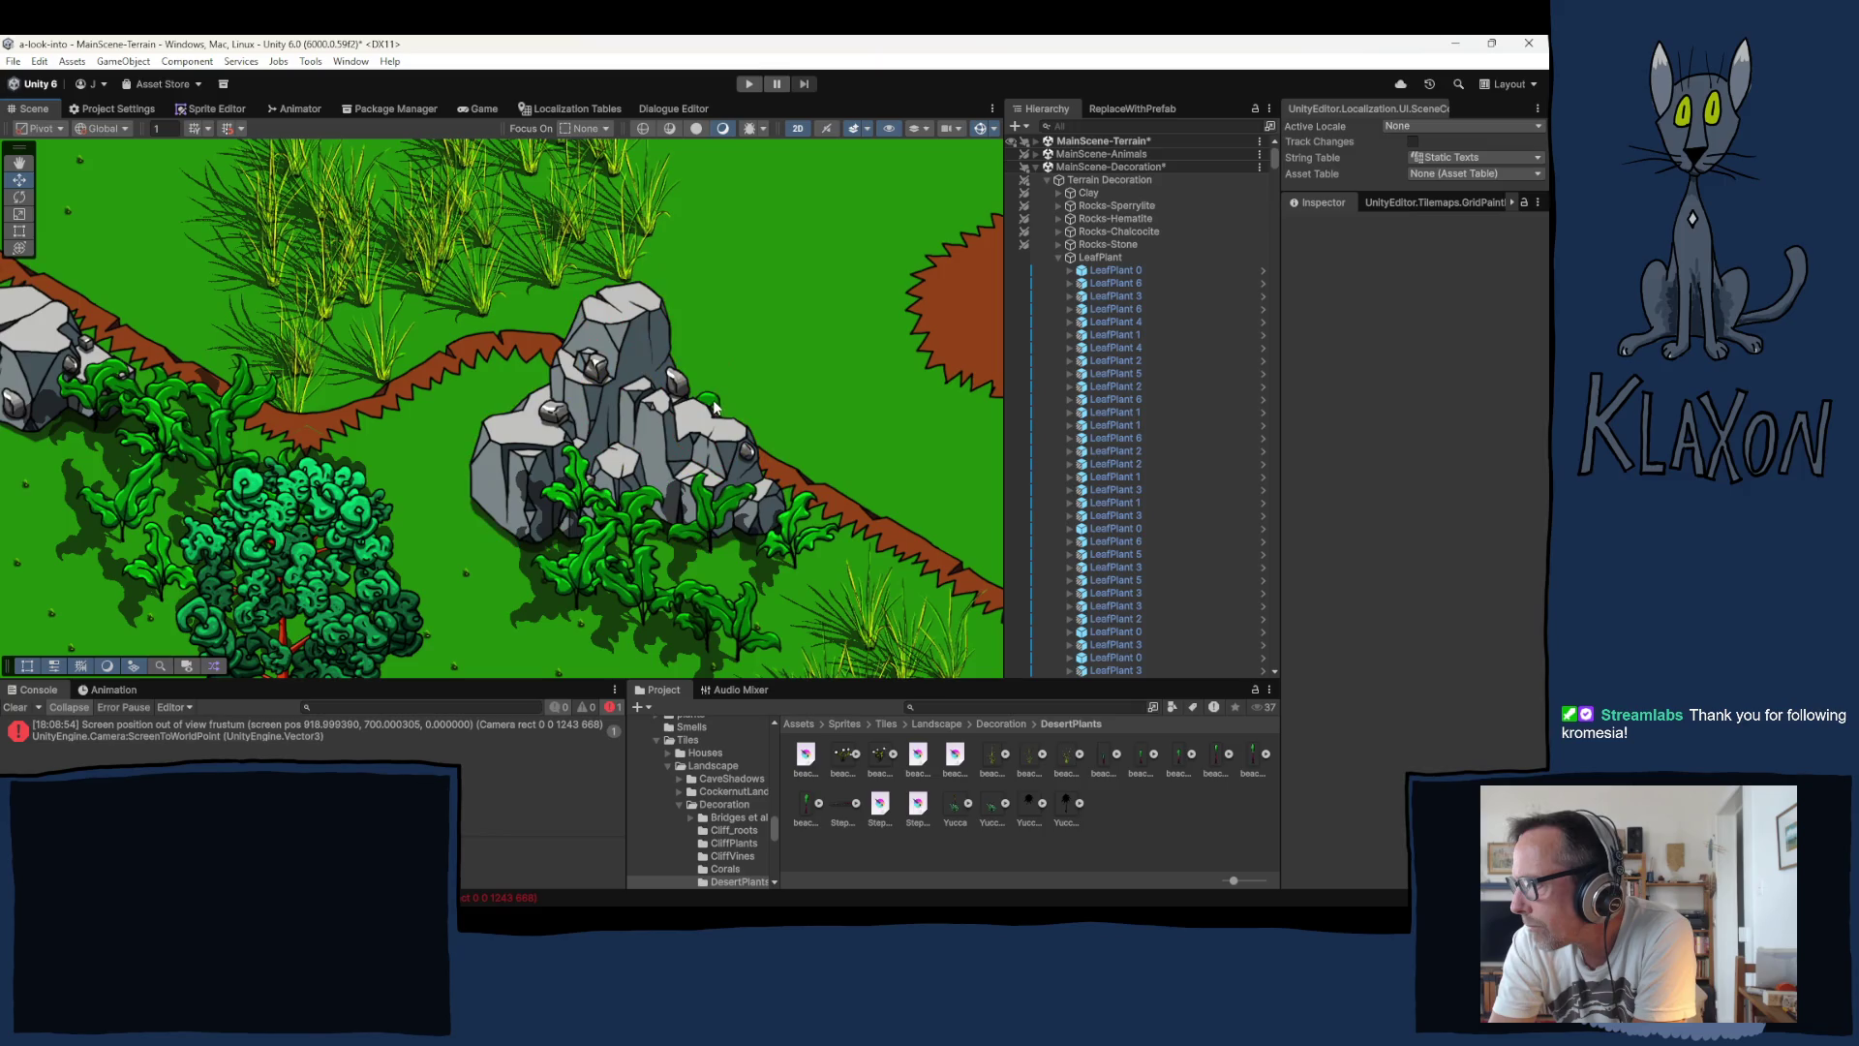
{"action": "left_click", "coordinate": [662, 528]}
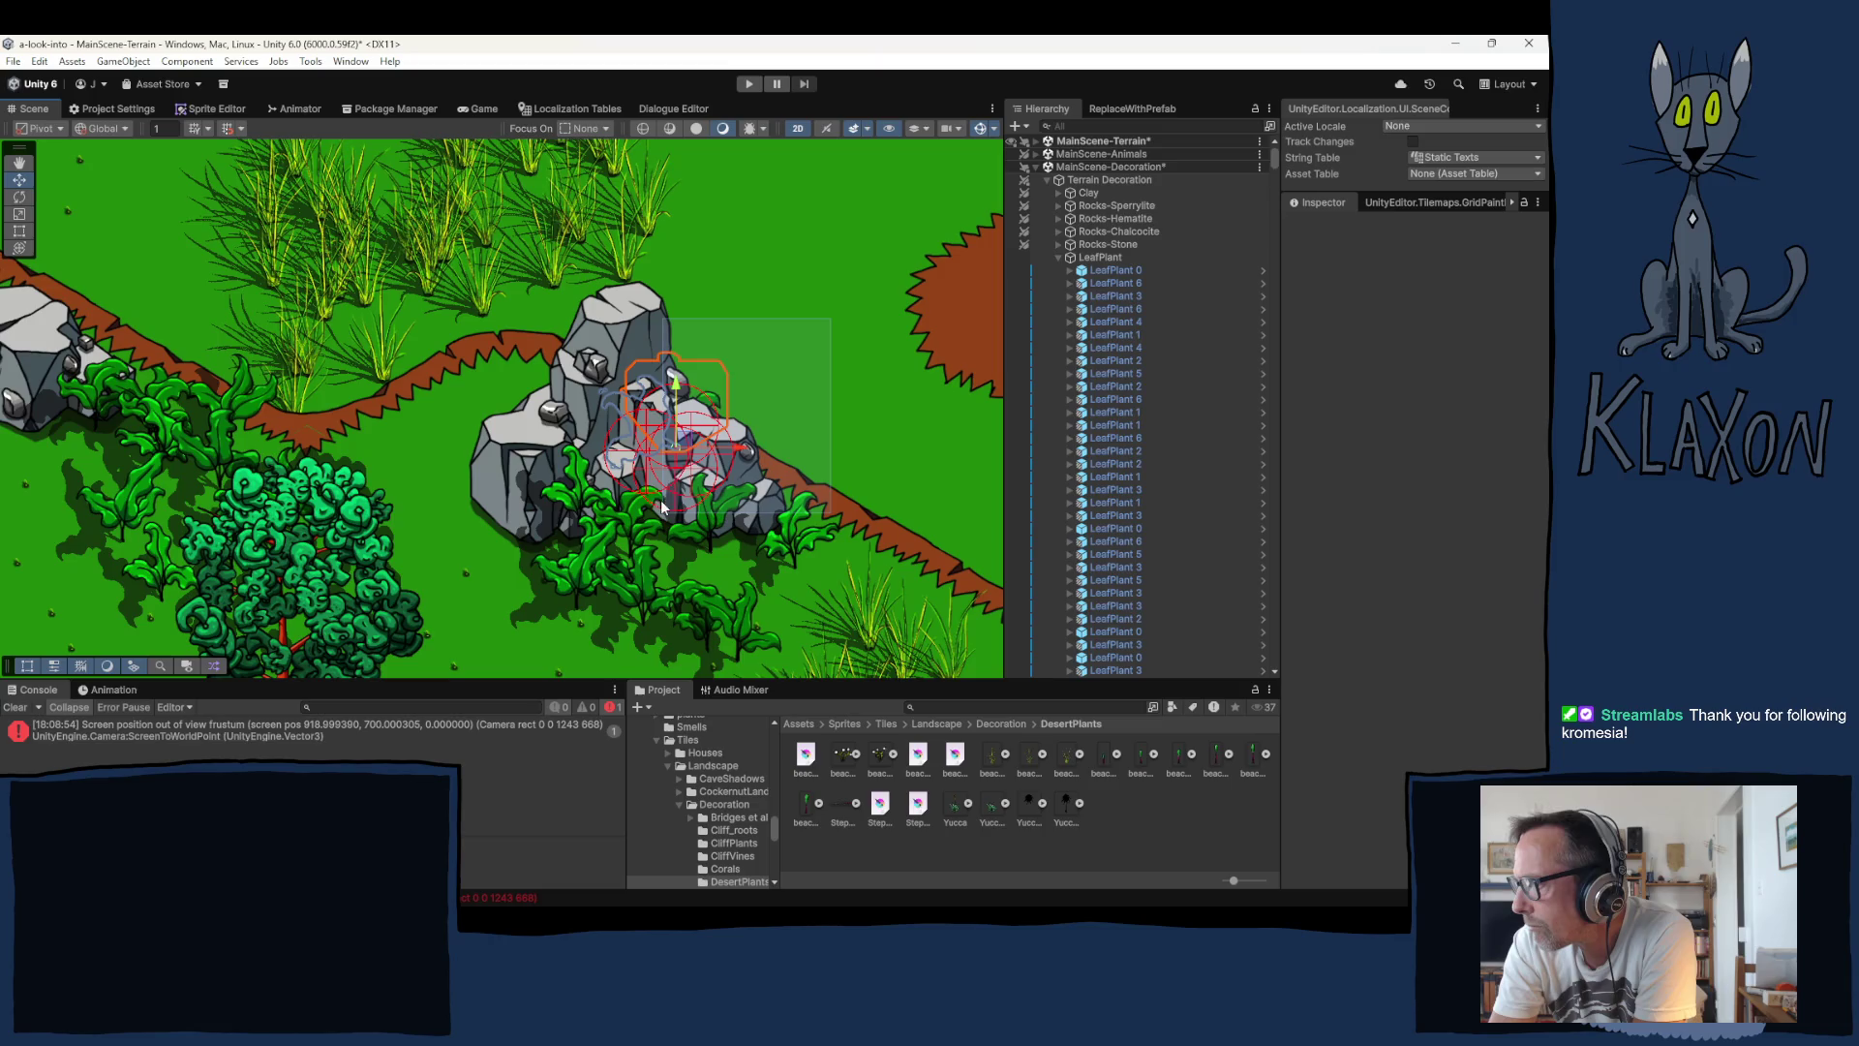
{"action": "left_click", "coordinate": [662, 497]}
{"action": "mouse_move", "coordinate": [697, 440]}
{"action": "left_mouse_down"}
{"action": "mouse_move", "coordinate": [541, 414]}
{"action": "mouse_move", "coordinate": [537, 453]}
{"action": "mouse_move", "coordinate": [543, 392]}
{"action": "left_mouse_up"}
Step: Move LeafPlant 1 up-left beside the rocks, then deselect and zoom out
{"action": "left_click", "coordinate": [873, 577]}
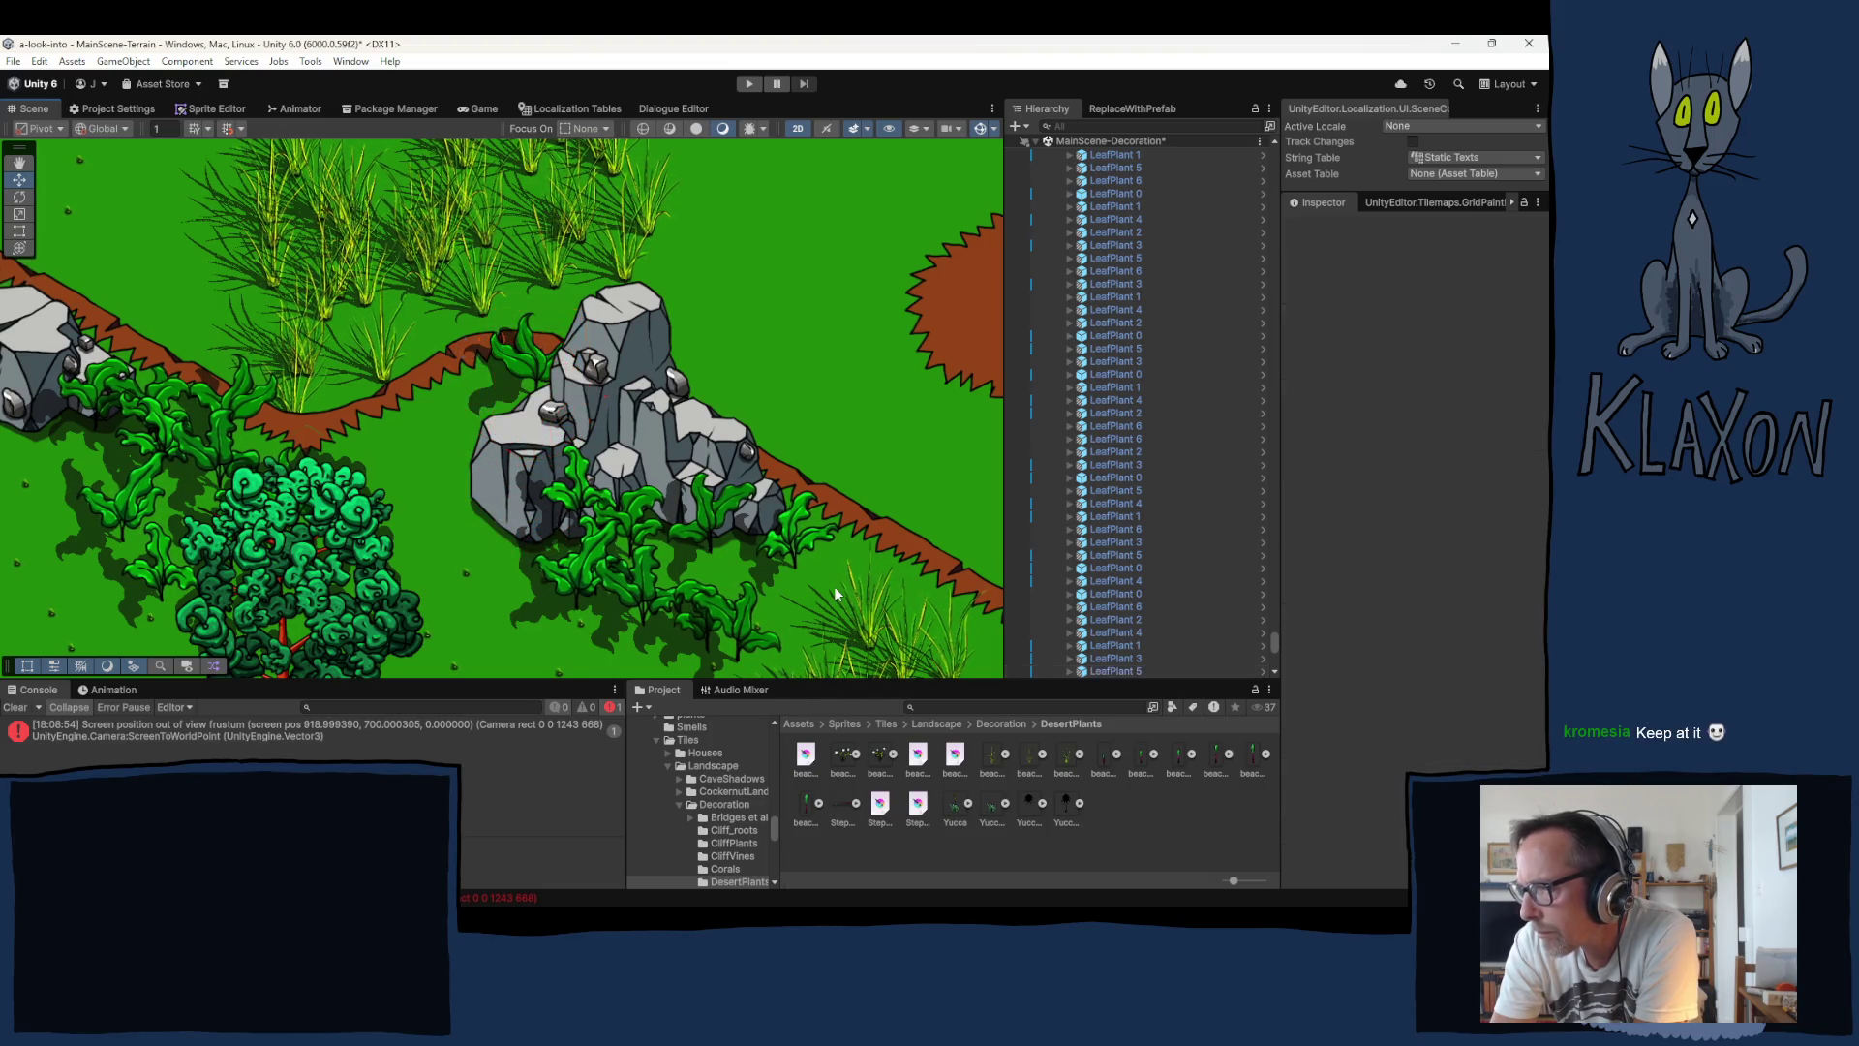
{"action": "scroll", "coordinate": [774, 562], "scroll_direction": "down", "scroll_amount": 1}
{"action": "mouse_move", "coordinate": [607, 513]}
{"action": "left_mouse_down"}
{"action": "mouse_move", "coordinate": [571, 461]}
{"action": "mouse_move", "coordinate": [552, 502]}
{"action": "mouse_move", "coordinate": [519, 456]}
{"action": "left_mouse_up"}
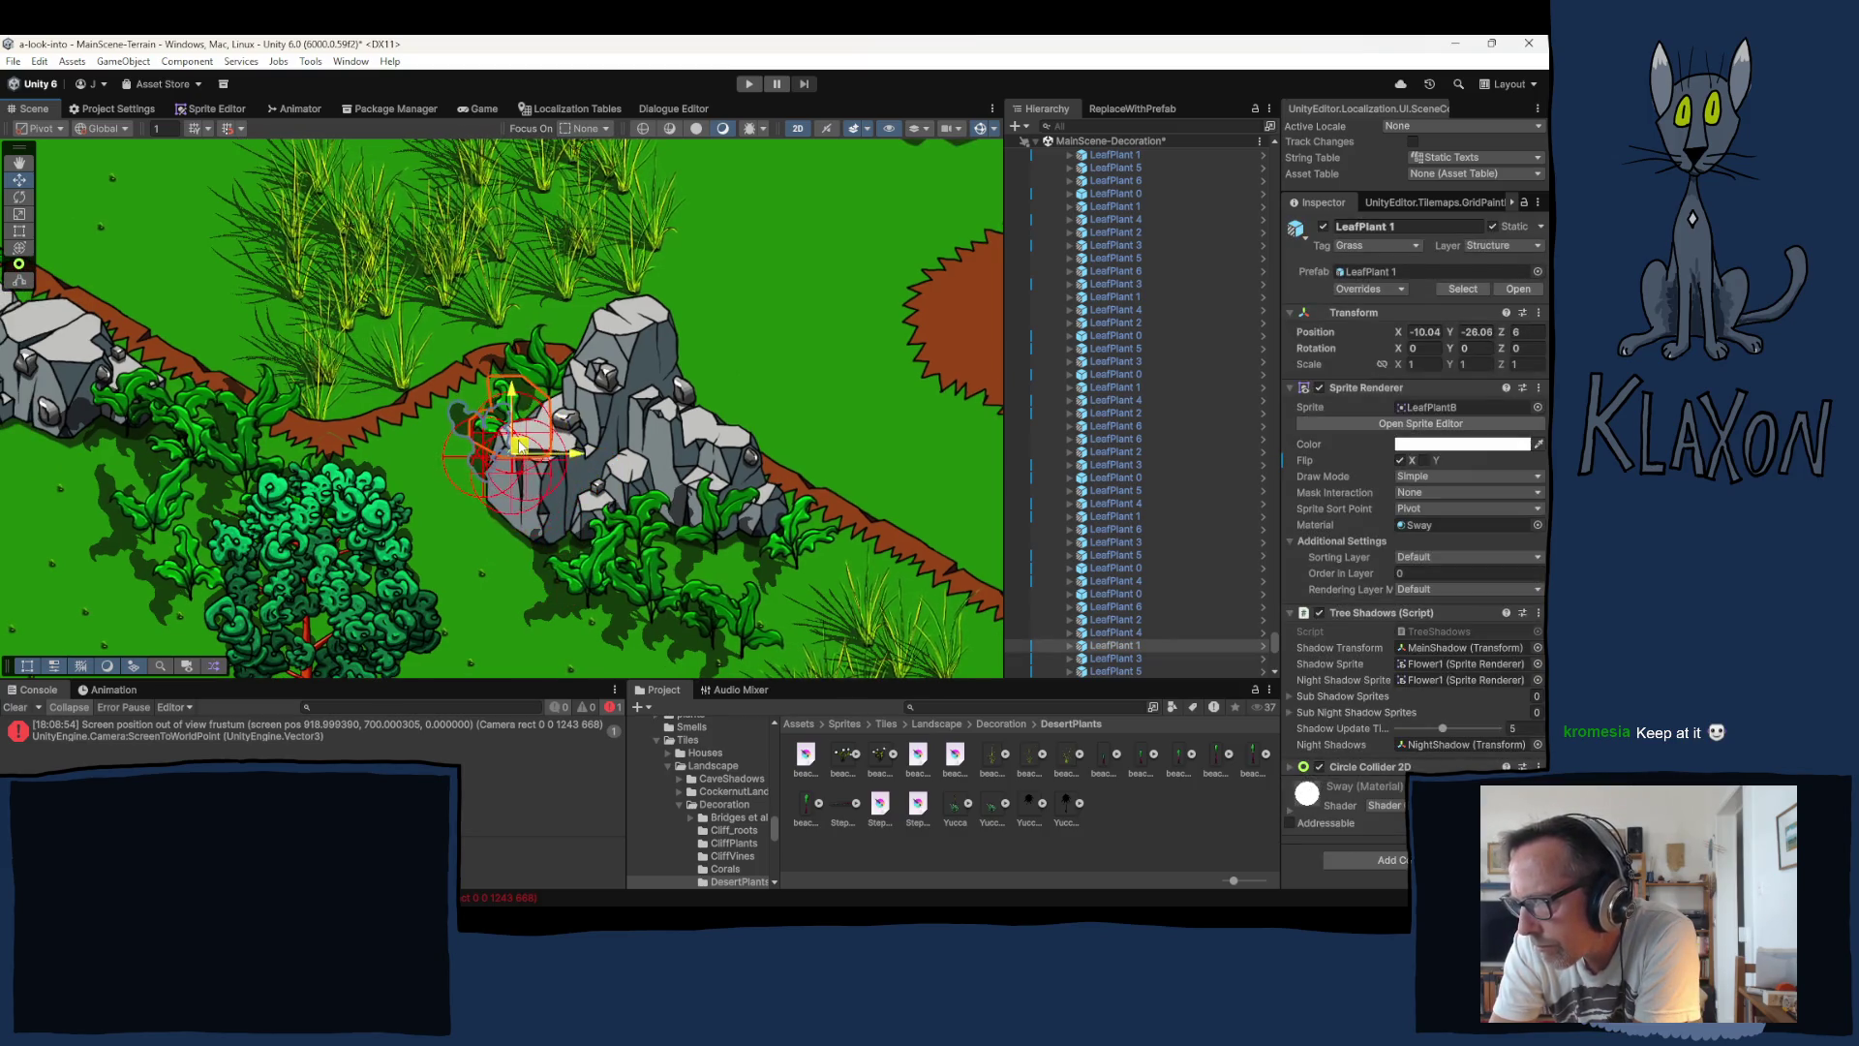
{"action": "left_click", "coordinate": [736, 468]}
{"action": "scroll", "coordinate": [736, 468], "scroll_direction": "up", "scroll_amount": 1}
{"action": "scroll", "coordinate": [736, 468], "scroll_direction": "down", "scroll_amount": 1}
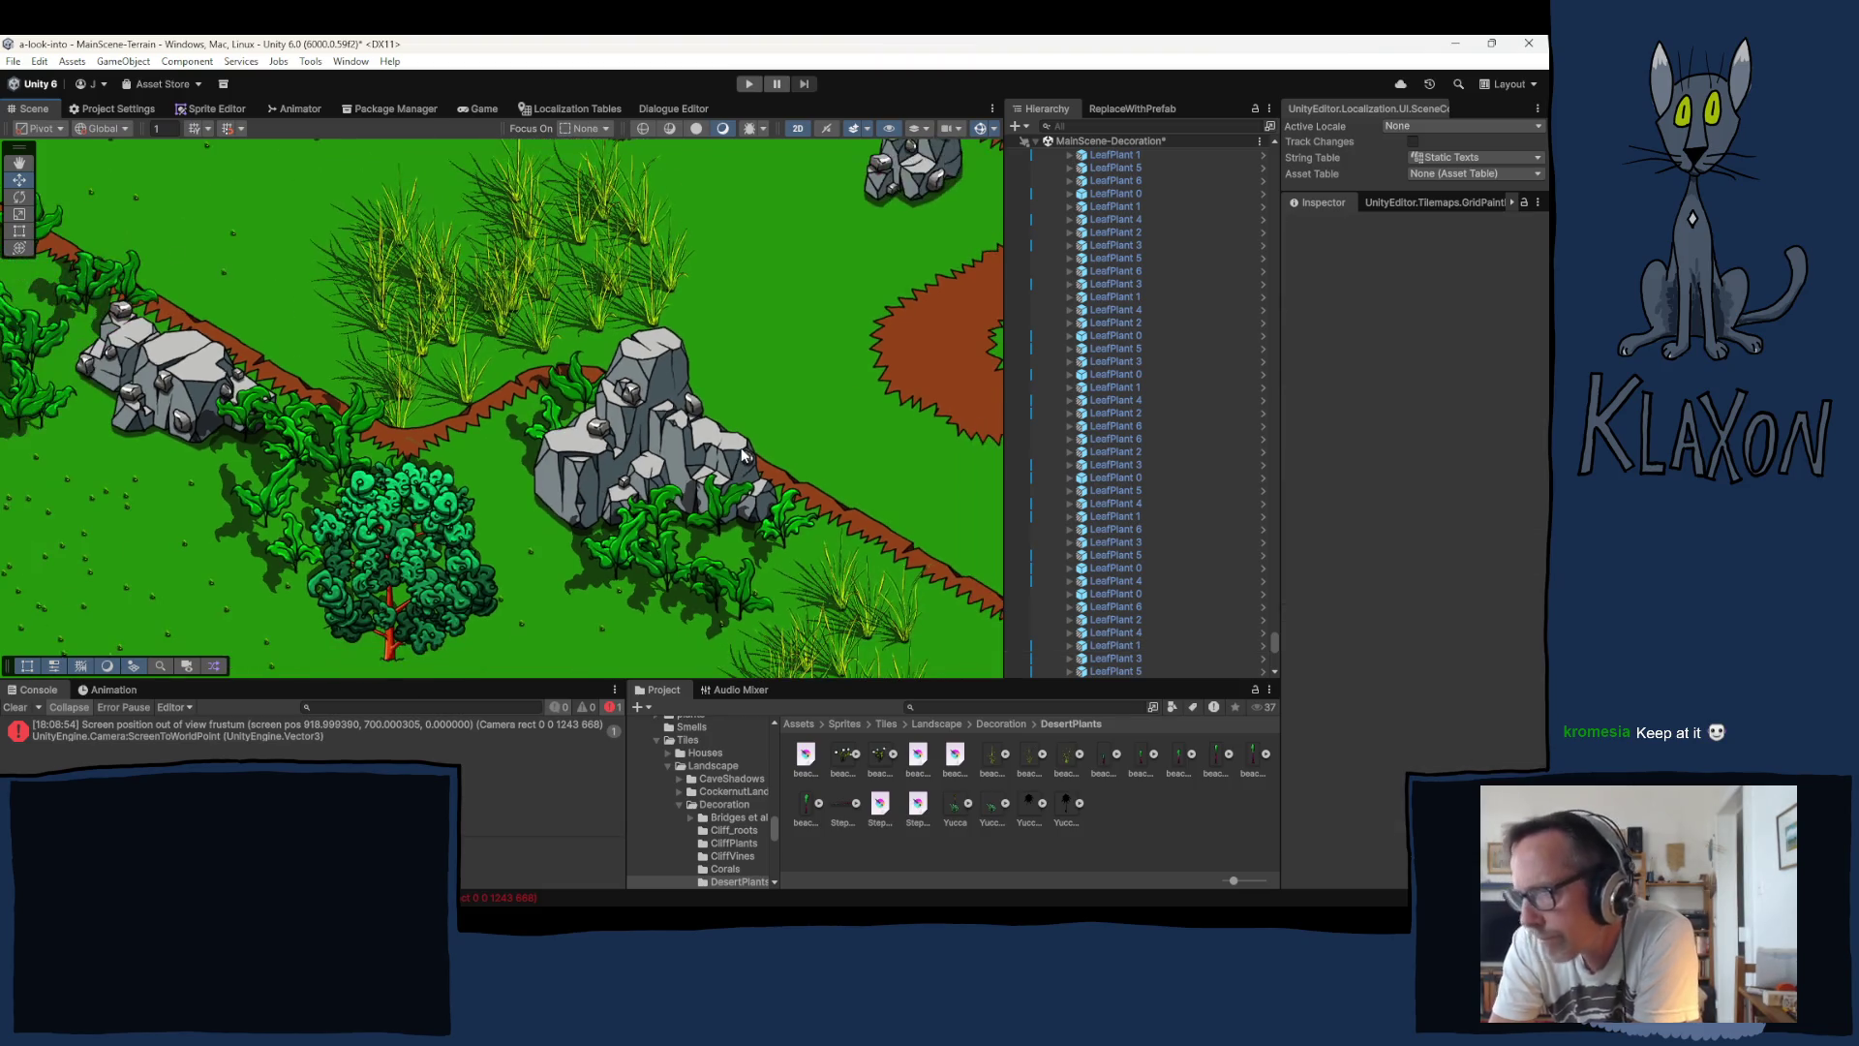
{"action": "scroll", "coordinate": [509, 479], "scroll_direction": "down", "scroll_amount": 3}
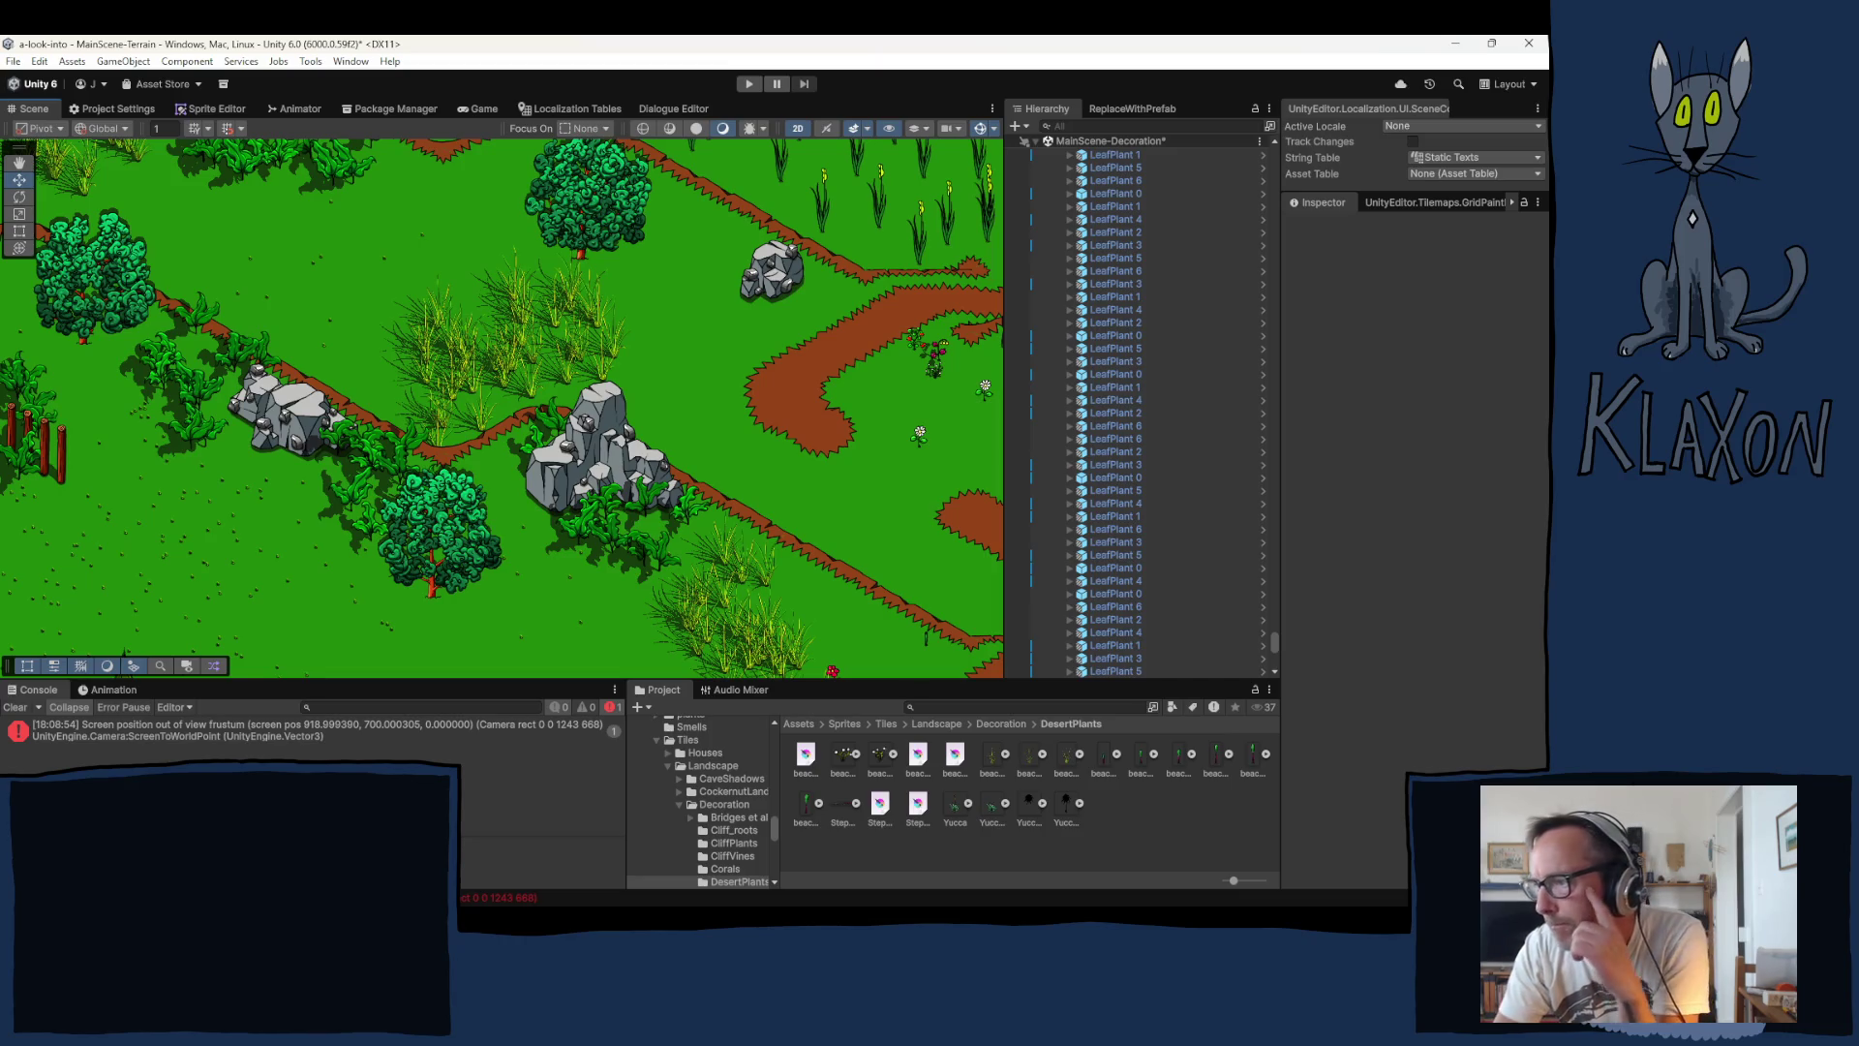
{"action": "mouse_move", "coordinate": [568, 329]}
{"action": "left_mouse_down"}
{"action": "mouse_move", "coordinate": [450, 494]}
{"action": "mouse_move", "coordinate": [497, 478]}
{"action": "mouse_move", "coordinate": [614, 565]}
{"action": "mouse_move", "coordinate": [664, 657]}
{"action": "left_mouse_up"}
{"action": "scroll", "coordinate": [510, 571], "scroll_direction": "down", "scroll_amount": 10}
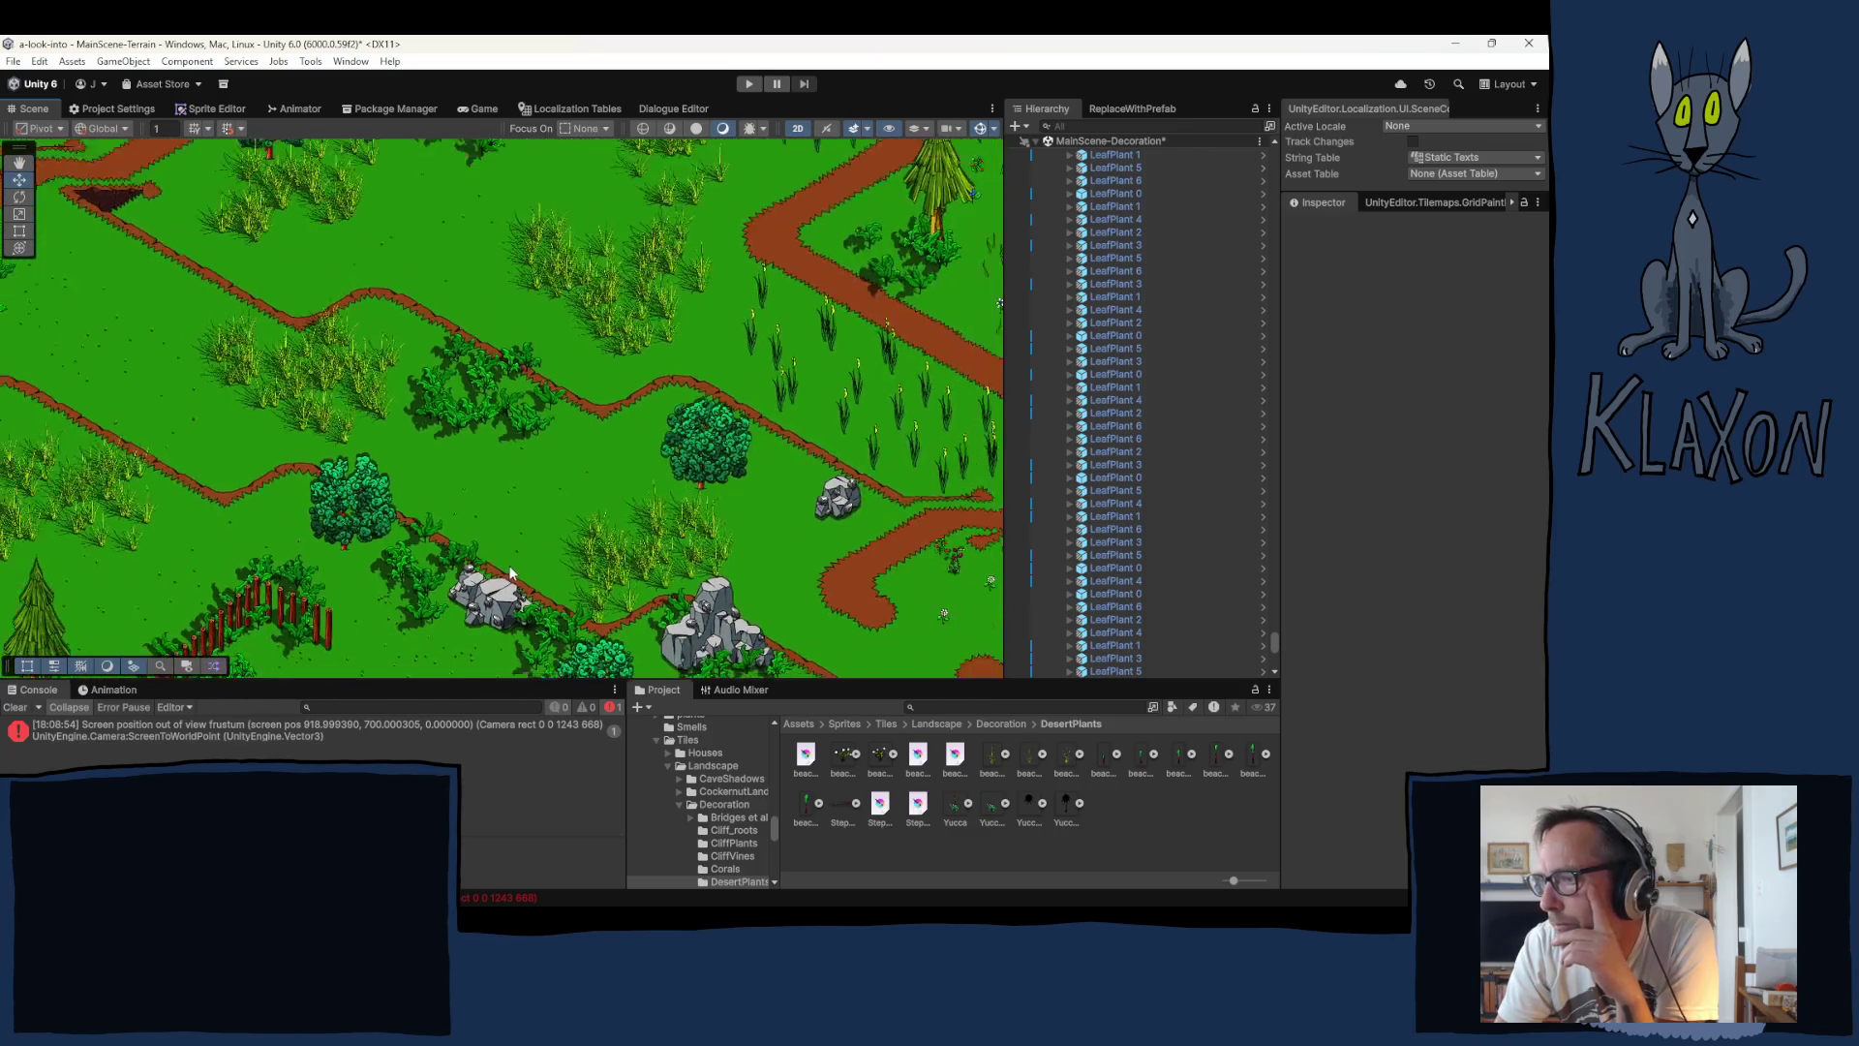
{"action": "scroll", "coordinate": [504, 557], "scroll_direction": "up", "scroll_amount": 2}
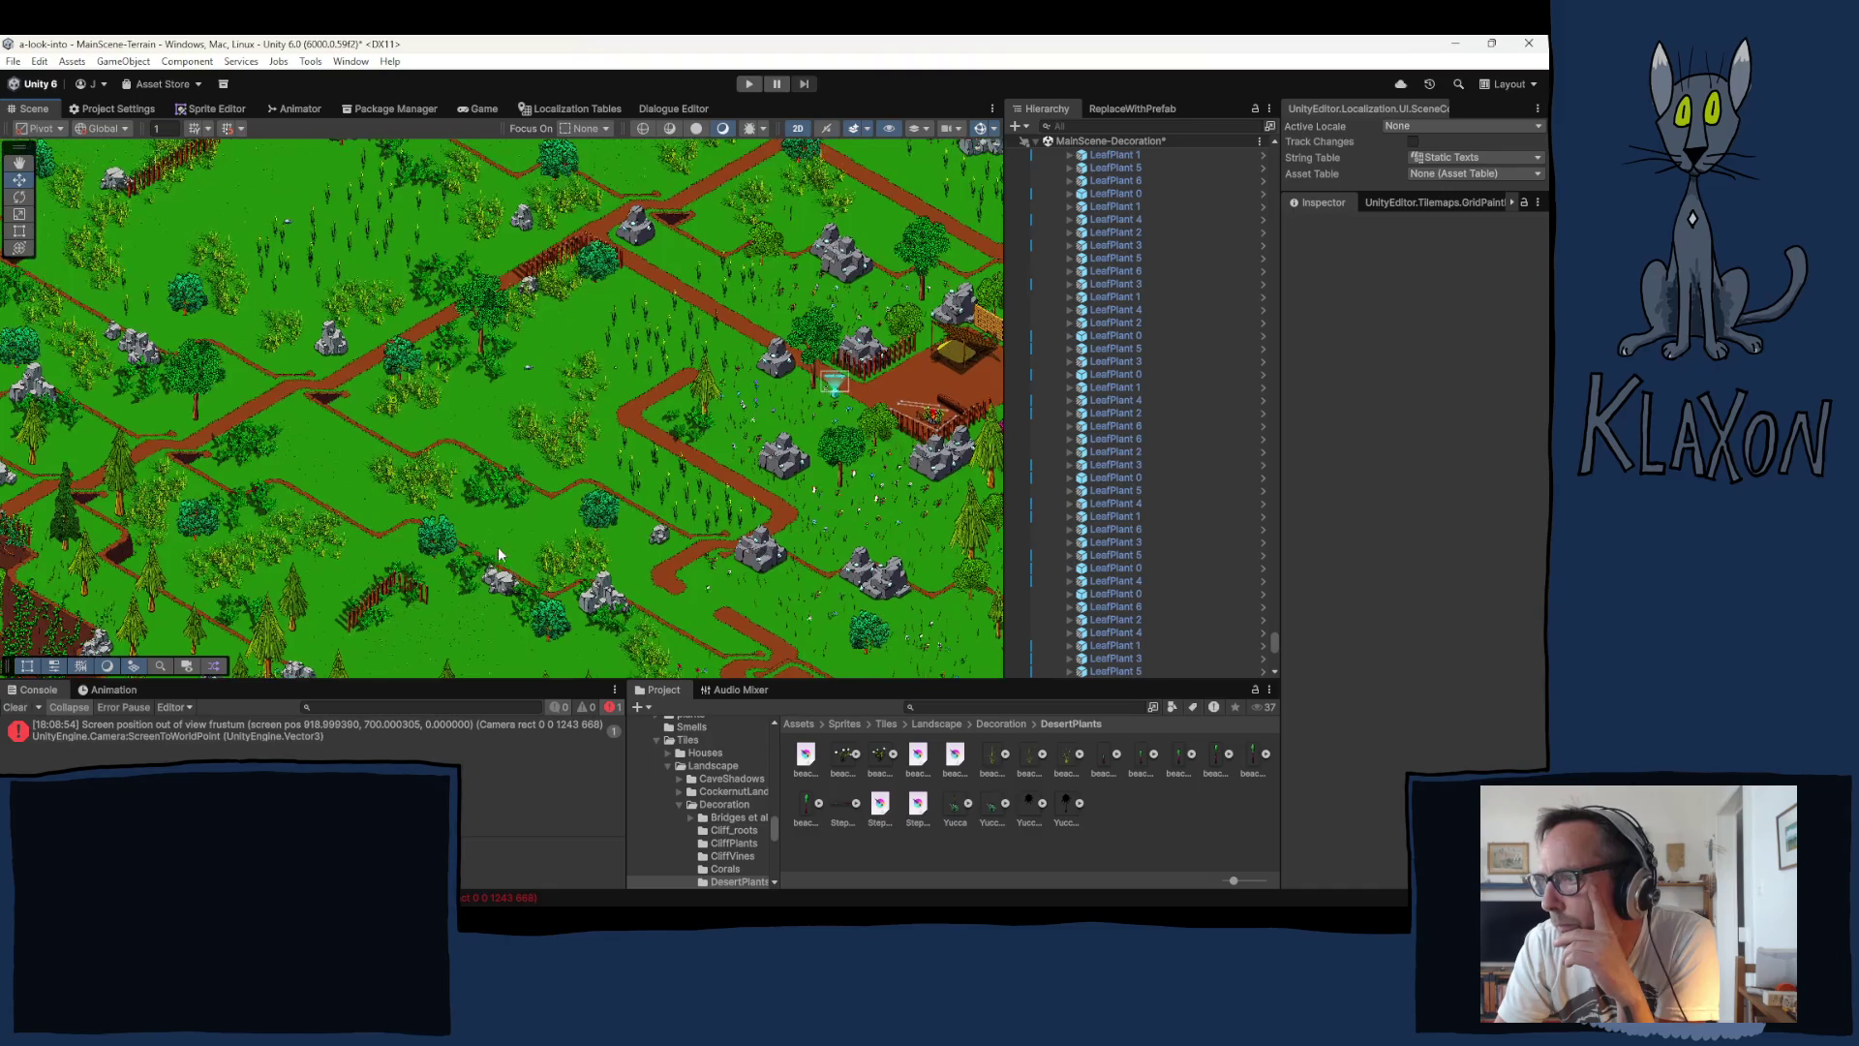
{"action": "scroll", "coordinate": [469, 549], "scroll_direction": "up", "scroll_amount": 6}
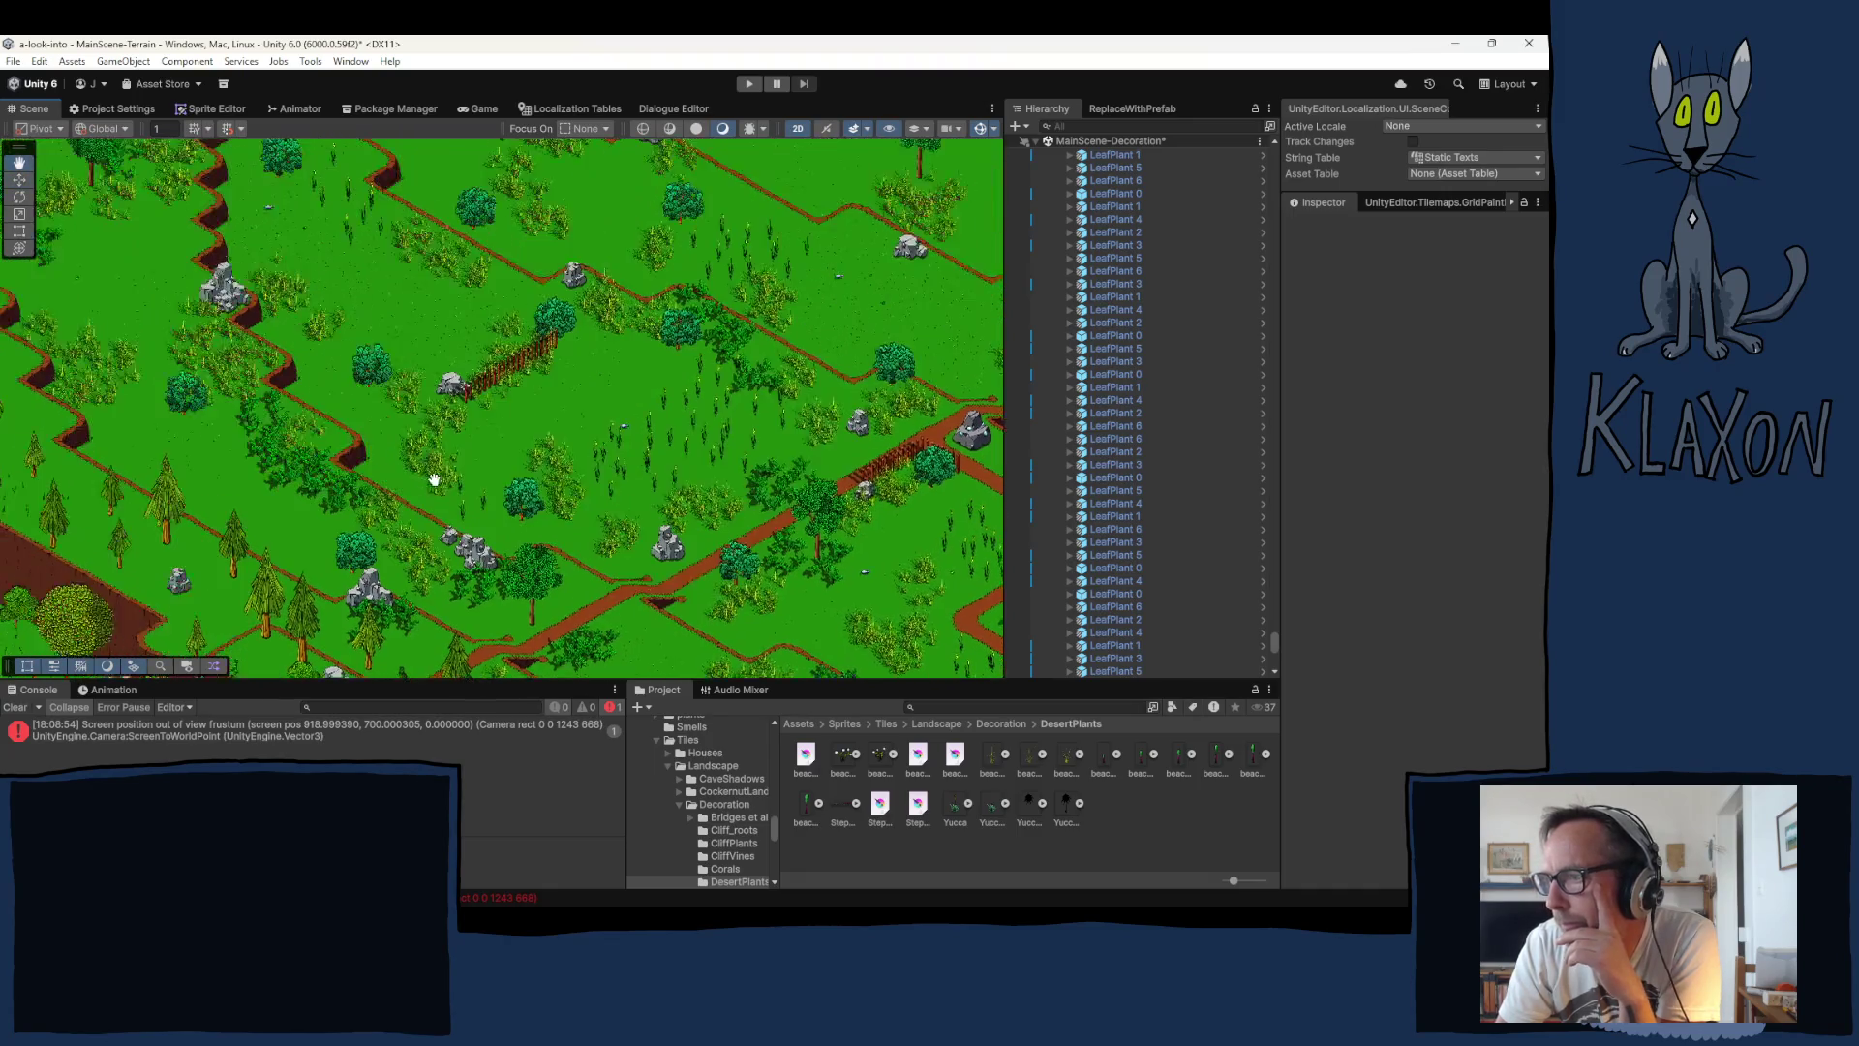
{"action": "left_click_drag", "start_coordinate": [526, 410], "coordinate": [535, 433]}
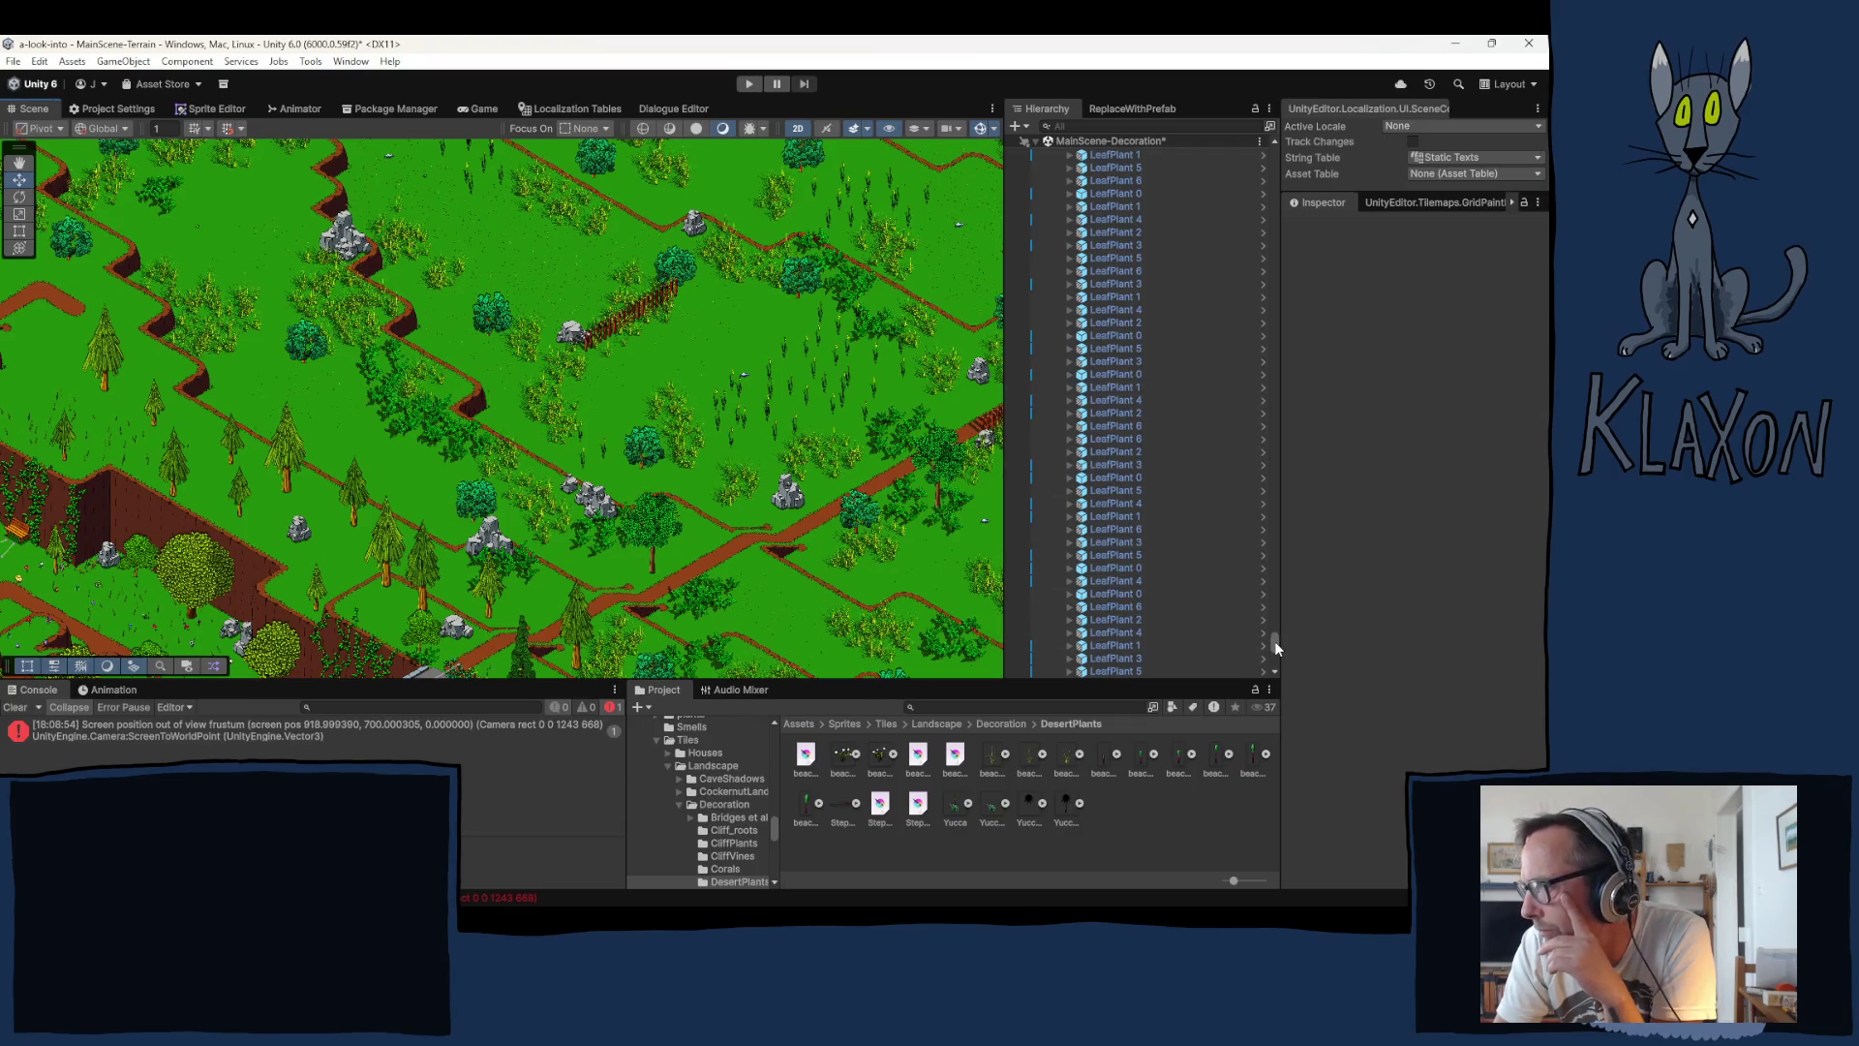
{"action": "mouse_move", "coordinate": [1274, 641]}
{"action": "left_mouse_down"}
{"action": "mouse_move", "coordinate": [1288, 408]}
{"action": "mouse_move", "coordinate": [1257, 293]}
{"action": "mouse_move", "coordinate": [1257, 146]}
{"action": "left_mouse_up"}
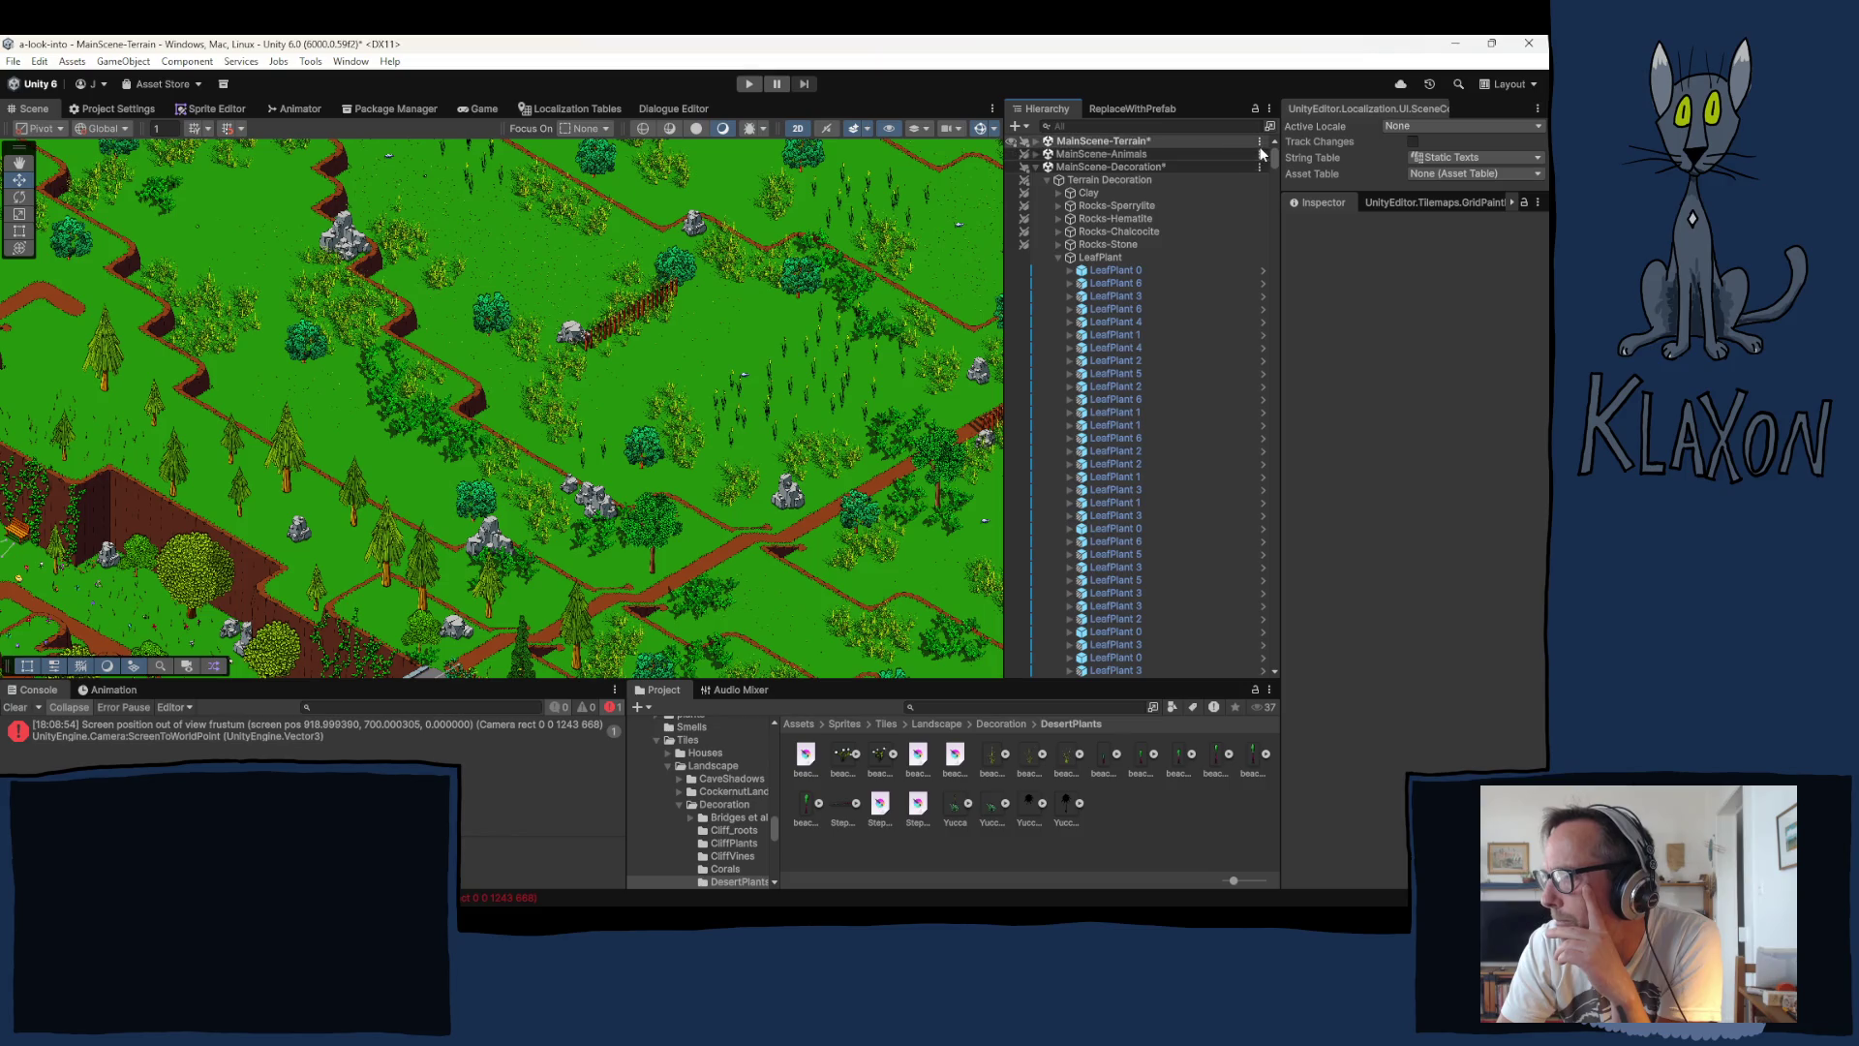
Step: Collapse LeafPlant and Terrain Decoration, pan across the map, and select a flower to inspect
{"action": "left_click", "coordinate": [1059, 257]}
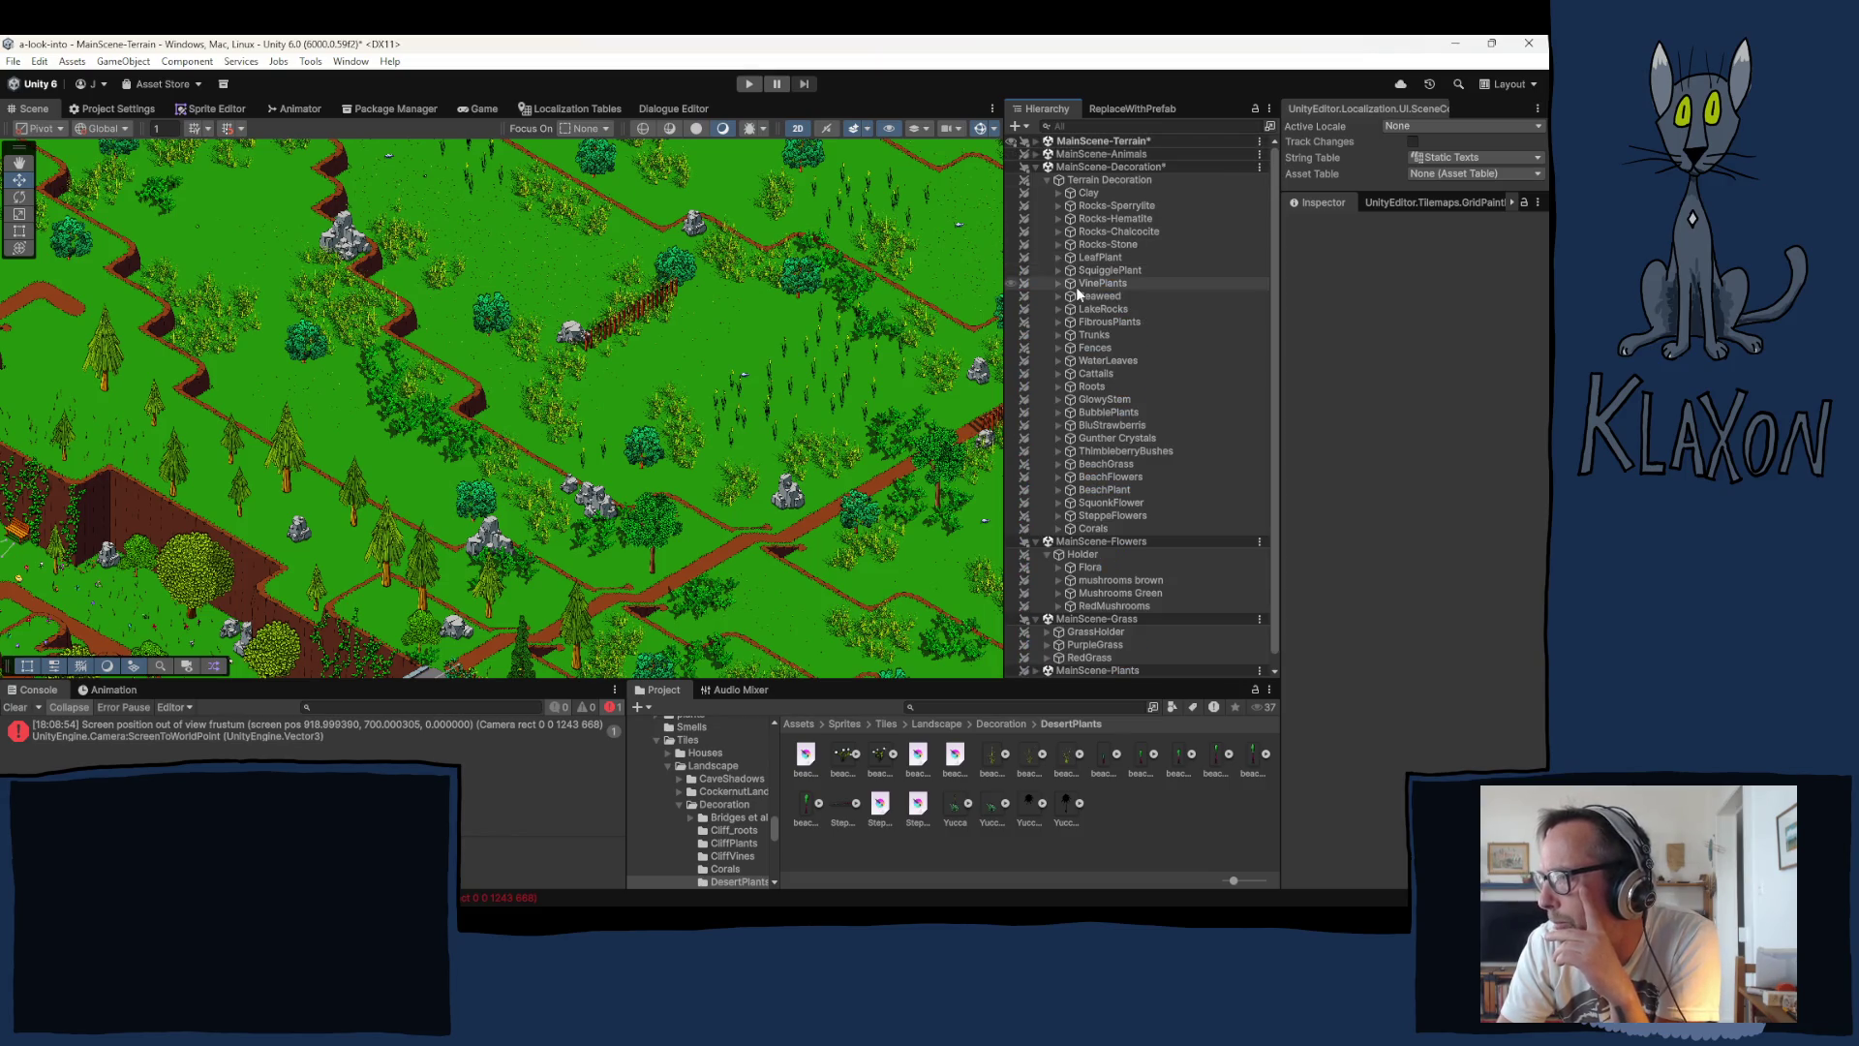
{"action": "left_click", "coordinate": [1045, 181]}
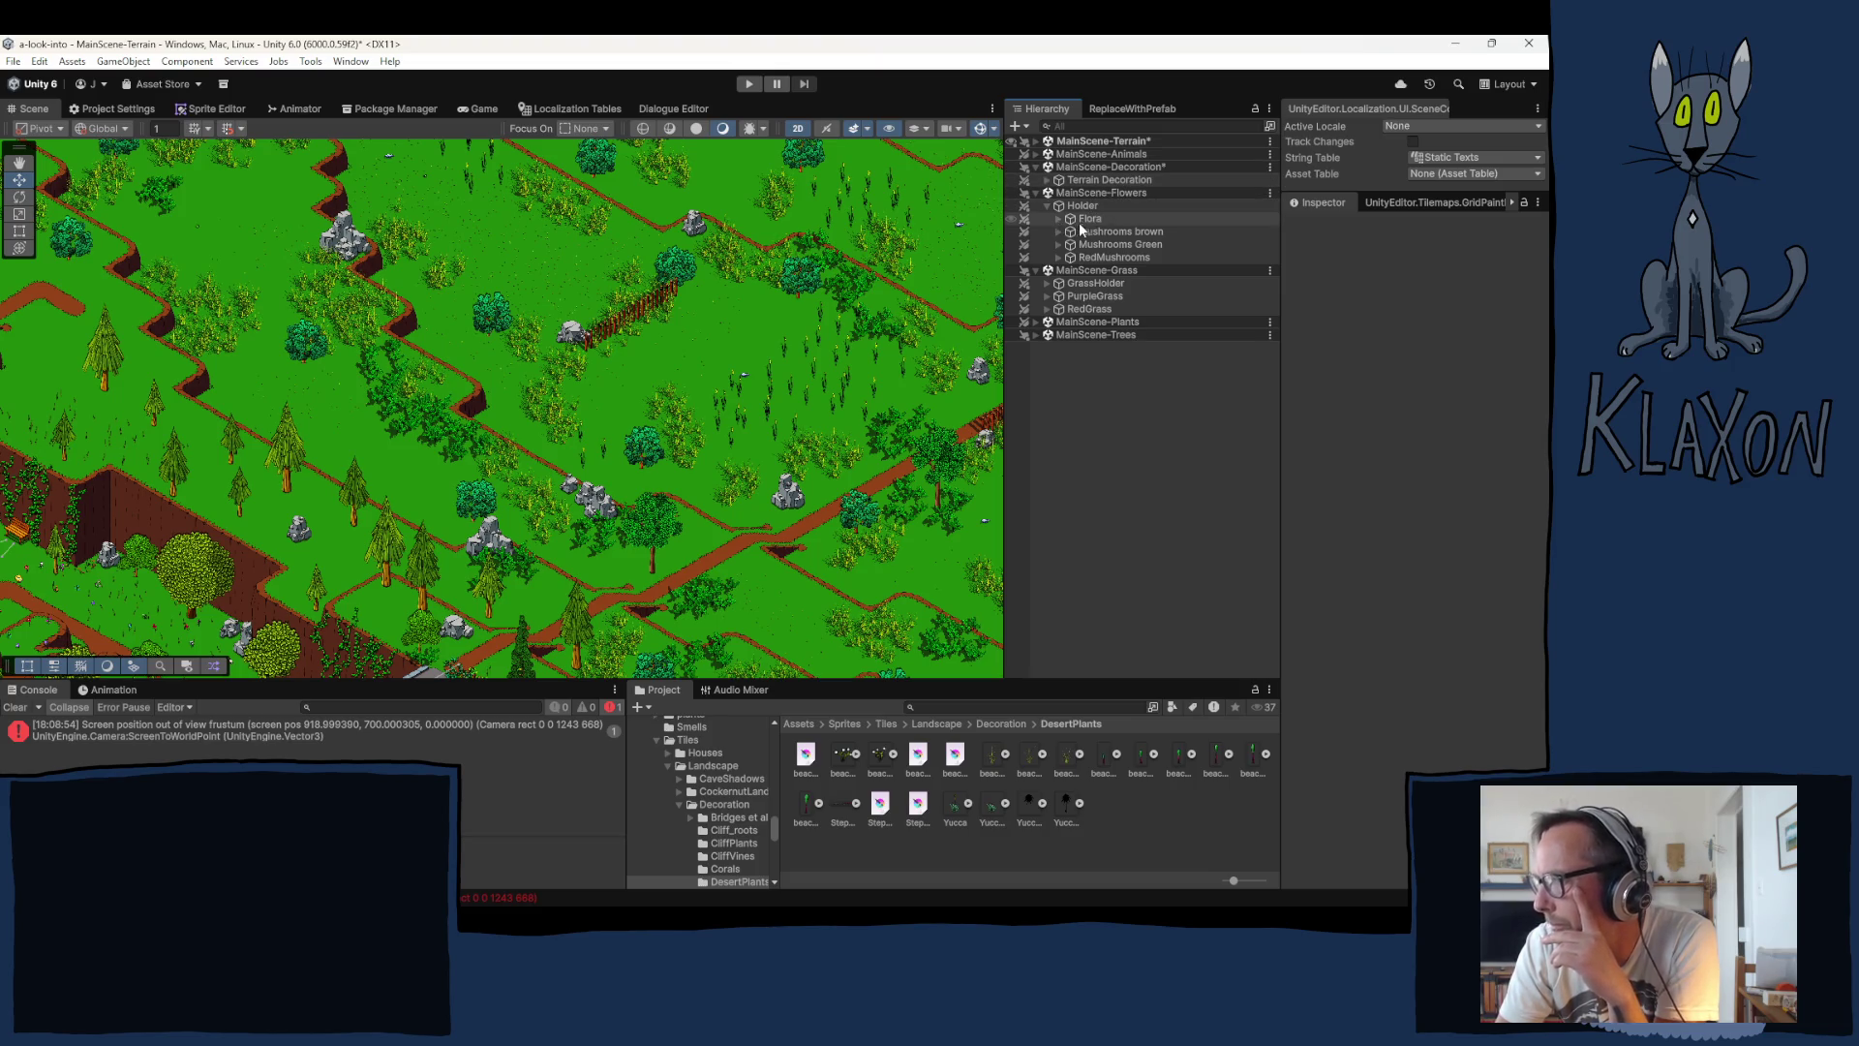
{"action": "left_click_drag", "start_coordinate": [802, 433], "coordinate": [664, 359]}
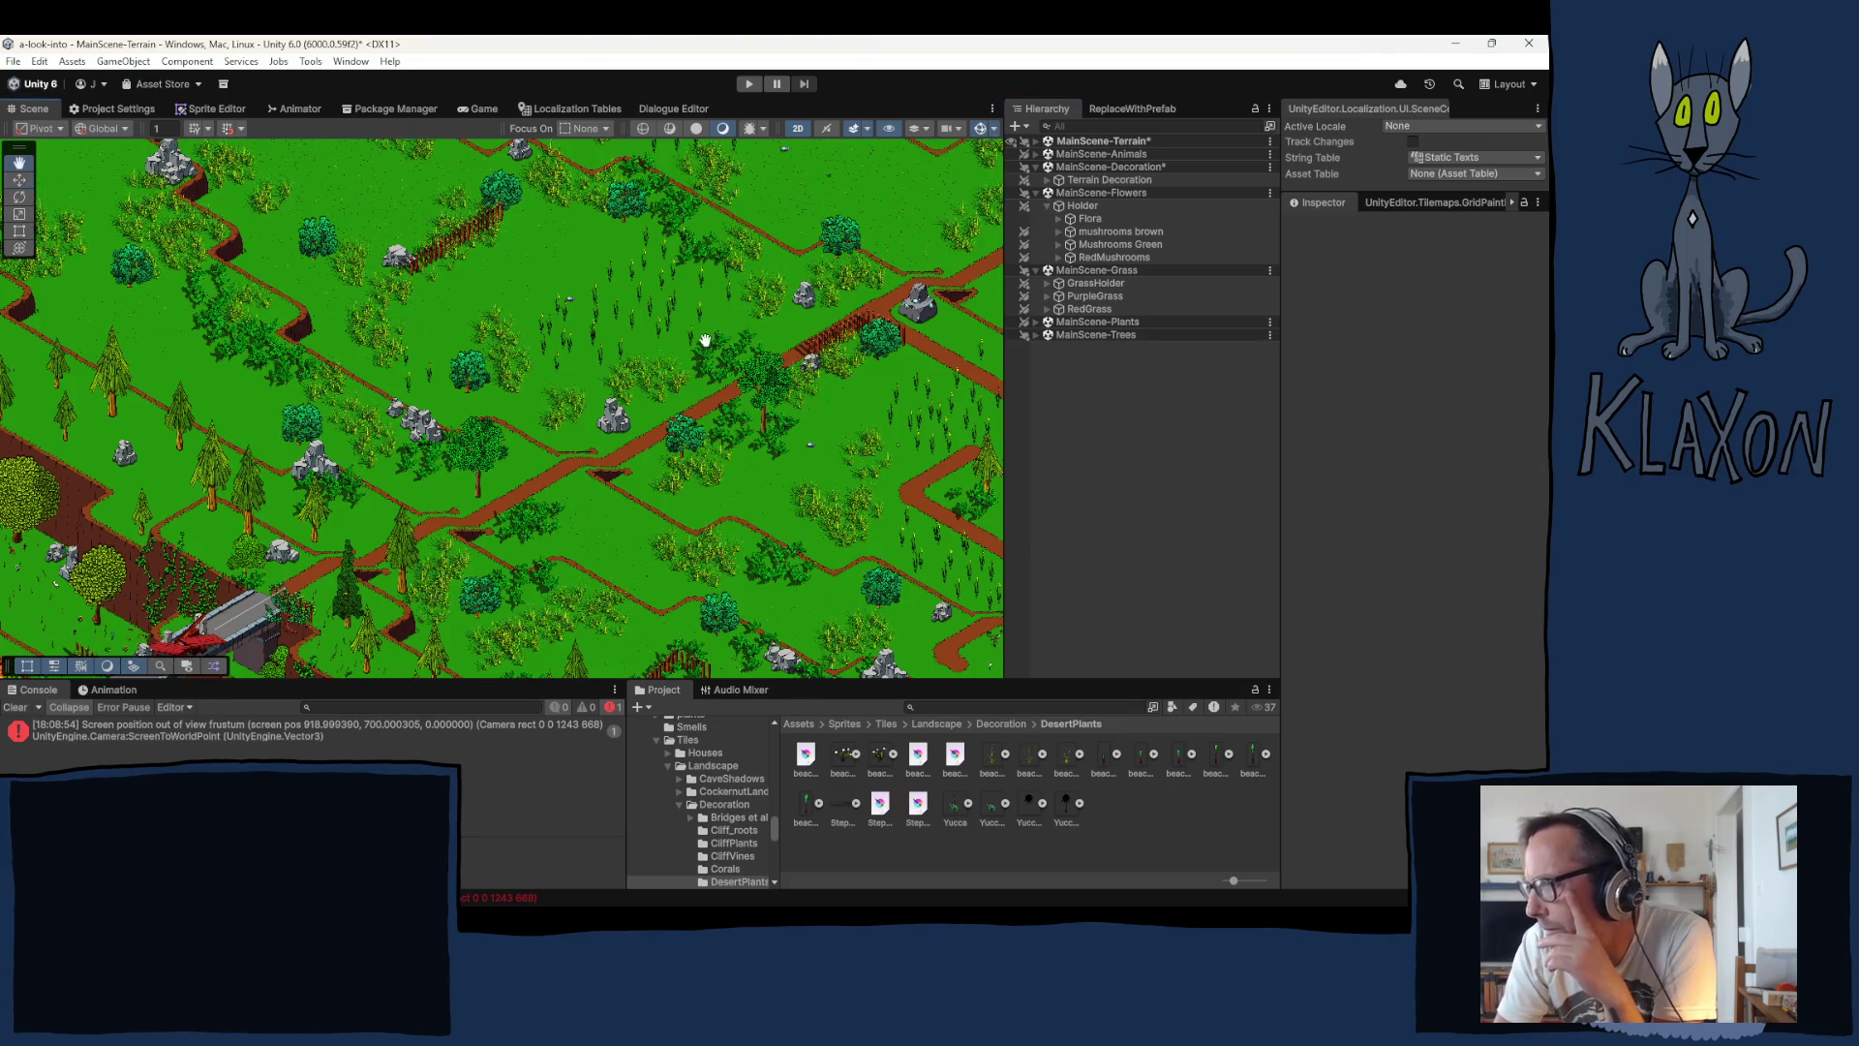
{"action": "mouse_move", "coordinate": [705, 340]}
{"action": "left_mouse_down"}
{"action": "mouse_move", "coordinate": [647, 329]}
{"action": "mouse_move", "coordinate": [484, 489]}
{"action": "mouse_move", "coordinate": [644, 299]}
{"action": "mouse_move", "coordinate": [650, 207]}
{"action": "left_mouse_up"}
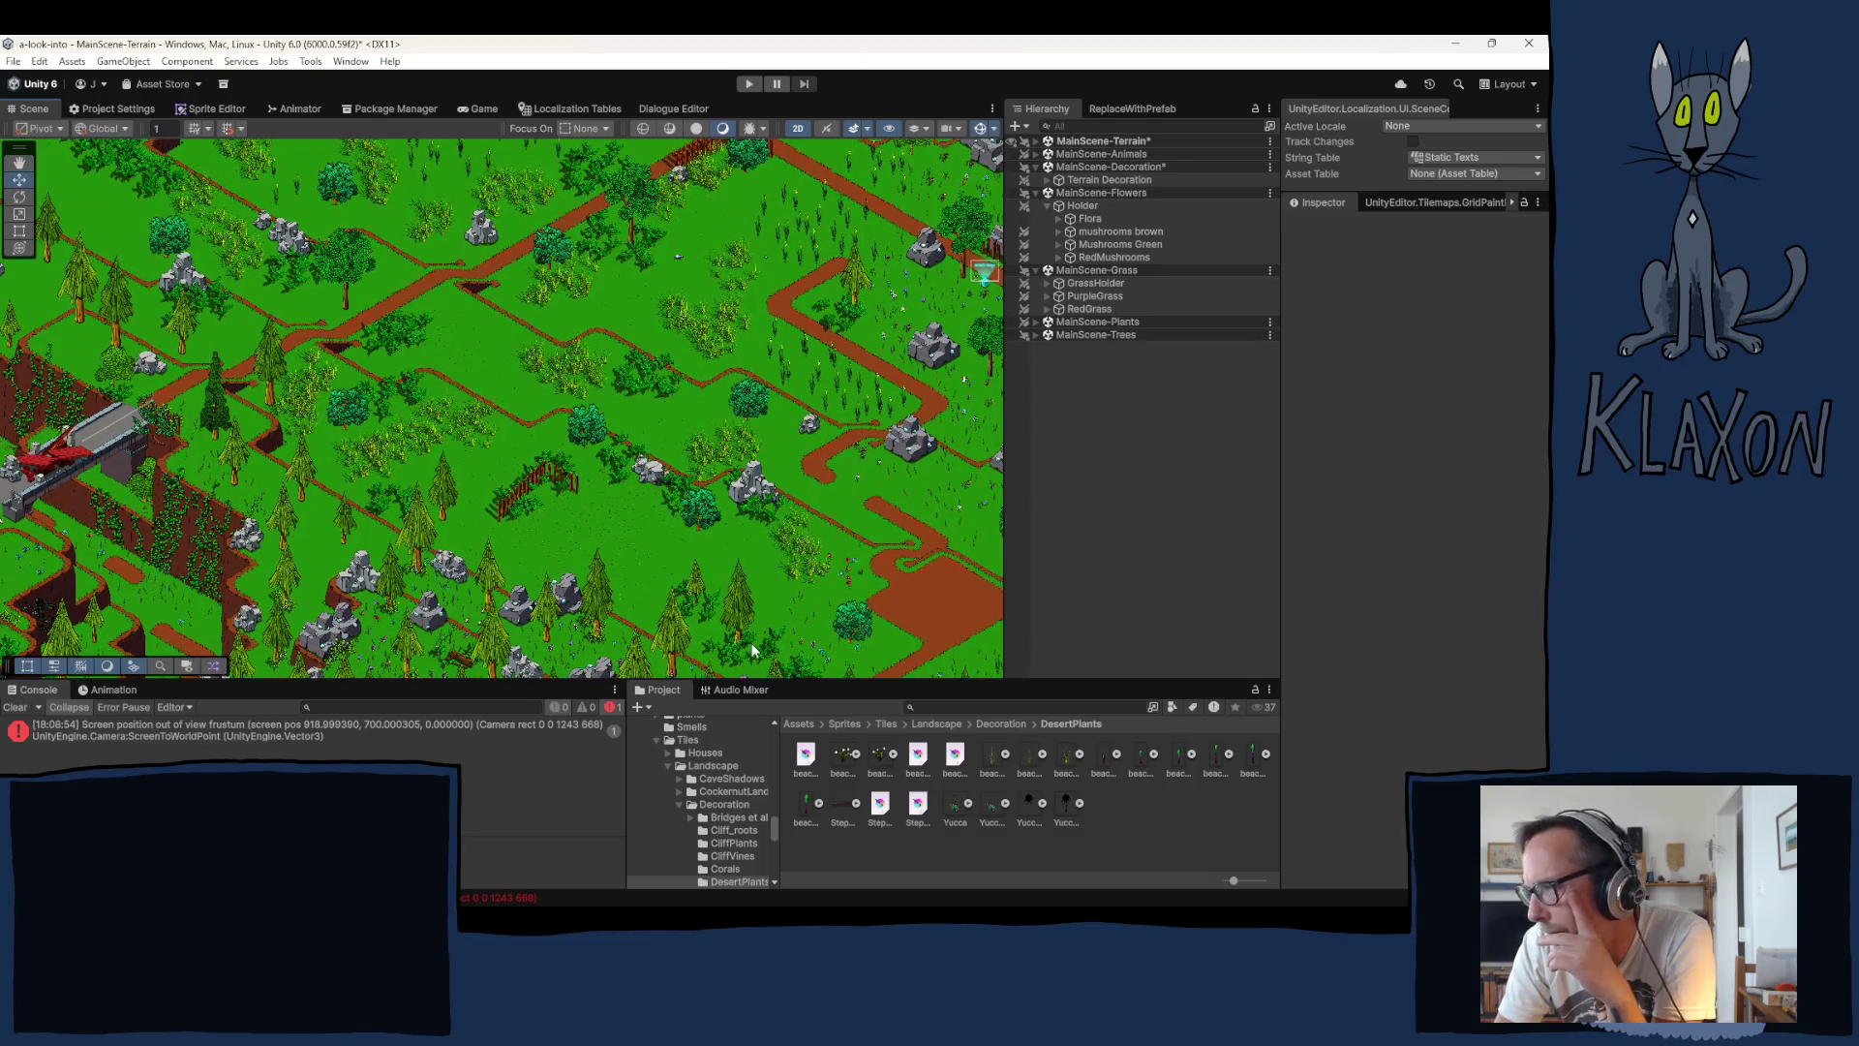
{"action": "left_click", "coordinate": [834, 563]}
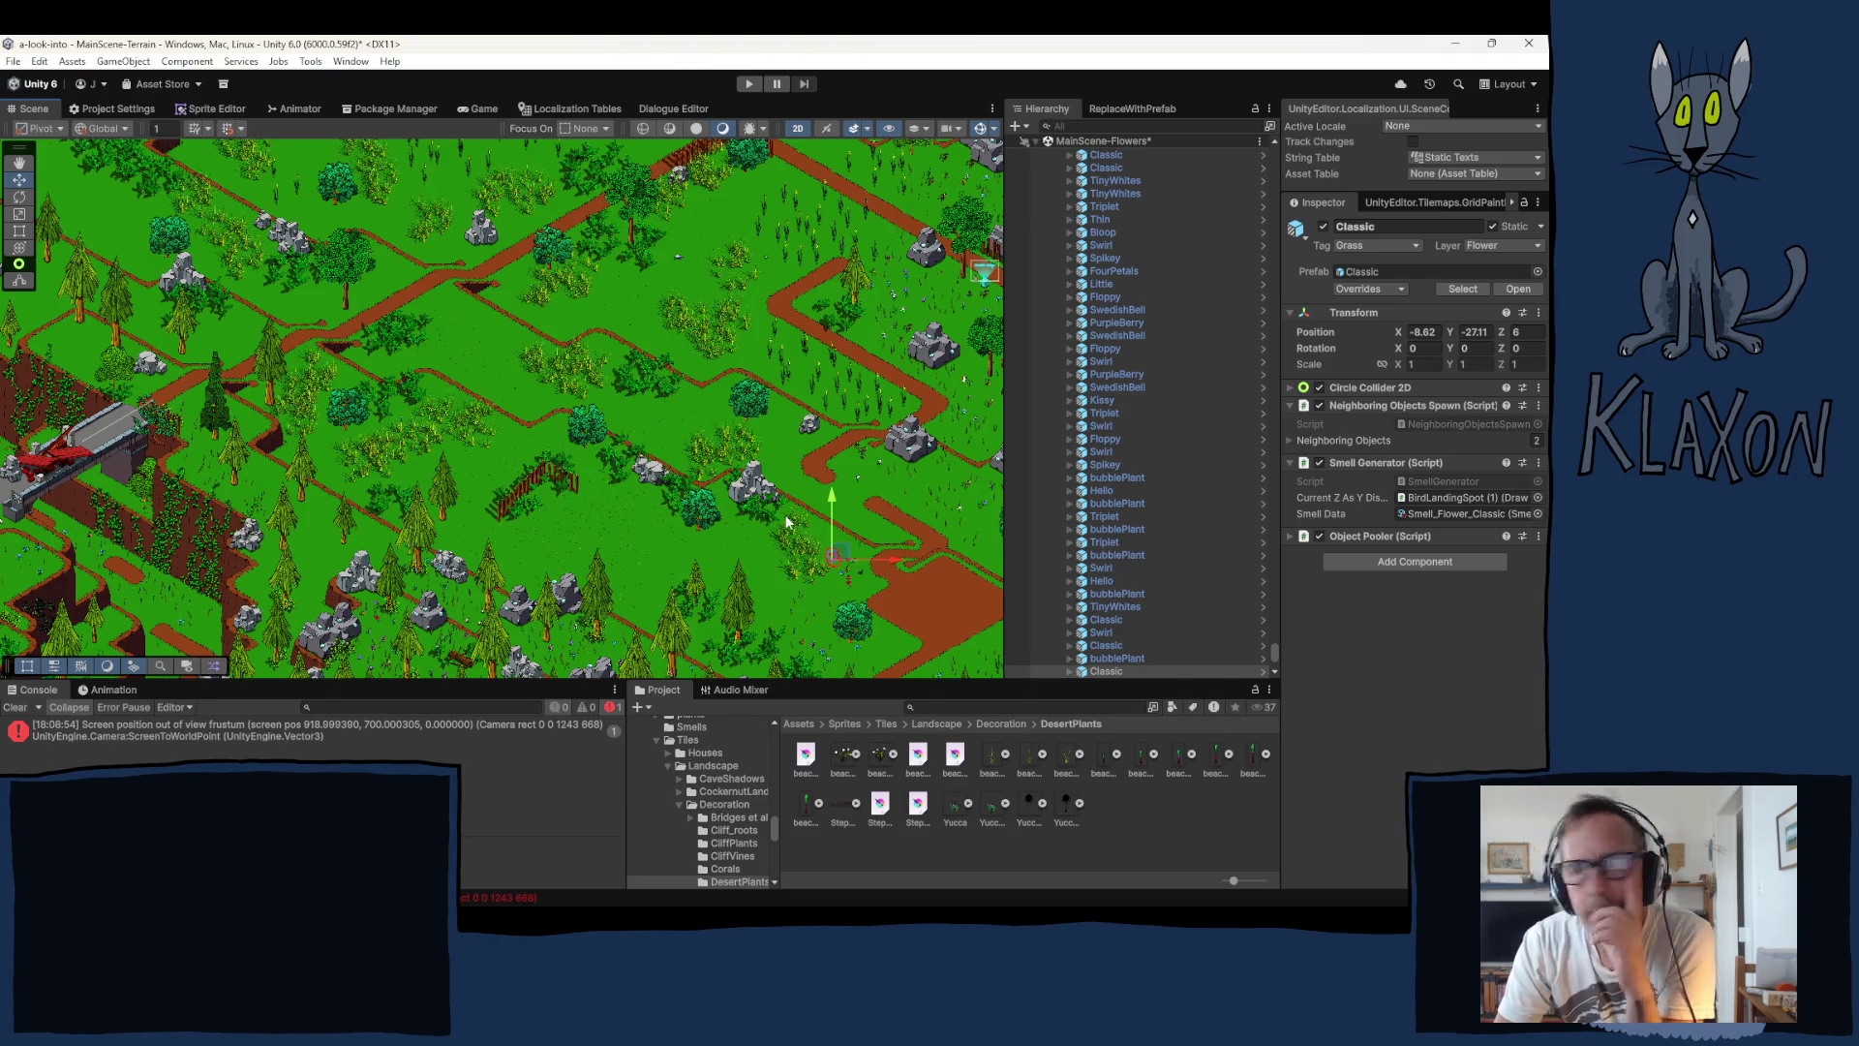
Step: Collapse the Flora list and expand GrassHolder to view its grass objects
{"action": "left_click_drag", "start_coordinate": [1274, 651], "coordinate": [1274, 145]}
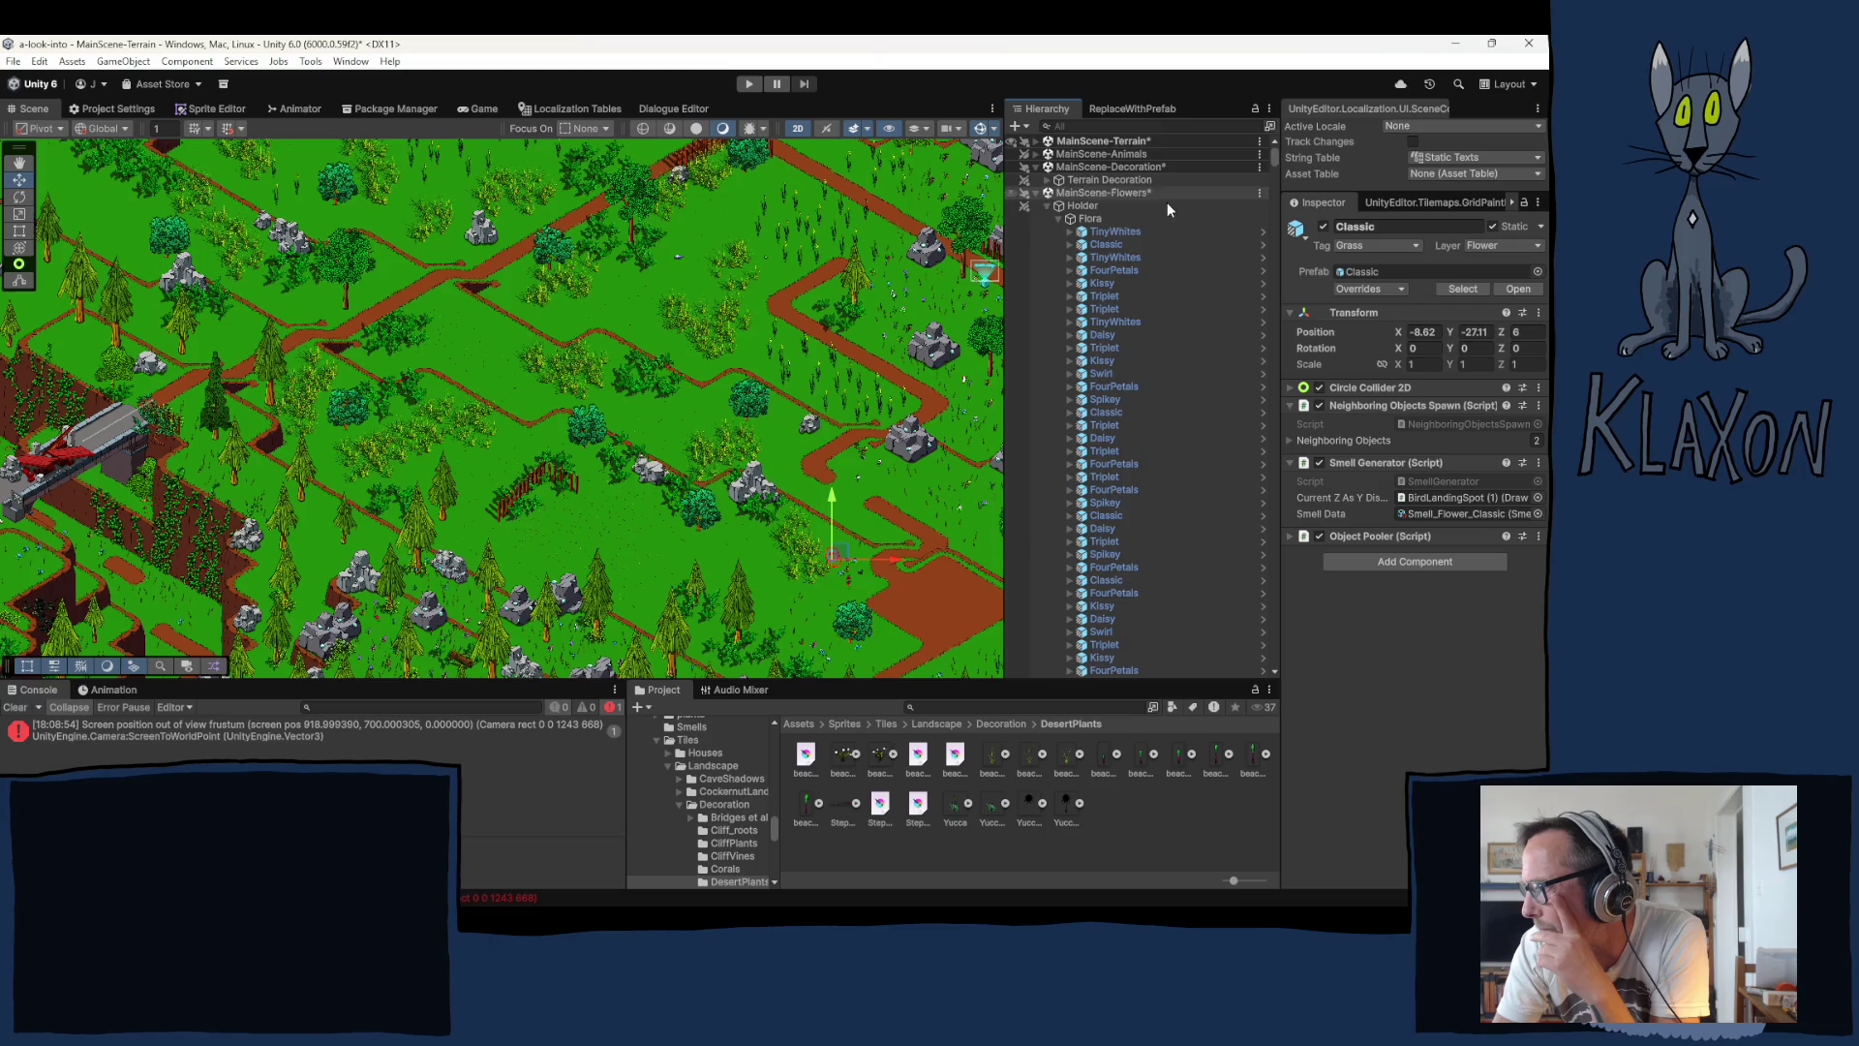
{"action": "left_click", "coordinate": [1057, 218]}
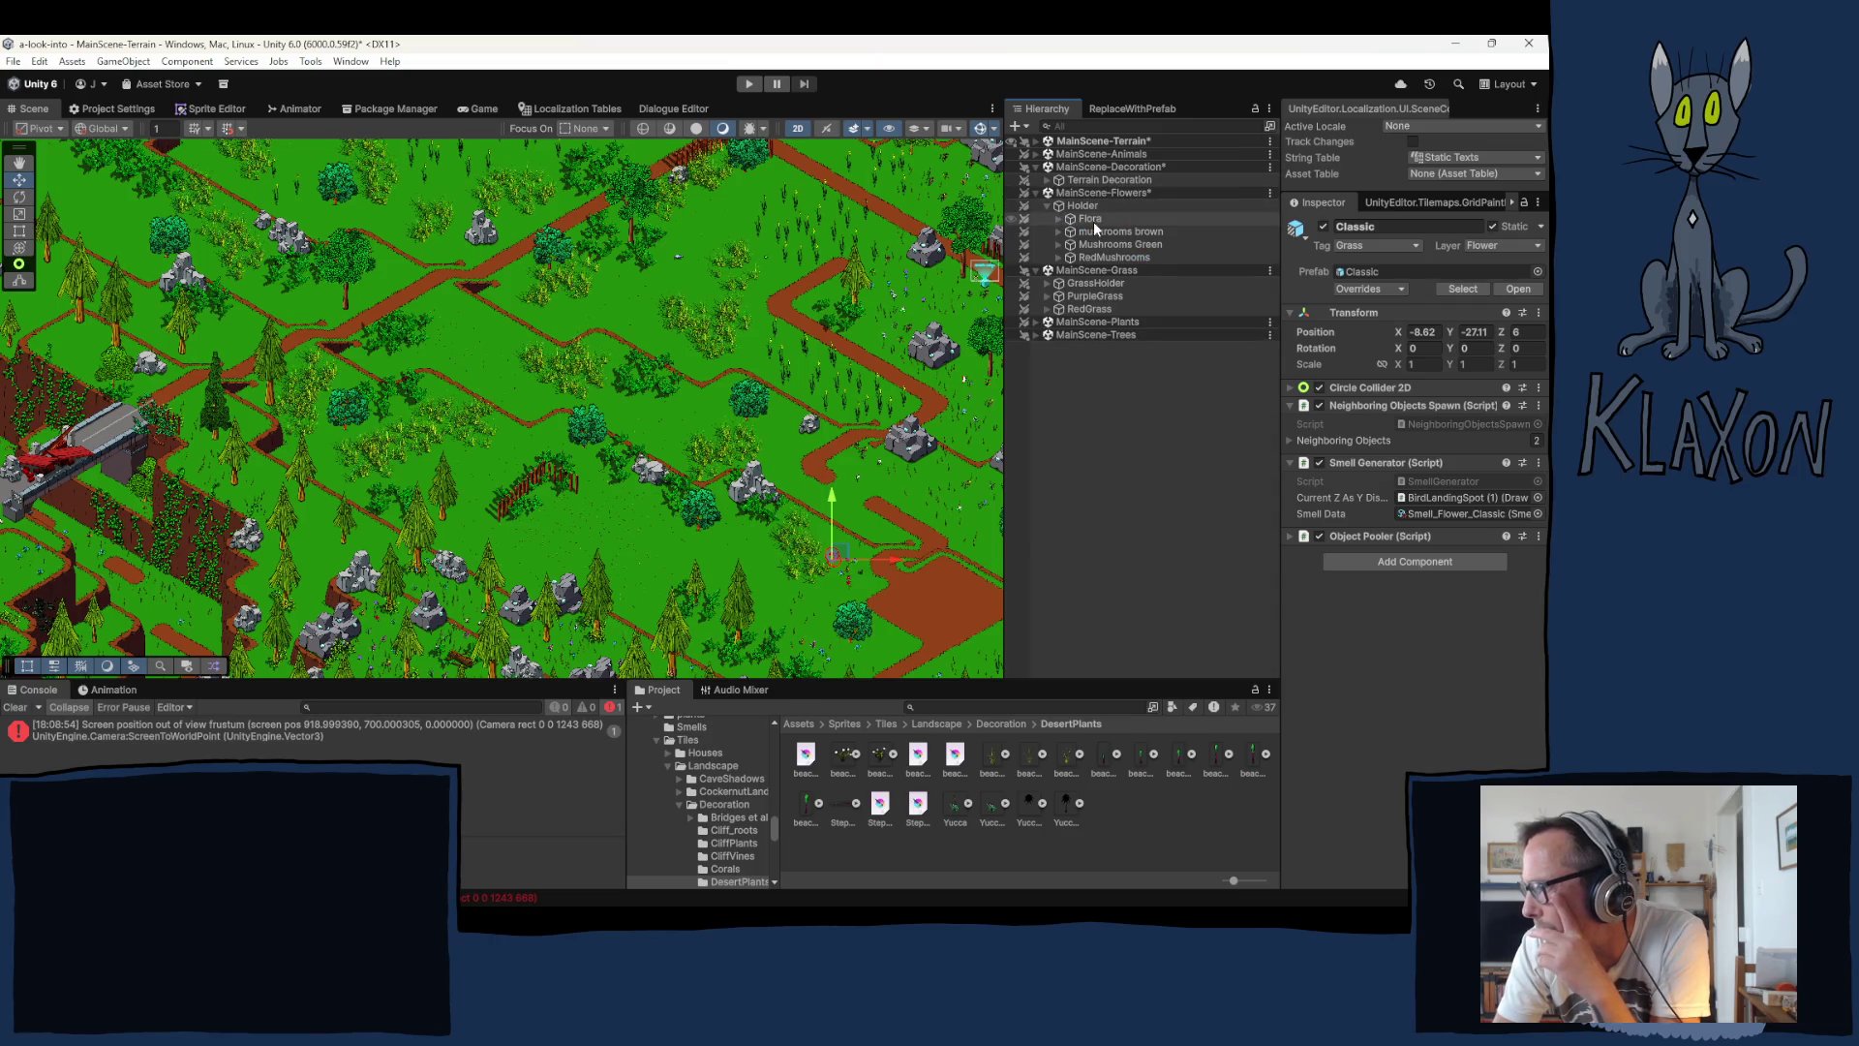
{"action": "left_click", "coordinate": [1046, 283]}
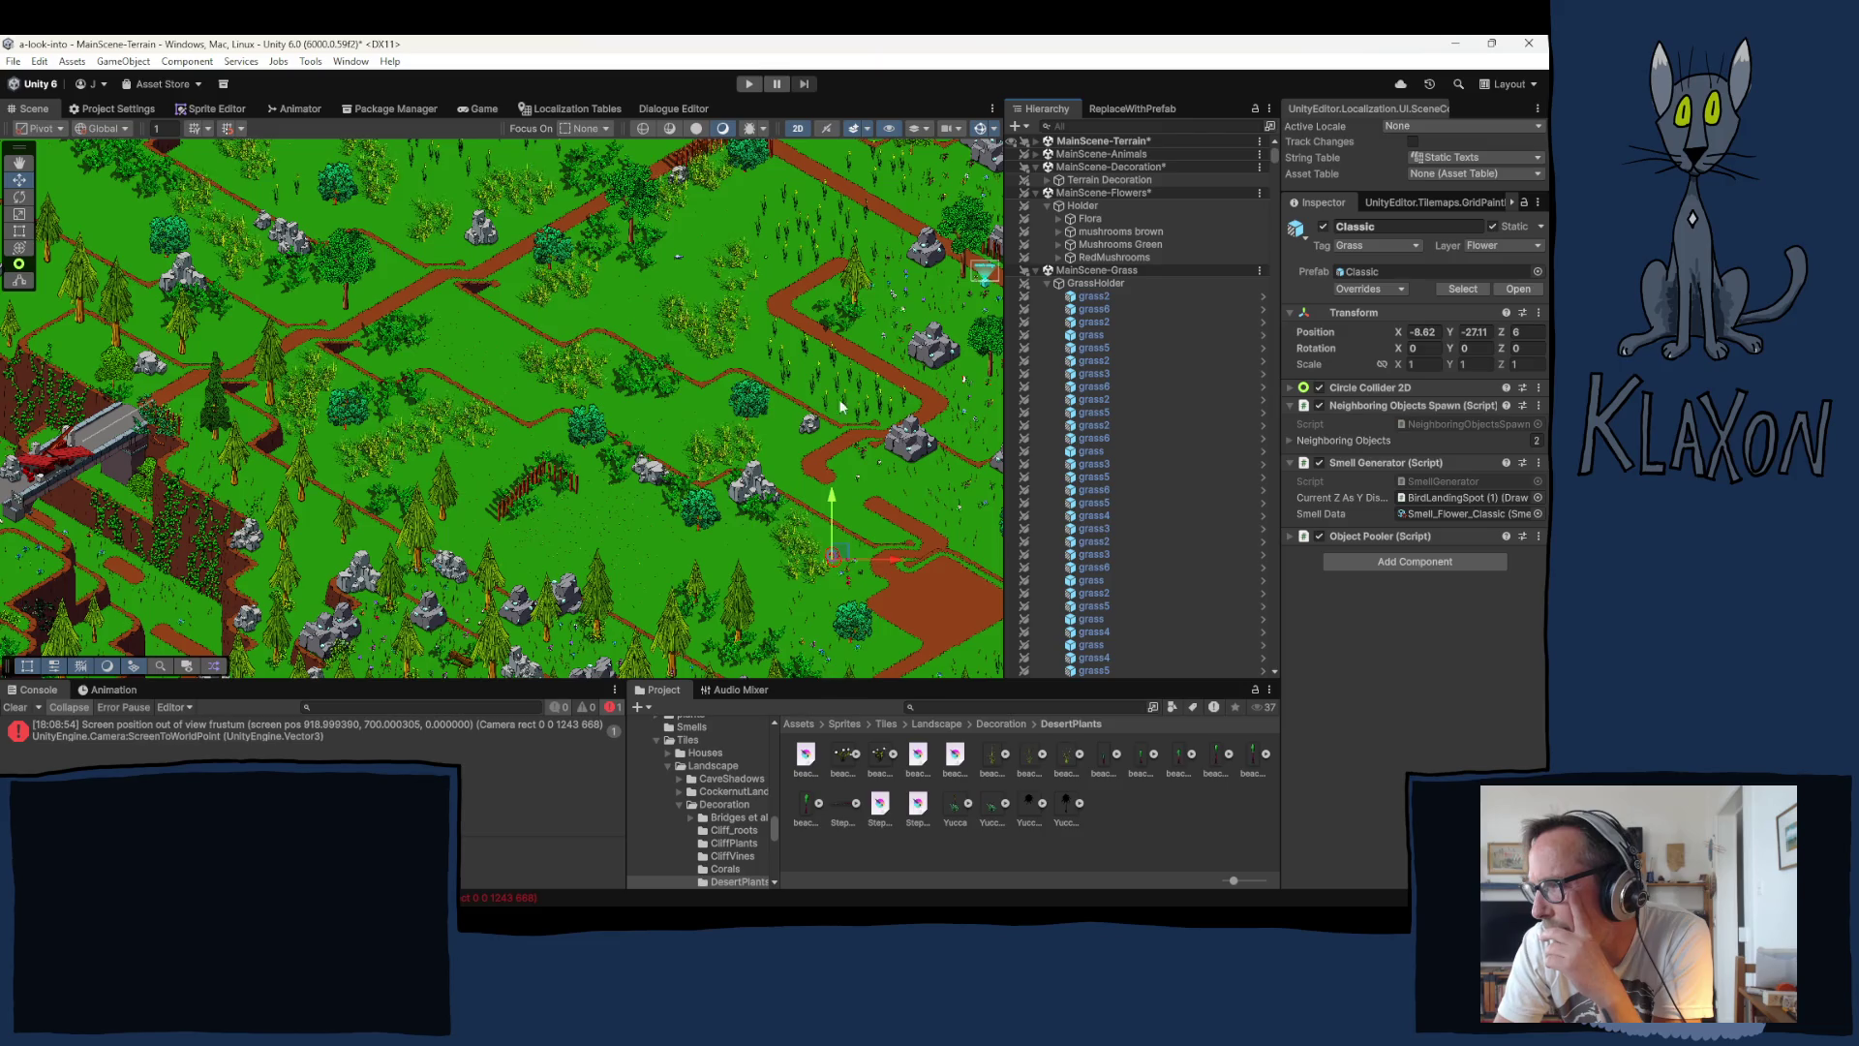
{"action": "left_click_drag", "start_coordinate": [618, 523], "coordinate": [533, 400]}
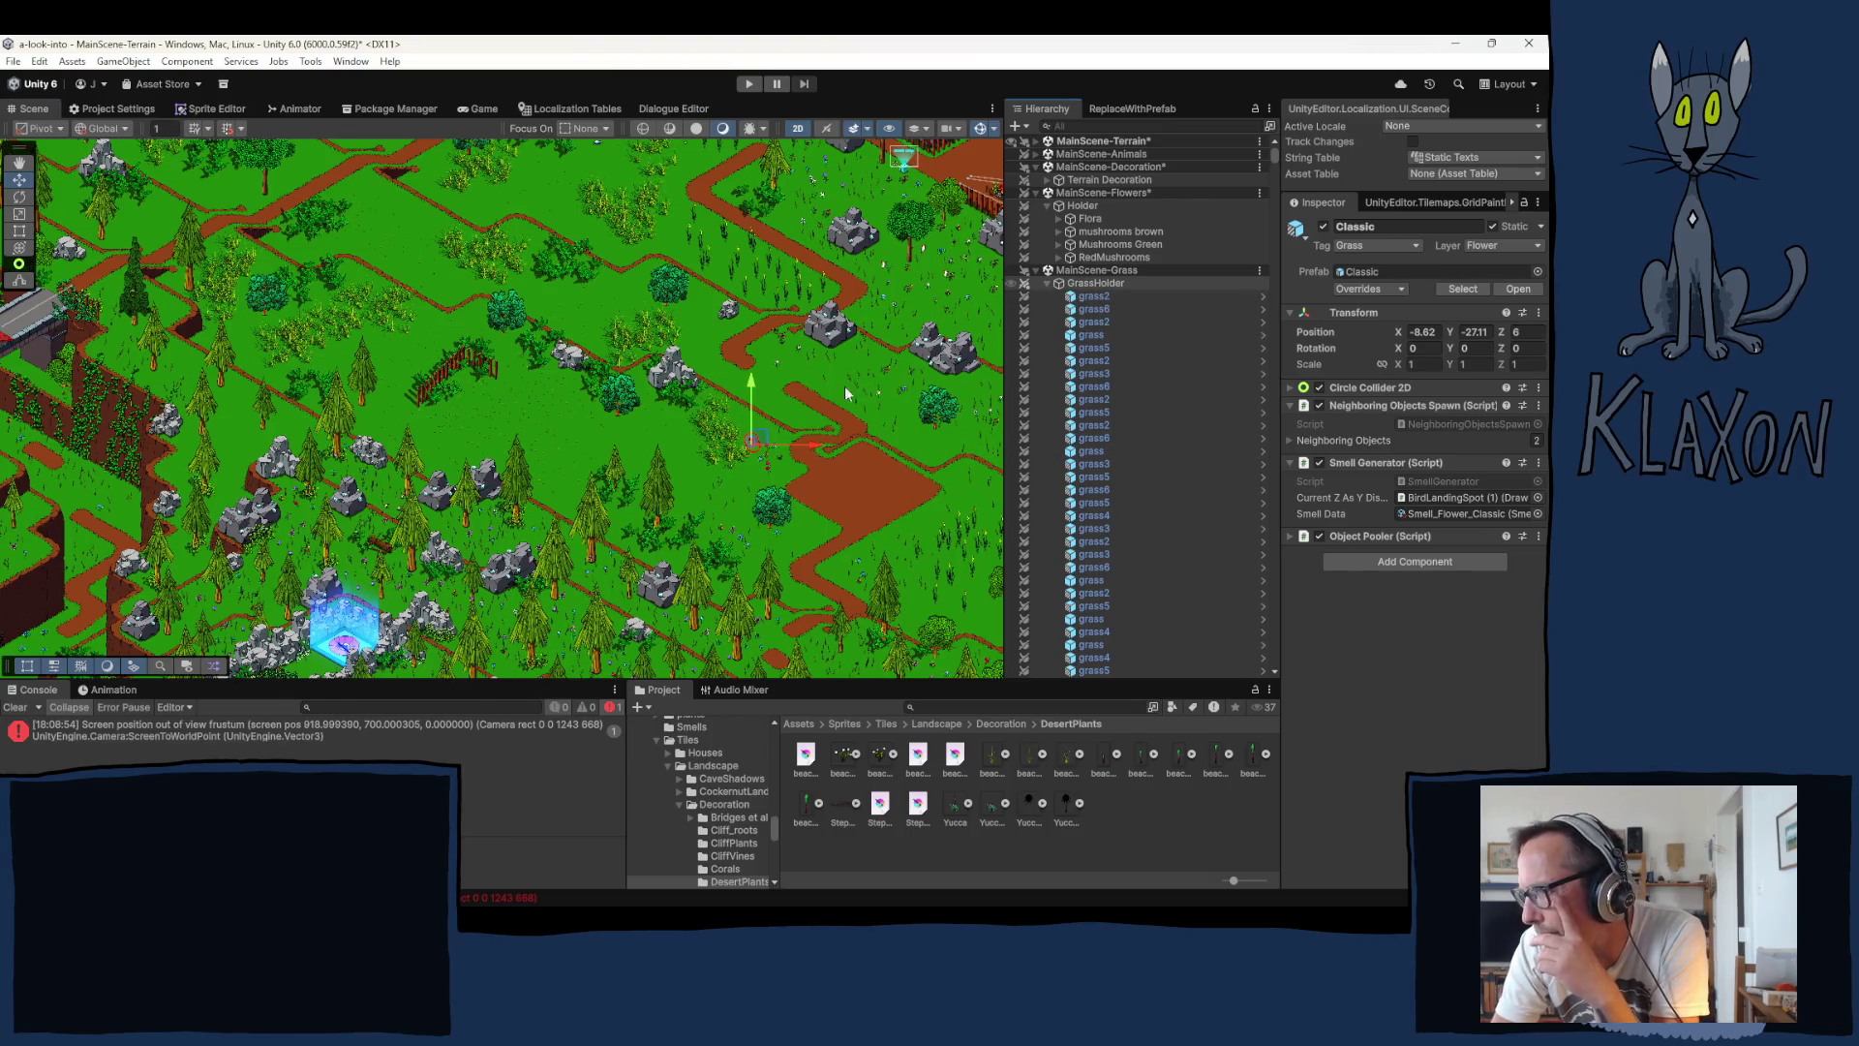
{"action": "left_click", "coordinate": [715, 485]}
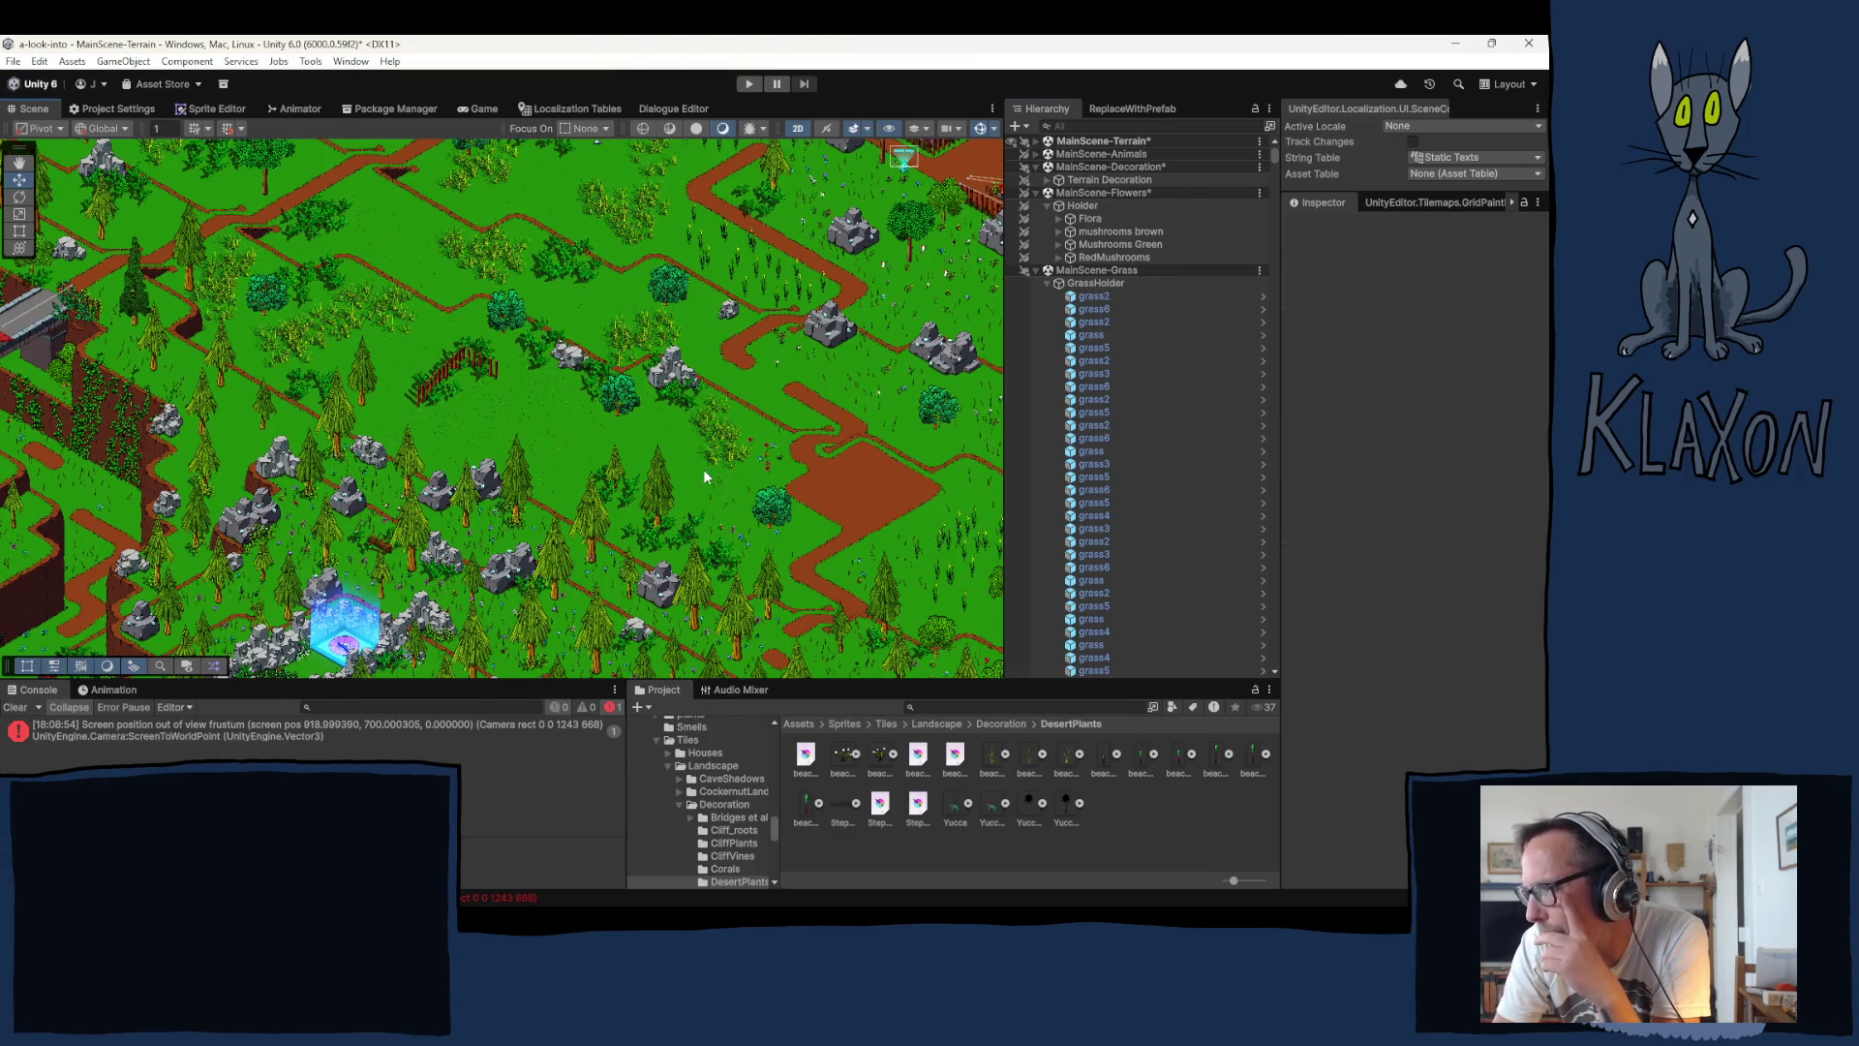
Step: Nudge one grass sprite slightly down-right, then collapse GrassHolder
{"action": "left_click", "coordinate": [725, 506]}
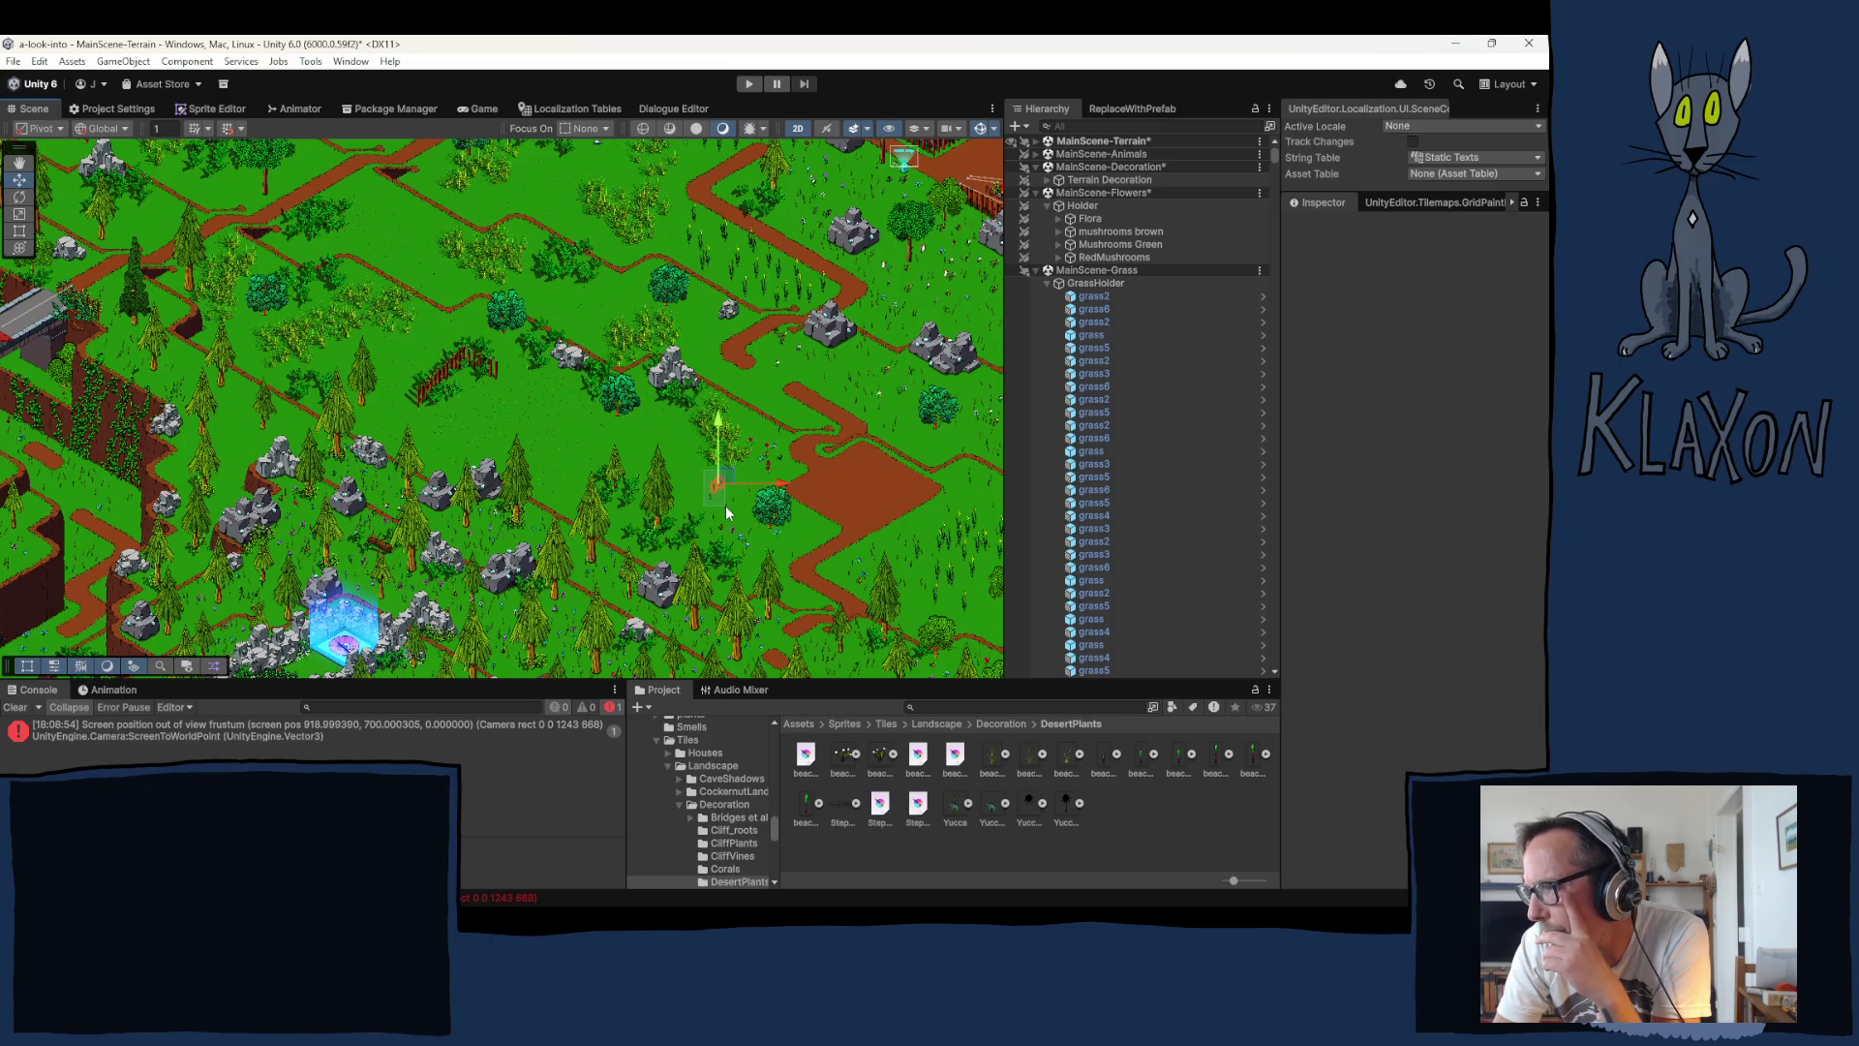
{"action": "left_click_drag", "start_coordinate": [726, 479], "coordinate": [728, 482]}
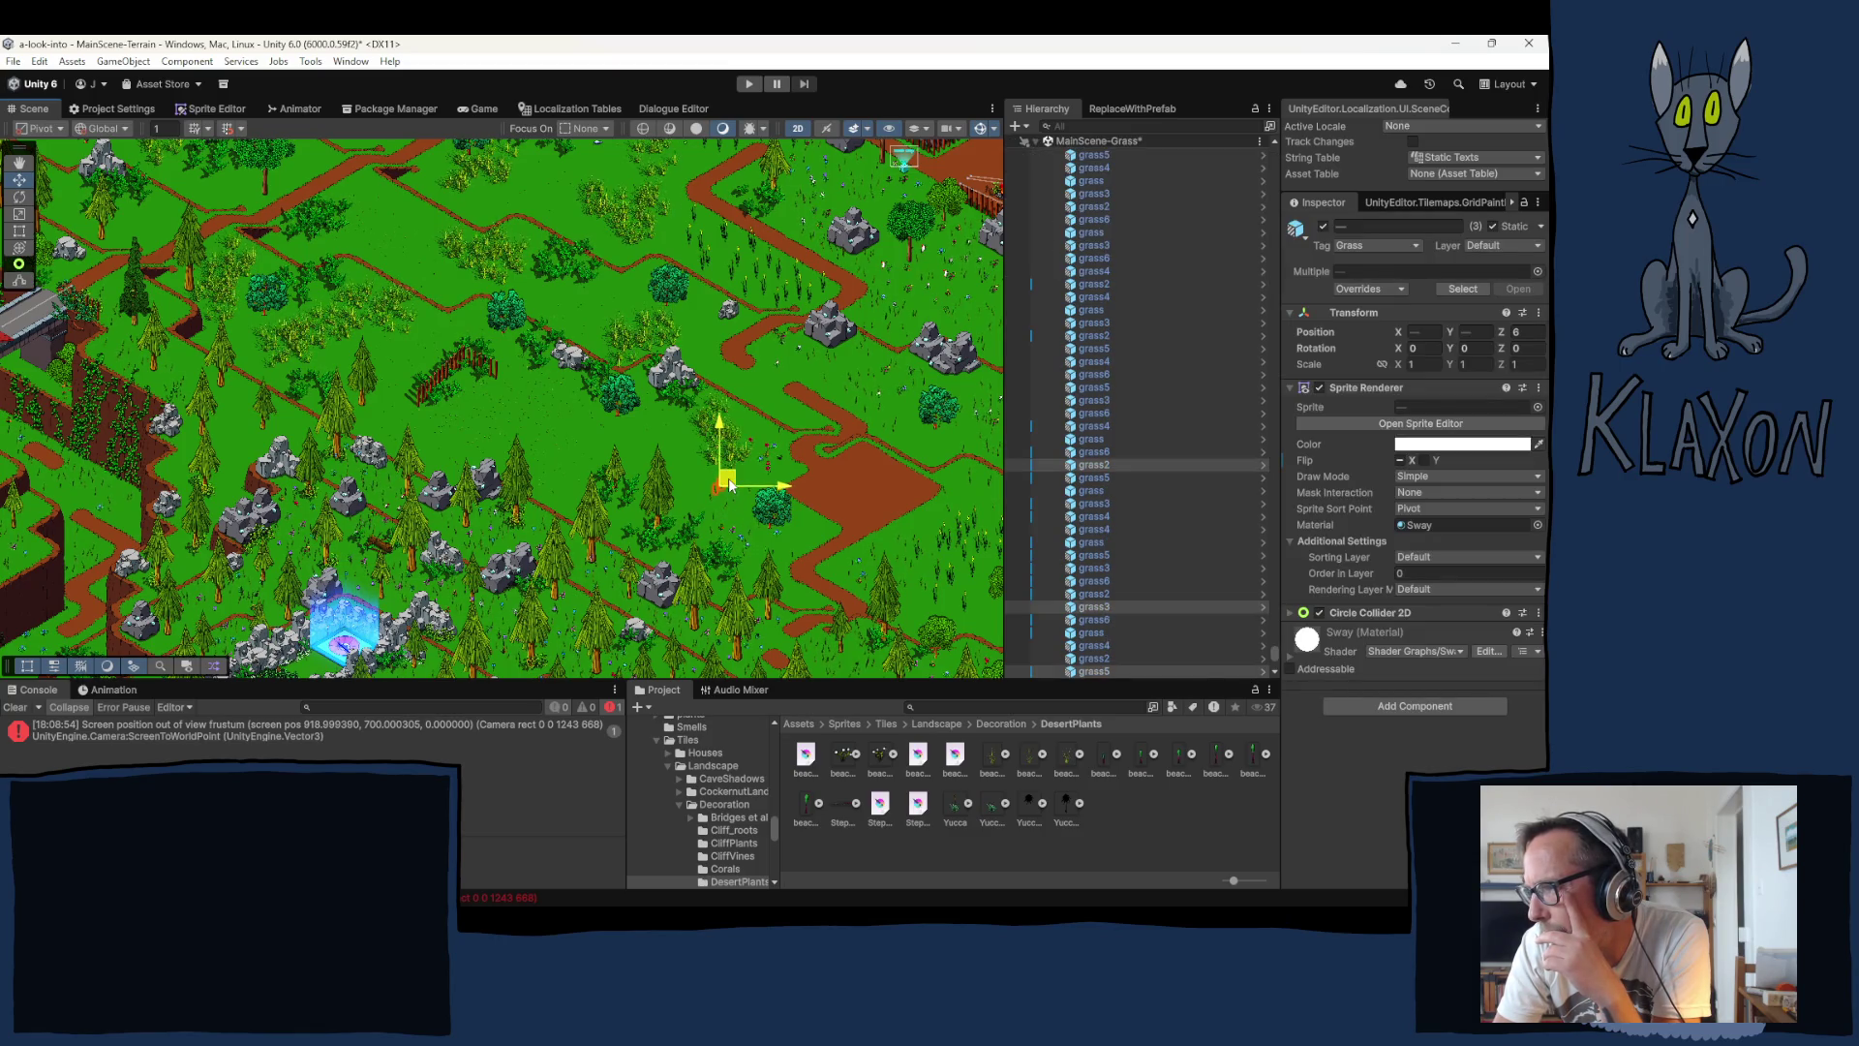
{"action": "left_click", "coordinate": [765, 515]}
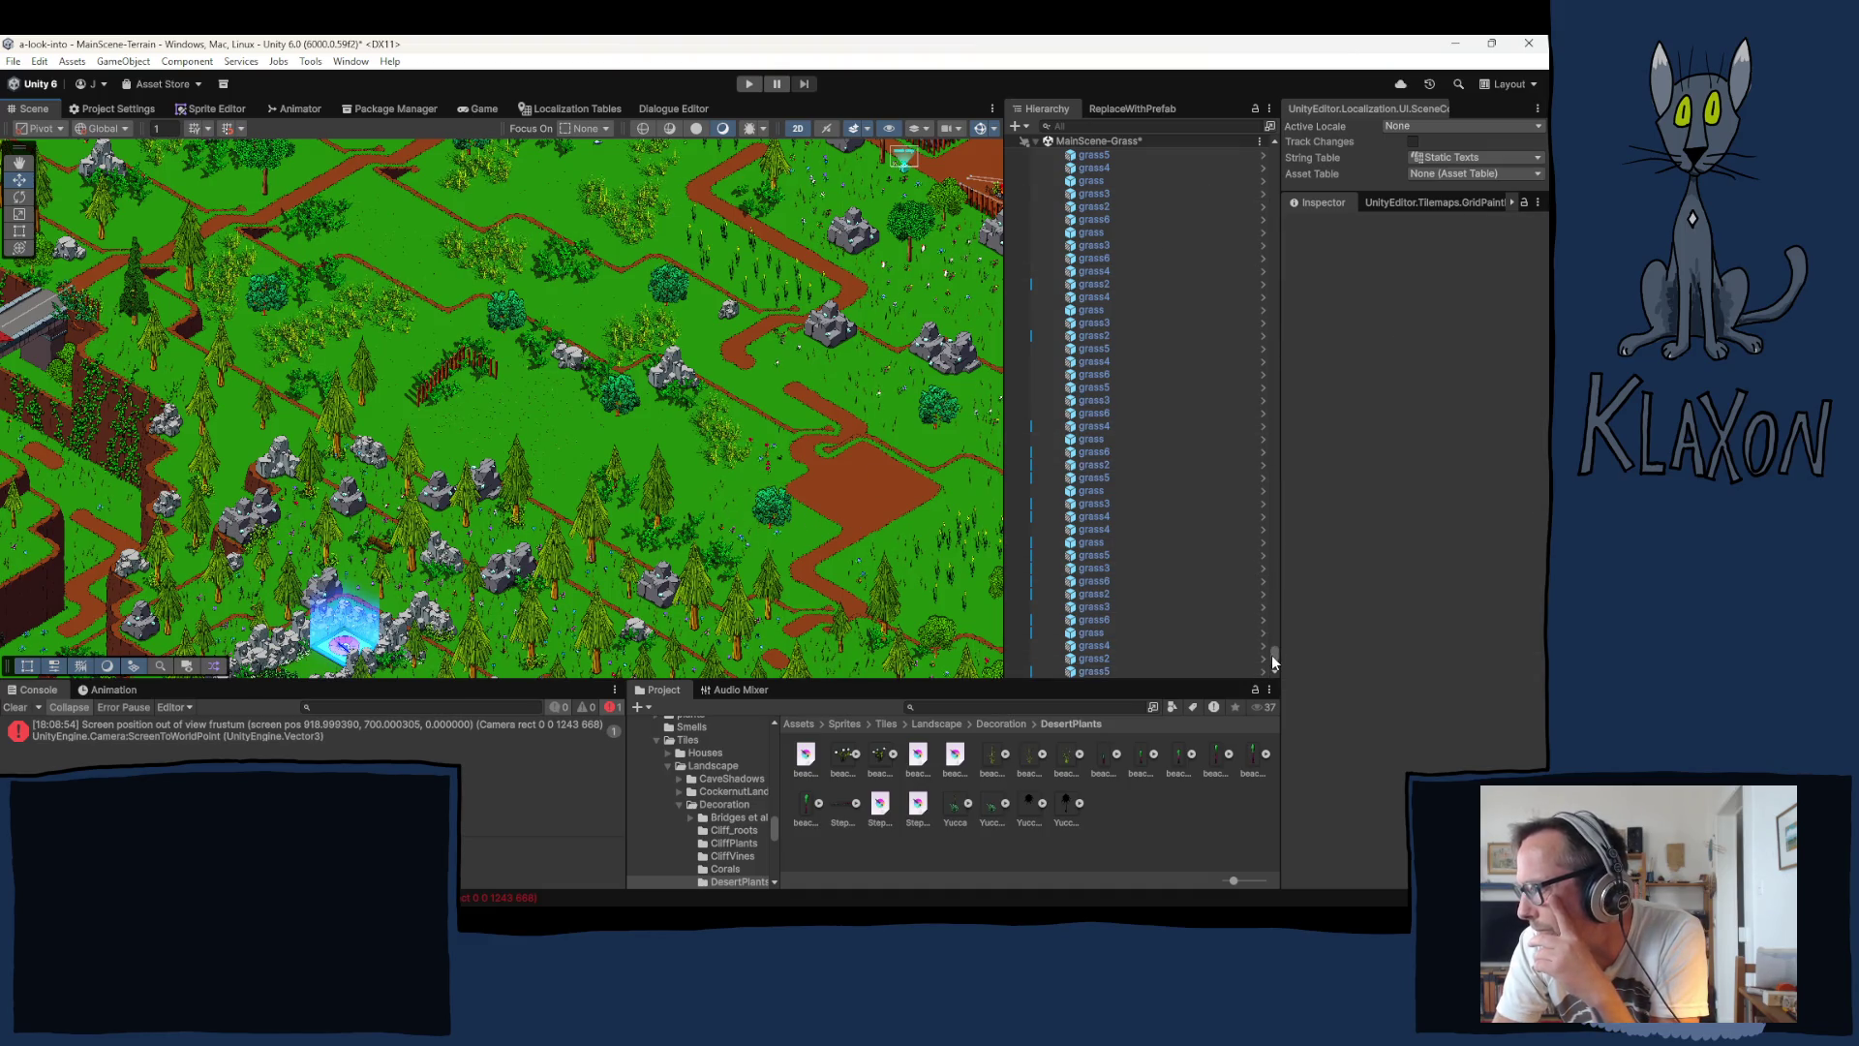
{"action": "left_click_drag", "start_coordinate": [1269, 649], "coordinate": [1271, 145]}
{"action": "left_click", "coordinate": [1049, 283]}
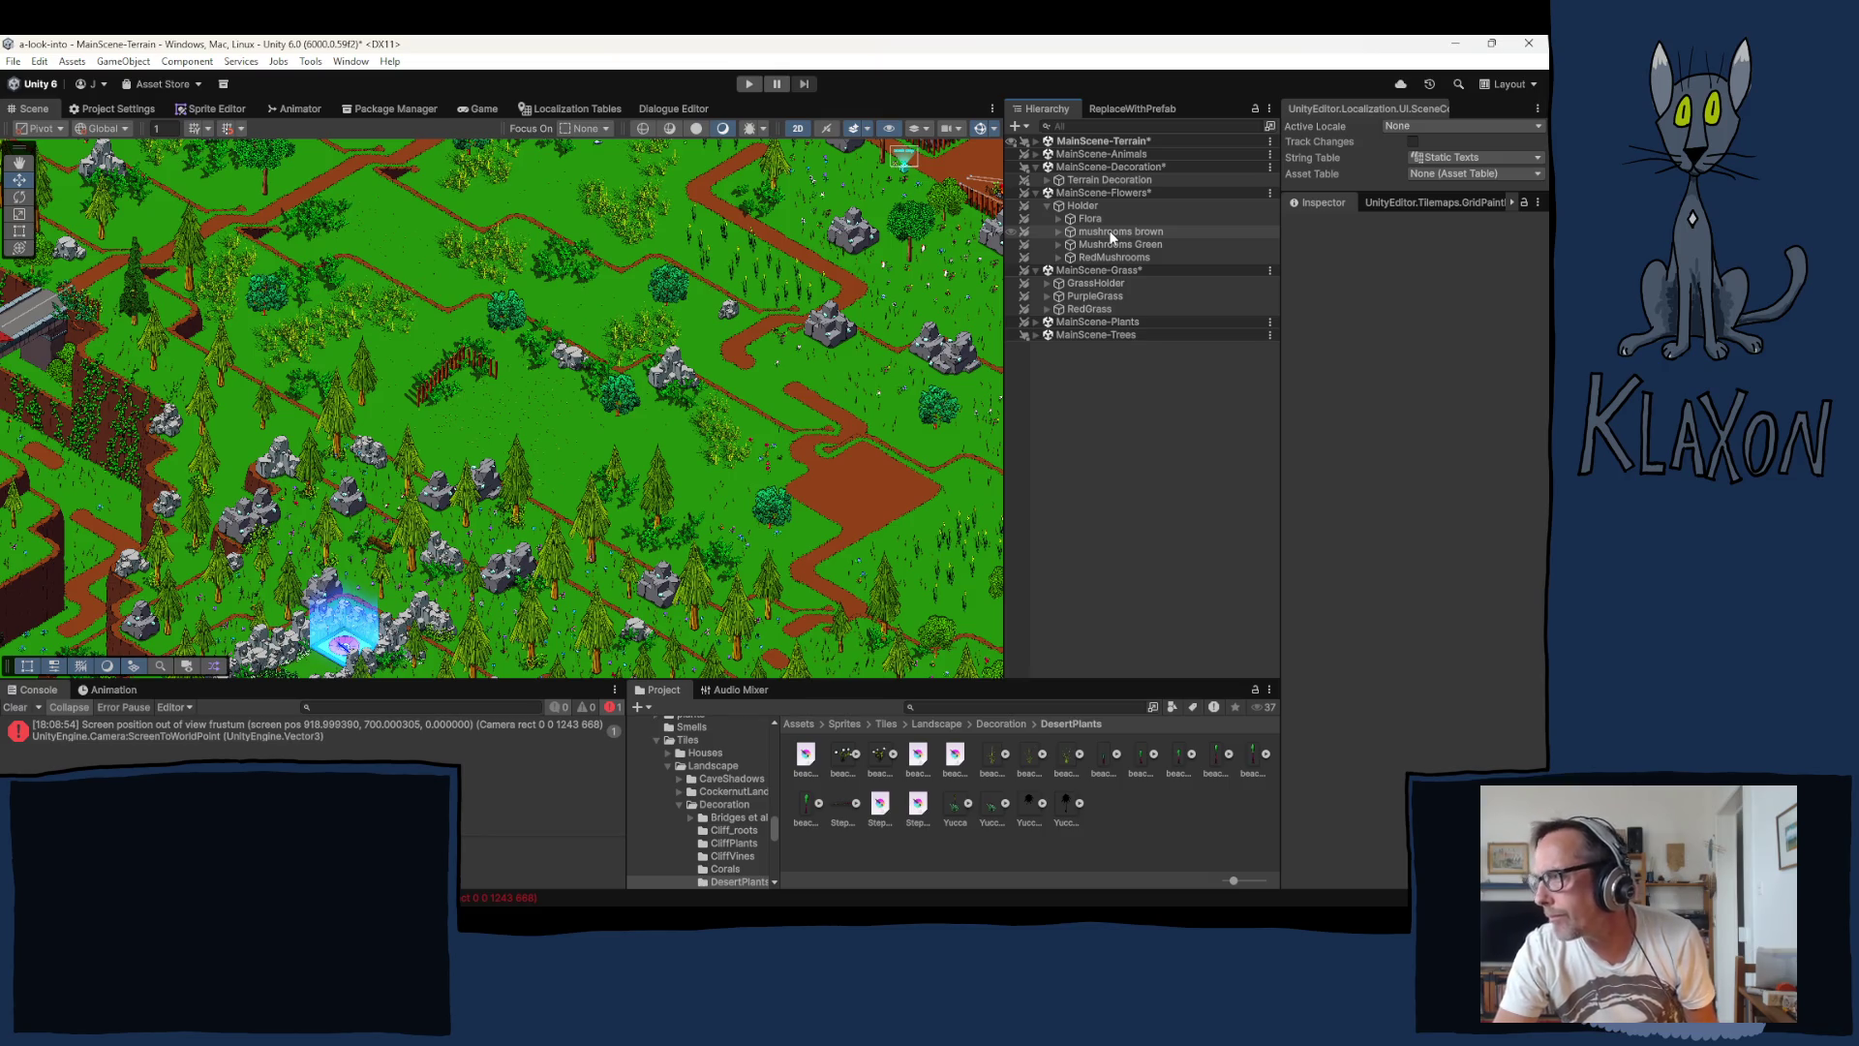
Step: Select the 'mushrooms brown' brush, frame the red fence, and place a mushroom cluster at its foot
{"action": "left_click", "coordinate": [1112, 234]}
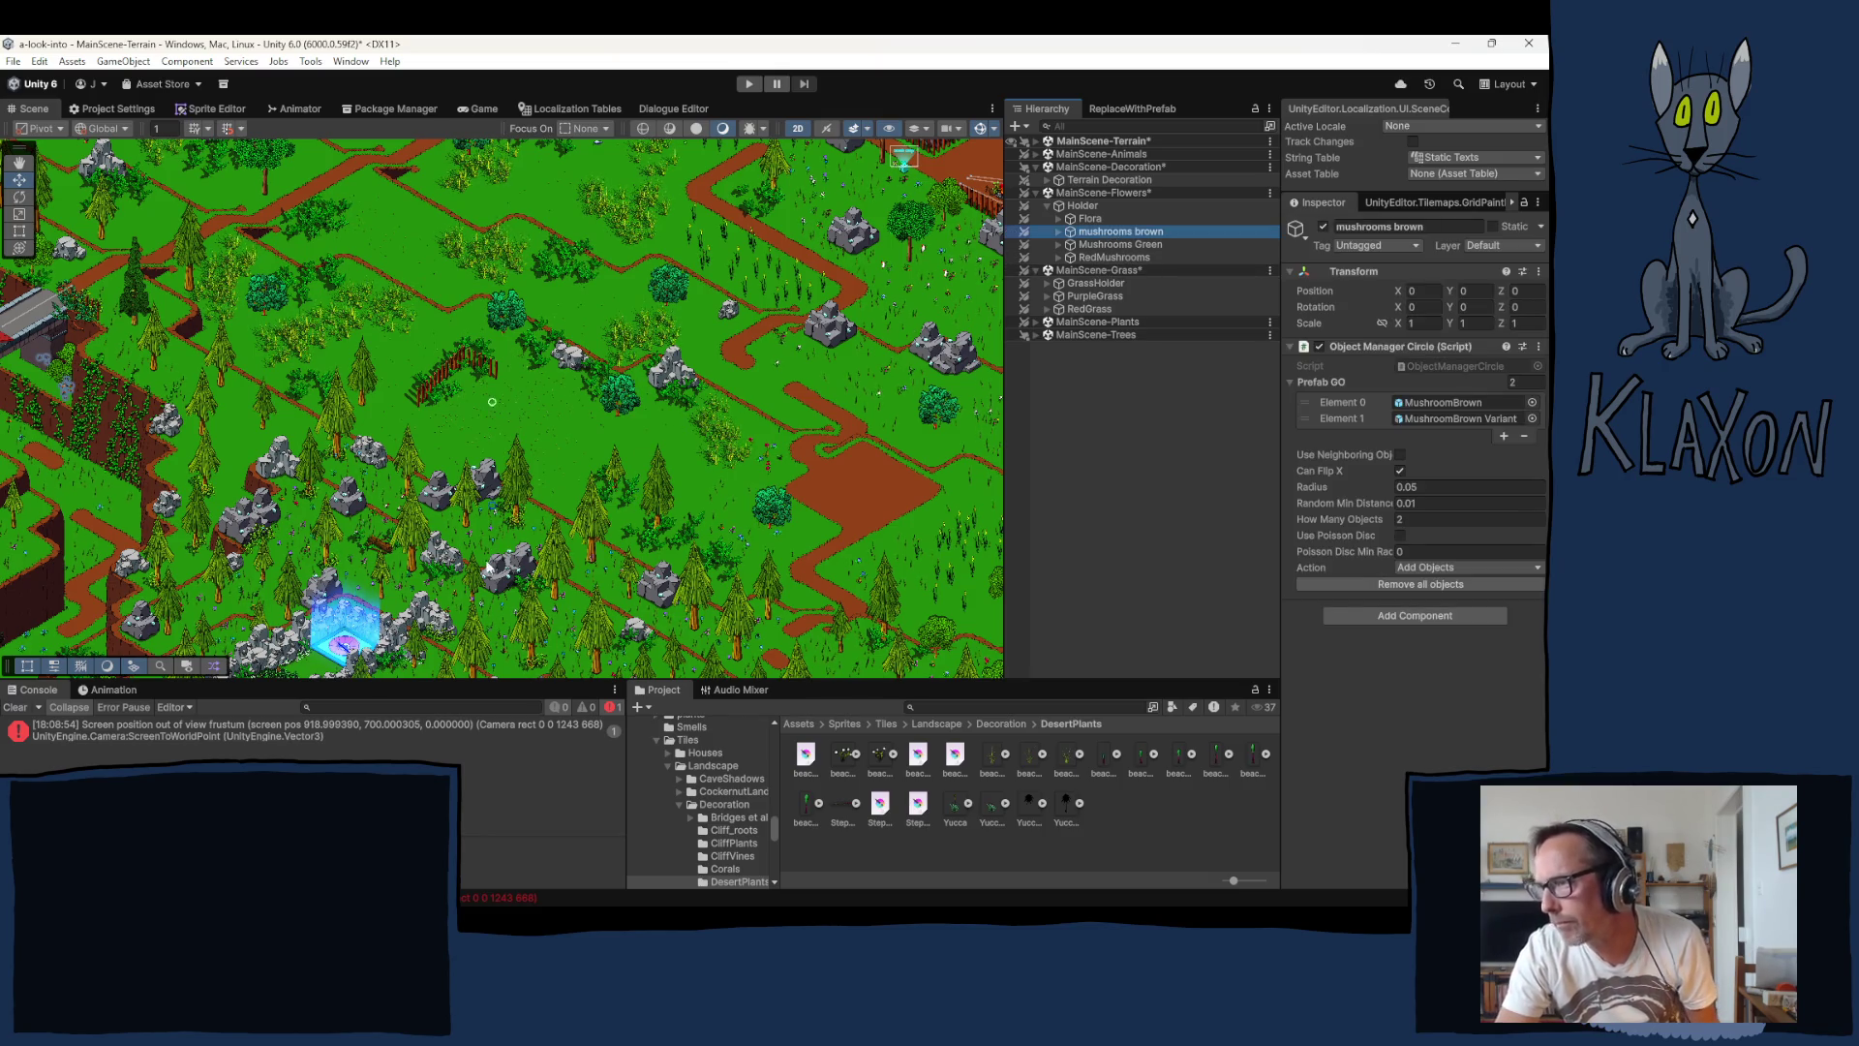
{"action": "scroll", "coordinate": [455, 426], "scroll_direction": "up", "scroll_amount": 10}
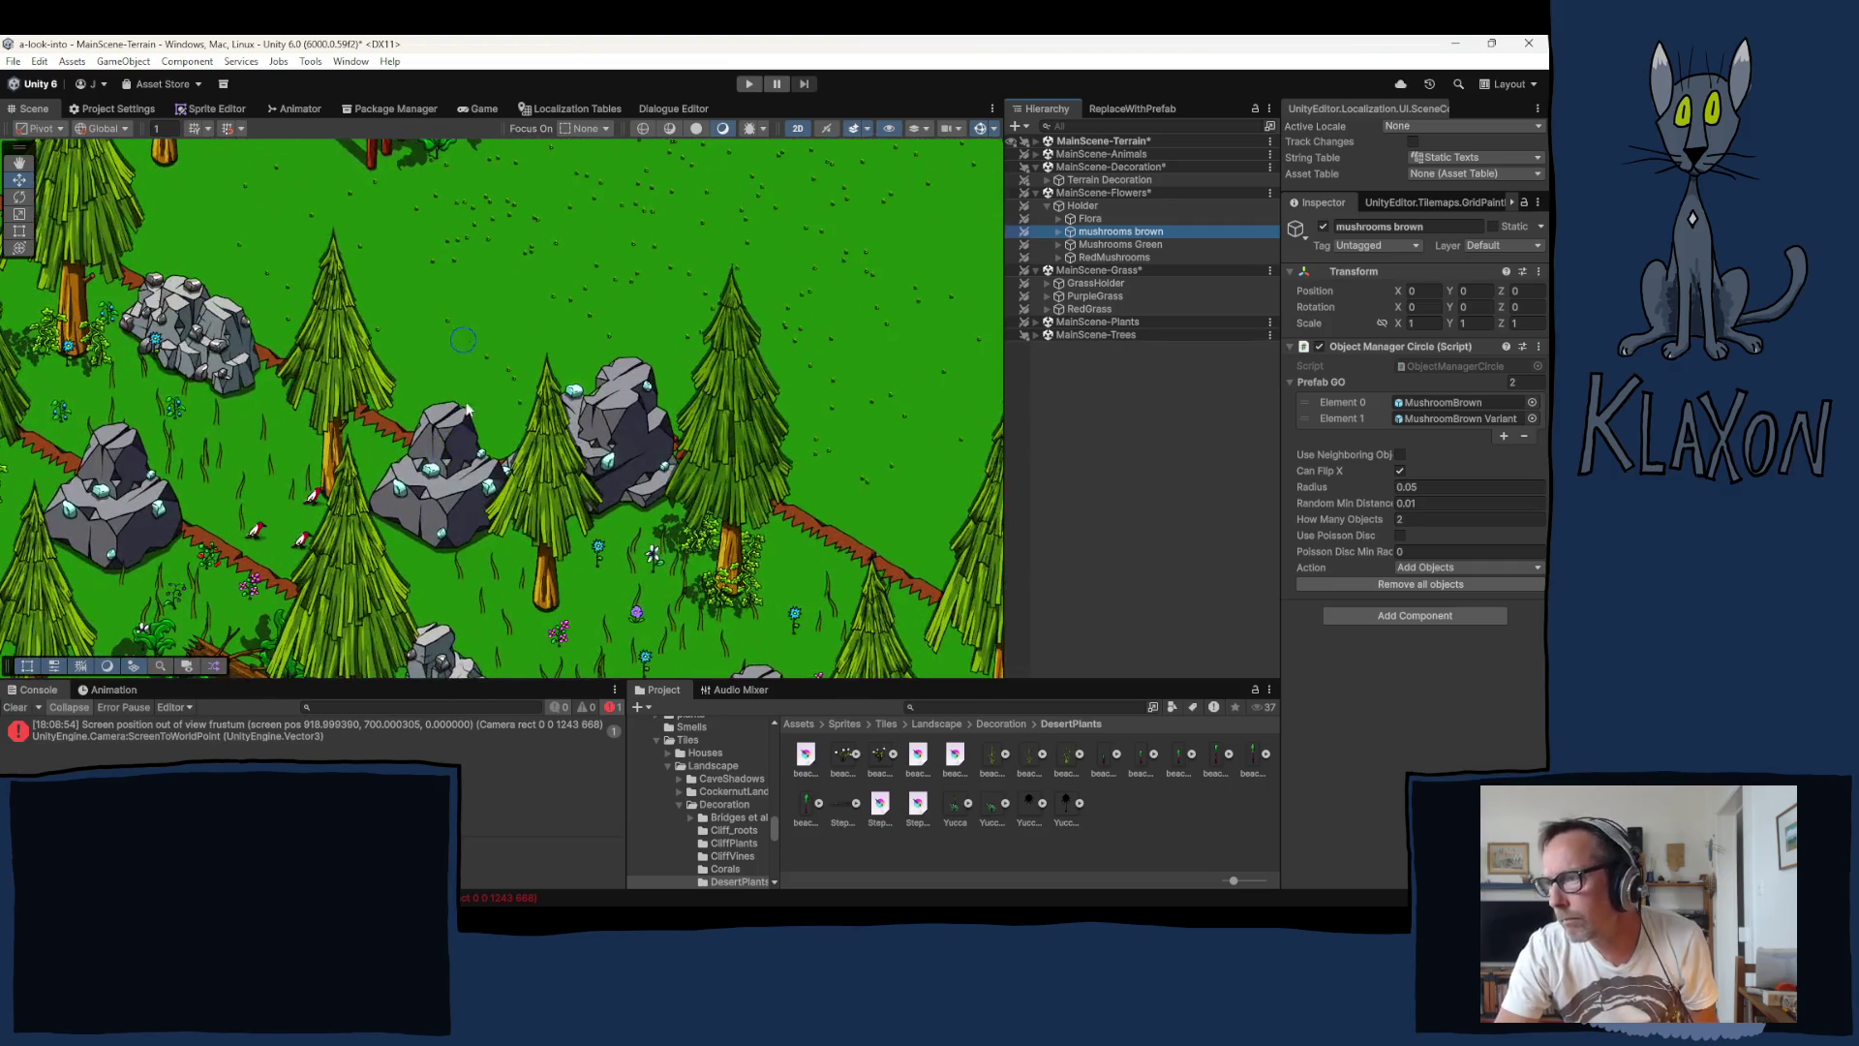
{"action": "key", "text": "f"}
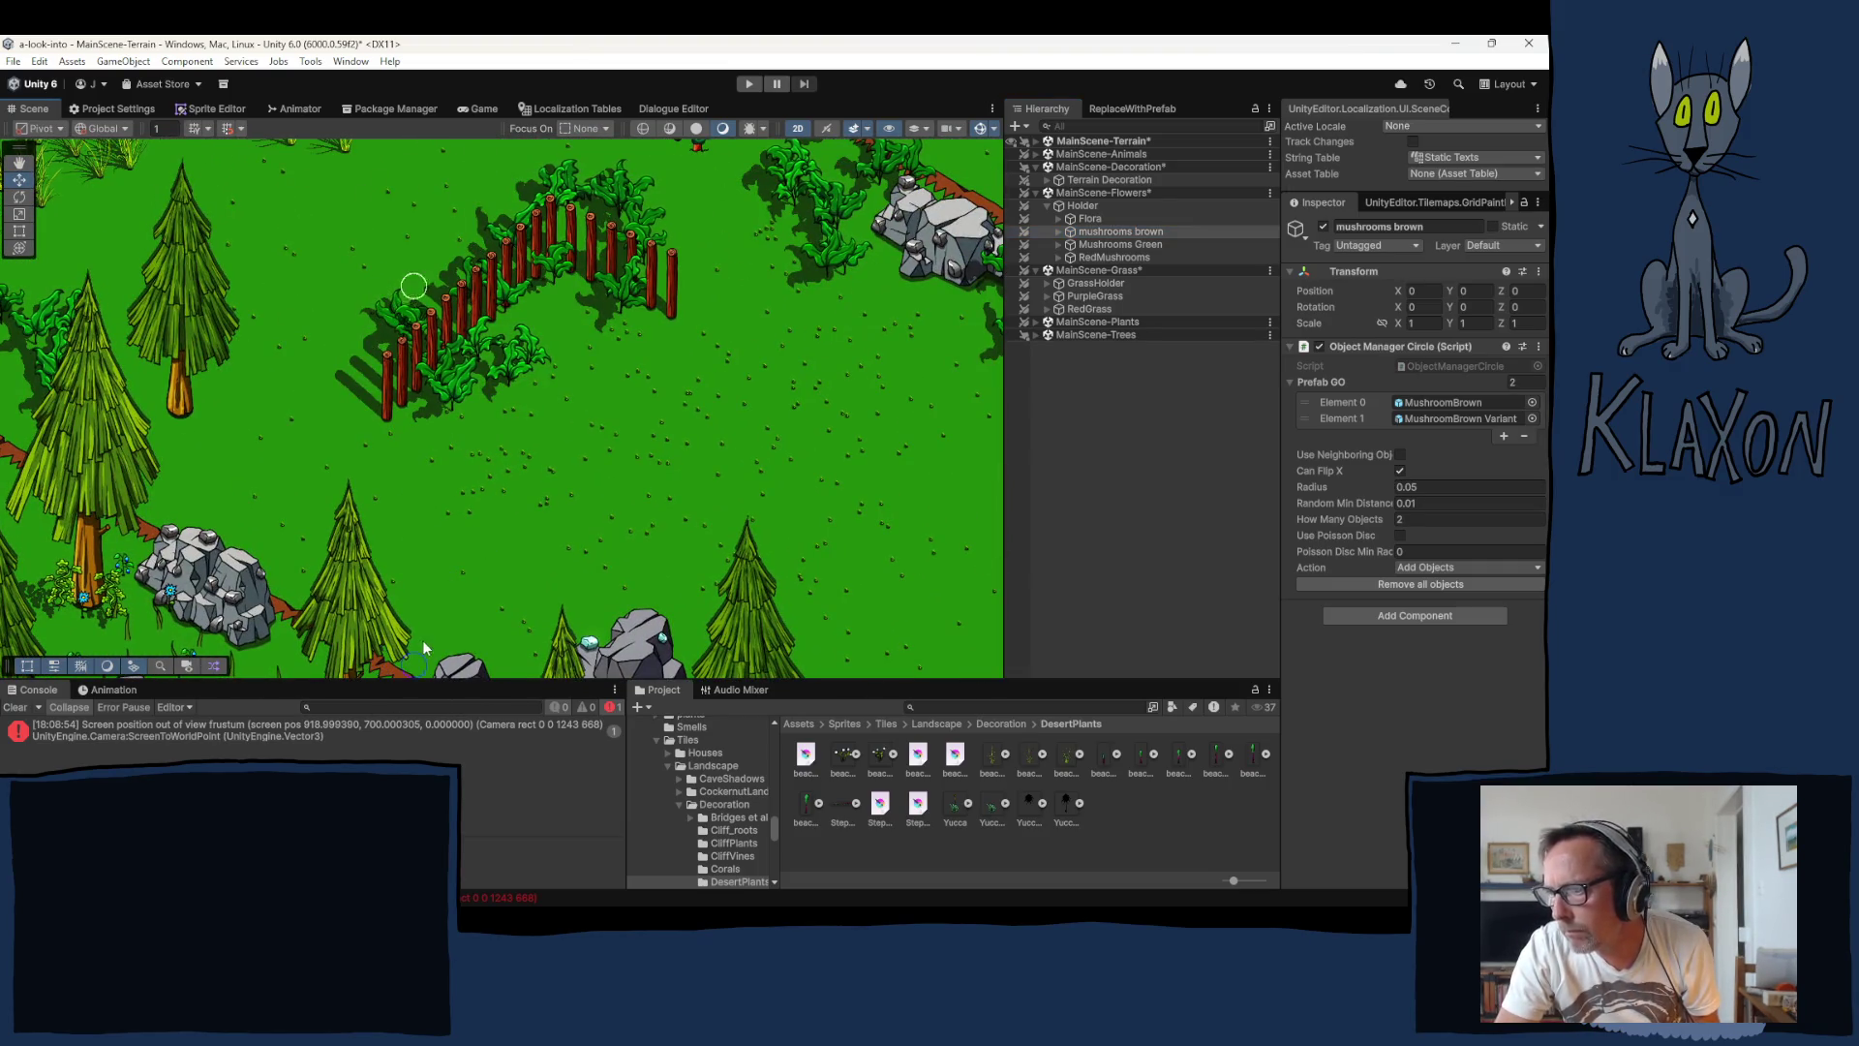
{"action": "key", "text": "f"}
{"action": "scroll", "coordinate": [447, 634], "scroll_direction": "down", "scroll_amount": 2}
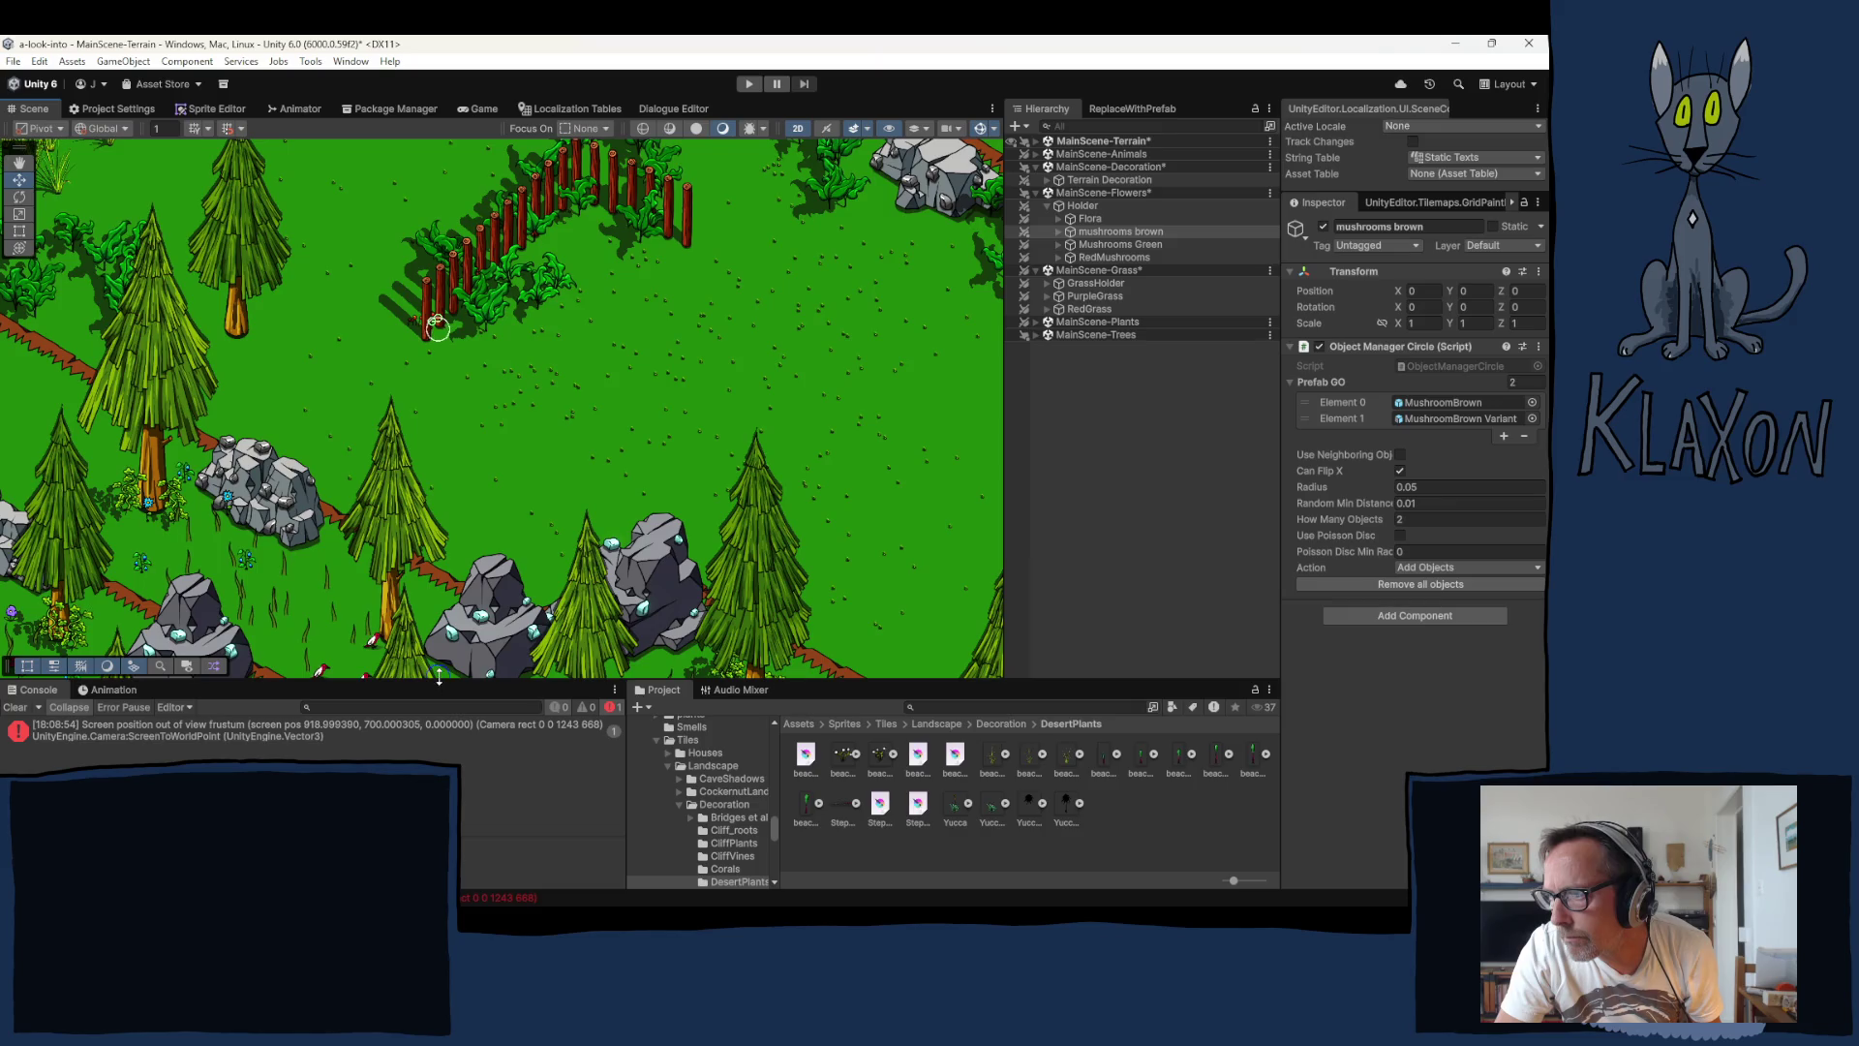
{"action": "left_click_drag", "start_coordinate": [442, 680], "coordinate": [448, 654]}
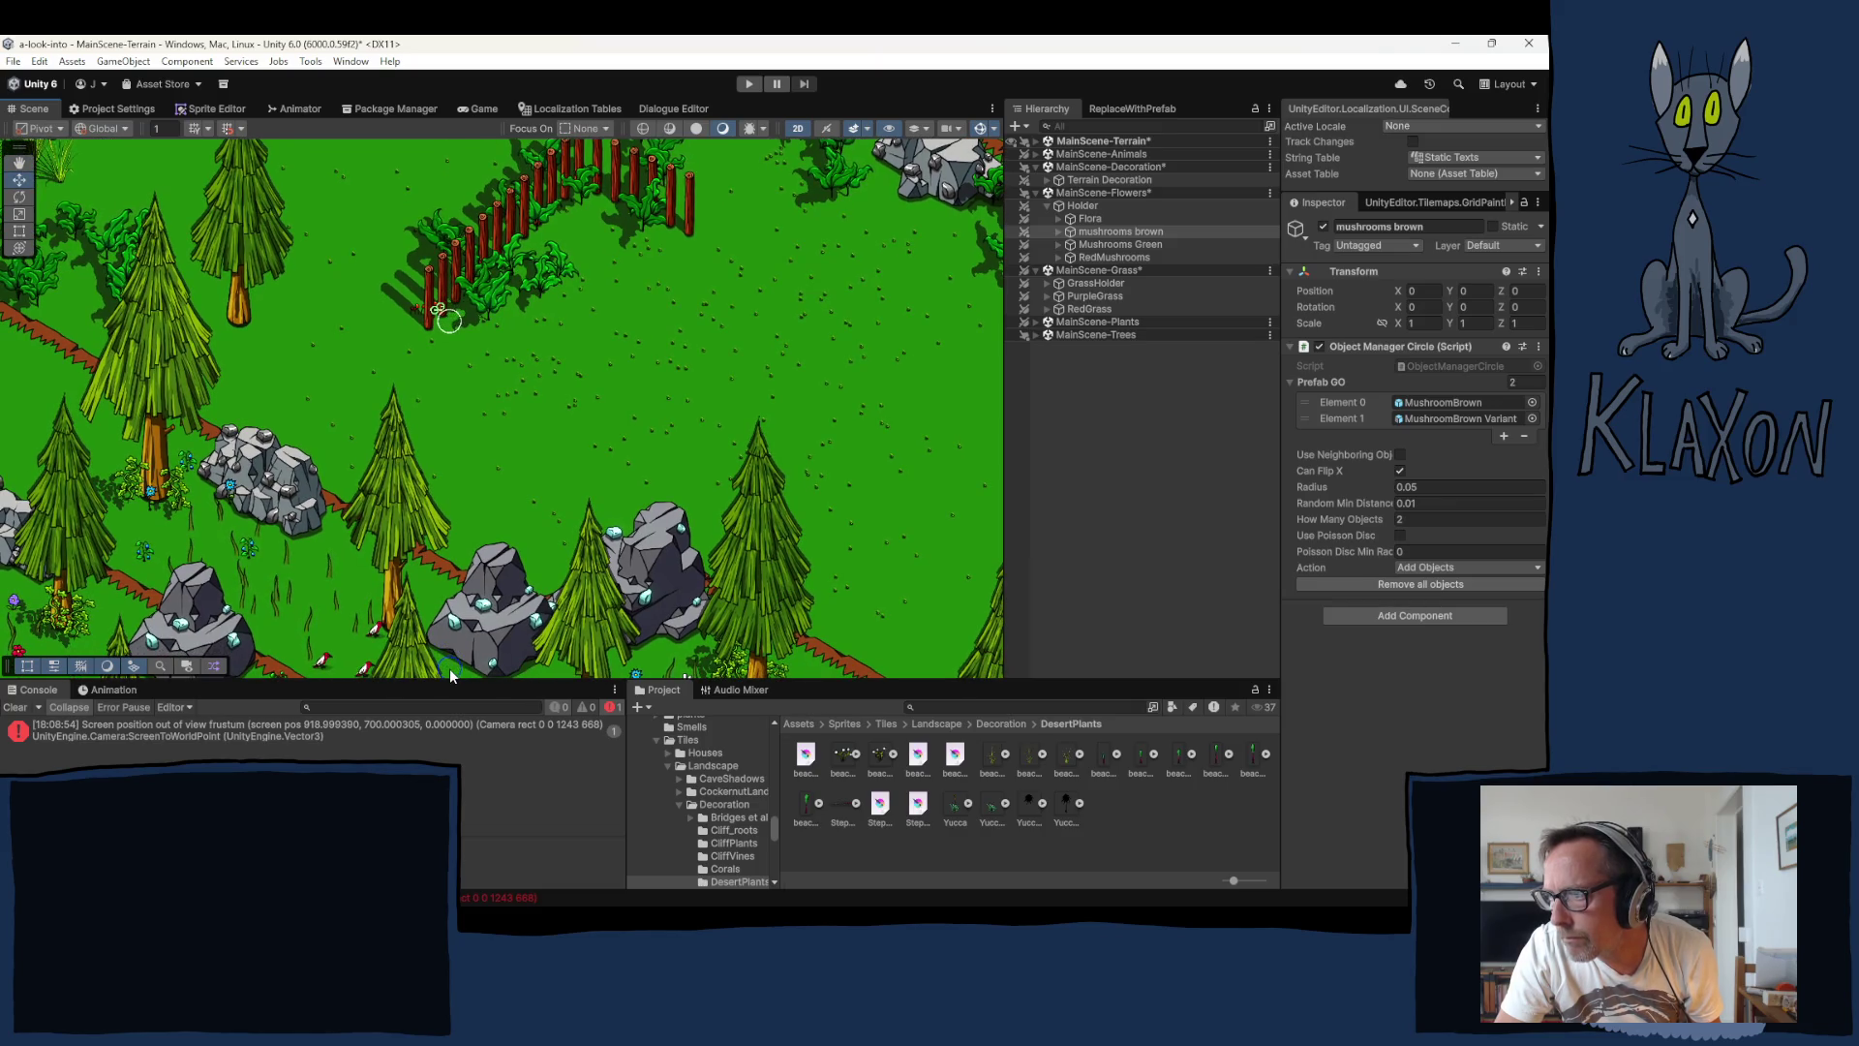
{"action": "left_click", "coordinate": [449, 675]}
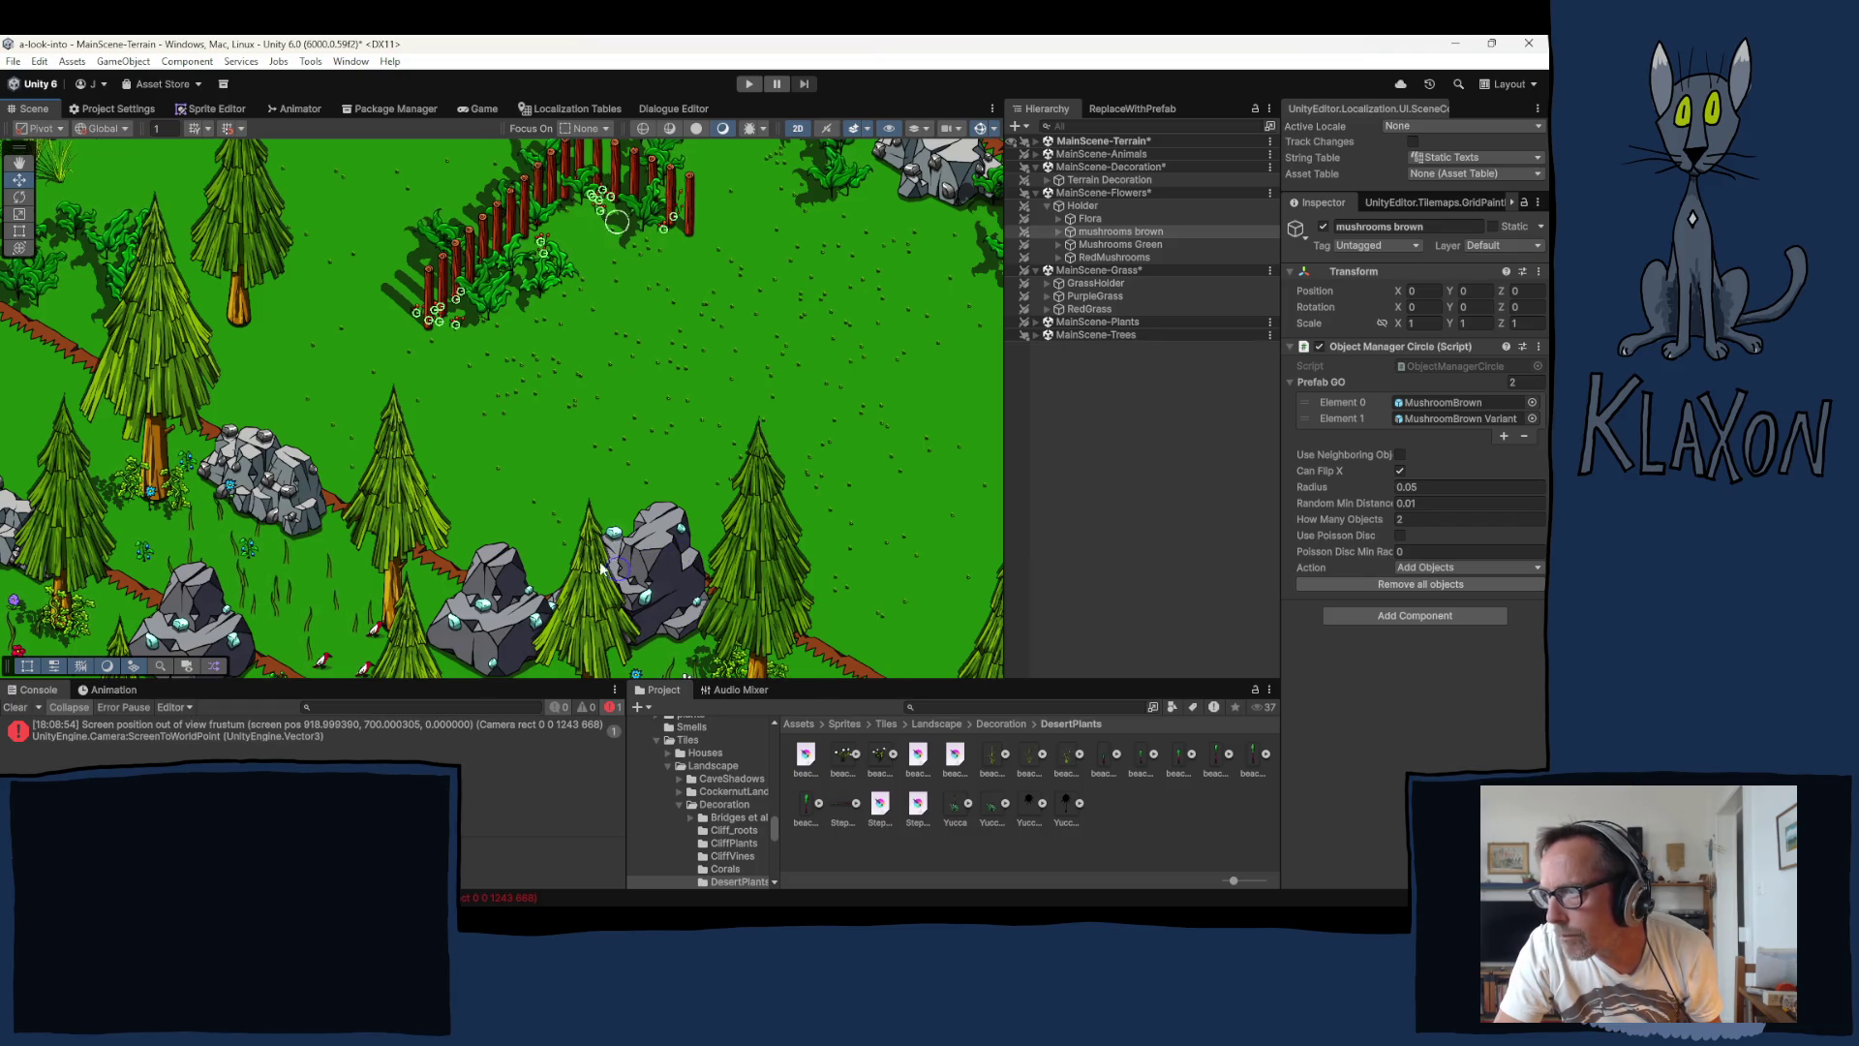
{"action": "mouse_move", "coordinate": [481, 540]}
{"action": "left_mouse_down"}
{"action": "mouse_move", "coordinate": [501, 637]}
{"action": "mouse_move", "coordinate": [798, 697]}
{"action": "mouse_move", "coordinate": [984, 853]}
{"action": "mouse_move", "coordinate": [930, 891]}
{"action": "mouse_move", "coordinate": [938, 397]}
{"action": "mouse_move", "coordinate": [1317, 467]}
{"action": "mouse_move", "coordinate": [1485, 635]}
{"action": "mouse_move", "coordinate": [1520, 734]}
{"action": "mouse_move", "coordinate": [39, 77]}
{"action": "mouse_move", "coordinate": [294, 377]}
{"action": "mouse_move", "coordinate": [337, 377]}
{"action": "mouse_move", "coordinate": [337, 502]}
{"action": "left_mouse_up"}
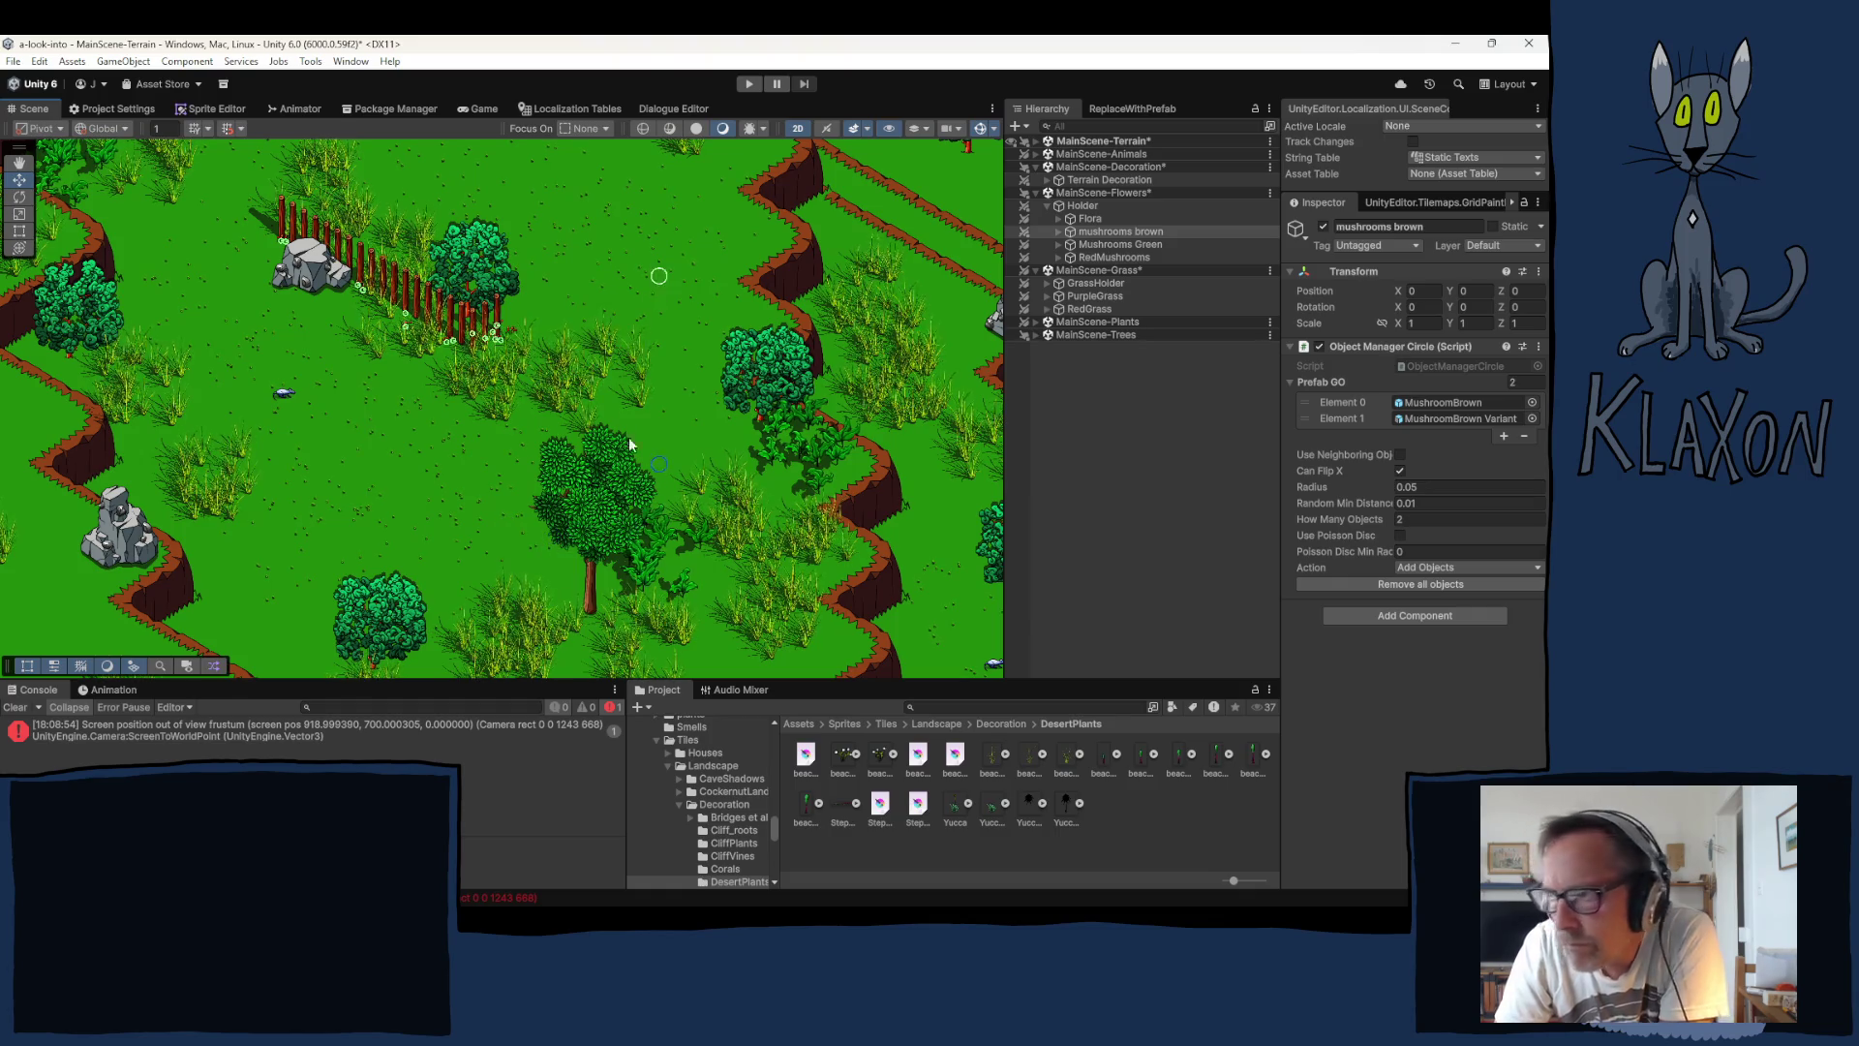
Step: Place three brown mushroom clusters along a distant stretch of wooden fence
{"action": "mouse_move", "coordinate": [588, 452]}
{"action": "left_mouse_down"}
{"action": "mouse_move", "coordinate": [568, 531]}
{"action": "mouse_move", "coordinate": [125, 548]}
{"action": "mouse_move", "coordinate": [1310, 445]}
{"action": "mouse_move", "coordinate": [1034, 341]}
{"action": "mouse_move", "coordinate": [561, 262]}
{"action": "left_mouse_up"}
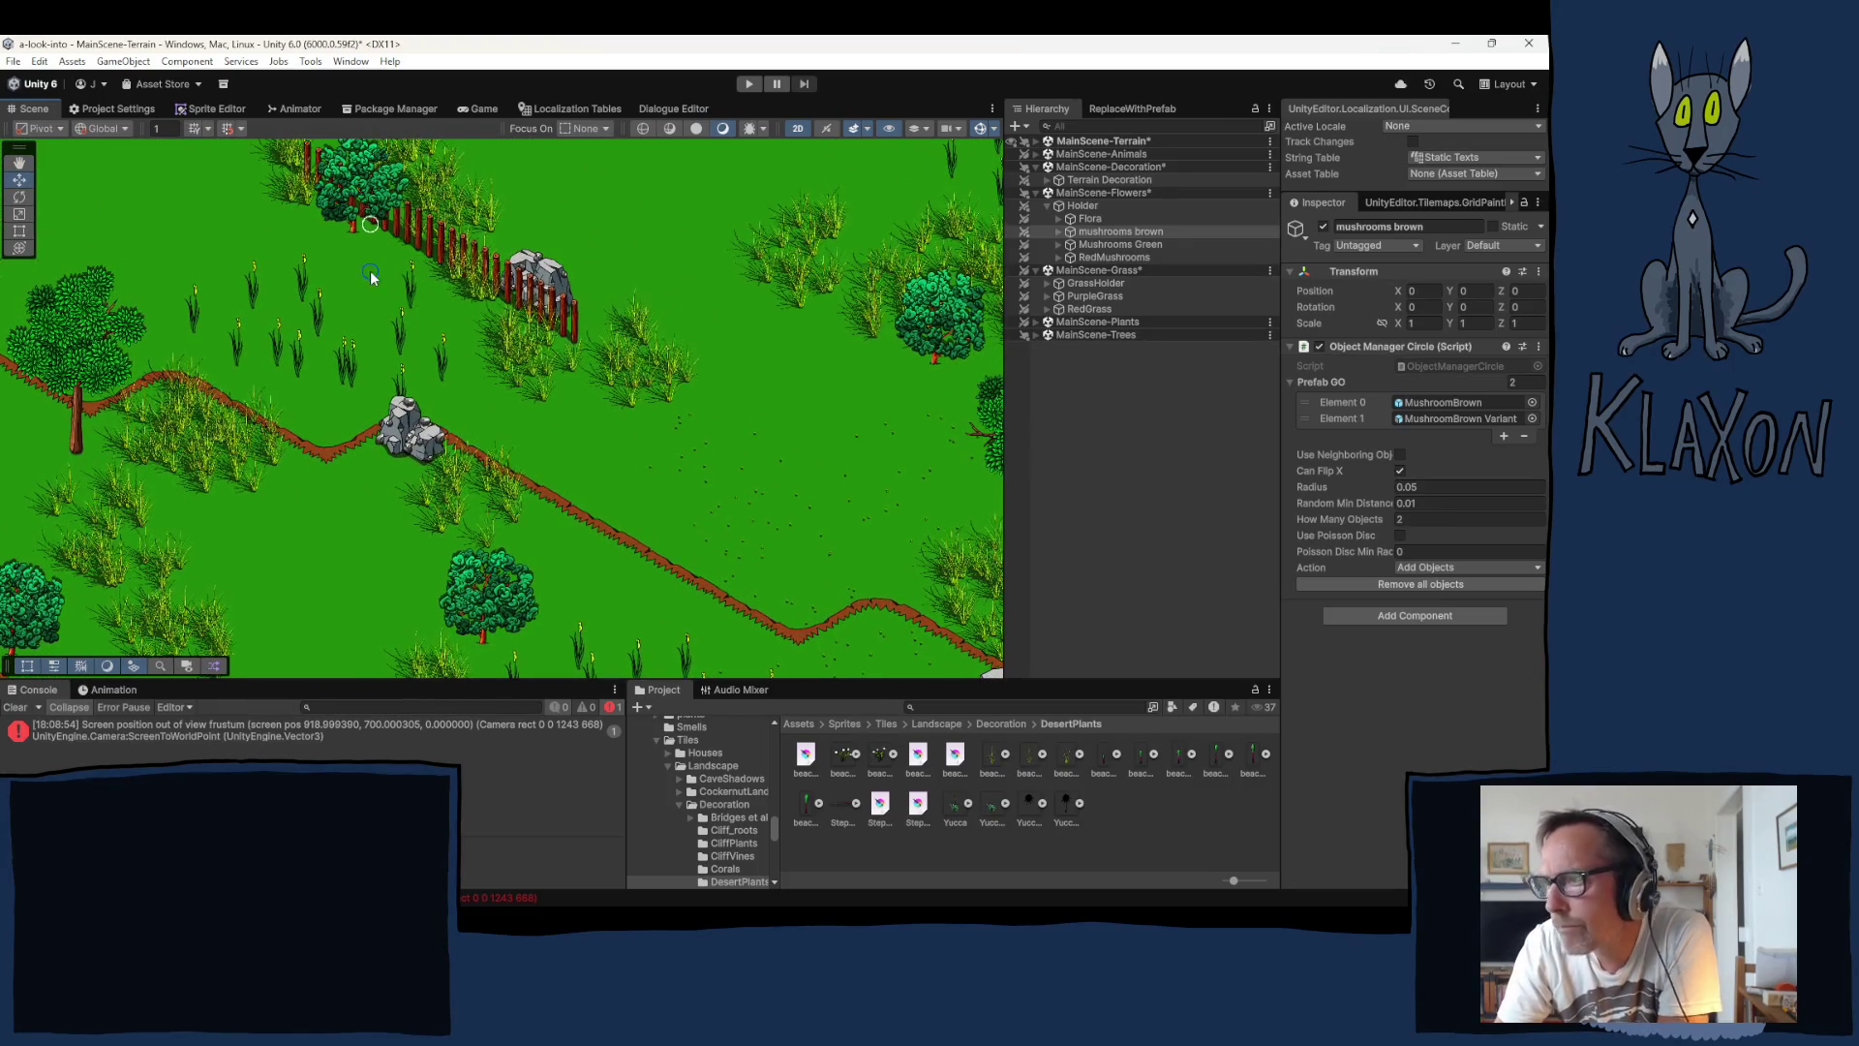
{"action": "left_click", "coordinate": [405, 301]}
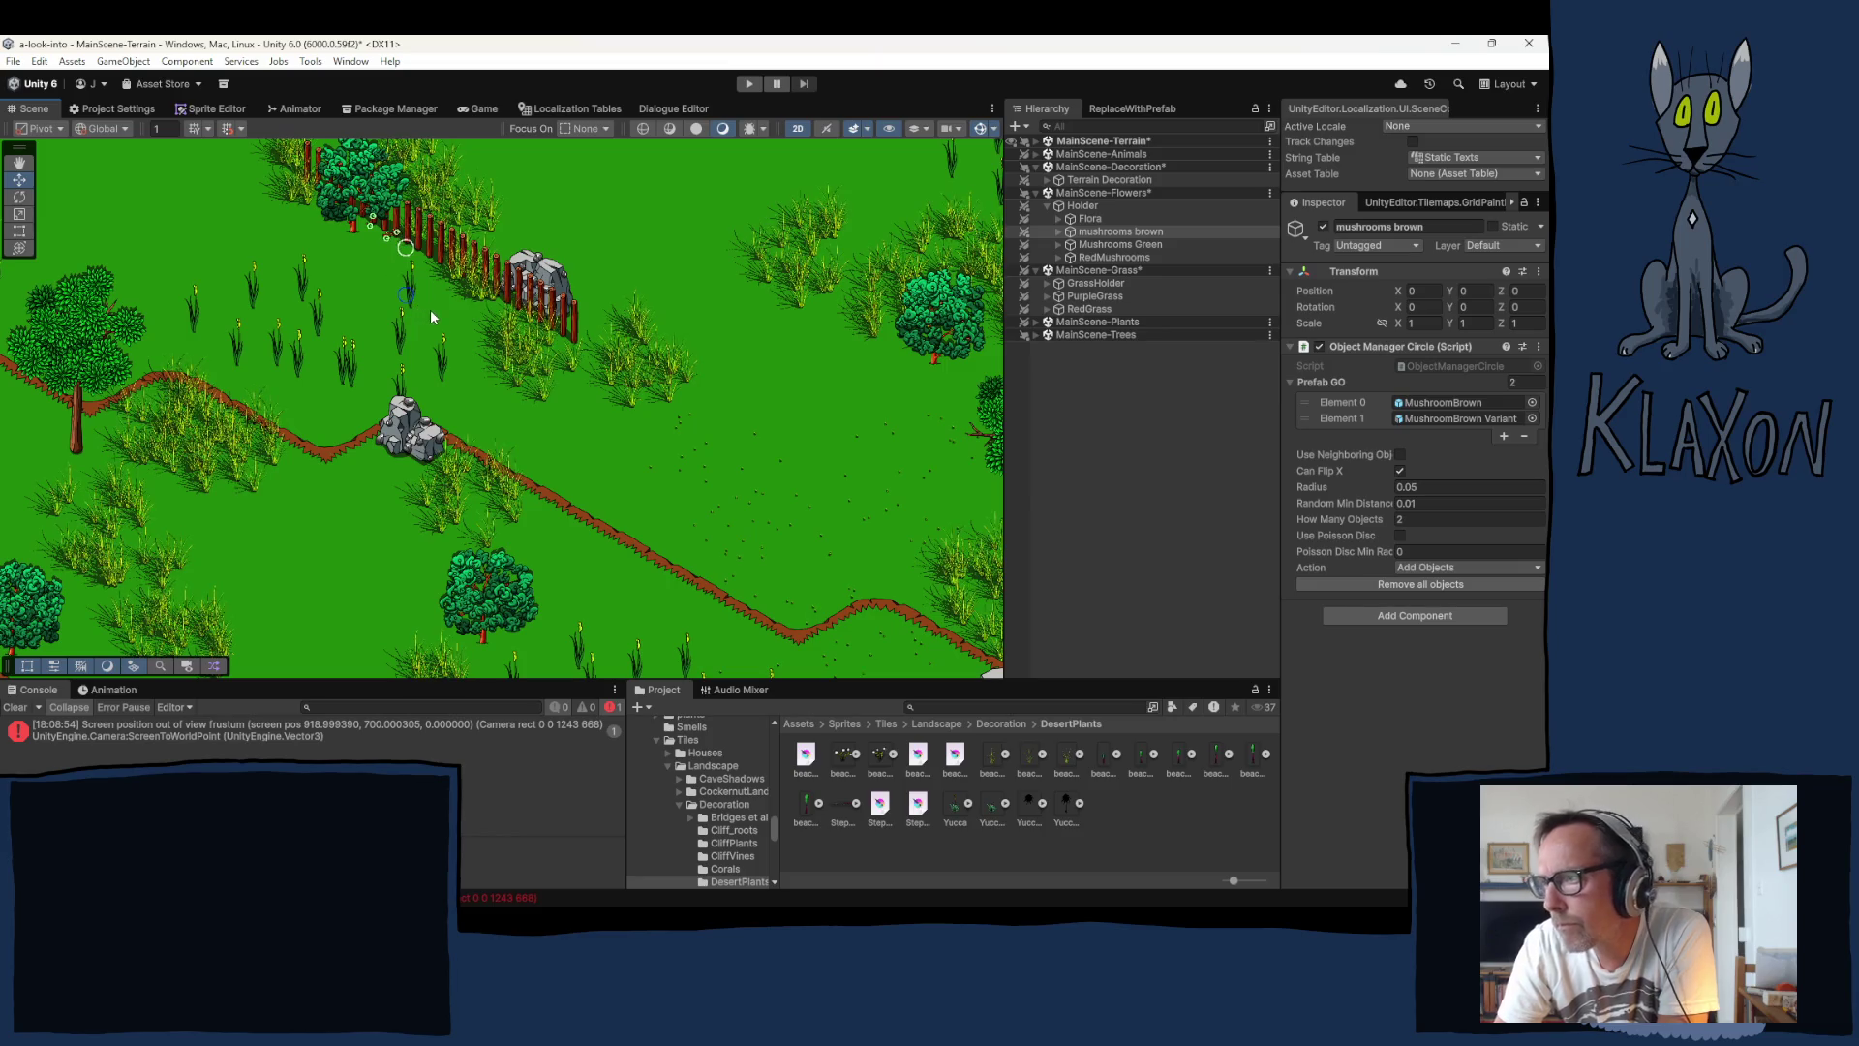
{"action": "left_click", "coordinate": [450, 314]}
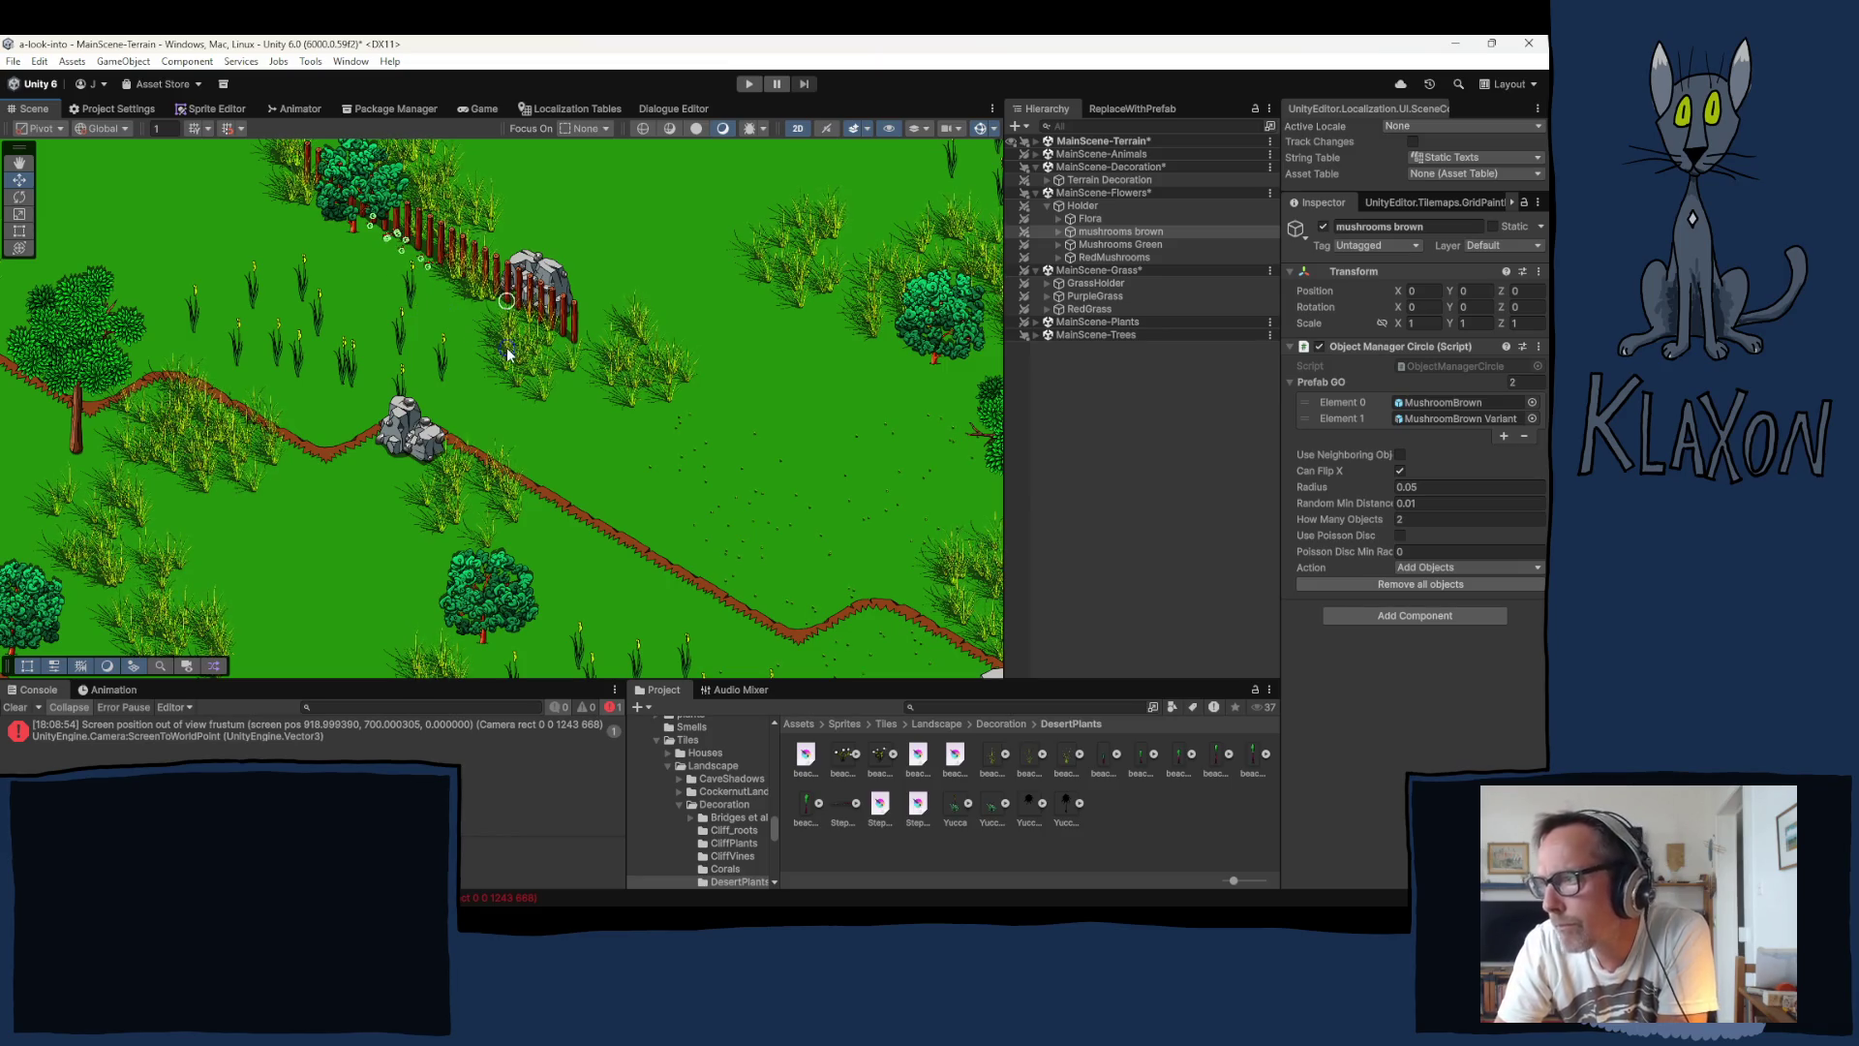
{"action": "left_click", "coordinate": [576, 368]}
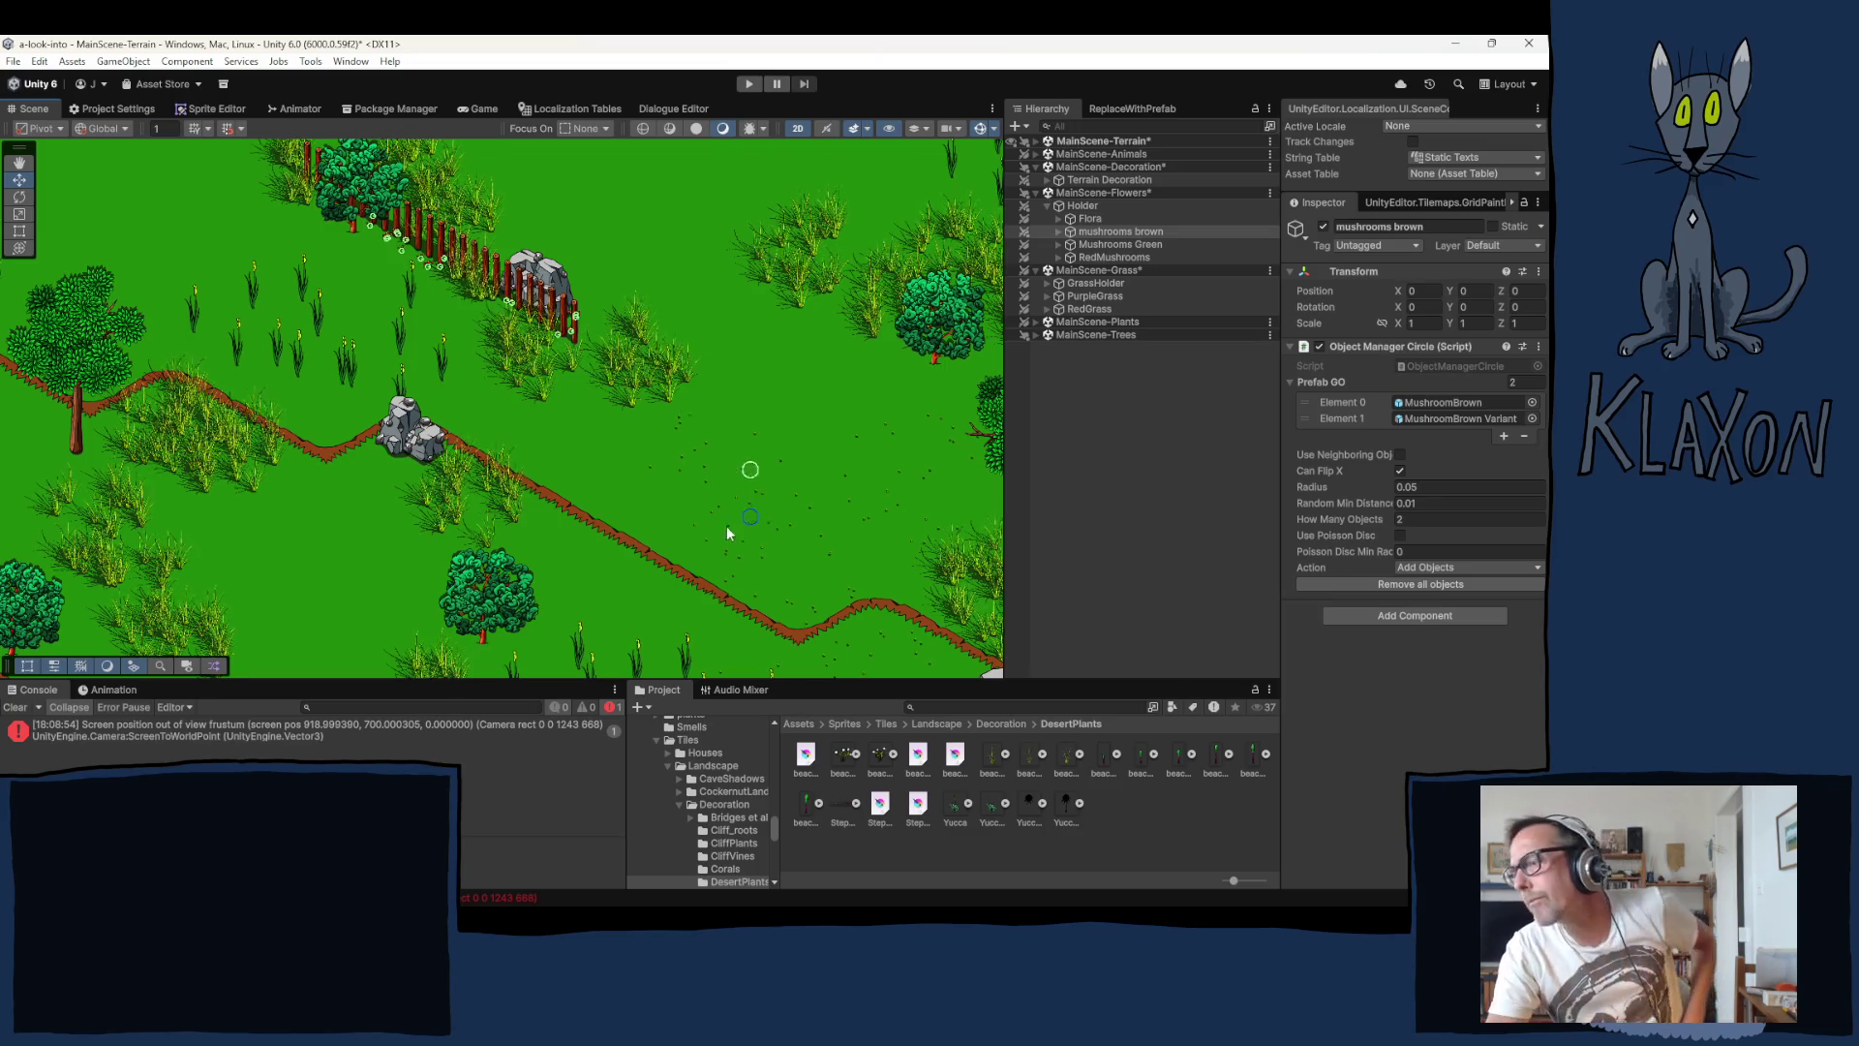
Step: Pan and zoom the Scene view across the map to another area
{"action": "left_click_drag", "start_coordinate": [674, 434], "coordinate": [301, 308]}
{"action": "scroll", "coordinate": [584, 415], "scroll_direction": "down", "scroll_amount": 5}
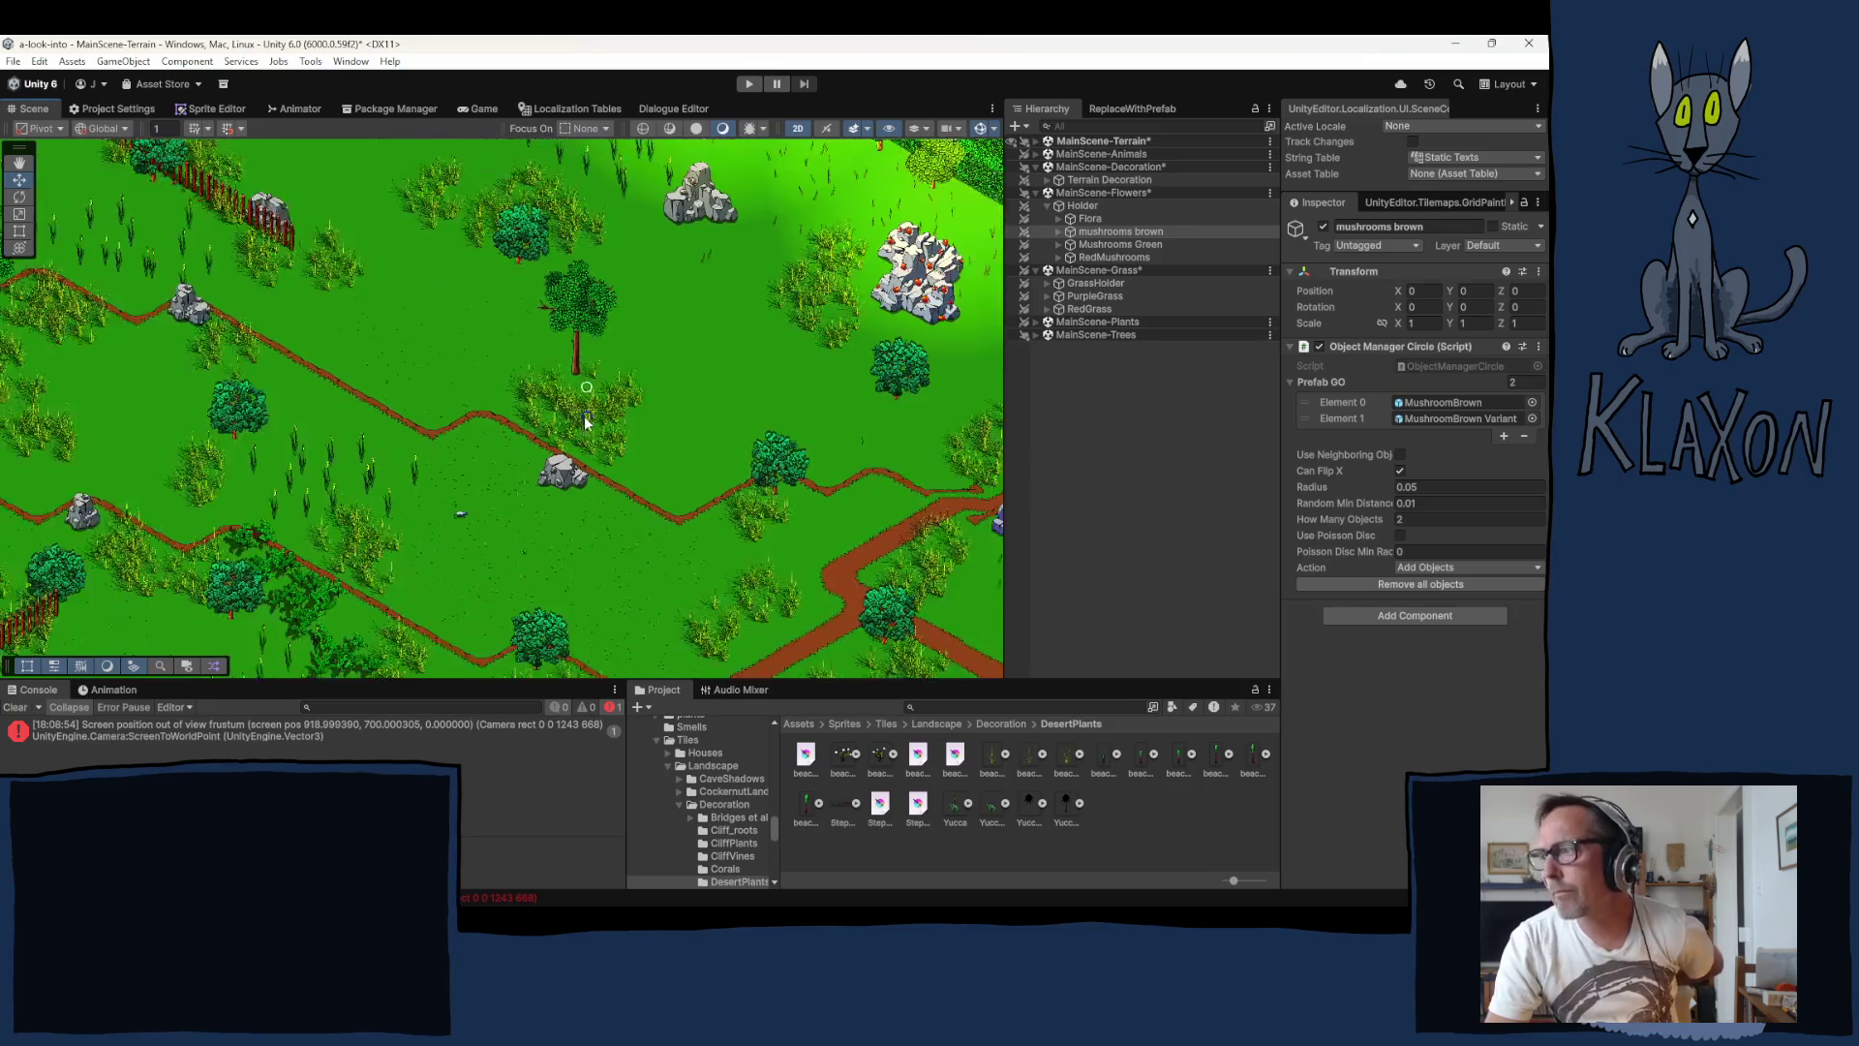
{"action": "left_click_drag", "start_coordinate": [450, 546], "coordinate": [462, 185]}
{"action": "scroll", "coordinate": [571, 460], "scroll_direction": "up", "scroll_amount": 4}
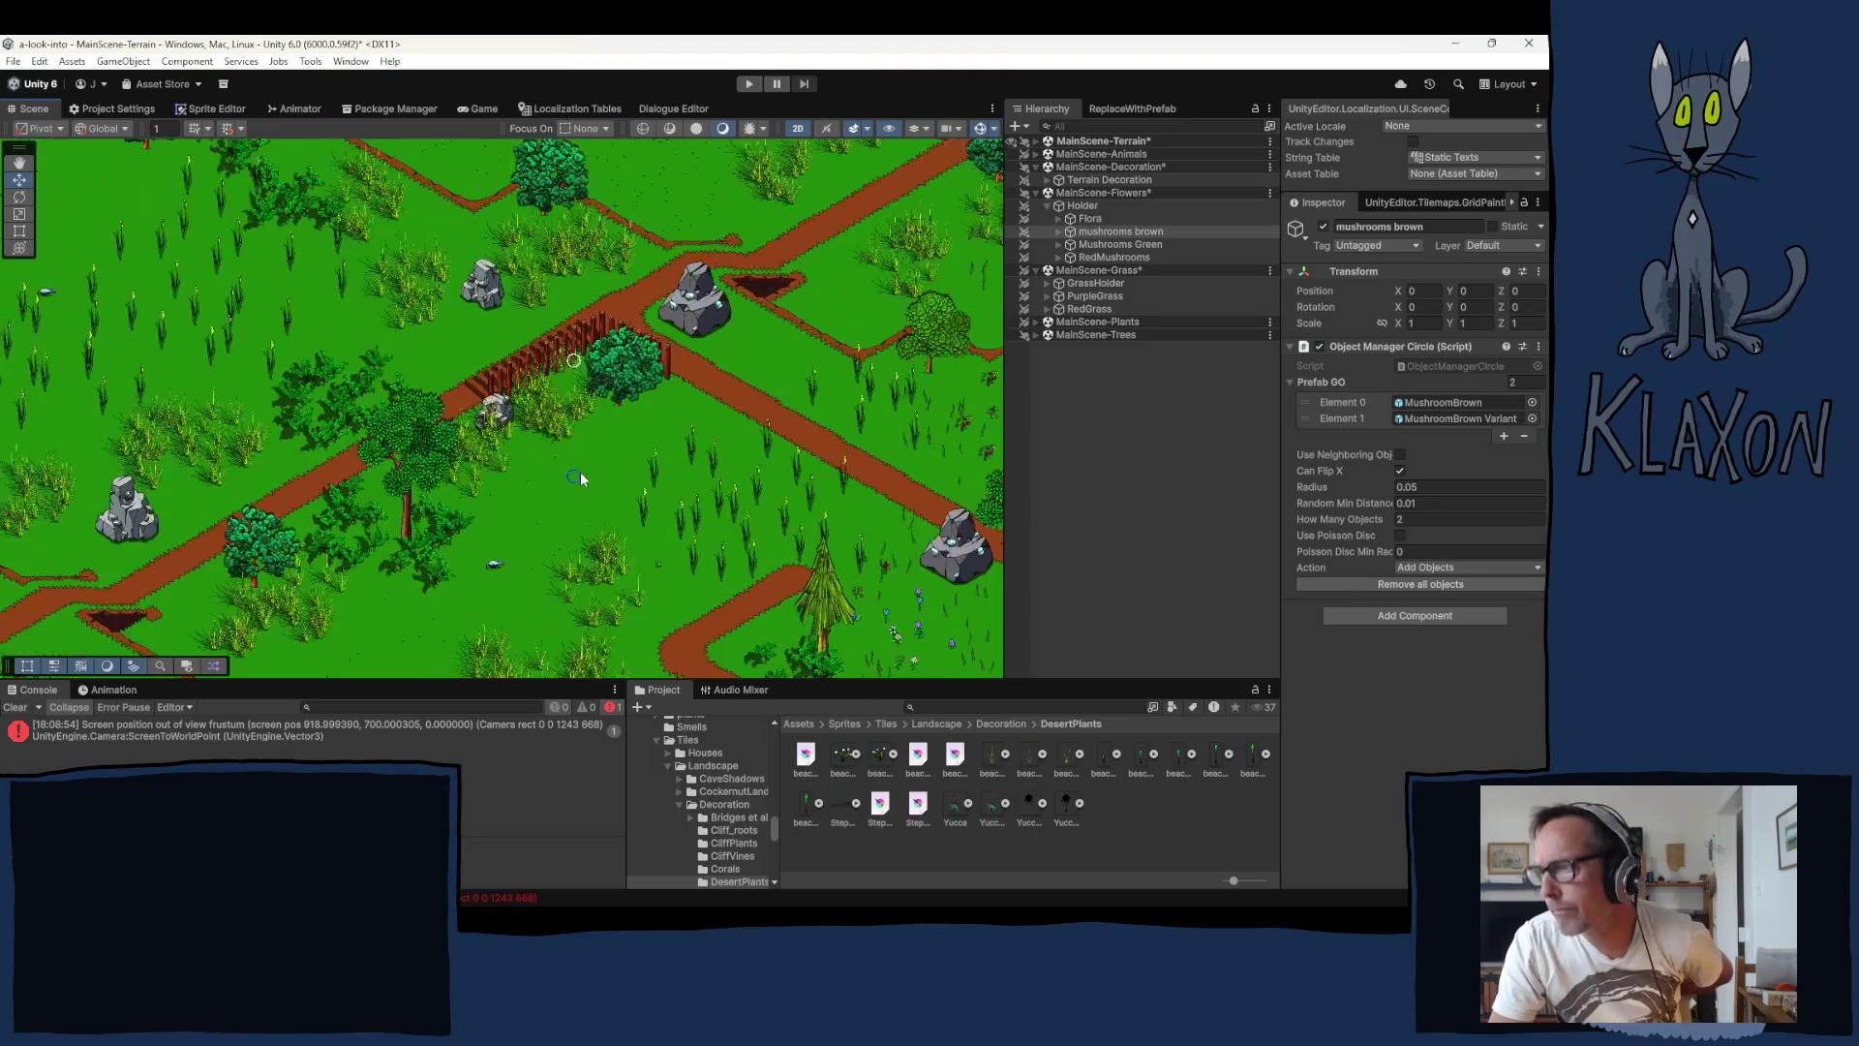
{"action": "scroll", "coordinate": [571, 513], "scroll_direction": "up", "scroll_amount": 2}
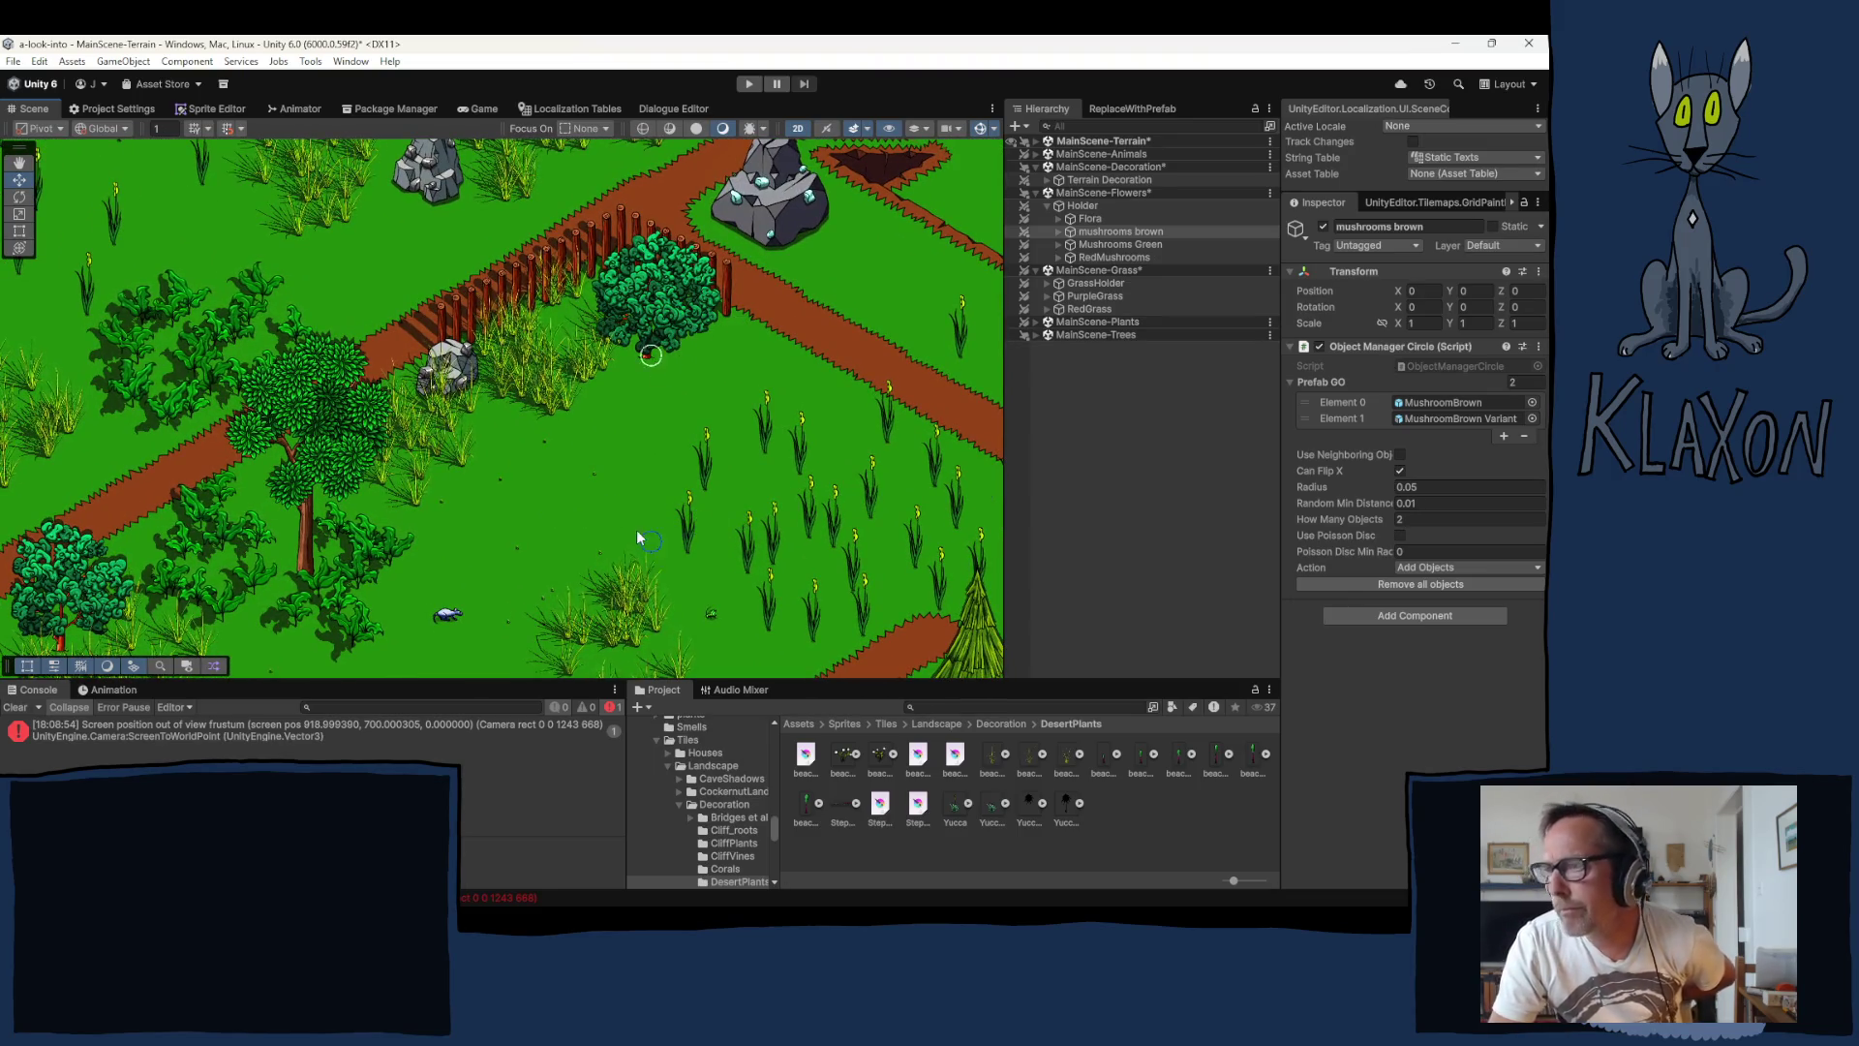
{"action": "scroll", "coordinate": [494, 518], "scroll_direction": "down", "scroll_amount": 3}
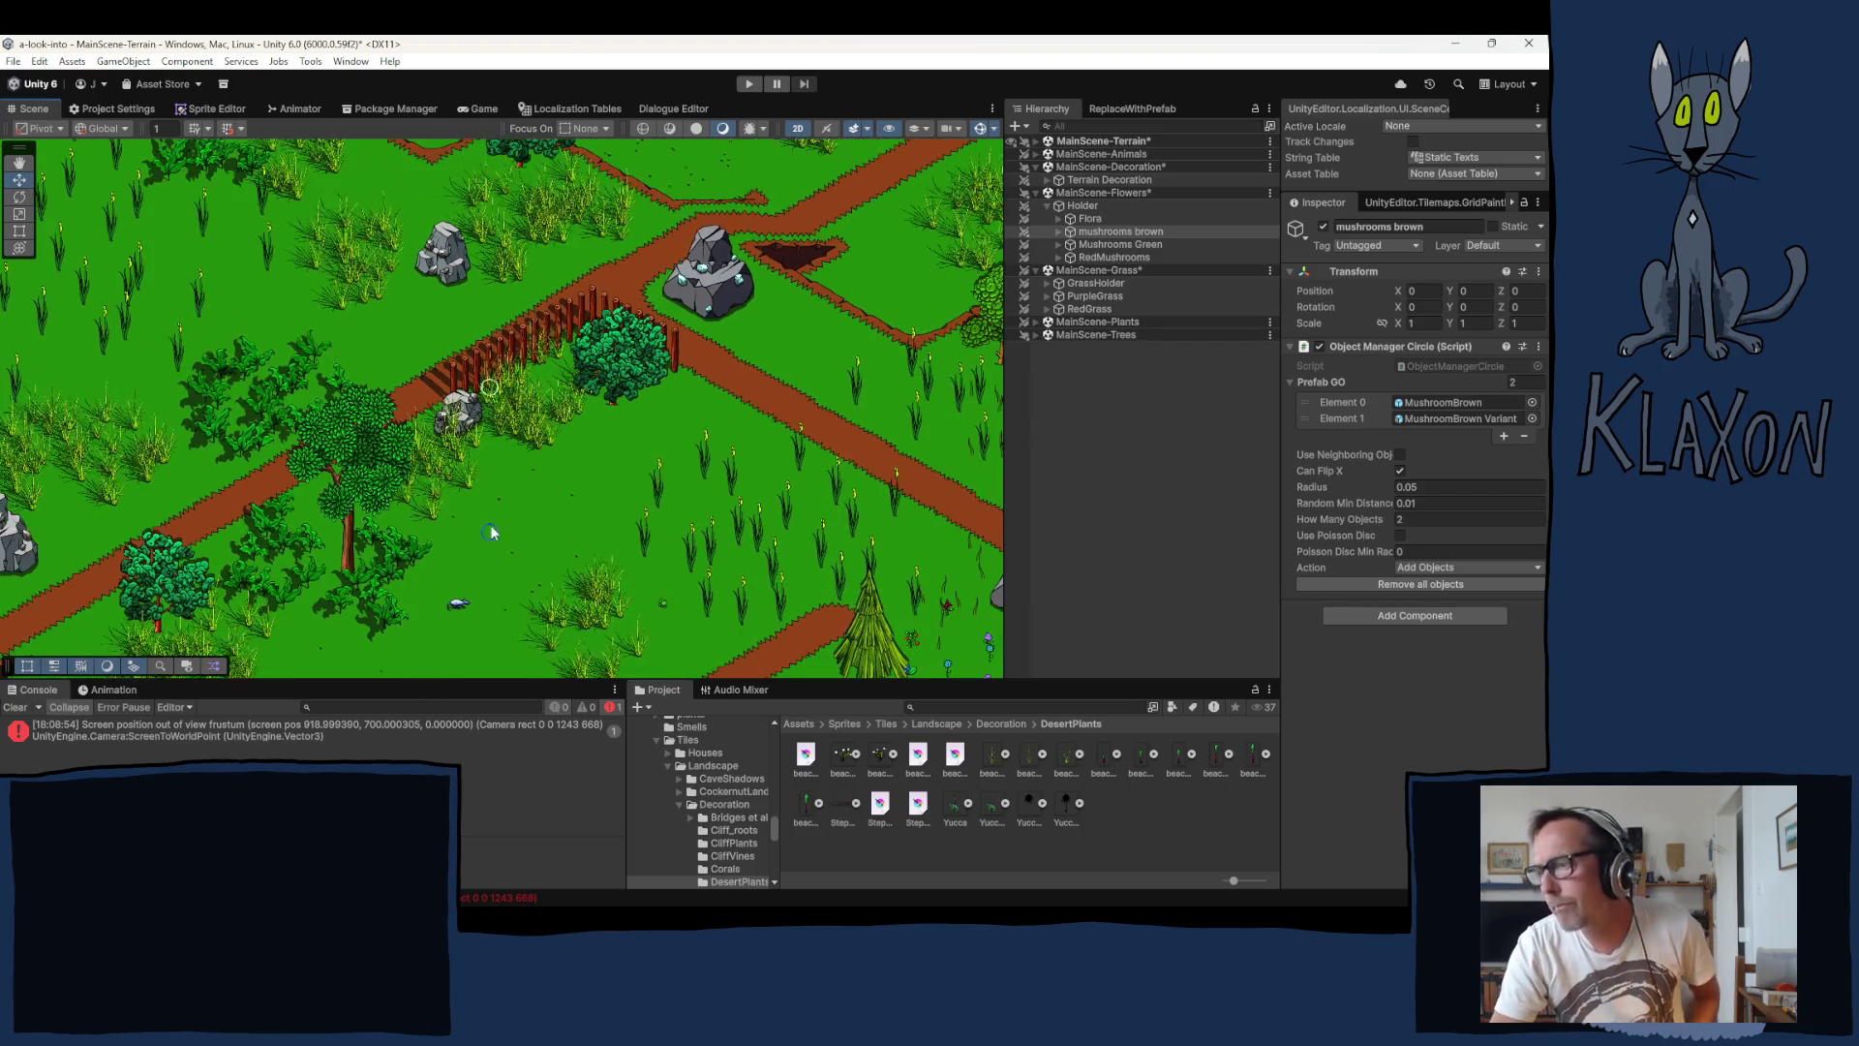
{"action": "mouse_move", "coordinate": [450, 532]}
{"action": "left_mouse_down"}
{"action": "mouse_move", "coordinate": [611, 201]}
{"action": "mouse_move", "coordinate": [779, 291]}
{"action": "mouse_move", "coordinate": [953, 280]}
{"action": "left_mouse_up"}
Step: Select GrassHolder, set its brush Radius to 0.4, and expand Terrain Decoration in the Hierarchy
{"action": "left_click", "coordinate": [1086, 283]}
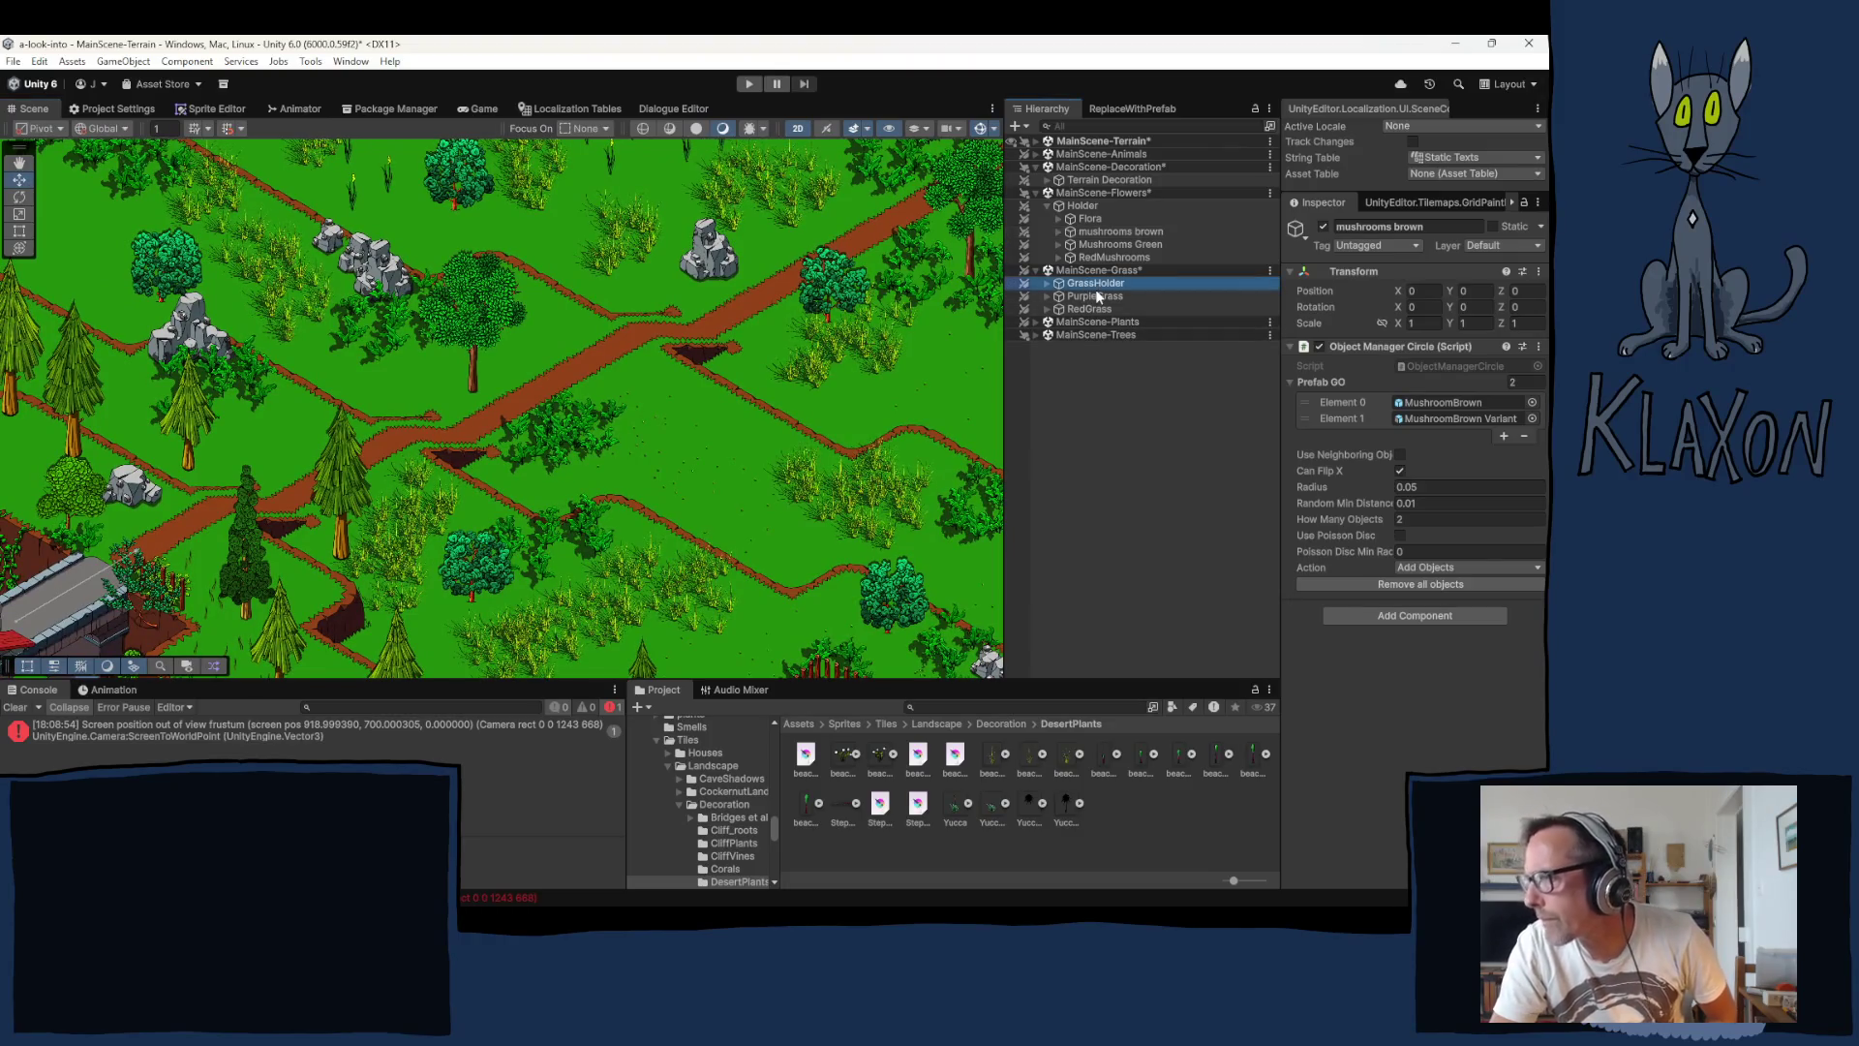
{"action": "left_click_drag", "start_coordinate": [359, 551], "coordinate": [471, 388]}
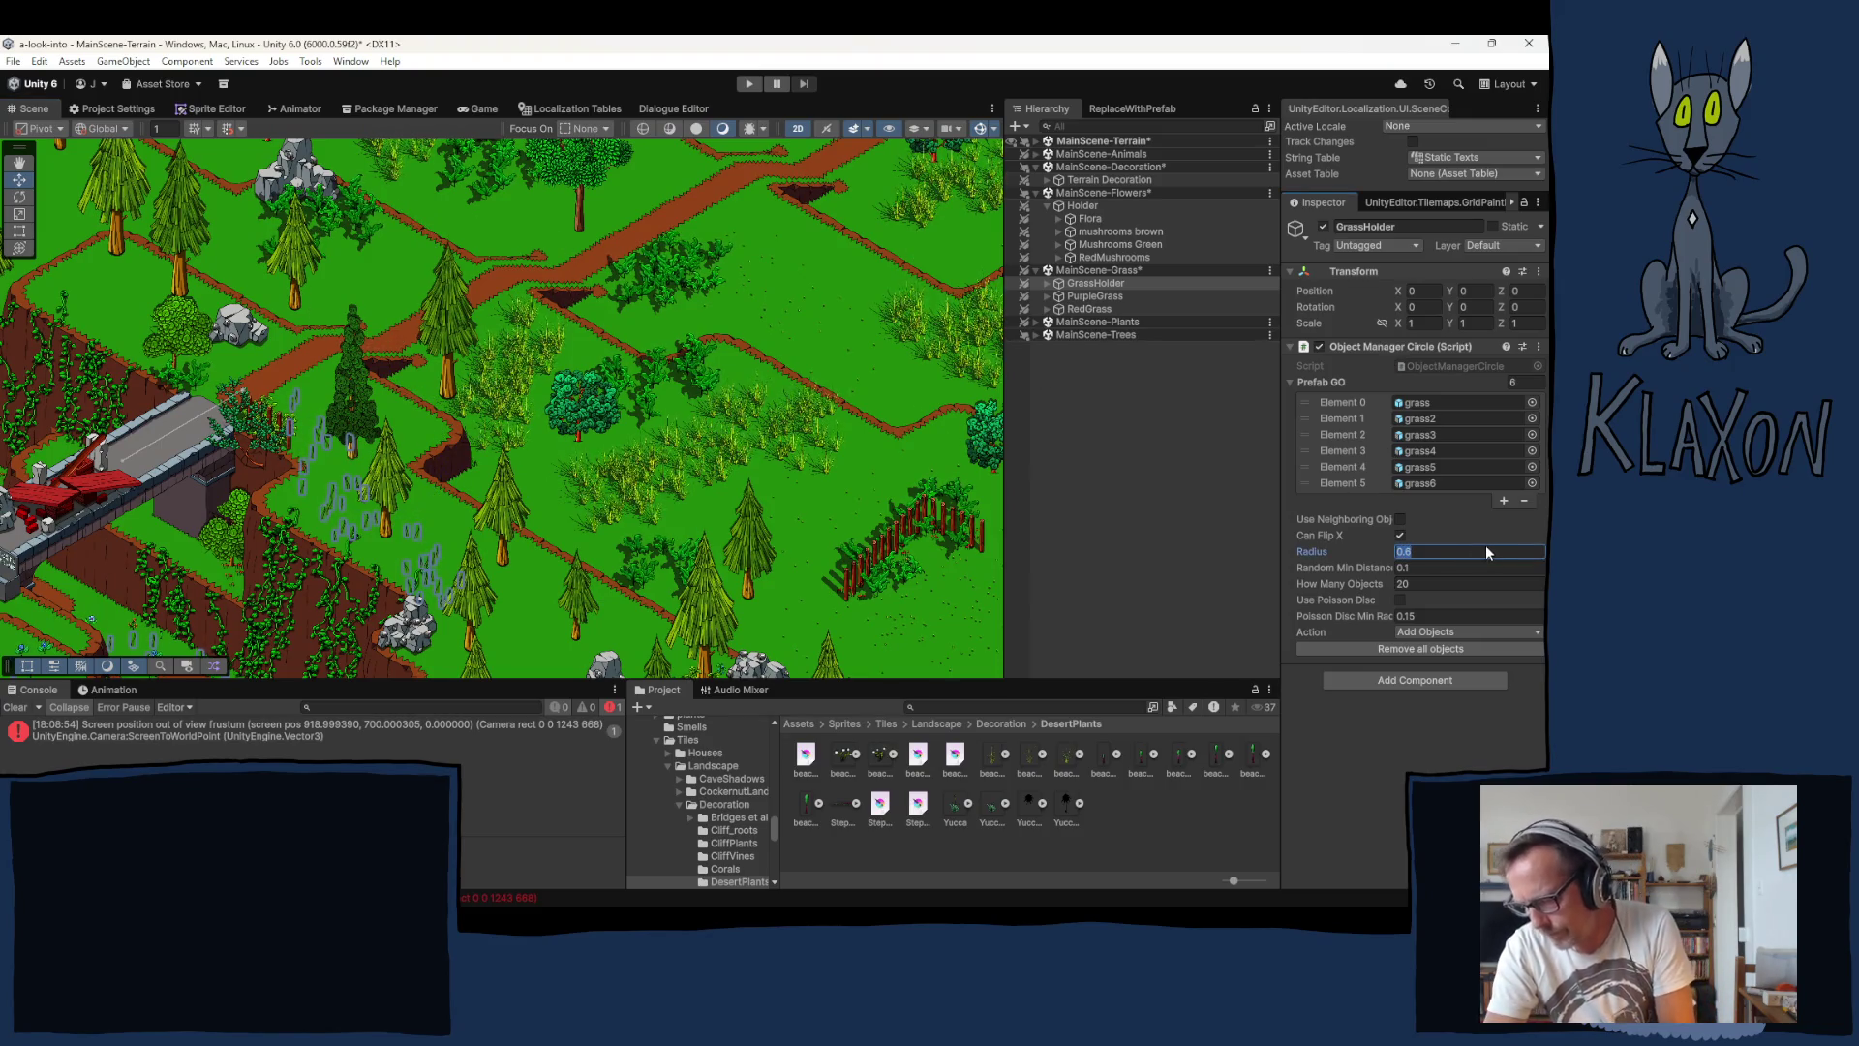
{"action": "type", "text": "0.5"}
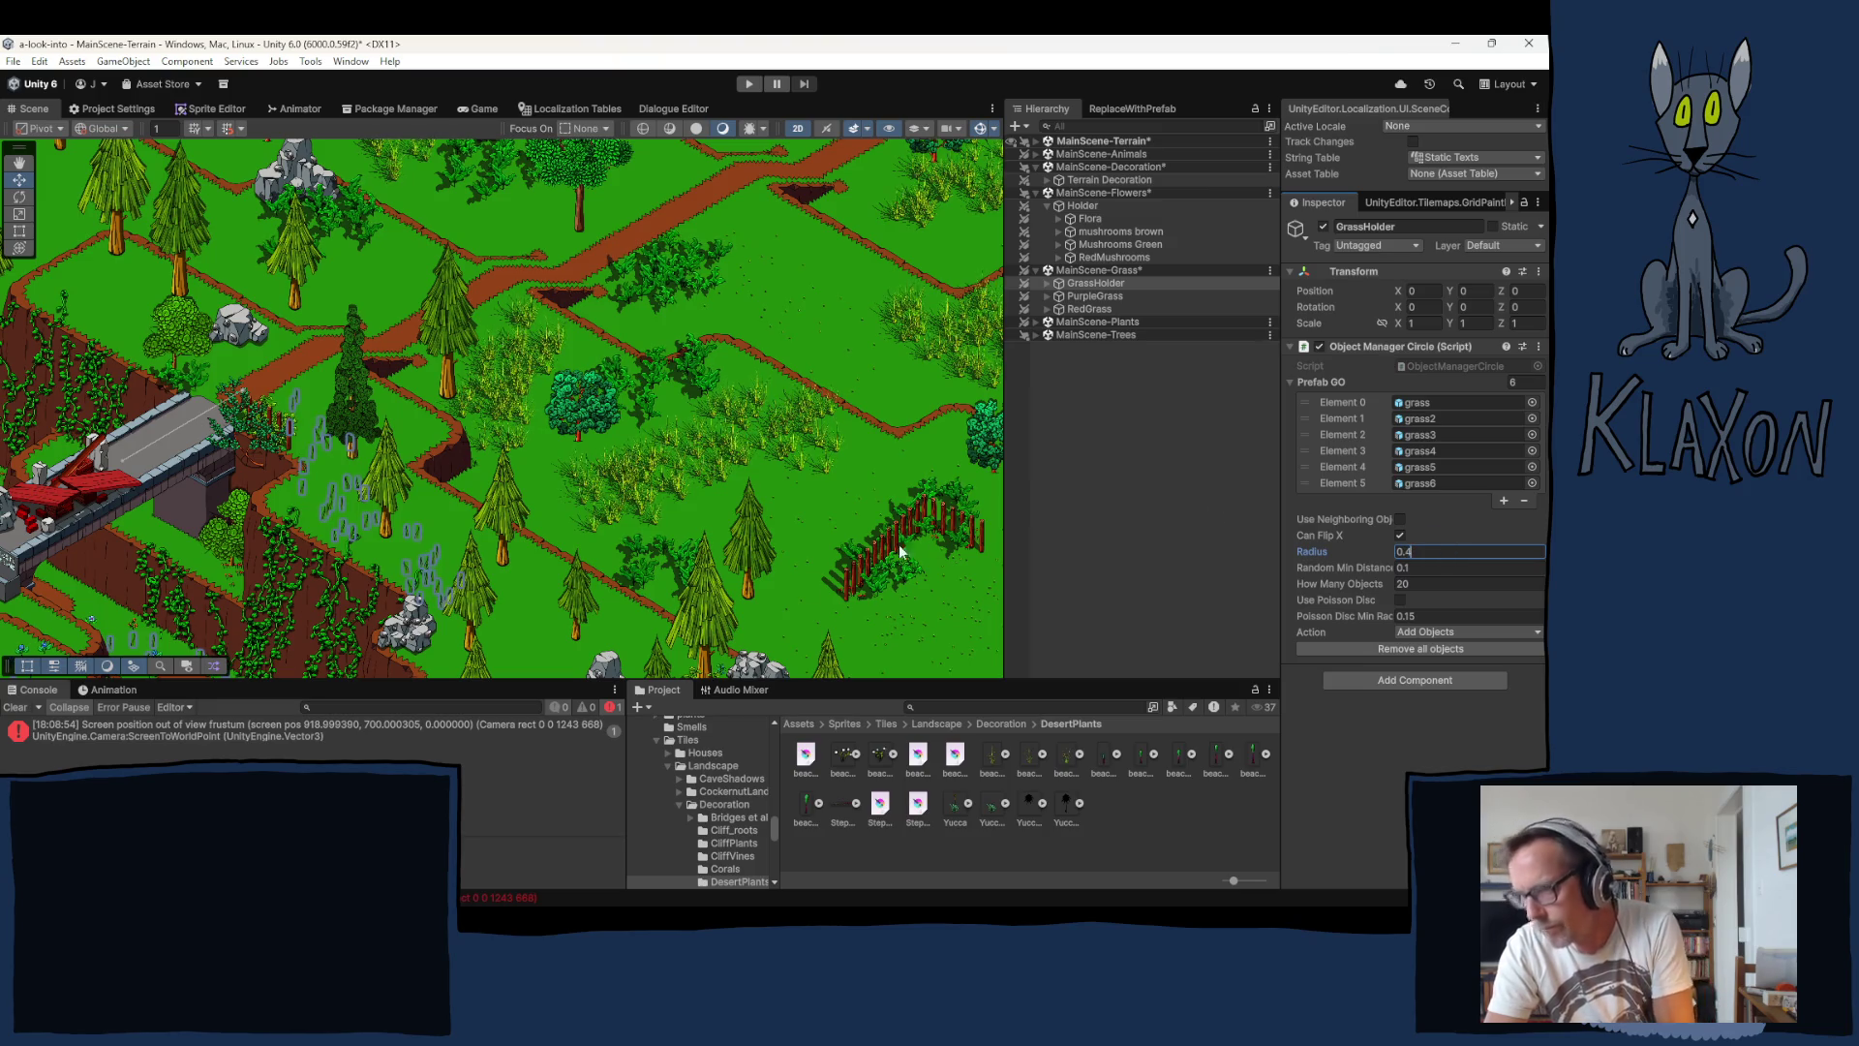
{"action": "left_click", "coordinate": [368, 467]}
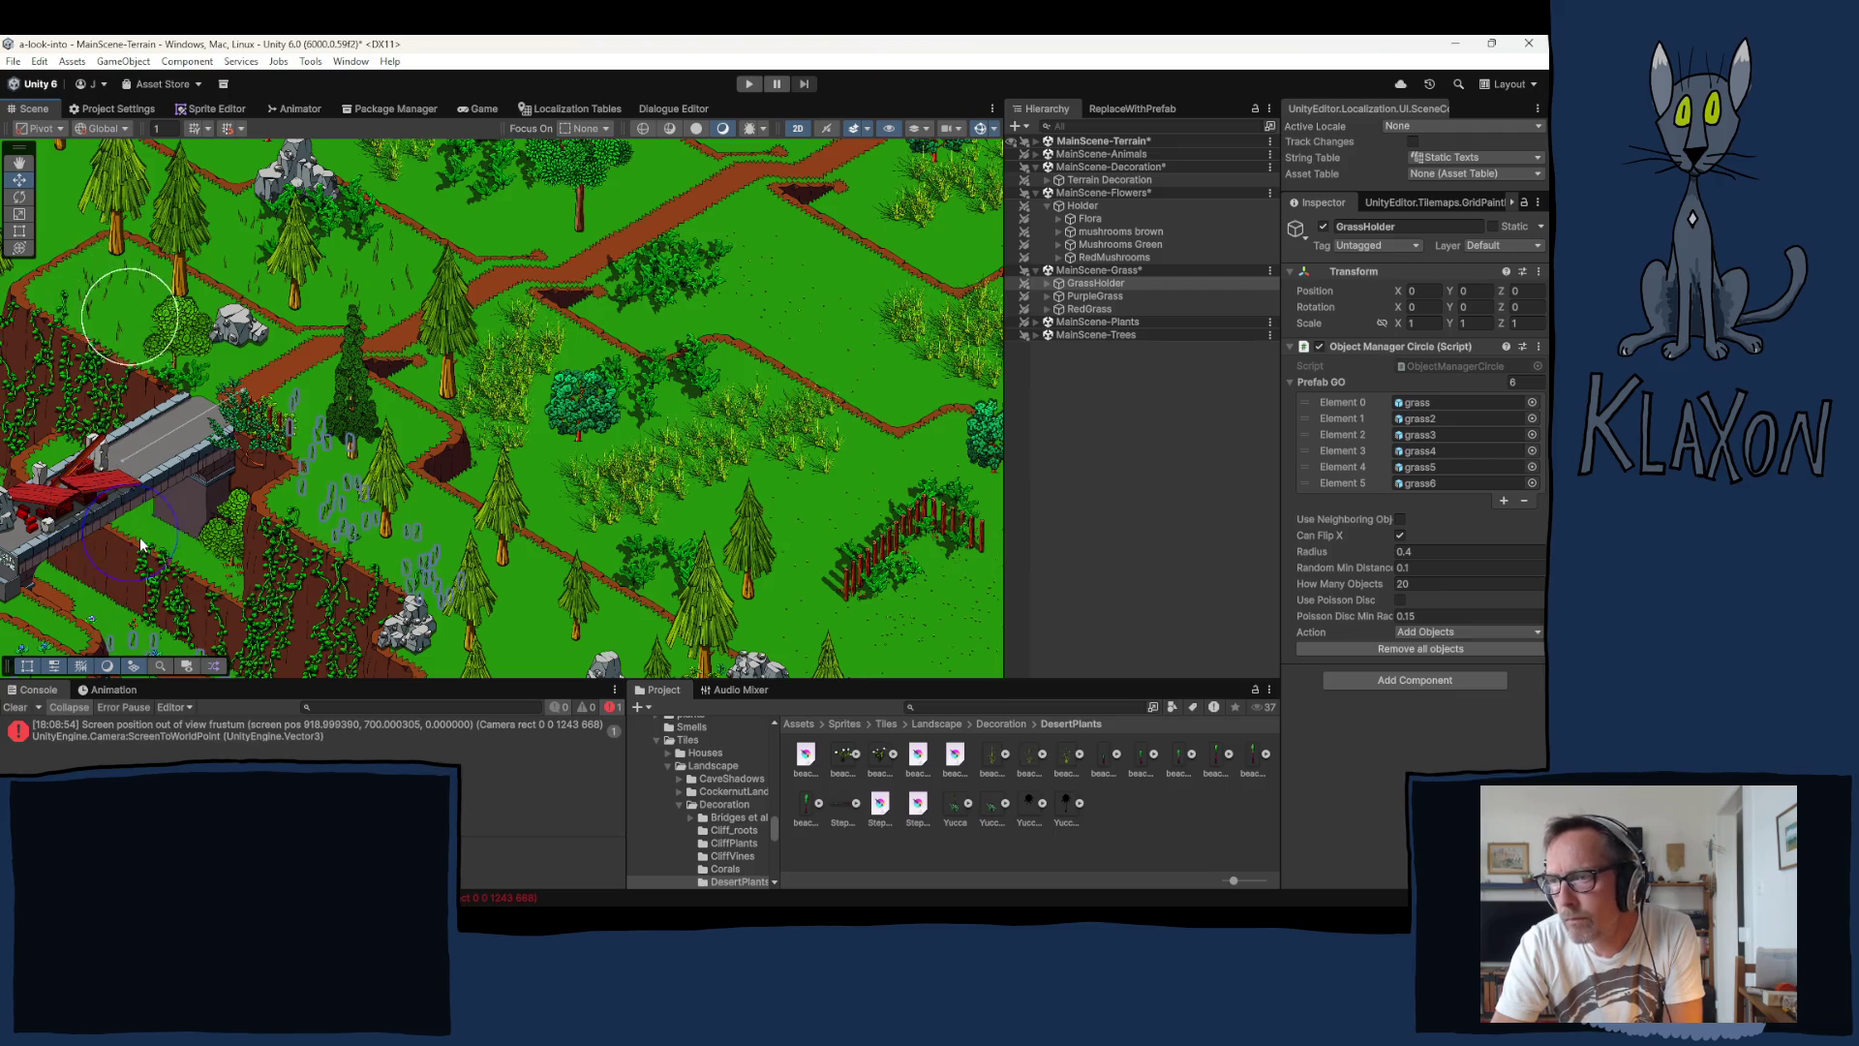
{"action": "mouse_move", "coordinate": [401, 481]}
{"action": "left_mouse_down"}
{"action": "mouse_move", "coordinate": [591, 571]}
{"action": "mouse_move", "coordinate": [339, 436]}
{"action": "mouse_move", "coordinate": [295, 571]}
{"action": "left_mouse_up"}
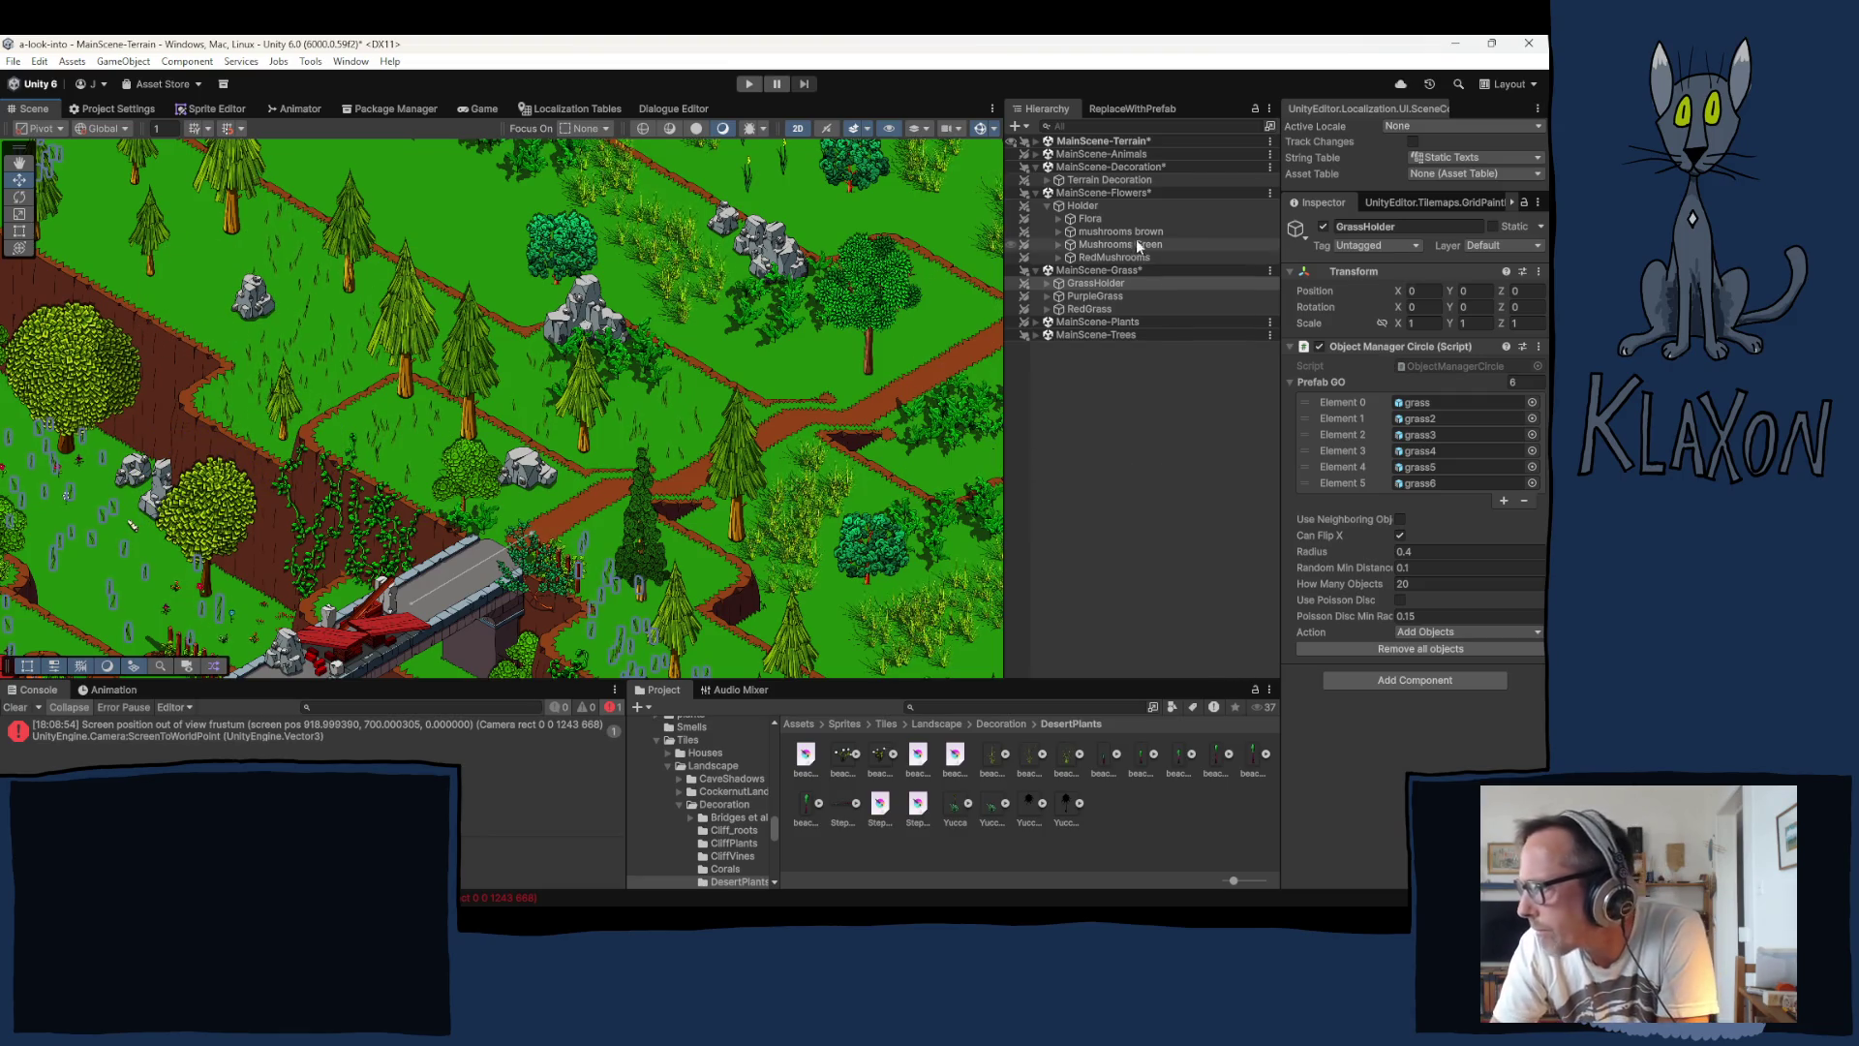
{"action": "left_click", "coordinate": [1050, 180]}
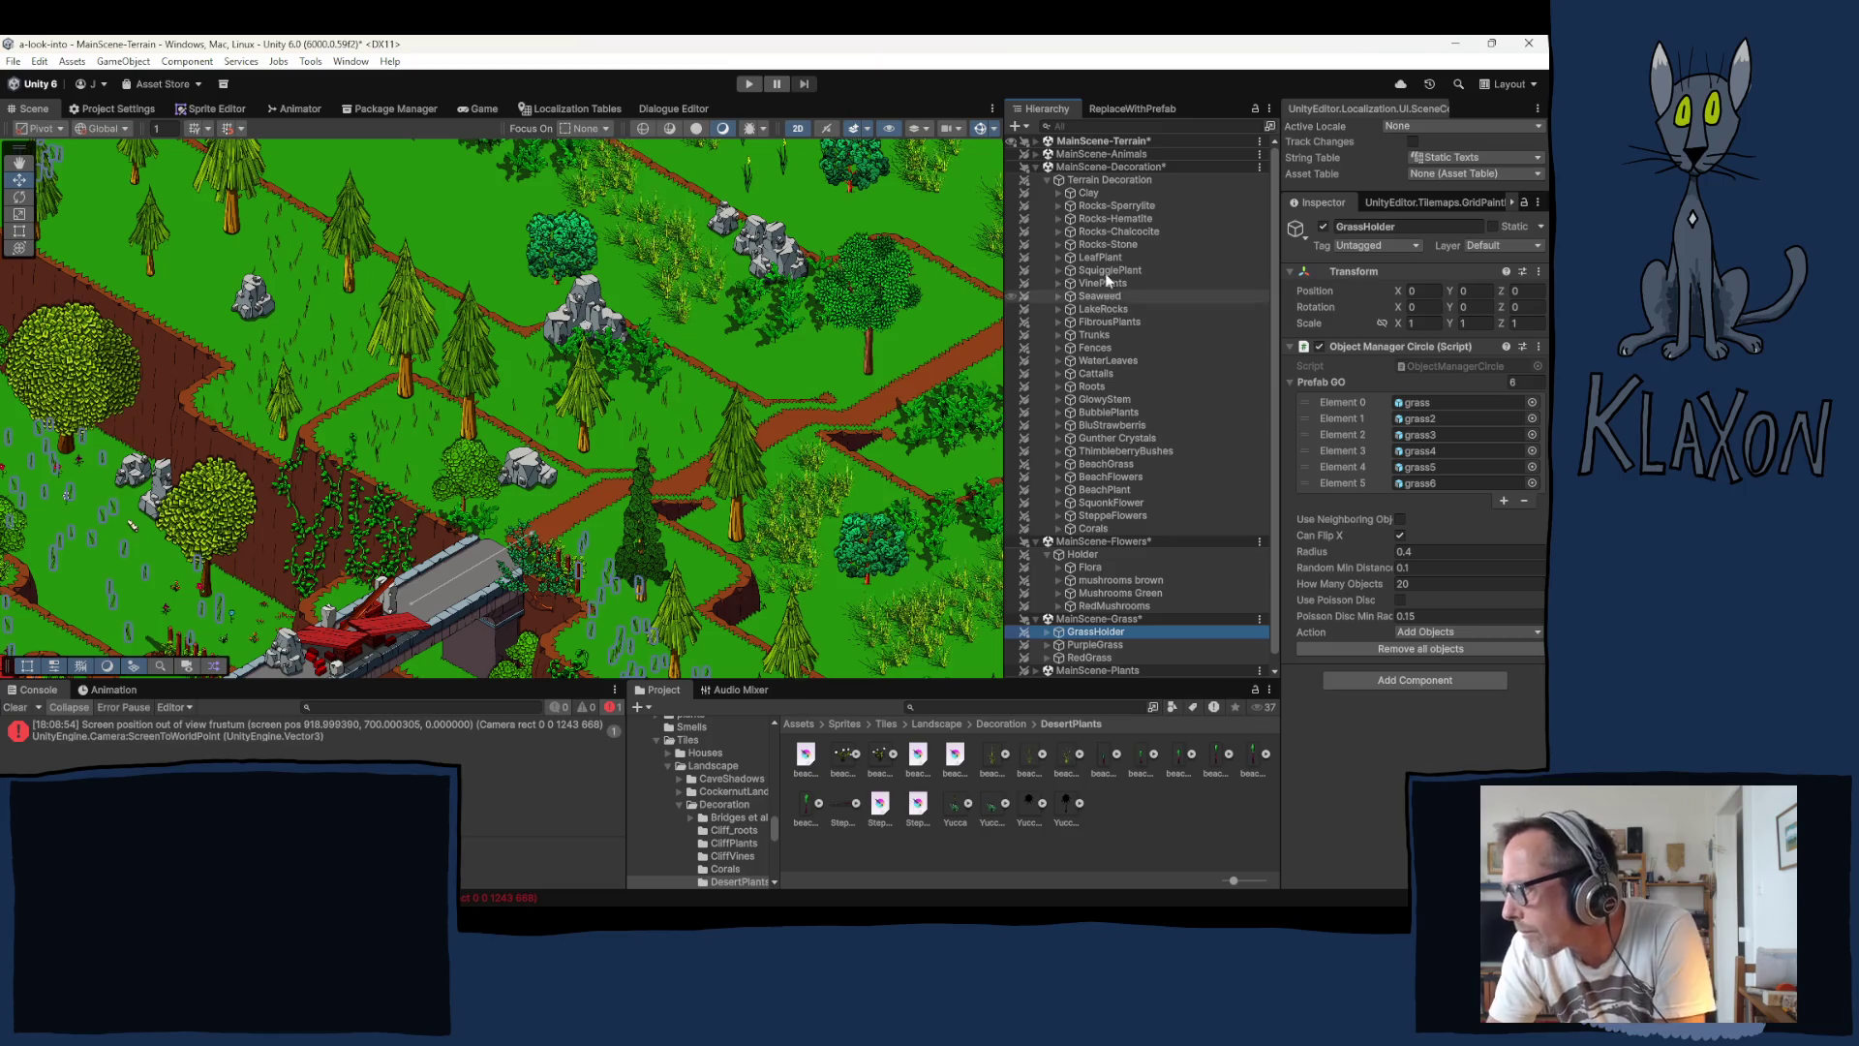
Step: Select the LeafPlant brush and place four leaf plant clusters on the grassy slopes
{"action": "left_click", "coordinate": [1100, 257]}
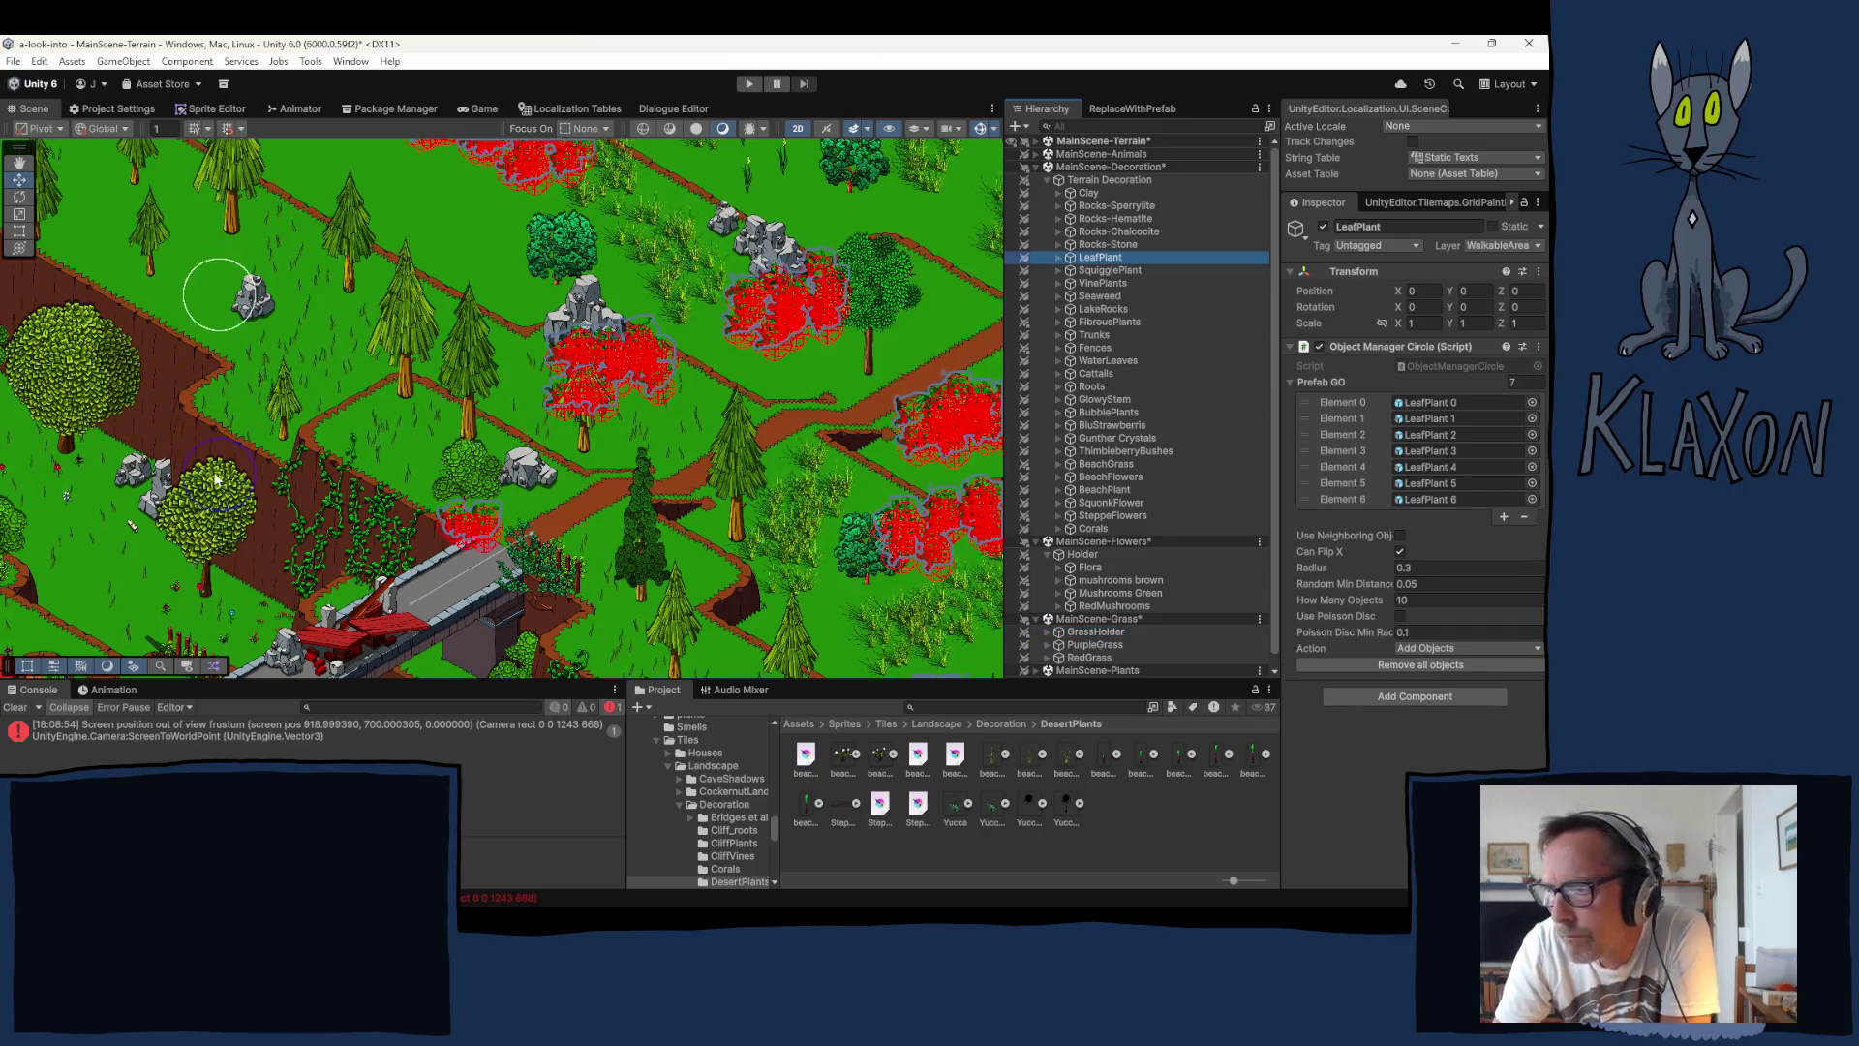
{"action": "left_click", "coordinate": [219, 432]}
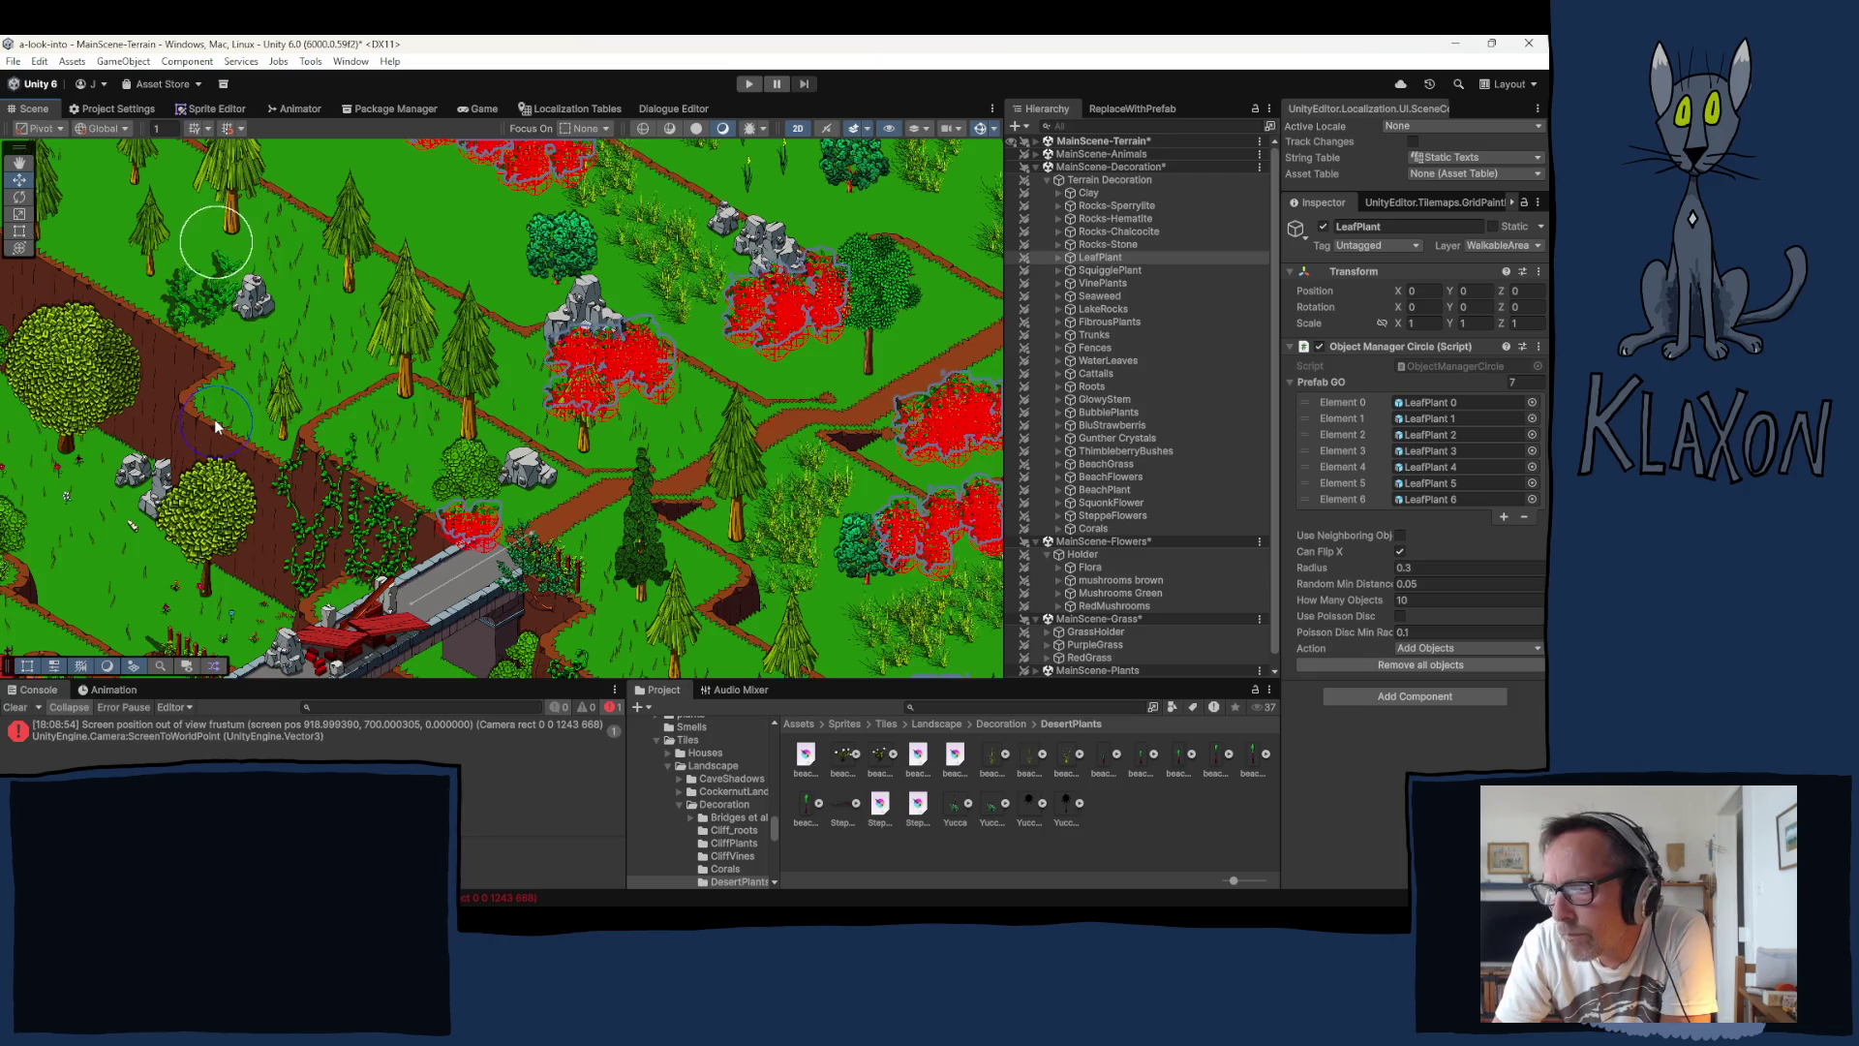
{"action": "left_click_drag", "start_coordinate": [280, 456], "coordinate": [467, 586]}
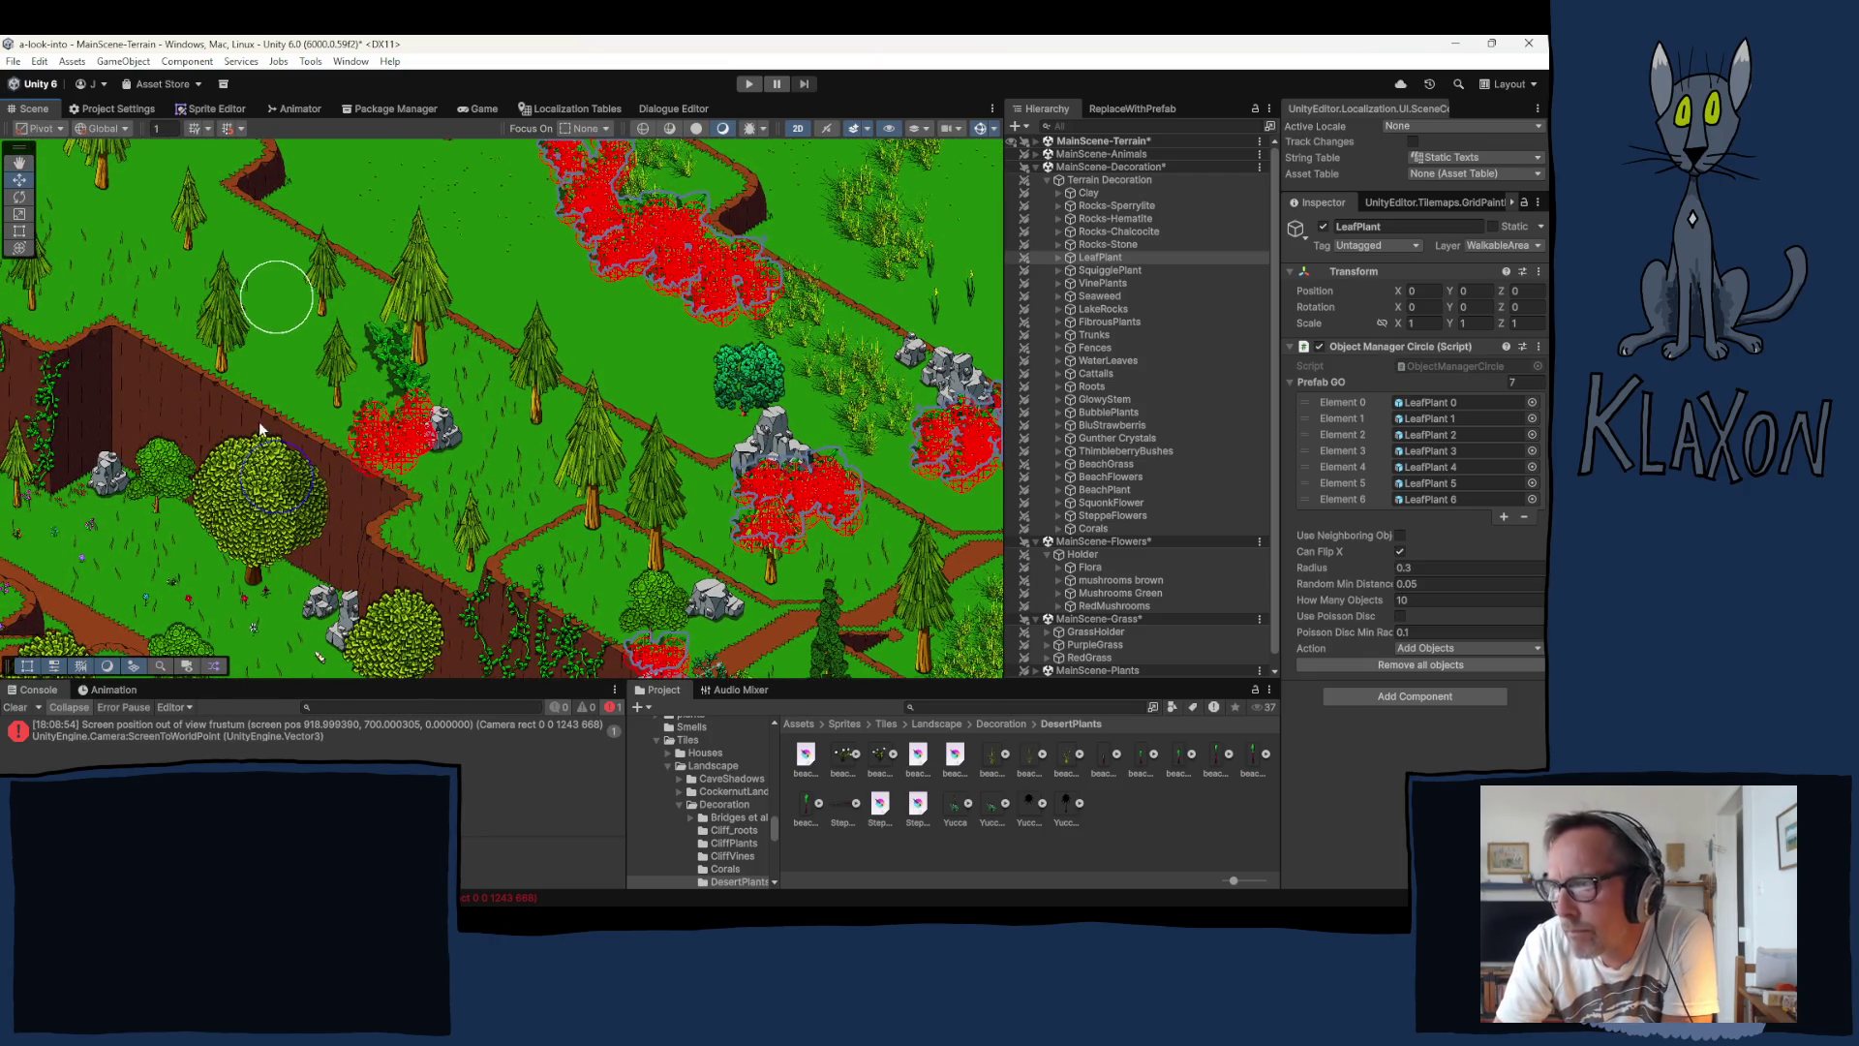
{"action": "left_click", "coordinate": [275, 484]}
{"action": "left_click", "coordinate": [214, 383]}
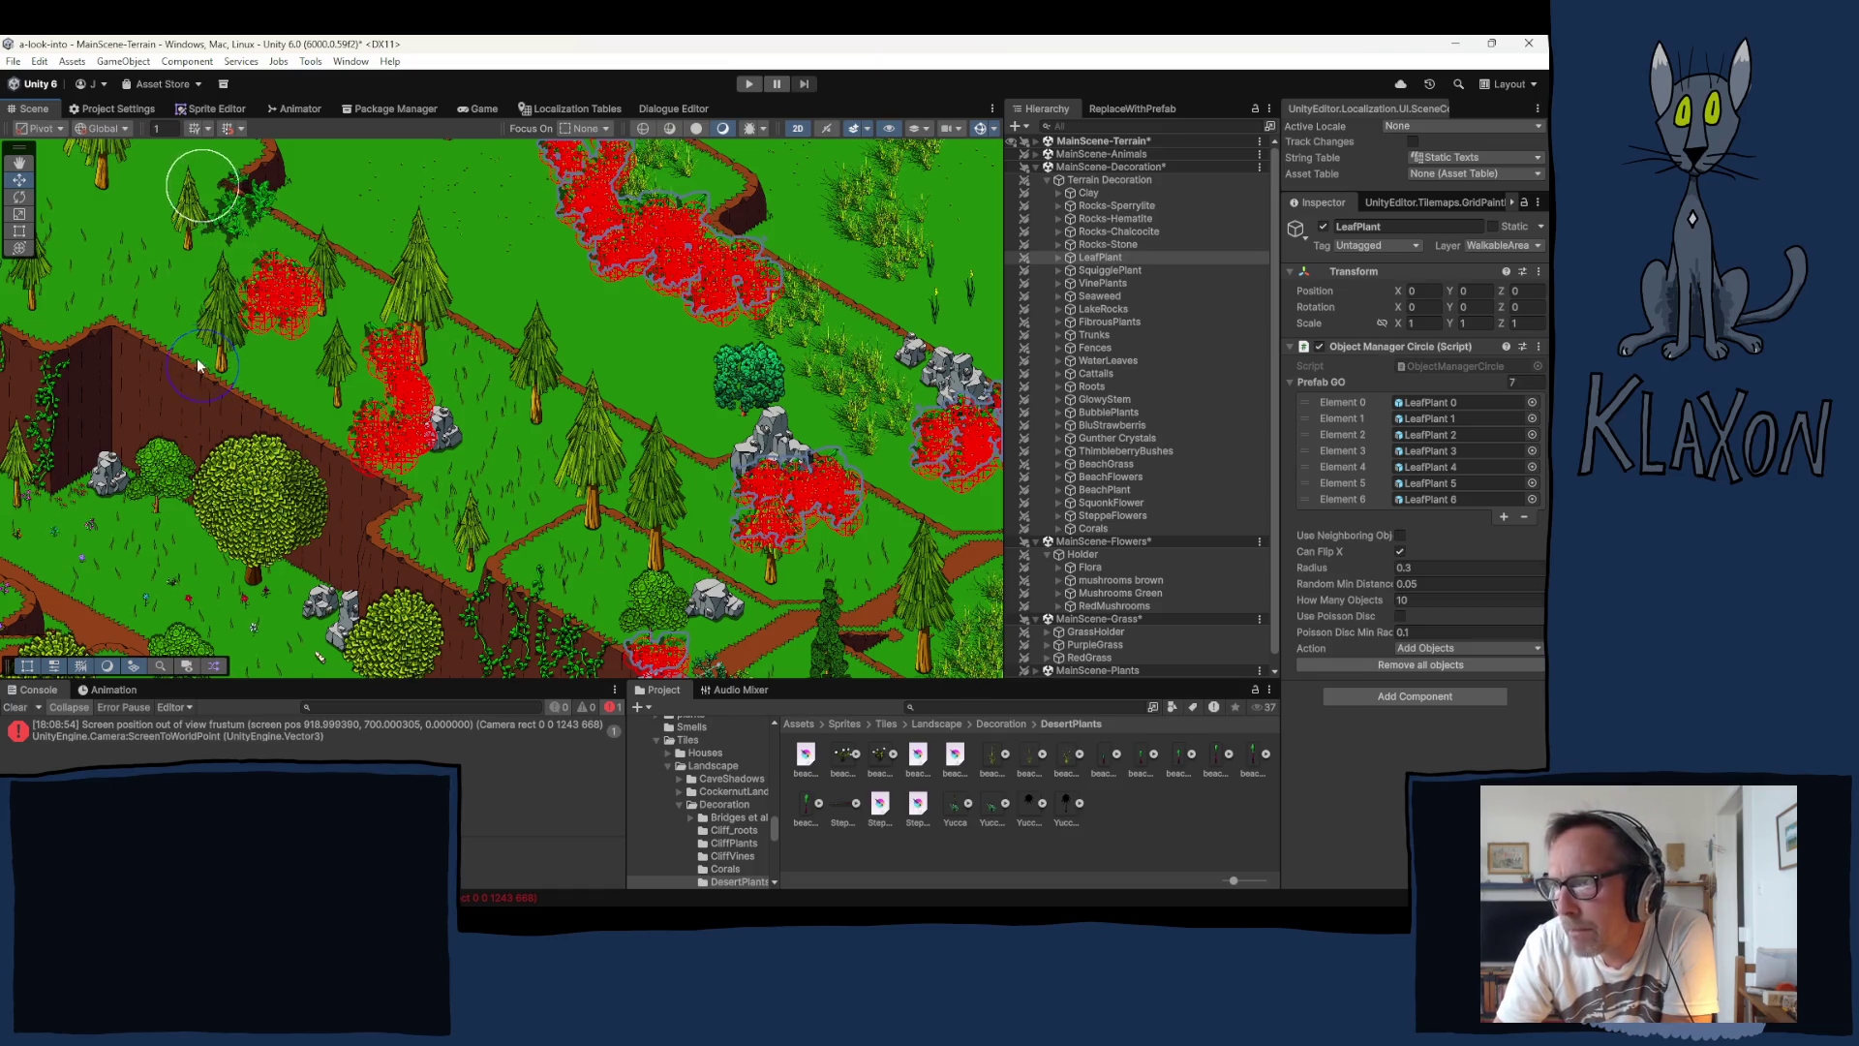
{"action": "left_click", "coordinate": [169, 371]}
Step: Add four more leaf plant clusters on the next slope and near the path, then reselect GrassHolder
{"action": "mouse_move", "coordinate": [189, 390]}
{"action": "left_mouse_down"}
{"action": "mouse_move", "coordinate": [259, 497]}
{"action": "mouse_move", "coordinate": [379, 552]}
{"action": "left_mouse_up"}
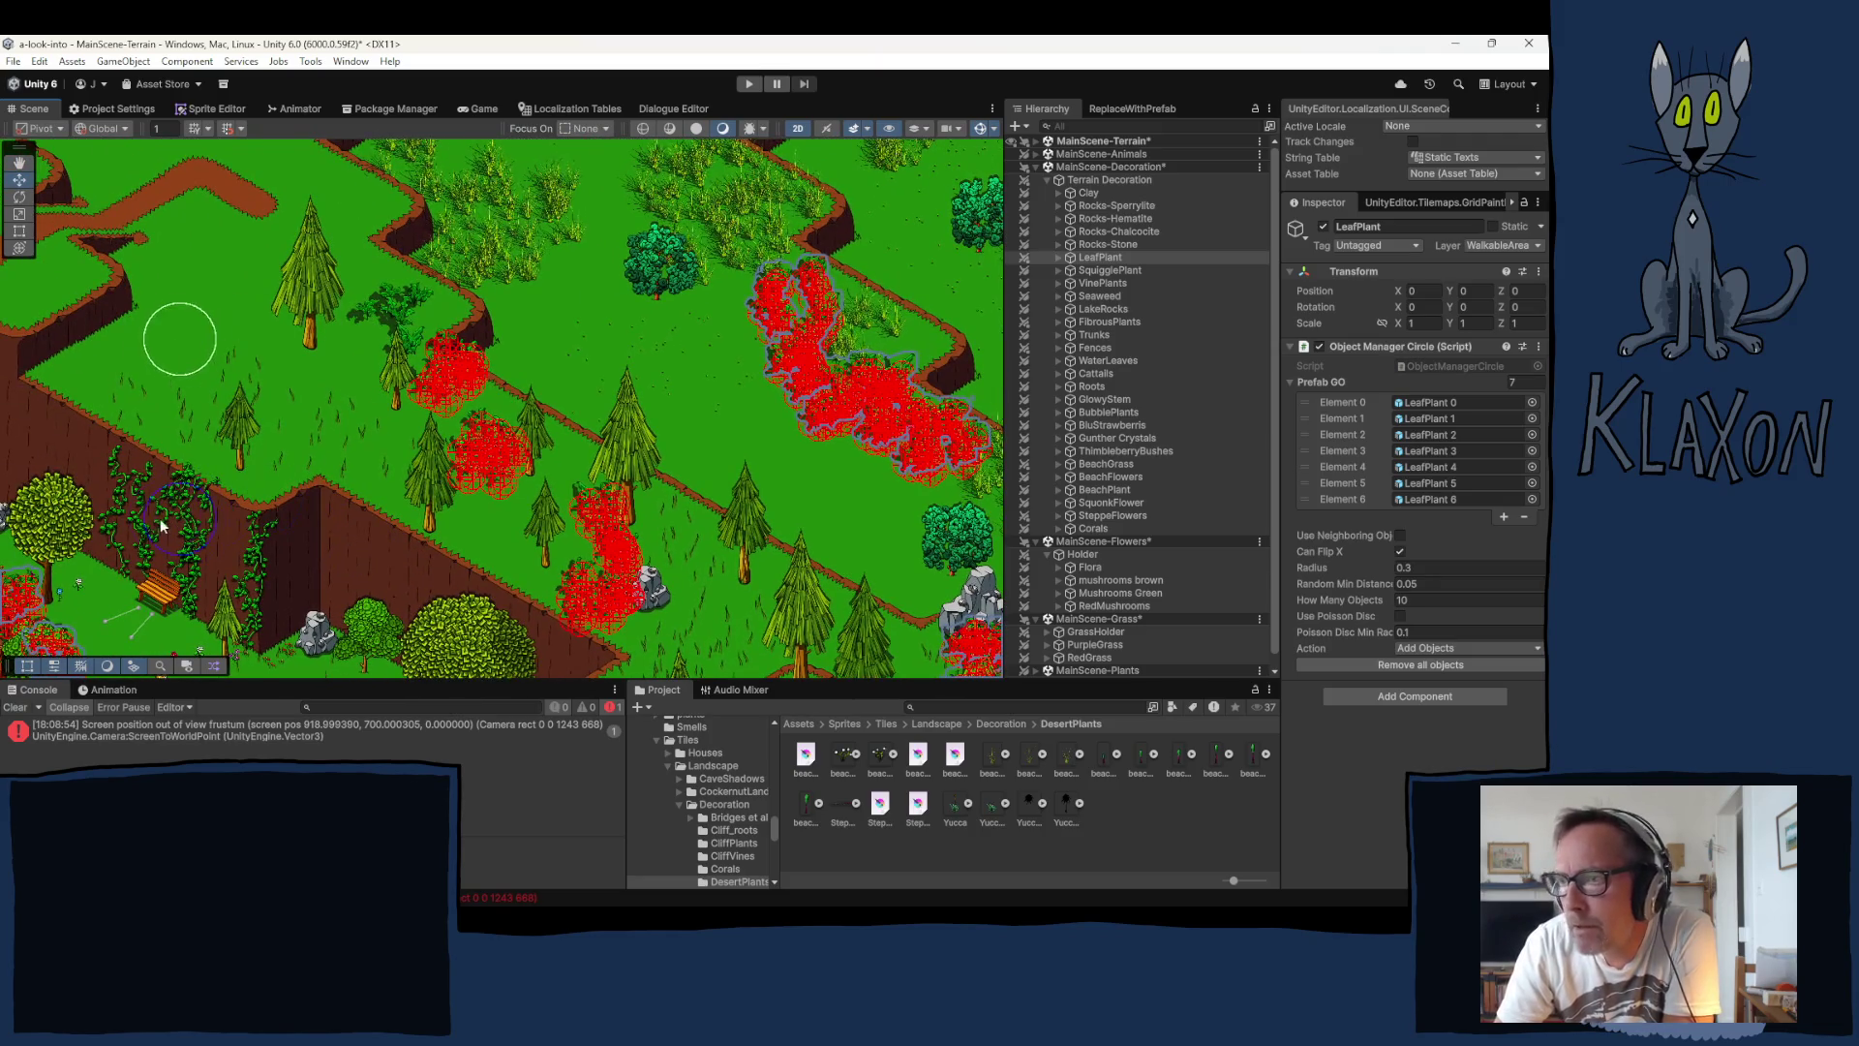
{"action": "left_click", "coordinate": [182, 490]}
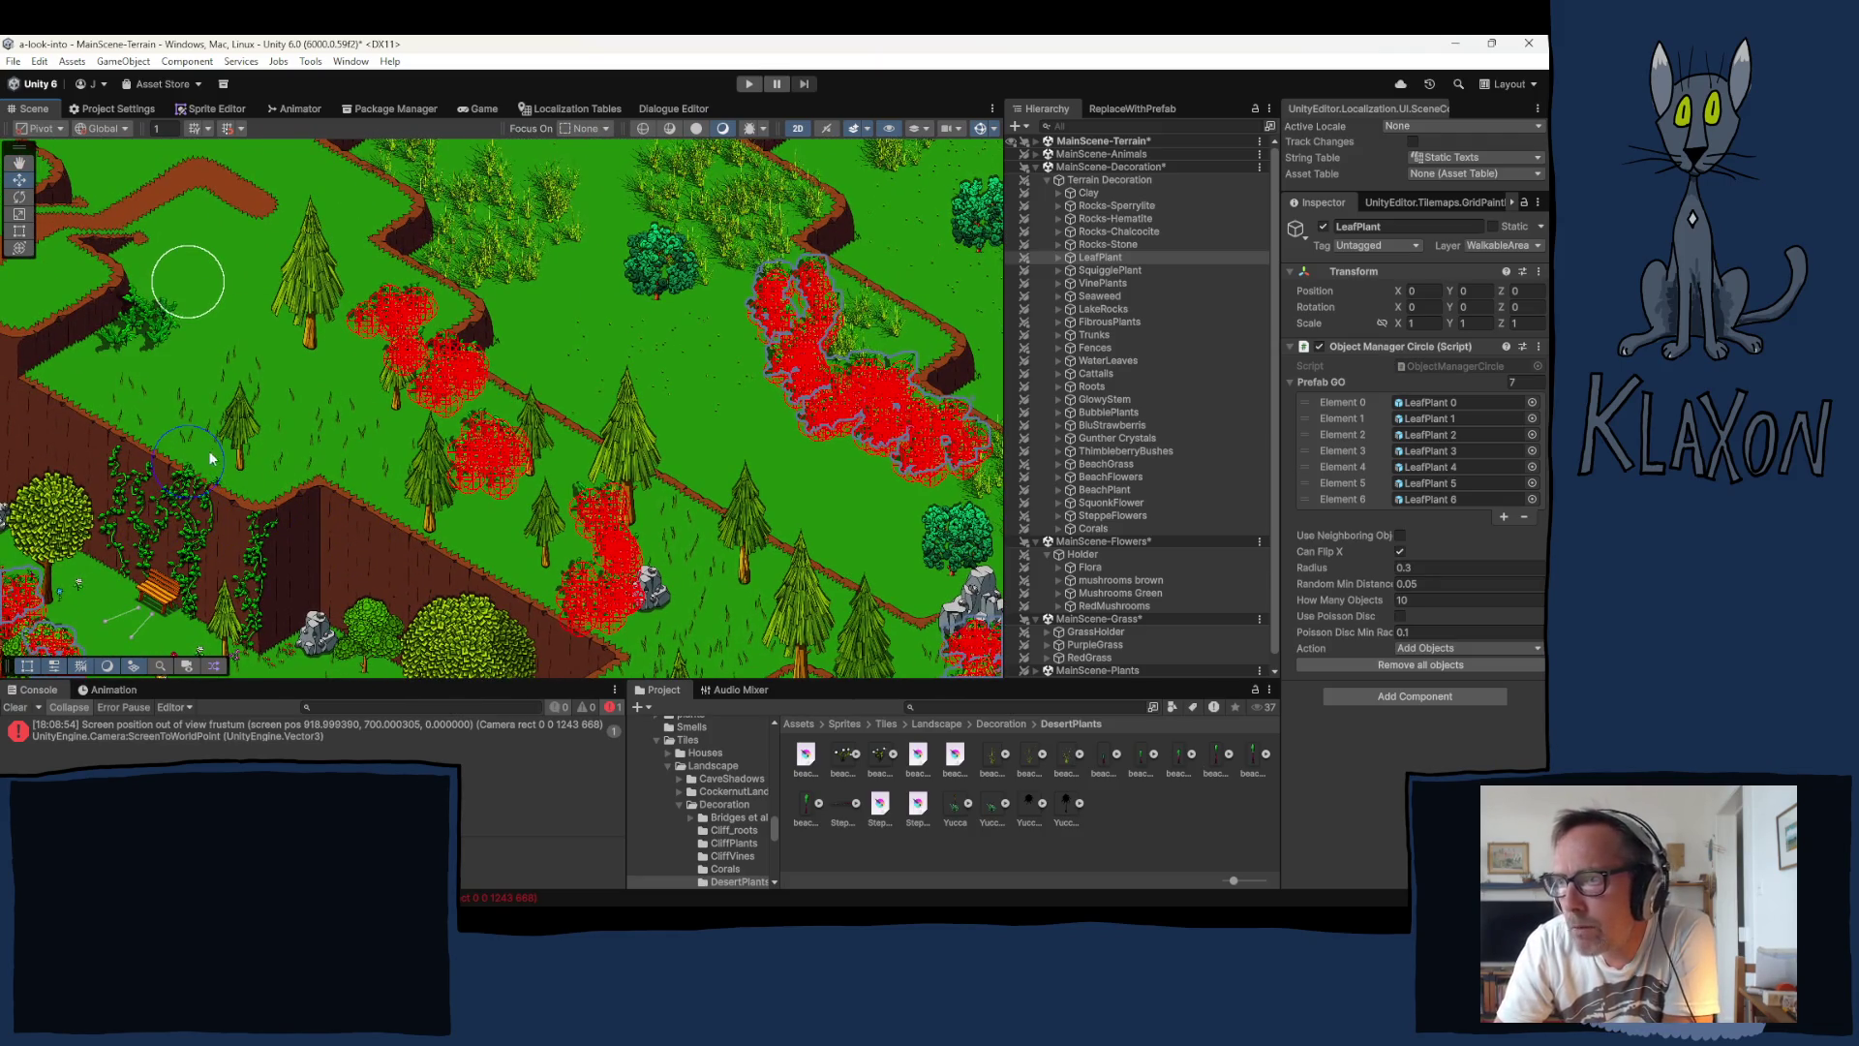
{"action": "left_click", "coordinate": [215, 461]}
{"action": "left_click", "coordinate": [241, 471]}
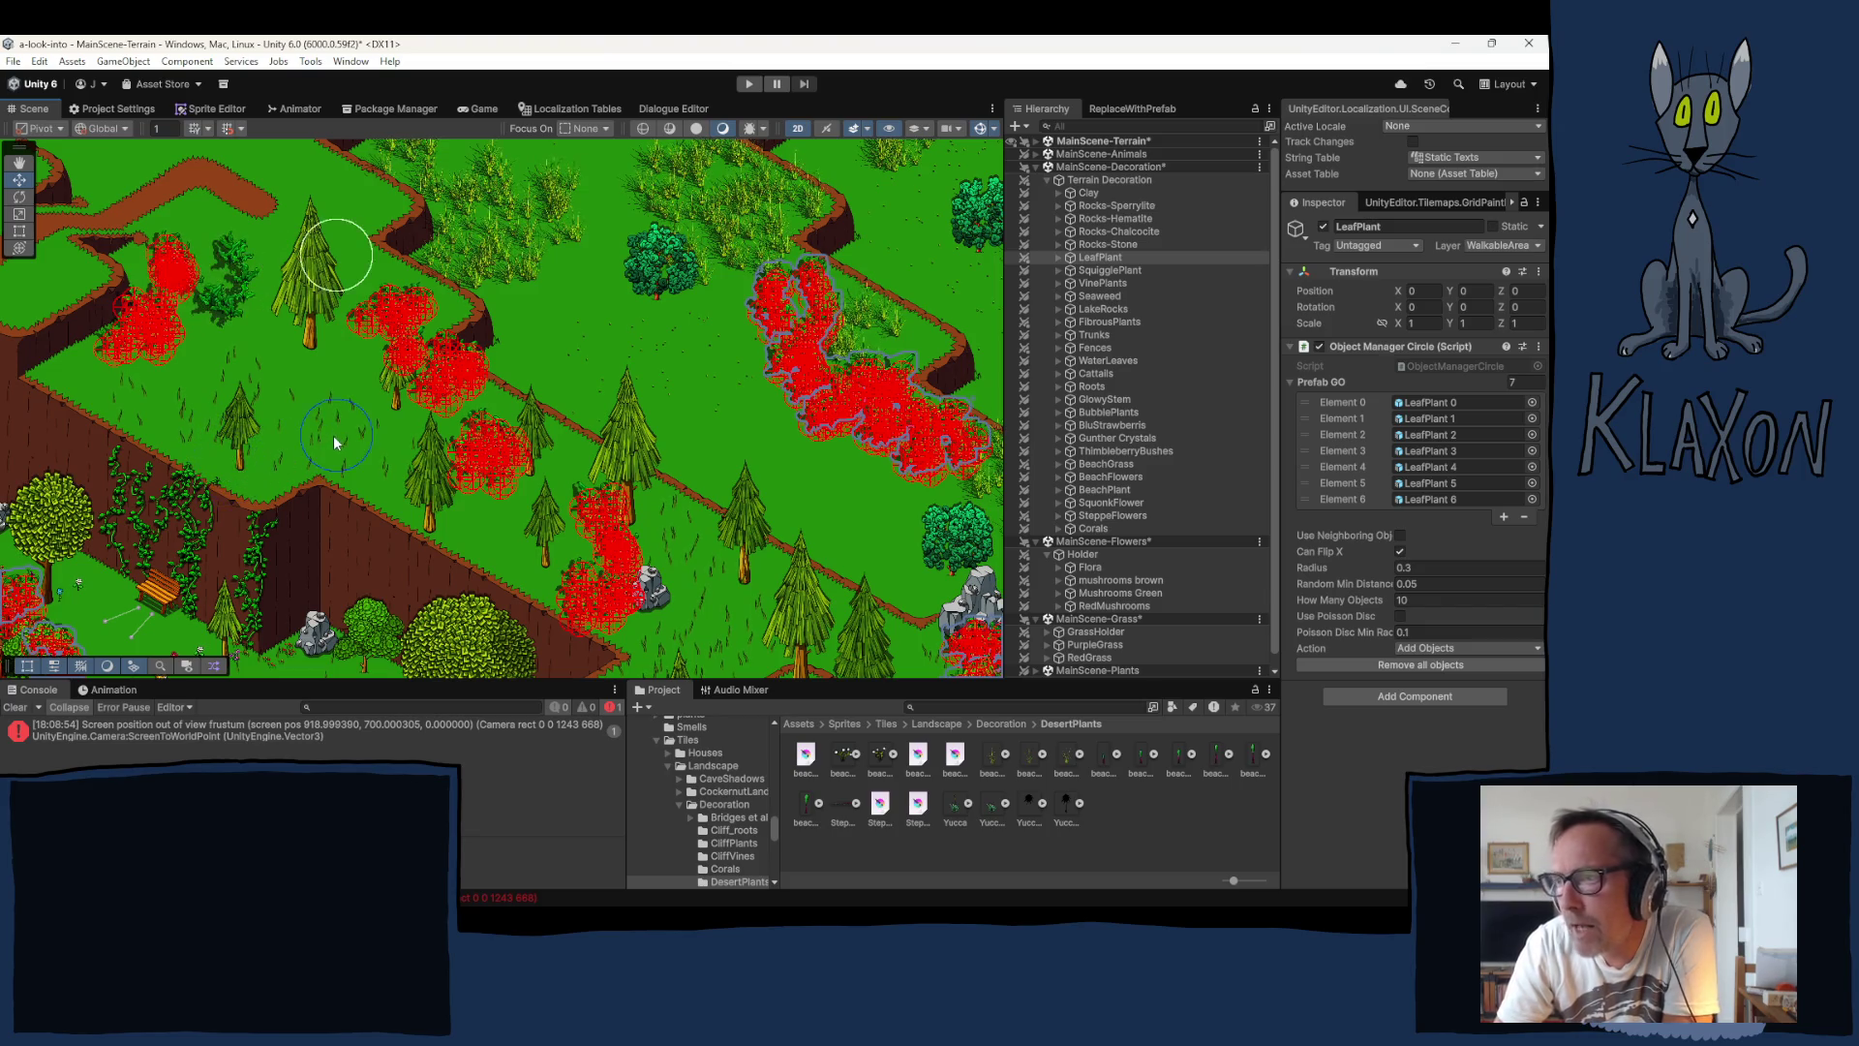
{"action": "left_click", "coordinate": [356, 384]}
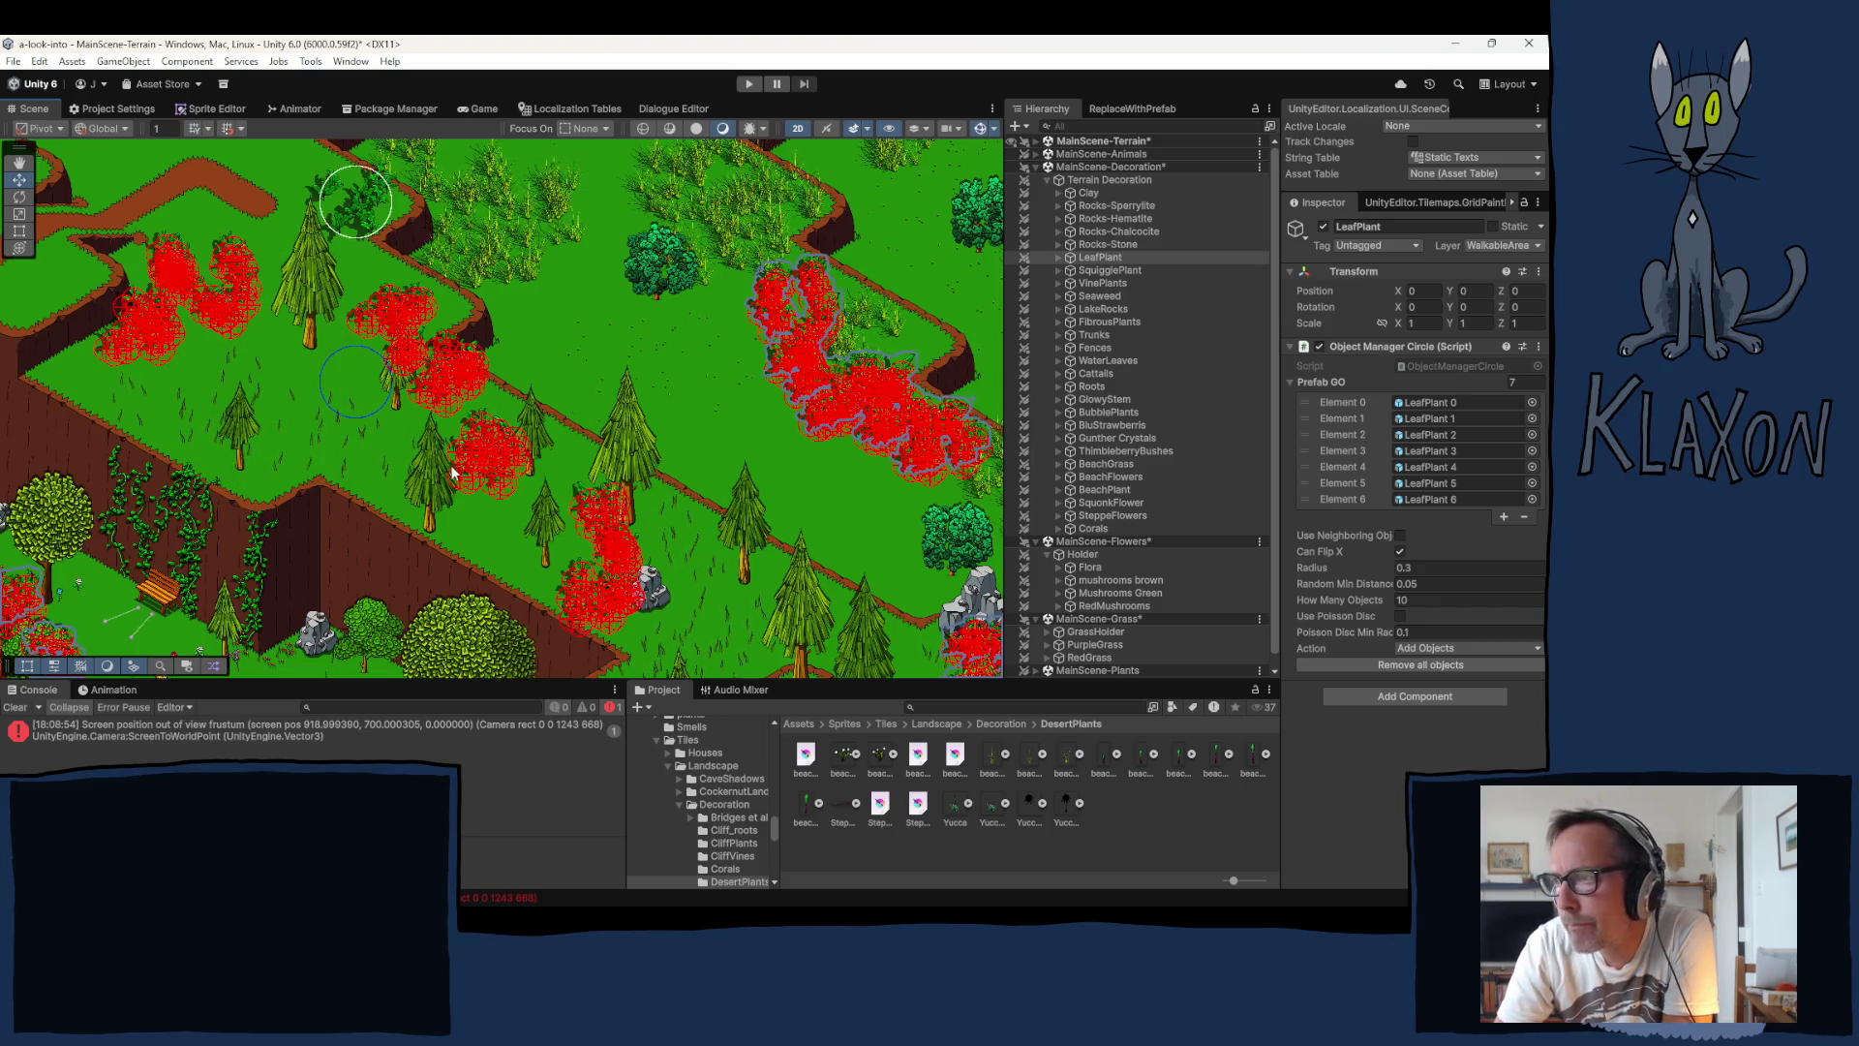
{"action": "left_click", "coordinate": [1085, 630]}
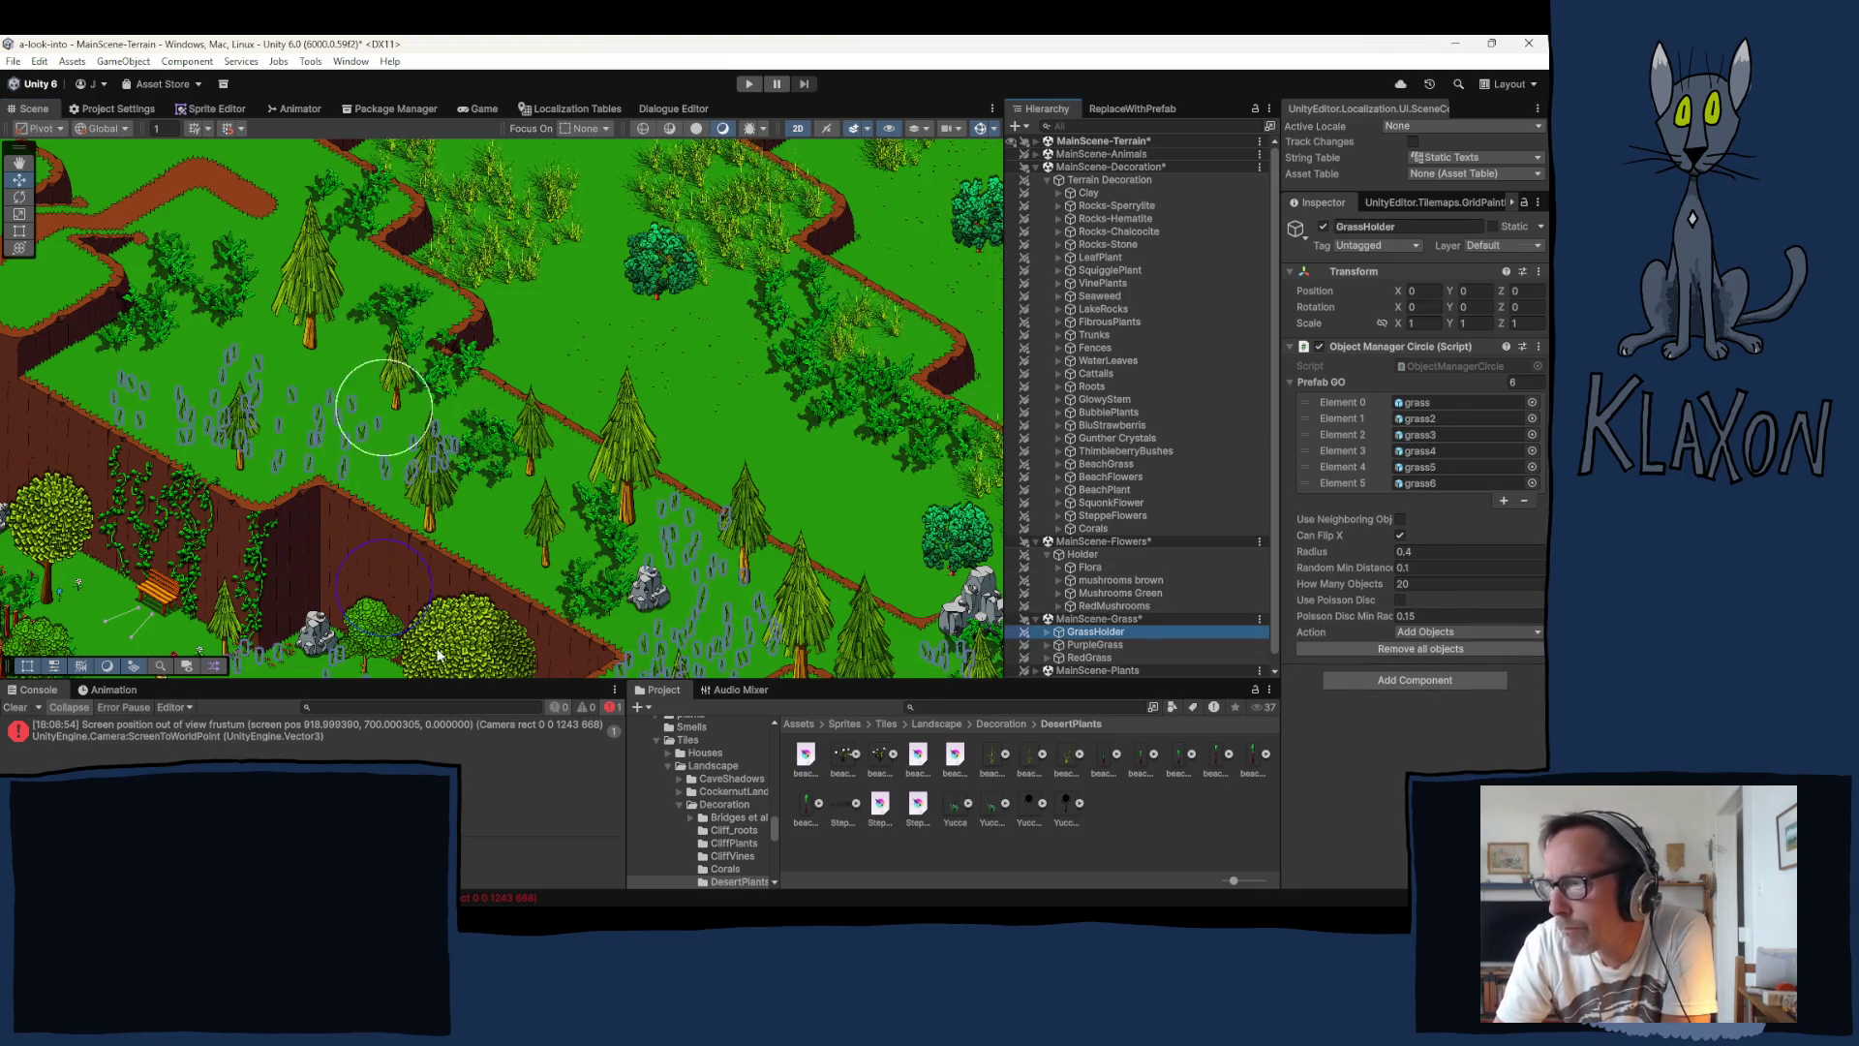
Step: Paint two grass clumps on the upper meadow beside the path, then select FibrousPlants
{"action": "scroll", "coordinate": [513, 593], "scroll_direction": "down", "scroll_amount": 2}
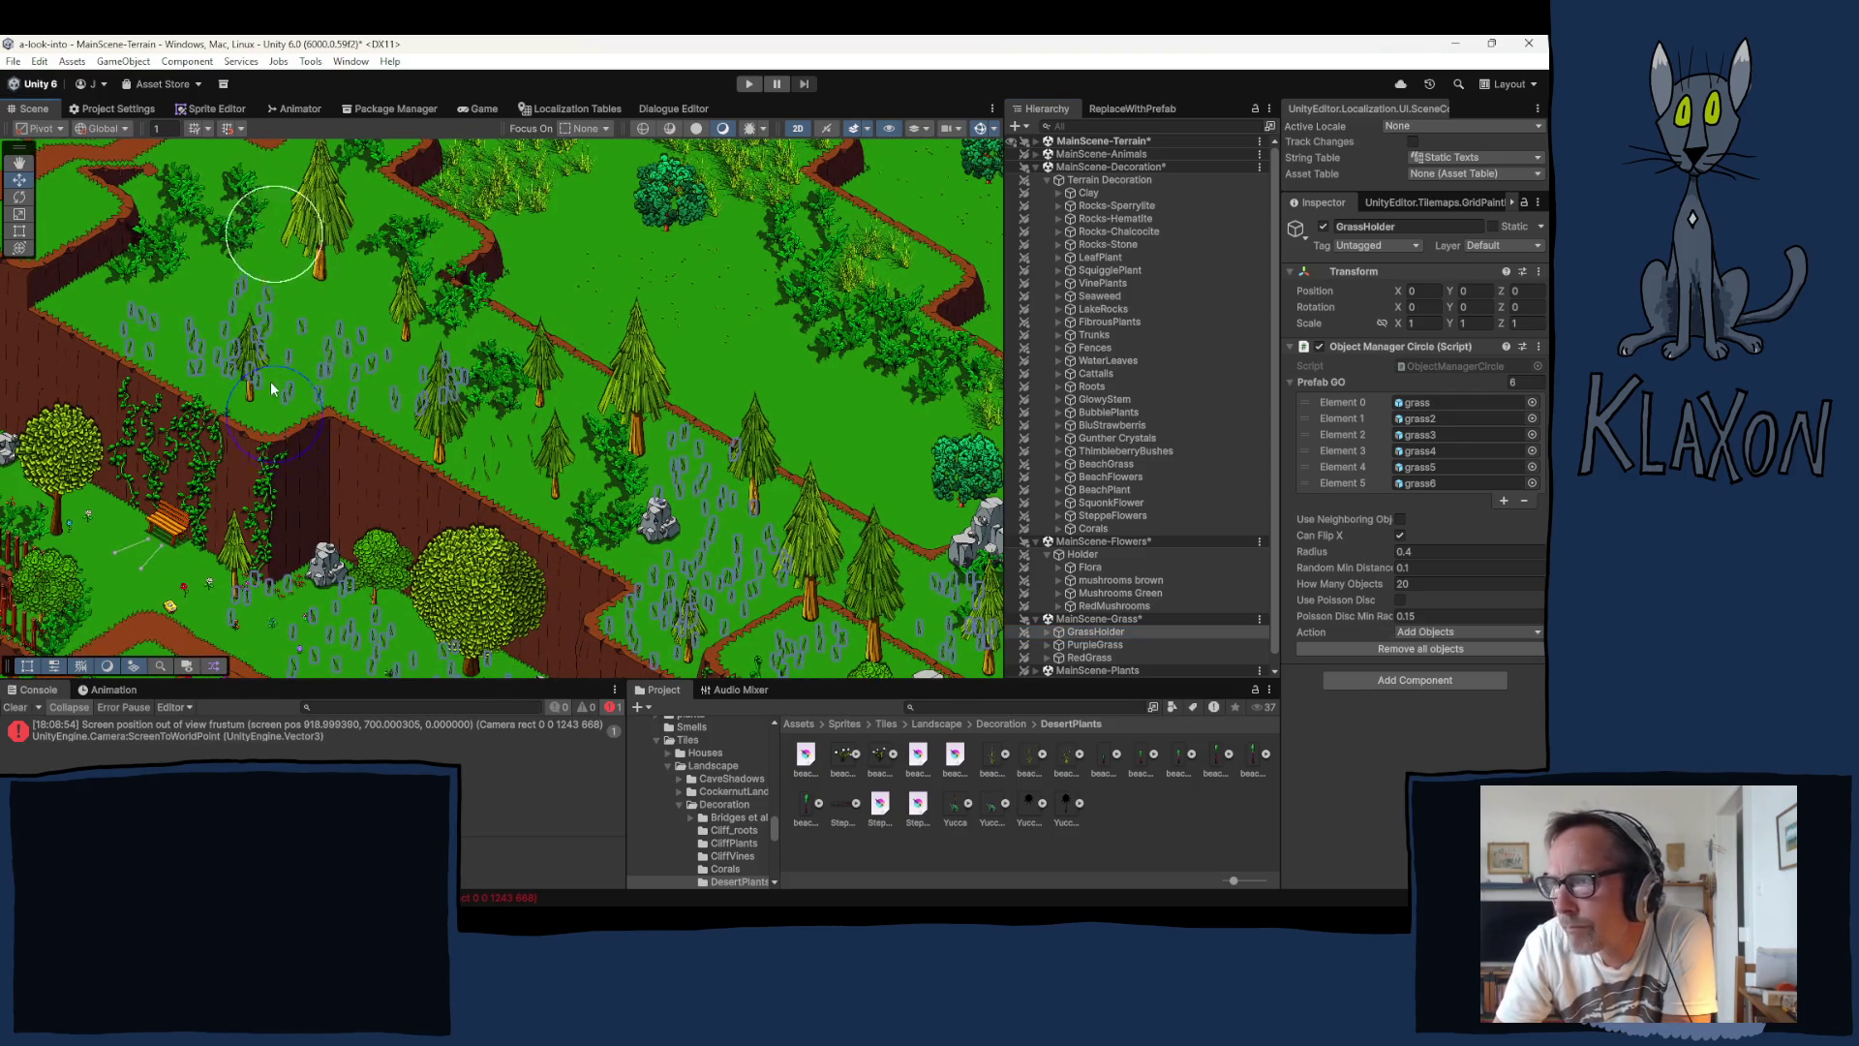
{"action": "mouse_move", "coordinate": [322, 394]}
{"action": "left_mouse_down"}
{"action": "mouse_move", "coordinate": [329, 544]}
{"action": "mouse_move", "coordinate": [354, 460]}
{"action": "mouse_move", "coordinate": [490, 635]}
{"action": "mouse_move", "coordinate": [615, 689]}
{"action": "mouse_move", "coordinate": [633, 719]}
{"action": "mouse_move", "coordinate": [486, 610]}
{"action": "mouse_move", "coordinate": [445, 442]}
{"action": "left_mouse_up"}
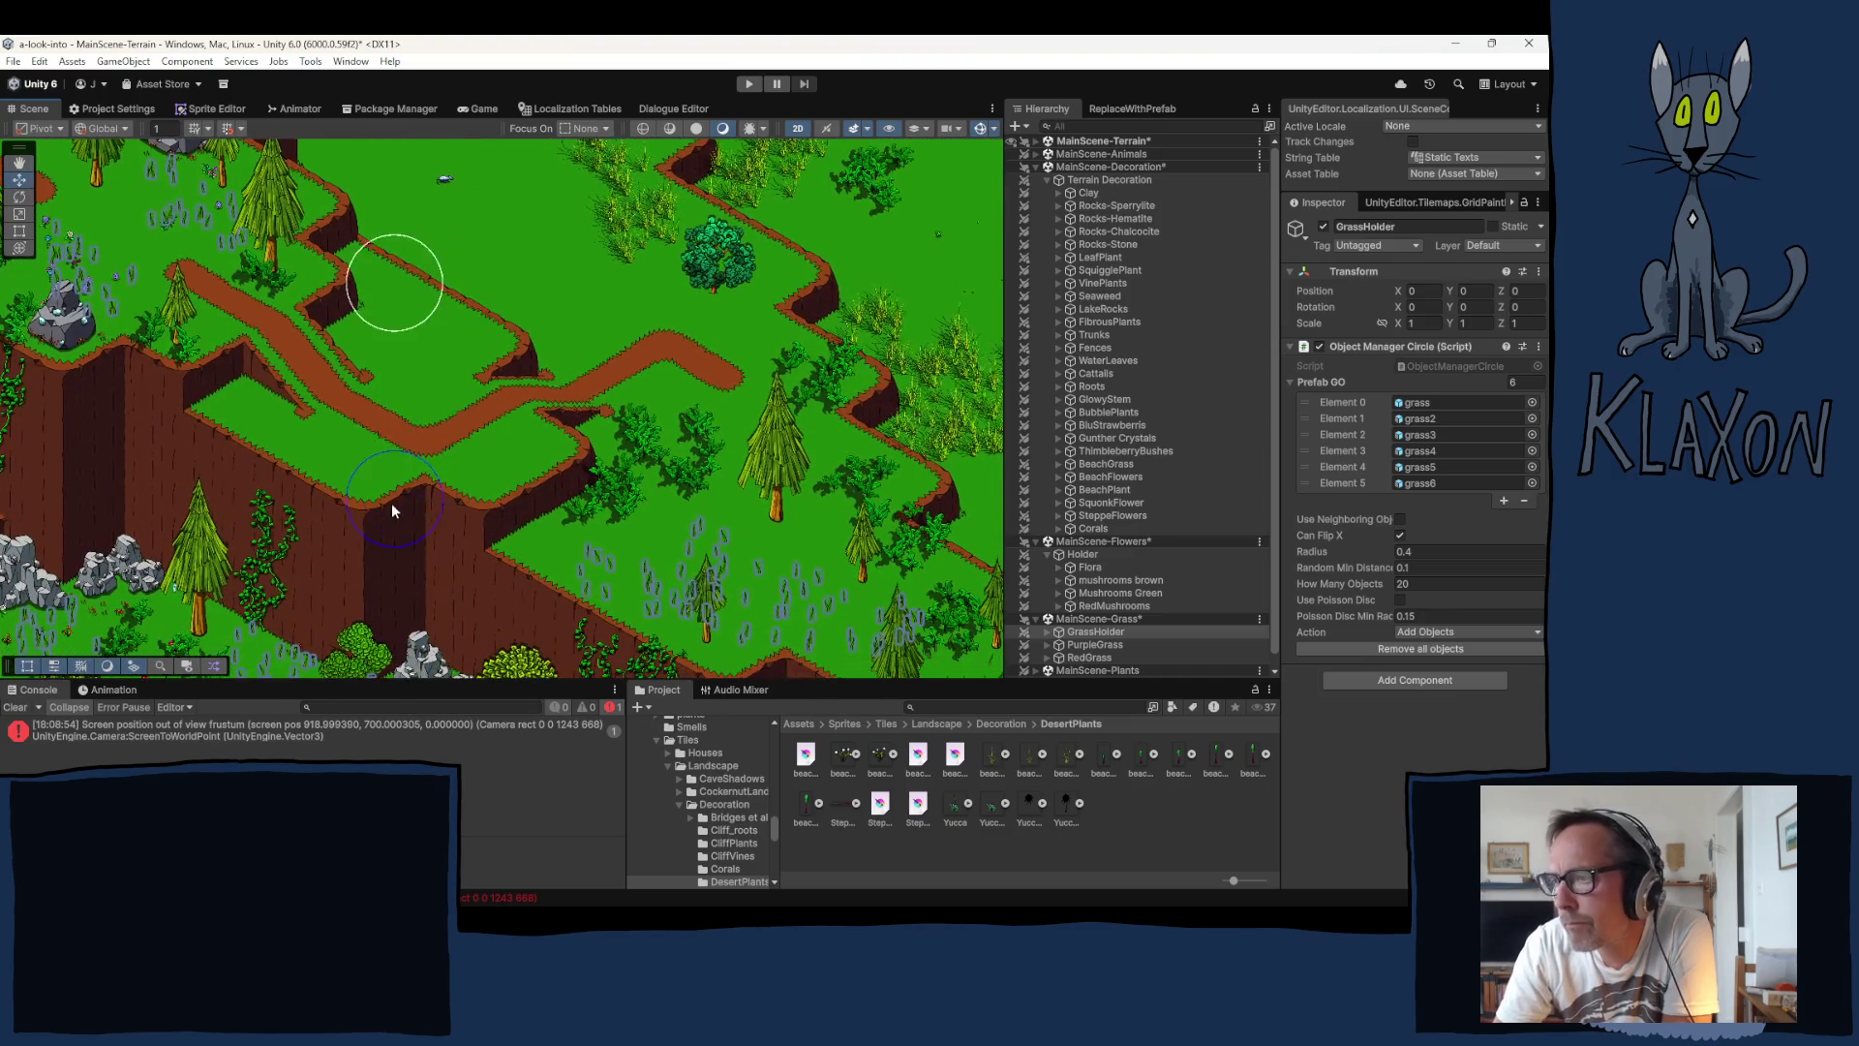
{"action": "left_click", "coordinate": [399, 538]}
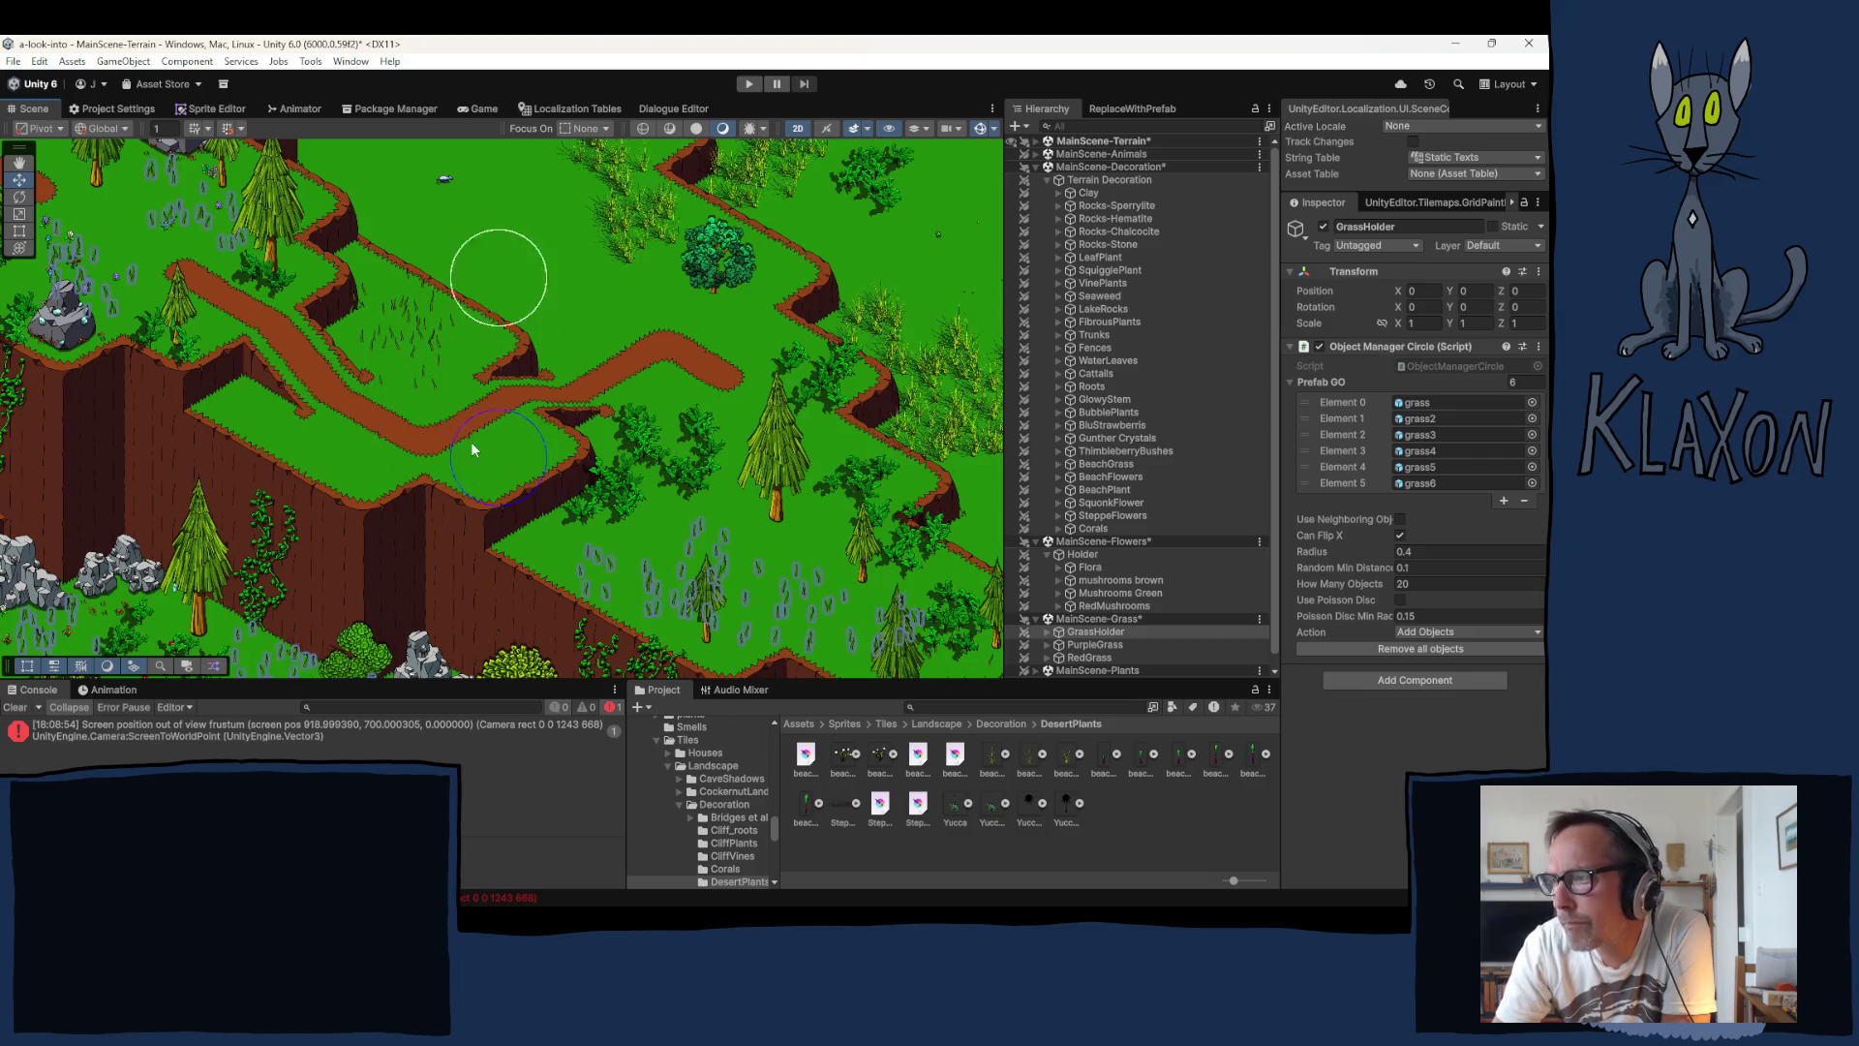
{"action": "left_click", "coordinate": [408, 397]}
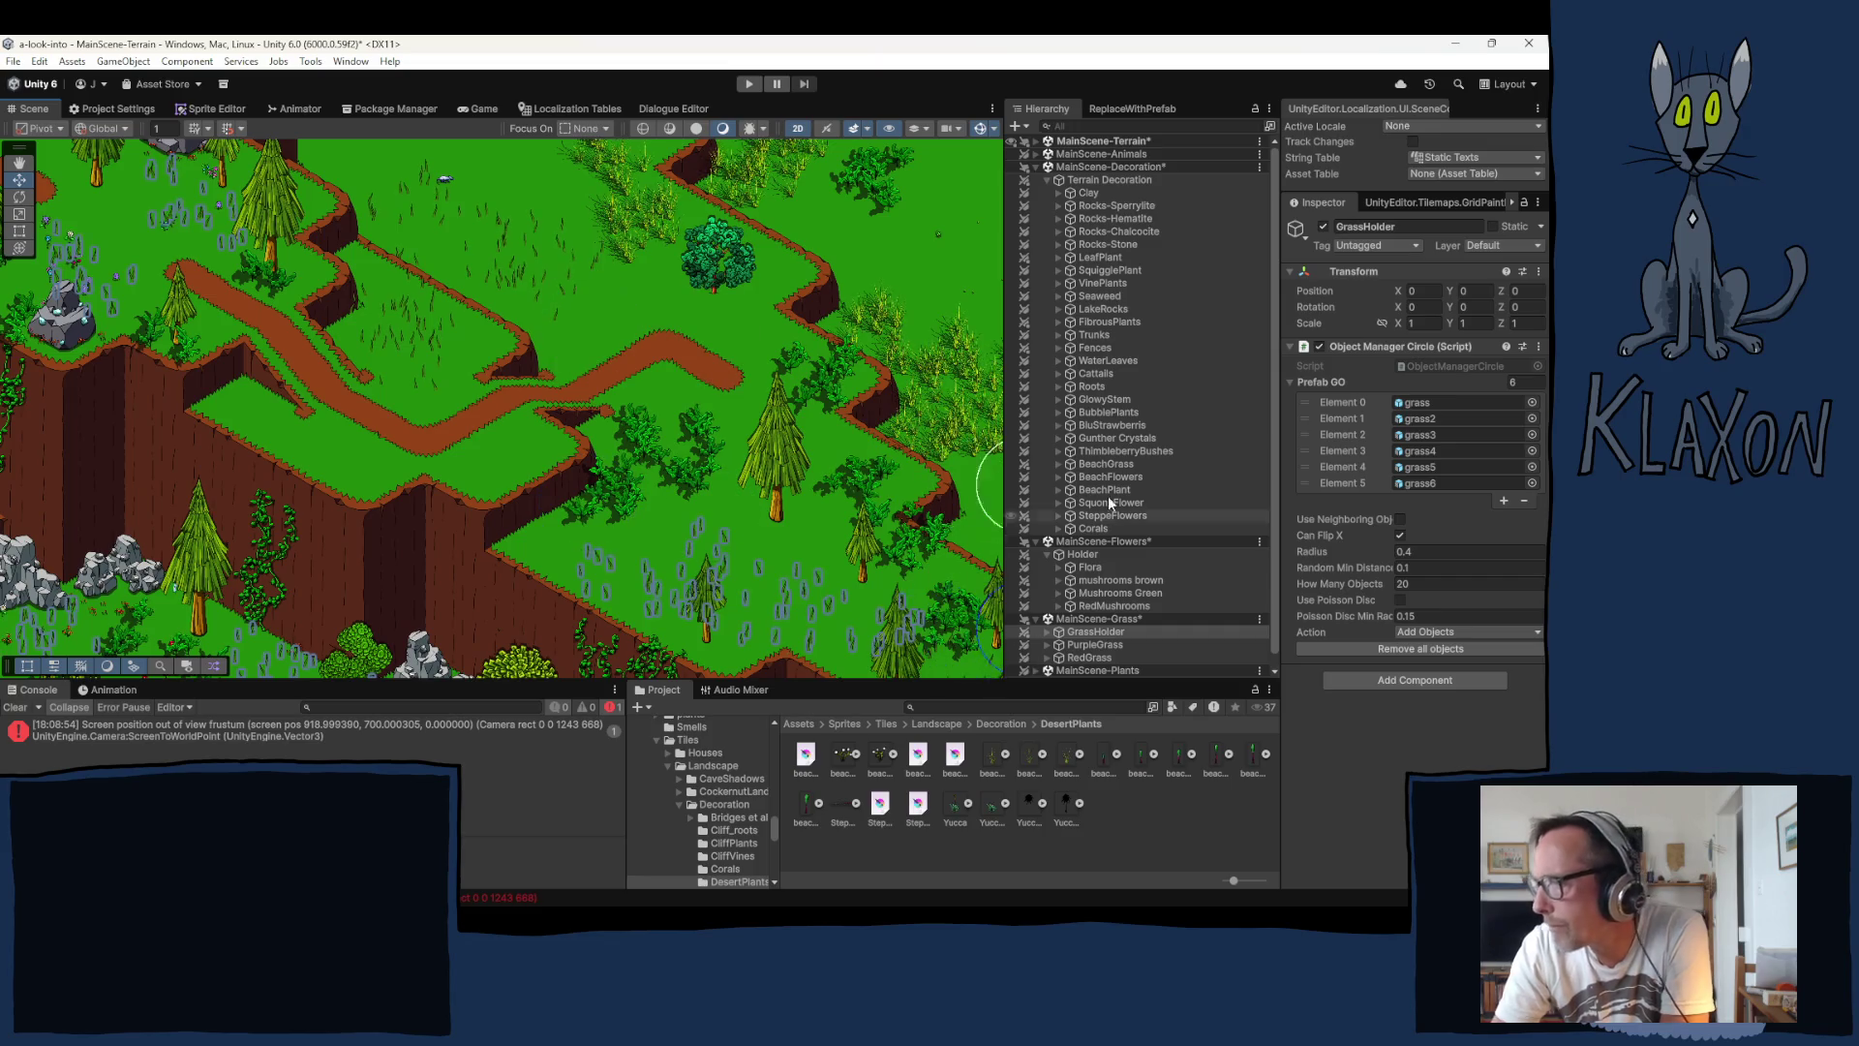
{"action": "left_click", "coordinate": [1110, 322]}
{"action": "mouse_move", "coordinate": [517, 410]}
{"action": "left_mouse_down"}
{"action": "mouse_move", "coordinate": [591, 441]}
{"action": "mouse_move", "coordinate": [561, 484]}
{"action": "mouse_move", "coordinate": [557, 467]}
{"action": "mouse_move", "coordinate": [577, 428]}
{"action": "mouse_move", "coordinate": [583, 531]}
{"action": "mouse_move", "coordinate": [718, 560]}
{"action": "mouse_move", "coordinate": [467, 424]}
{"action": "mouse_move", "coordinate": [445, 552]}
{"action": "mouse_move", "coordinate": [764, 716]}
{"action": "mouse_move", "coordinate": [729, 889]}
{"action": "left_mouse_up"}
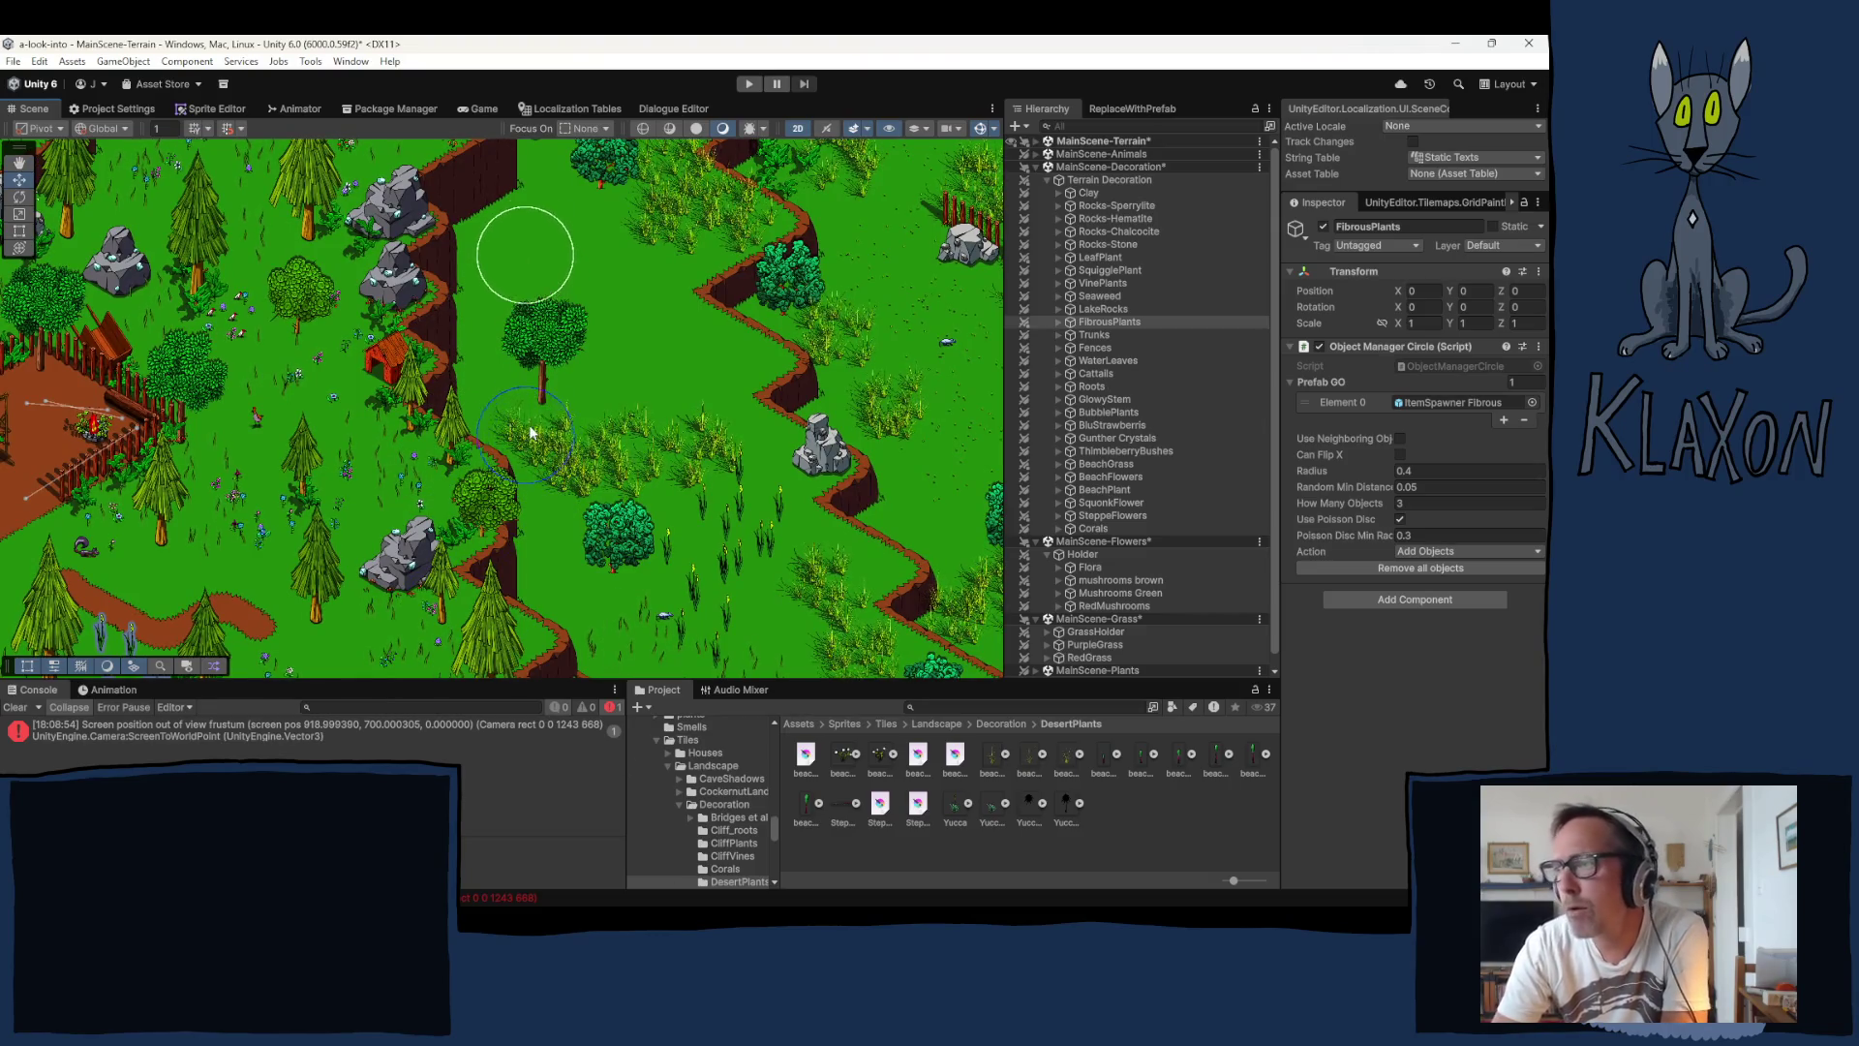
Step: Drag the FibrousPlants brush along the grassy slope, then move to a new grassy area
{"action": "left_click_drag", "start_coordinate": [577, 447], "coordinate": [654, 521]}
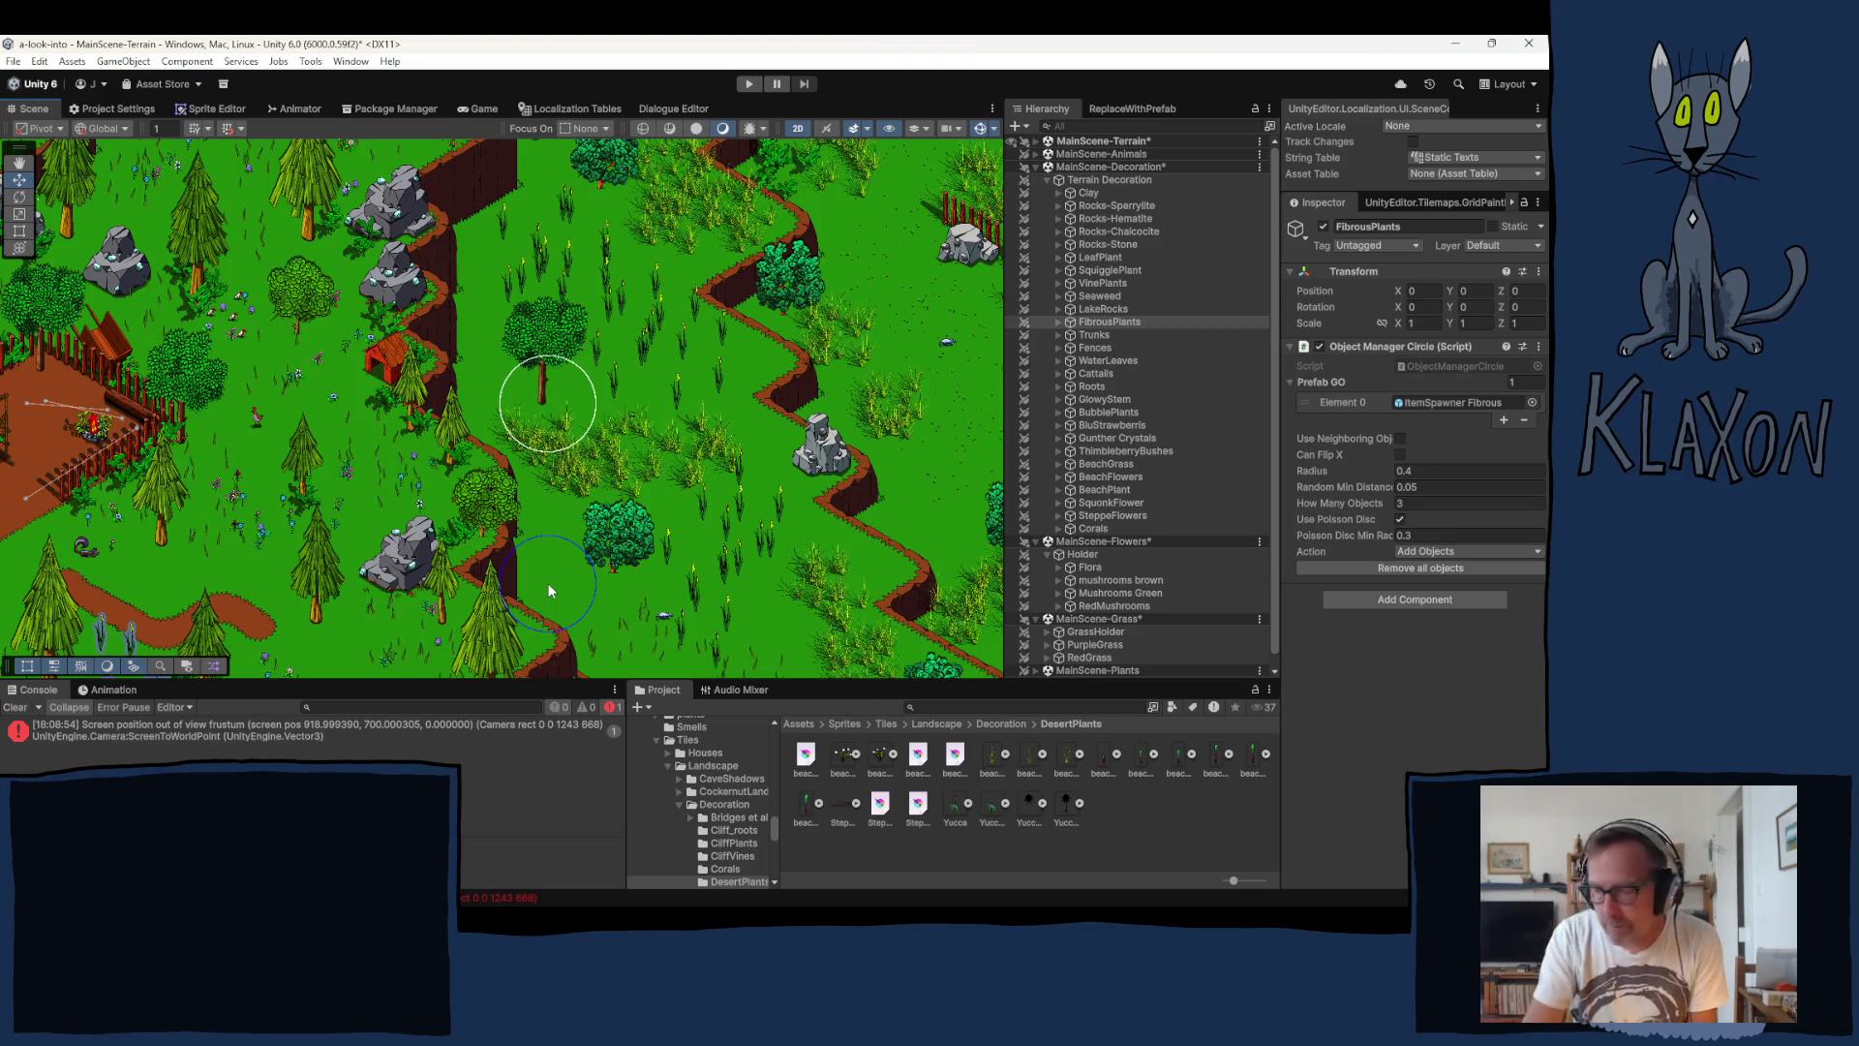
{"action": "scroll", "coordinate": [678, 426], "scroll_direction": "down", "scroll_amount": 2}
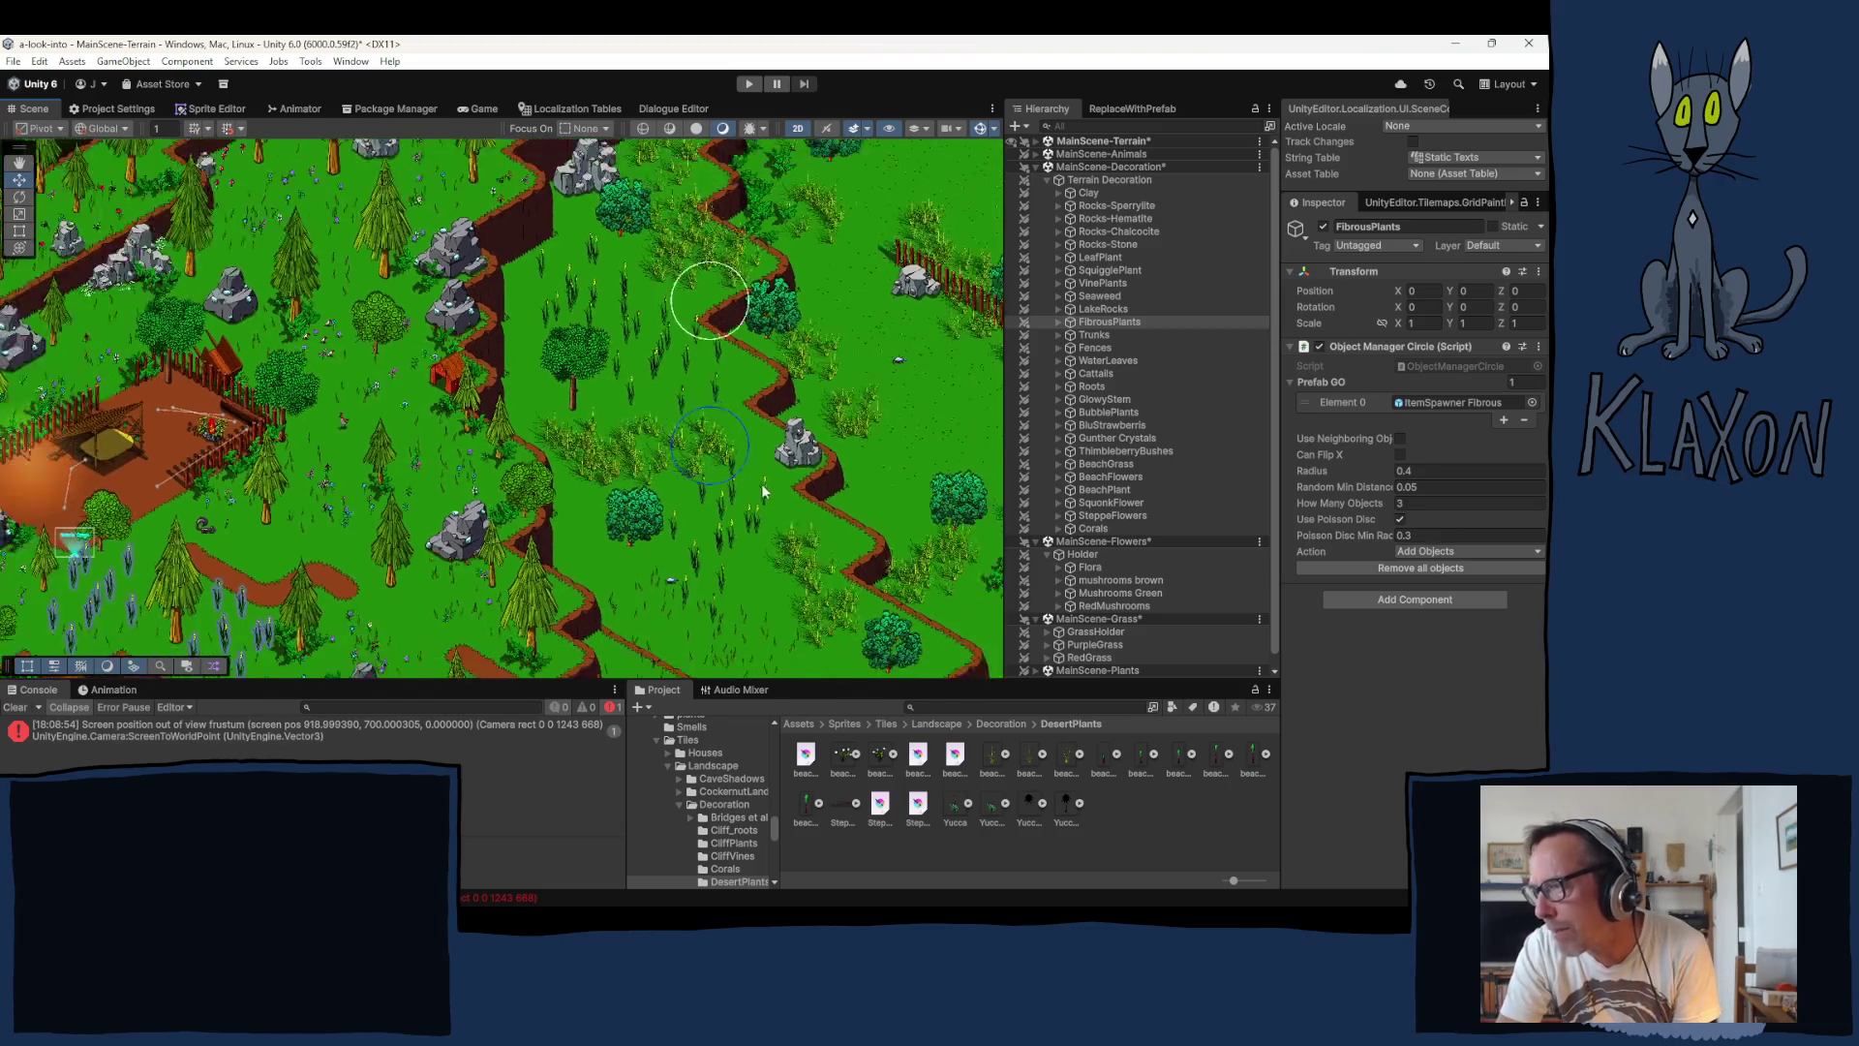
{"action": "mouse_move", "coordinate": [814, 513]}
{"action": "left_mouse_down"}
{"action": "mouse_move", "coordinate": [569, 521]}
{"action": "mouse_move", "coordinate": [464, 449]}
{"action": "mouse_move", "coordinate": [473, 396]}
{"action": "mouse_move", "coordinate": [452, 378]}
{"action": "mouse_move", "coordinate": [364, 369]}
{"action": "mouse_move", "coordinate": [1497, 246]}
{"action": "left_mouse_up"}
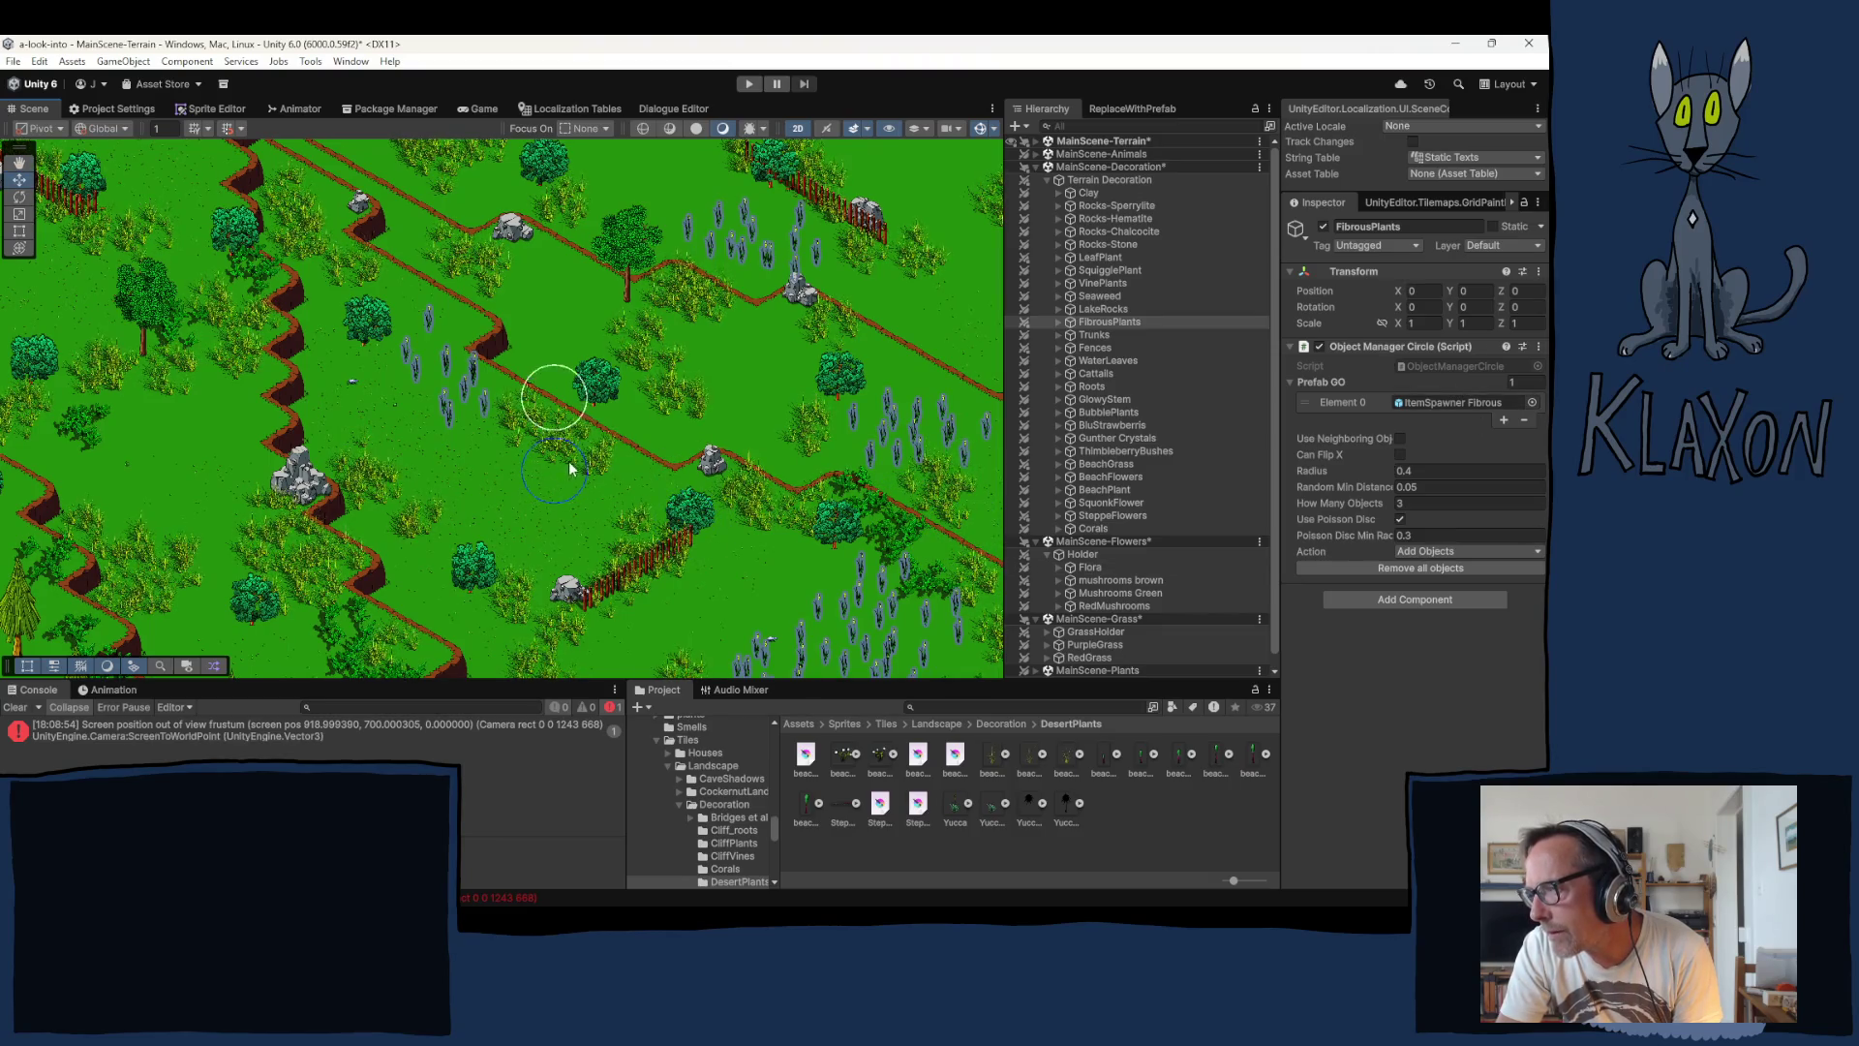
Step: Select SteppeFlowers, place a flower patch in the meadow, and bring the fenced meadow into view for painting
{"action": "left_click", "coordinate": [1037, 515]}
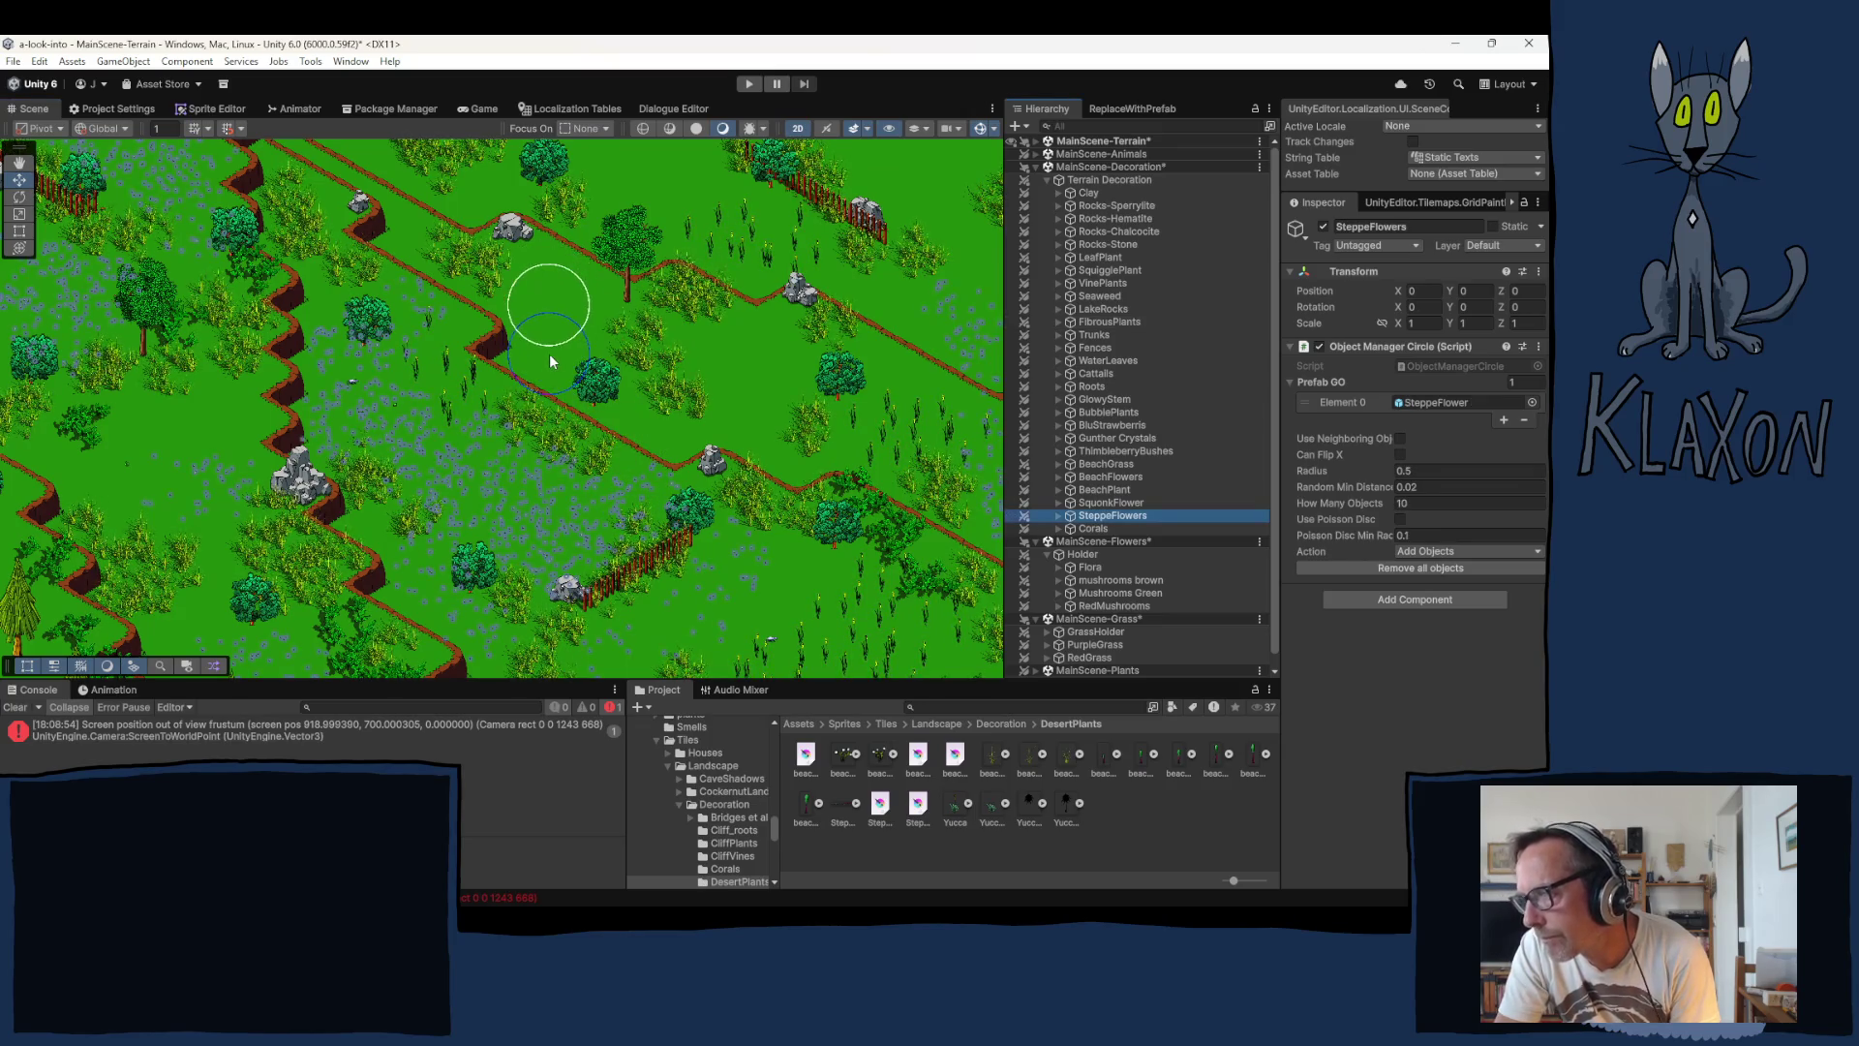
{"action": "left_click", "coordinate": [612, 388]}
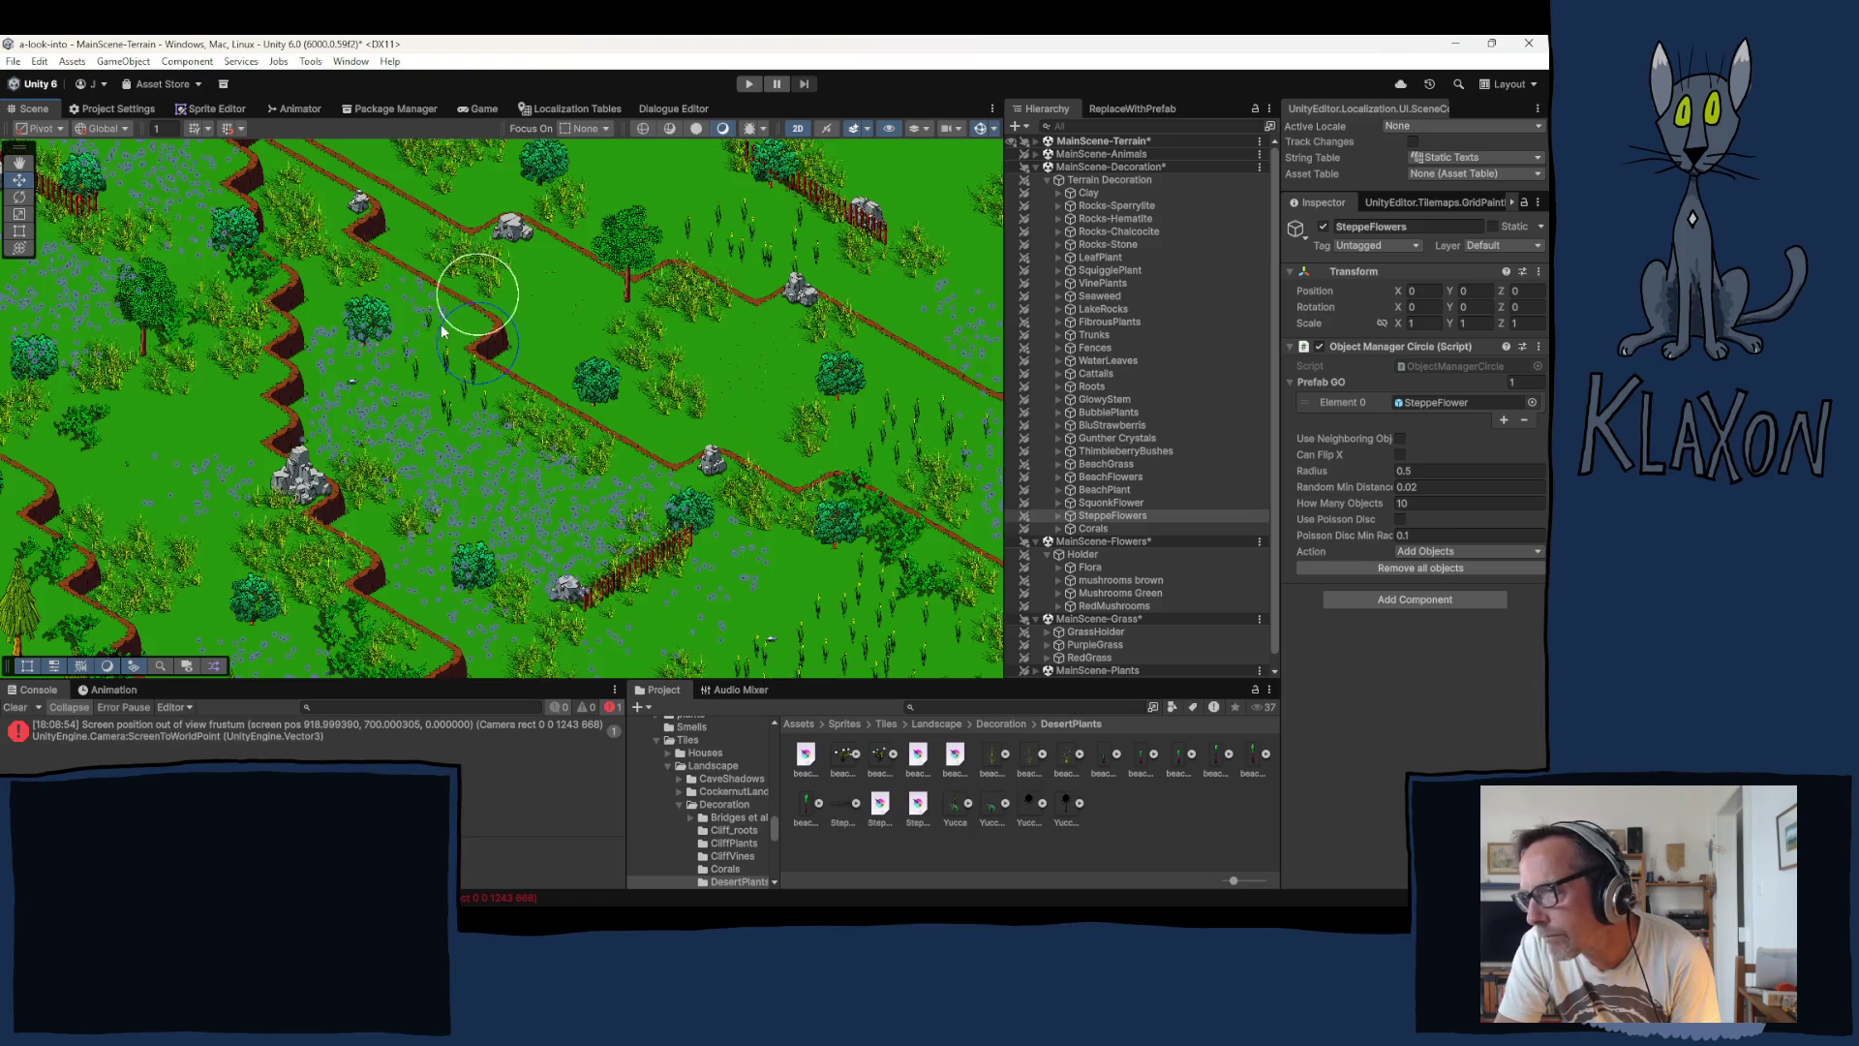
{"action": "left_click_drag", "start_coordinate": [415, 291], "coordinate": [374, 423]}
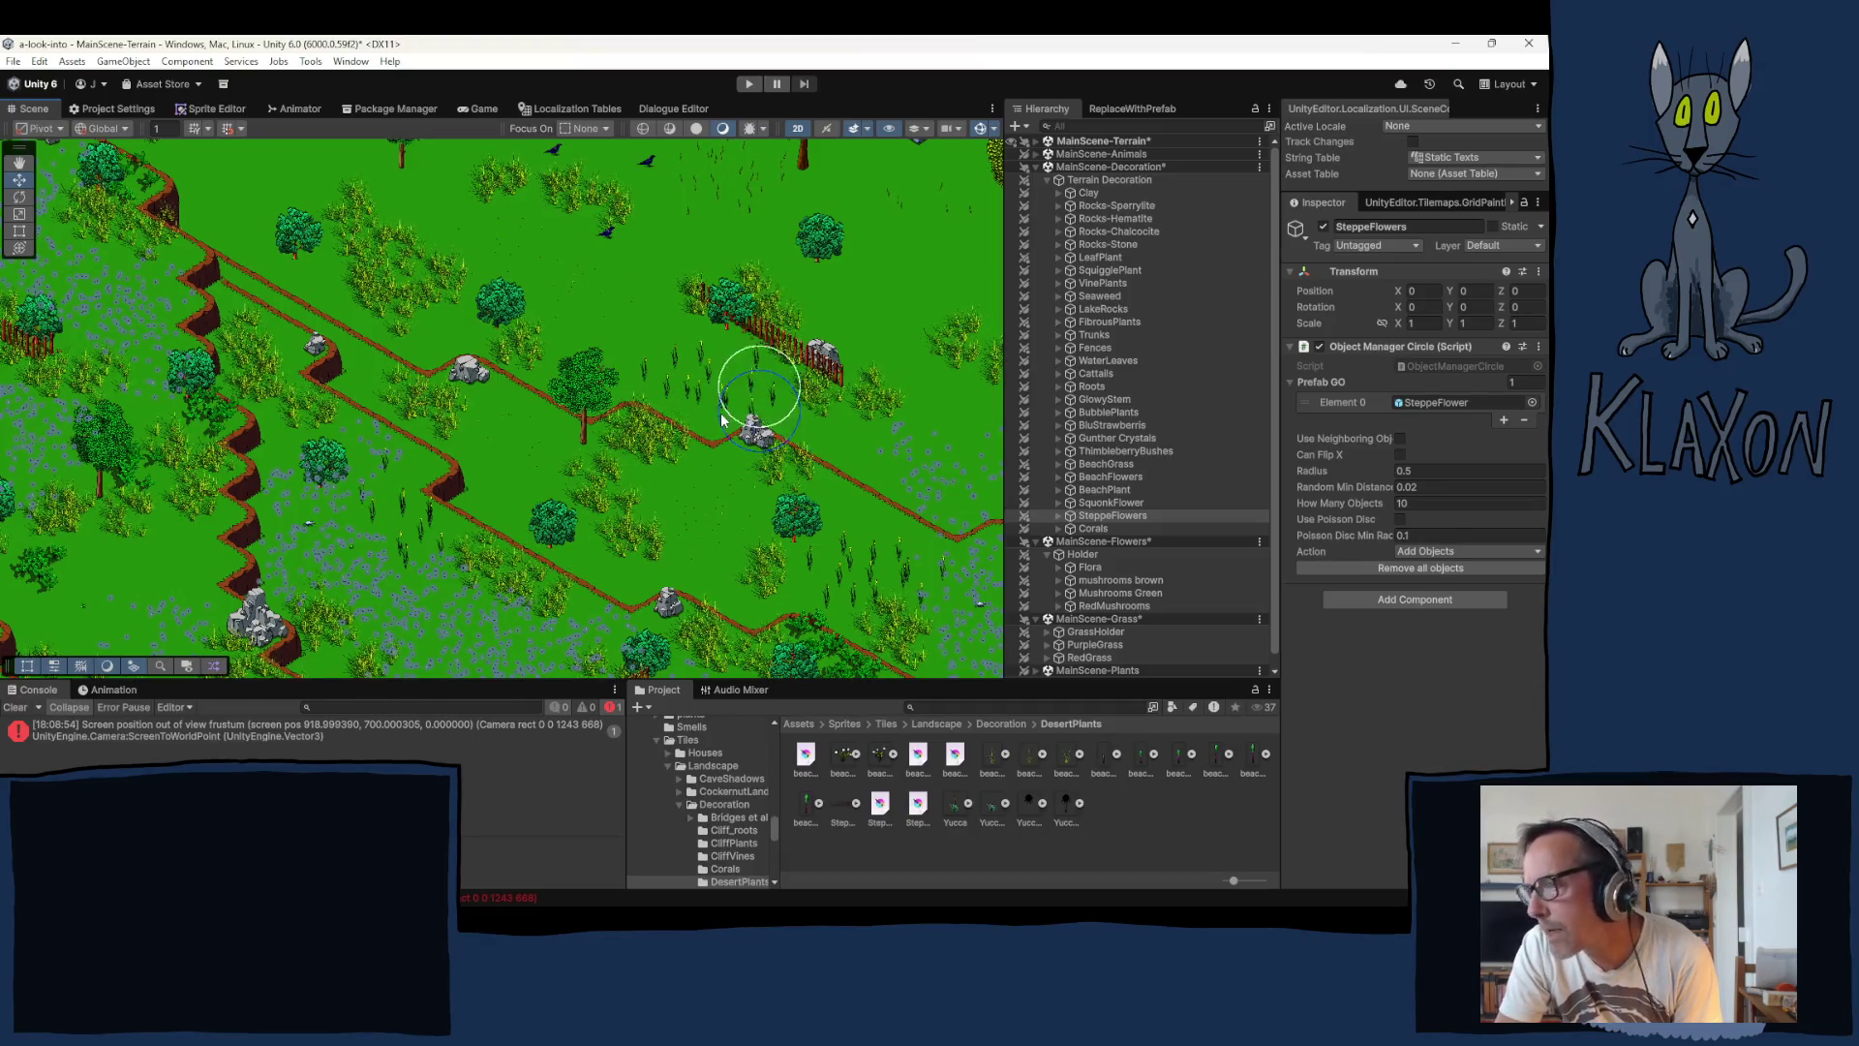
{"action": "mouse_move", "coordinate": [440, 373]}
{"action": "left_mouse_down"}
{"action": "mouse_move", "coordinate": [565, 501]}
{"action": "mouse_move", "coordinate": [569, 469]}
{"action": "mouse_move", "coordinate": [665, 469]}
{"action": "mouse_move", "coordinate": [775, 538]}
{"action": "left_mouse_up"}
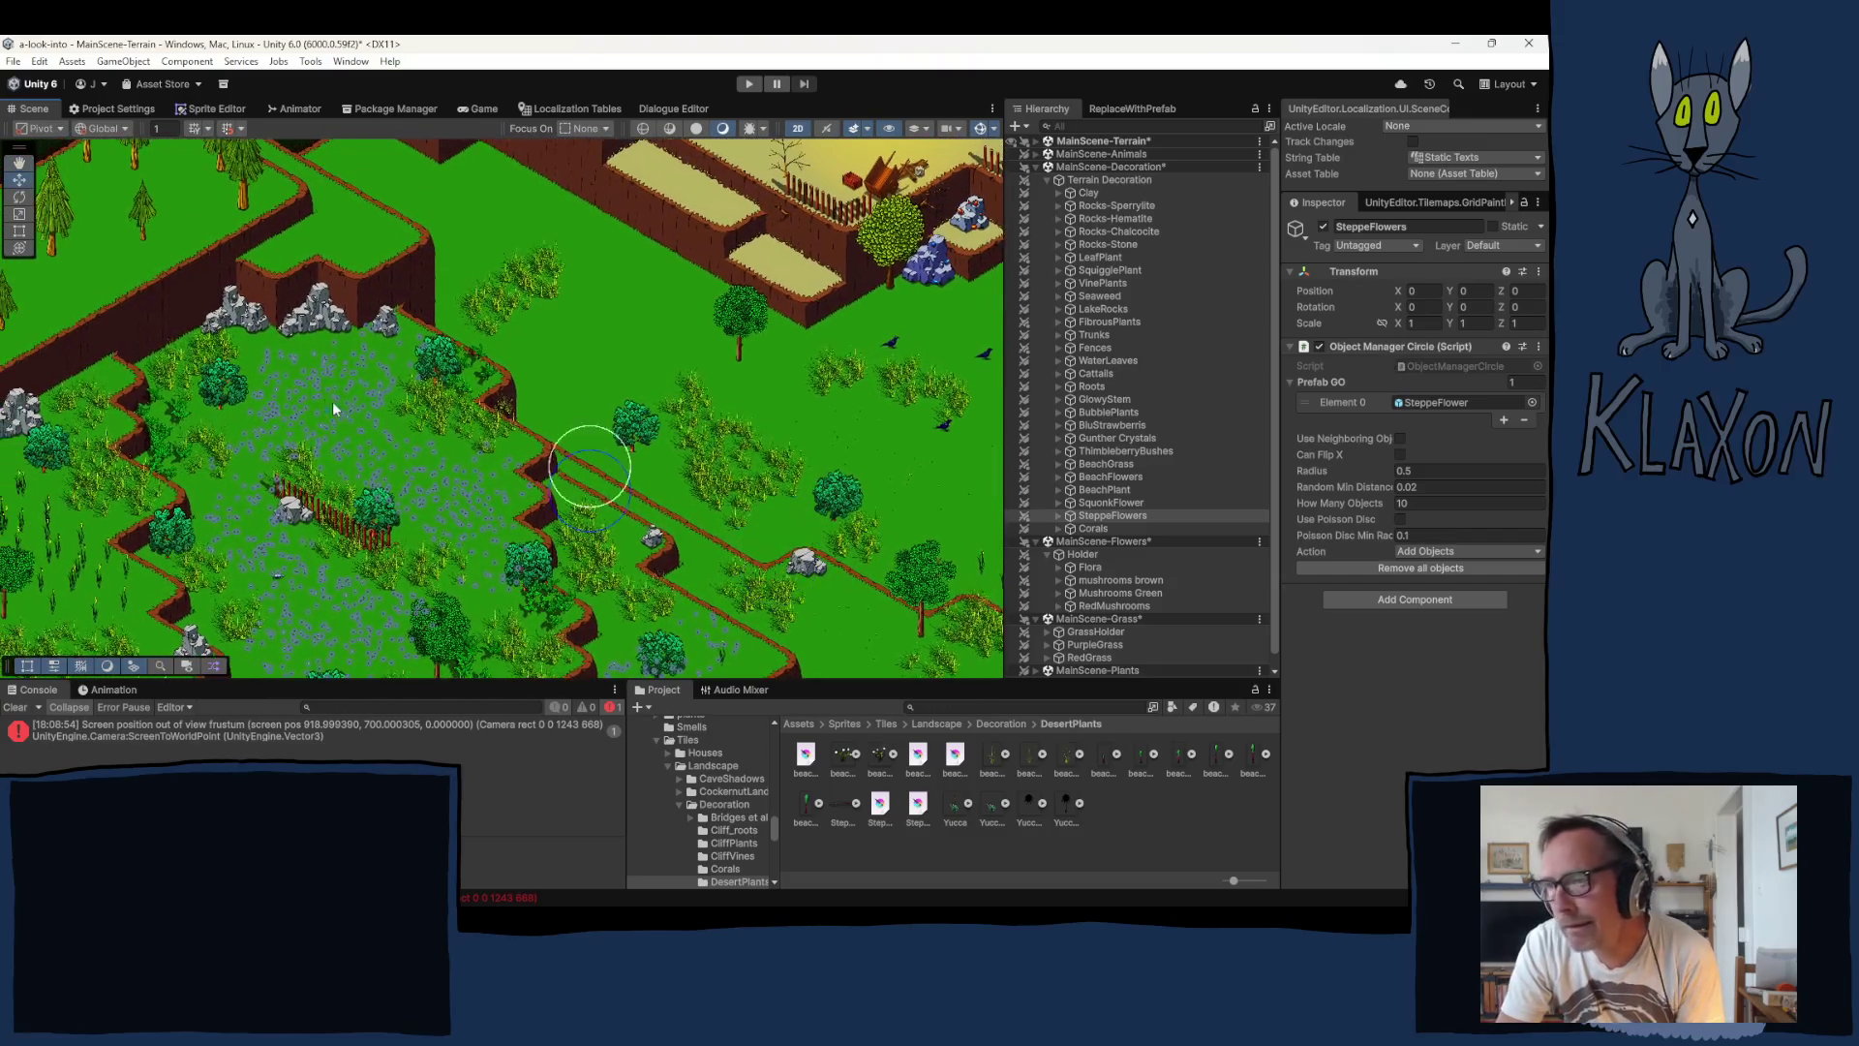
{"action": "left_click_drag", "start_coordinate": [333, 401], "coordinate": [523, 388]}
{"action": "mouse_move", "coordinate": [339, 504]}
{"action": "left_mouse_down"}
{"action": "mouse_move", "coordinate": [538, 419]}
{"action": "mouse_move", "coordinate": [373, 511]}
{"action": "mouse_move", "coordinate": [438, 494]}
{"action": "mouse_move", "coordinate": [460, 547]}
{"action": "left_mouse_up"}
{"action": "key", "text": "w"}
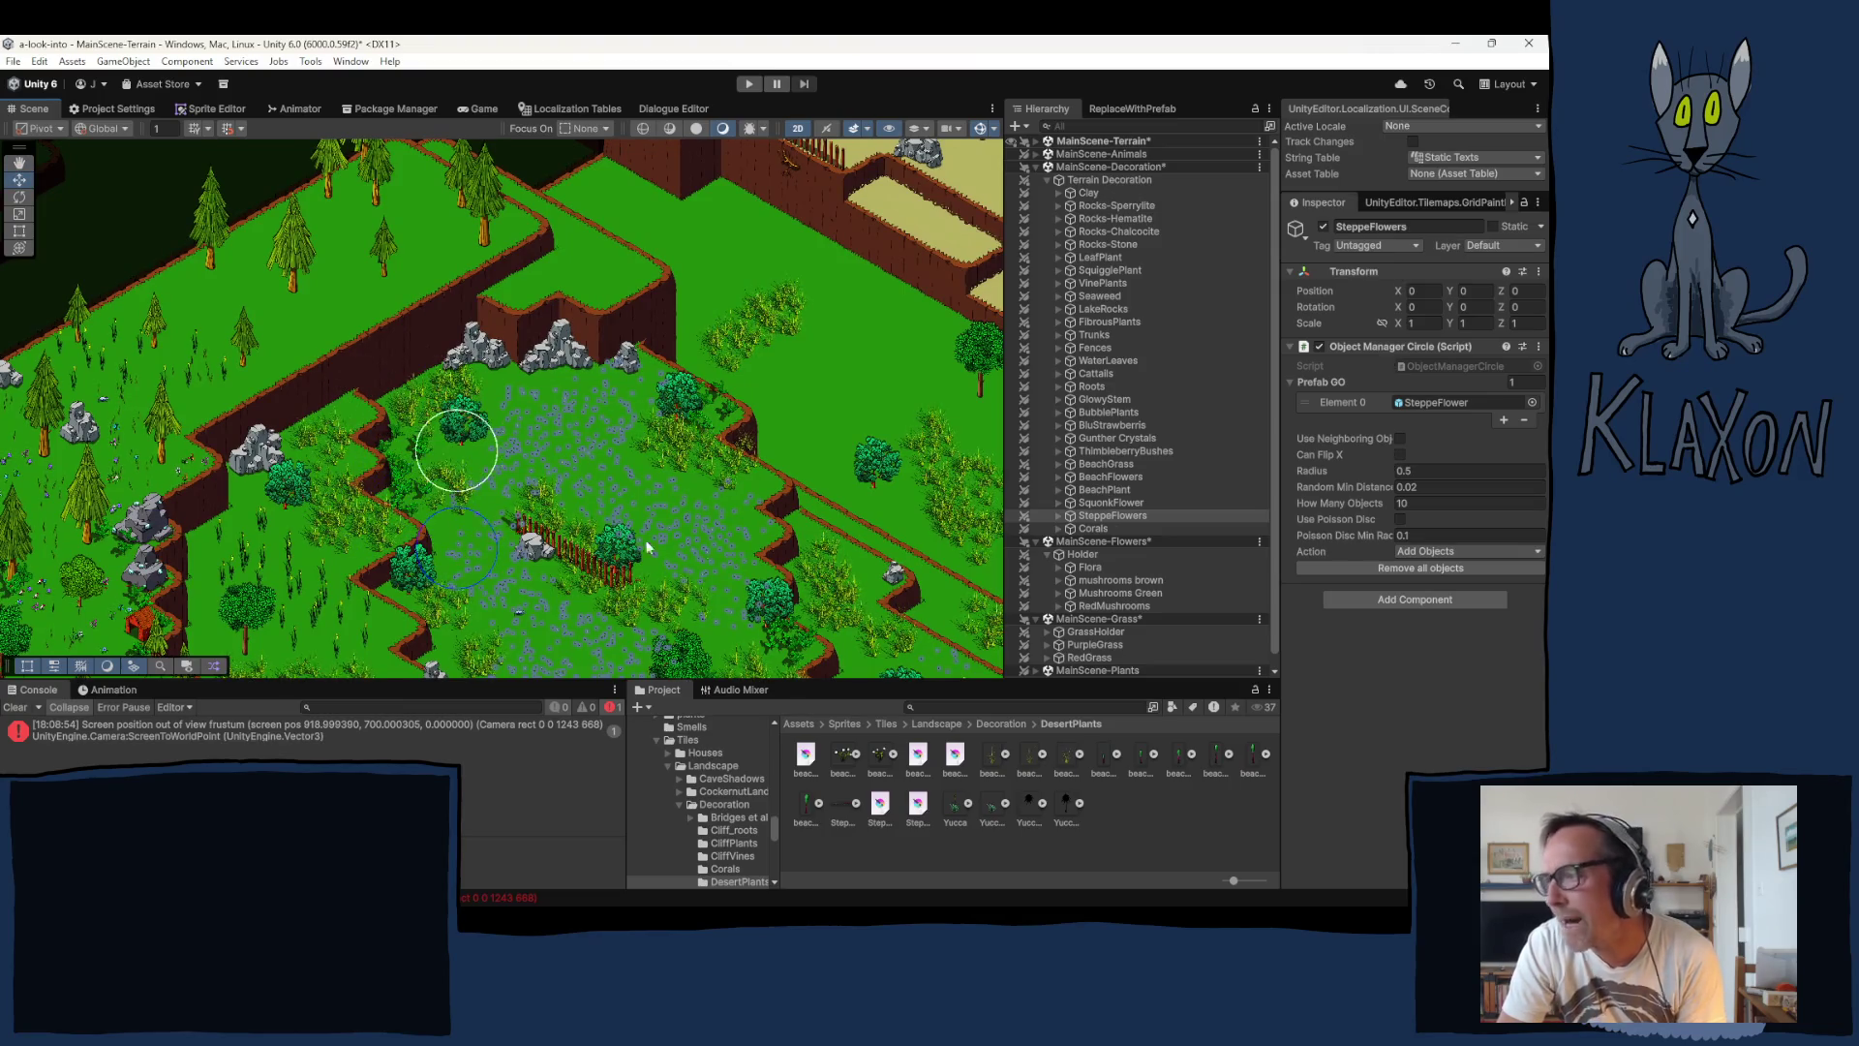
Step: Expand MainScene-Trees and its Trees group in the Hierarchy to list the bush groups
{"action": "scroll", "coordinate": [1110, 548], "scroll_direction": "down", "scroll_amount": 1}
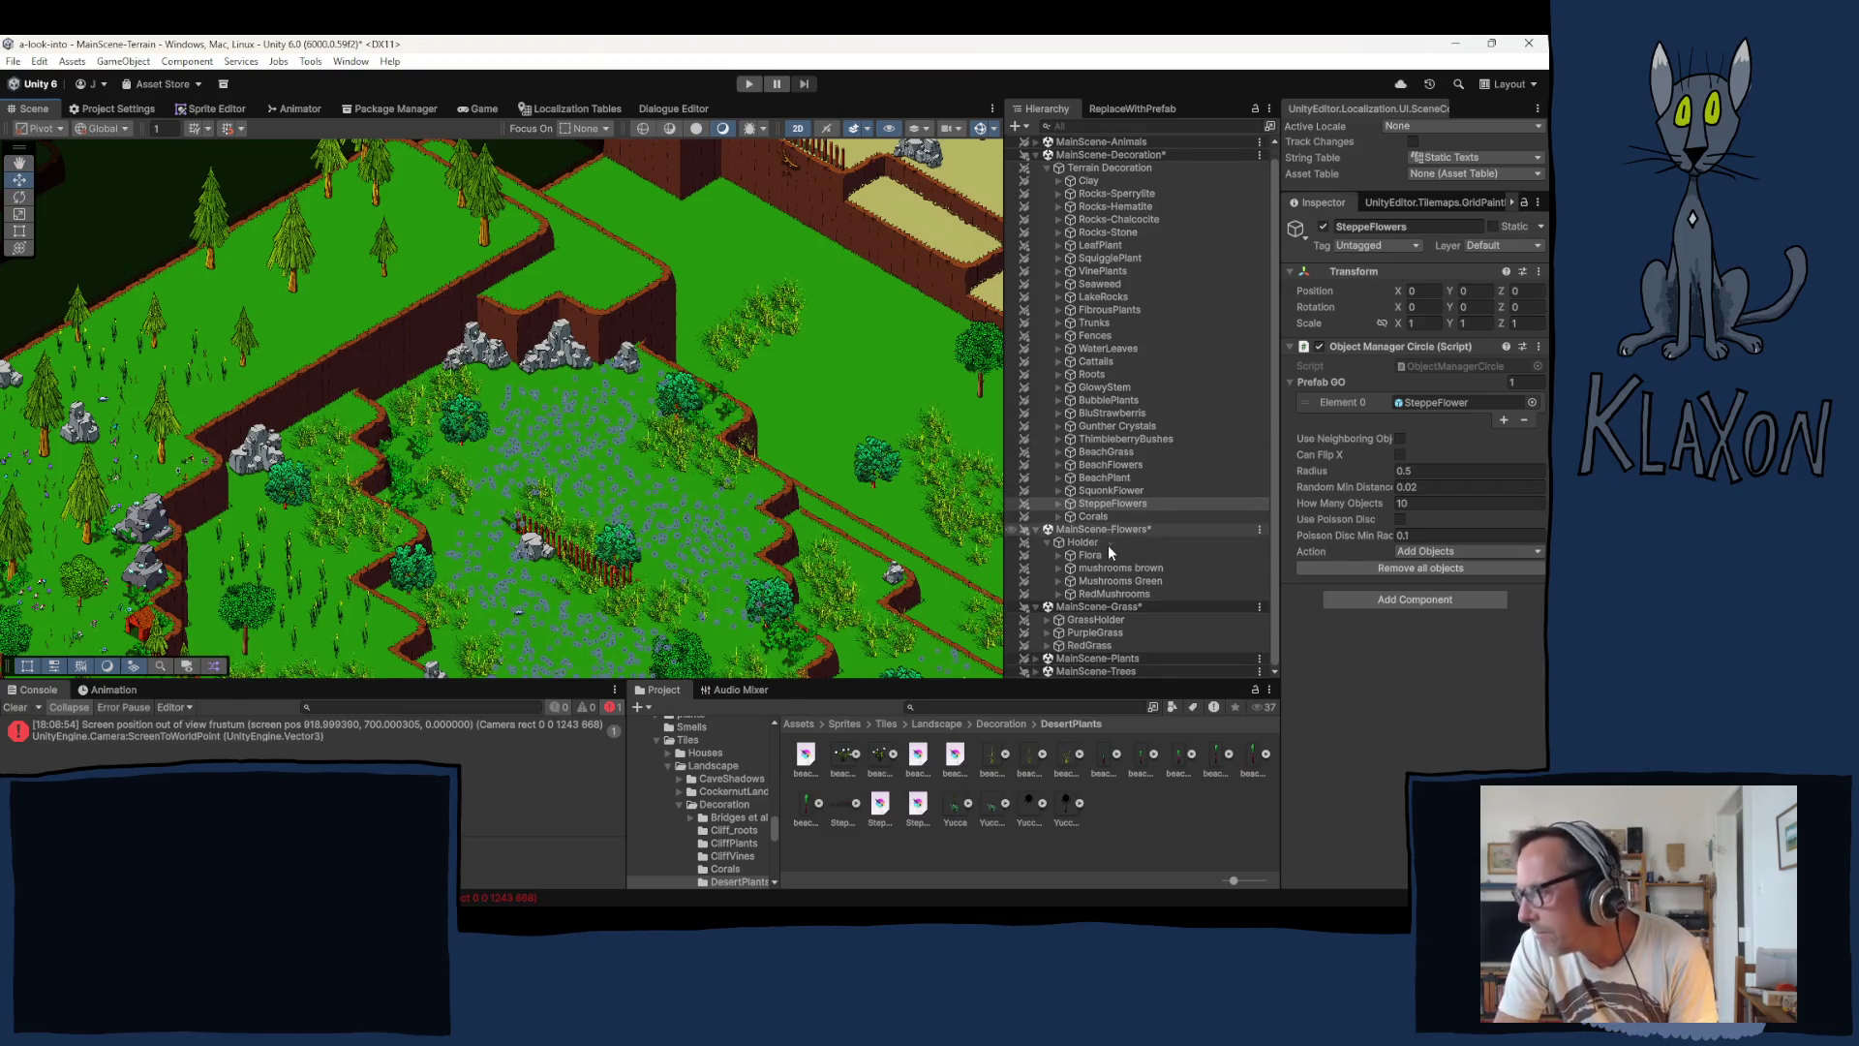
{"action": "left_click", "coordinate": [1033, 675]}
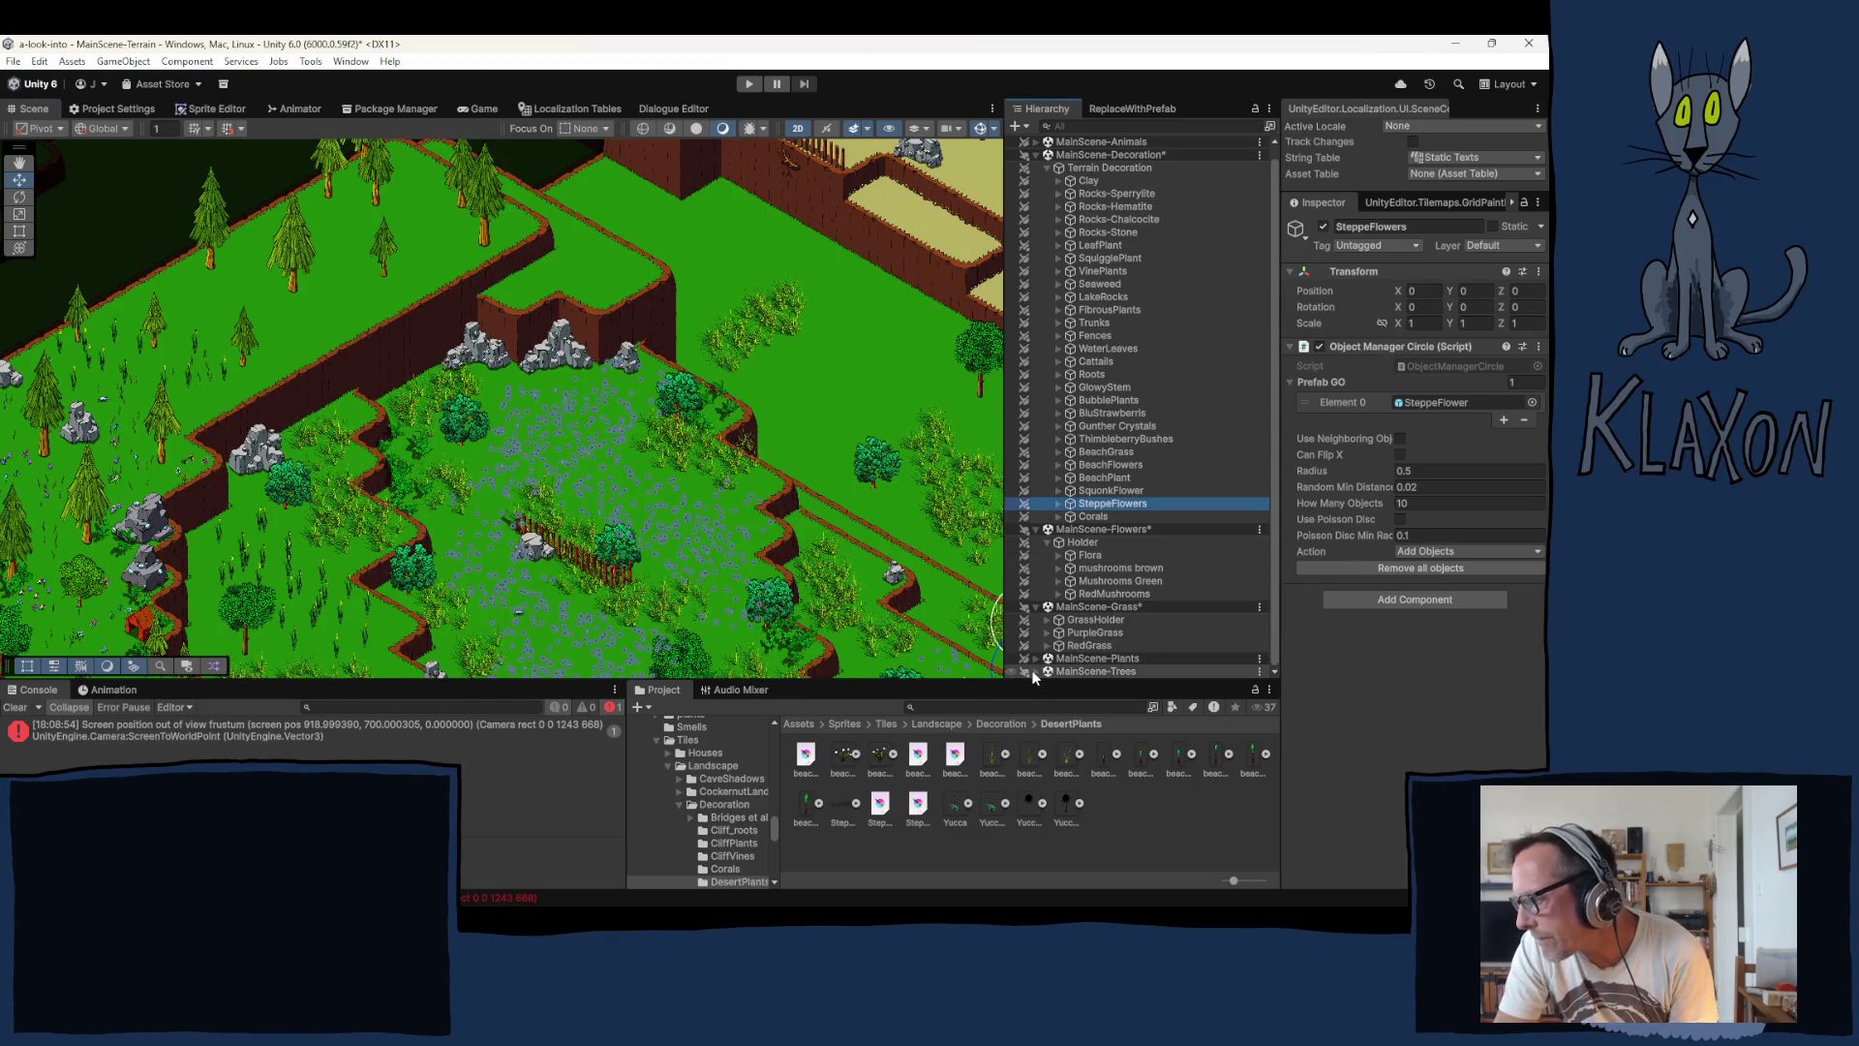
{"action": "left_click", "coordinate": [1033, 673]}
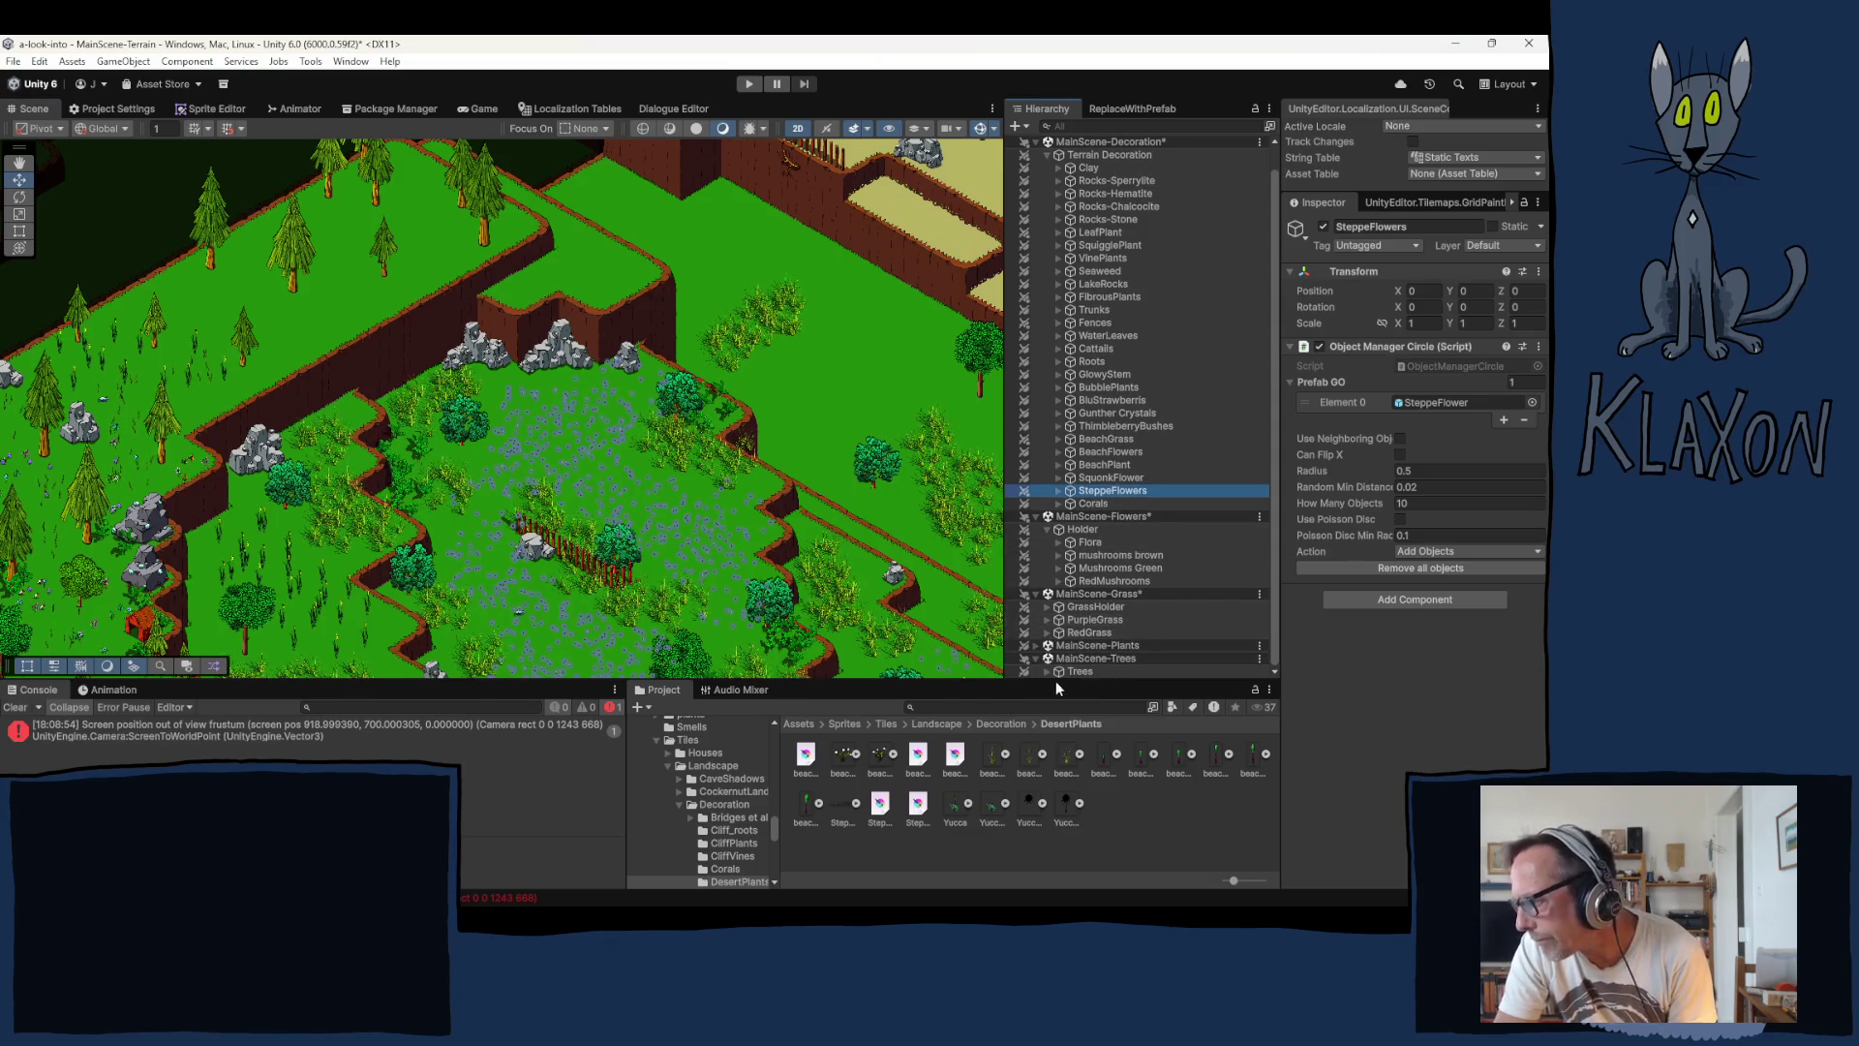
{"action": "left_click", "coordinate": [1047, 671]}
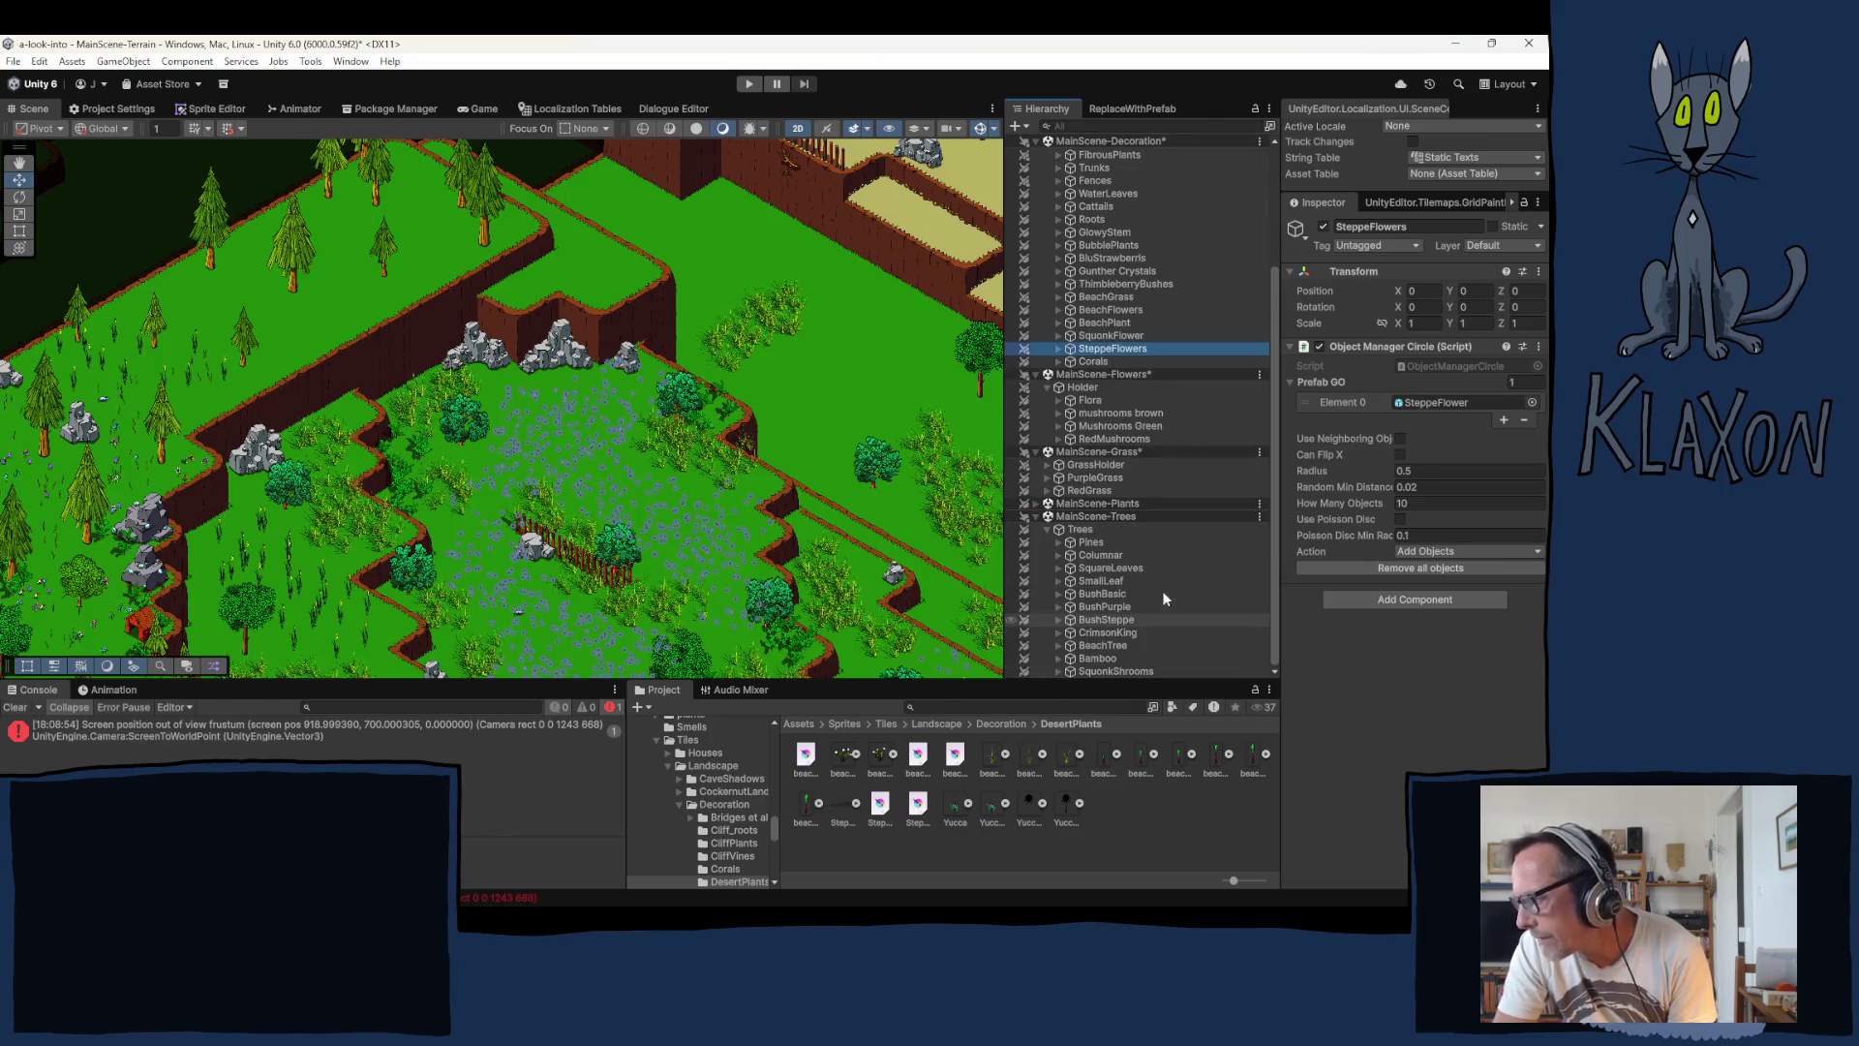
Step: Select the BushSteppe brush and place three steppe bushes on the lower plateau
{"action": "left_click", "coordinate": [1086, 620]}
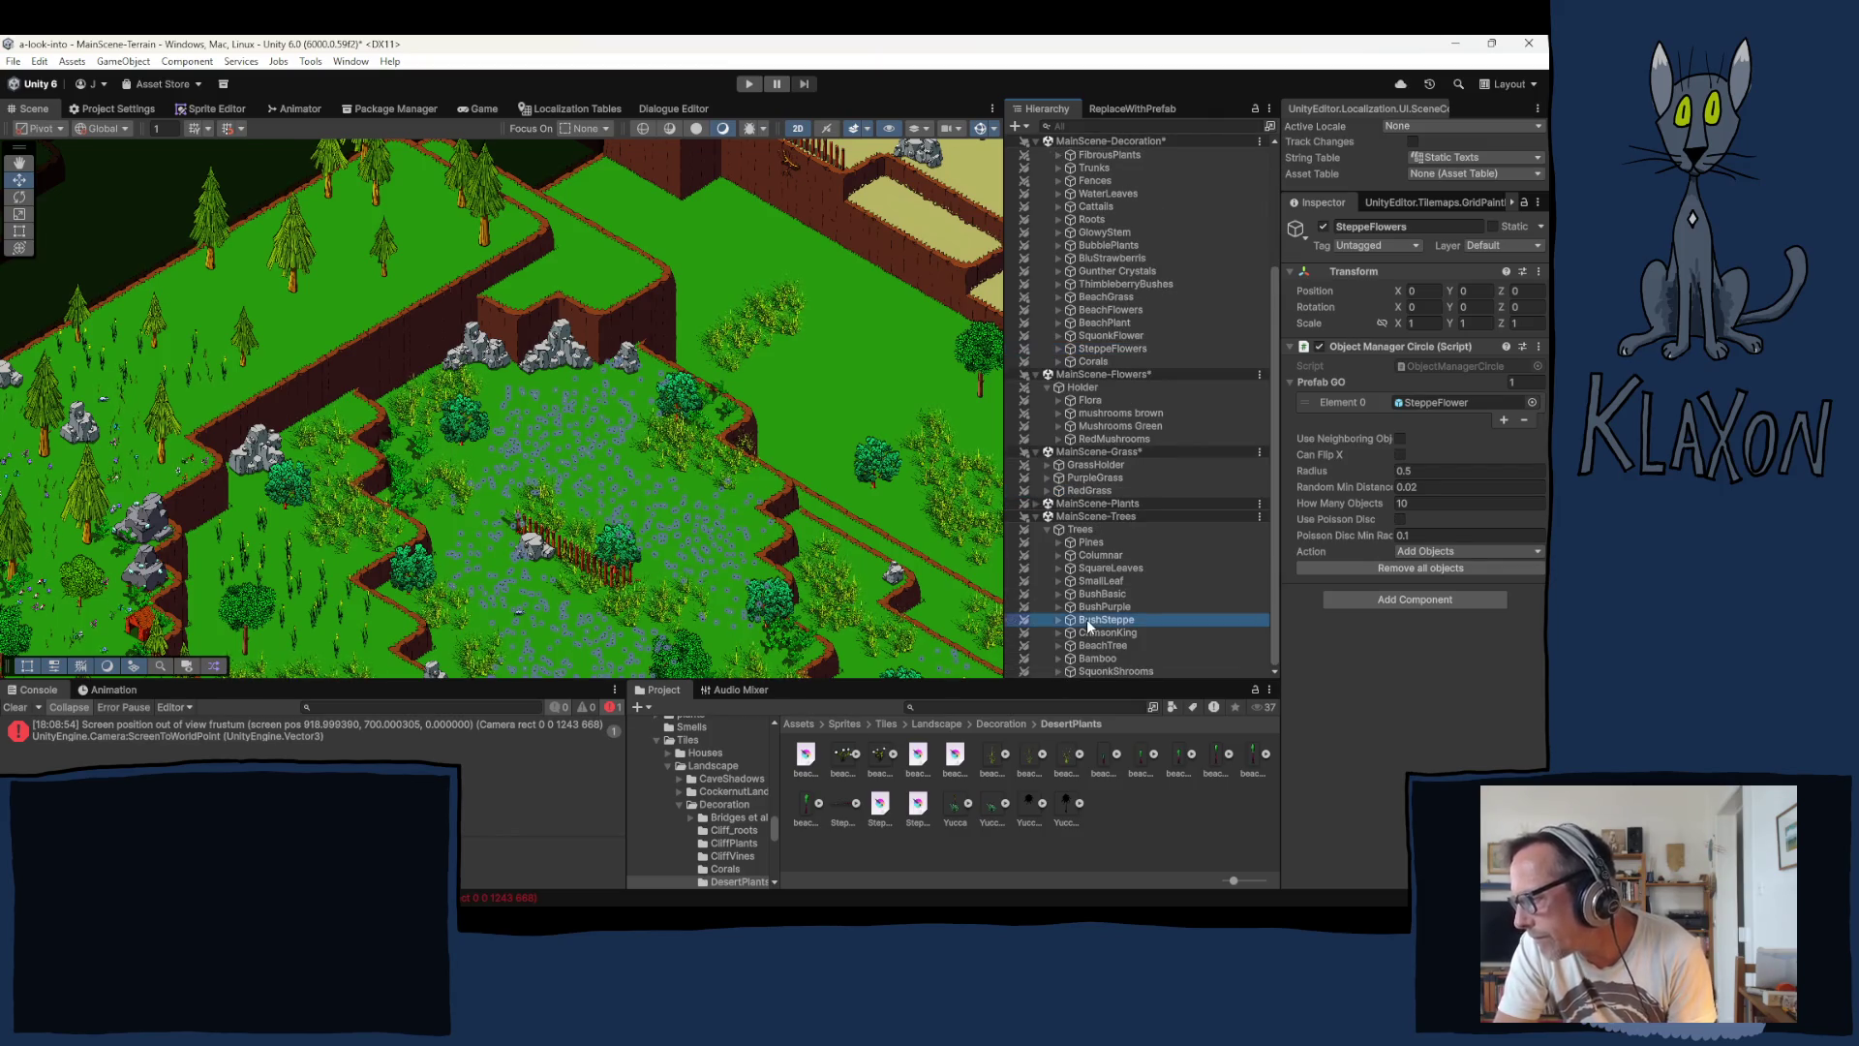
{"action": "left_click", "coordinate": [524, 443]}
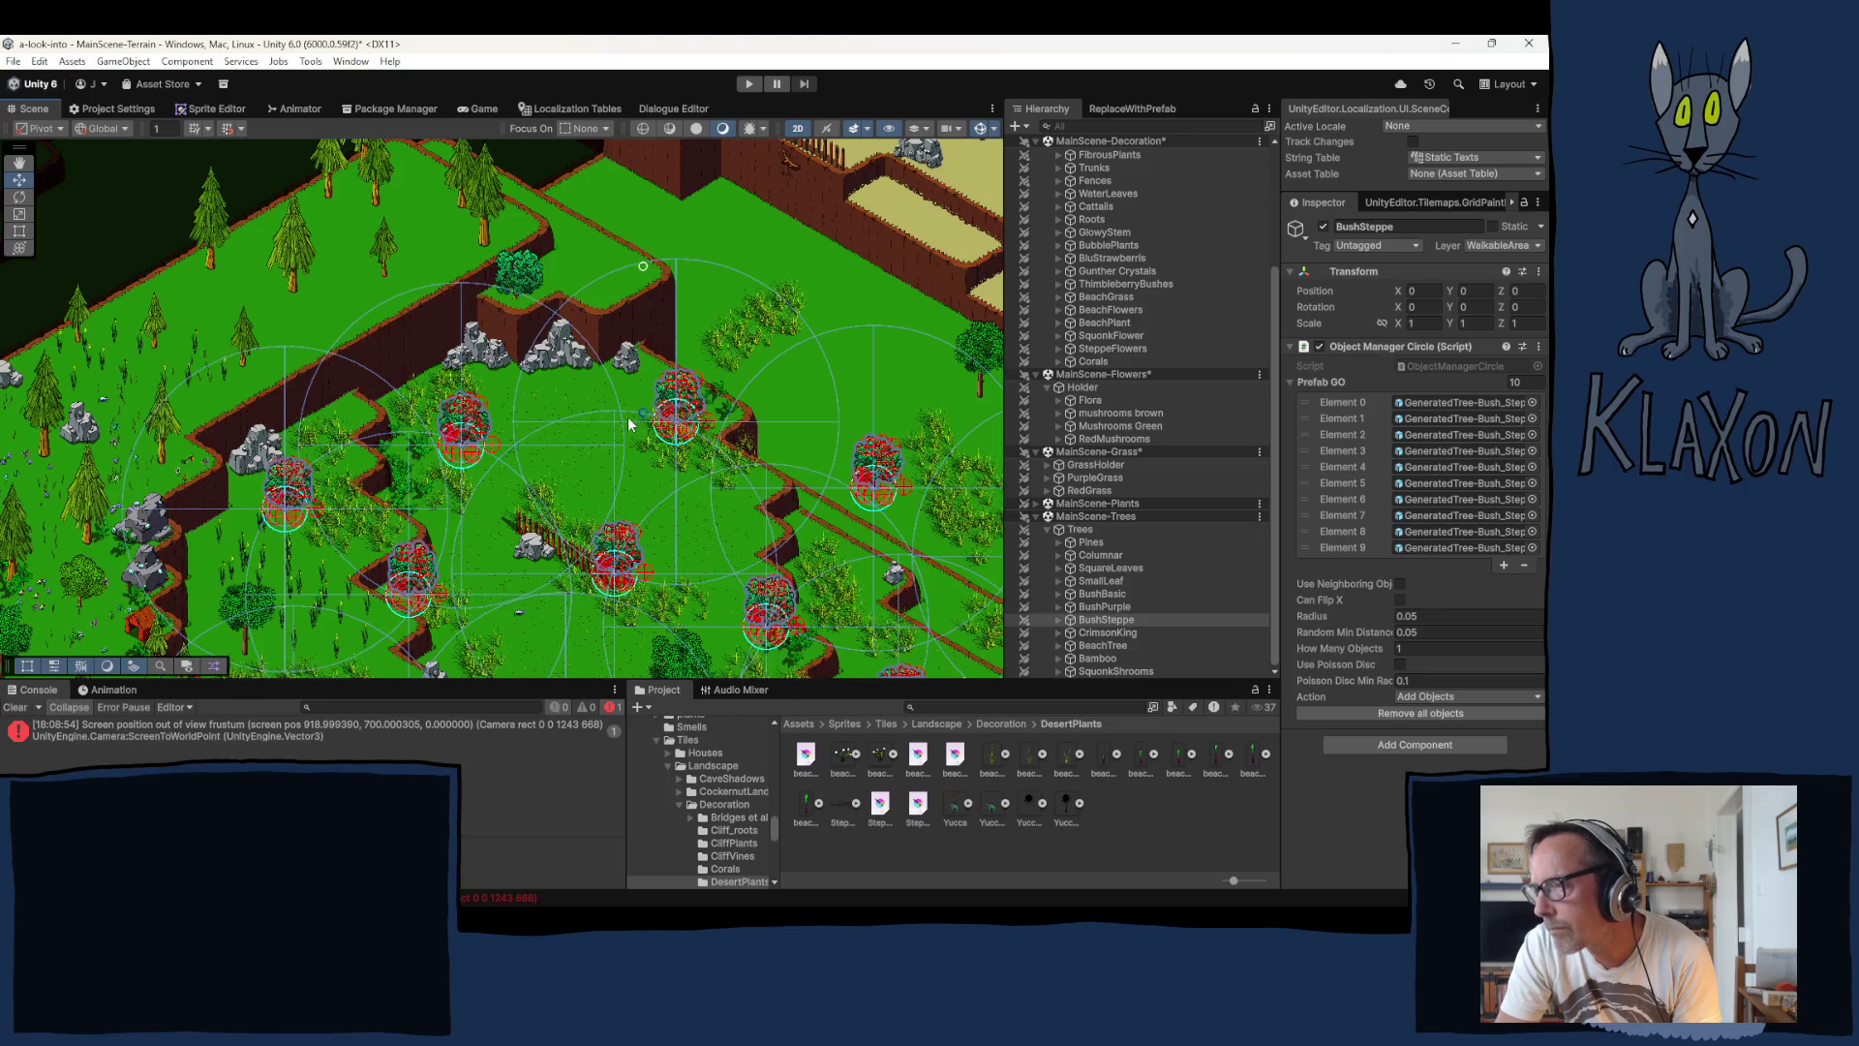
{"action": "left_click", "coordinate": [626, 419]}
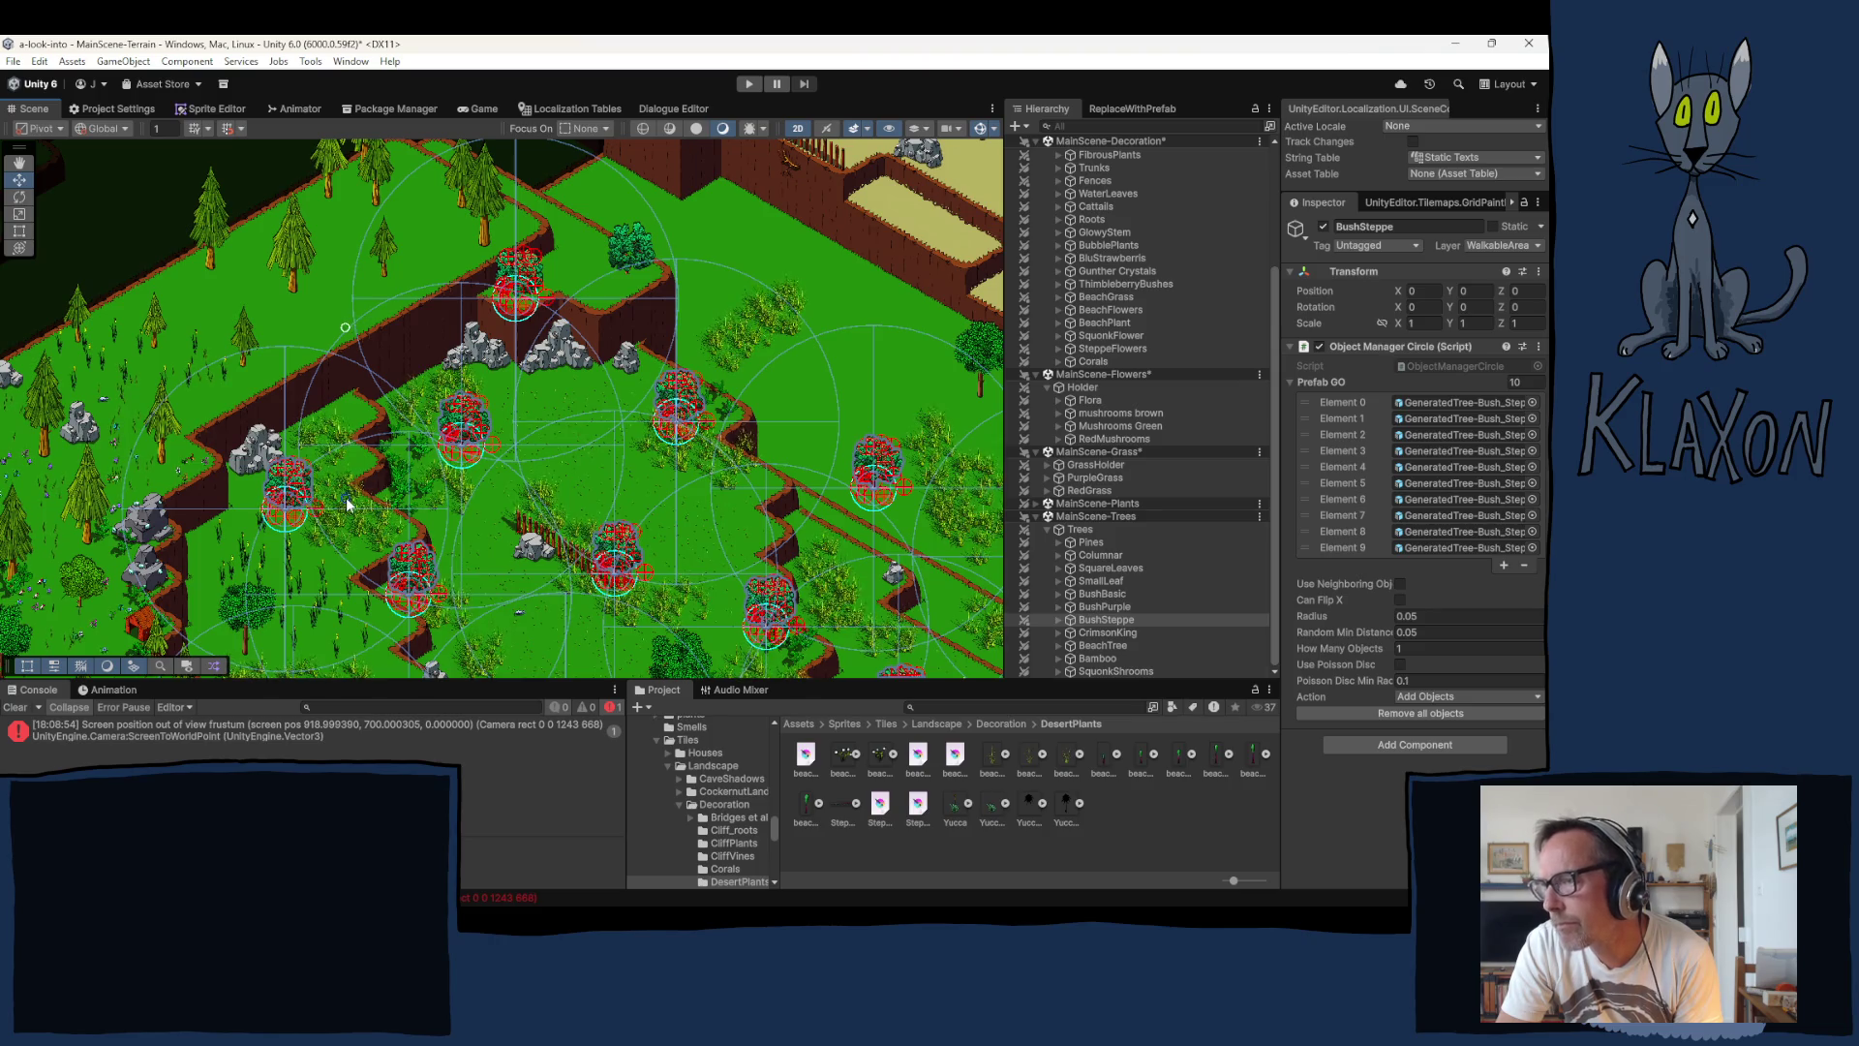
{"action": "left_click", "coordinate": [349, 503]}
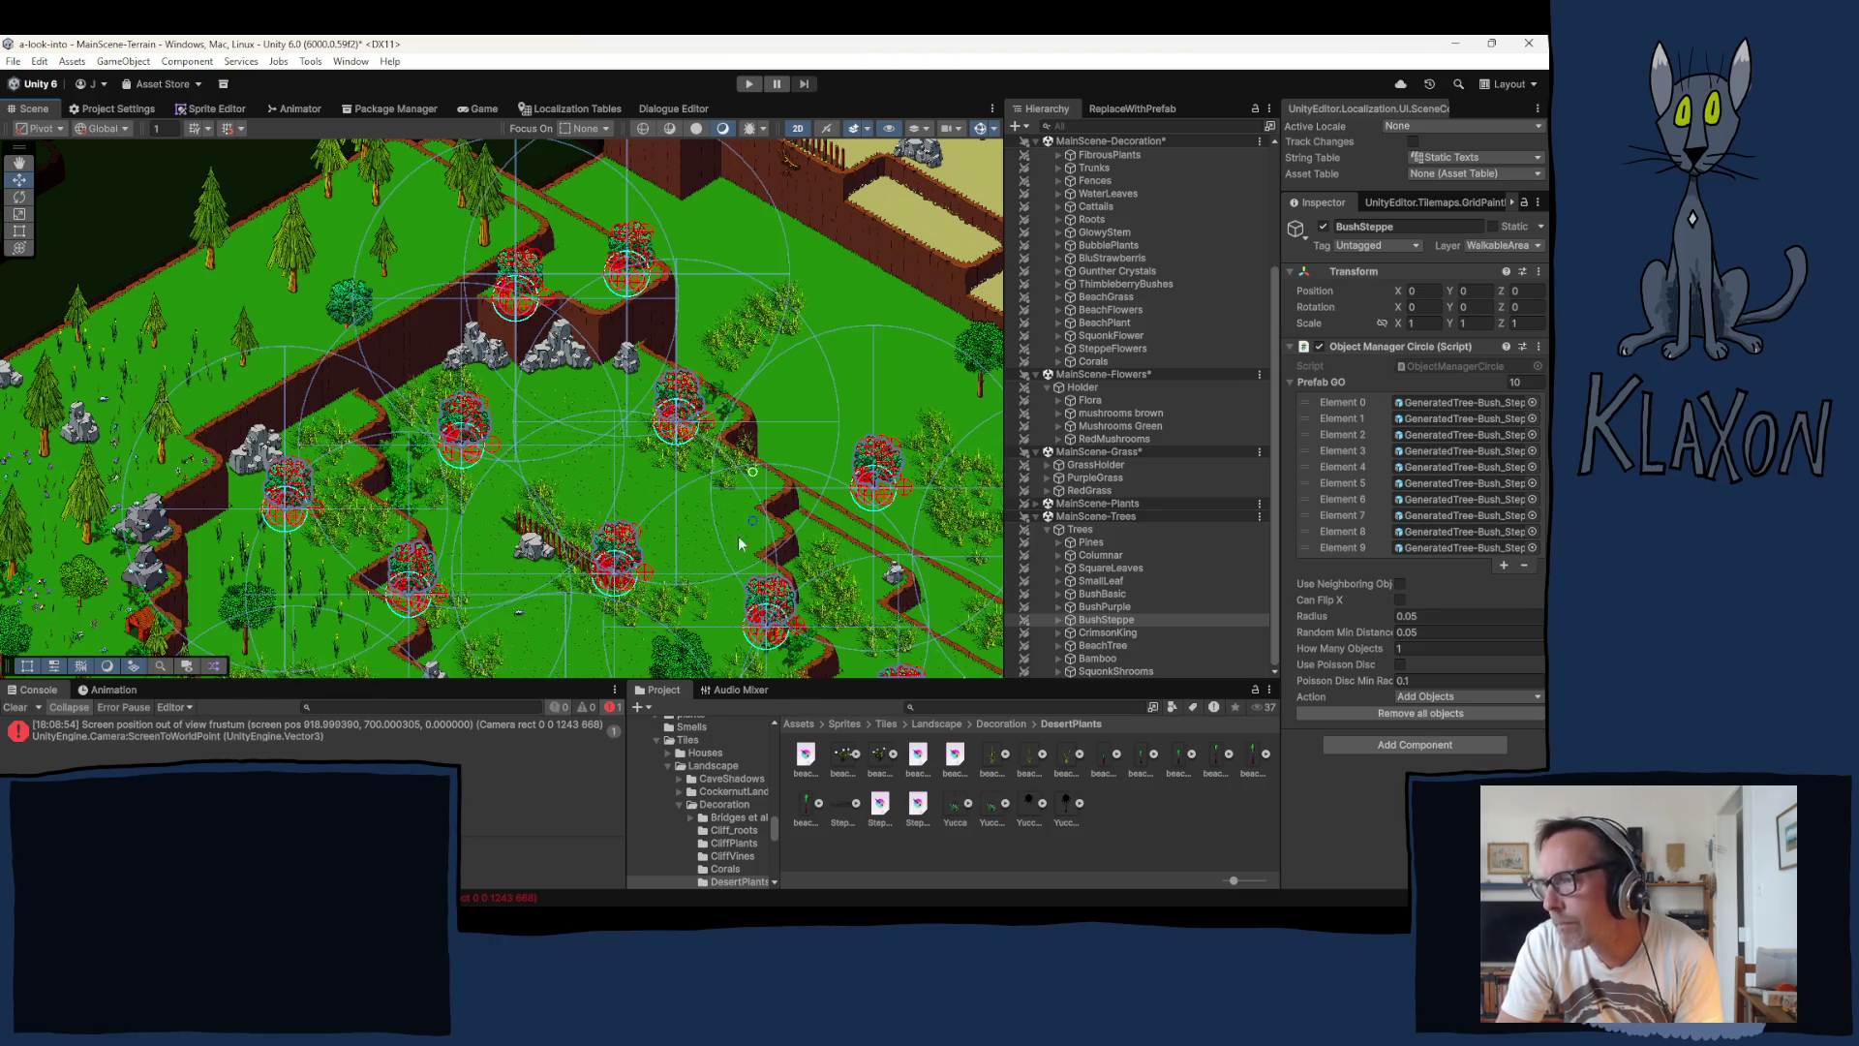
{"action": "mouse_move", "coordinate": [621, 547]}
{"action": "left_mouse_down"}
{"action": "mouse_move", "coordinate": [593, 162]}
{"action": "mouse_move", "coordinate": [556, 187]}
{"action": "mouse_move", "coordinate": [543, 425]}
{"action": "left_mouse_up"}
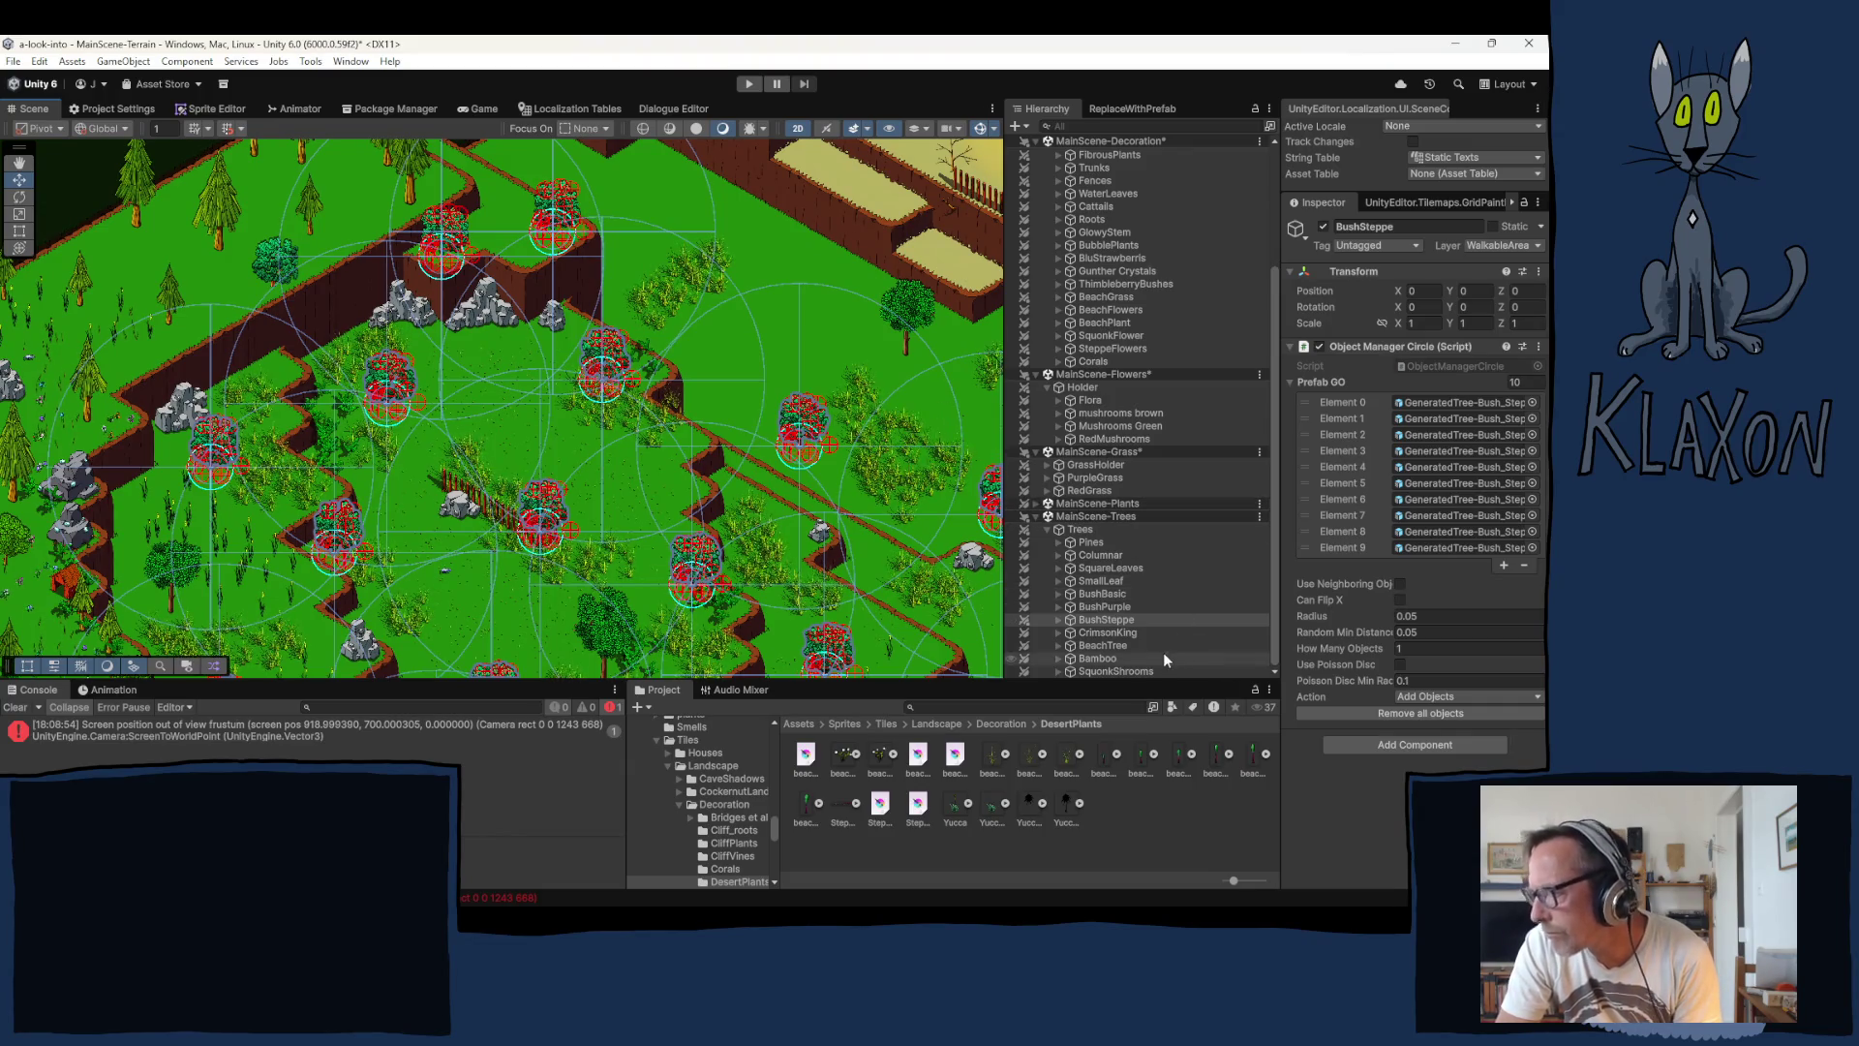
Step: Place a SmallLeaf tree on the grass and expand the SmallLeaf group
{"action": "left_click", "coordinate": [1104, 581]}
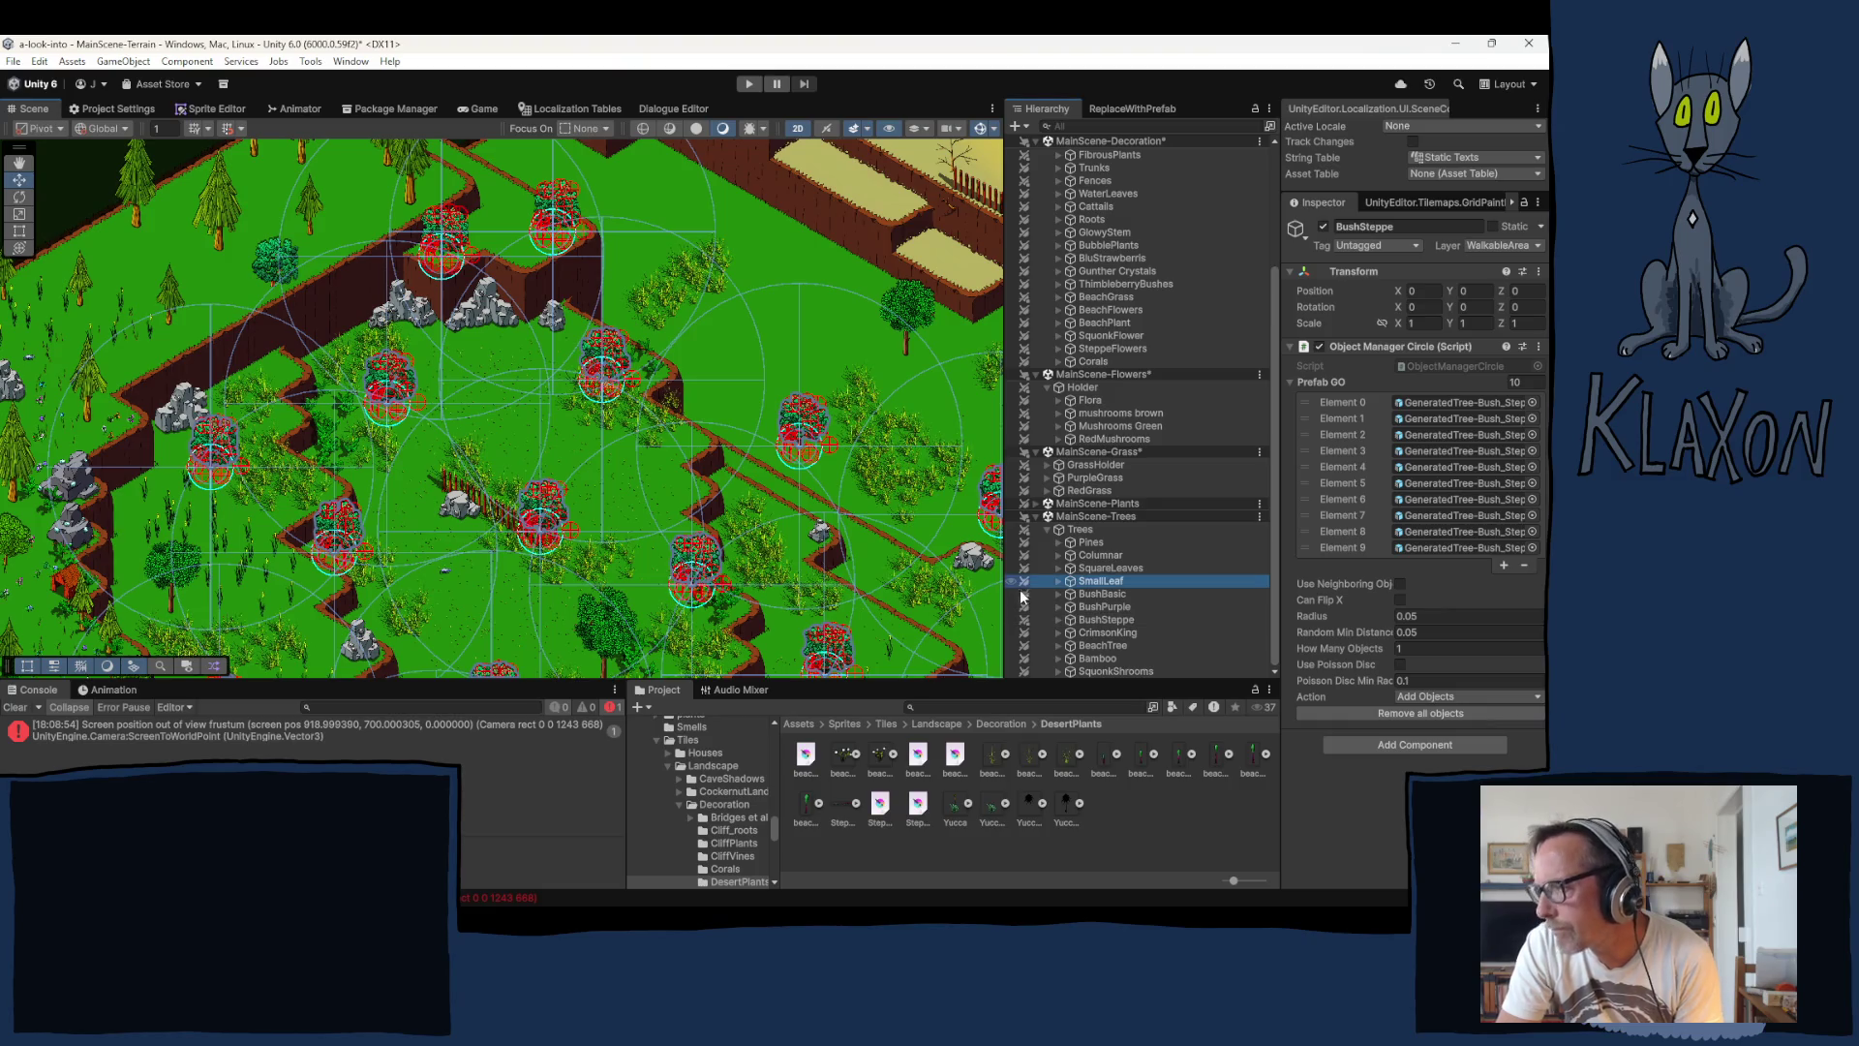
{"action": "left_click", "coordinate": [516, 404]}
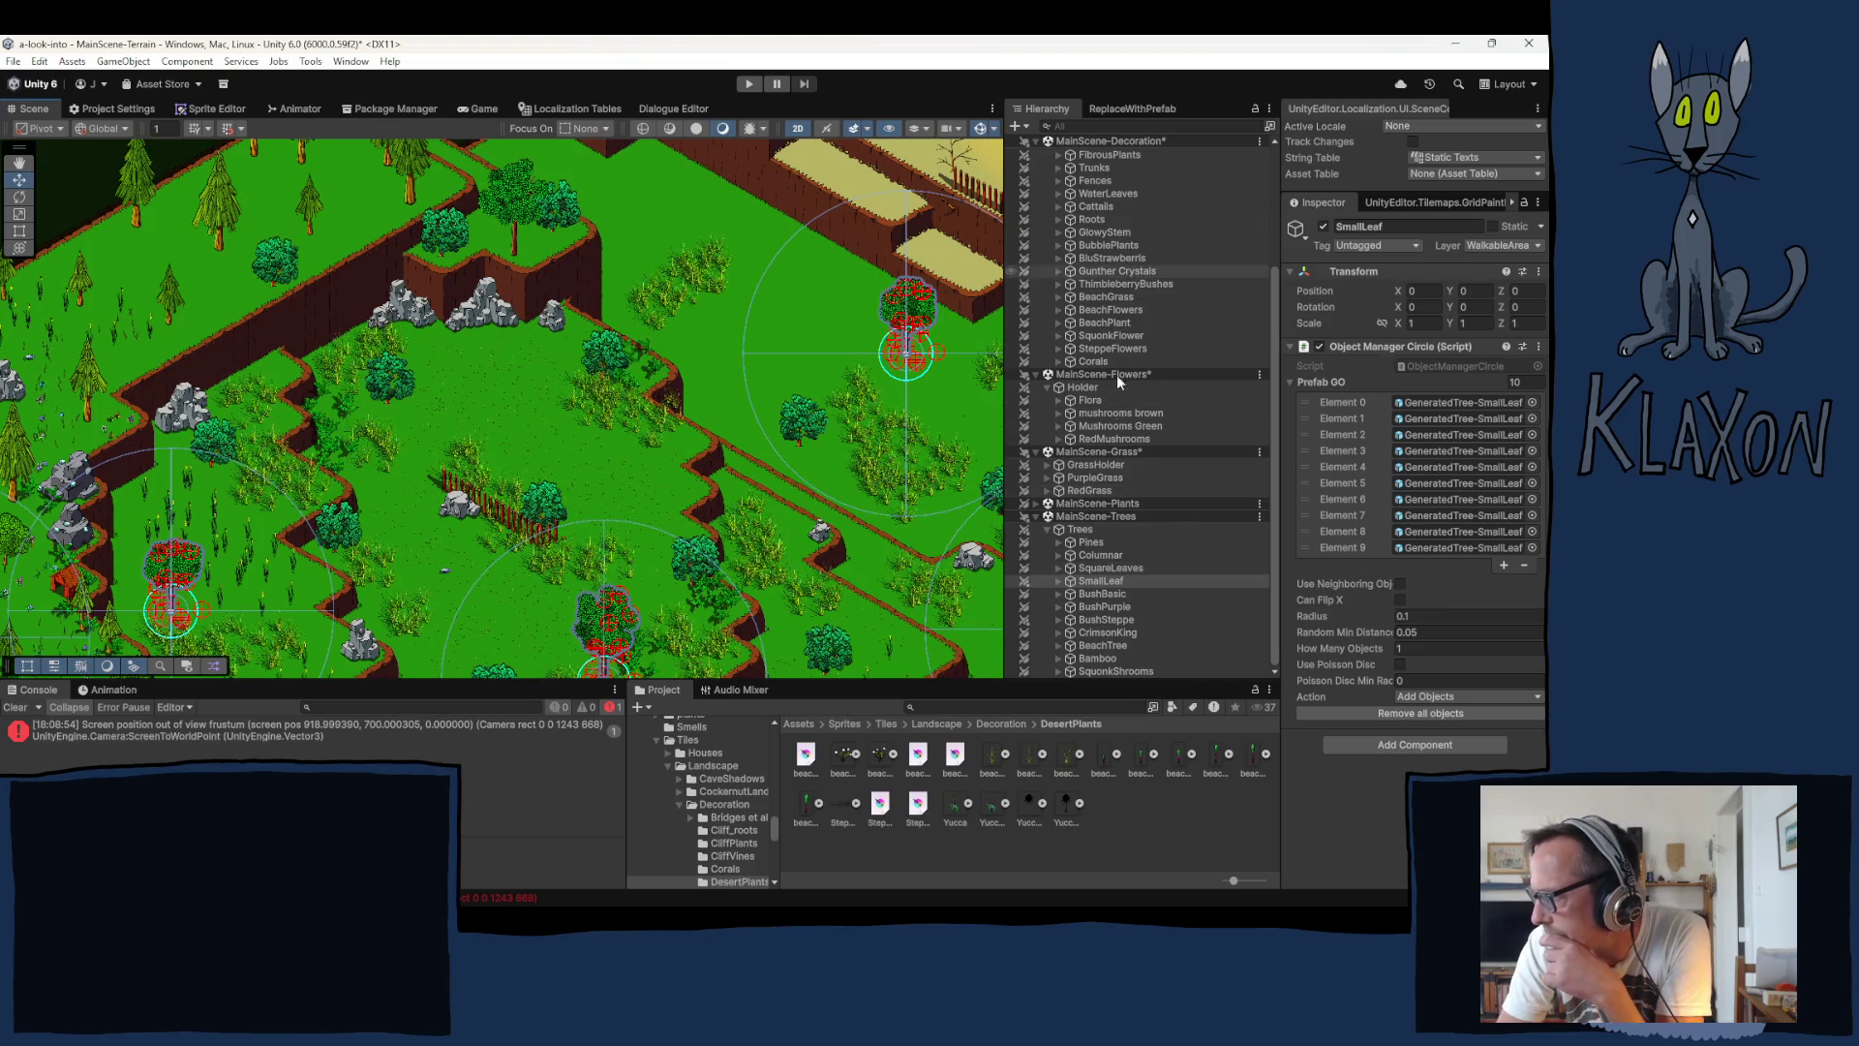
{"action": "left_click", "coordinate": [1060, 580]}
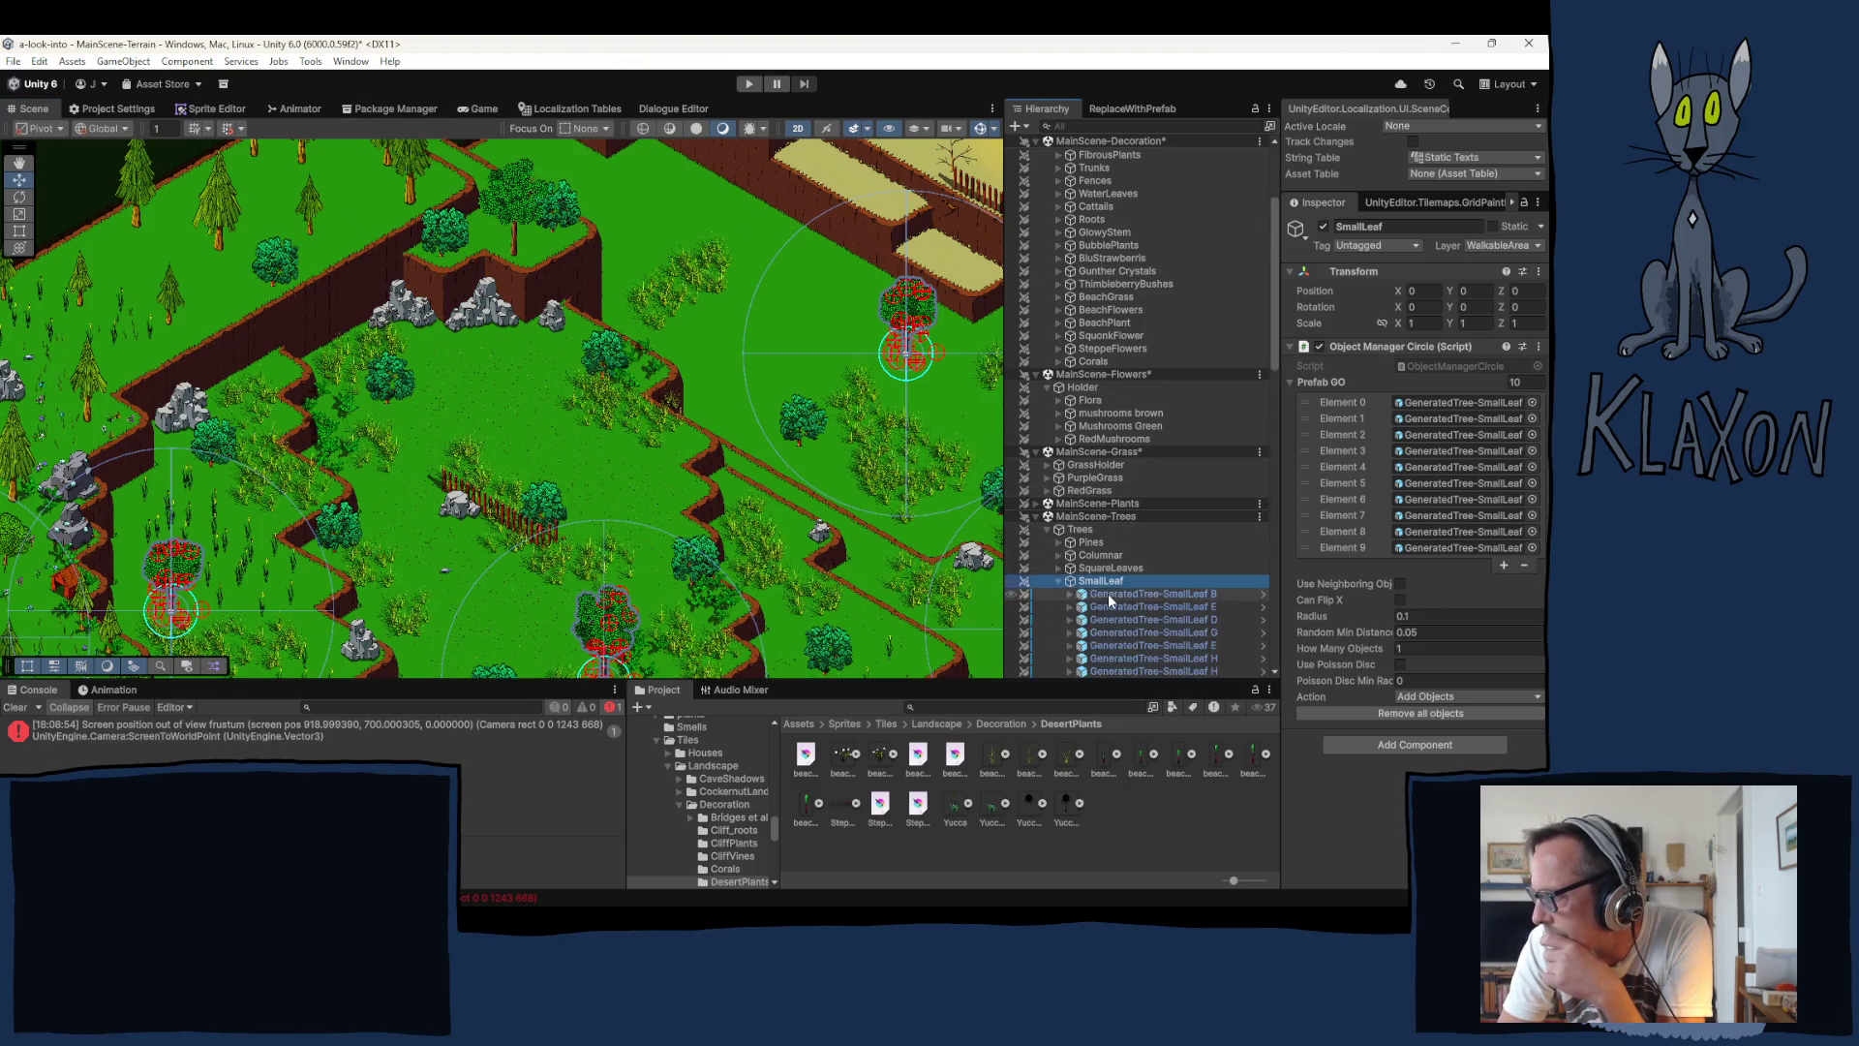
Step: Select the SmallLeaf G tree and move it to a better spot near the cliff
{"action": "left_click", "coordinate": [532, 250]}
{"action": "left_click", "coordinate": [523, 215]}
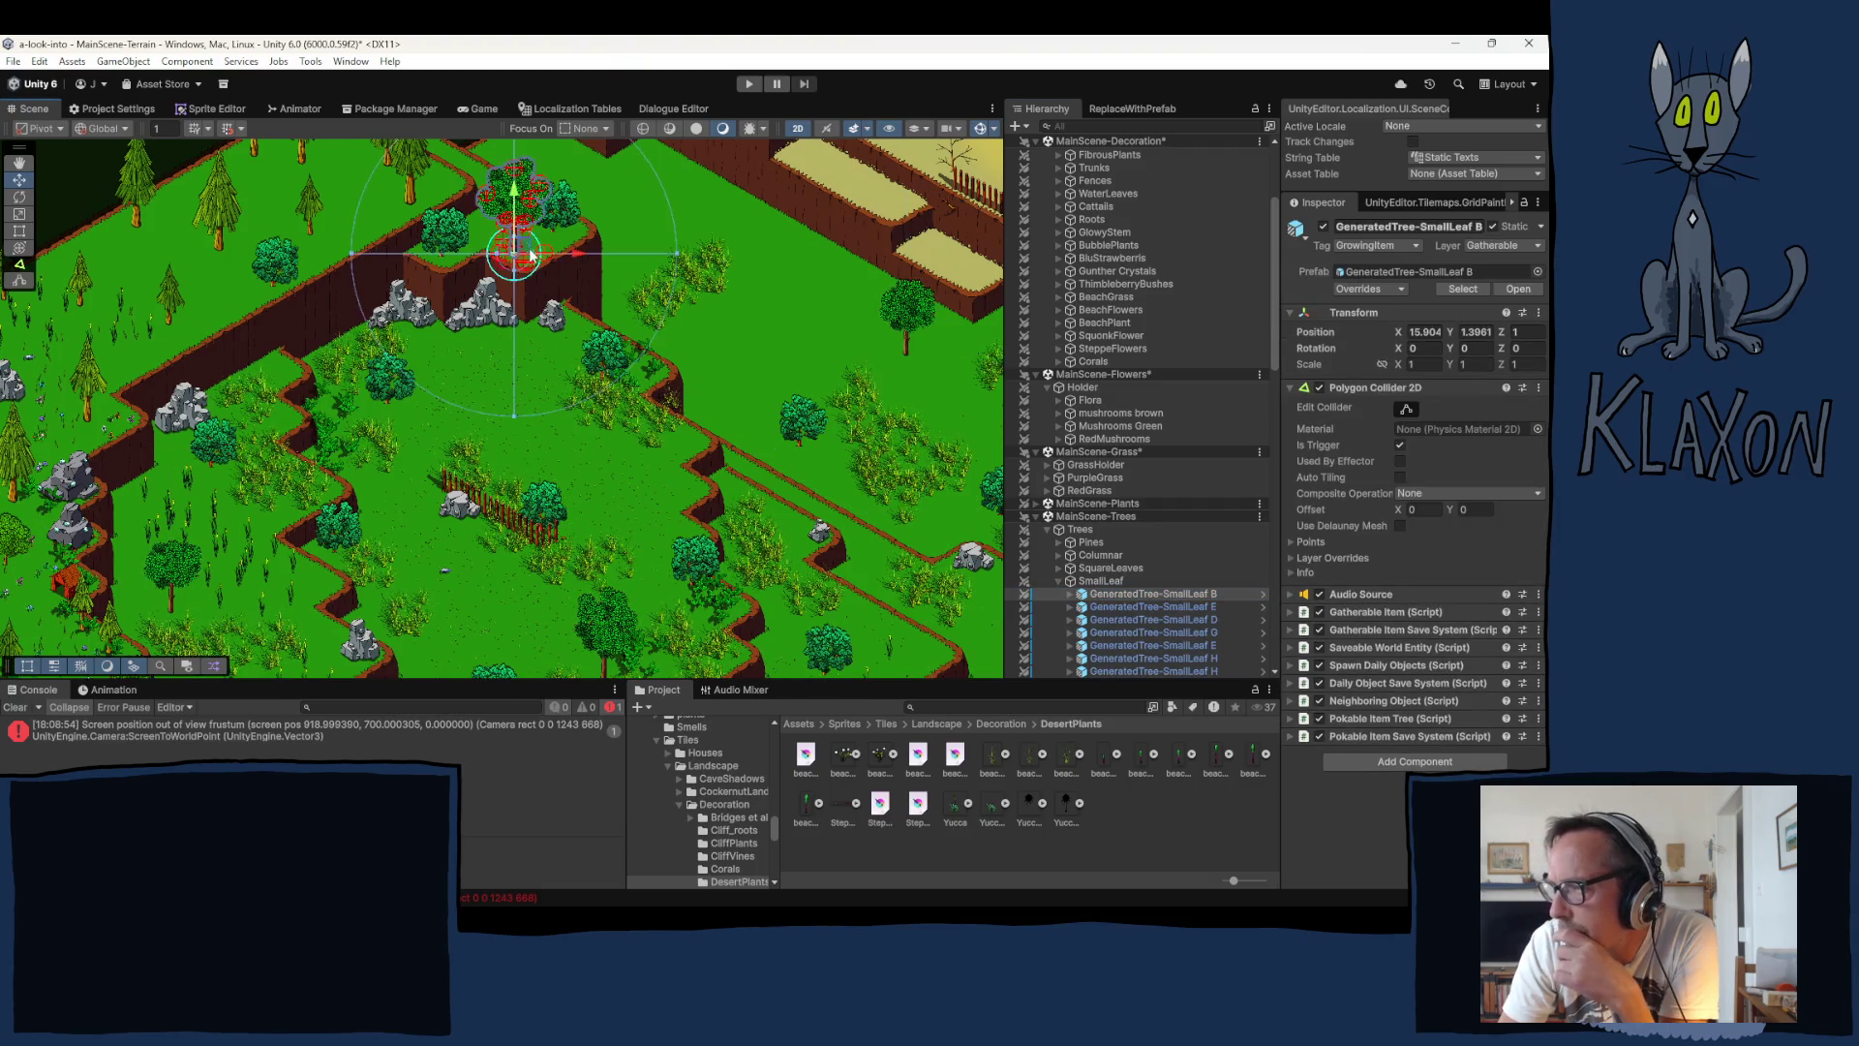
{"action": "mouse_move", "coordinate": [522, 249]}
{"action": "left_mouse_down"}
{"action": "mouse_move", "coordinate": [492, 163]}
{"action": "mouse_move", "coordinate": [526, 252]}
{"action": "mouse_move", "coordinate": [516, 331]}
{"action": "mouse_move", "coordinate": [511, 194]}
{"action": "mouse_move", "coordinate": [533, 251]}
{"action": "mouse_move", "coordinate": [538, 189]}
{"action": "mouse_move", "coordinate": [500, 189]}
{"action": "mouse_move", "coordinate": [548, 232]}
{"action": "mouse_move", "coordinate": [547, 271]}
{"action": "mouse_move", "coordinate": [731, 305]}
{"action": "mouse_move", "coordinate": [644, 359]}
{"action": "mouse_move", "coordinate": [589, 356]}
{"action": "left_mouse_up"}
{"action": "left_click", "coordinate": [576, 227]}
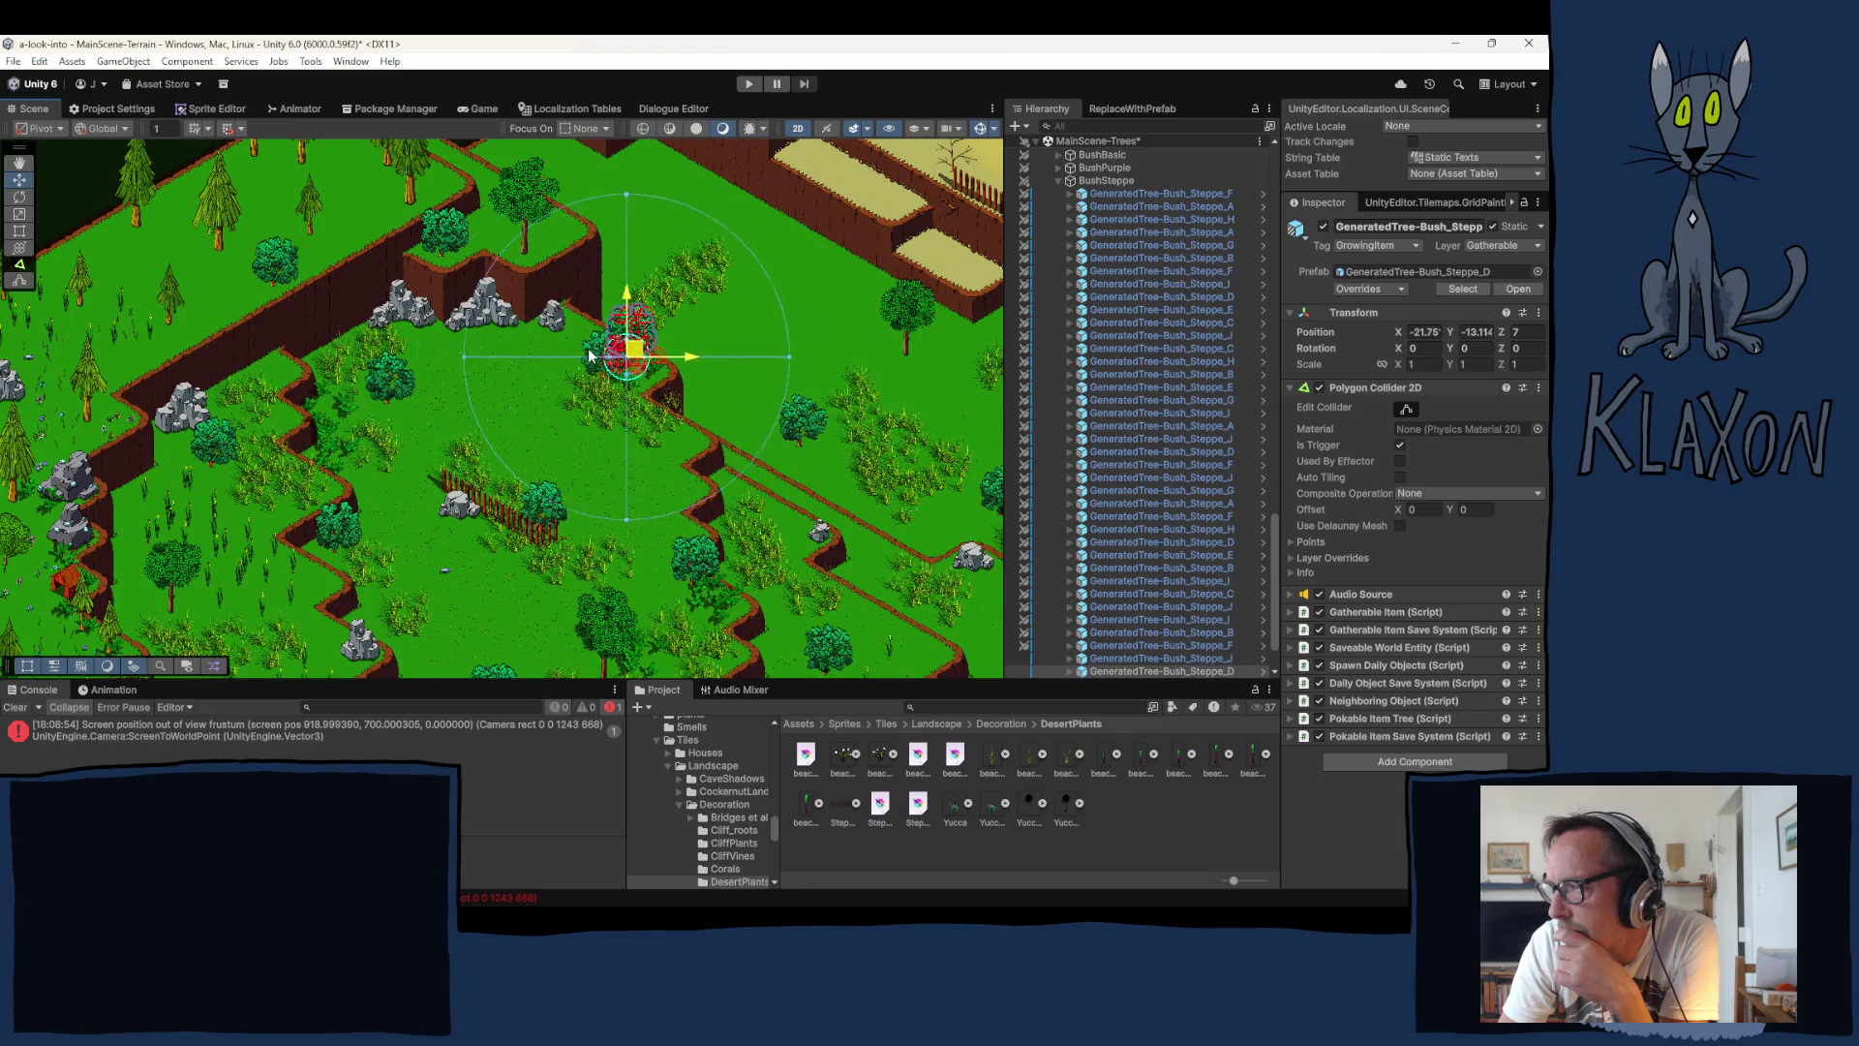
{"action": "left_click", "coordinate": [530, 213]}
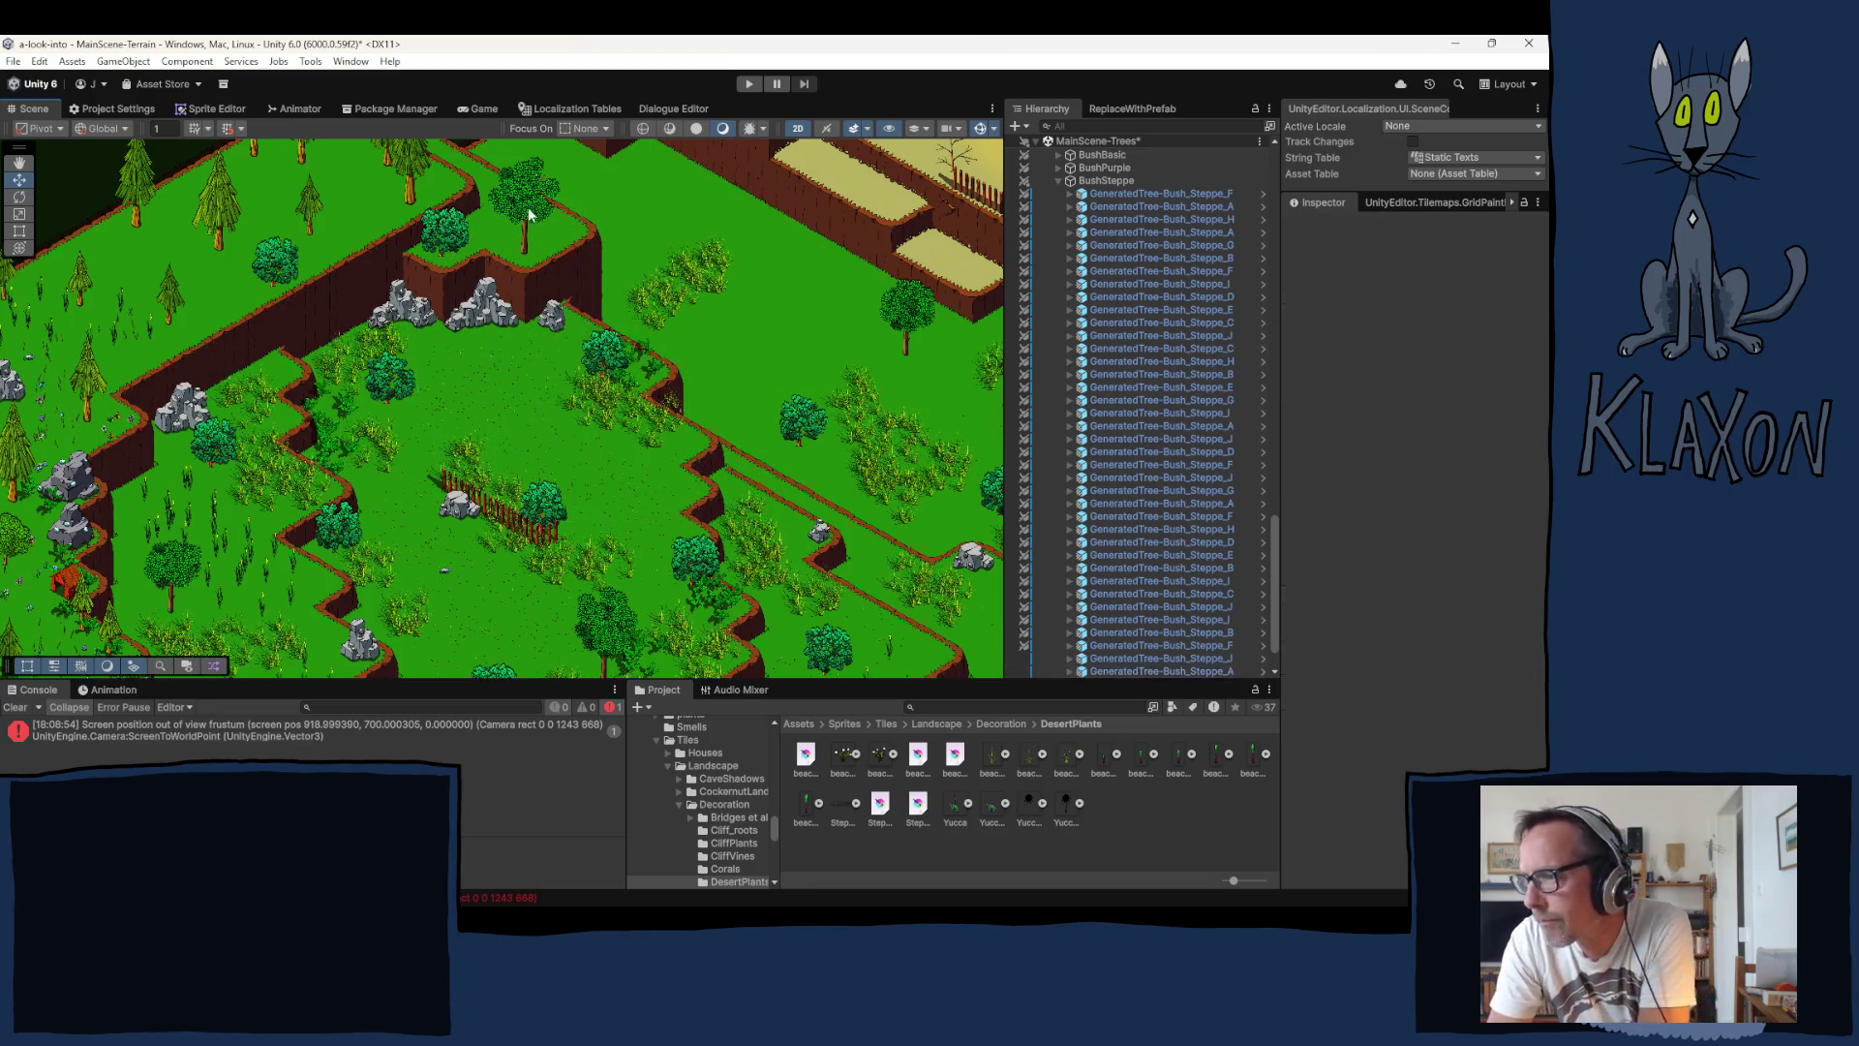
{"action": "left_click", "coordinate": [530, 213]}
{"action": "left_click_drag", "start_coordinate": [529, 213], "coordinate": [566, 233]}
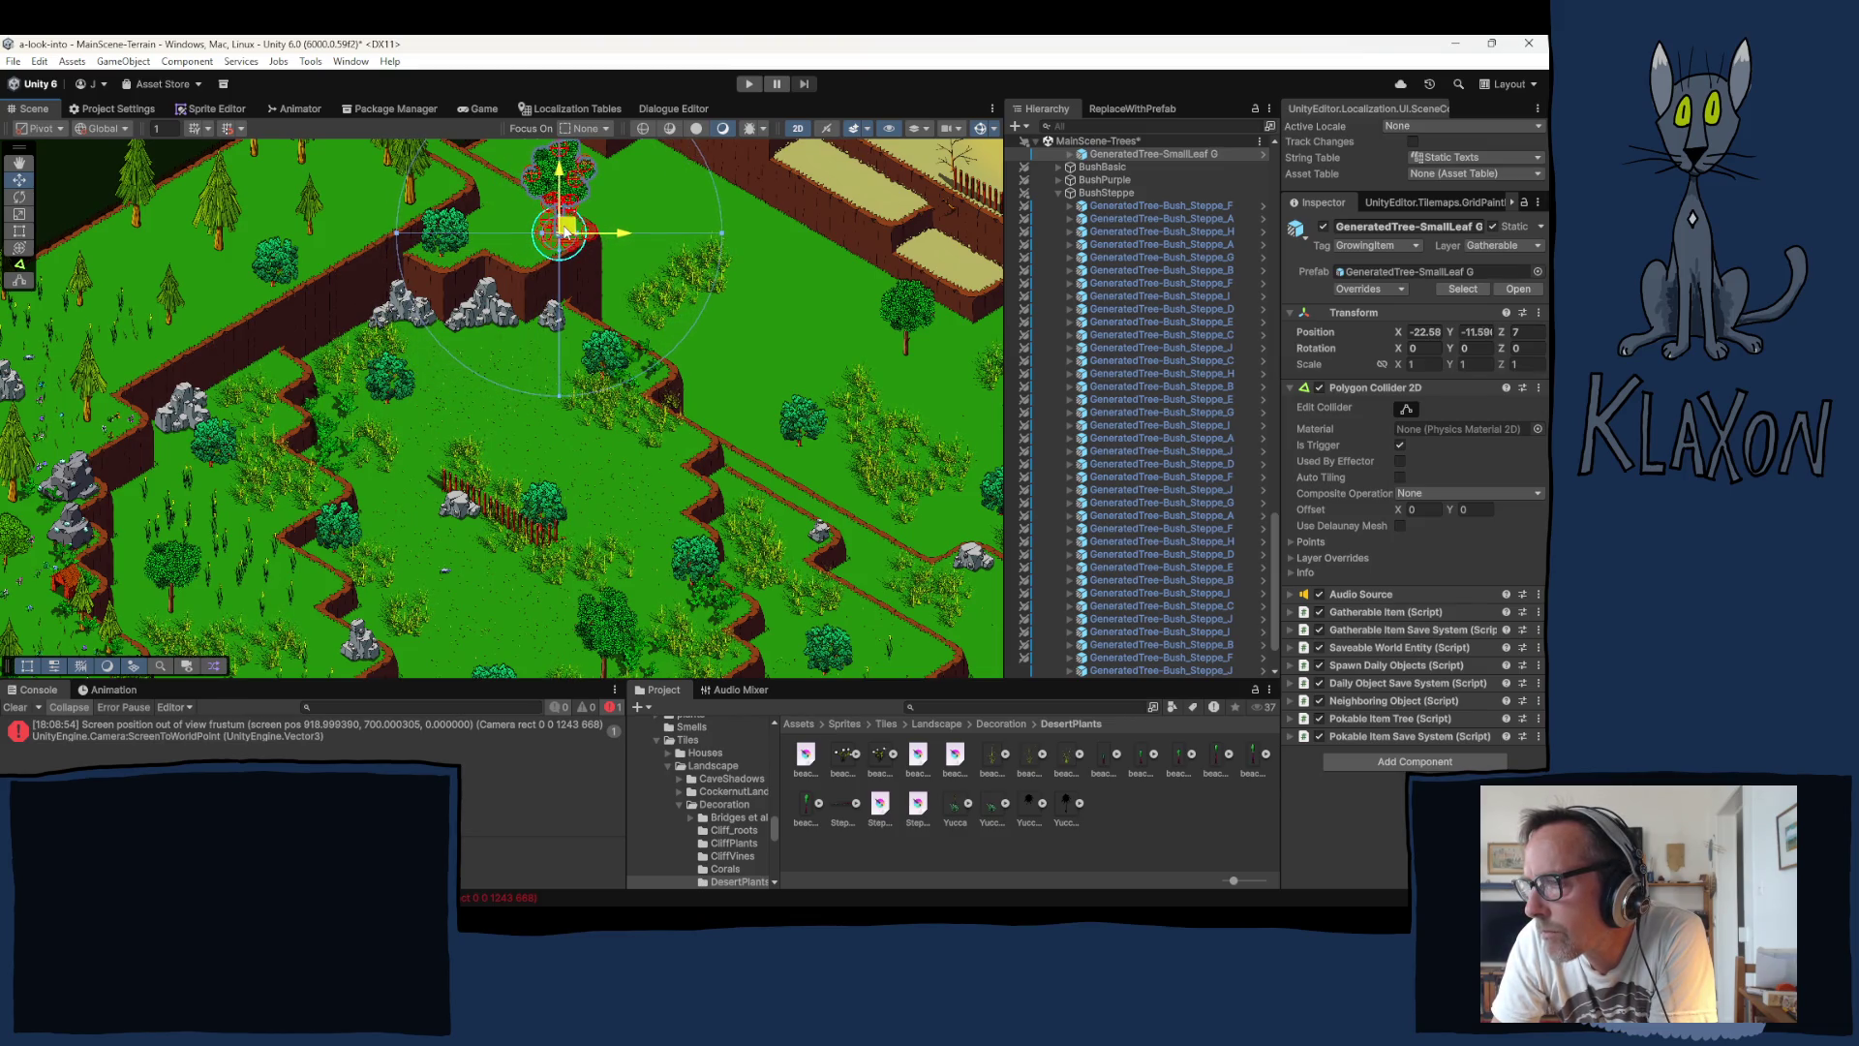
Step: Nudge the Bush_Steppe_J bush slightly and clear the selection
{"action": "left_click", "coordinate": [447, 234]}
{"action": "left_click_drag", "start_coordinate": [448, 237], "coordinate": [465, 245]}
{"action": "left_click", "coordinate": [561, 395]}
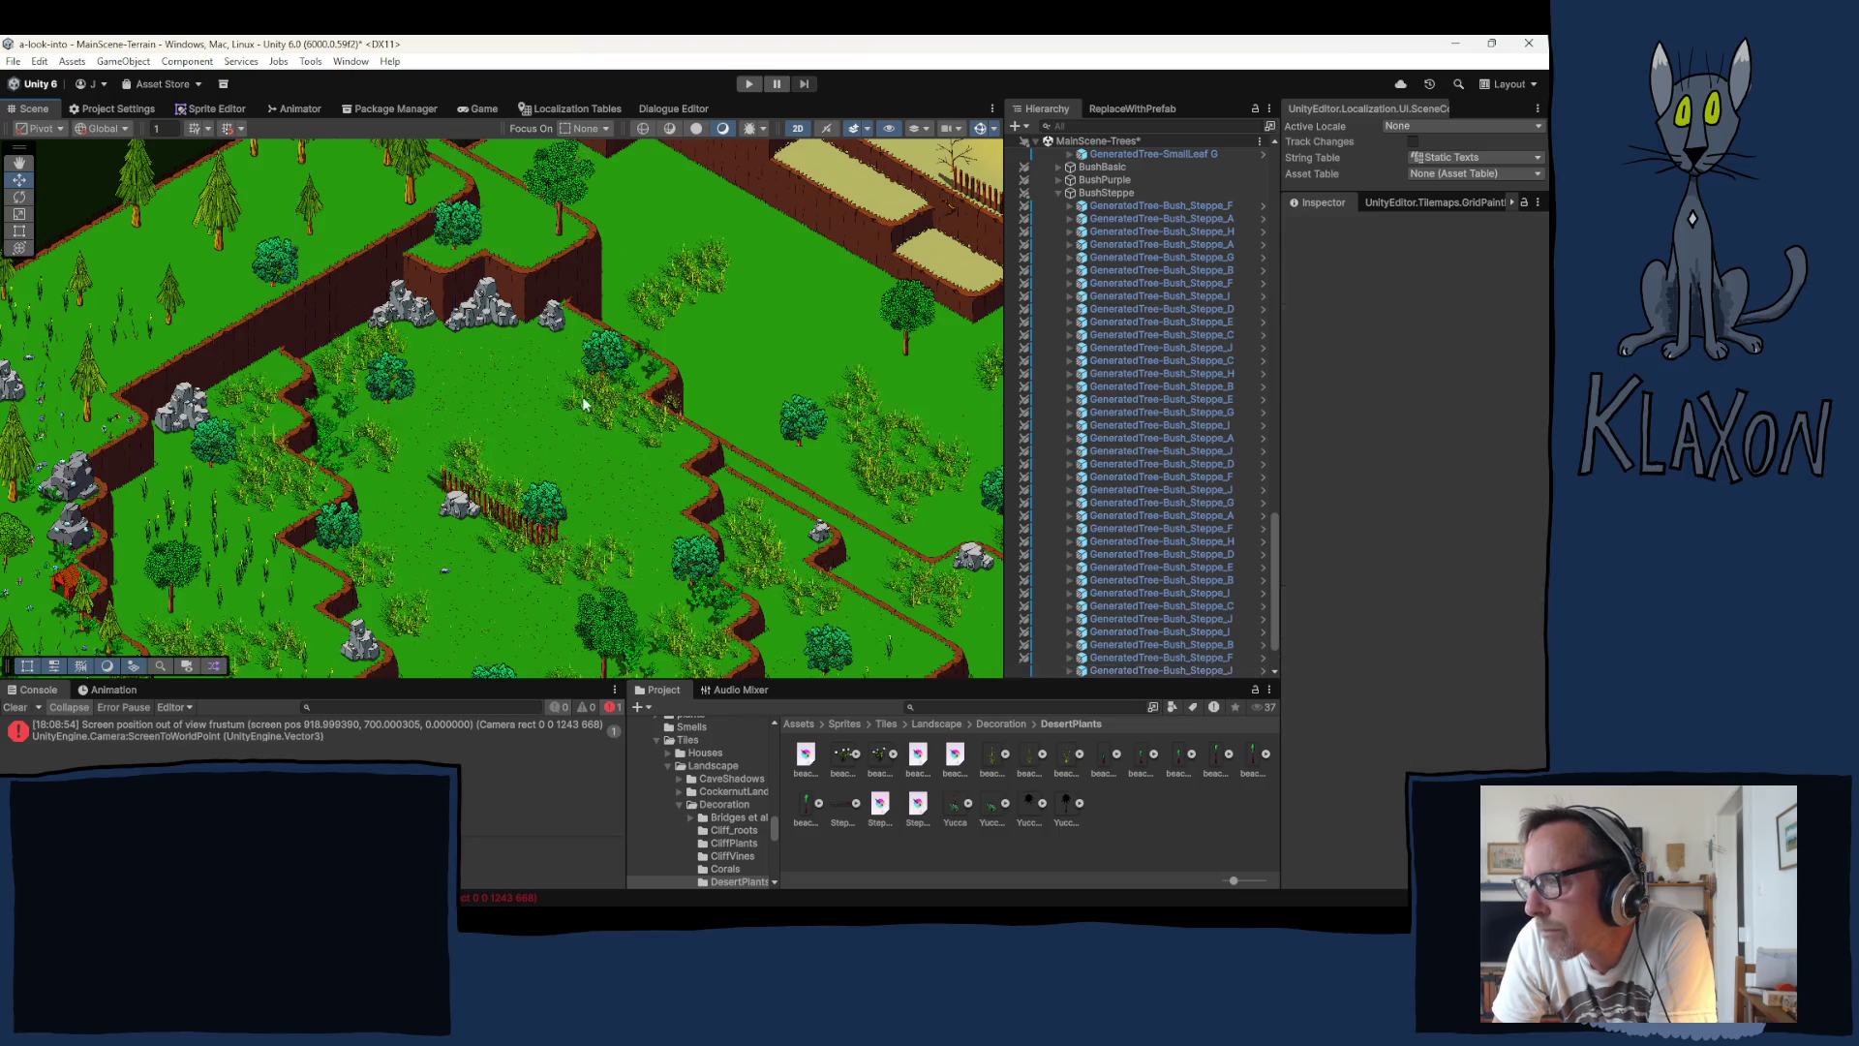
{"action": "mouse_move", "coordinate": [295, 335]}
{"action": "left_mouse_down"}
{"action": "mouse_move", "coordinate": [368, 426]}
{"action": "mouse_move", "coordinate": [498, 355]}
{"action": "left_mouse_up"}
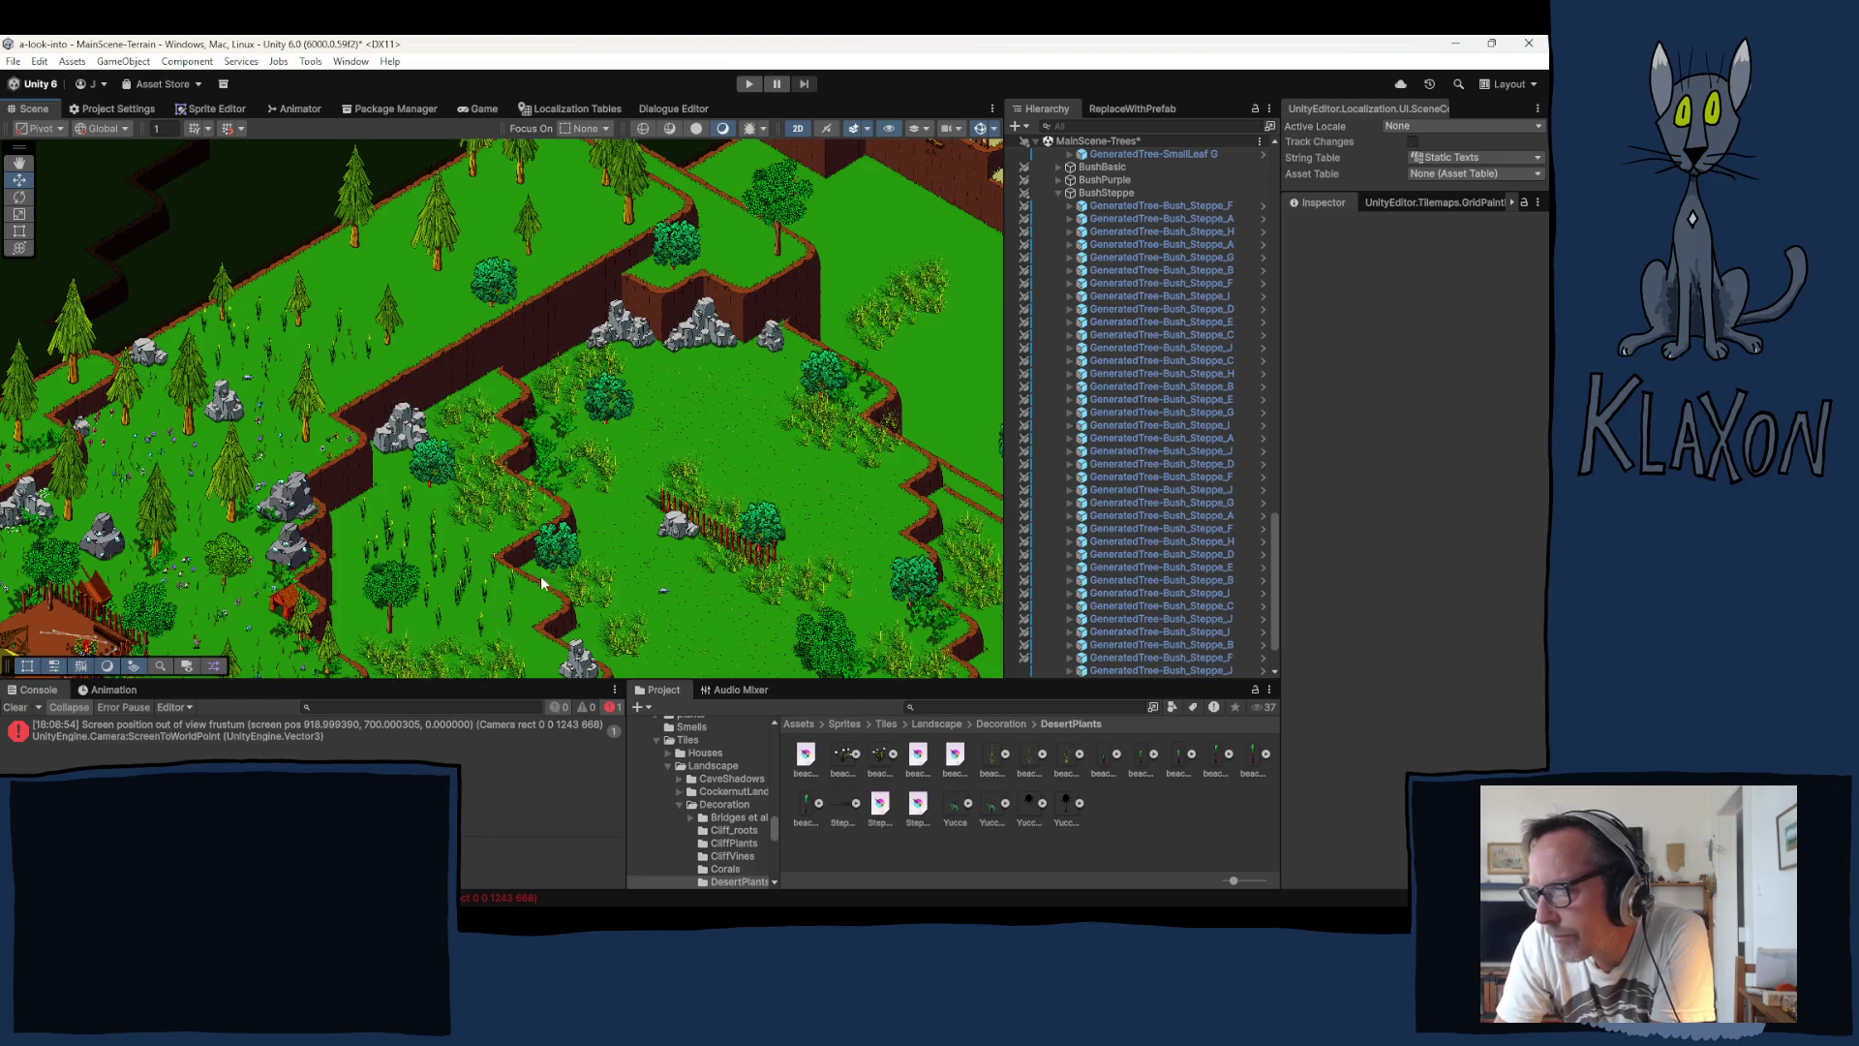
Step: Collapse the BushSteppe and SmallLeaf groups in the Hierarchy
{"action": "left_click", "coordinate": [1058, 192]}
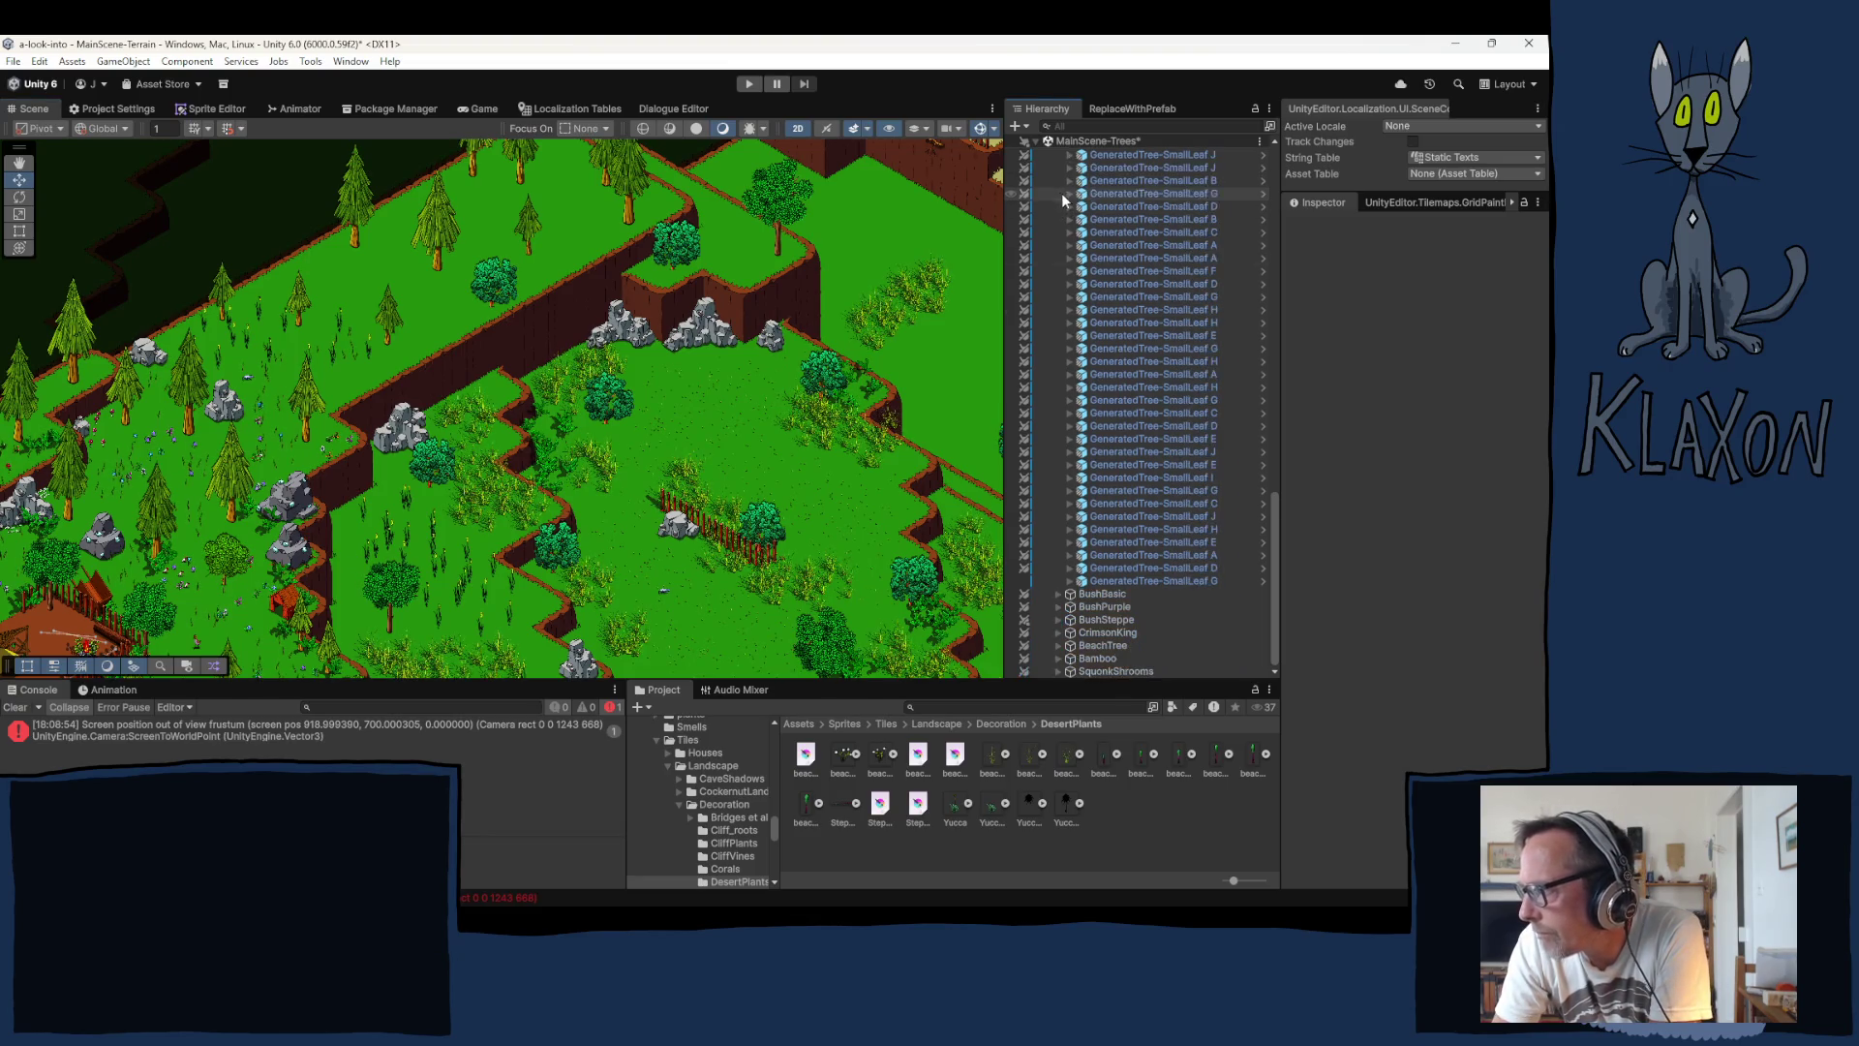
{"action": "left_click_drag", "start_coordinate": [1276, 520], "coordinate": [1282, 195]}
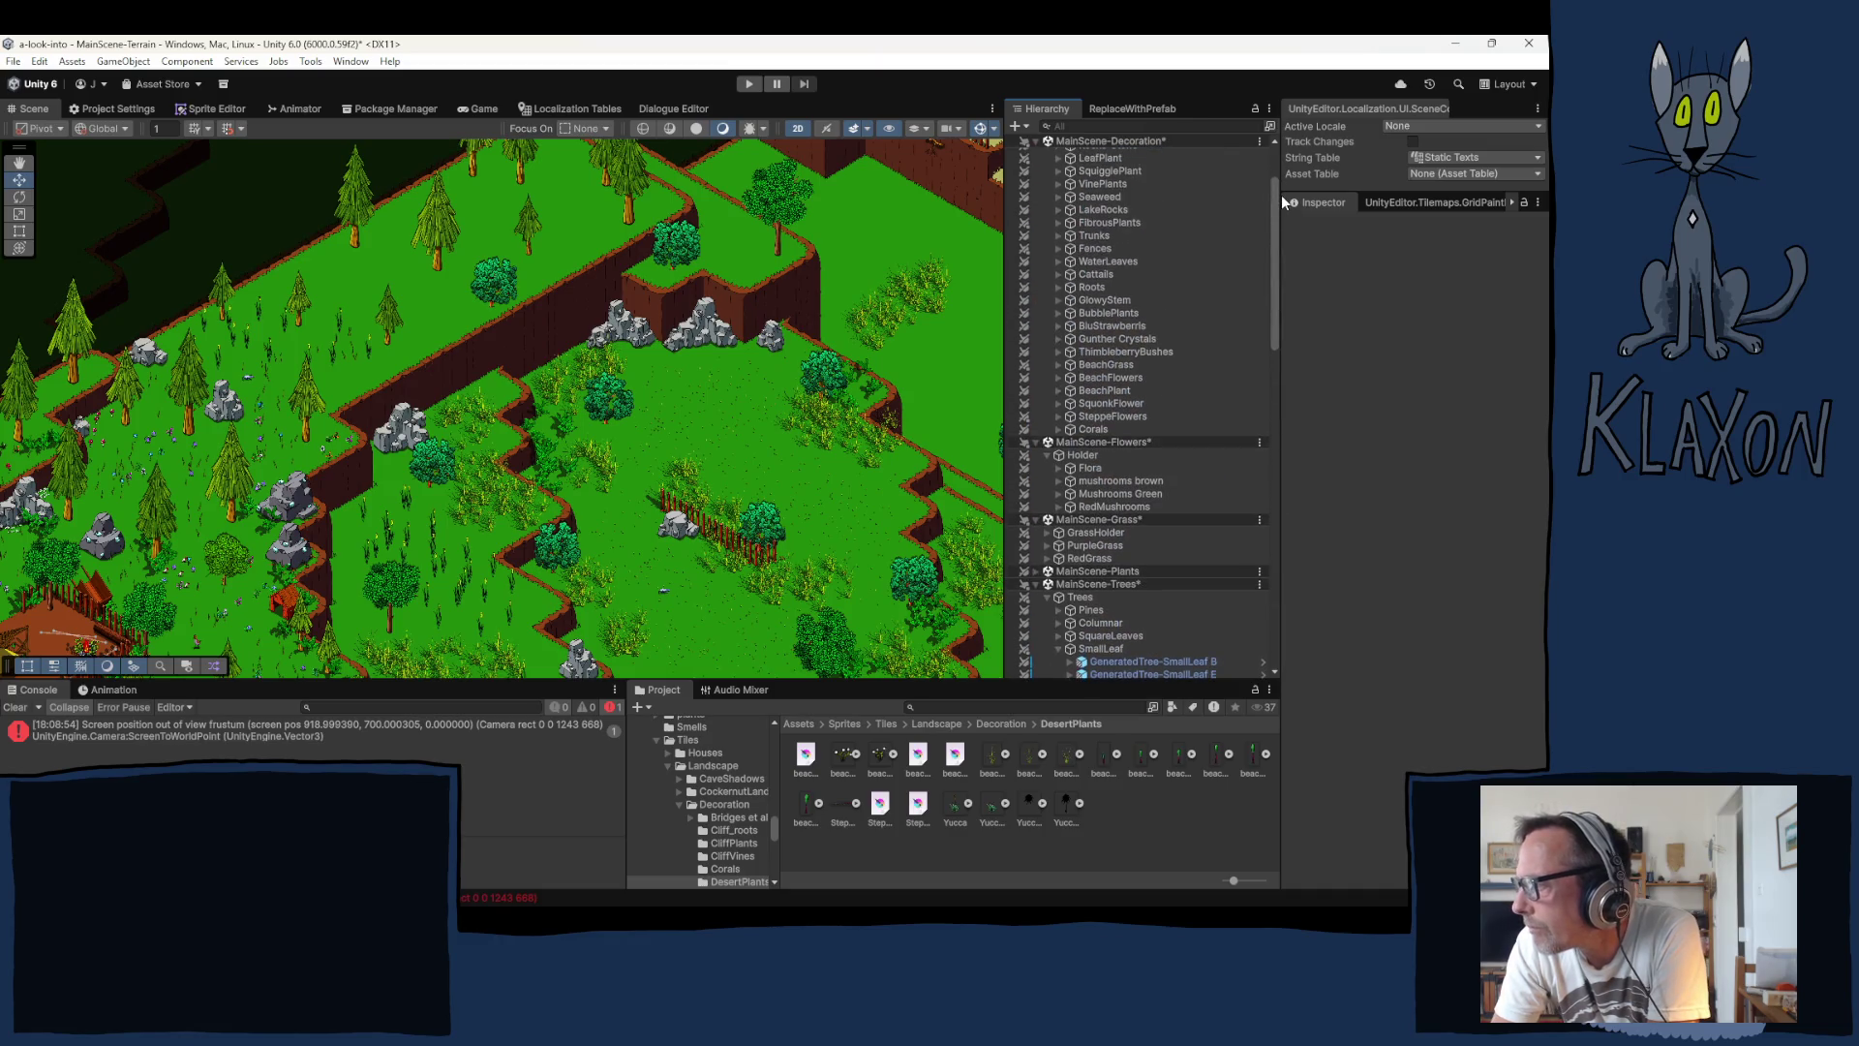
{"action": "left_click", "coordinate": [1060, 649]}
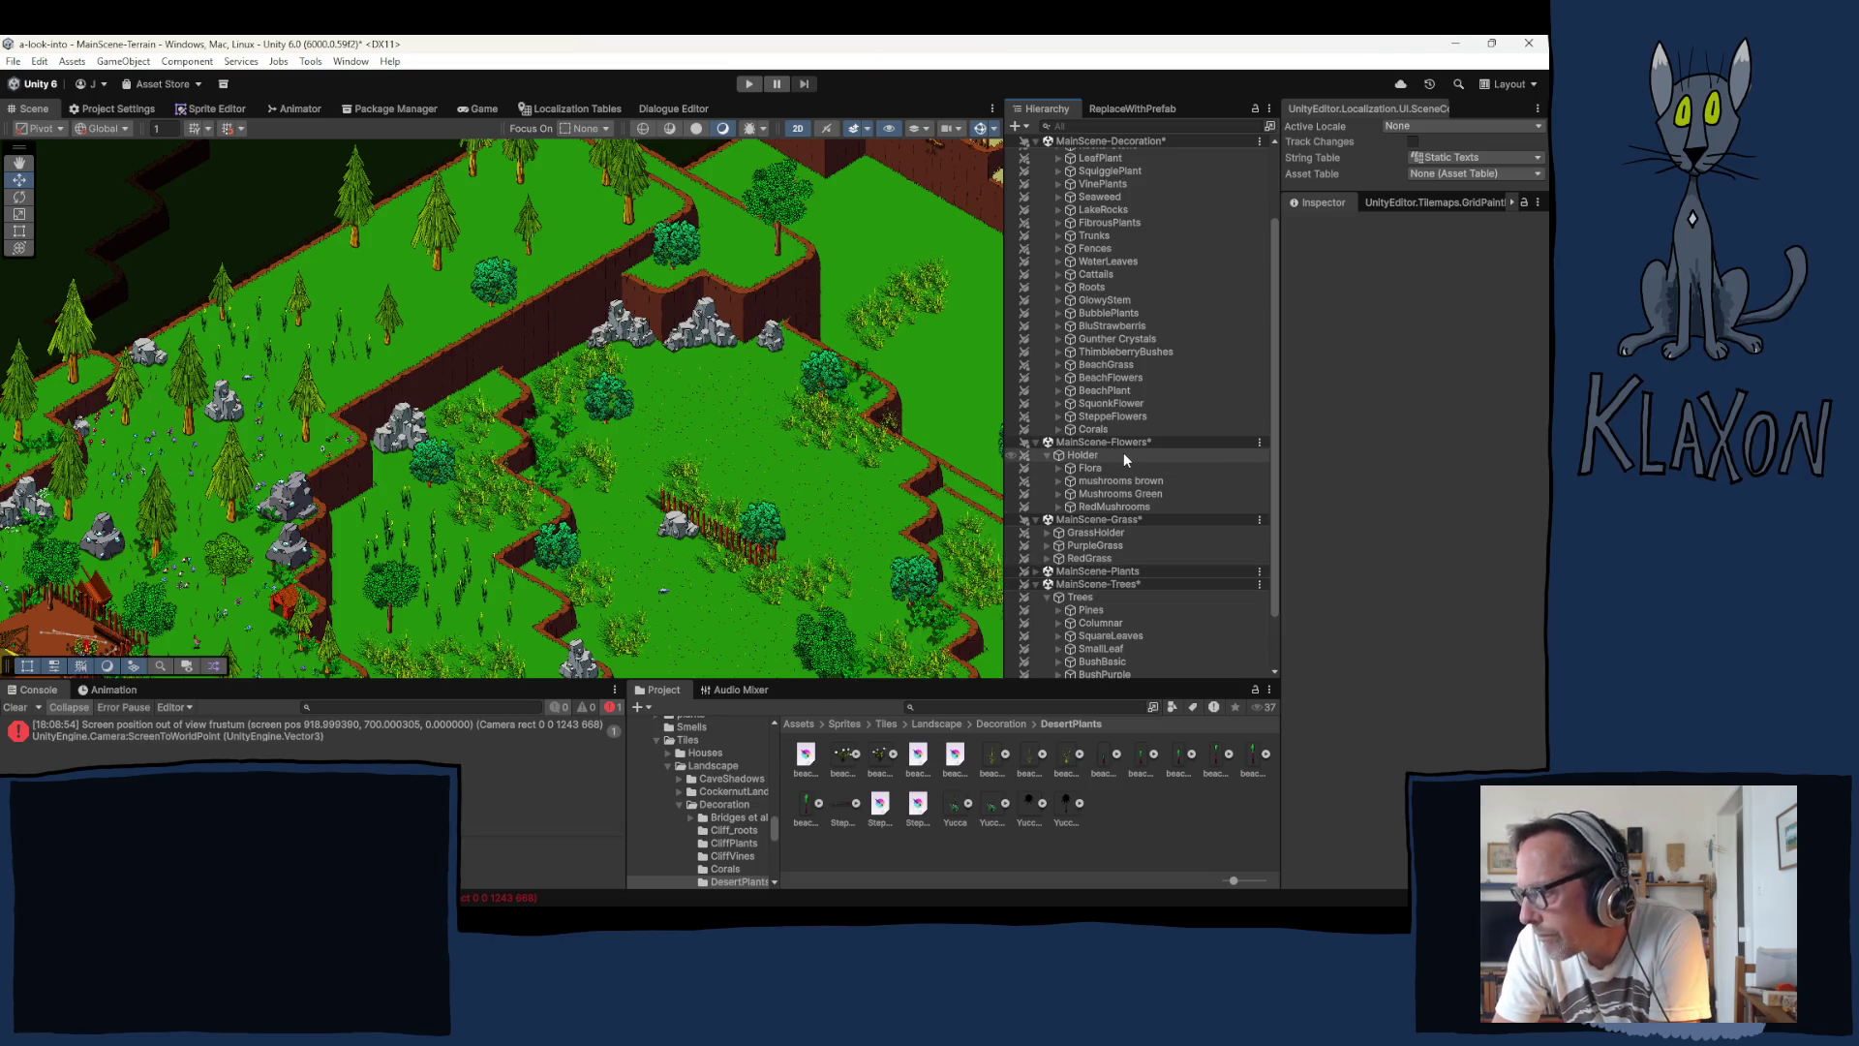
{"action": "scroll", "coordinate": [1131, 457], "scroll_direction": "up", "scroll_amount": 3}
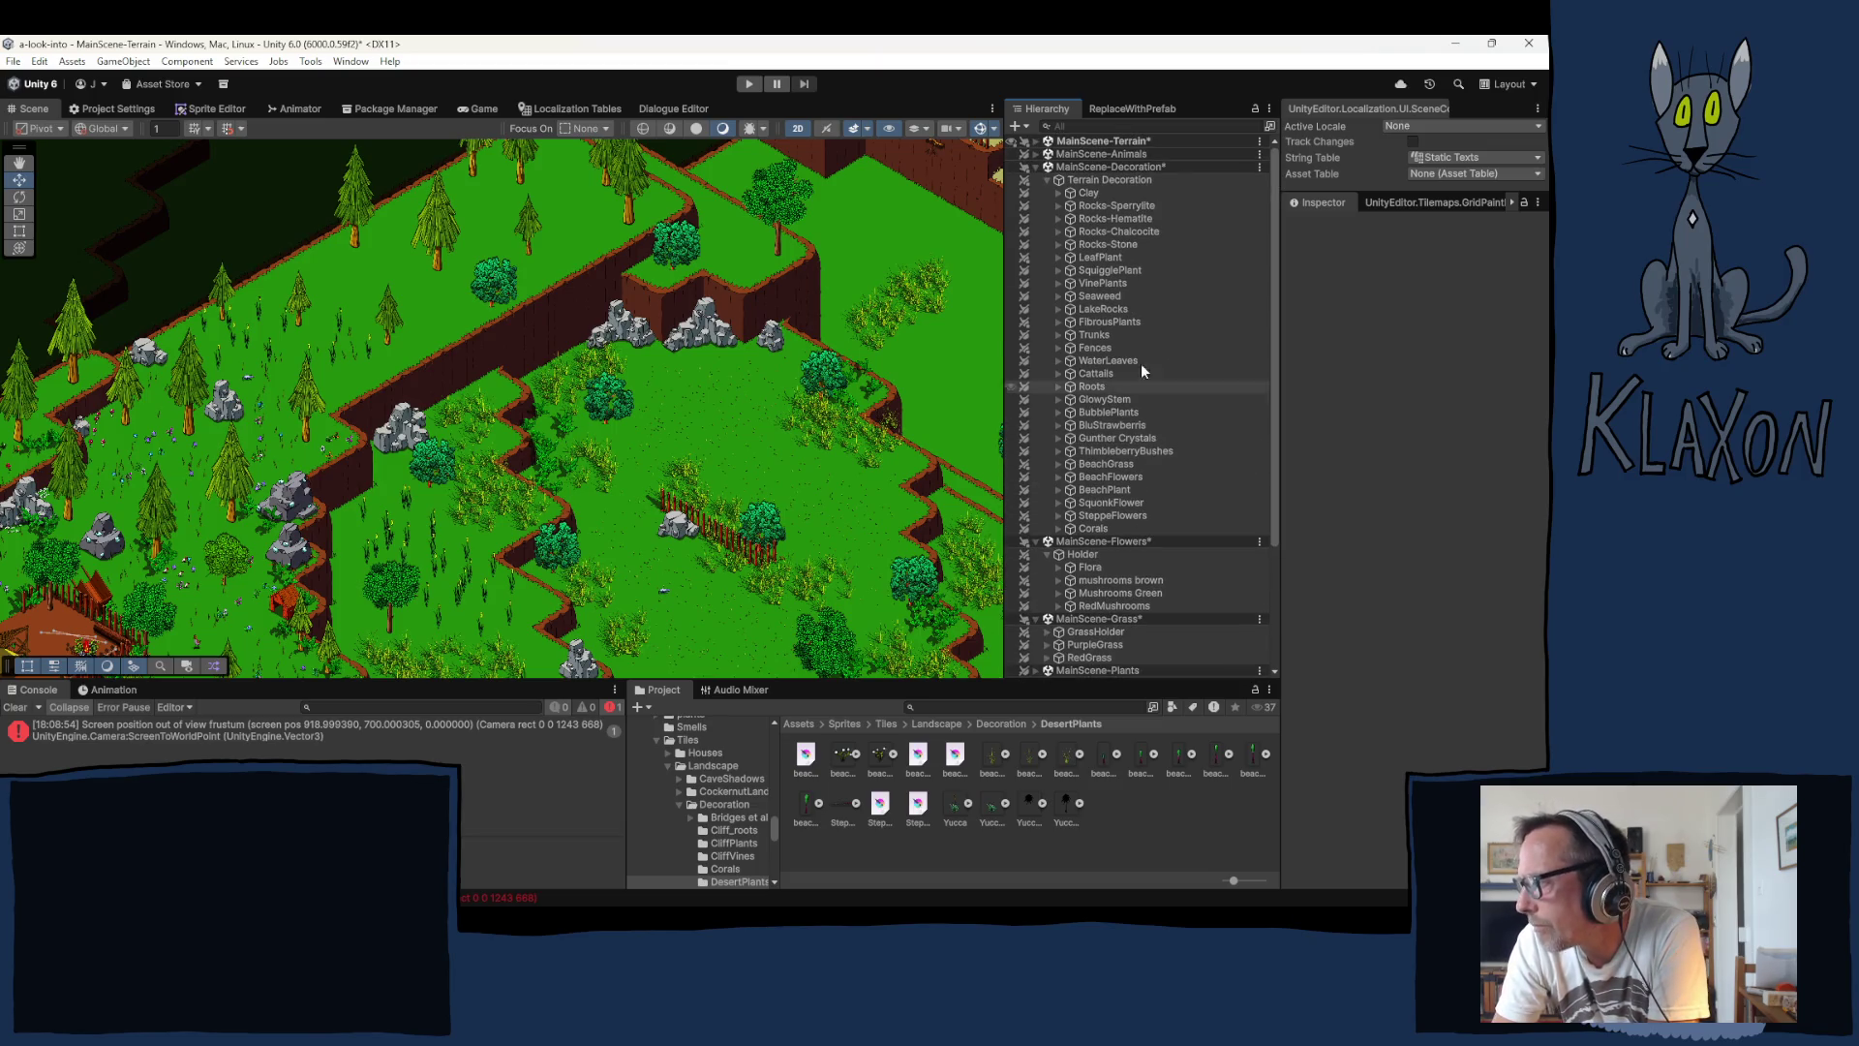
Step: Select Rocks-Sperrylite, place five rocks across the upper ledges, and expand the group
{"action": "left_click", "coordinate": [1116, 207]}
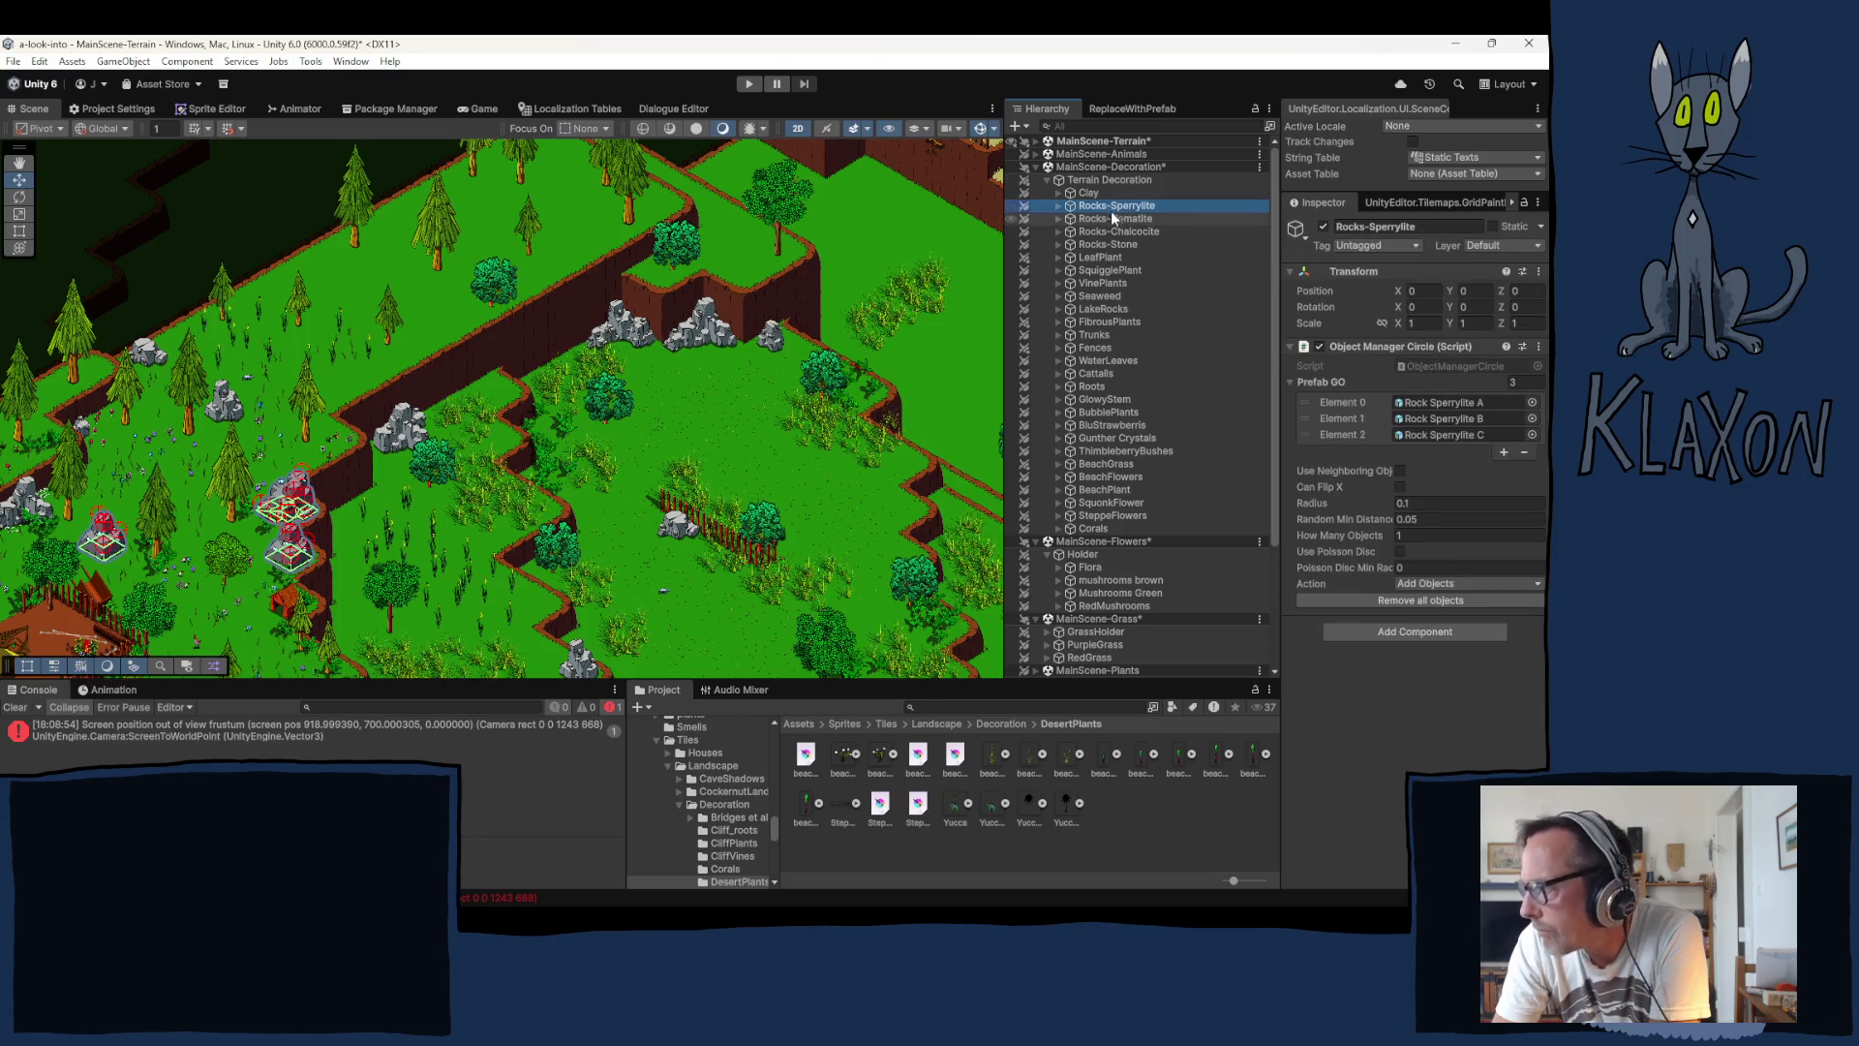
{"action": "left_click", "coordinate": [439, 497]}
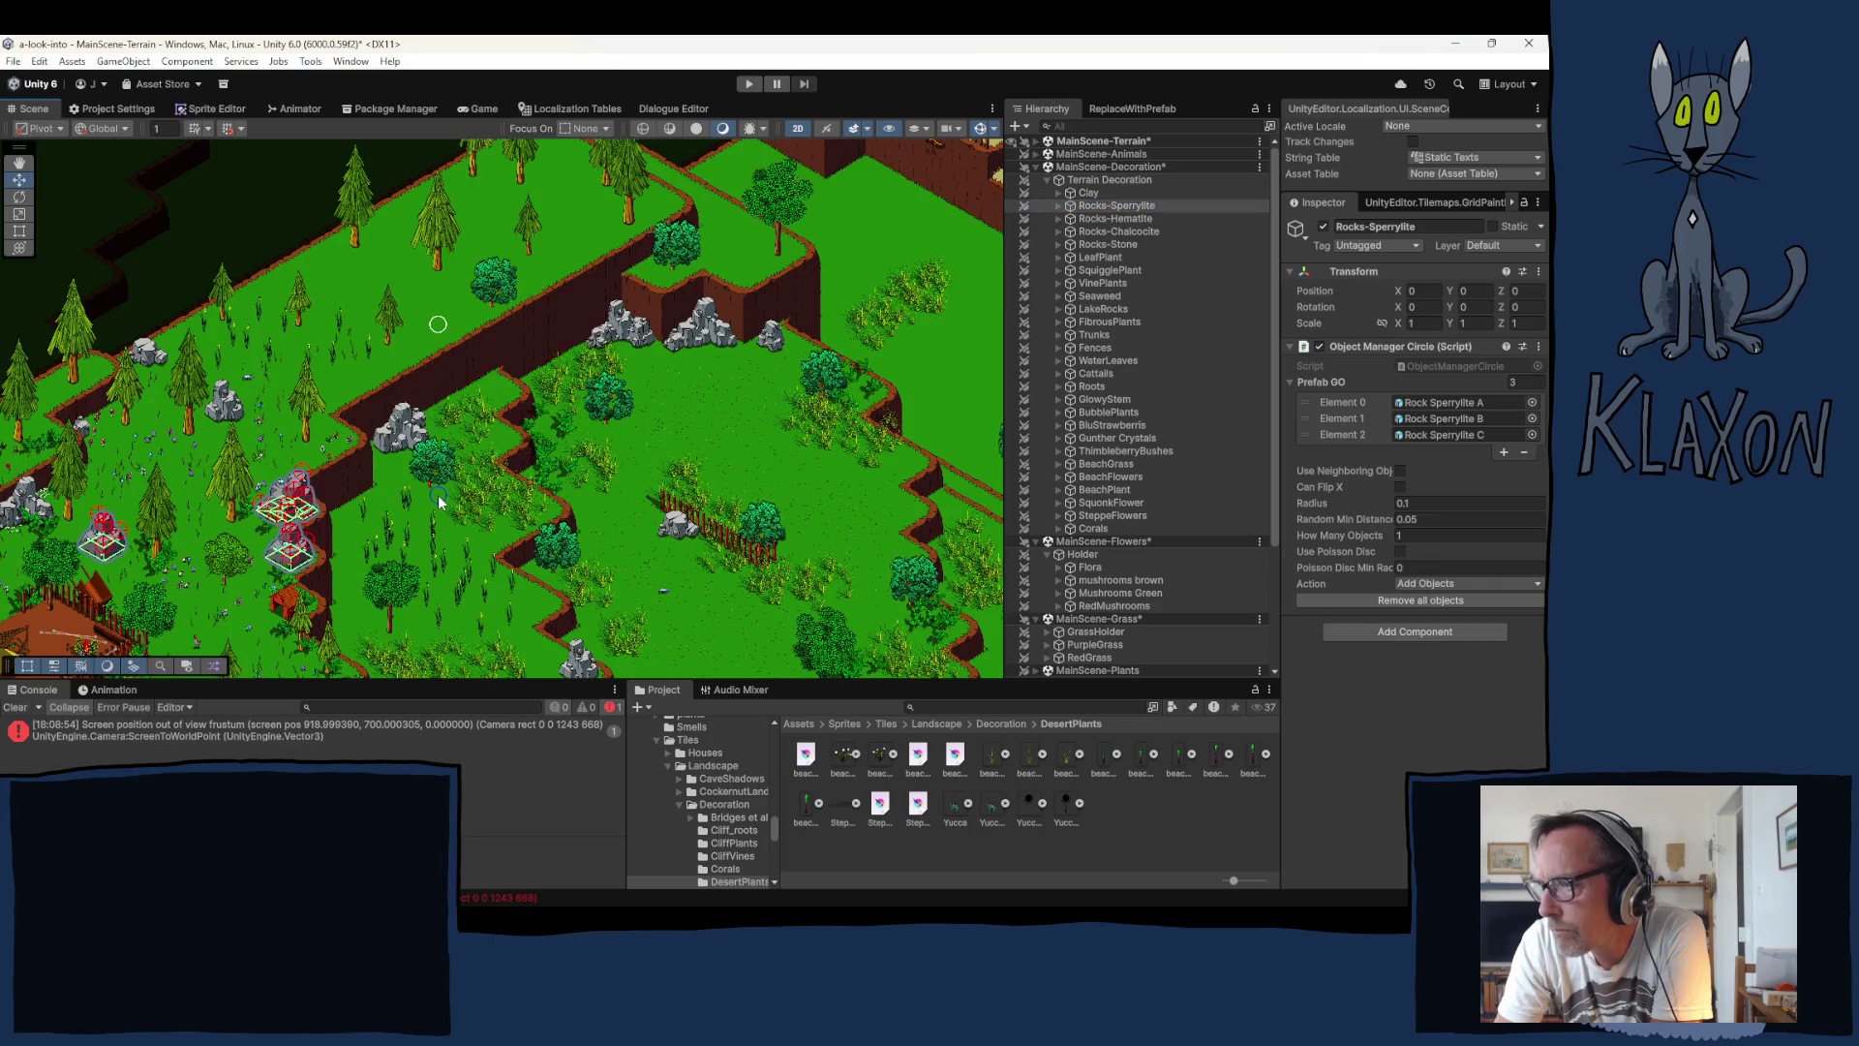
{"action": "left_click", "coordinate": [364, 447]}
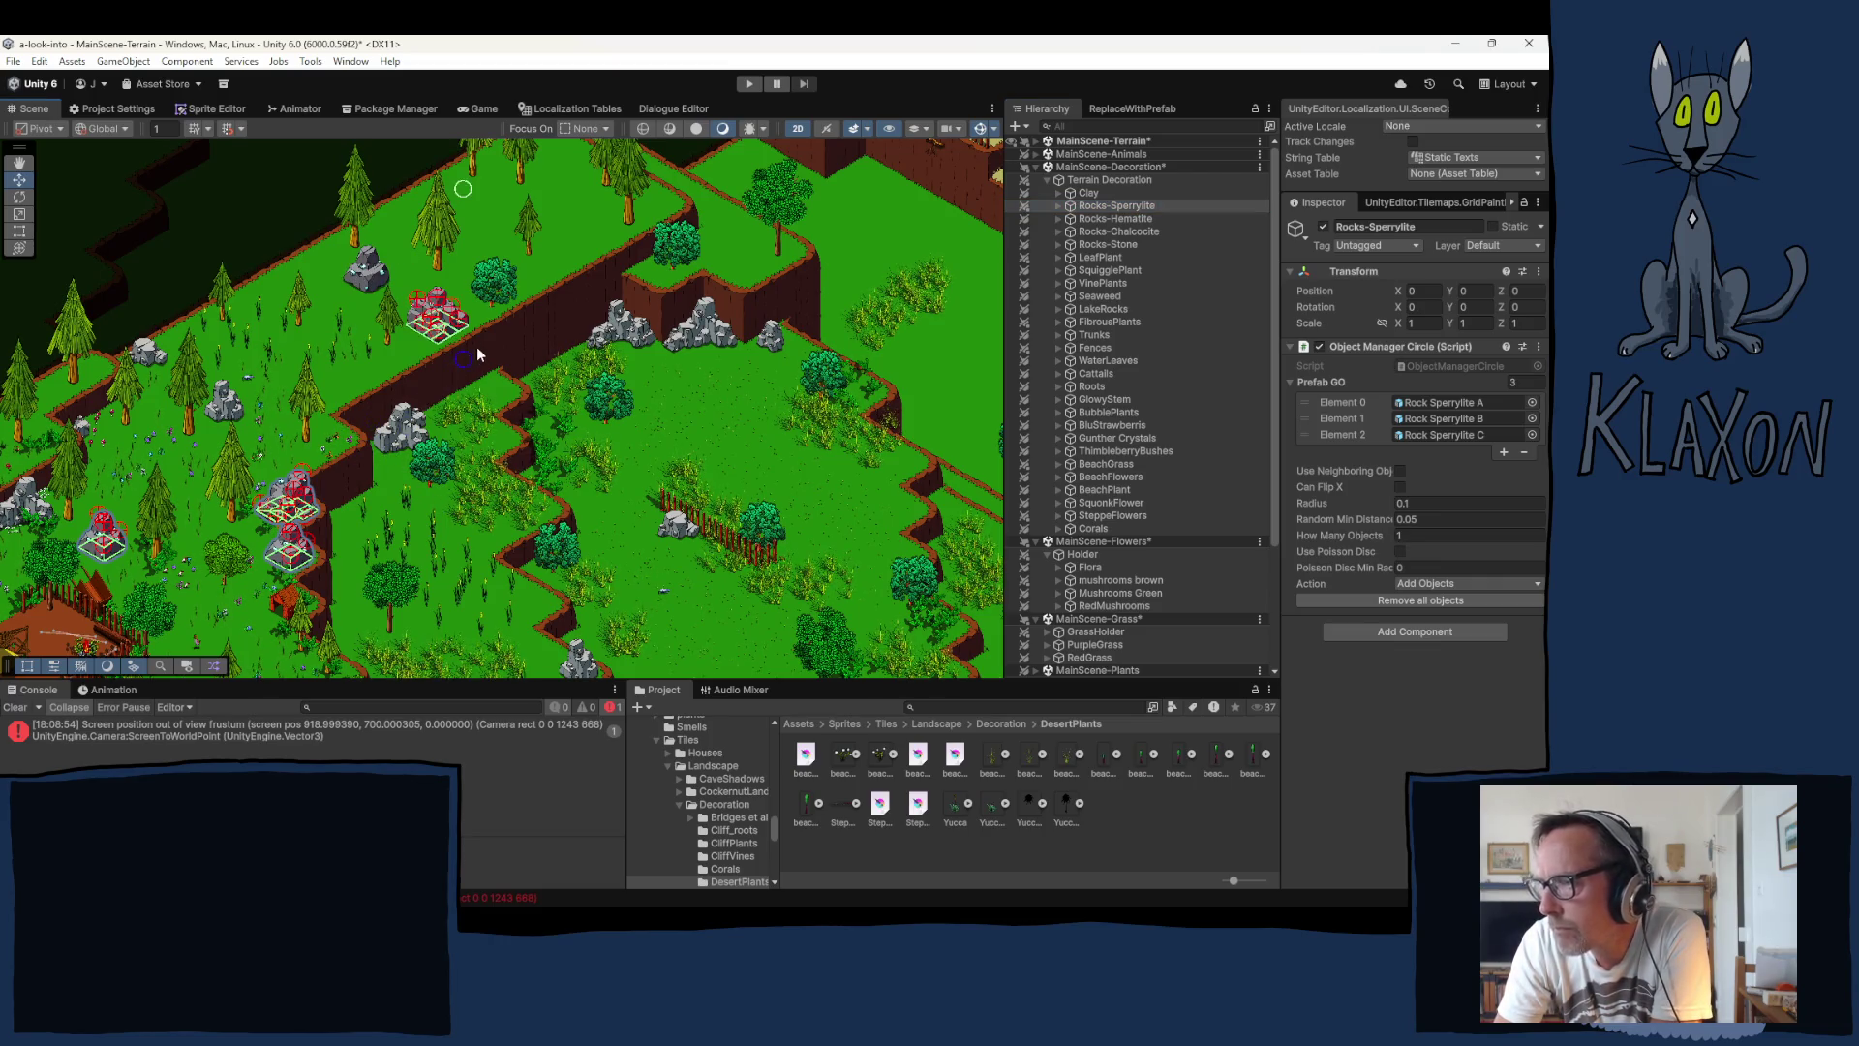
{"action": "left_click", "coordinate": [492, 382]}
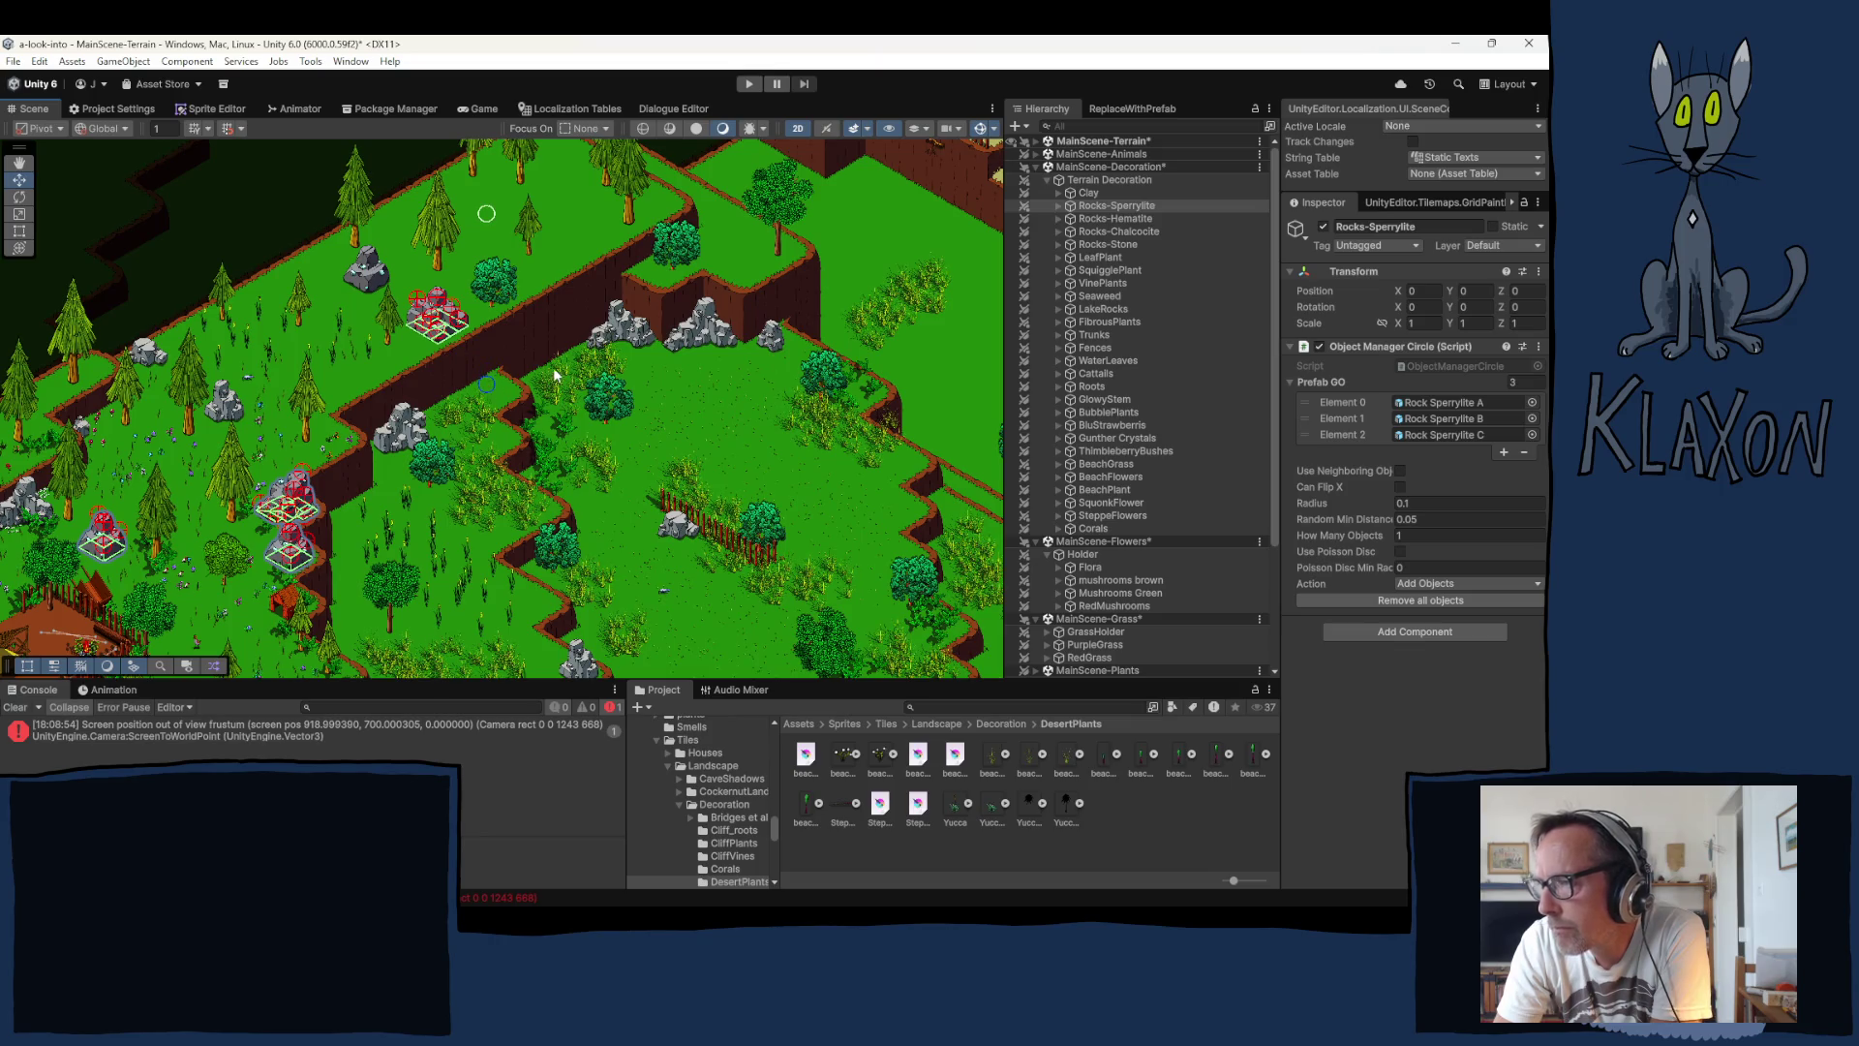
{"action": "left_click", "coordinate": [603, 415]}
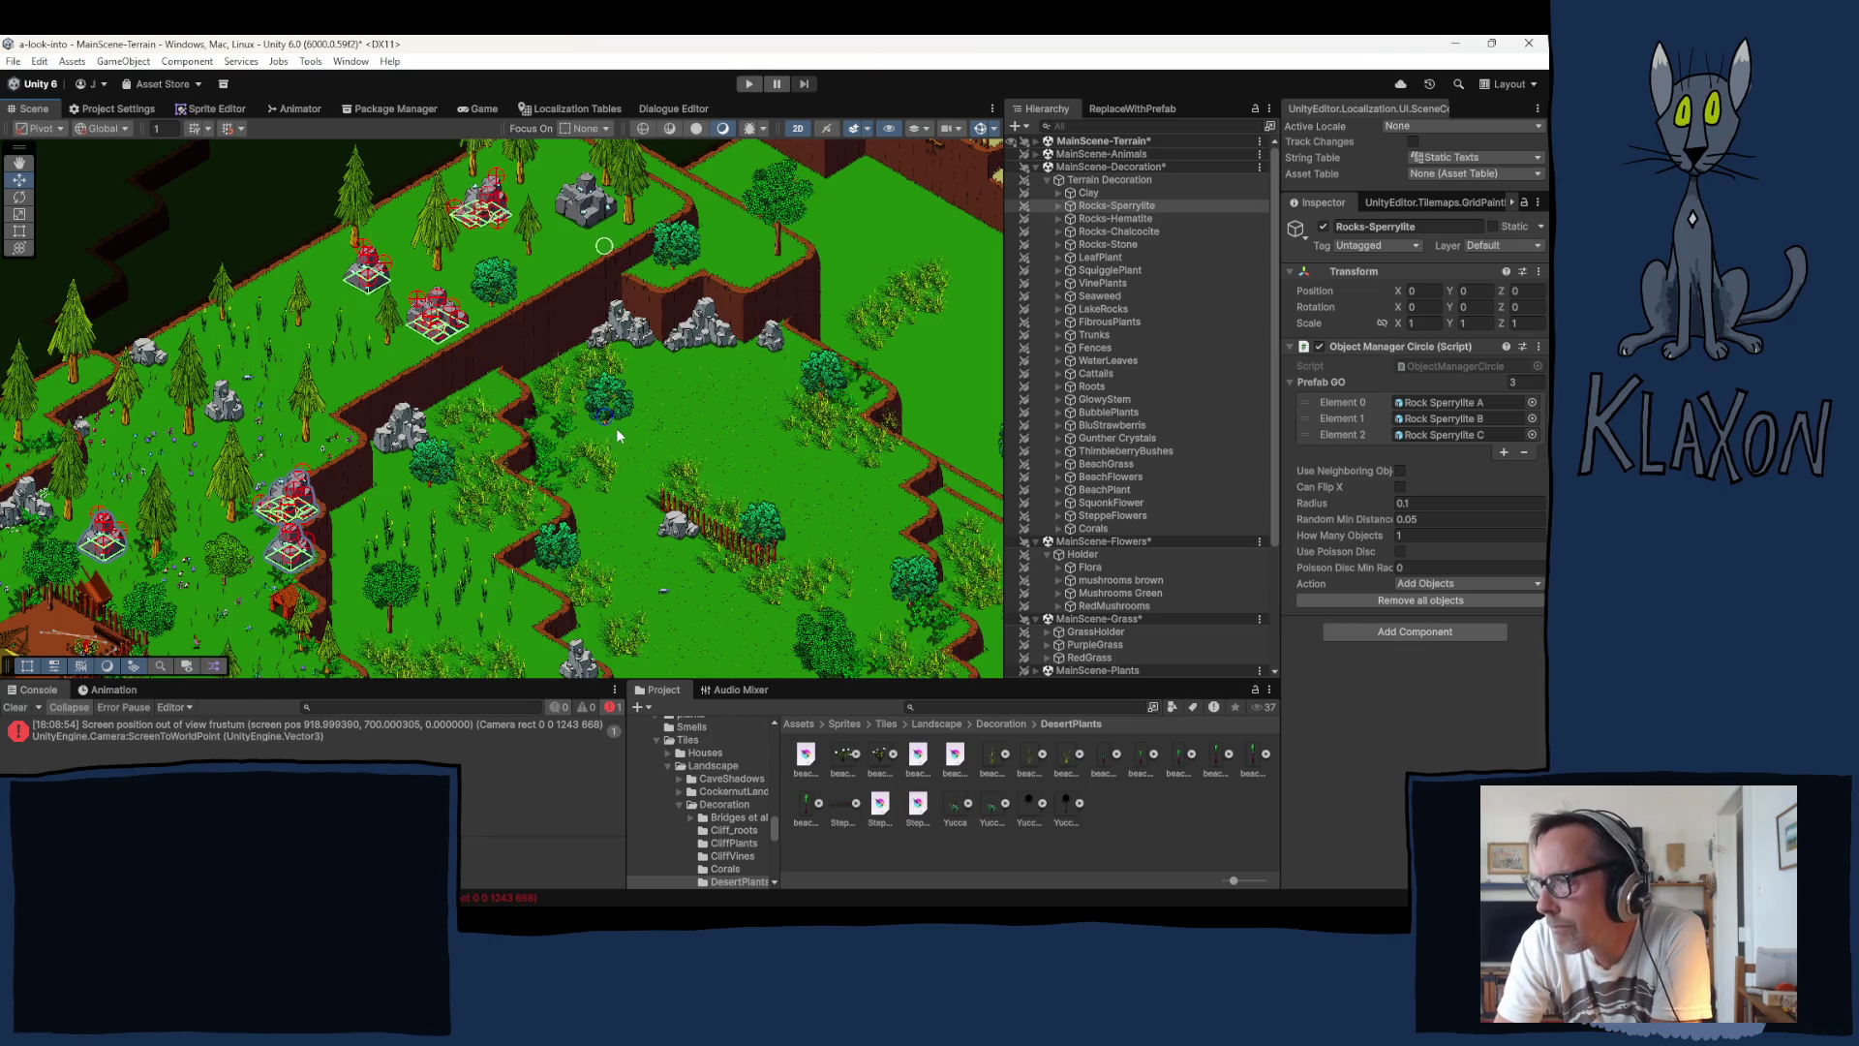
{"action": "left_click", "coordinate": [742, 412]}
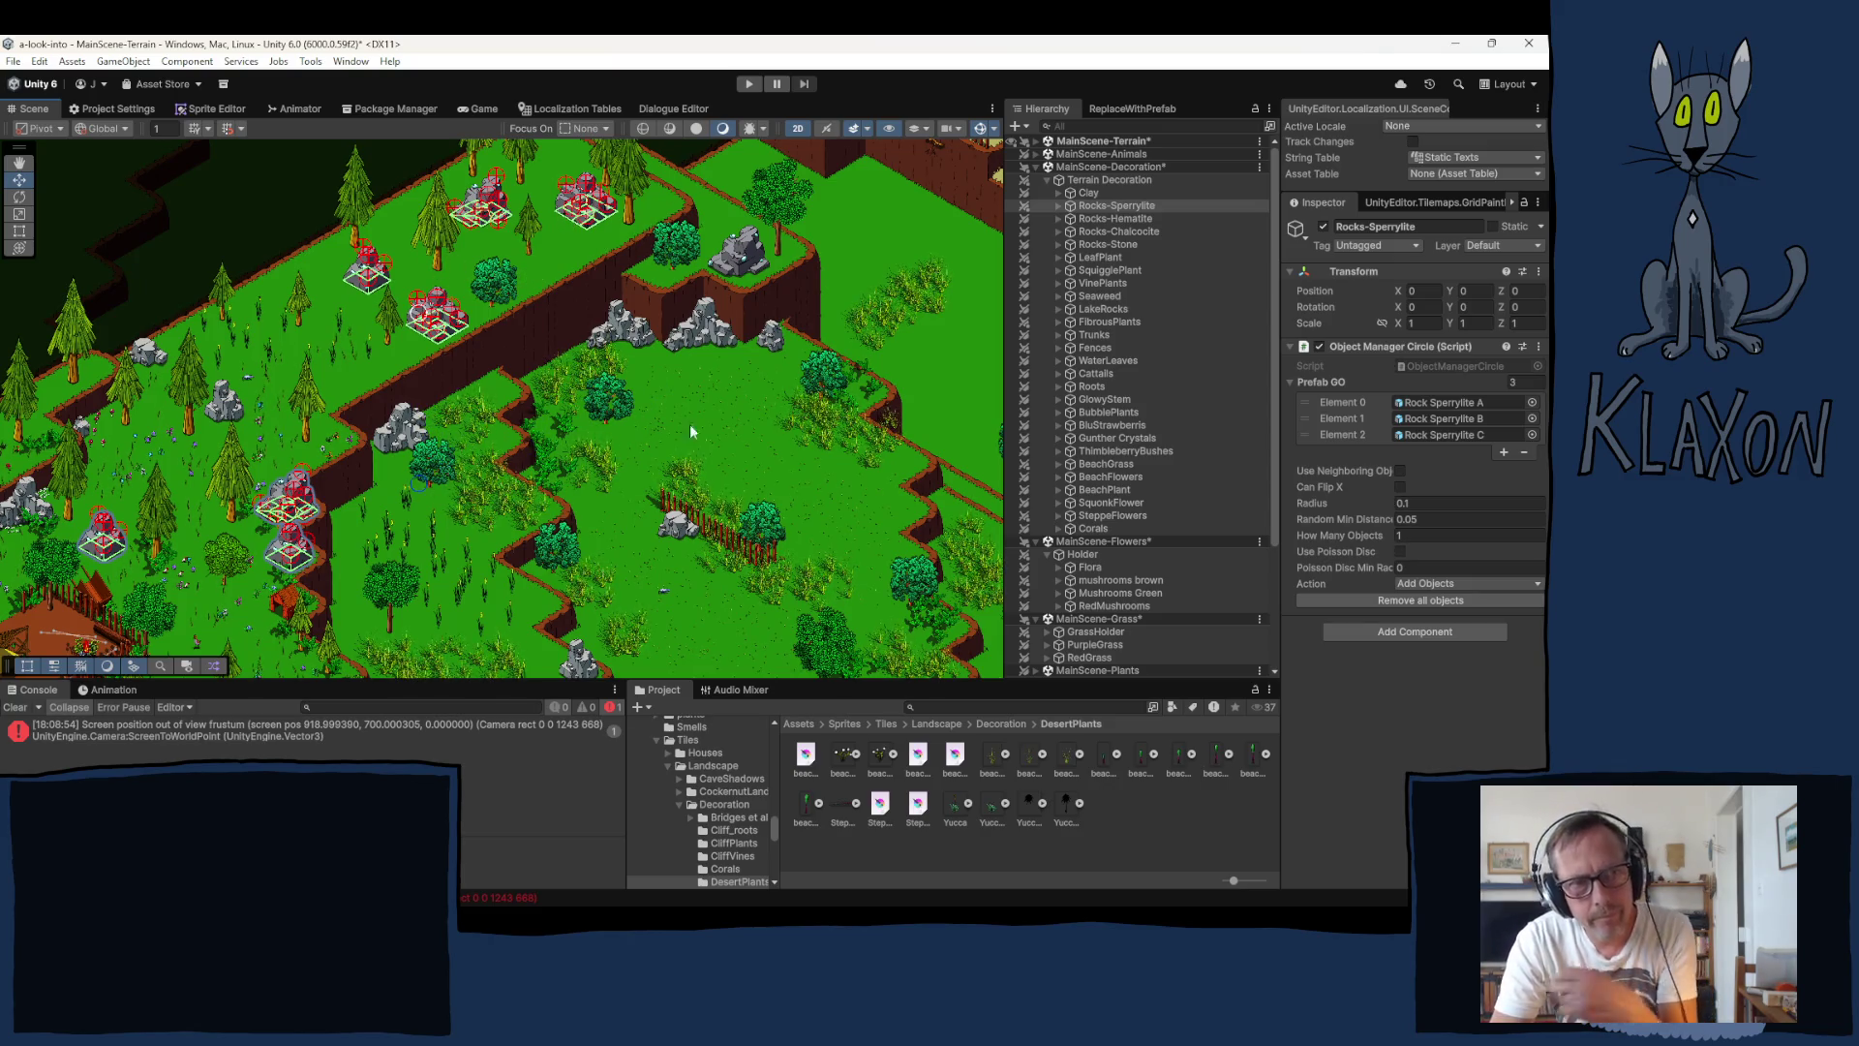
{"action": "left_click", "coordinate": [1058, 206]}
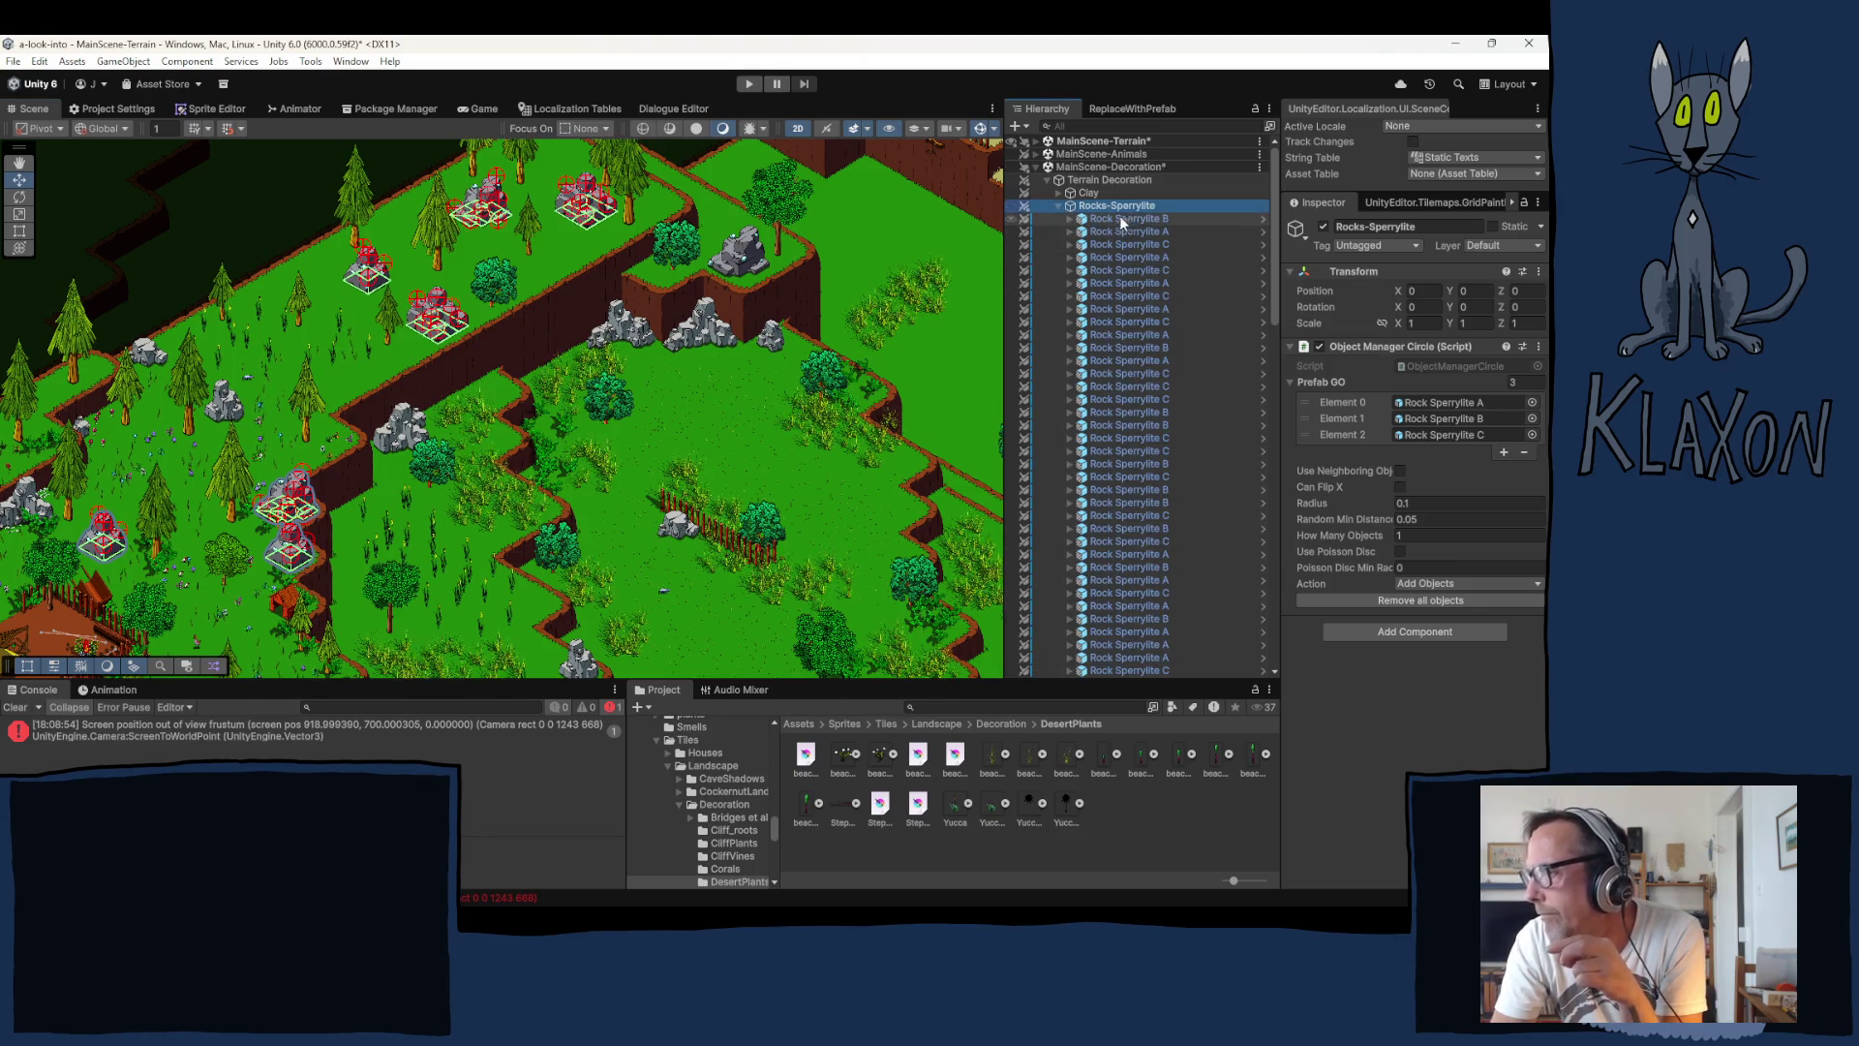
Step: Select Rock Sperrylite B and move Rock Sperrylite A to the right on the ledge
{"action": "left_click", "coordinate": [1119, 217]}
{"action": "scroll", "coordinate": [459, 306], "scroll_direction": "up", "scroll_amount": 5}
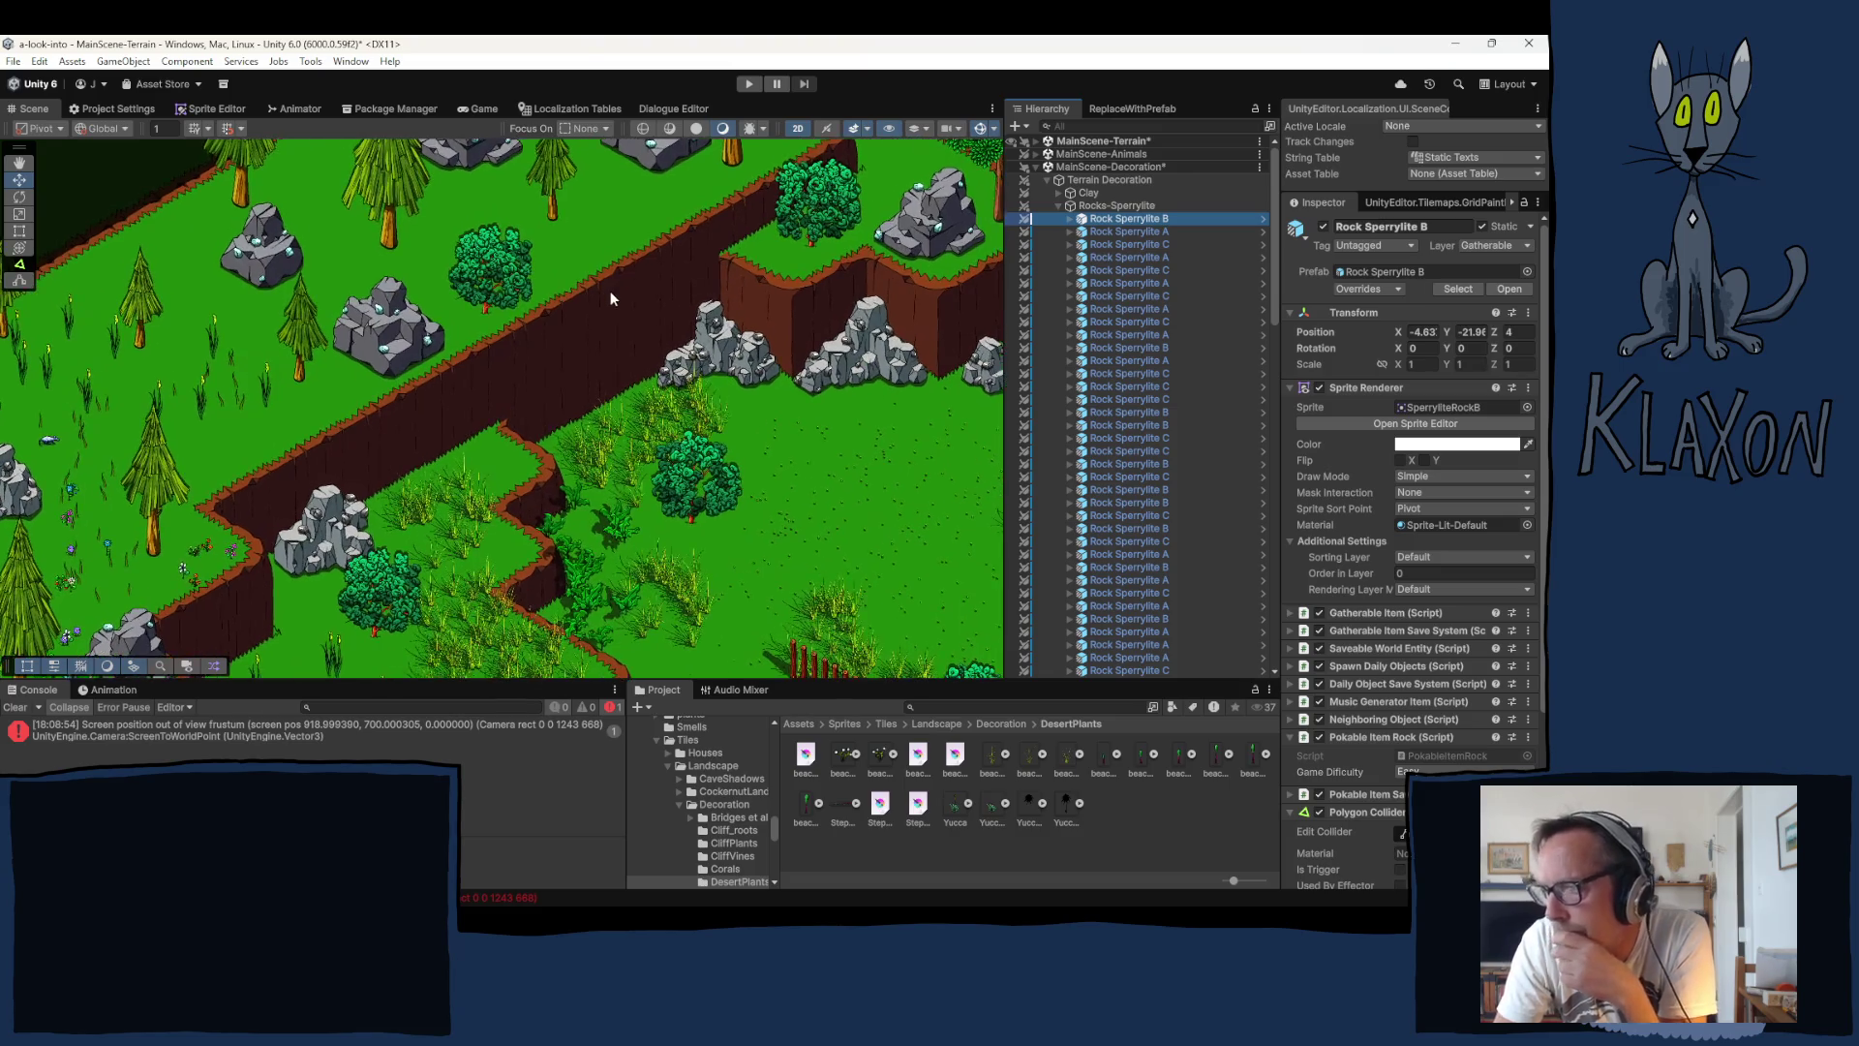
{"action": "key", "text": "Up"}
{"action": "key", "text": "Right"}
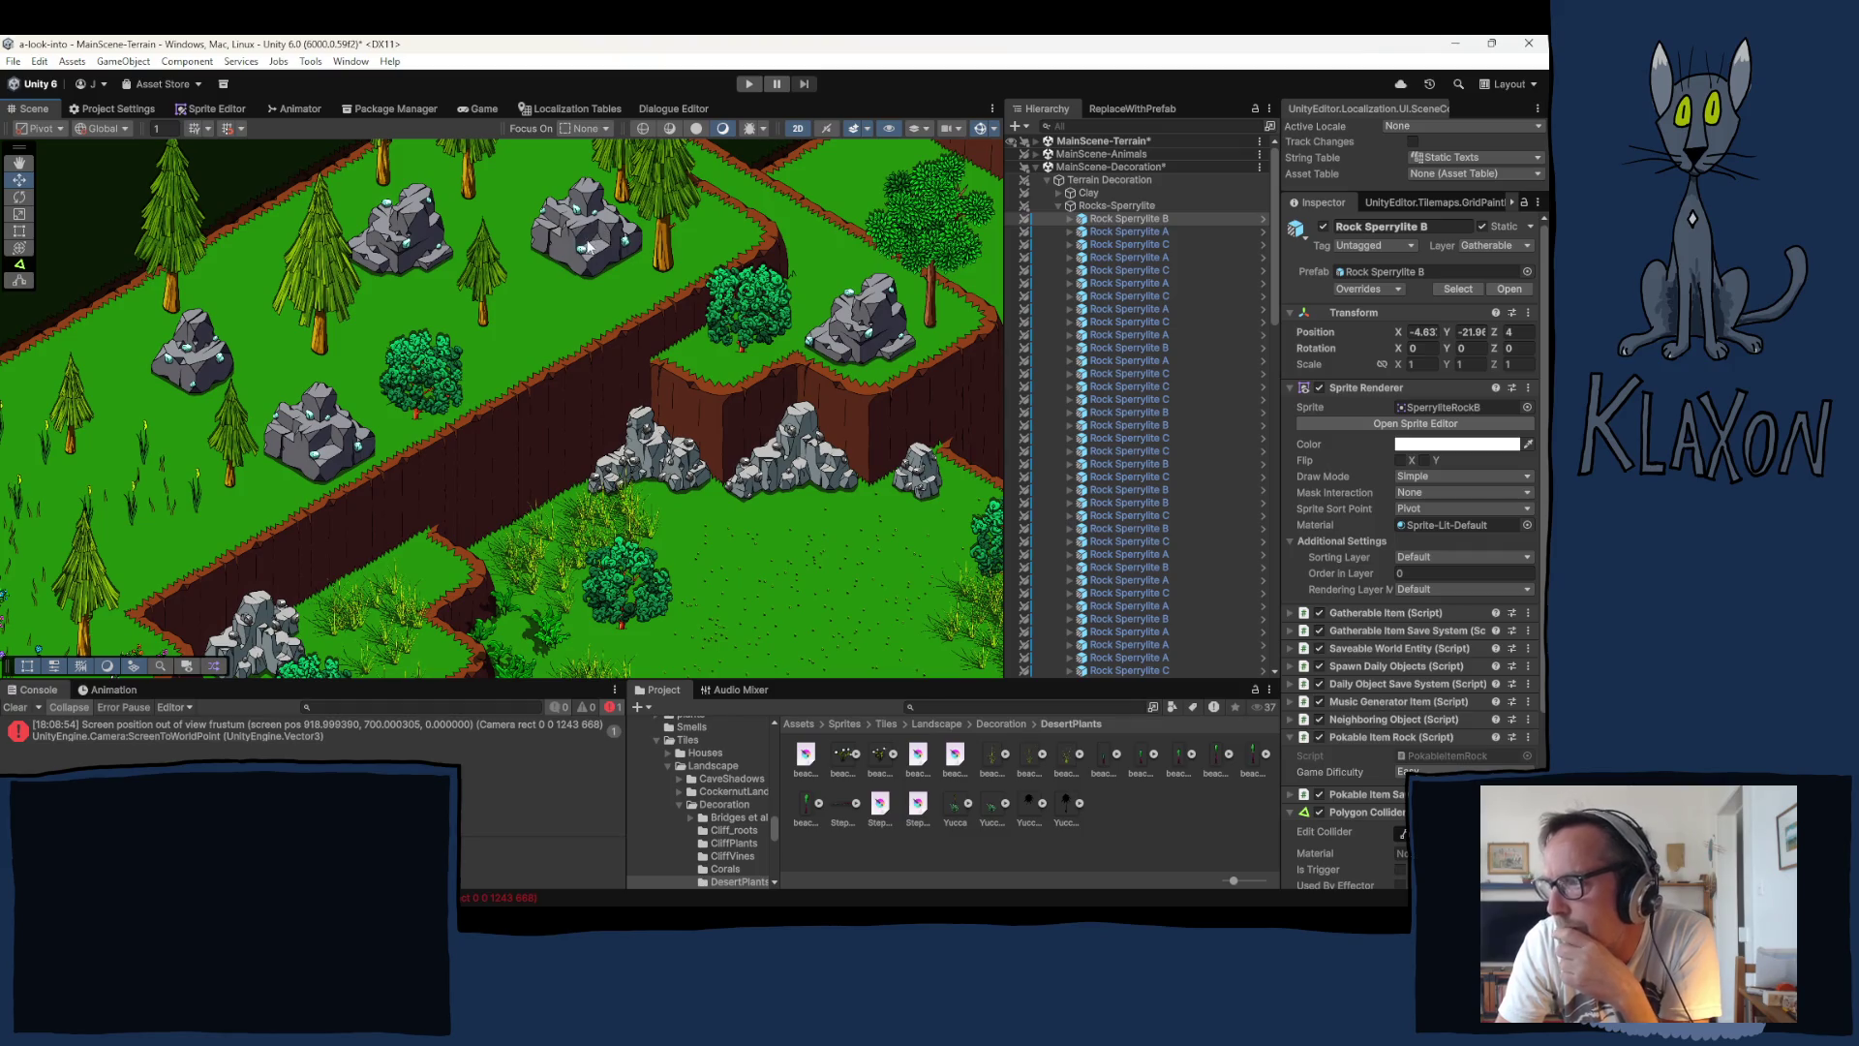
{"action": "left_click_drag", "start_coordinate": [588, 247], "coordinate": [714, 228]}
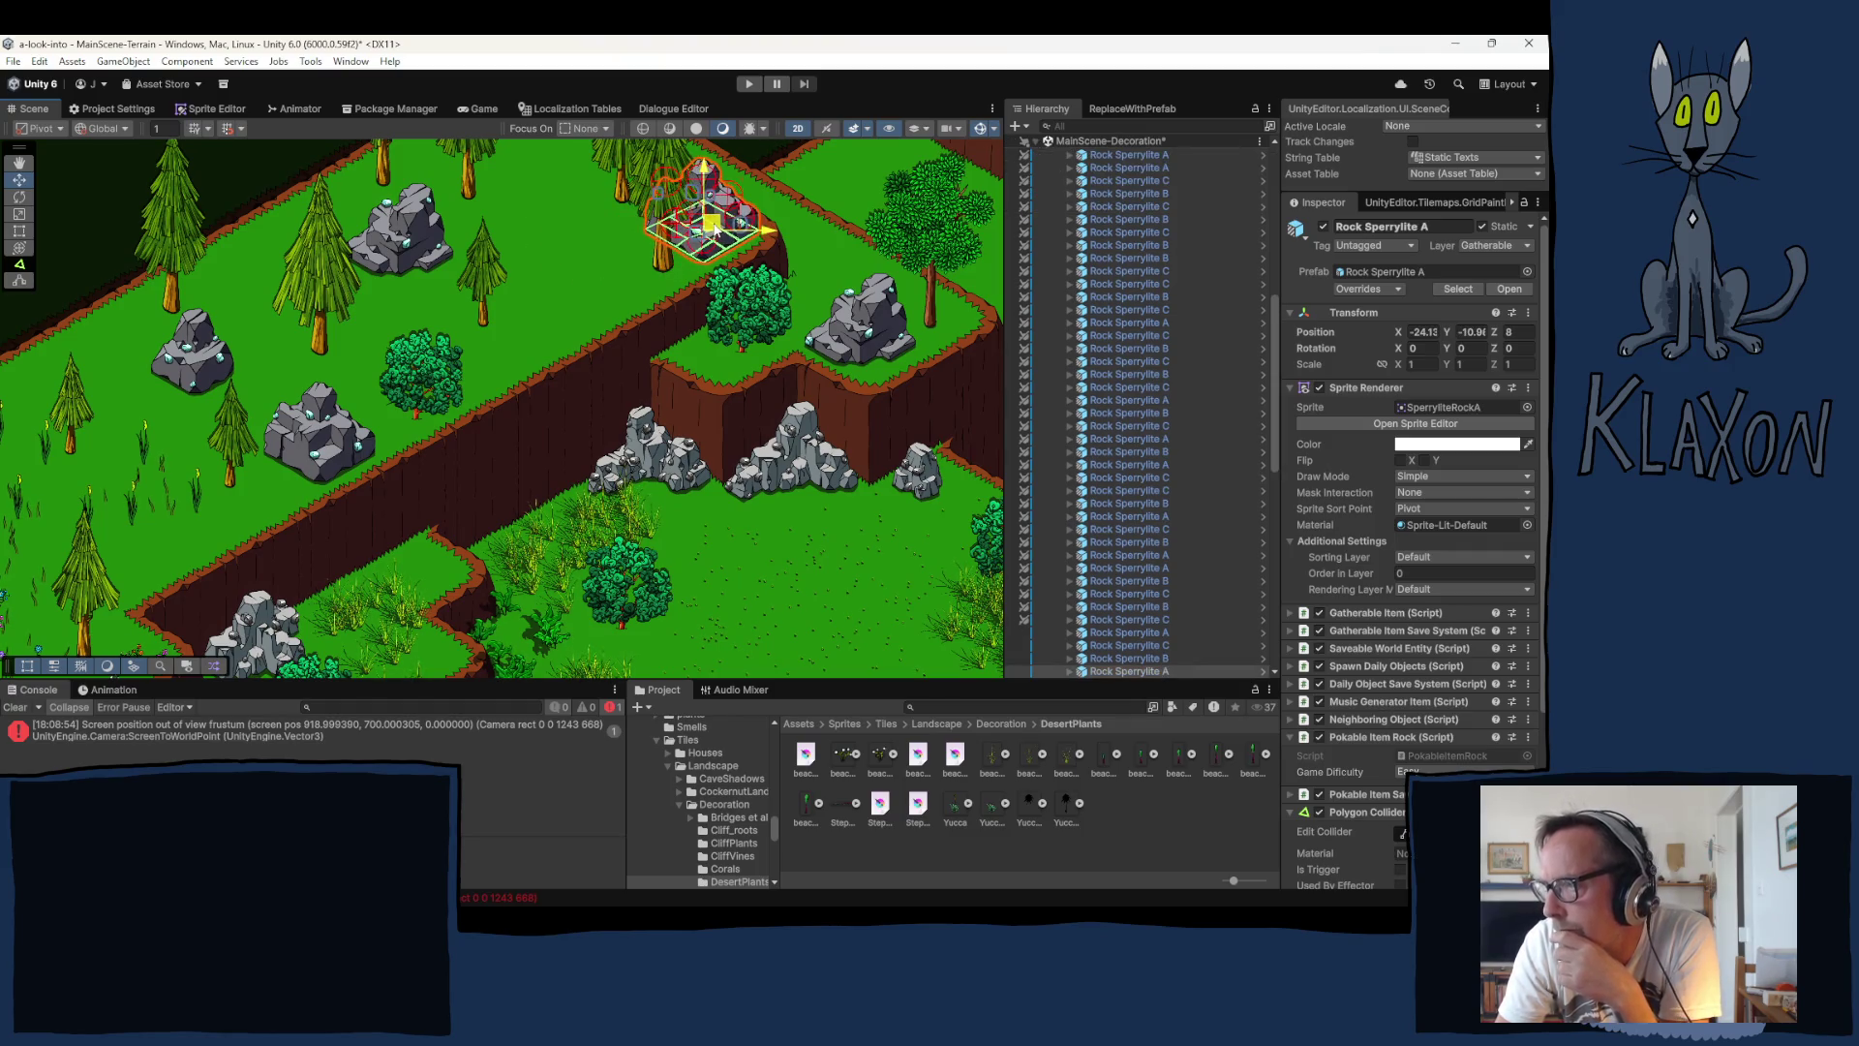
{"action": "left_click_drag", "start_coordinate": [597, 250], "coordinate": [570, 351]}
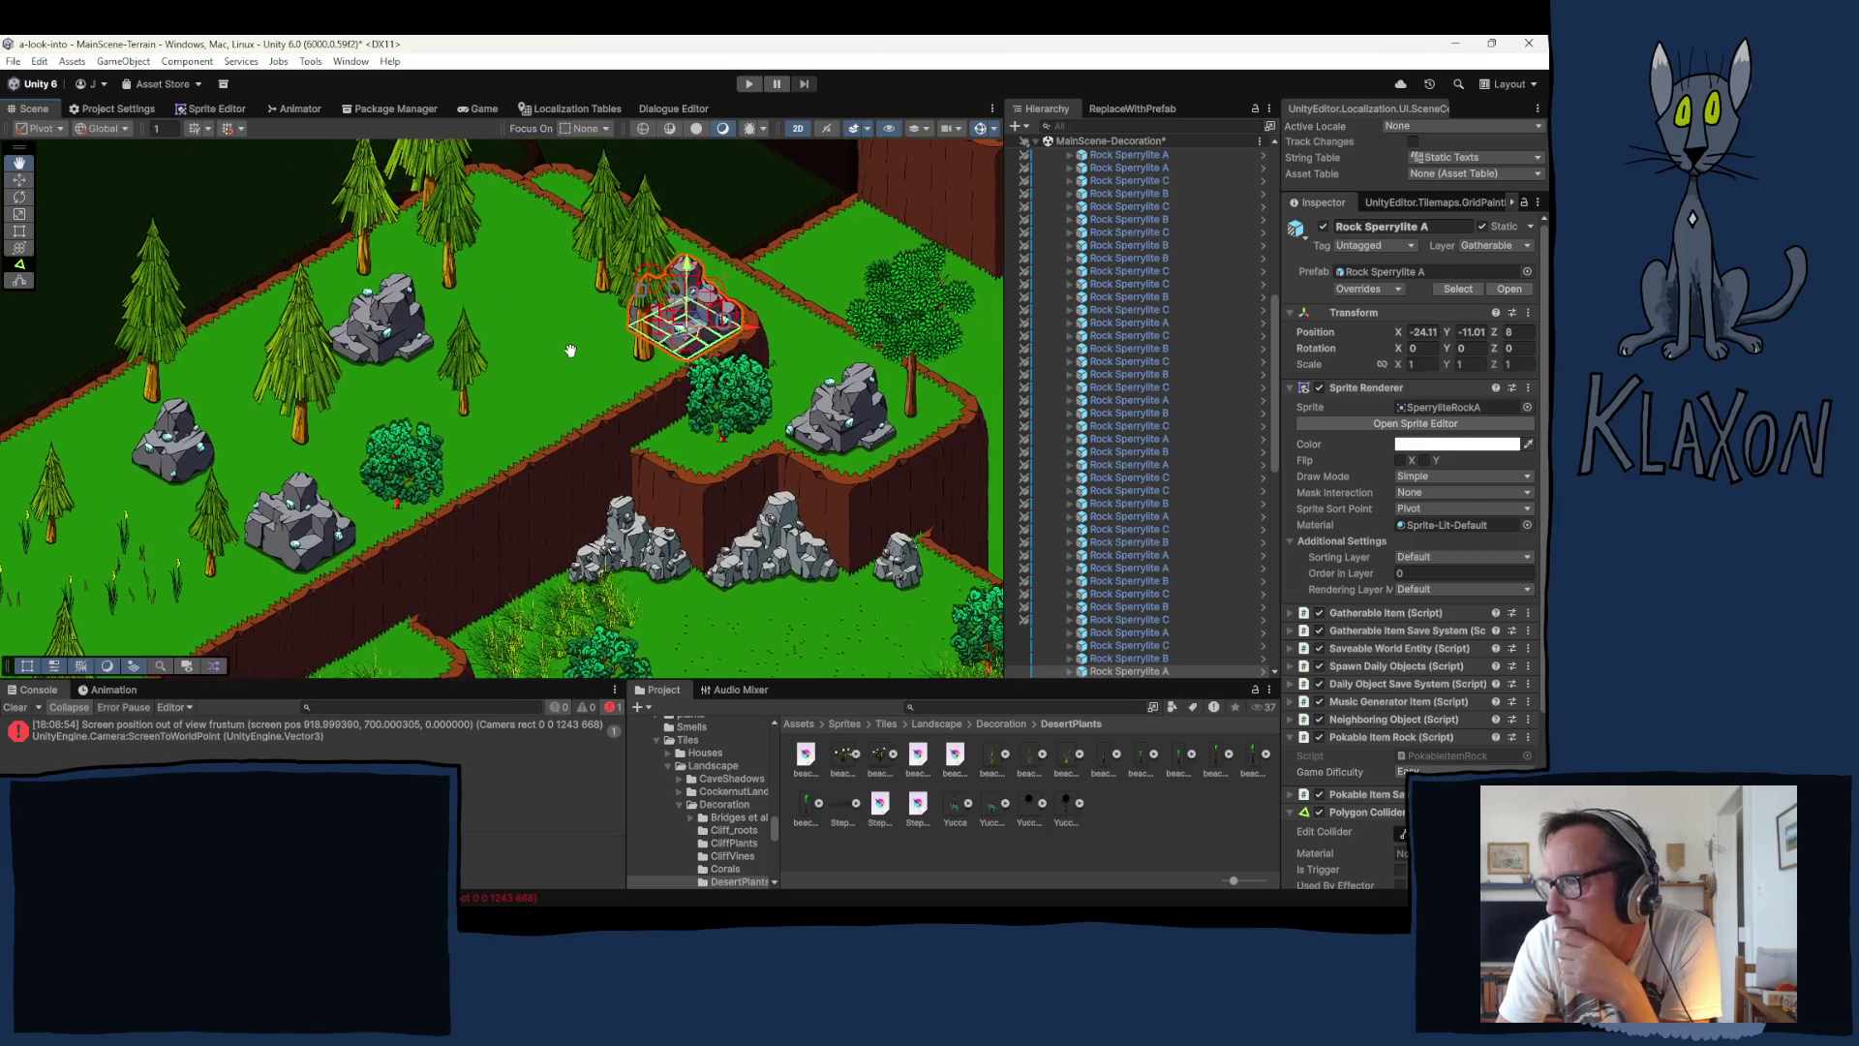
Step: Nudge rocks B and A slightly, and move rock C up-left onto the left plateau
{"action": "left_click", "coordinate": [395, 334]}
{"action": "mouse_move", "coordinate": [410, 336]}
{"action": "left_mouse_down"}
{"action": "mouse_move", "coordinate": [513, 315]}
{"action": "mouse_move", "coordinate": [406, 327]}
{"action": "left_mouse_up"}
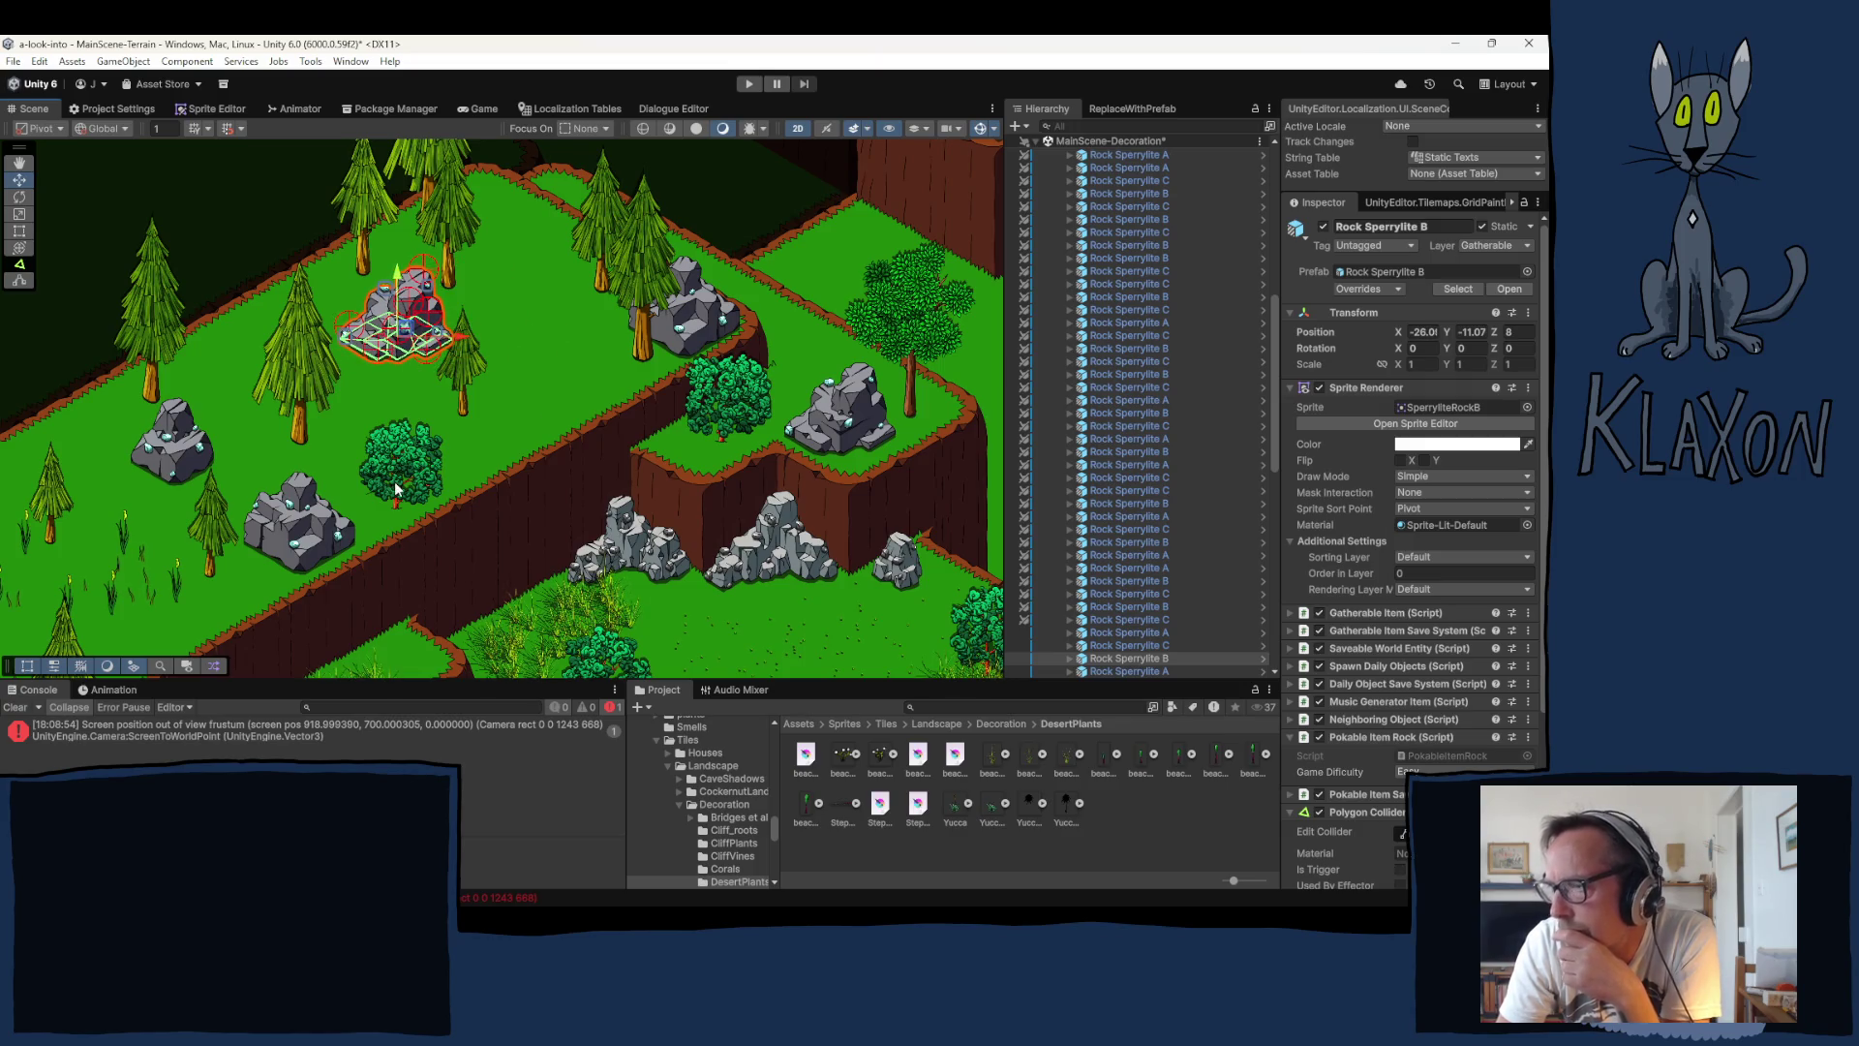
{"action": "left_click", "coordinate": [314, 534]}
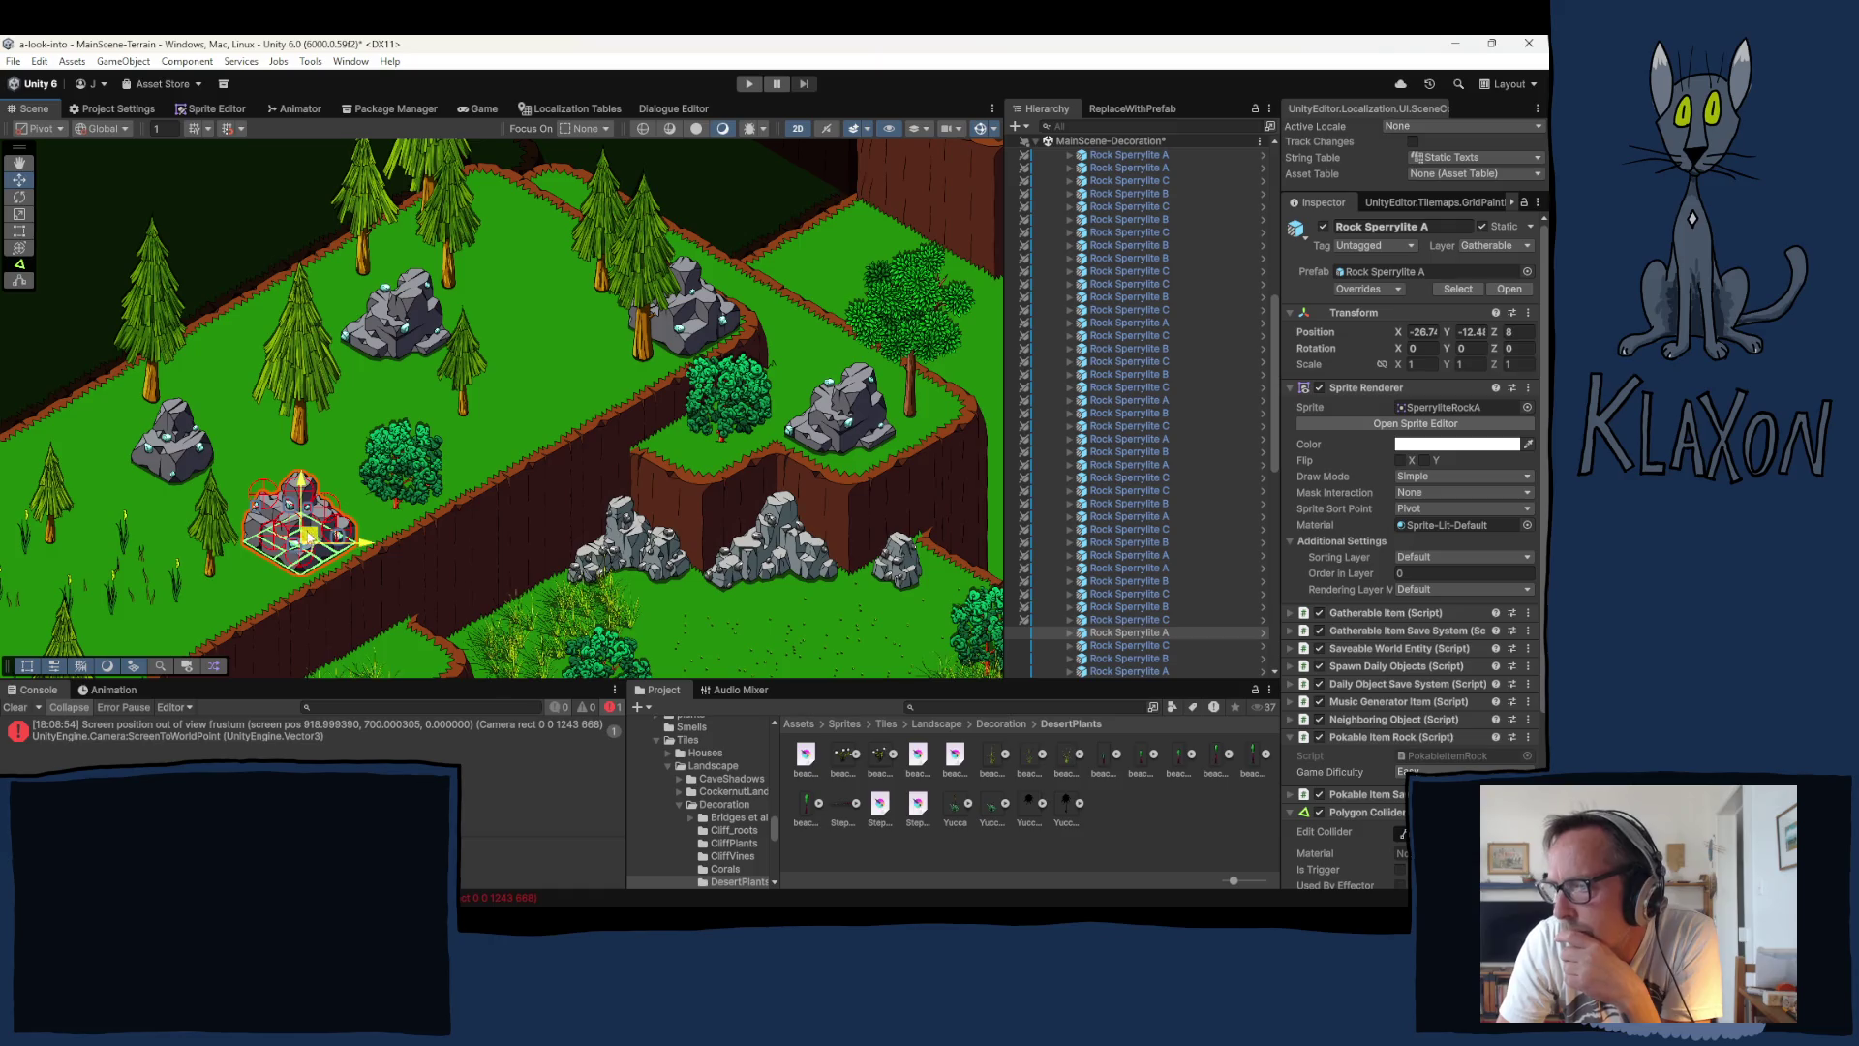
{"action": "left_click_drag", "start_coordinate": [310, 534], "coordinate": [289, 546]}
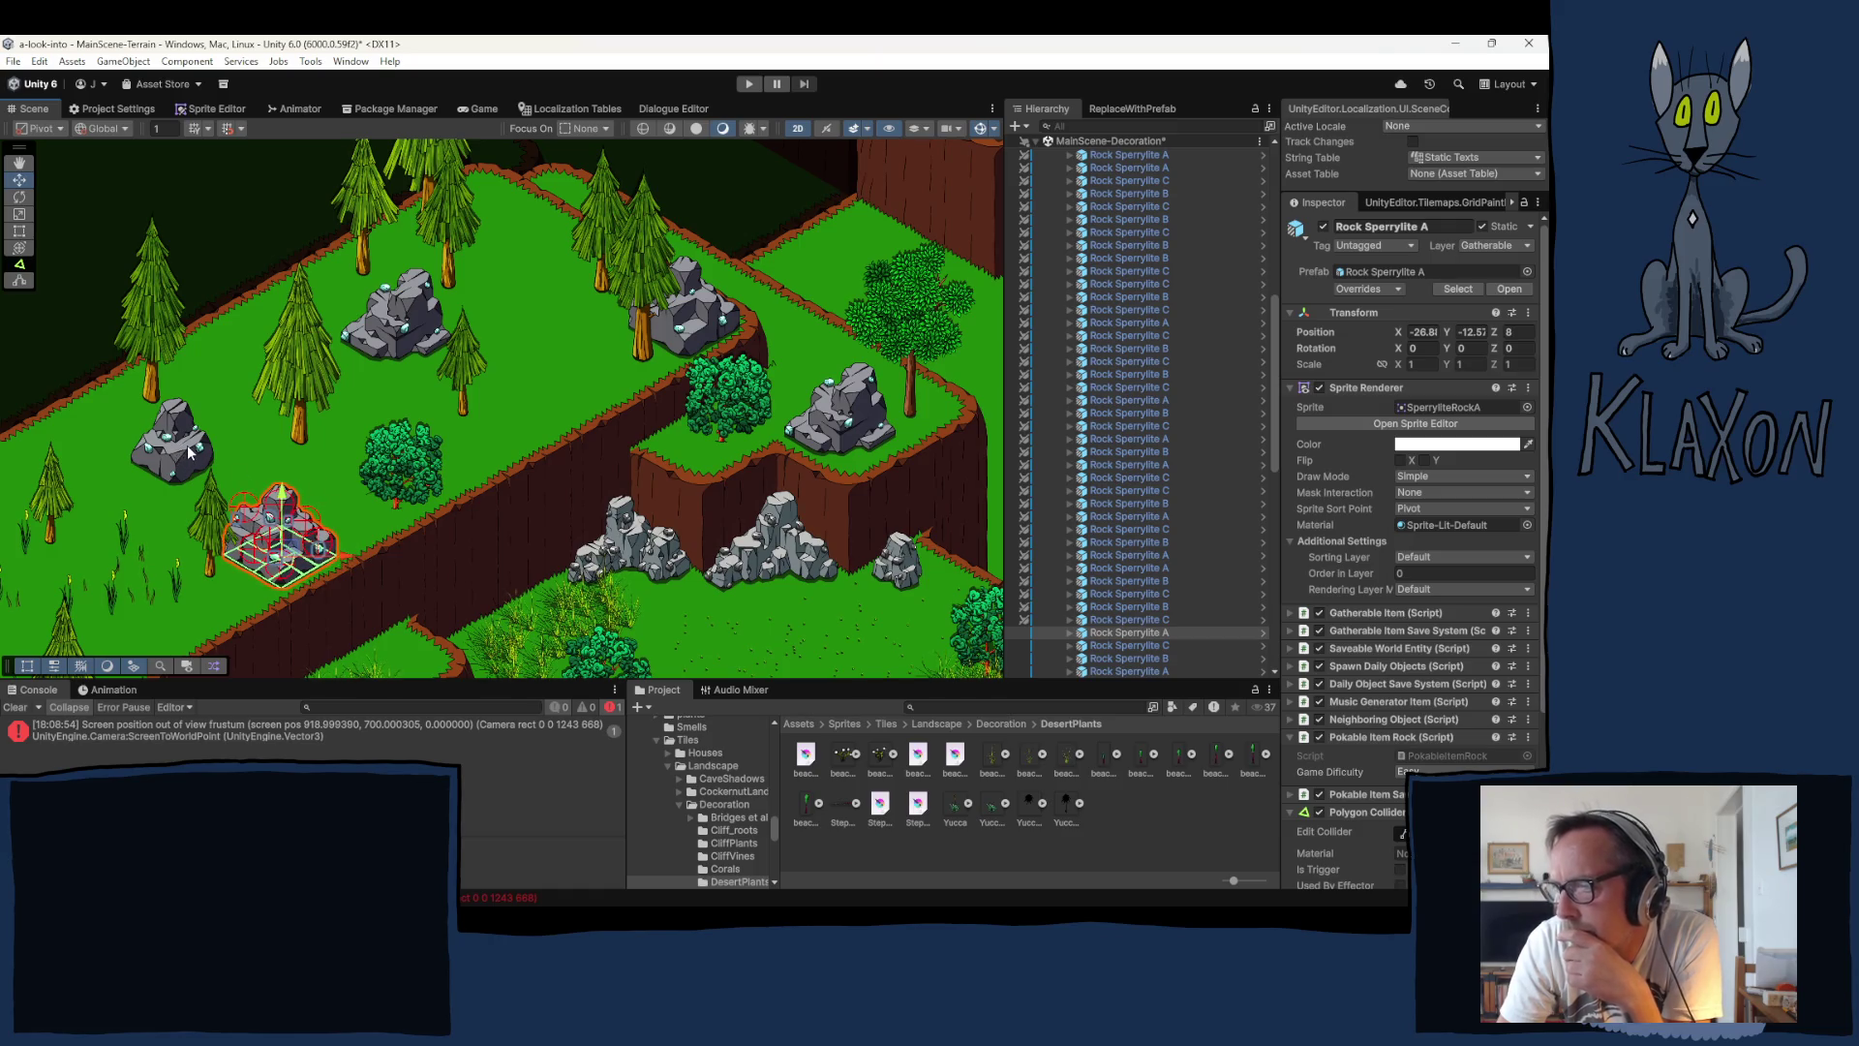
{"action": "left_click", "coordinate": [190, 451]}
{"action": "mouse_move", "coordinate": [190, 451]}
{"action": "left_mouse_down"}
{"action": "mouse_move", "coordinate": [129, 437]}
{"action": "mouse_move", "coordinate": [120, 412]}
{"action": "left_mouse_up"}
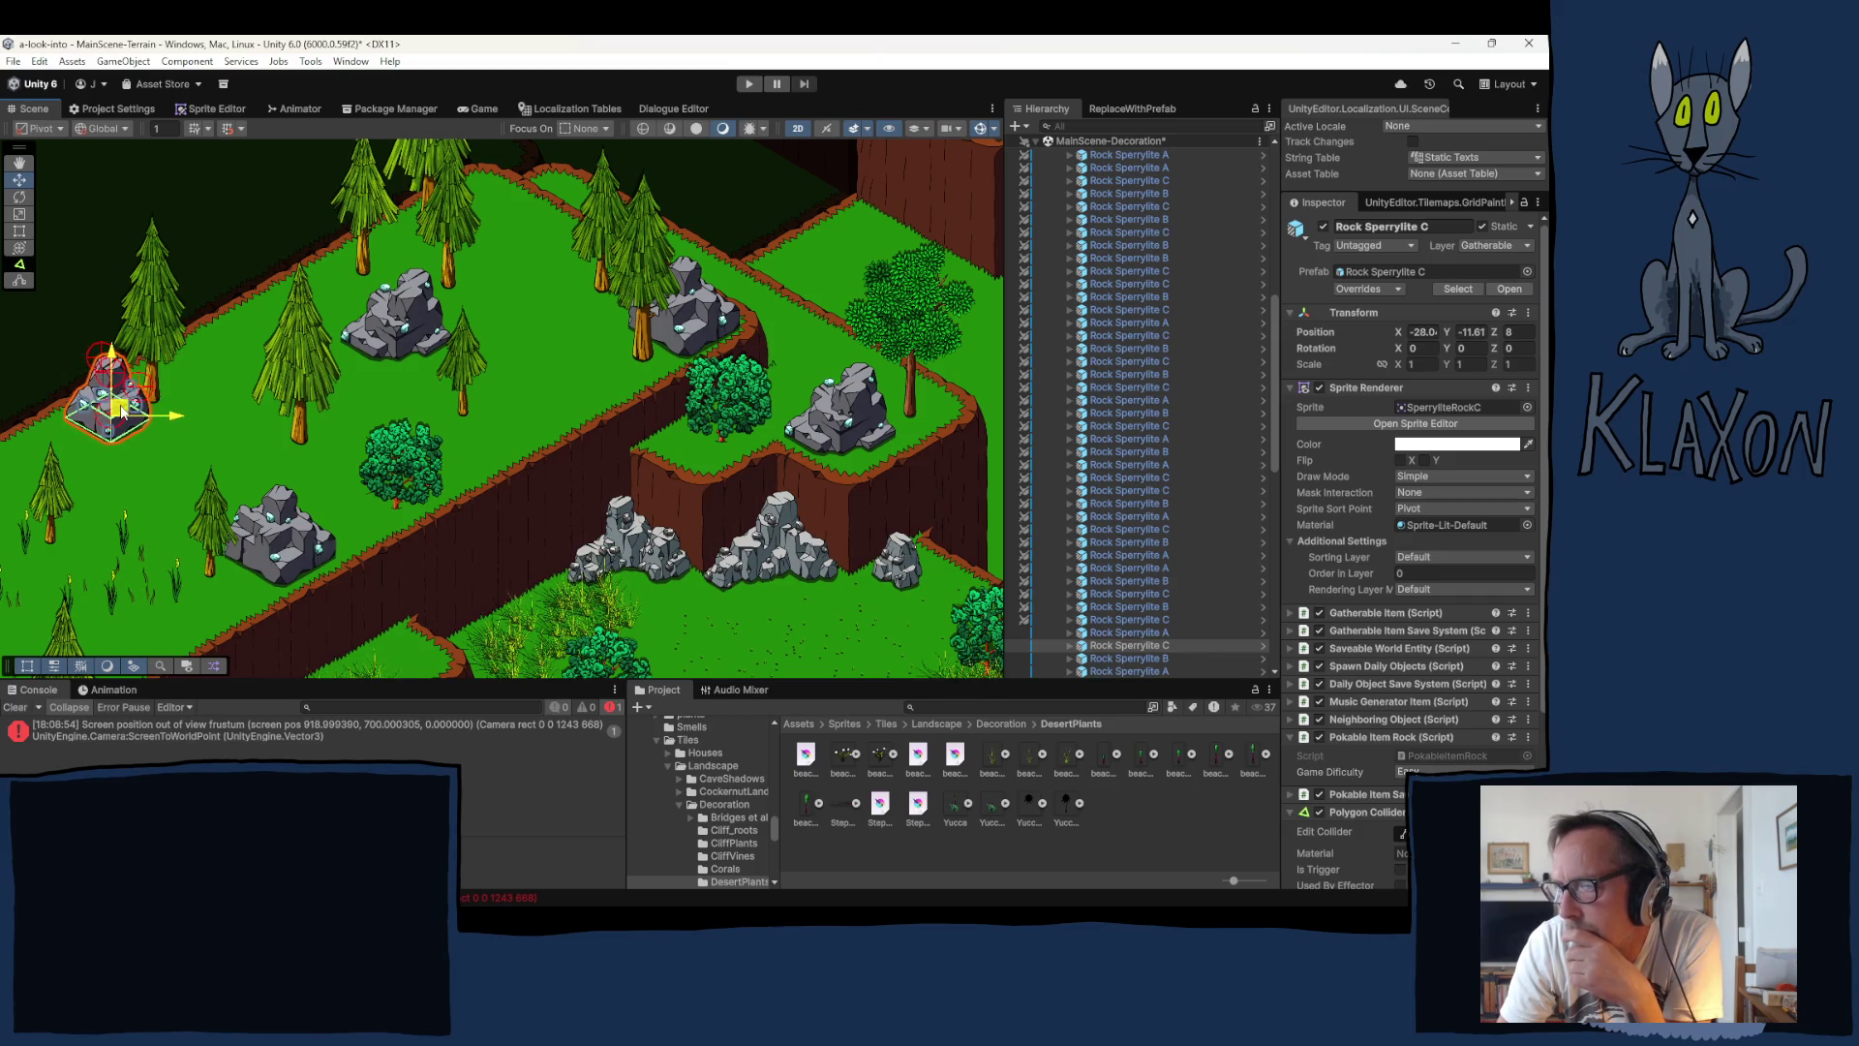
Step: Select Rock Sperrylite B and collapse the Rocks-Sperrylite group in the Hierarchy
{"action": "left_click", "coordinate": [859, 427]}
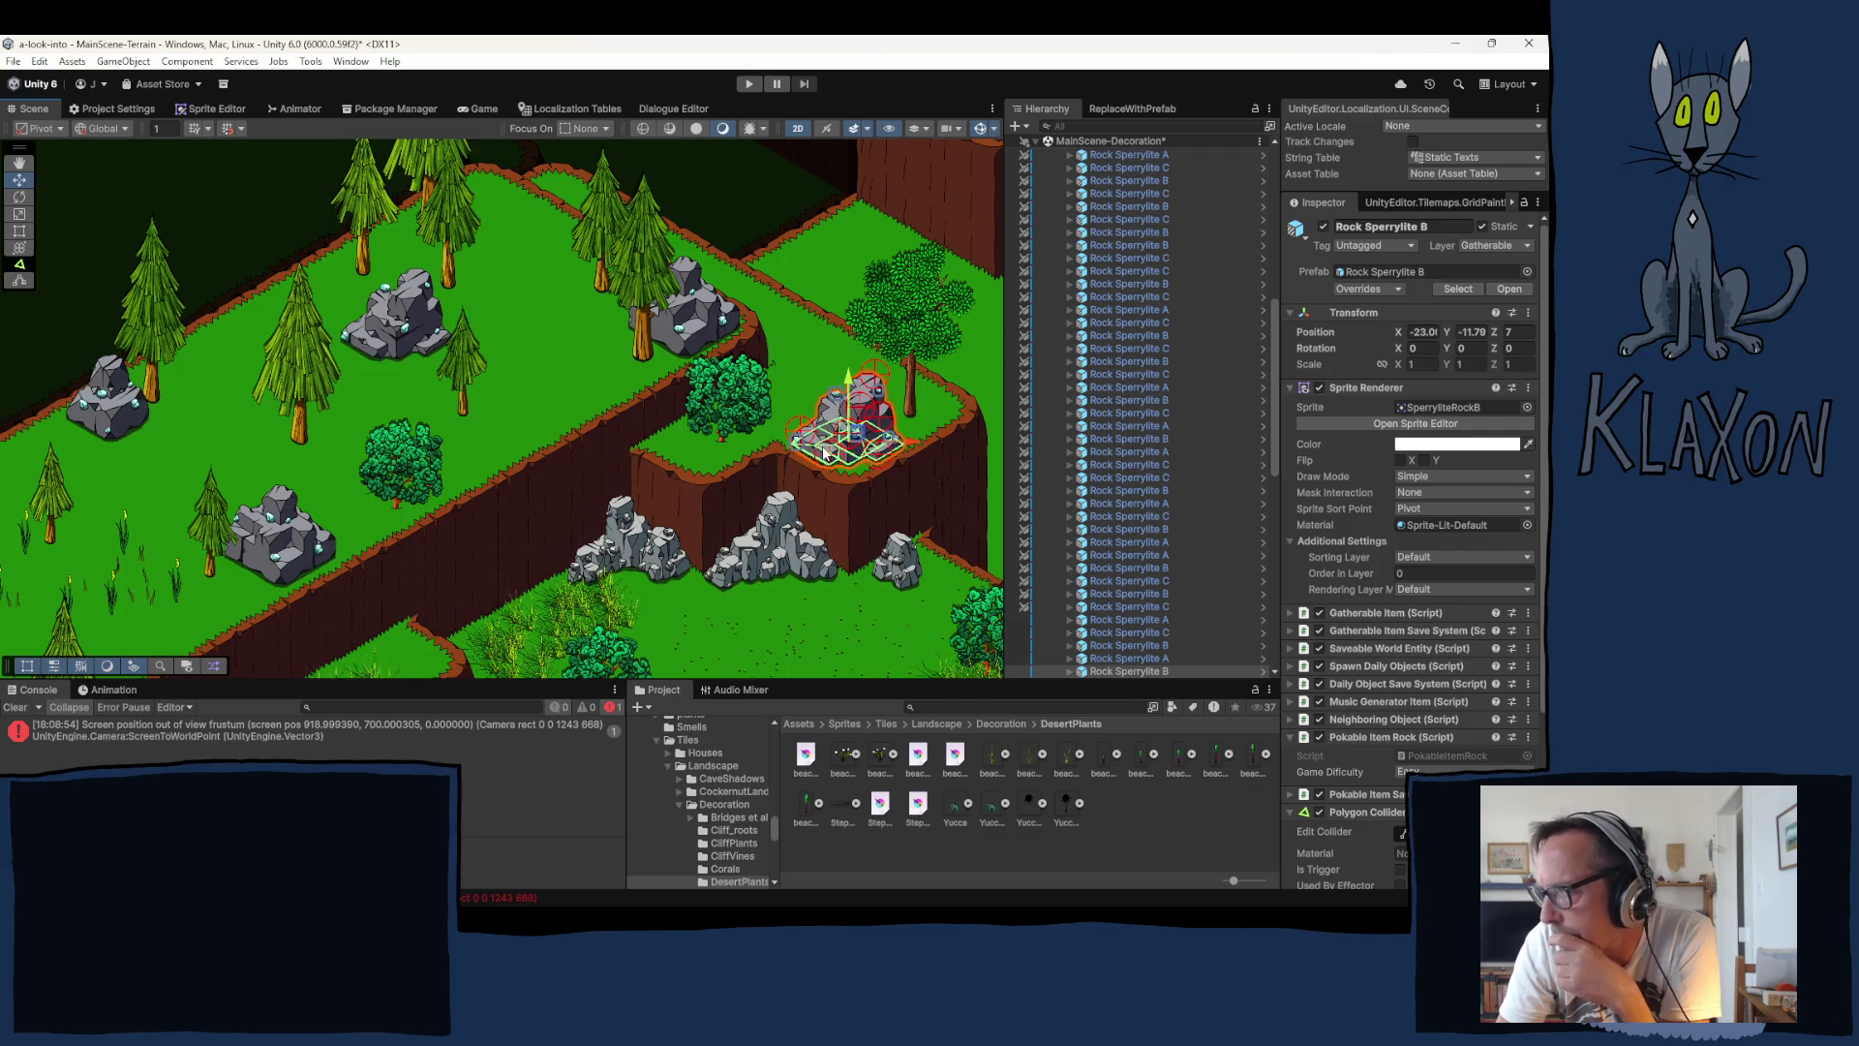
{"action": "scroll", "coordinate": [1141, 438], "scroll_direction": "up", "scroll_amount": 10}
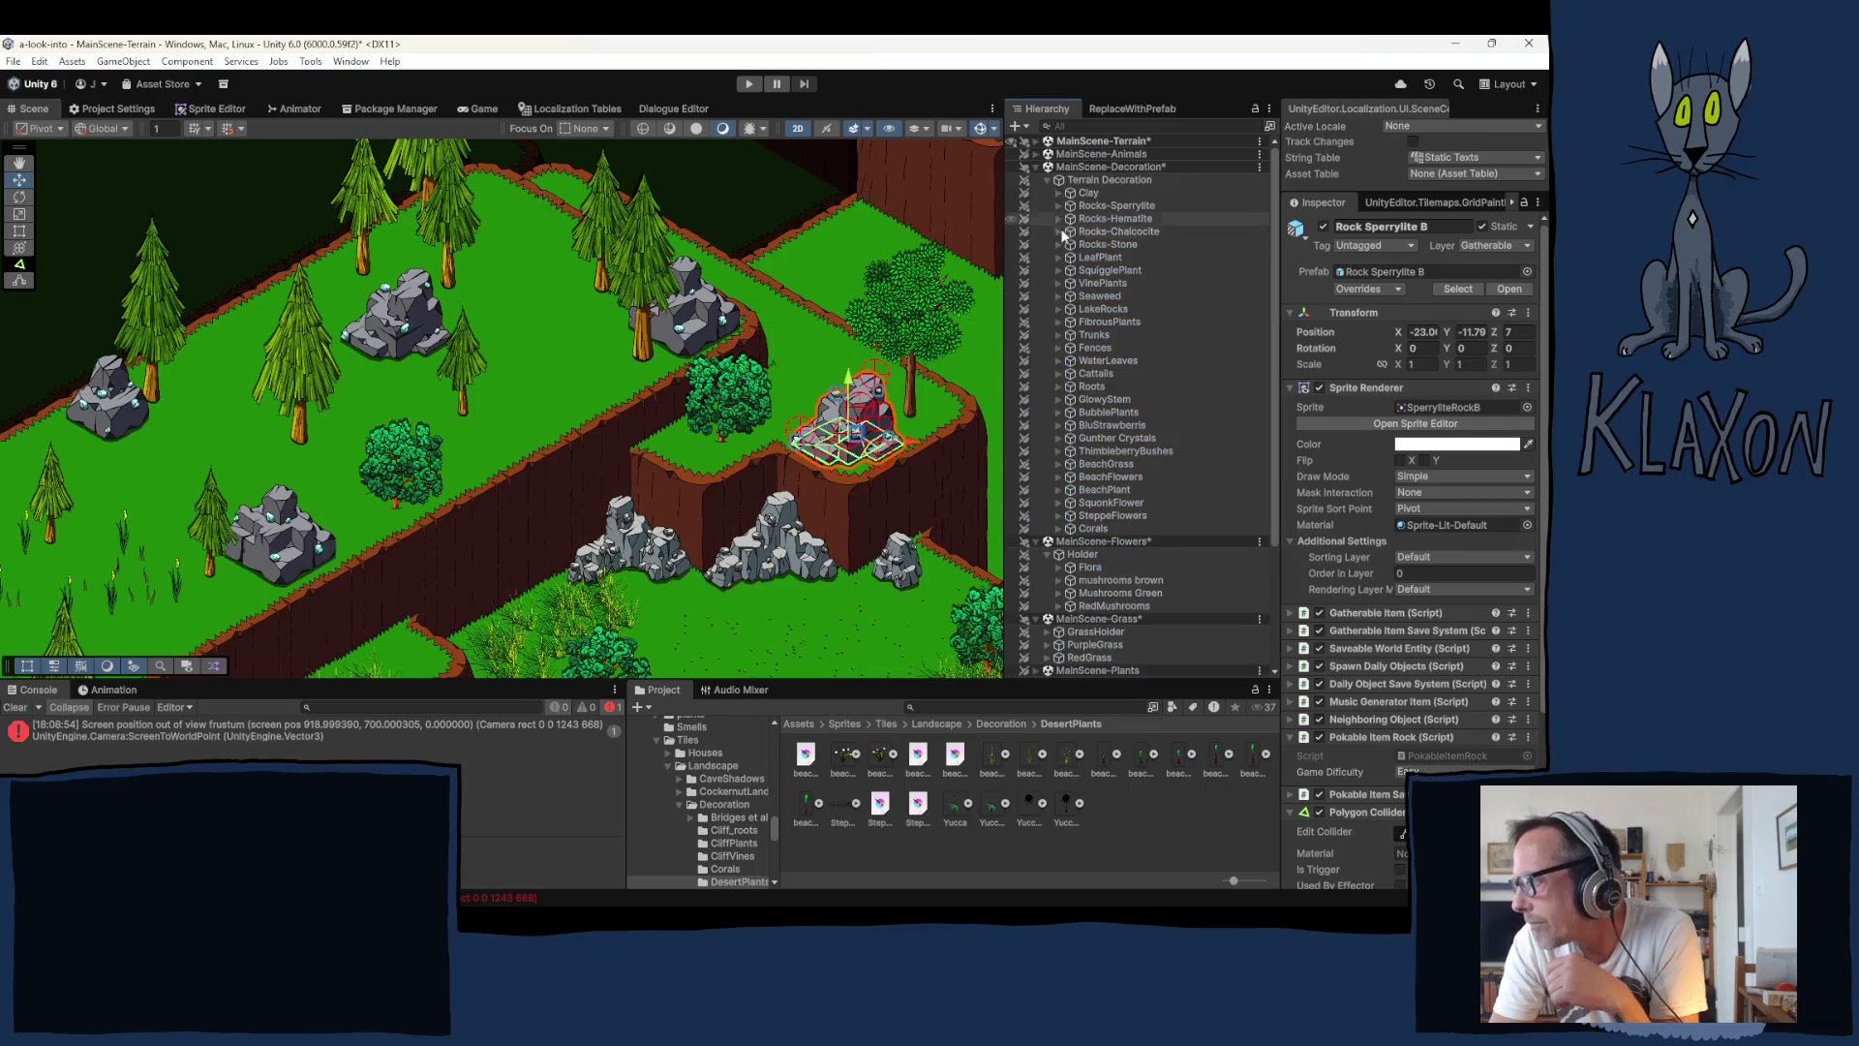
{"action": "left_click", "coordinate": [1060, 205]}
Step: Shift pine B1 slightly up-left and delete pine B2 standing beside the rock
{"action": "scroll", "coordinate": [1069, 649], "scroll_direction": "down", "scroll_amount": 5}
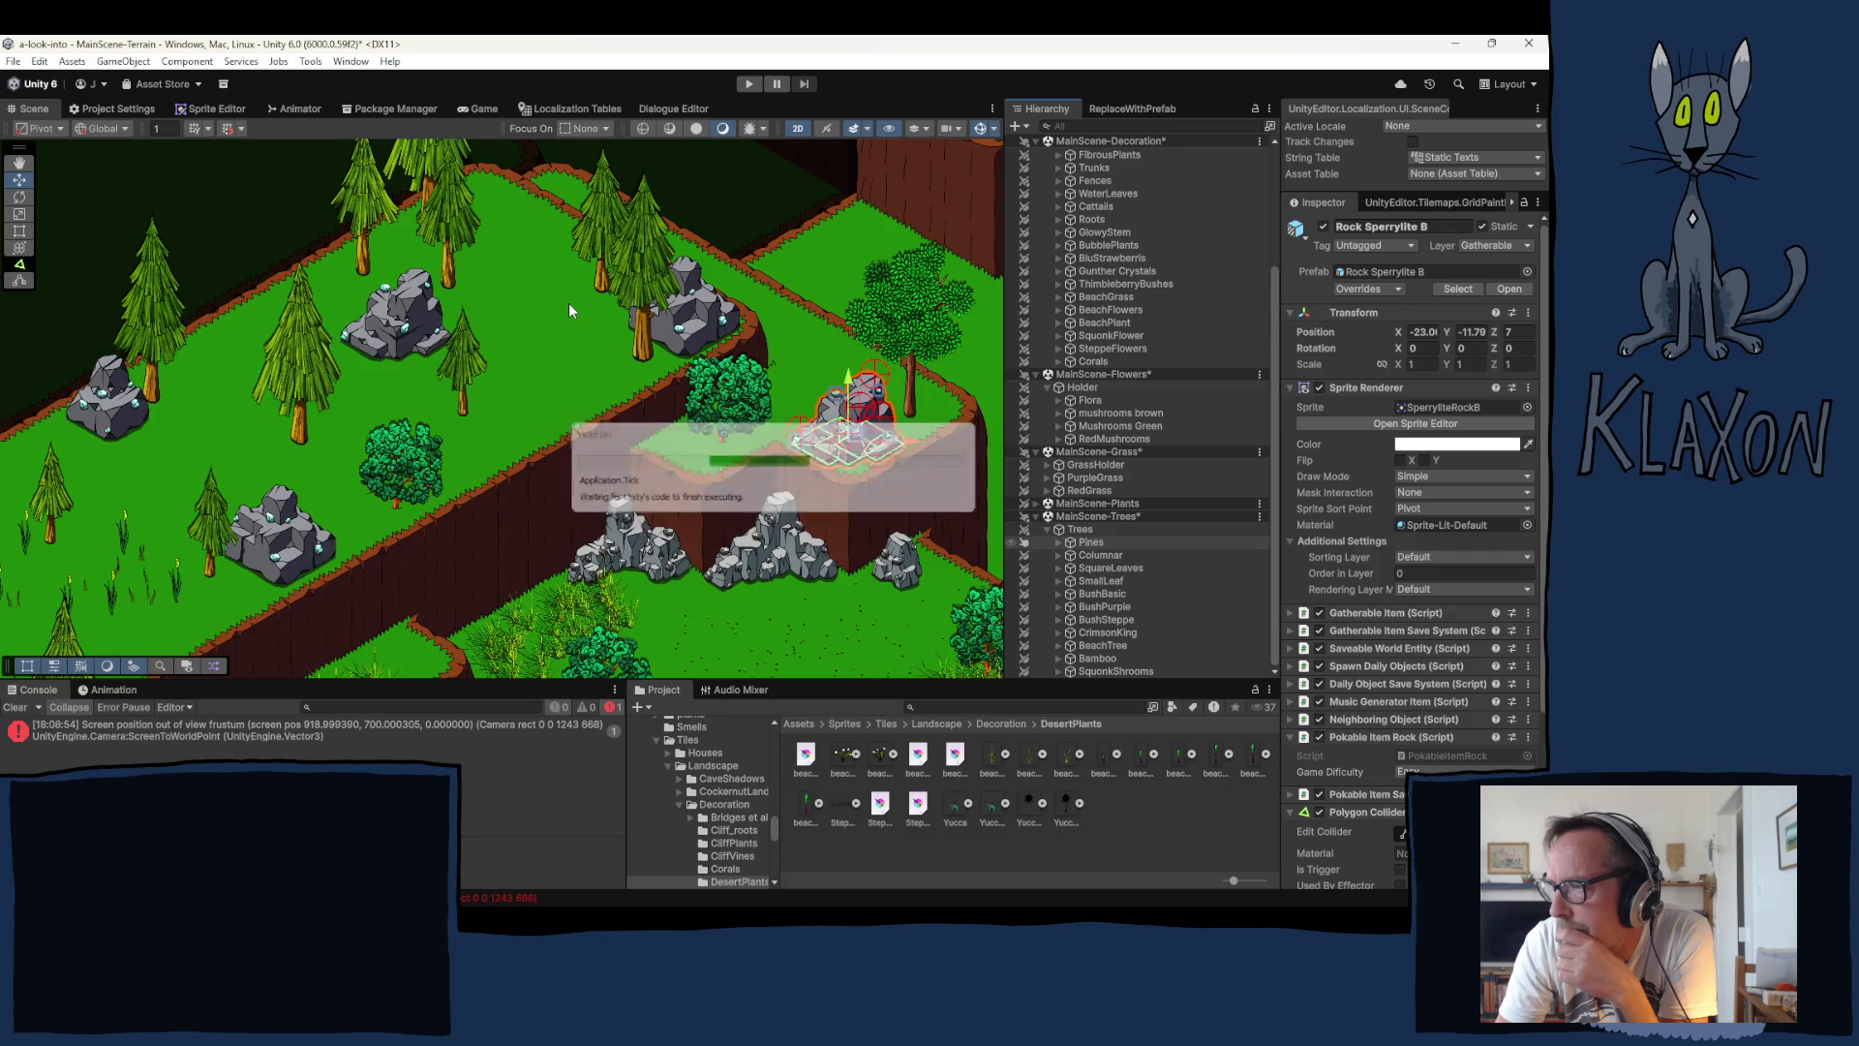
{"action": "left_click_drag", "start_coordinate": [609, 280], "coordinate": [585, 262]}
{"action": "left_click", "coordinate": [462, 225]}
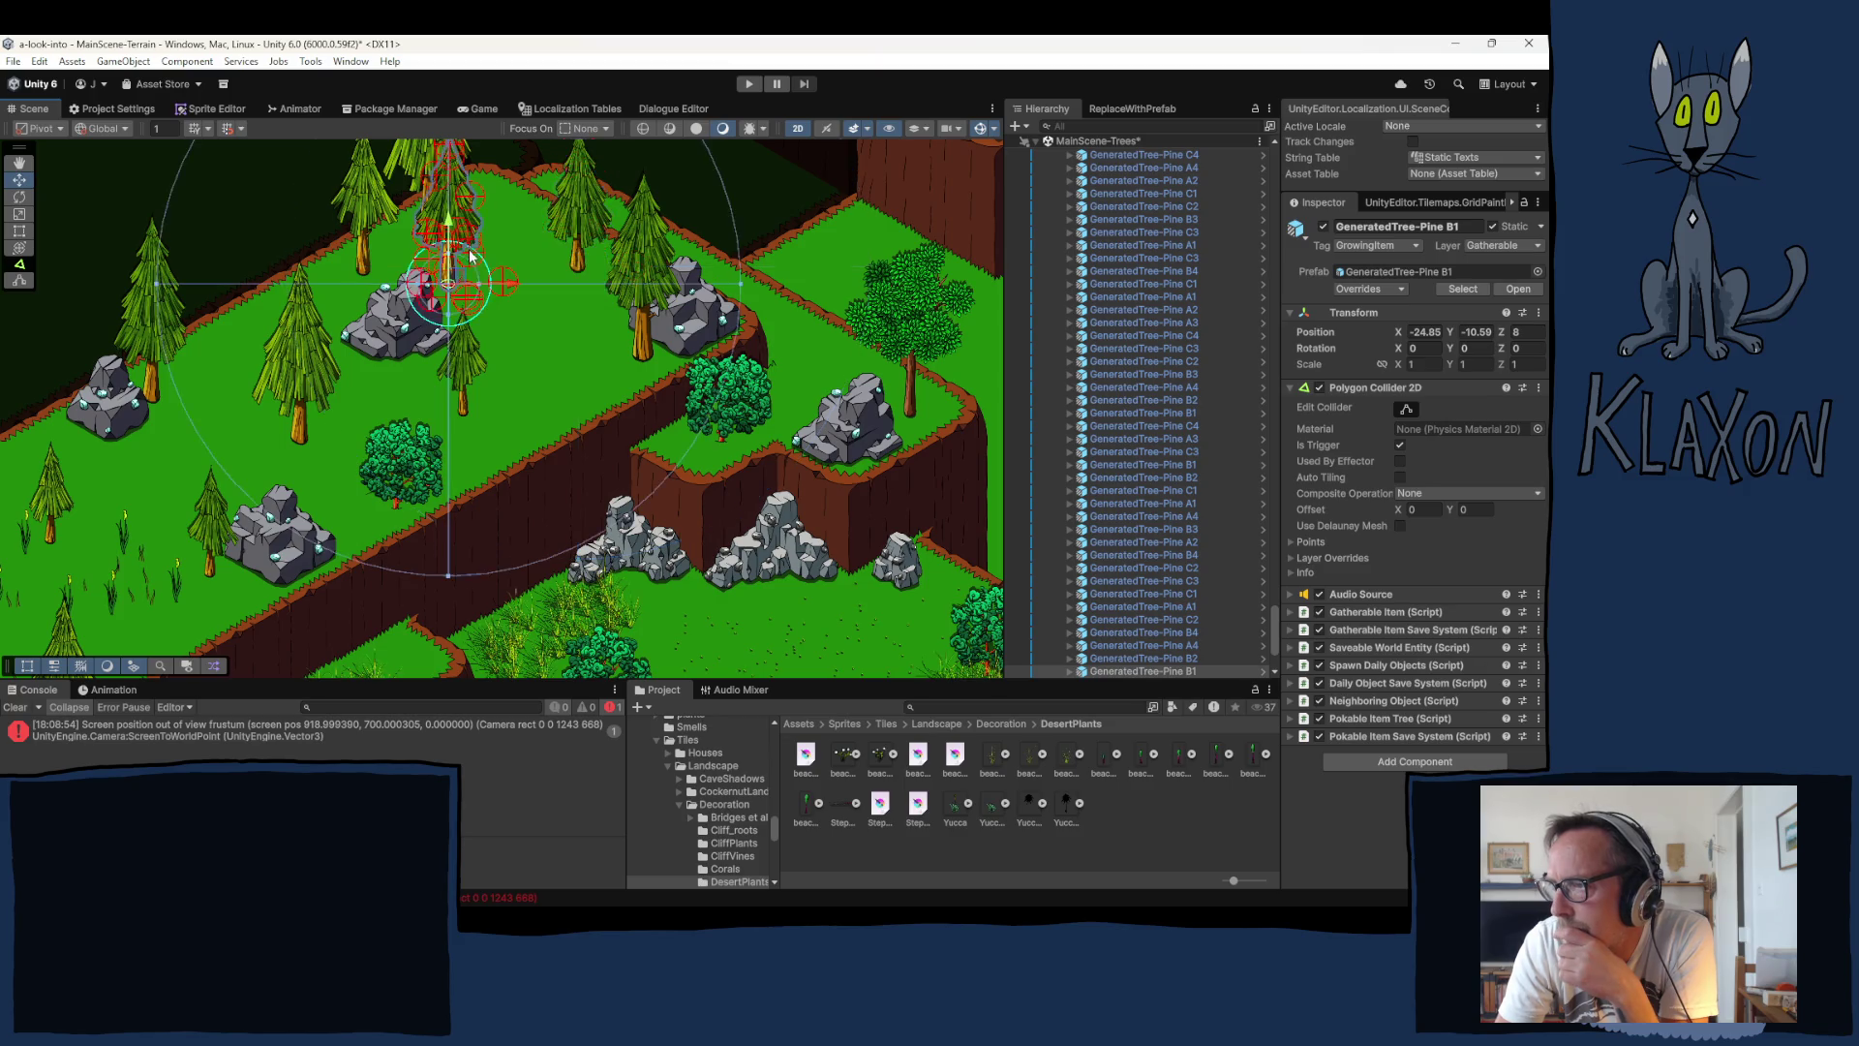
{"action": "key", "text": "Delete"}
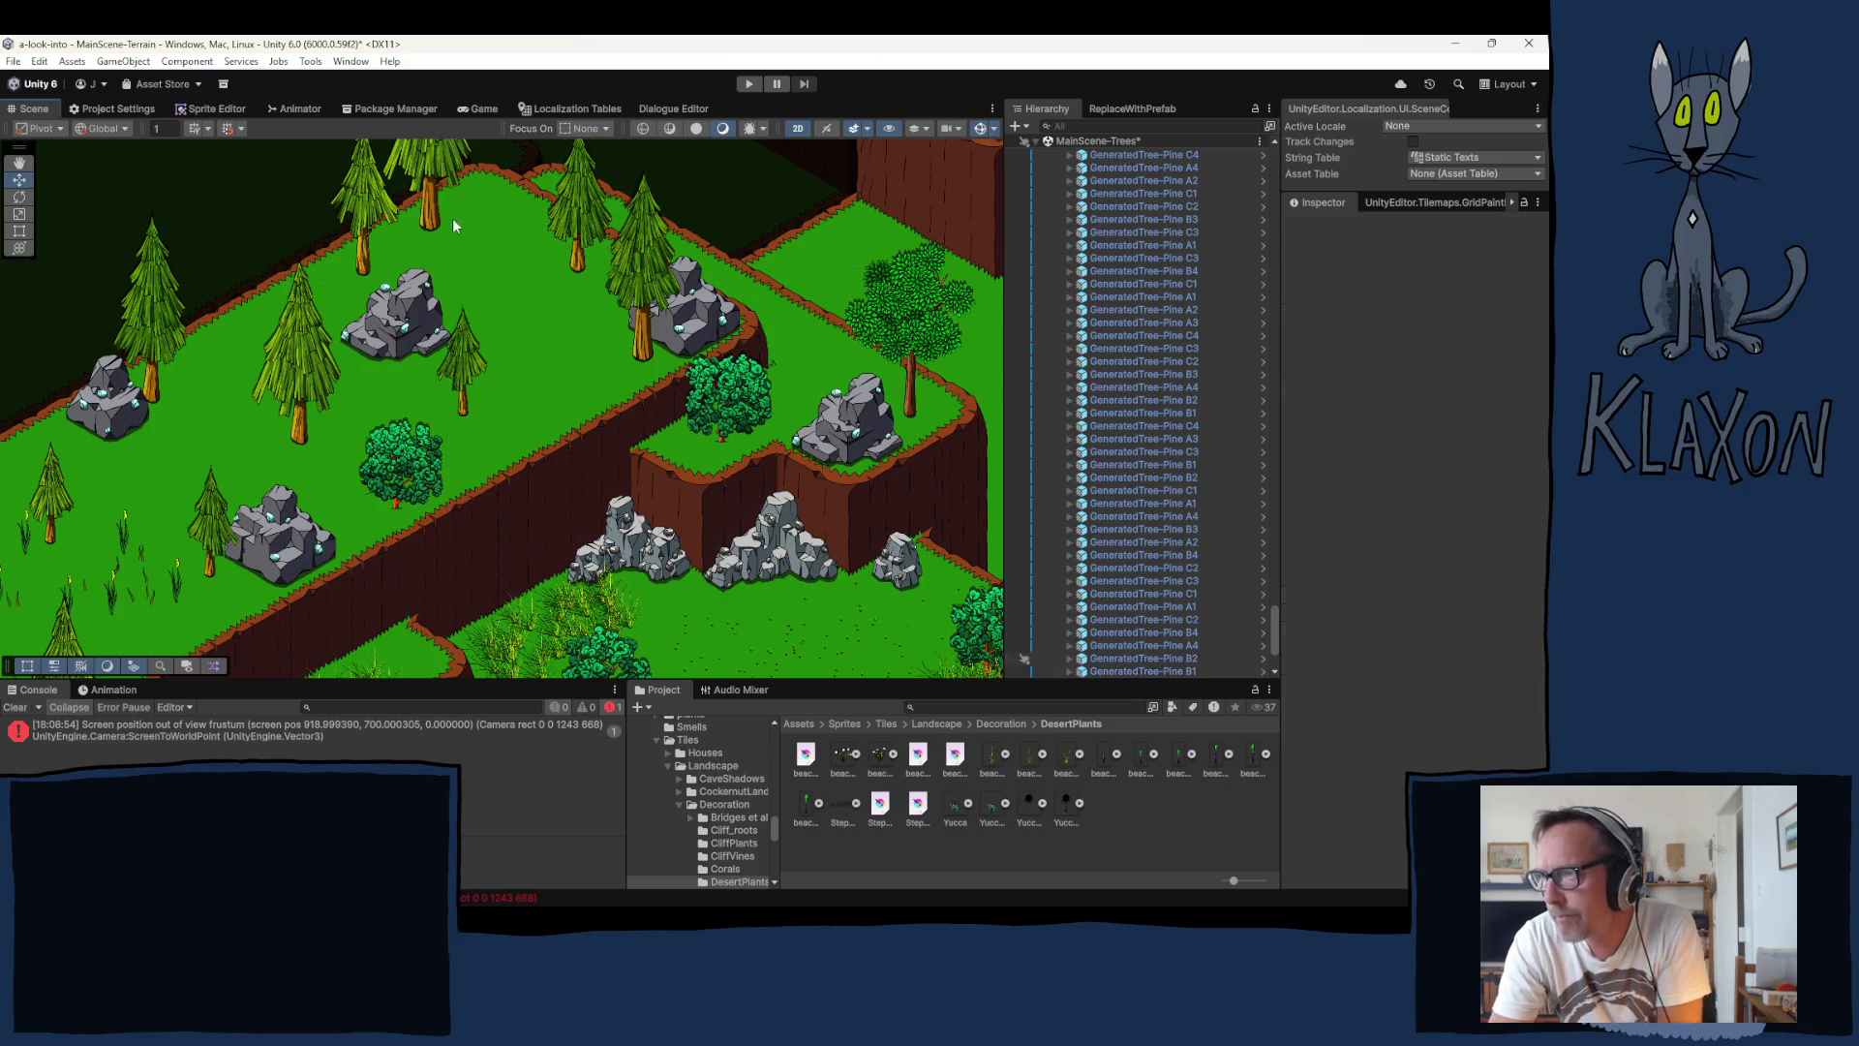
Step: Move pine A4 right and down to X -25.63, Y -10.41, then clear the selection
{"action": "left_click_drag", "start_coordinate": [433, 209], "coordinate": [472, 234]}
{"action": "mouse_move", "coordinate": [531, 385]}
{"action": "left_mouse_down"}
{"action": "mouse_move", "coordinate": [529, 414]}
{"action": "mouse_move", "coordinate": [572, 362]}
{"action": "mouse_move", "coordinate": [581, 387]}
{"action": "mouse_move", "coordinate": [540, 407]}
{"action": "mouse_move", "coordinate": [494, 389]}
{"action": "left_mouse_up"}
{"action": "left_click", "coordinate": [545, 410]}
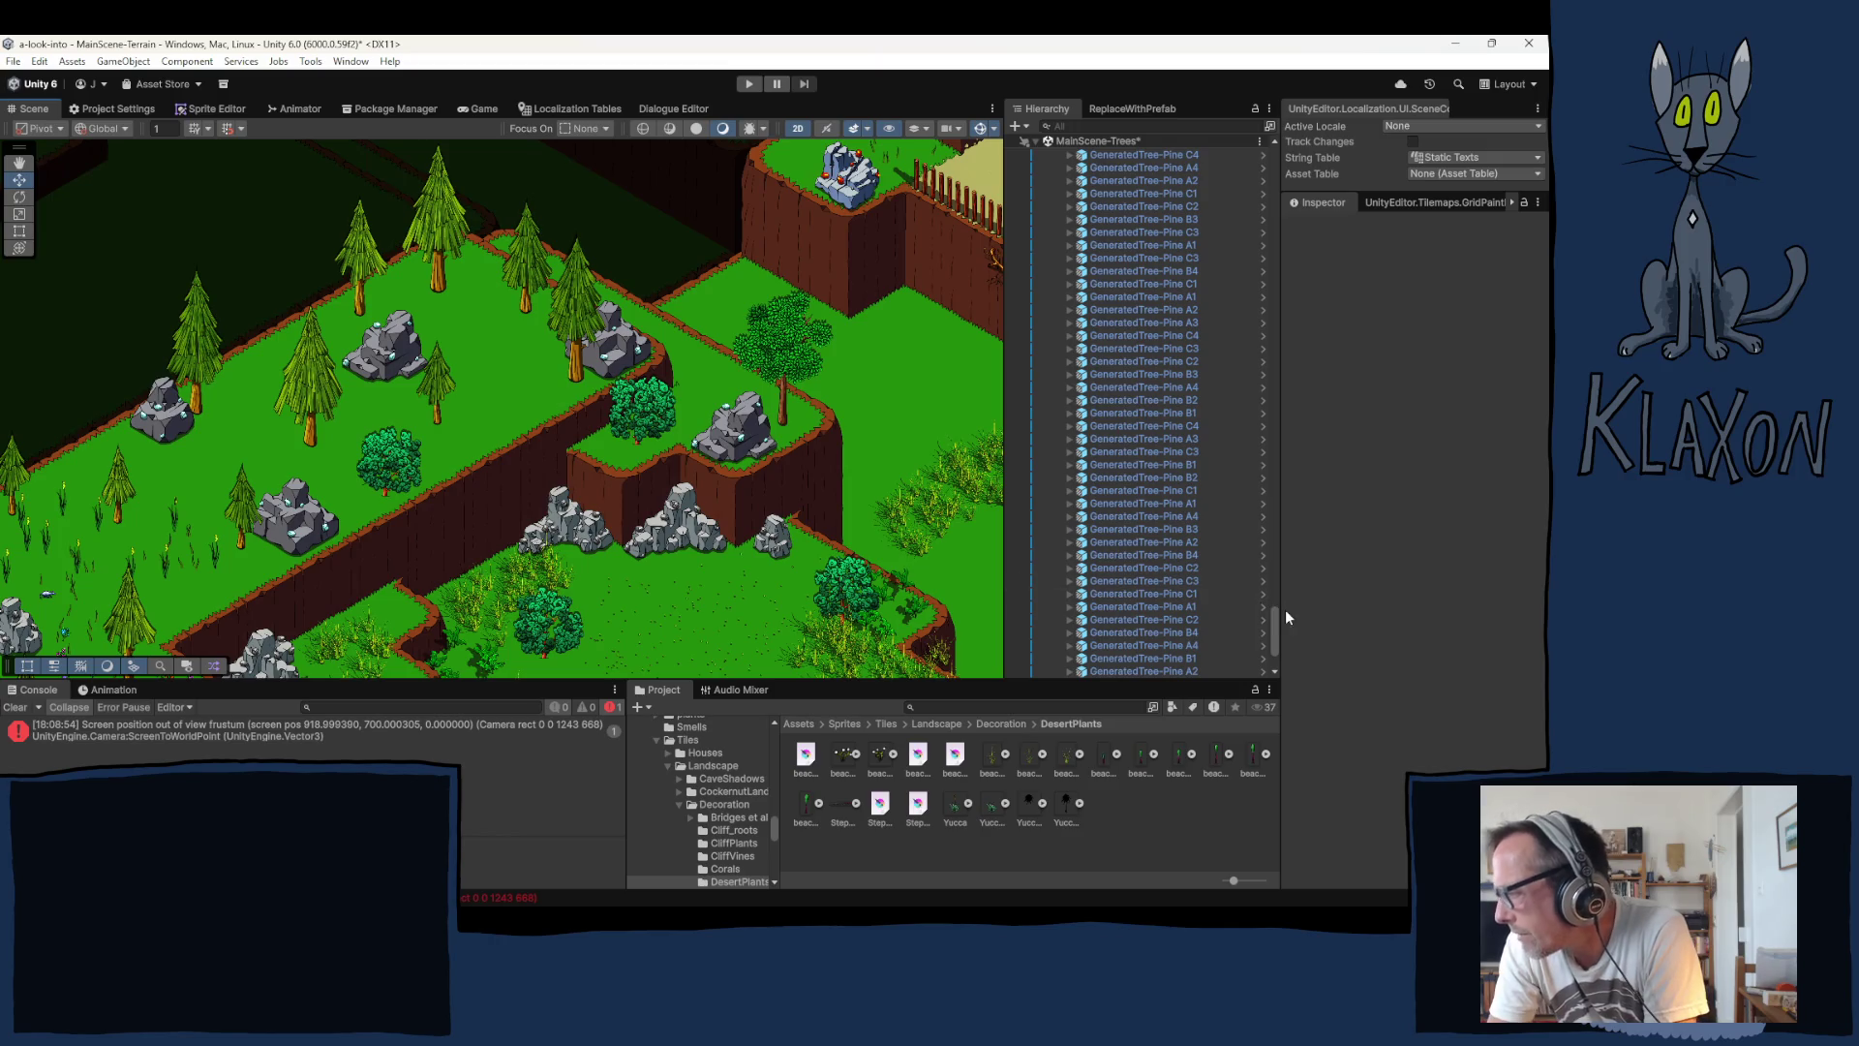
{"action": "left_click_drag", "start_coordinate": [1271, 614], "coordinate": [1234, 167]}
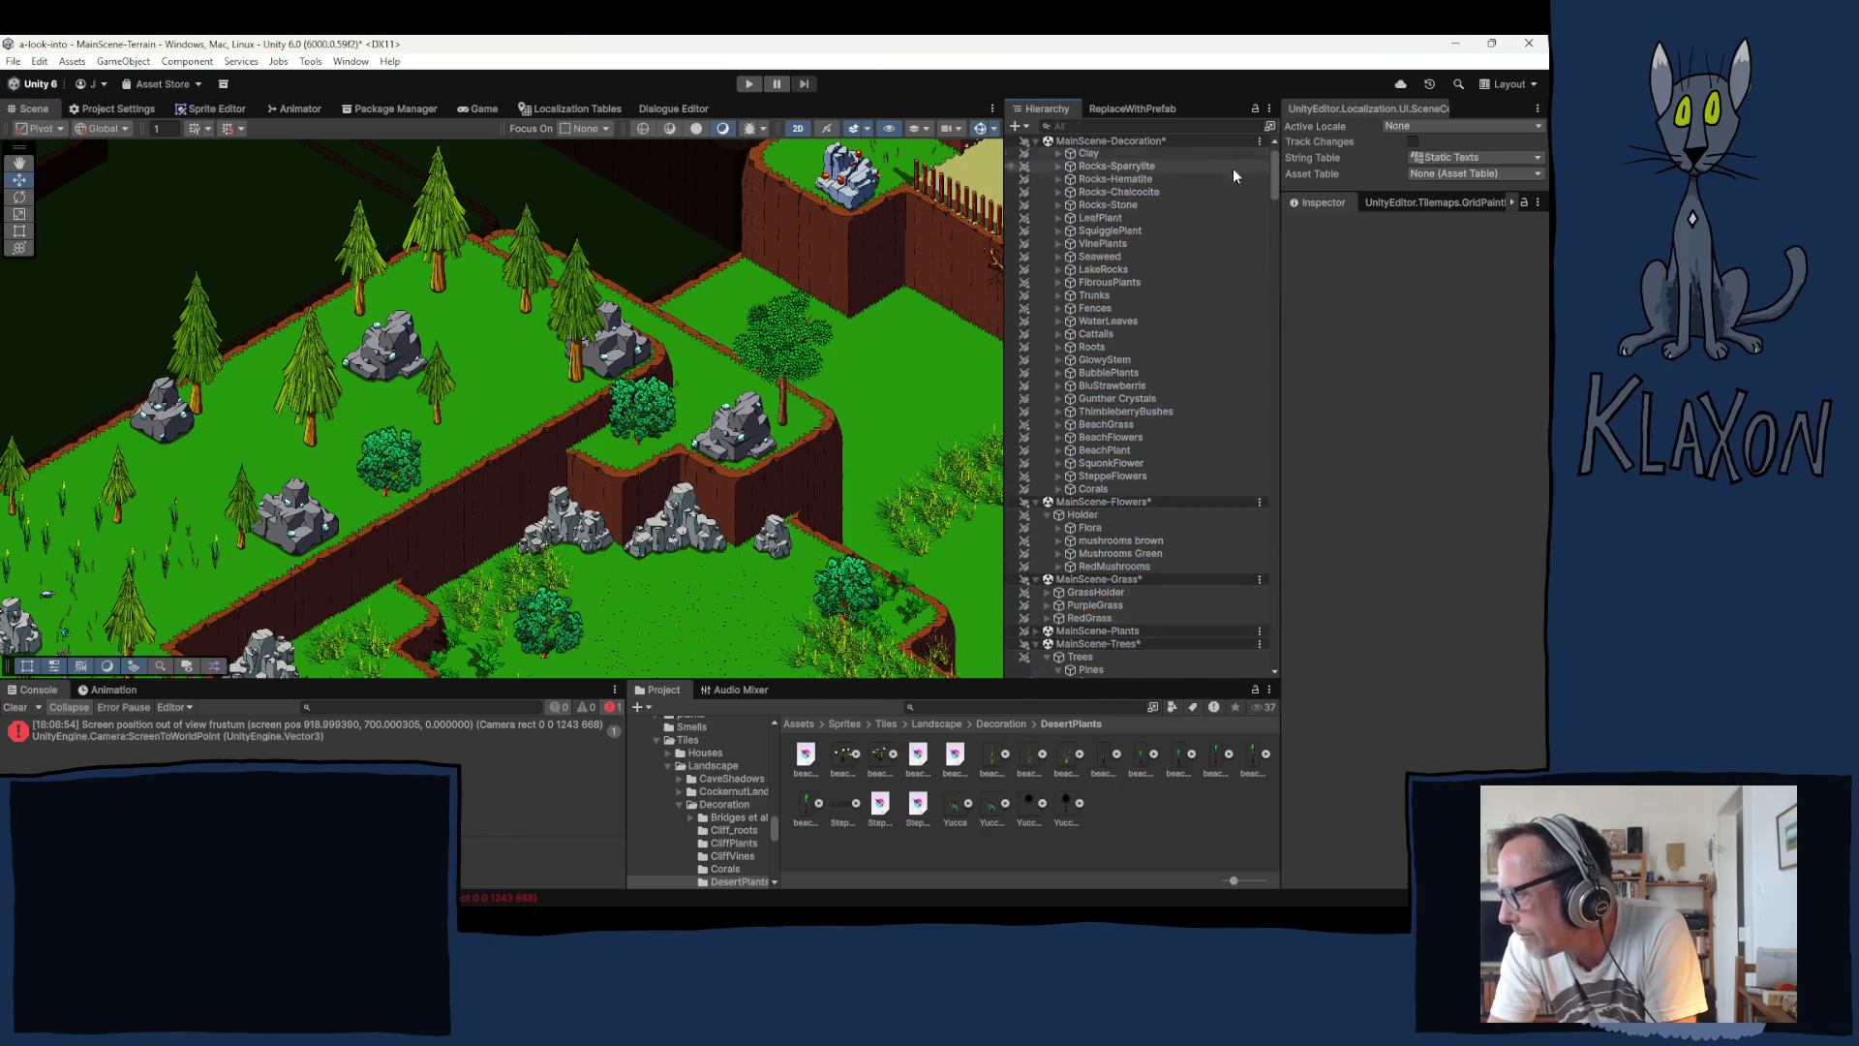
Step: Choose LeafPlant, frame it, and brush LeafPlant clumps around the upper meadow's rocks and pines
{"action": "scroll", "coordinate": [1143, 339], "scroll_direction": "down", "scroll_amount": 3}
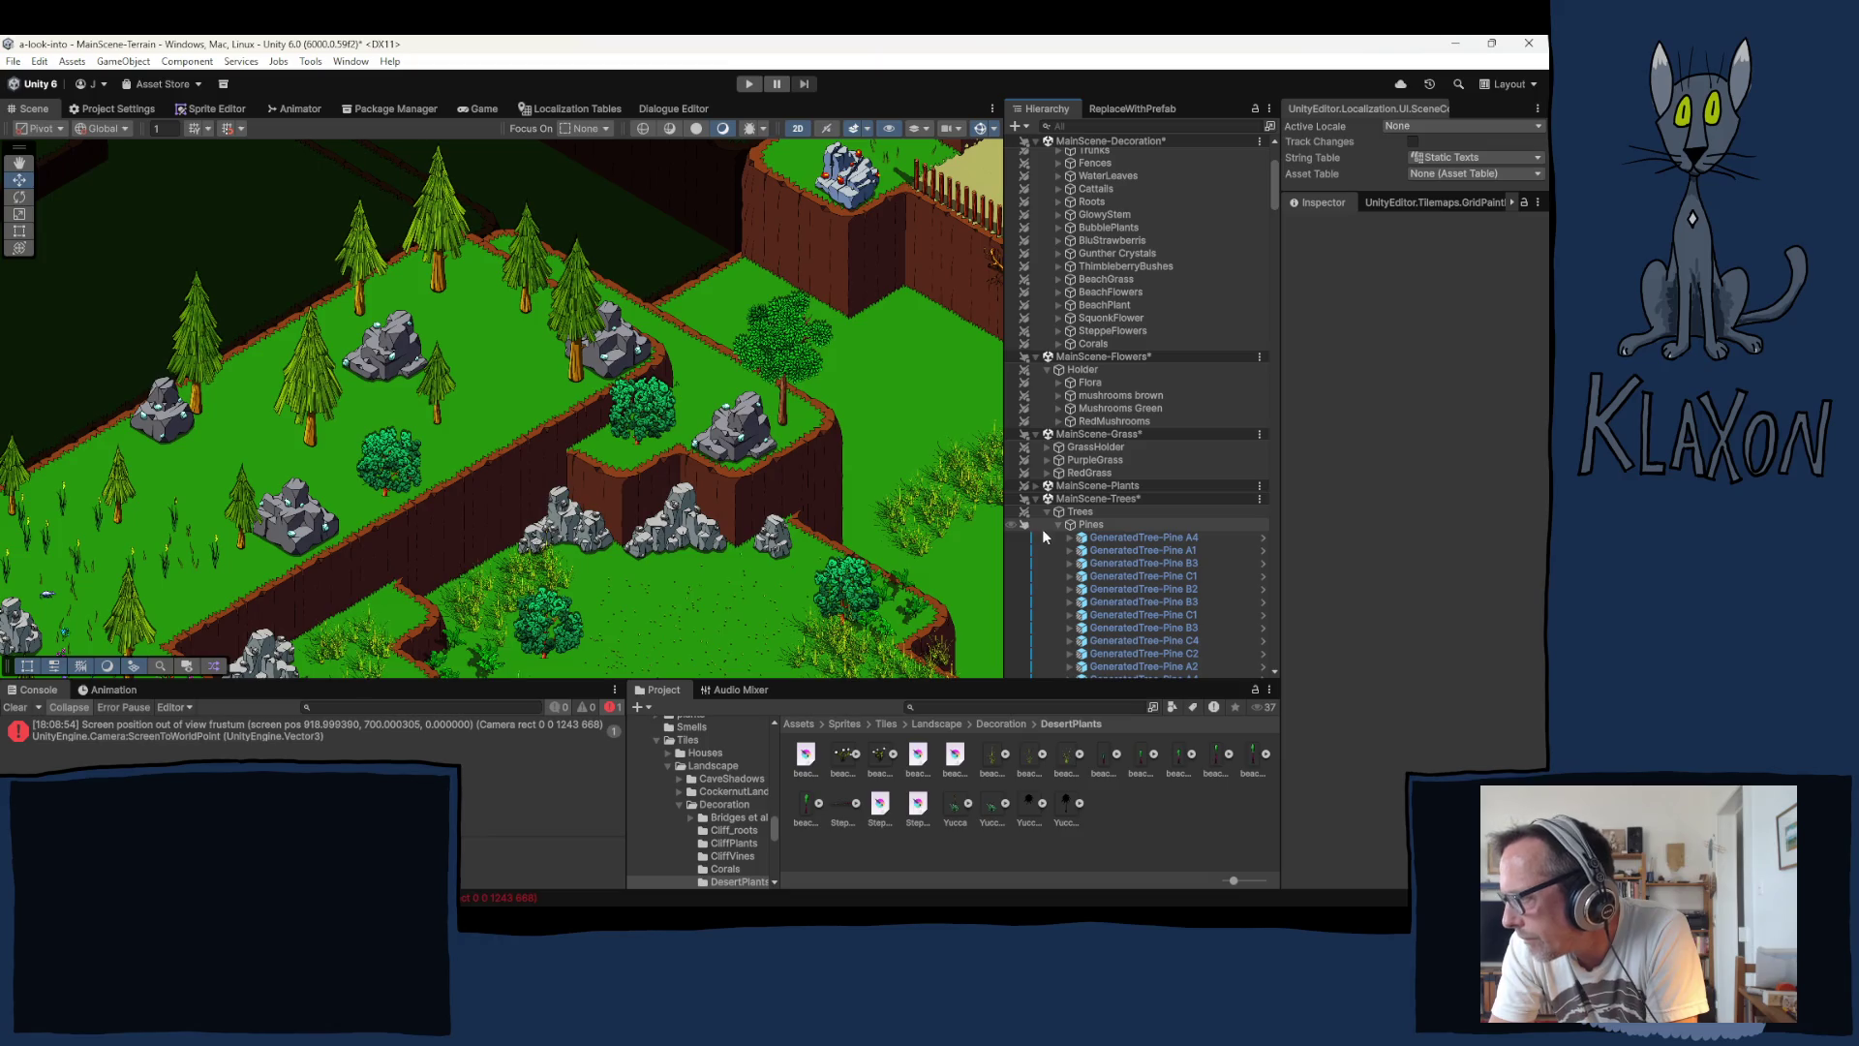
{"action": "scroll", "coordinate": [1059, 521], "scroll_direction": "up", "scroll_amount": 4}
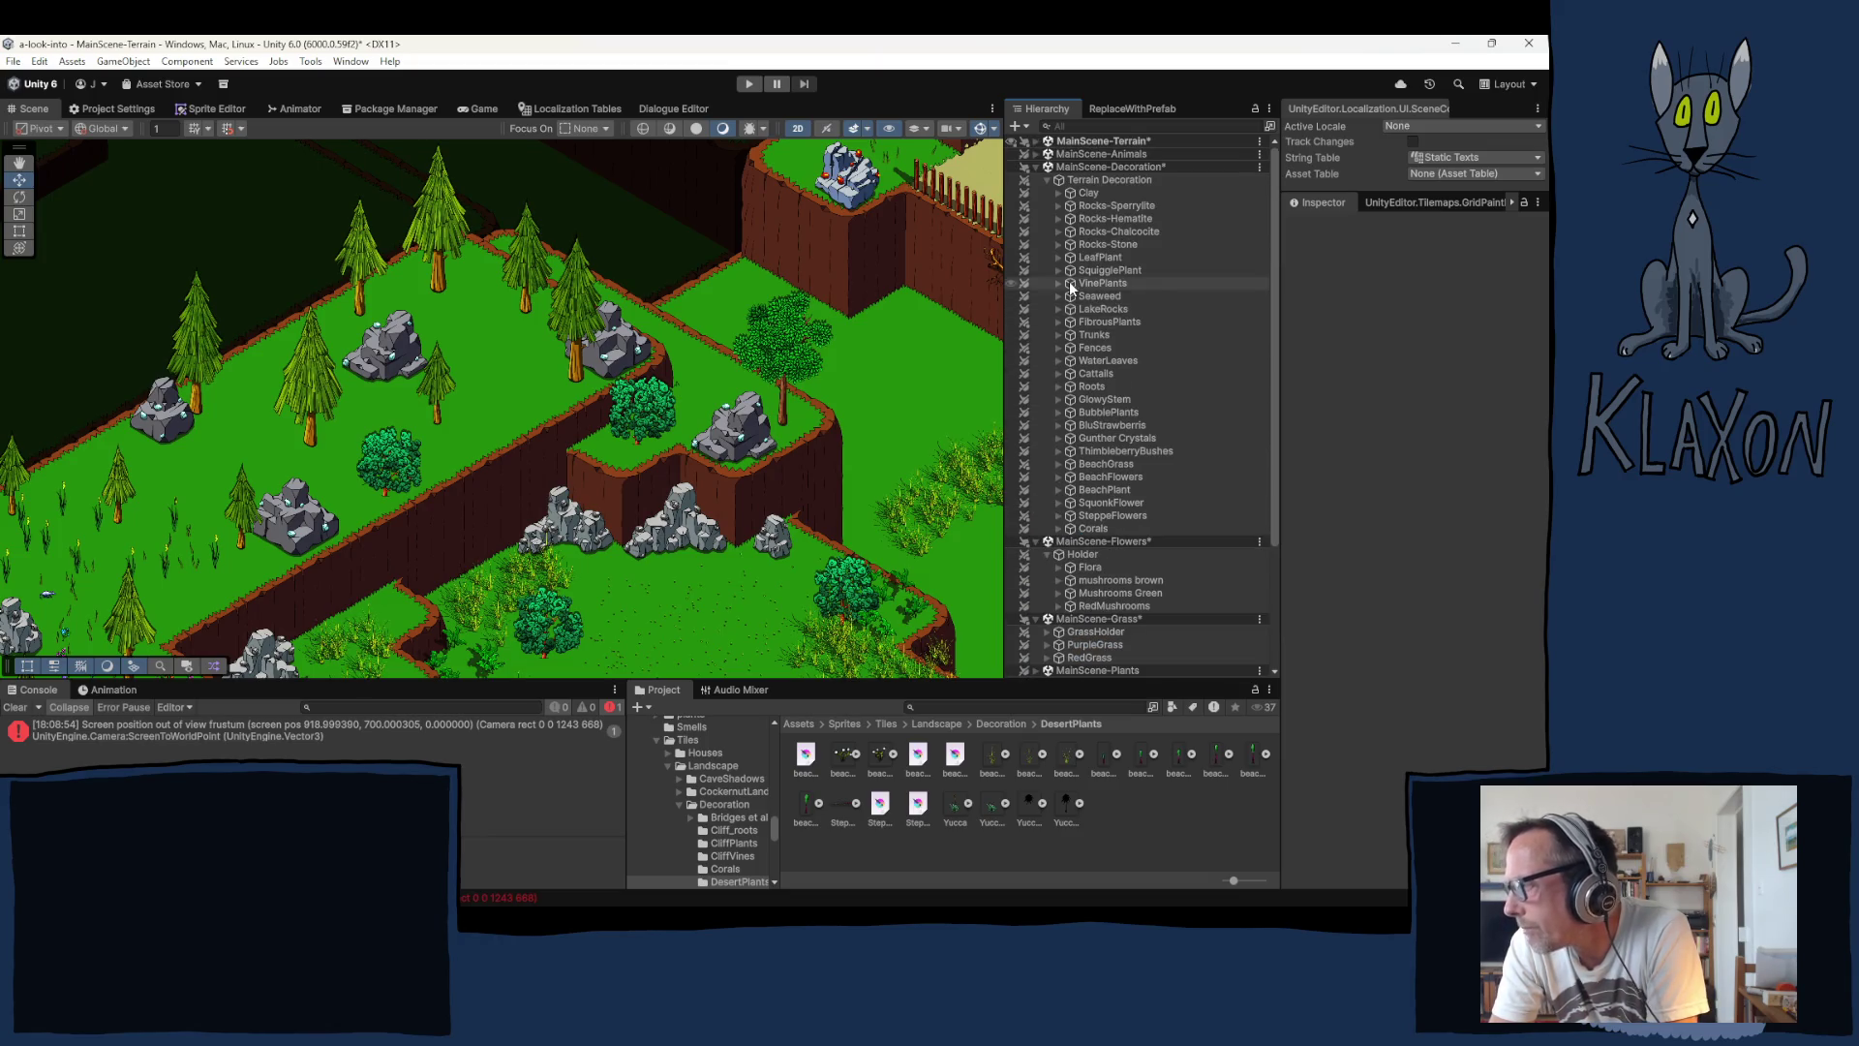
{"action": "left_click", "coordinate": [1100, 258]}
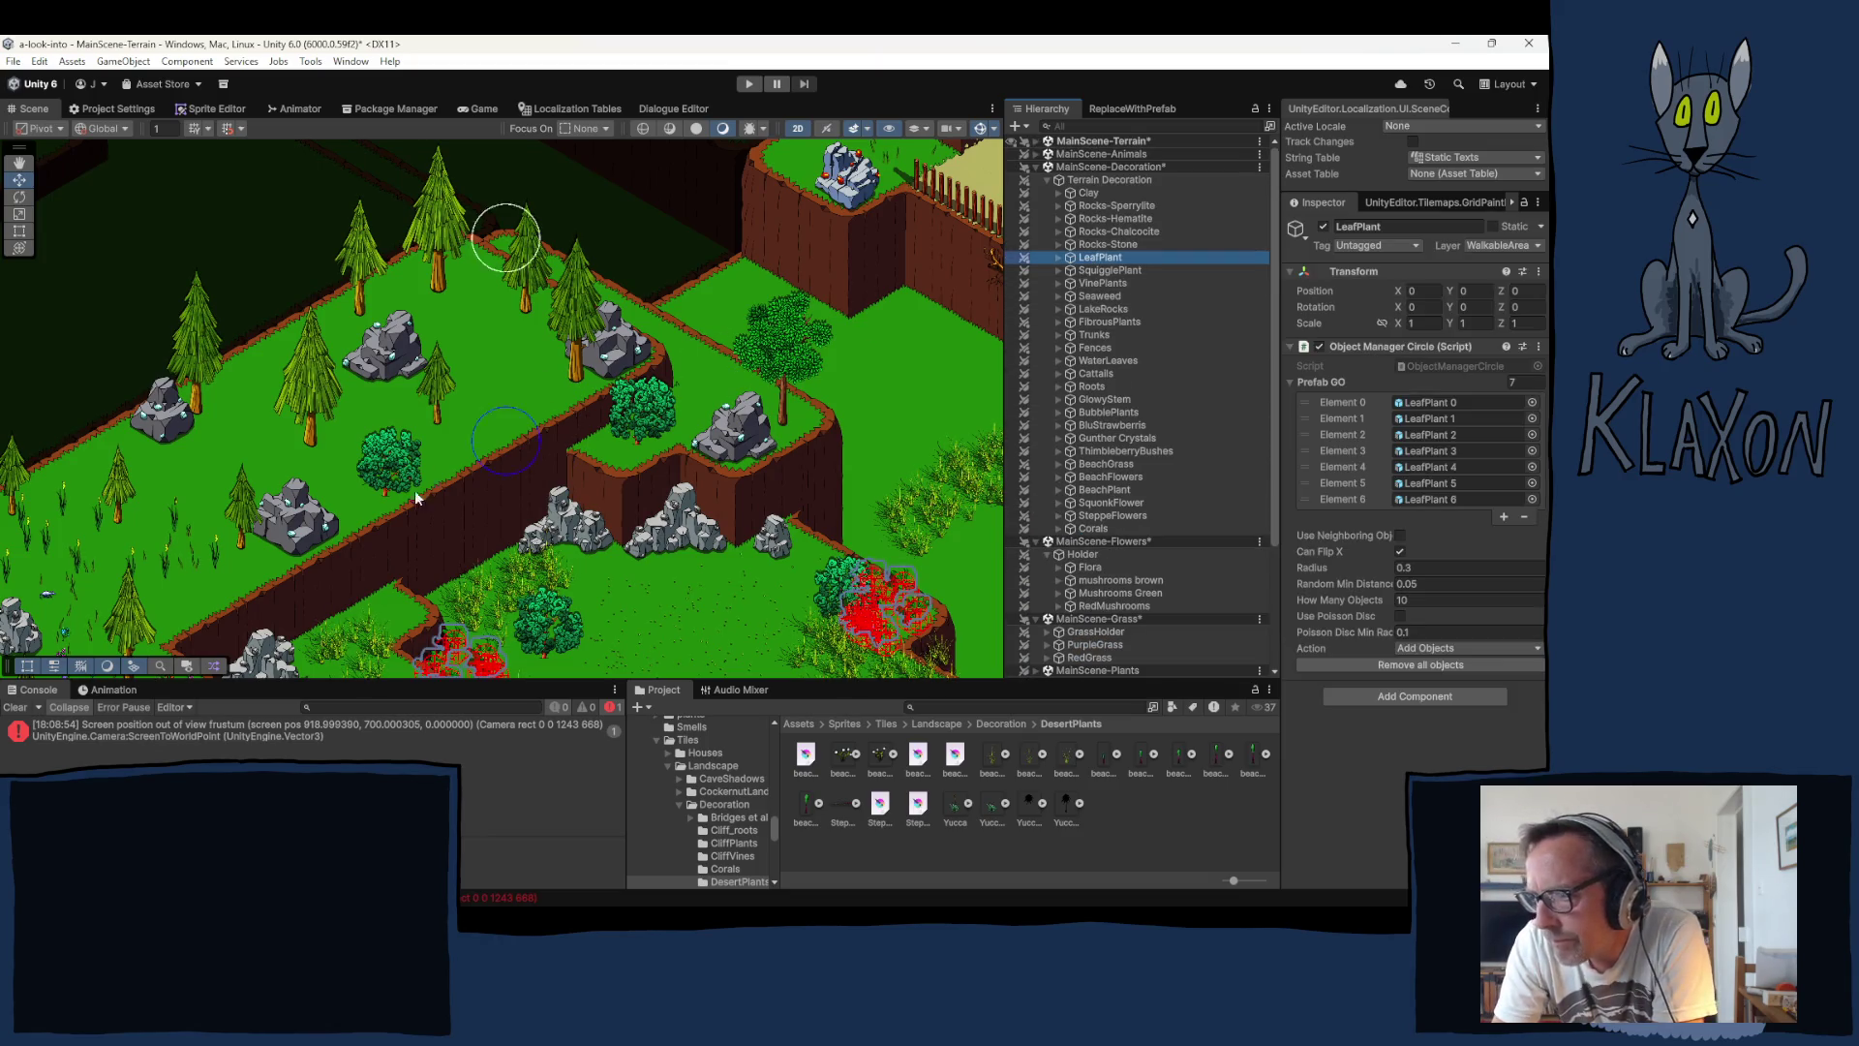
{"action": "key", "text": "f"}
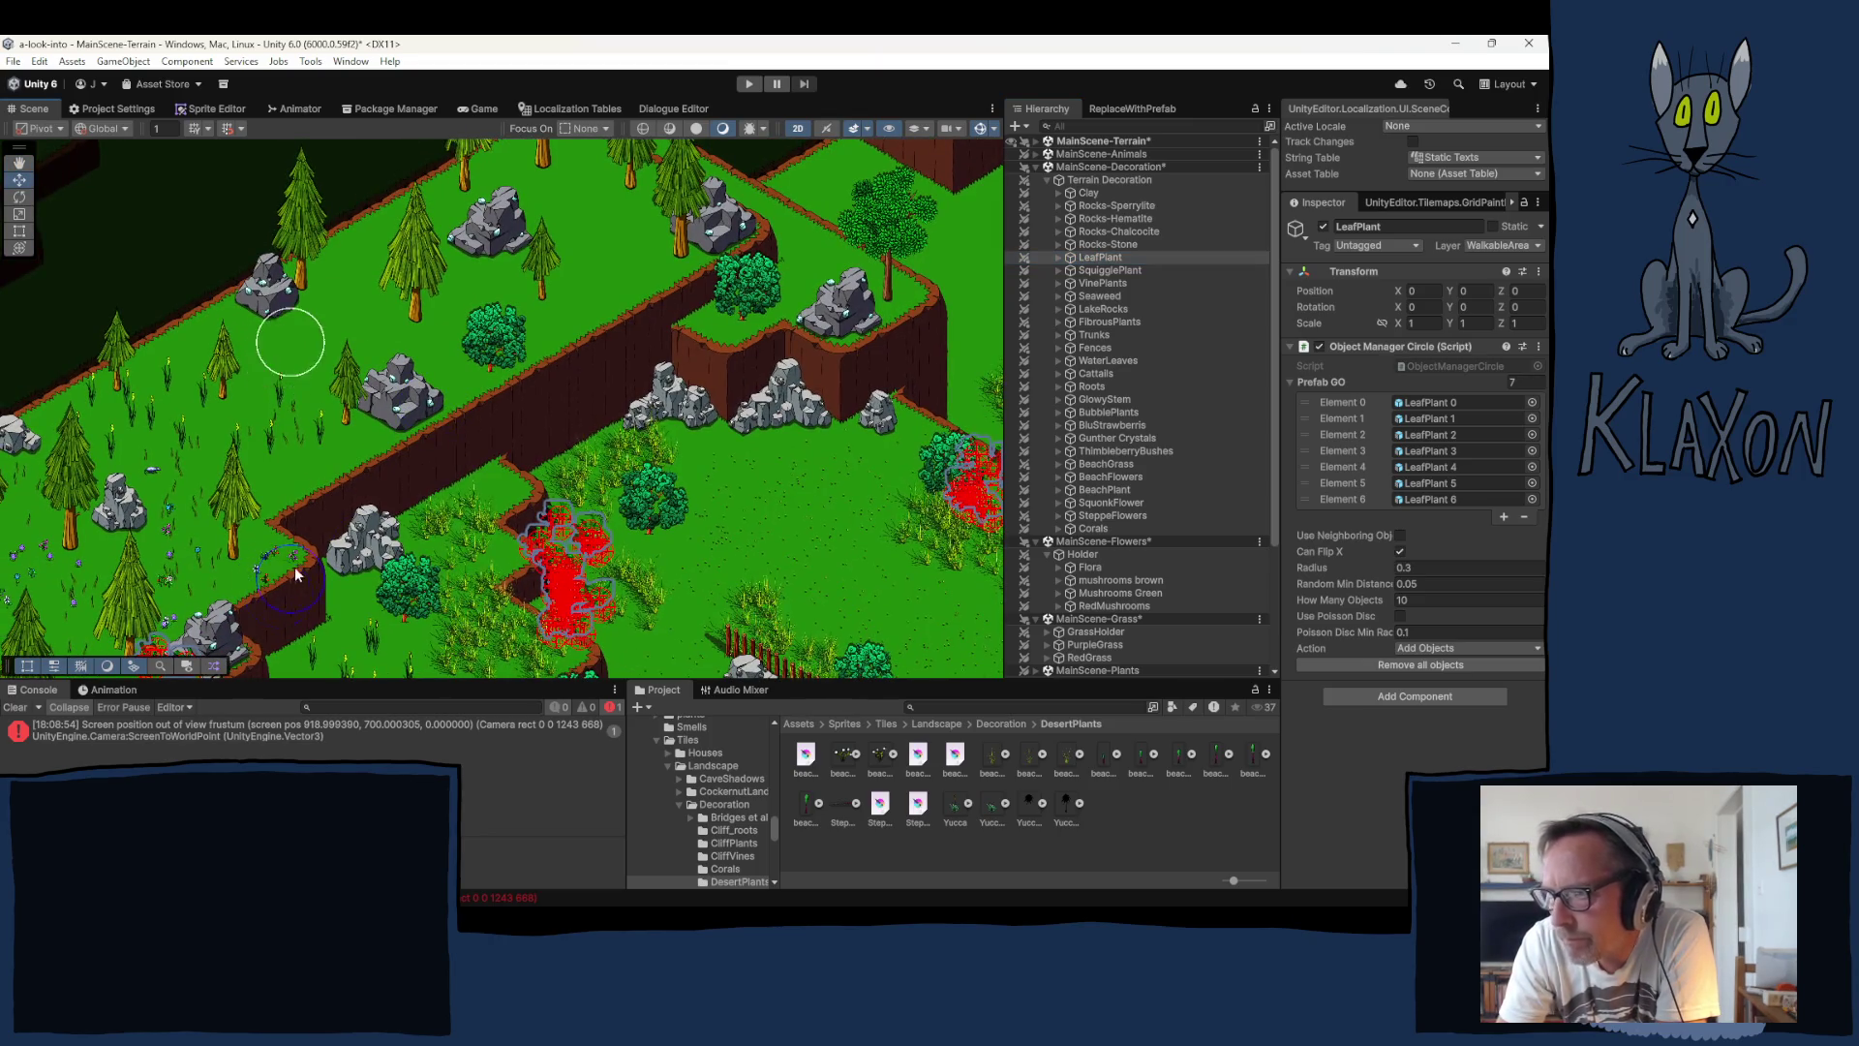
{"action": "left_click_drag", "start_coordinate": [265, 575], "coordinate": [557, 531]}
{"action": "mouse_move", "coordinate": [642, 469]}
{"action": "left_mouse_down"}
{"action": "mouse_move", "coordinate": [623, 444]}
{"action": "mouse_move", "coordinate": [542, 426]}
{"action": "left_mouse_up"}
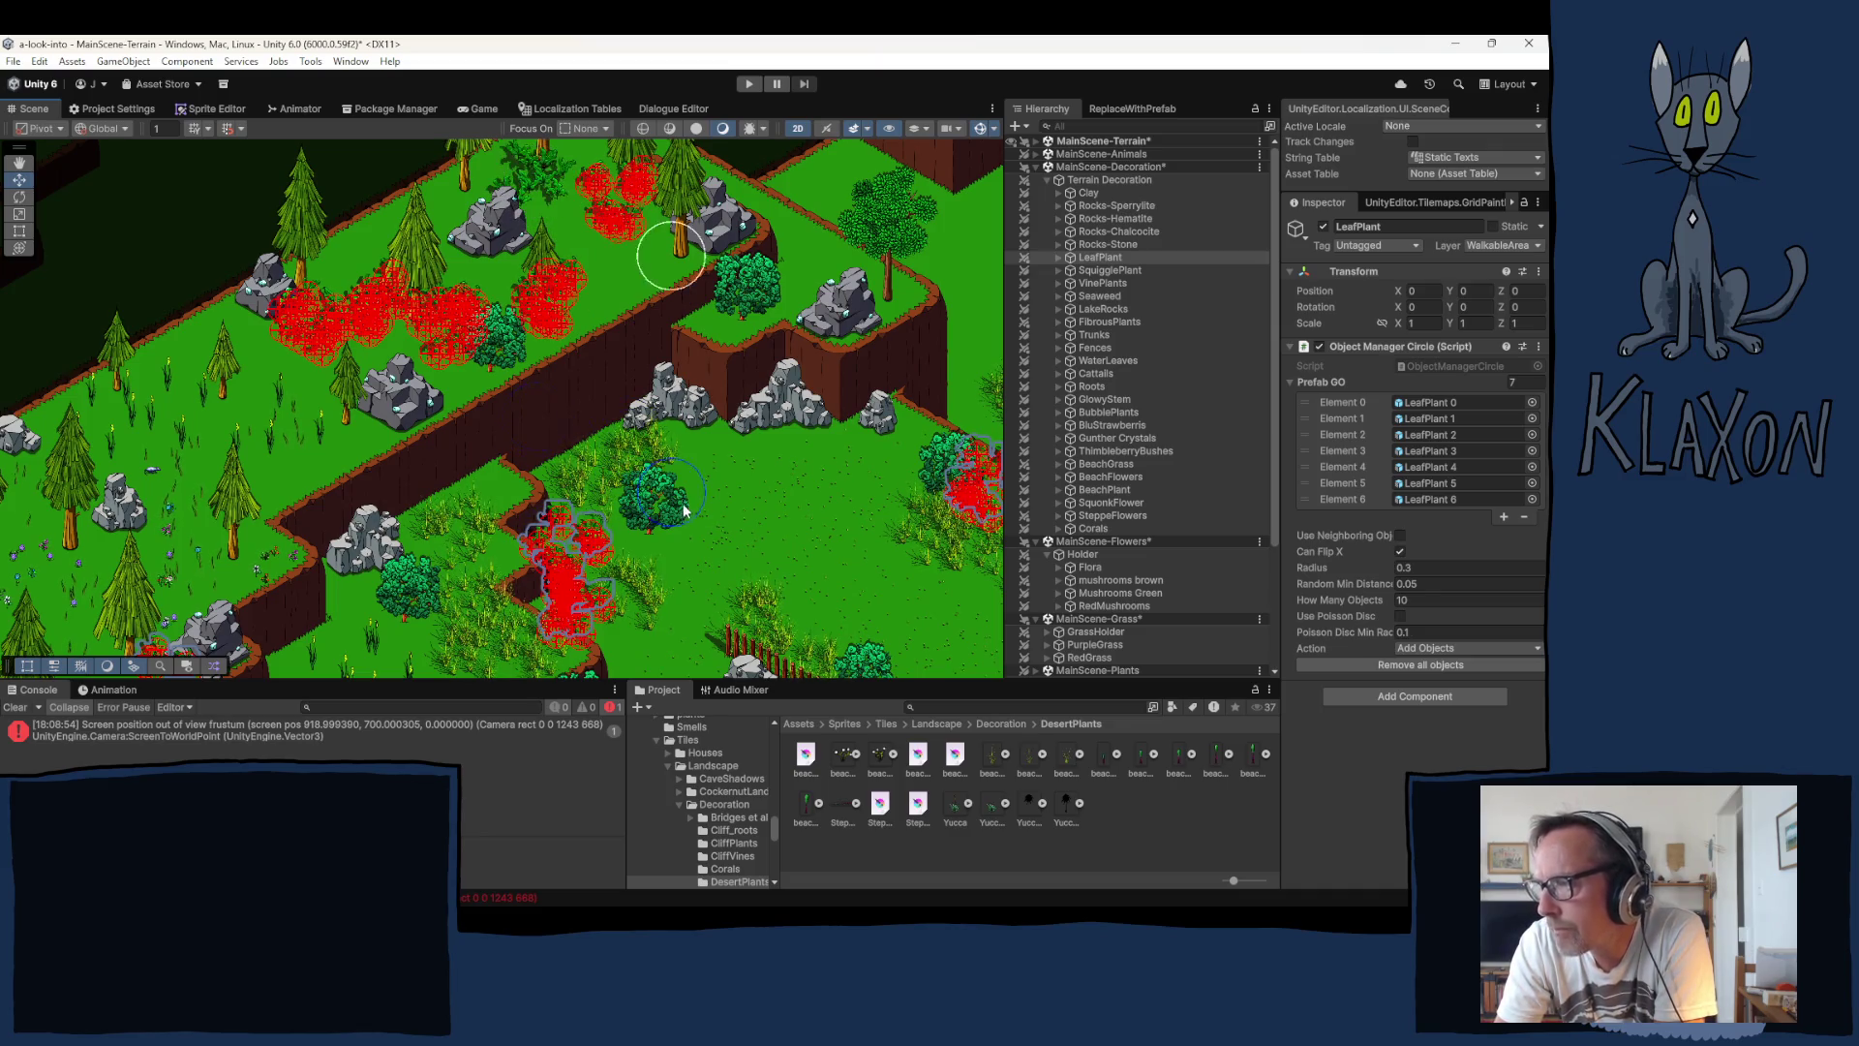
{"action": "left_click", "coordinate": [665, 263]}
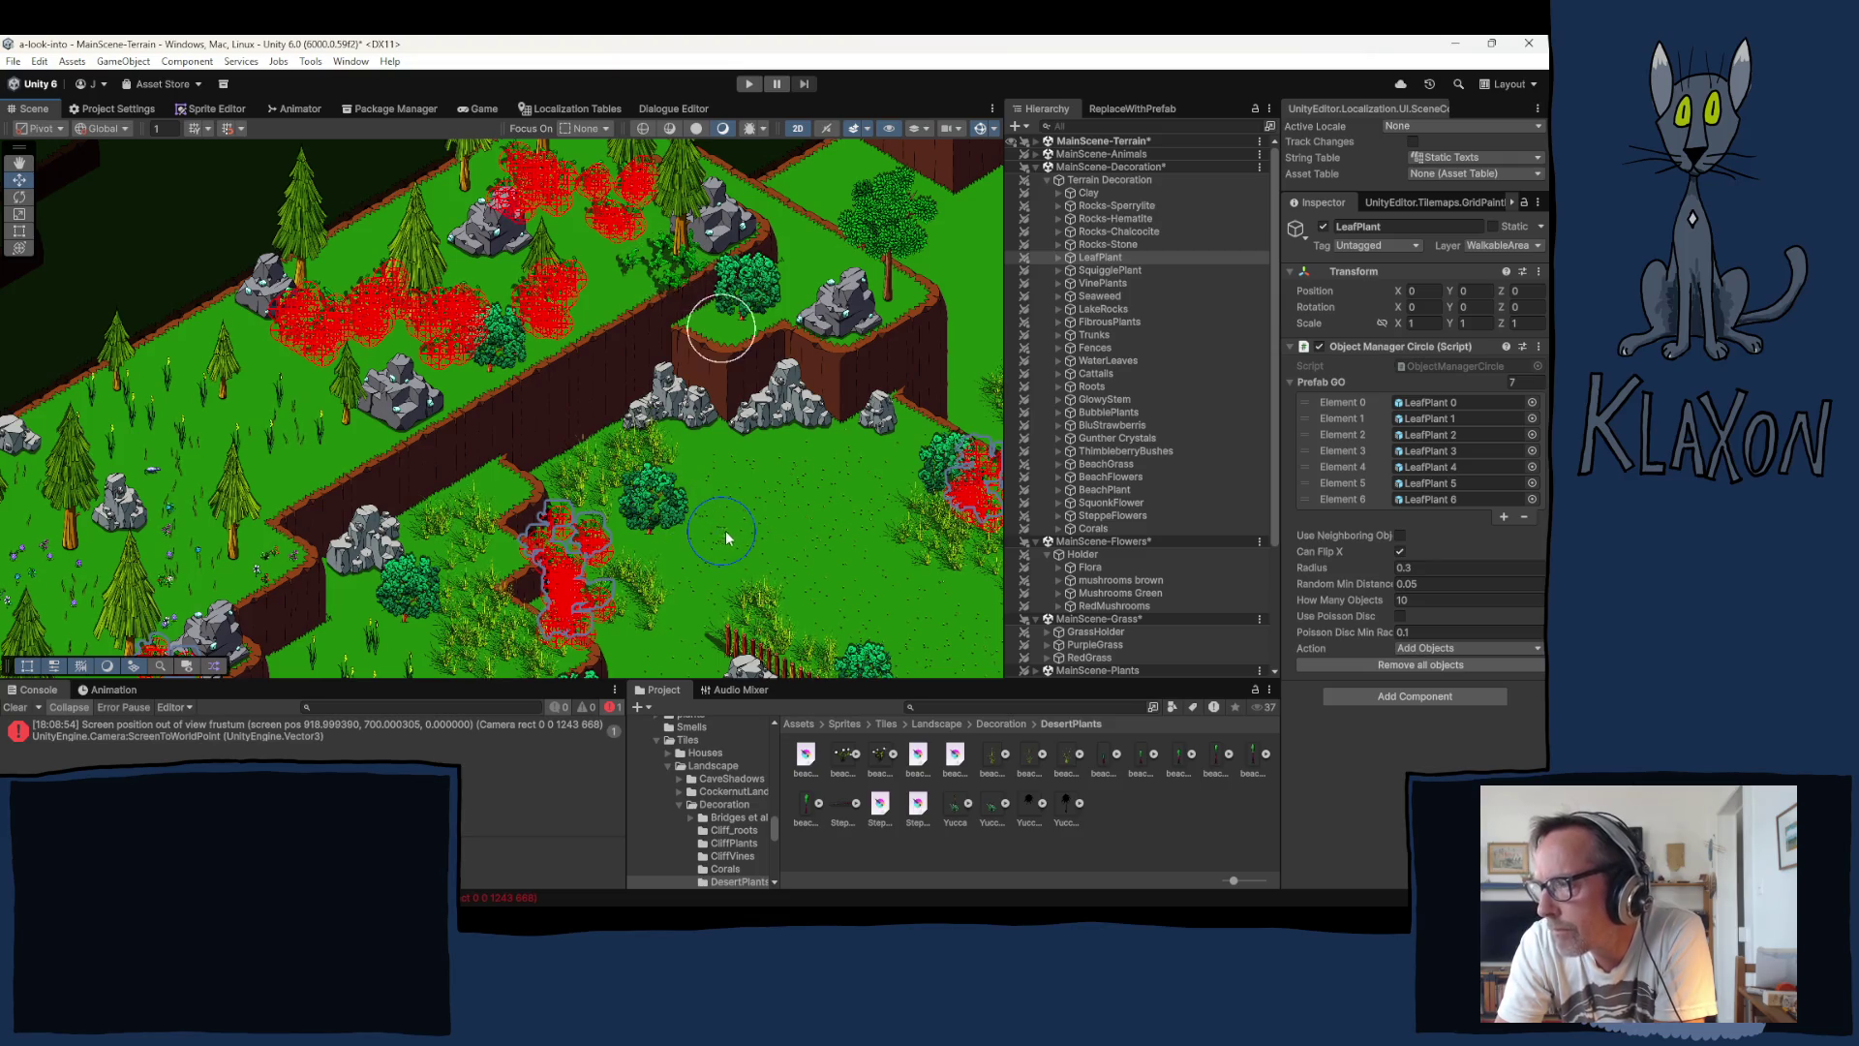
{"action": "left_click", "coordinate": [819, 478]}
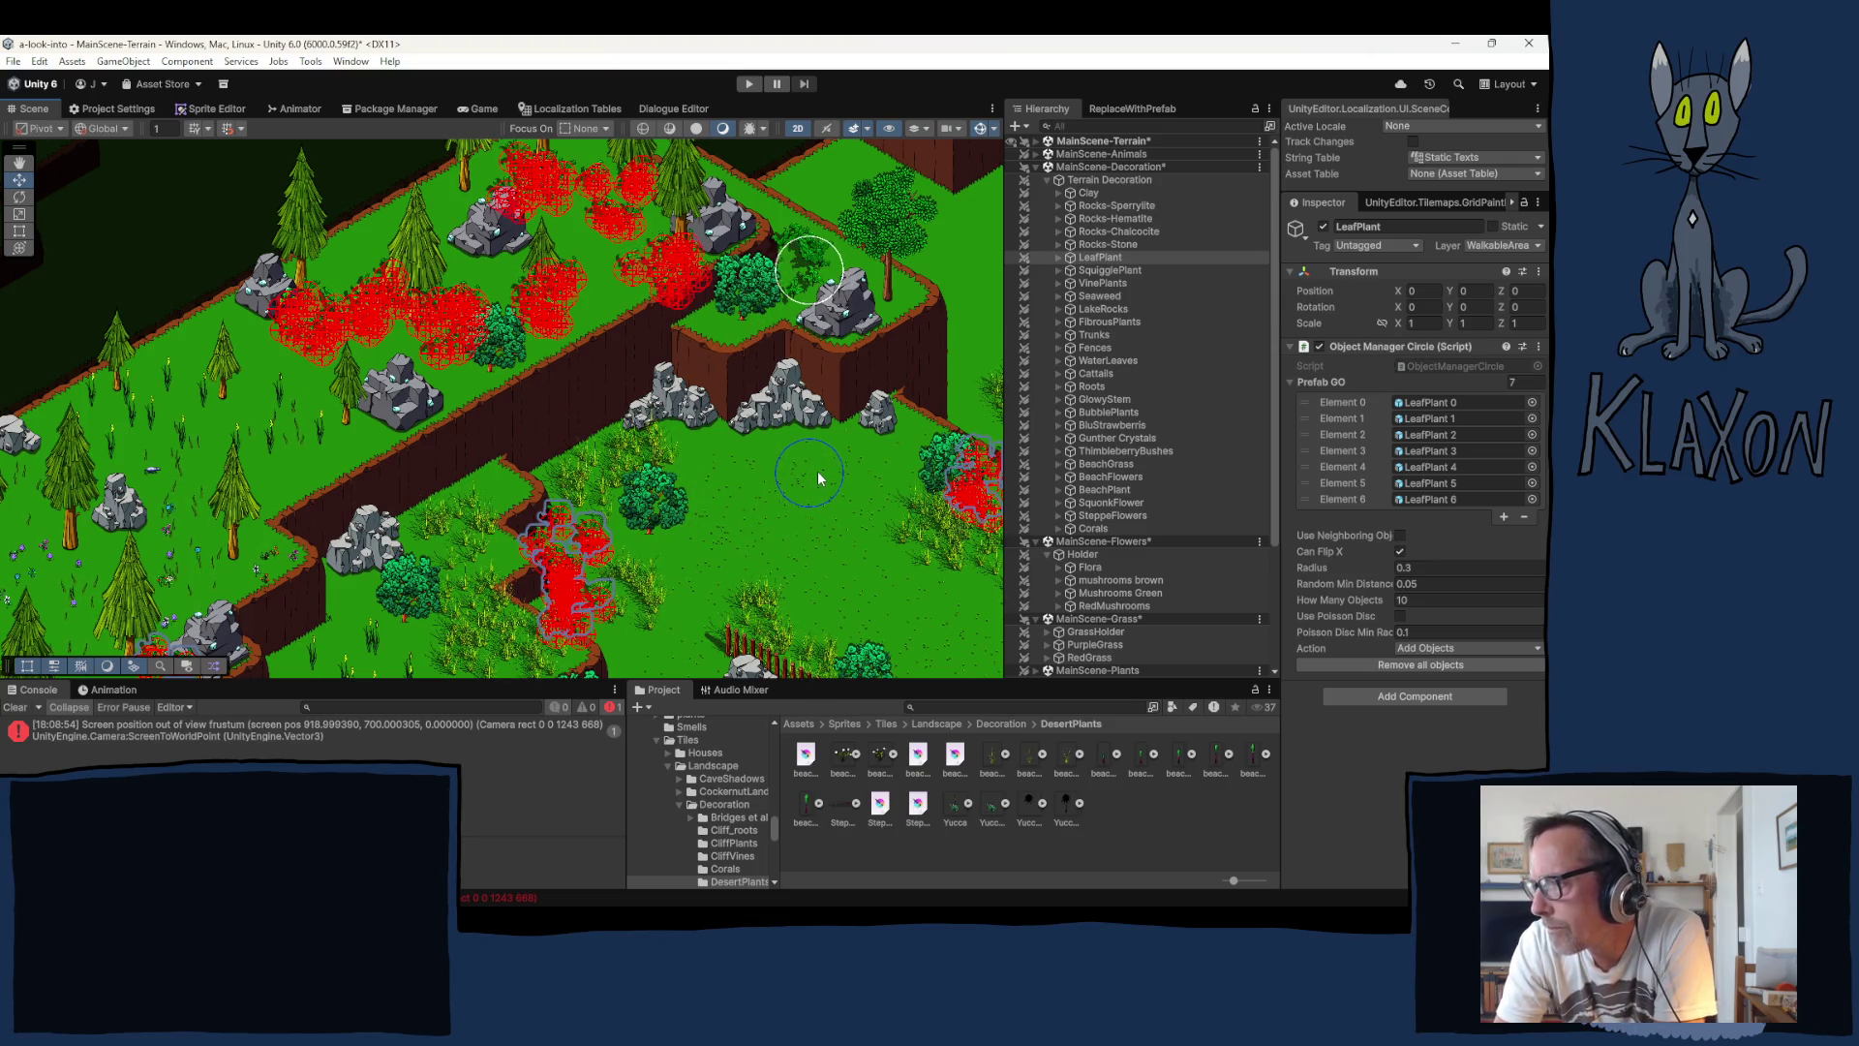
{"action": "mouse_move", "coordinate": [613, 498]}
{"action": "left_mouse_down"}
{"action": "mouse_move", "coordinate": [669, 573]}
{"action": "mouse_move", "coordinate": [695, 527]}
{"action": "left_mouse_up"}
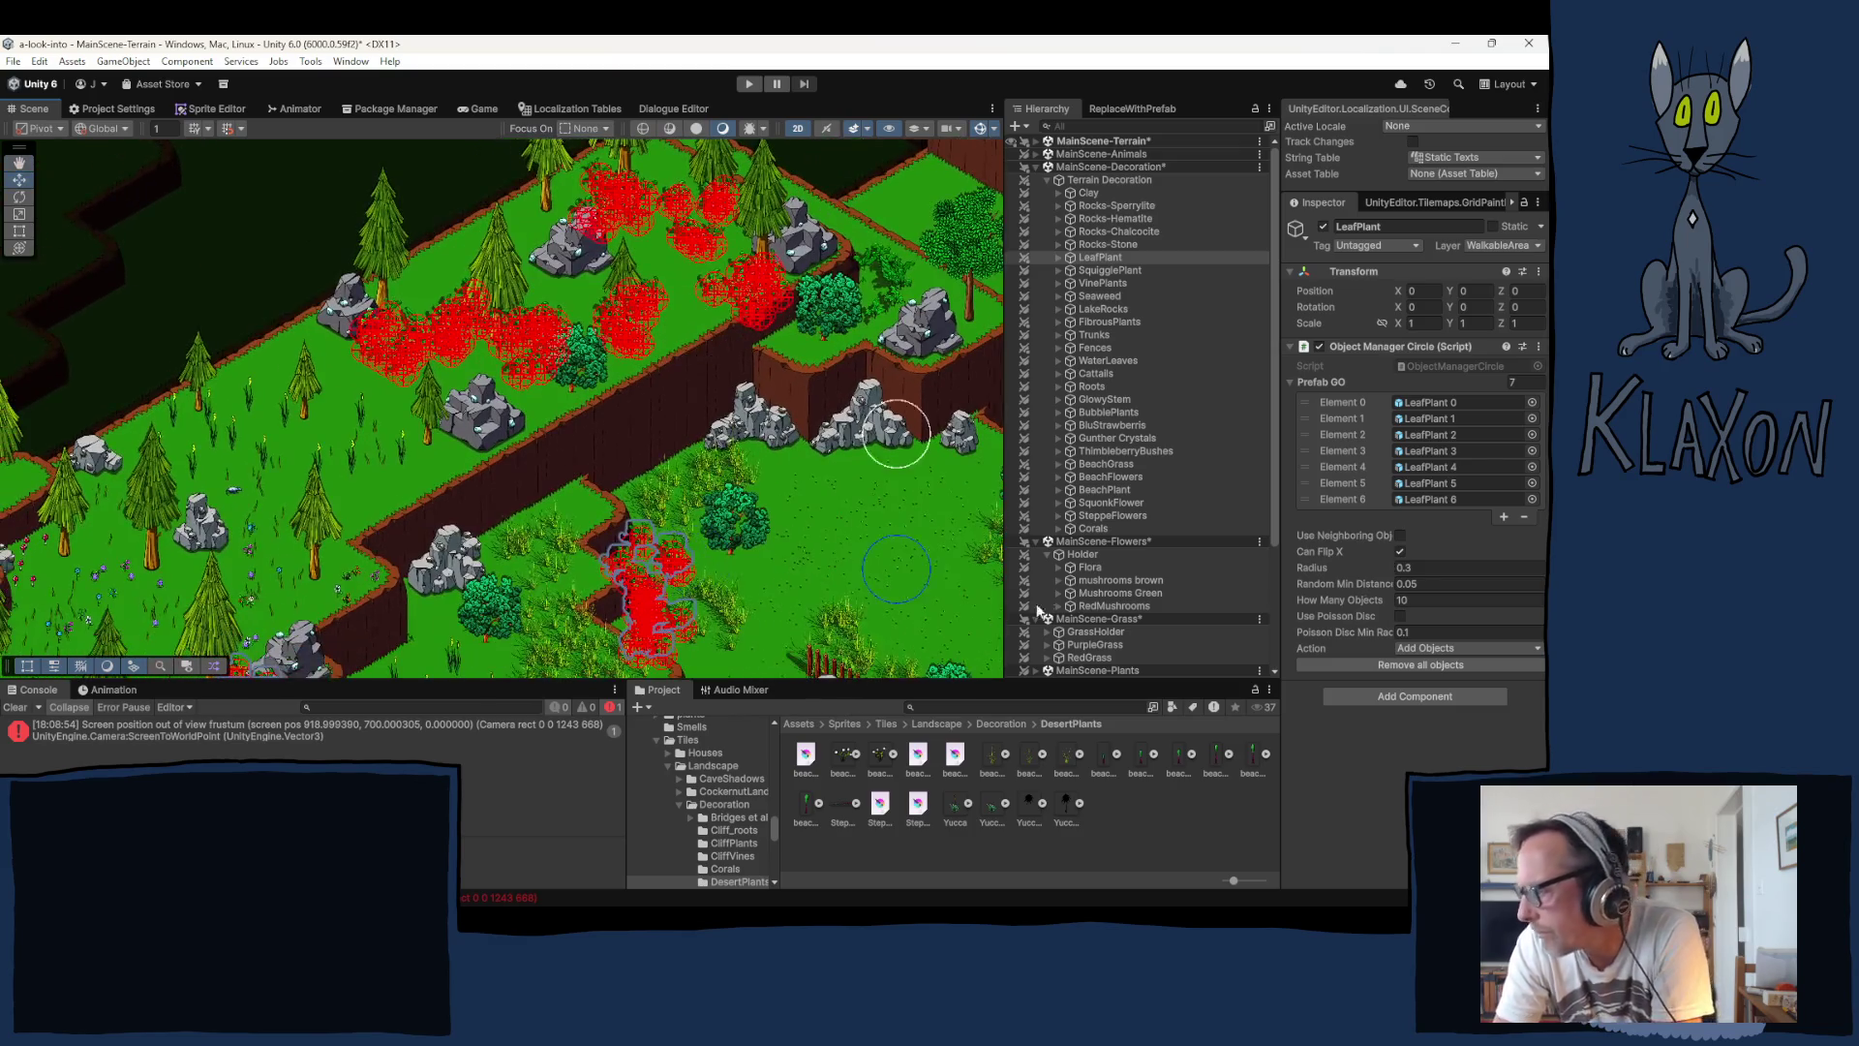
Step: Paint extra grass from GrassHolder across the upper field
{"action": "left_click", "coordinate": [1082, 631]}
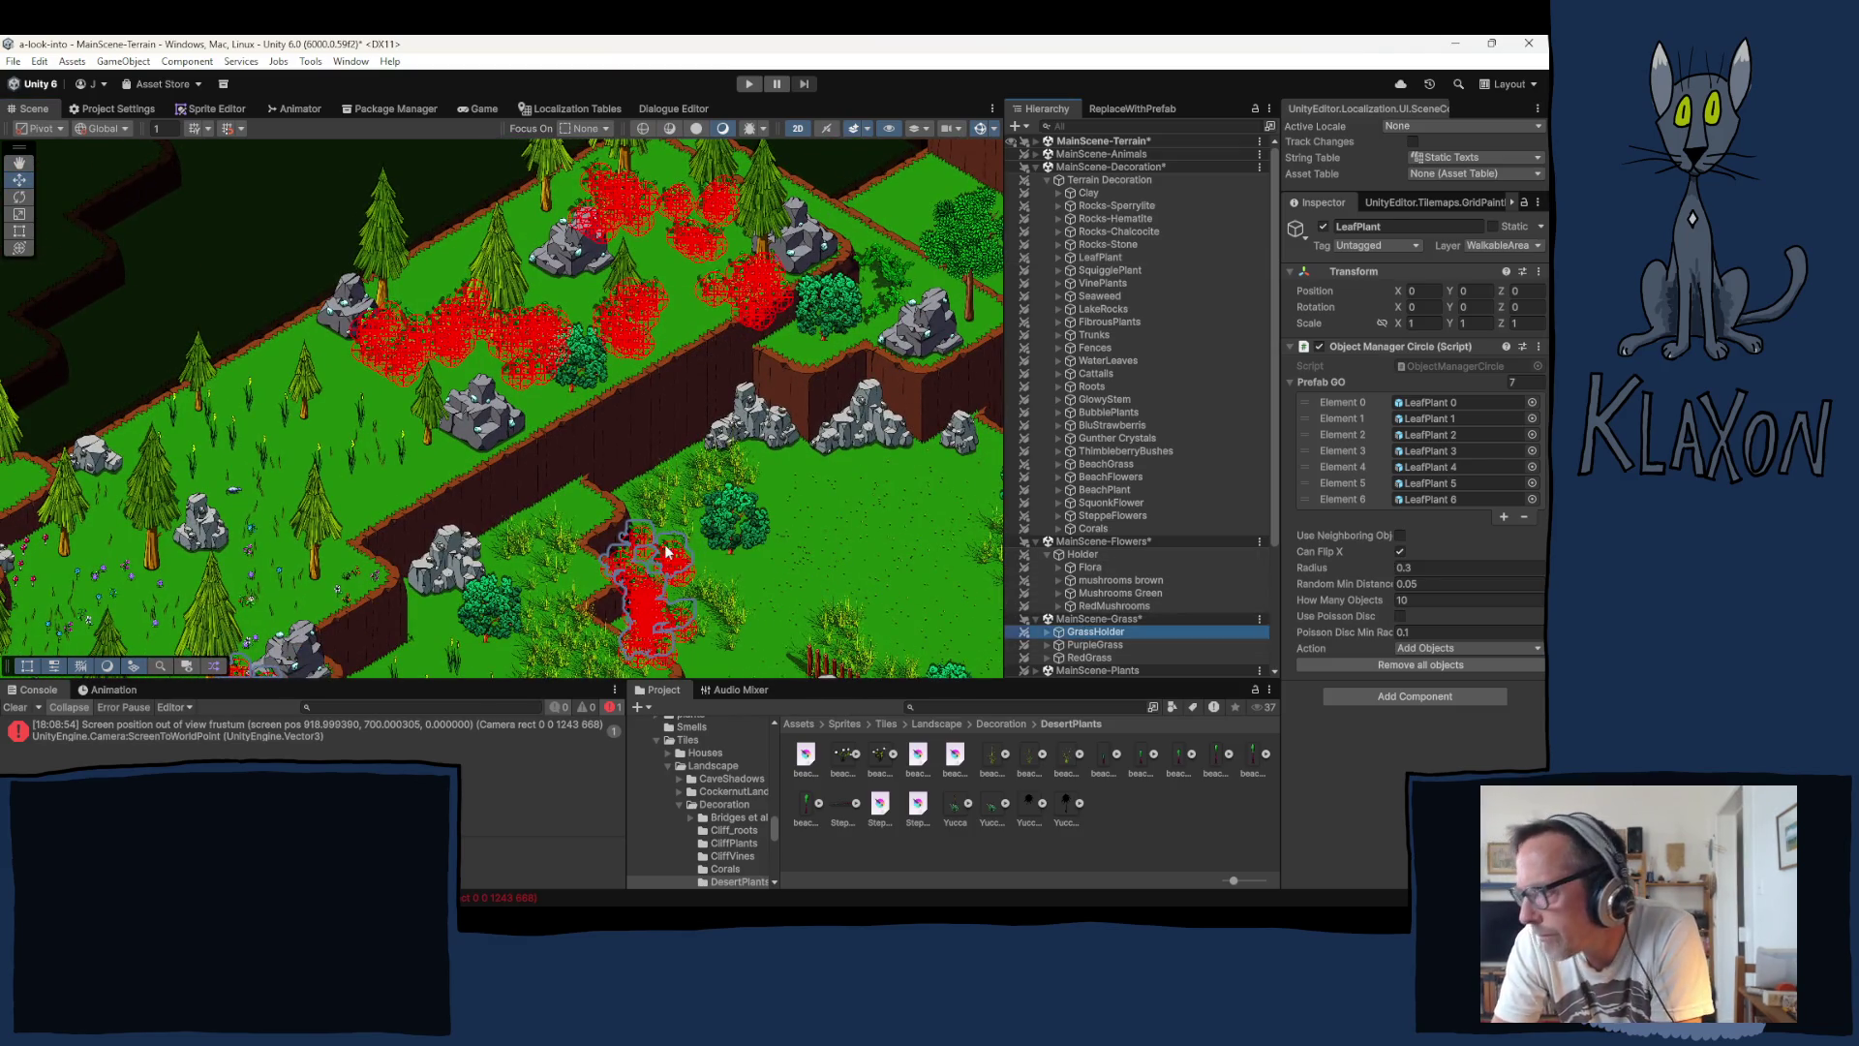
{"action": "left_click", "coordinate": [441, 530]}
{"action": "left_click_drag", "start_coordinate": [493, 500], "coordinate": [685, 535]}
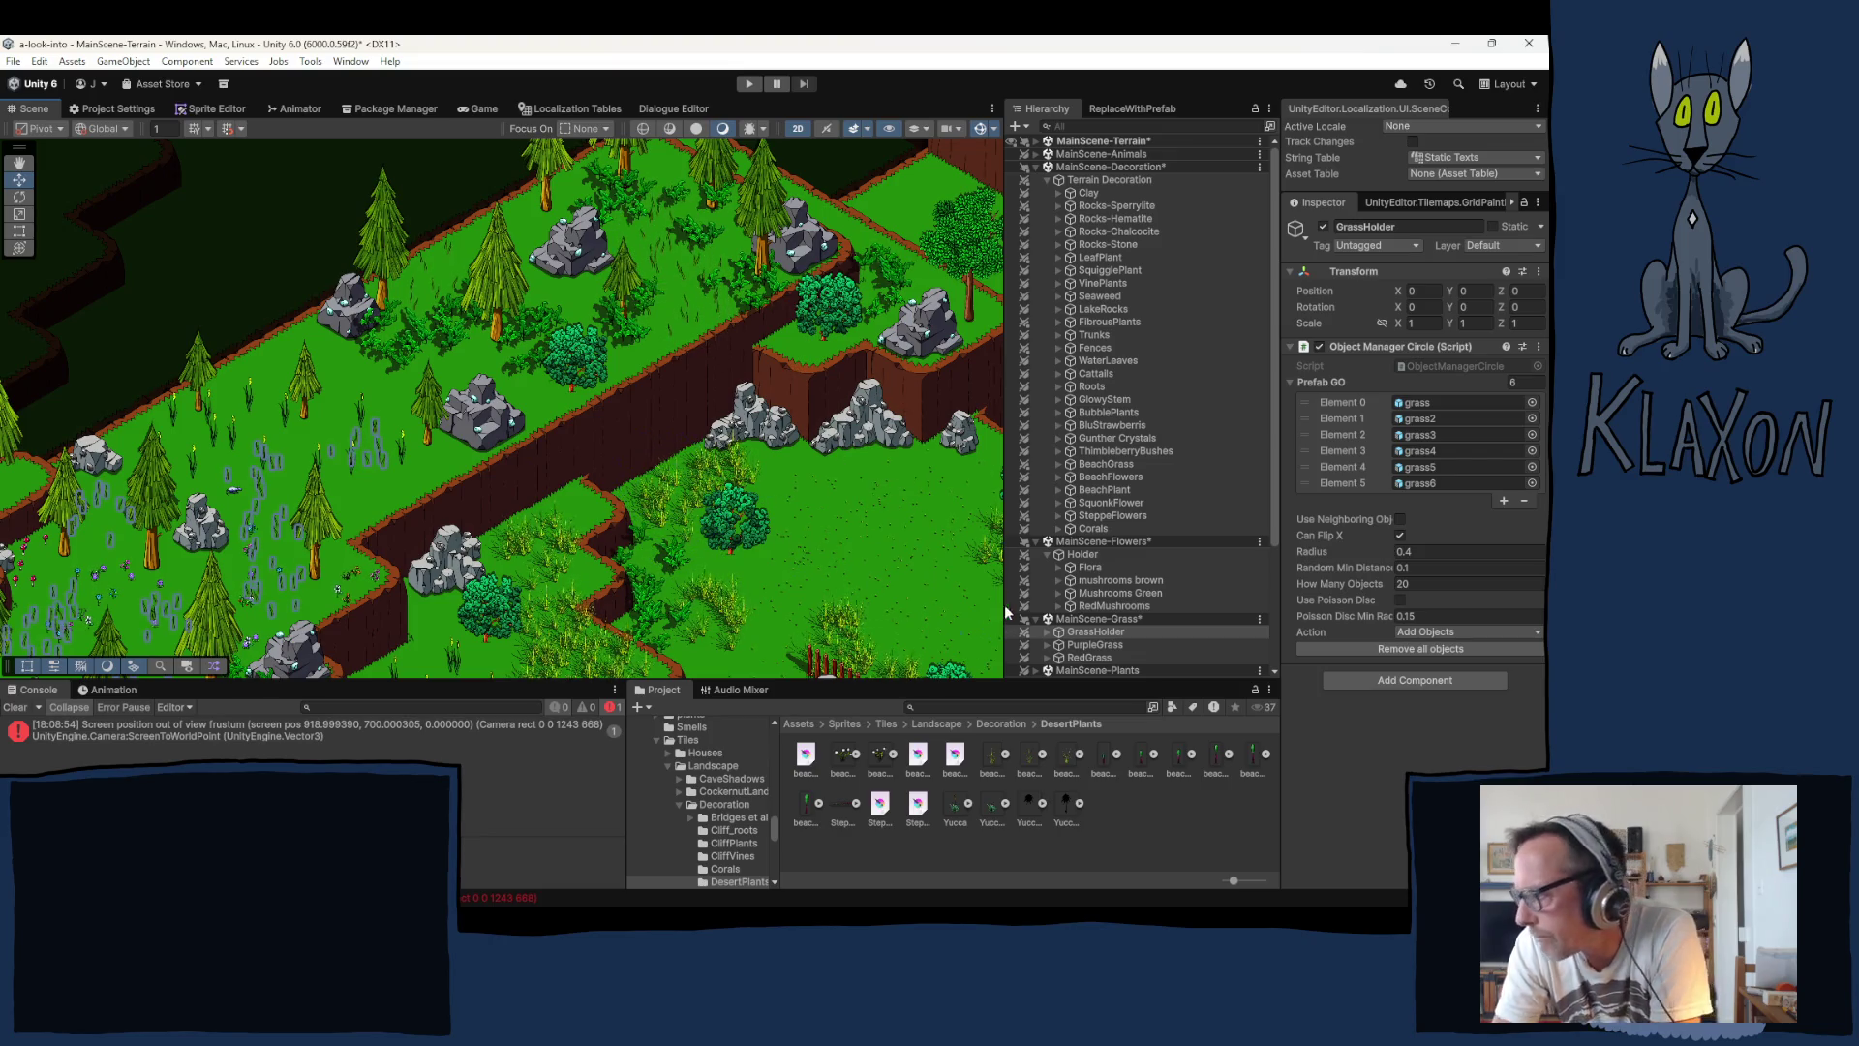
Step: Brush small red Flora flowers onto the grass among the pines
{"action": "left_click", "coordinate": [1087, 567]}
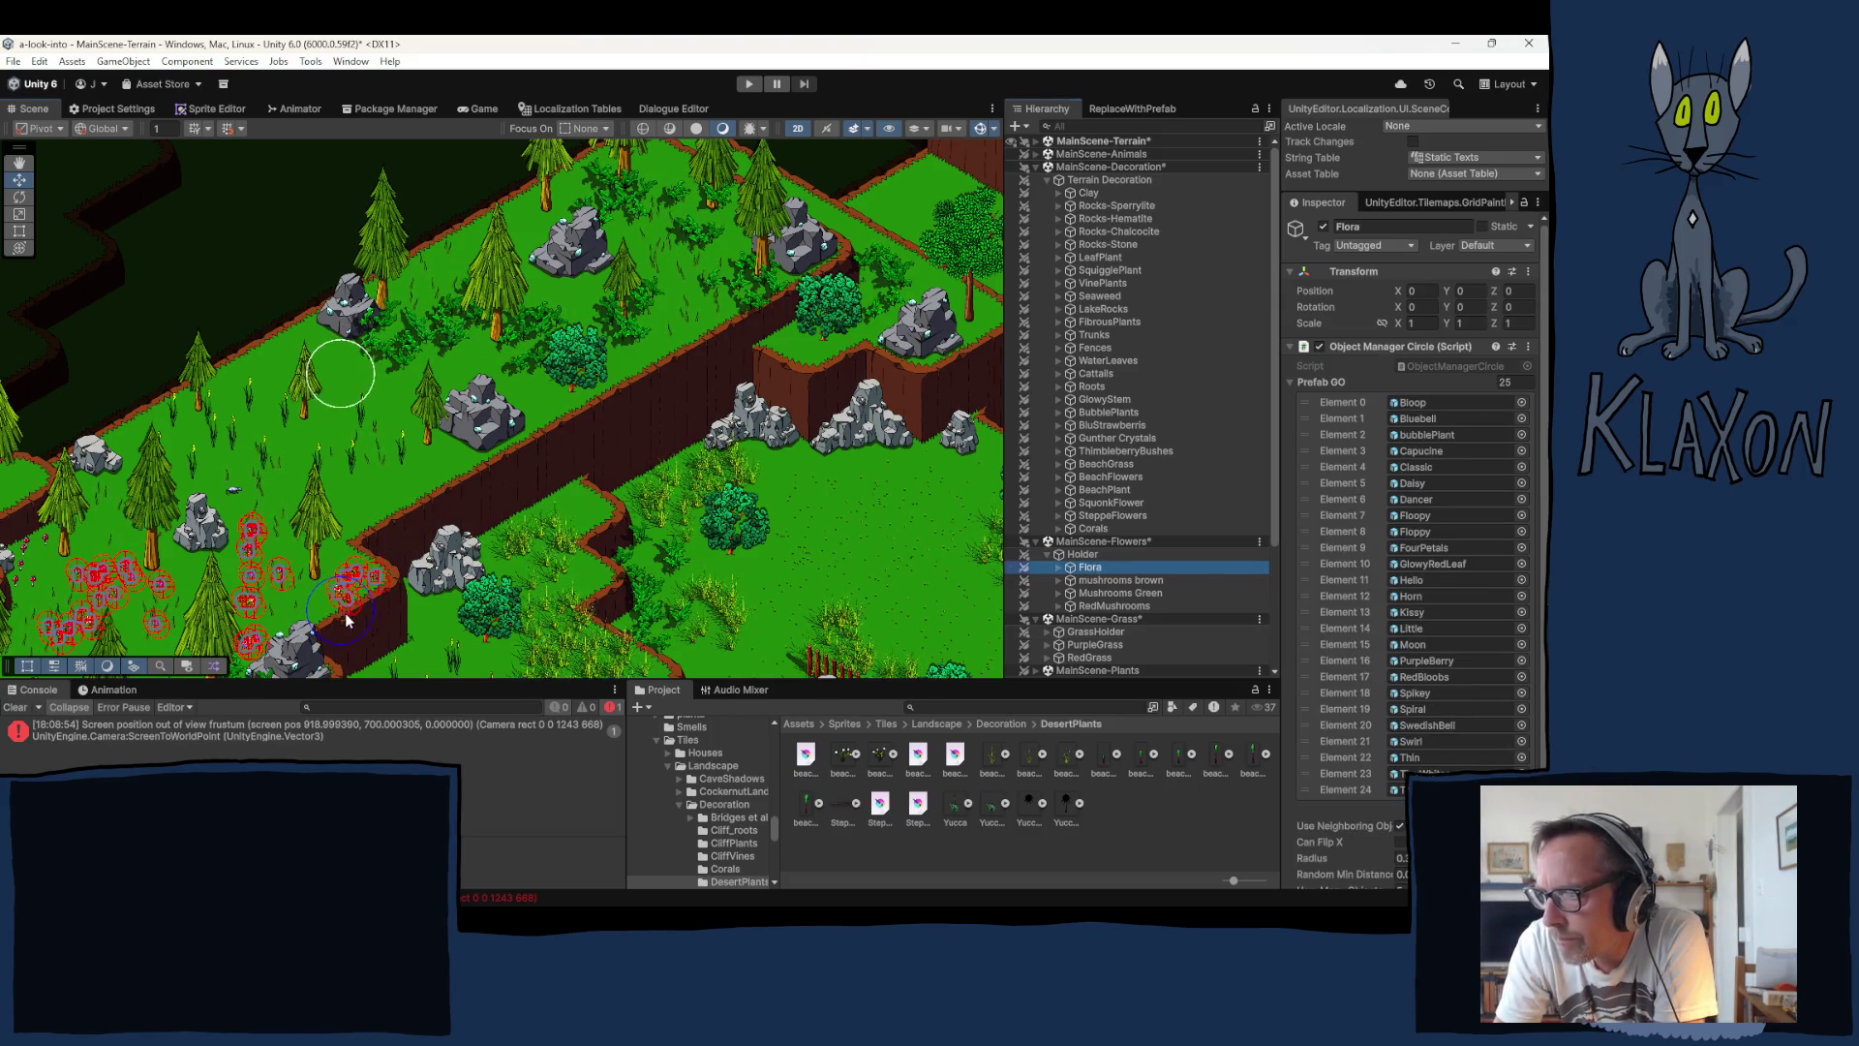
{"action": "left_click_drag", "start_coordinate": [375, 622], "coordinate": [397, 658]}
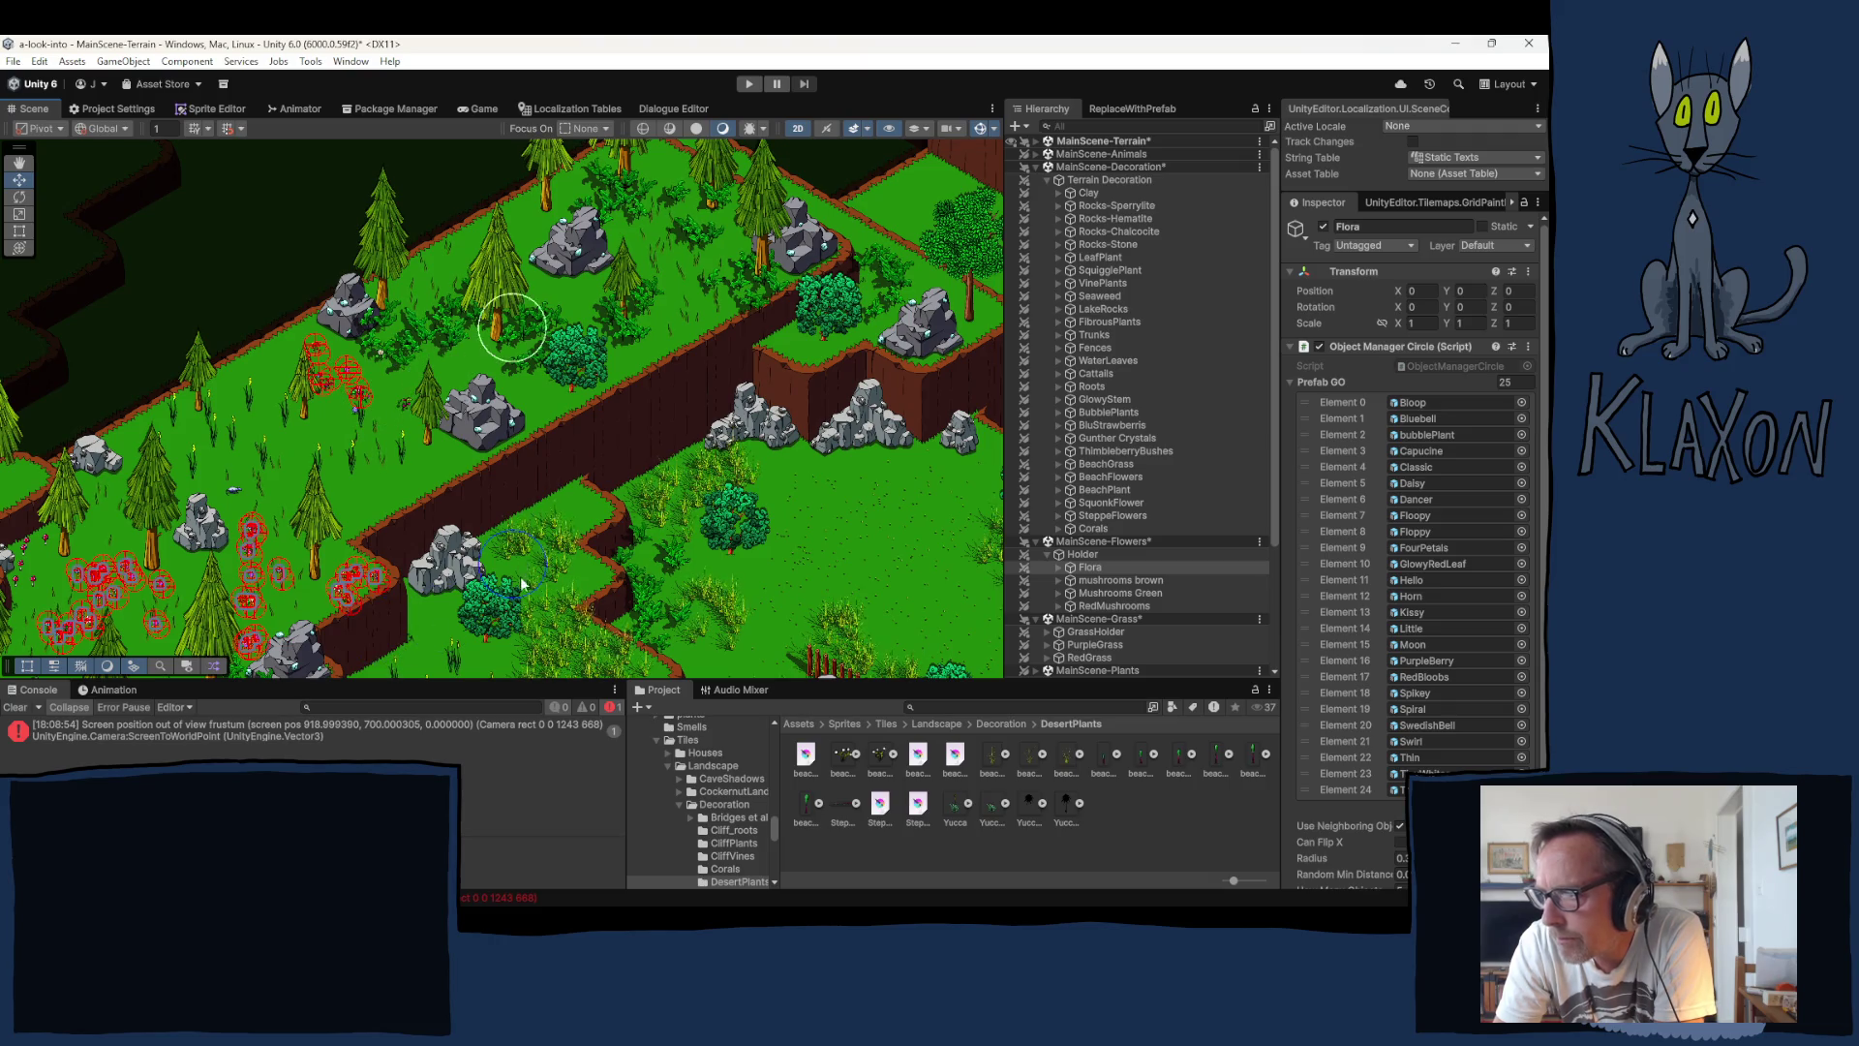
{"action": "left_click", "coordinate": [576, 549]}
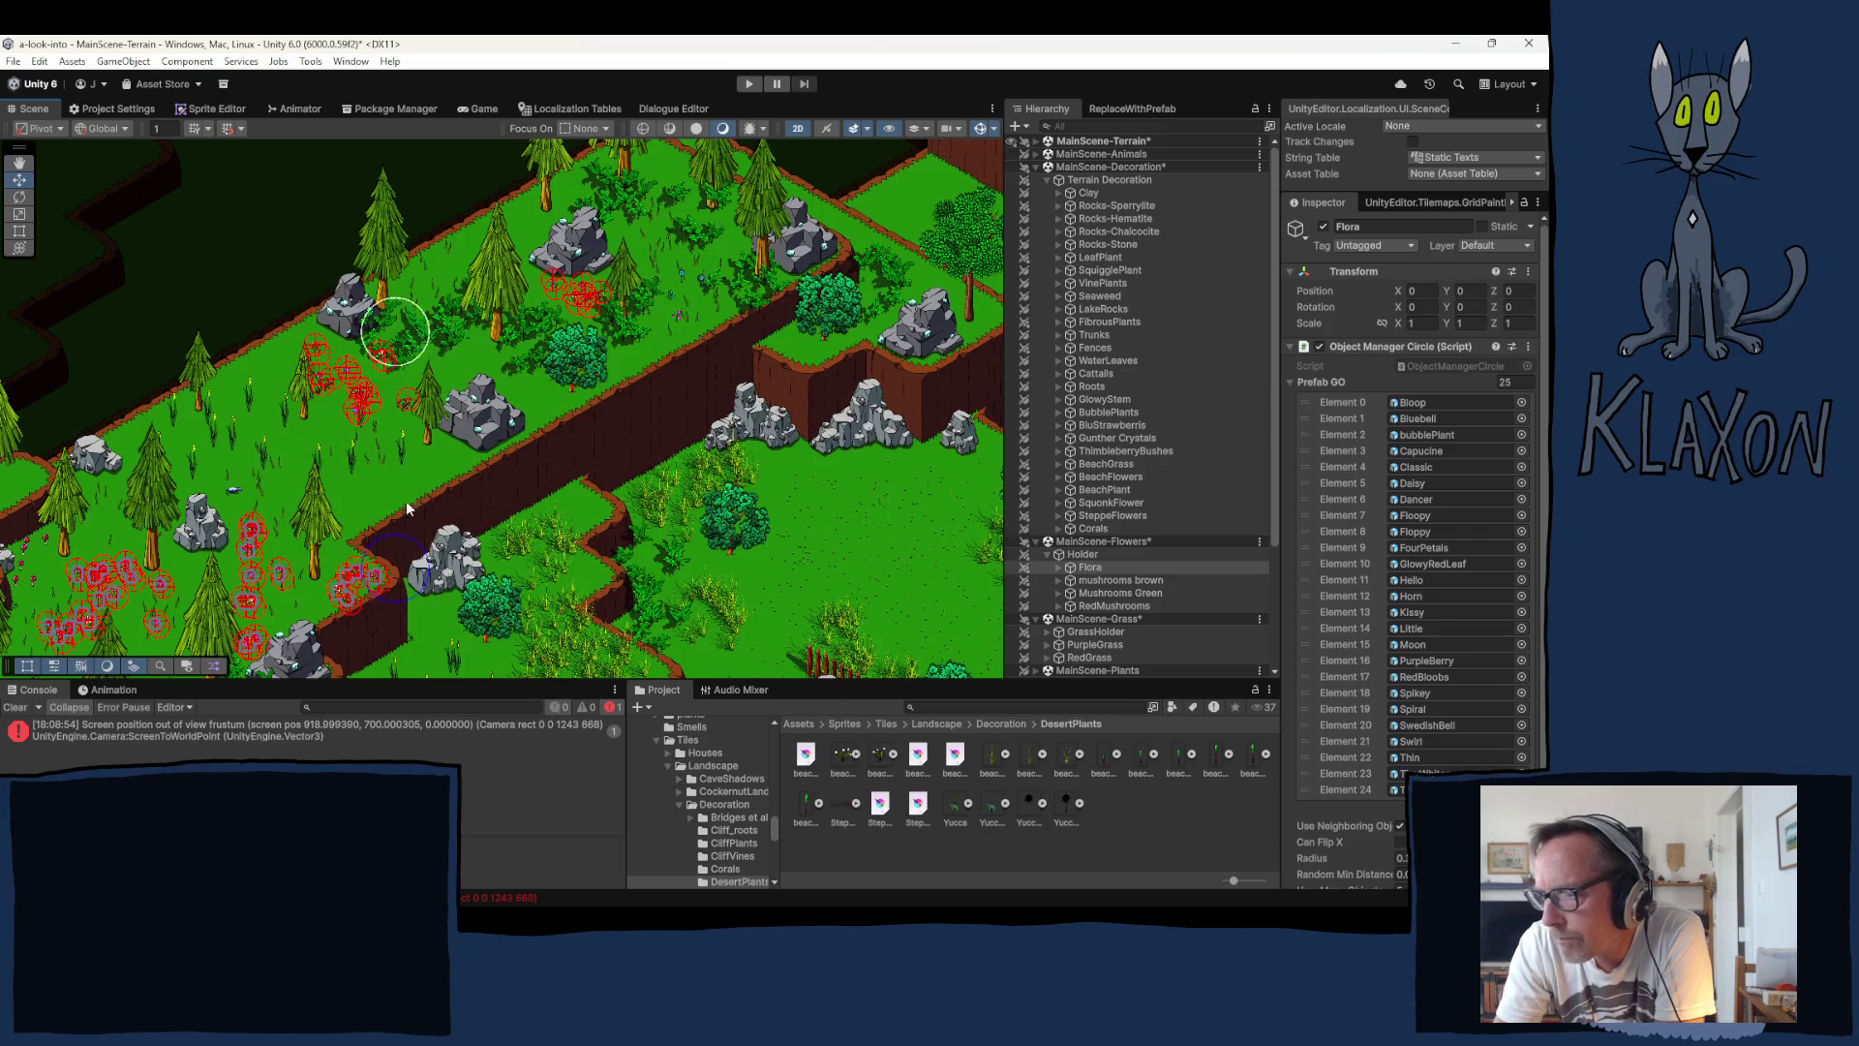
Step: Bring up the scene's cut, copy and delete menu, then dismiss it and pan to the open field
{"action": "scroll", "coordinate": [414, 492], "scroll_direction": "down", "scroll_amount": 1}
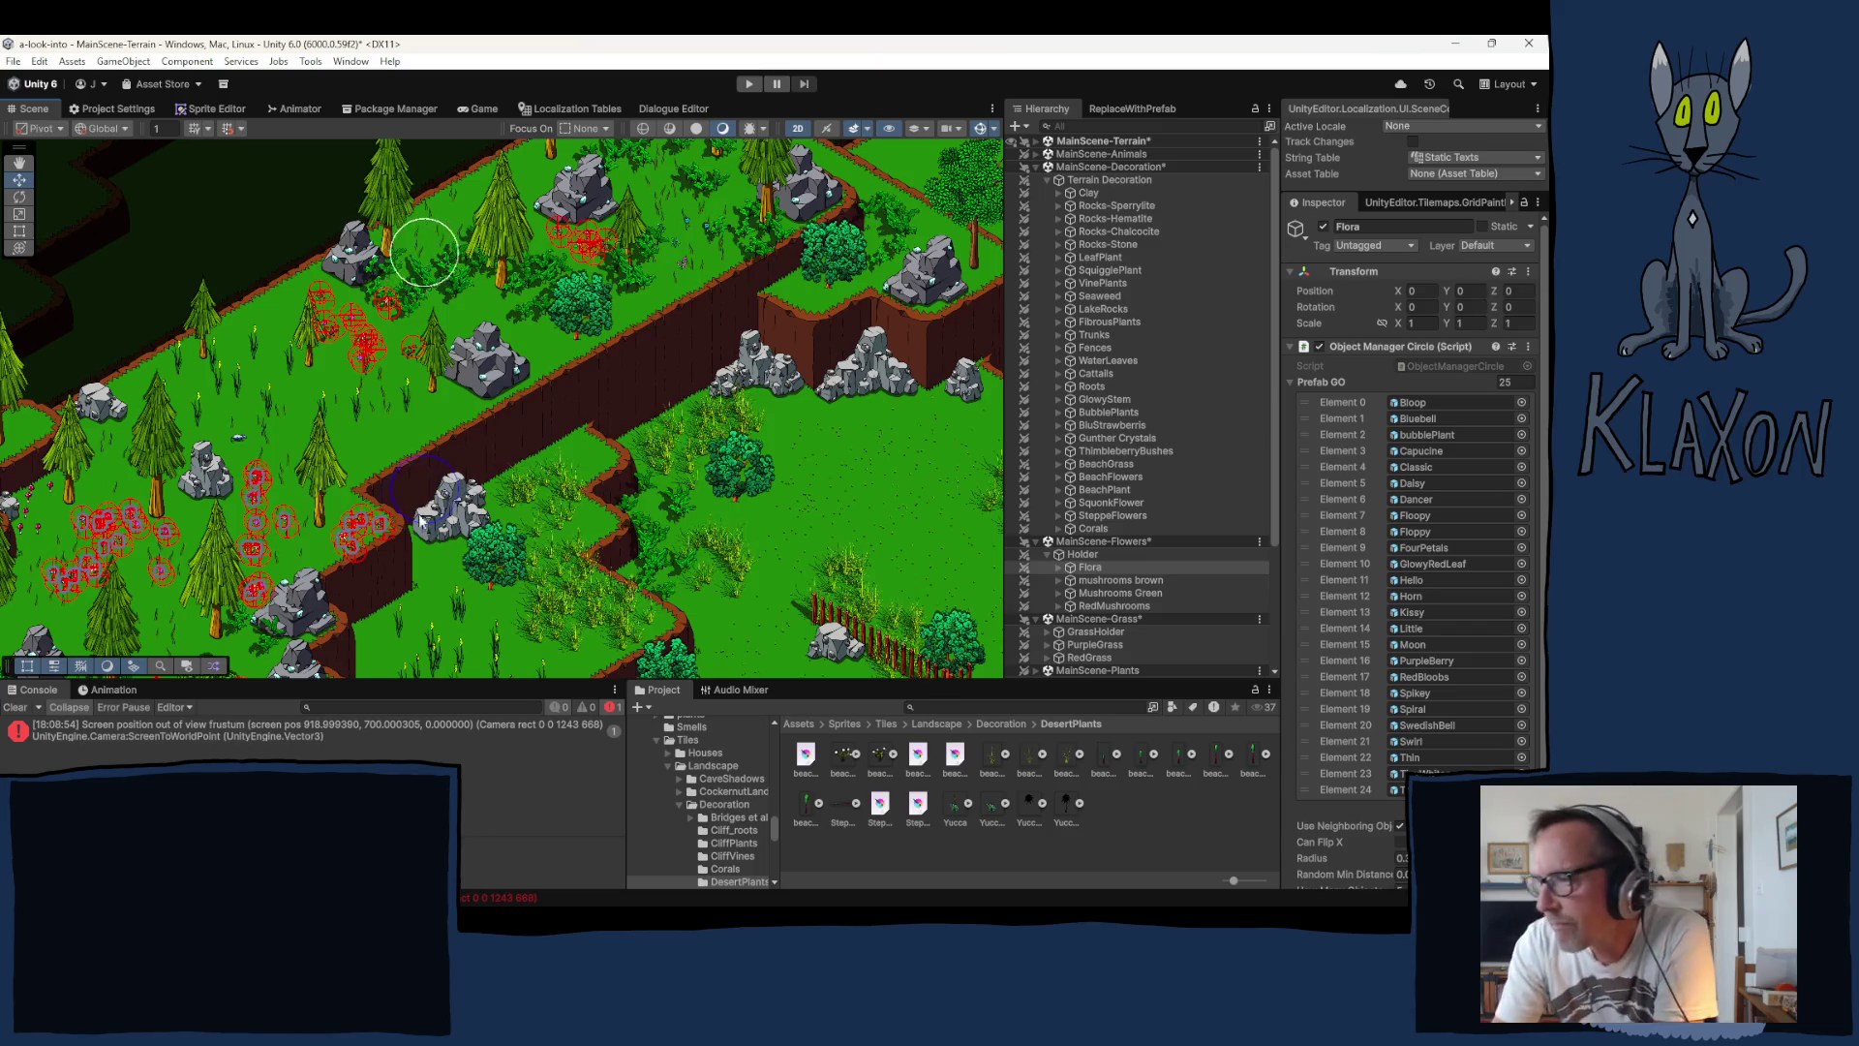
{"action": "scroll", "coordinate": [647, 531], "scroll_direction": "down", "scroll_amount": 2}
{"action": "scroll", "coordinate": [647, 531], "scroll_direction": "up", "scroll_amount": 2}
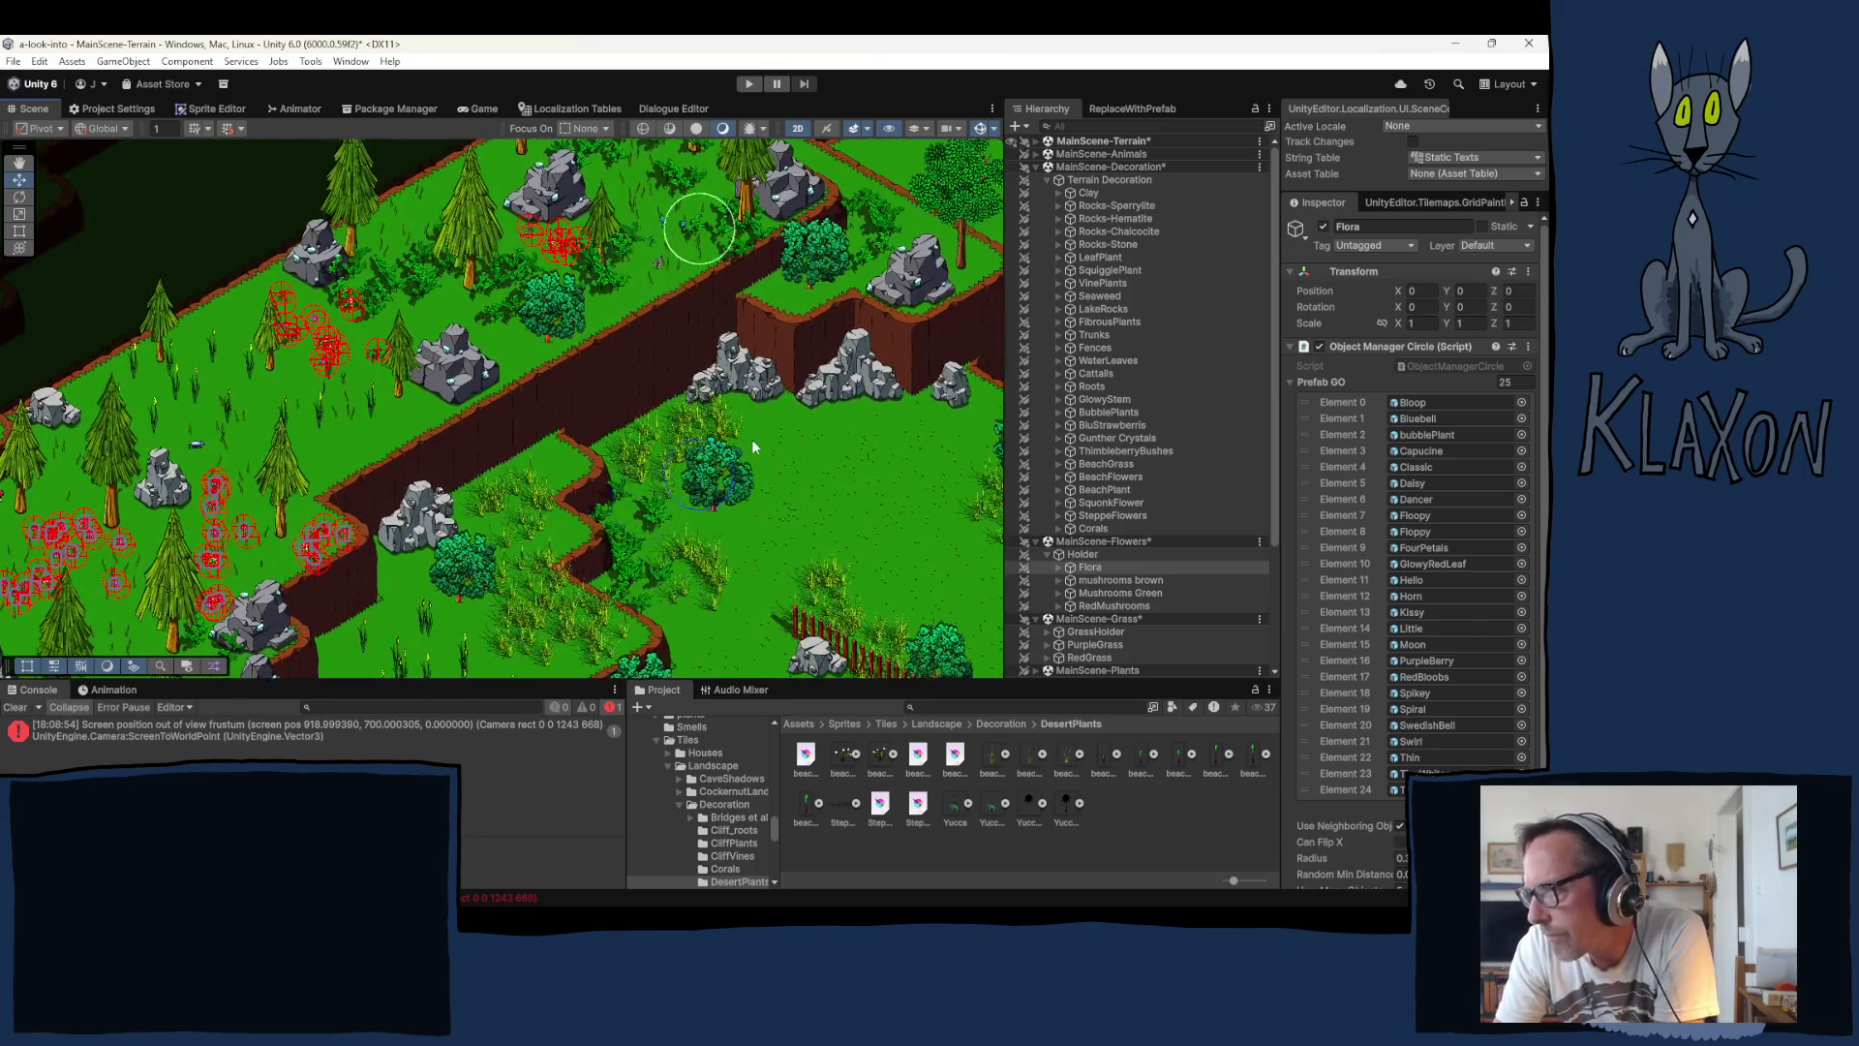
{"action": "right_click", "coordinate": [746, 441]}
{"action": "right_click", "coordinate": [586, 465]}
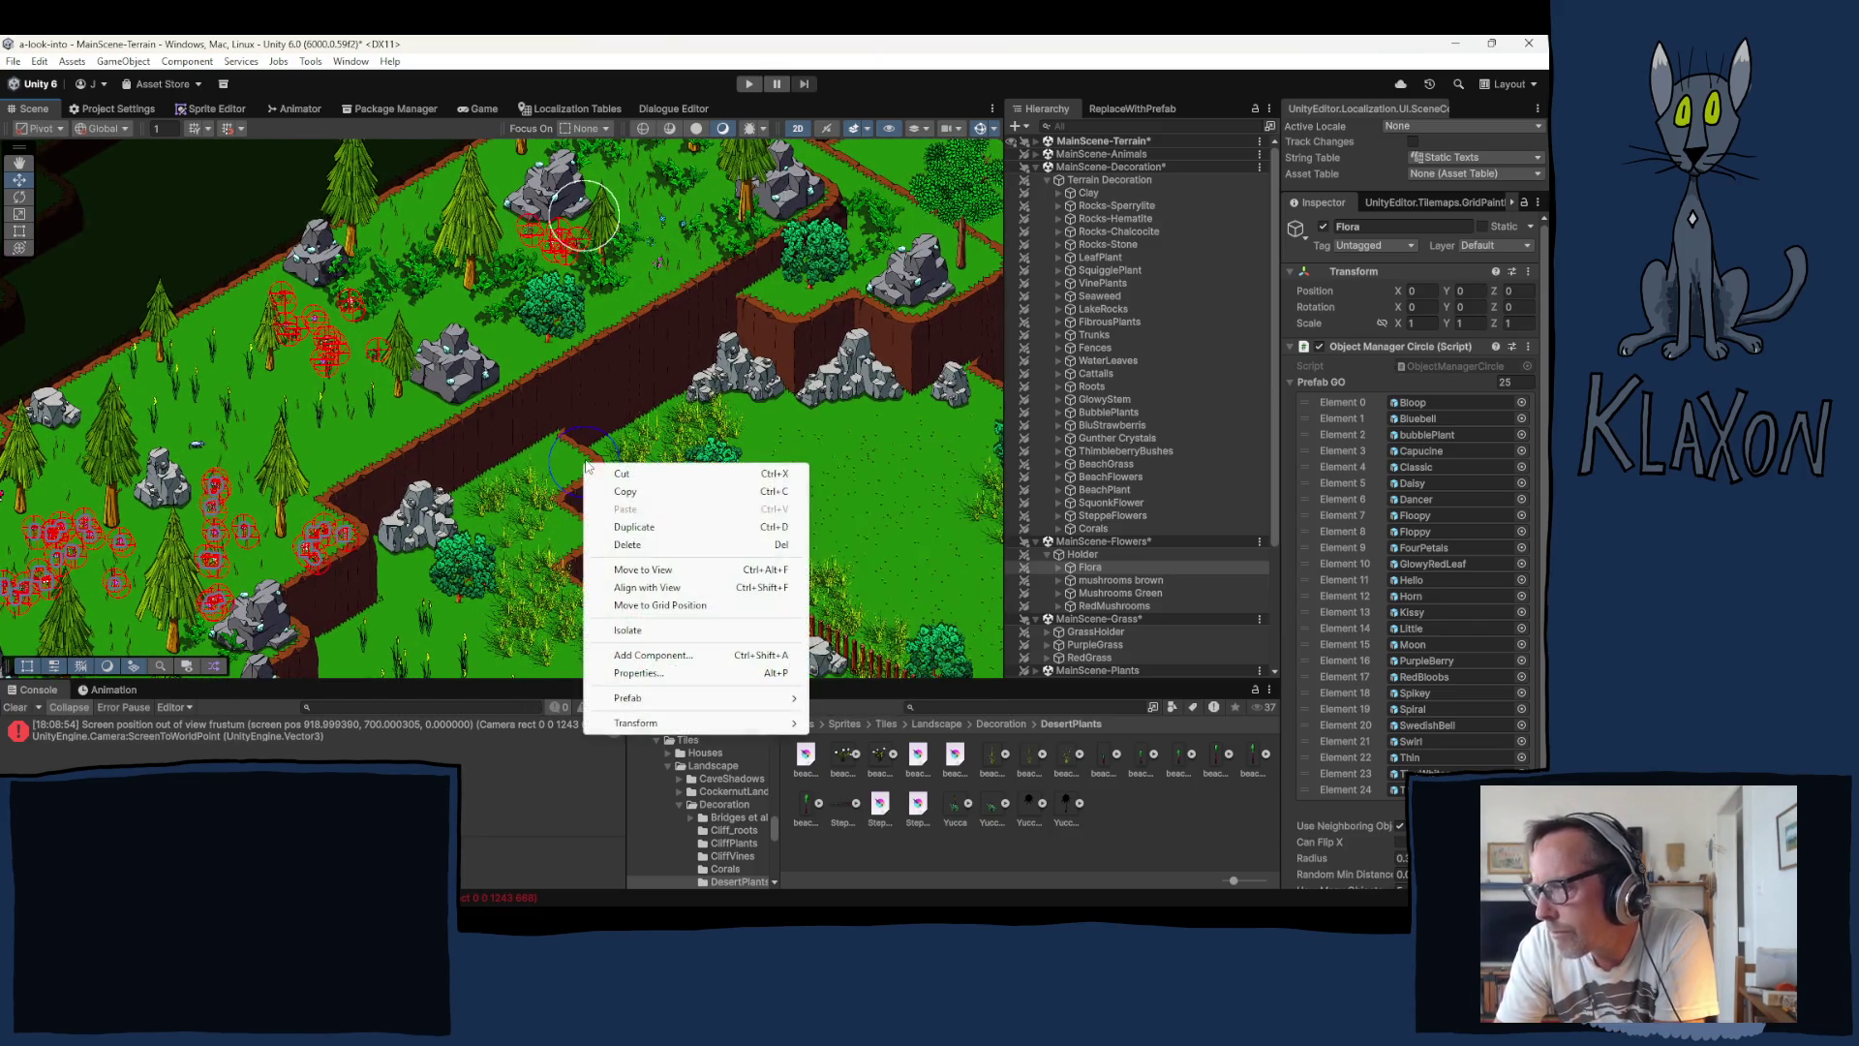
{"action": "mouse_move", "coordinate": [694, 328]}
{"action": "left_mouse_down"}
{"action": "mouse_move", "coordinate": [804, 430]}
{"action": "mouse_move", "coordinate": [666, 476]}
{"action": "mouse_move", "coordinate": [489, 292]}
{"action": "left_mouse_up"}
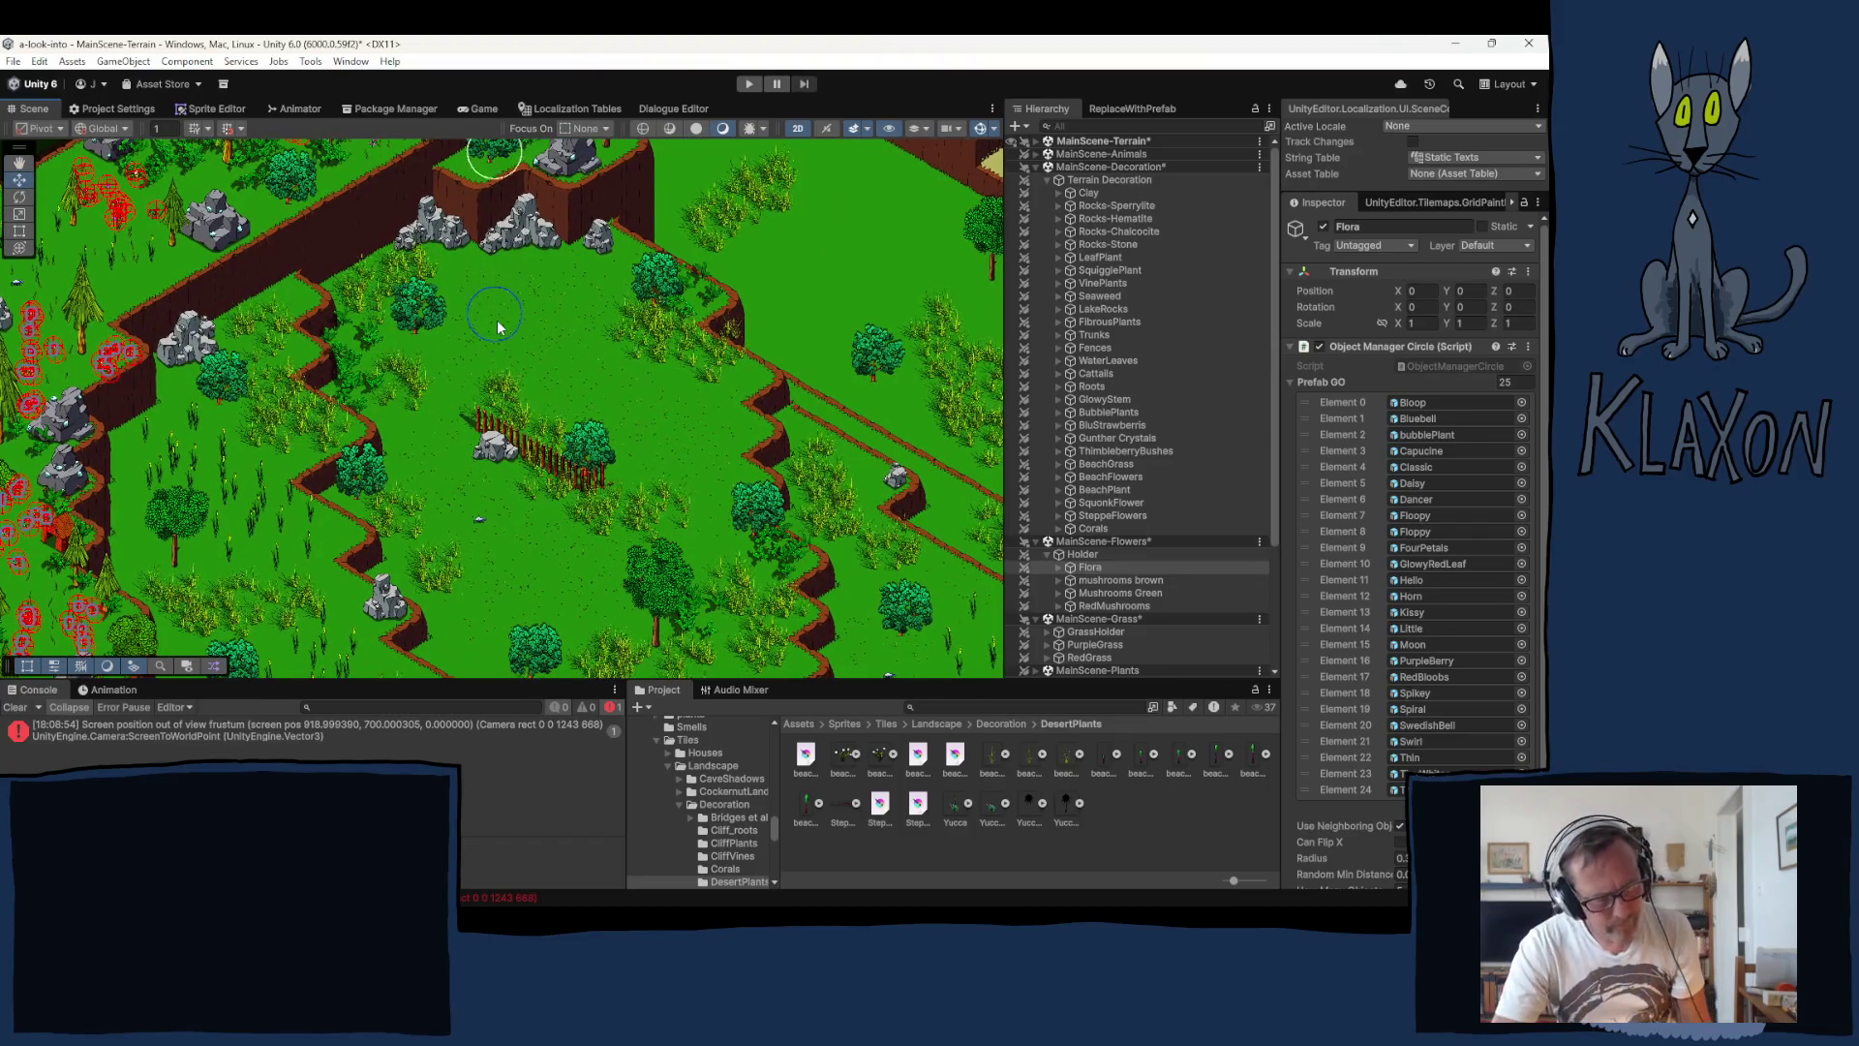
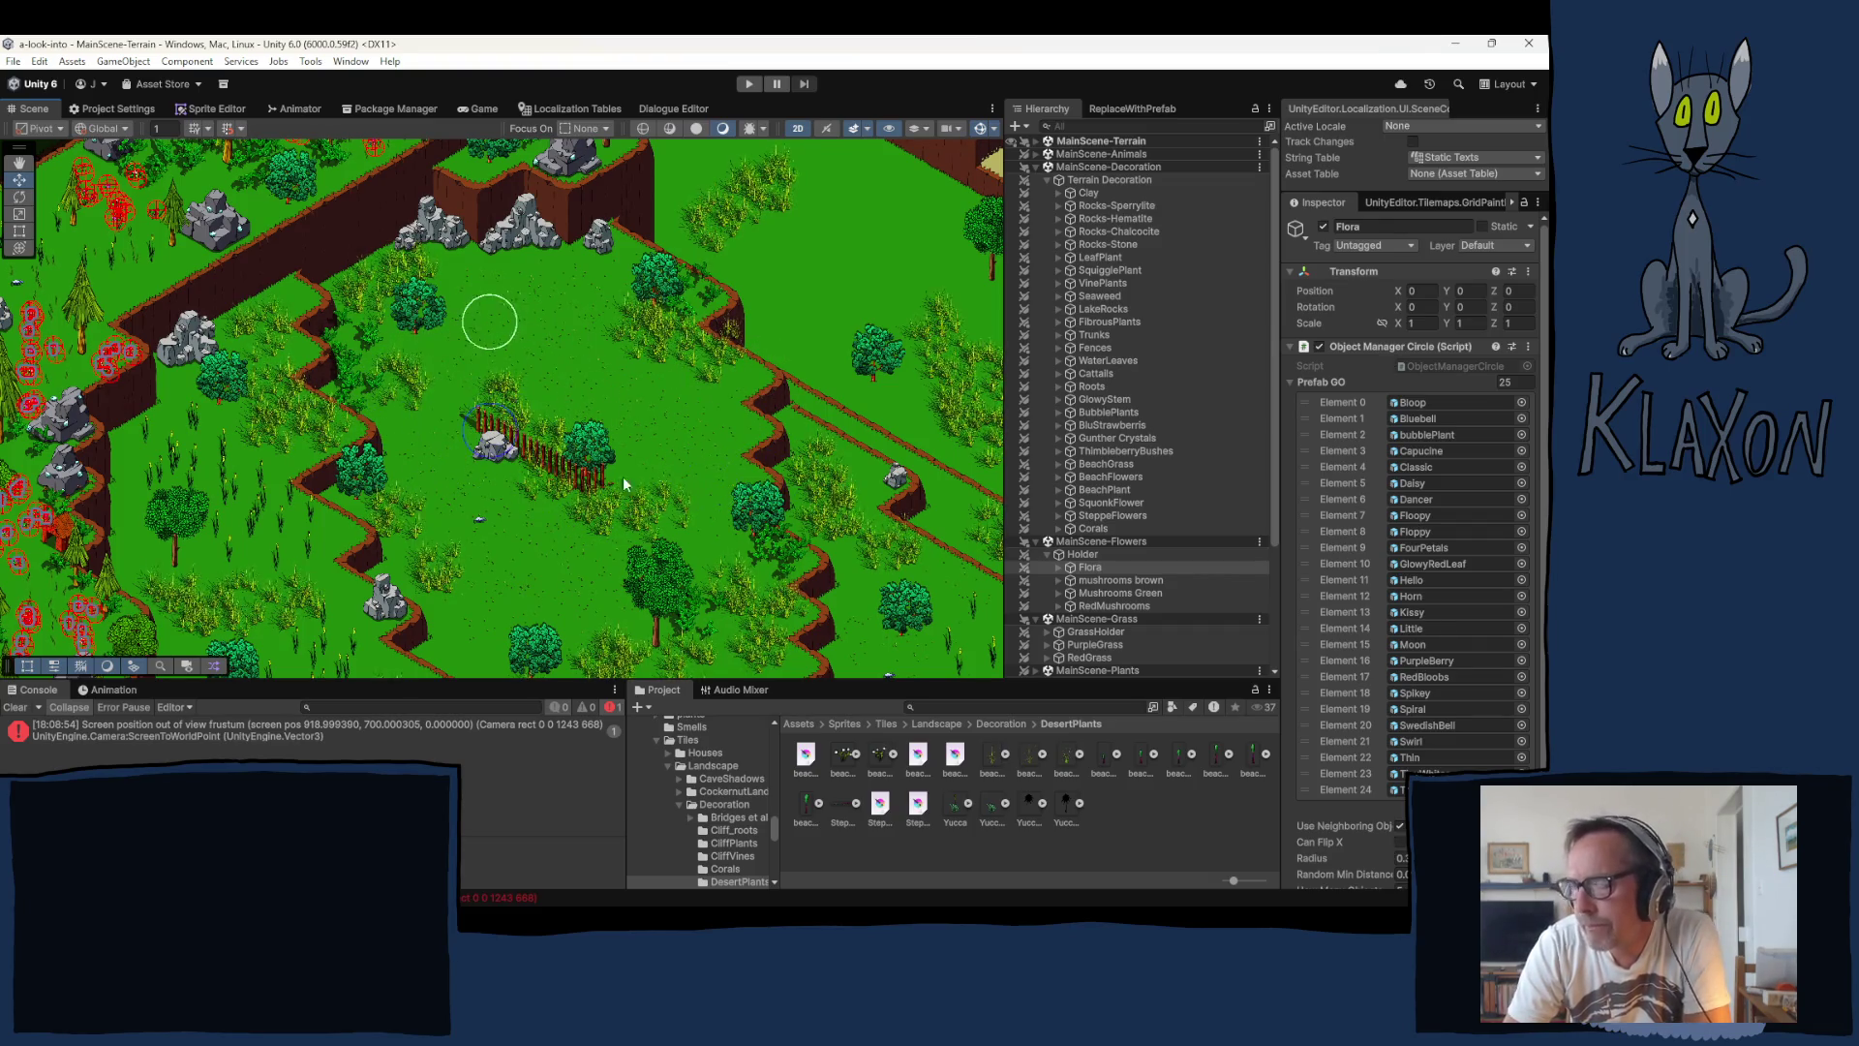
Step: Pan across the terrain over to the rocky cliffs area
{"action": "left_click_drag", "start_coordinate": [548, 448], "coordinate": [645, 346]}
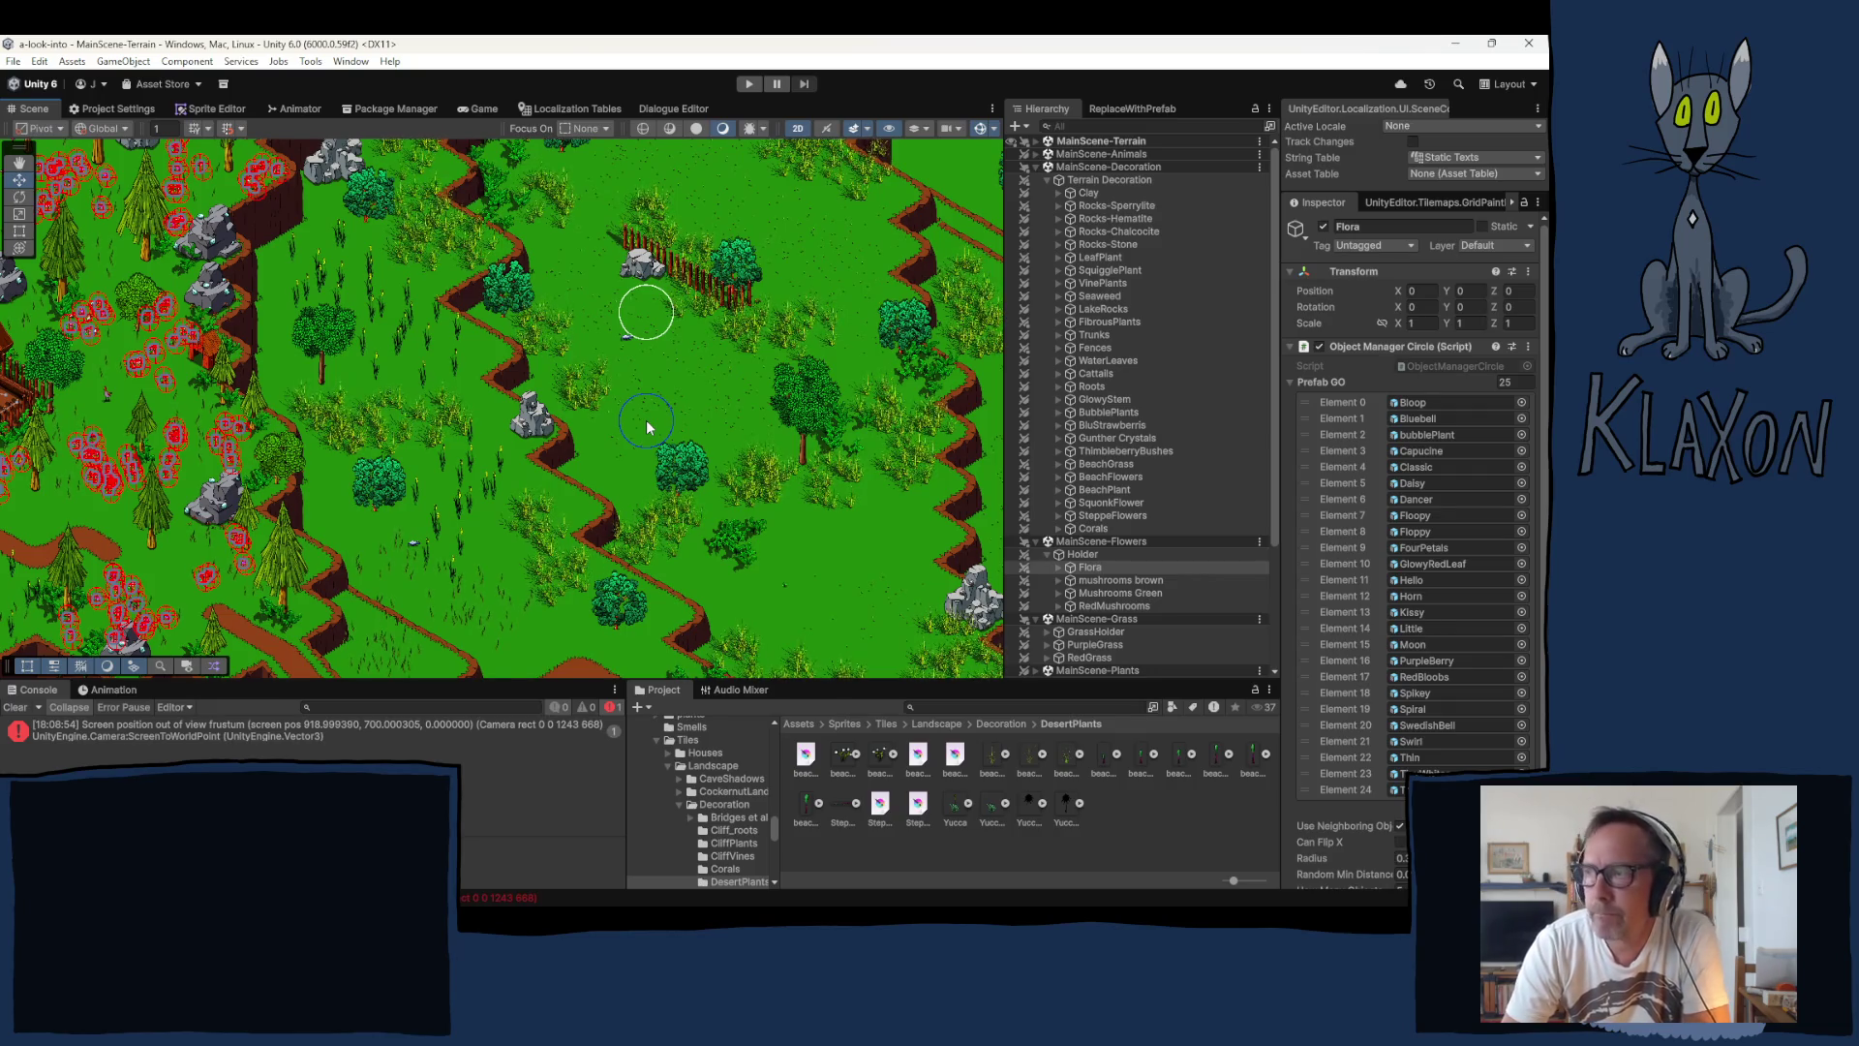
{"action": "mouse_move", "coordinate": [678, 466]}
{"action": "left_mouse_down"}
{"action": "mouse_move", "coordinate": [514, 445]}
{"action": "mouse_move", "coordinate": [601, 630]}
{"action": "left_mouse_up"}
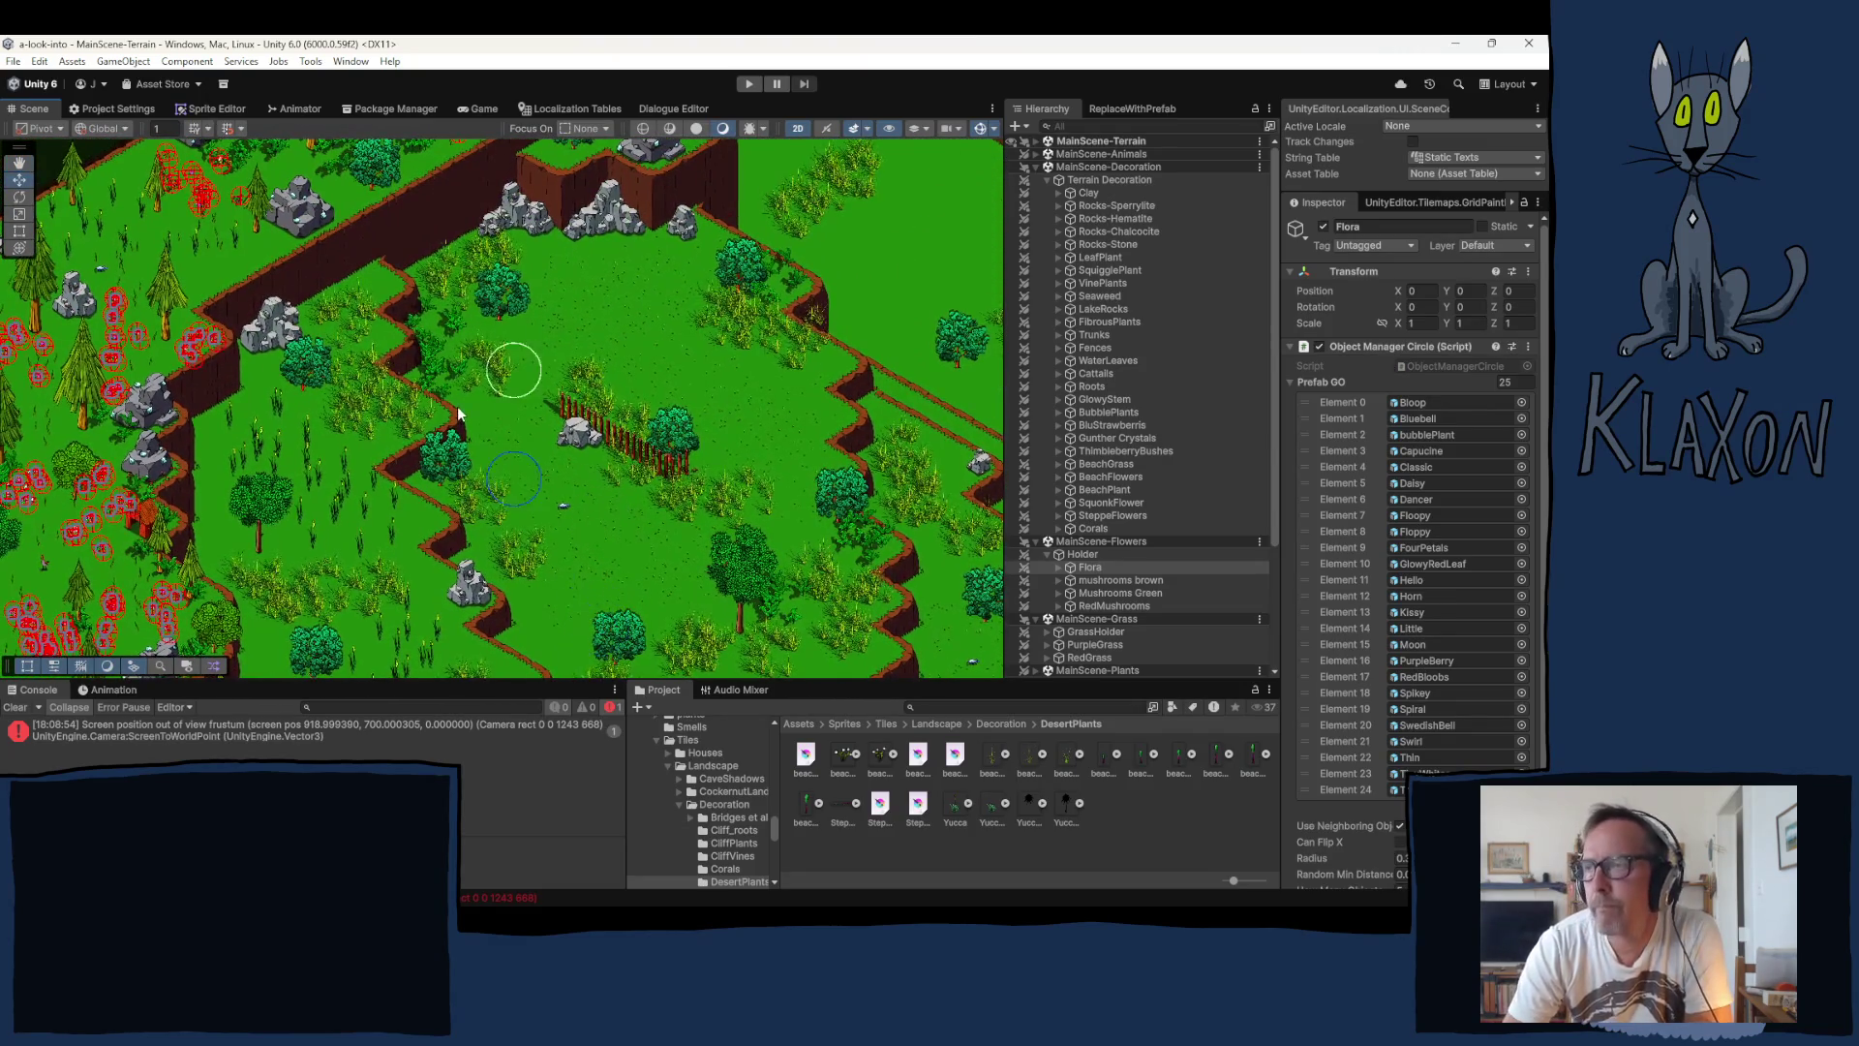
{"action": "mouse_move", "coordinate": [514, 475]}
{"action": "left_mouse_down"}
{"action": "mouse_move", "coordinate": [464, 484]}
{"action": "mouse_move", "coordinate": [492, 544]}
{"action": "left_mouse_up"}
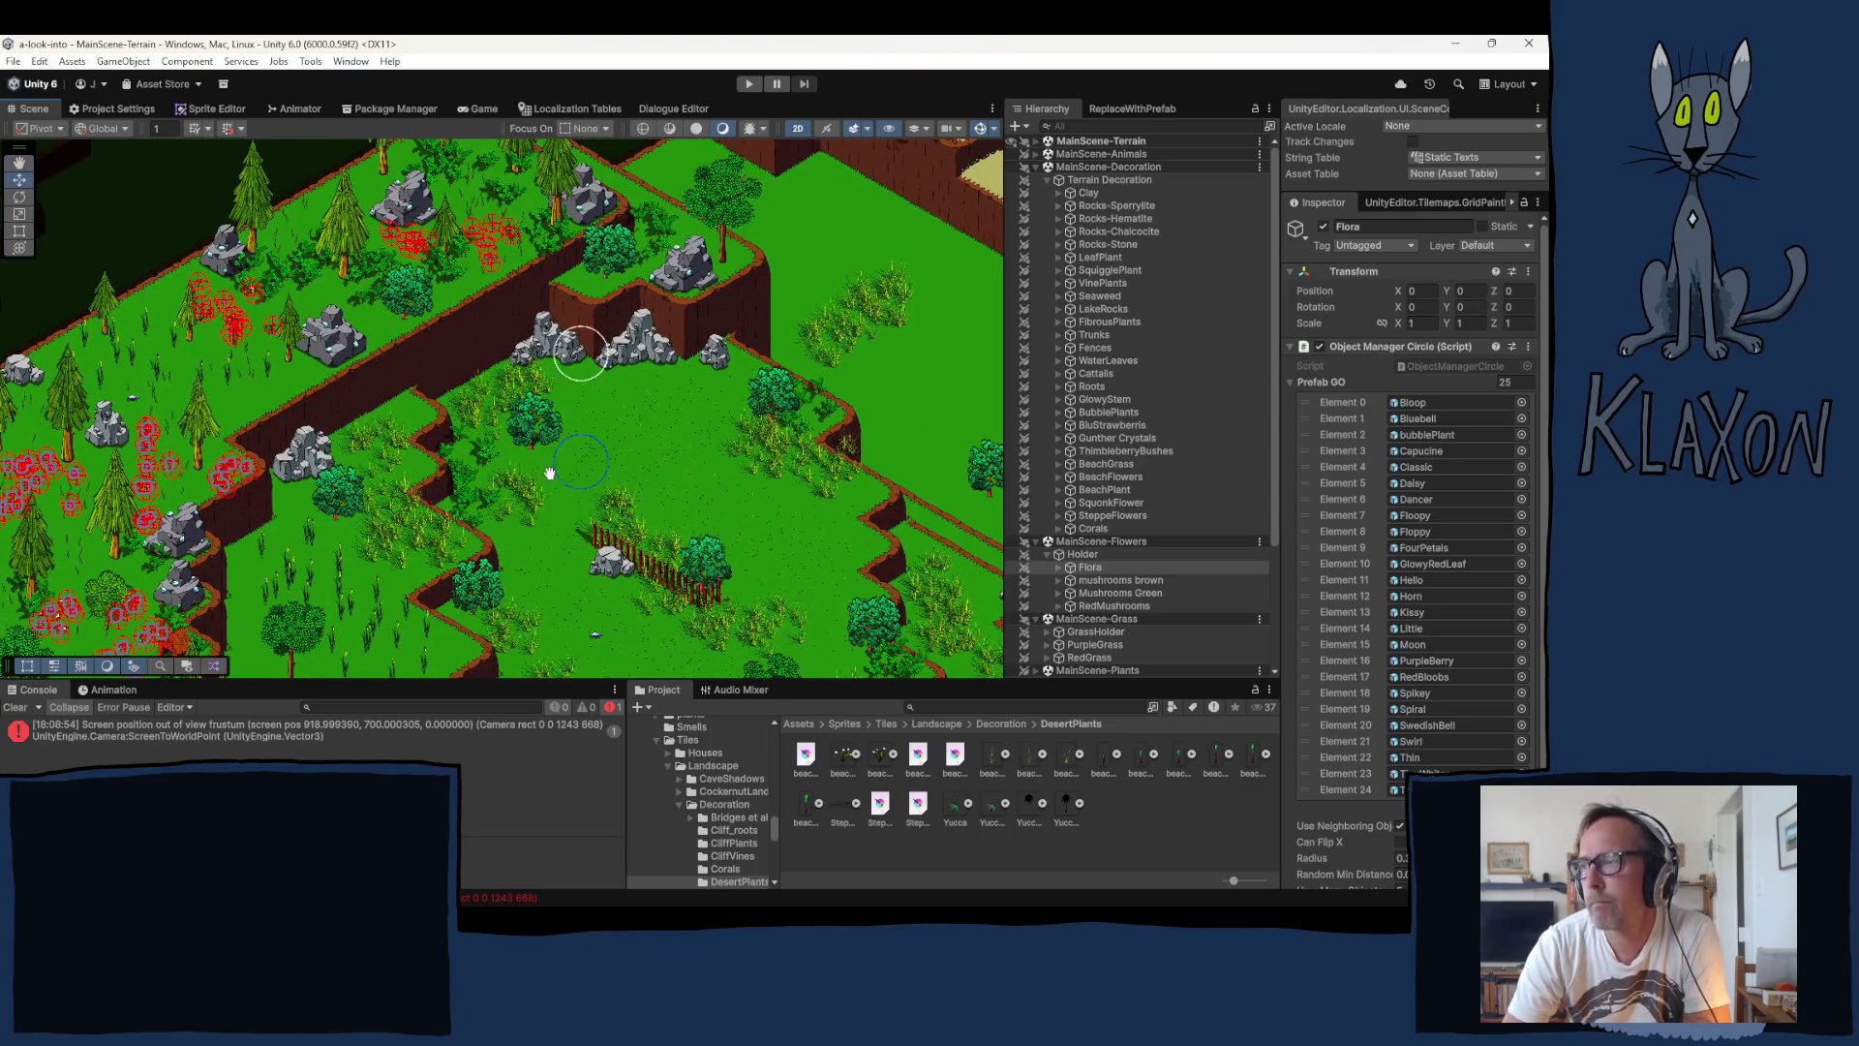
{"action": "mouse_move", "coordinate": [567, 460]}
{"action": "left_mouse_down"}
{"action": "mouse_move", "coordinate": [515, 496]}
{"action": "mouse_move", "coordinate": [441, 428]}
{"action": "mouse_move", "coordinate": [313, 177]}
{"action": "mouse_move", "coordinate": [281, 619]}
{"action": "mouse_move", "coordinate": [223, 581]}
{"action": "mouse_move", "coordinate": [171, 668]}
{"action": "mouse_move", "coordinate": [168, 644]}
{"action": "left_mouse_up"}
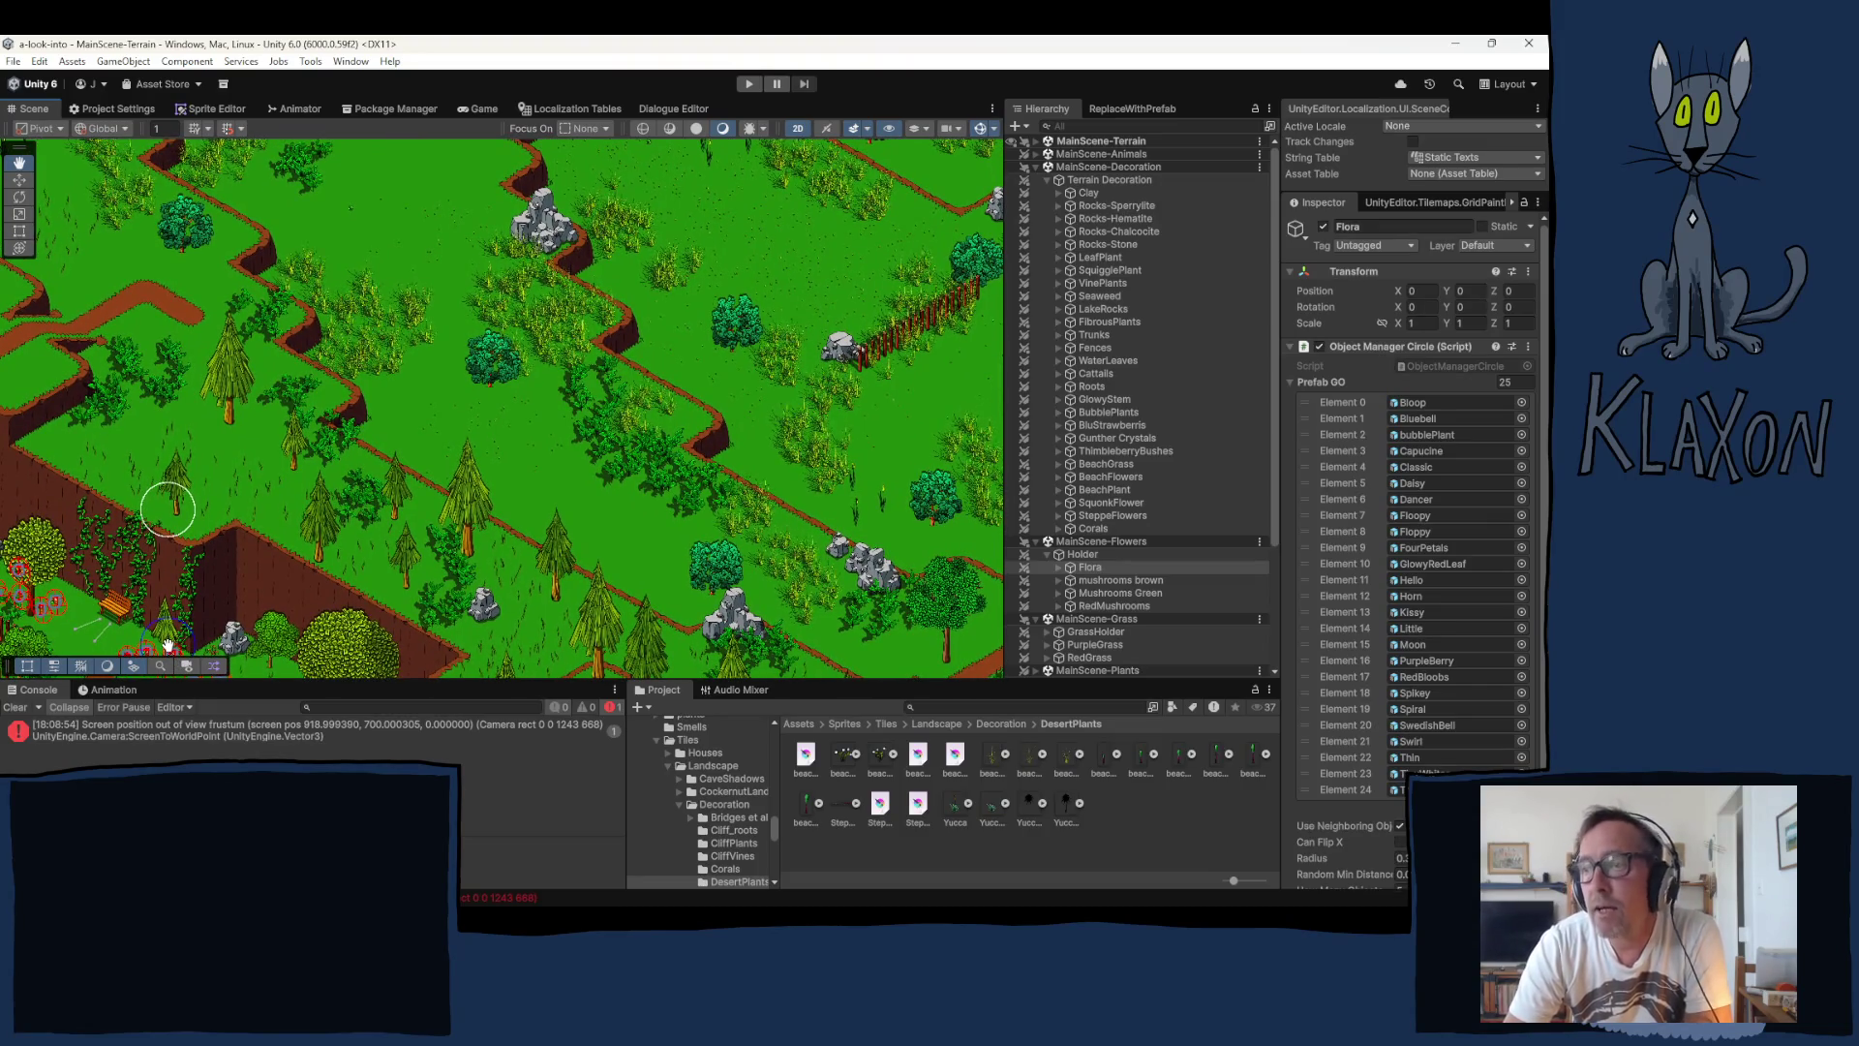
{"action": "mouse_move", "coordinate": [168, 644]}
{"action": "left_mouse_down"}
{"action": "mouse_move", "coordinate": [200, 678]}
{"action": "mouse_move", "coordinate": [300, 669]}
{"action": "mouse_move", "coordinate": [405, 148]}
{"action": "mouse_move", "coordinate": [418, 537]}
{"action": "left_mouse_up"}
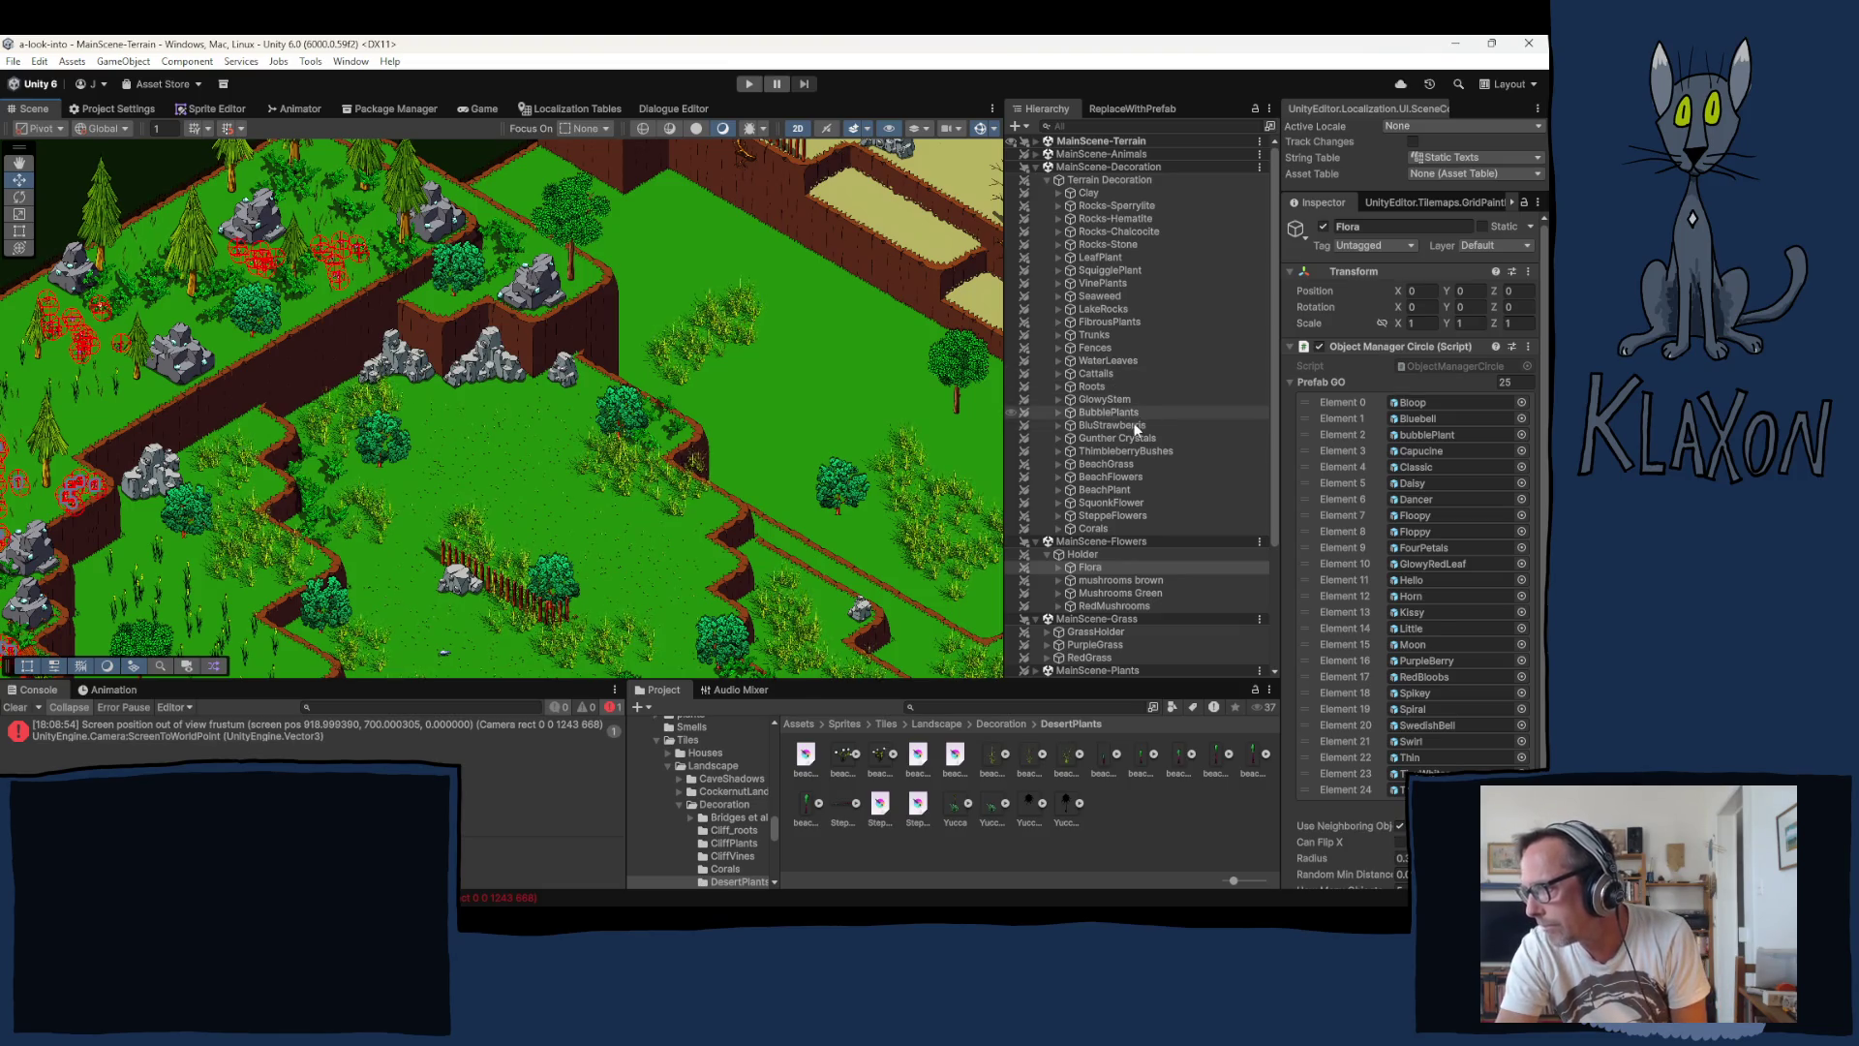
Step: Expand MainScene-Plants and GeneratedVines in the Hierarchy to list the cliff vines
{"action": "scroll", "coordinate": [1141, 463], "scroll_direction": "down", "scroll_amount": 2}
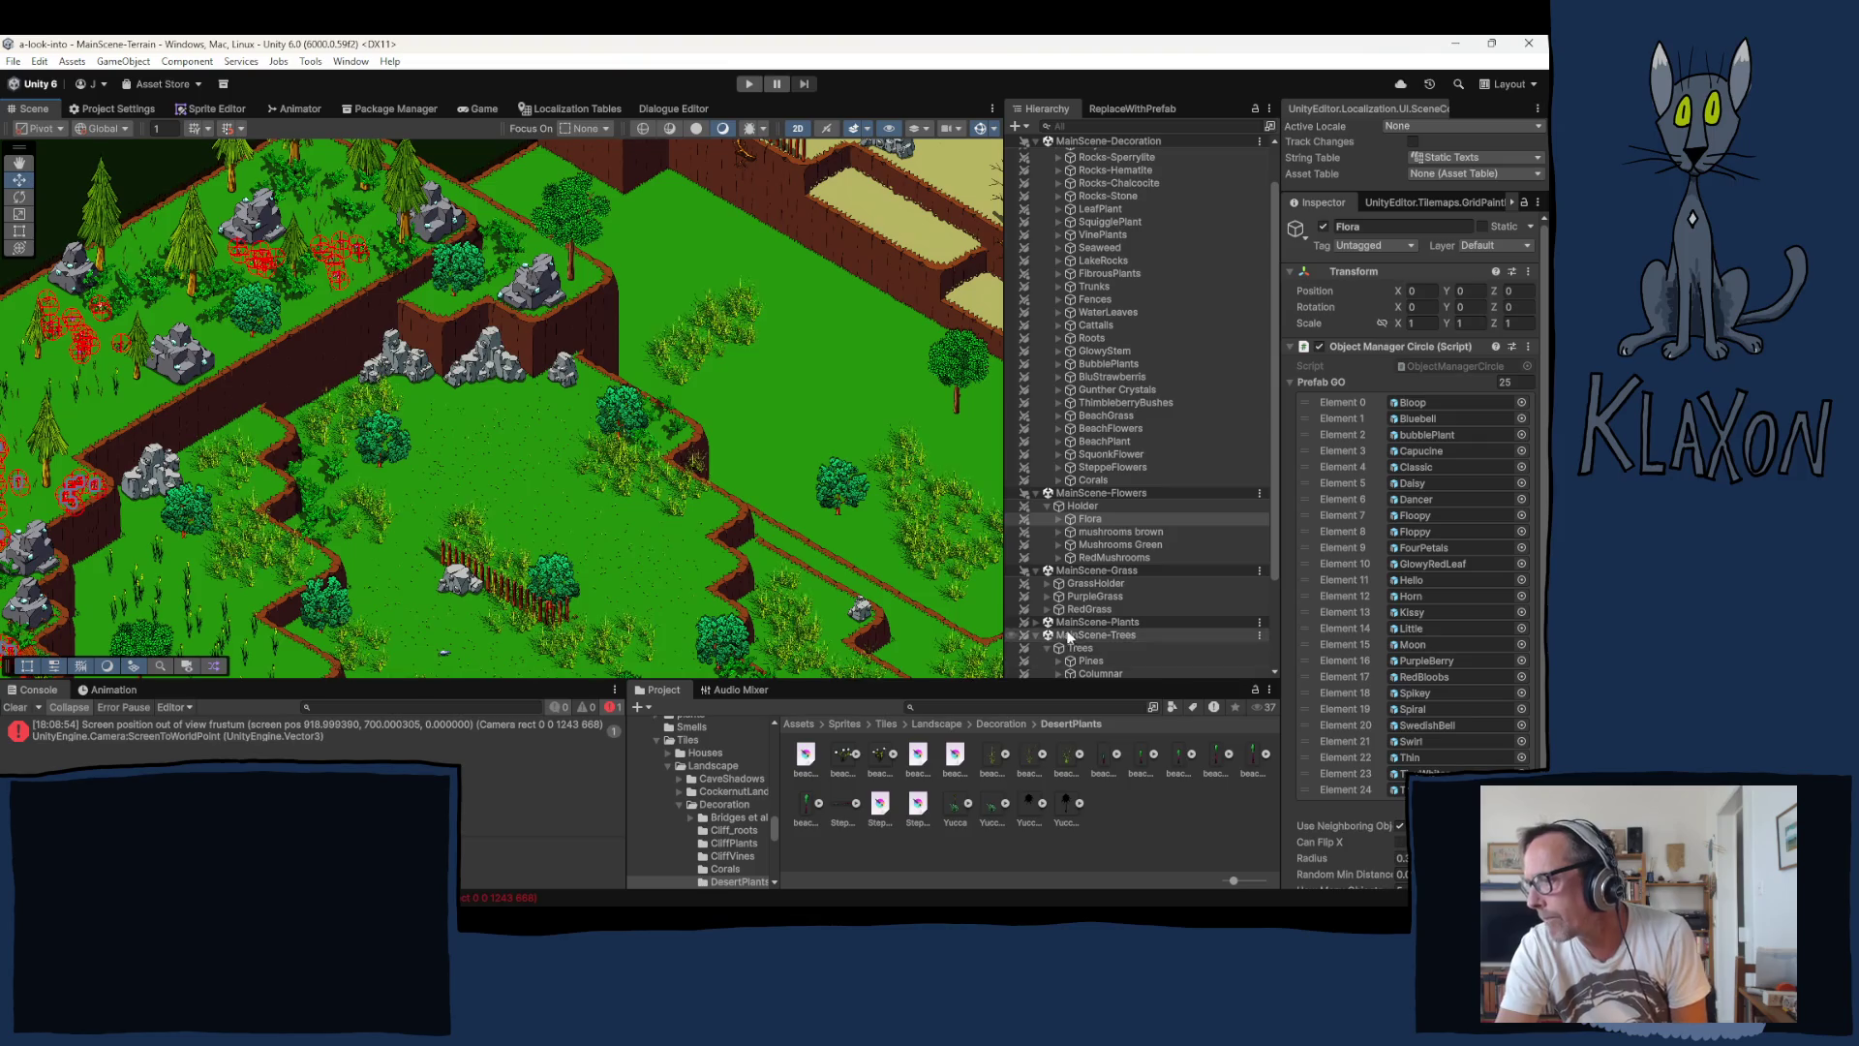
{"action": "left_click", "coordinate": [1036, 623]}
{"action": "scroll", "coordinate": [1075, 582], "scroll_direction": "down", "scroll_amount": 3}
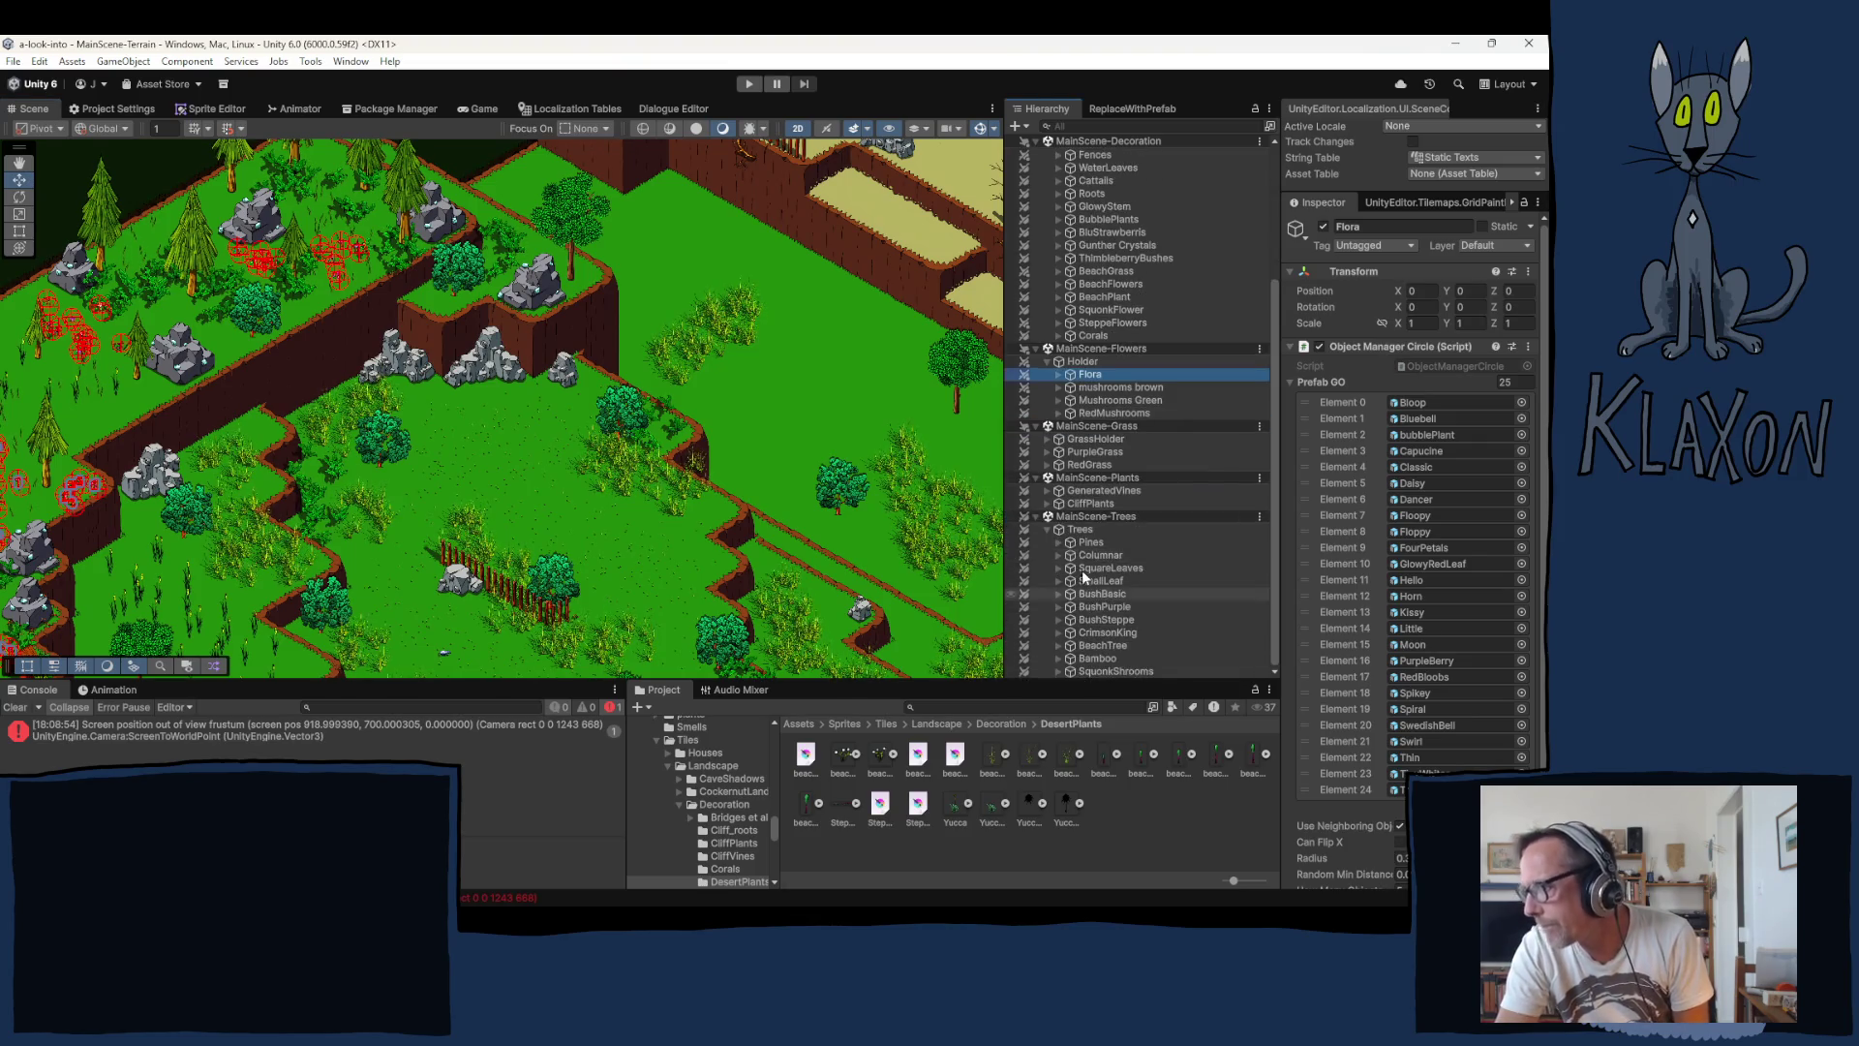
{"action": "left_click", "coordinate": [1048, 491]}
{"action": "left_click", "coordinate": [1091, 490]}
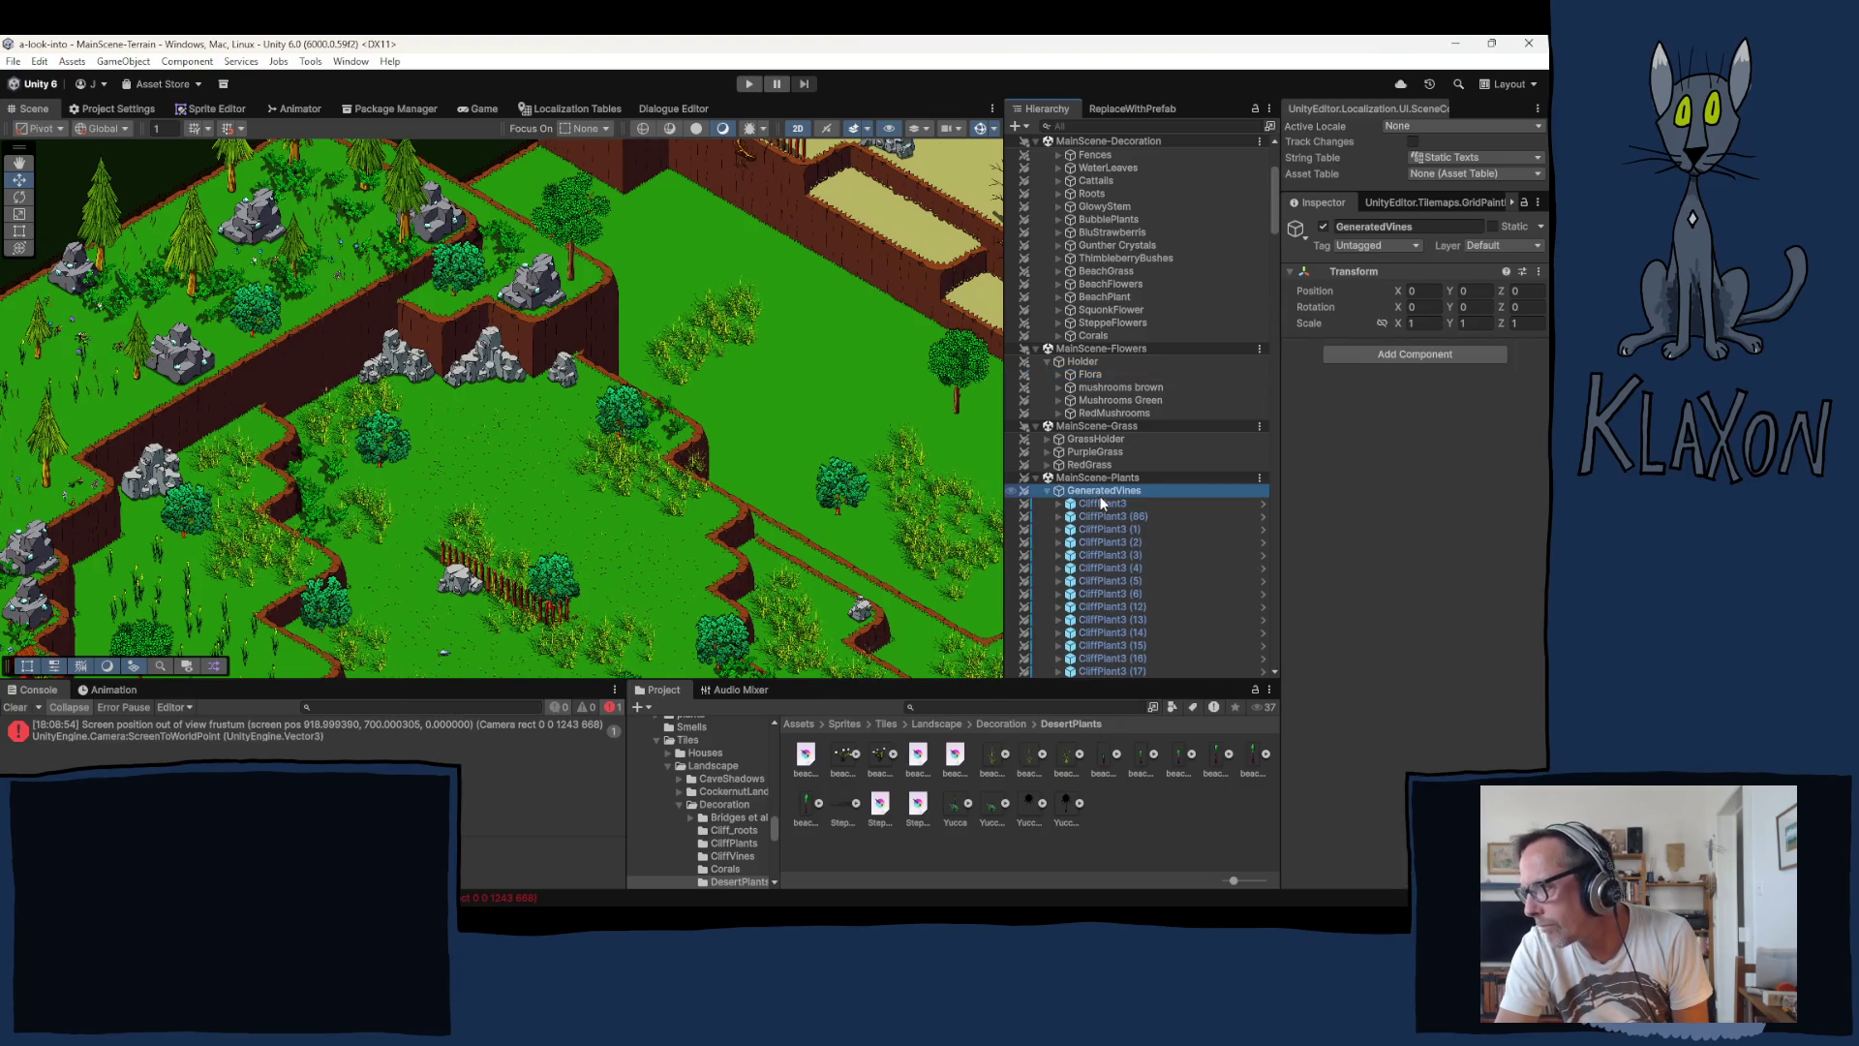
{"action": "left_click", "coordinate": [1102, 504]}
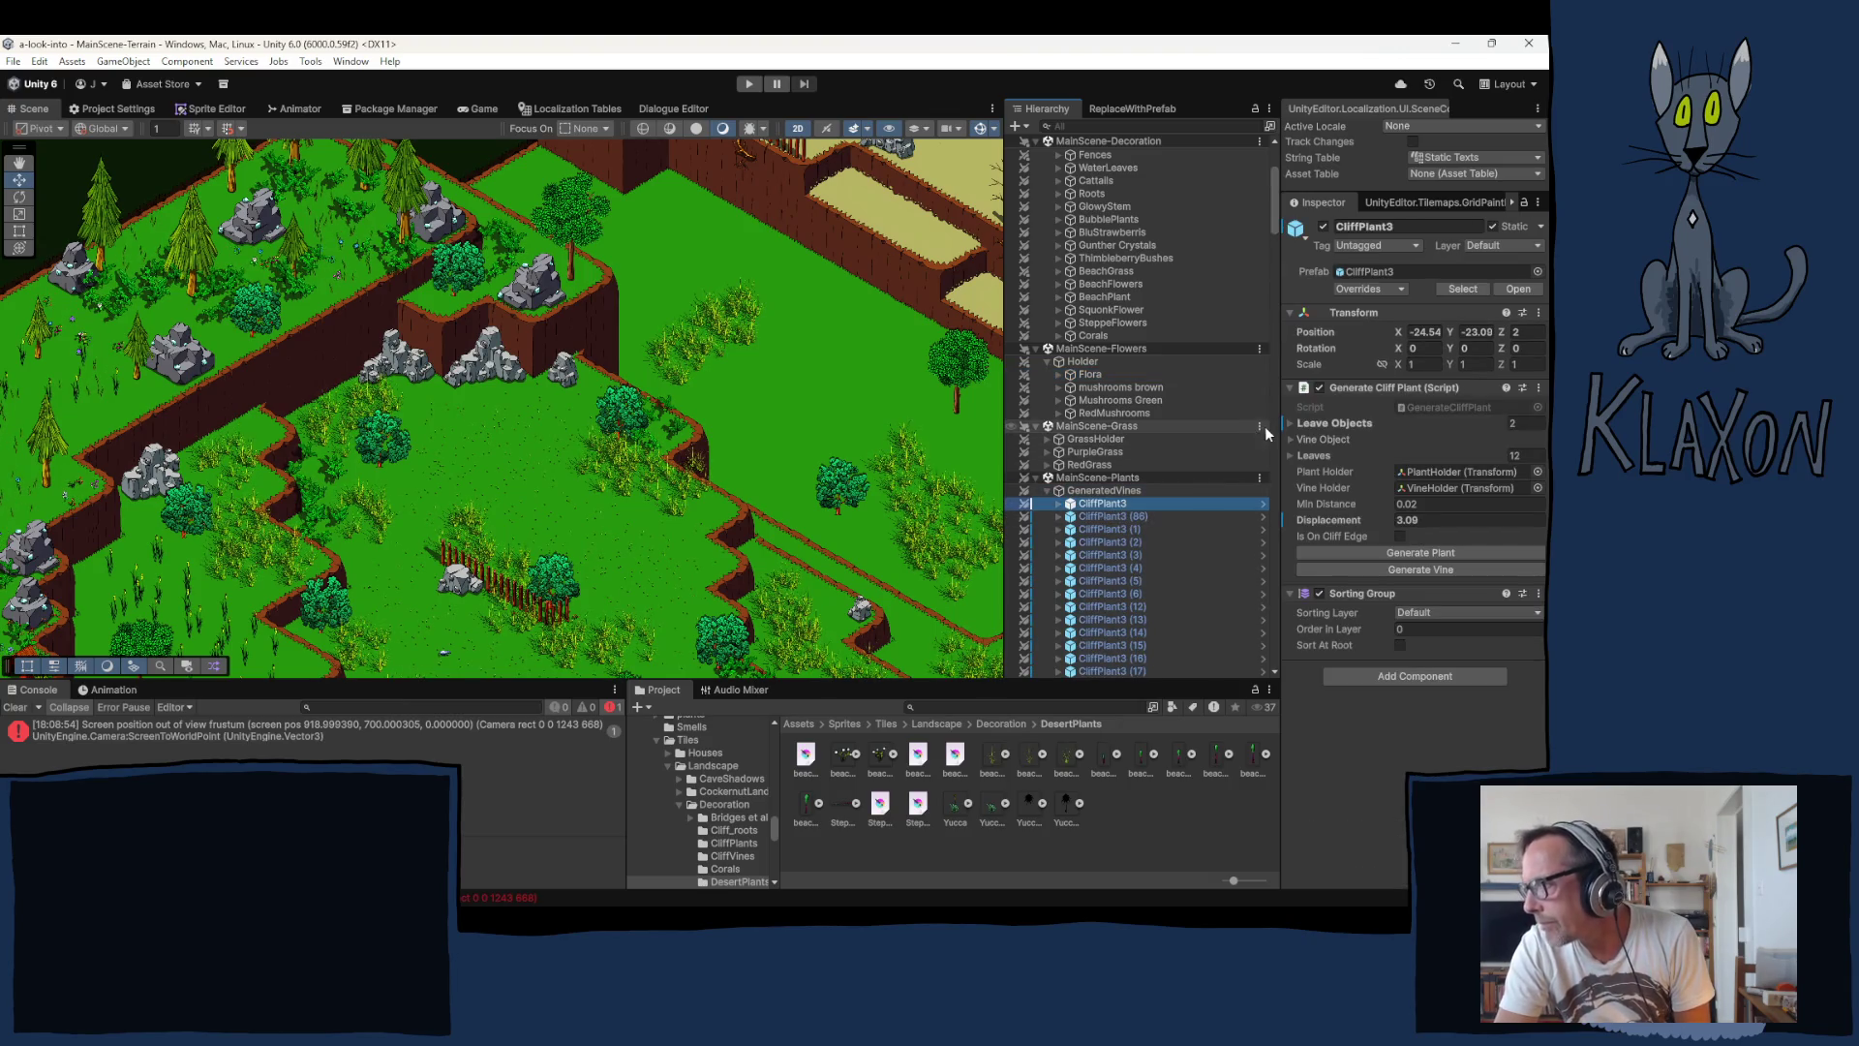
Step: Duplicate CliffPlant3 (112) with Ctrl+D, creating CliffPlant3 (117)
{"action": "scroll", "coordinate": [1150, 590], "scroll_direction": "down", "scroll_amount": 10}
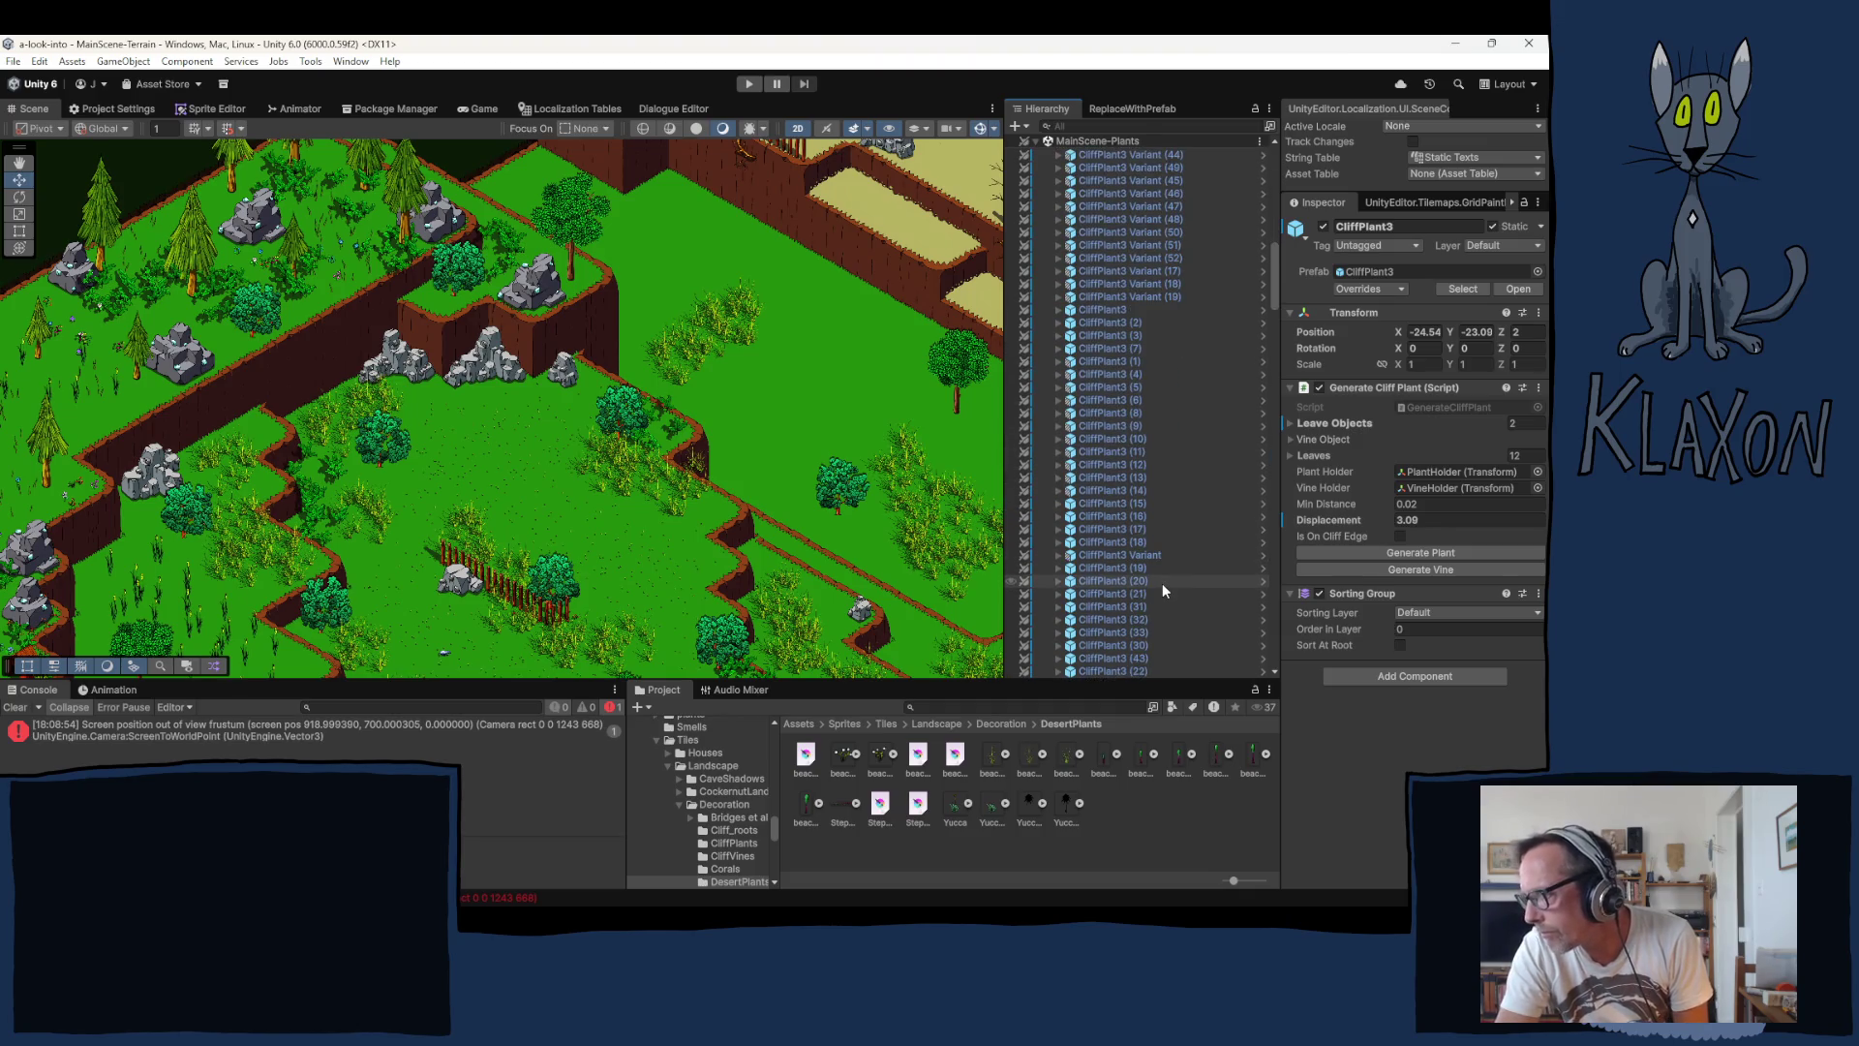
{"action": "scroll", "coordinate": [1162, 583], "scroll_direction": "down", "scroll_amount": 10}
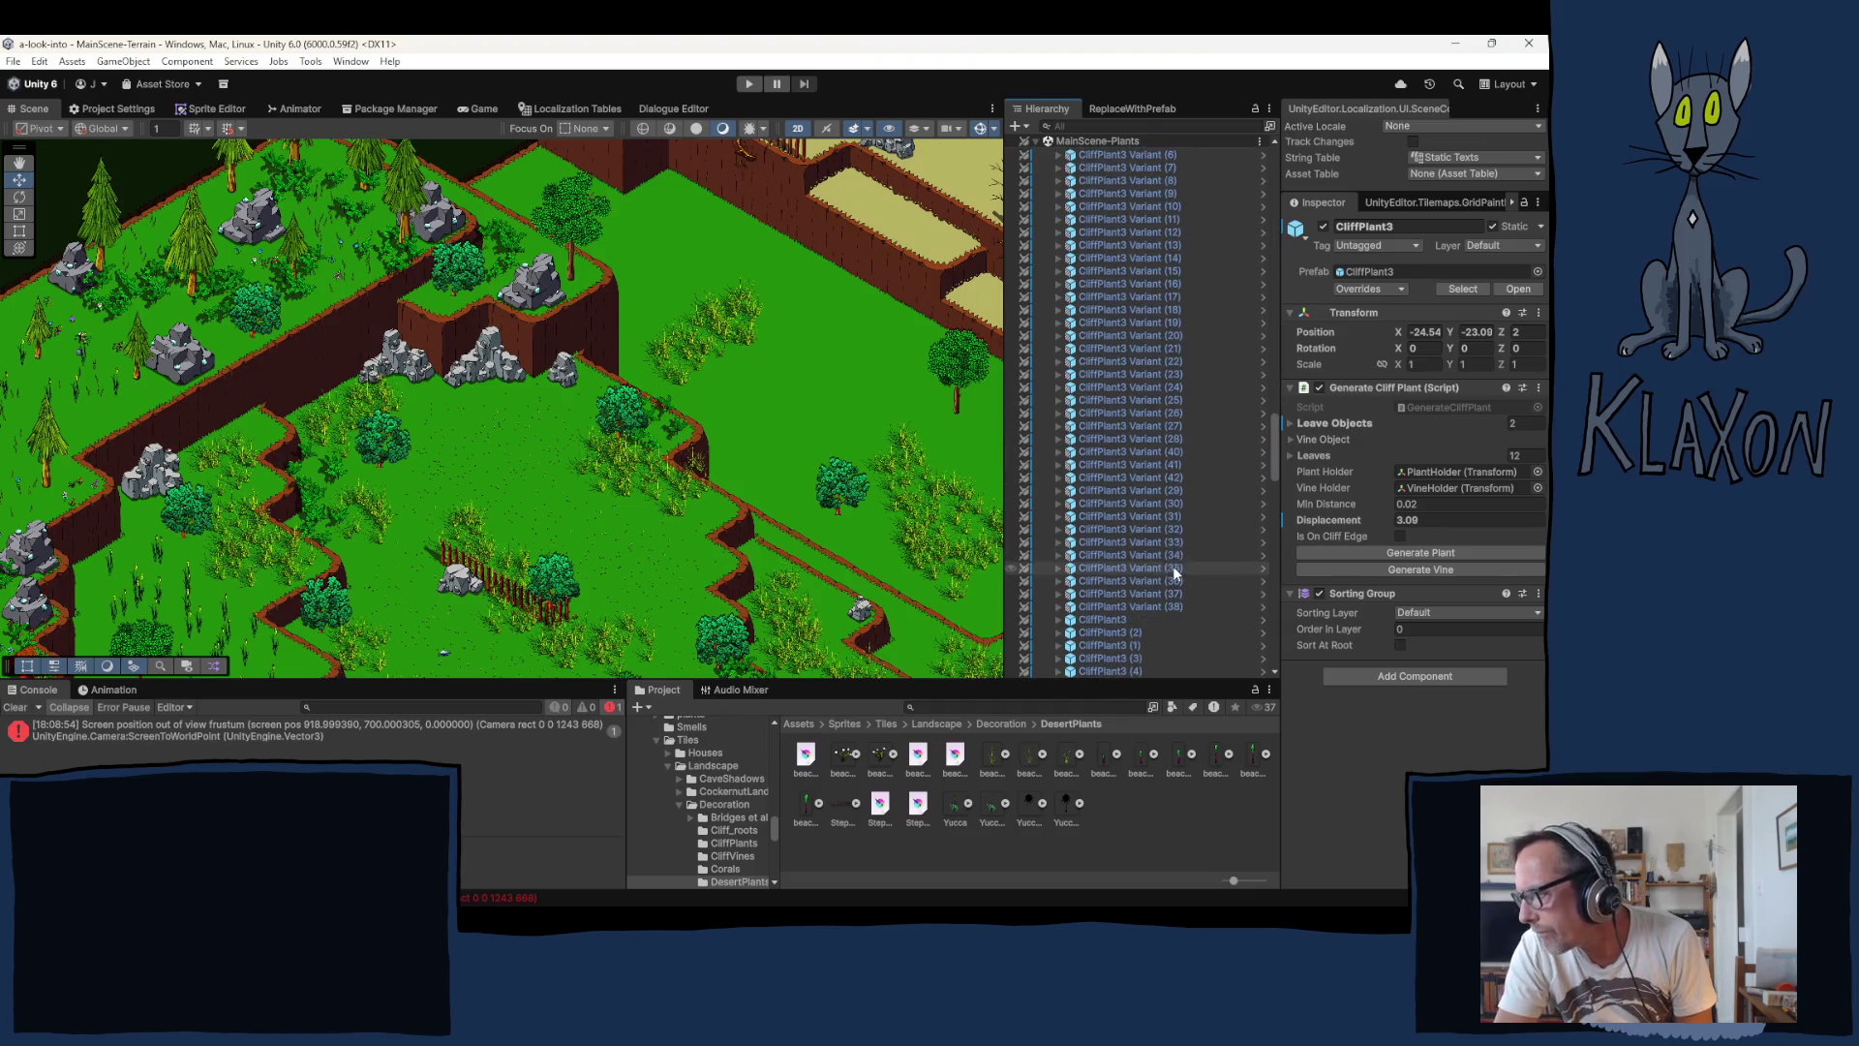
{"action": "scroll", "coordinate": [1177, 550], "scroll_direction": "down", "scroll_amount": 10}
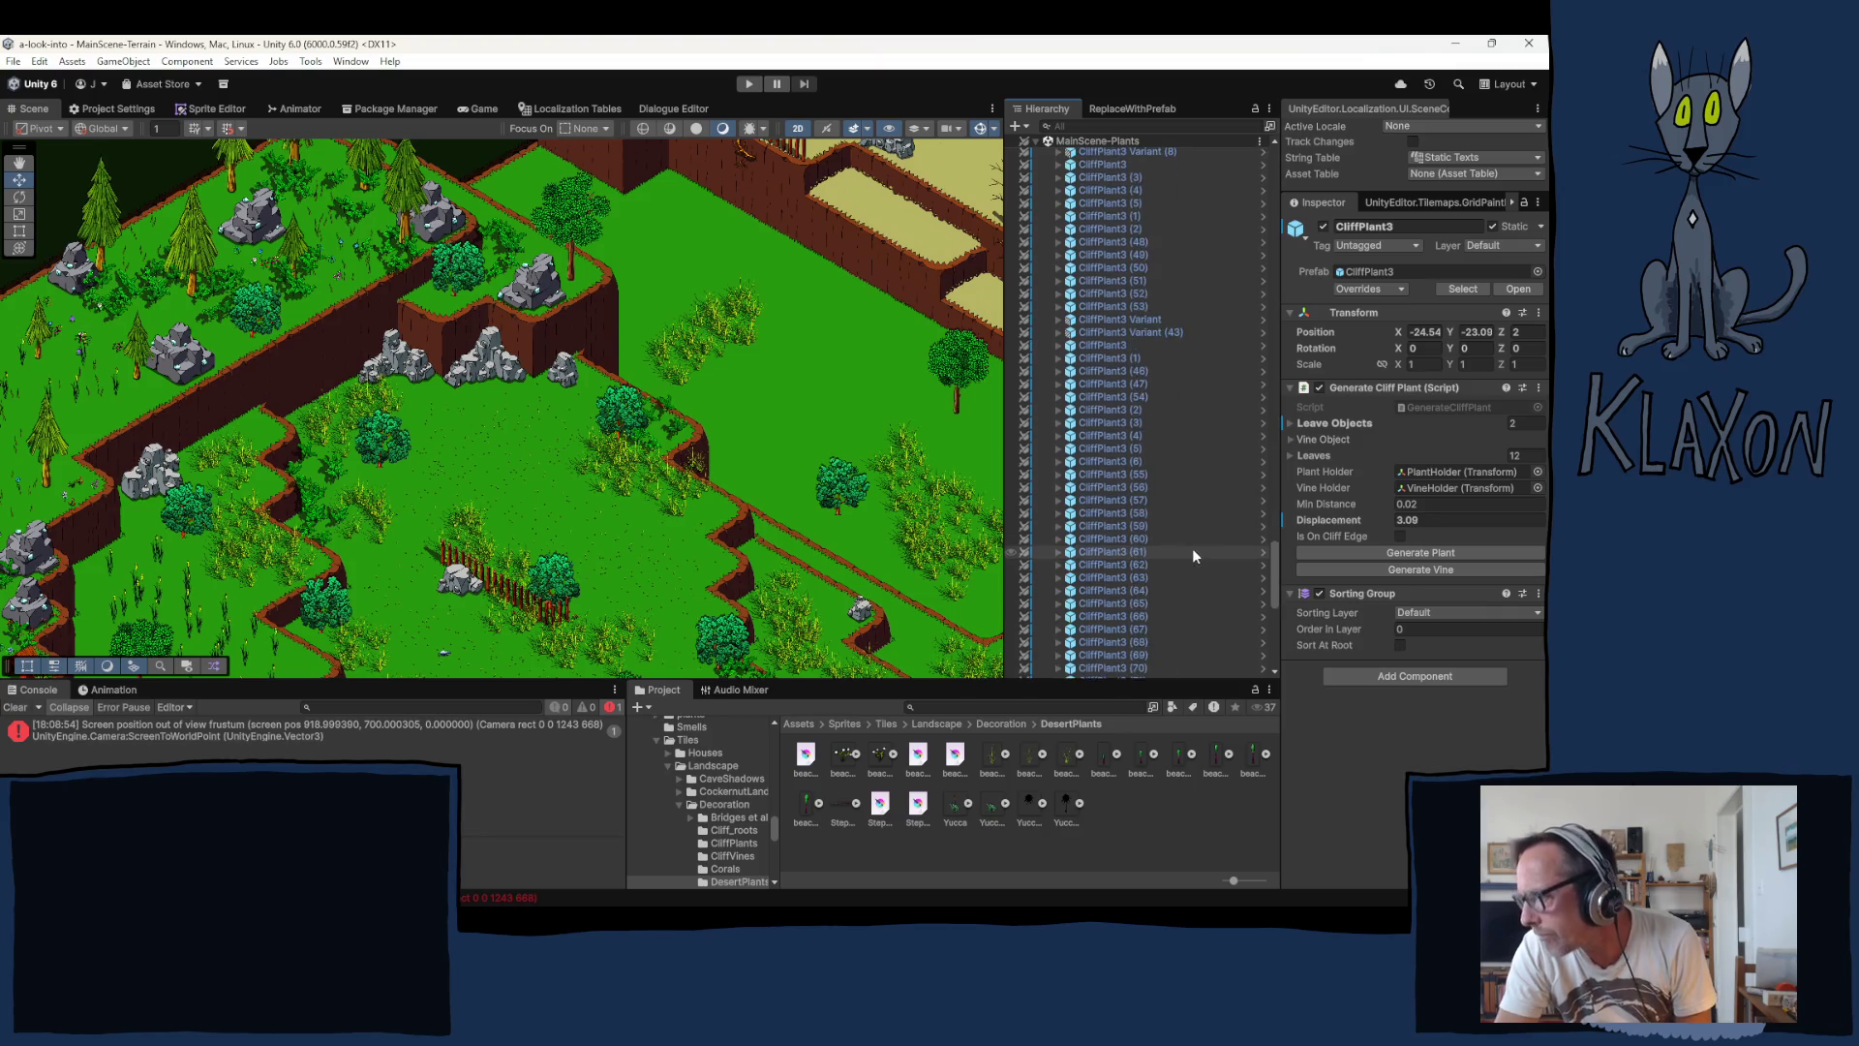
{"action": "scroll", "coordinate": [1193, 548], "scroll_direction": "down", "scroll_amount": 10}
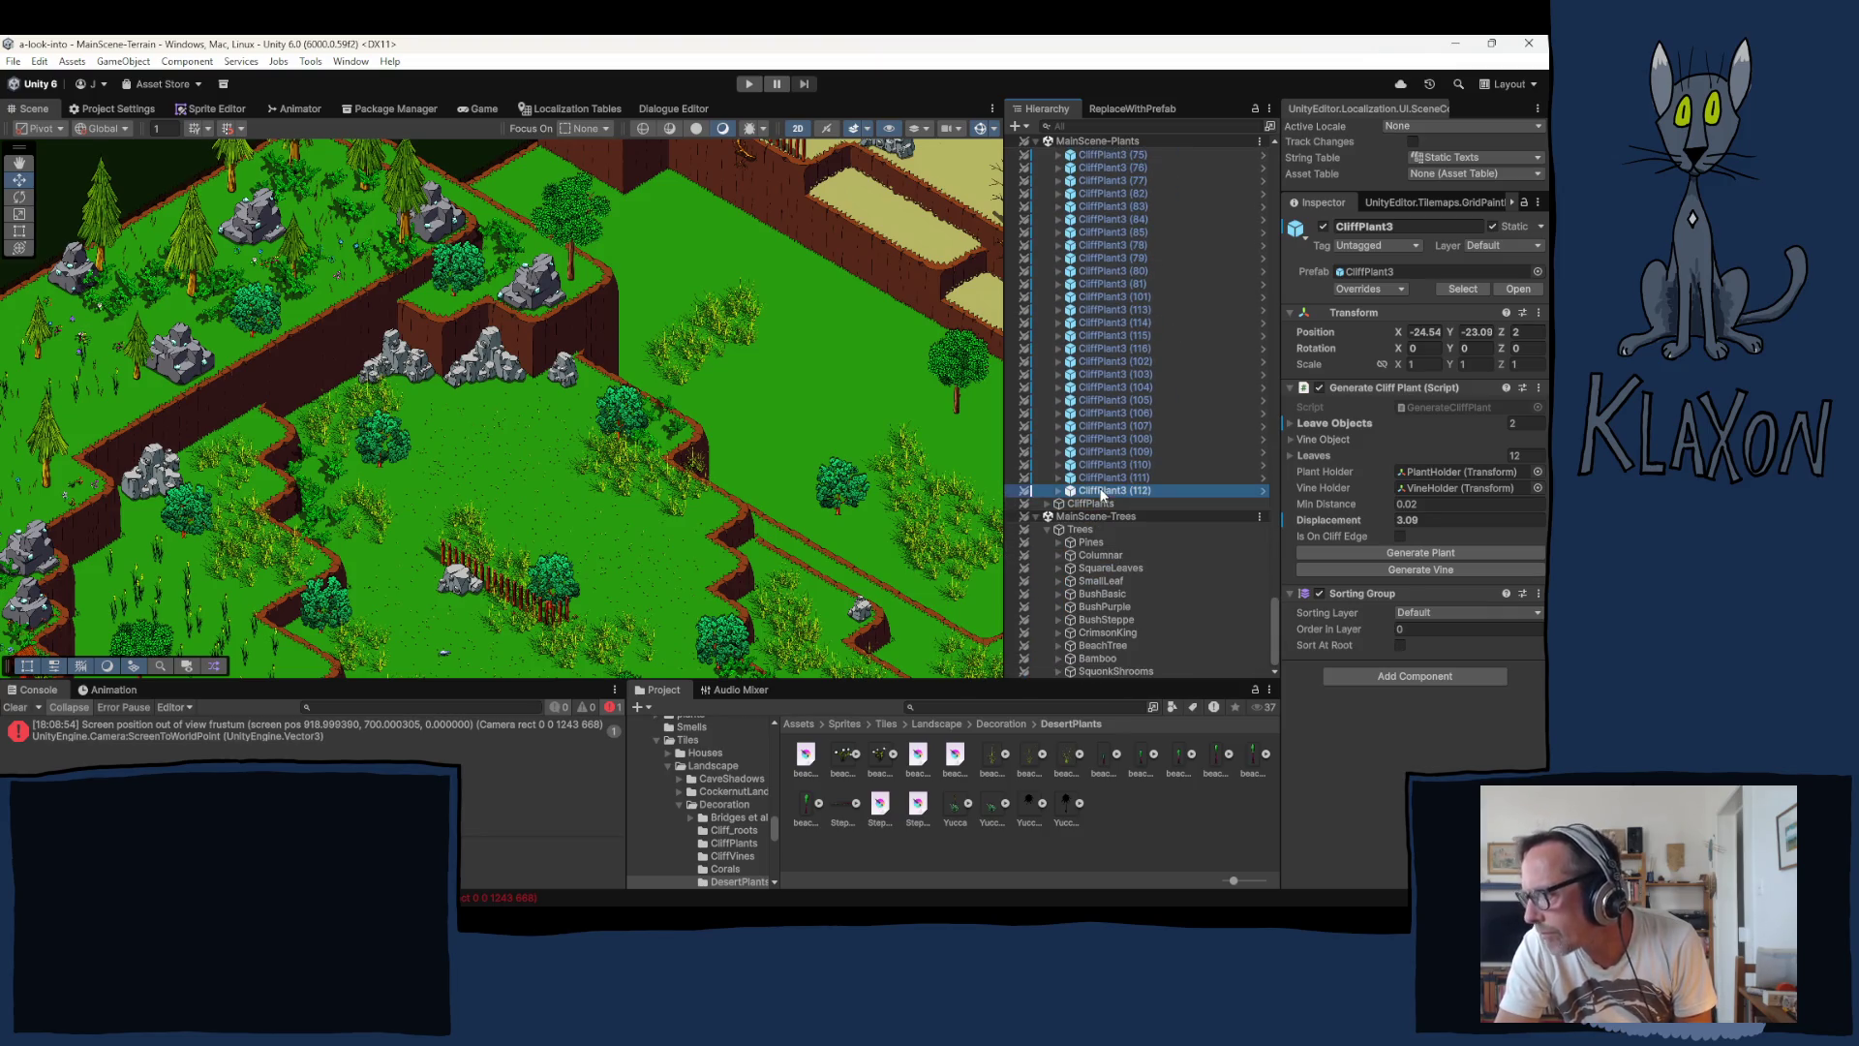
{"action": "left_click", "coordinate": [1101, 491]}
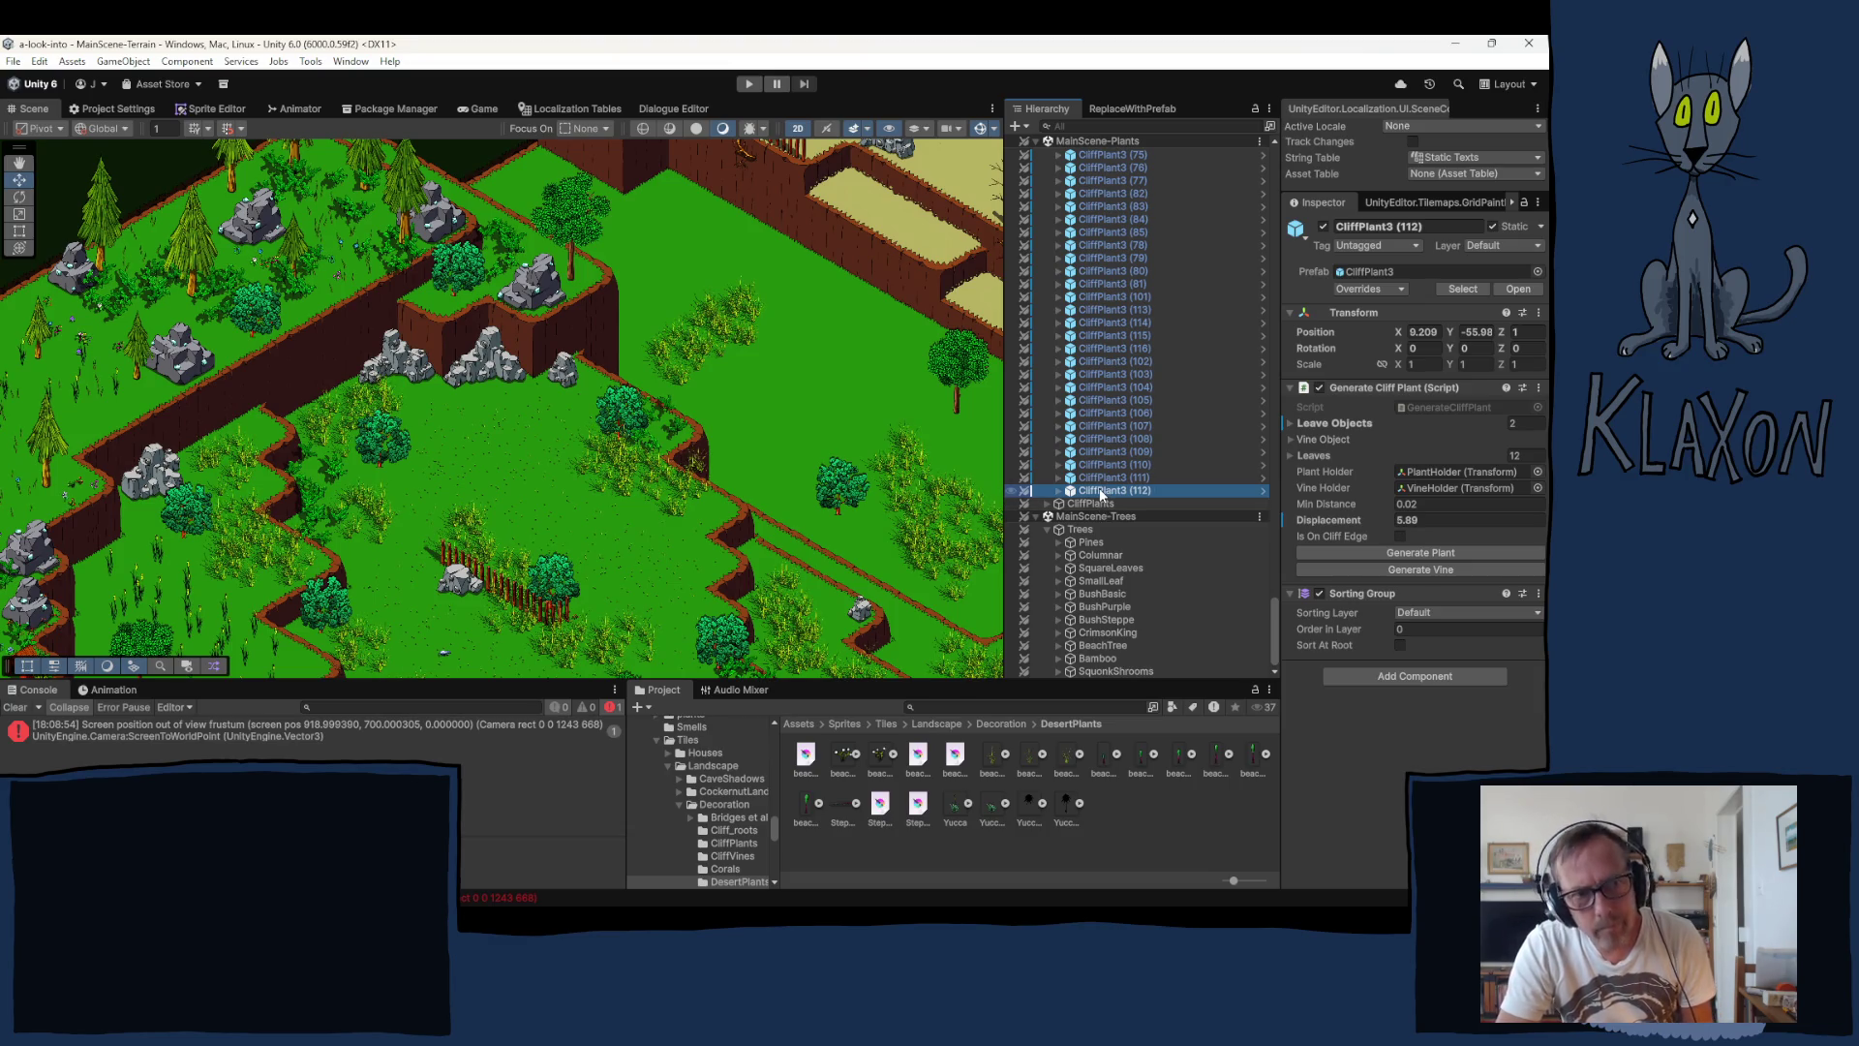
{"action": "key", "text": "ctrl+d"}
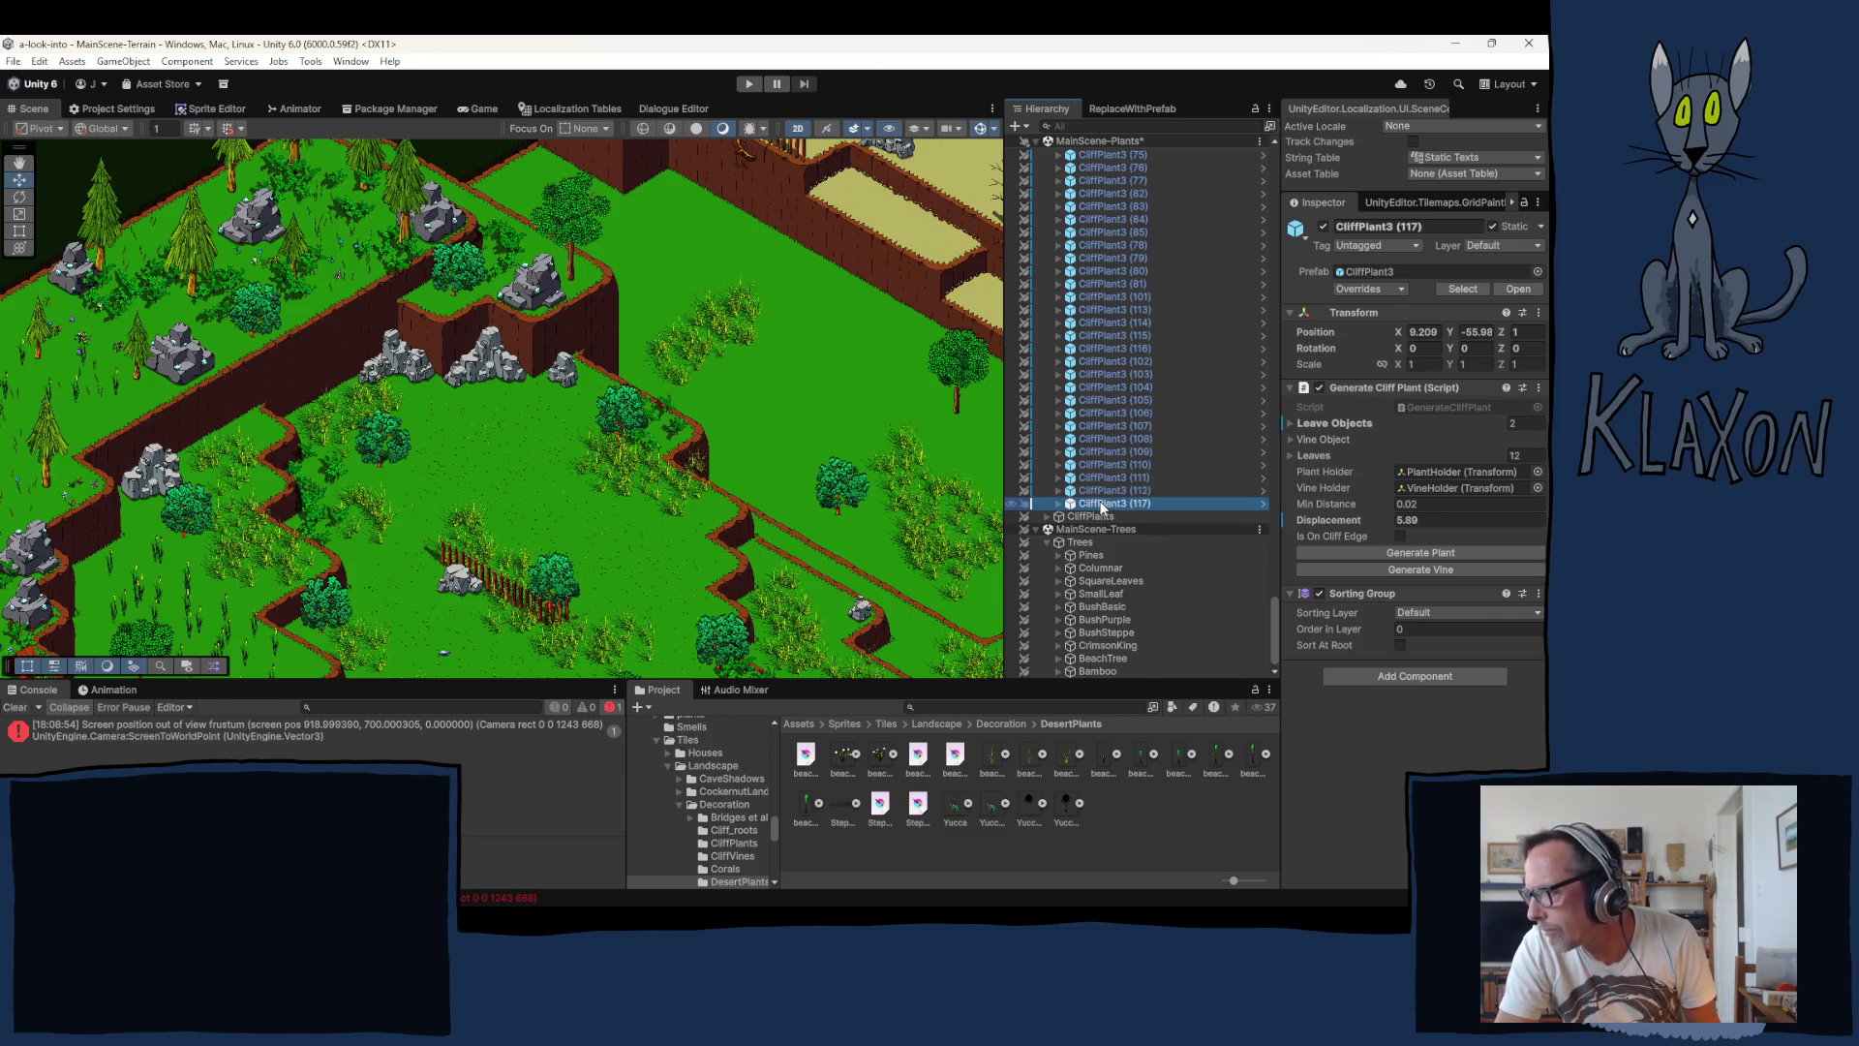
Step: Move CliffPlant3 (117) to the current Scene view and locate it on the map
{"action": "right_click", "coordinate": [1101, 507]}
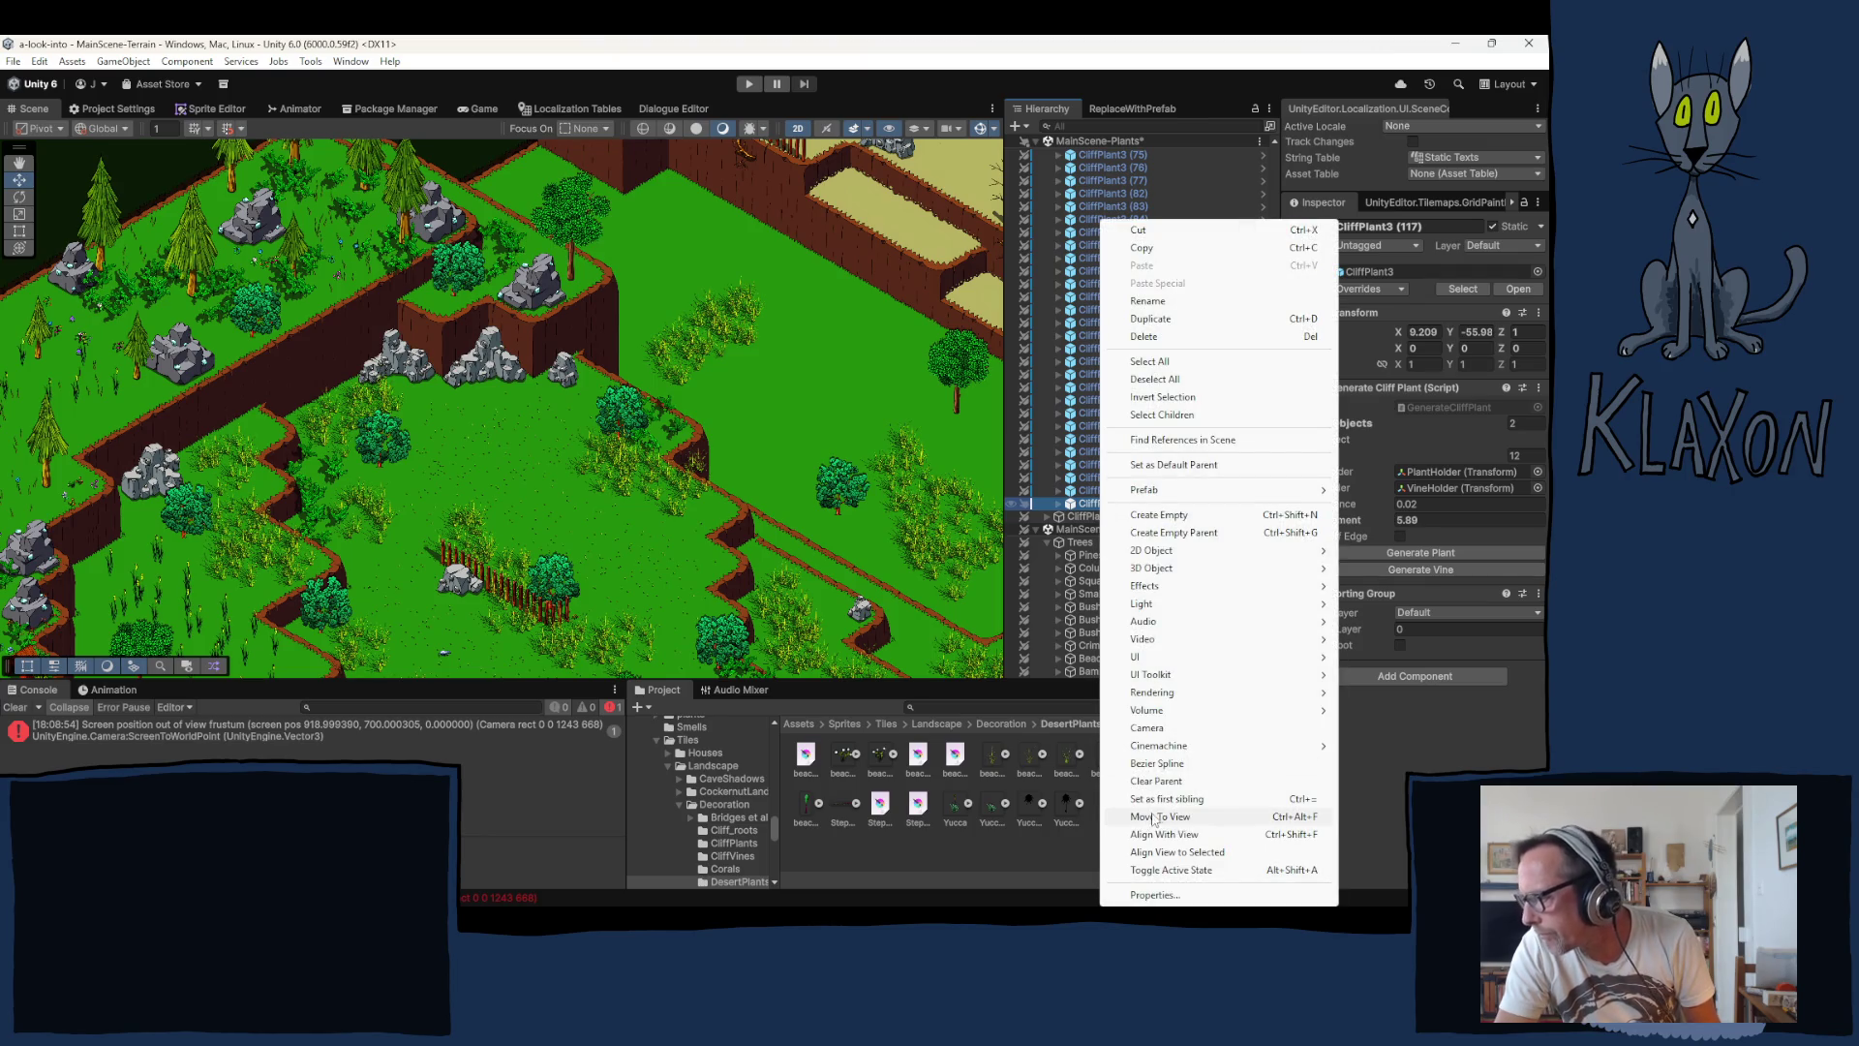
{"action": "left_click", "coordinate": [1181, 816]}
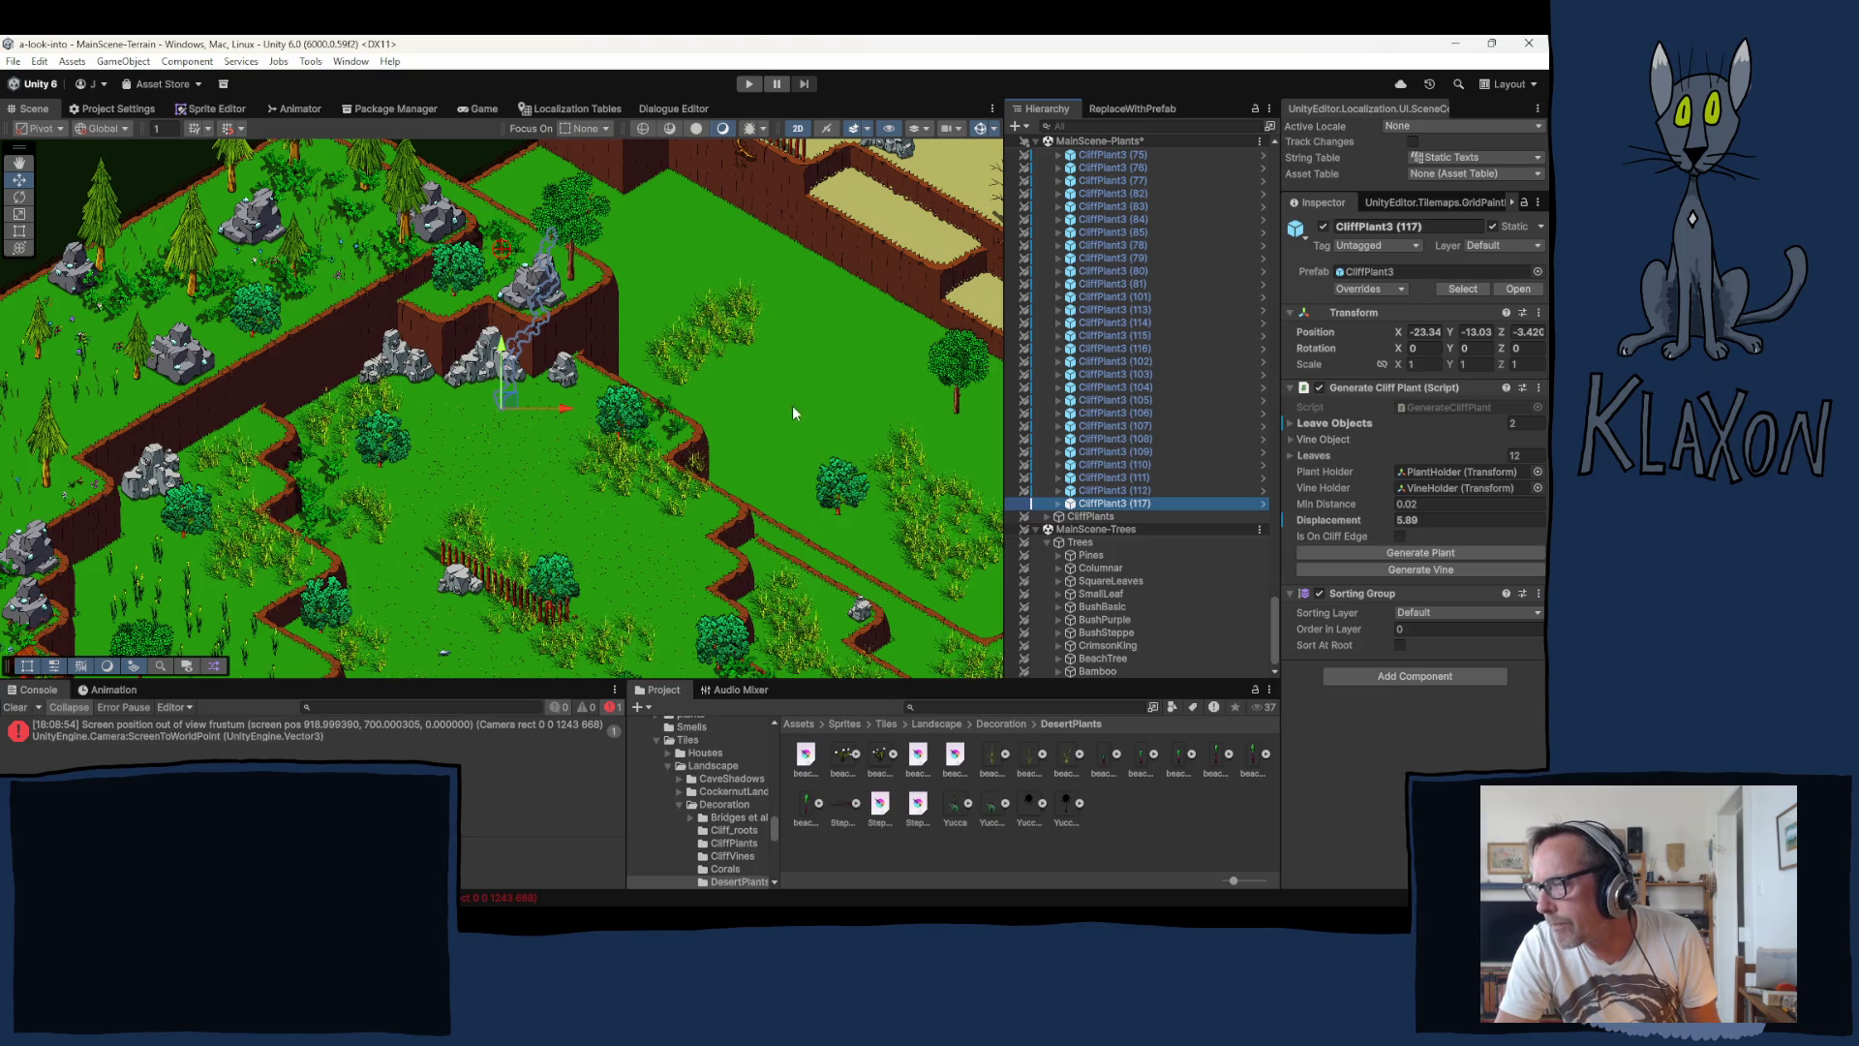
{"action": "mouse_move", "coordinate": [852, 513]}
{"action": "left_mouse_down"}
{"action": "mouse_move", "coordinate": [810, 436]}
{"action": "mouse_move", "coordinate": [428, 293]}
{"action": "mouse_move", "coordinate": [490, 283]}
{"action": "mouse_move", "coordinate": [678, 354]}
{"action": "mouse_move", "coordinate": [899, 550]}
{"action": "left_mouse_up"}
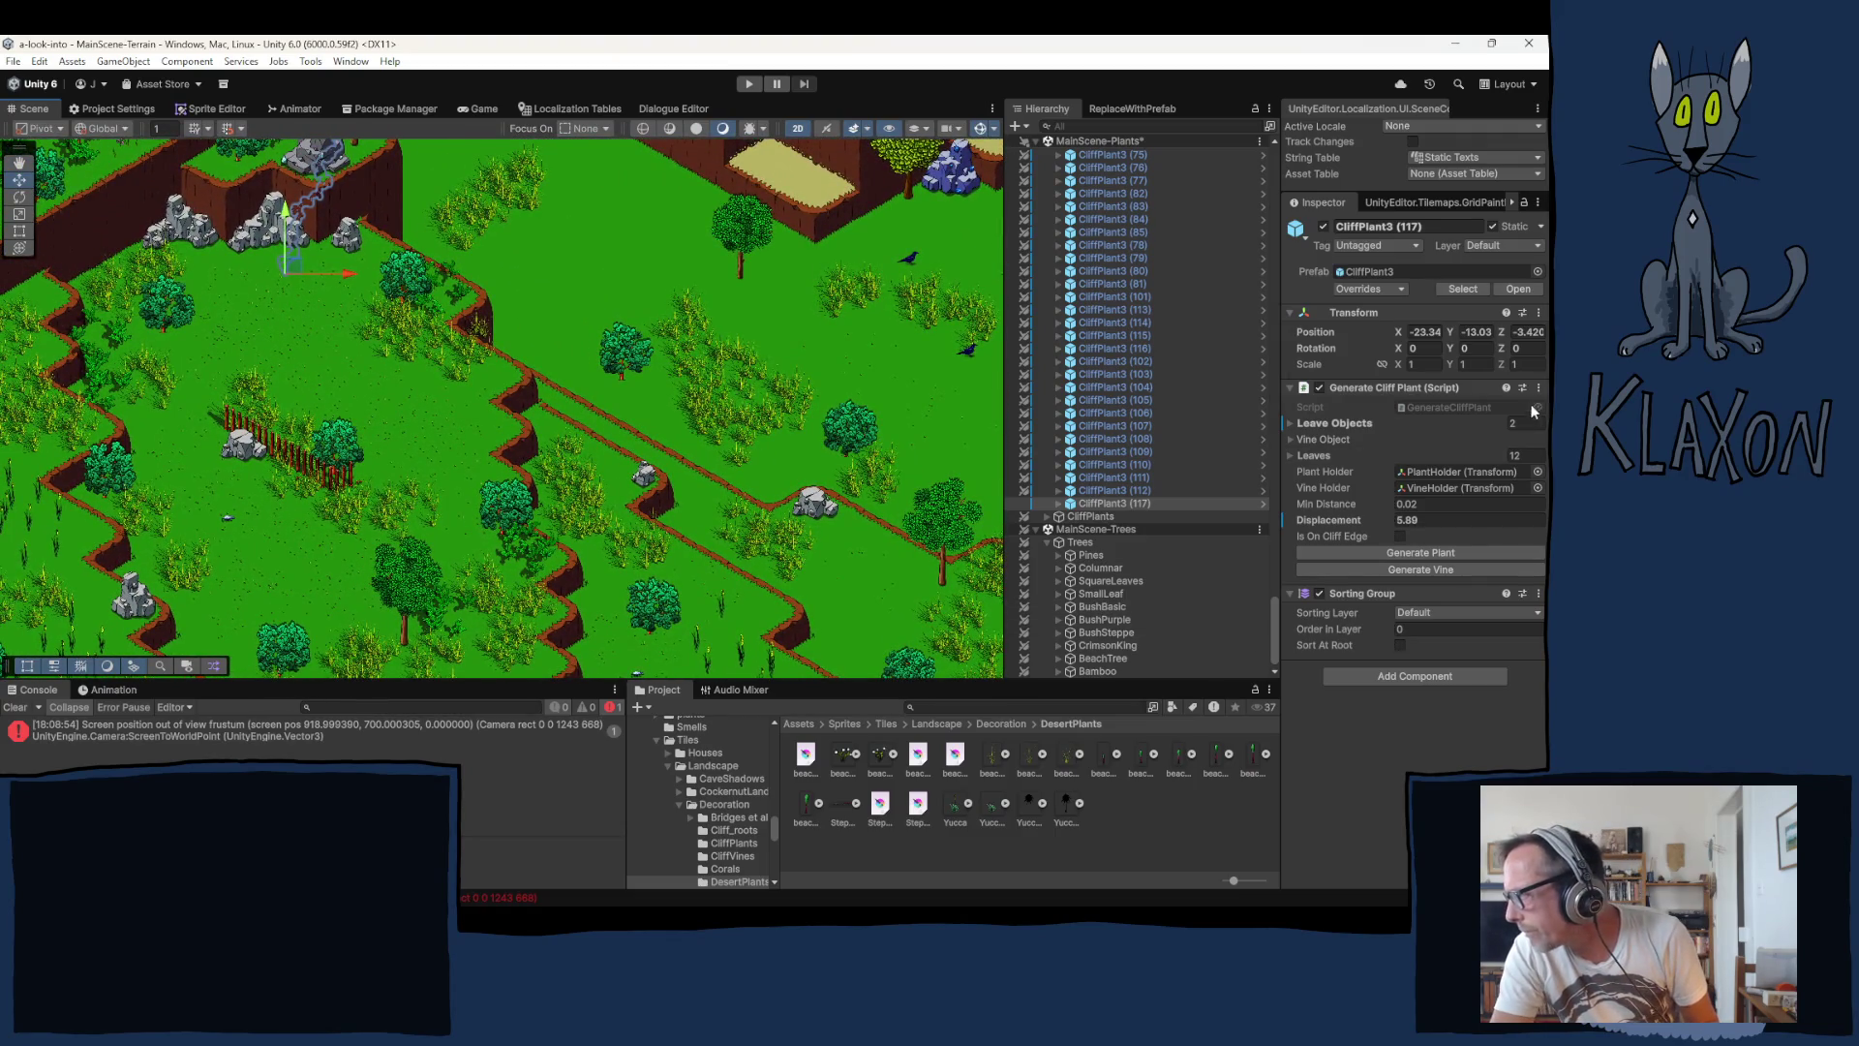
Step: Set the vine's Position Z to 5 and lower its Displacement to 2.56
{"action": "left_click", "coordinate": [1533, 333]}
{"action": "type", "text": "5"}
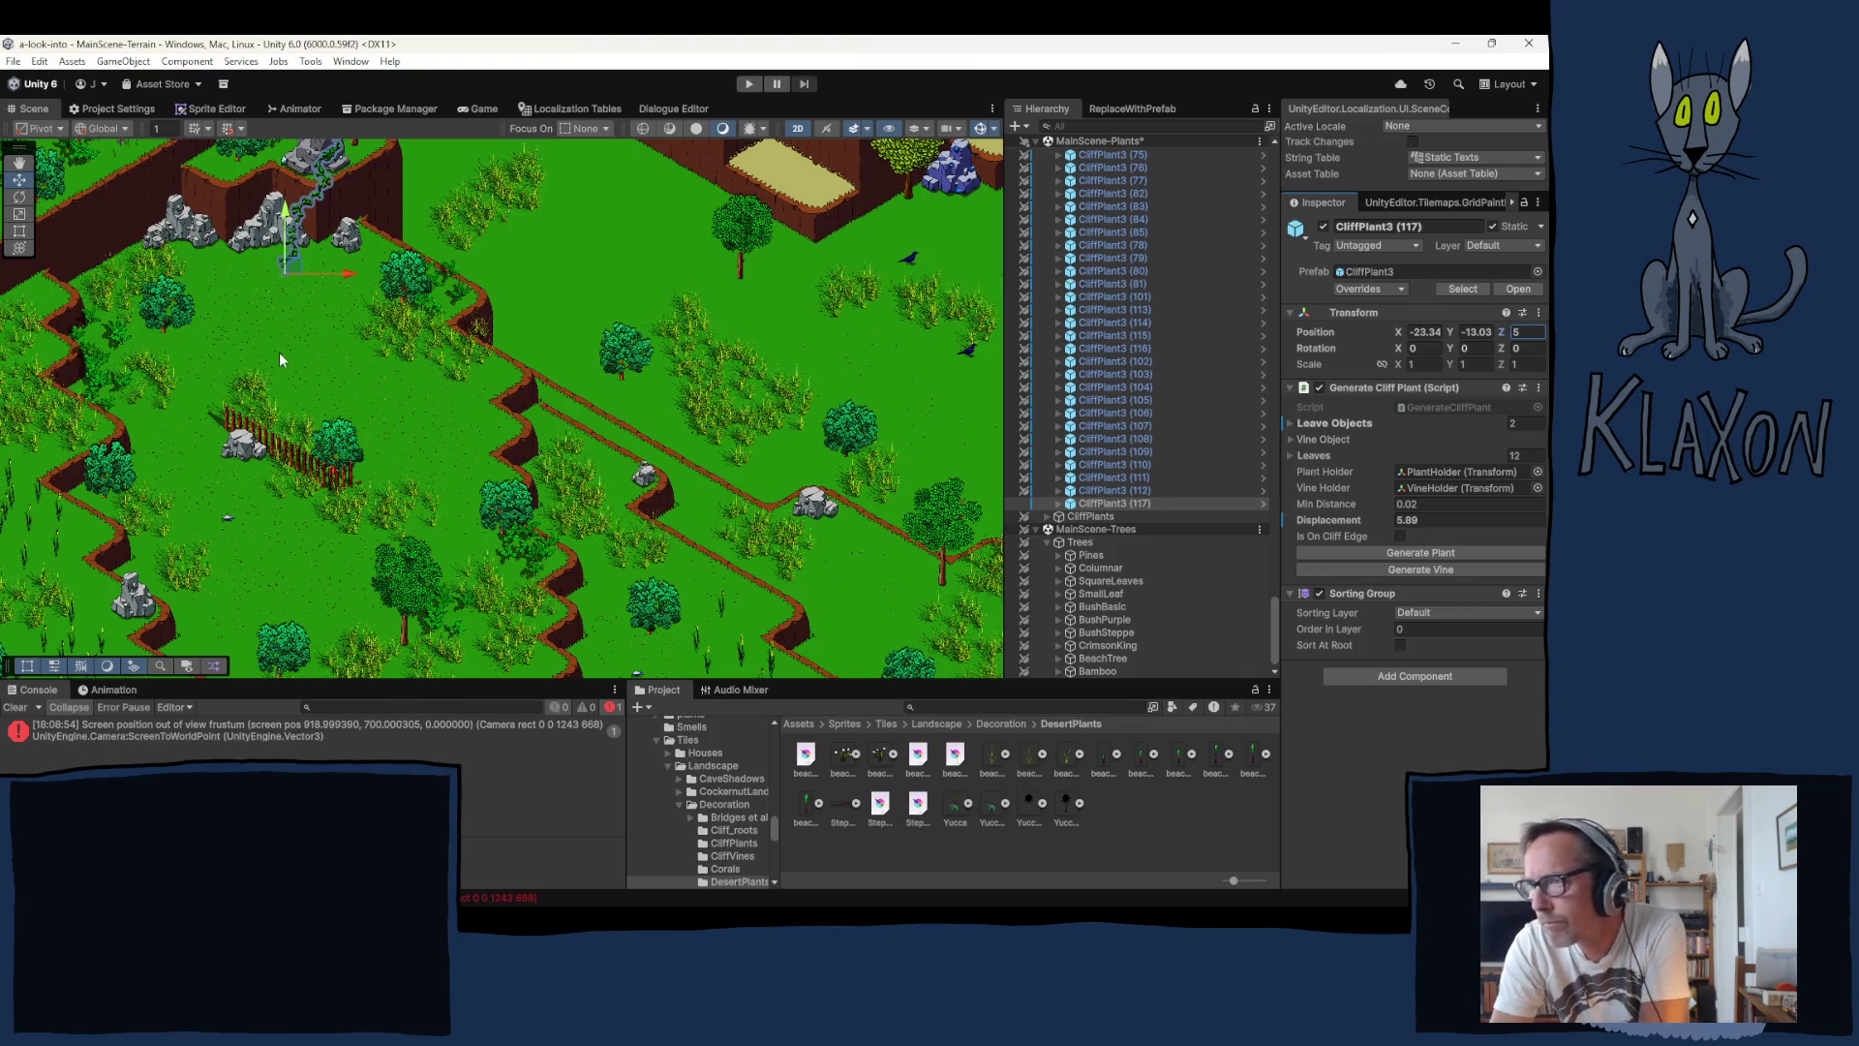
{"action": "mouse_move", "coordinate": [331, 294]}
{"action": "left_mouse_down"}
{"action": "mouse_move", "coordinate": [415, 414]}
{"action": "mouse_move", "coordinate": [250, 368]}
{"action": "mouse_move", "coordinate": [224, 383]}
{"action": "left_mouse_up"}
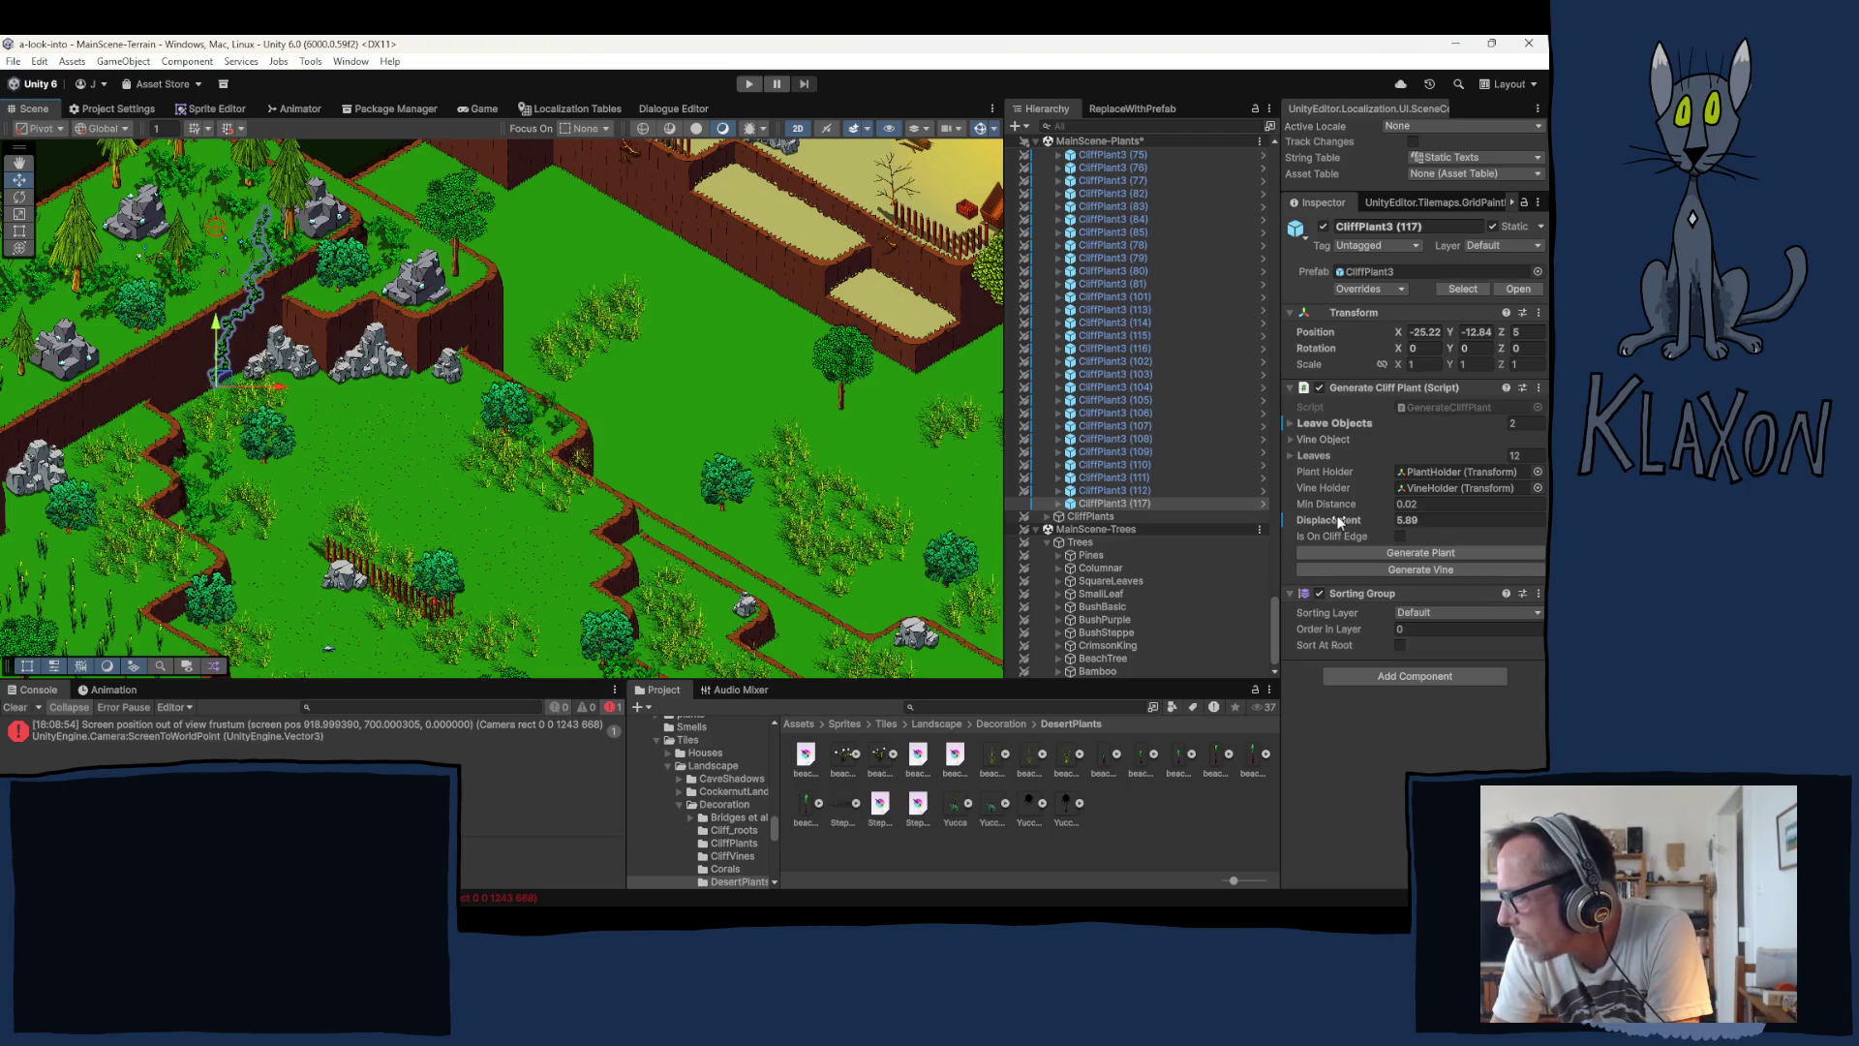
{"action": "left_click_drag", "start_coordinate": [1339, 522], "coordinate": [1252, 550]}
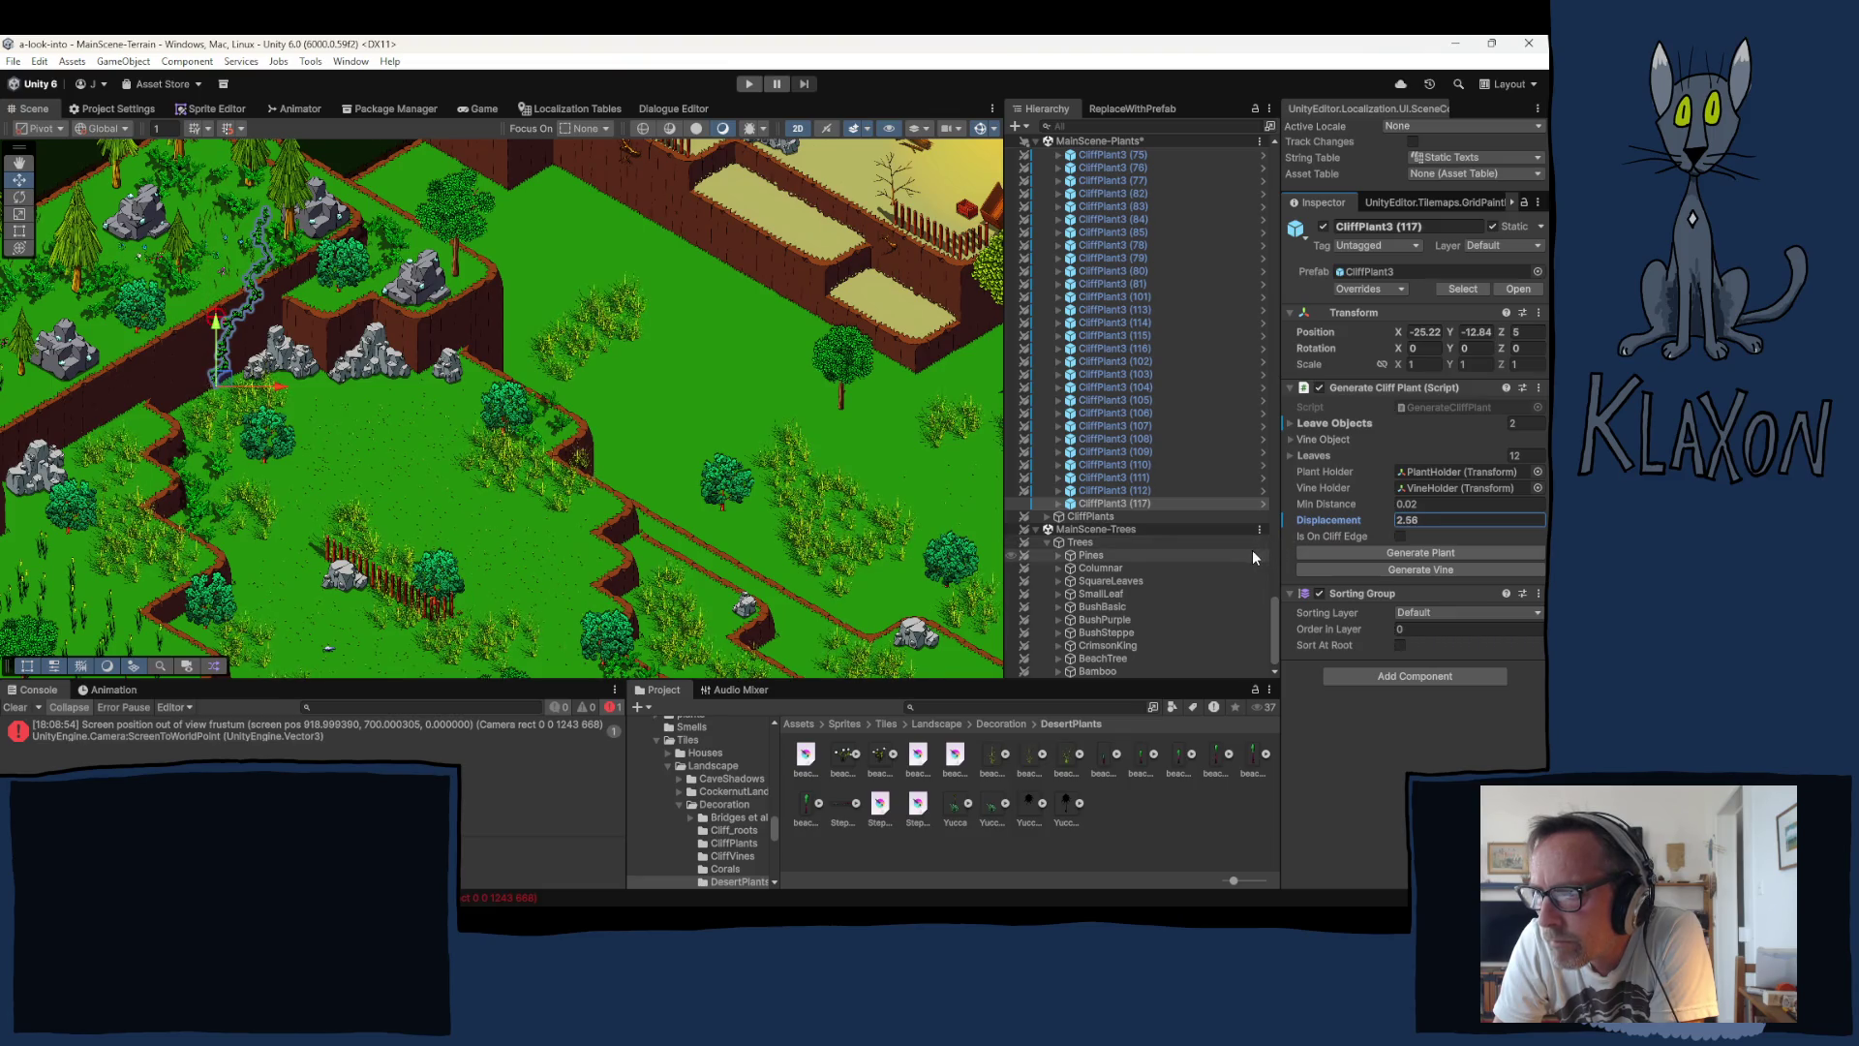
Step: Rerun Generate Vine and Generate Plant on CliffPlant3 (117), then reselect it
{"action": "scroll", "coordinate": [219, 383], "scroll_direction": "up", "scroll_amount": 5}
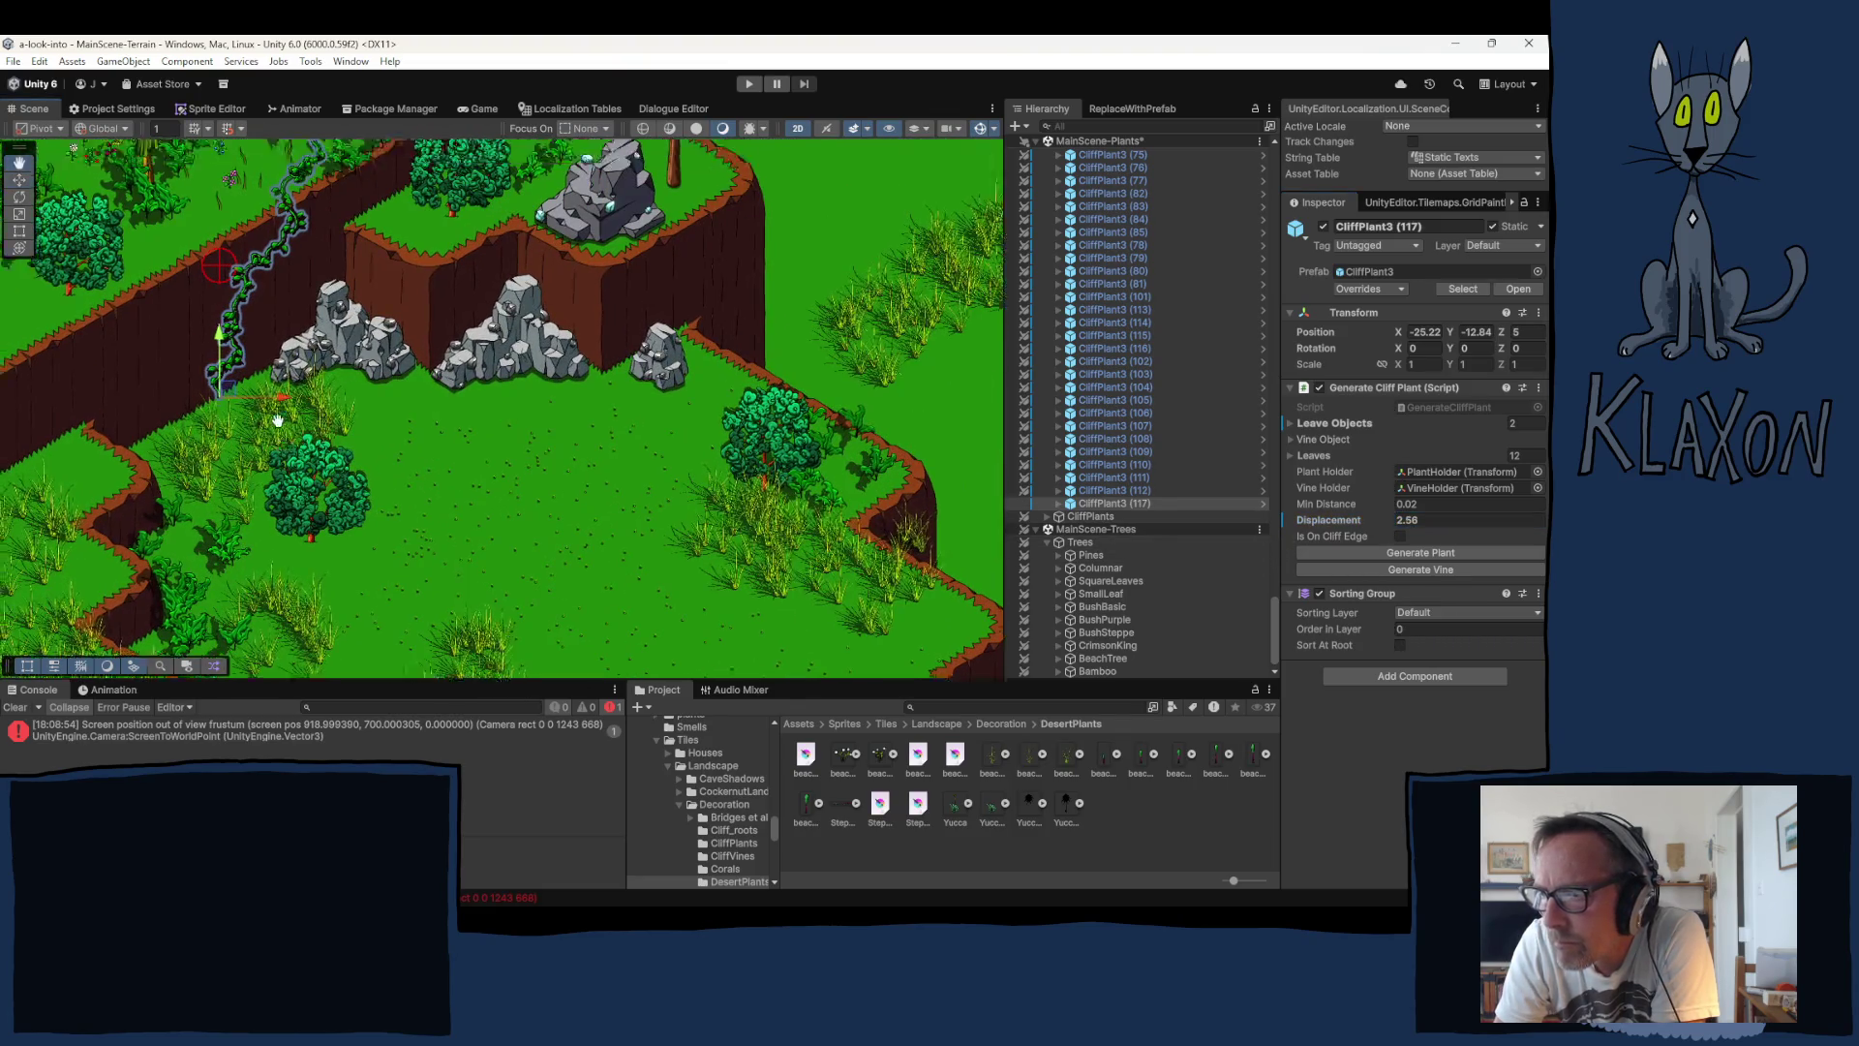
{"action": "mouse_move", "coordinate": [278, 419]}
{"action": "left_mouse_down"}
{"action": "mouse_move", "coordinate": [280, 443]}
{"action": "mouse_move", "coordinate": [217, 433]}
{"action": "left_mouse_up"}
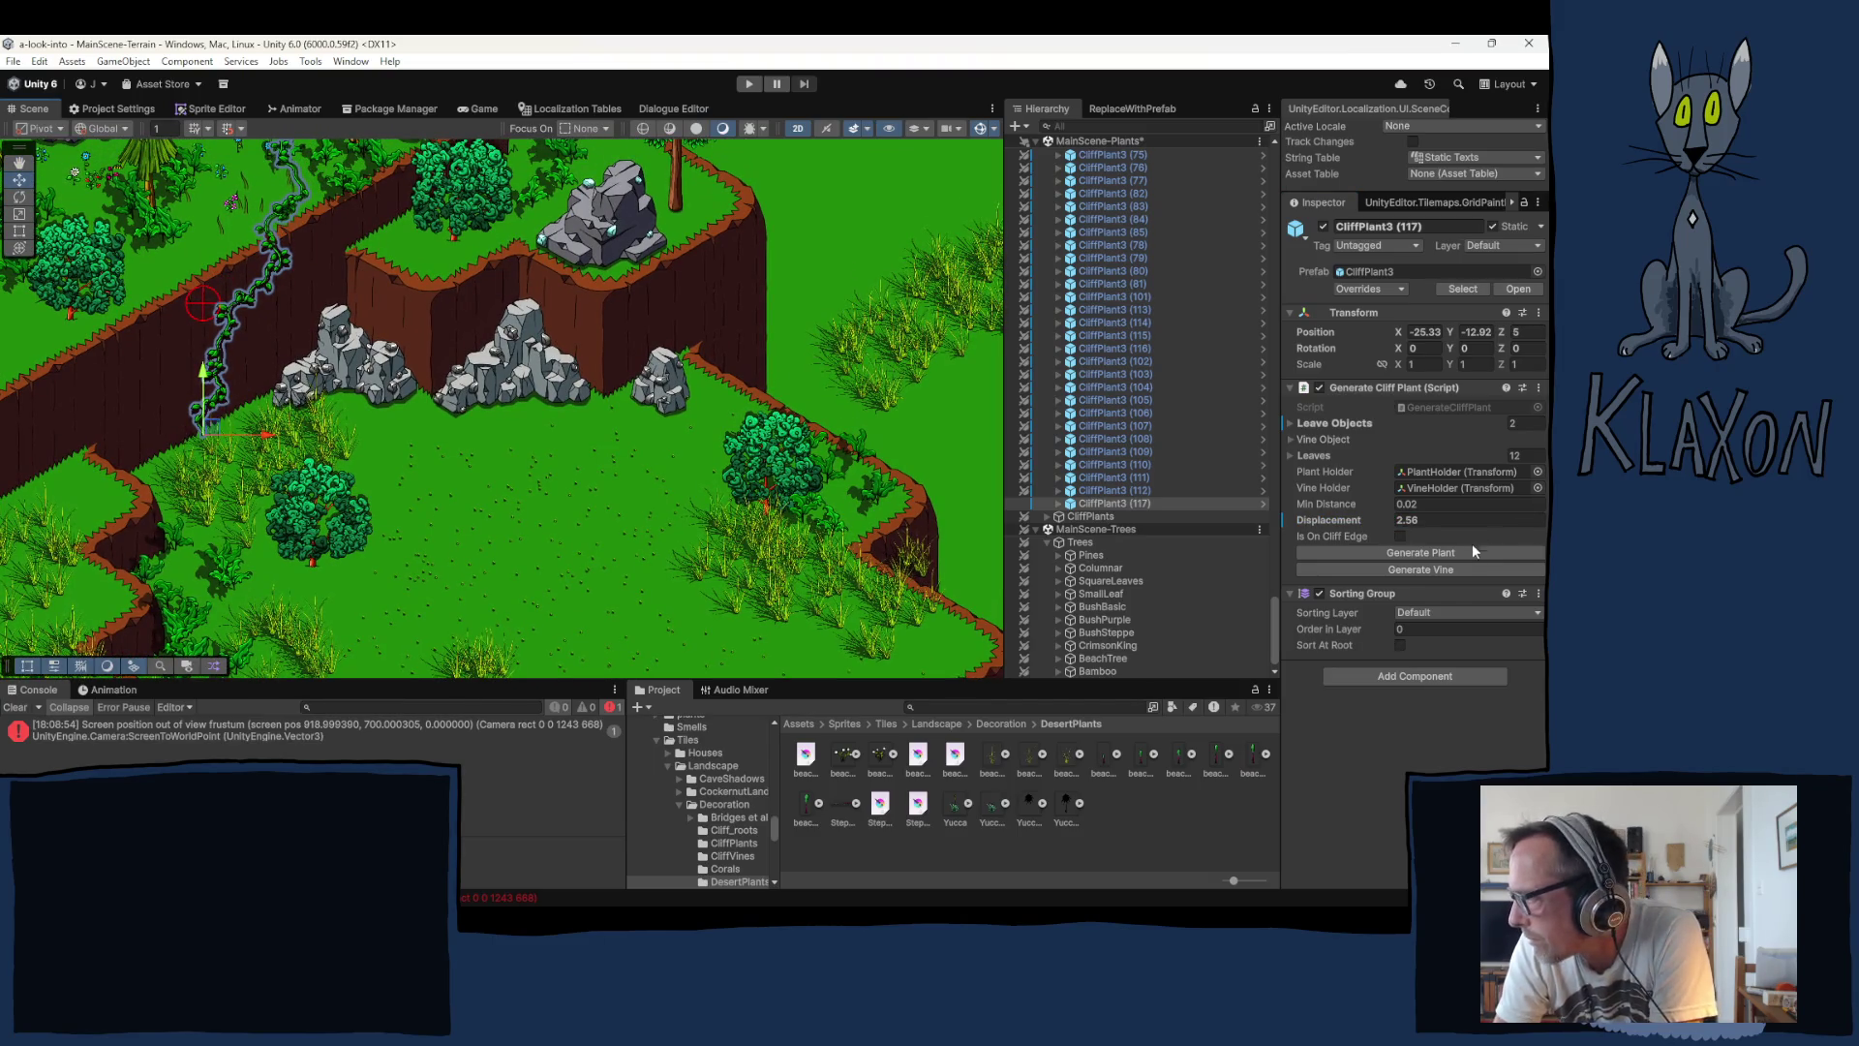
{"action": "left_click", "coordinate": [1427, 569]}
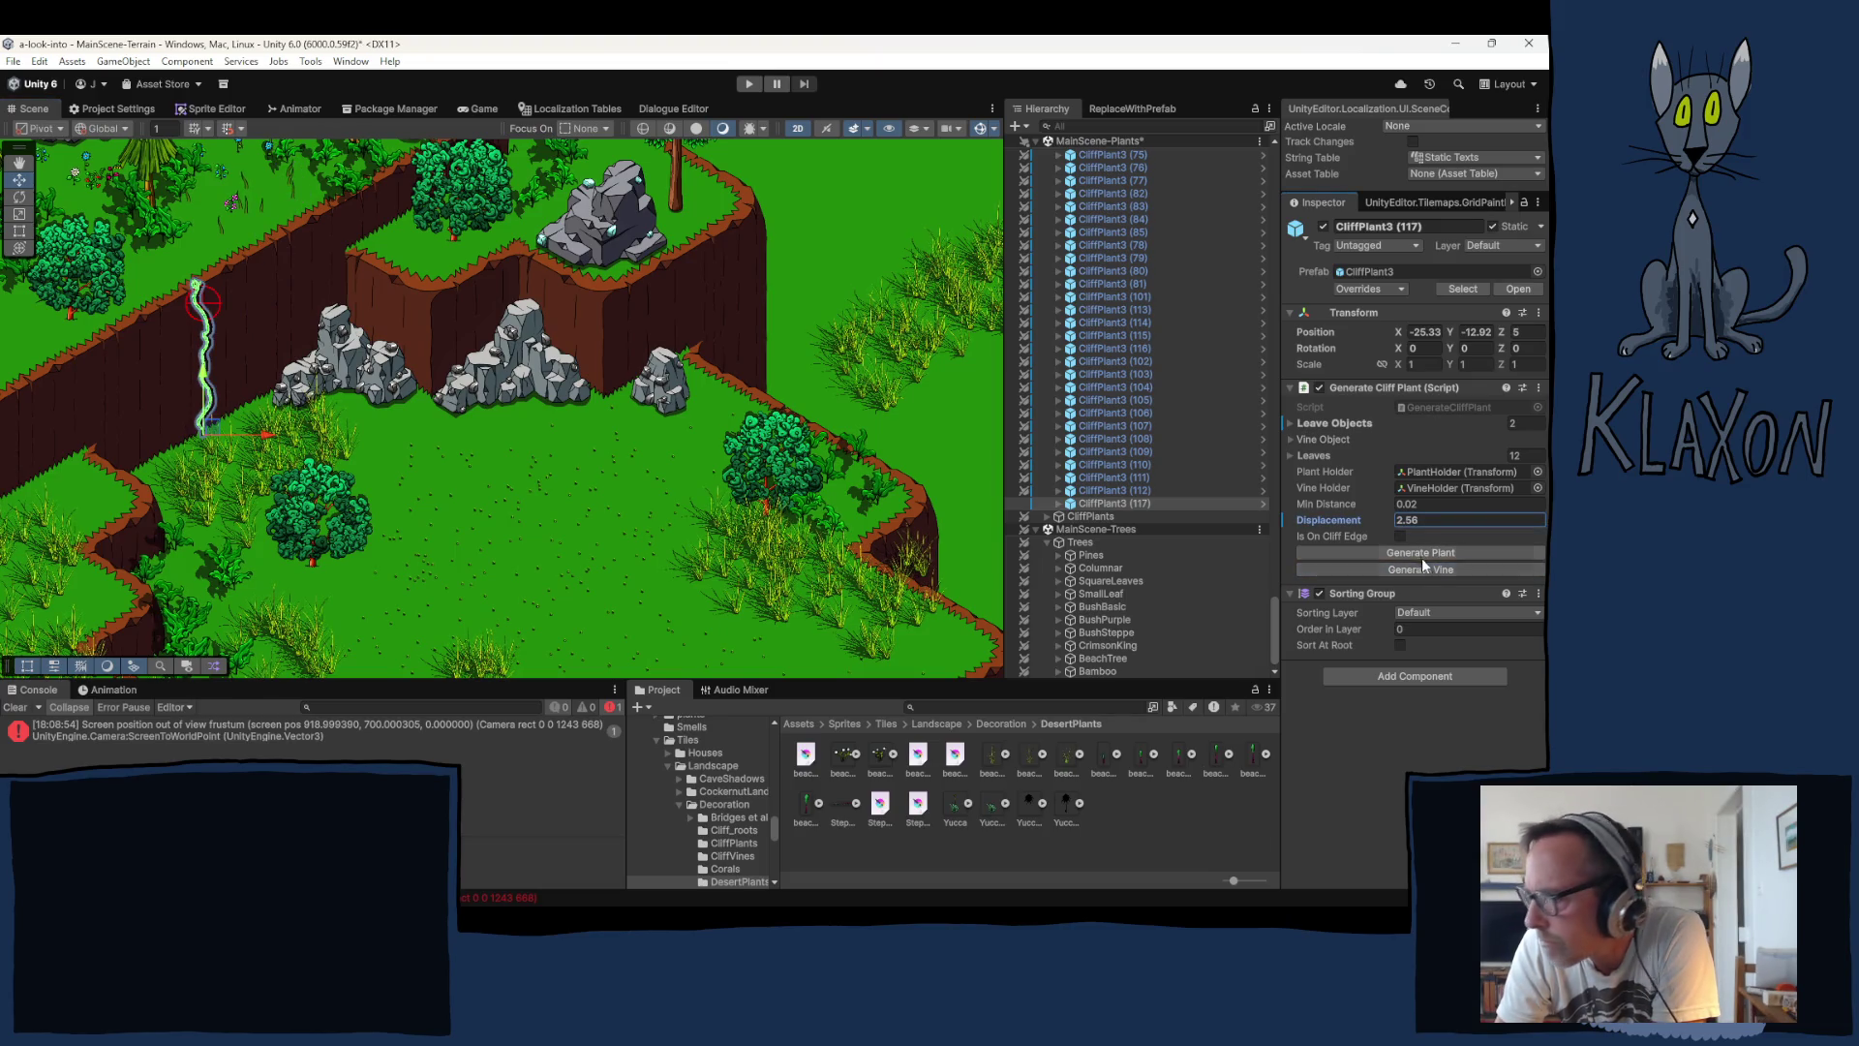
{"action": "left_click", "coordinate": [1421, 552]}
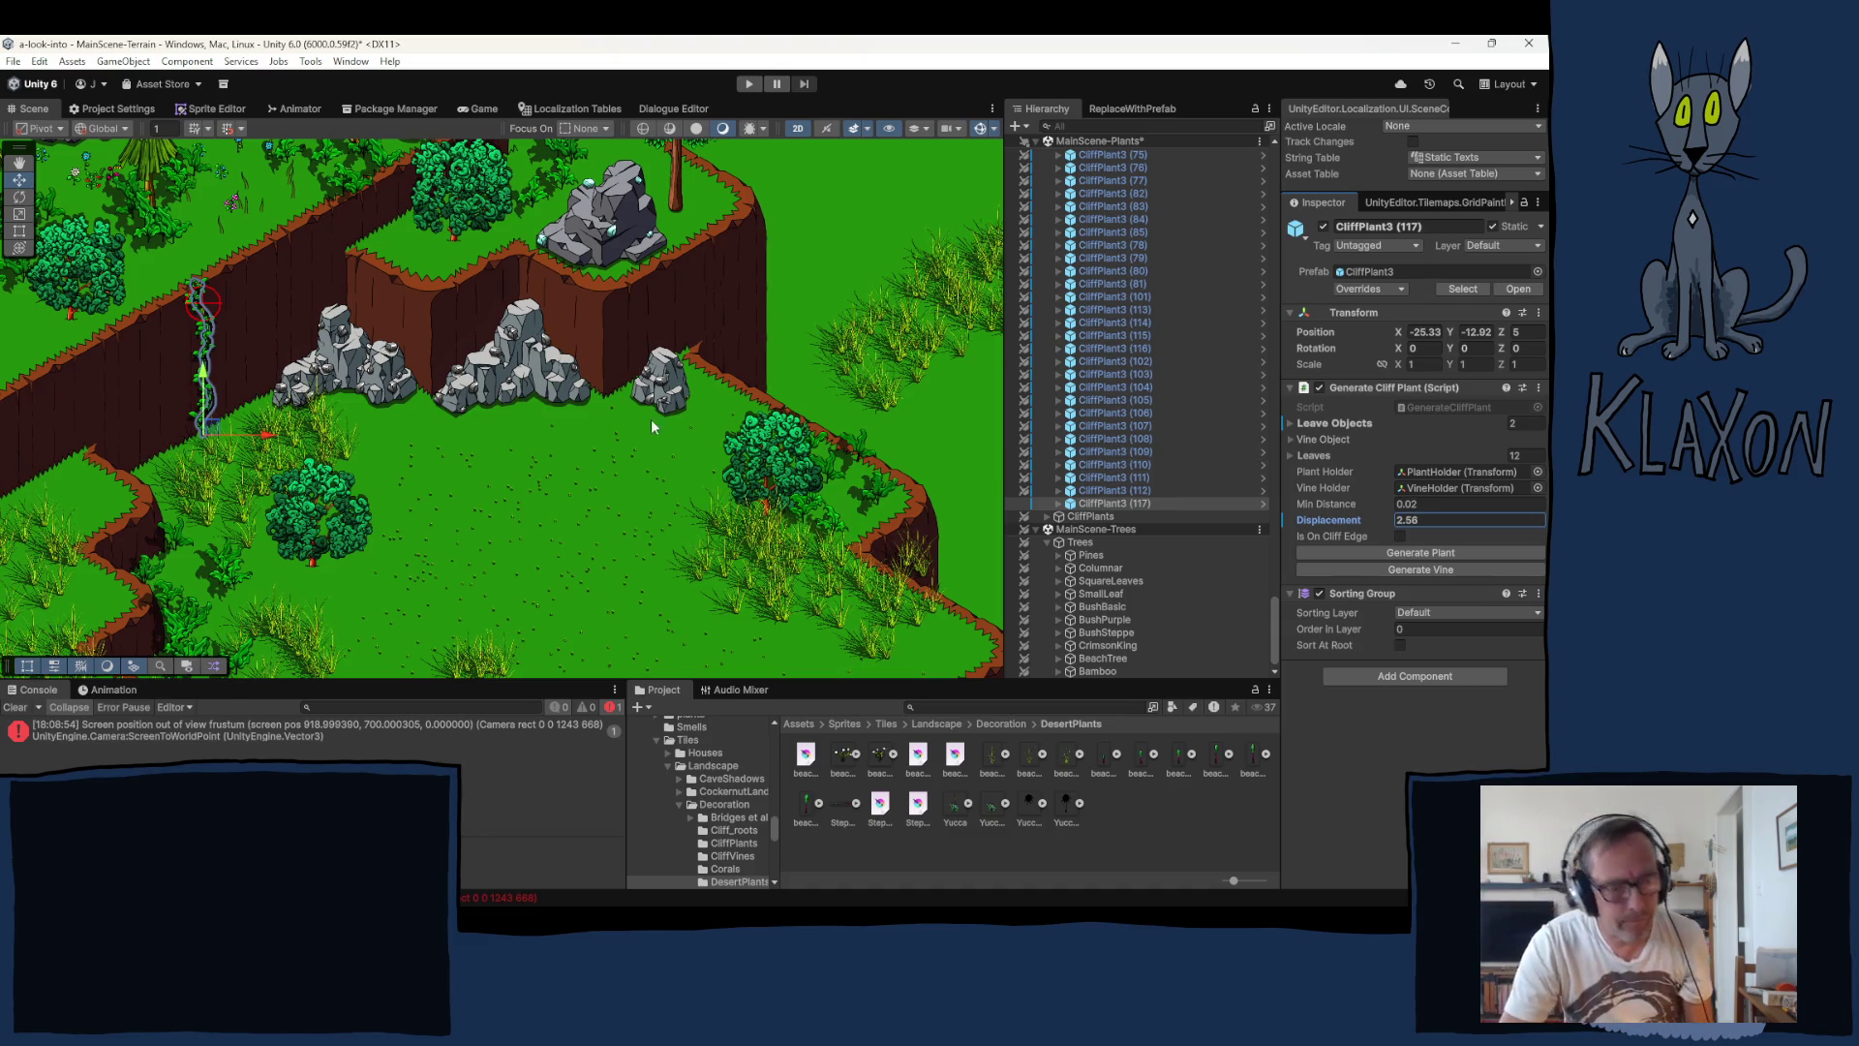
{"action": "left_click", "coordinate": [1106, 503]}
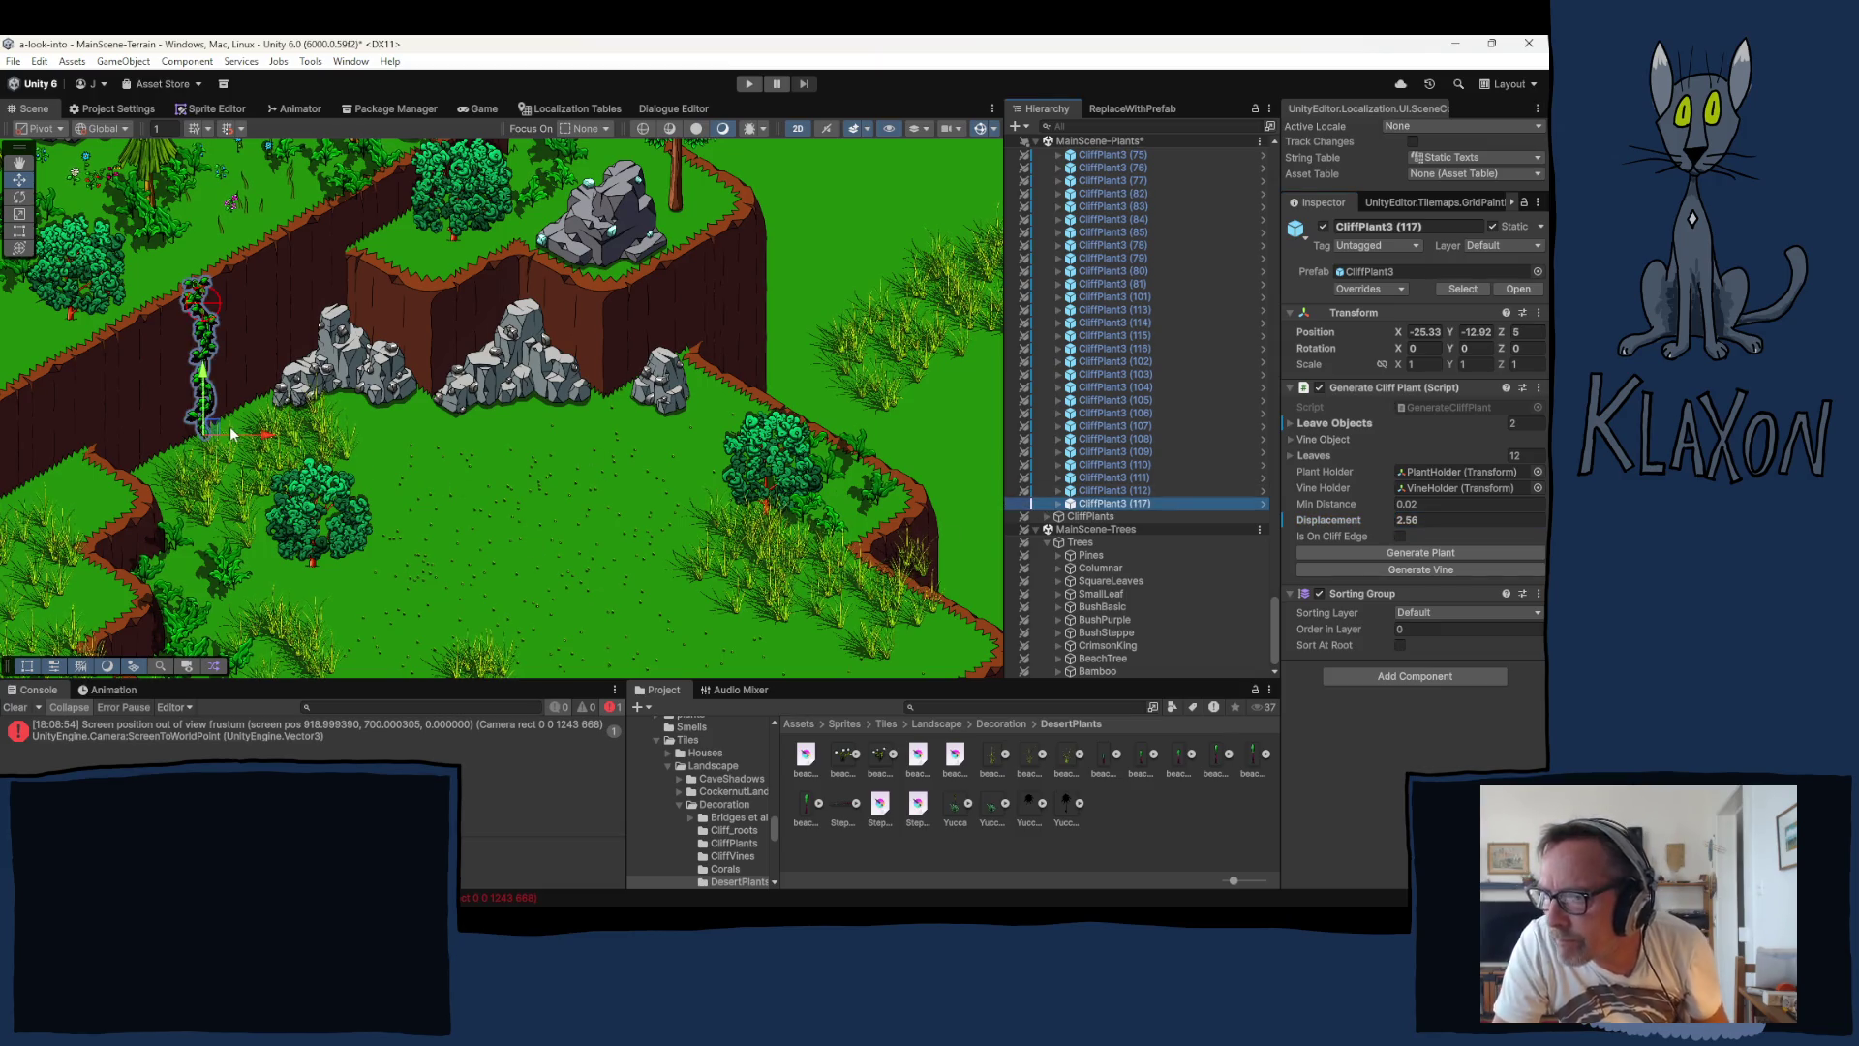
Step: Duplicate the vine as CliffPlant3 (118), shift it up-right, and regenerate its vine and plant
{"action": "key", "text": "ctrl+d"}
{"action": "left_click_drag", "start_coordinate": [212, 433], "coordinate": [231, 421]}
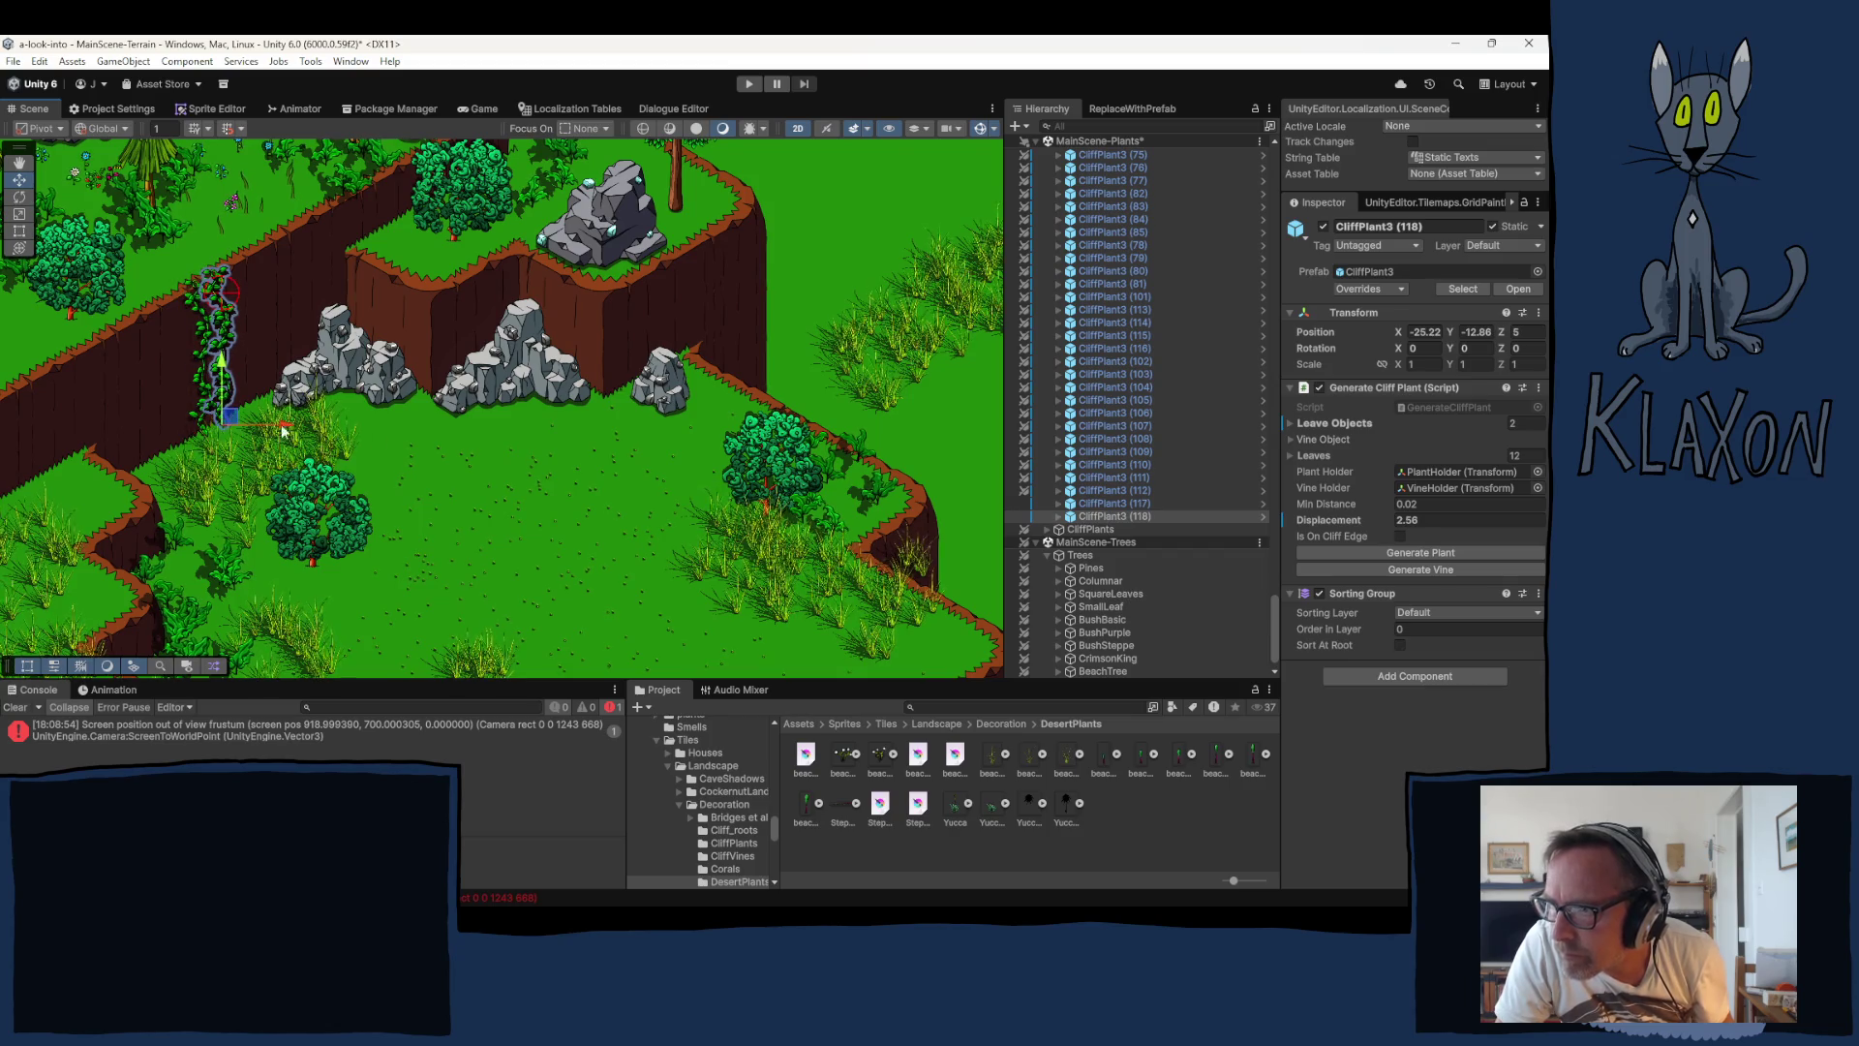
{"action": "left_click", "coordinate": [1425, 572]}
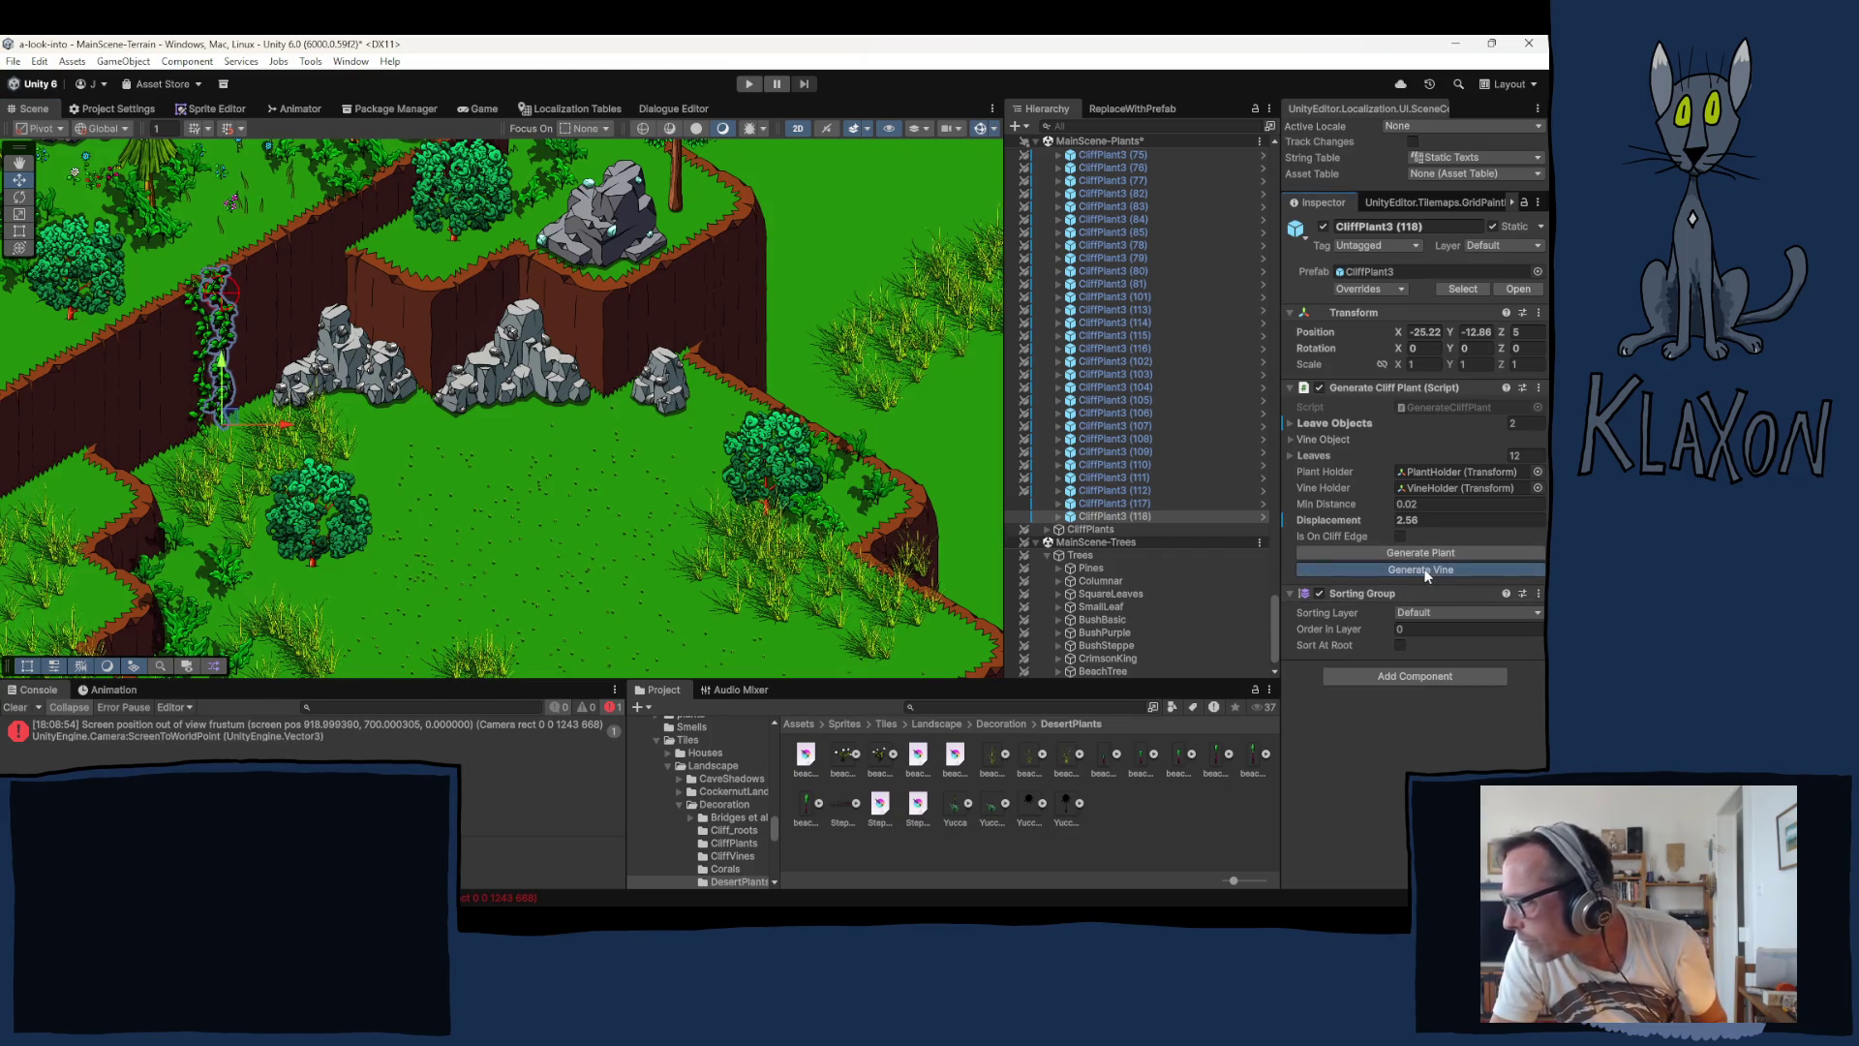
{"action": "left_click", "coordinate": [1425, 571]}
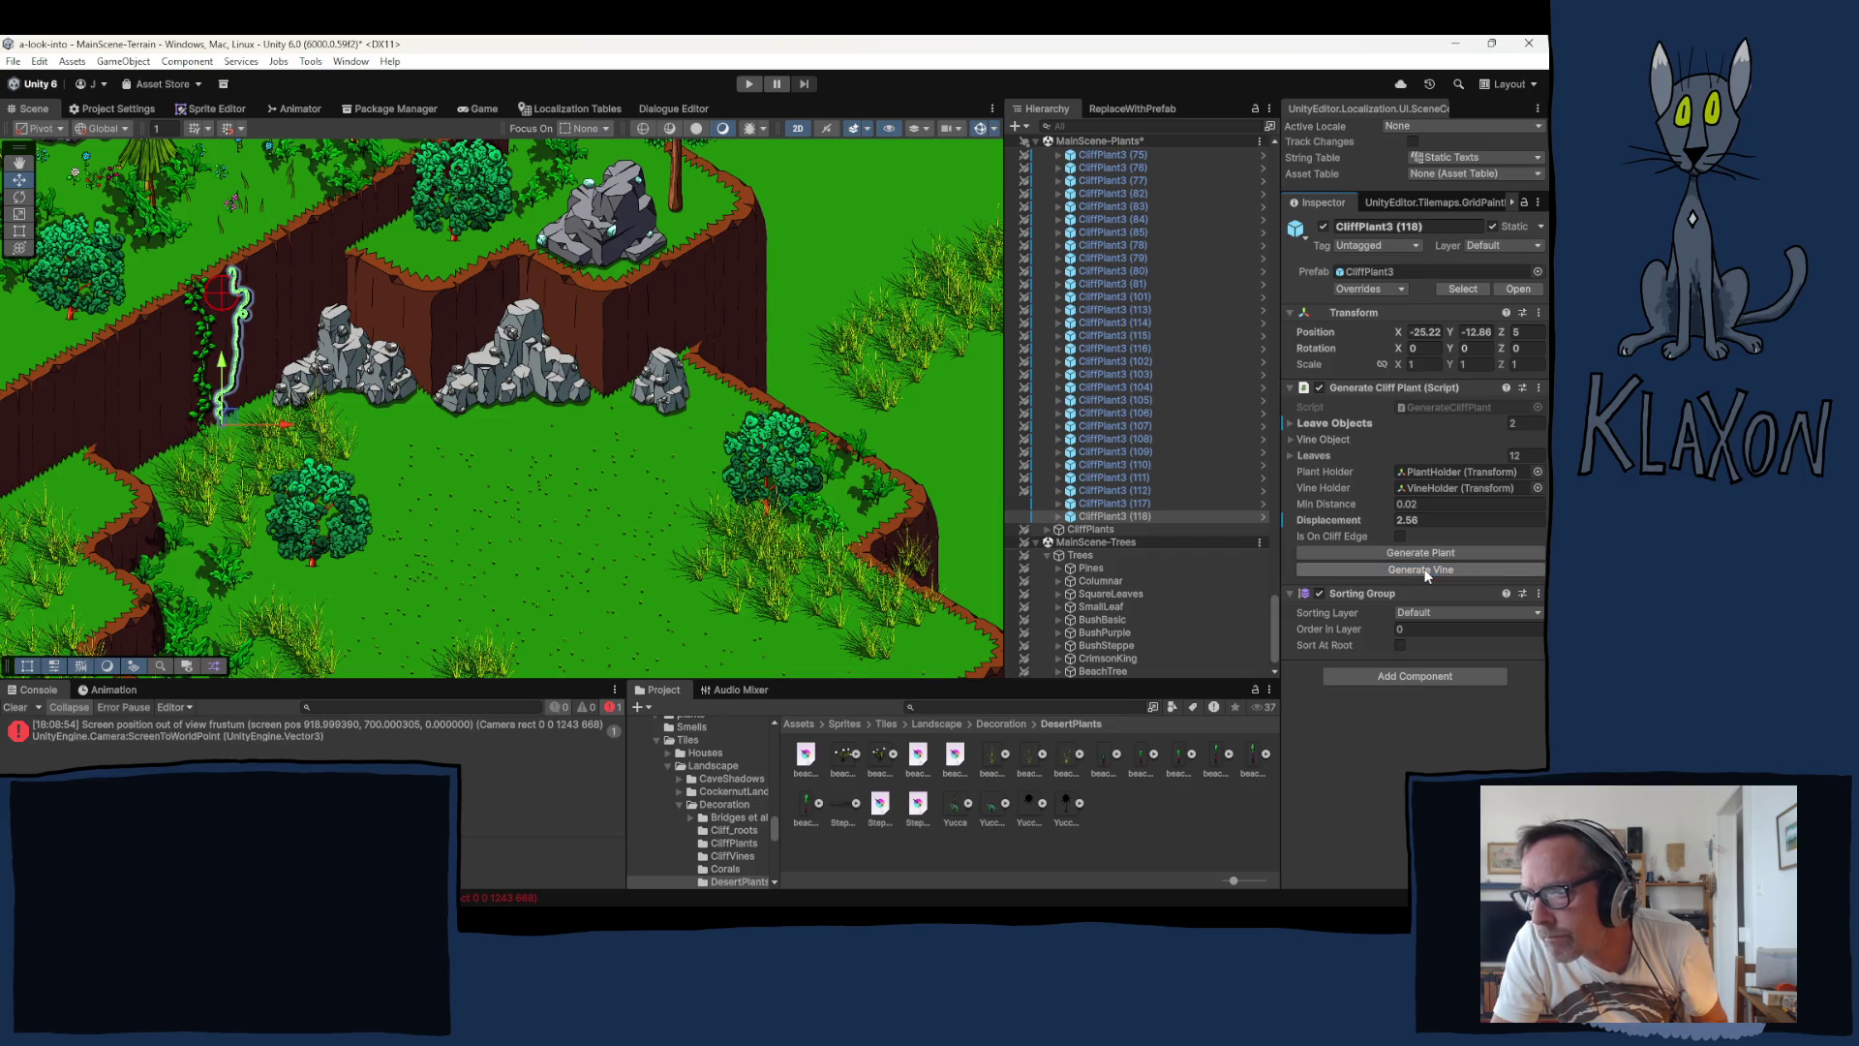
{"action": "left_click", "coordinate": [1427, 554]}
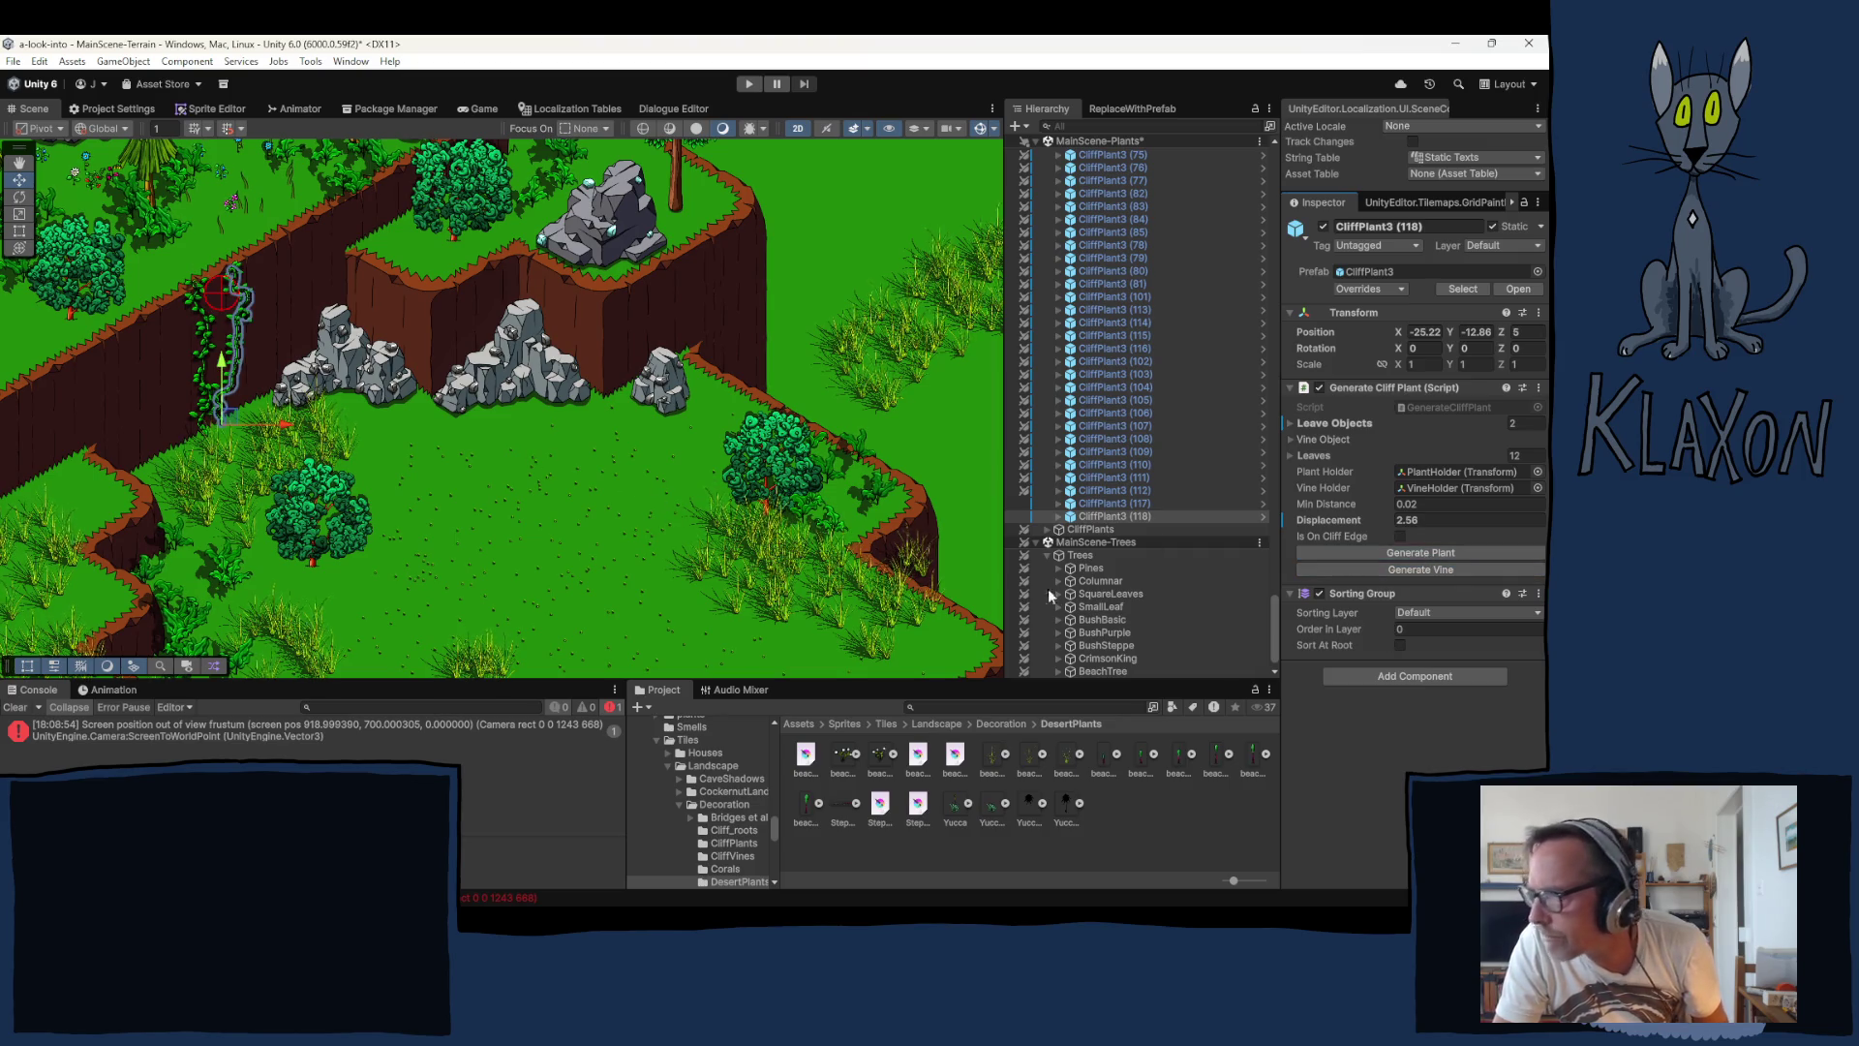
Step: Duplicate CliffPlant3 (118) further up-right along the cliff and regenerate its vine and leaves
{"action": "left_click", "coordinate": [1104, 518]}
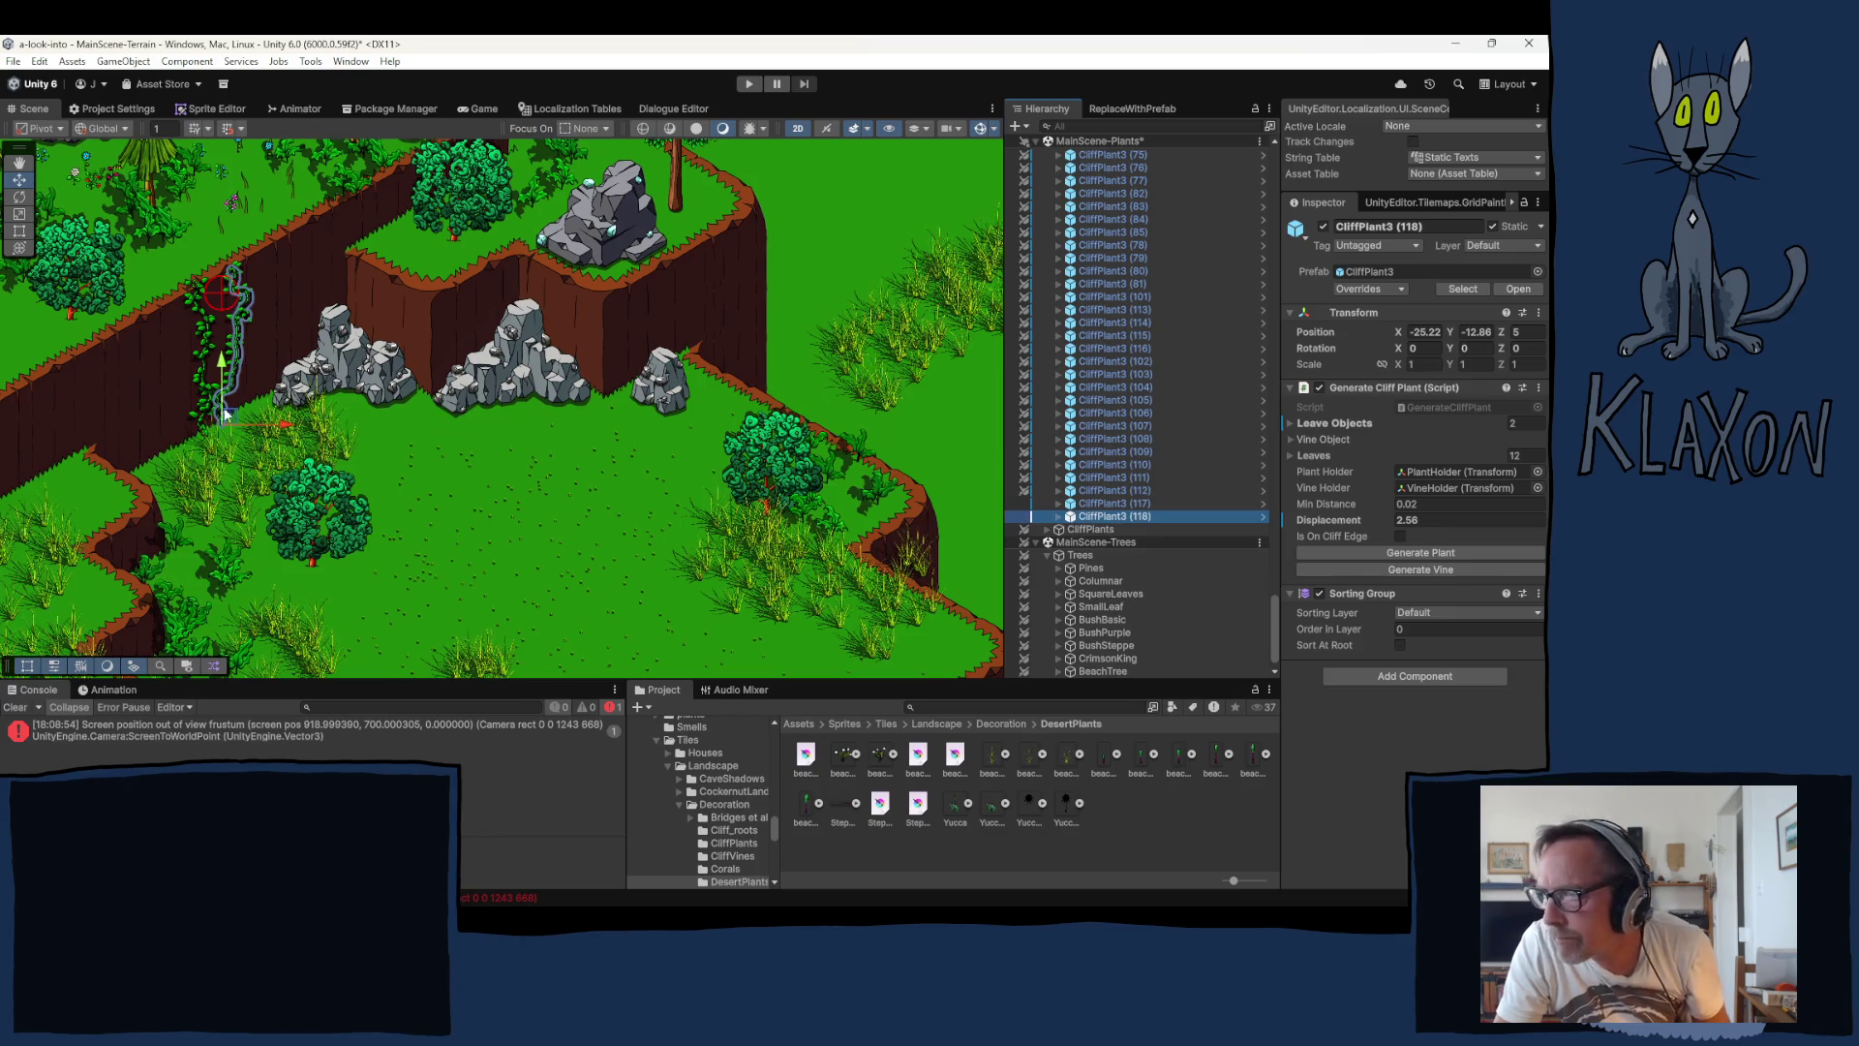
{"action": "key", "text": "ctrl+d"}
{"action": "left_click_drag", "start_coordinate": [227, 415], "coordinate": [259, 400]}
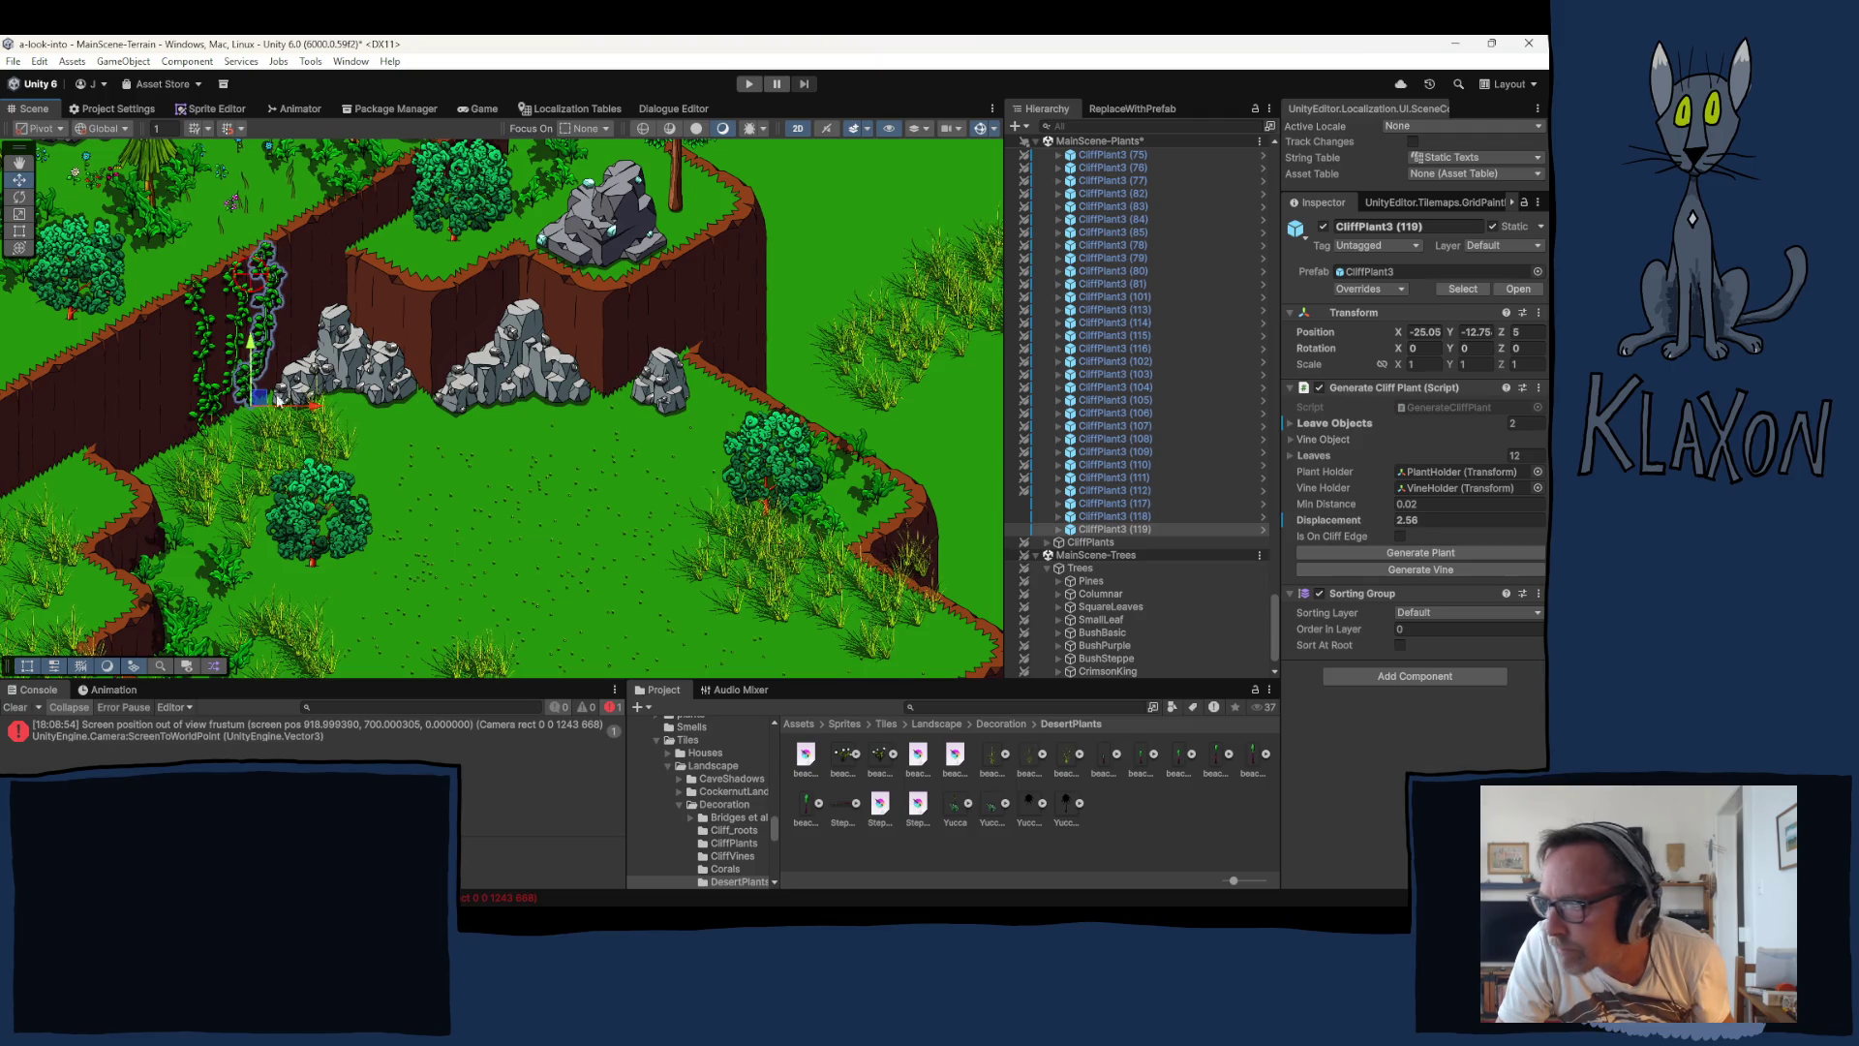
{"action": "left_click", "coordinate": [1437, 569]}
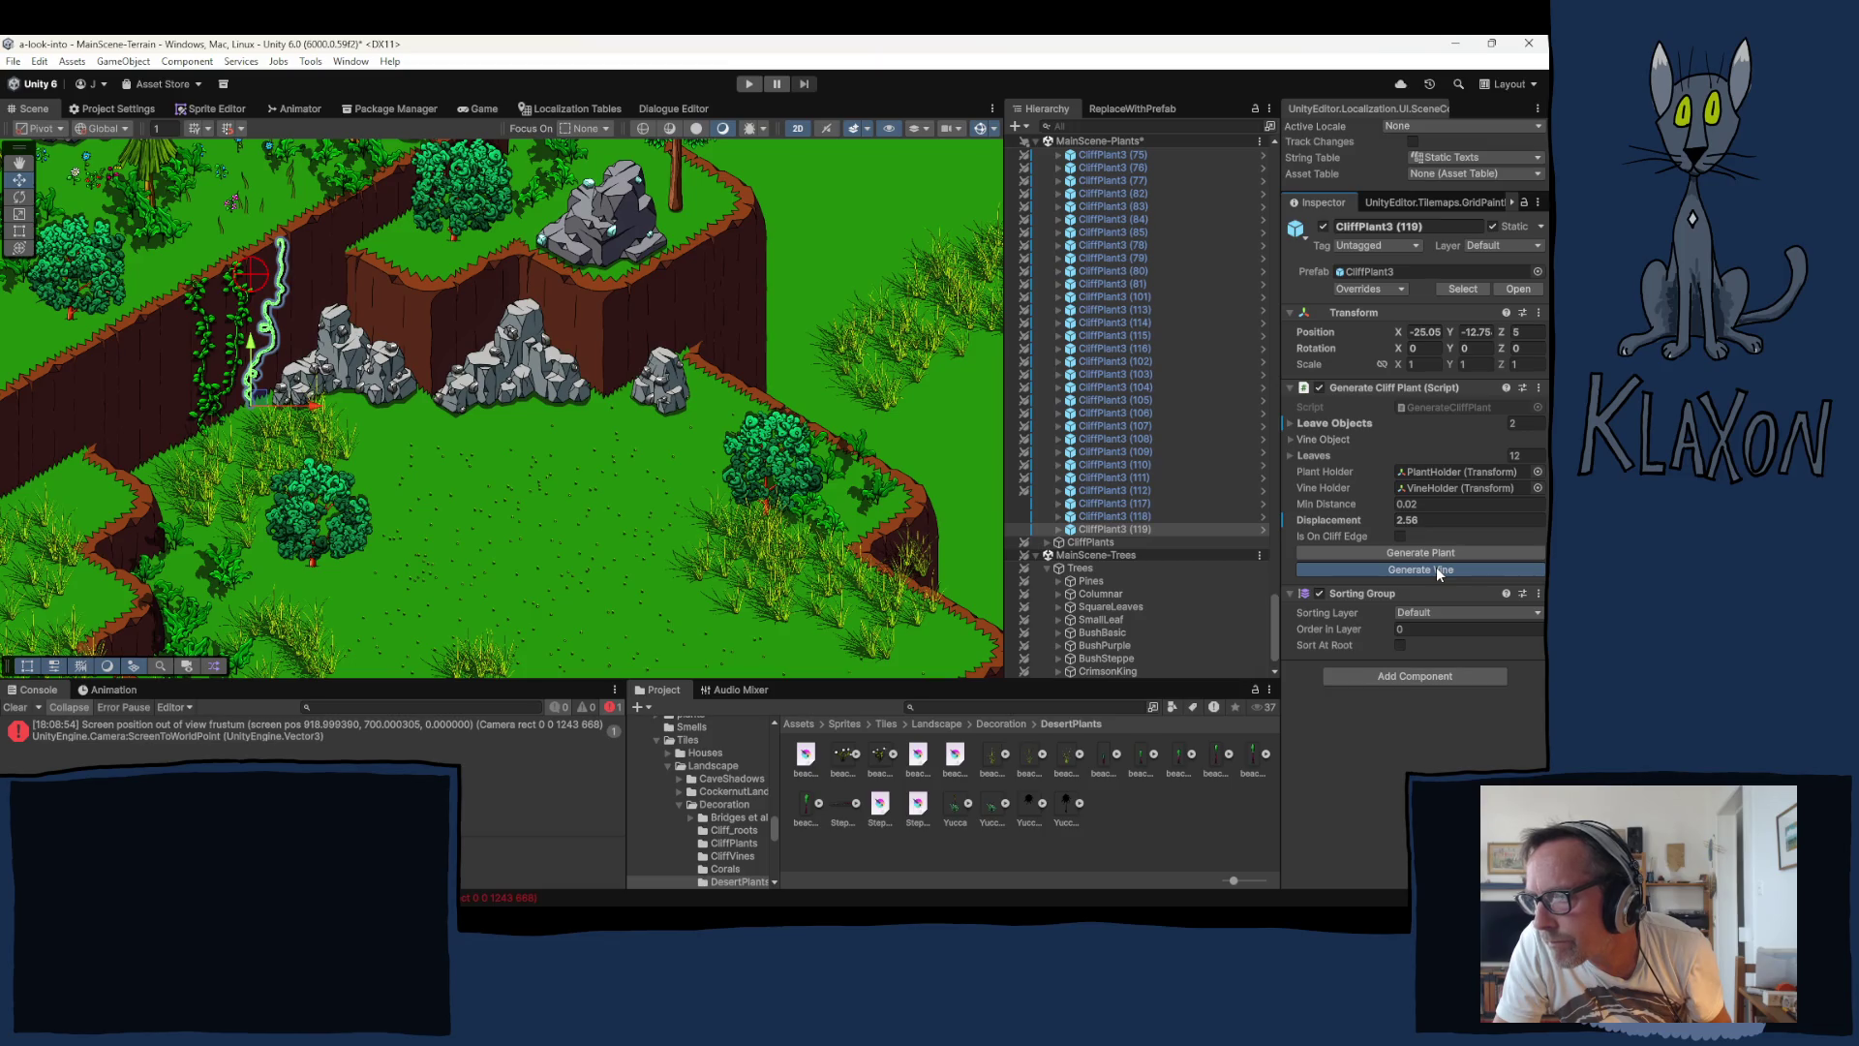
{"action": "left_click", "coordinate": [1437, 569]}
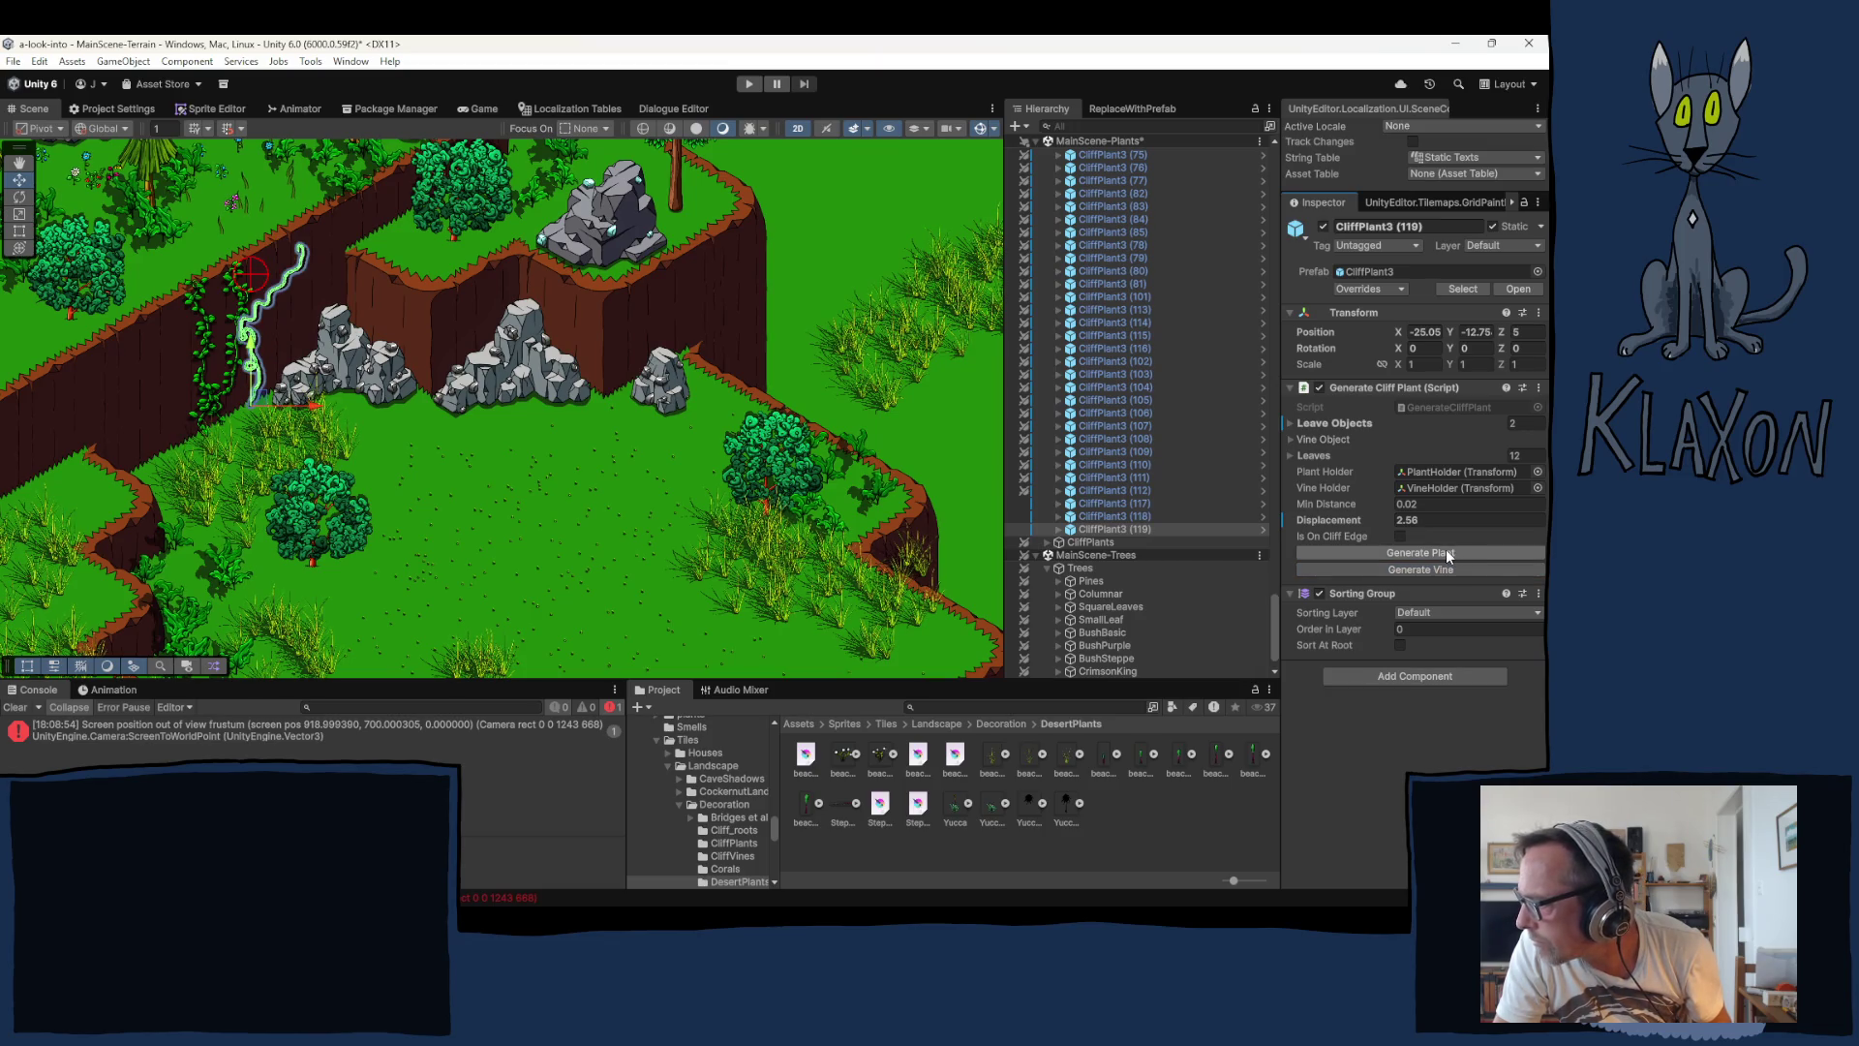
{"action": "left_click", "coordinate": [1409, 554]}
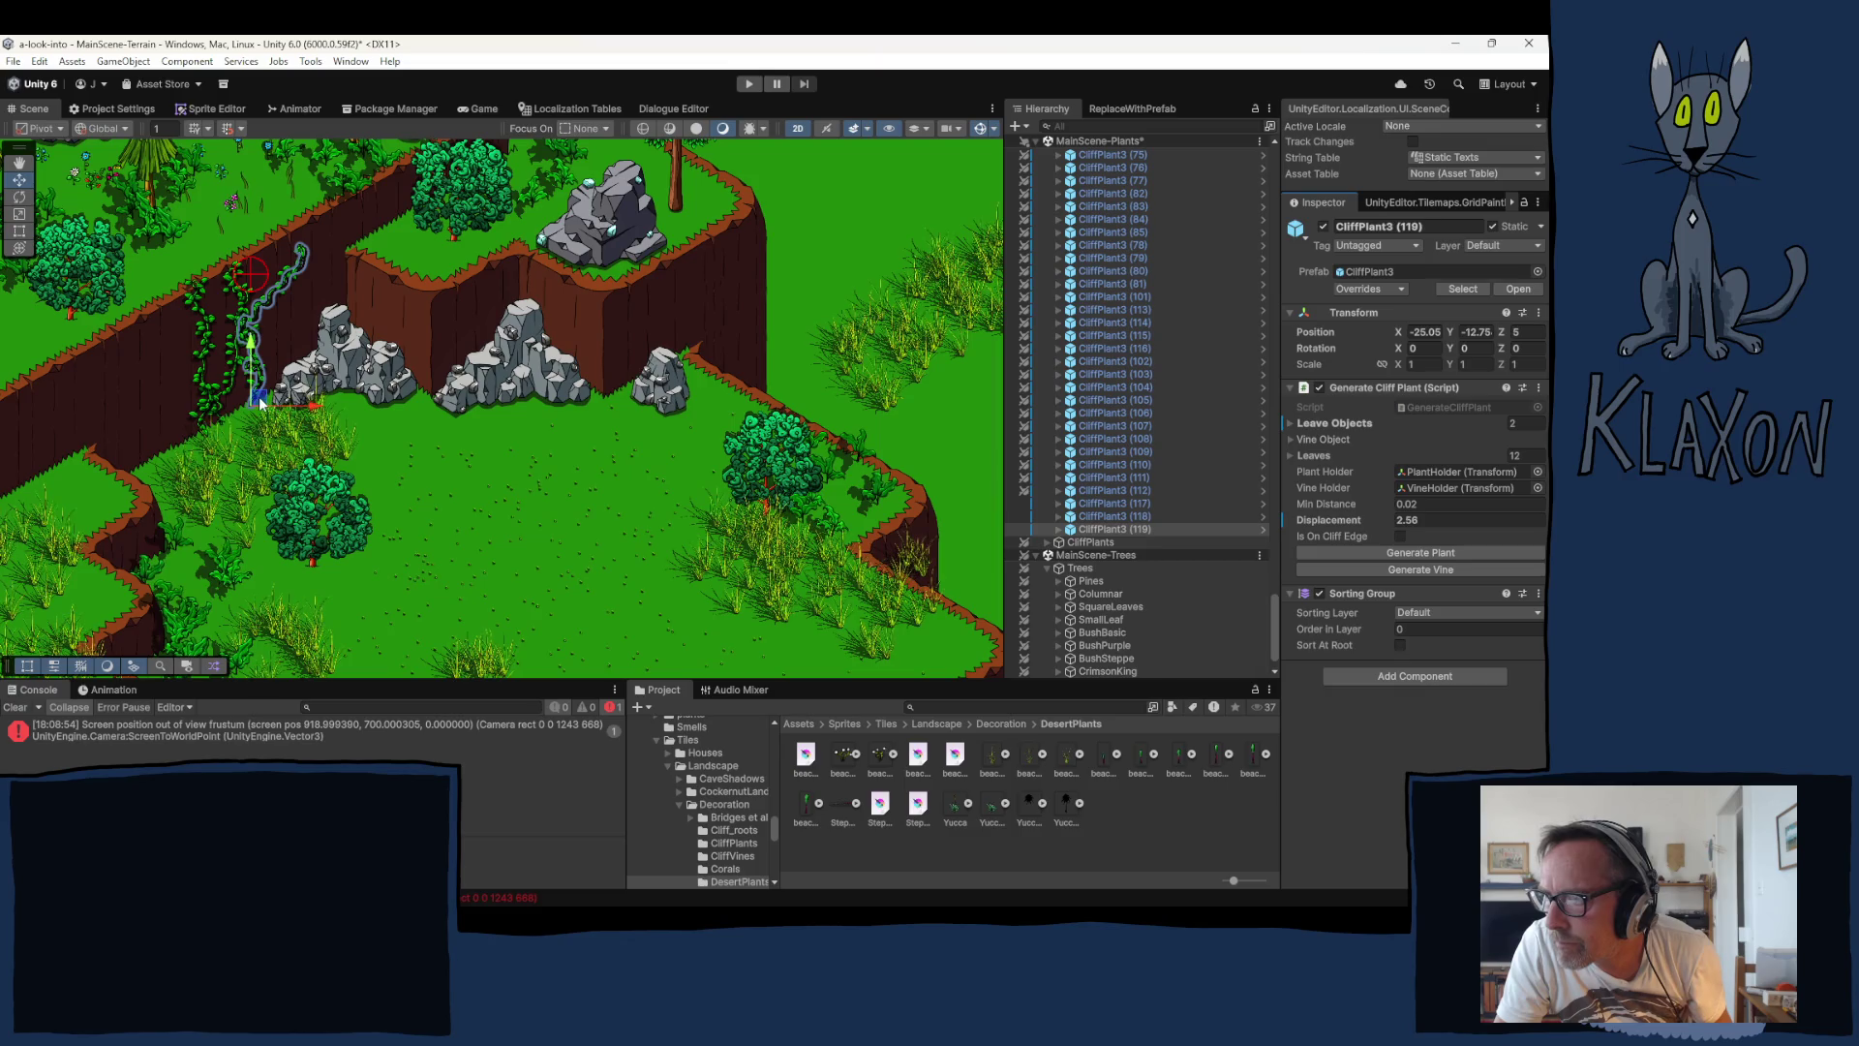
Step: Add another copy down-left along the cliff with a regenerated vine and leaves
{"action": "key", "text": "ctrl+d"}
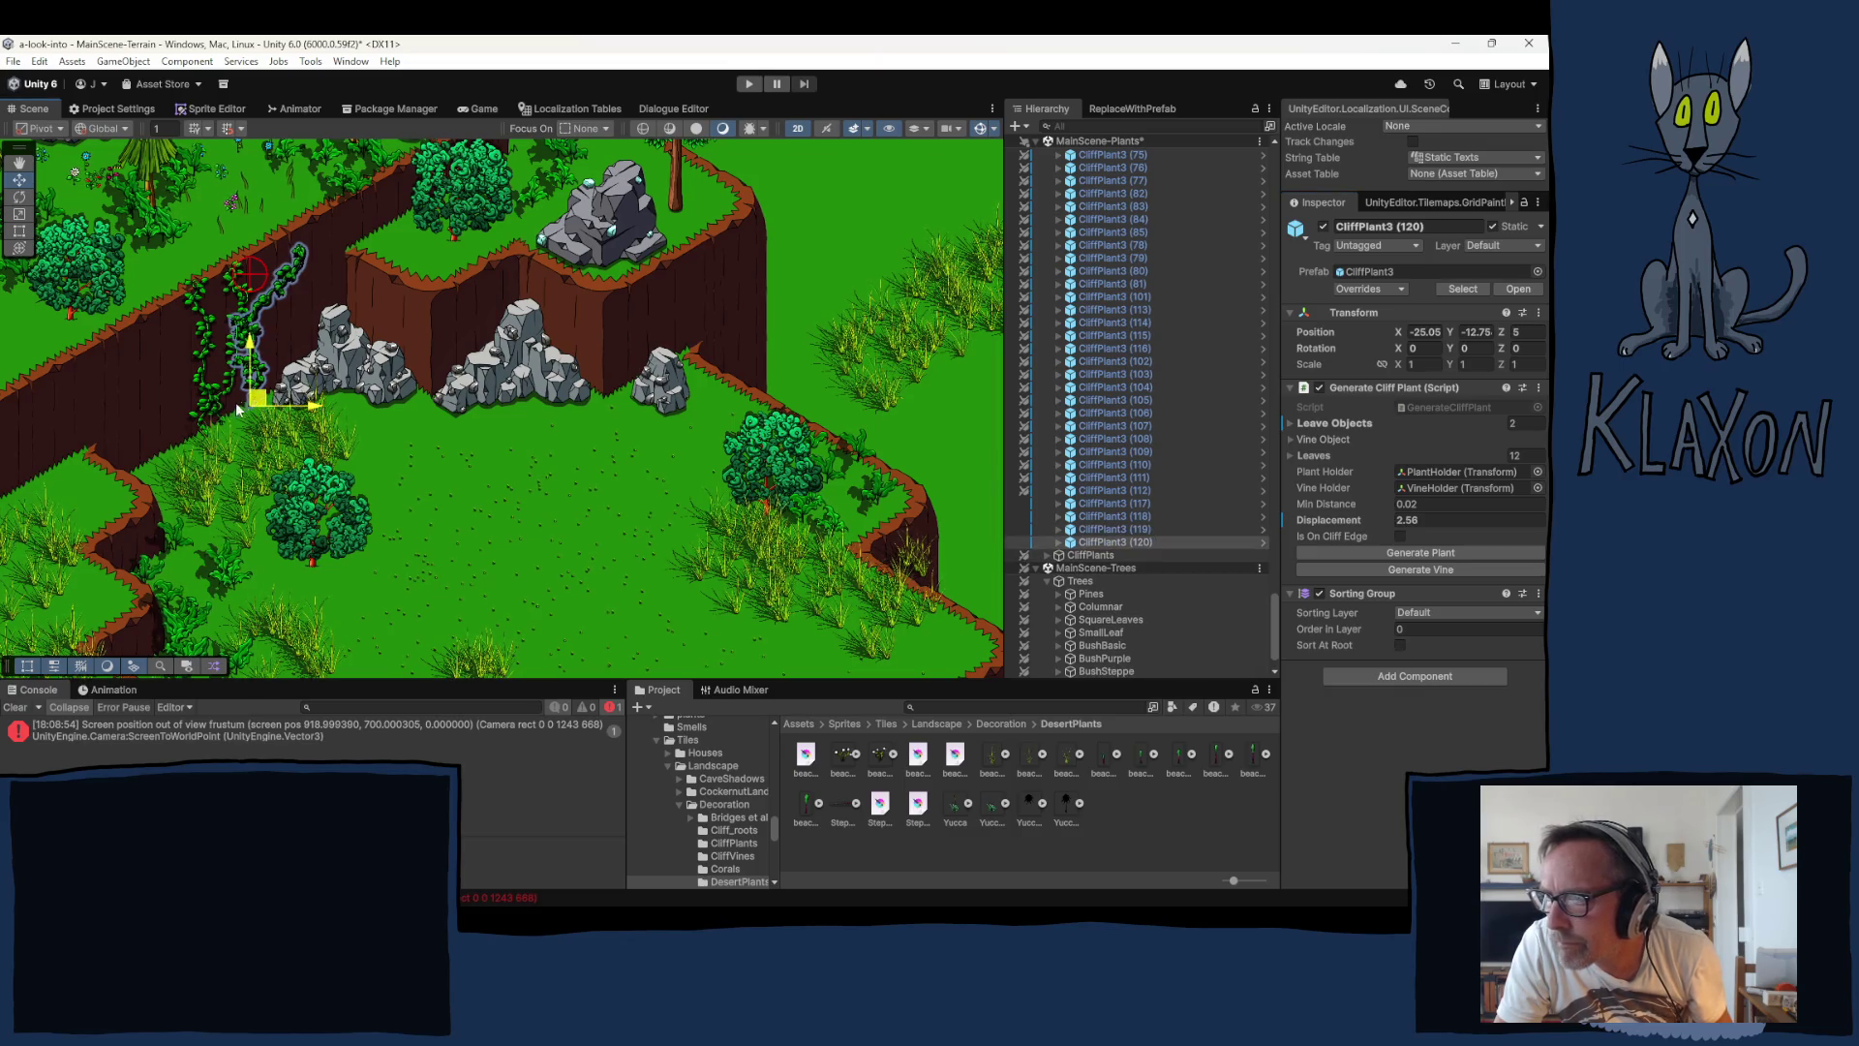
{"action": "left_click_drag", "start_coordinate": [259, 403], "coordinate": [144, 464]}
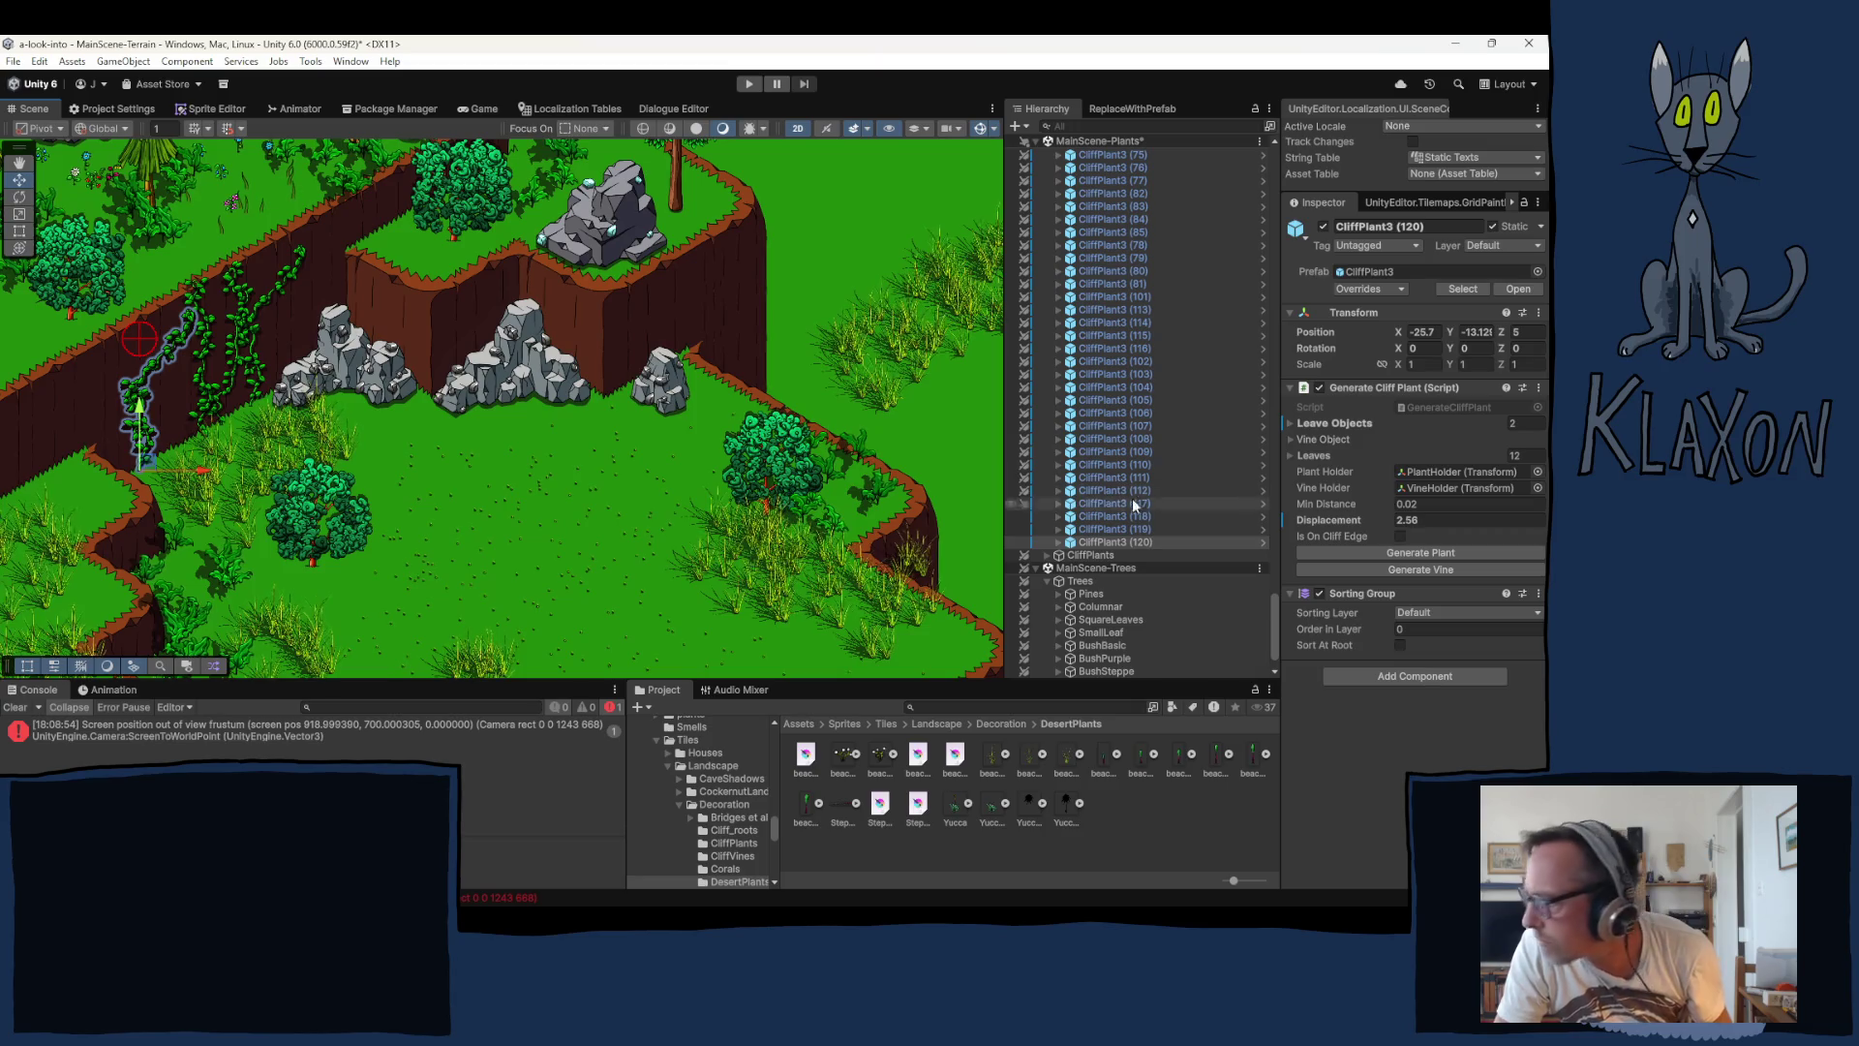
{"action": "left_click", "coordinate": [1386, 569]}
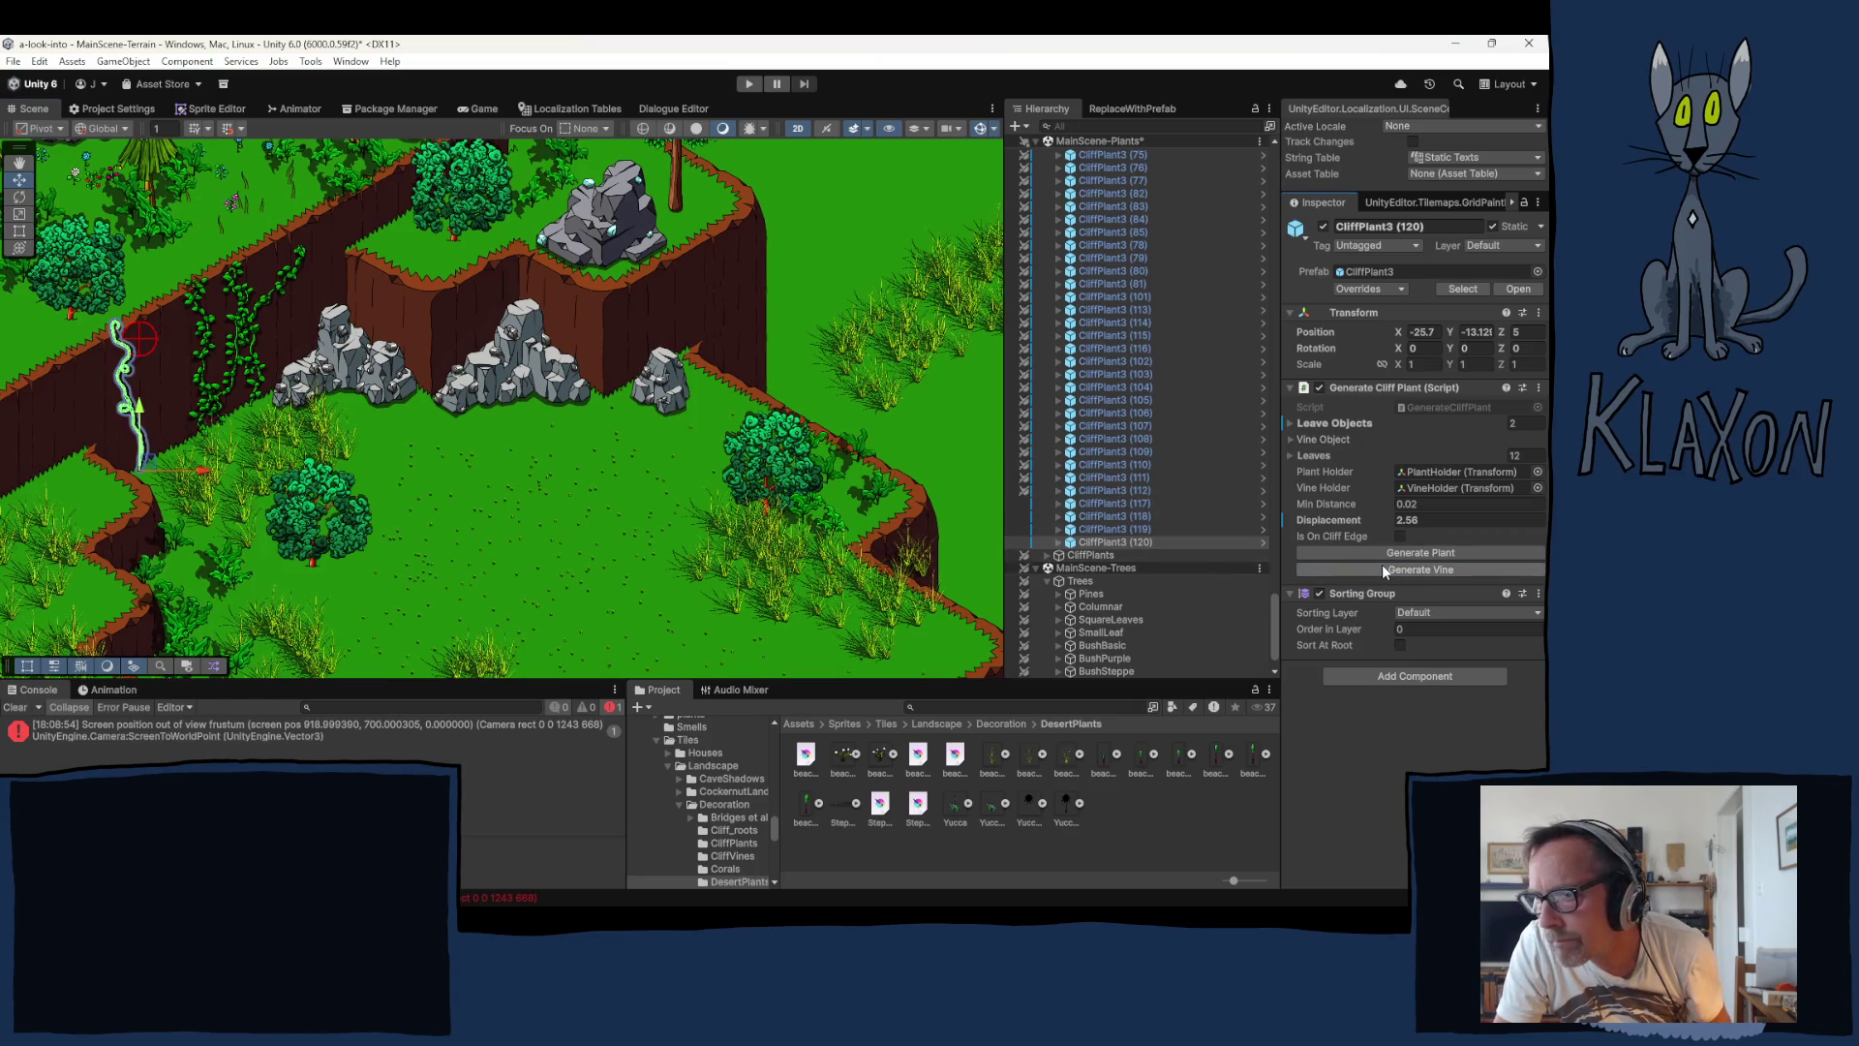
{"action": "left_click", "coordinate": [1381, 567]}
{"action": "left_click", "coordinate": [1371, 549]}
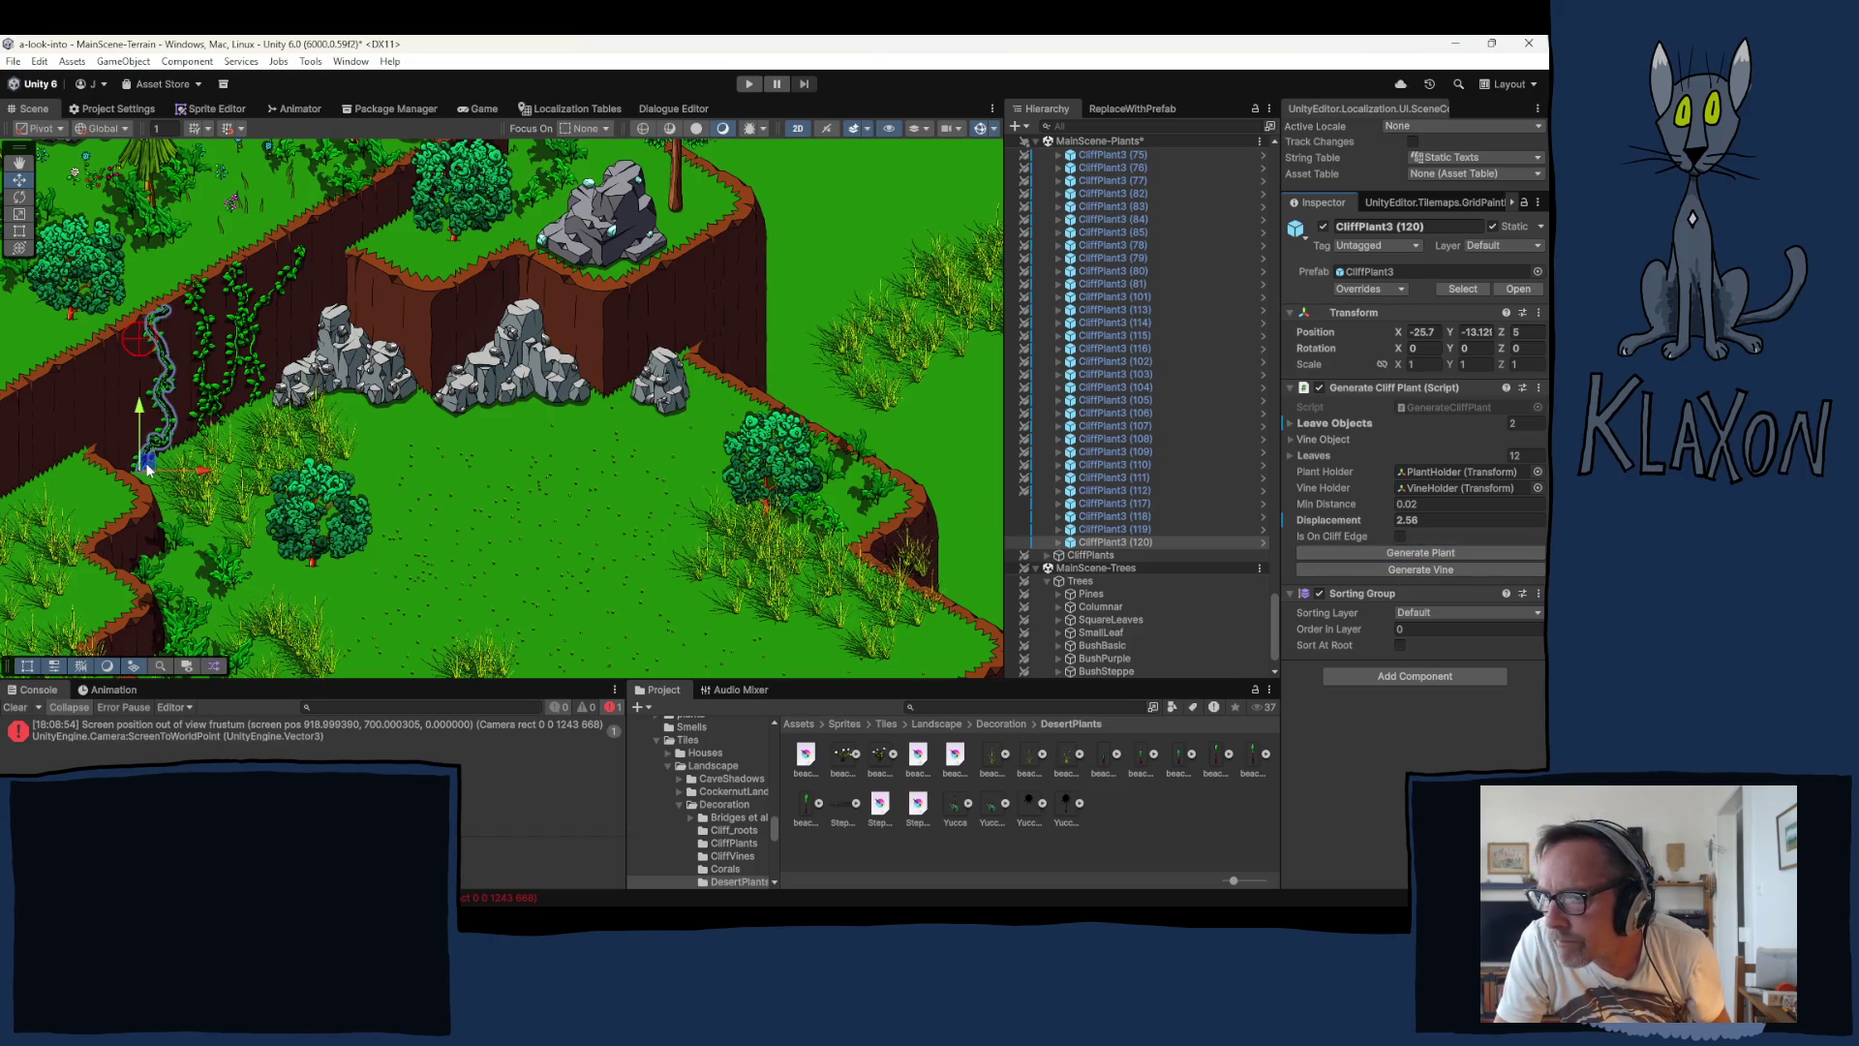
Step: Place a copy onto the rocks, reroll its vine, then select plants (117) through (121)
{"action": "key", "text": "ctrl+d"}
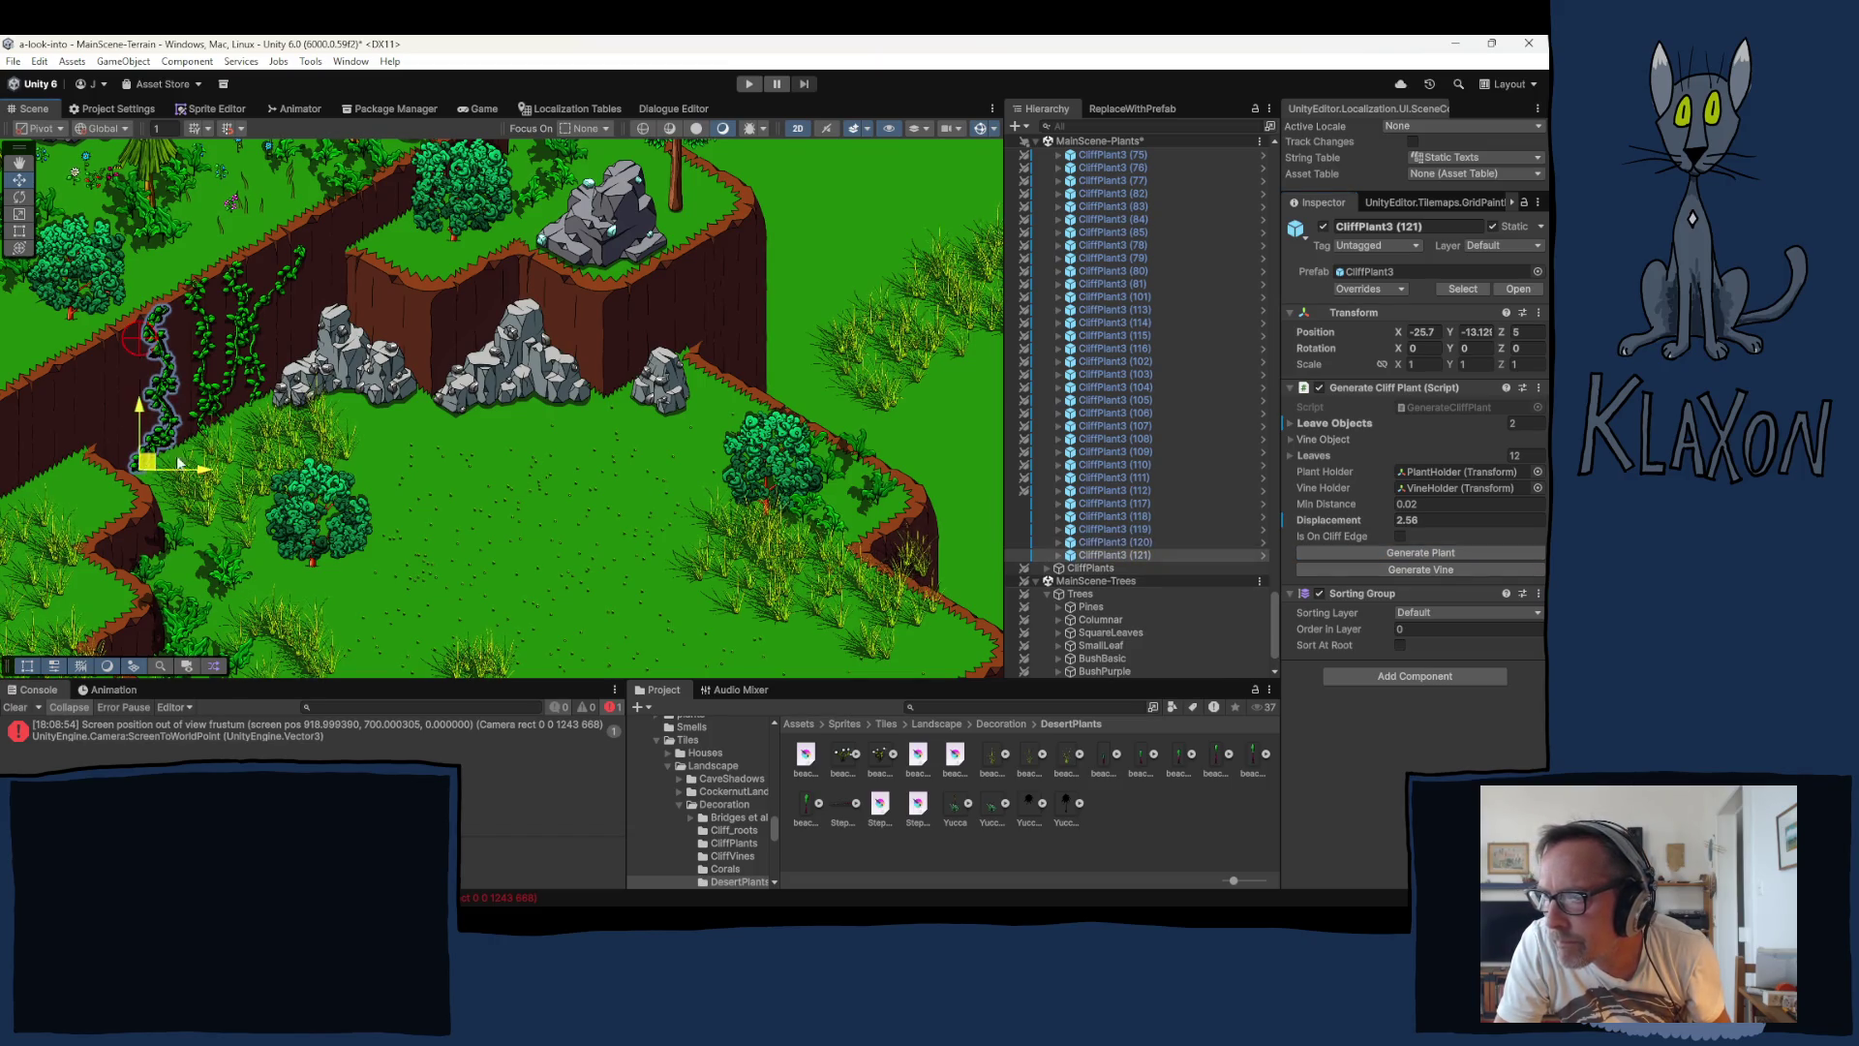
{"action": "mouse_move", "coordinate": [146, 468]}
{"action": "left_mouse_down"}
{"action": "mouse_move", "coordinate": [270, 394]}
{"action": "mouse_move", "coordinate": [397, 373]}
{"action": "mouse_move", "coordinate": [322, 355]}
{"action": "left_mouse_up"}
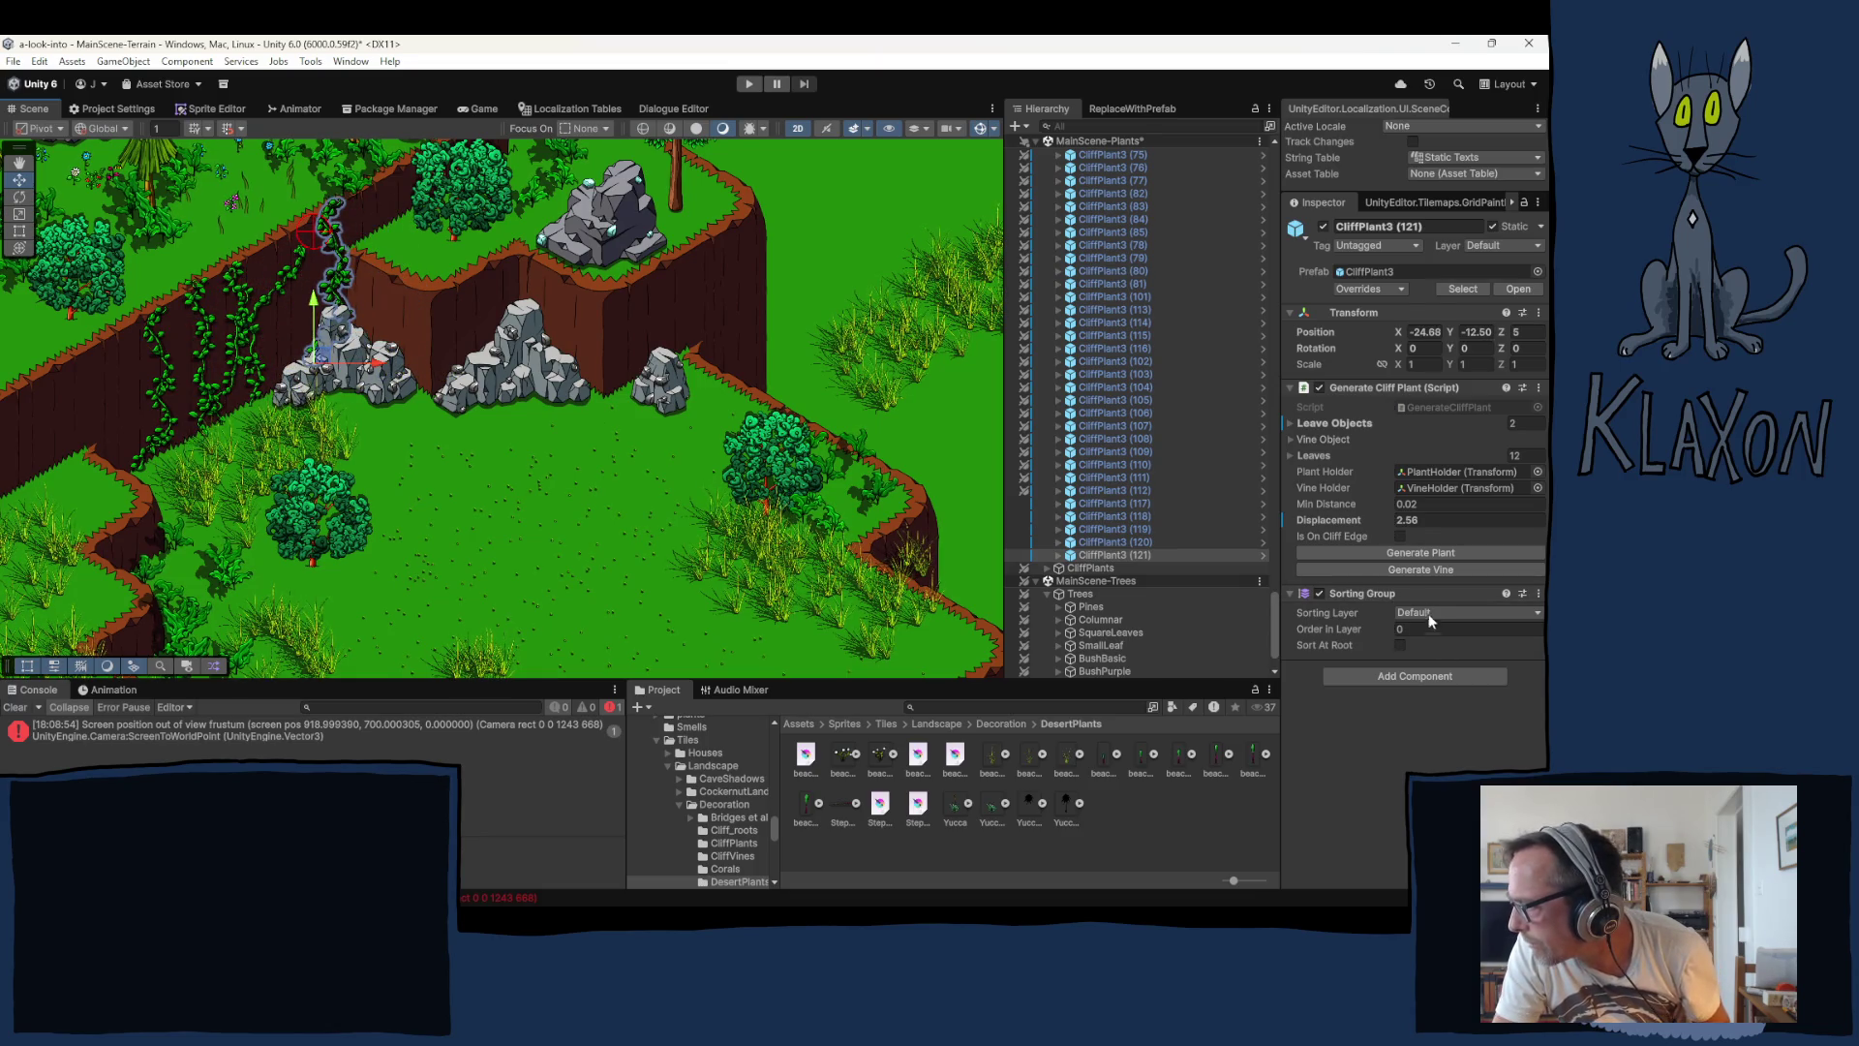
{"action": "left_click", "coordinate": [1419, 570]}
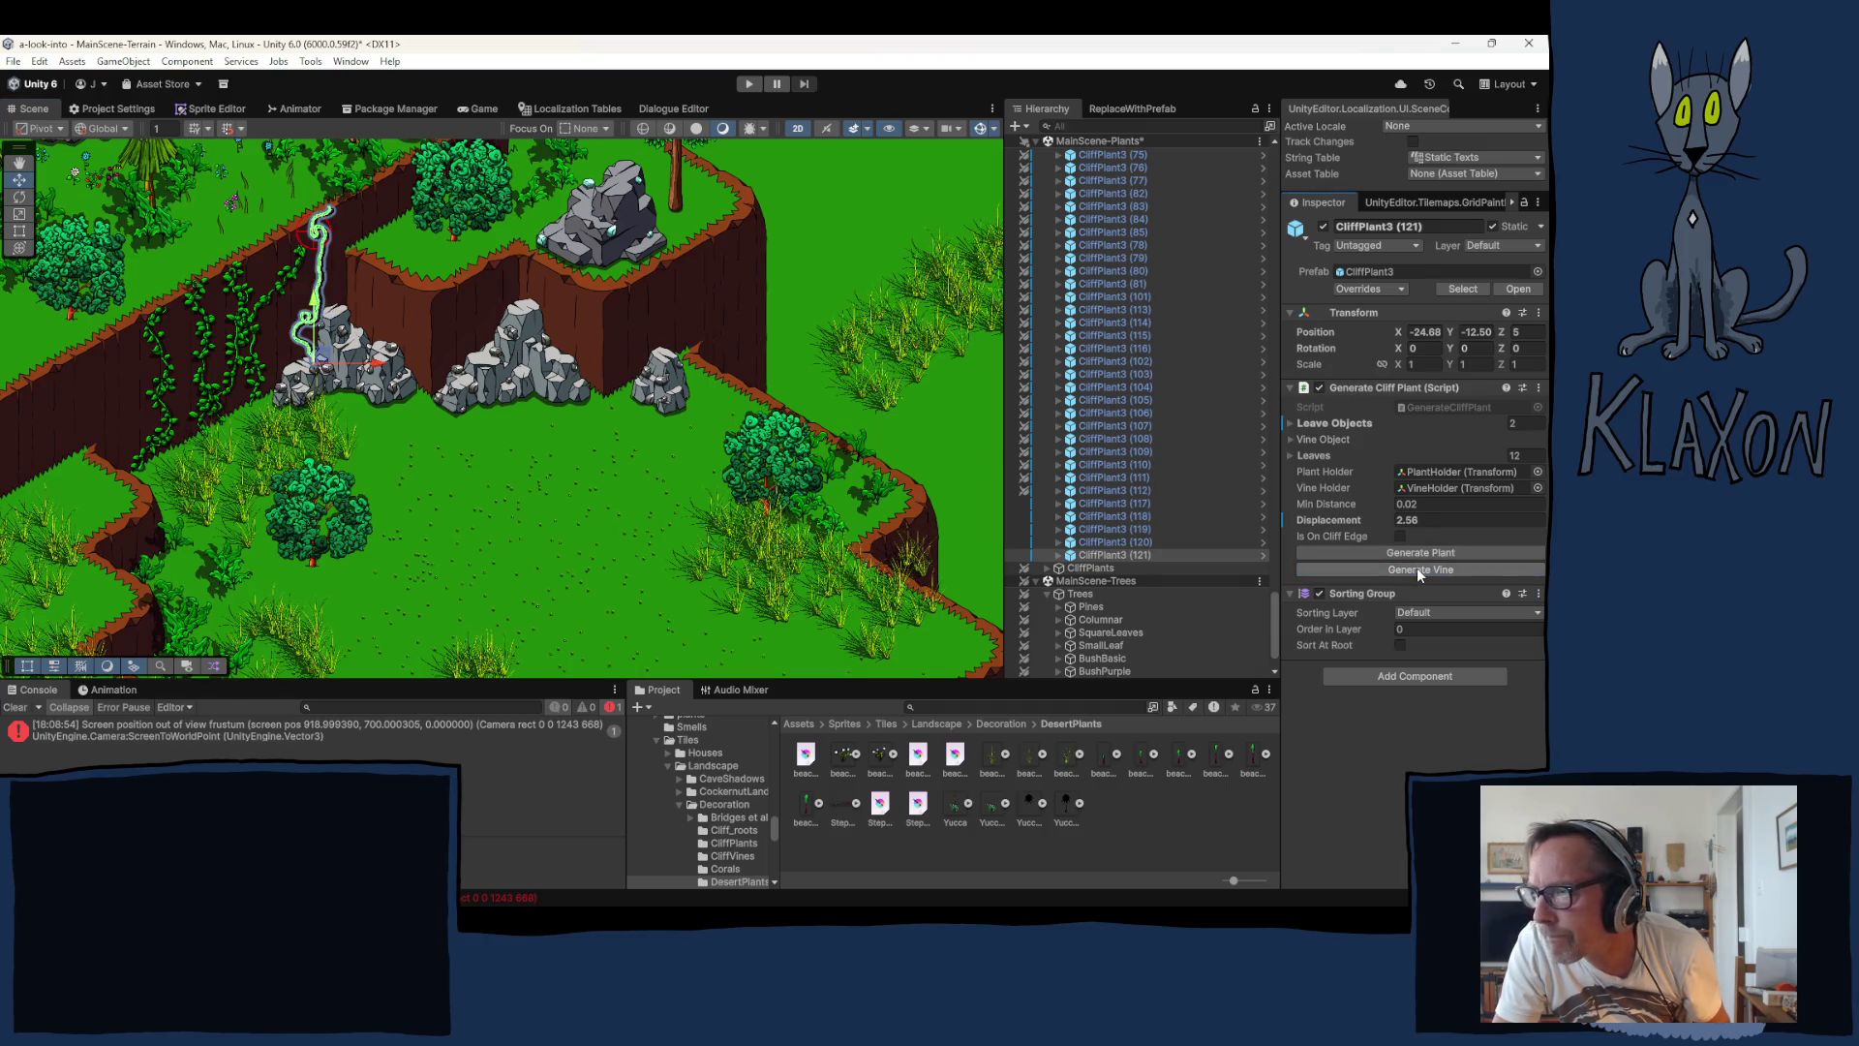
{"action": "left_click", "coordinate": [1415, 568]}
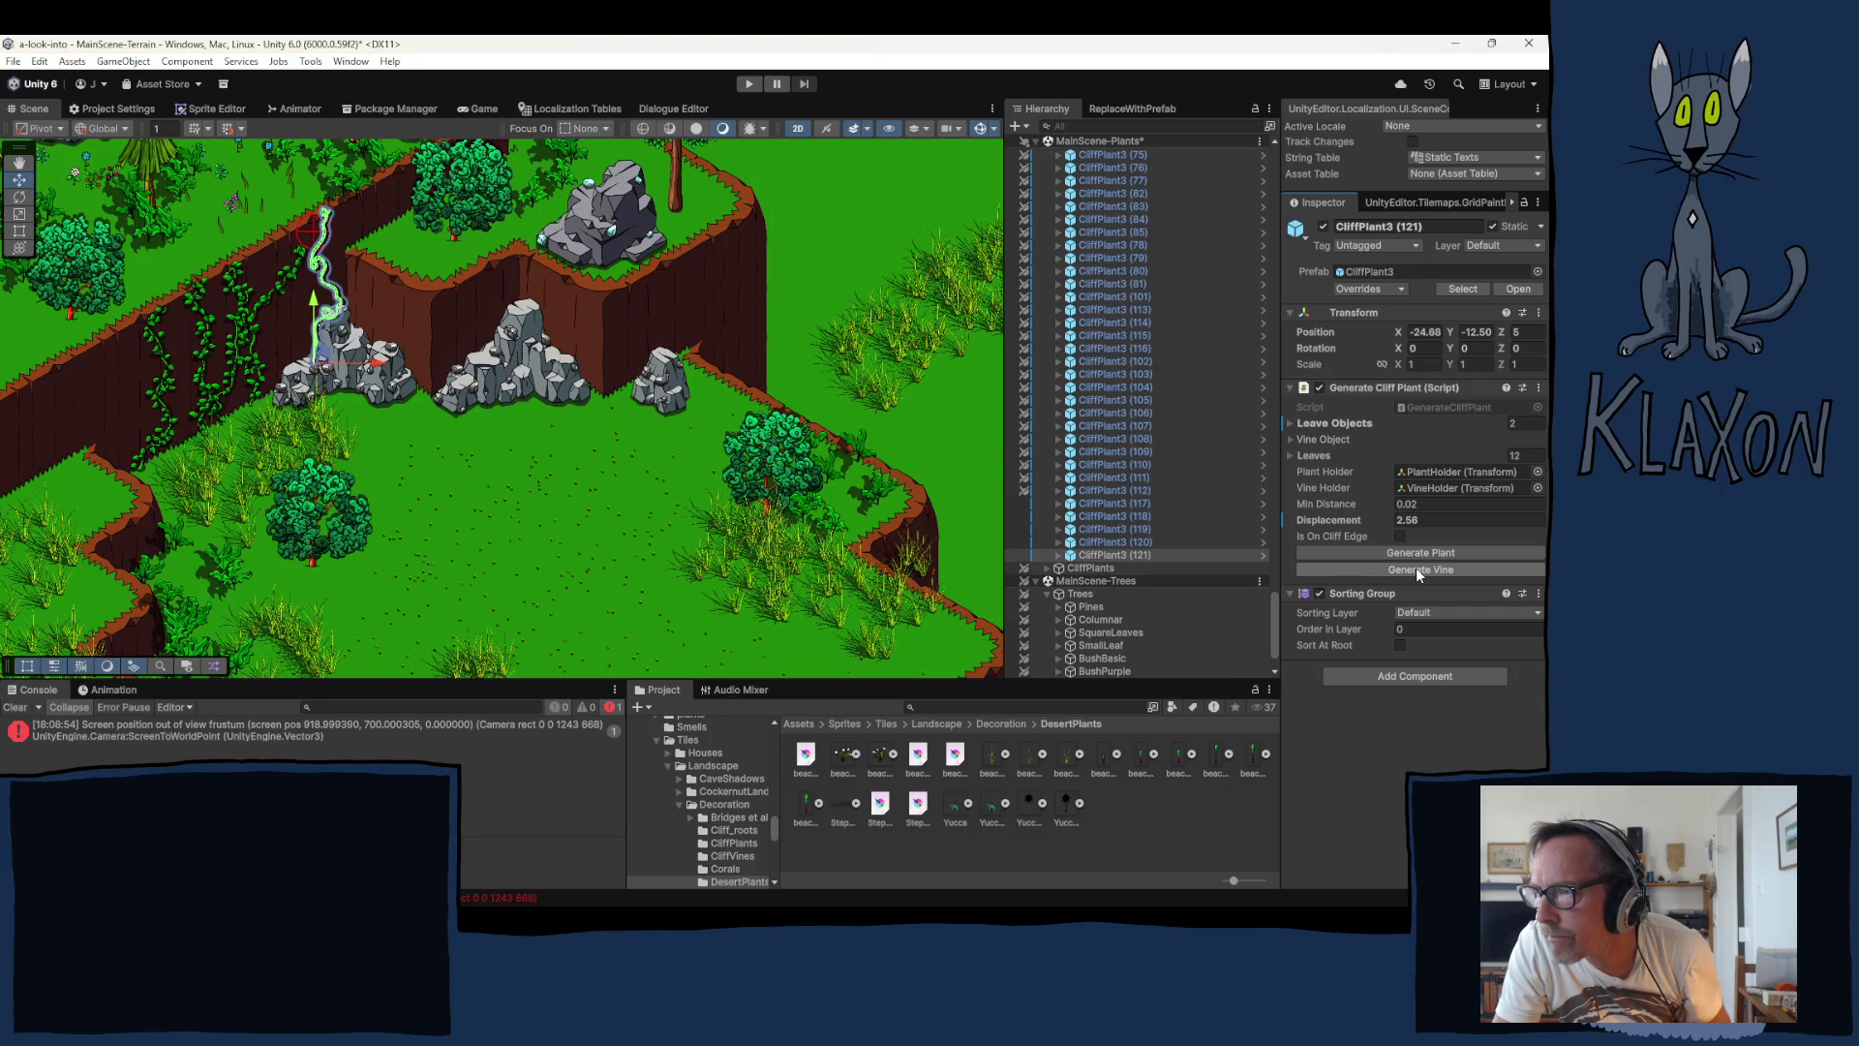
{"action": "left_click", "coordinate": [1416, 567]}
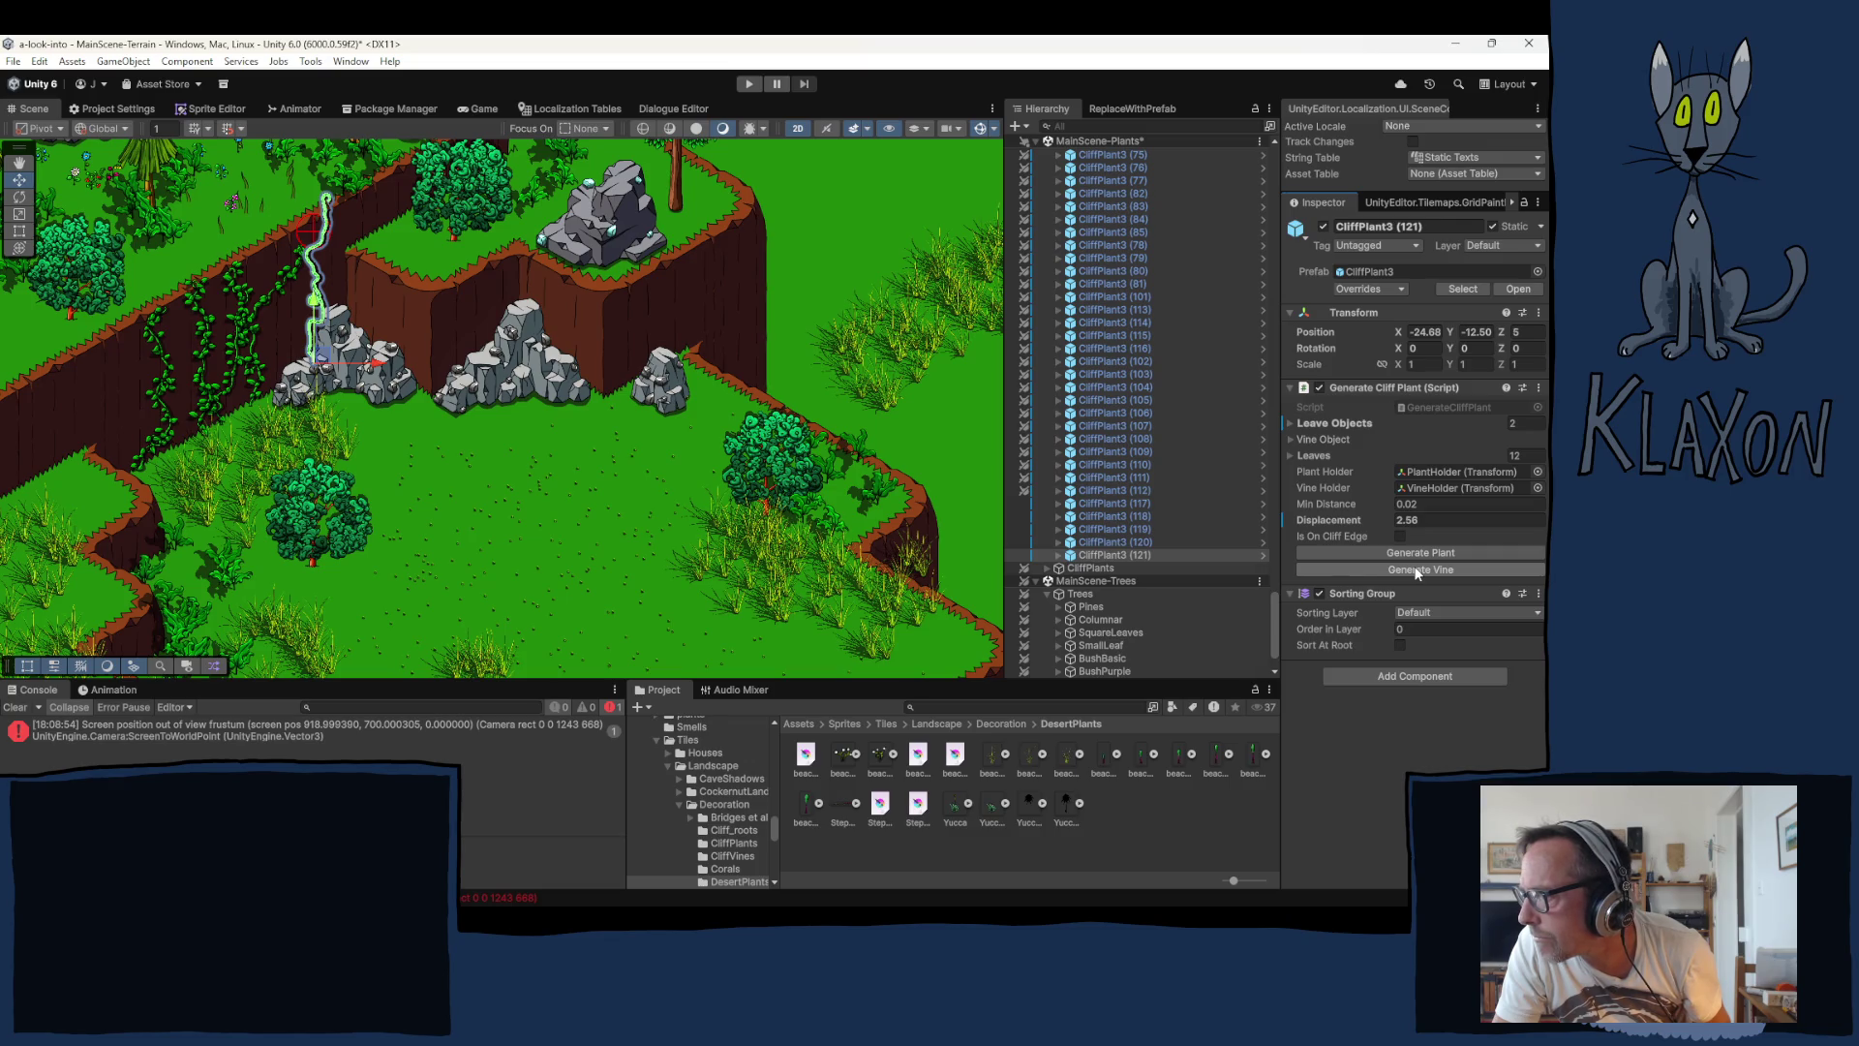
{"action": "left_click", "coordinate": [1099, 502]}
{"action": "left_click", "coordinate": [1133, 554], "text": "shift"}
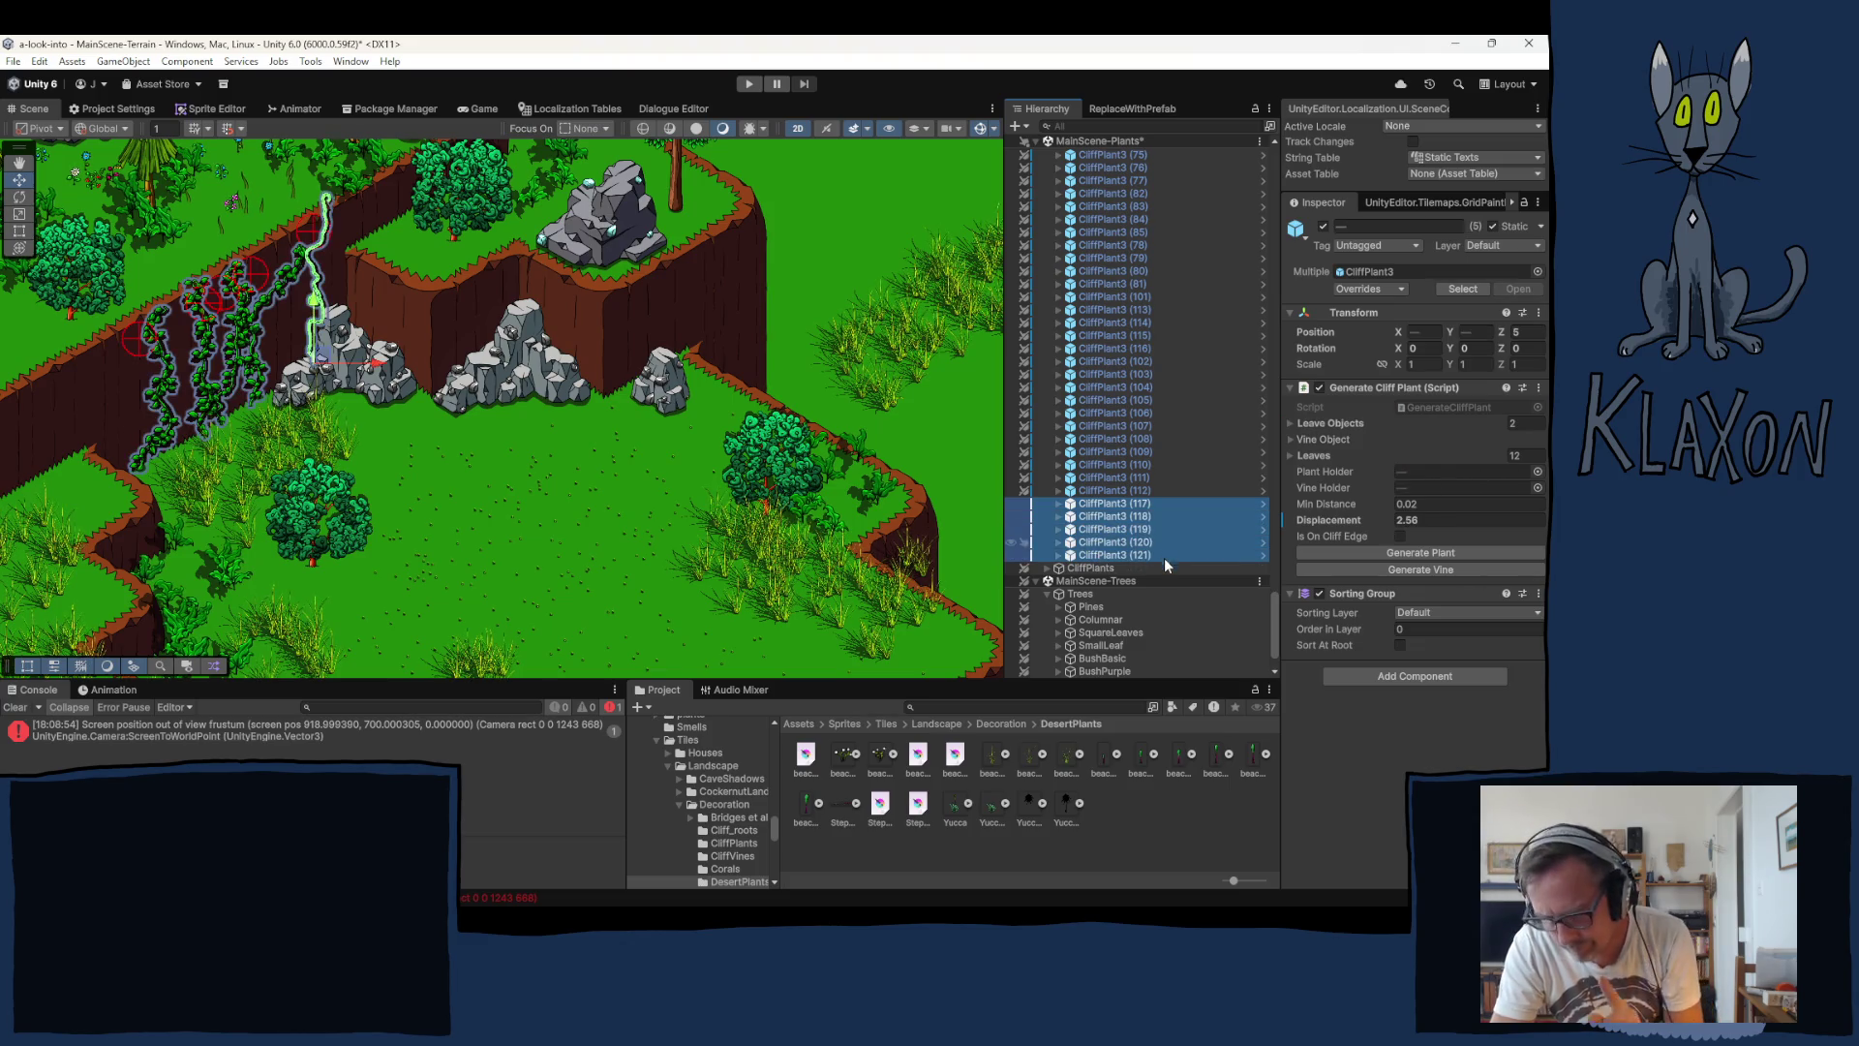
Step: Delete the five test vine plants and duplicate CliffPlant3 Variant
{"action": "key", "text": "Delete"}
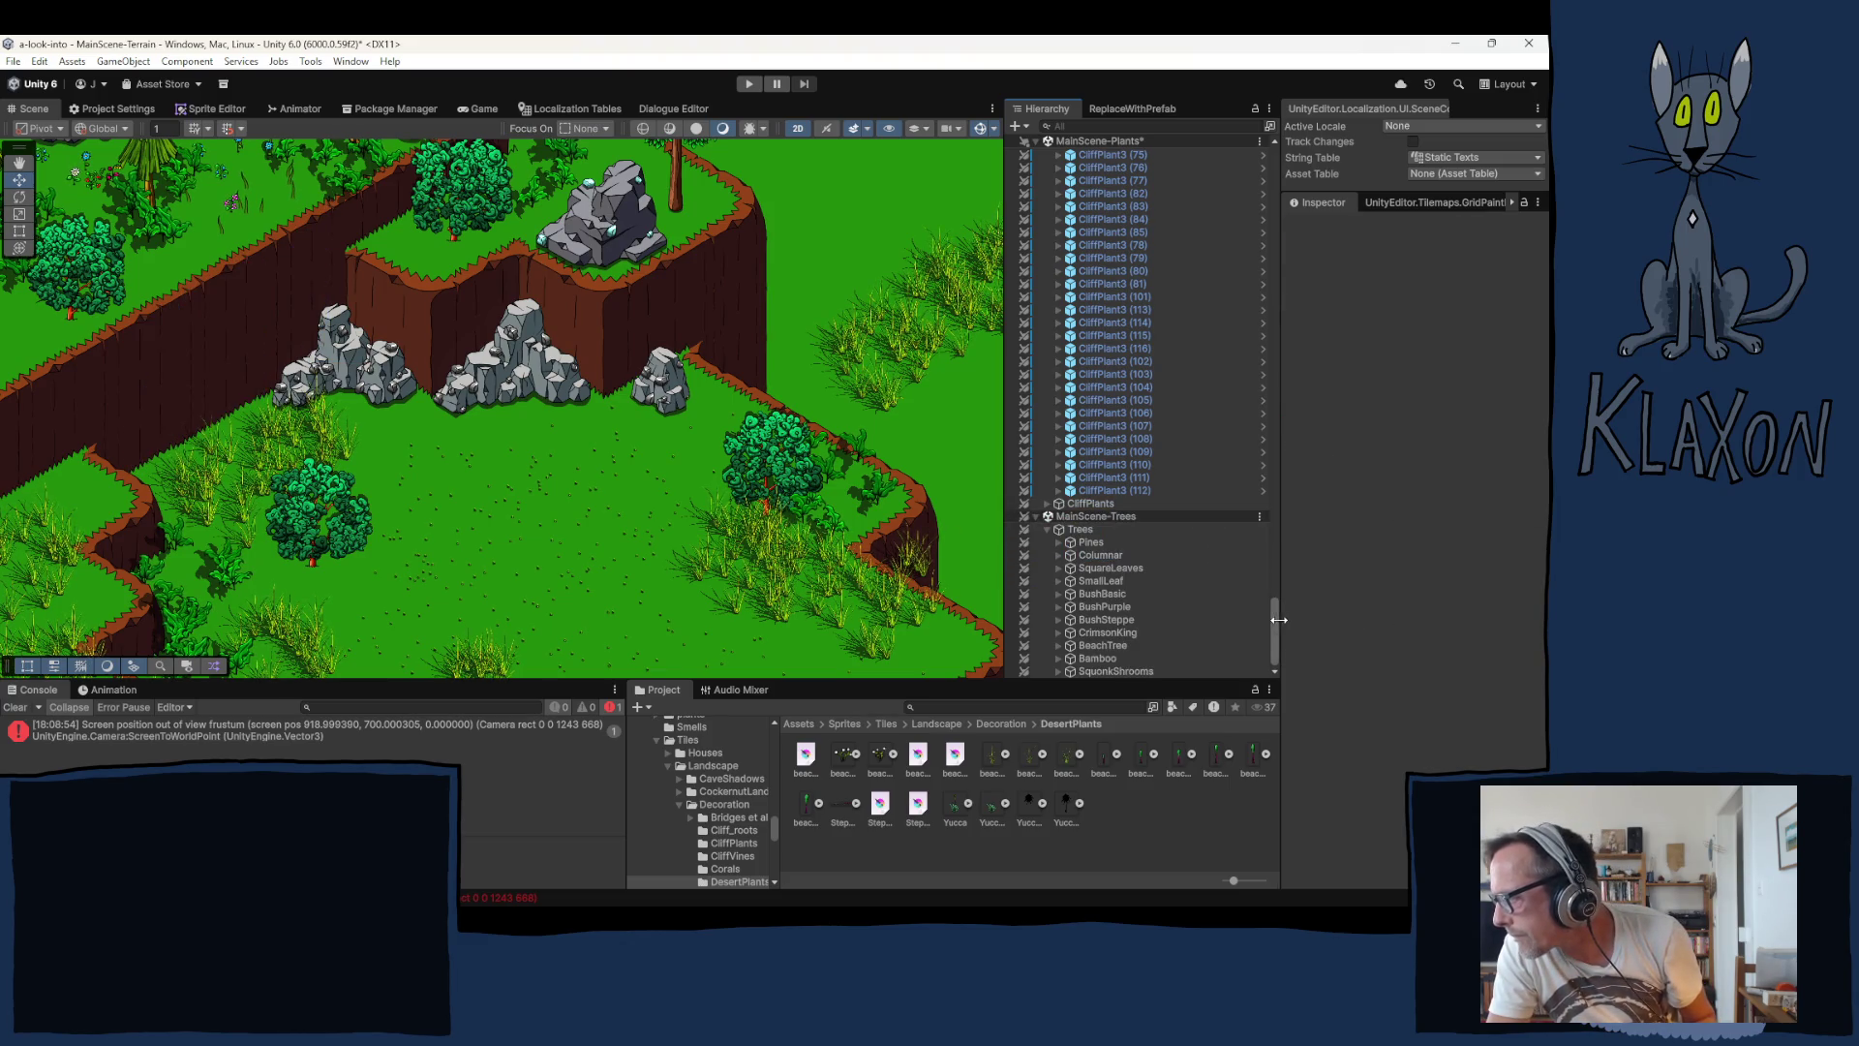
{"action": "left_click_drag", "start_coordinate": [1279, 620], "coordinate": [1282, 463]}
{"action": "left_click", "coordinate": [1147, 573]}
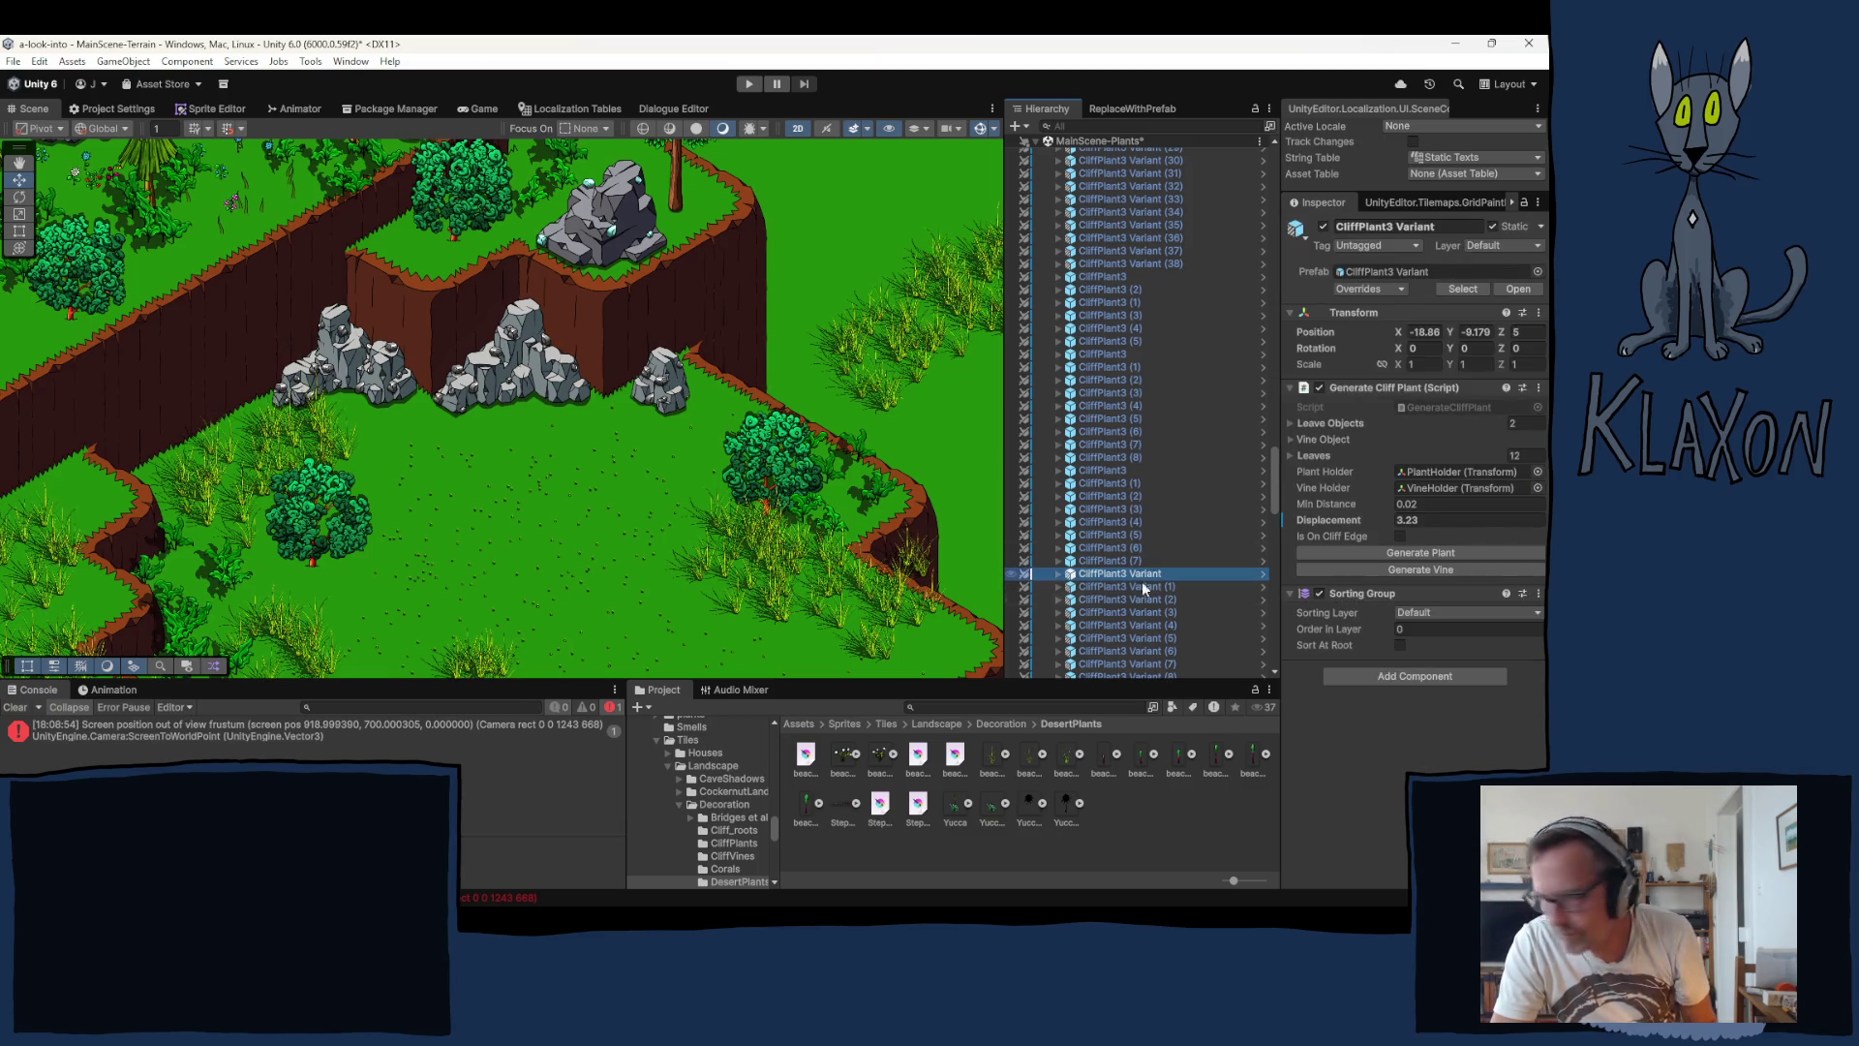
{"action": "key", "text": "ctrl+d"}
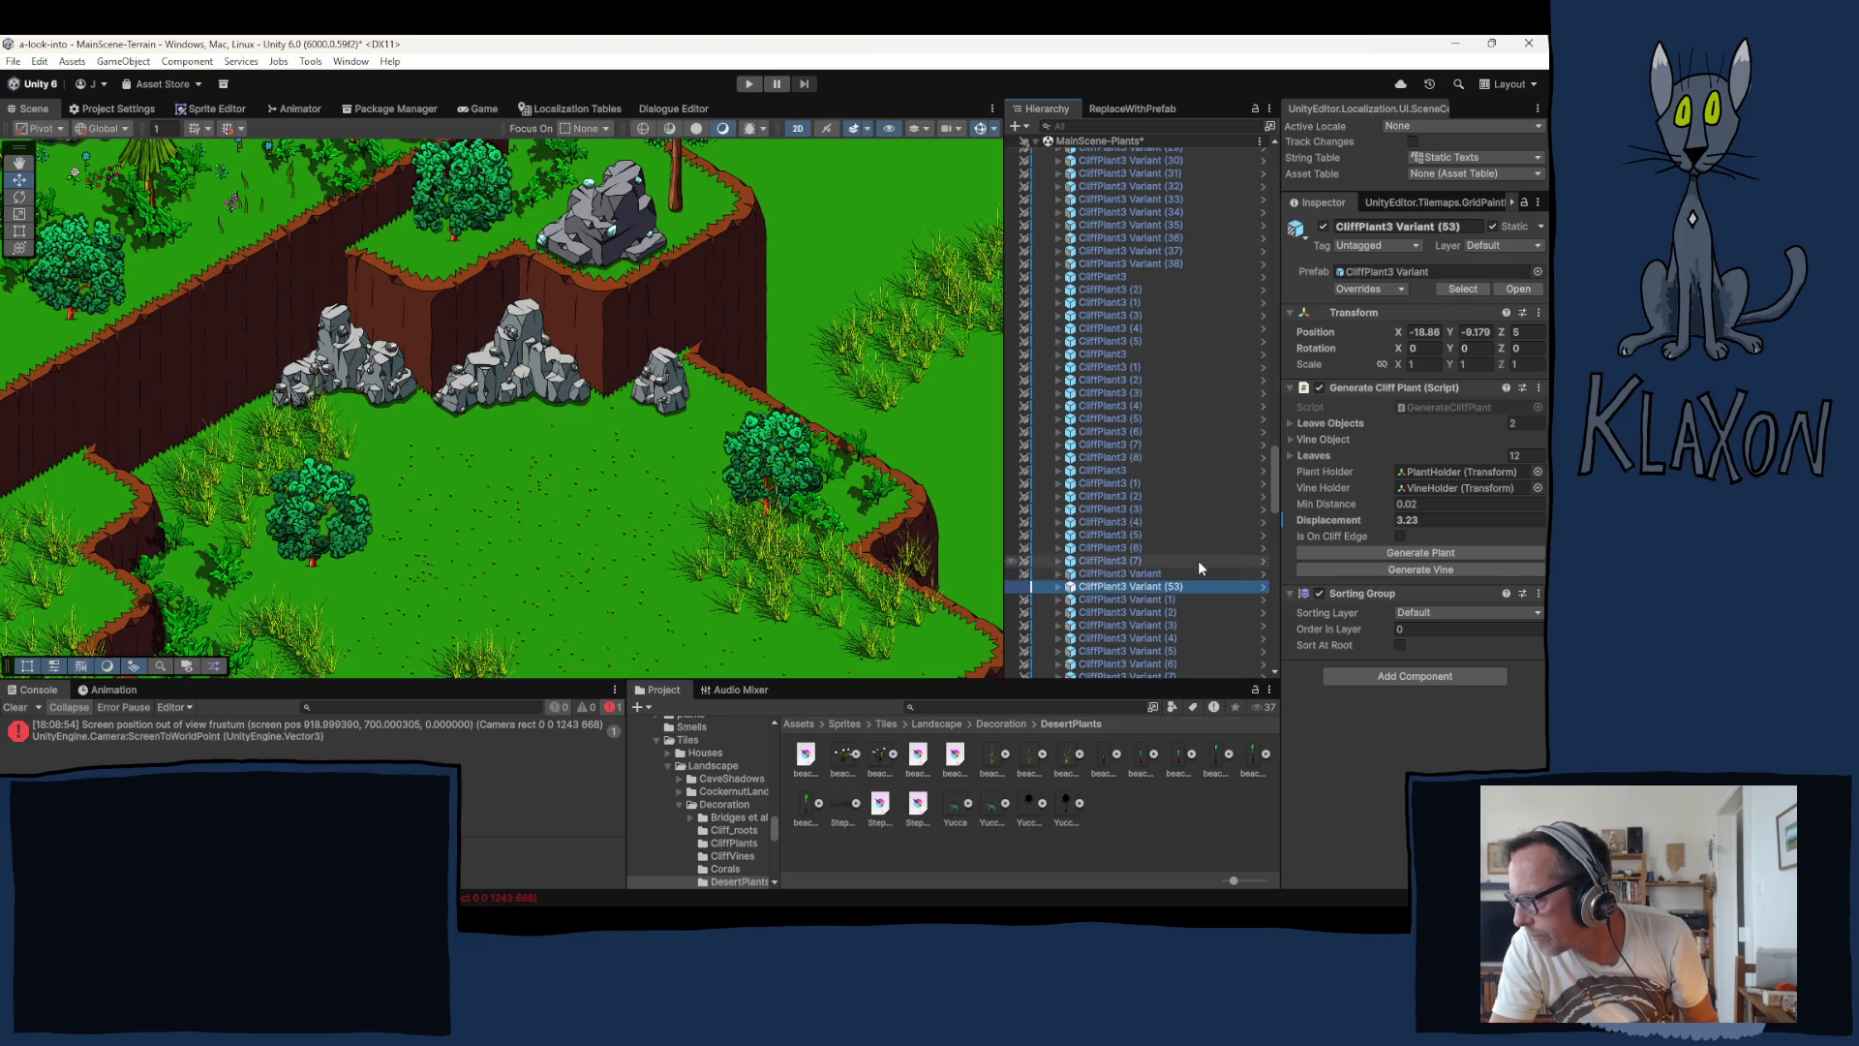
Step: Drag the duplicate down the Hierarchy to sit right after CliffPlant3 (112)
{"action": "scroll", "coordinate": [1199, 562], "scroll_direction": "down", "scroll_amount": 10}
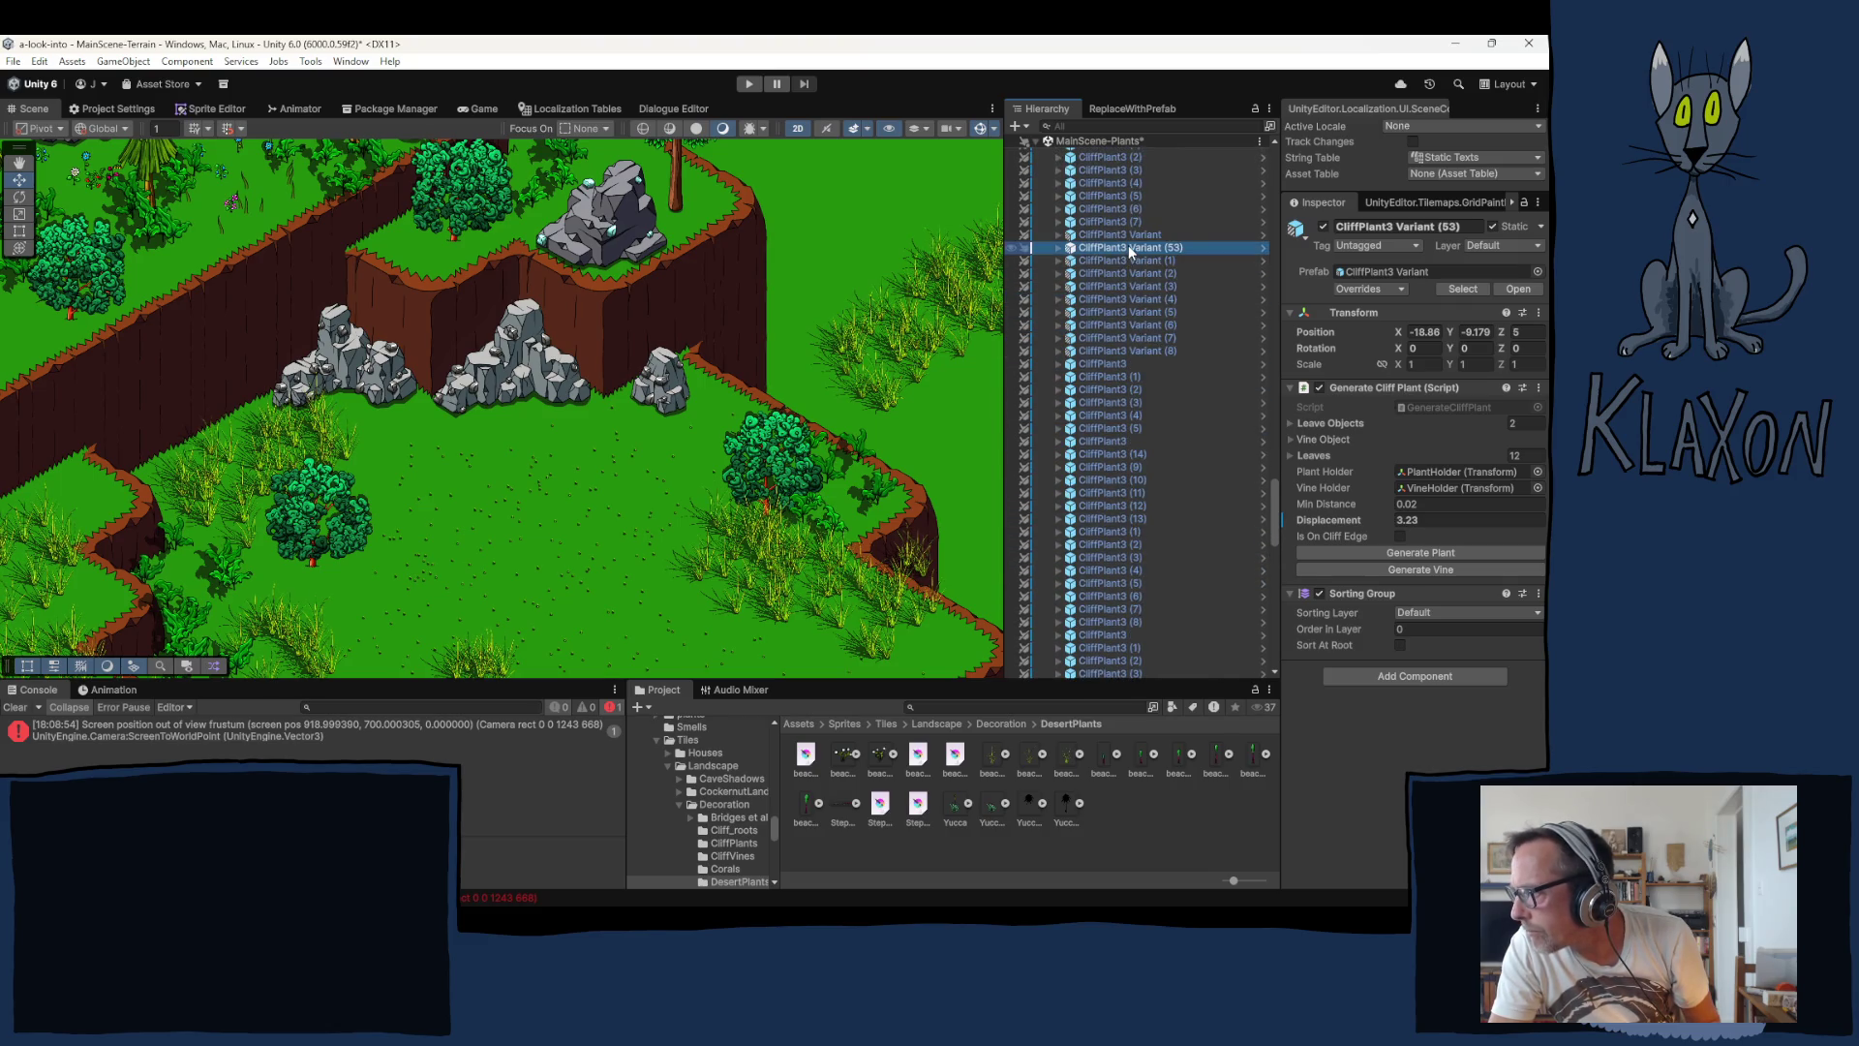
{"action": "mouse_move", "coordinate": [1129, 246]}
{"action": "left_mouse_down"}
{"action": "mouse_move", "coordinate": [1138, 646]}
{"action": "mouse_move", "coordinate": [1167, 604]}
{"action": "left_mouse_up"}
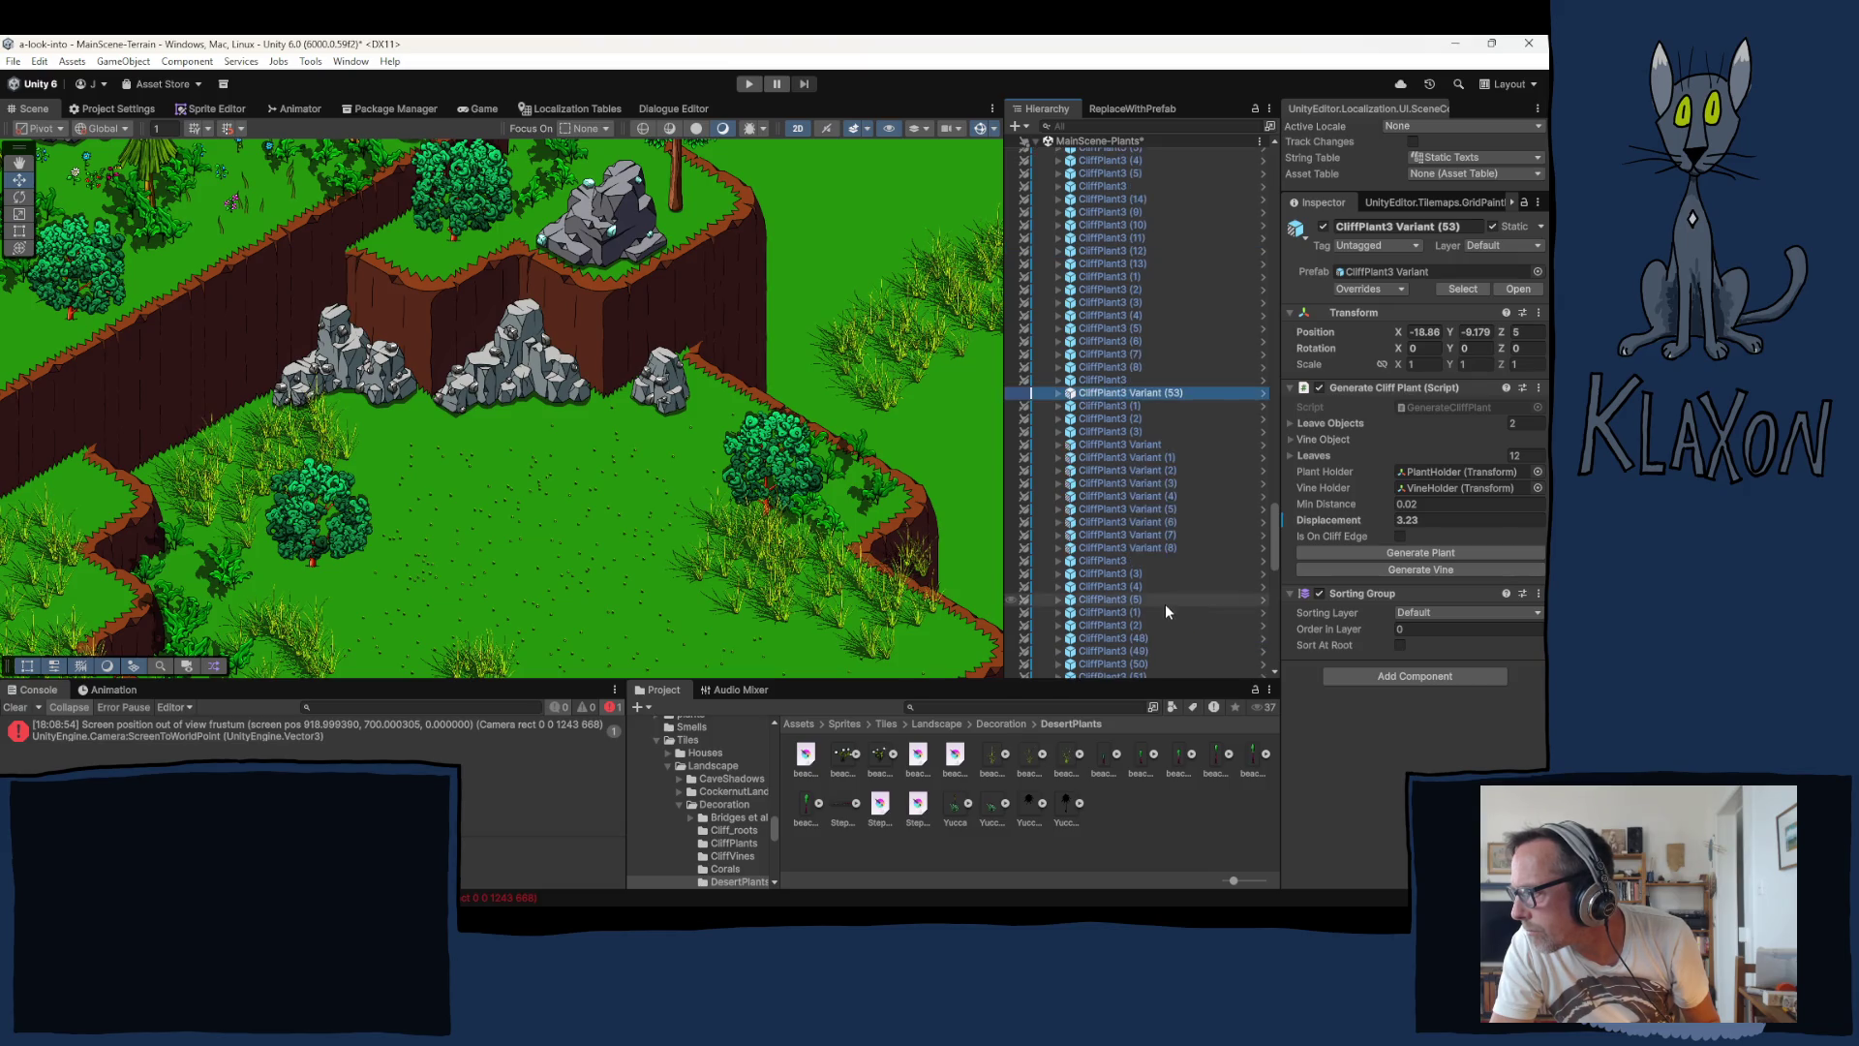
{"action": "mouse_move", "coordinate": [1123, 196]}
{"action": "left_mouse_down"}
{"action": "mouse_move", "coordinate": [1155, 684]}
{"action": "mouse_move", "coordinate": [1126, 558]}
{"action": "left_mouse_up"}
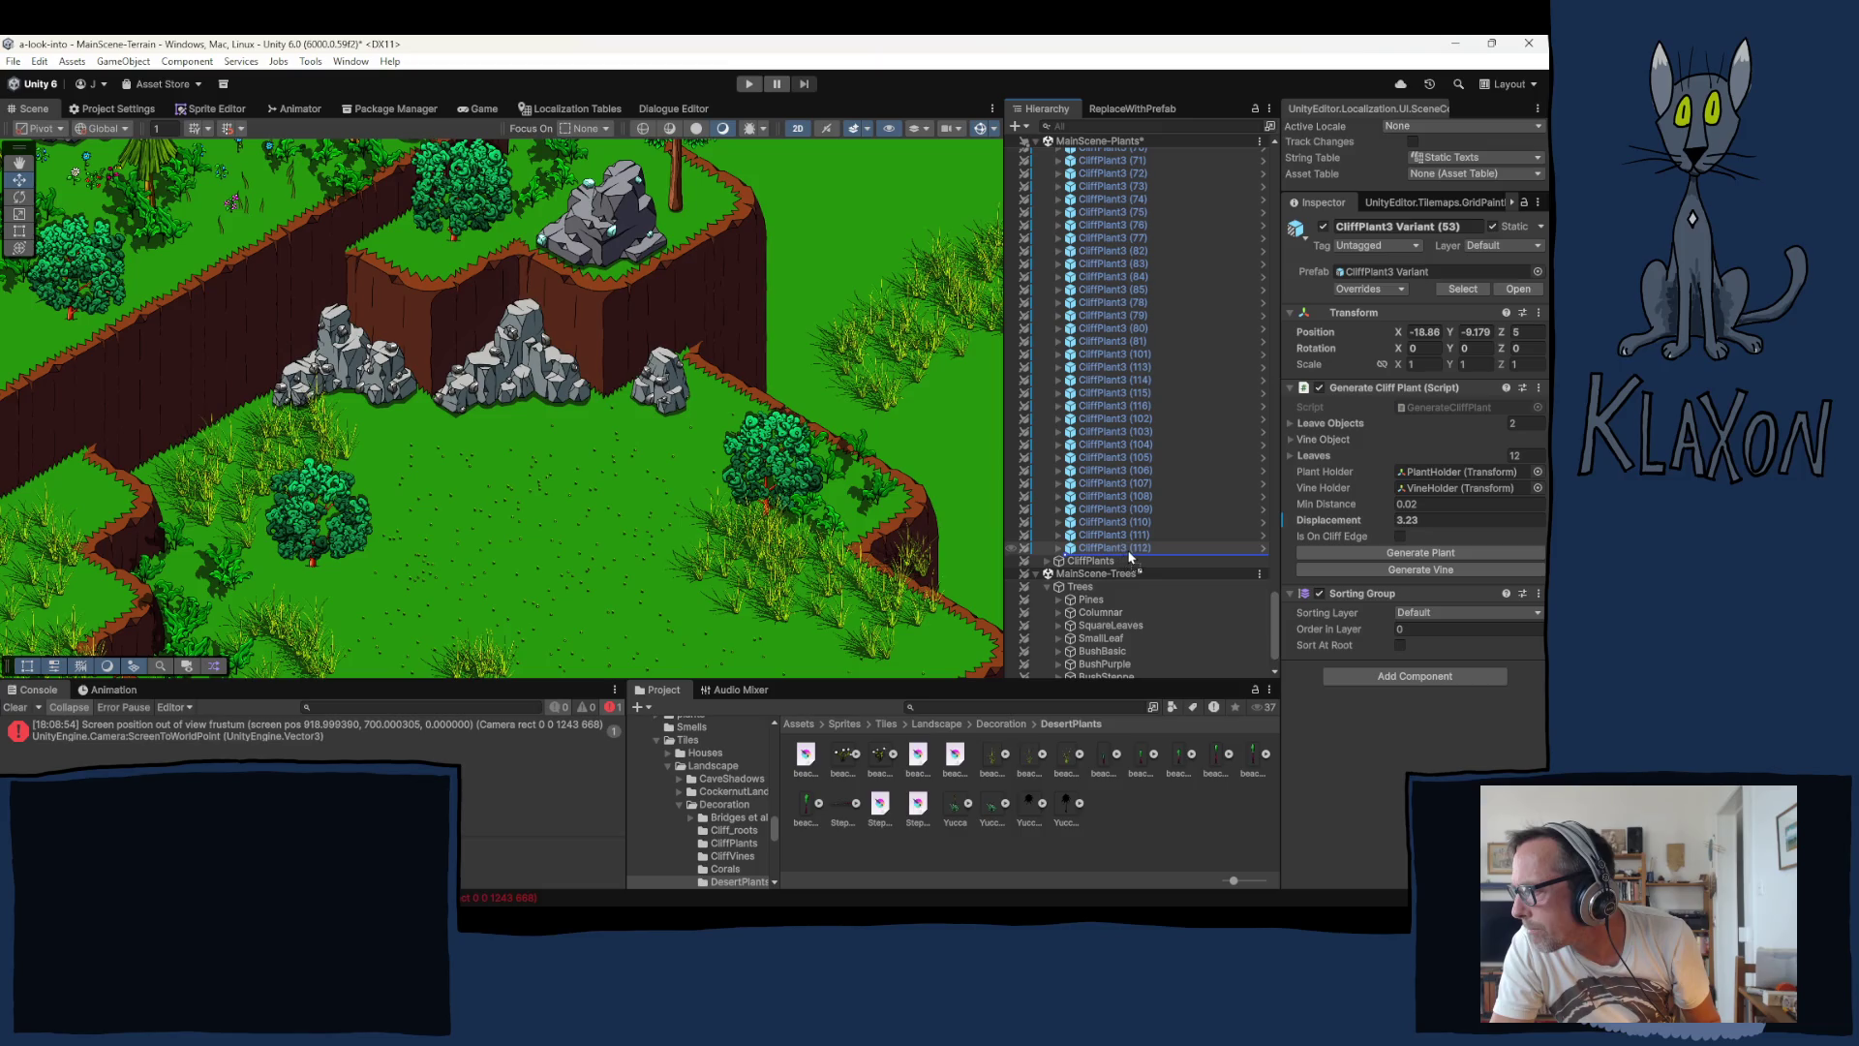
{"action": "left_click_drag", "start_coordinate": [1129, 557], "coordinate": [1125, 558]}
Step: Move the duplicate into view, set Position Z to 6, and generate its vine and leaves
{"action": "right_click", "coordinate": [1119, 546]}
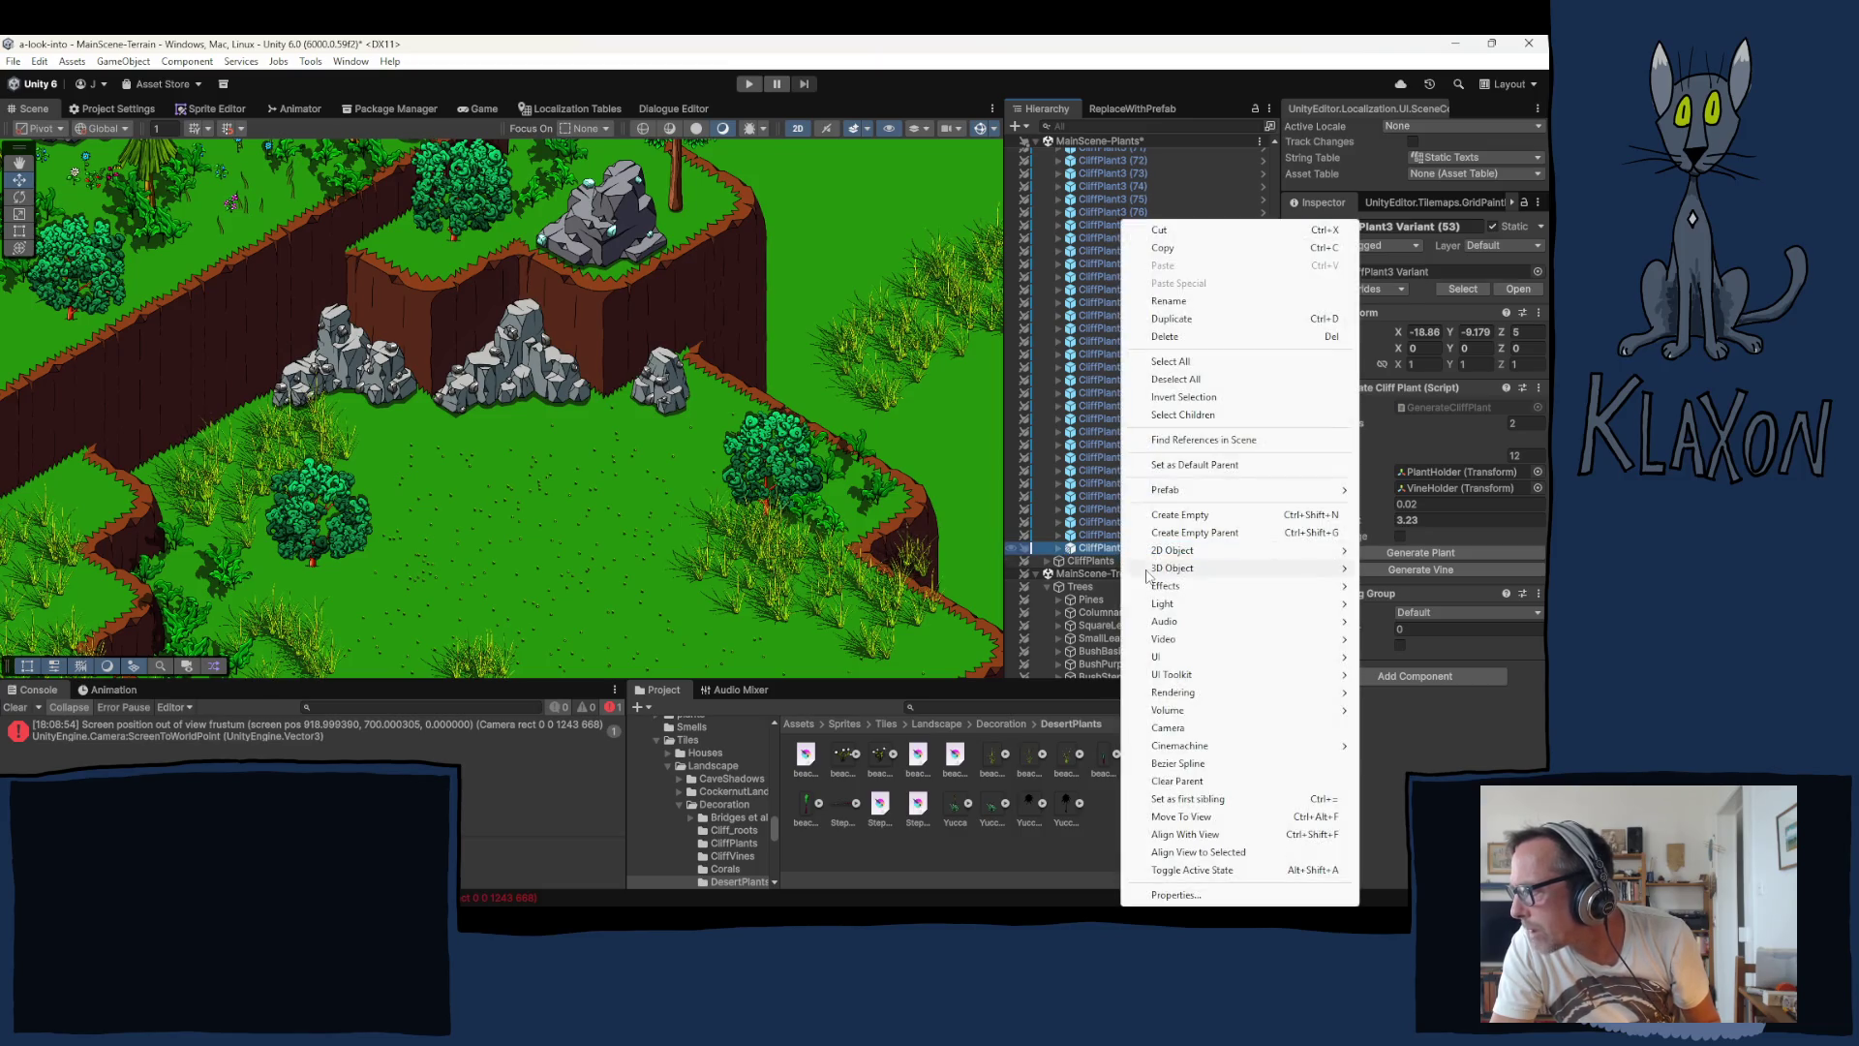
{"action": "left_click", "coordinate": [1201, 816]}
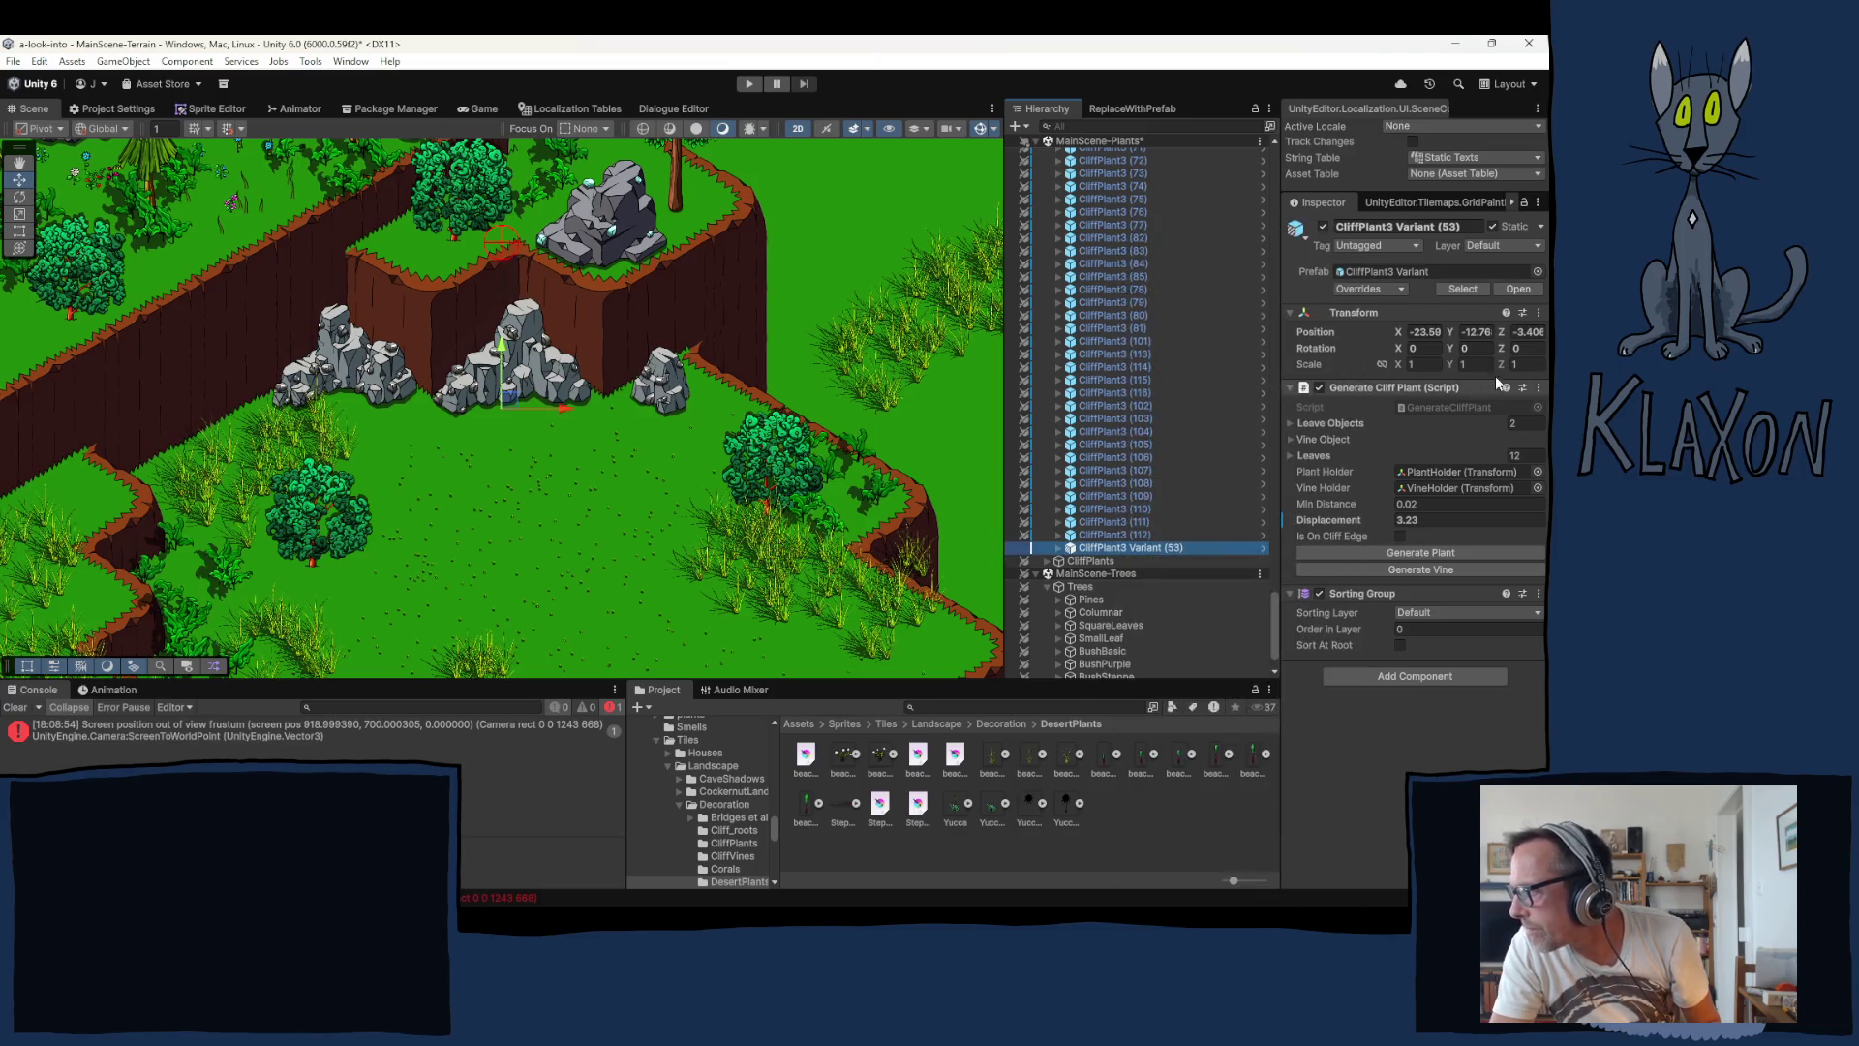
{"action": "left_click", "coordinate": [1528, 332]}
{"action": "type", "text": "6"}
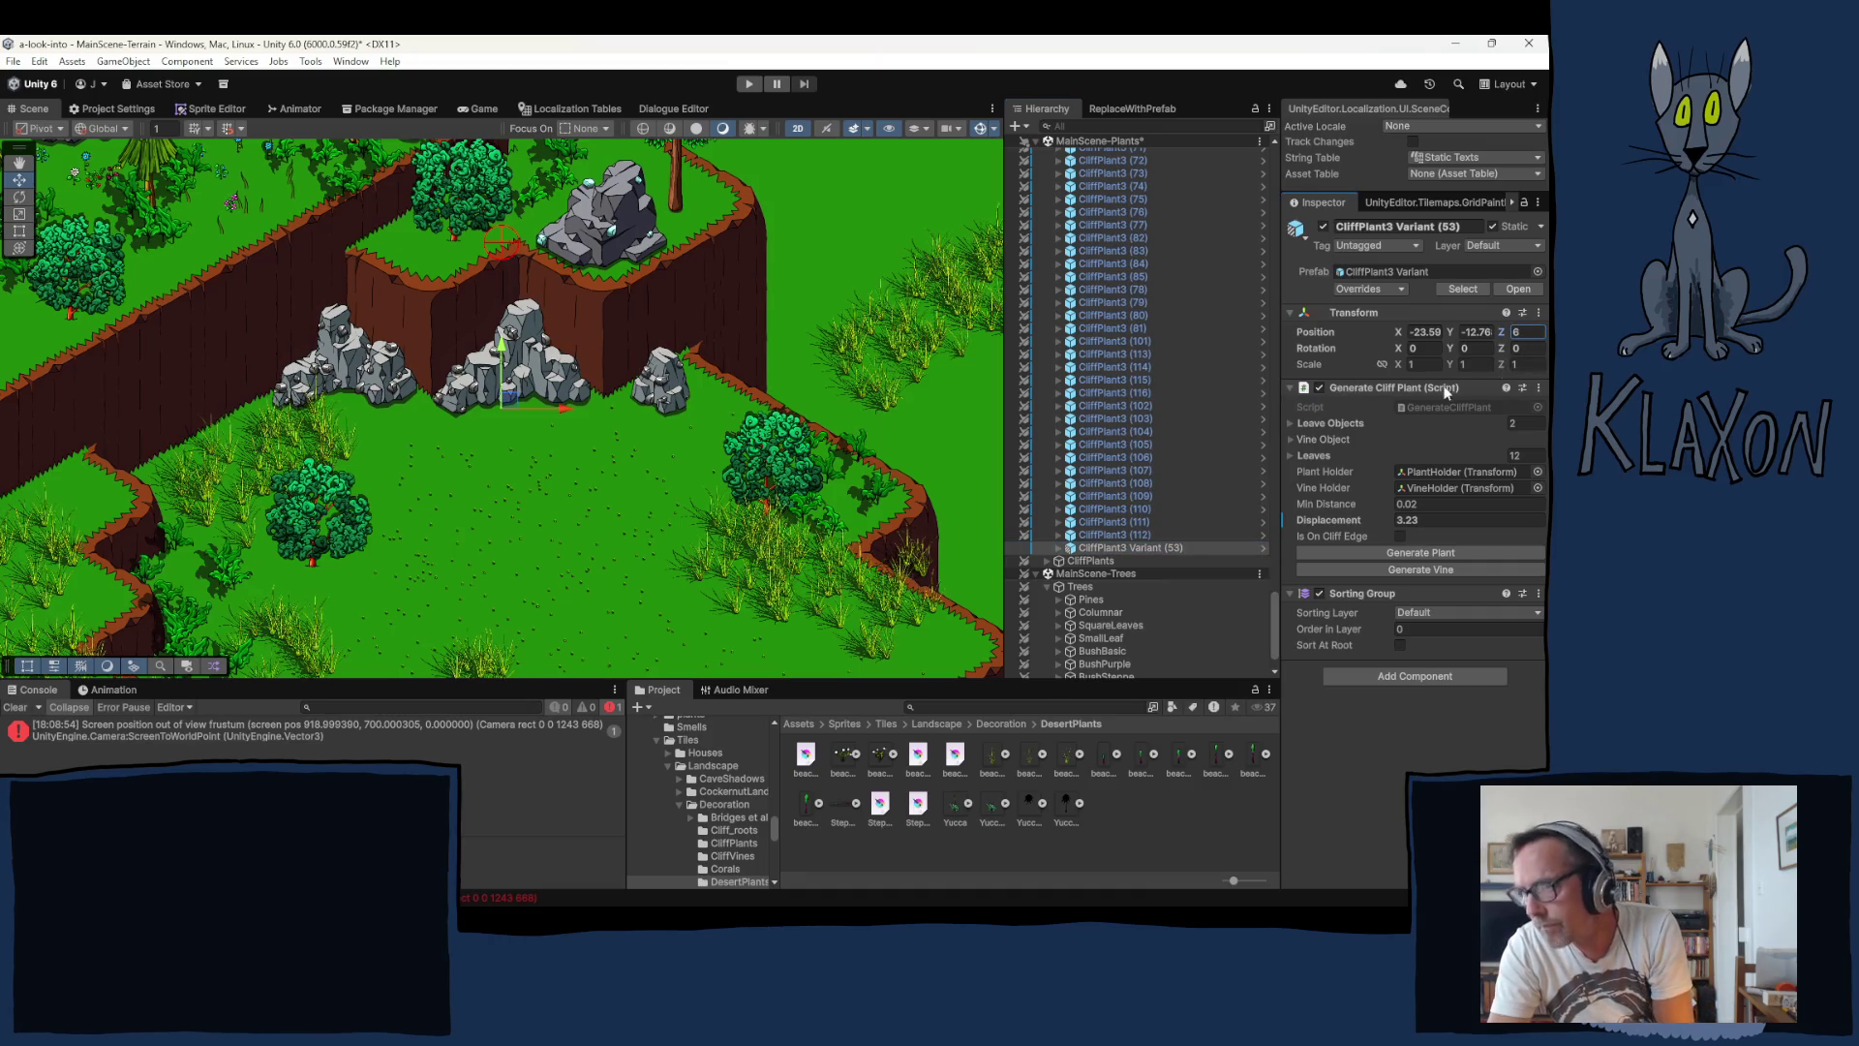
{"action": "mouse_move", "coordinate": [505, 408]}
{"action": "left_mouse_down"}
{"action": "mouse_move", "coordinate": [412, 463]}
{"action": "mouse_move", "coordinate": [410, 503]}
{"action": "left_mouse_up"}
{"action": "left_click", "coordinate": [1397, 570]}
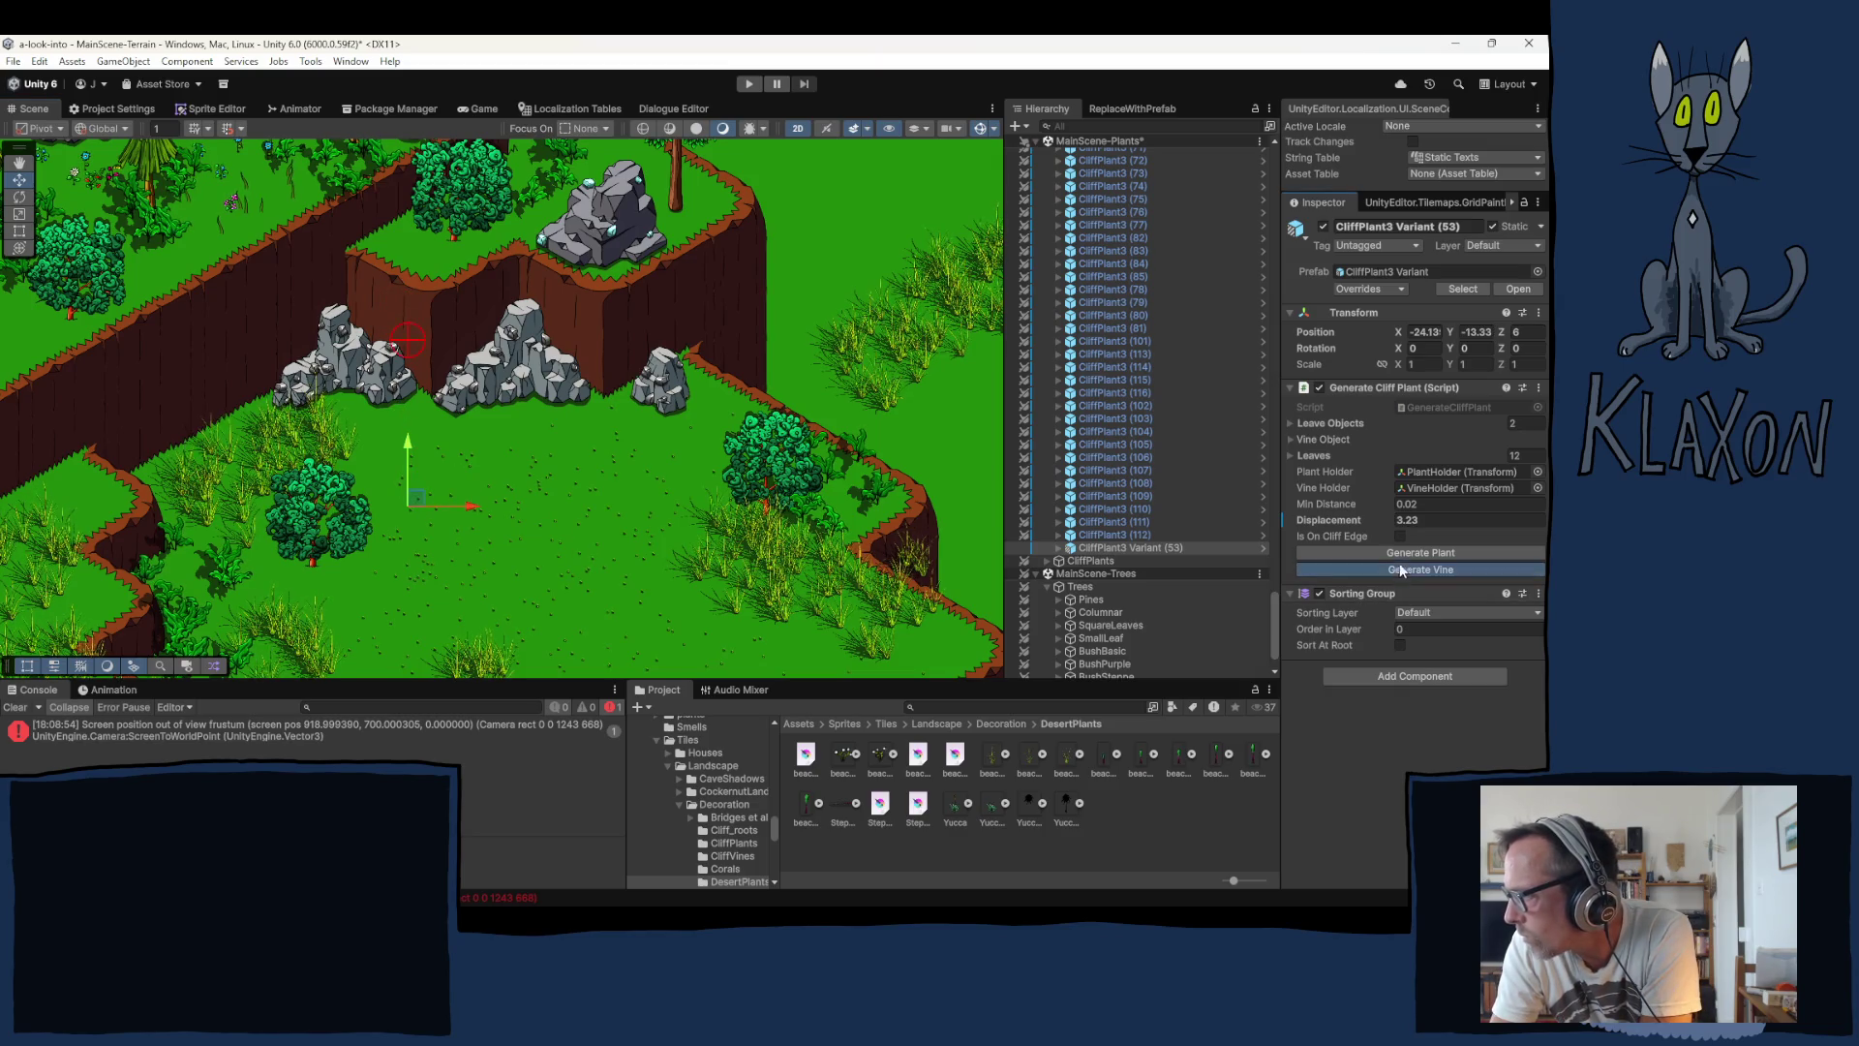
{"action": "left_click", "coordinate": [1402, 554]}
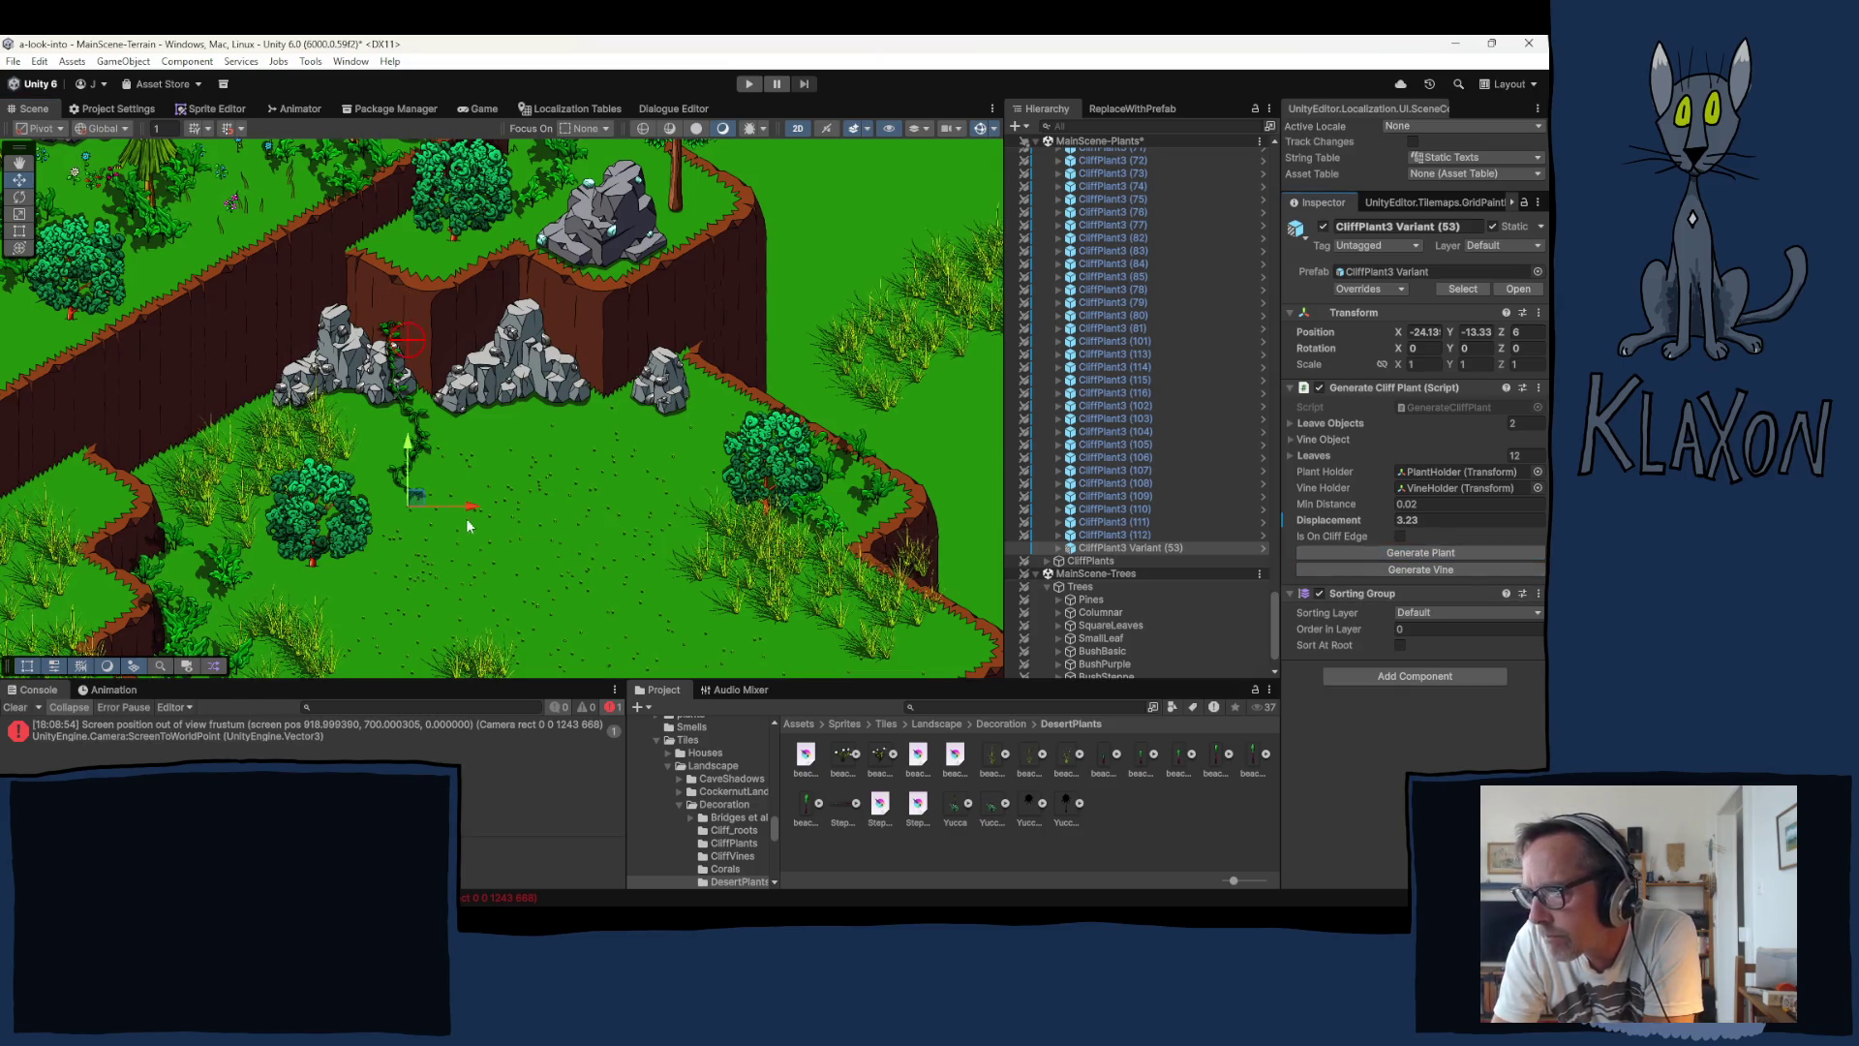
Step: Place the plant on the left cliff edge, lower Displacement to 2.35, and regenerate the vine
{"action": "mouse_move", "coordinate": [419, 504]}
{"action": "left_mouse_down"}
{"action": "mouse_move", "coordinate": [336, 419]}
{"action": "mouse_move", "coordinate": [253, 397]}
{"action": "left_mouse_up"}
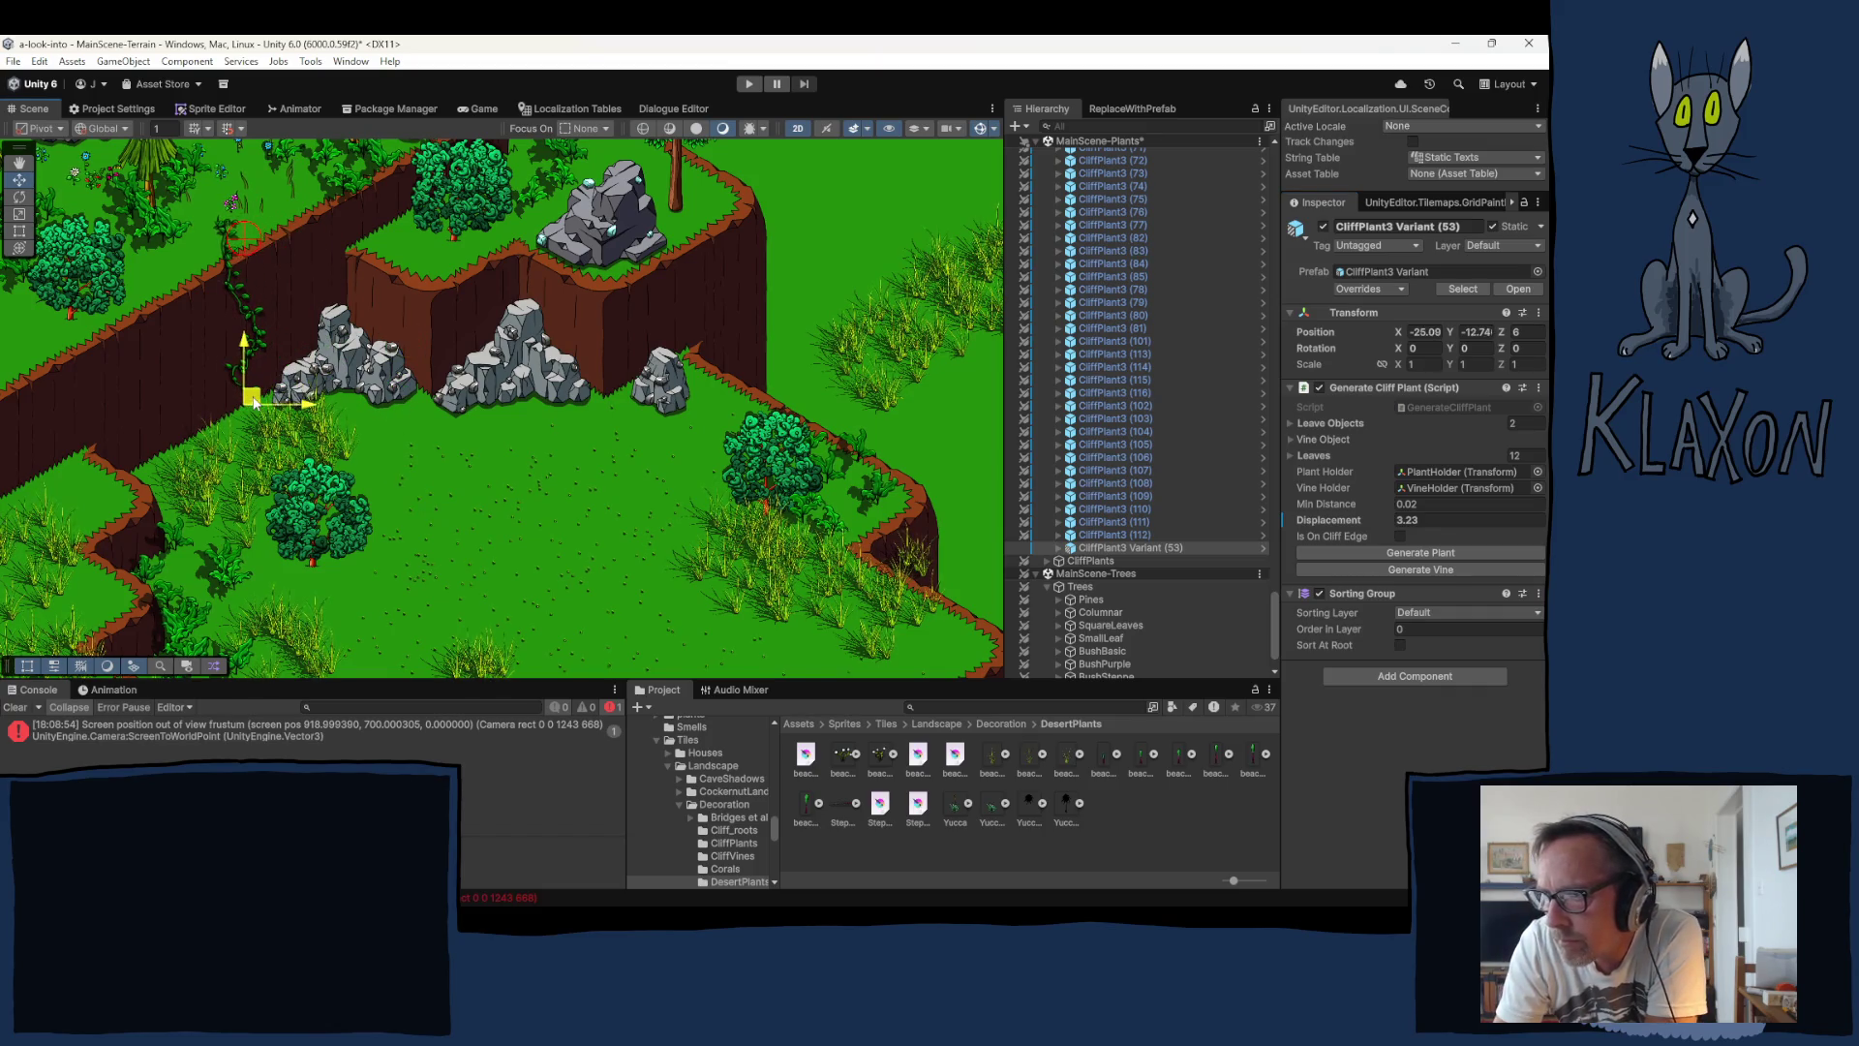
{"action": "left_click_drag", "start_coordinate": [1351, 519], "coordinate": [1331, 520]}
{"action": "left_click", "coordinate": [1462, 571]}
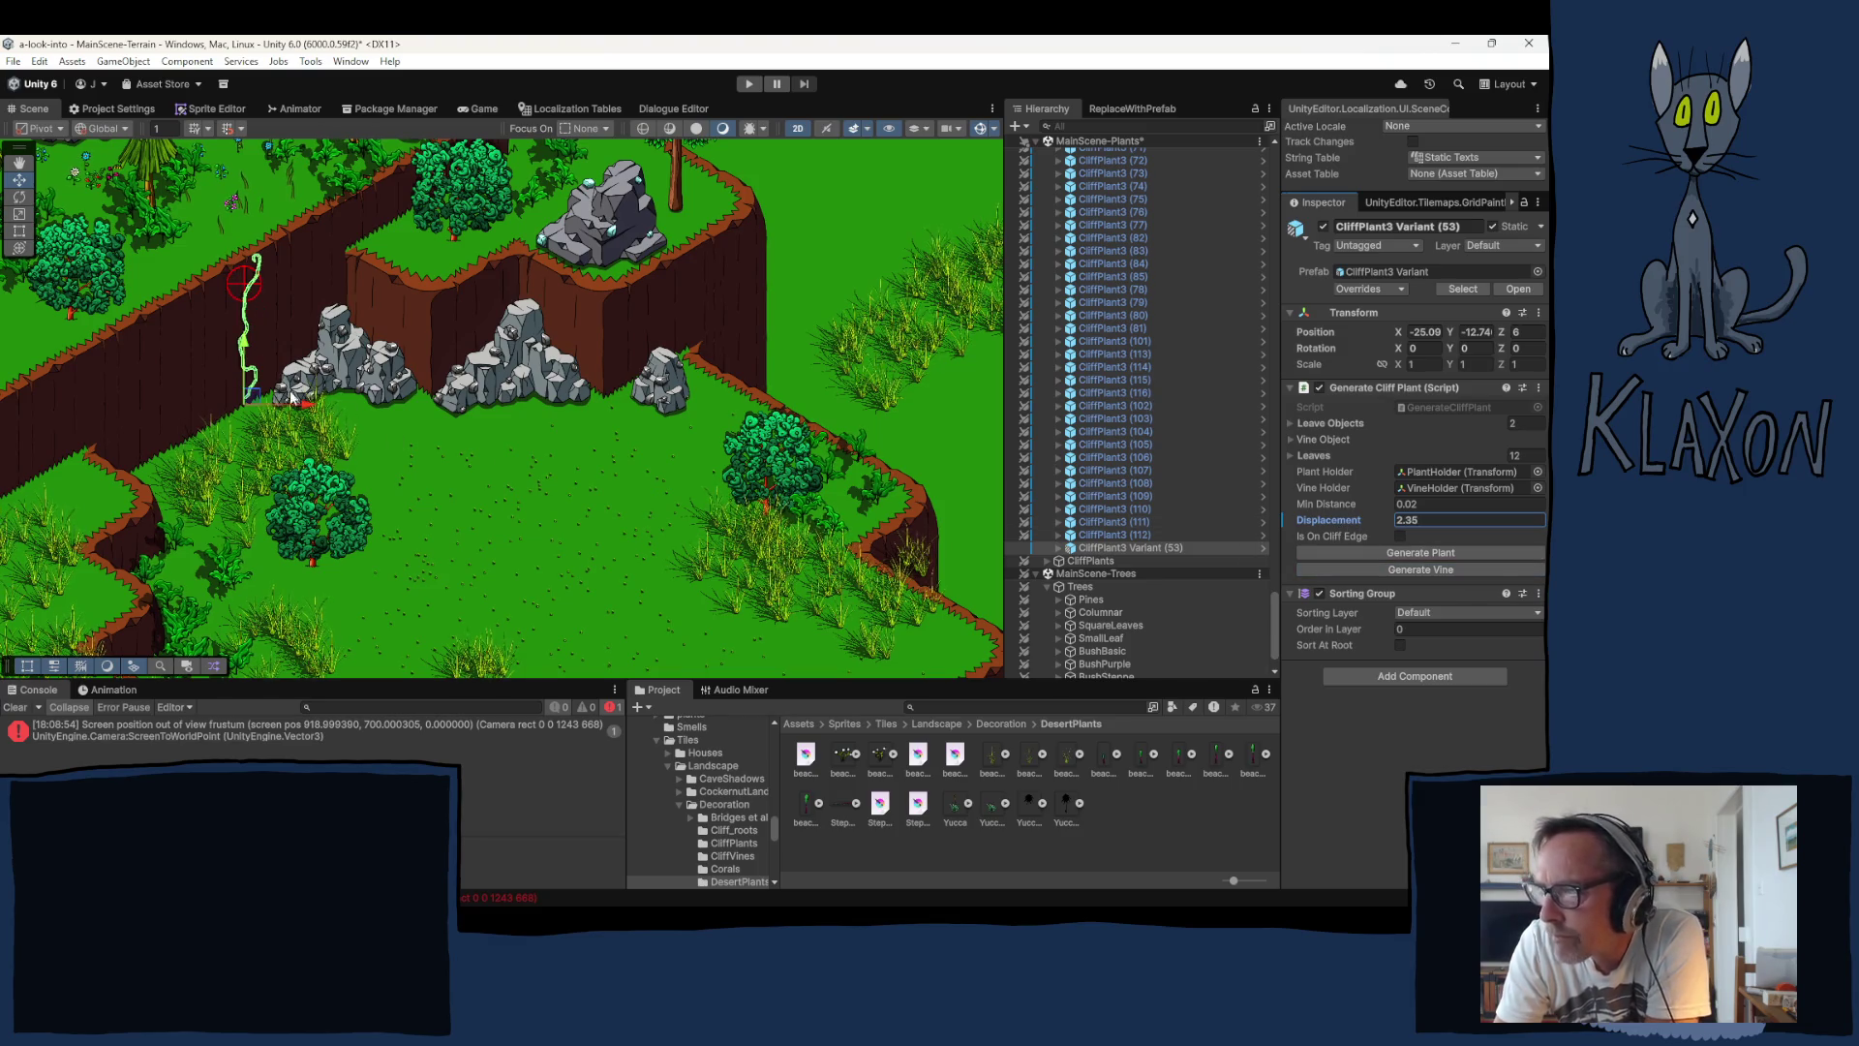
{"action": "left_click_drag", "start_coordinate": [249, 401], "coordinate": [240, 412]}
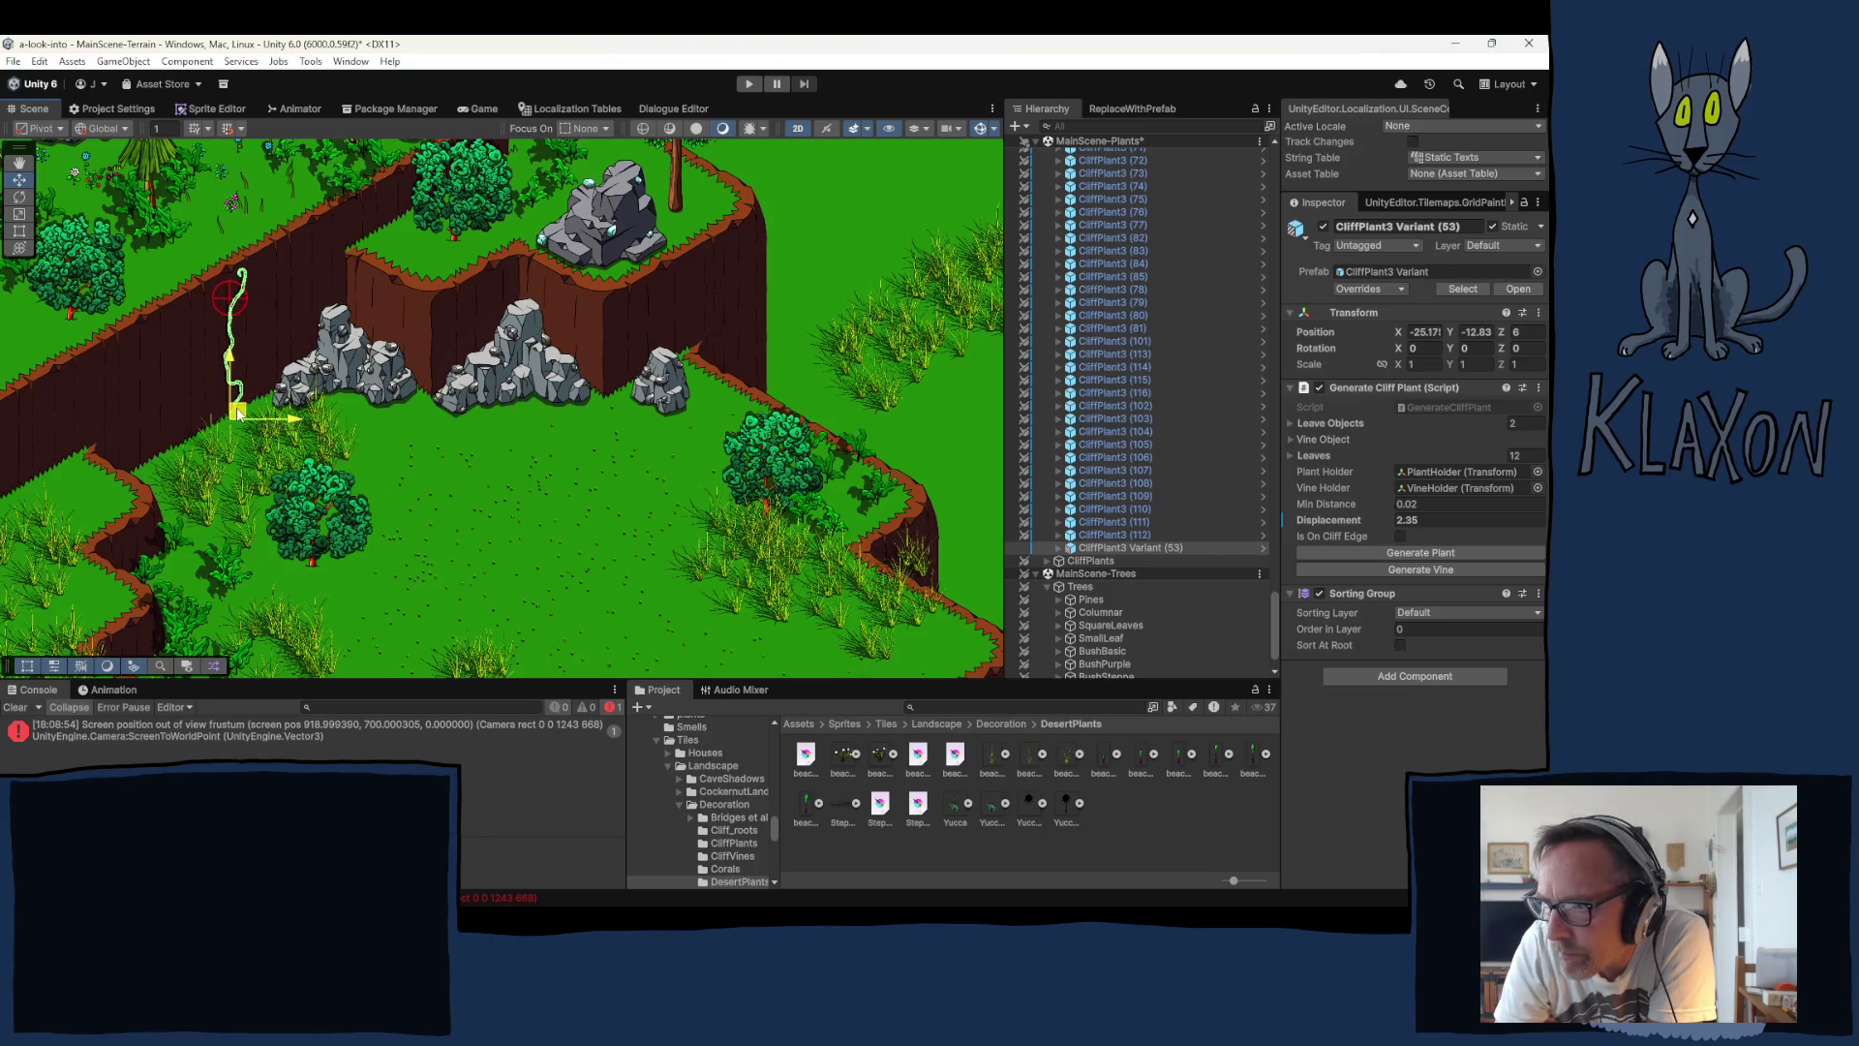
Step: Regenerate the vine of CliffPlant3 Variant (53) on the left cliff at Z 6
{"action": "scroll", "coordinate": [218, 438], "scroll_direction": "up", "scroll_amount": 3}
{"action": "scroll", "coordinate": [218, 436], "scroll_direction": "up", "scroll_amount": 2}
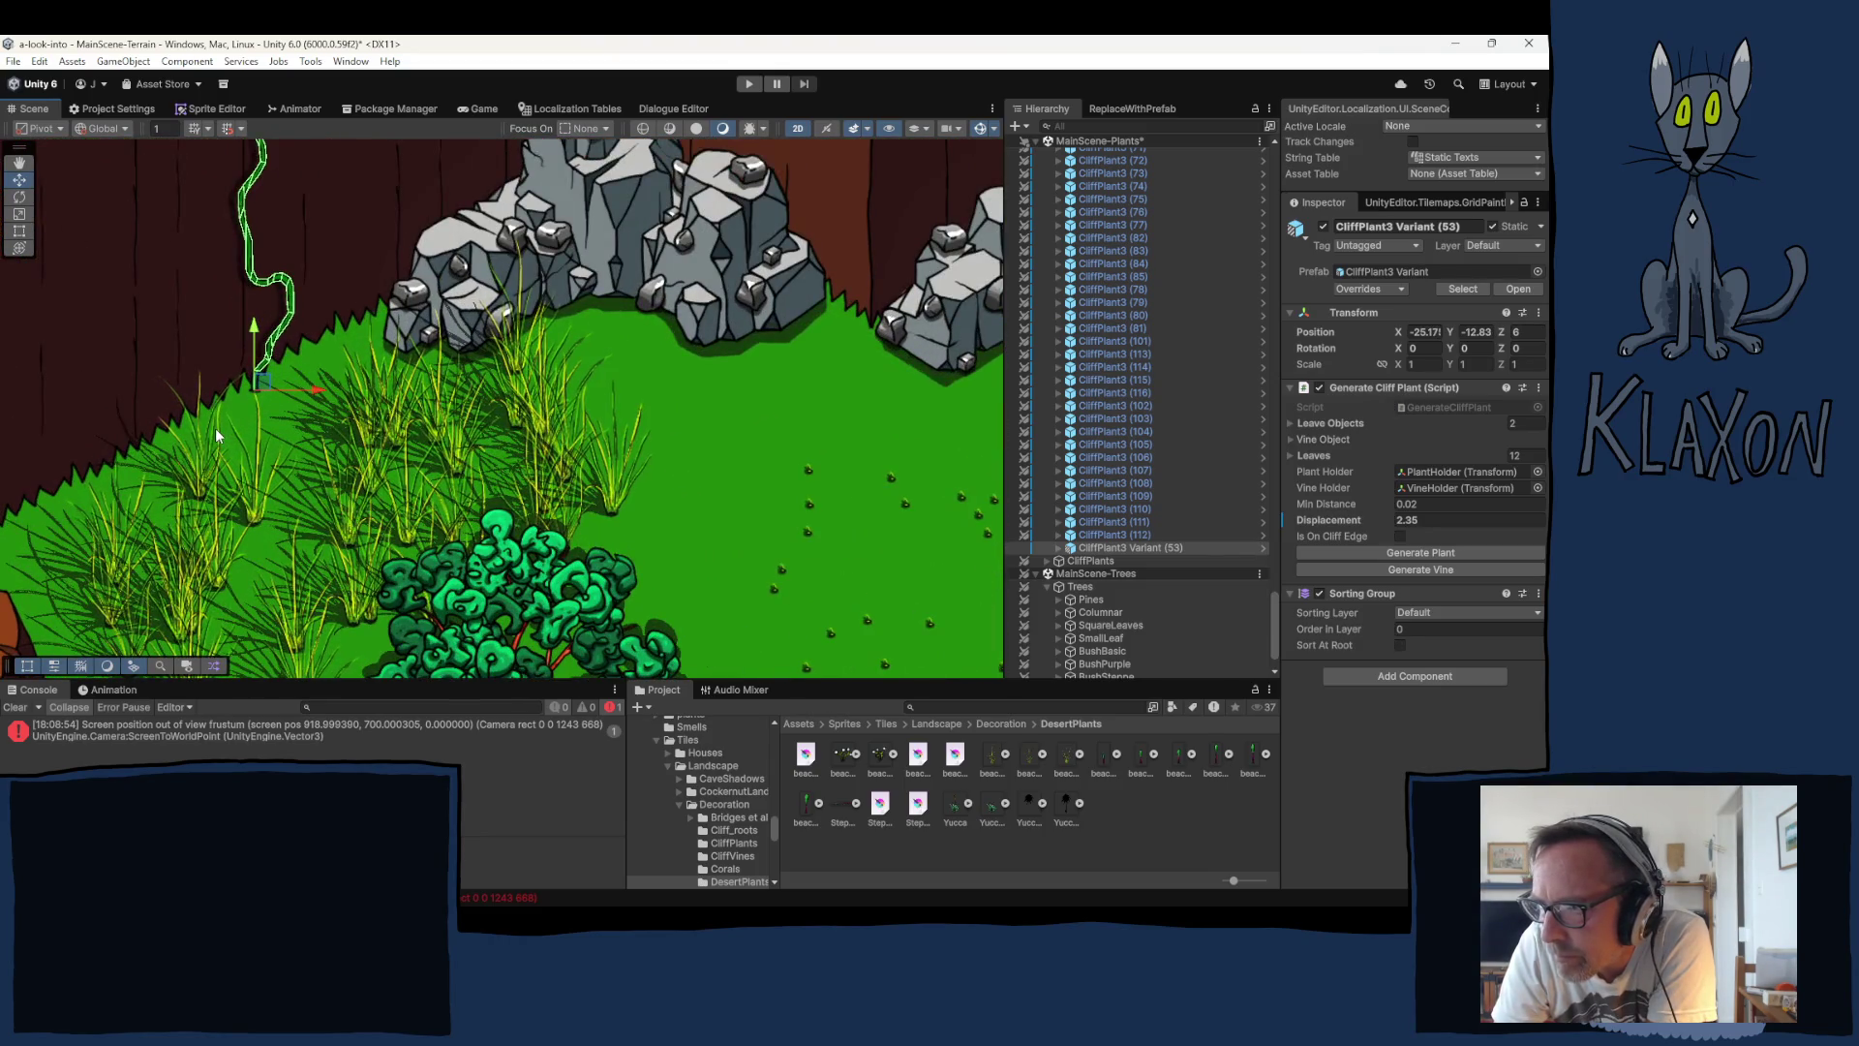
{"action": "scroll", "coordinate": [215, 436], "scroll_direction": "up", "scroll_amount": 2}
{"action": "scroll", "coordinate": [215, 429], "scroll_direction": "down", "scroll_amount": 1}
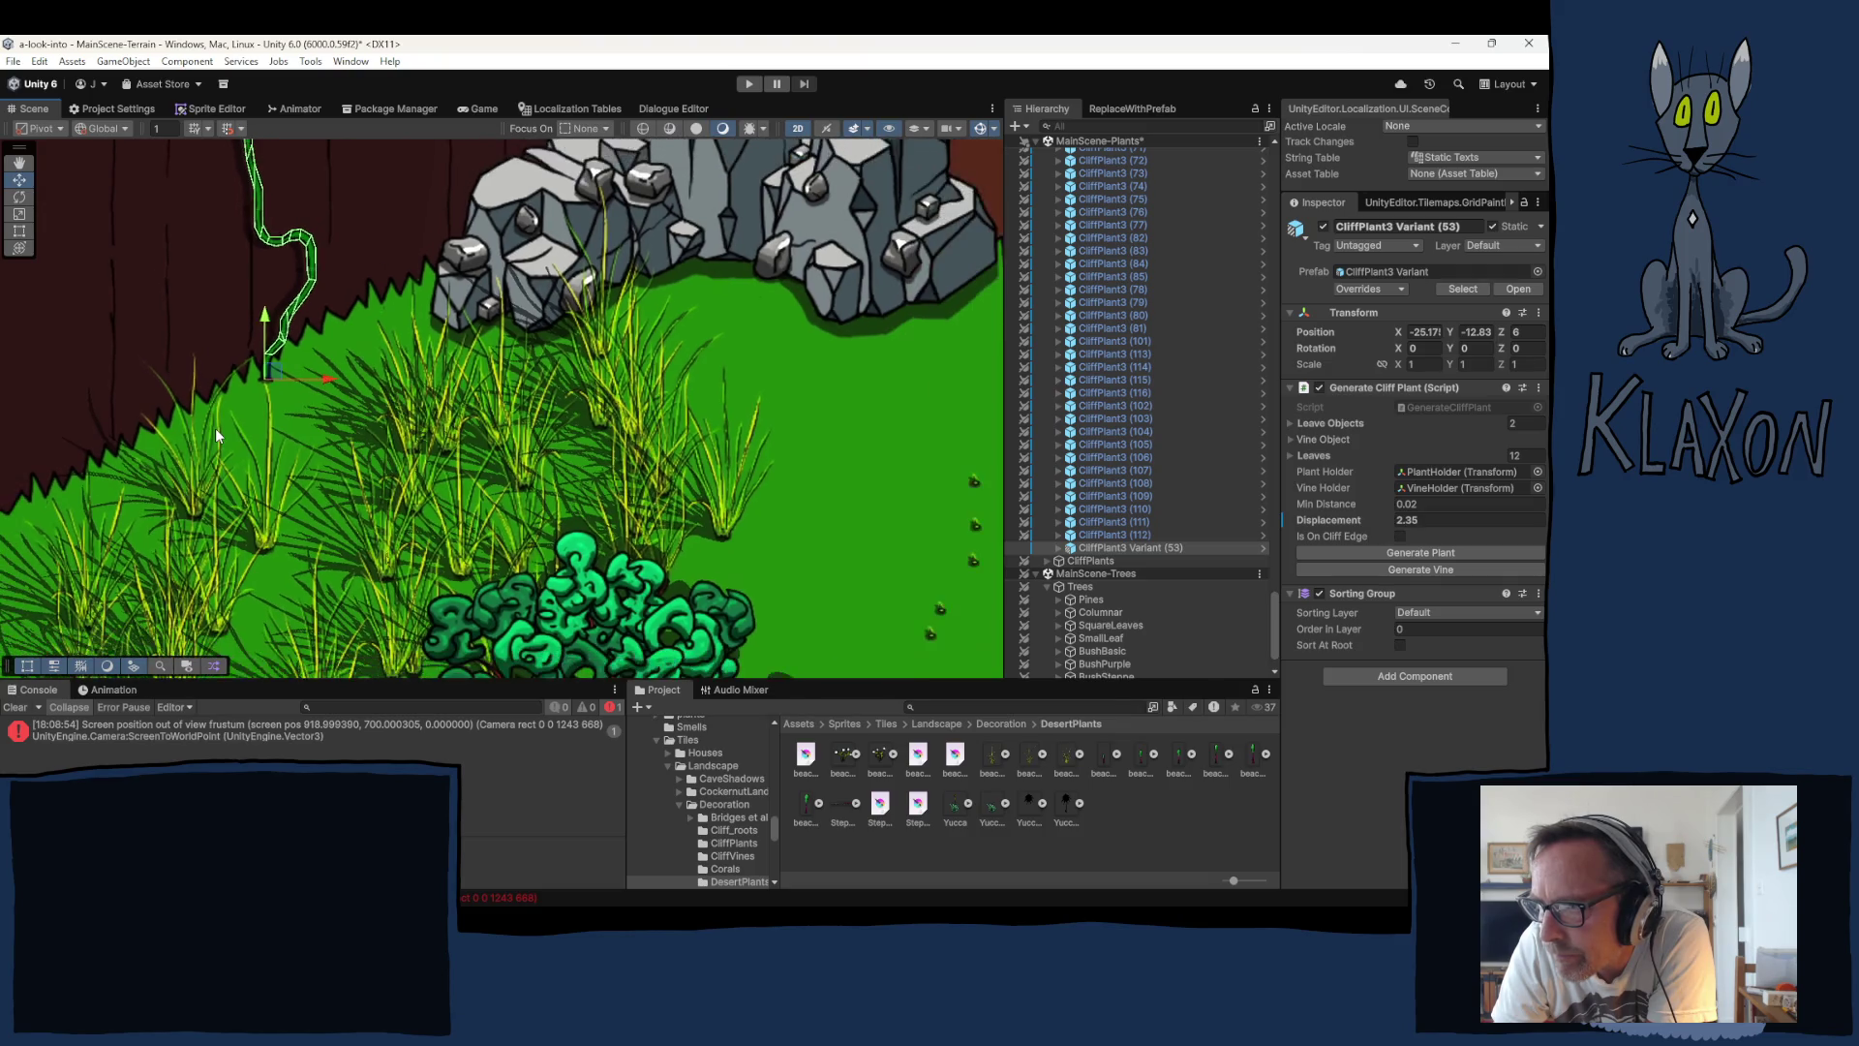
{"action": "scroll", "coordinate": [215, 428], "scroll_direction": "down", "scroll_amount": 3}
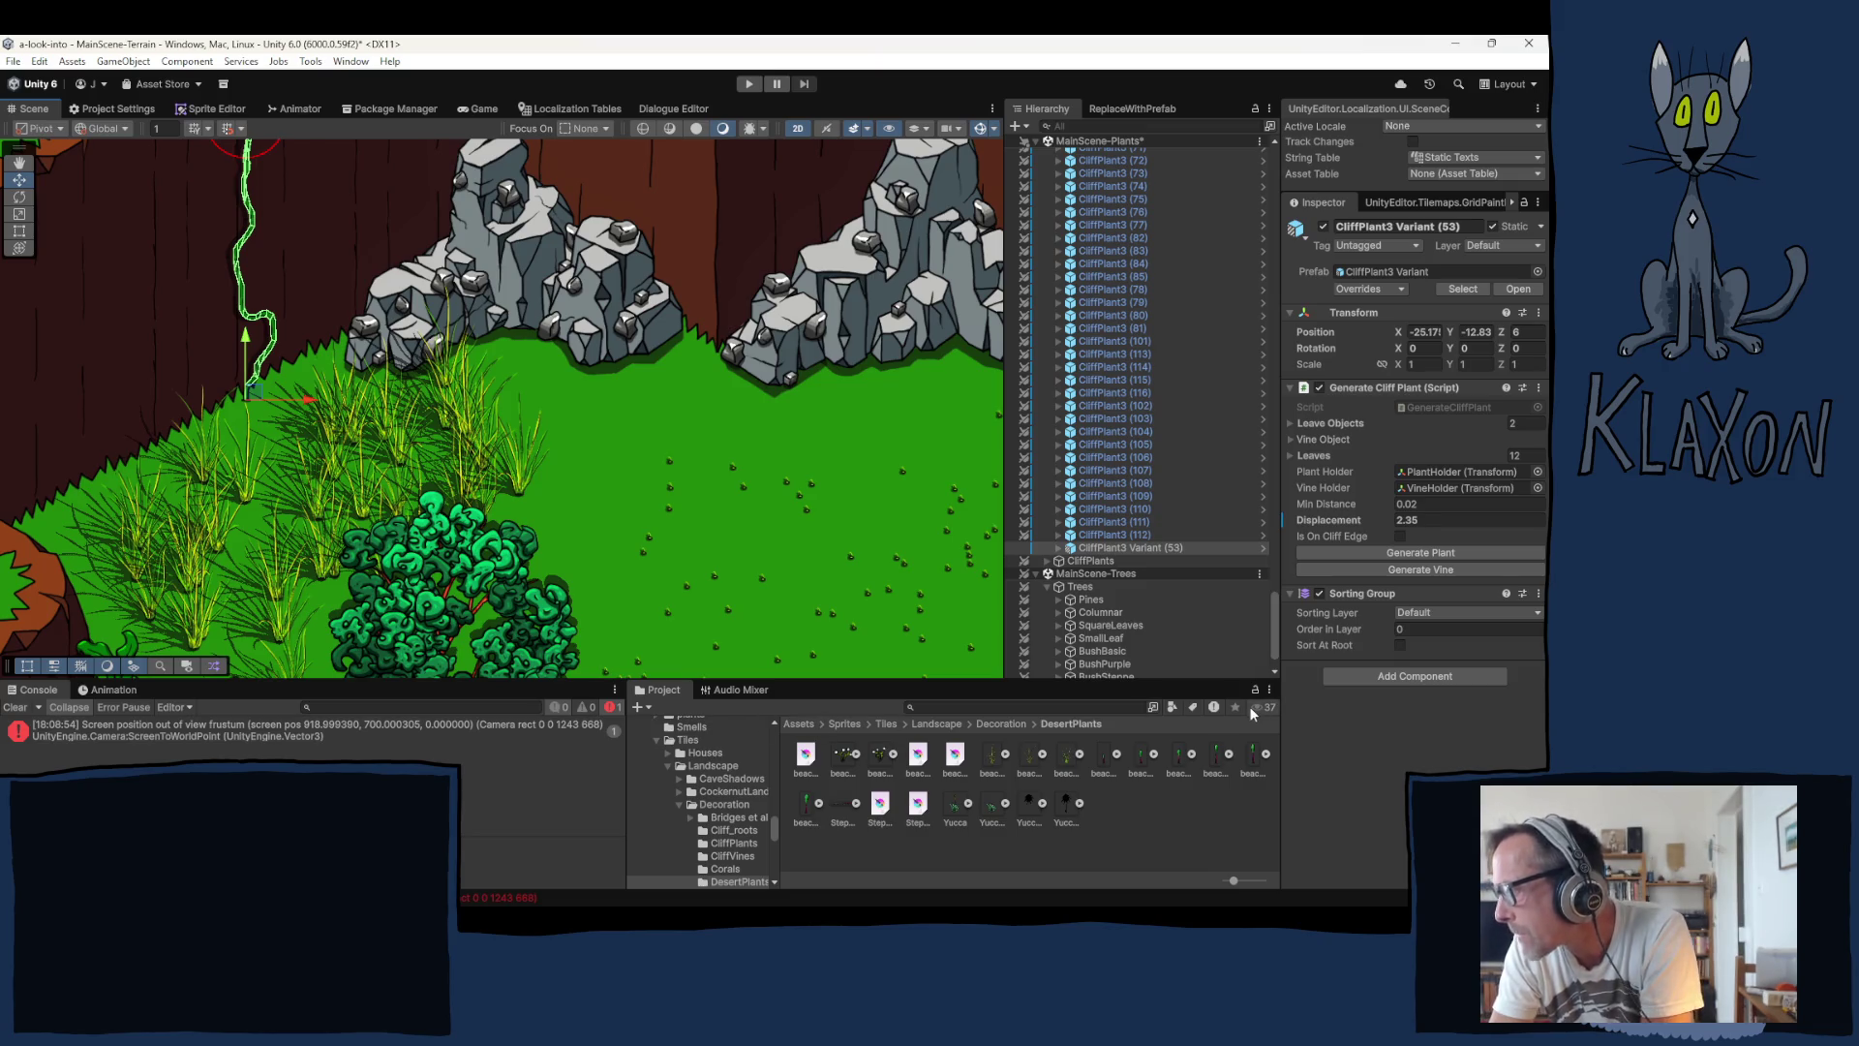
{"action": "left_click", "coordinate": [1443, 569]}
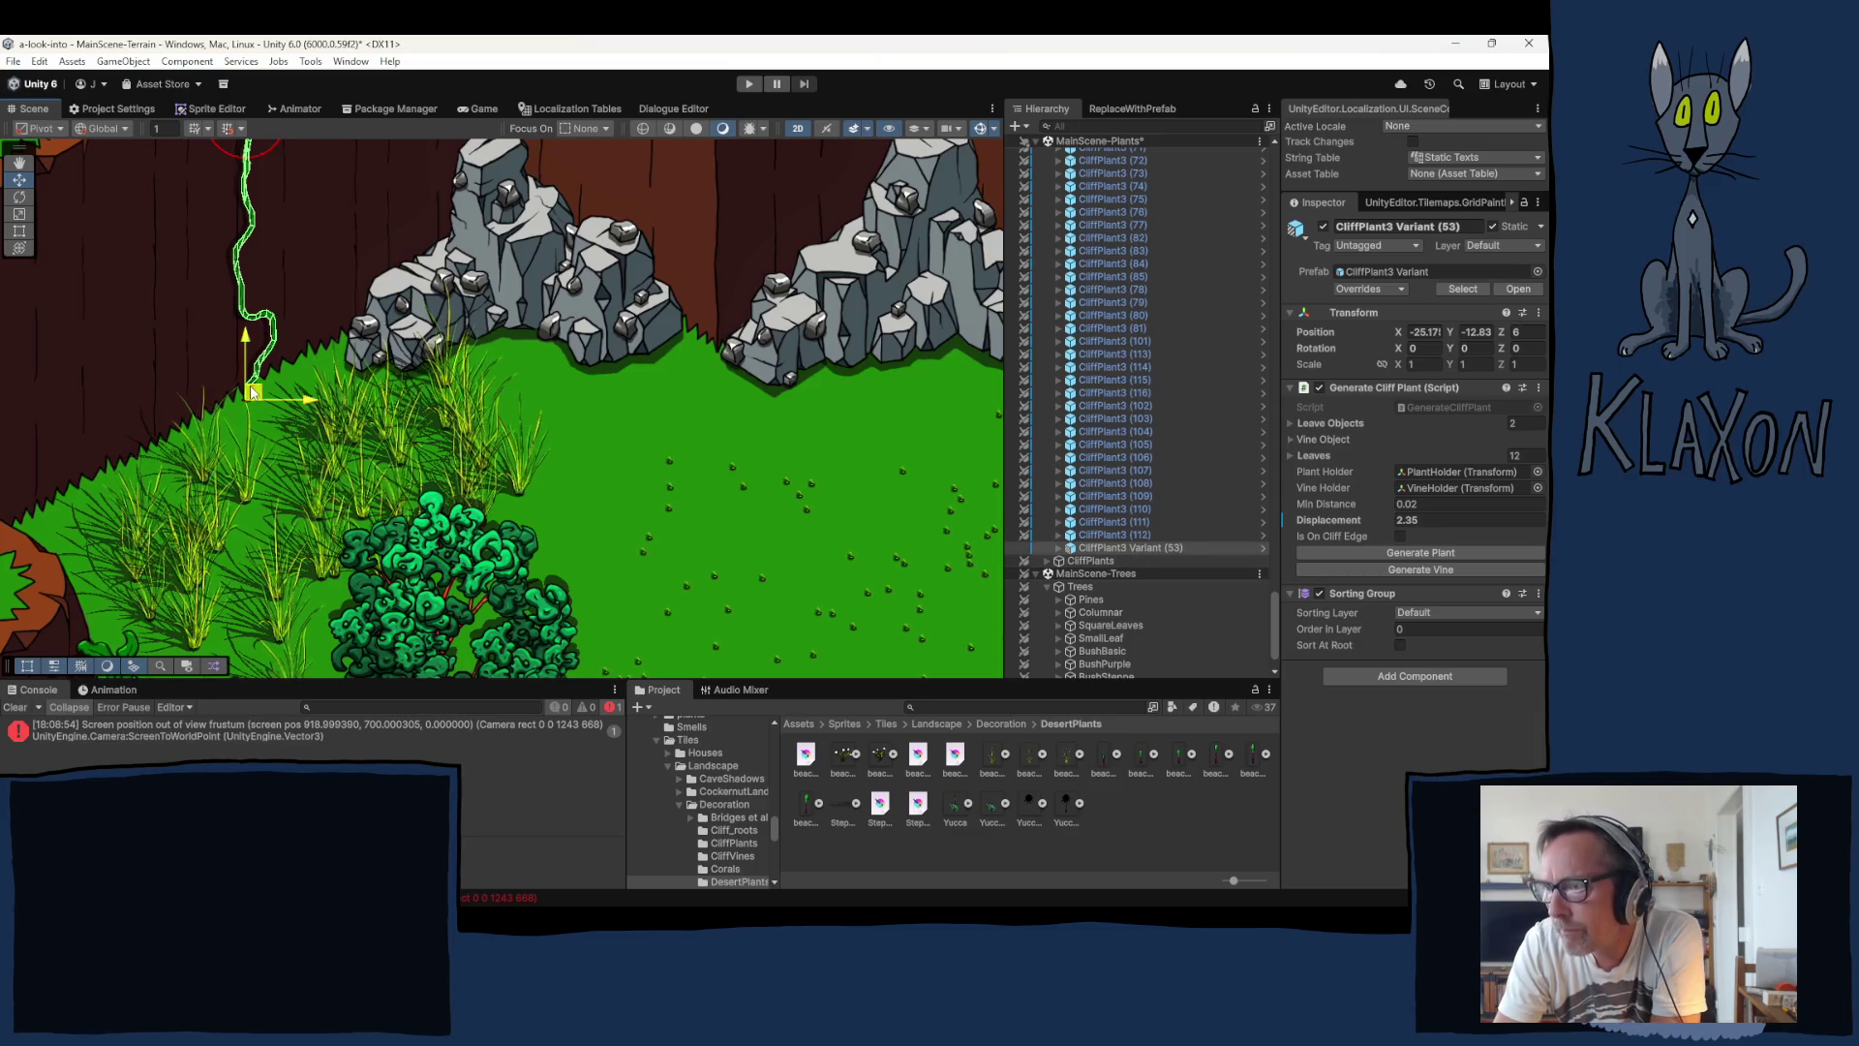
Step: Raise the Displacement to 2.57 and regenerate the vine and plant
{"action": "left_click", "coordinate": [1462, 550]}
{"action": "scroll", "coordinate": [349, 455], "scroll_direction": "down", "scroll_amount": 3}
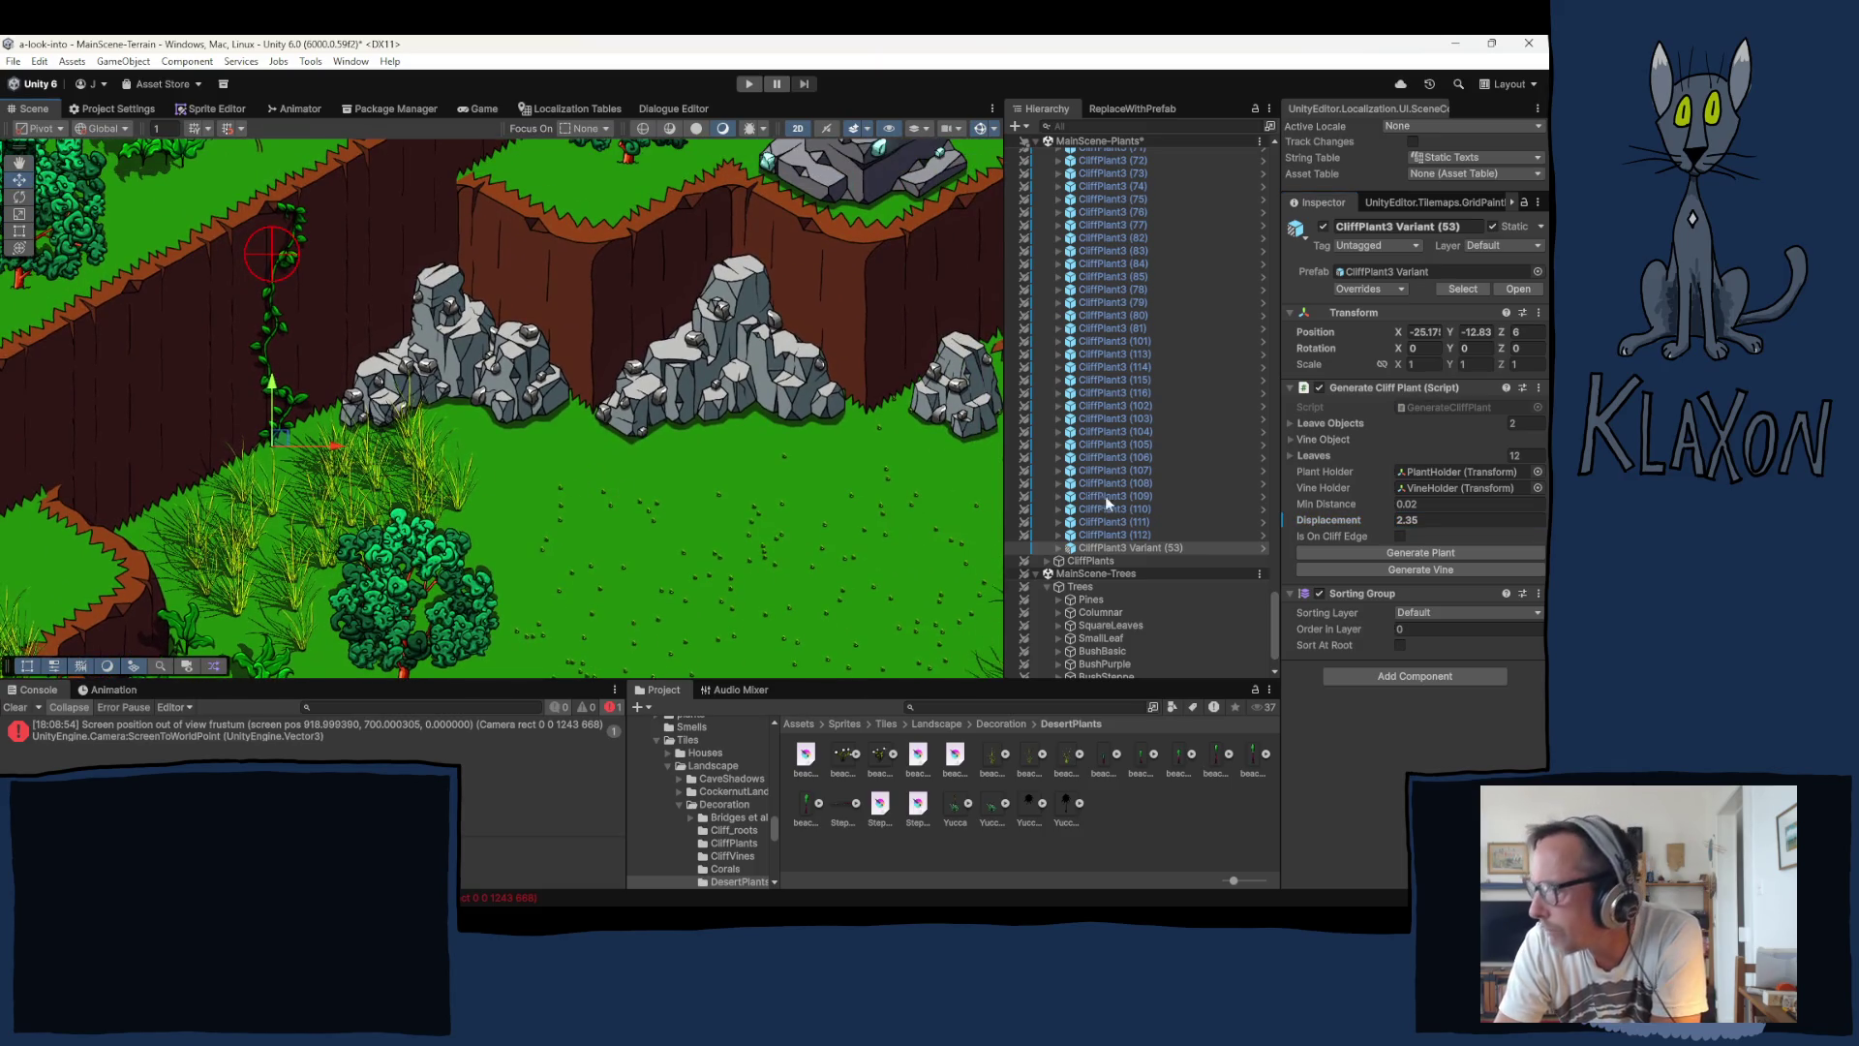
{"action": "left_click_drag", "start_coordinate": [1338, 518], "coordinate": [1346, 519]}
{"action": "left_click", "coordinate": [1401, 566]}
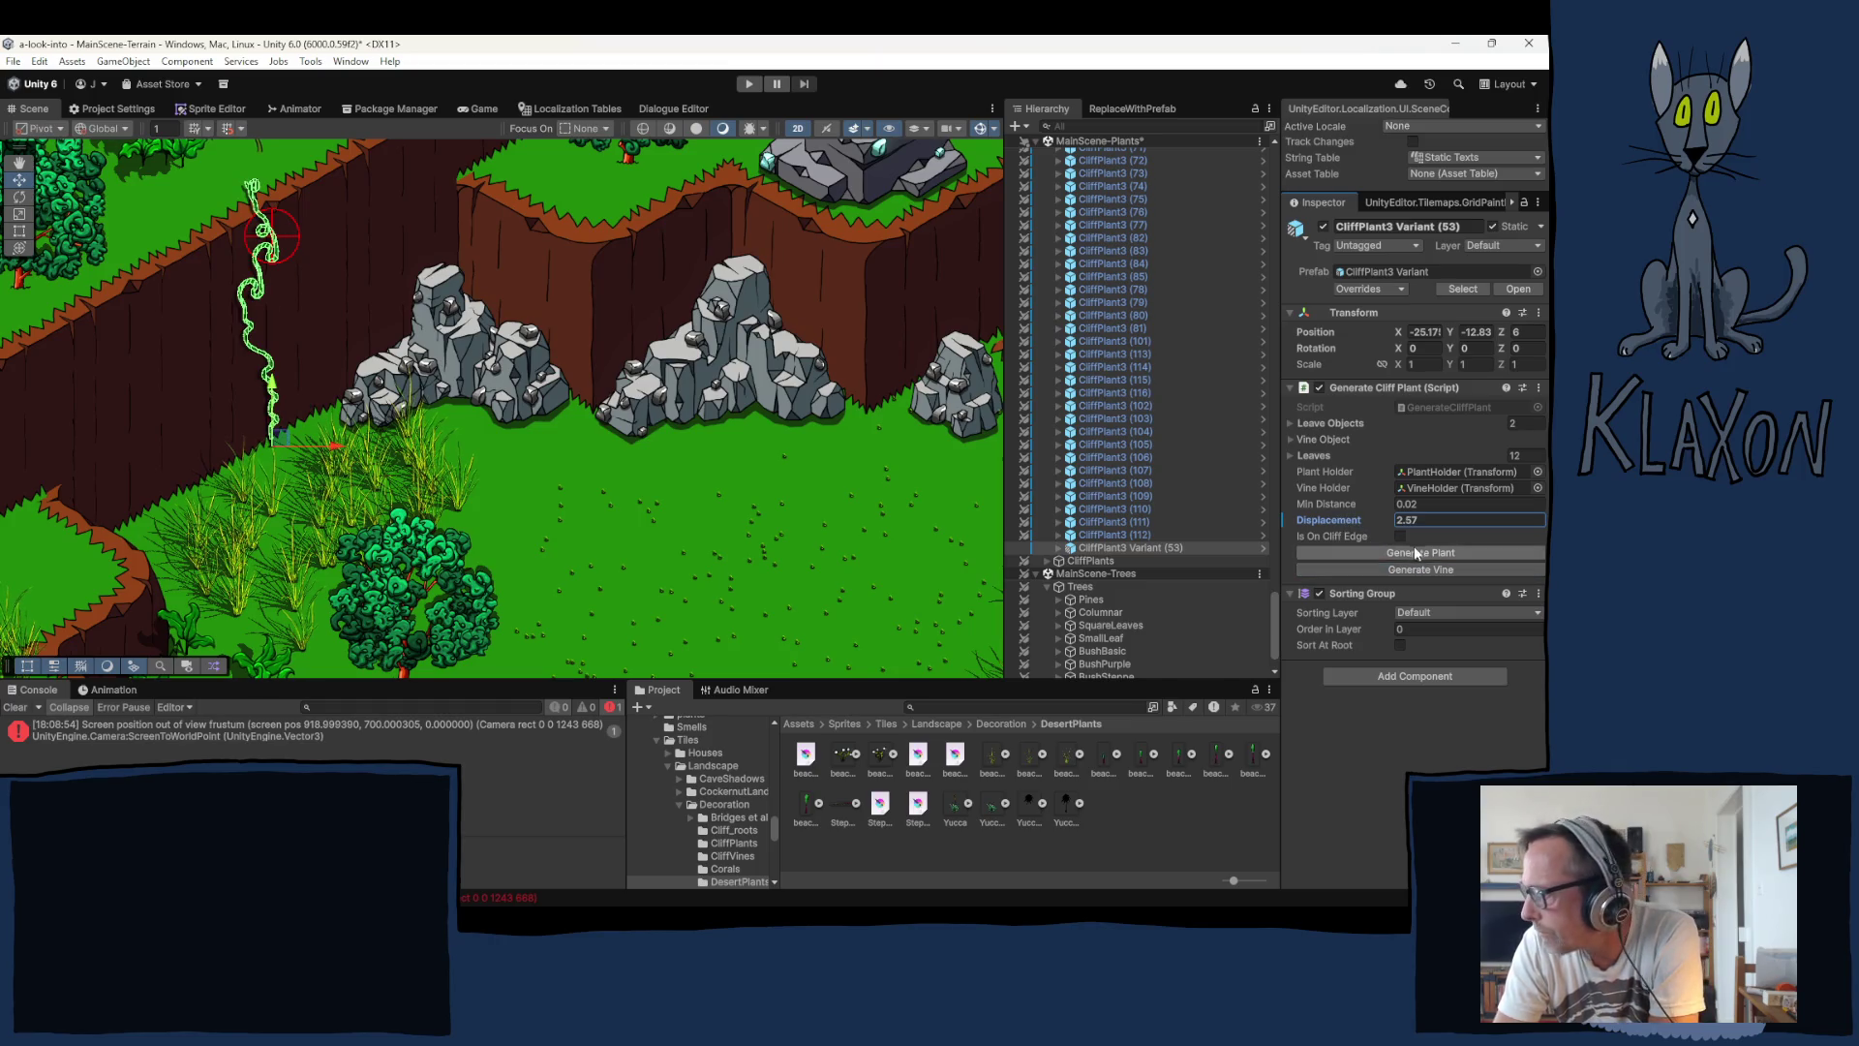
{"action": "left_click", "coordinate": [1412, 550]}
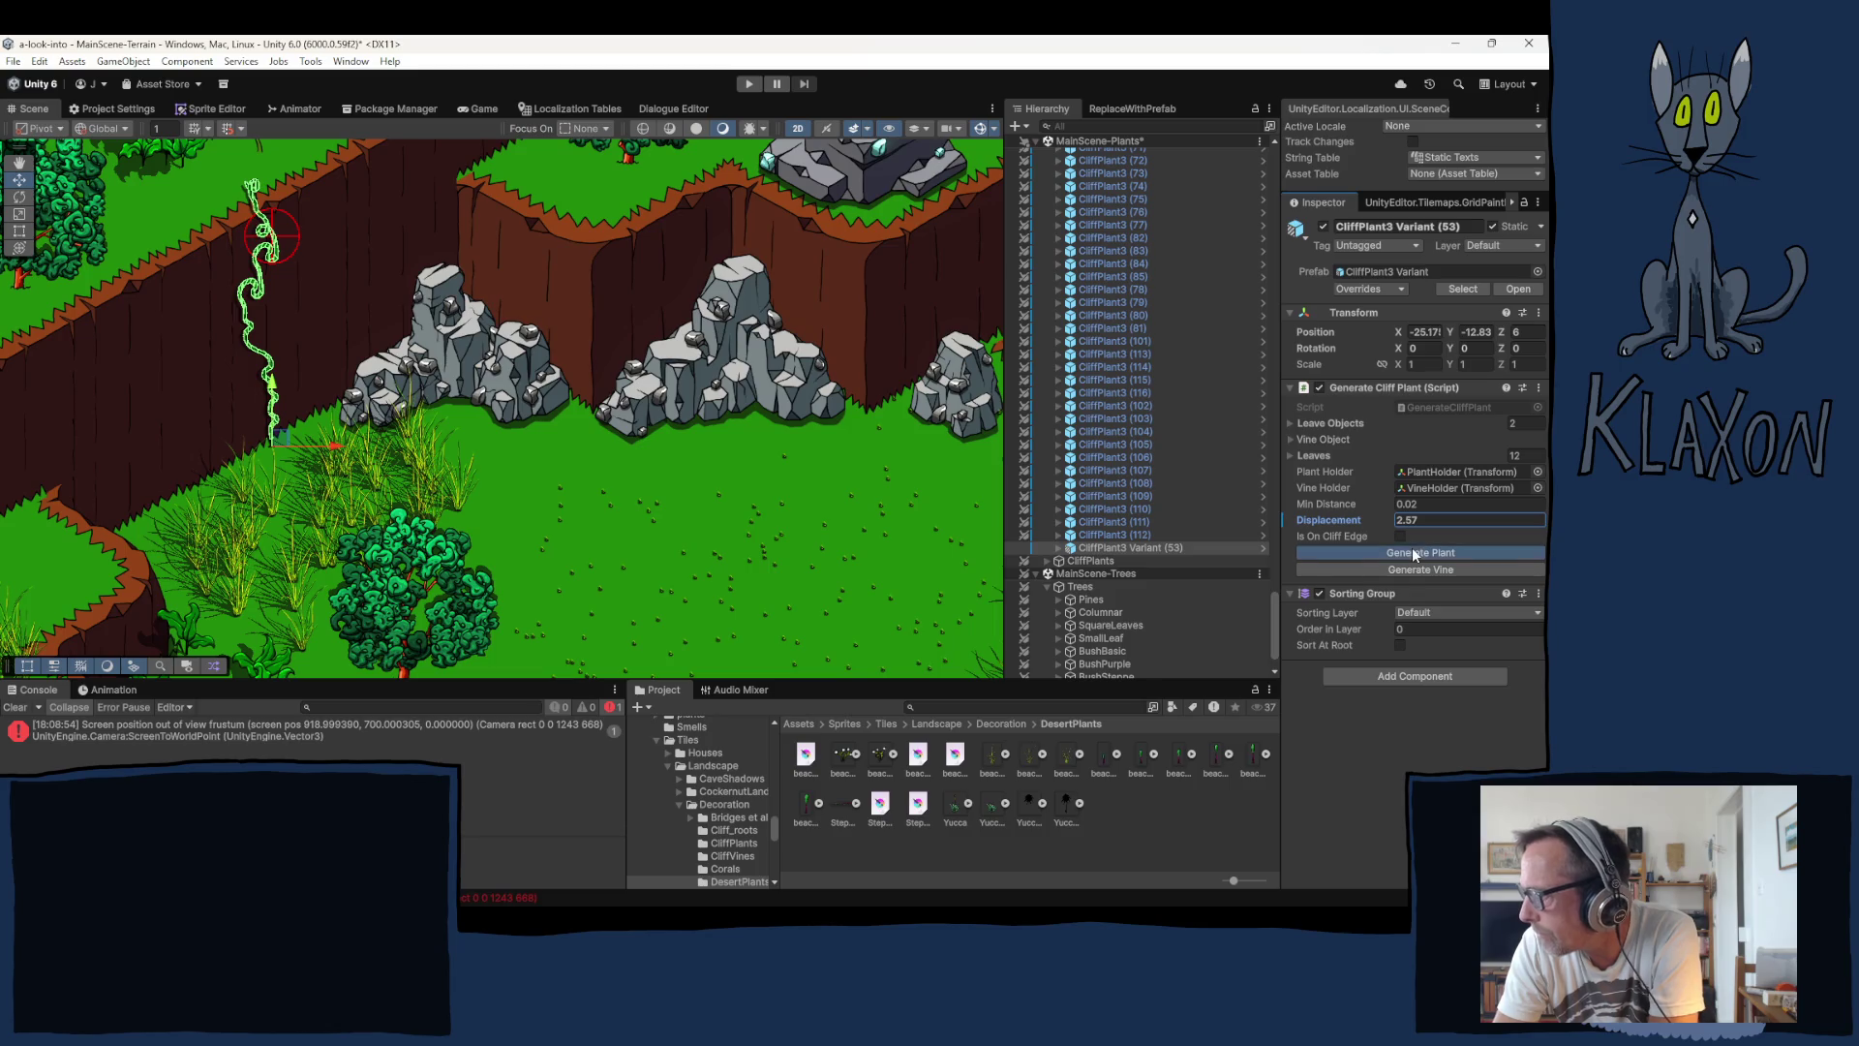
Step: Duplicate the cliff plant as Variant (54), shift it up-right, and regenerate it
{"action": "left_click", "coordinate": [281, 440]}
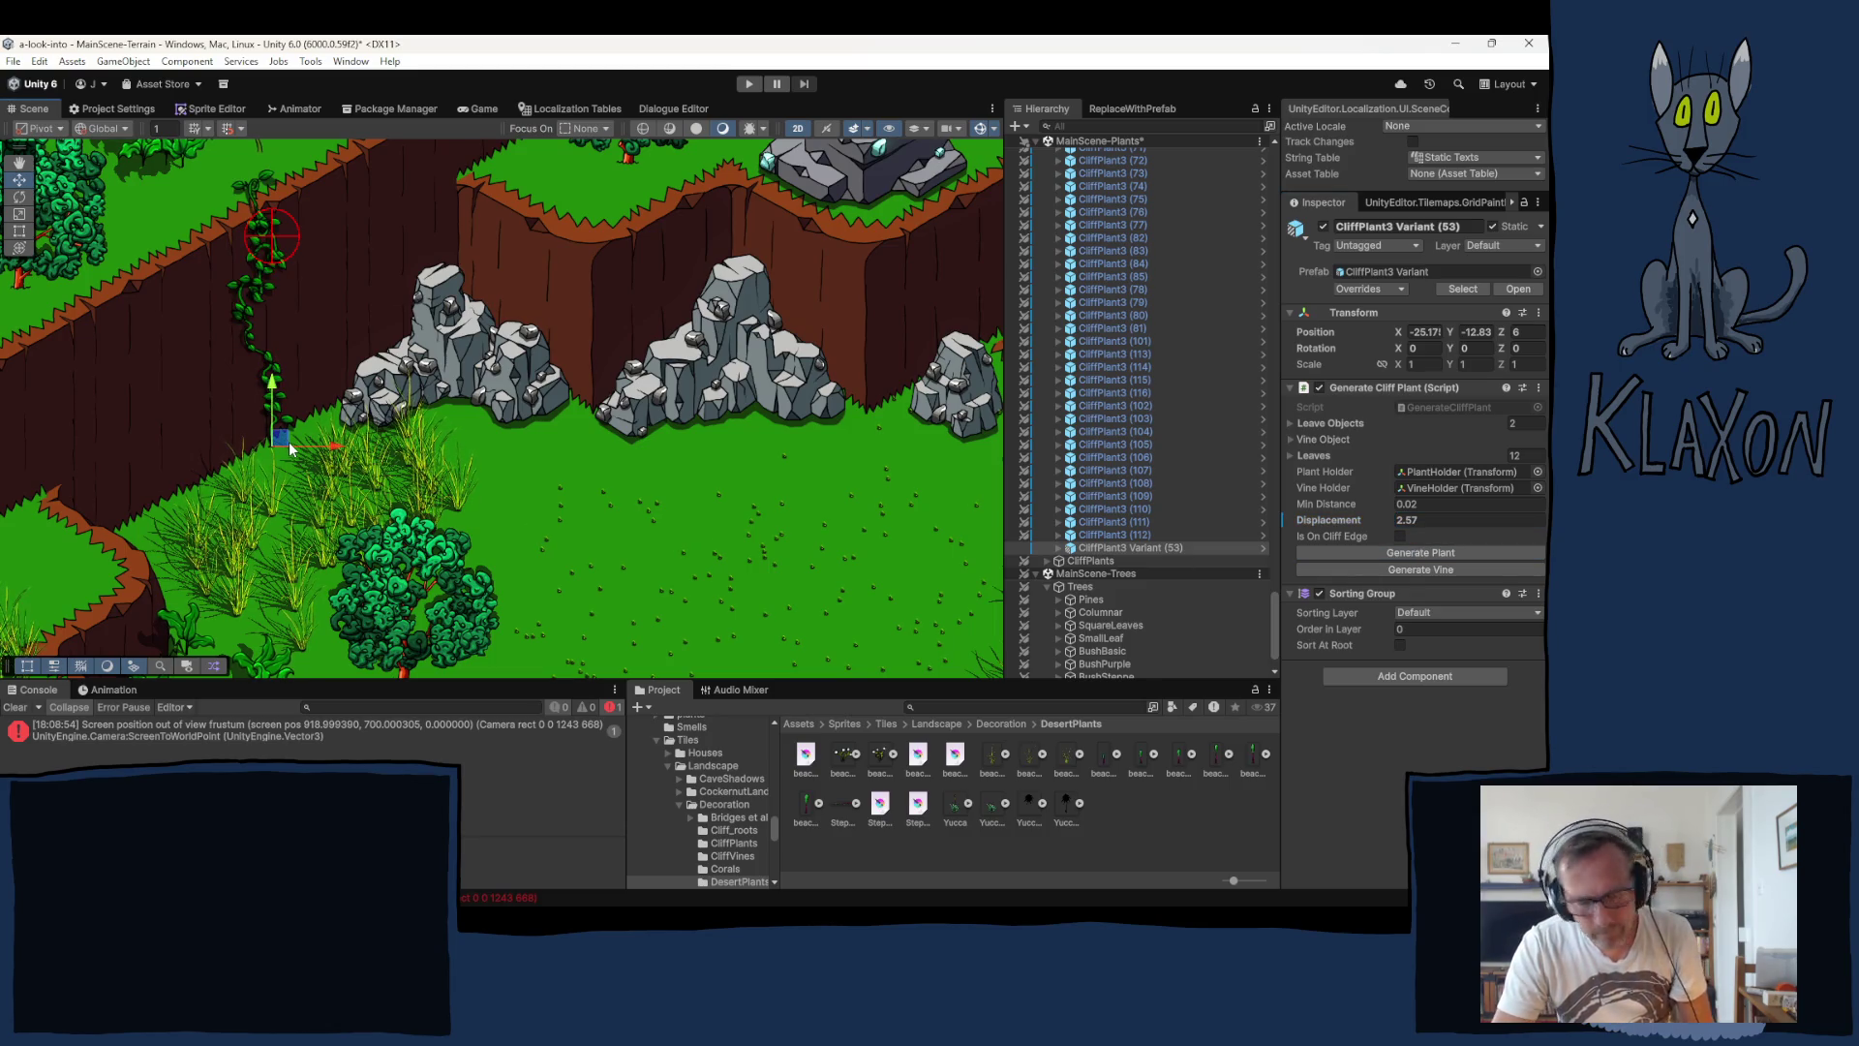
{"action": "key", "text": "ctrl+d"}
{"action": "left_click_drag", "start_coordinate": [291, 451], "coordinate": [308, 429]}
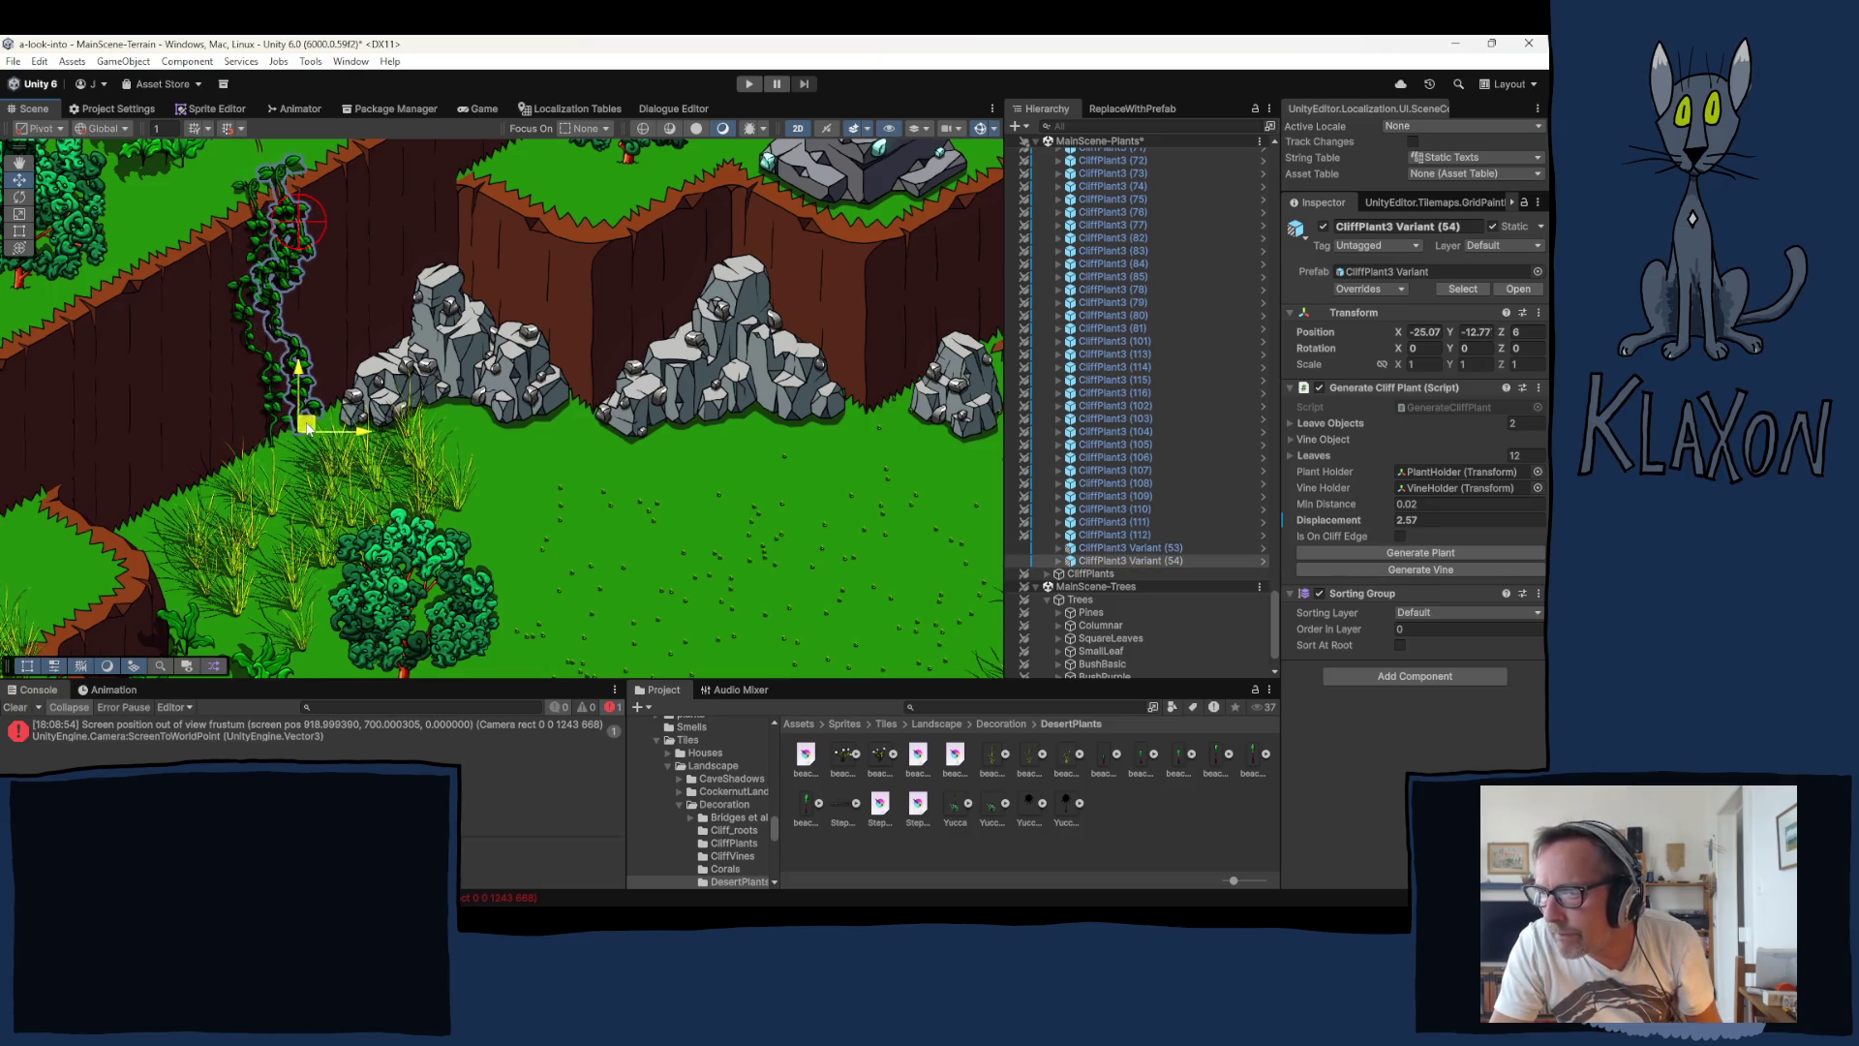
{"action": "left_click", "coordinate": [1404, 568]}
{"action": "left_click", "coordinate": [1391, 552]}
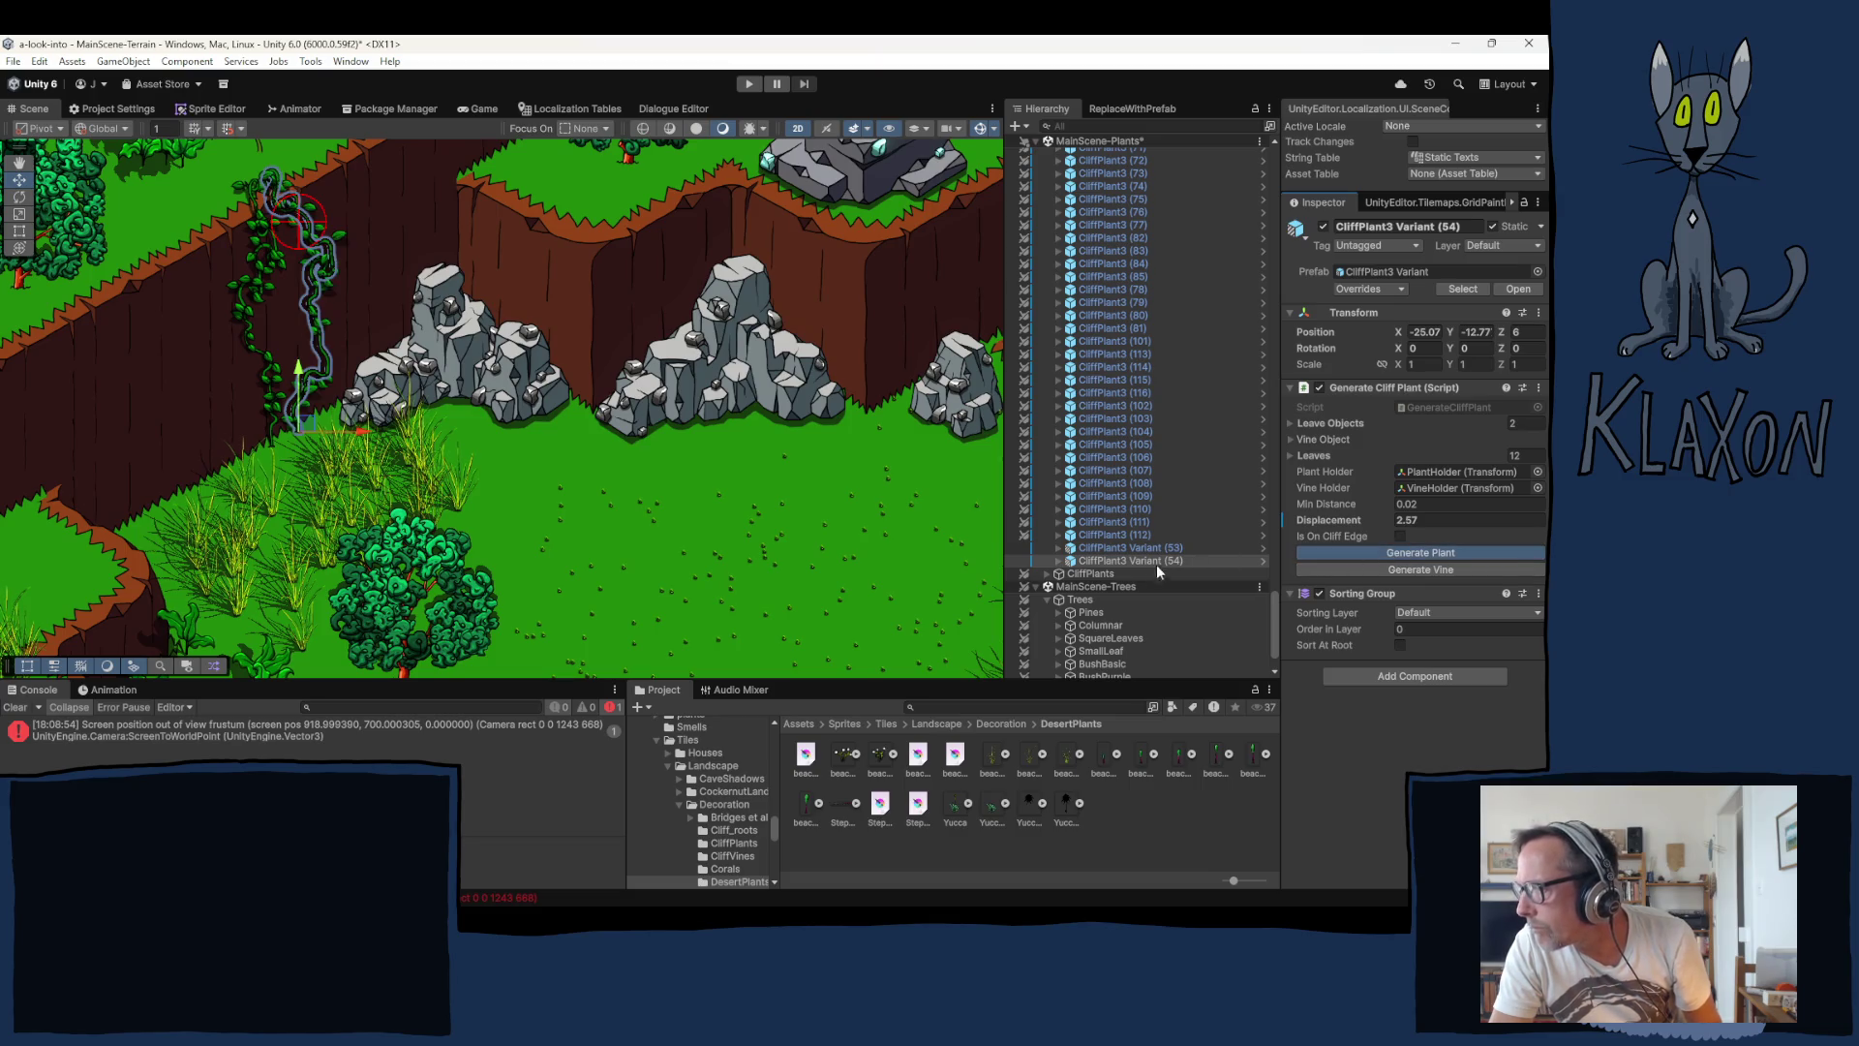
Step: Duplicate Variant (54) onto the grey rocks at Position Z 5 and reroll its vine
{"action": "left_click", "coordinate": [1111, 562]}
{"action": "key", "text": "ctrl+d"}
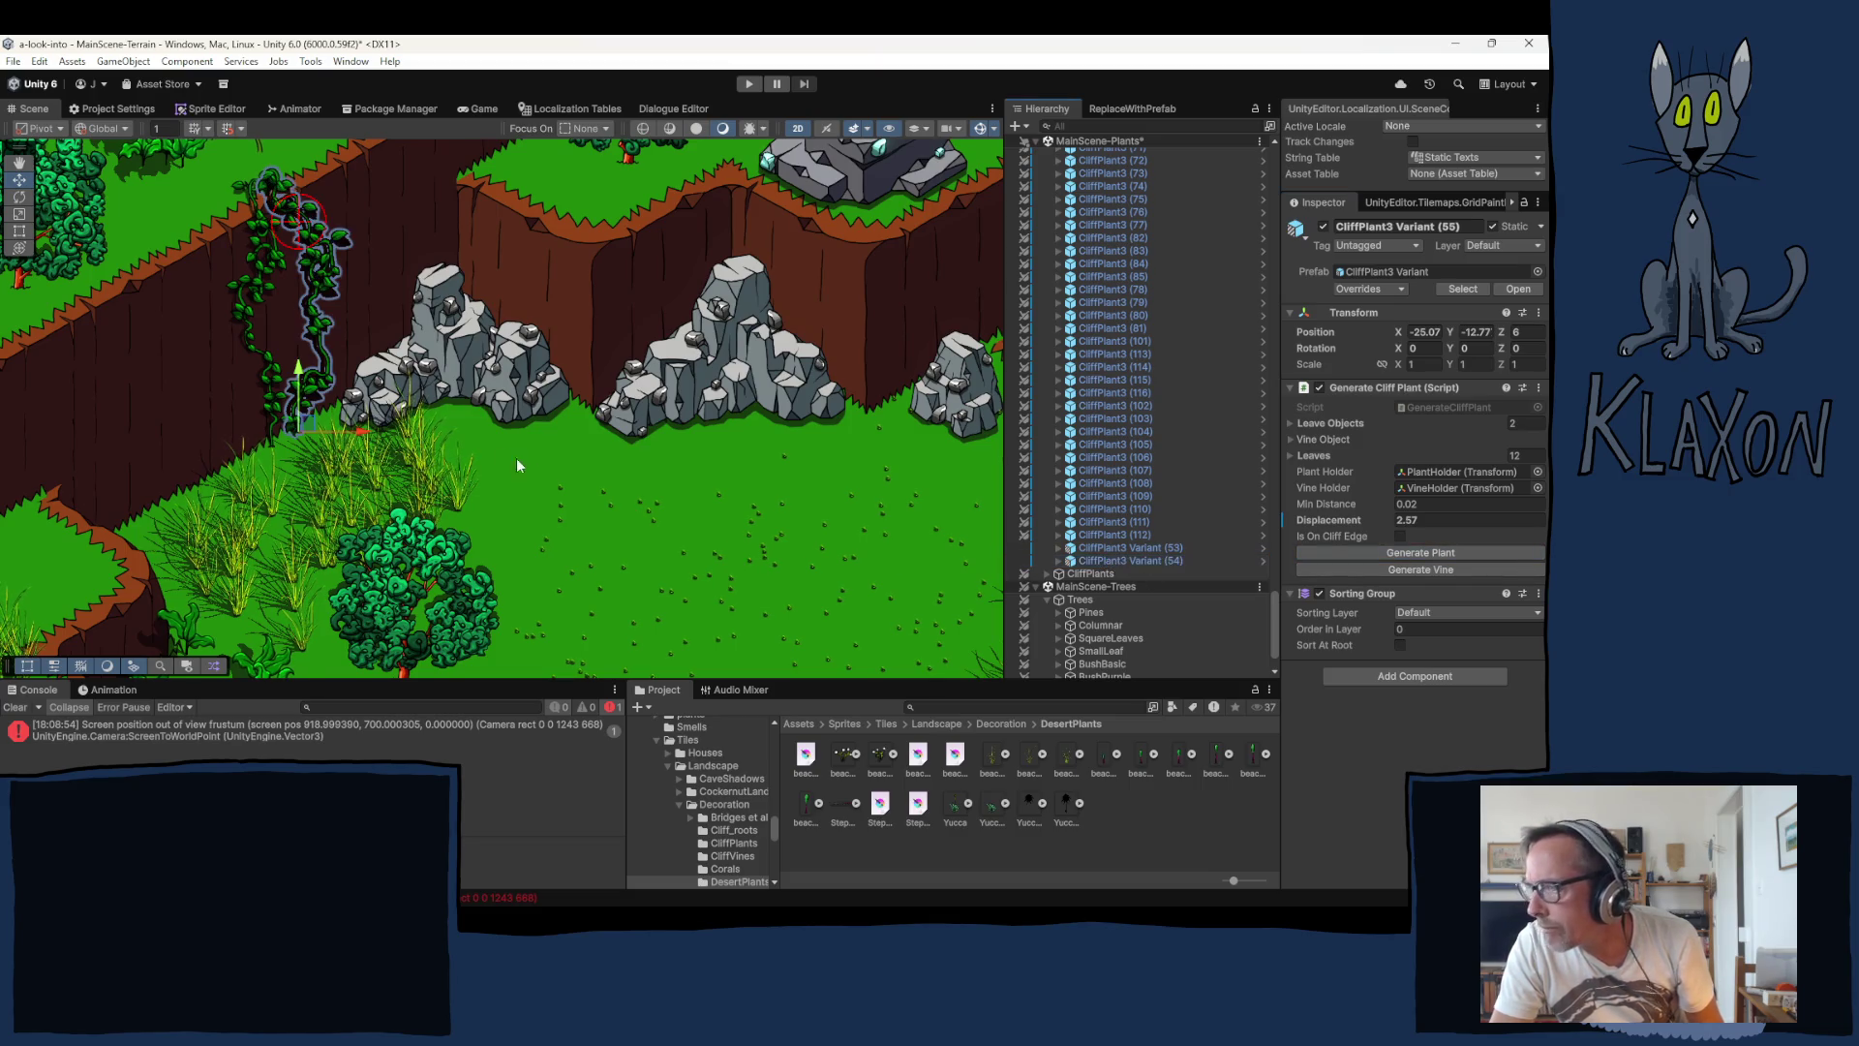
{"action": "left_click_drag", "start_coordinate": [306, 431], "coordinate": [431, 363]}
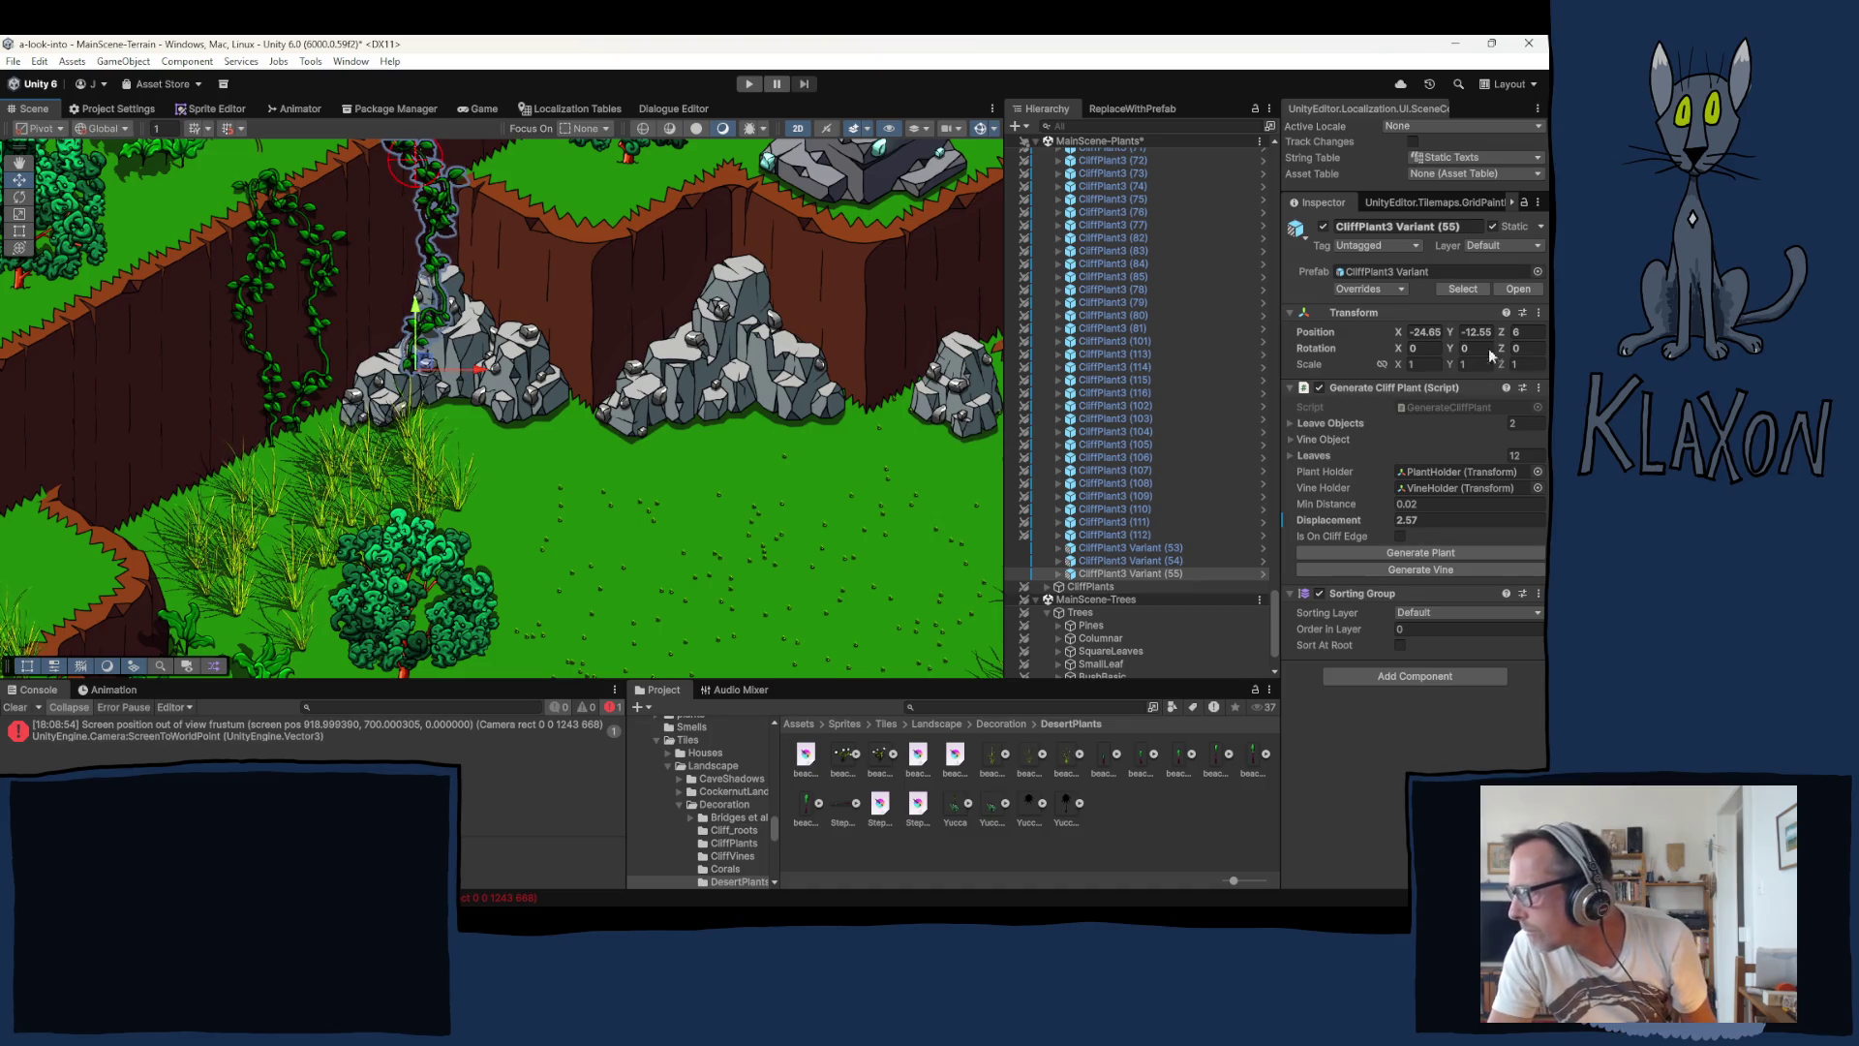
{"action": "left_click", "coordinate": [1528, 332]}
{"action": "type", "text": "5"}
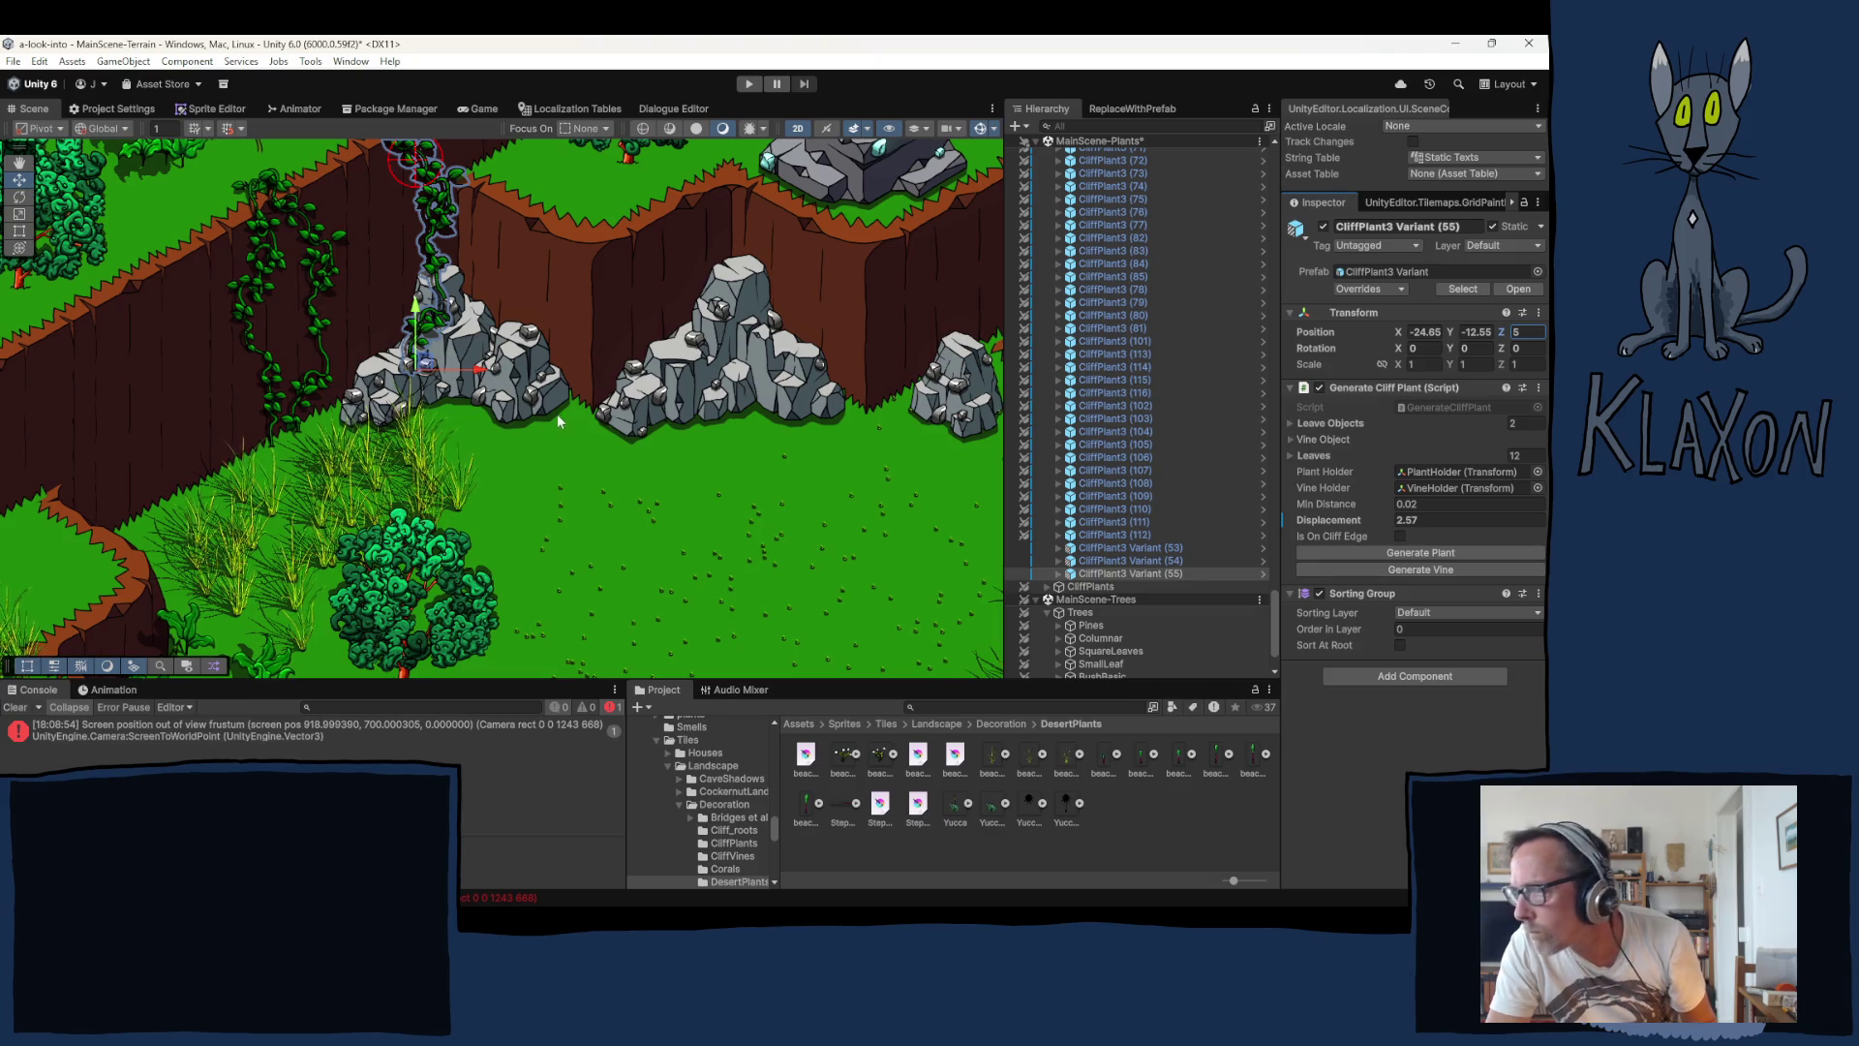
{"action": "left_click_drag", "start_coordinate": [426, 364], "coordinate": [434, 351]}
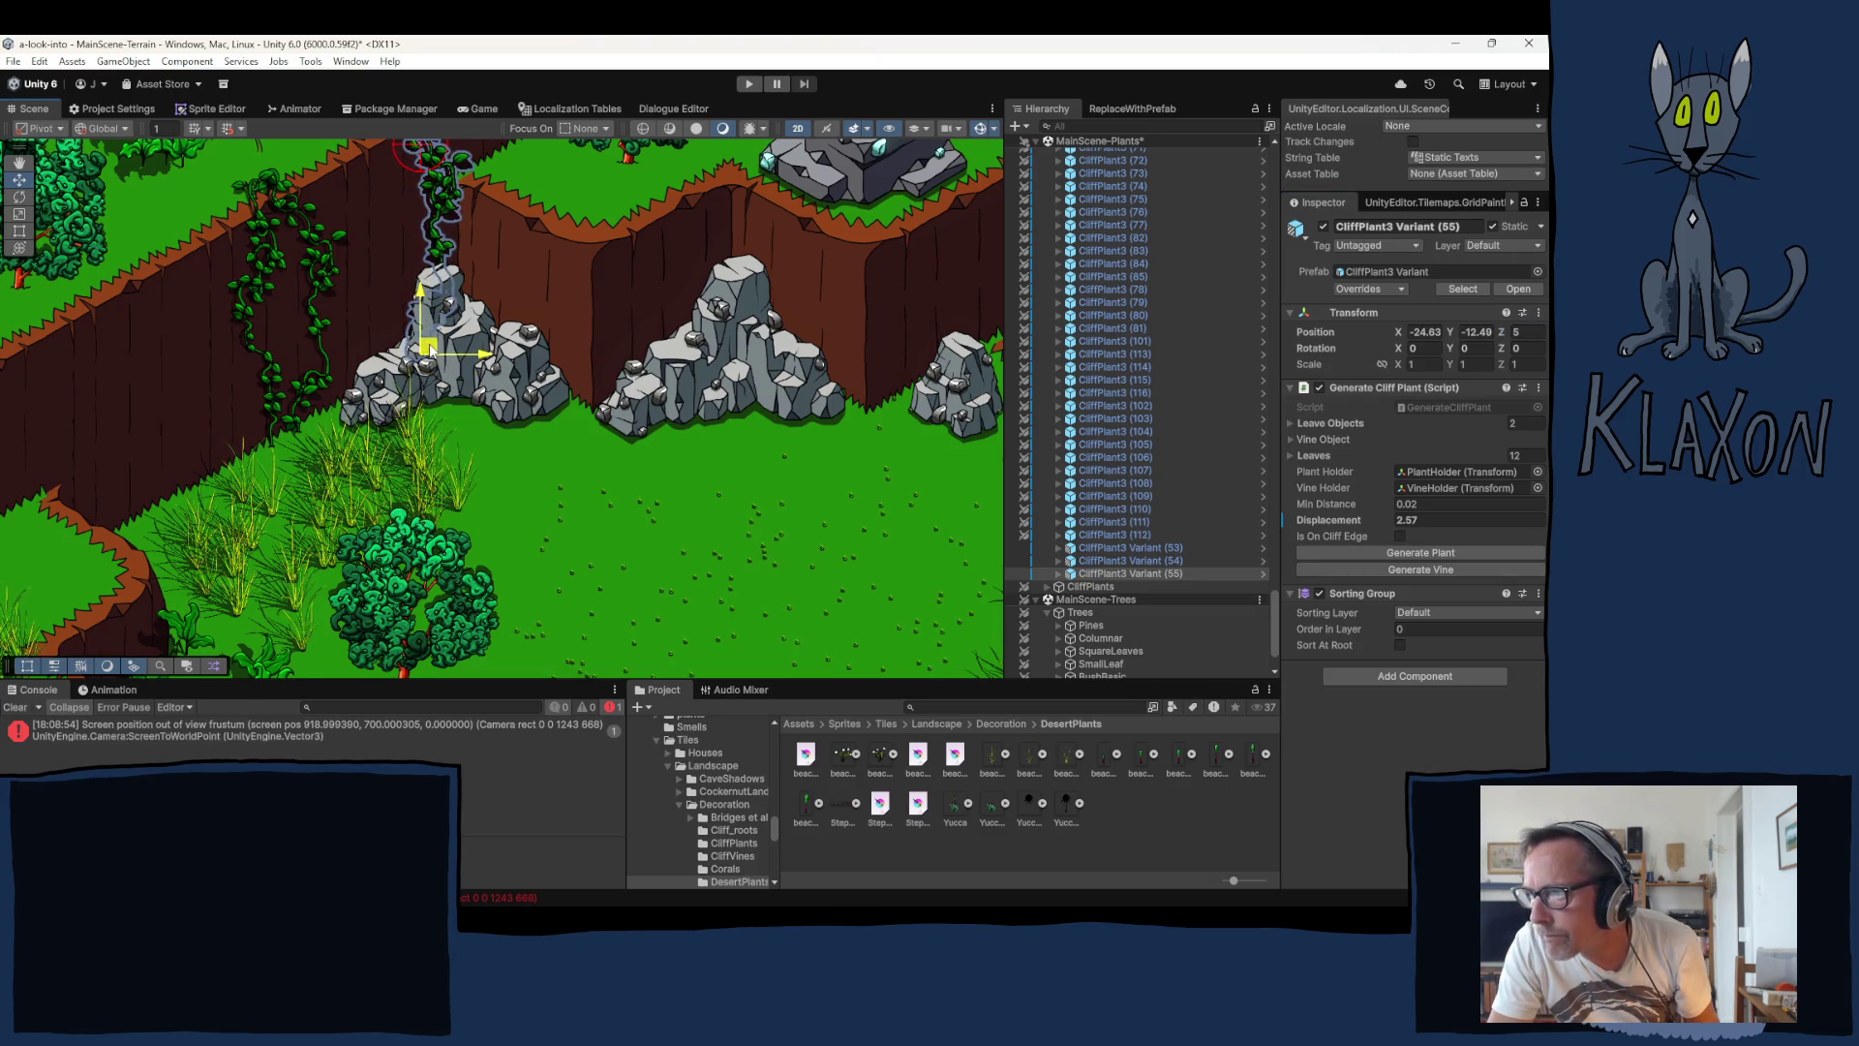
{"action": "left_click", "coordinate": [1435, 569]}
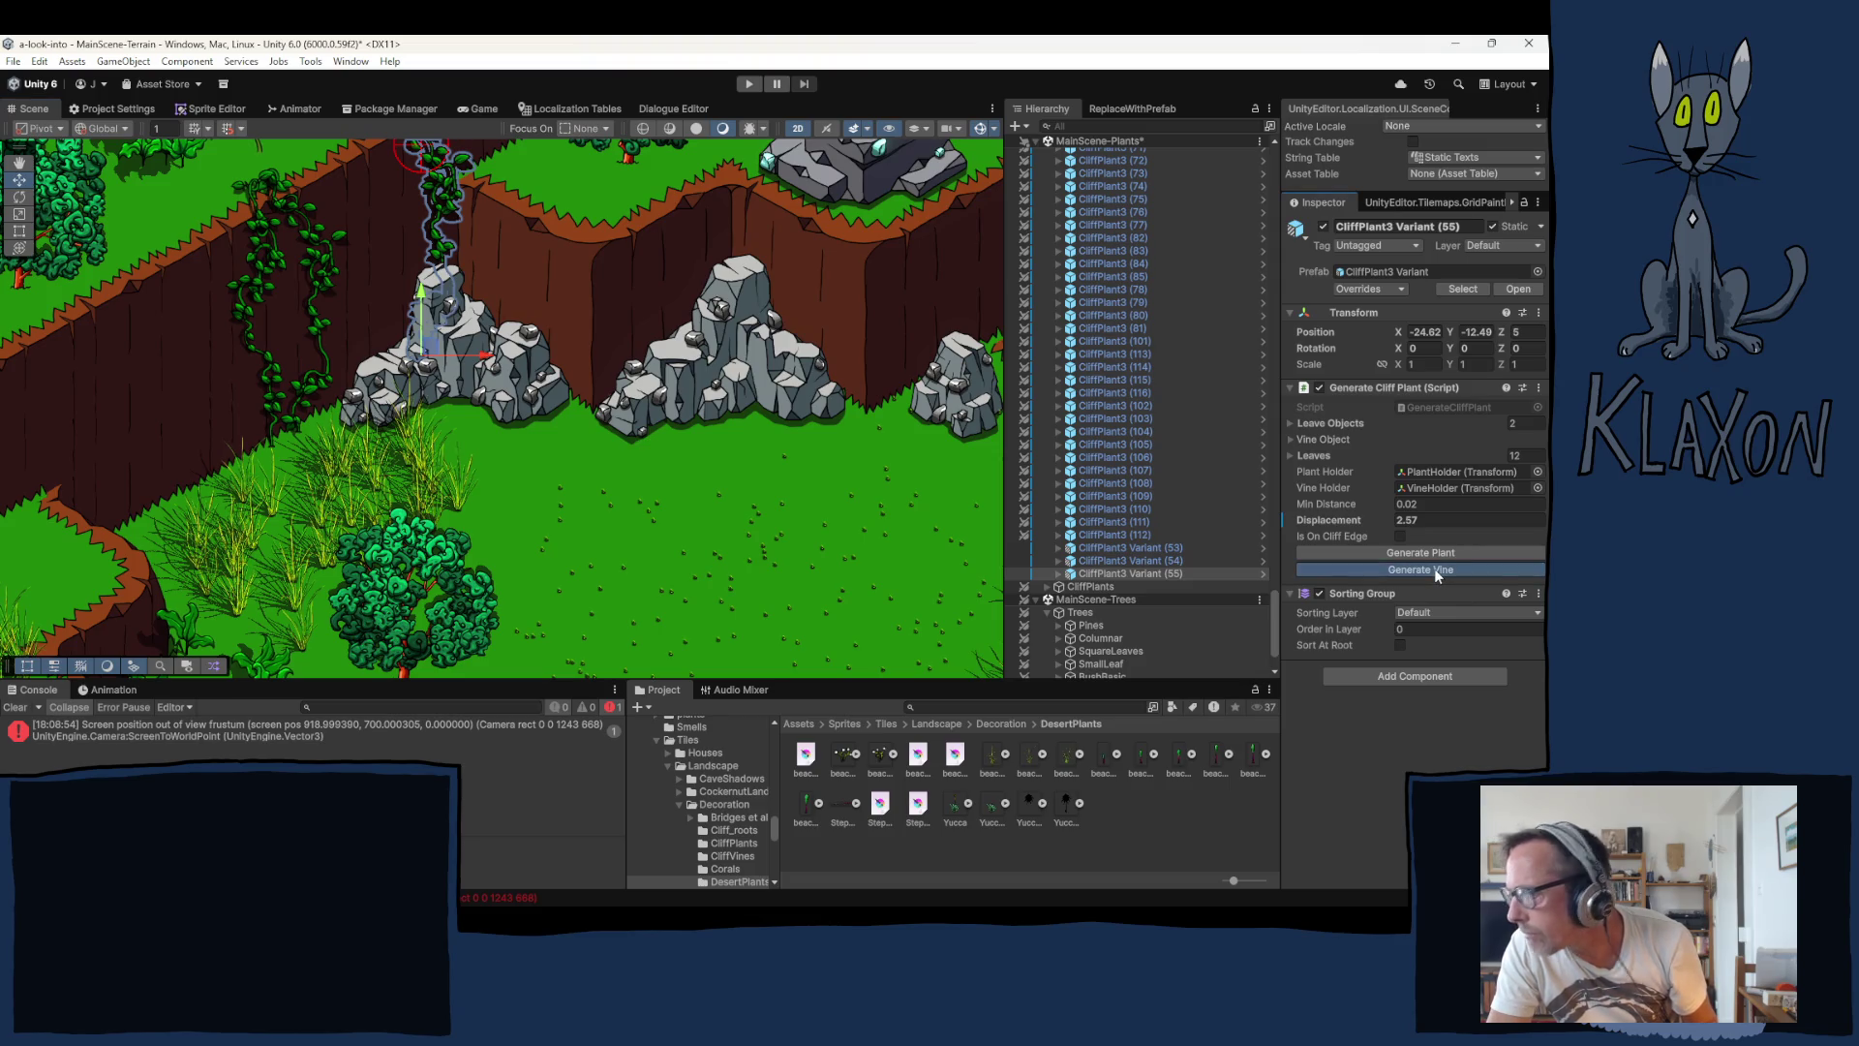
{"action": "left_click", "coordinate": [1434, 570]}
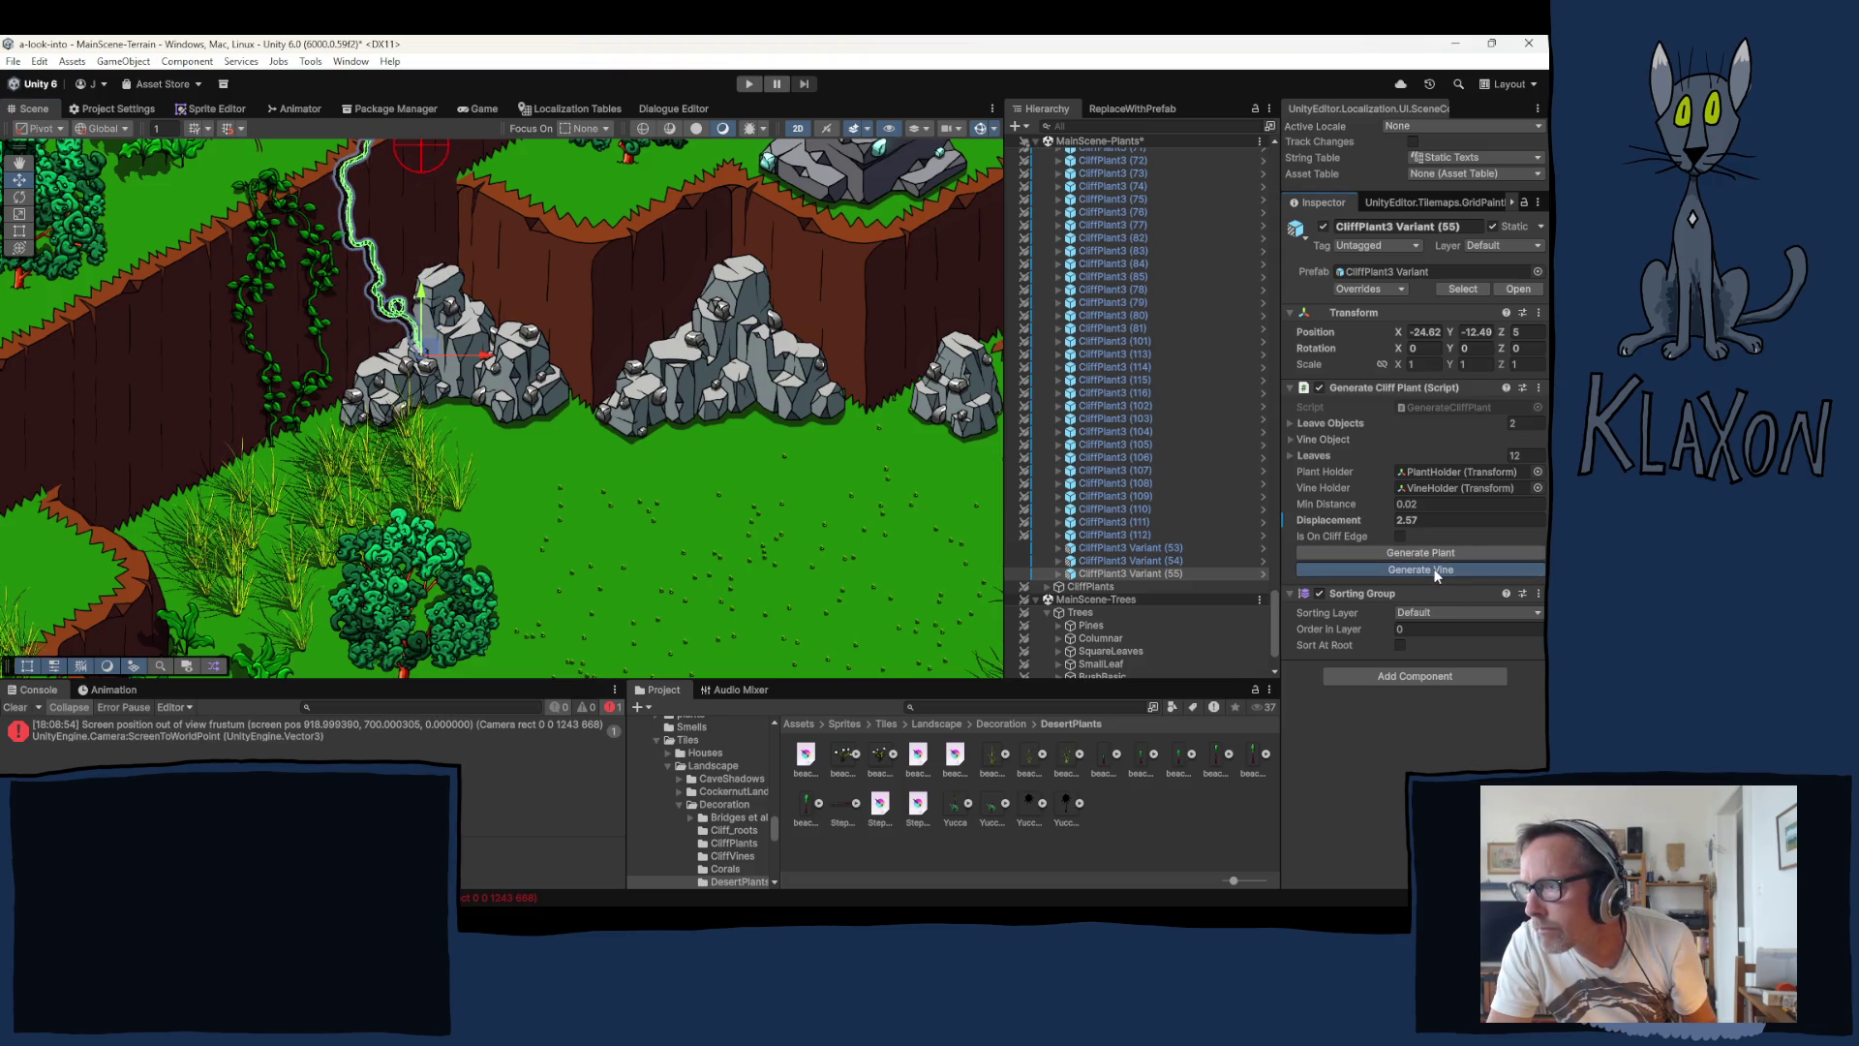
{"action": "left_click", "coordinate": [1437, 571]}
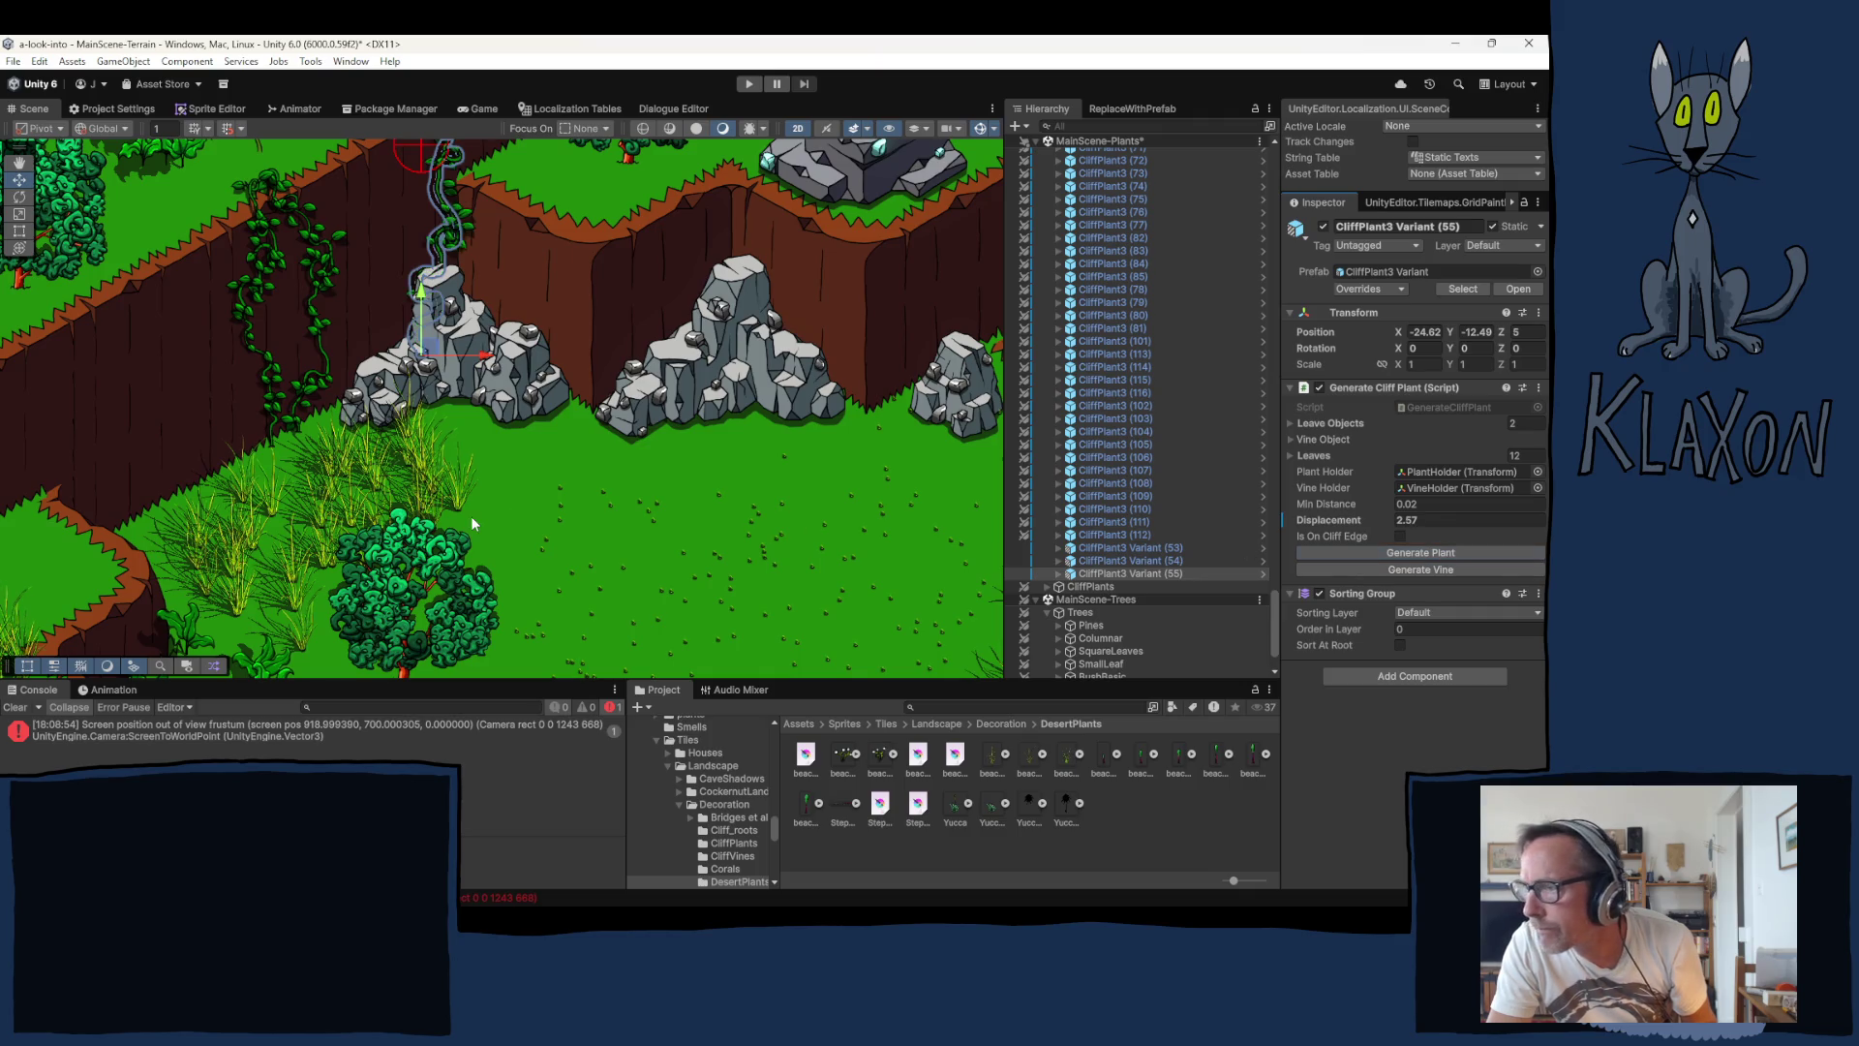
Step: Set Position Z to 5 on plants (53) through (55)
{"action": "left_click", "coordinate": [1128, 560]}
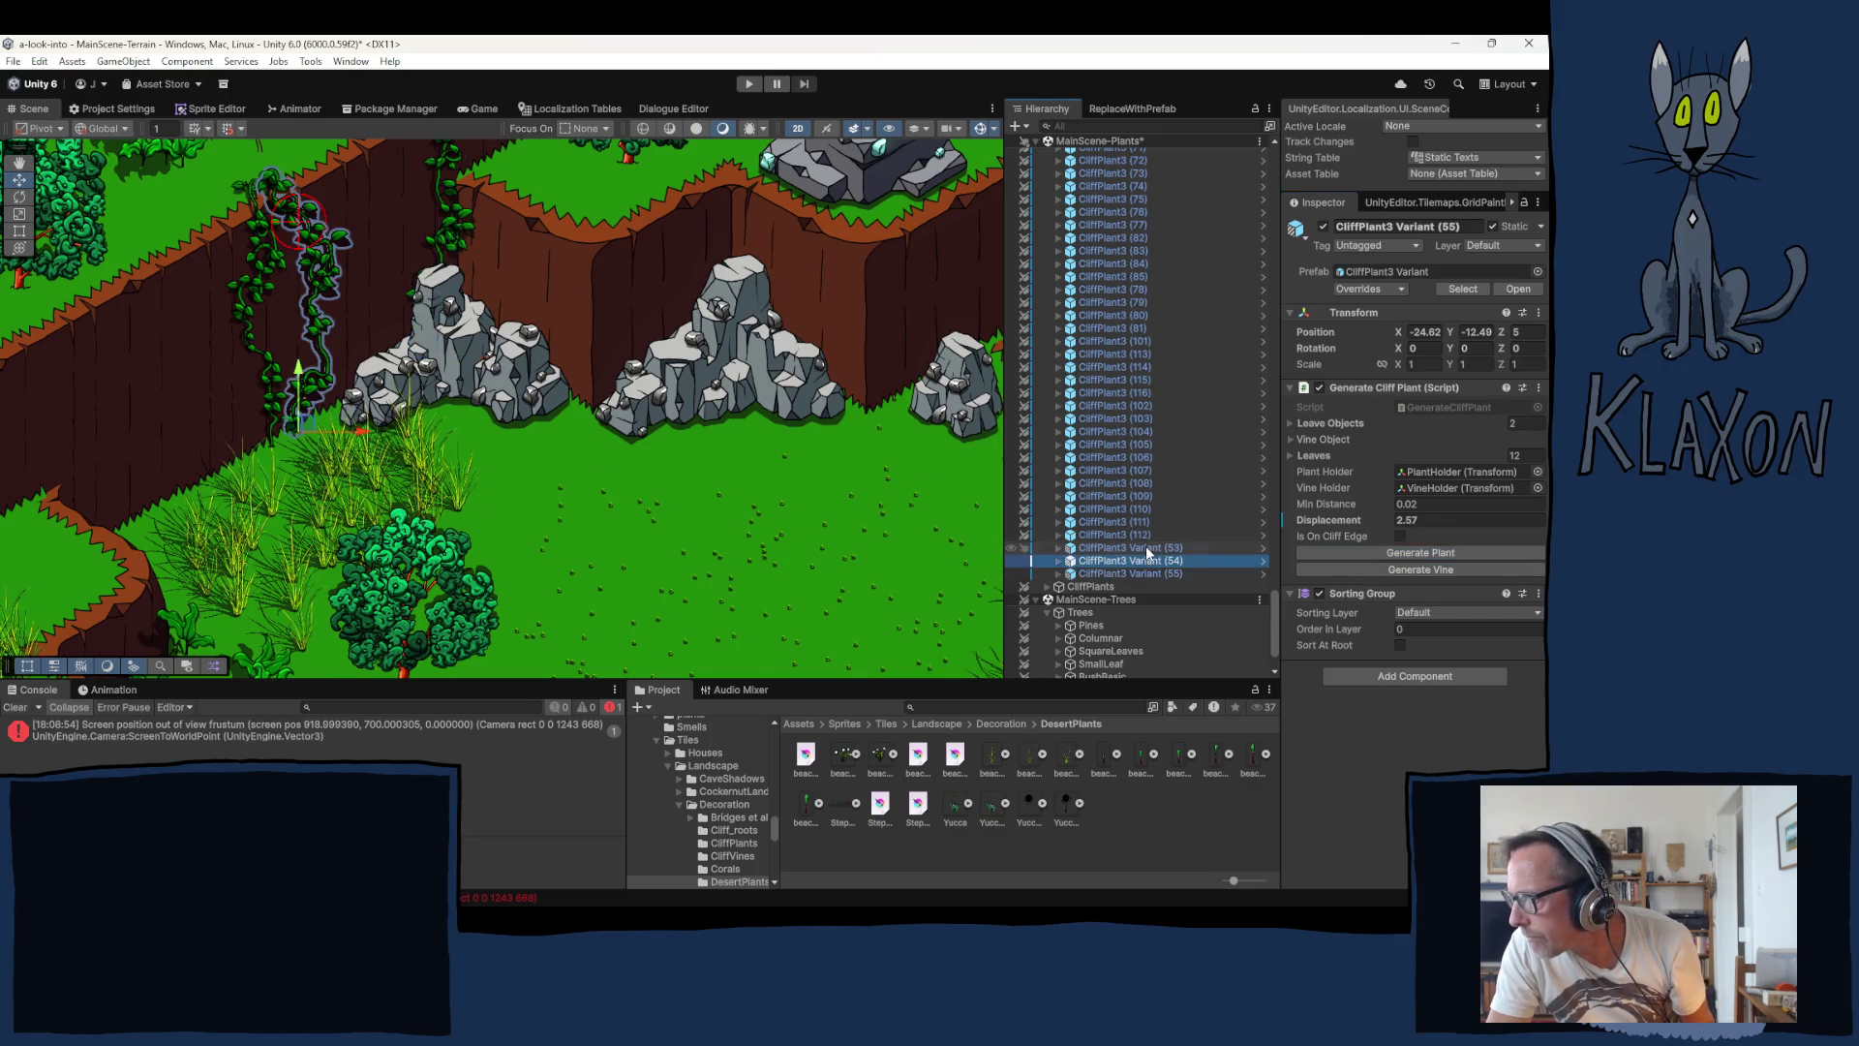
{"action": "left_click", "coordinate": [1538, 333]}
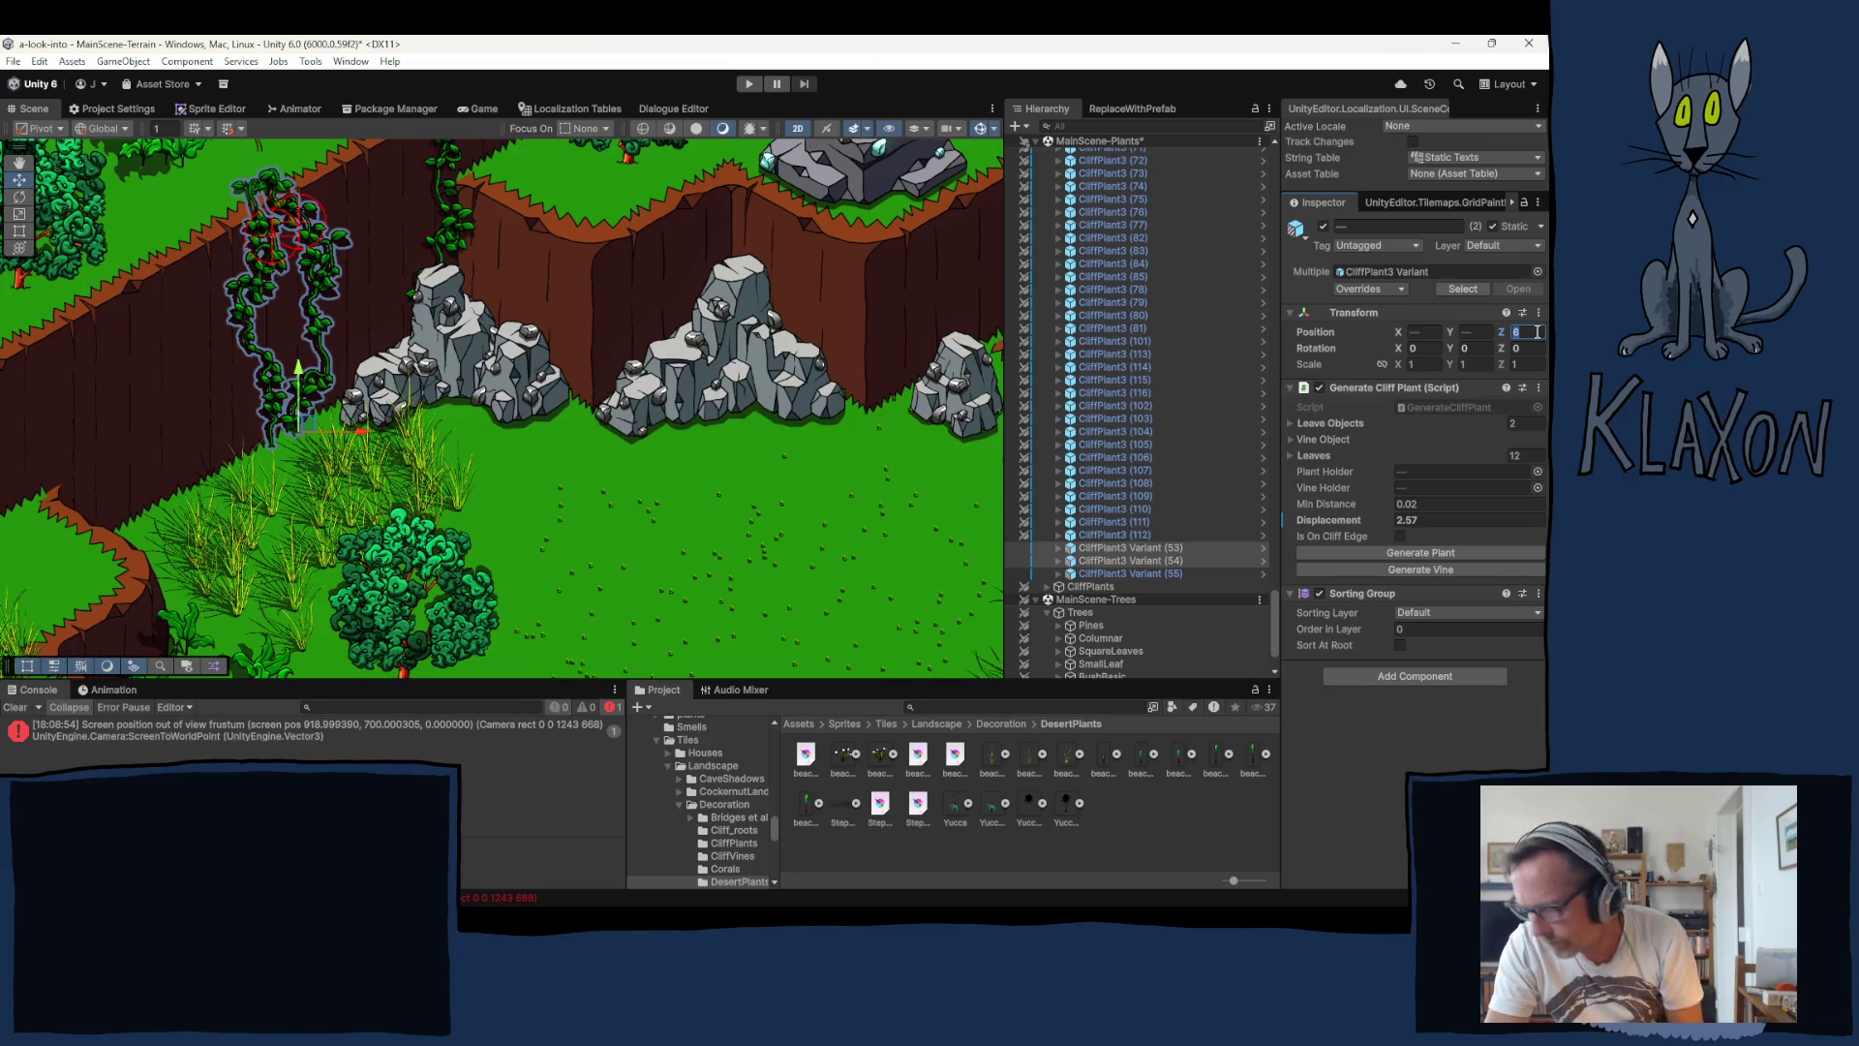
{"action": "type", "text": "5"}
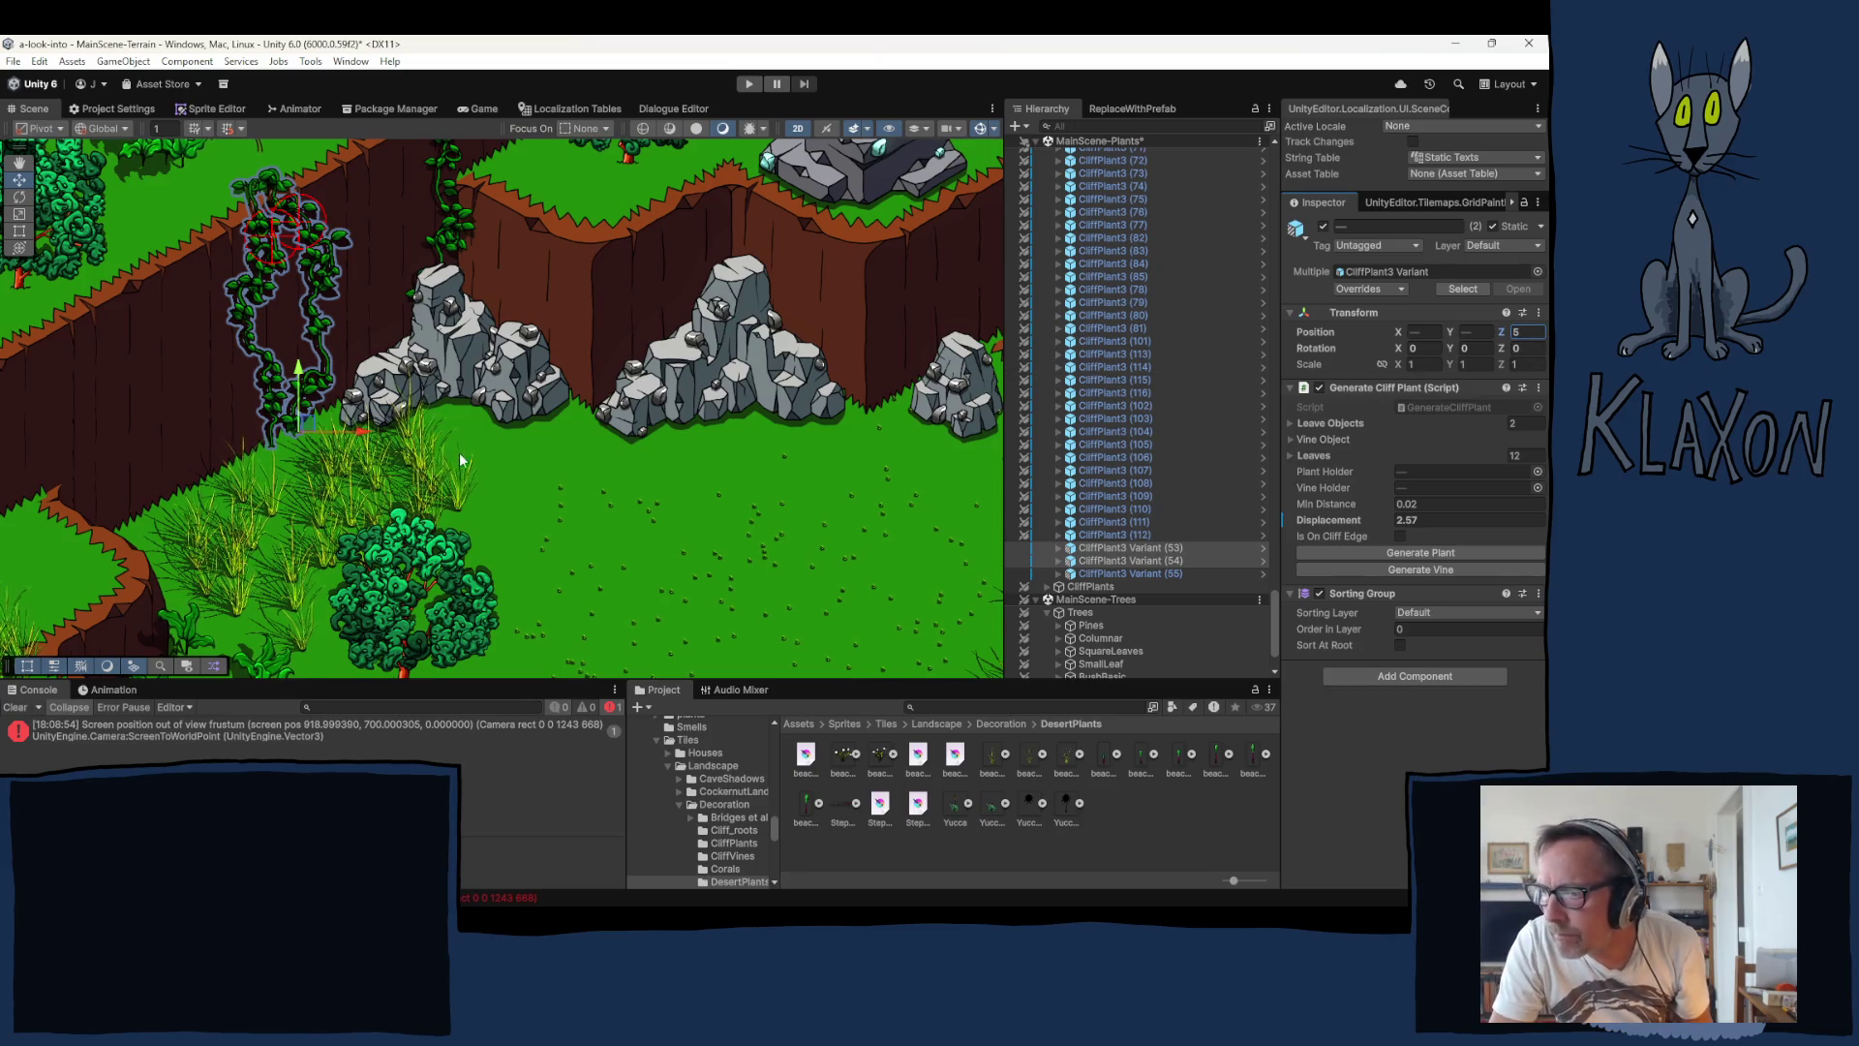
Step: Duplicate Variant (55) as (56) at the rock's edge and reroll its vine several times
{"action": "left_click", "coordinate": [1112, 573]}
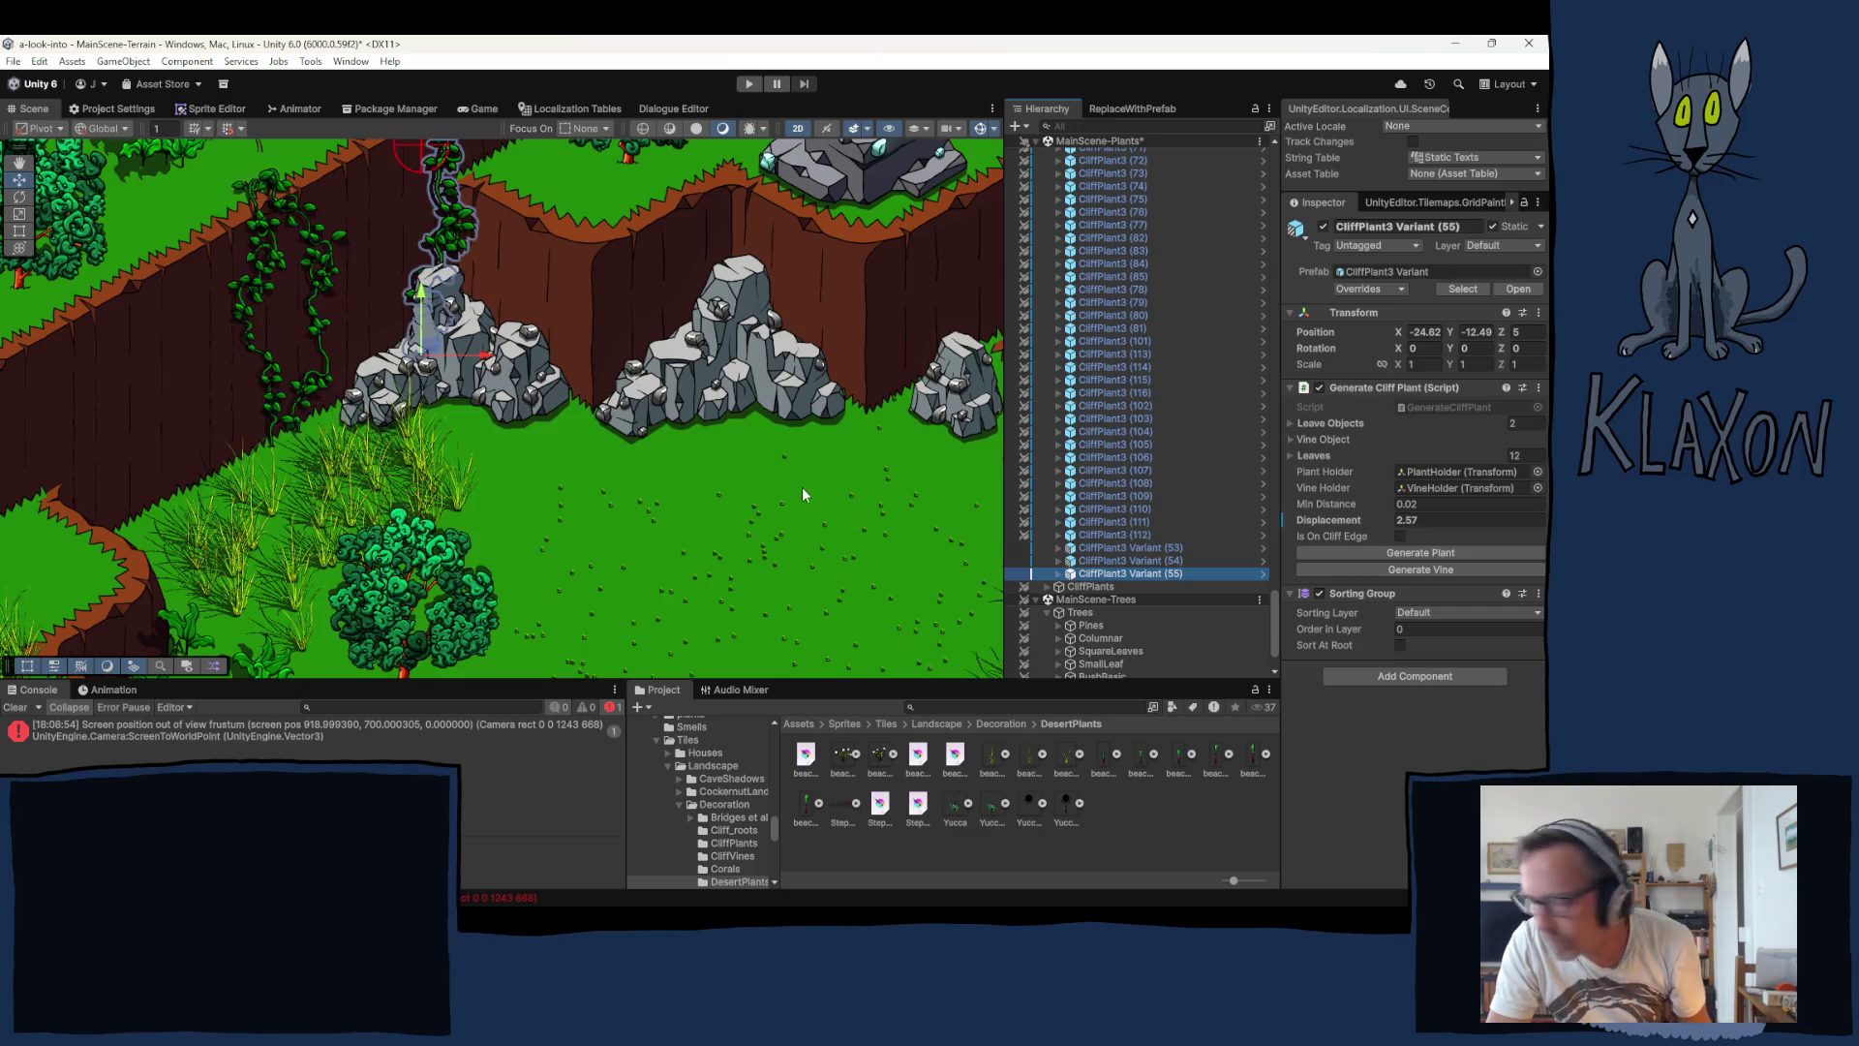
{"action": "key", "text": "ctrl+d"}
{"action": "left_click_drag", "start_coordinate": [424, 356], "coordinate": [368, 383]}
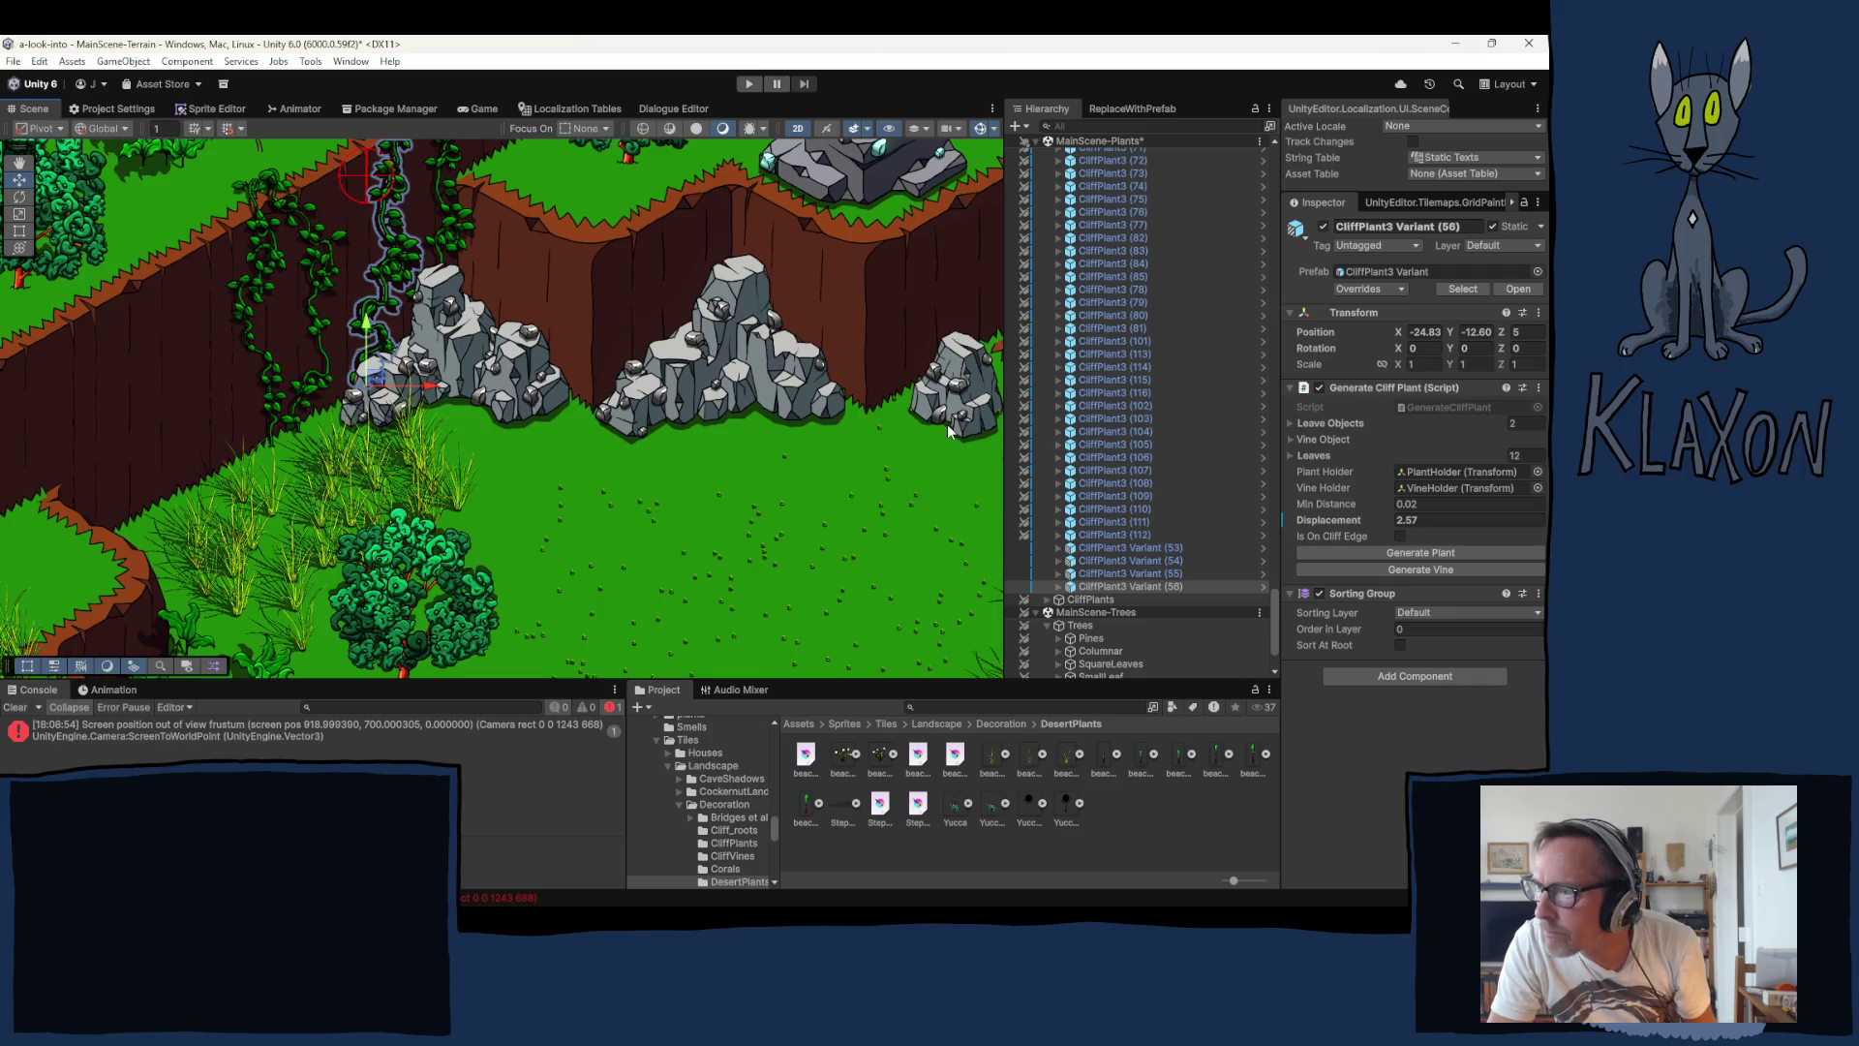
{"action": "left_click", "coordinate": [1443, 572]}
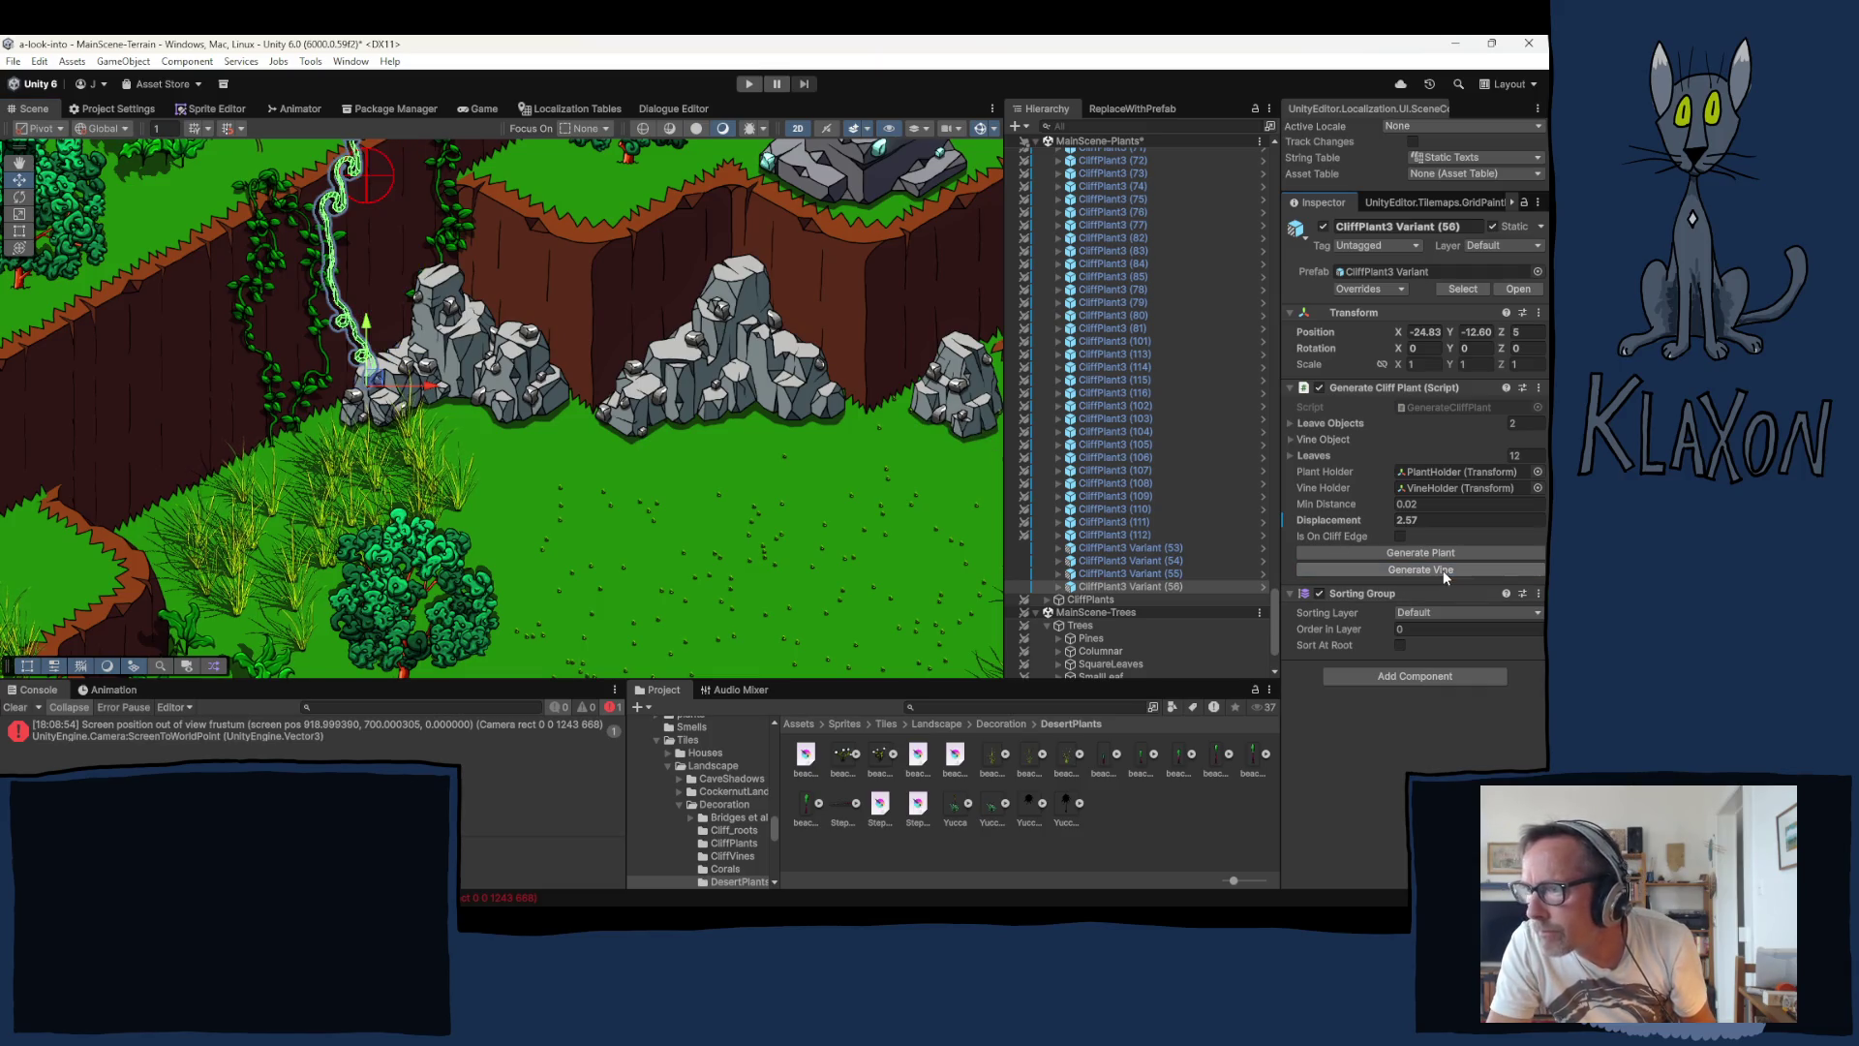
{"action": "left_click", "coordinate": [1443, 571]}
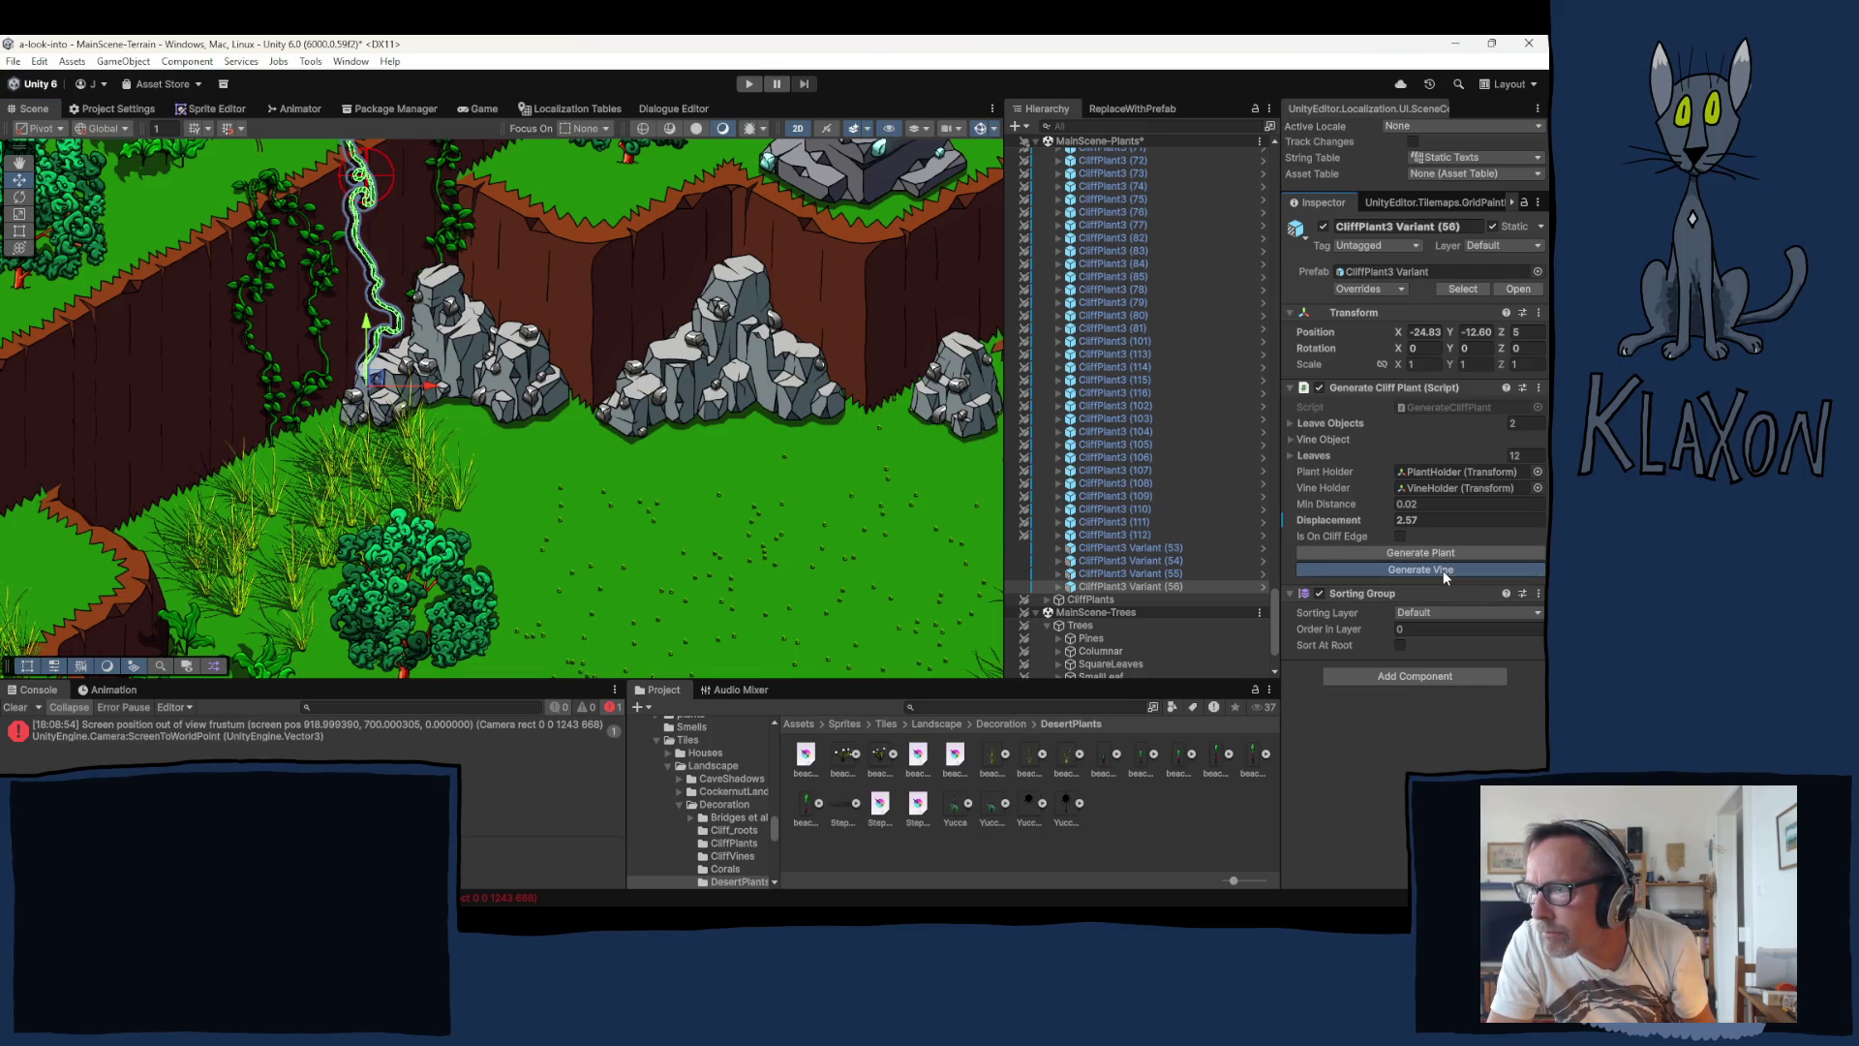
{"action": "left_click", "coordinate": [1443, 571]}
{"action": "left_click", "coordinate": [1443, 571]}
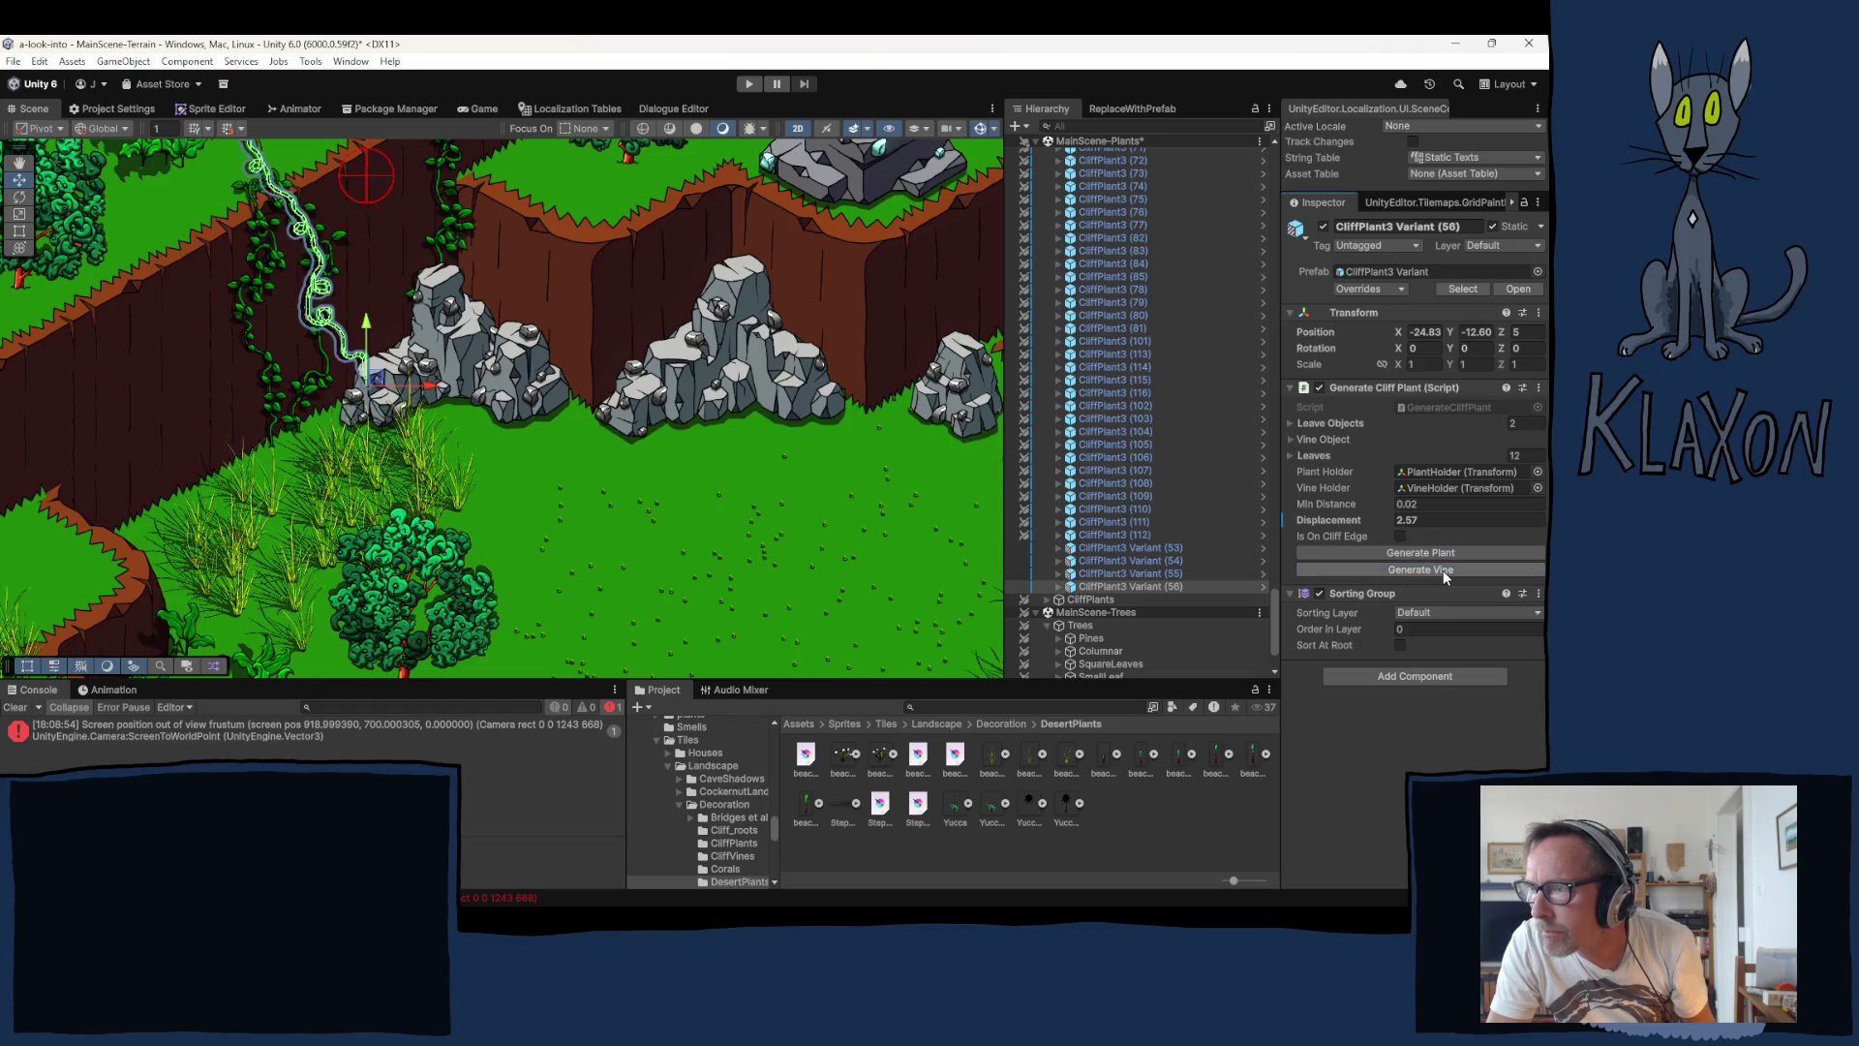
{"action": "left_click", "coordinate": [1443, 572]}
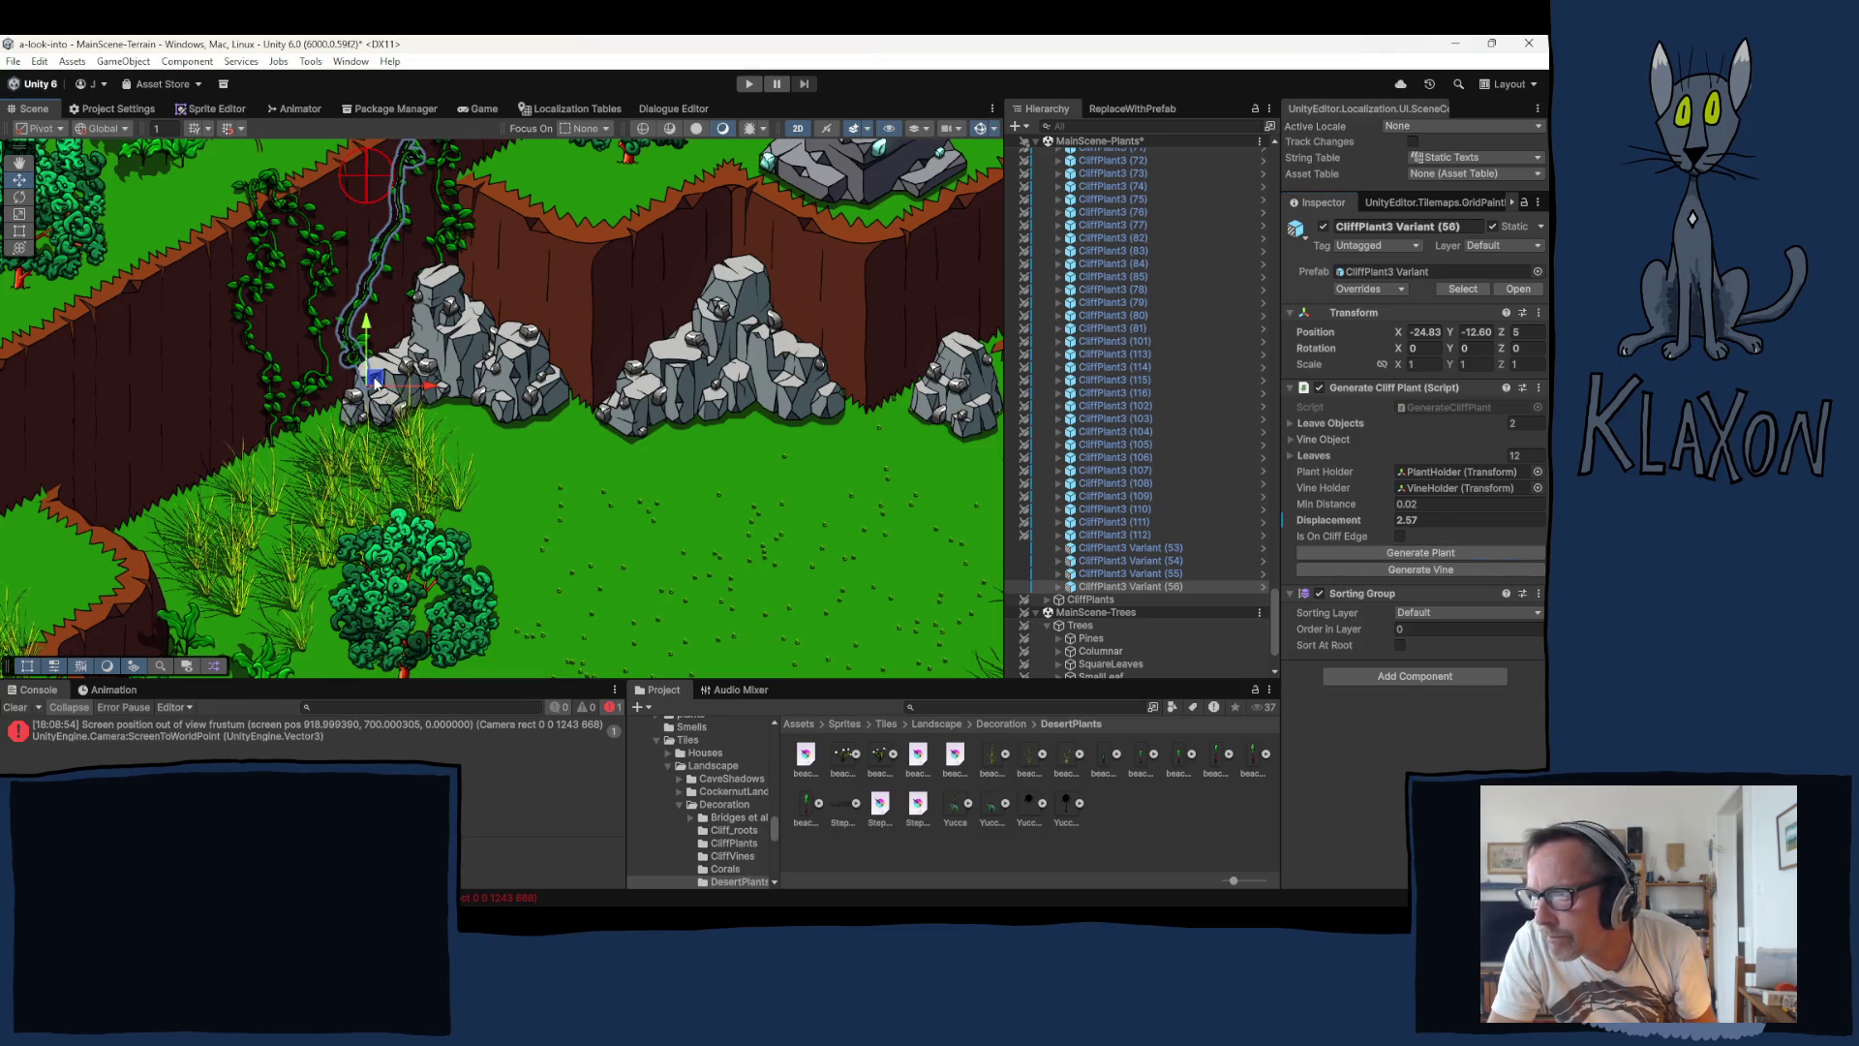
Step: Duplicate the plant as Variant (57) onto the left cliff and reroll its vine repeatedly
{"action": "key", "text": "ctrl+d"}
{"action": "mouse_move", "coordinate": [376, 382]}
{"action": "left_mouse_down"}
{"action": "mouse_move", "coordinate": [179, 426]}
{"action": "mouse_move", "coordinate": [147, 507]}
{"action": "mouse_move", "coordinate": [95, 536]}
{"action": "left_mouse_up"}
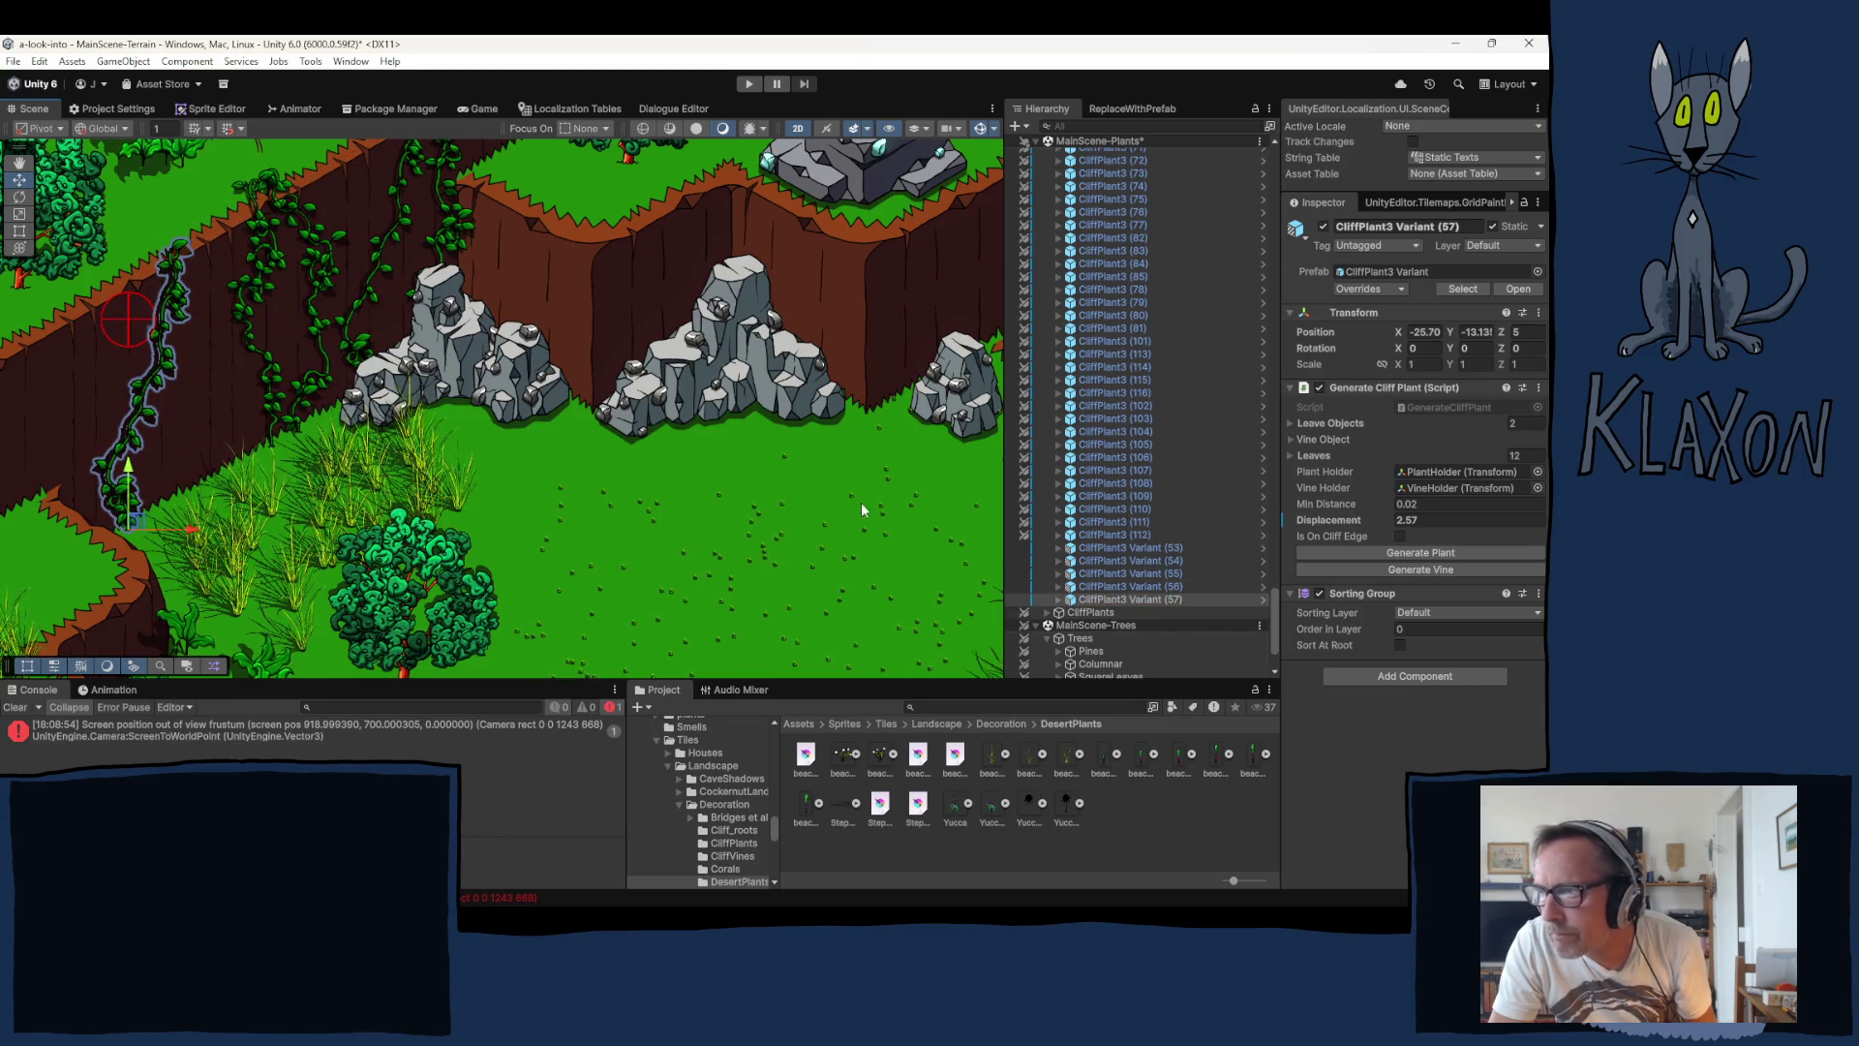
{"action": "left_click", "coordinate": [1414, 569]}
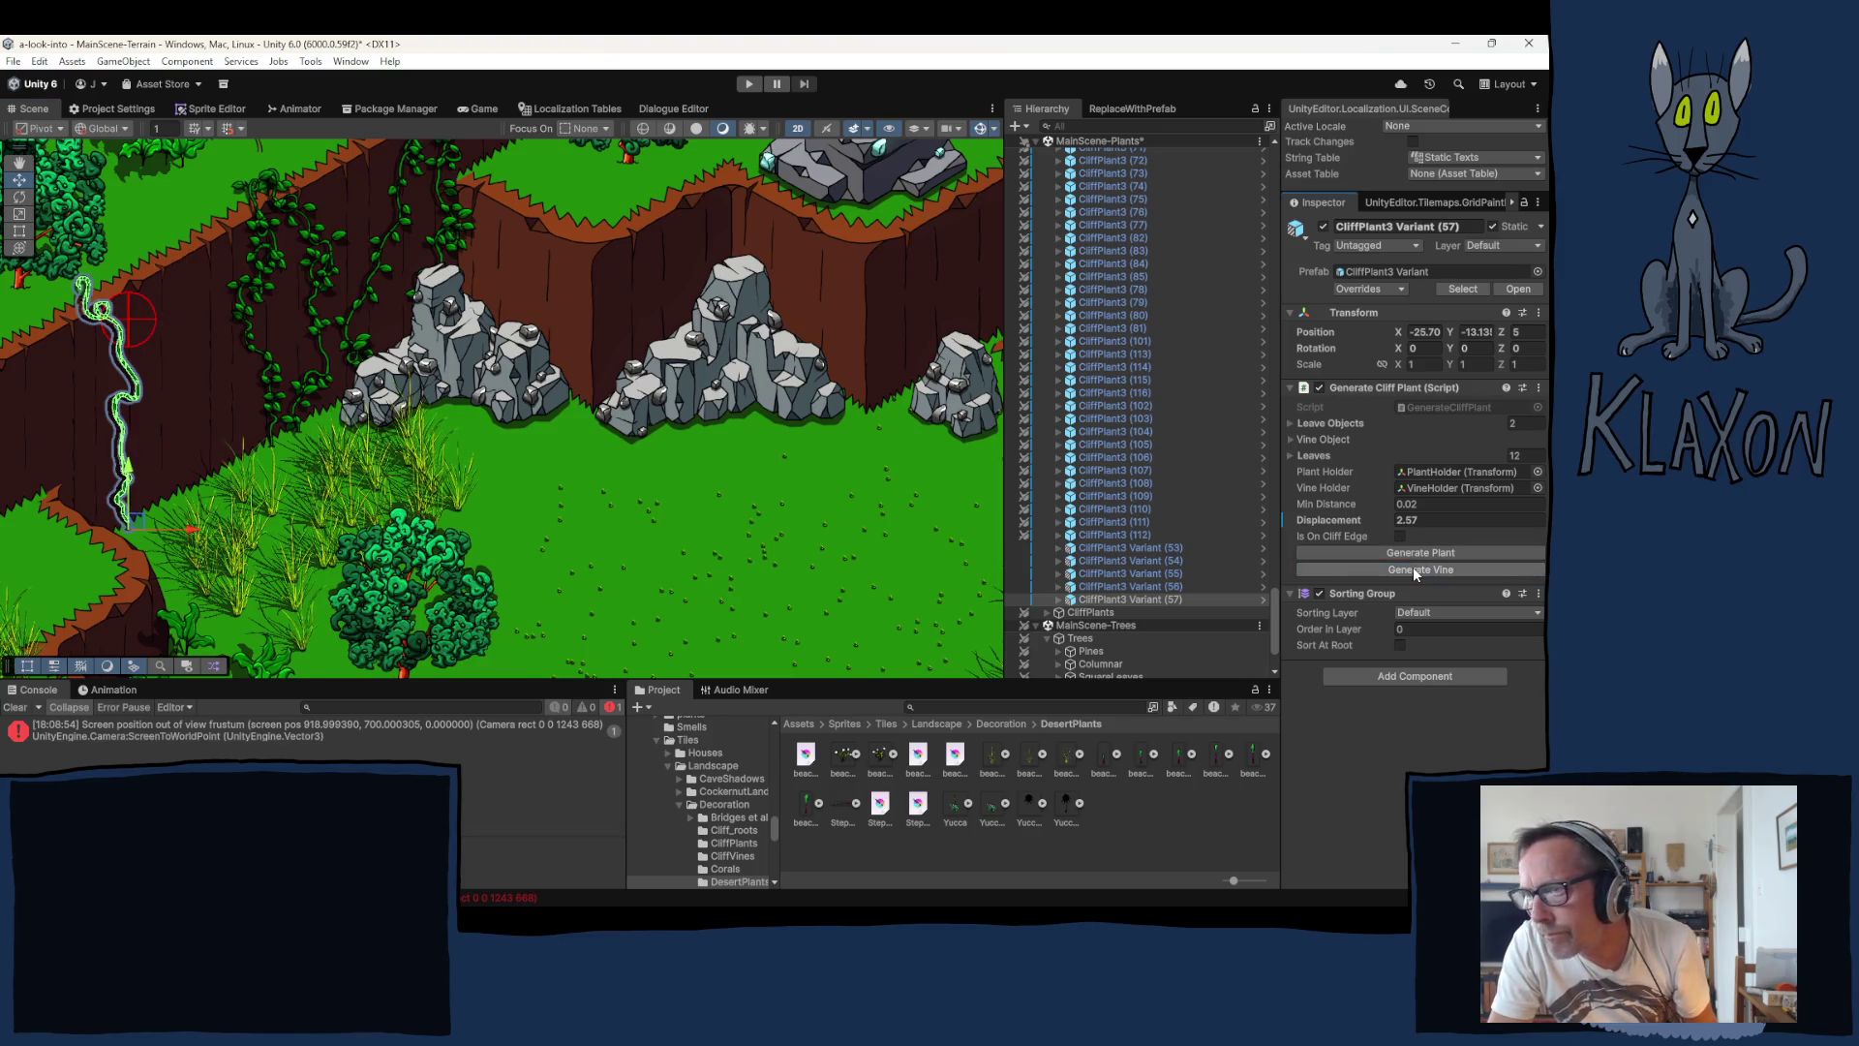
{"action": "left_click", "coordinate": [1413, 570]}
{"action": "left_click", "coordinate": [1414, 569]}
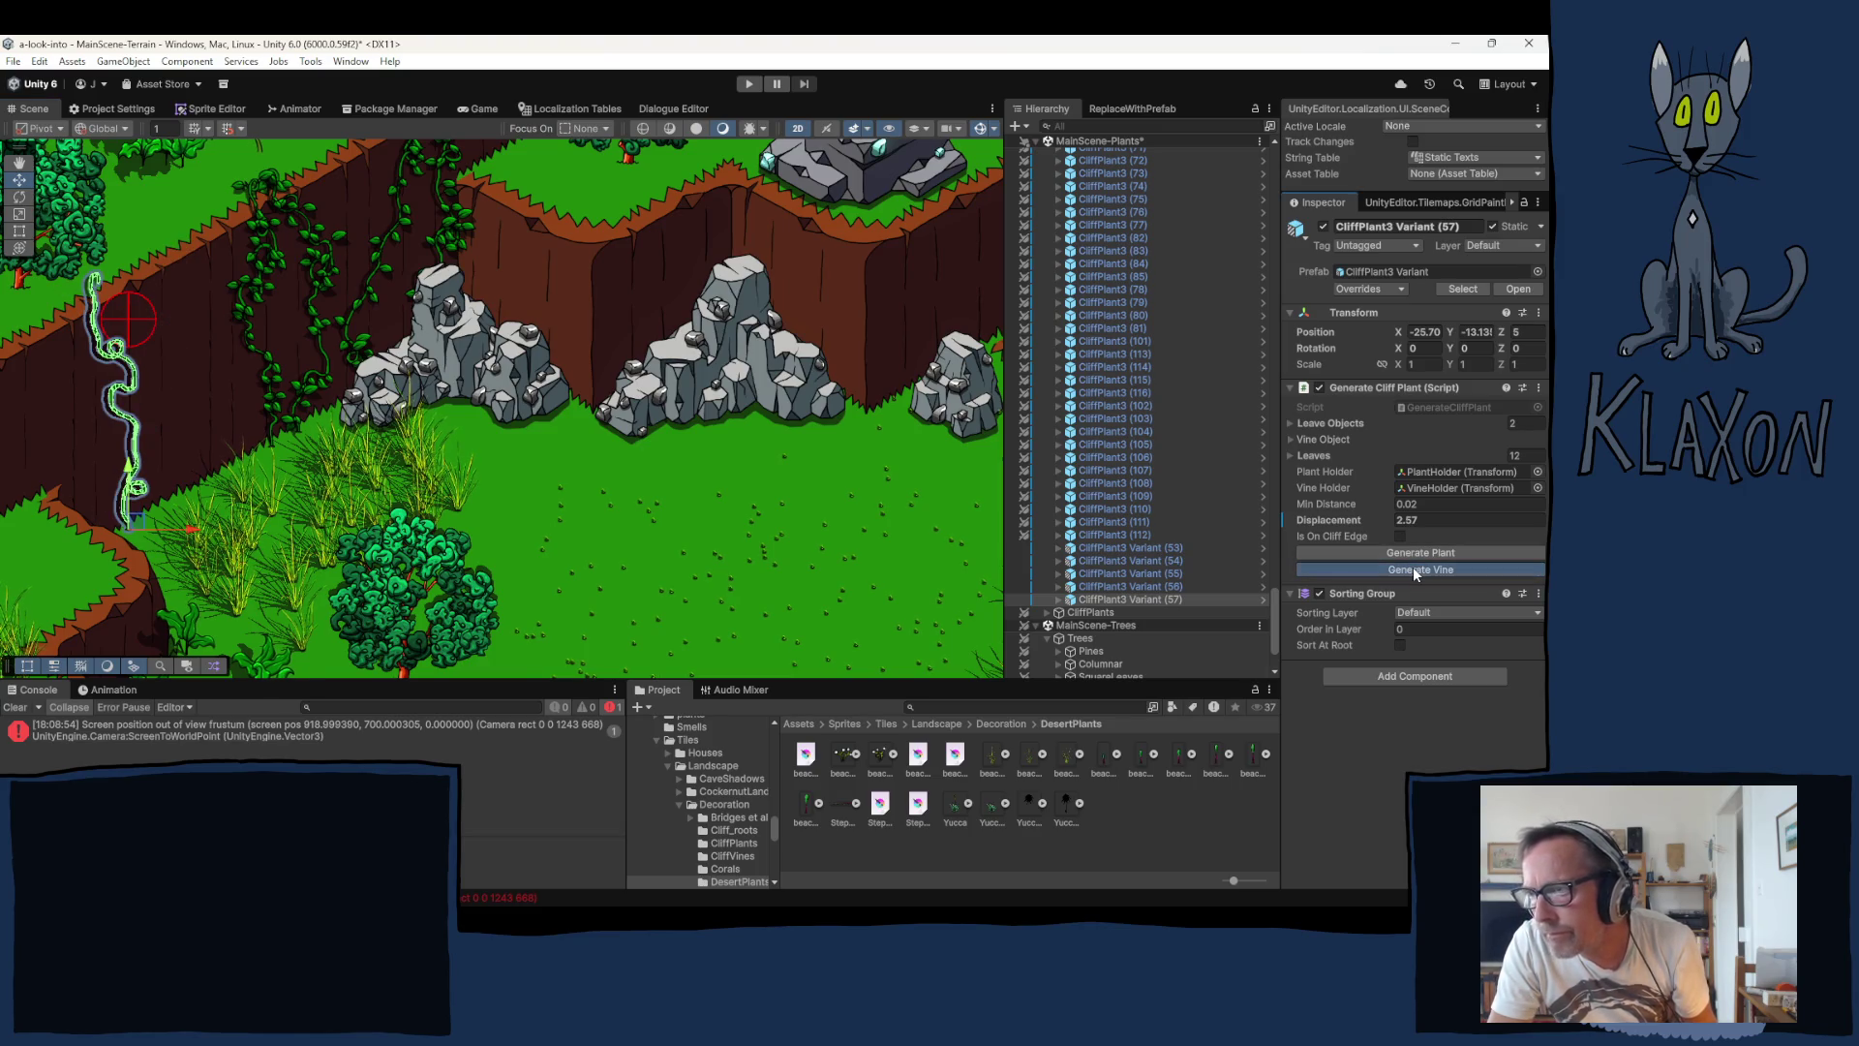
{"action": "left_click", "coordinate": [1414, 570]}
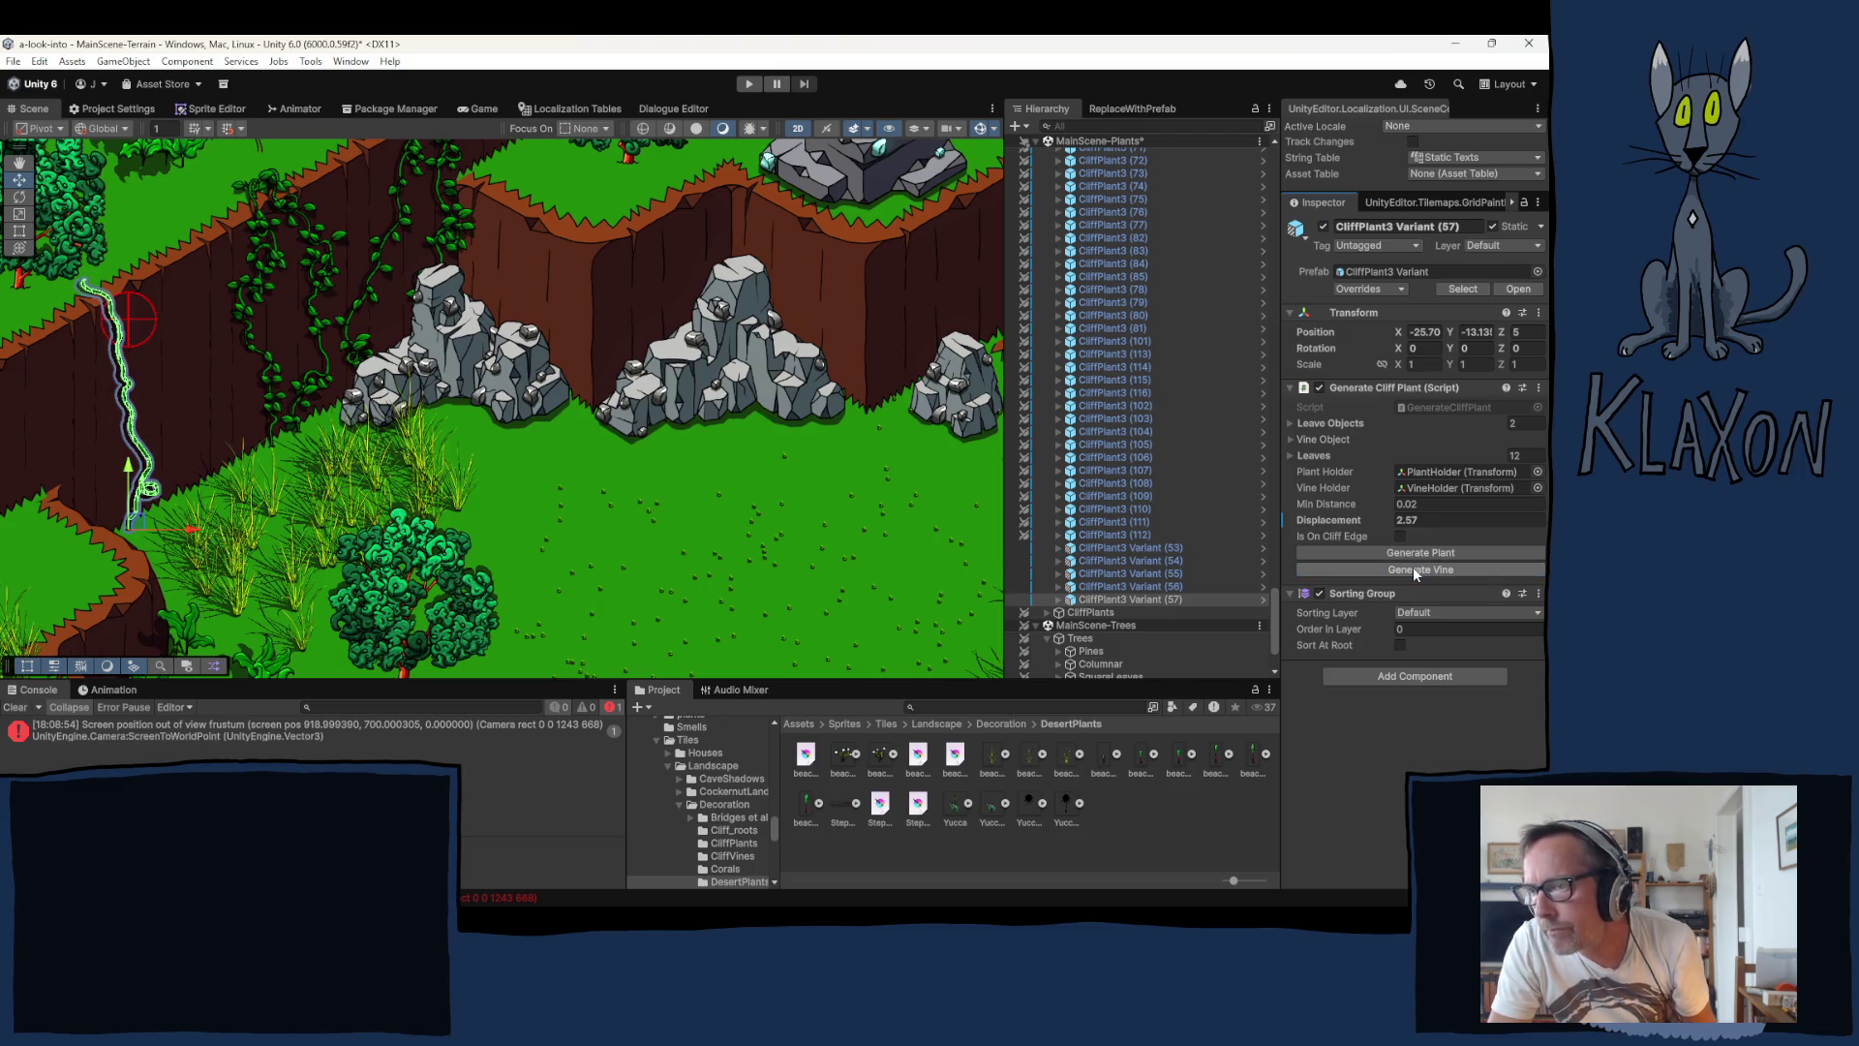
{"action": "left_click", "coordinate": [1414, 569]}
{"action": "left_click", "coordinate": [1414, 570]}
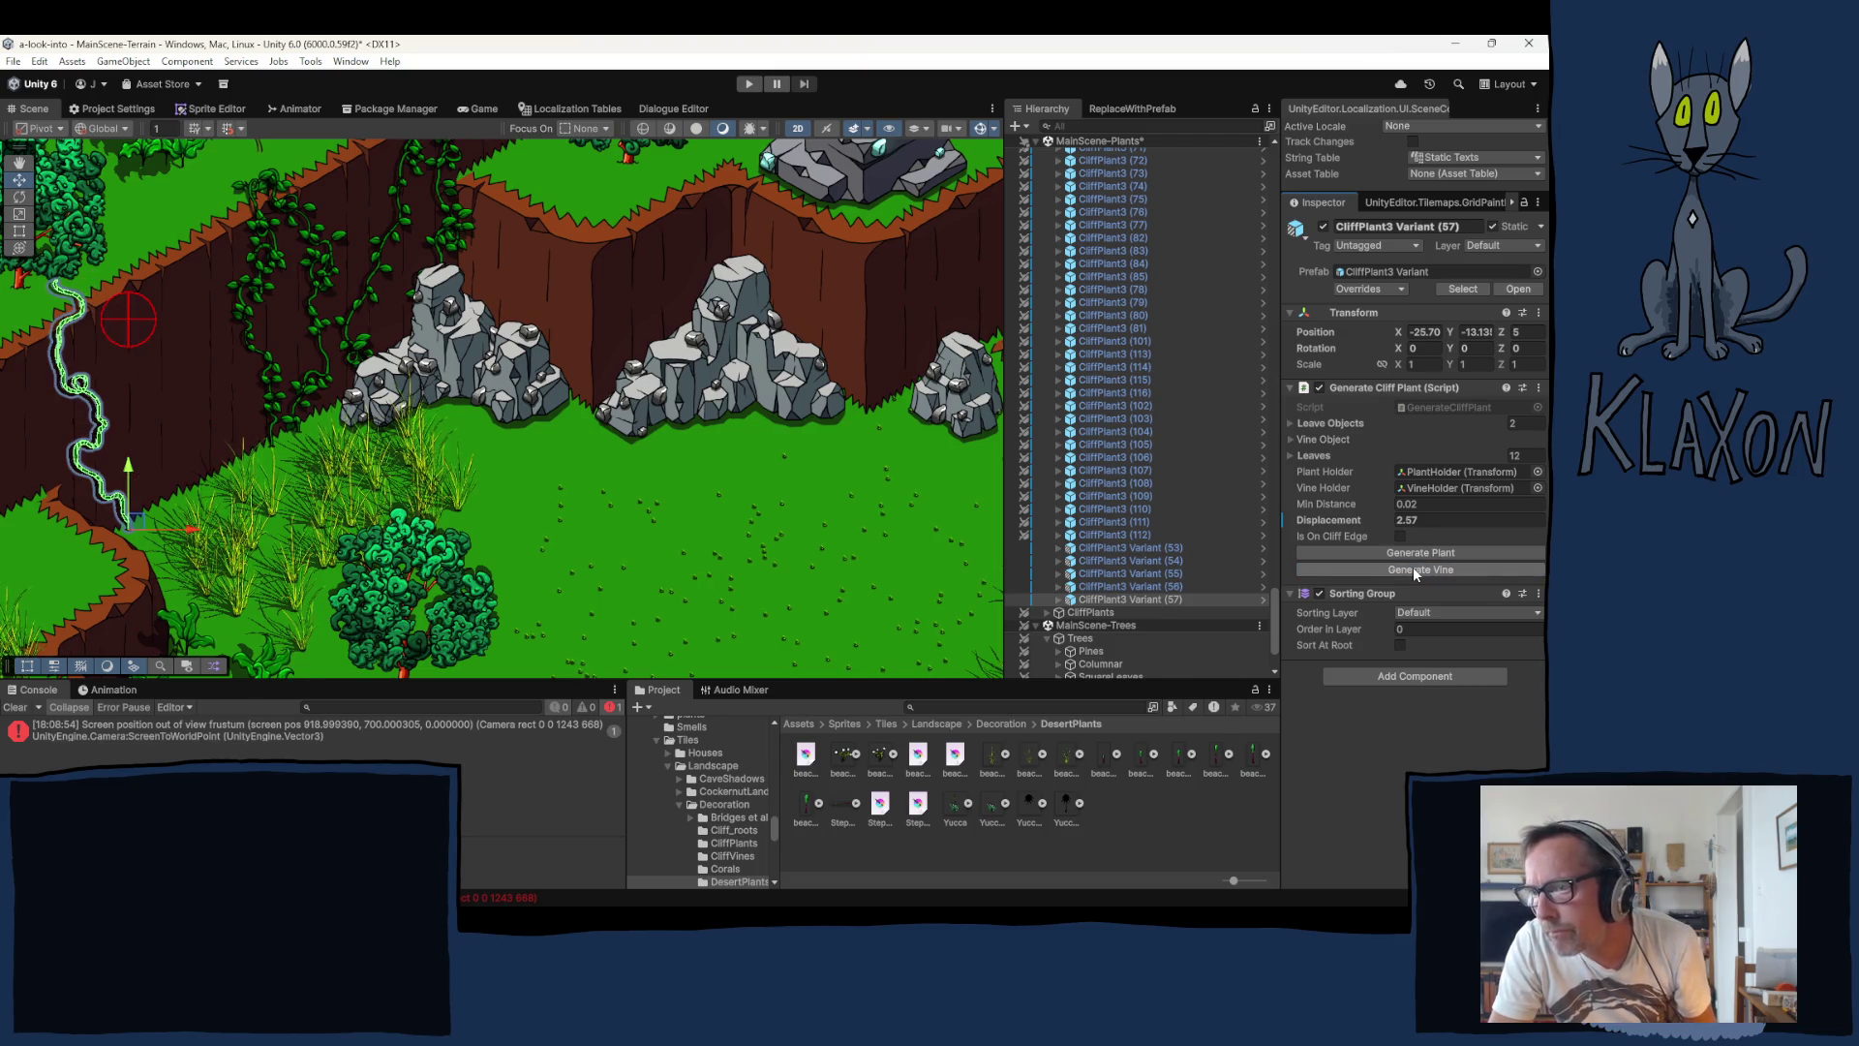
{"action": "left_click", "coordinate": [1414, 570]}
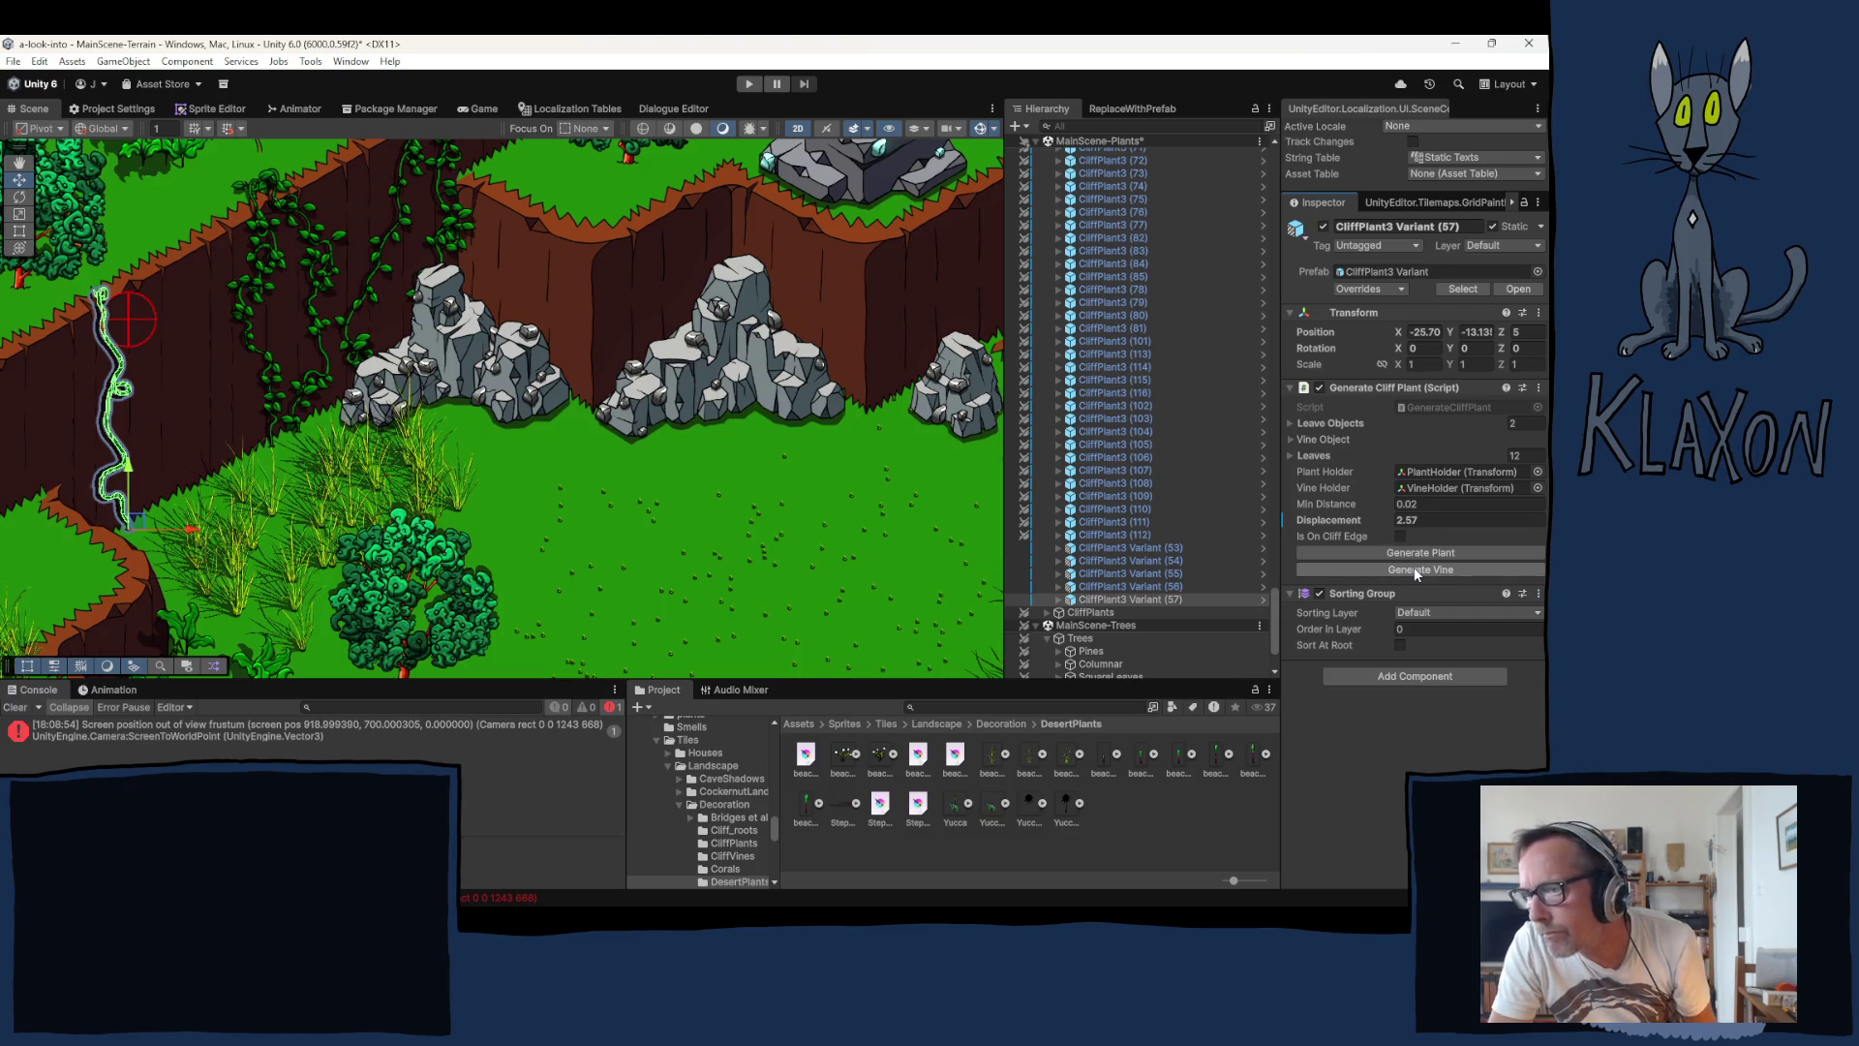
{"action": "left_click", "coordinate": [1414, 569]}
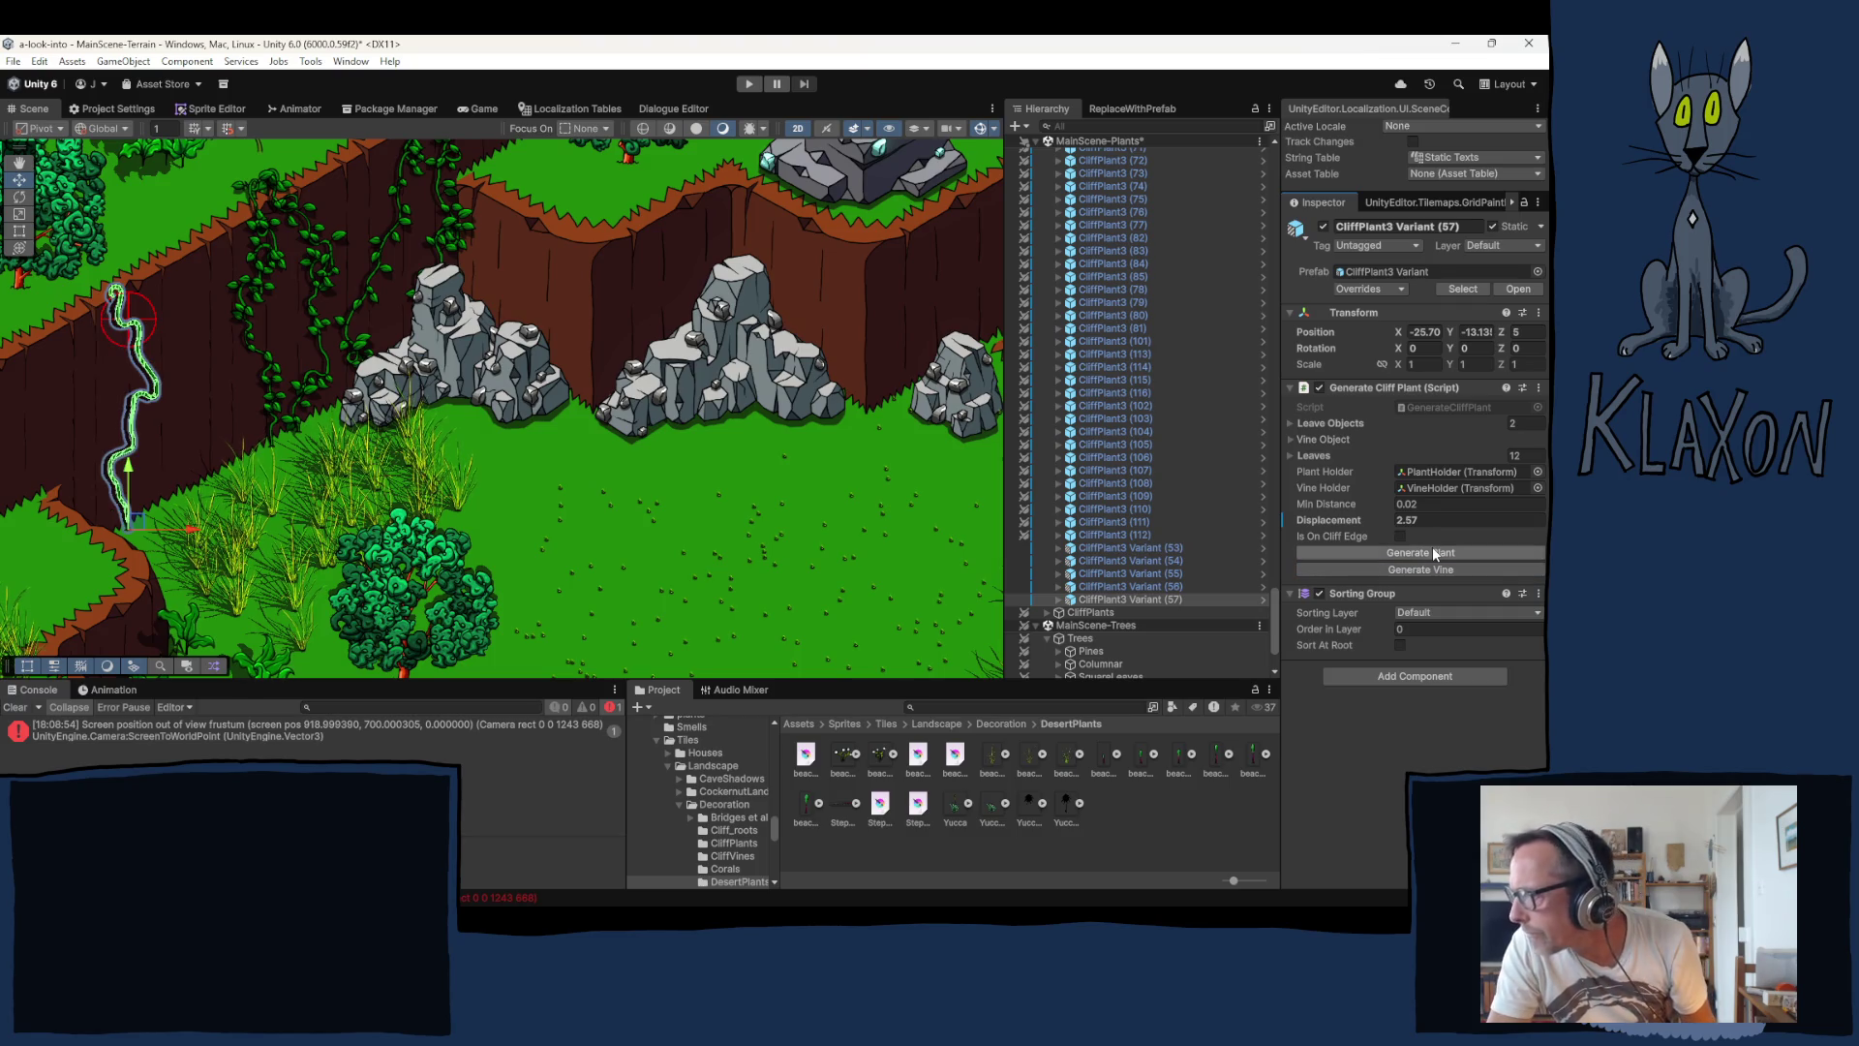
Step: Duplicate Variant (57) as (58) slightly up-right and regenerate its vine
{"action": "left_click", "coordinate": [1137, 596]}
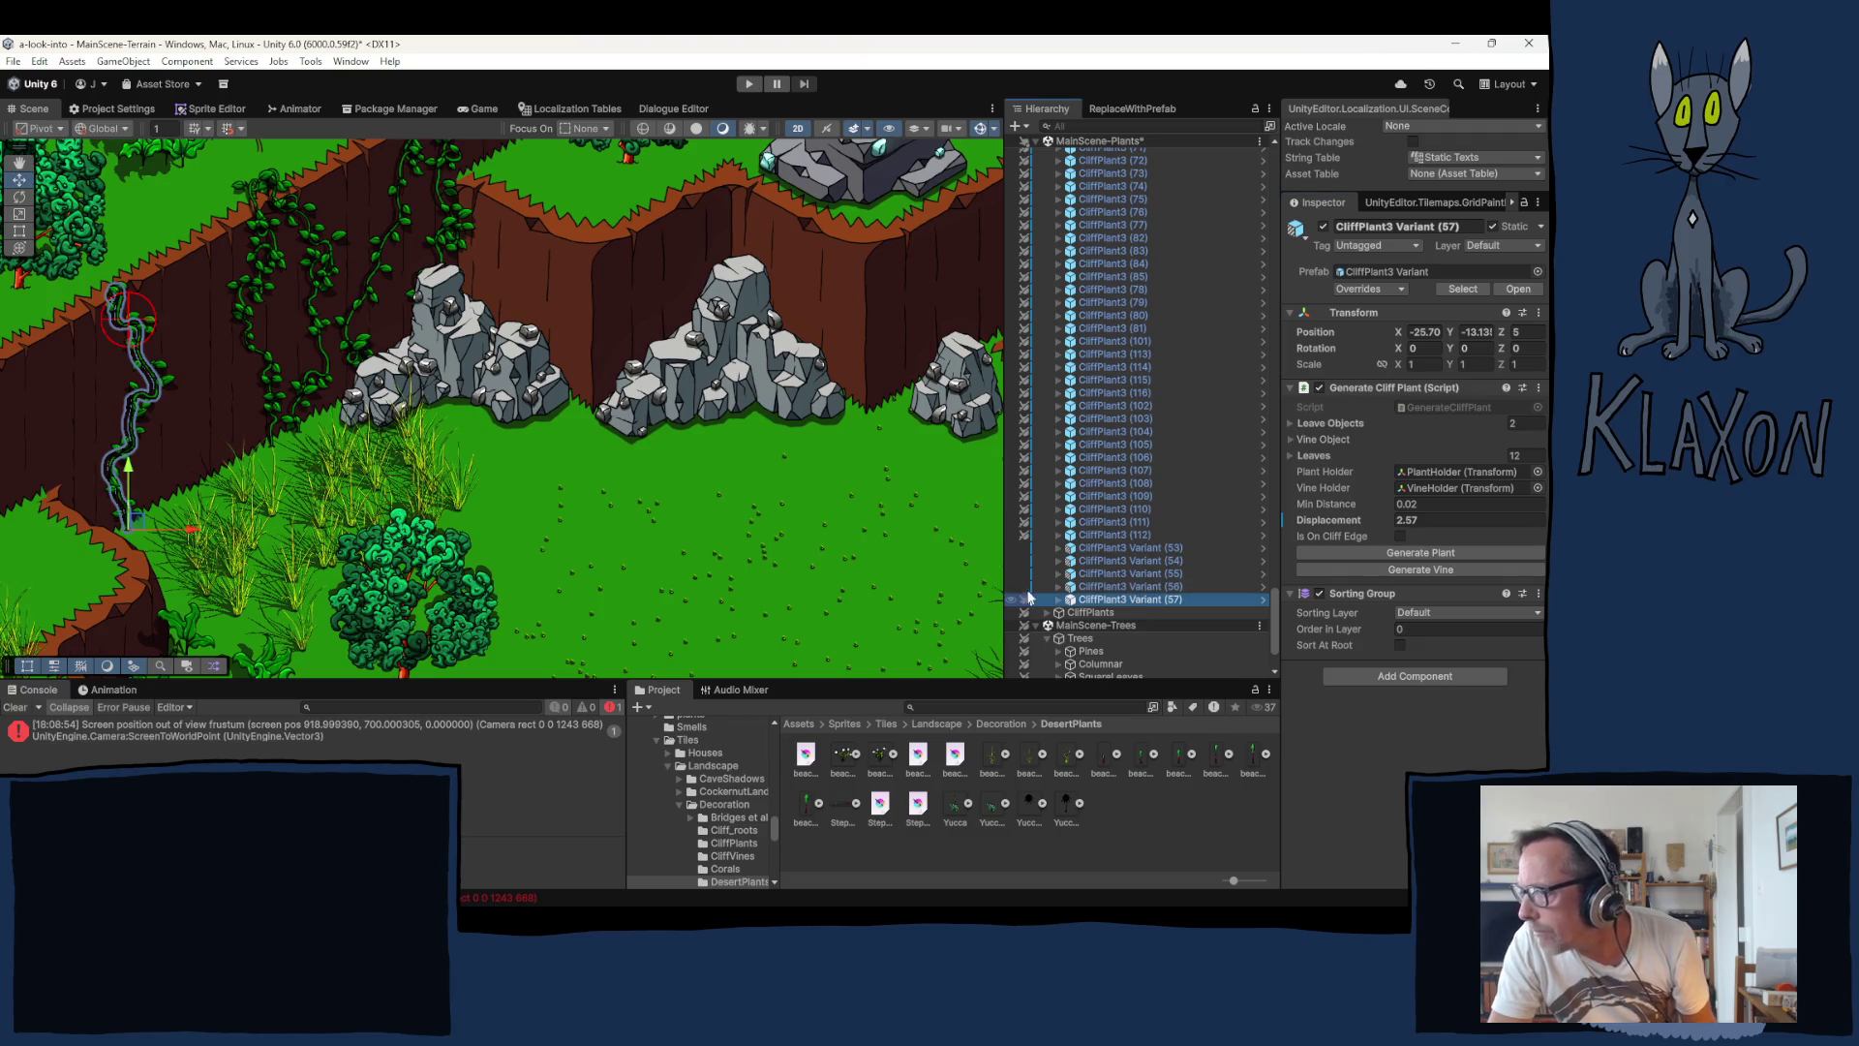
{"action": "key", "text": "ctrl+d"}
{"action": "left_click_drag", "start_coordinate": [133, 526], "coordinate": [166, 500]}
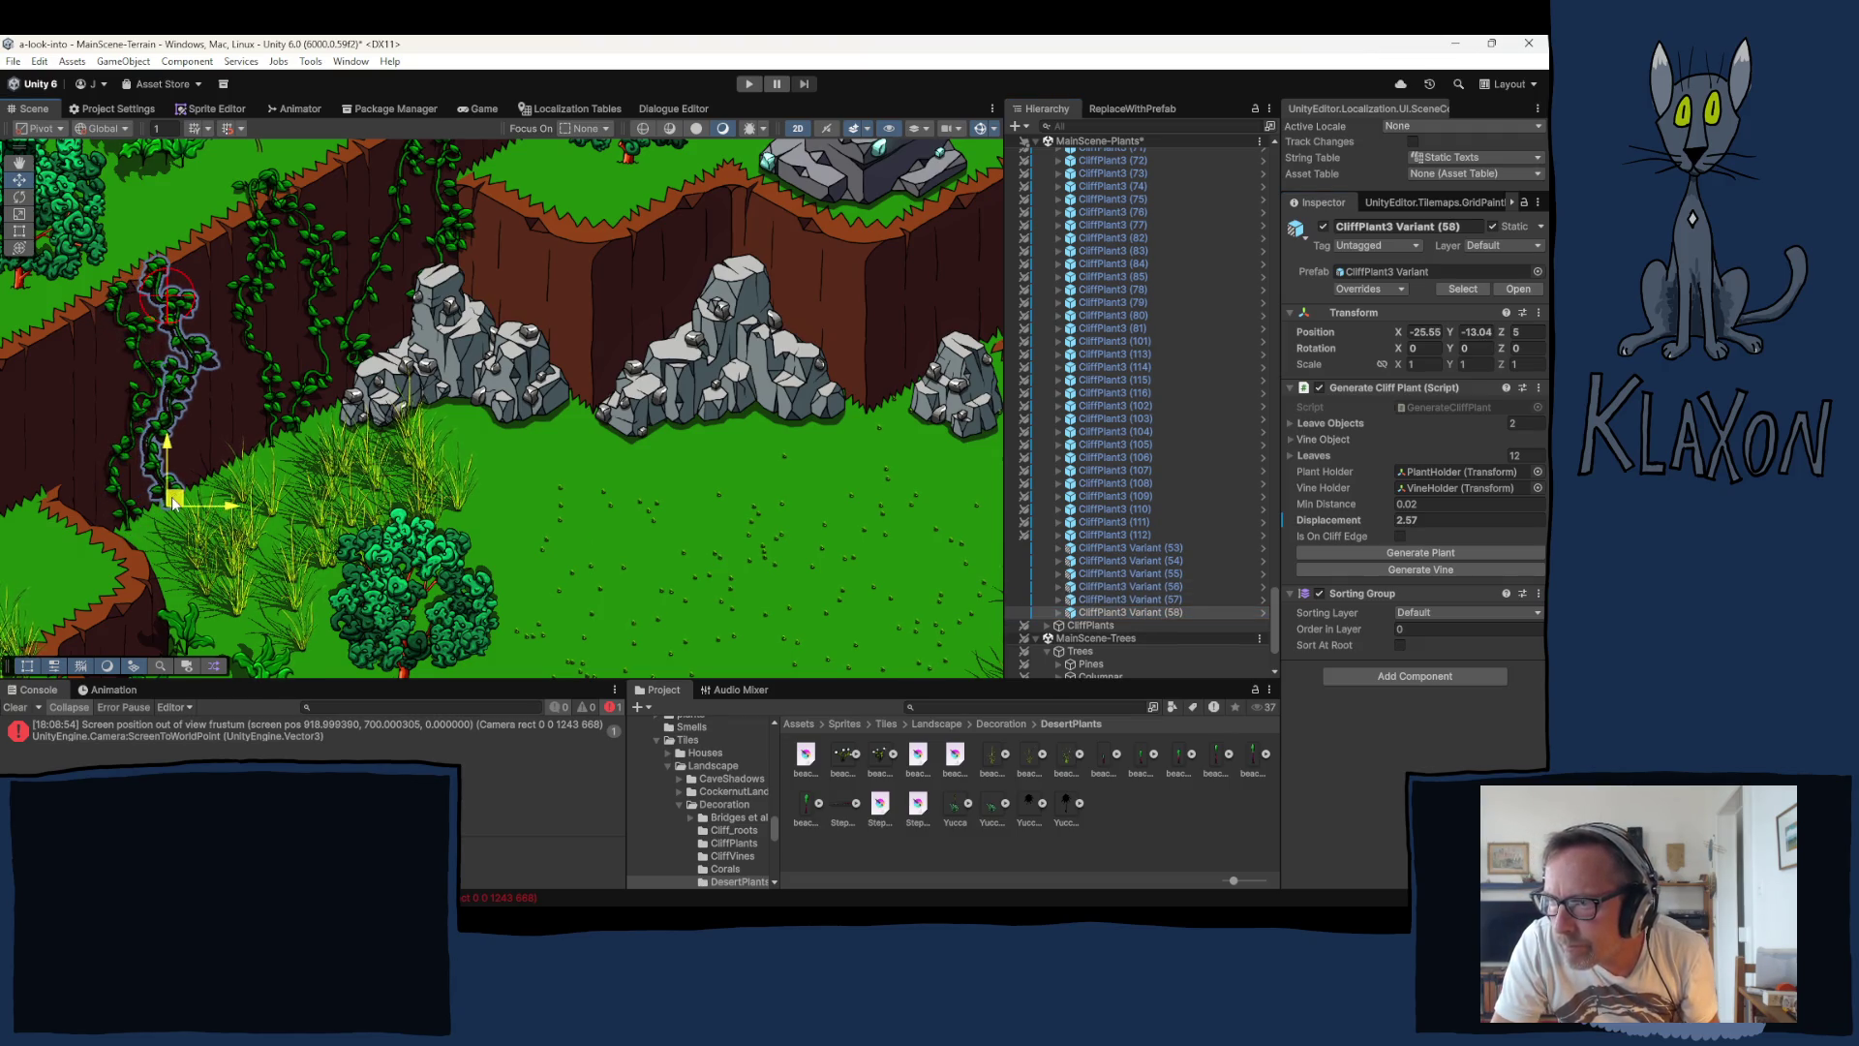
{"action": "left_click", "coordinate": [1375, 566]}
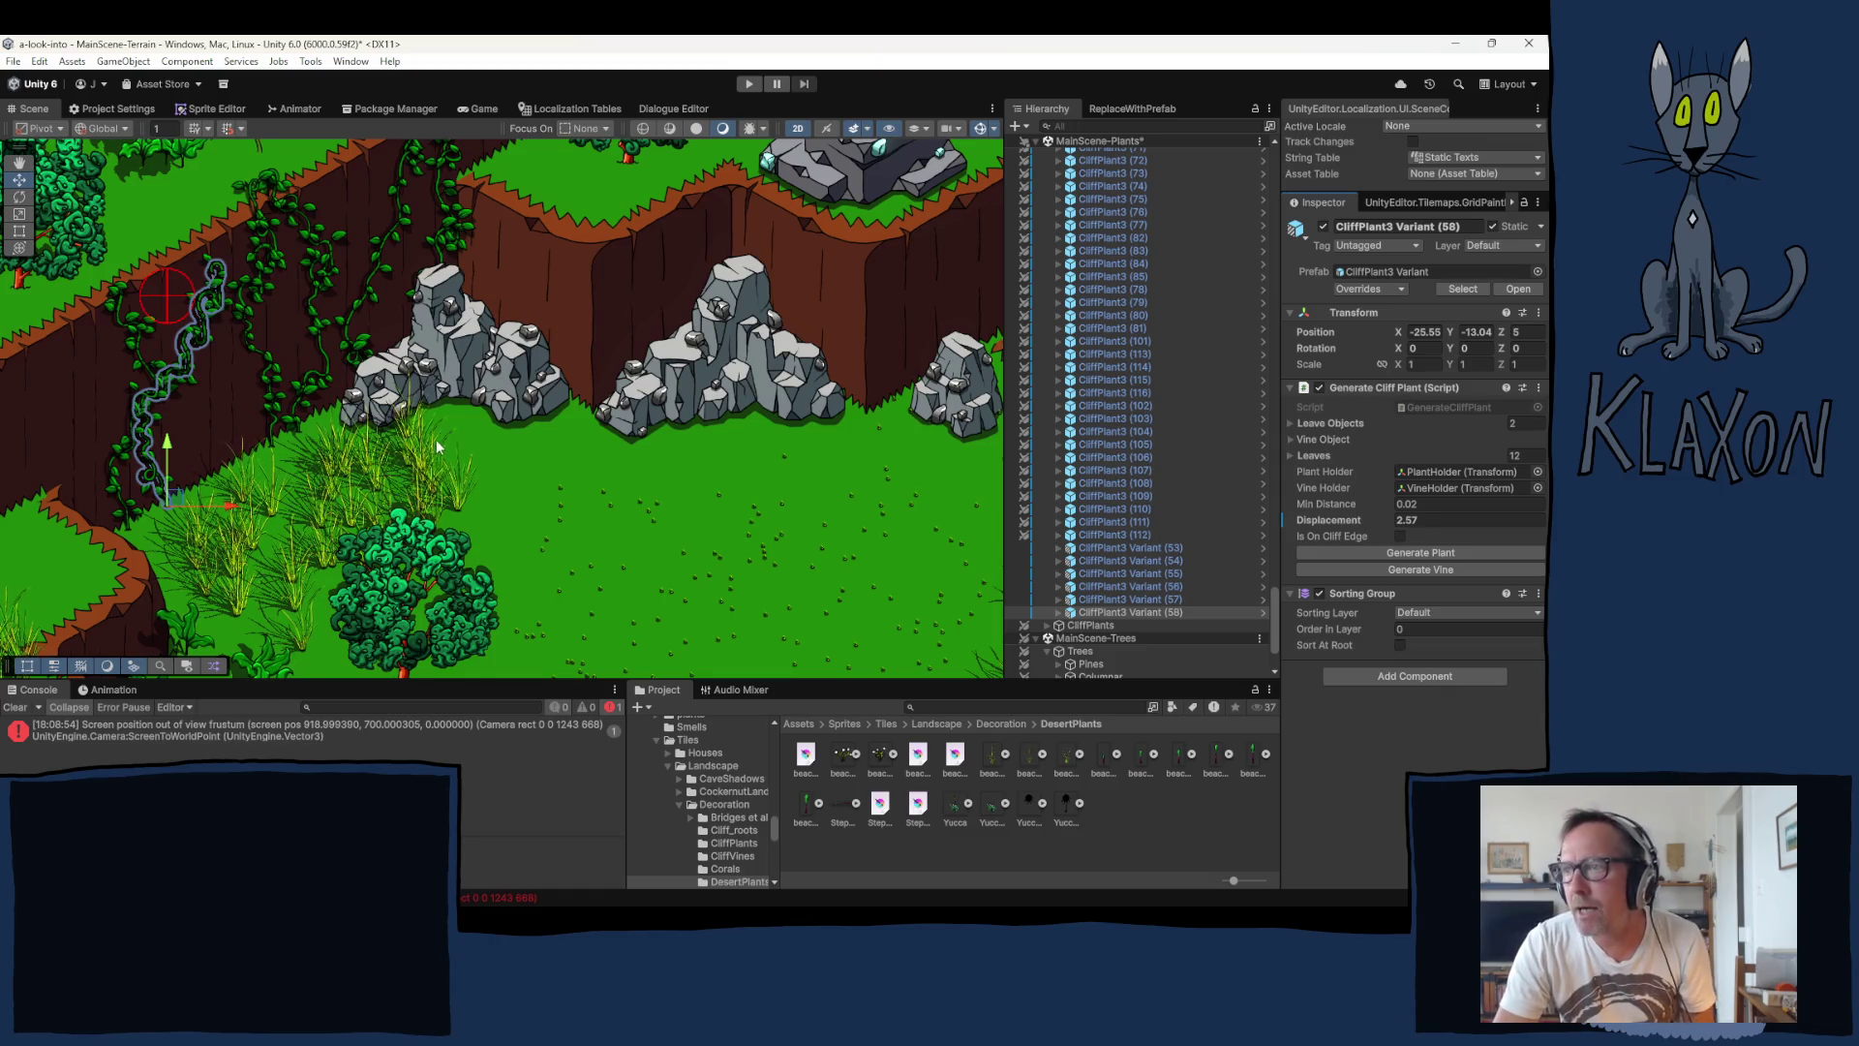
Step: Duplicate the vine as Variant (59) further up the cliff and regenerate its vine and plant
{"action": "left_click_drag", "start_coordinate": [426, 468], "coordinate": [332, 548]}
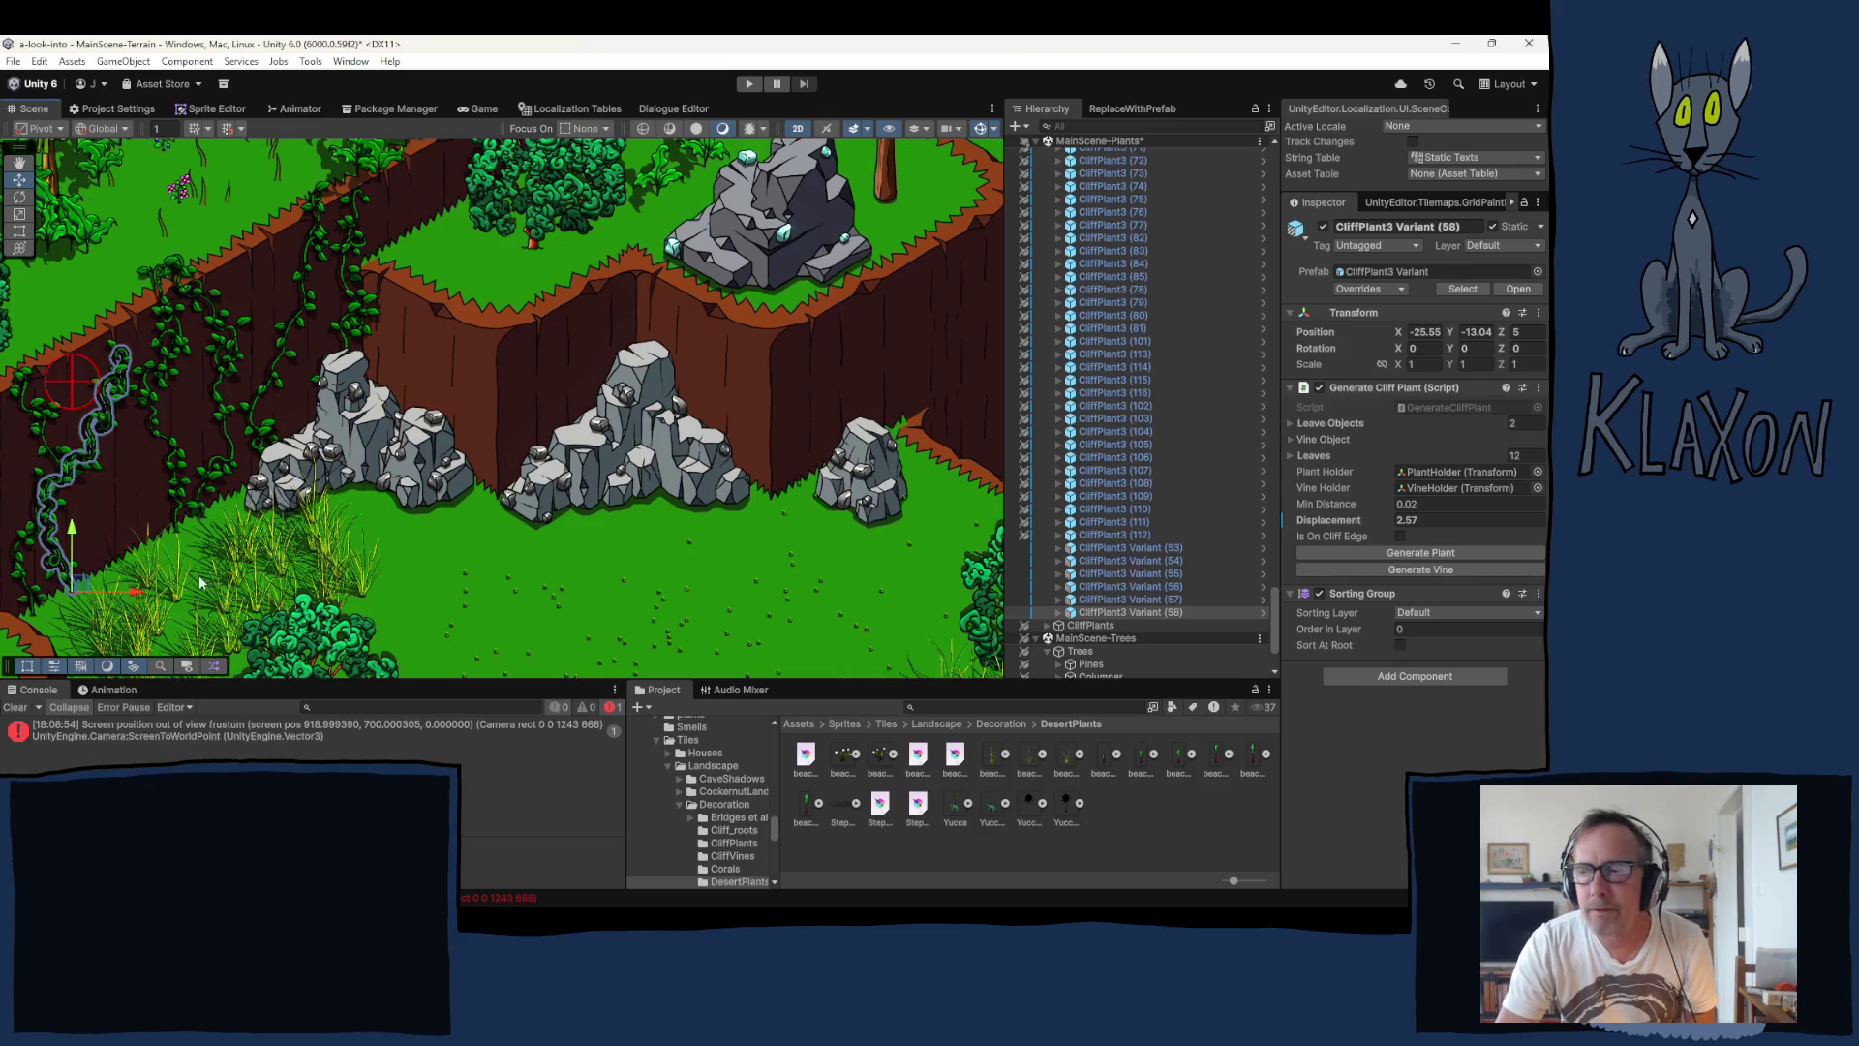
{"action": "key", "text": "ctrl+d"}
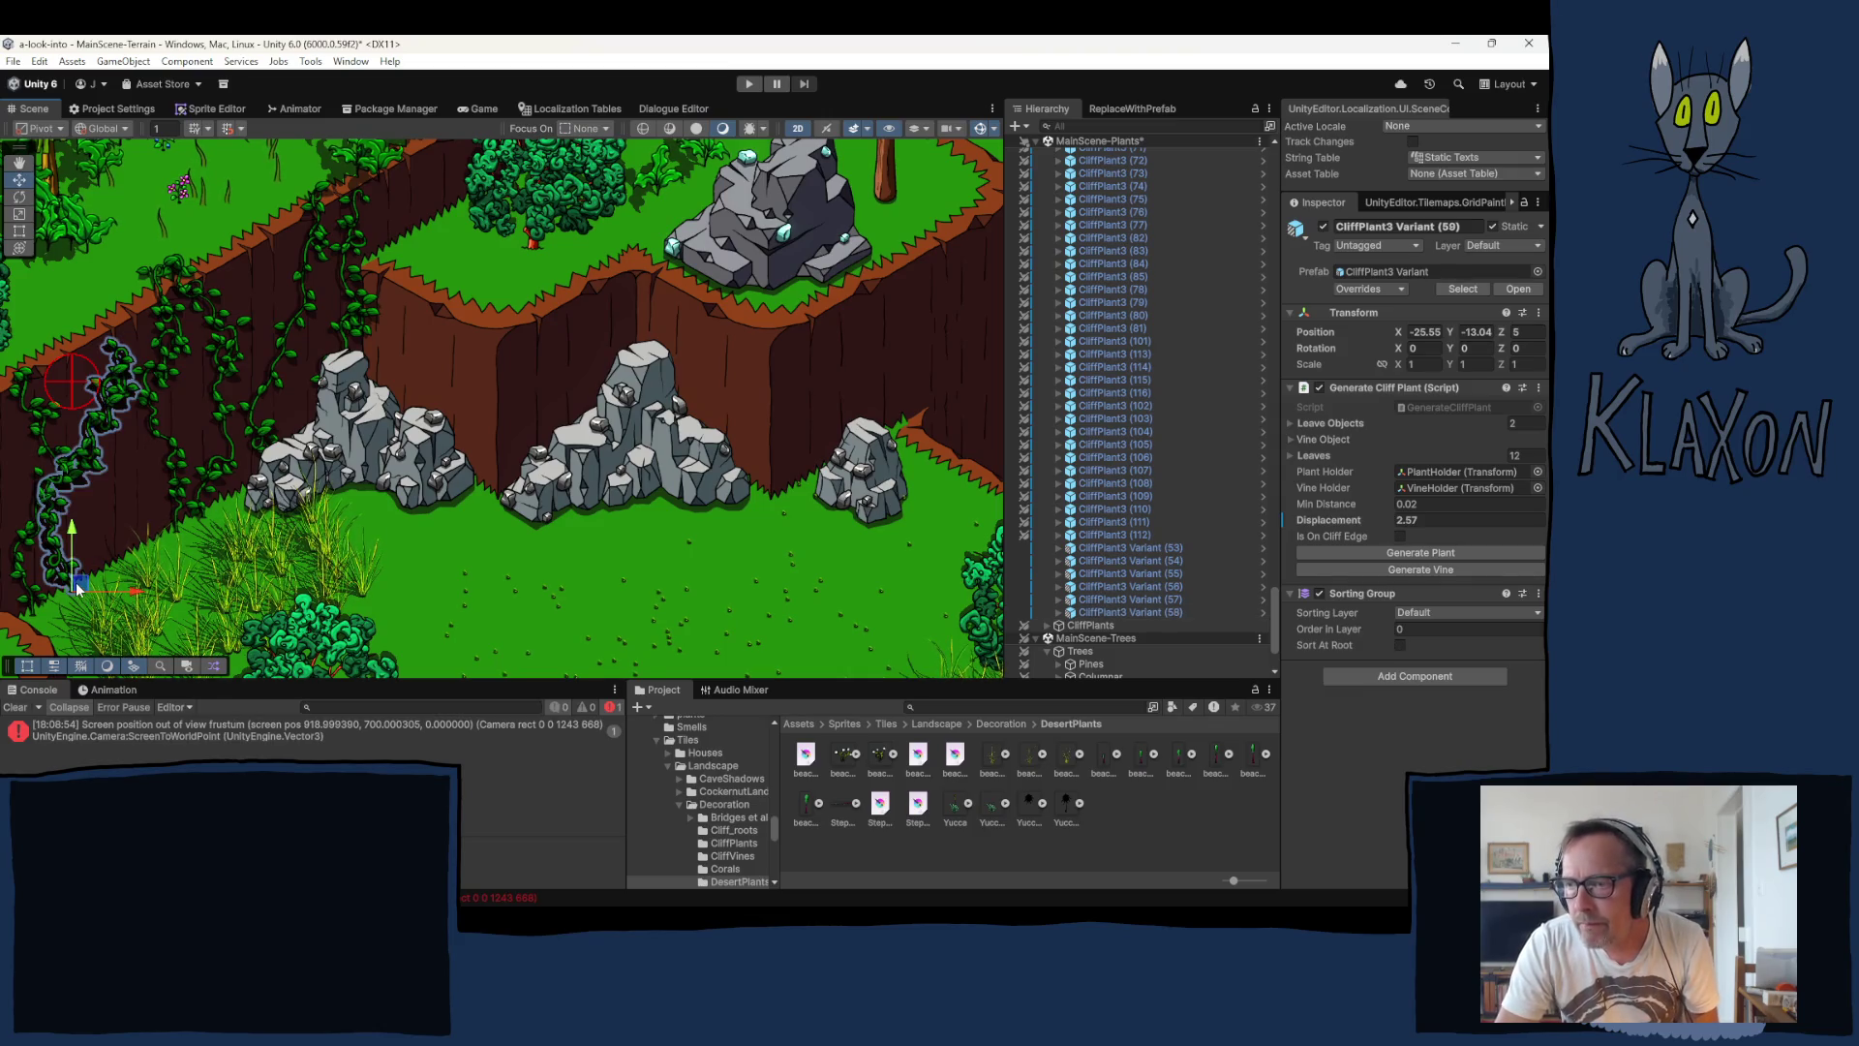
{"action": "mouse_move", "coordinate": [103, 571]}
{"action": "left_mouse_down"}
{"action": "mouse_move", "coordinate": [136, 557]}
{"action": "mouse_move", "coordinate": [94, 571]}
{"action": "left_mouse_up"}
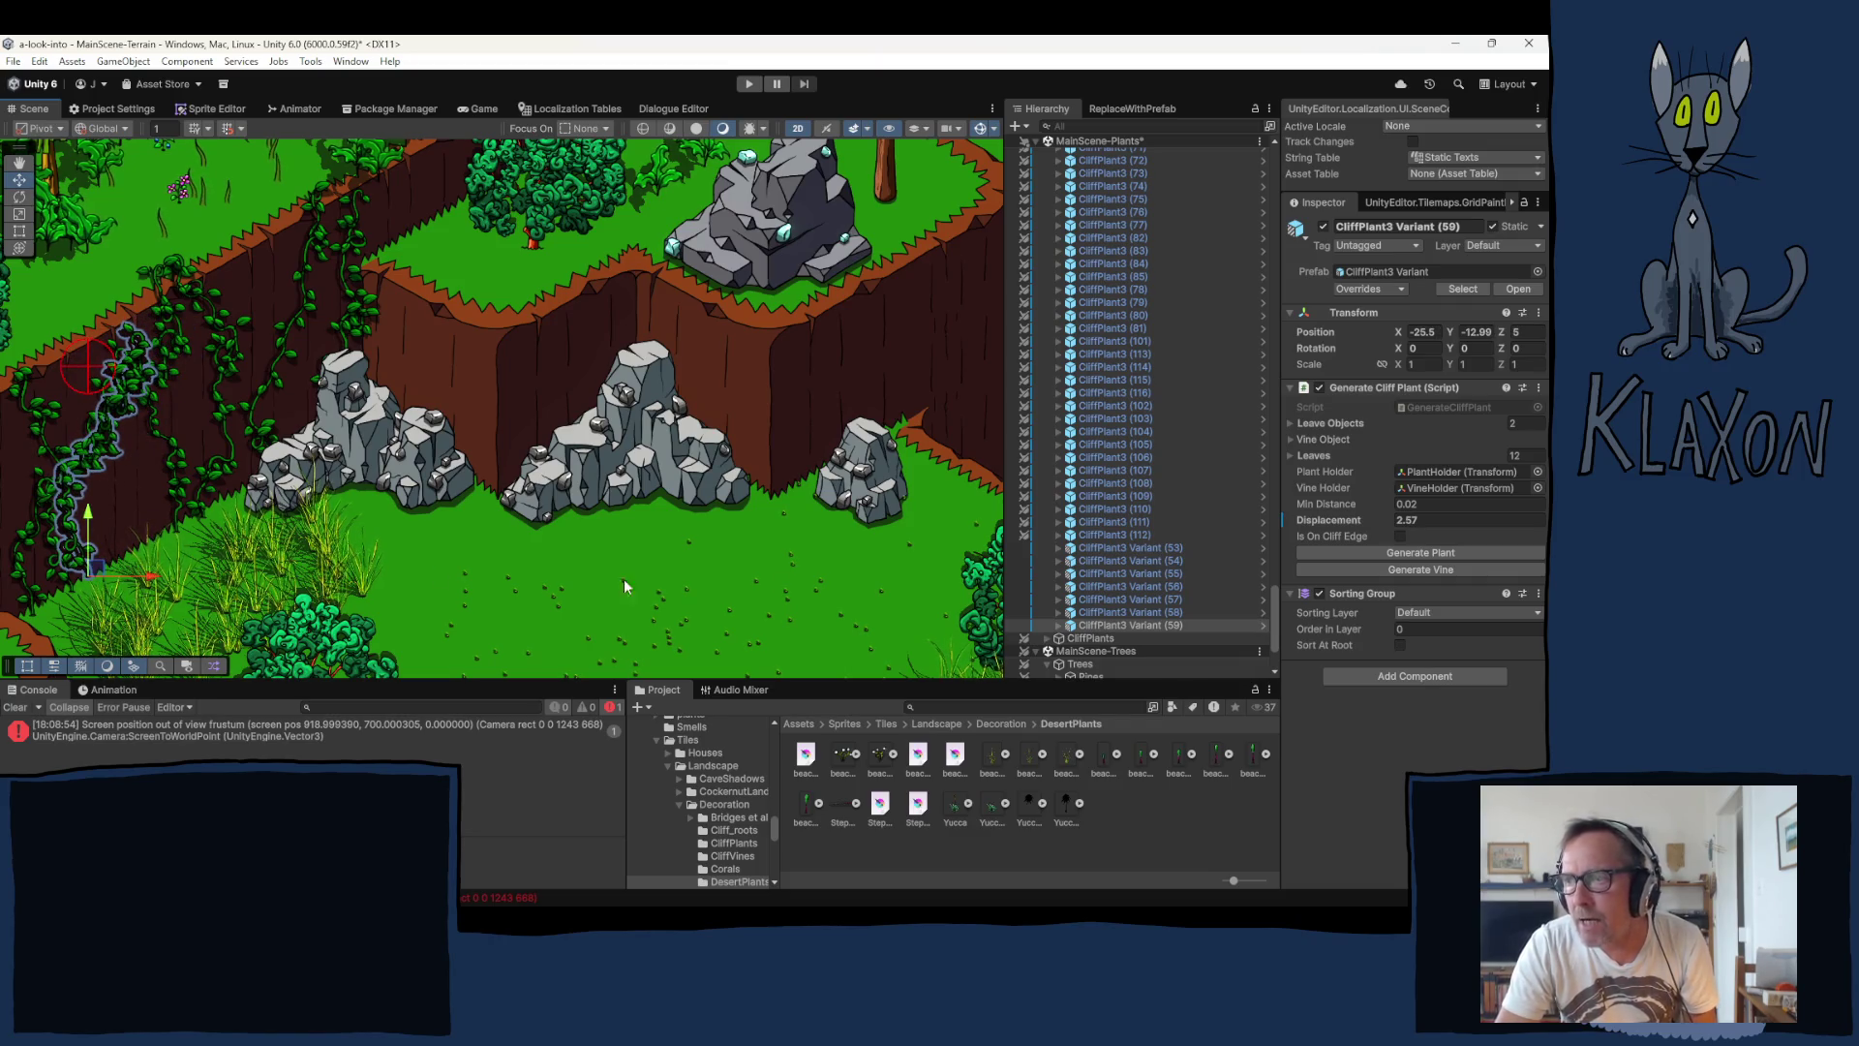
{"action": "left_click", "coordinate": [1433, 567]}
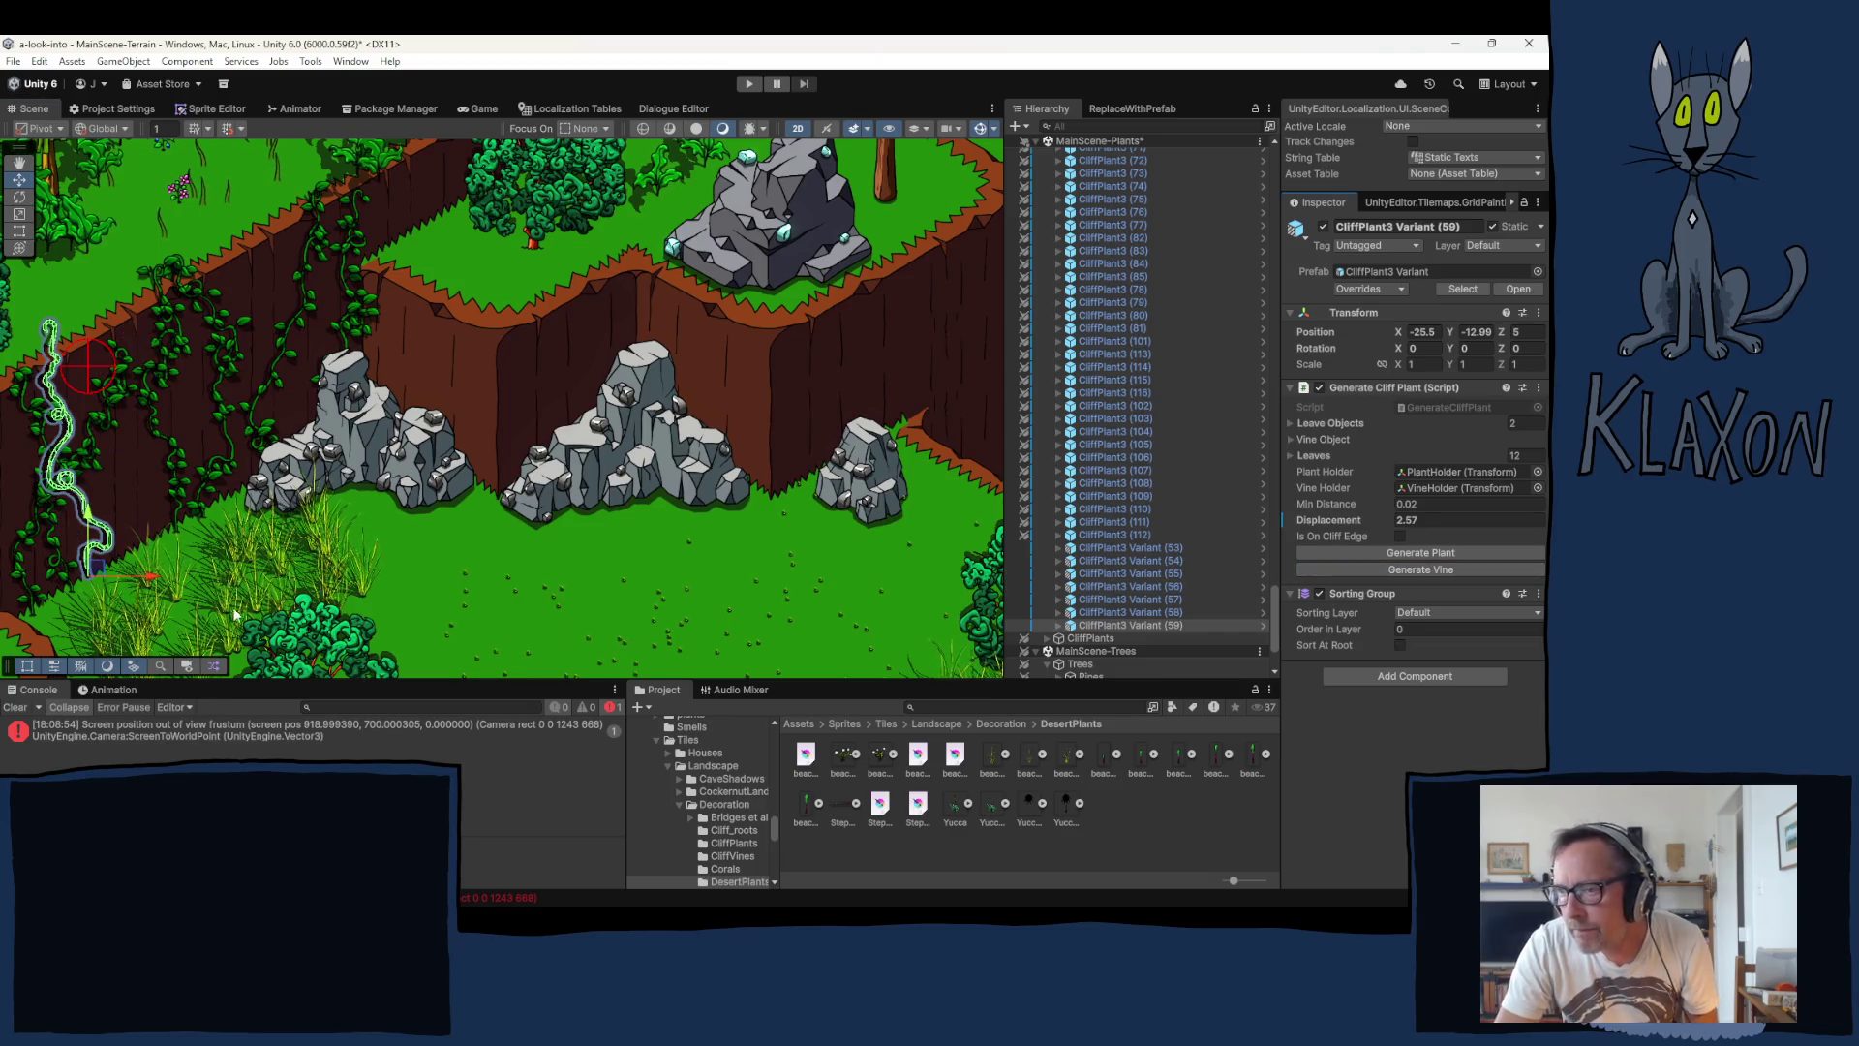
{"action": "mouse_move", "coordinate": [99, 574]}
{"action": "left_mouse_down"}
{"action": "mouse_move", "coordinate": [138, 564]}
{"action": "mouse_move", "coordinate": [112, 573]}
{"action": "left_mouse_up"}
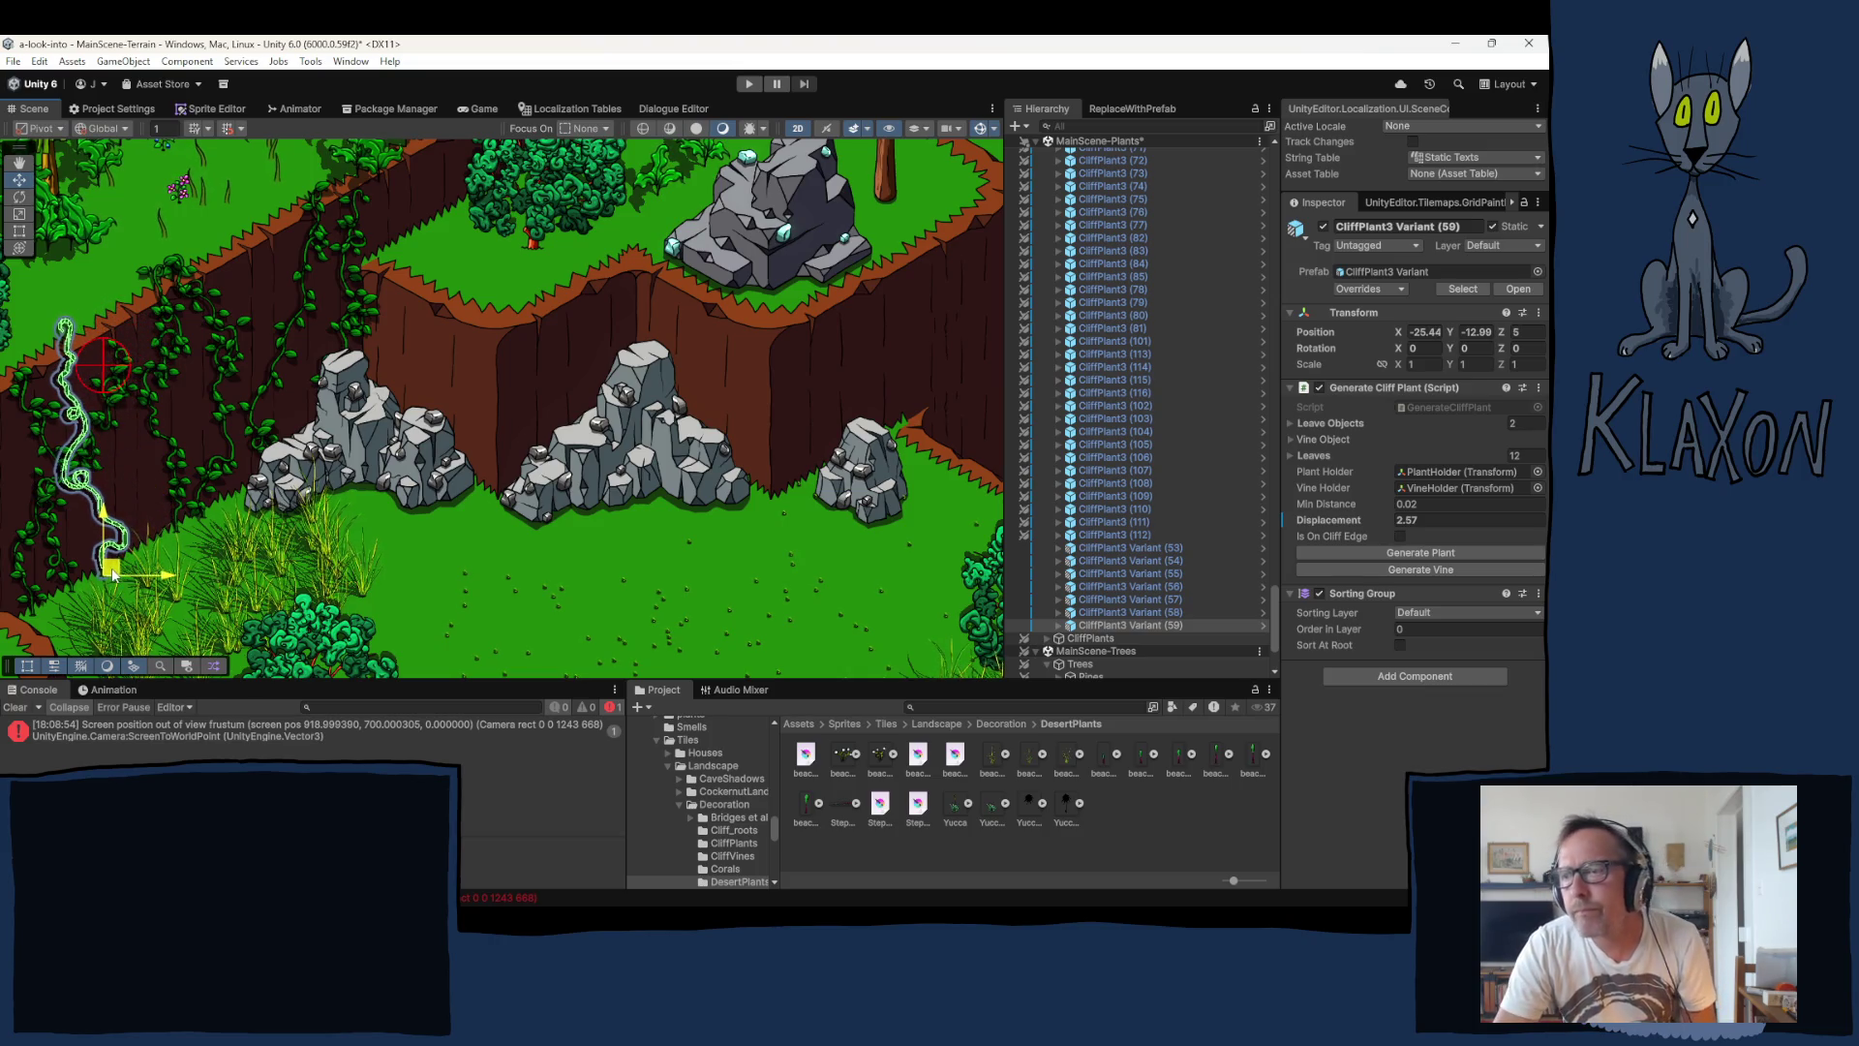
{"action": "left_click", "coordinate": [1401, 555]}
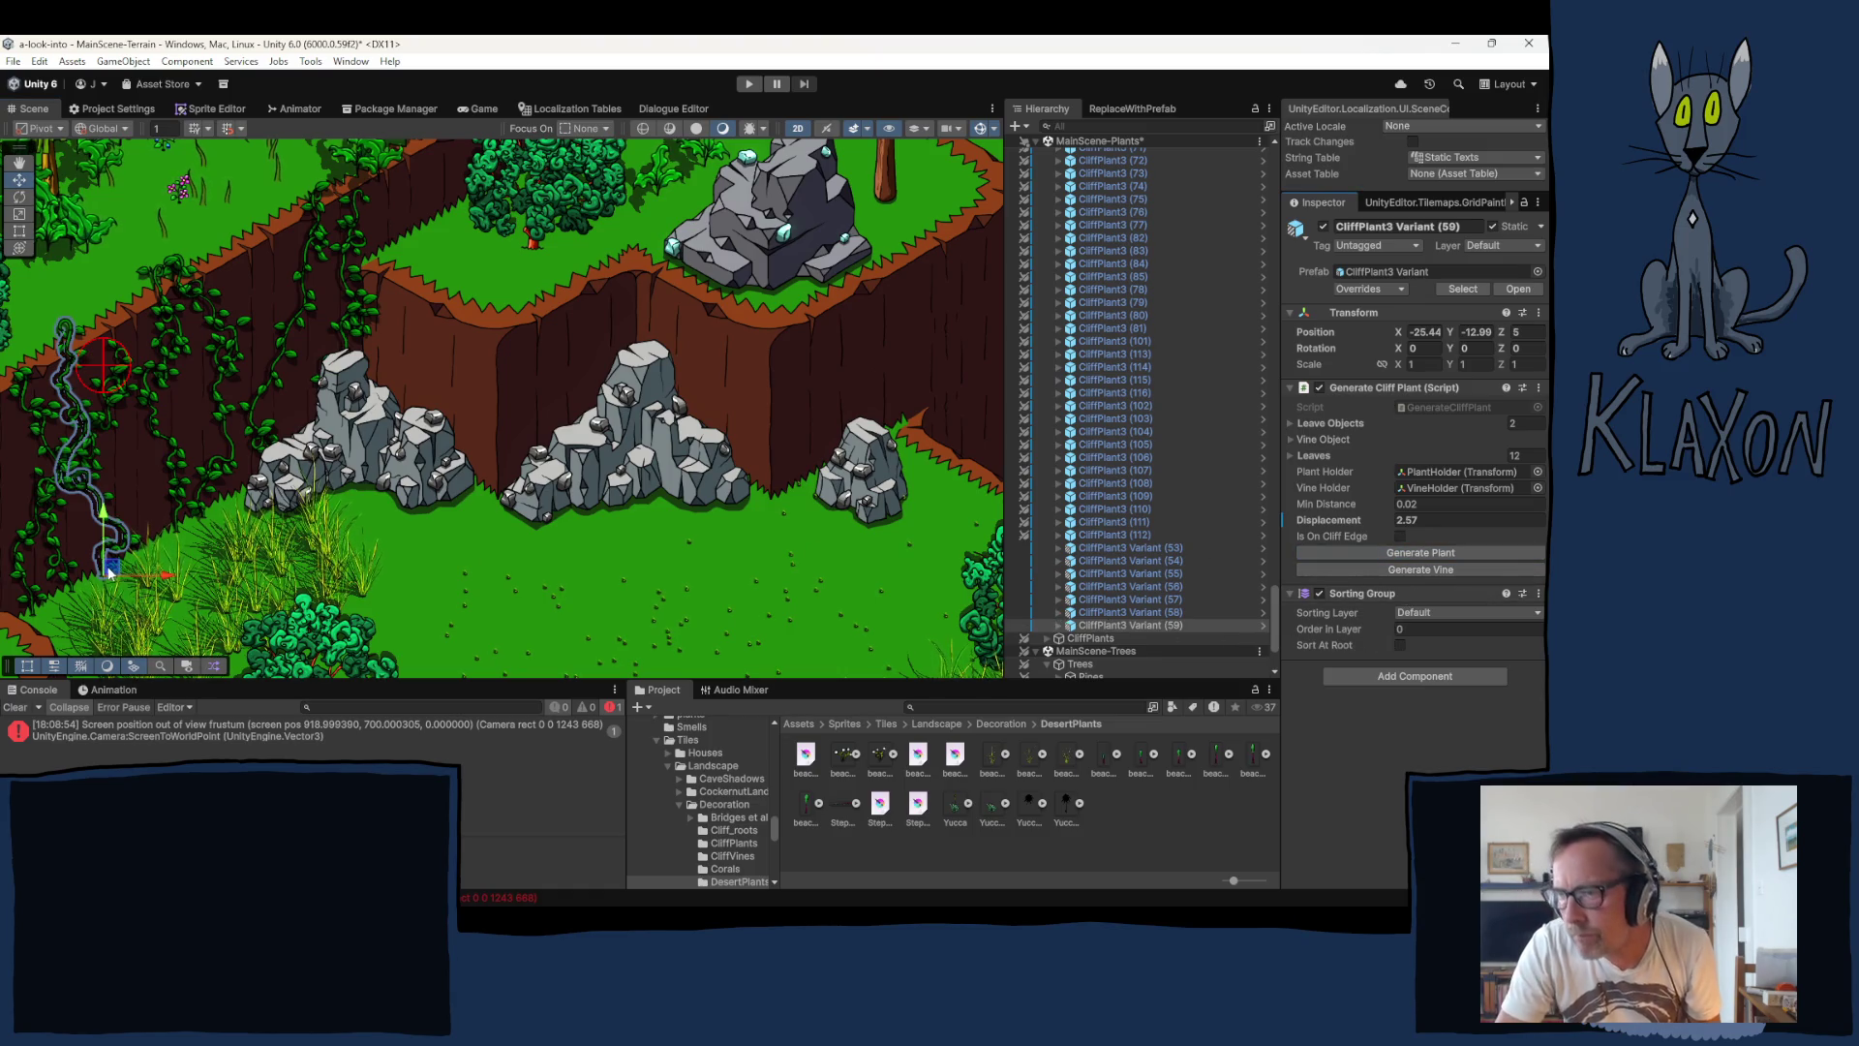
Step: Add Variant (60) at the next cliff spot up-right and reroll its vine several times
{"action": "key", "text": "ctrl+d"}
{"action": "mouse_move", "coordinate": [112, 574]}
{"action": "left_mouse_down"}
{"action": "mouse_move", "coordinate": [146, 519]}
{"action": "mouse_move", "coordinate": [229, 493]}
{"action": "left_mouse_up"}
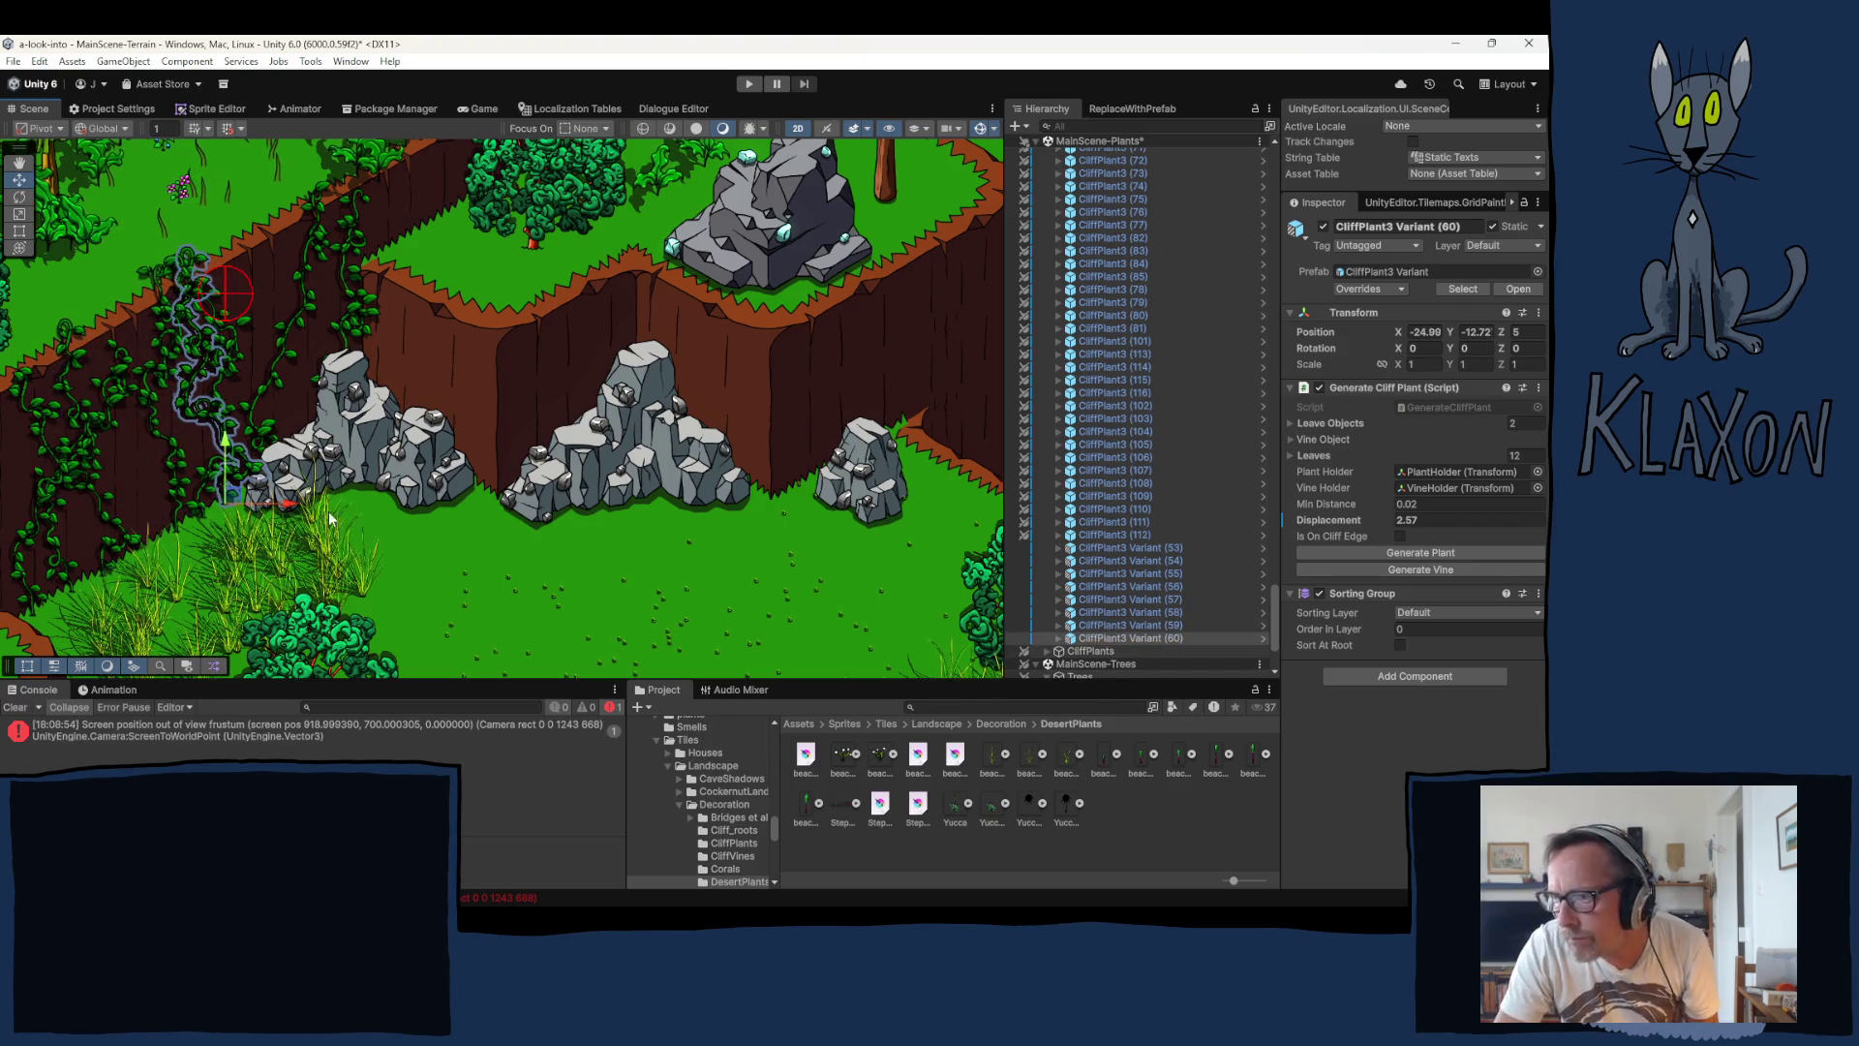
{"action": "left_click", "coordinate": [1406, 569]}
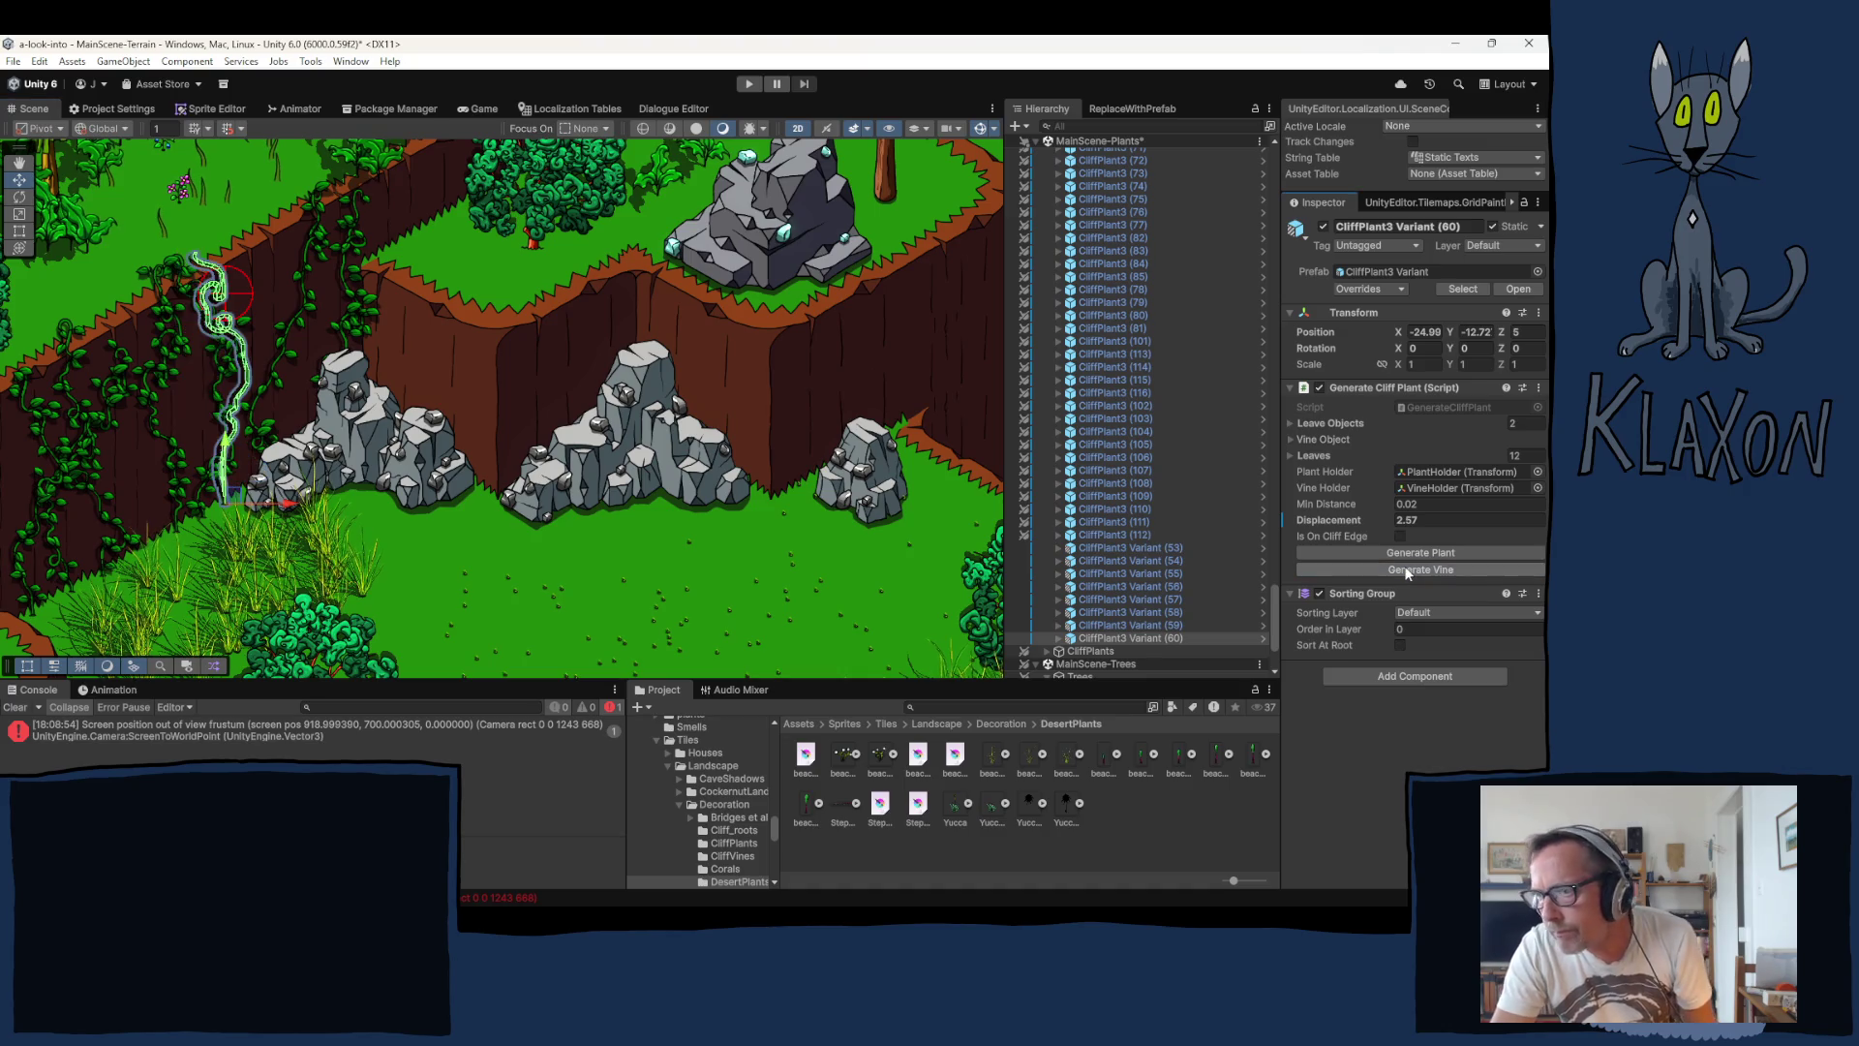
{"action": "left_click", "coordinate": [1407, 572]}
{"action": "left_click", "coordinate": [1407, 571]}
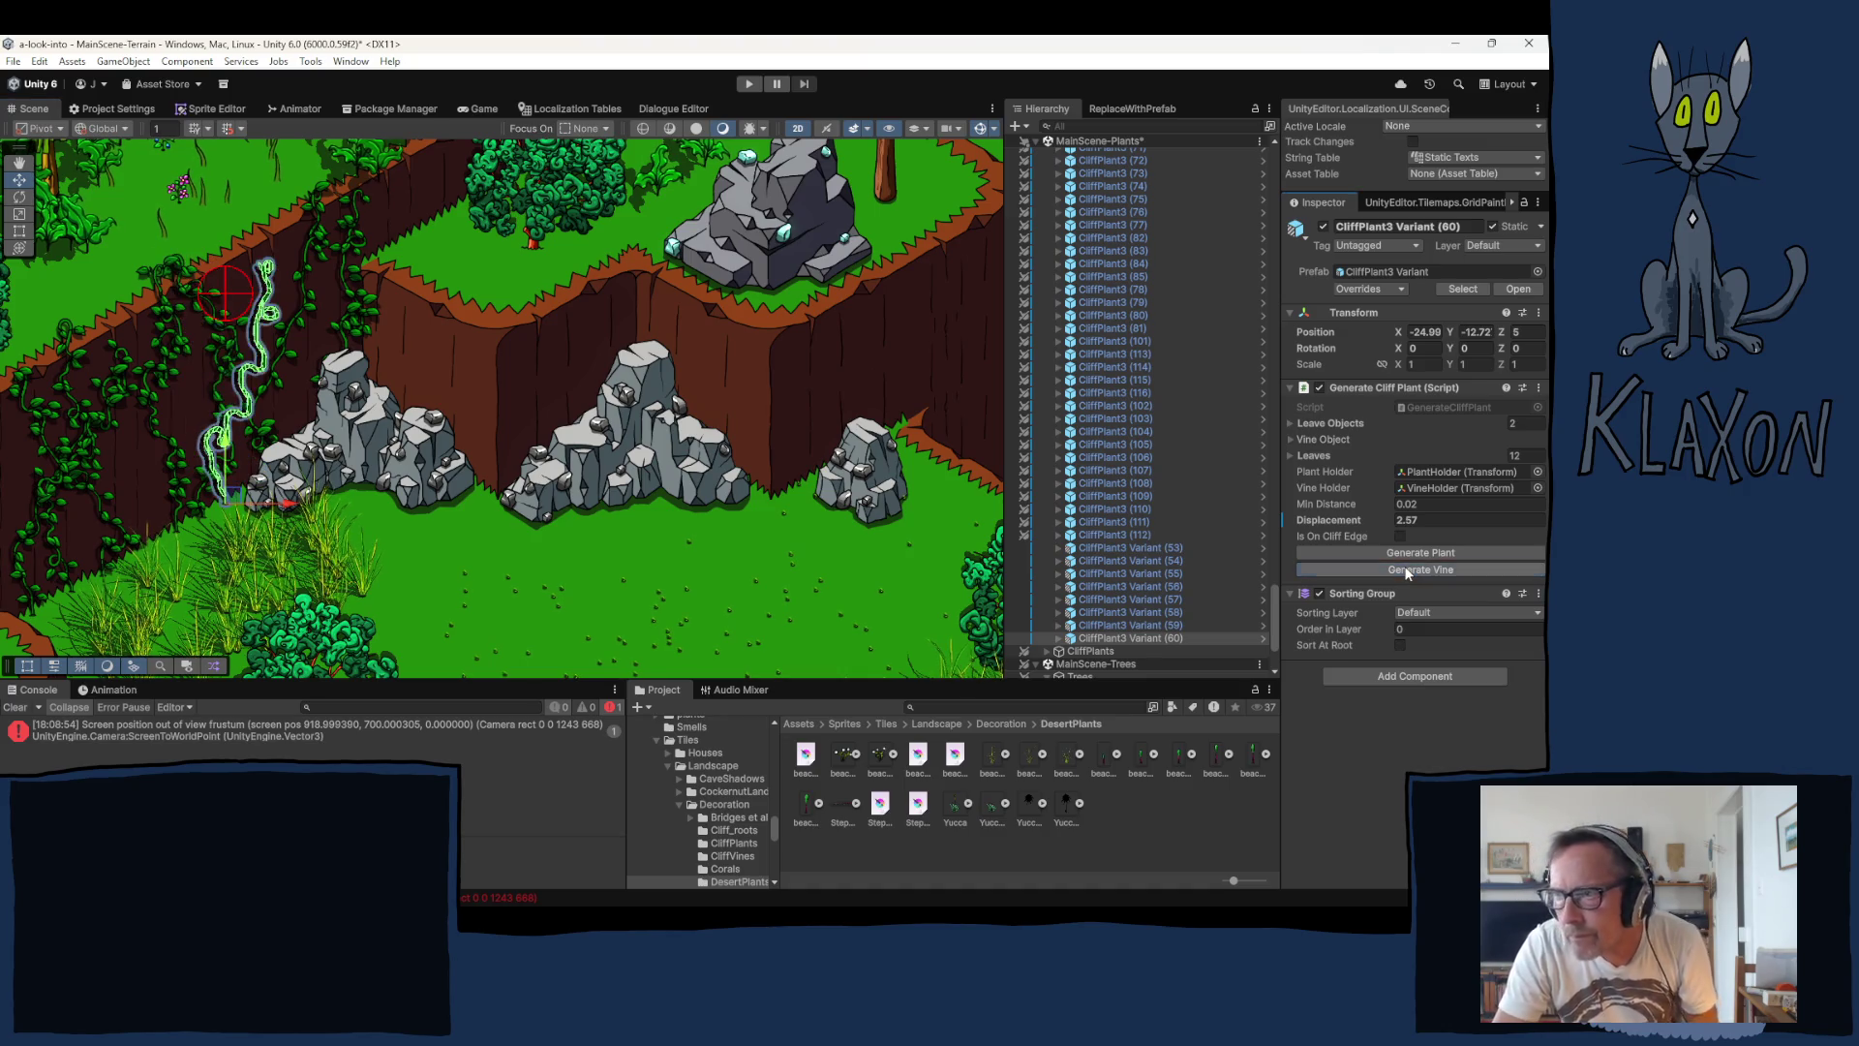
{"action": "left_click", "coordinate": [1409, 558]}
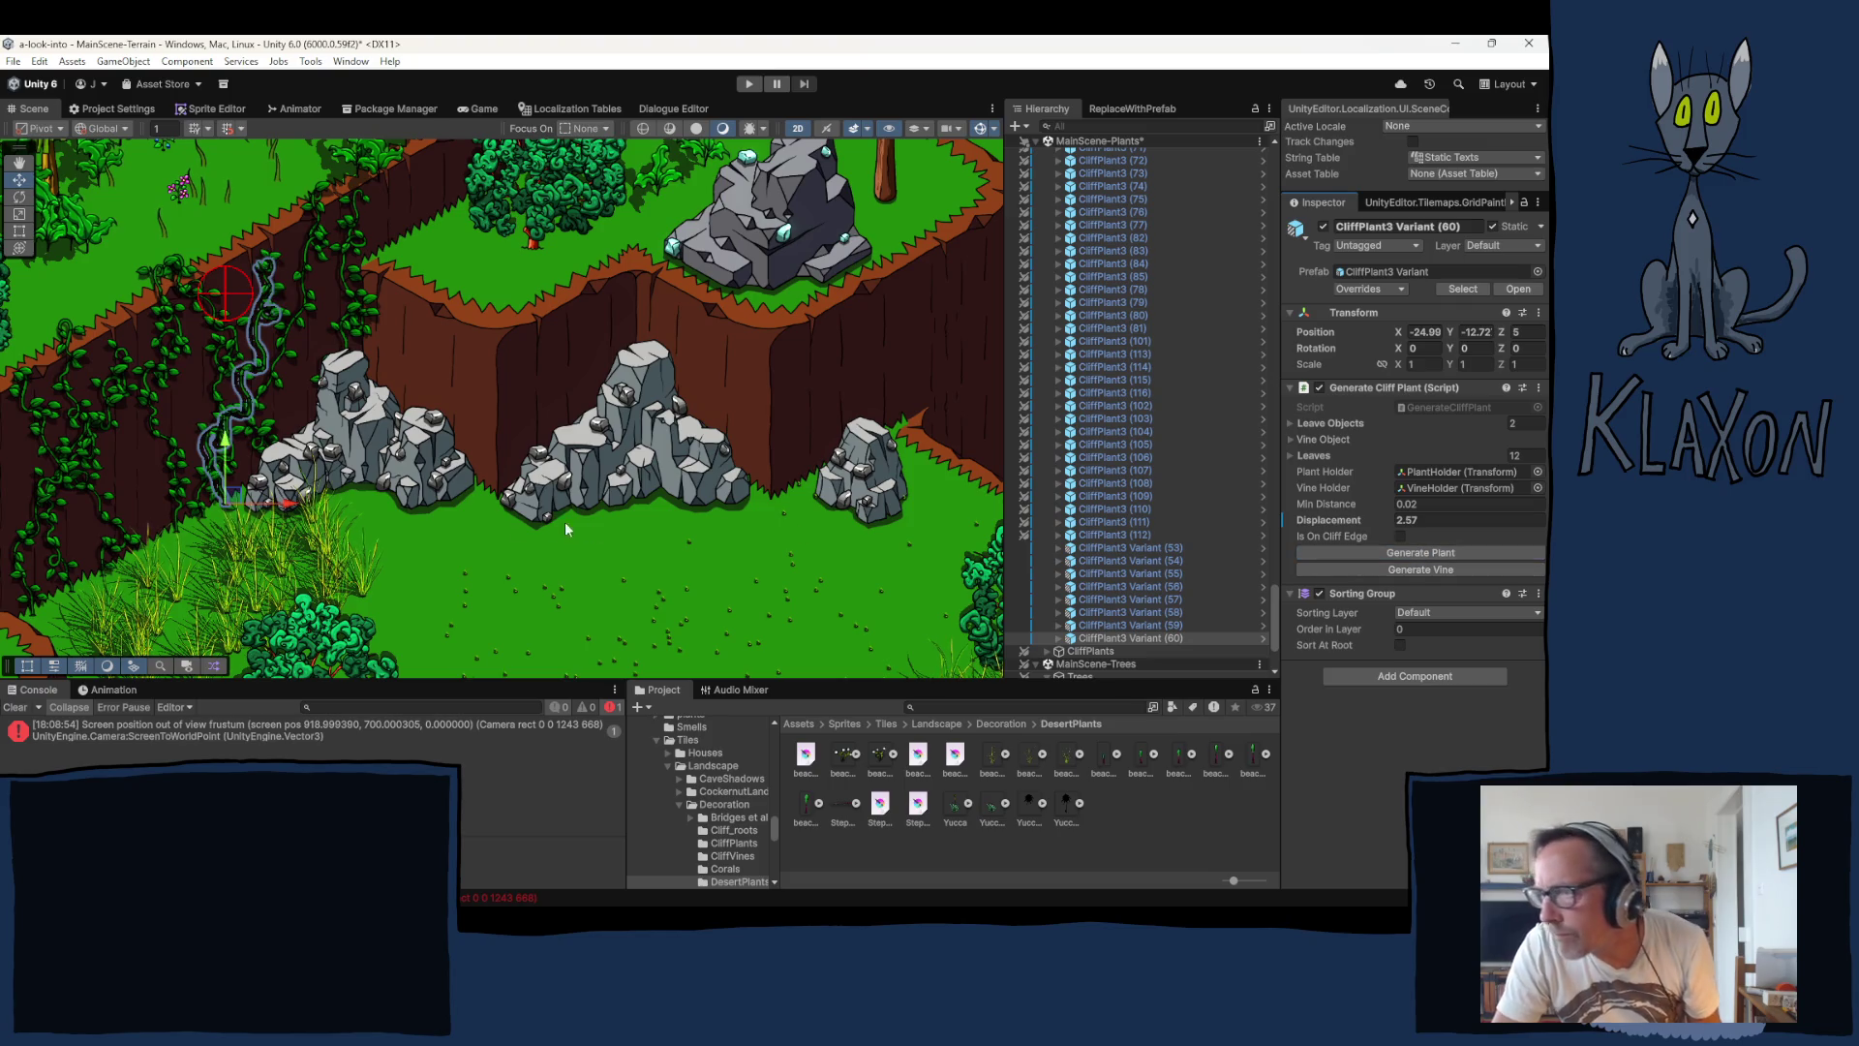
Step: Deselect everything and zoom out to survey the vine-draped left cliff within the surrounding terrain
{"action": "scroll", "coordinate": [416, 540], "scroll_direction": "down", "scroll_amount": 2}
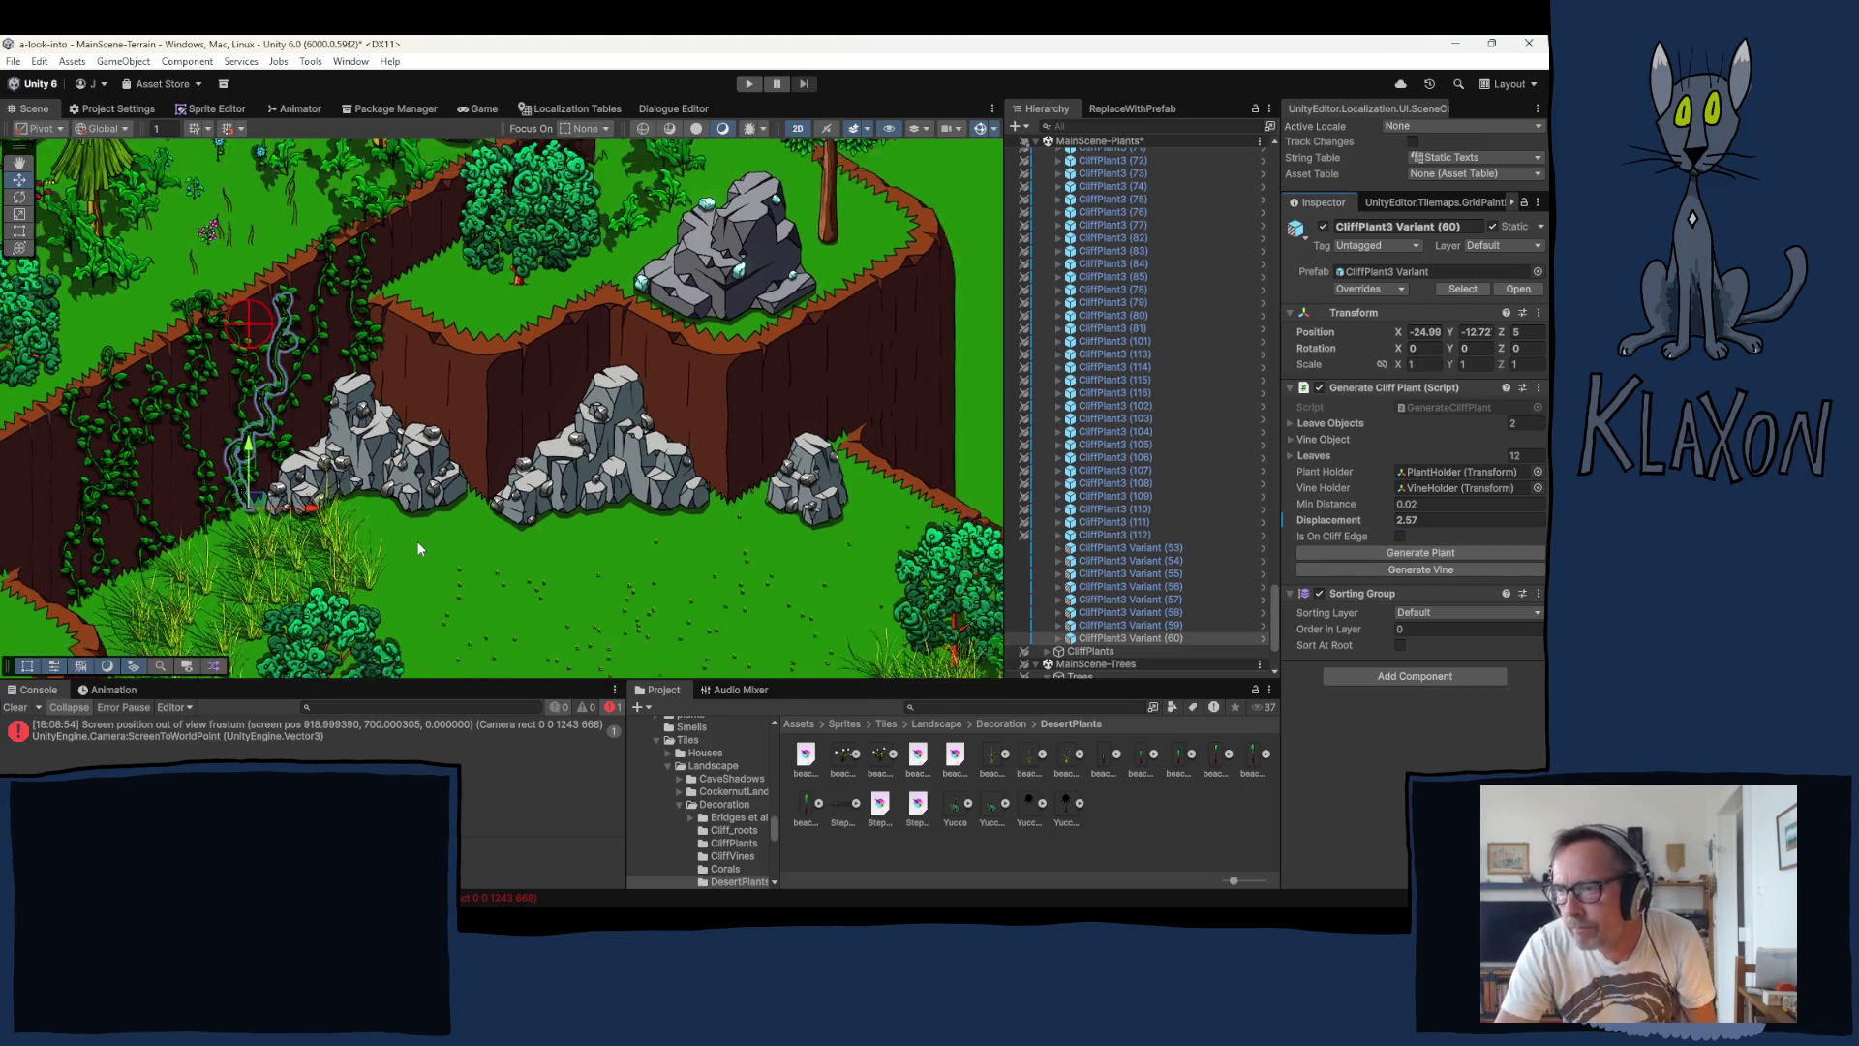
{"action": "left_click", "coordinate": [479, 549]}
{"action": "scroll", "coordinate": [479, 549], "scroll_direction": "down", "scroll_amount": 3}
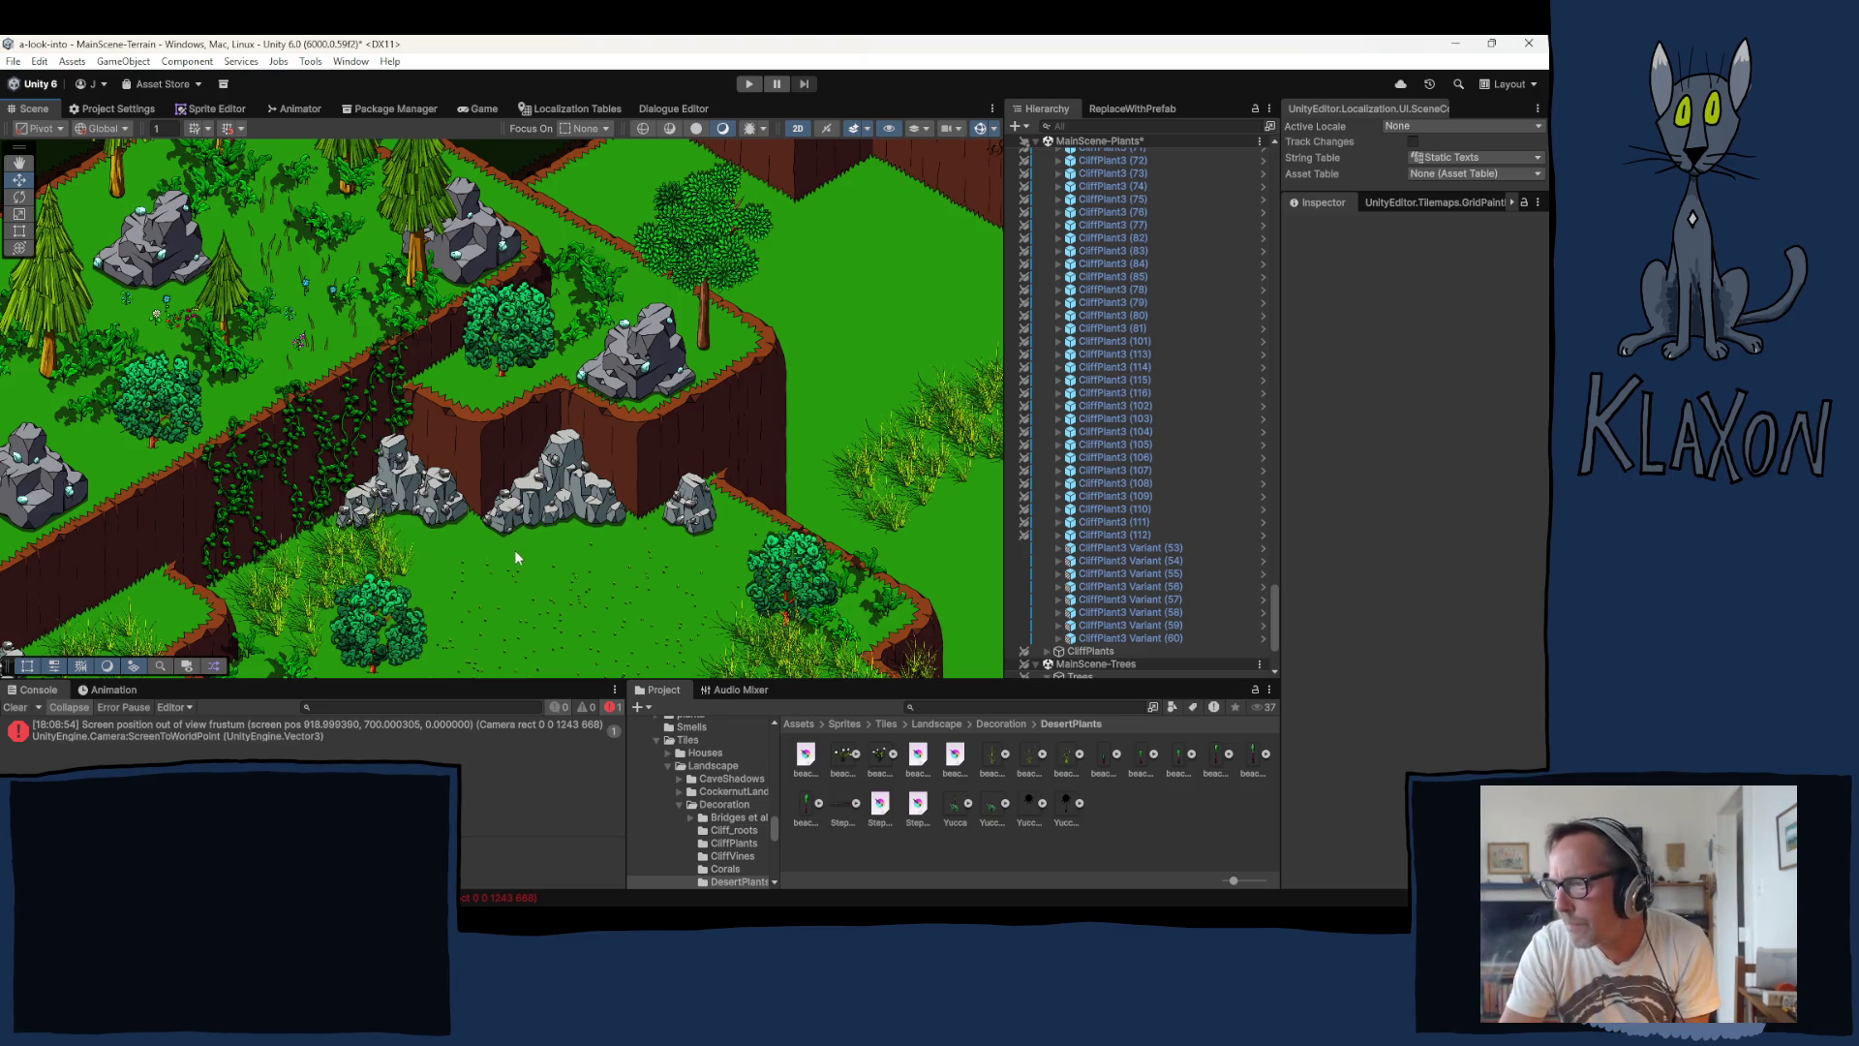
{"action": "key", "text": "Left"}
{"action": "key", "text": "Down"}
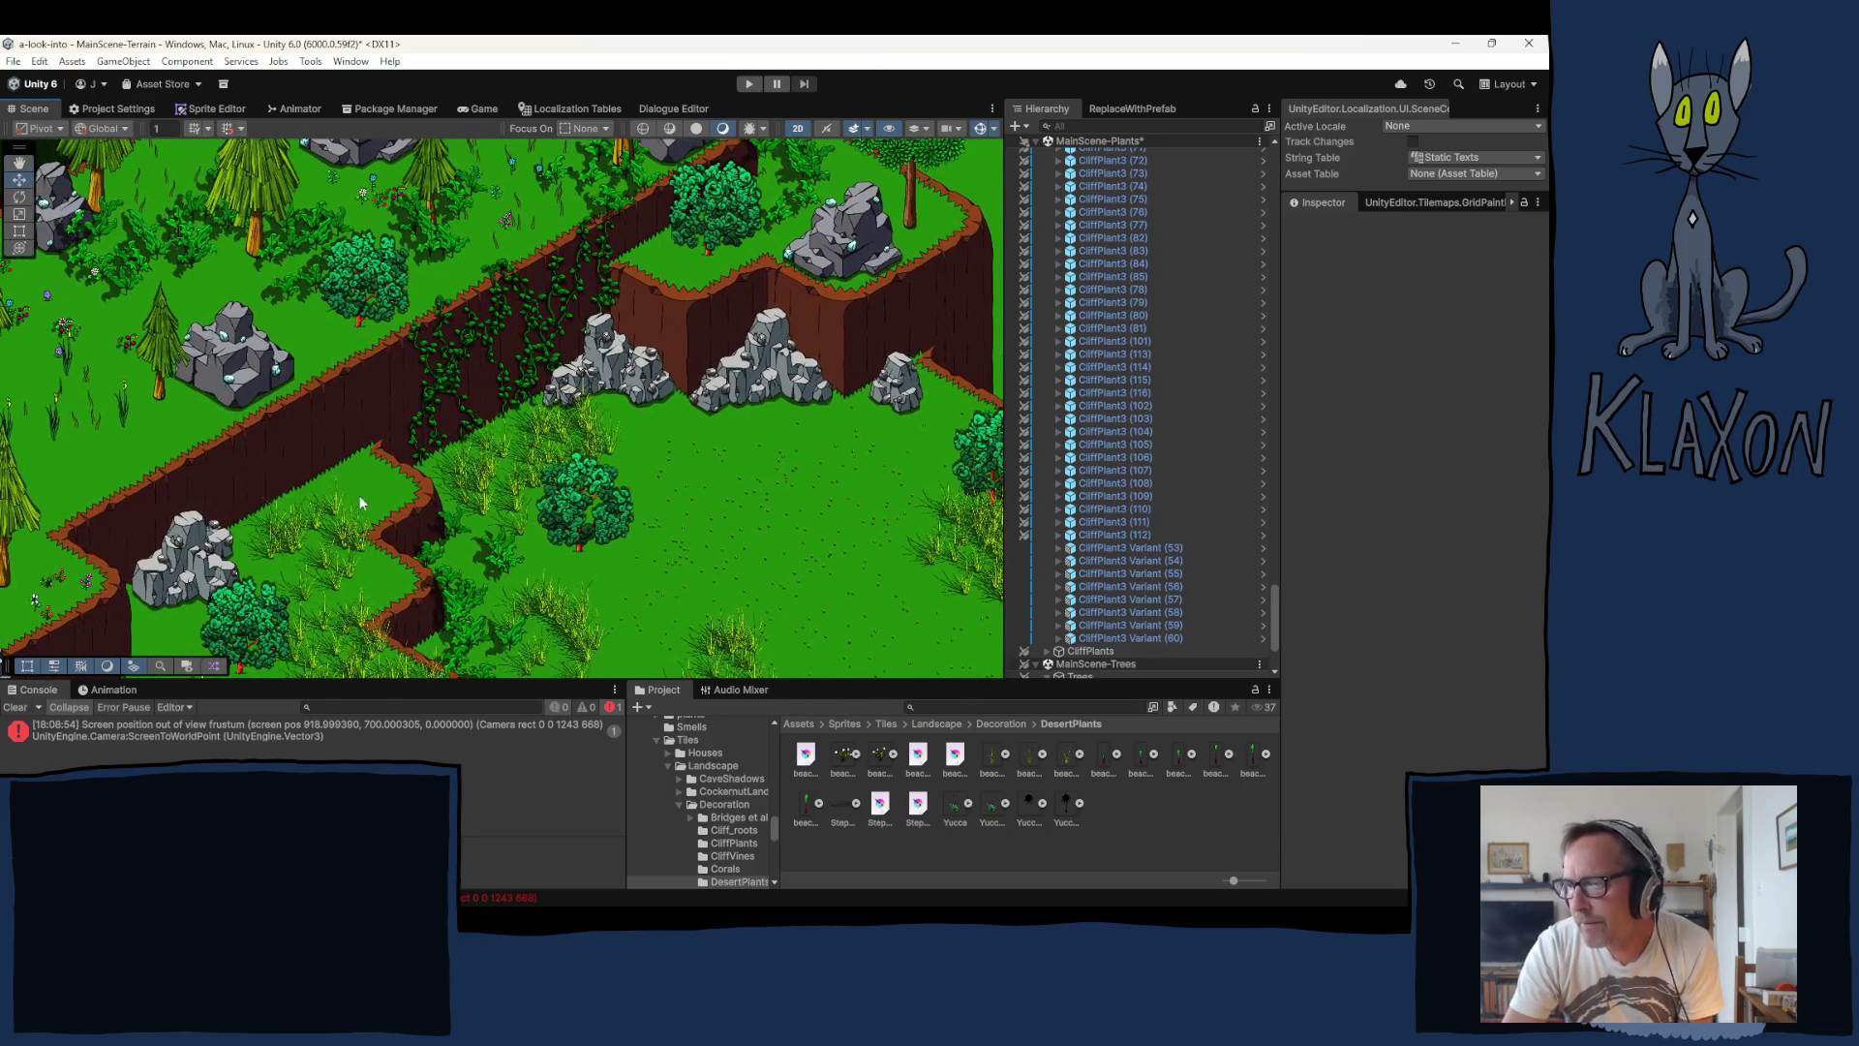
{"action": "key", "text": "Right"}
{"action": "key", "text": "Up"}
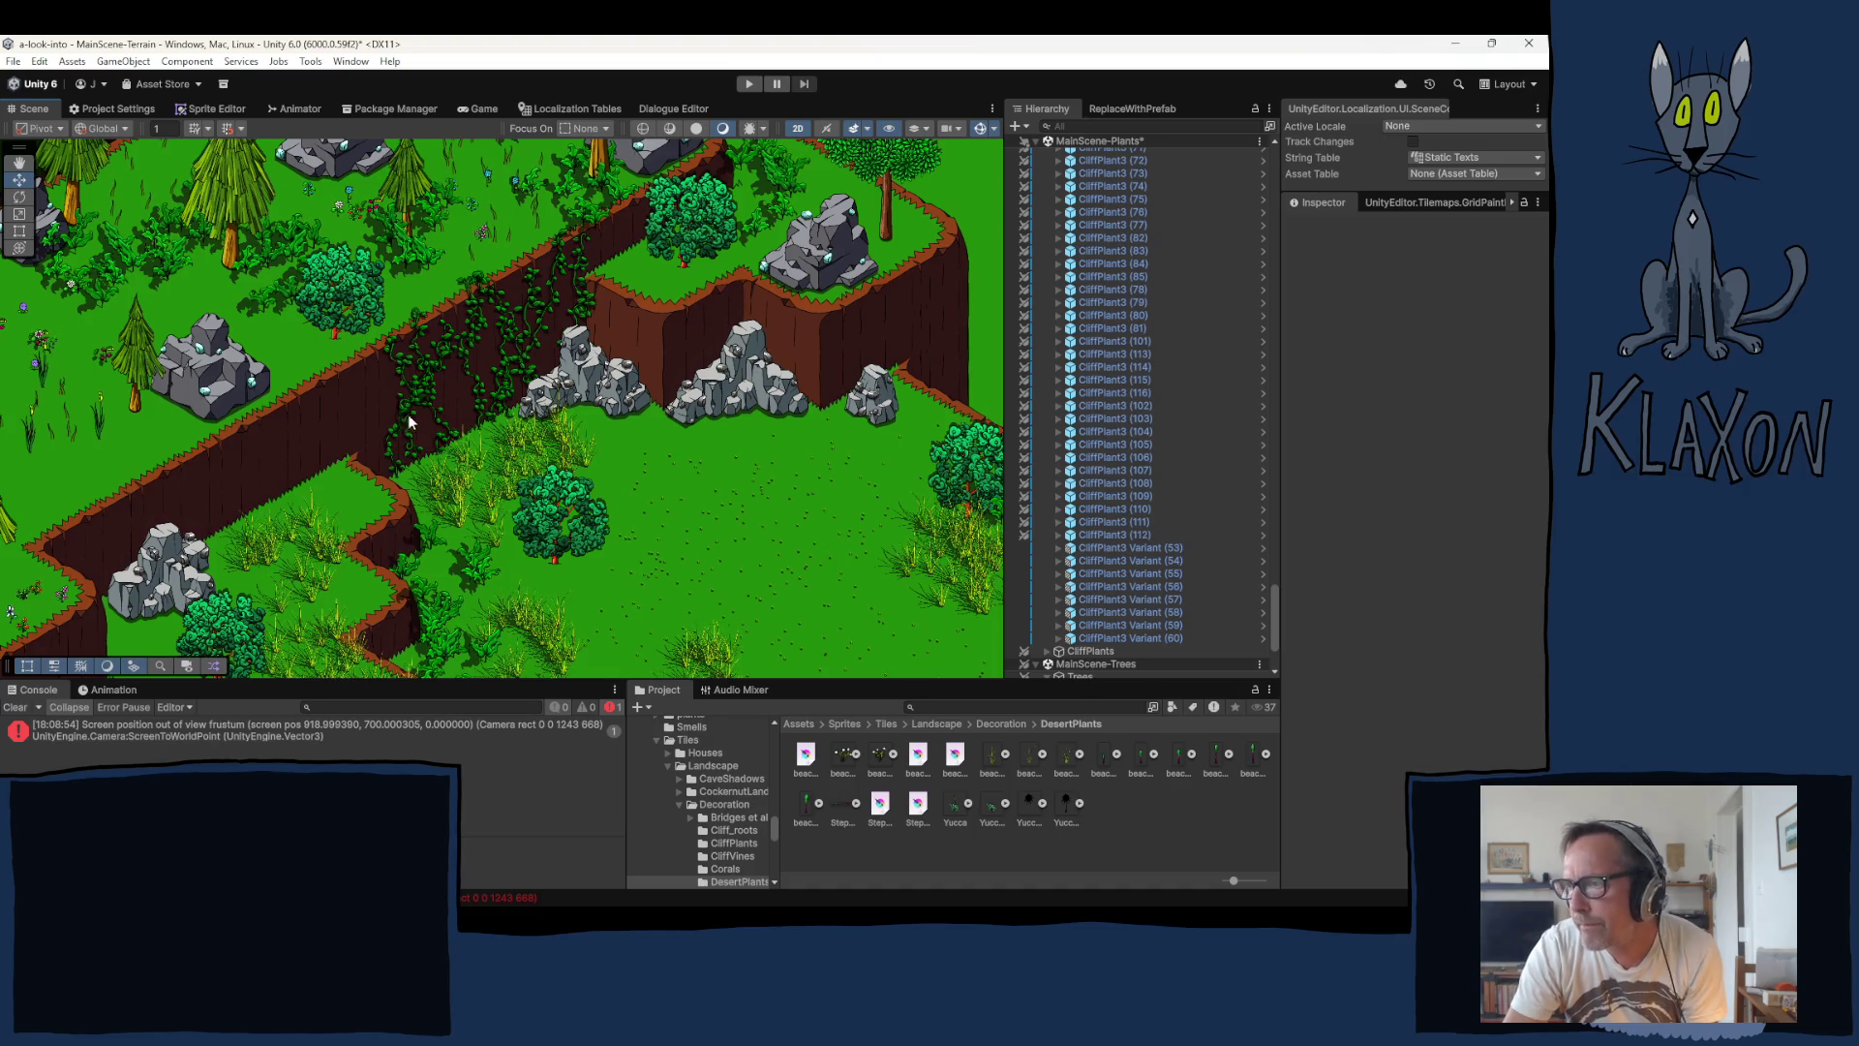
{"action": "left_click_drag", "start_coordinate": [434, 397], "coordinate": [428, 432]}
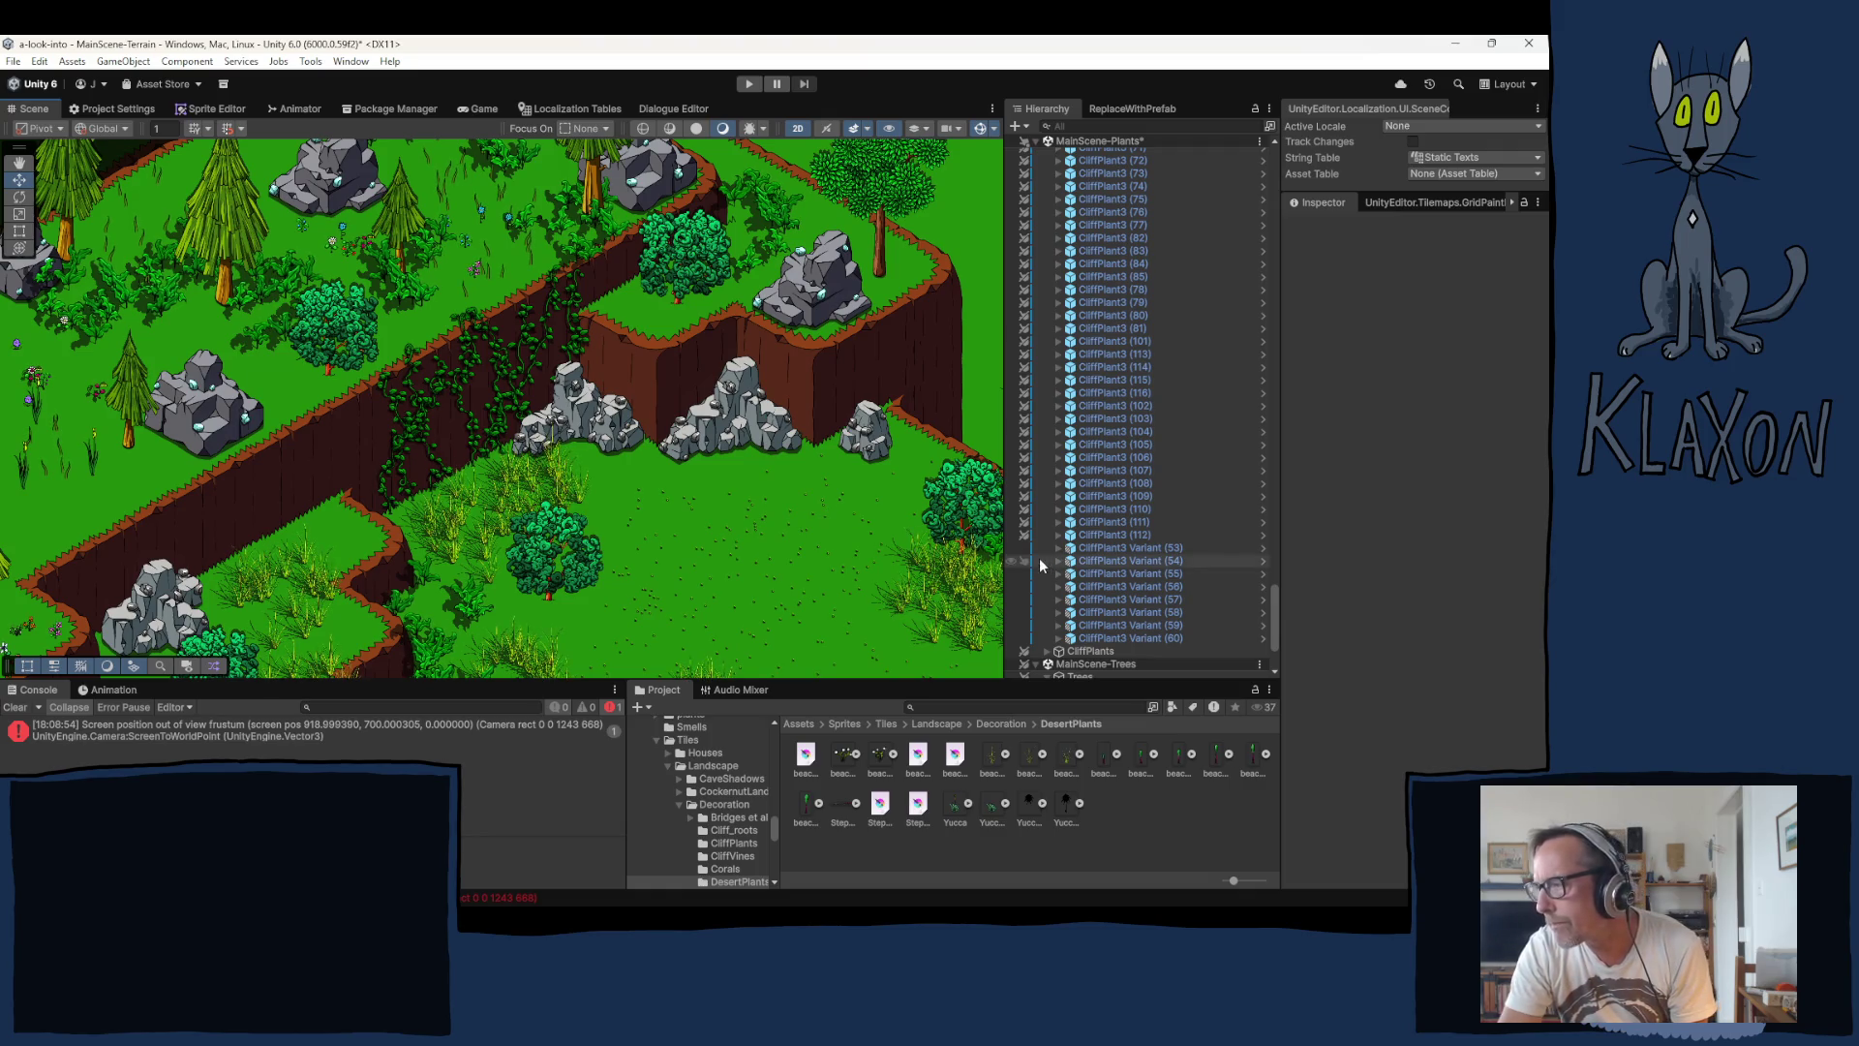
Step: Collapse the GeneratedVines group and save the MainScene-Plants scene
{"action": "left_click_drag", "start_coordinate": [1275, 607], "coordinate": [1247, 174]}
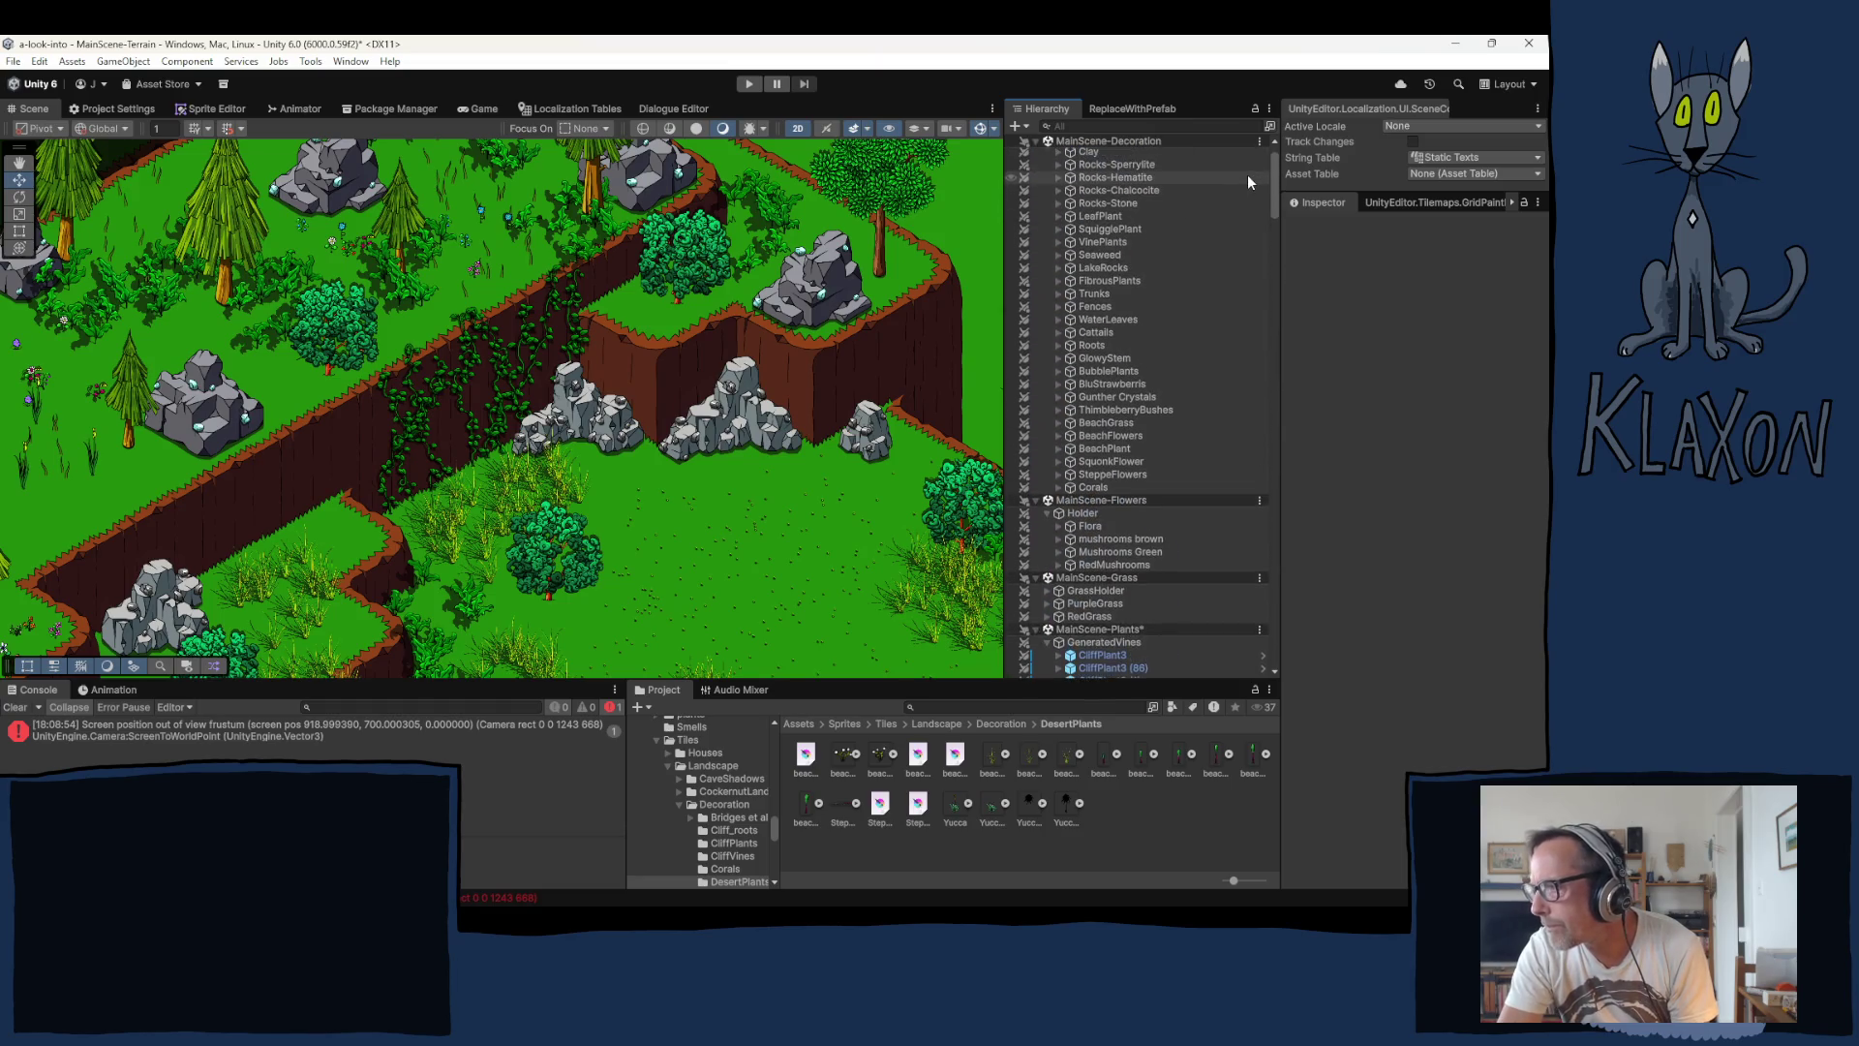
{"action": "left_click", "coordinate": [1046, 643]}
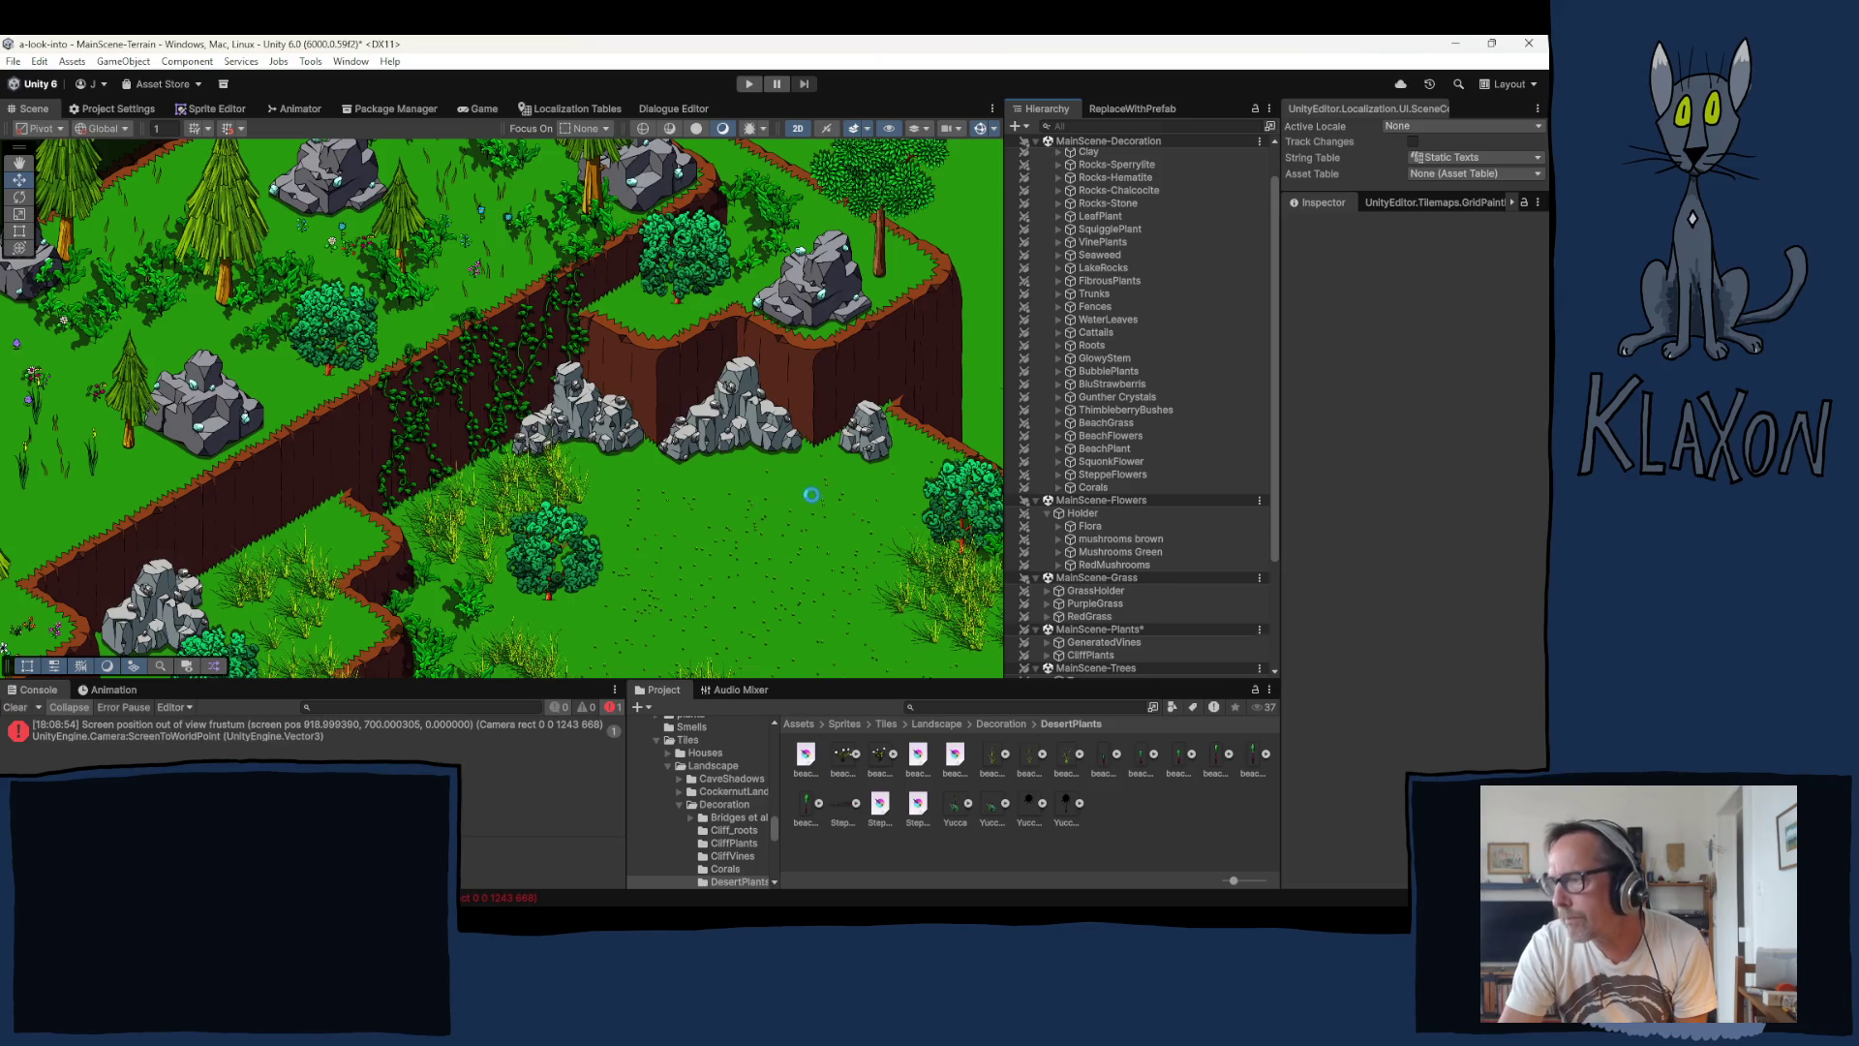
{"action": "key", "text": "ctrl+s"}
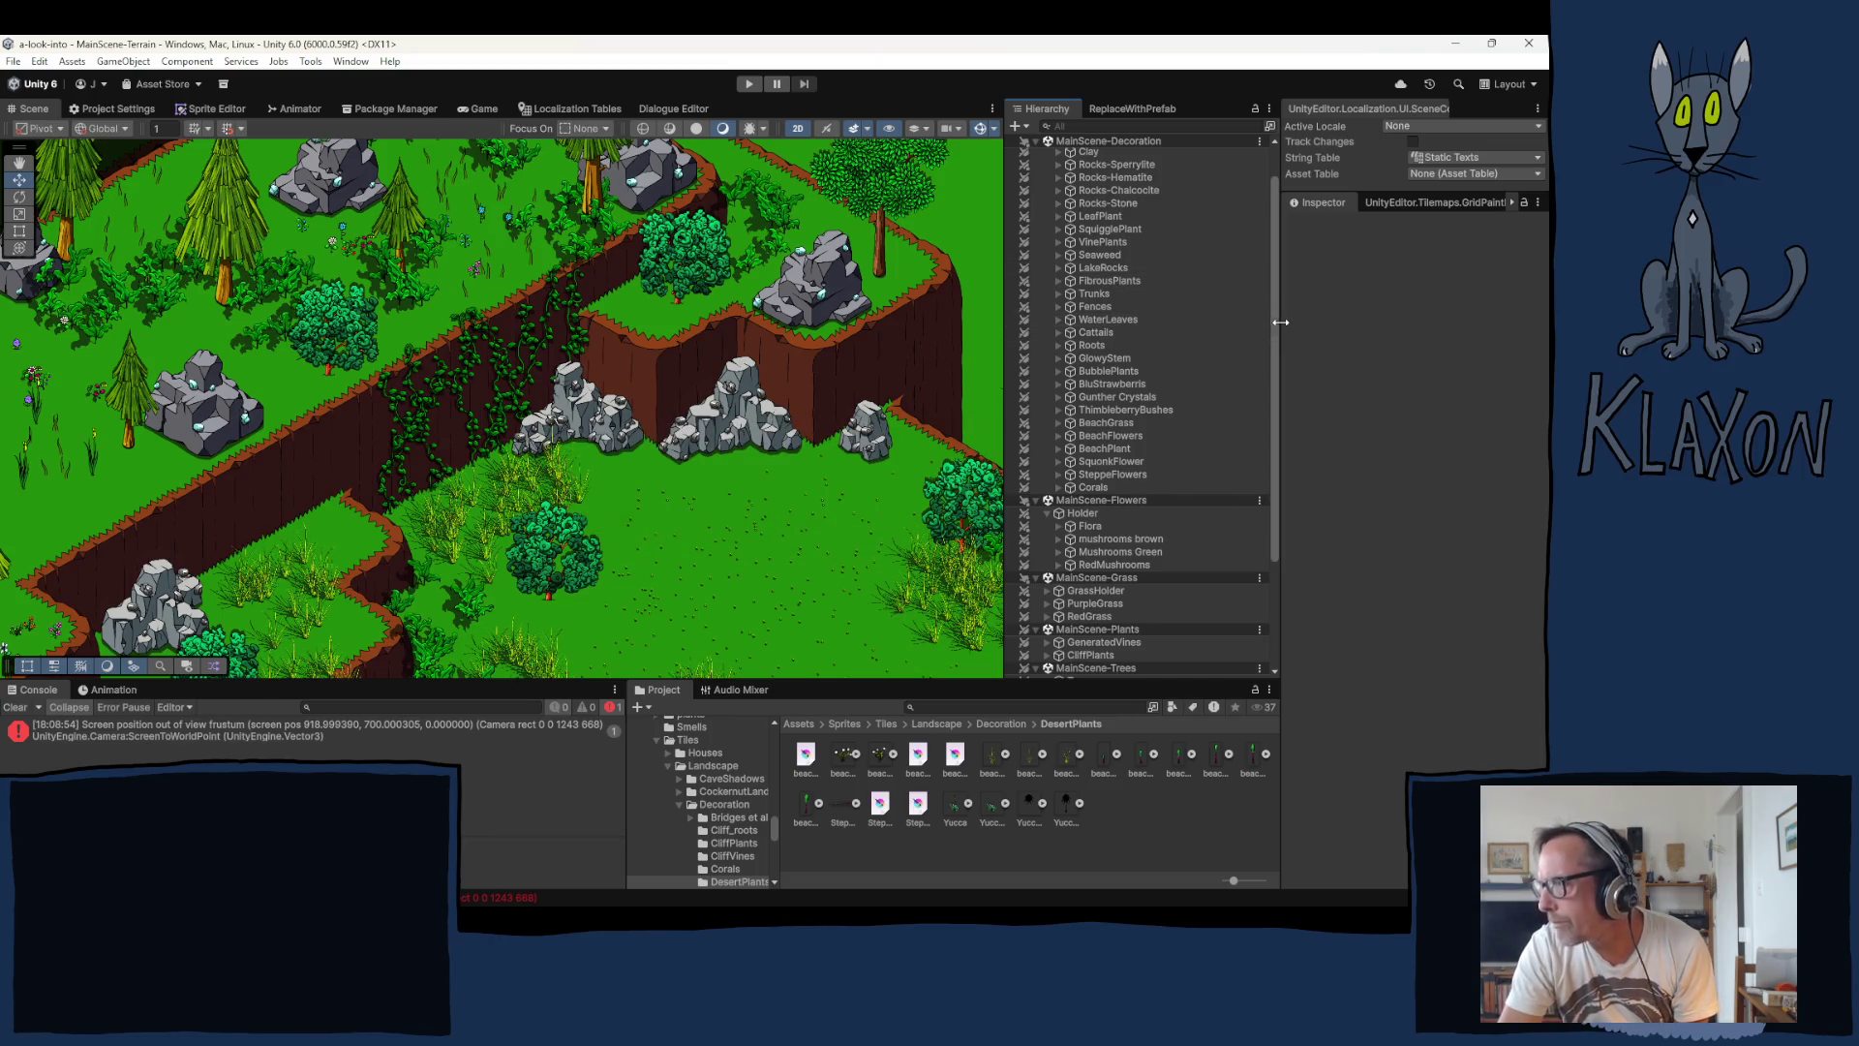
Step: Collapse the Terrain Decoration, Decoration, Flowers, Grass, Plants and Trees groups in the Hierarchy
{"action": "left_click_drag", "start_coordinate": [1276, 327], "coordinate": [1274, 231]}
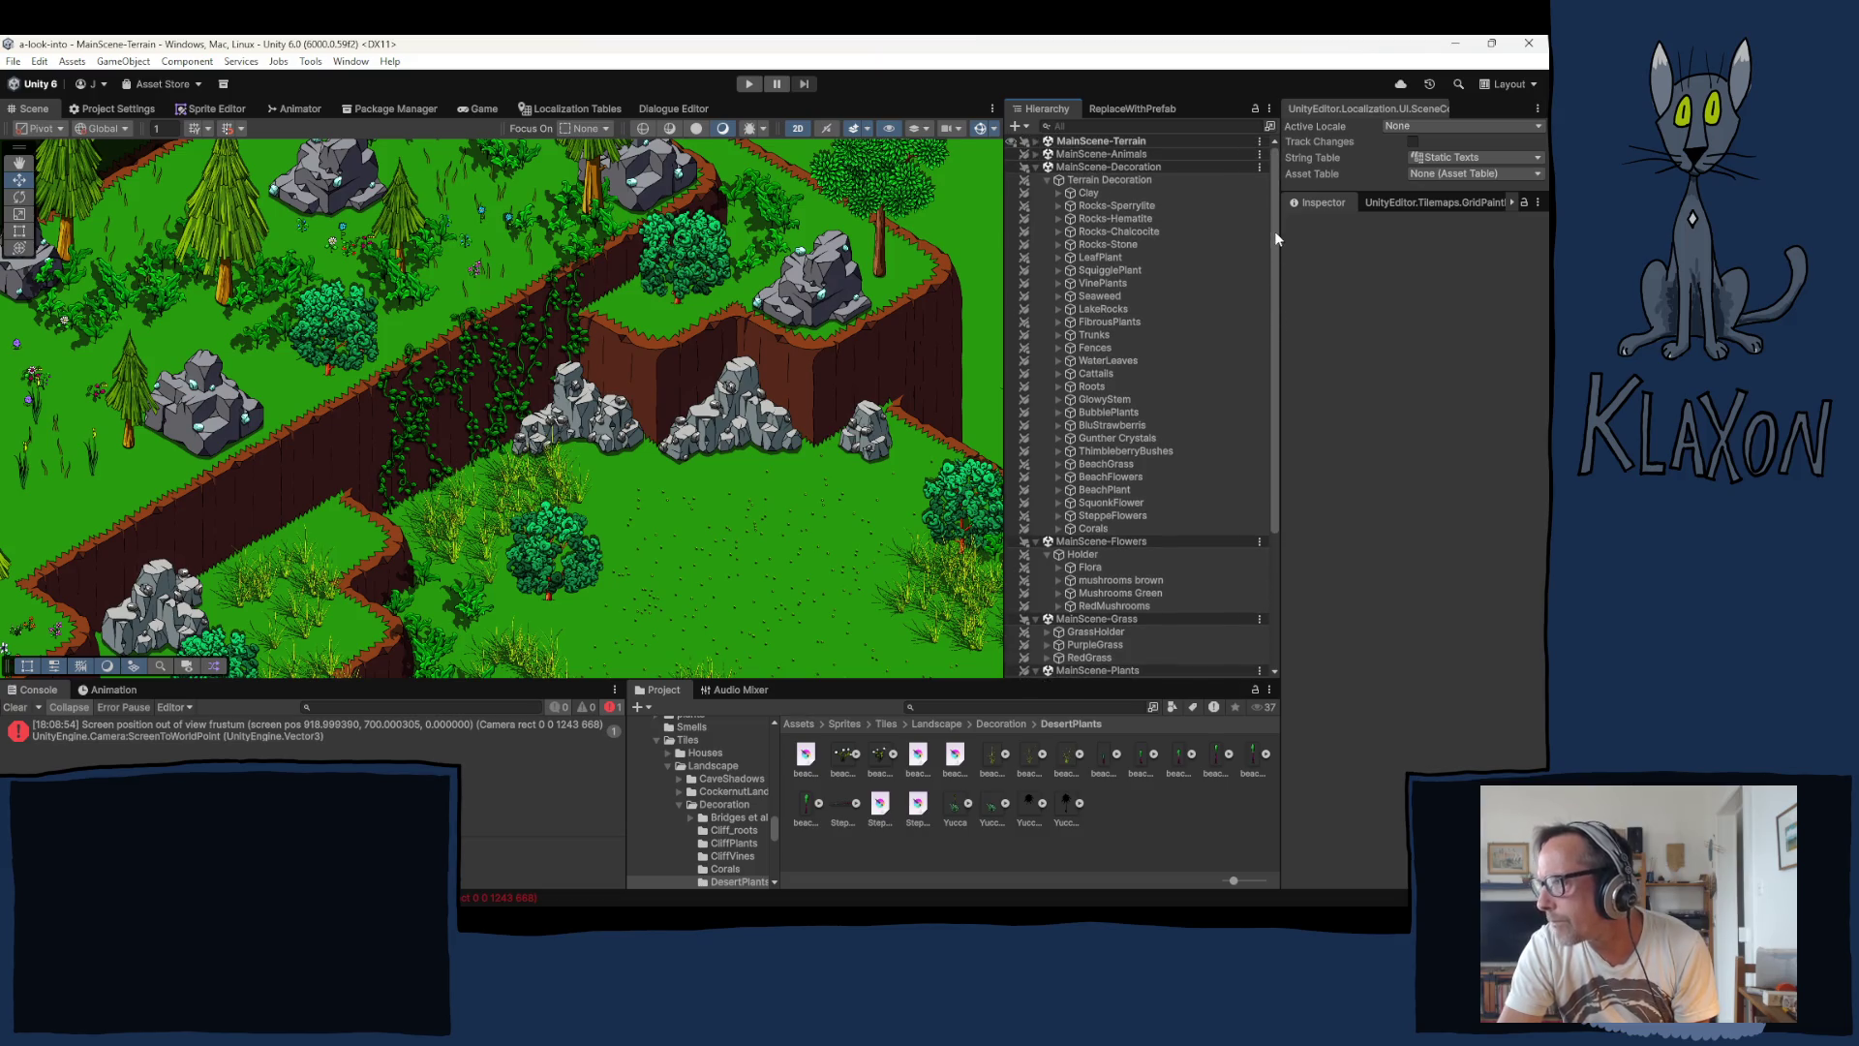
{"action": "left_click", "coordinate": [1046, 181]}
{"action": "left_click", "coordinate": [1034, 167]}
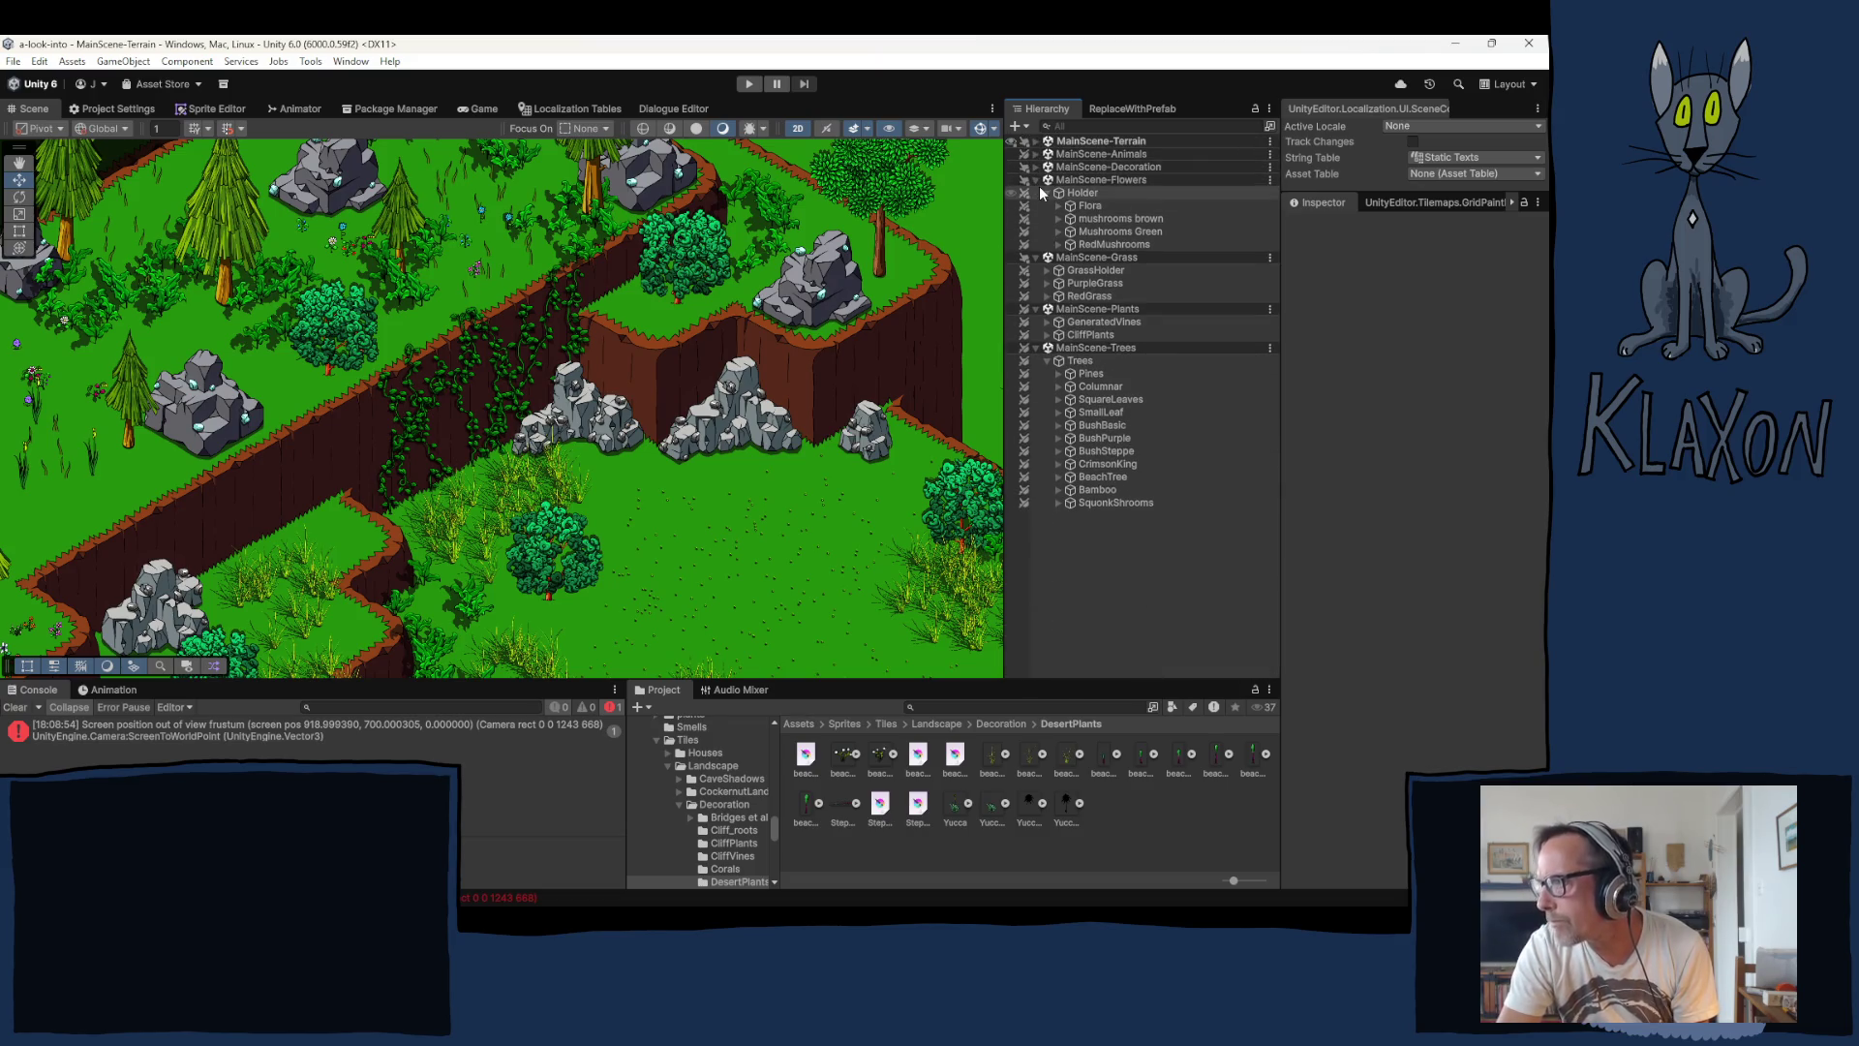
{"action": "left_click", "coordinate": [1036, 181]}
{"action": "left_click", "coordinate": [1042, 194]}
{"action": "left_click", "coordinate": [1035, 194]}
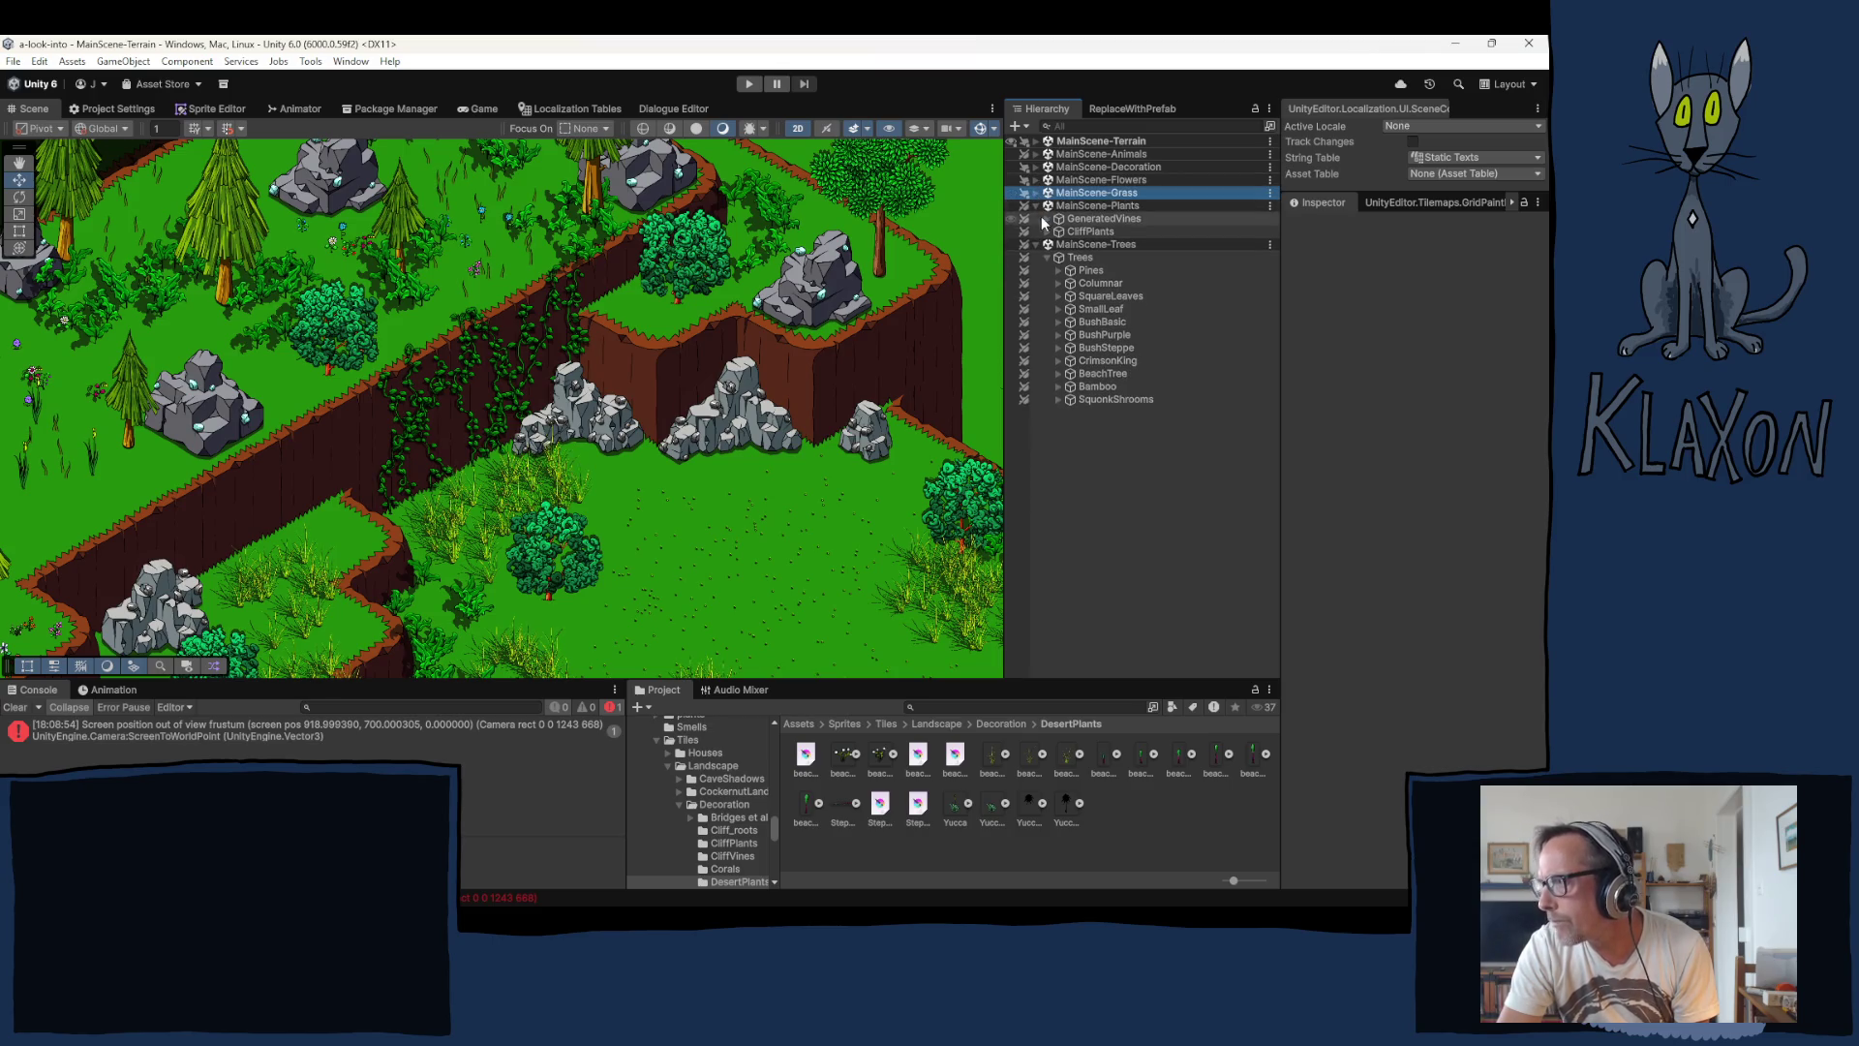
{"action": "left_click", "coordinate": [1036, 205]}
{"action": "left_click", "coordinate": [1036, 218]}
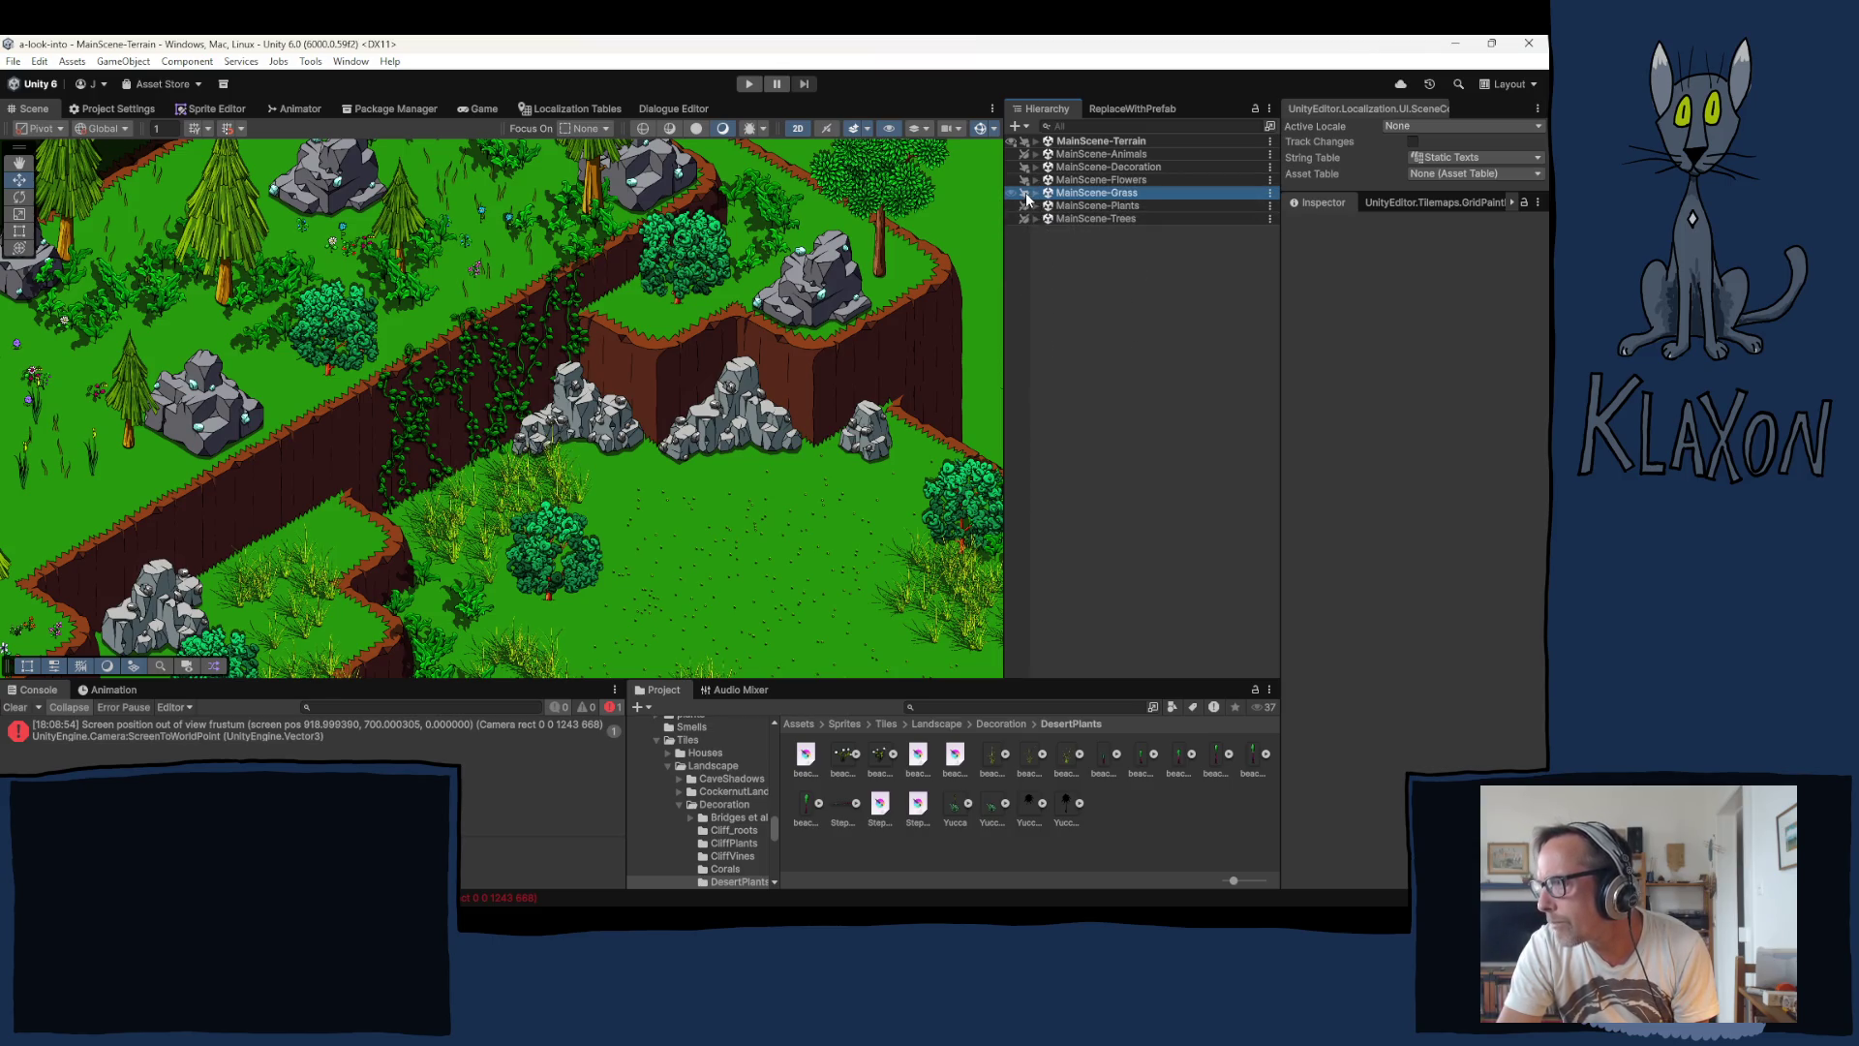
Step: Expand MainScene-Terrain and its Grid, then select the GroundTileDetails tilemap
{"action": "left_click", "coordinate": [1036, 140]}
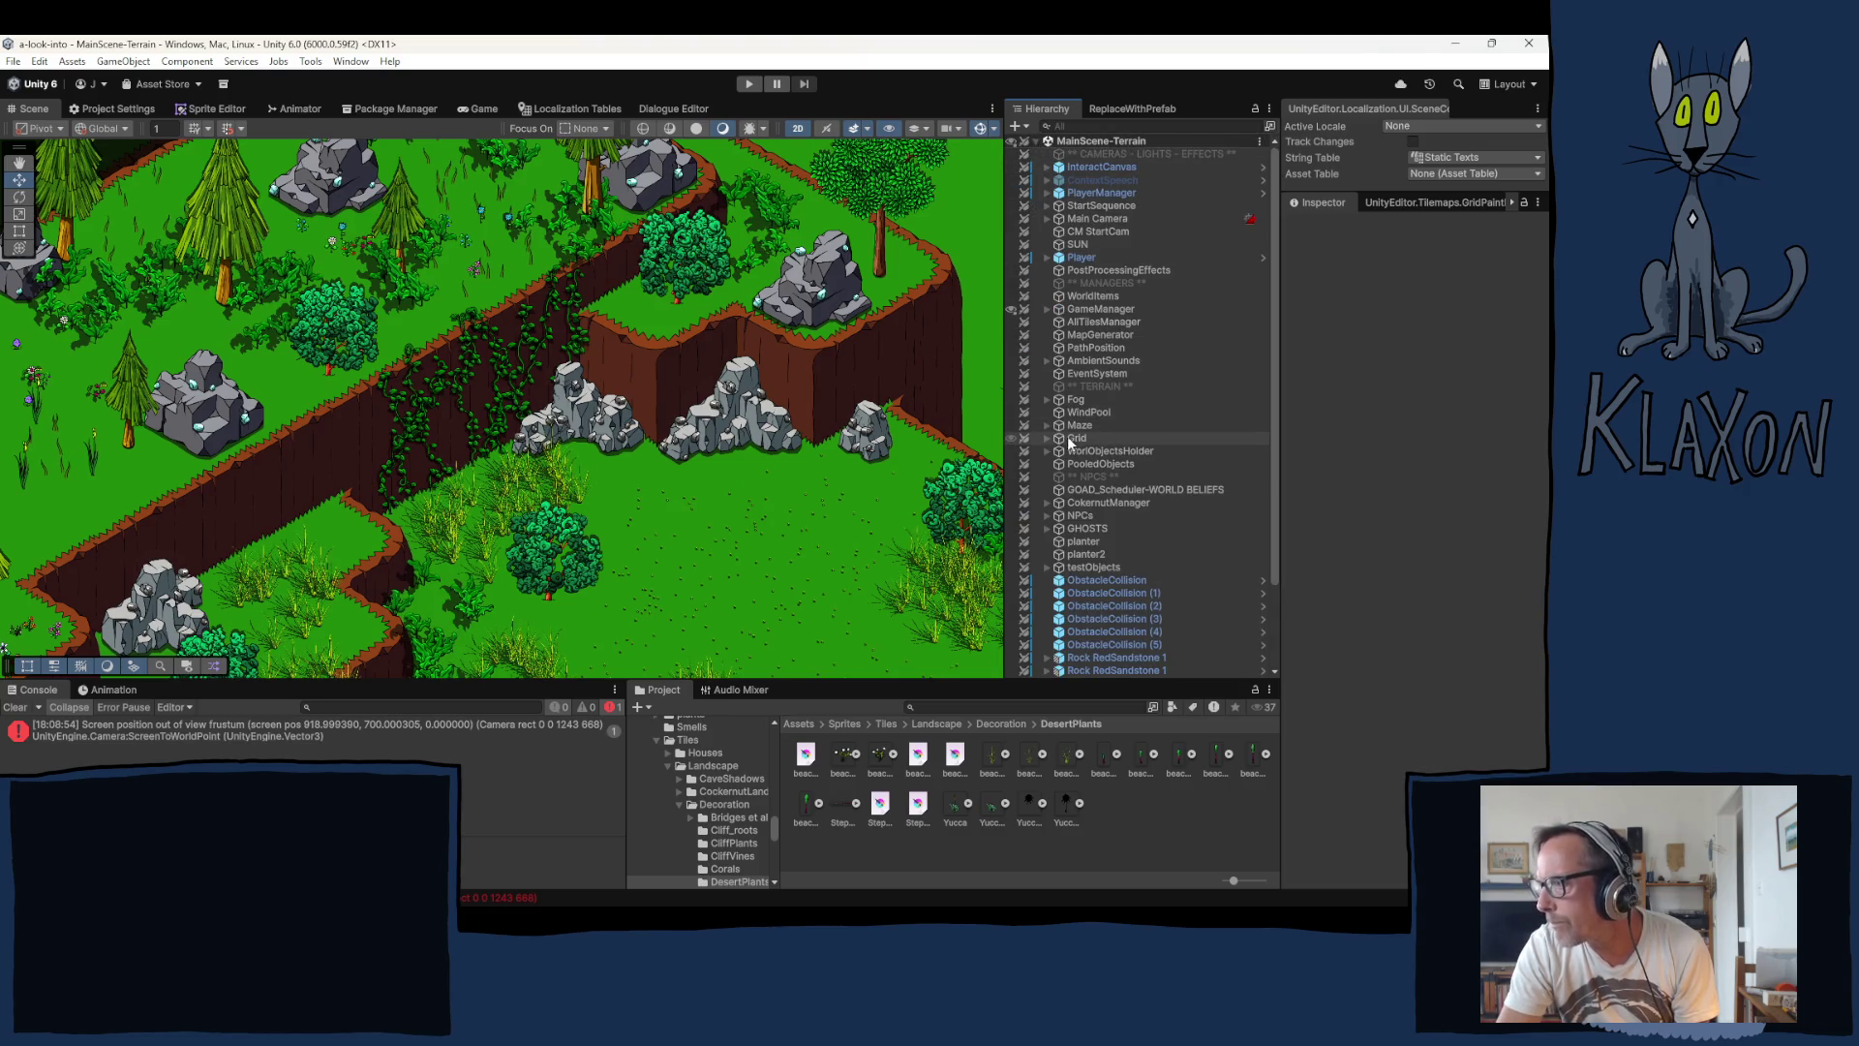
{"action": "left_click", "coordinate": [1047, 439]}
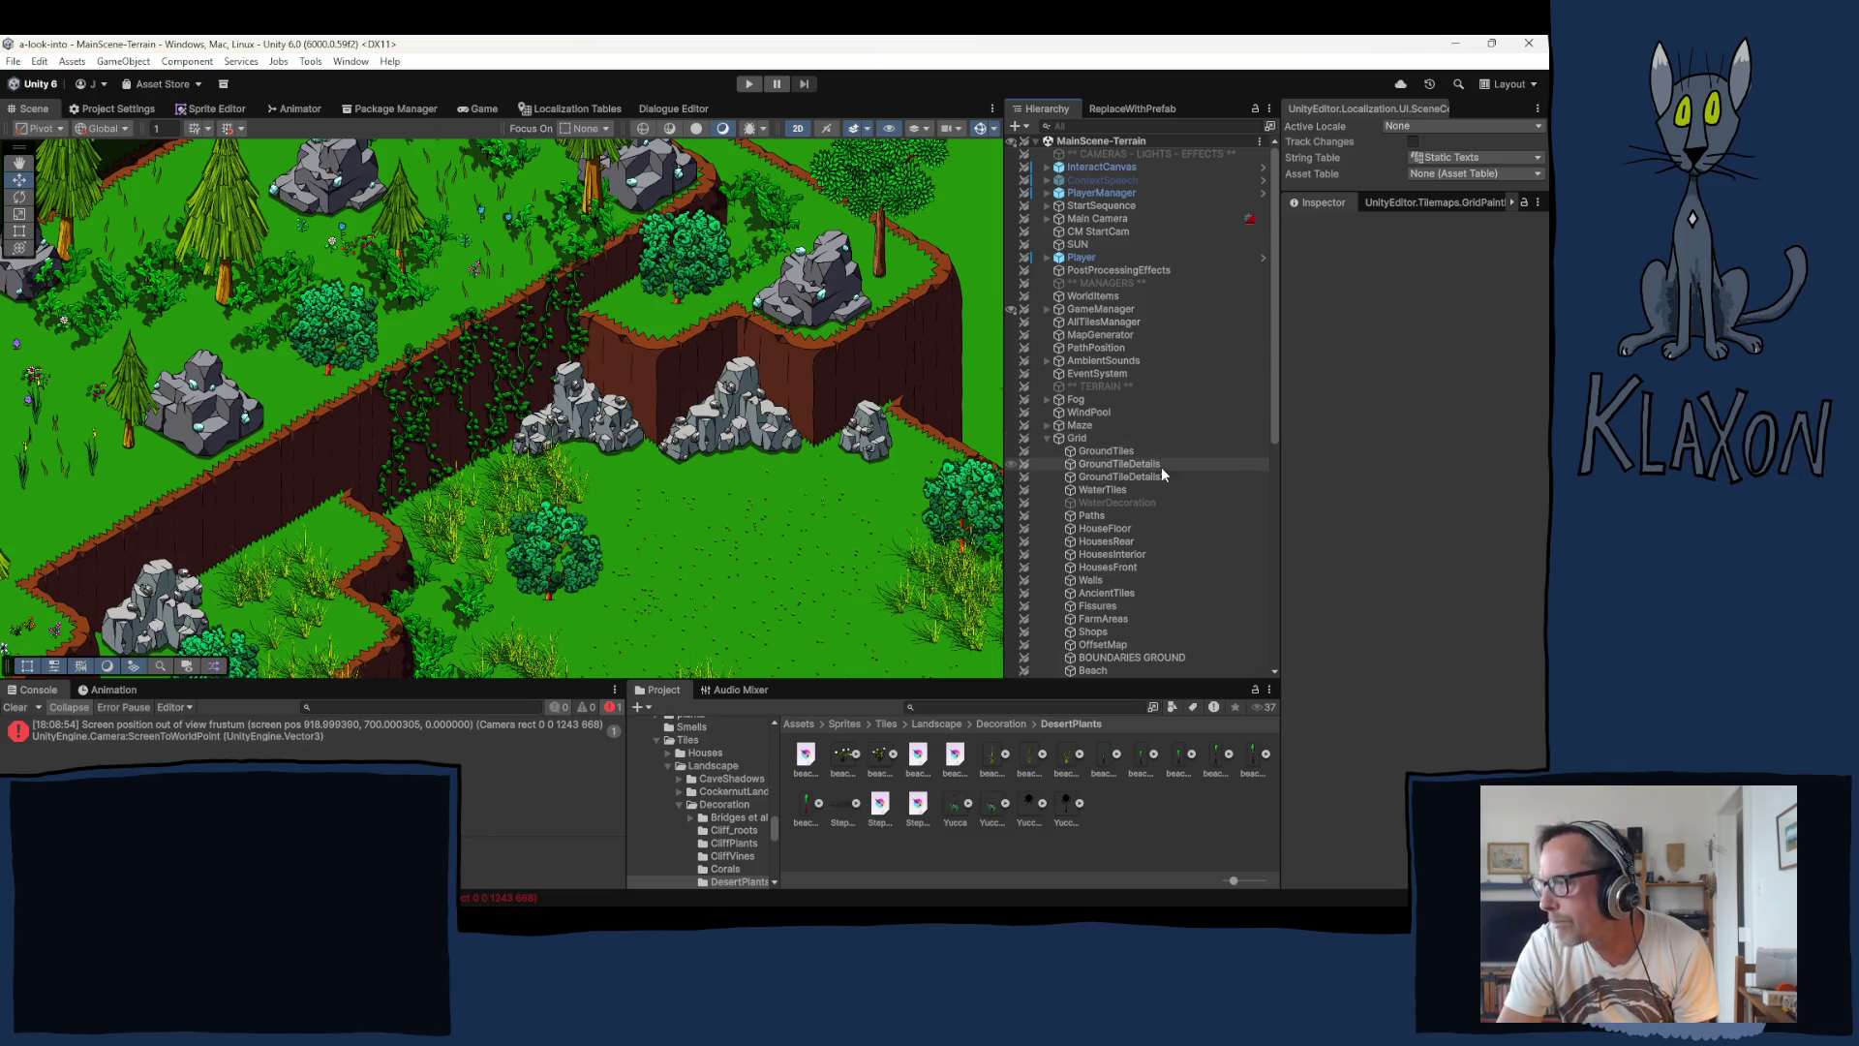
{"action": "left_click", "coordinate": [1142, 463]}
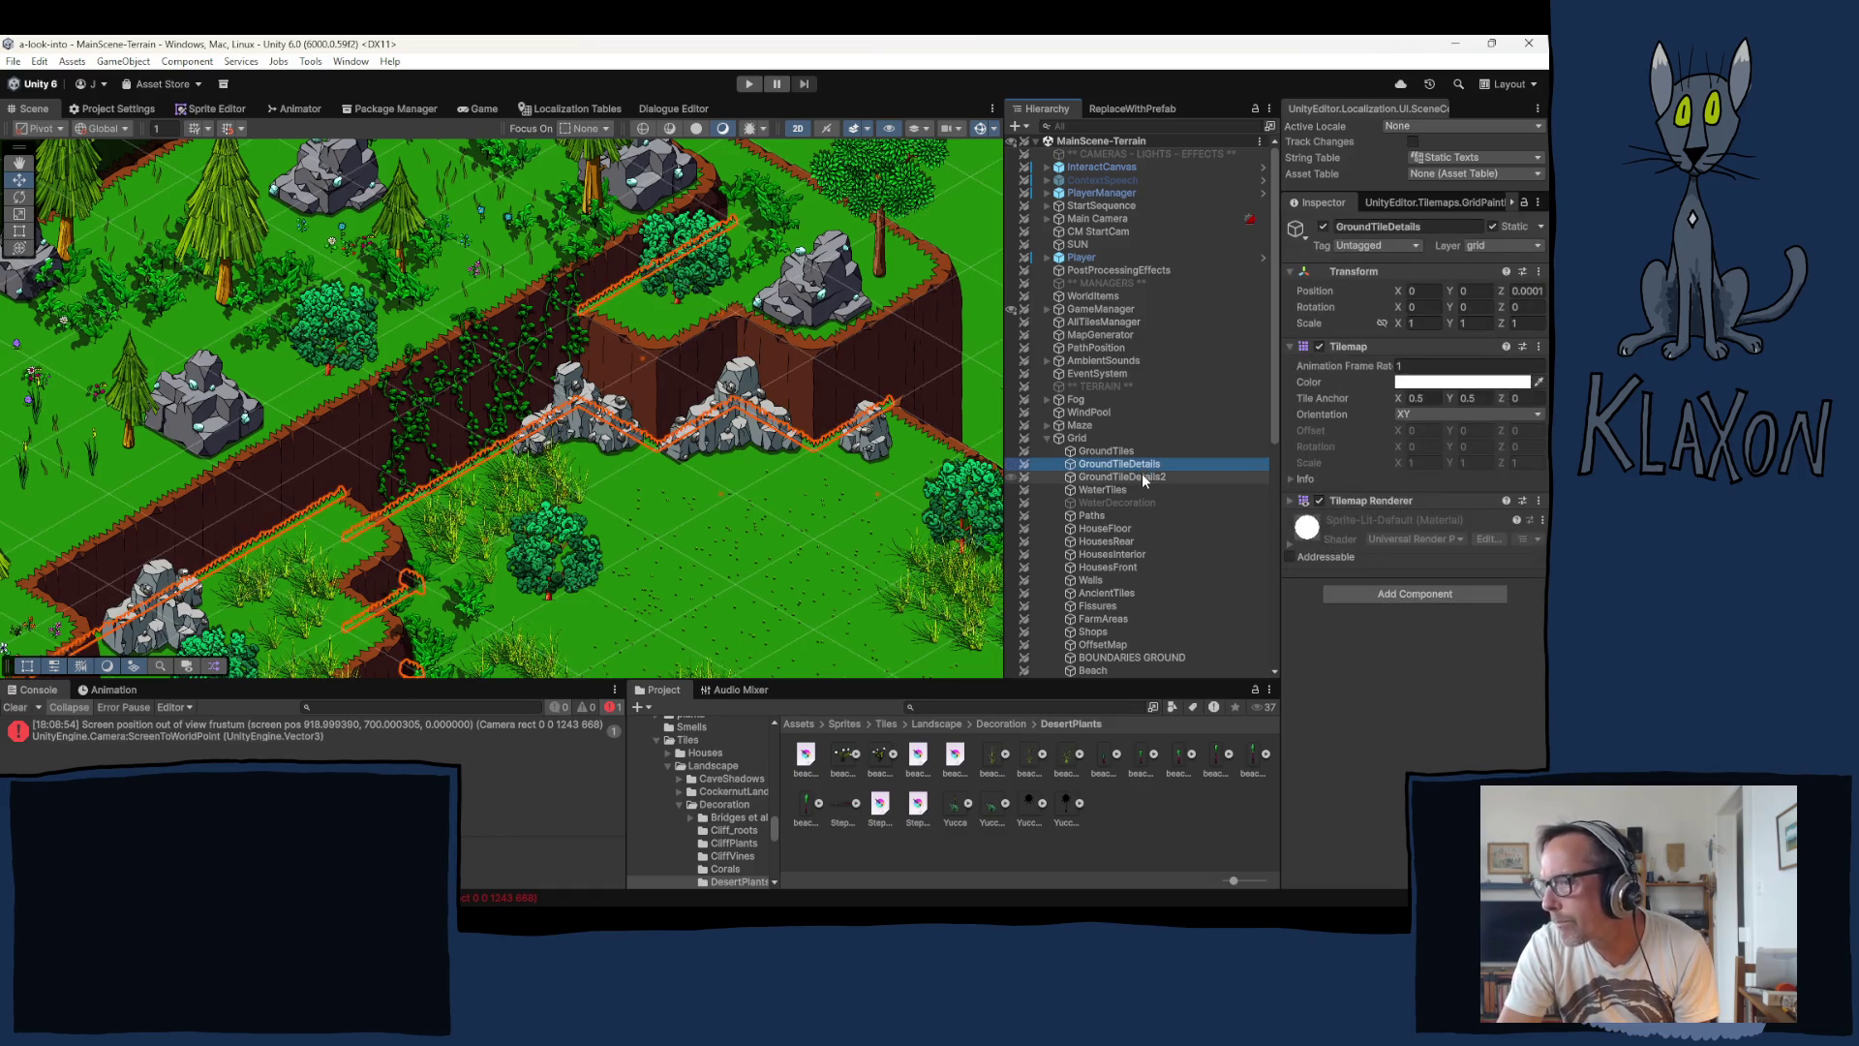
Step: Switch the Tile Palette to Ground 3.0, zoom in, and pick a ground tile
{"action": "left_click", "coordinate": [1436, 203]}
{"action": "left_click", "coordinate": [1401, 269]}
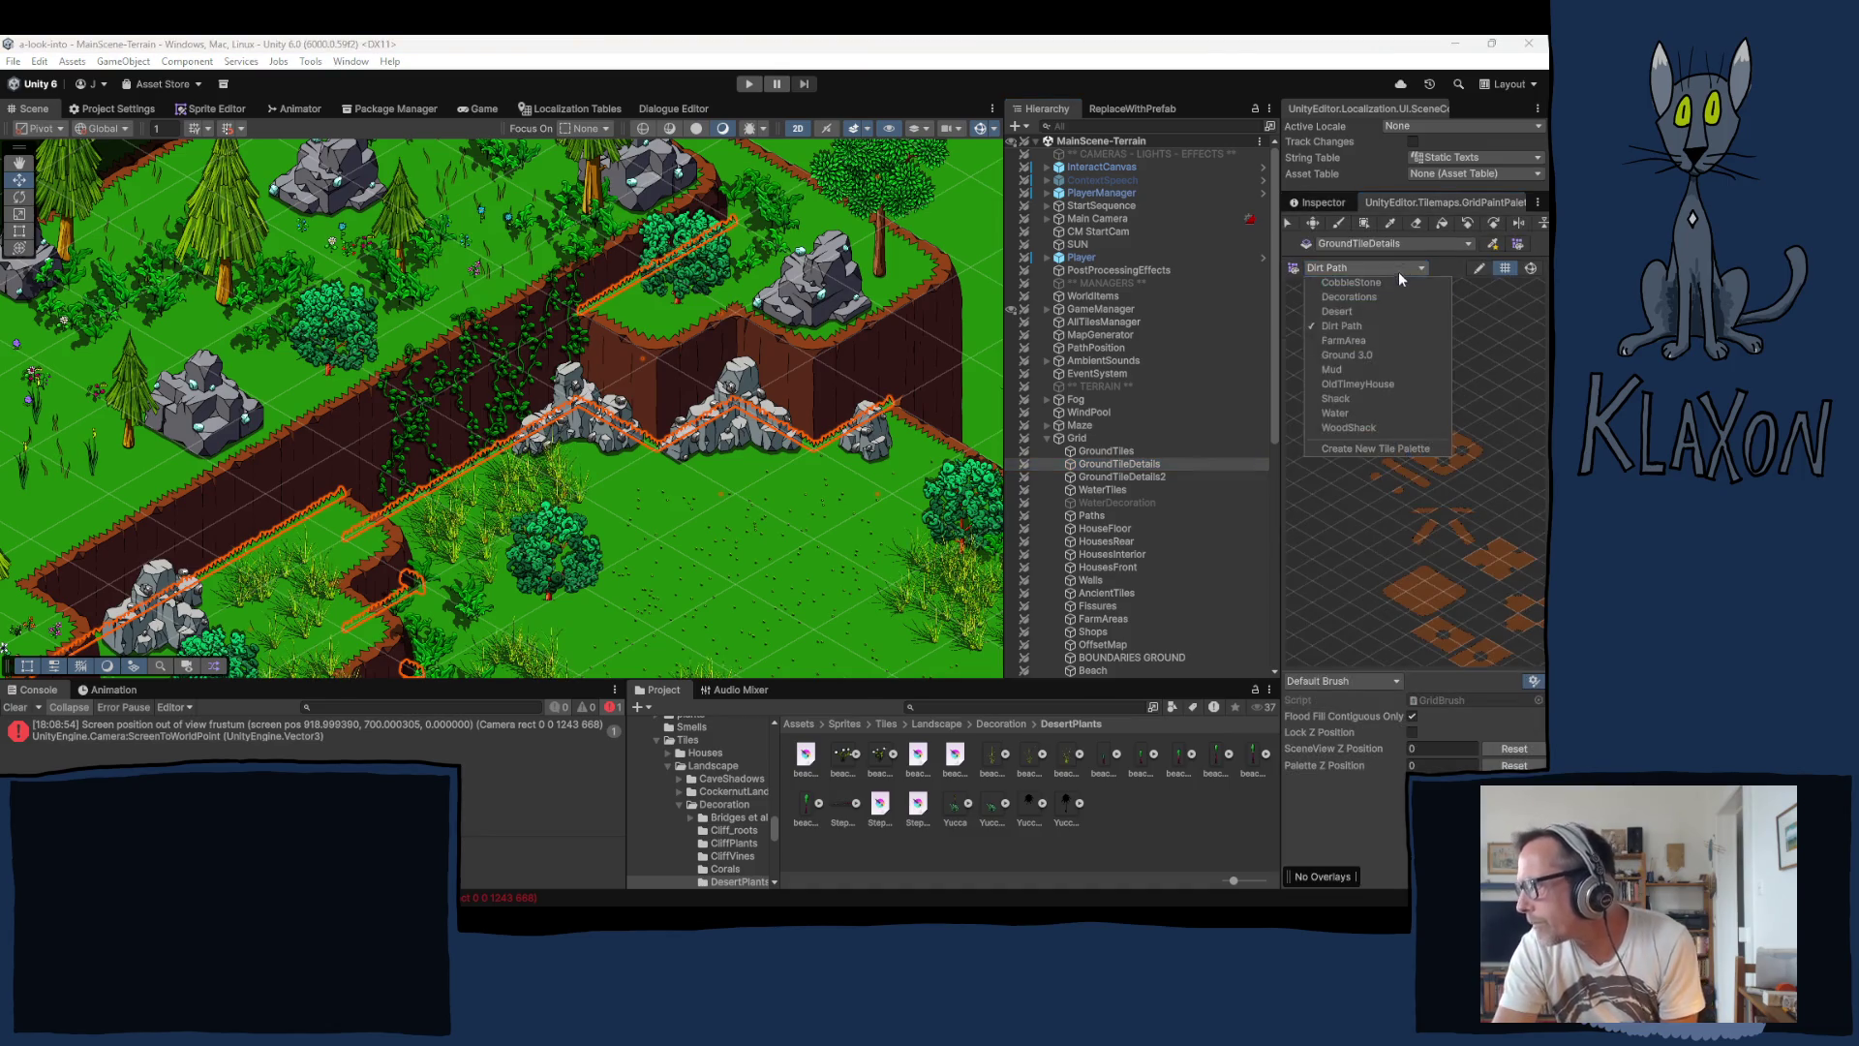
{"action": "left_click", "coordinate": [1365, 354]}
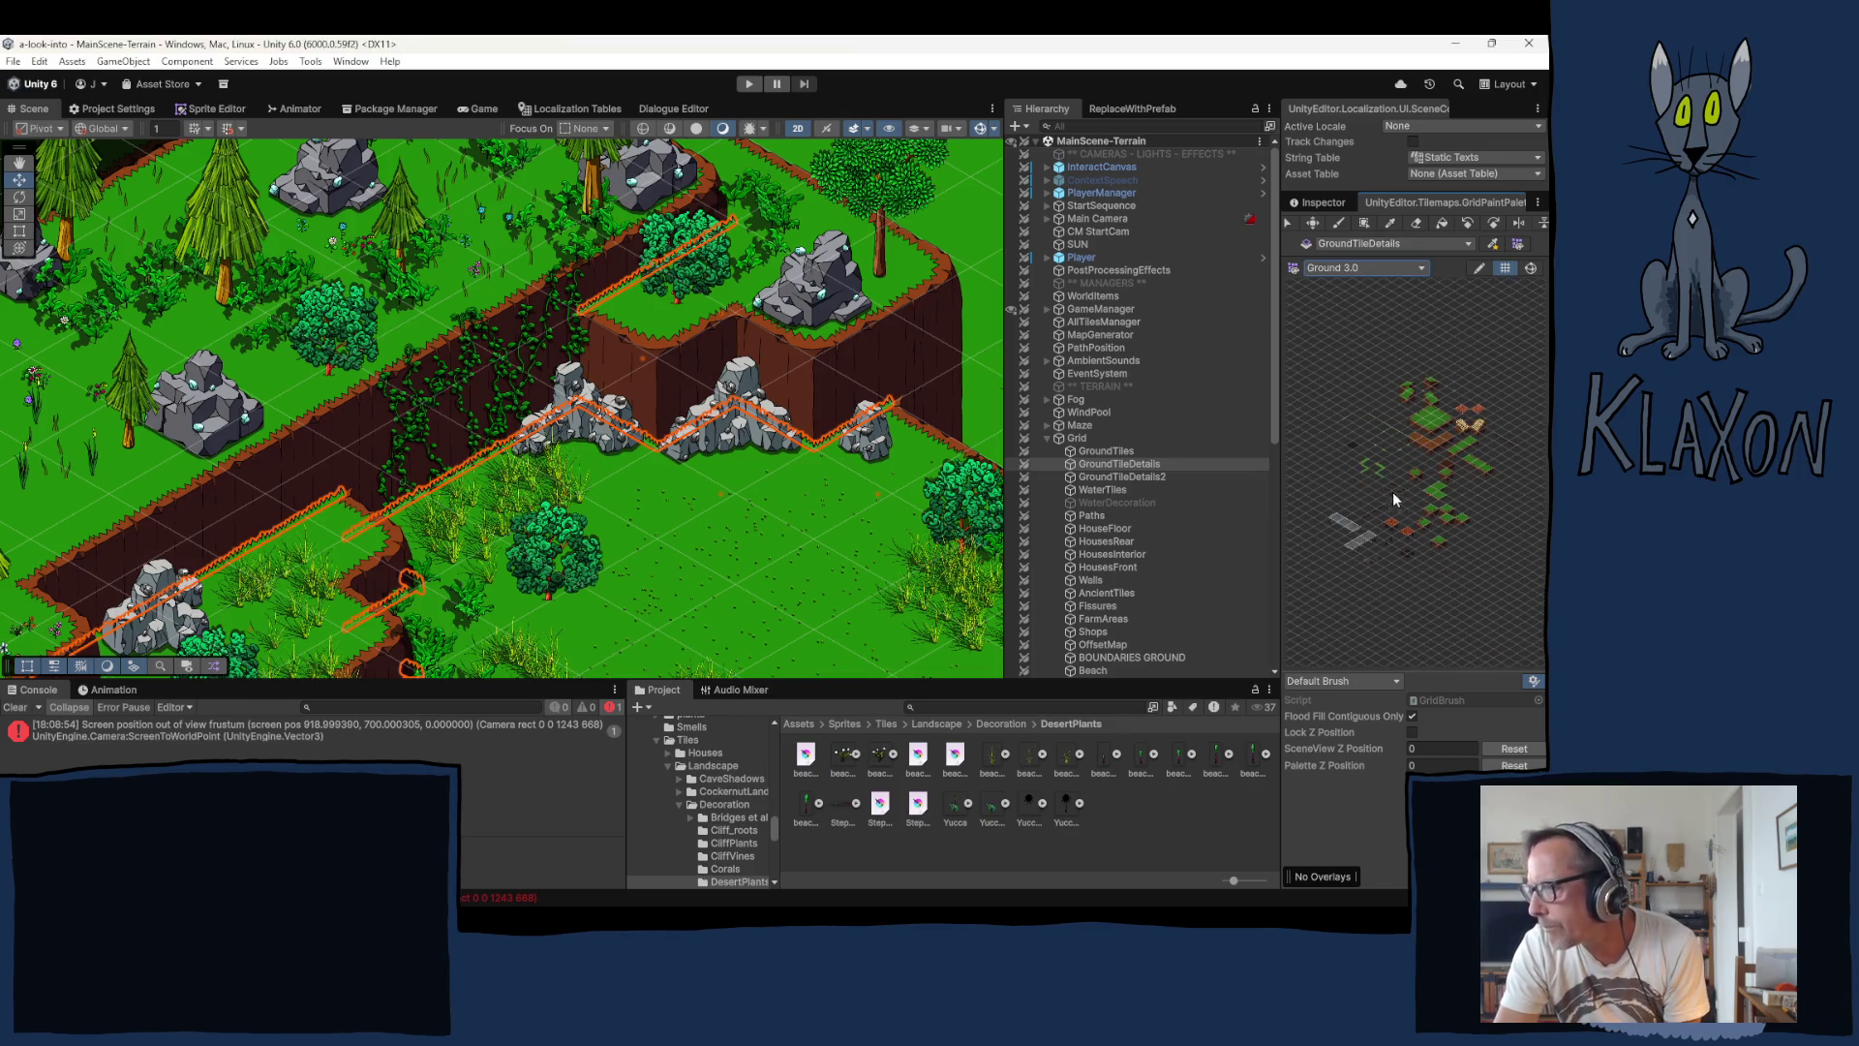
{"action": "scroll", "coordinate": [1363, 468], "scroll_direction": "up", "scroll_amount": 10}
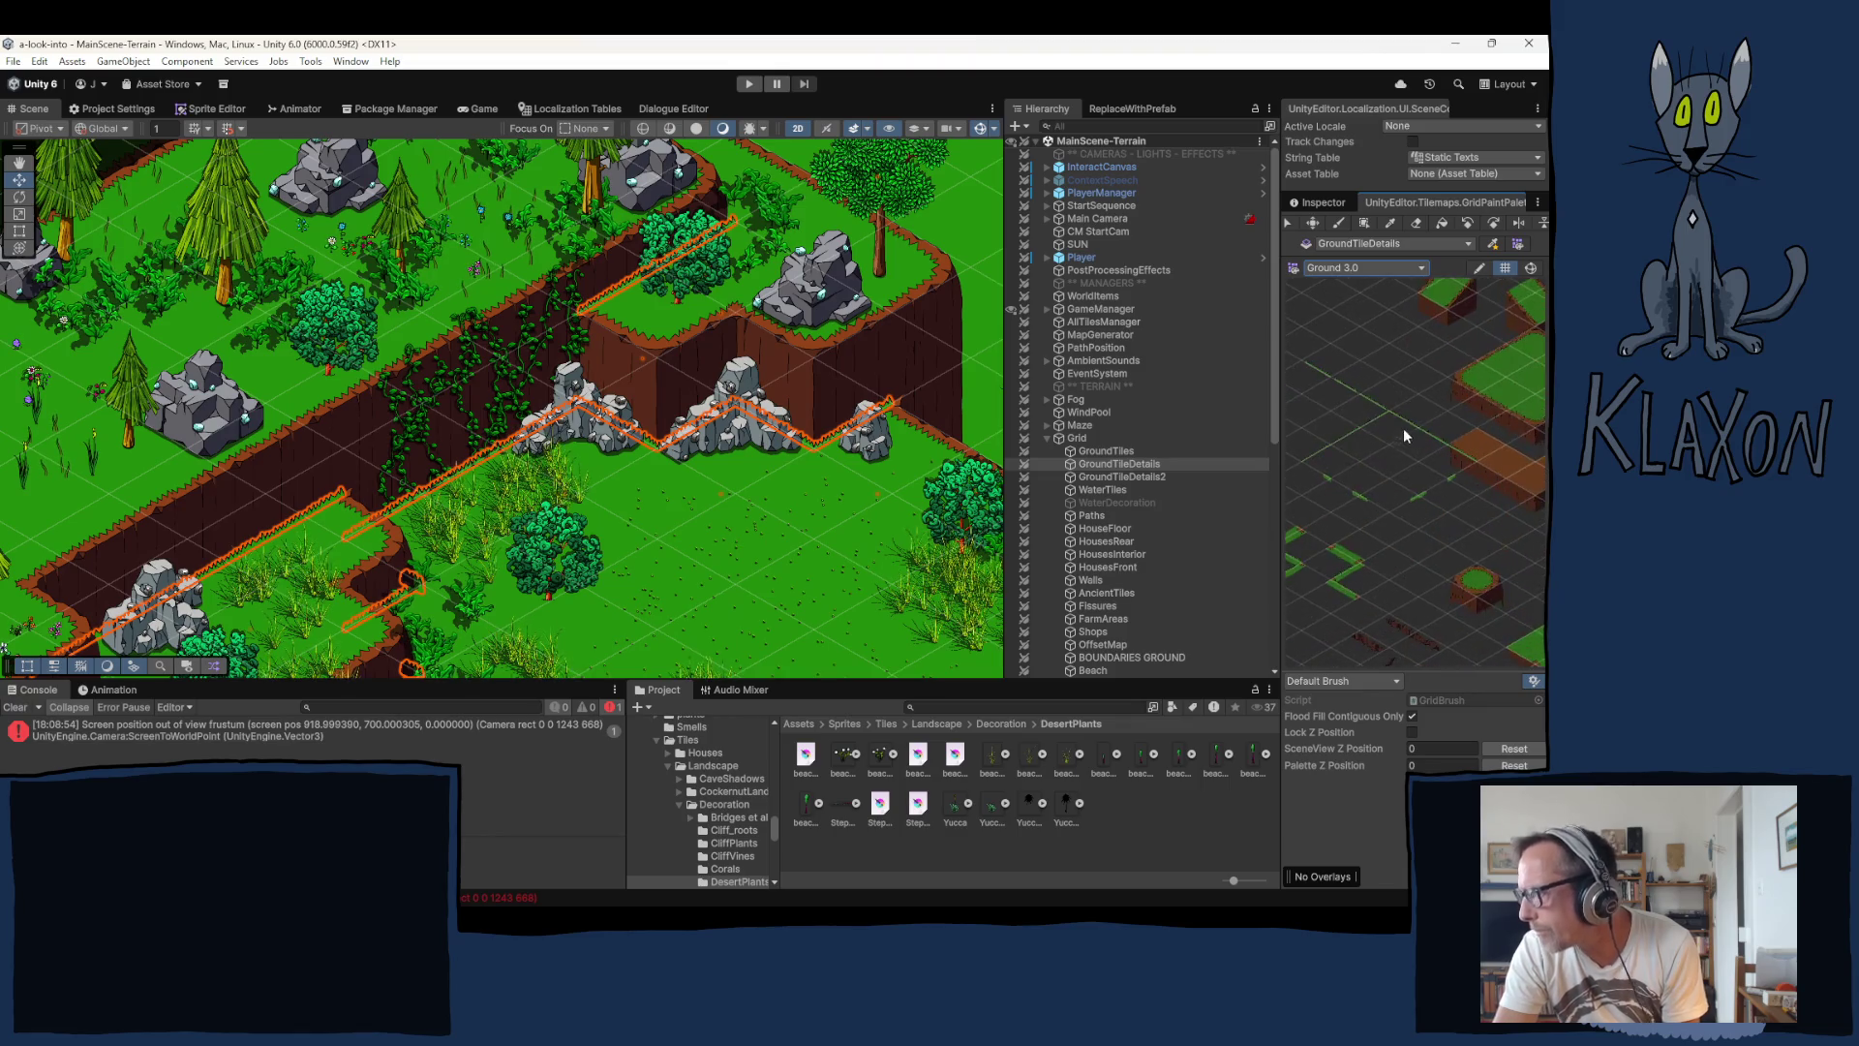
{"action": "scroll", "coordinate": [1370, 461], "scroll_direction": "up", "scroll_amount": 3}
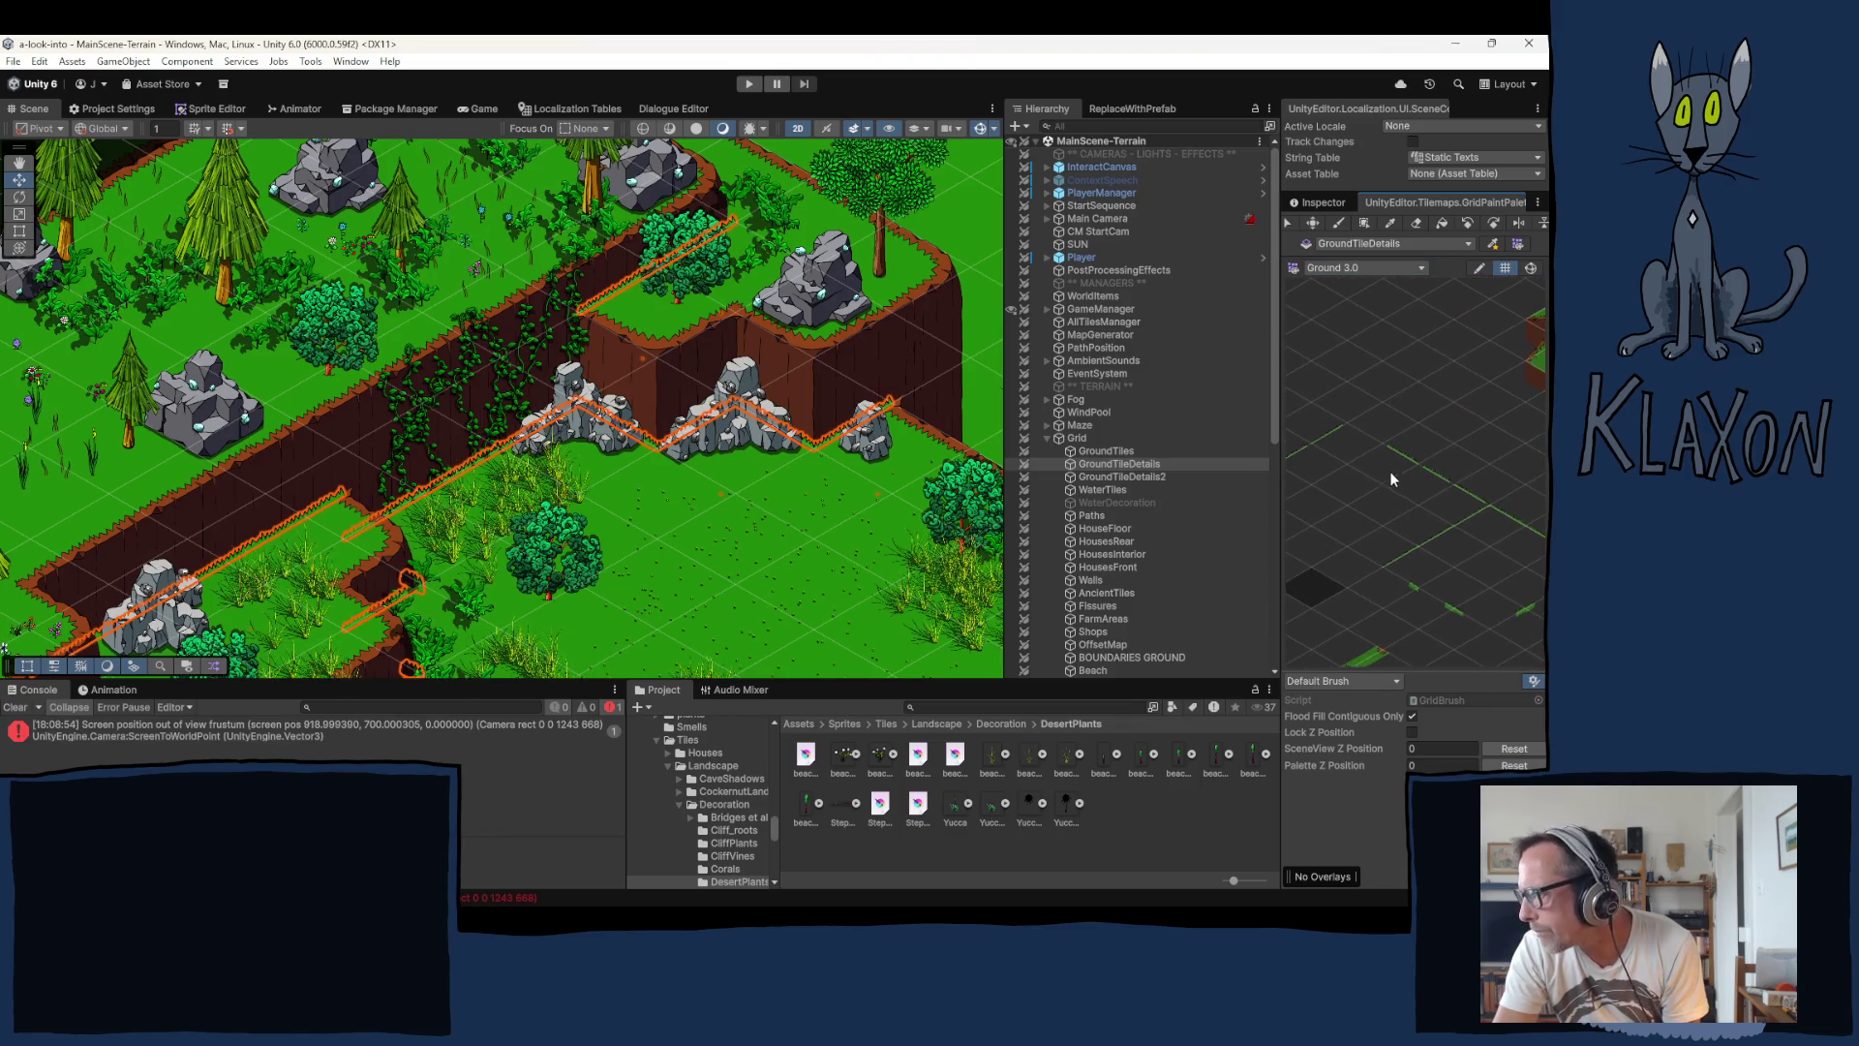
{"action": "left_click", "coordinate": [1348, 446]}
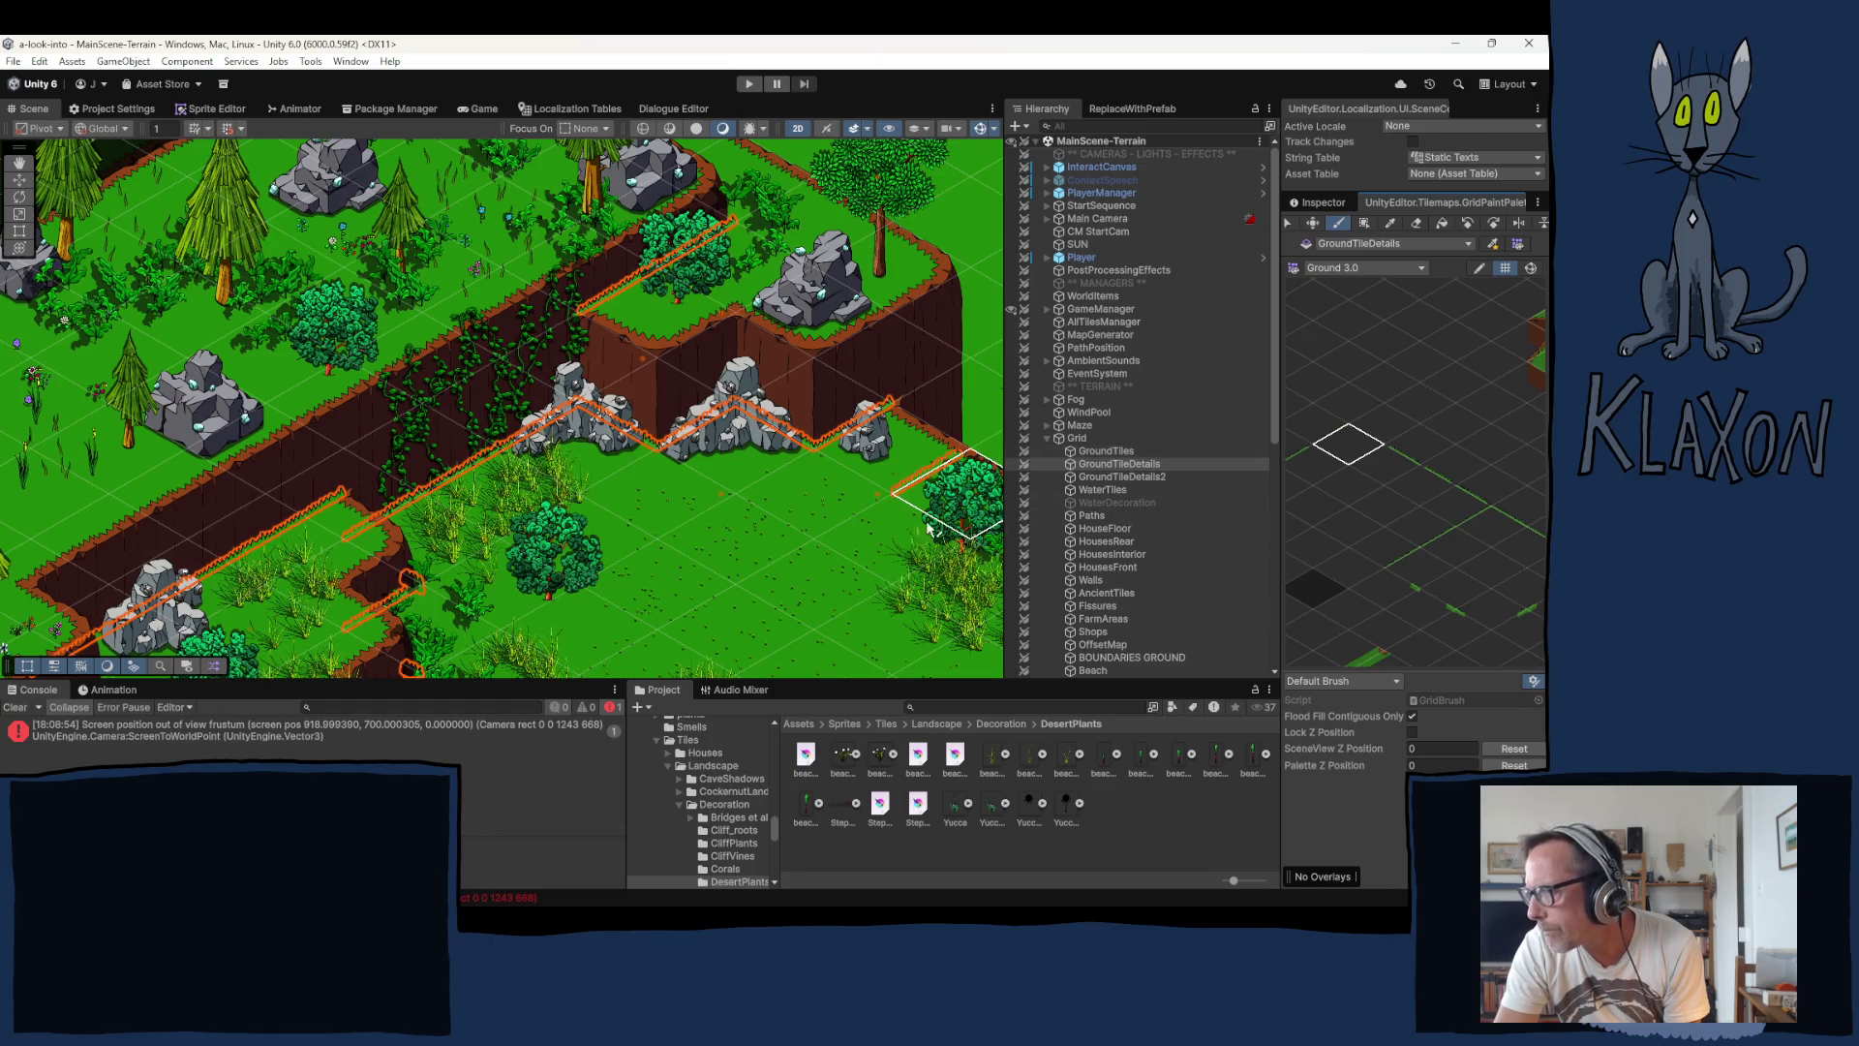
Step: Paint a detail tile on the grass at a raised Z offset, then try other tiles at lower offsets
{"action": "key", "text": "equal"}
{"action": "key", "text": "equal"}
{"action": "key", "text": "equal"}
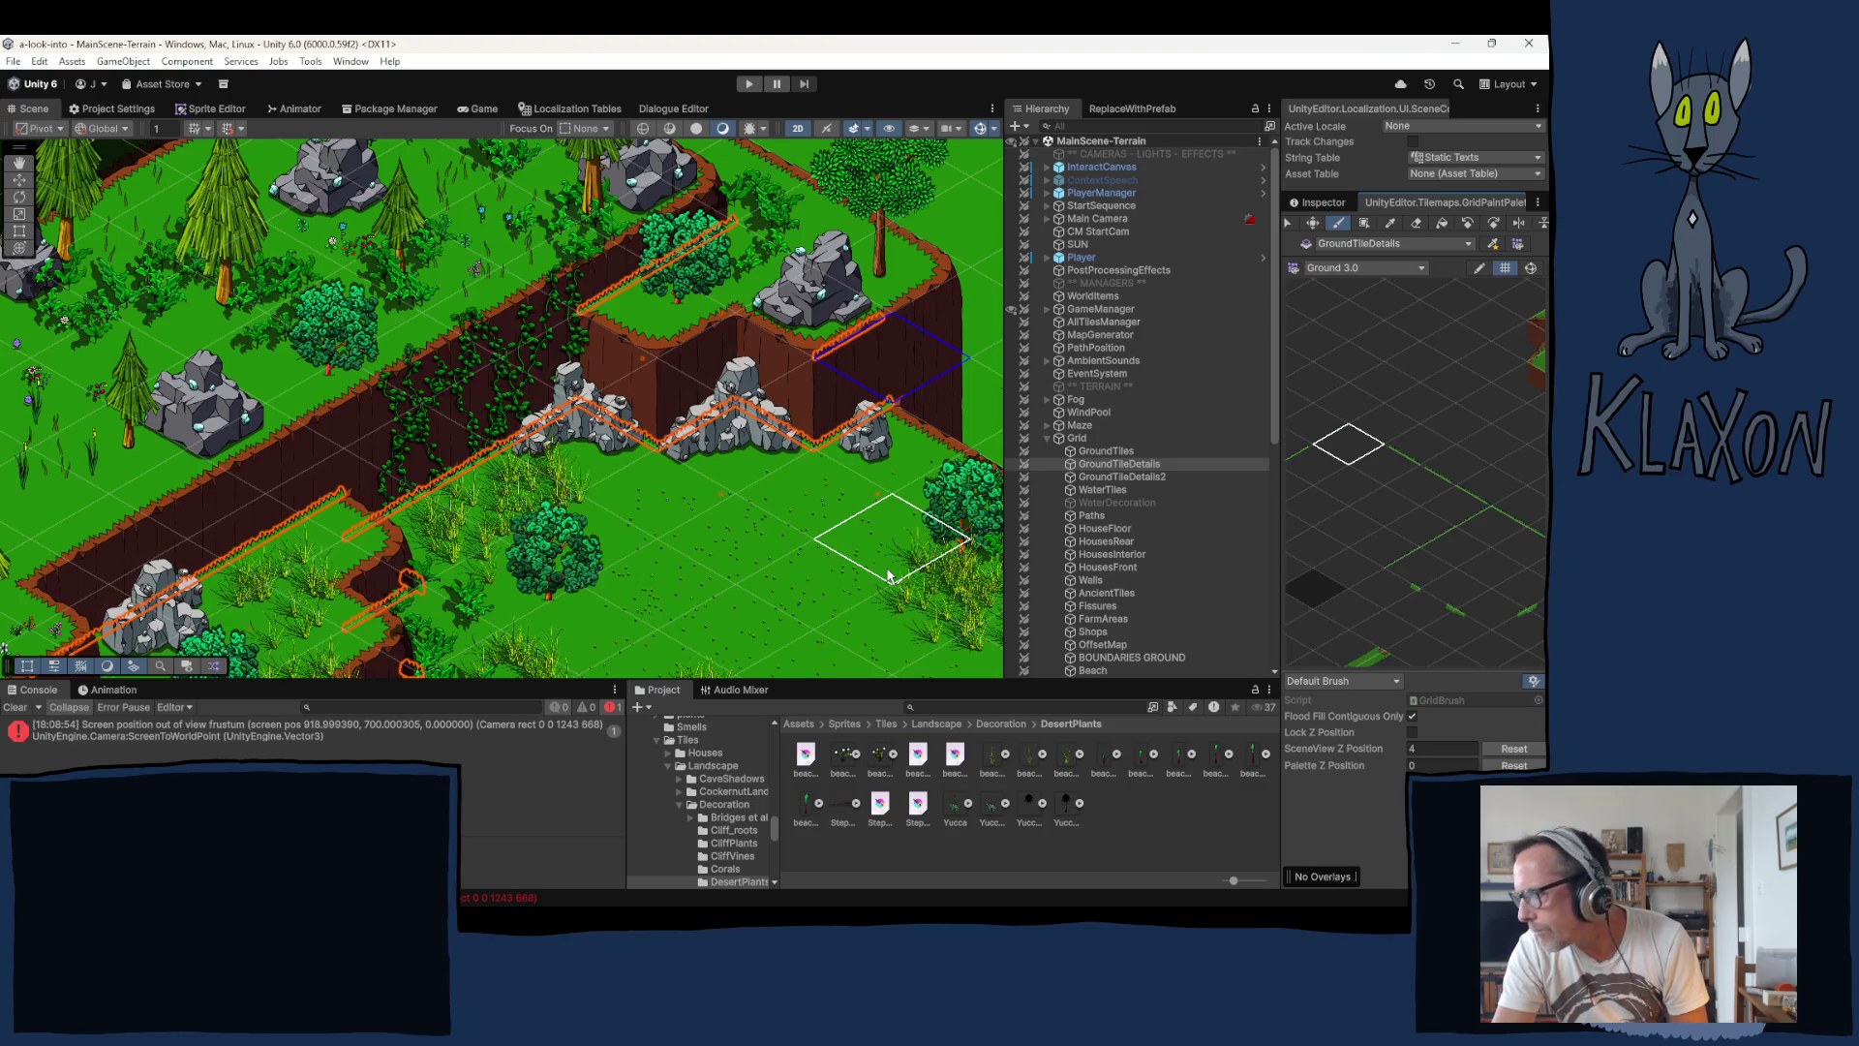
{"action": "left_click", "coordinate": [891, 622]}
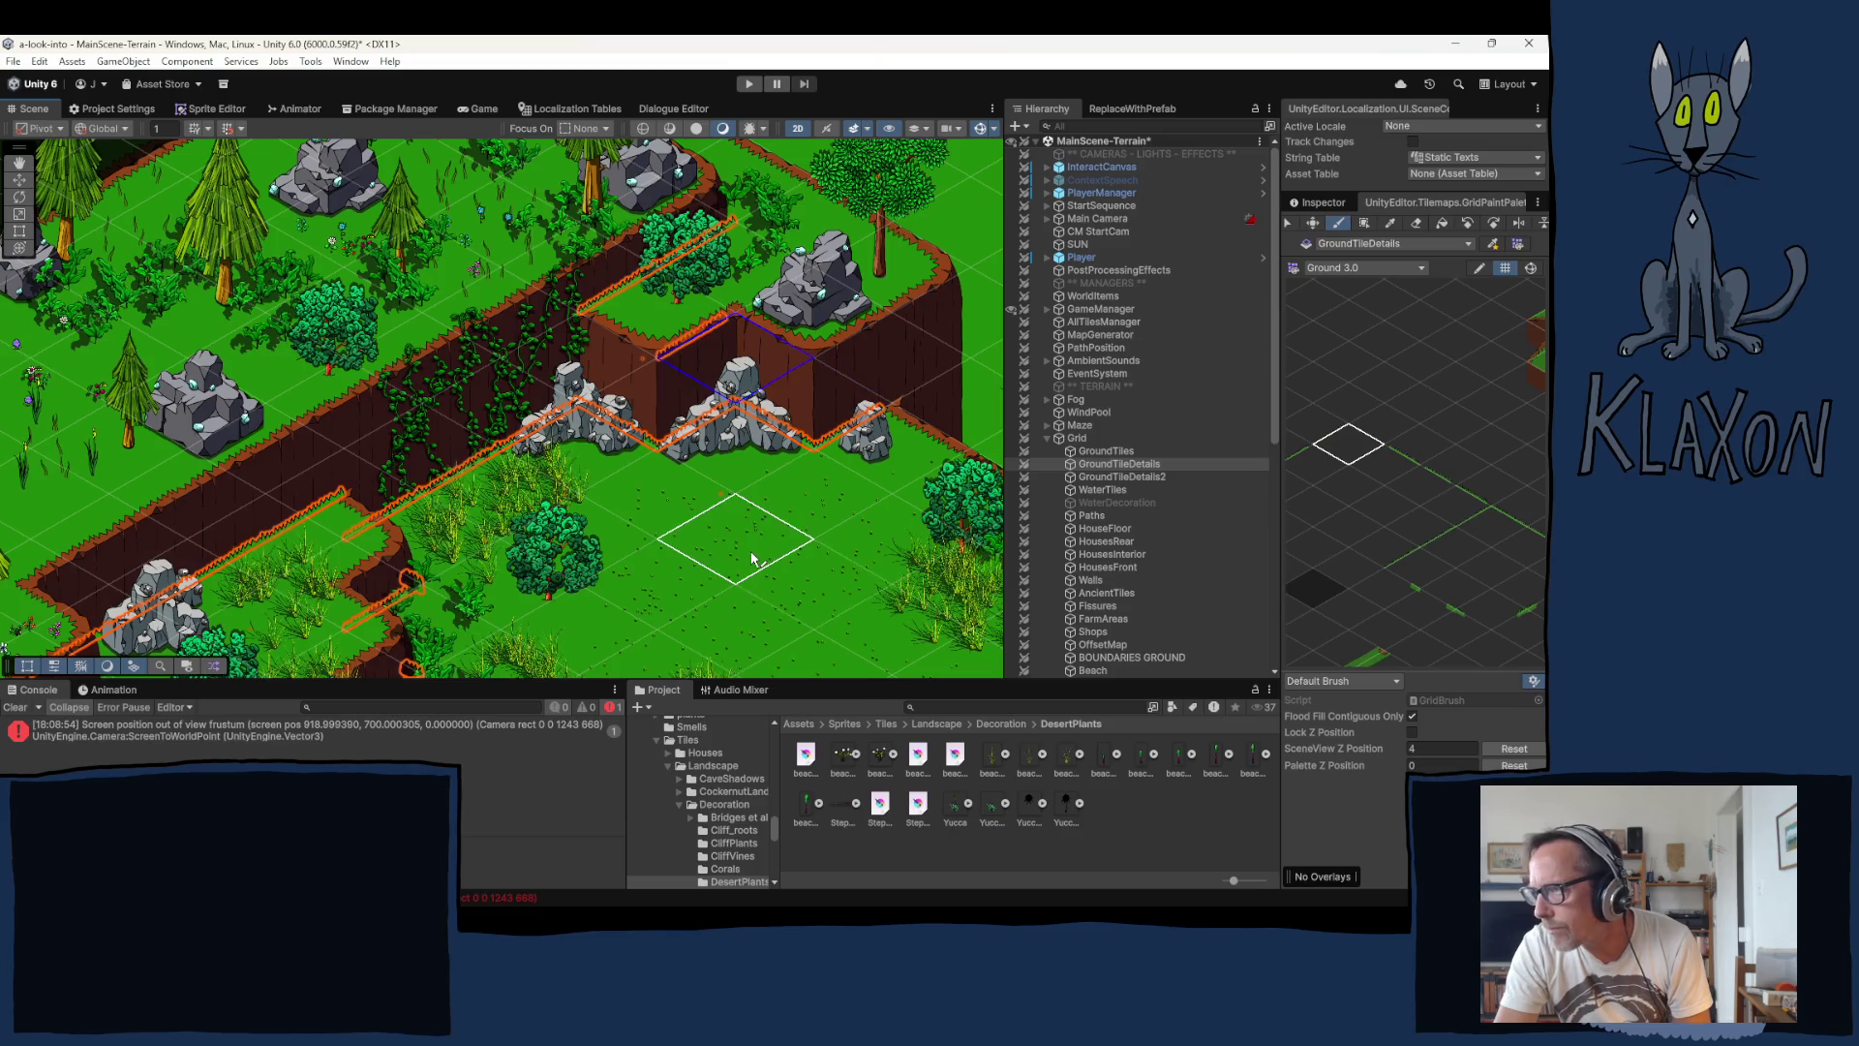
{"action": "left_click_drag", "start_coordinate": [1345, 485], "coordinate": [1409, 461]}
{"action": "left_click", "coordinate": [1344, 471]}
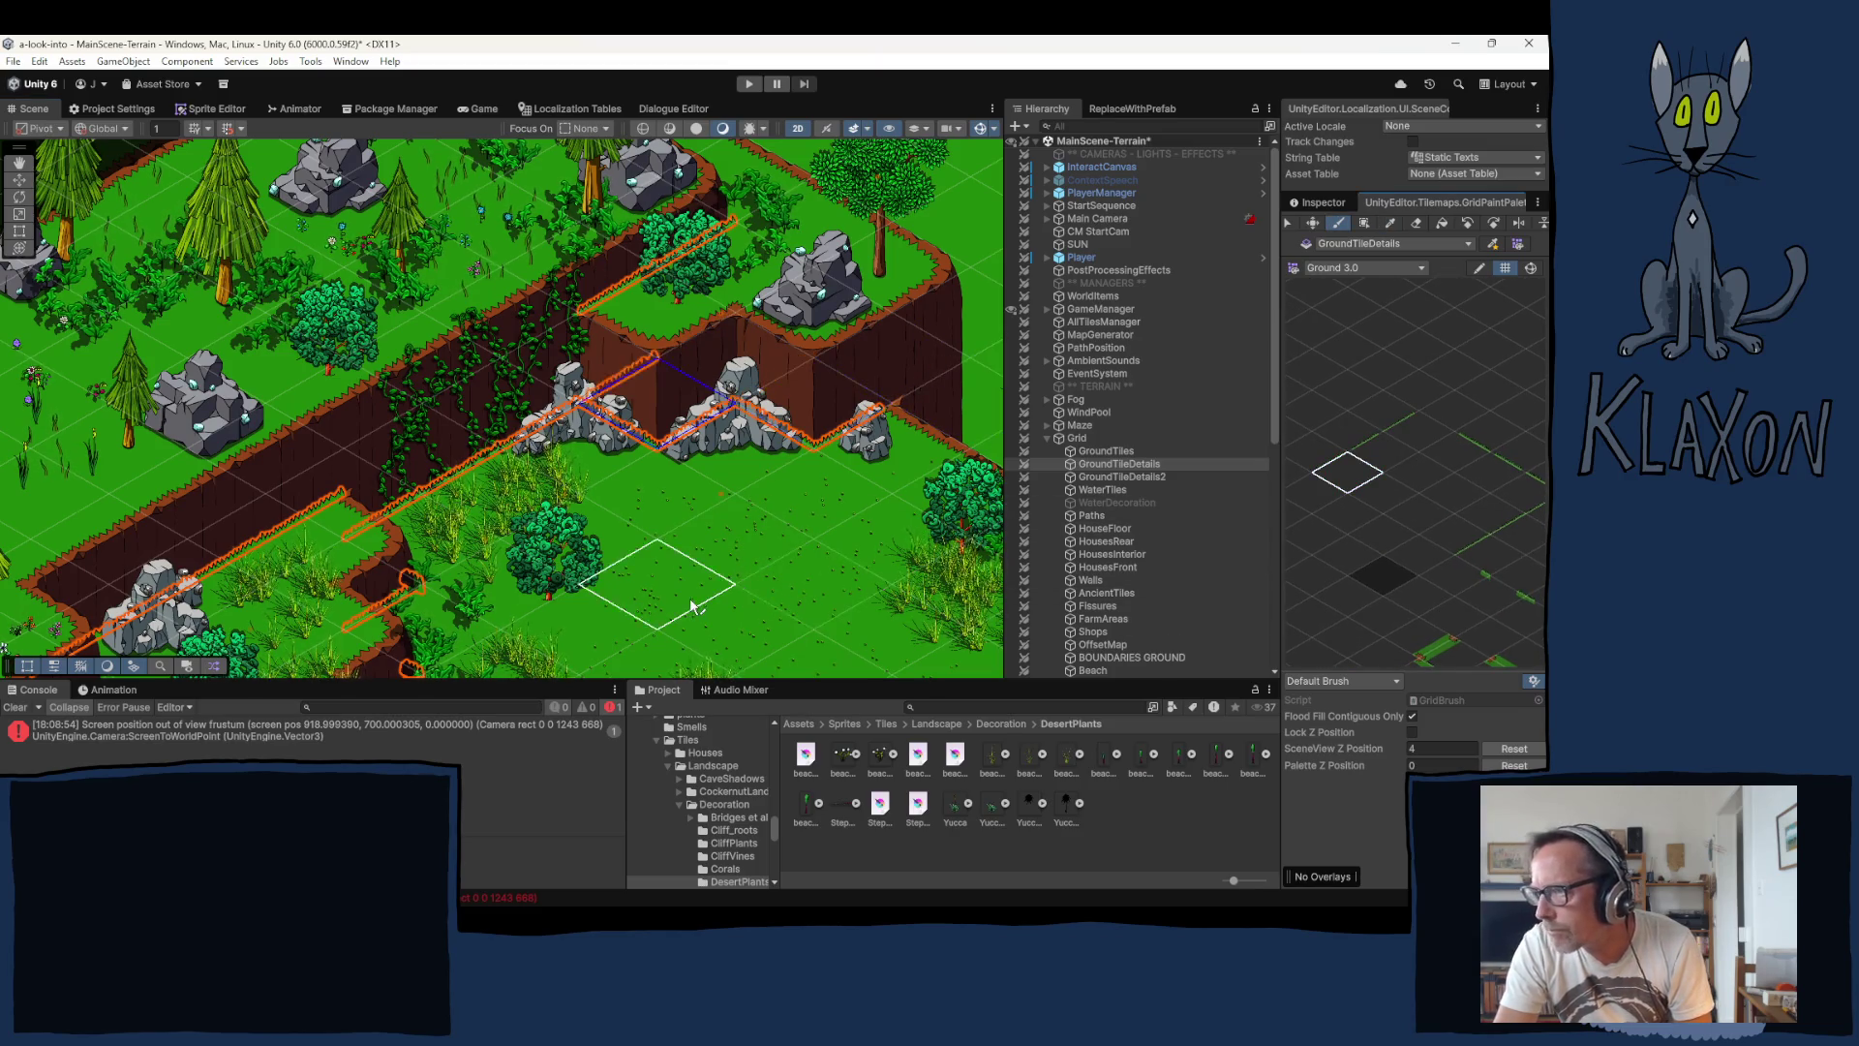
{"action": "left_click_drag", "start_coordinate": [791, 551], "coordinate": [1094, 349]}
{"action": "left_click", "coordinate": [1416, 435]}
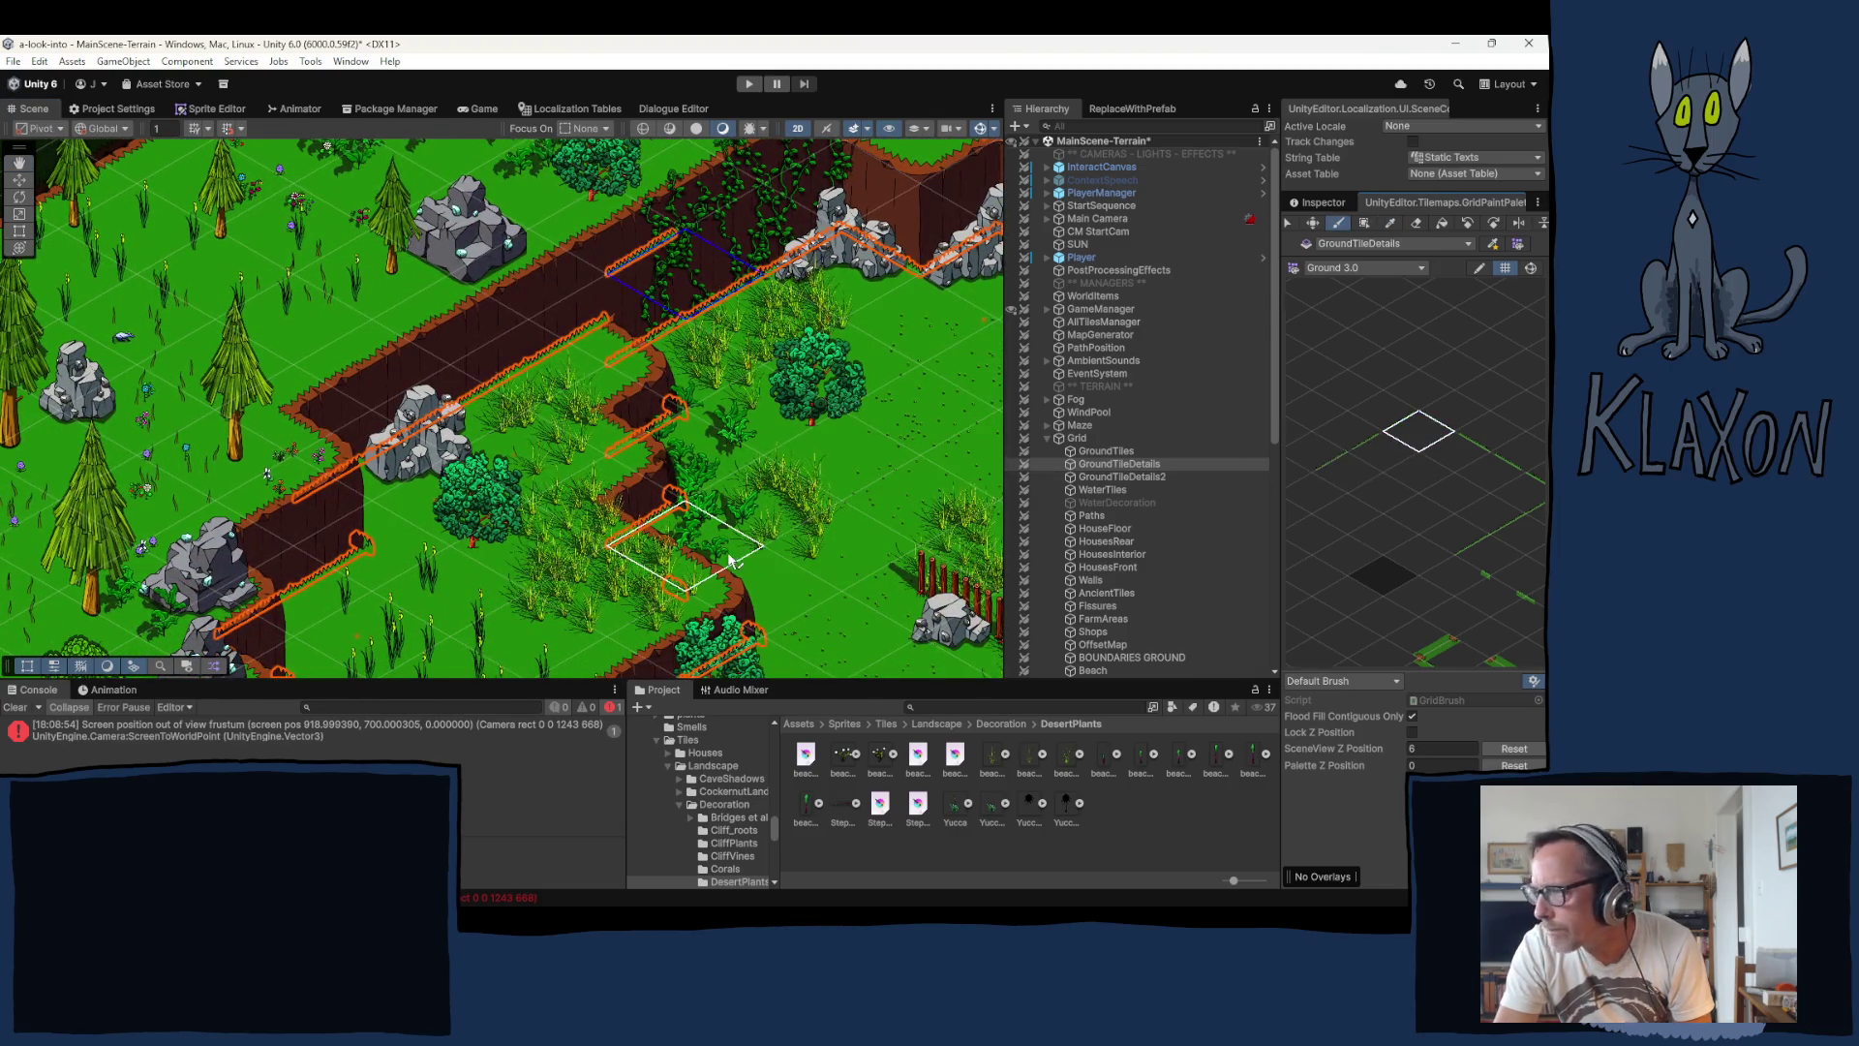
{"action": "key", "text": "minus"}
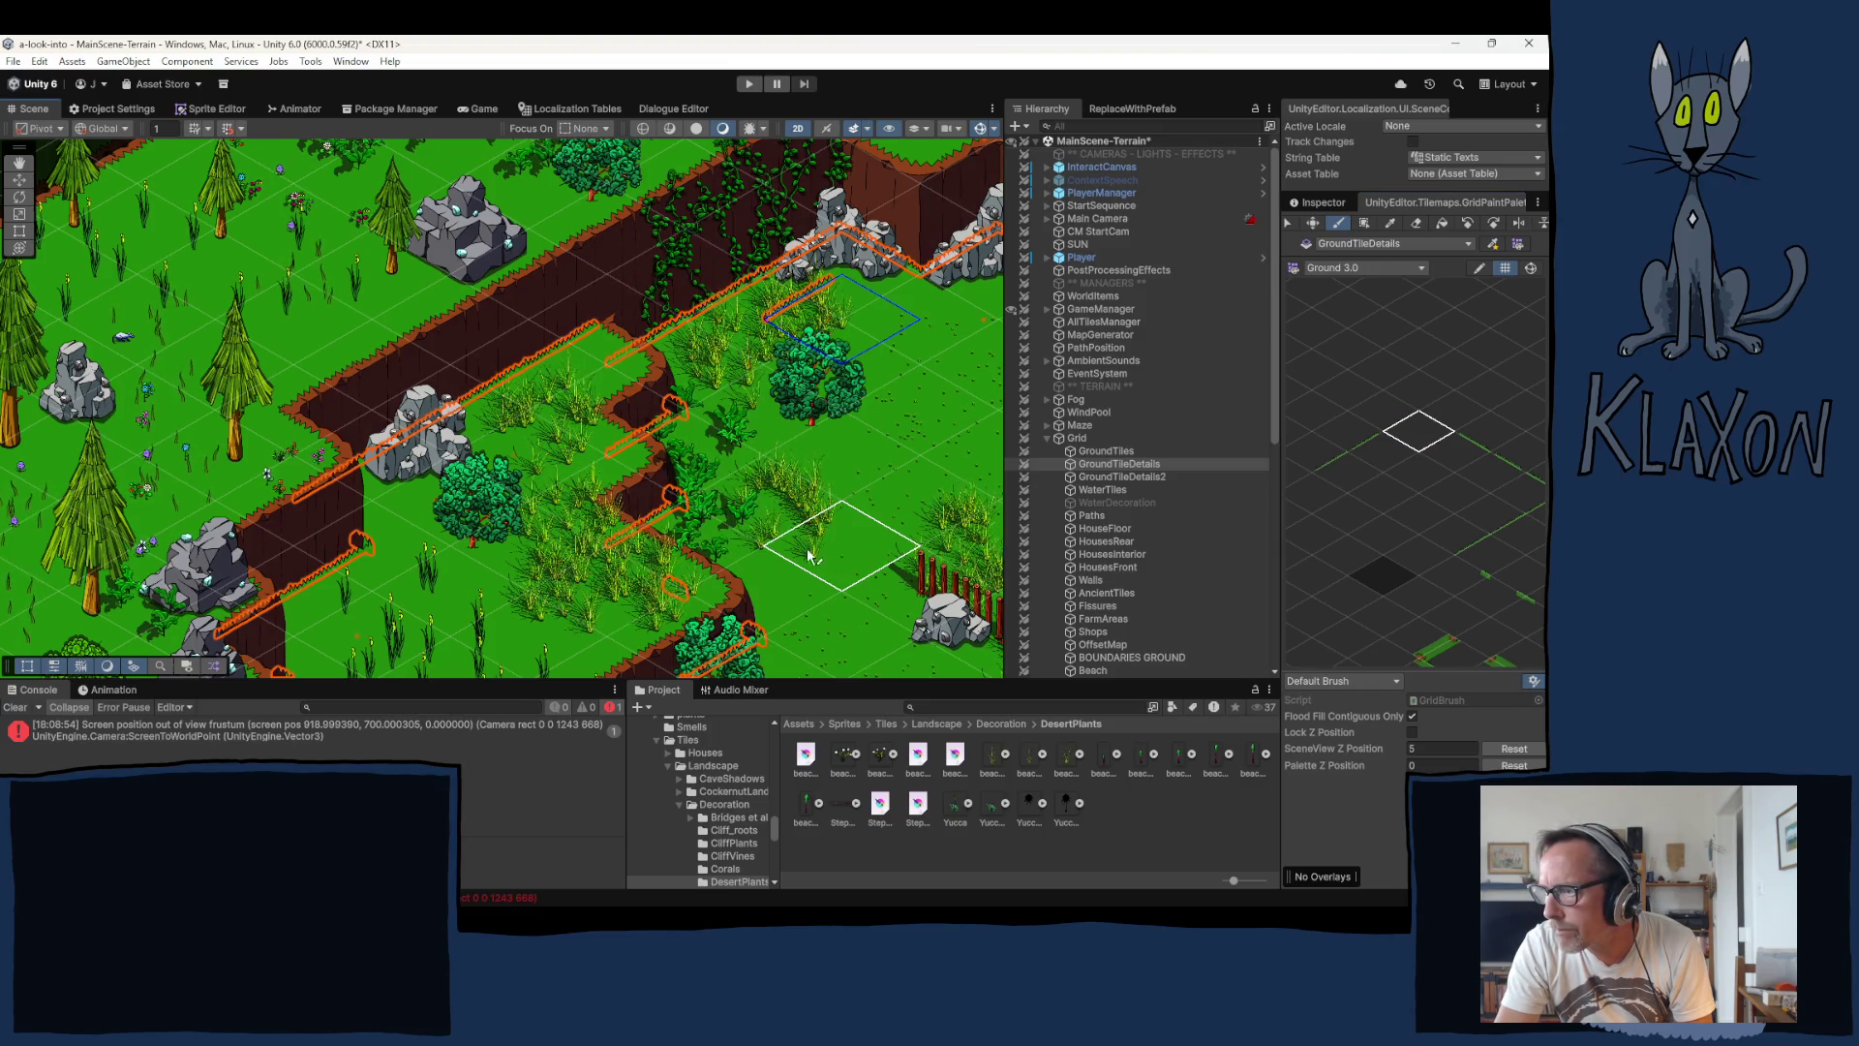
{"action": "mouse_move", "coordinate": [817, 445]}
{"action": "left_mouse_down"}
{"action": "mouse_move", "coordinate": [651, 531]}
{"action": "mouse_move", "coordinate": [580, 535]}
{"action": "mouse_move", "coordinate": [596, 614]}
{"action": "mouse_move", "coordinate": [832, 90]}
{"action": "mouse_move", "coordinate": [910, 840]}
{"action": "mouse_move", "coordinate": [984, 628]}
{"action": "mouse_move", "coordinate": [975, 280]}
{"action": "mouse_move", "coordinate": [896, 193]}
{"action": "mouse_move", "coordinate": [686, 462]}
{"action": "mouse_move", "coordinate": [615, 619]}
{"action": "mouse_move", "coordinate": [632, 654]}
{"action": "mouse_move", "coordinate": [587, 769]}
{"action": "mouse_move", "coordinate": [457, 52]}
{"action": "mouse_move", "coordinate": [455, 221]}
{"action": "mouse_move", "coordinate": [317, 421]}
{"action": "mouse_move", "coordinate": [96, 306]}
{"action": "mouse_move", "coordinate": [20, 194]}
{"action": "left_mouse_up"}
{"action": "key", "text": "minus"}
{"action": "key", "text": "minus"}
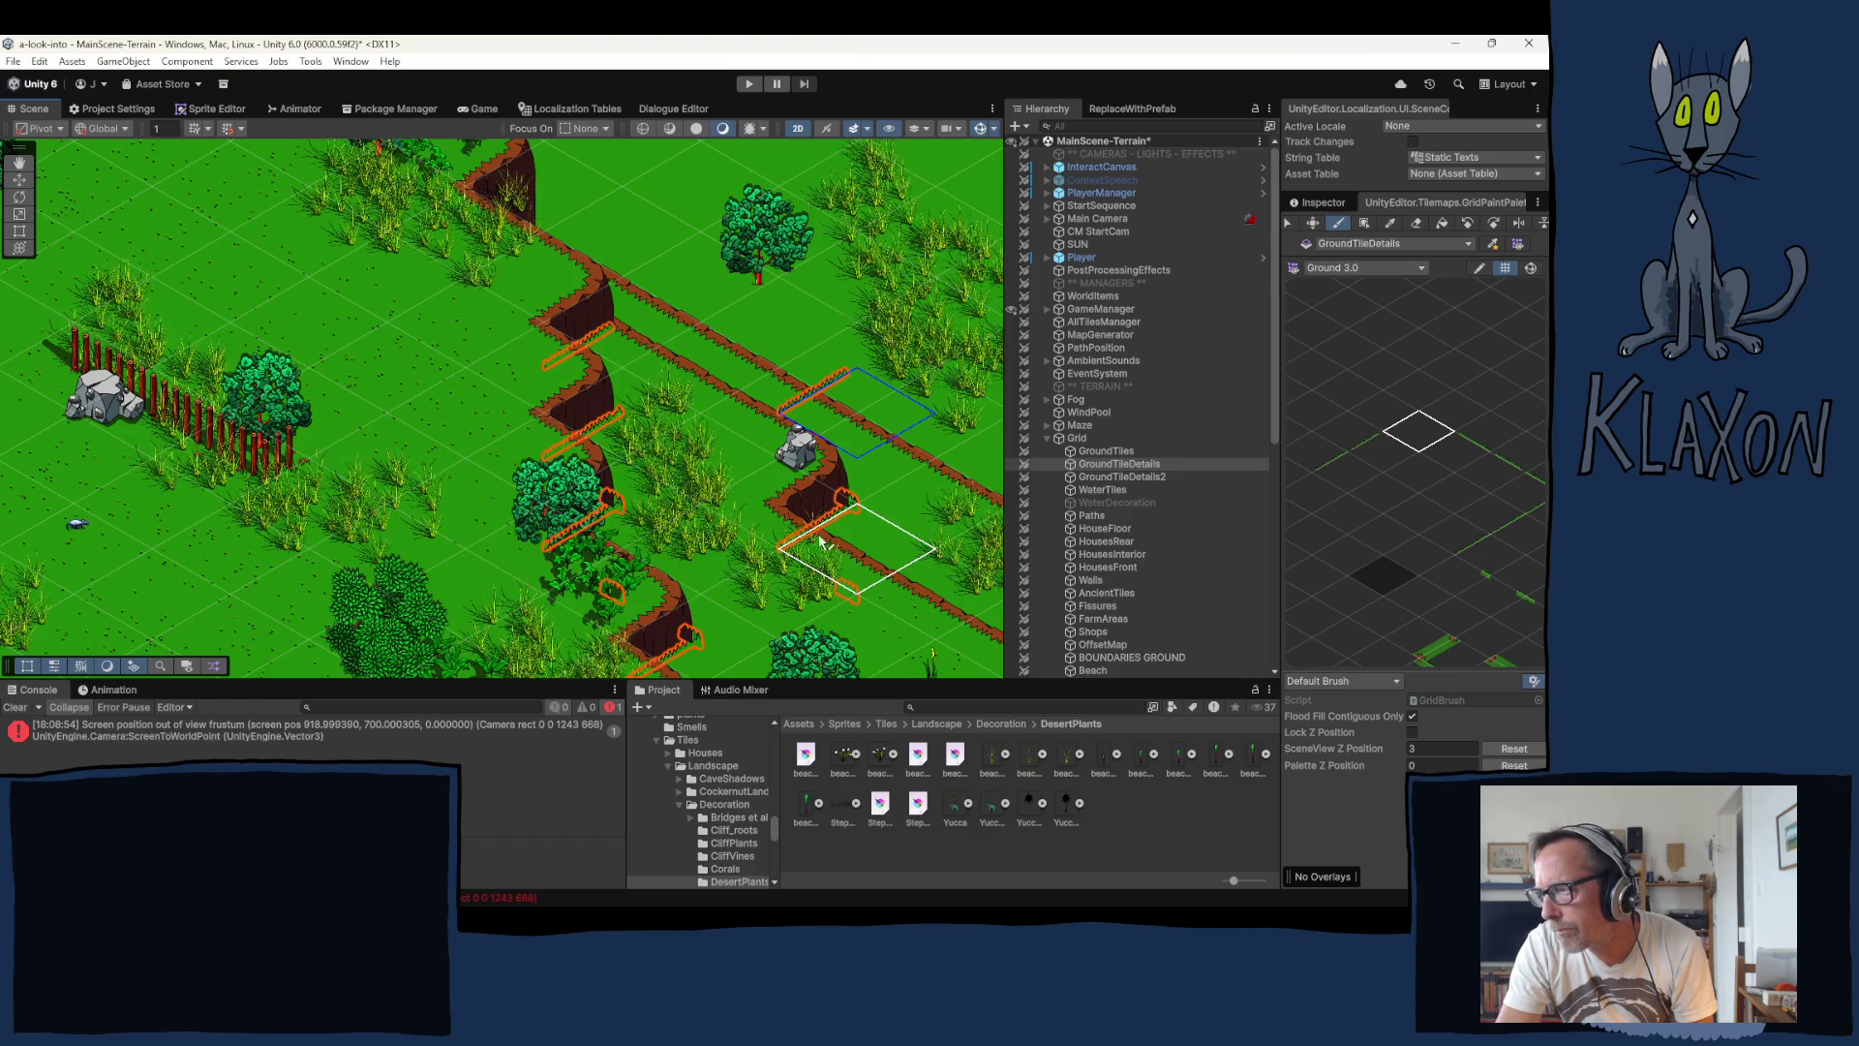
Step: Pan across the terrain over the winding paths toward the forested area
{"action": "key", "text": "Down"}
{"action": "key", "text": "Right"}
{"action": "key", "text": "Down"}
{"action": "key", "text": "Right"}
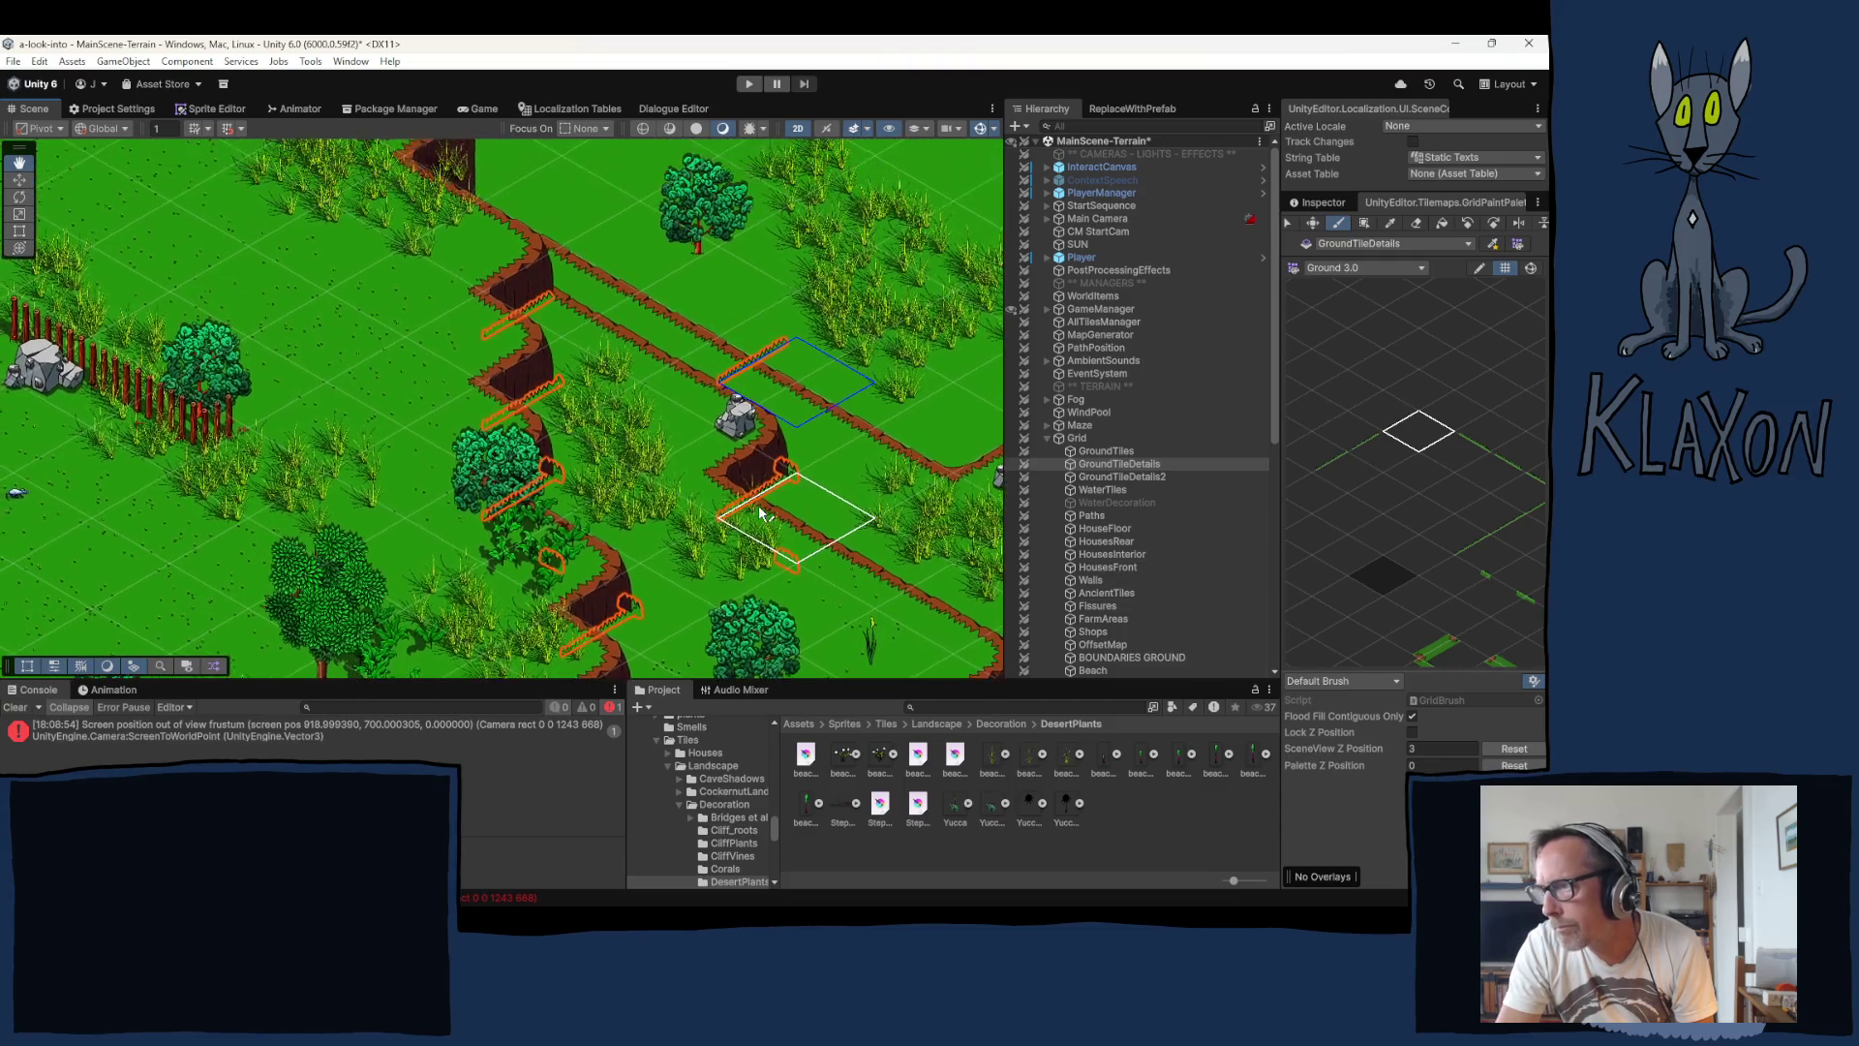
{"action": "key", "text": "Down"}
{"action": "key", "text": "Right"}
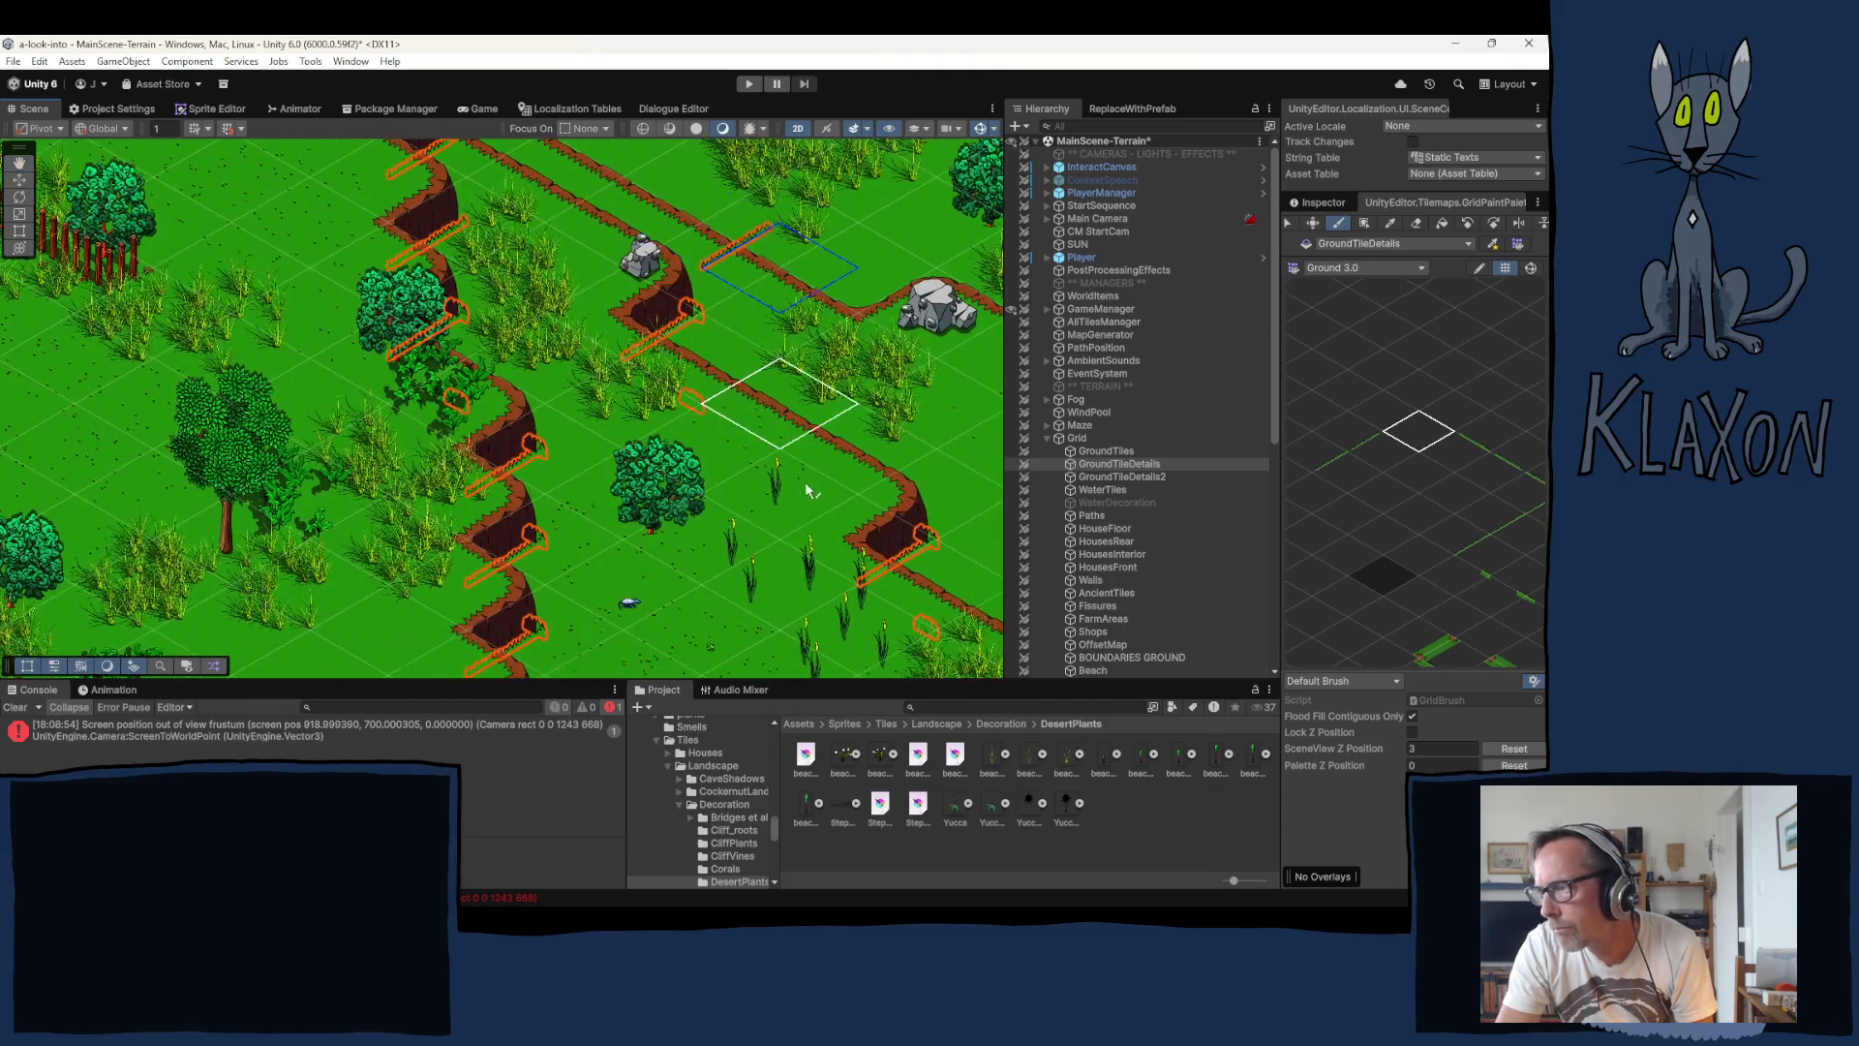
{"action": "mouse_move", "coordinate": [603, 331]}
{"action": "left_mouse_down"}
{"action": "mouse_move", "coordinate": [524, 424]}
{"action": "mouse_move", "coordinate": [530, 625]}
{"action": "mouse_move", "coordinate": [393, 545]}
{"action": "left_mouse_up"}
{"action": "key", "text": "Up"}
{"action": "key", "text": "Right"}
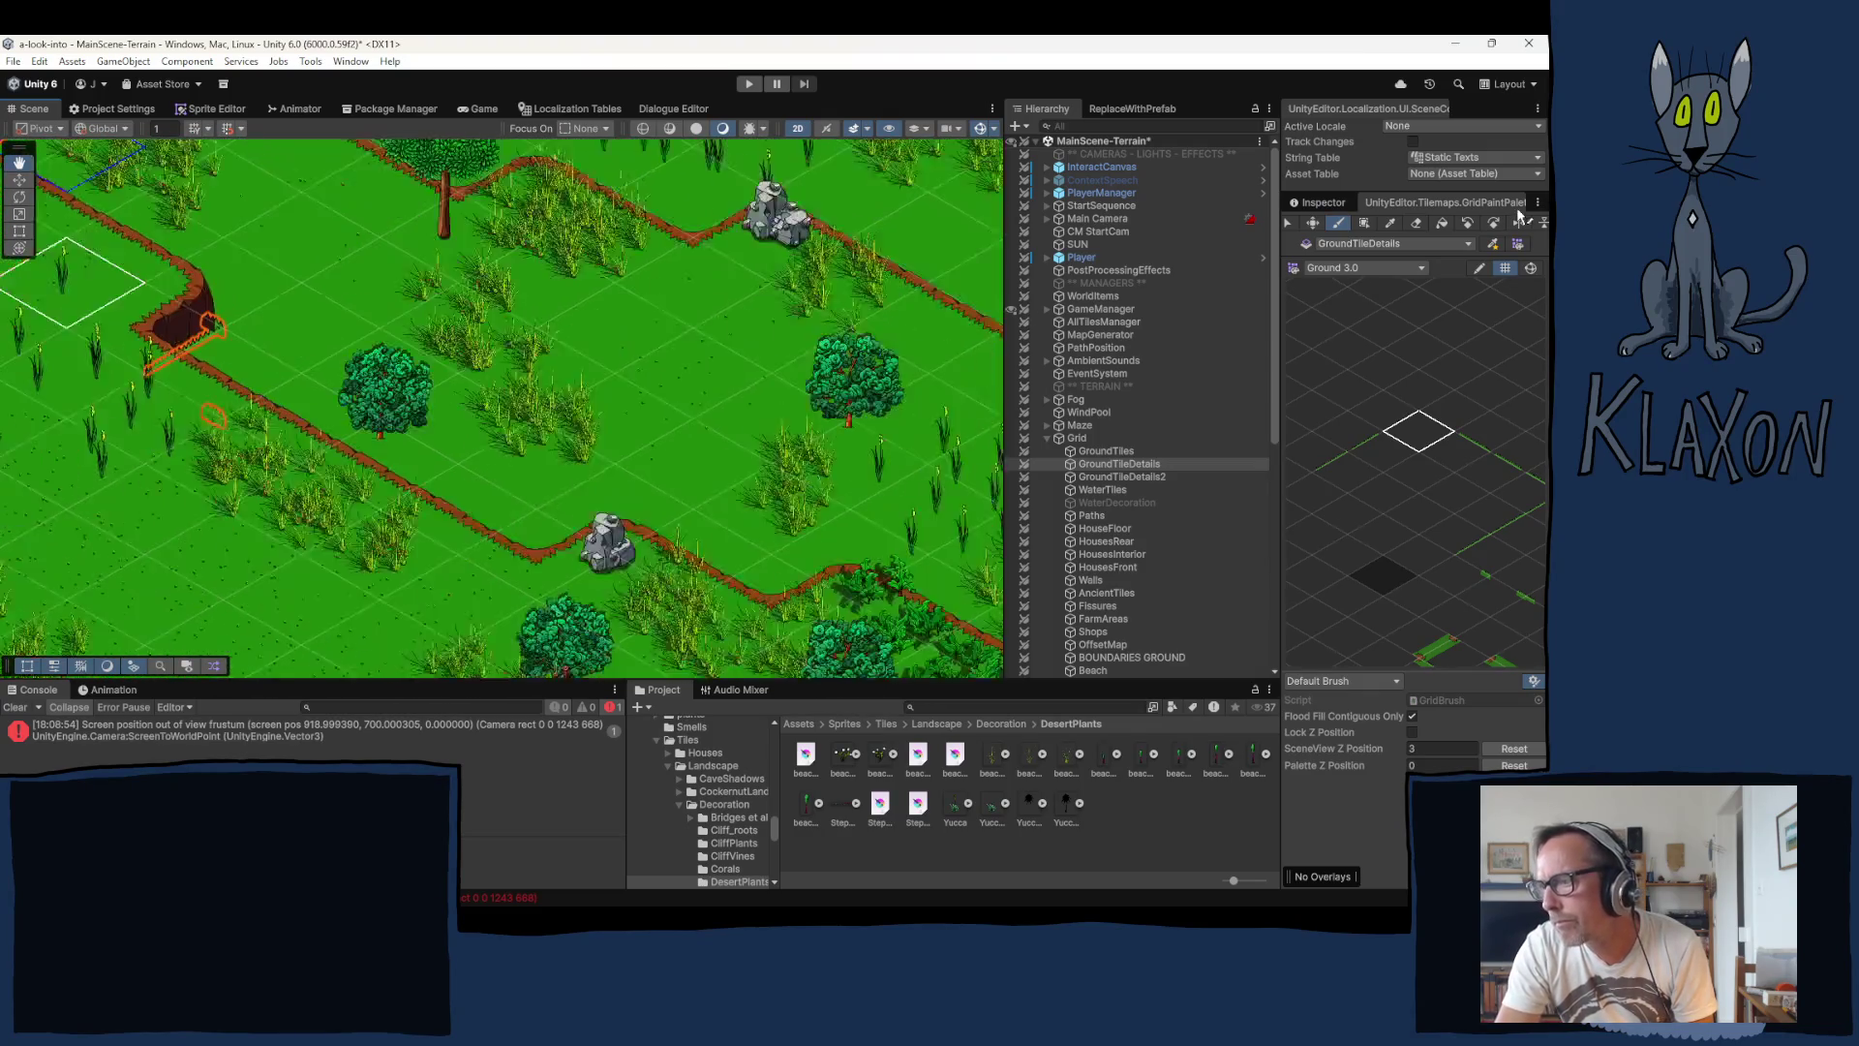
{"action": "key", "text": "Left"}
{"action": "key", "text": "Down"}
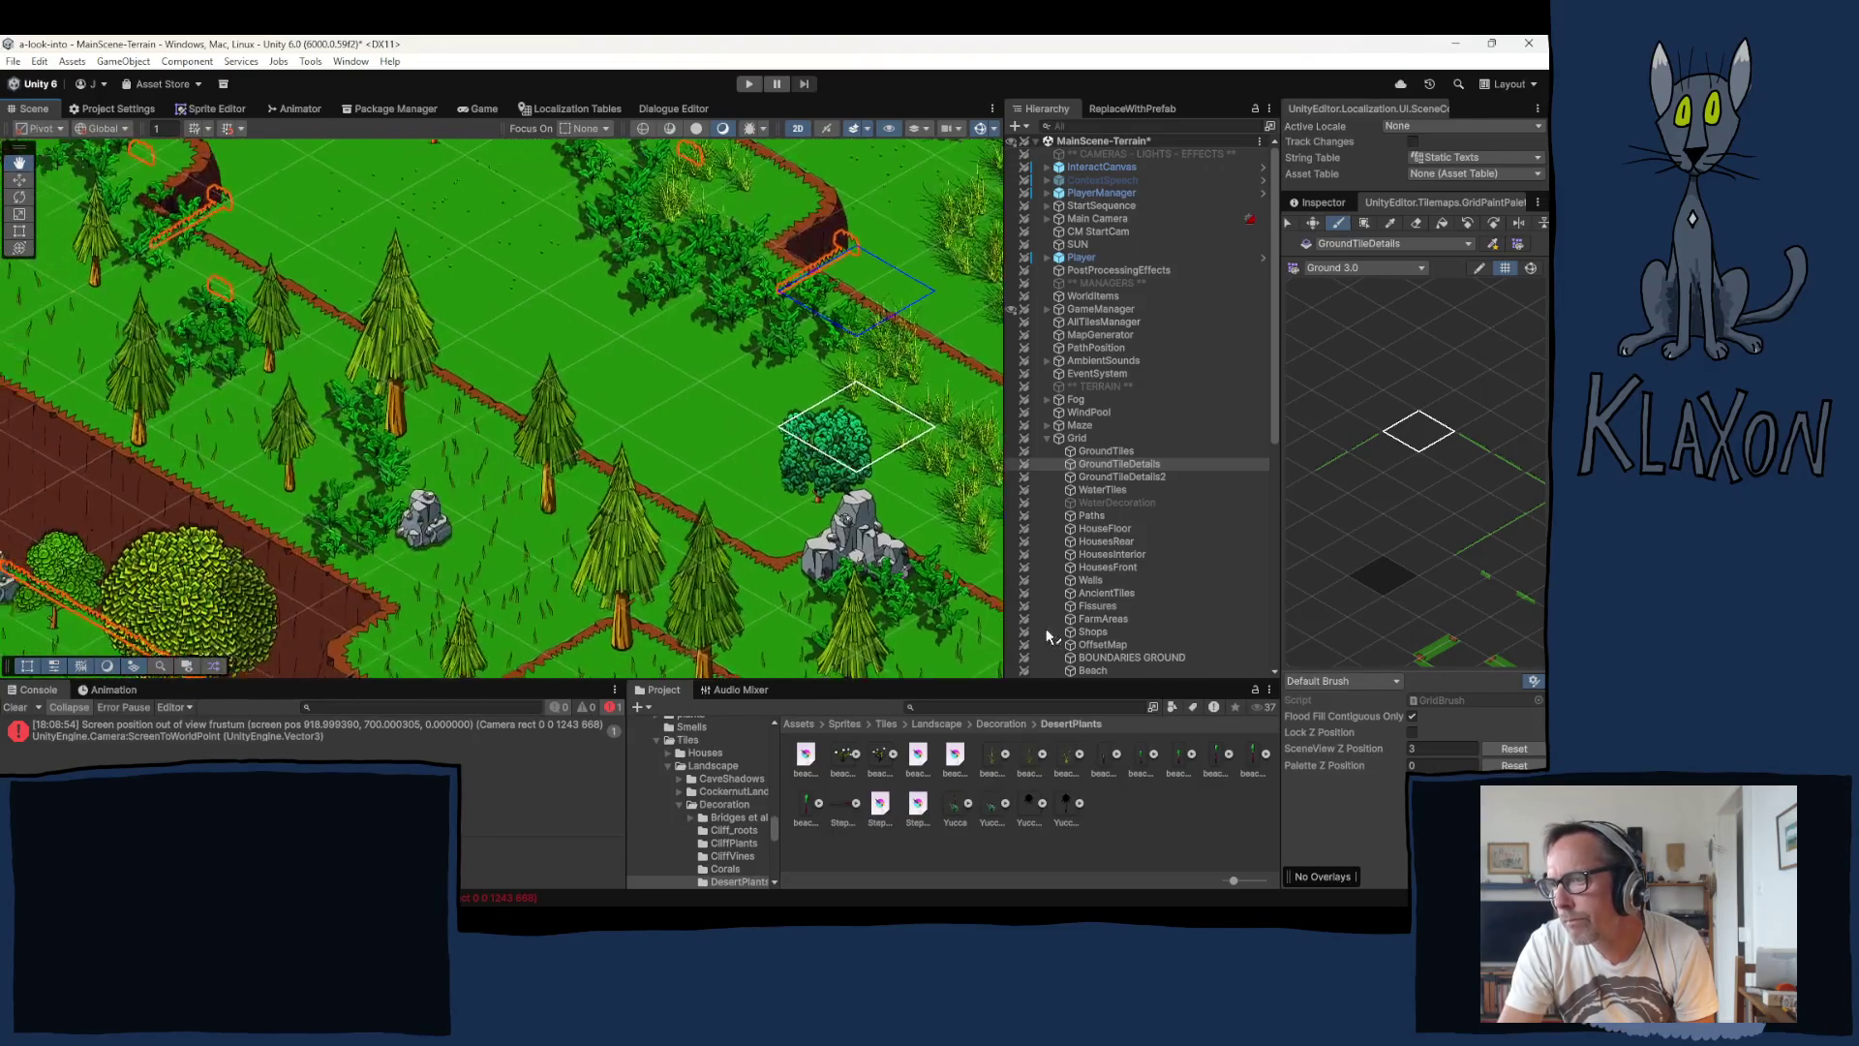
{"action": "key", "text": "Left"}
{"action": "key", "text": "Down"}
{"action": "key", "text": "Up"}
{"action": "key", "text": "Left"}
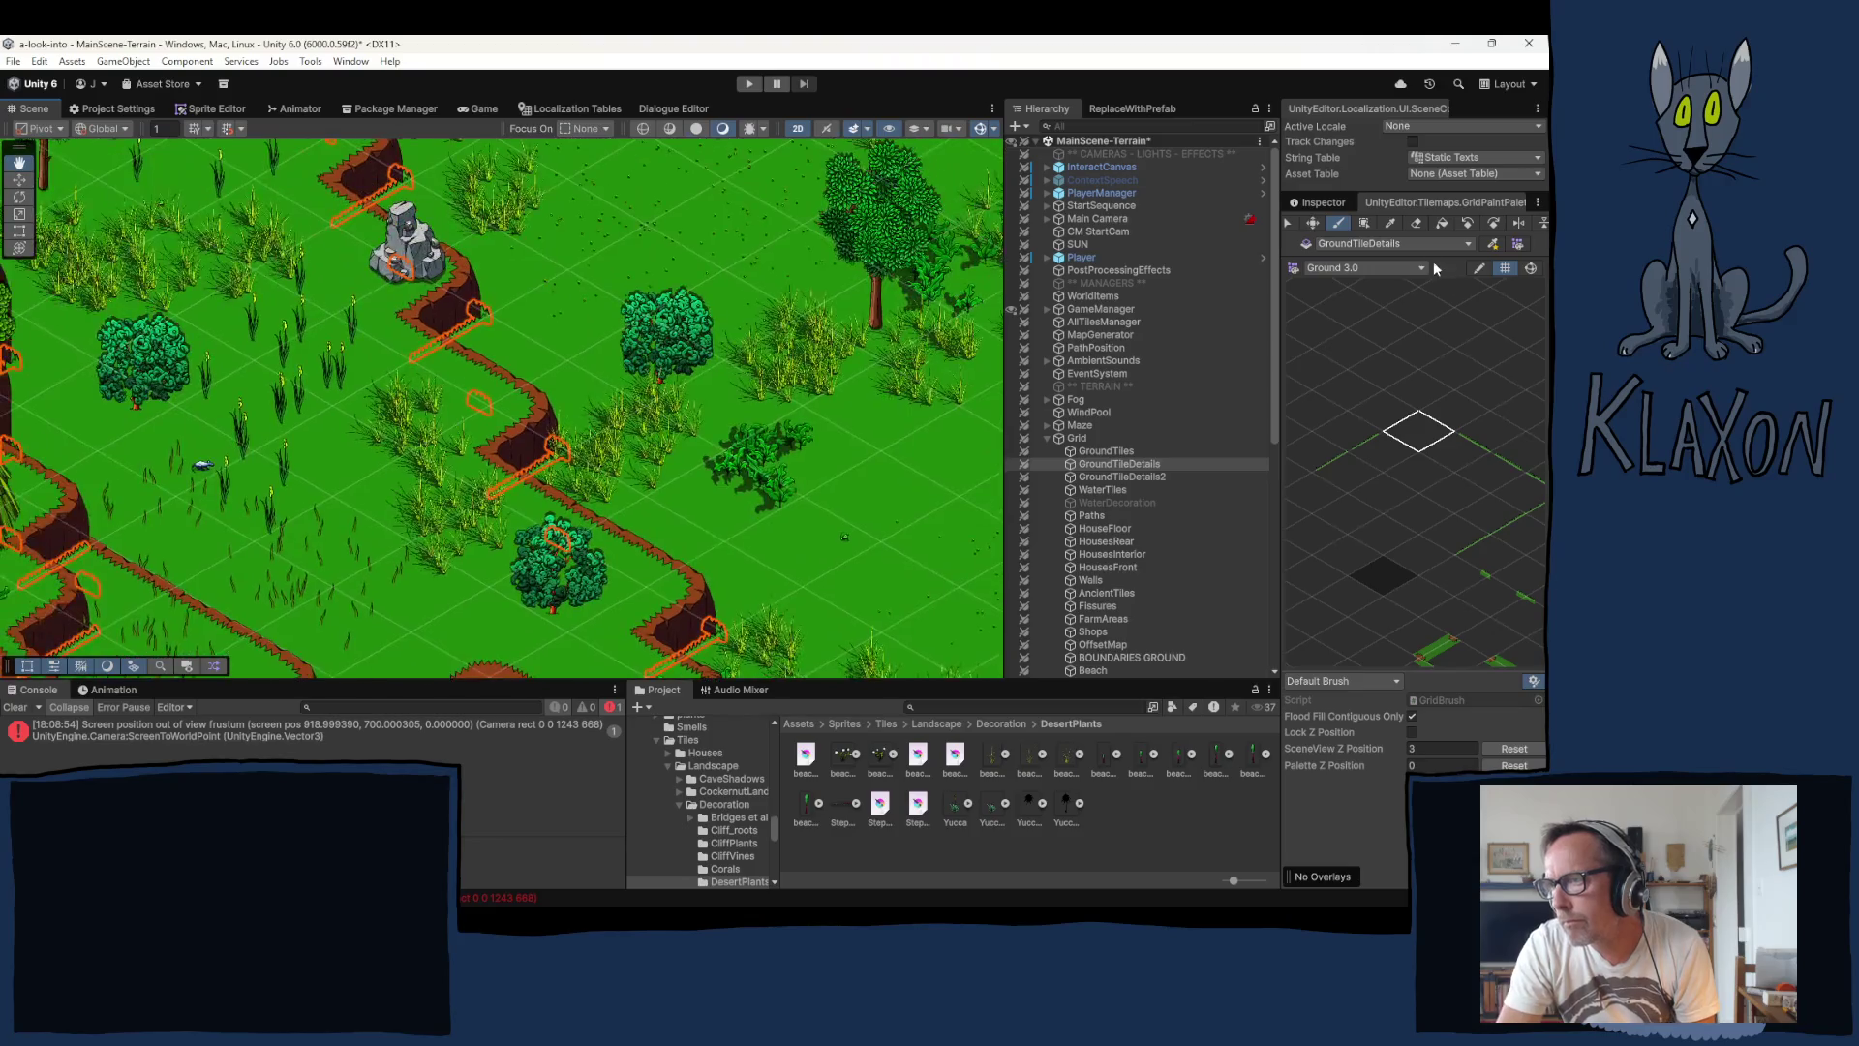
Step: Select Clouds under testObjects, dismiss the scene menu and pan to the fenced area
{"action": "scroll", "coordinate": [606, 531], "scroll_direction": "down", "scroll_amount": 3}
{"action": "scroll", "coordinate": [1109, 583], "scroll_direction": "down", "scroll_amount": 3}
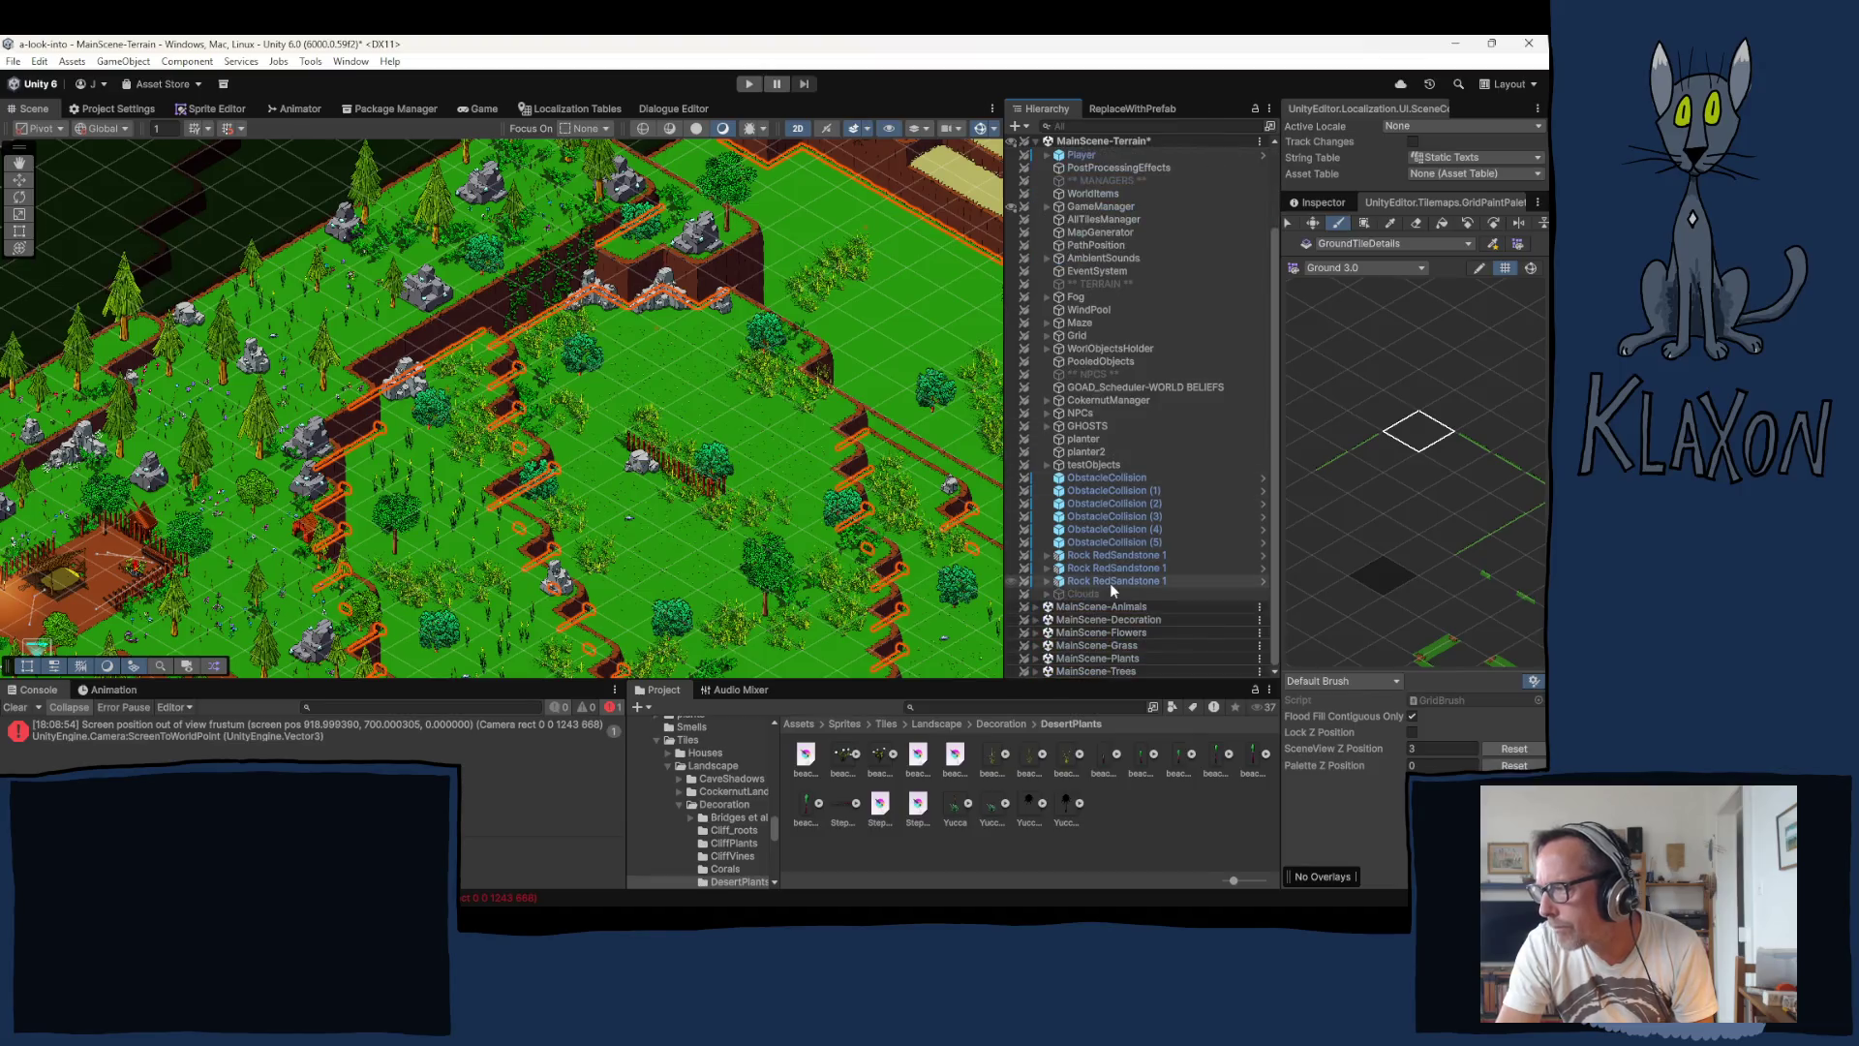
{"action": "left_click", "coordinate": [1084, 593]}
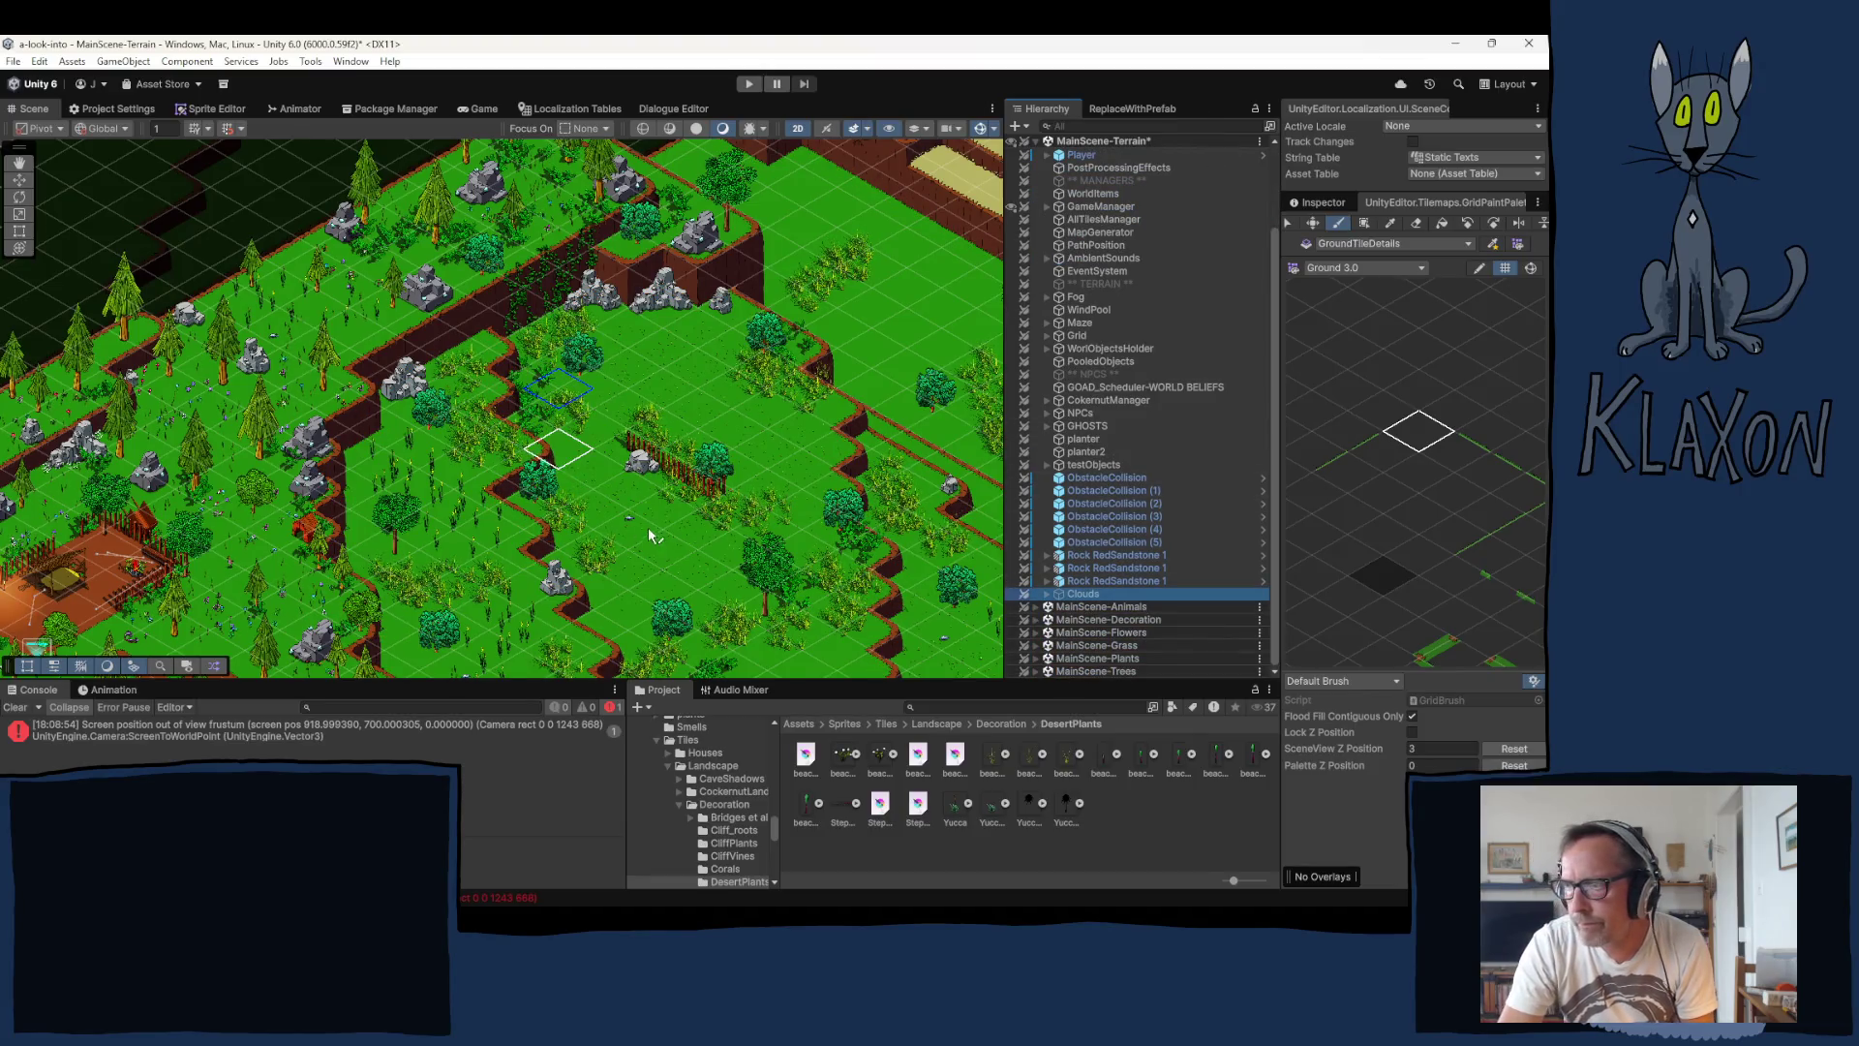
{"action": "scroll", "coordinate": [648, 526], "scroll_direction": "up", "scroll_amount": 2}
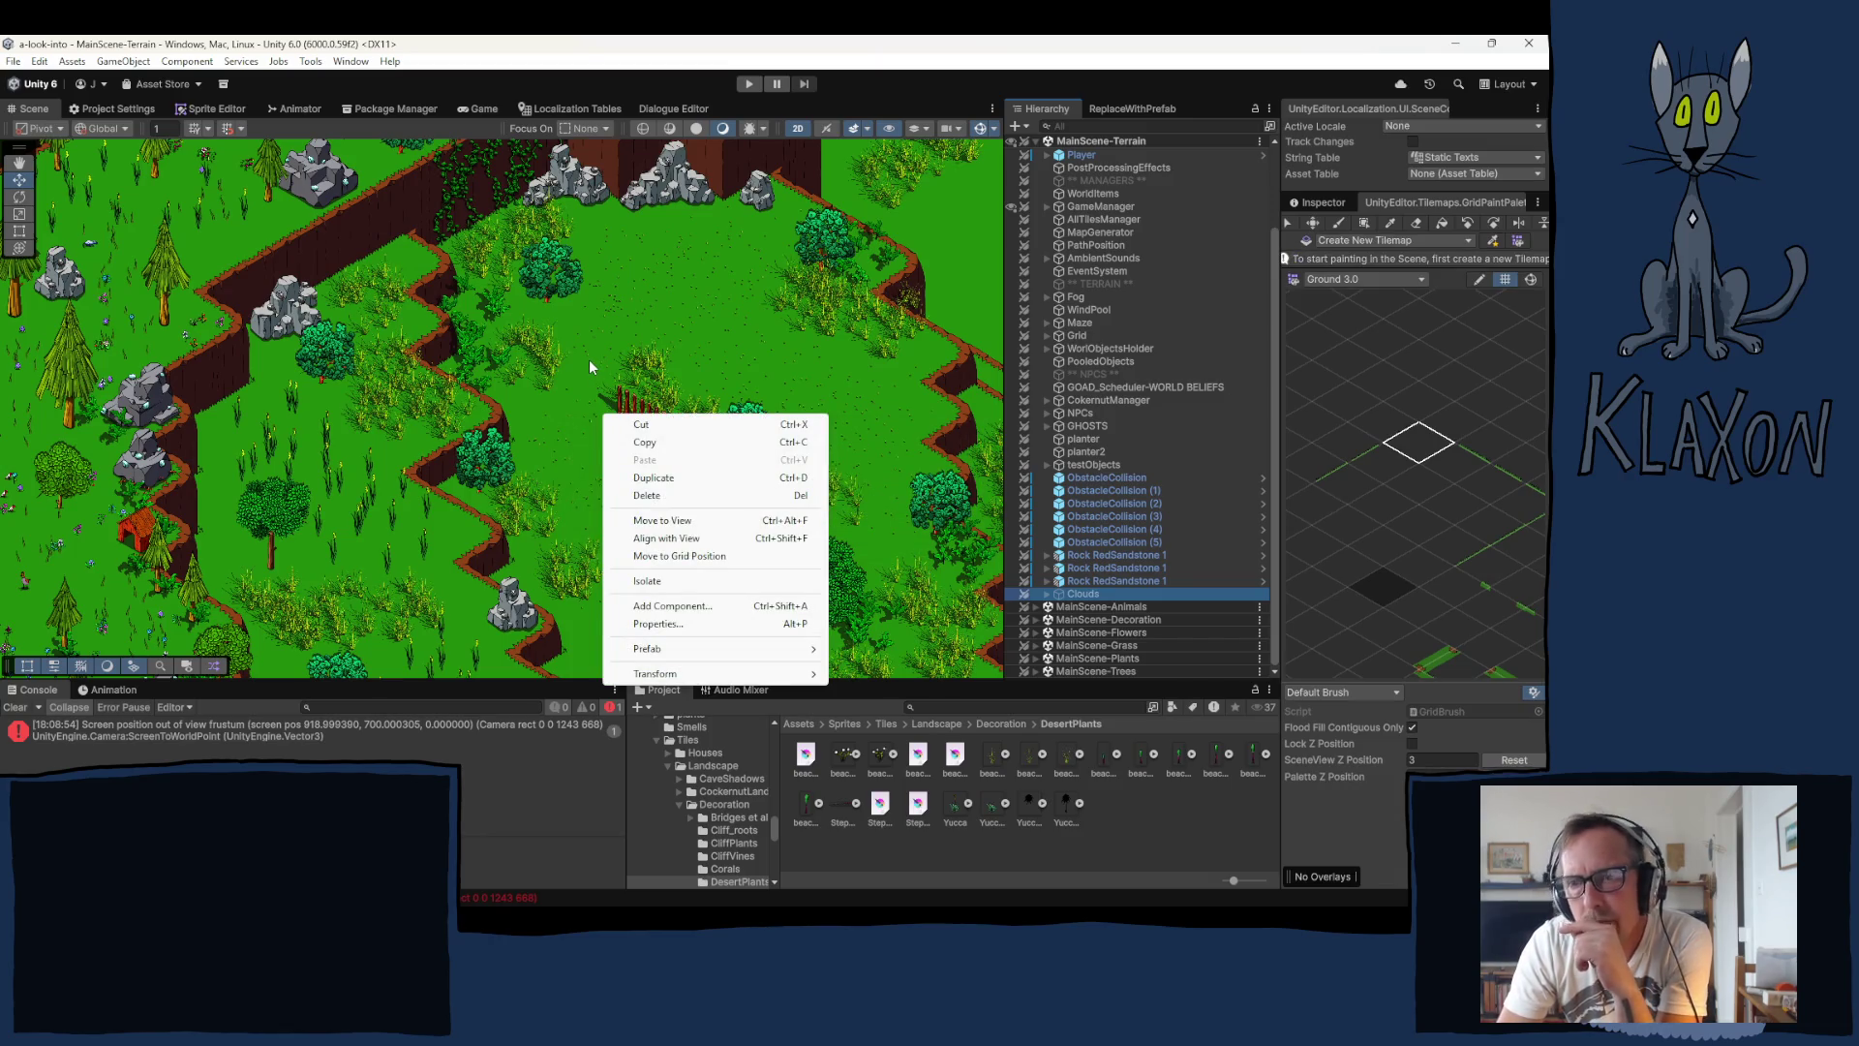
{"action": "left_click", "coordinate": [578, 304]}
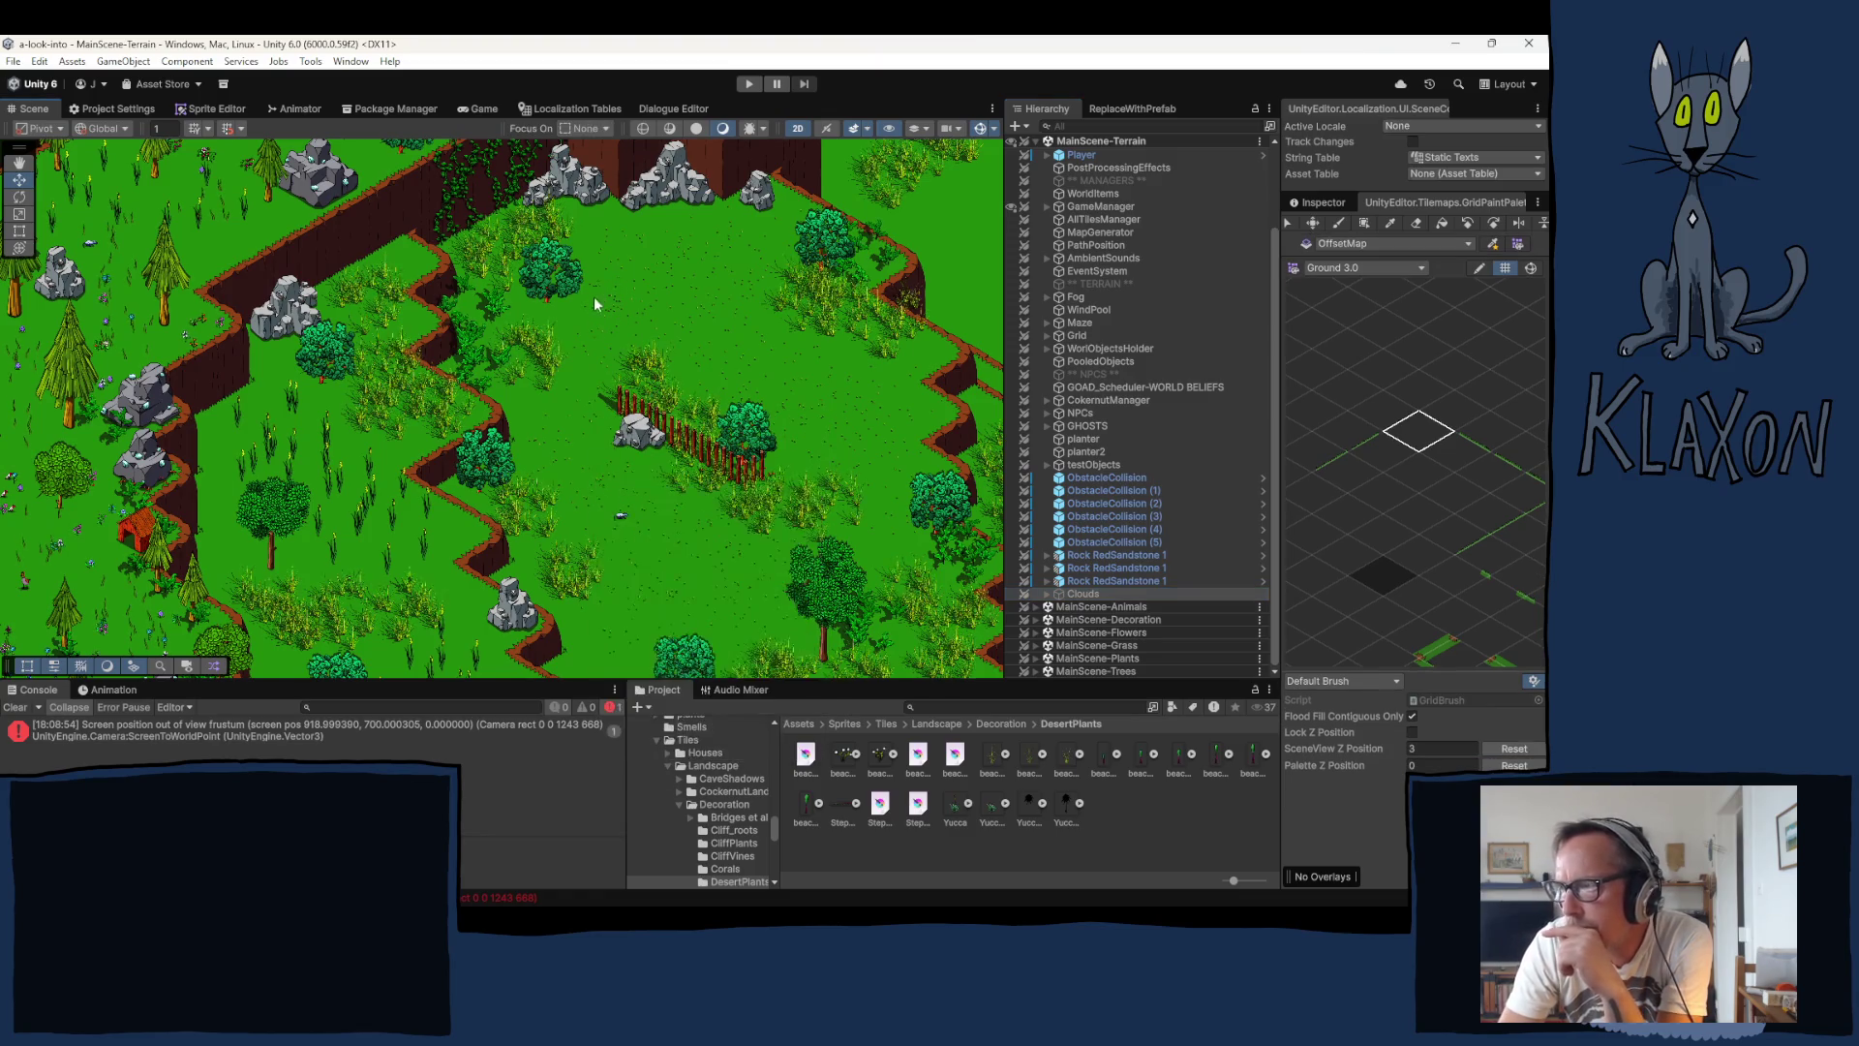
{"action": "left_click_drag", "start_coordinate": [595, 296], "coordinate": [591, 543]}
{"action": "scroll", "coordinate": [606, 382], "scroll_direction": "up", "scroll_amount": 3}
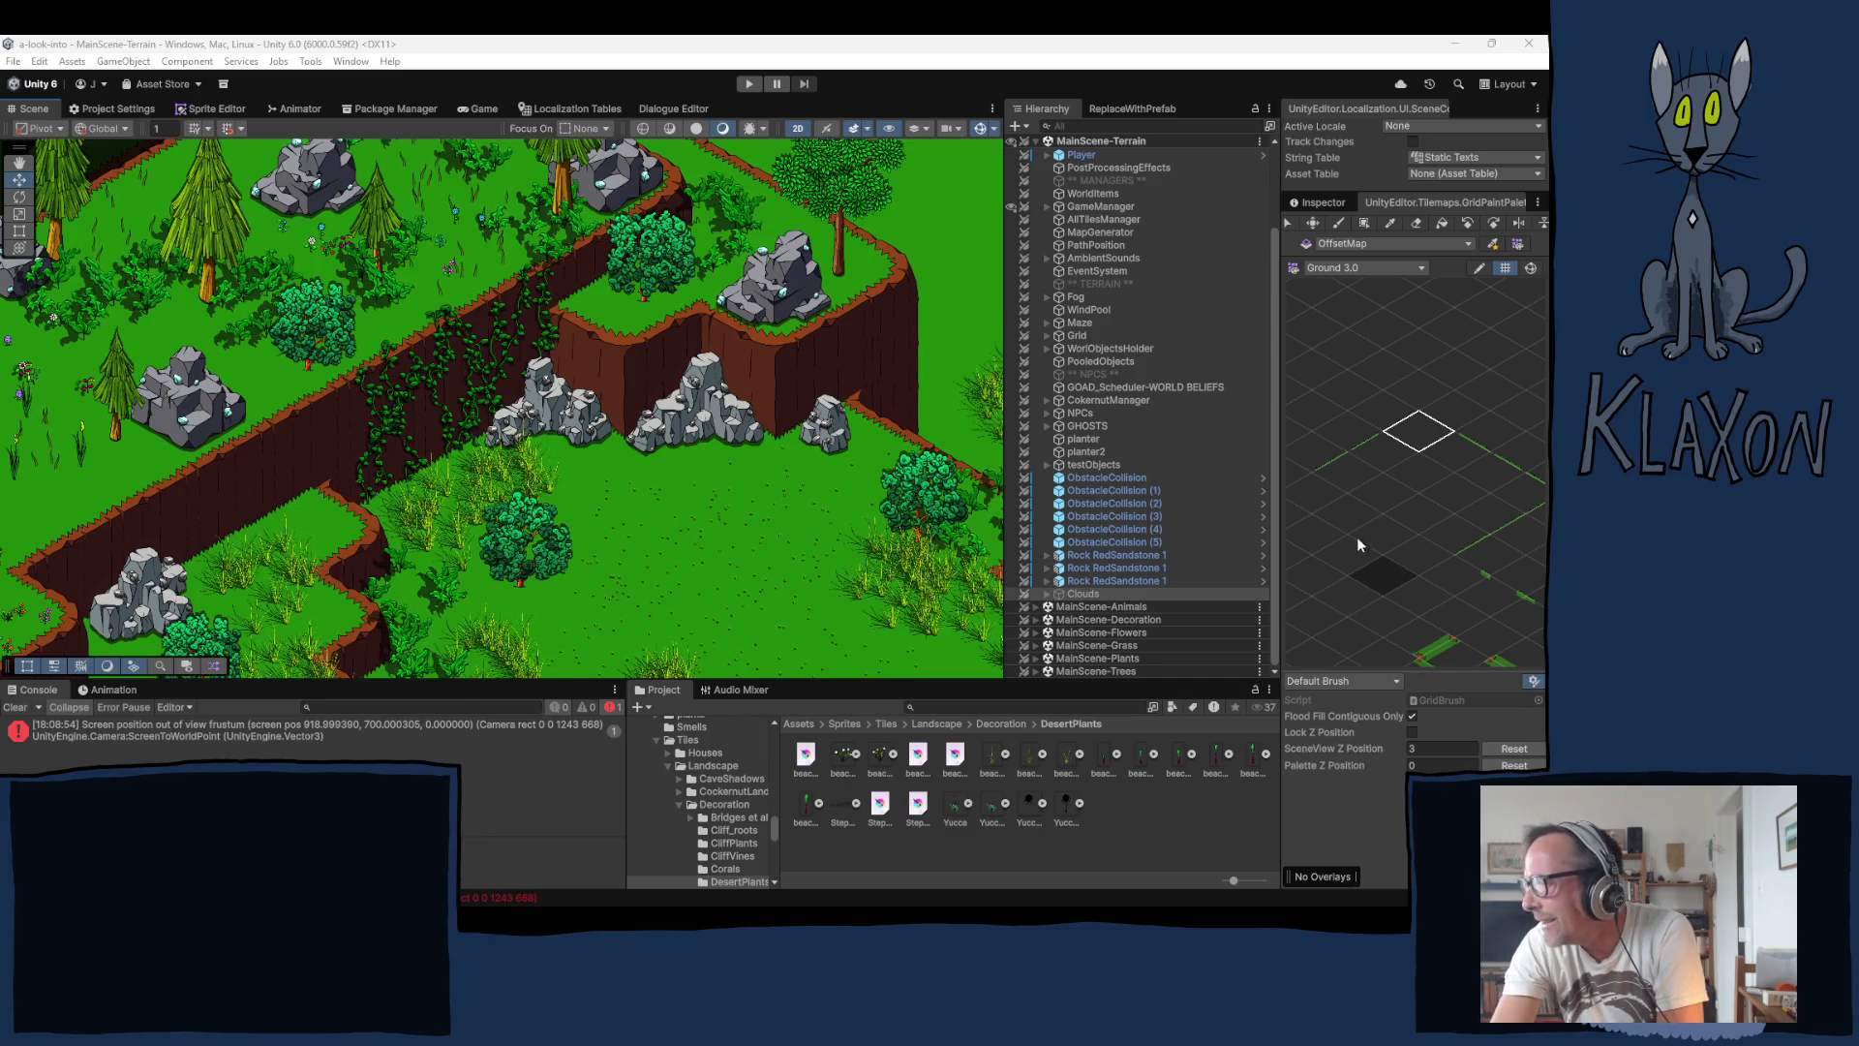
Step: Pick the dark palette tile and switch the target tilemap to GroundTileDetails2
{"action": "left_click", "coordinate": [1385, 579]}
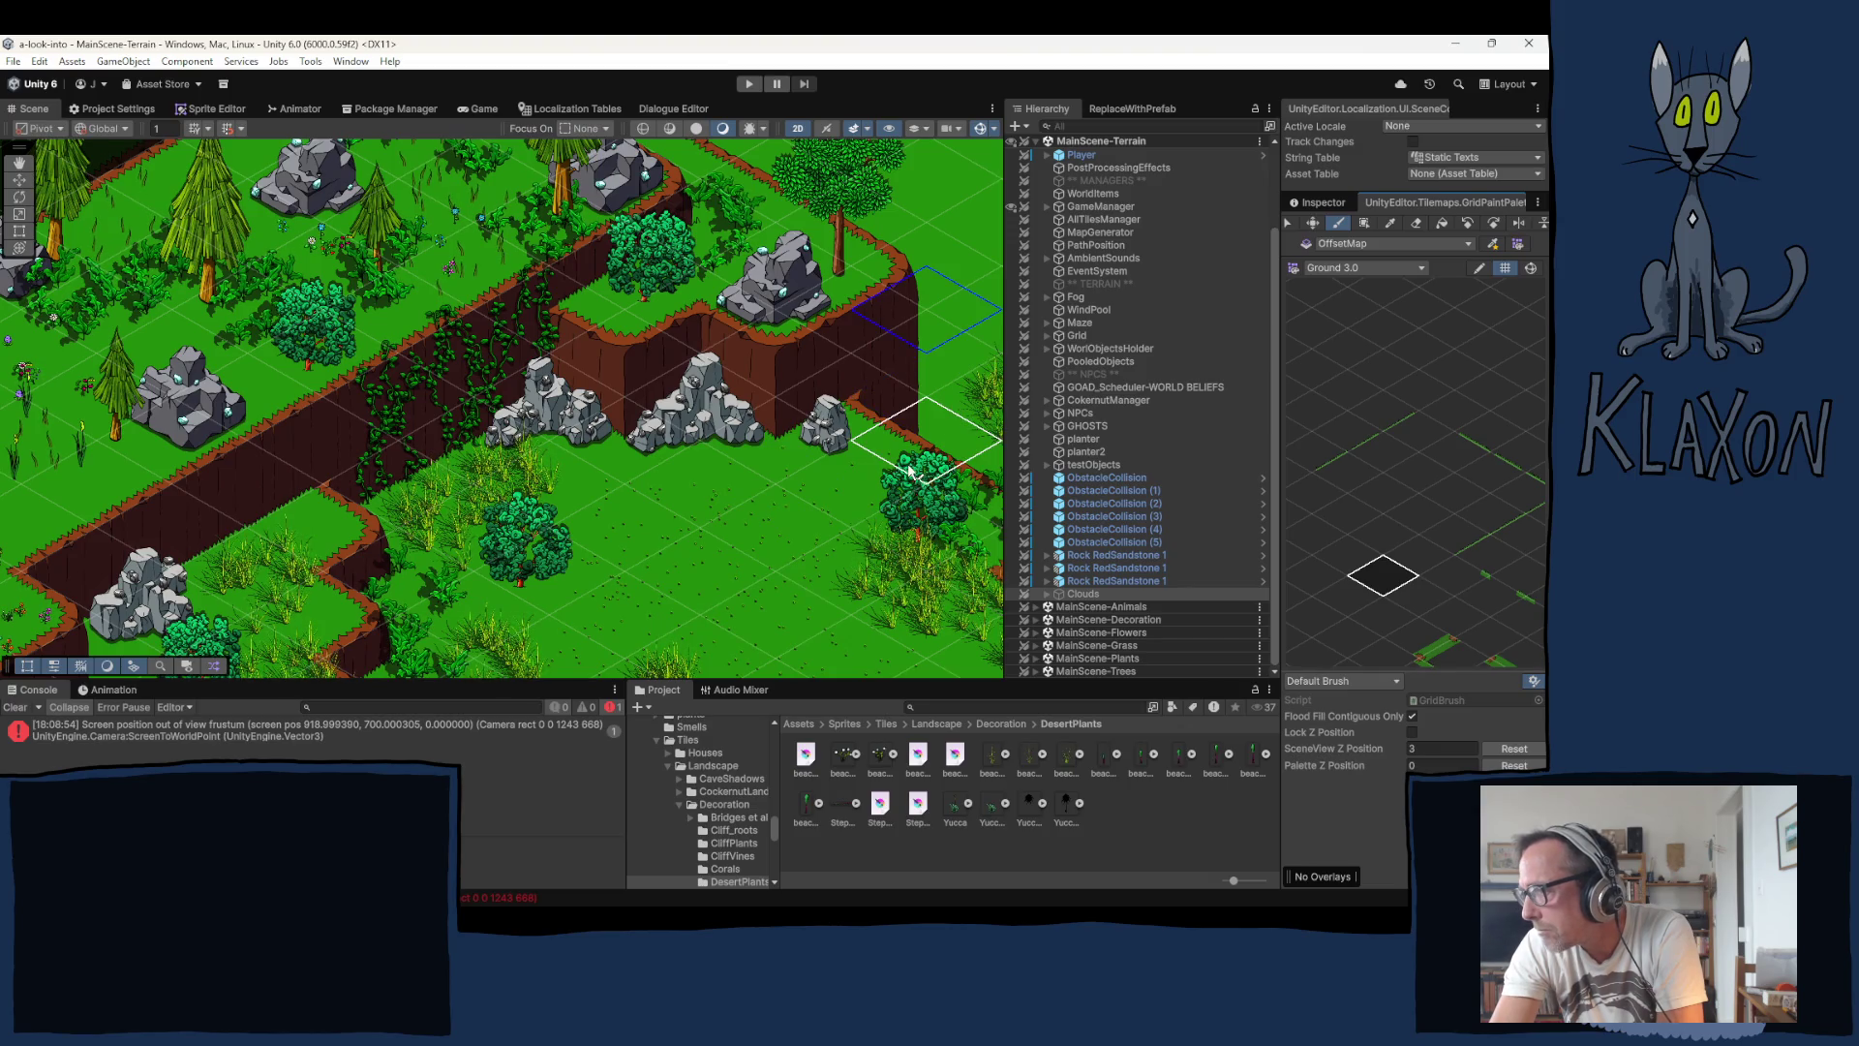
{"action": "left_click", "coordinate": [1402, 244]}
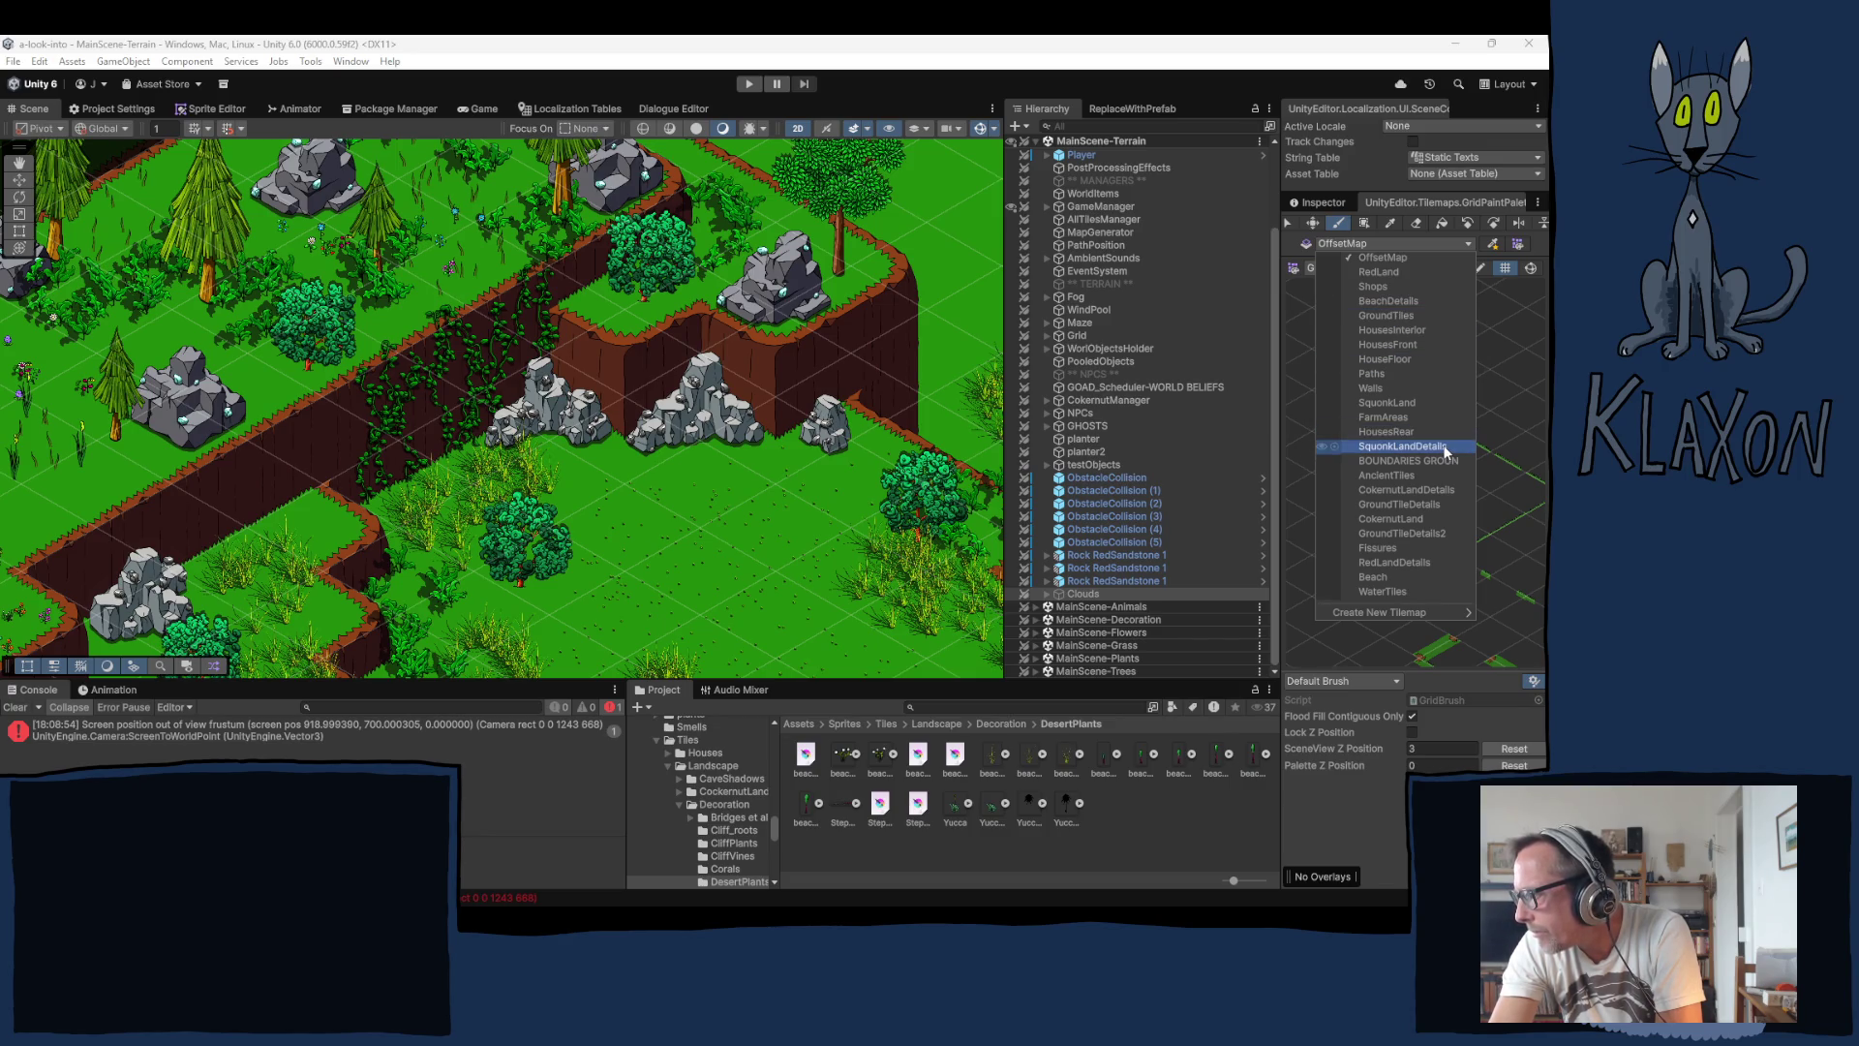
{"action": "left_click", "coordinate": [1443, 534]}
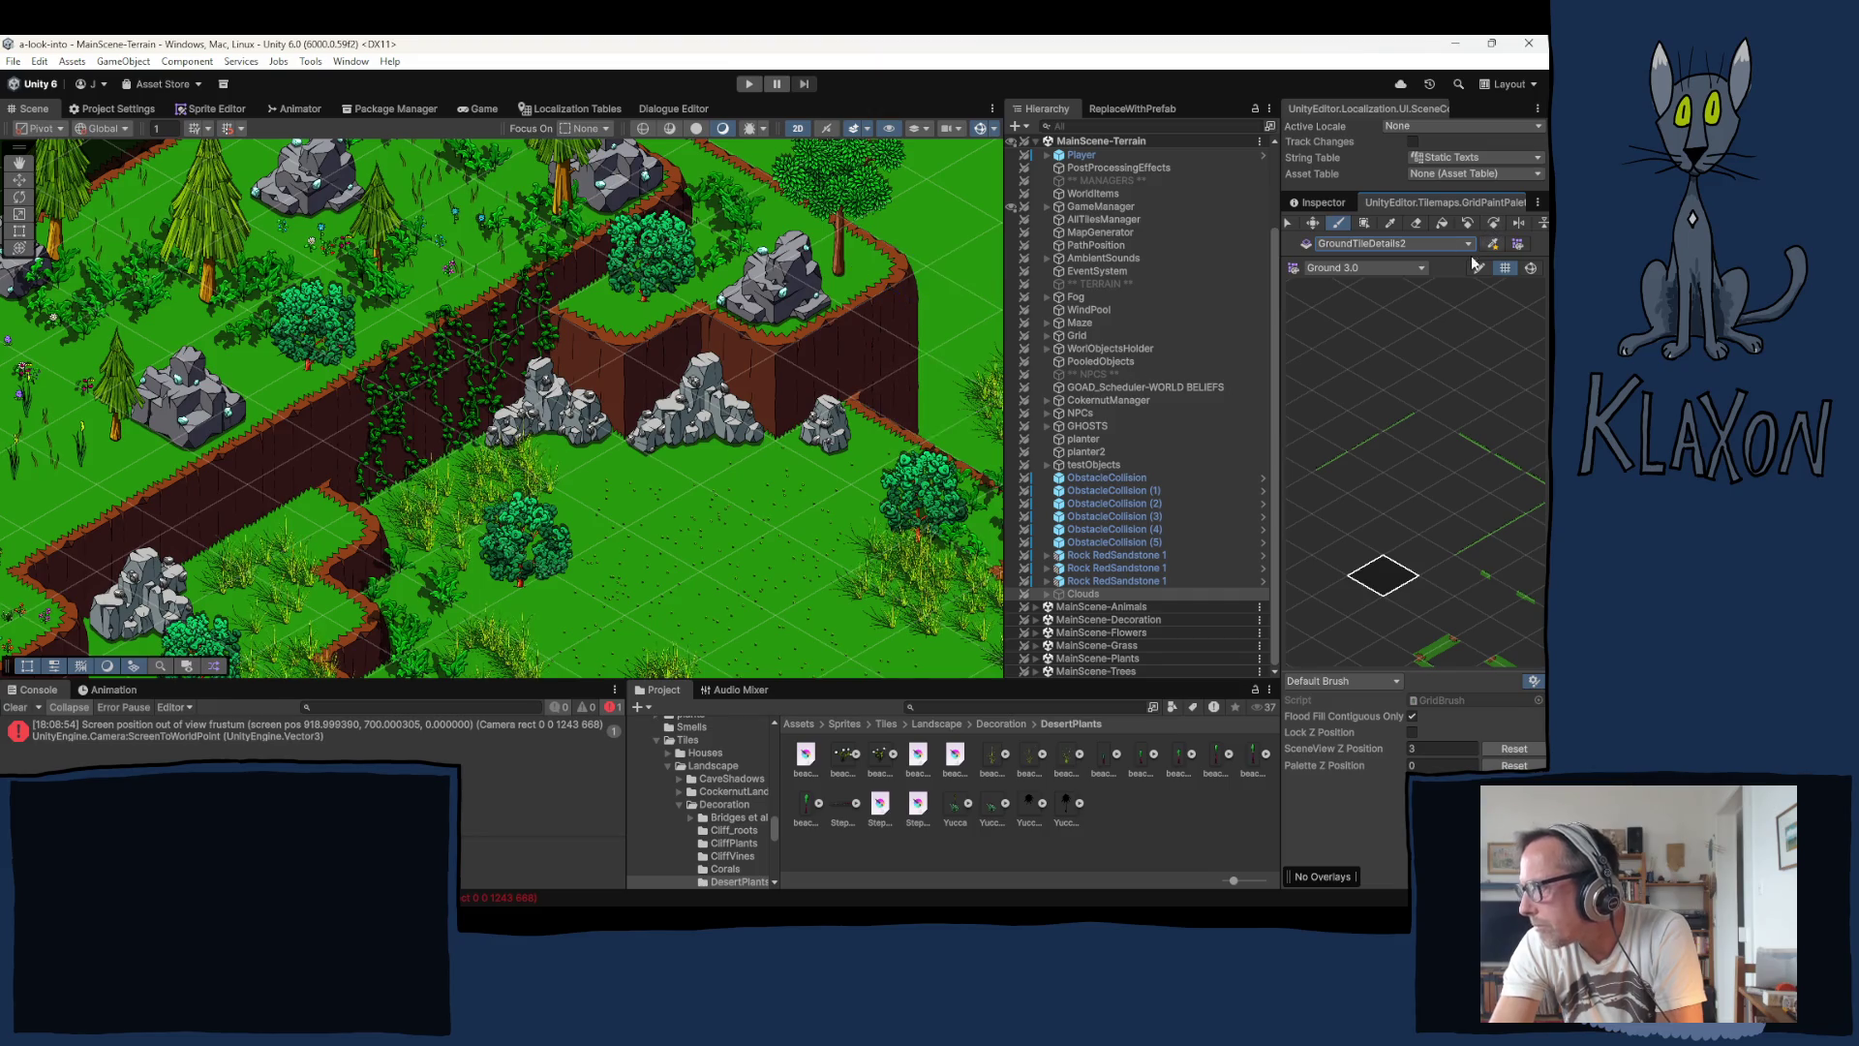
Step: Show the Clouds Inspector, switch to the Move tool, and dismiss the scene context menu
{"action": "left_click", "coordinate": [1322, 202]}
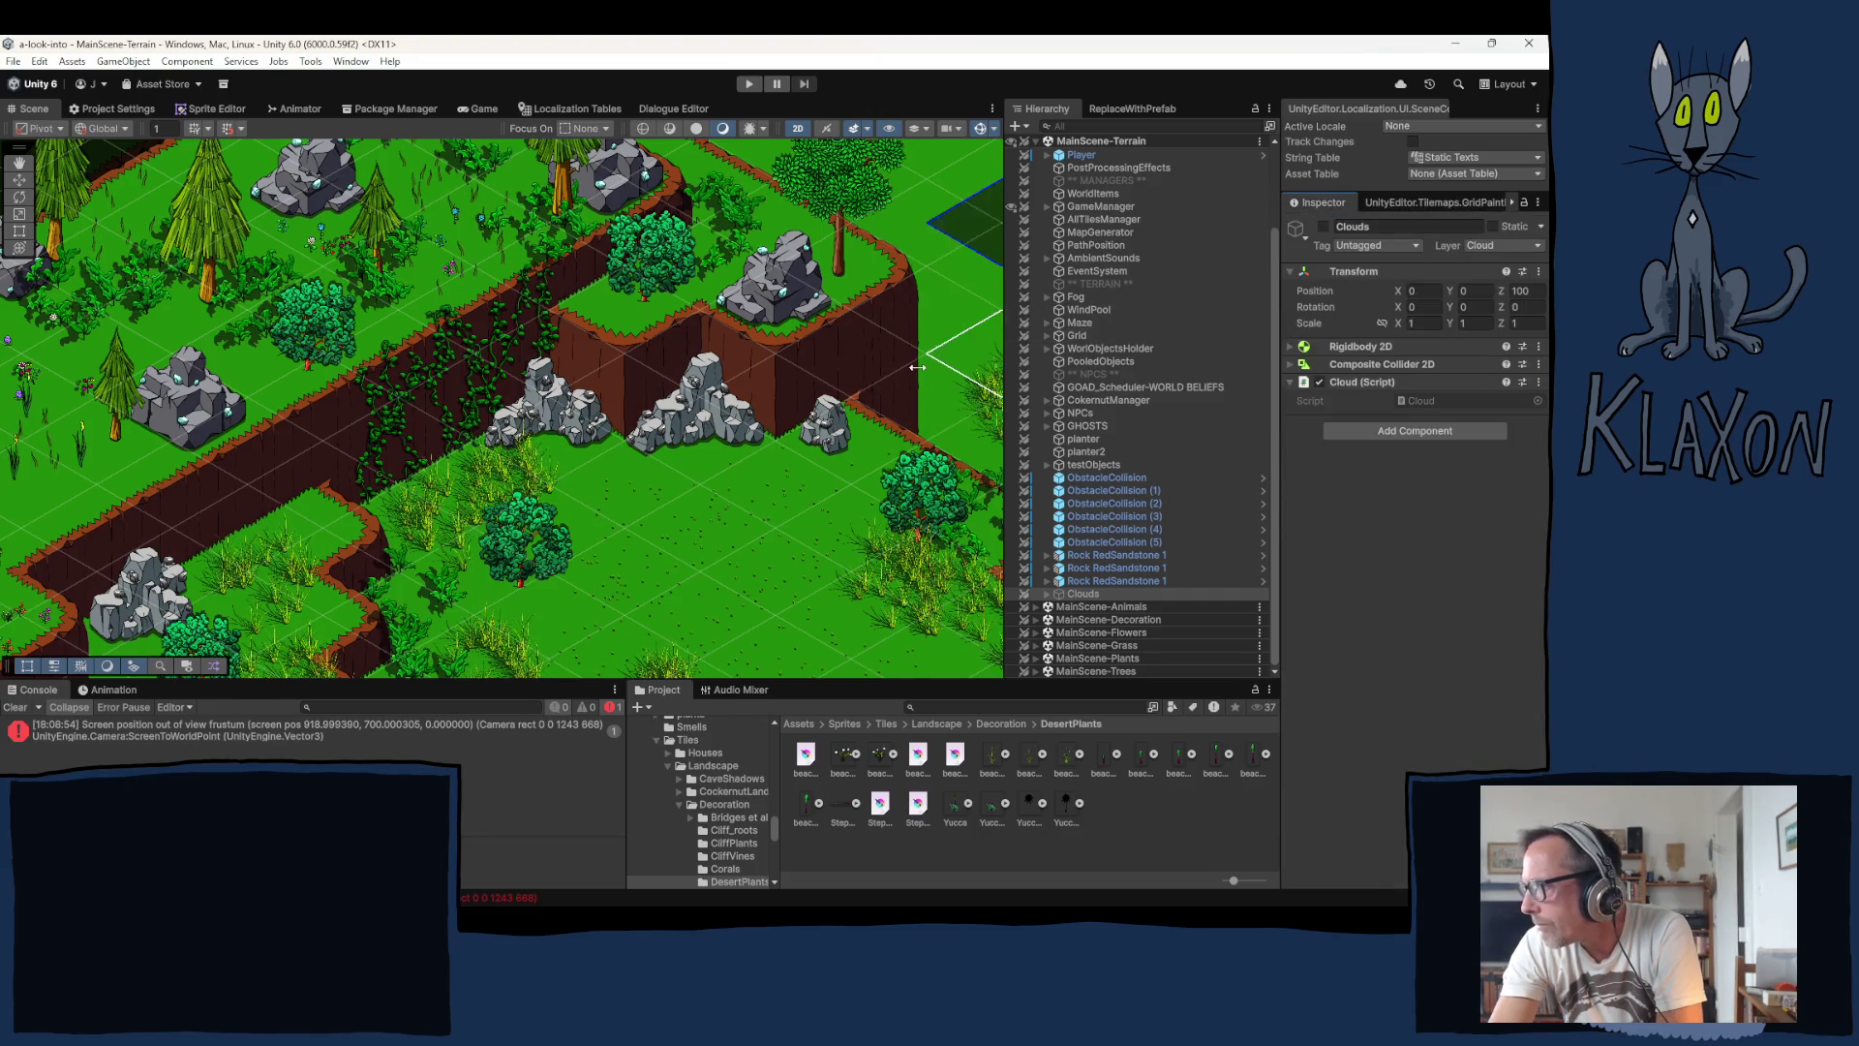
{"action": "key", "text": "w"}
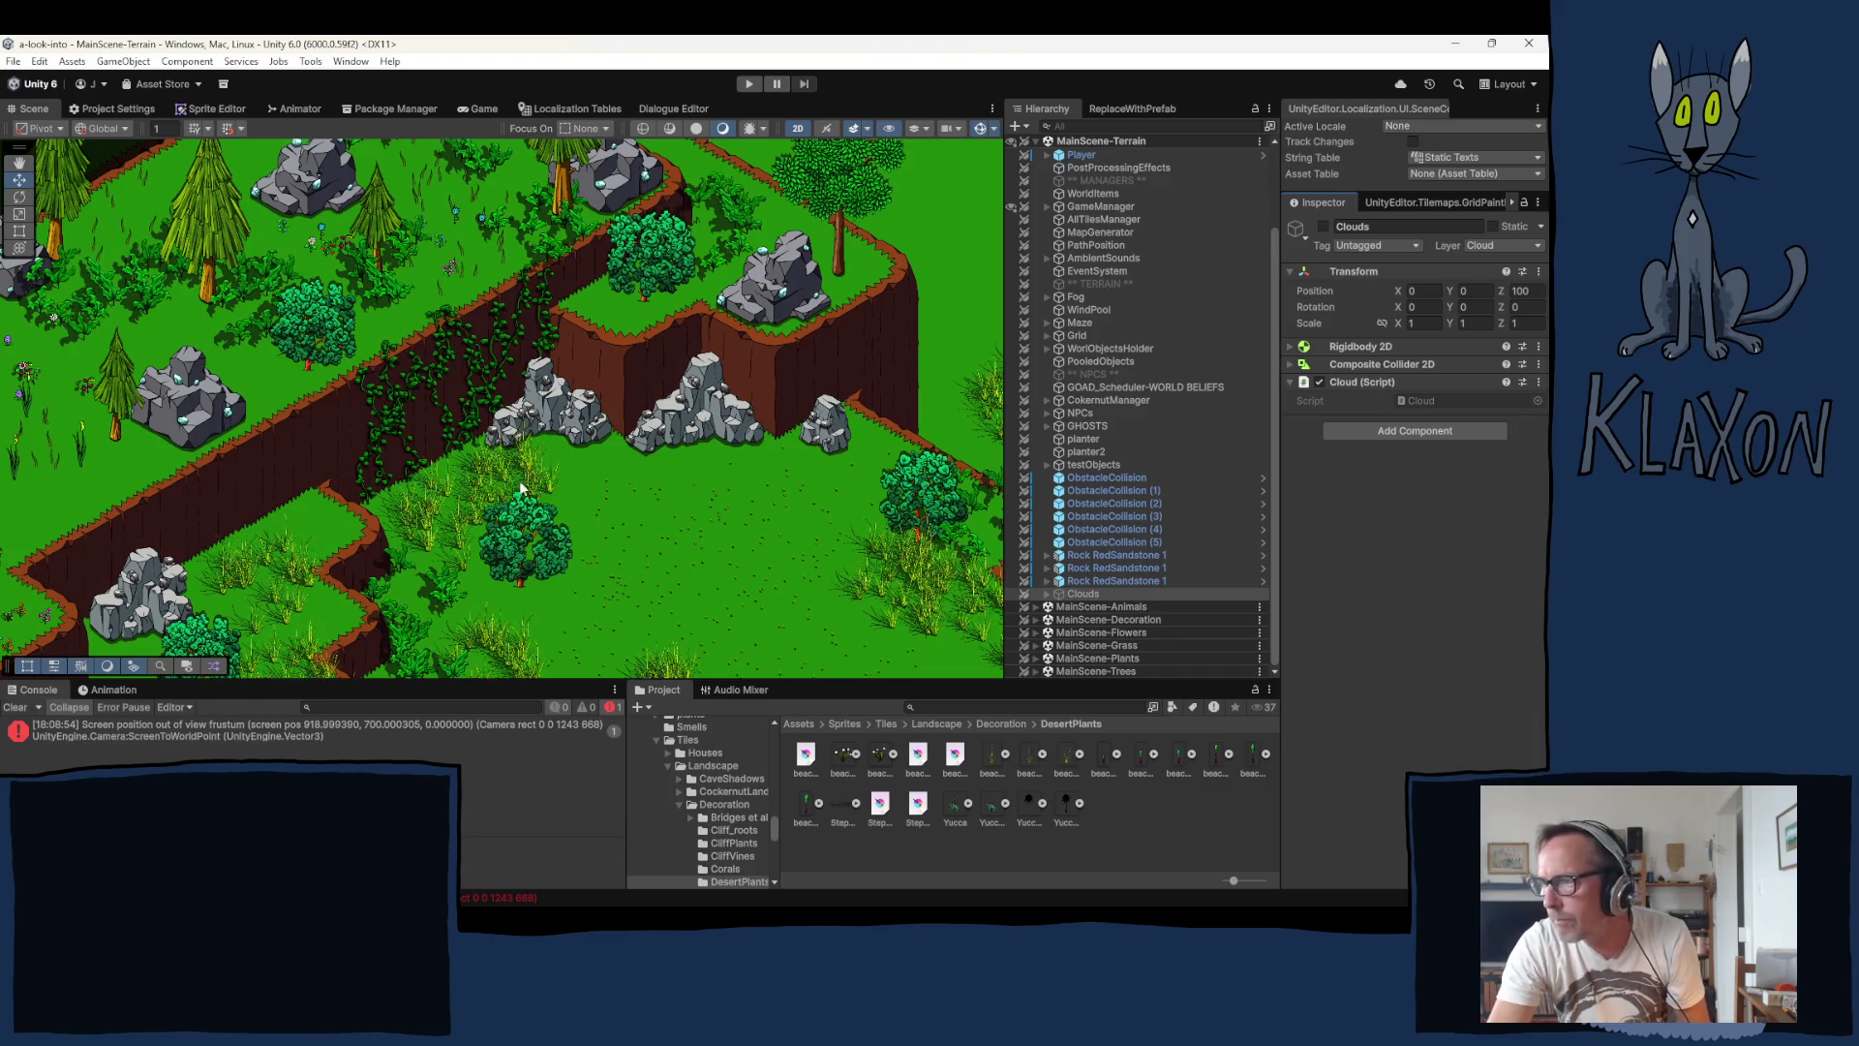
{"action": "scroll", "coordinate": [430, 426], "scroll_direction": "down", "scroll_amount": 2}
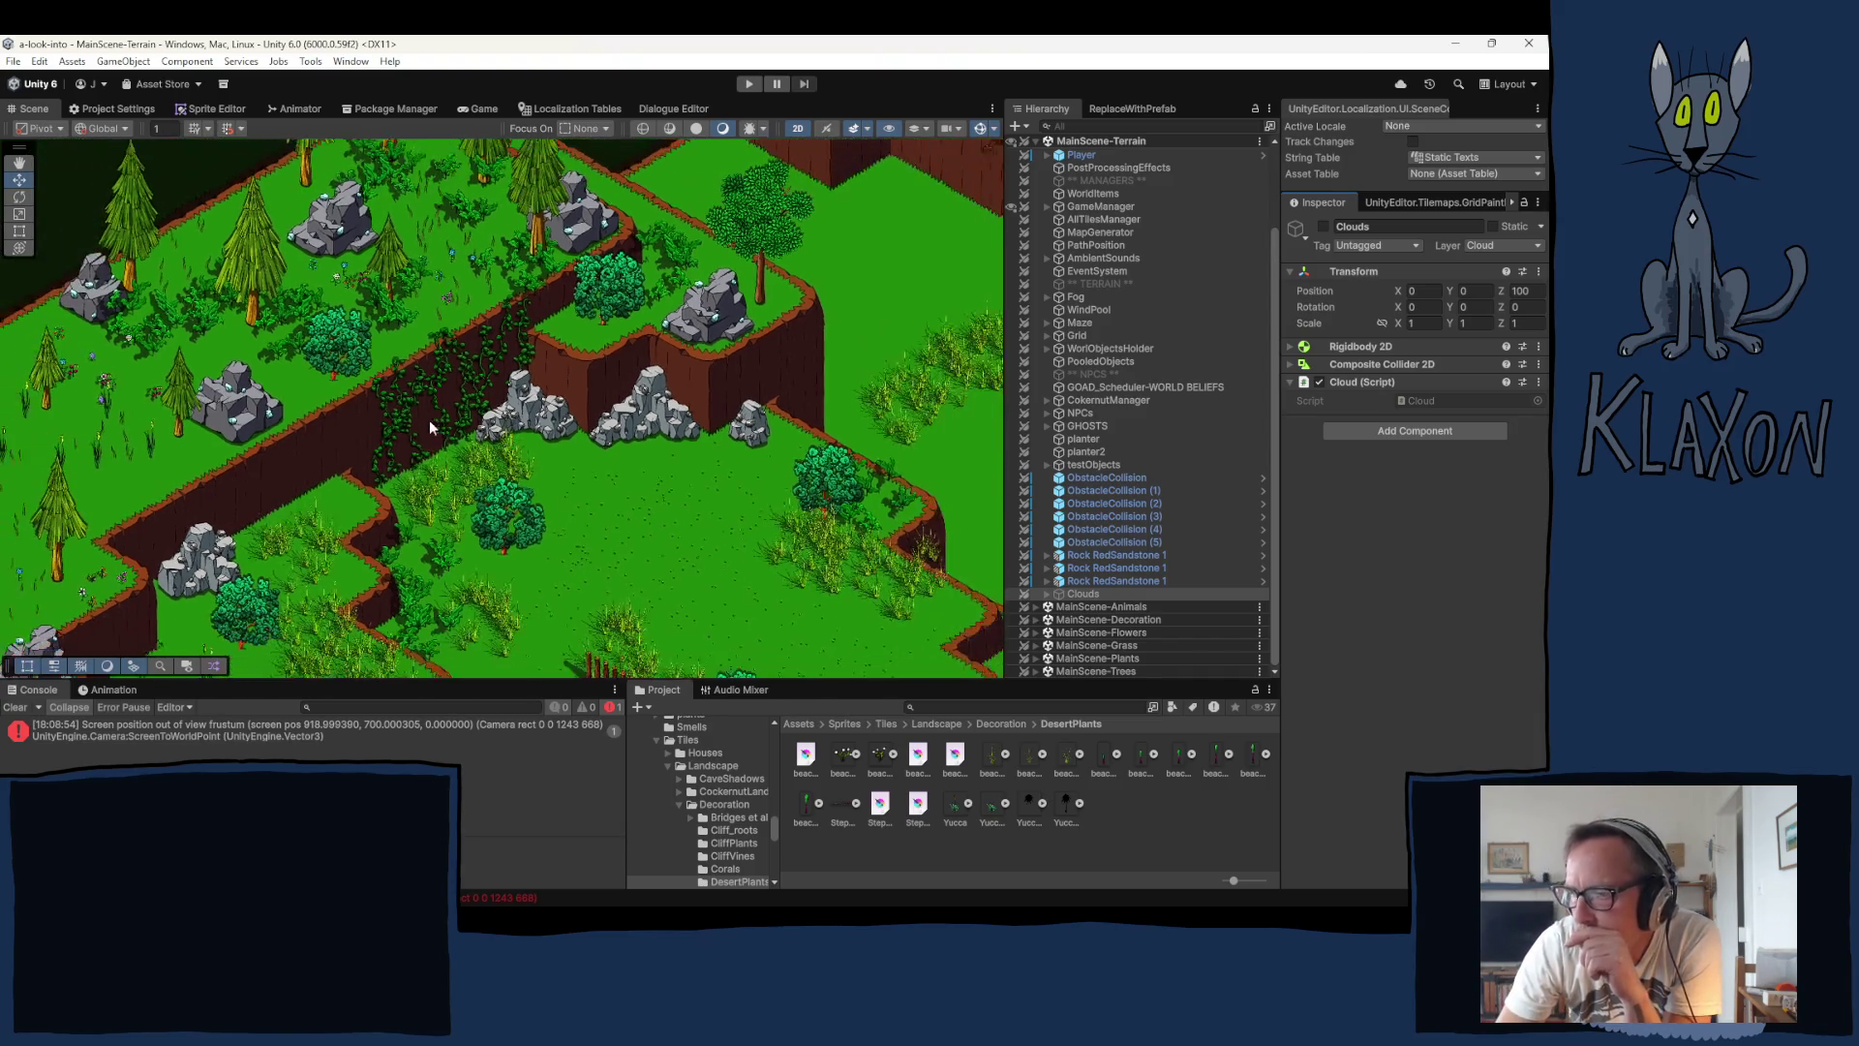
{"action": "right_click", "coordinate": [494, 410]}
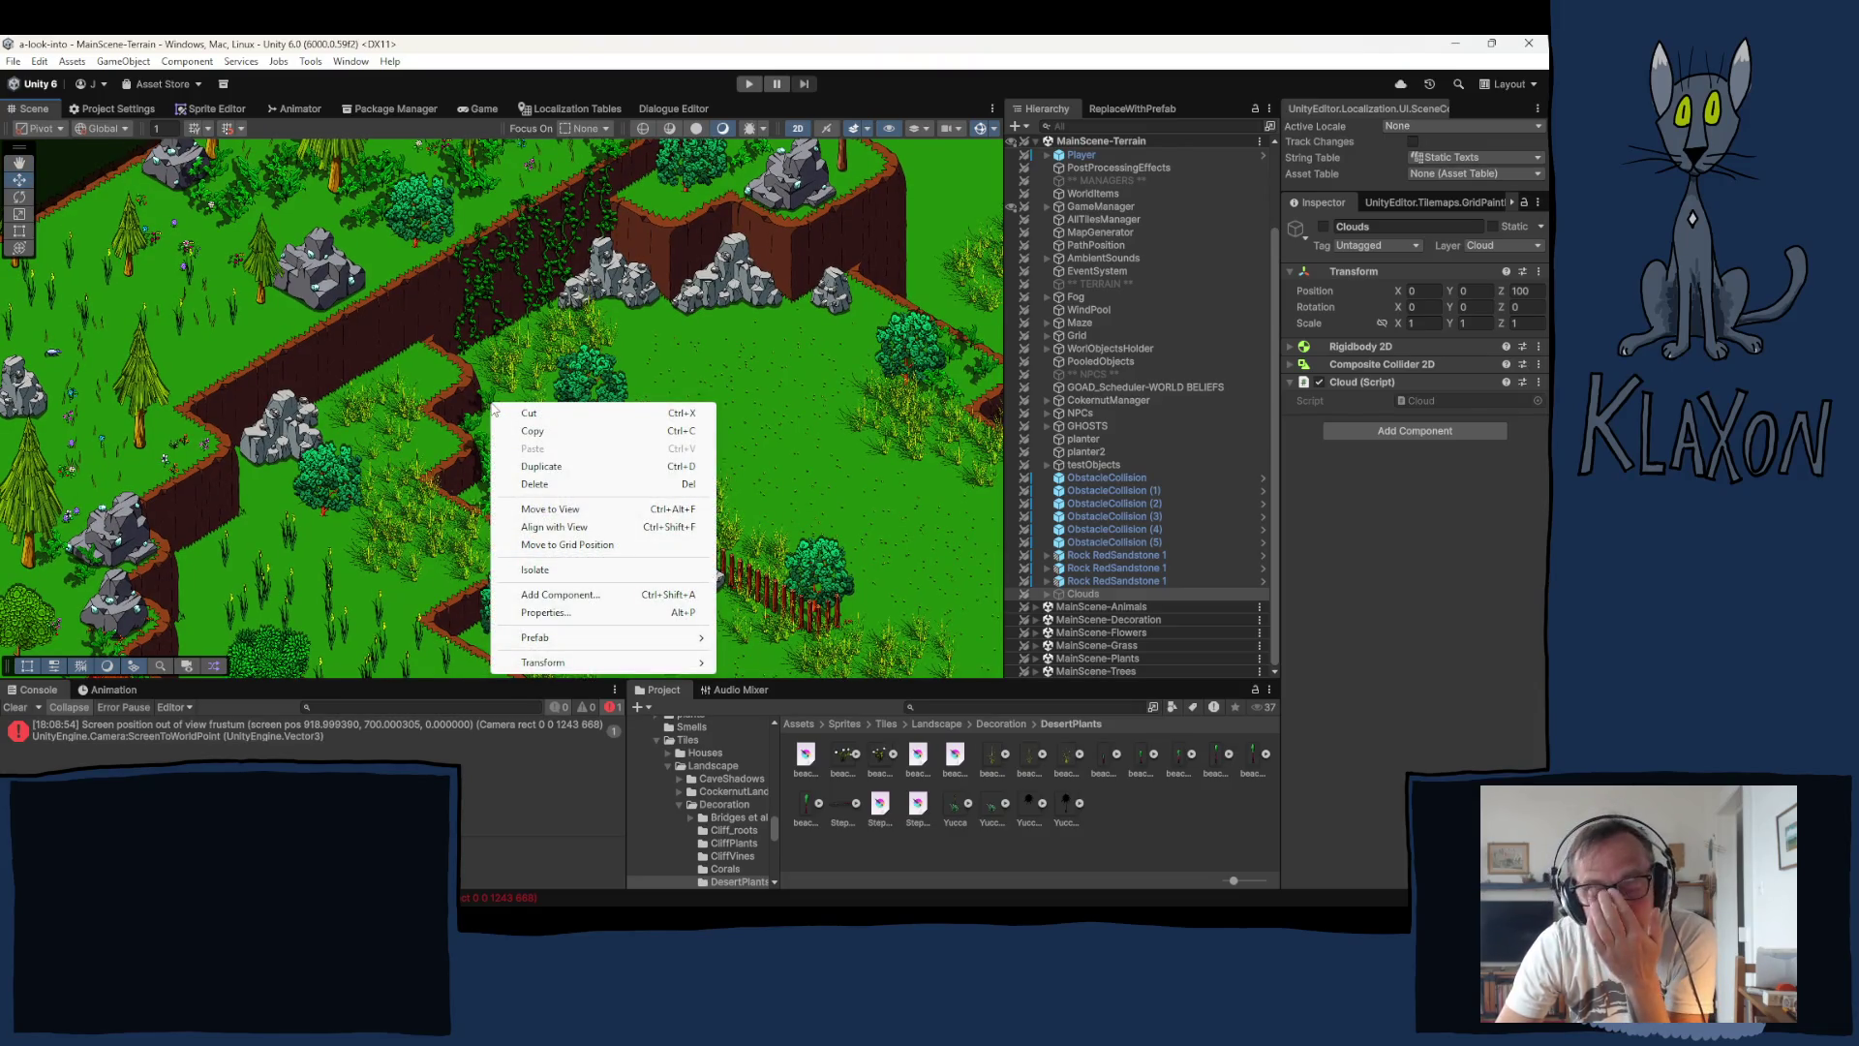
{"action": "left_click", "coordinate": [409, 419]}
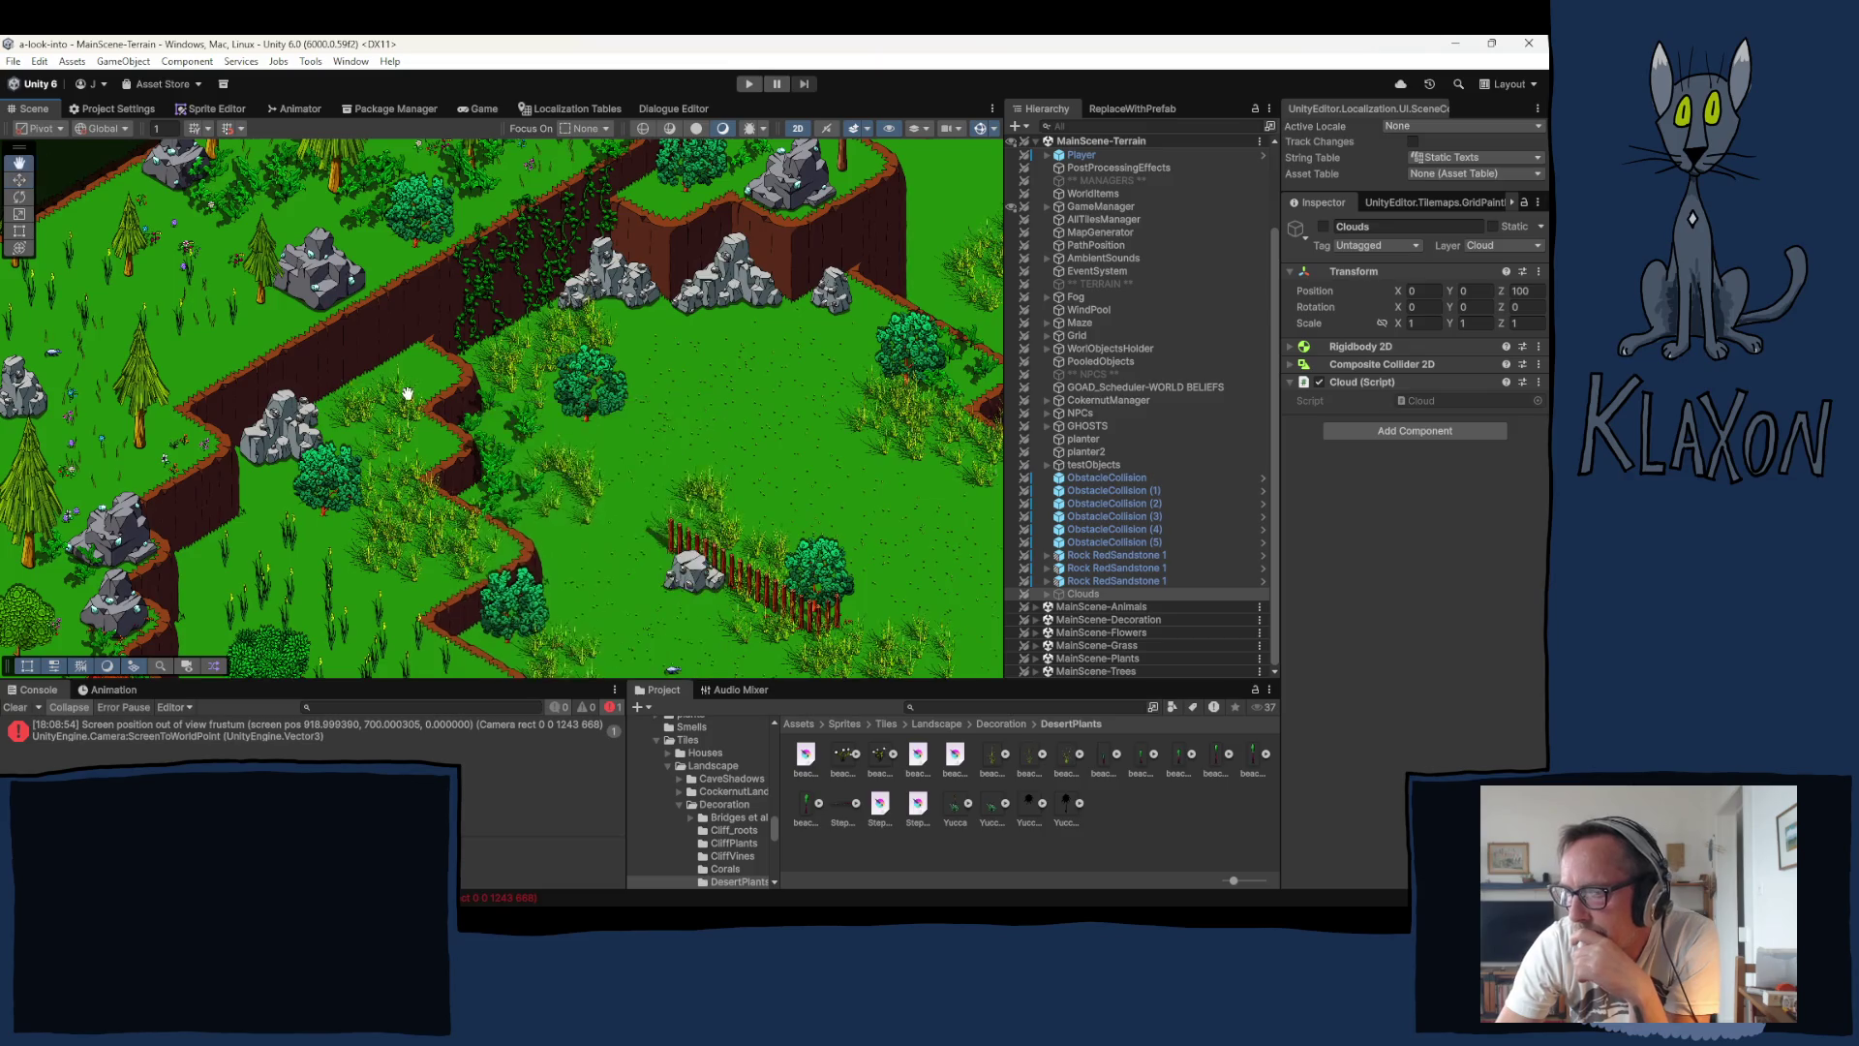
Step: Pan over to the hut and rocks area and clear the selection
{"action": "mouse_move", "coordinate": [456, 585]}
{"action": "left_mouse_down"}
{"action": "mouse_move", "coordinate": [448, 386]}
{"action": "mouse_move", "coordinate": [406, 278]}
{"action": "mouse_move", "coordinate": [262, 162]}
{"action": "mouse_move", "coordinate": [107, 134]}
{"action": "mouse_move", "coordinate": [136, 10]}
{"action": "mouse_move", "coordinate": [152, 763]}
{"action": "left_mouse_up"}
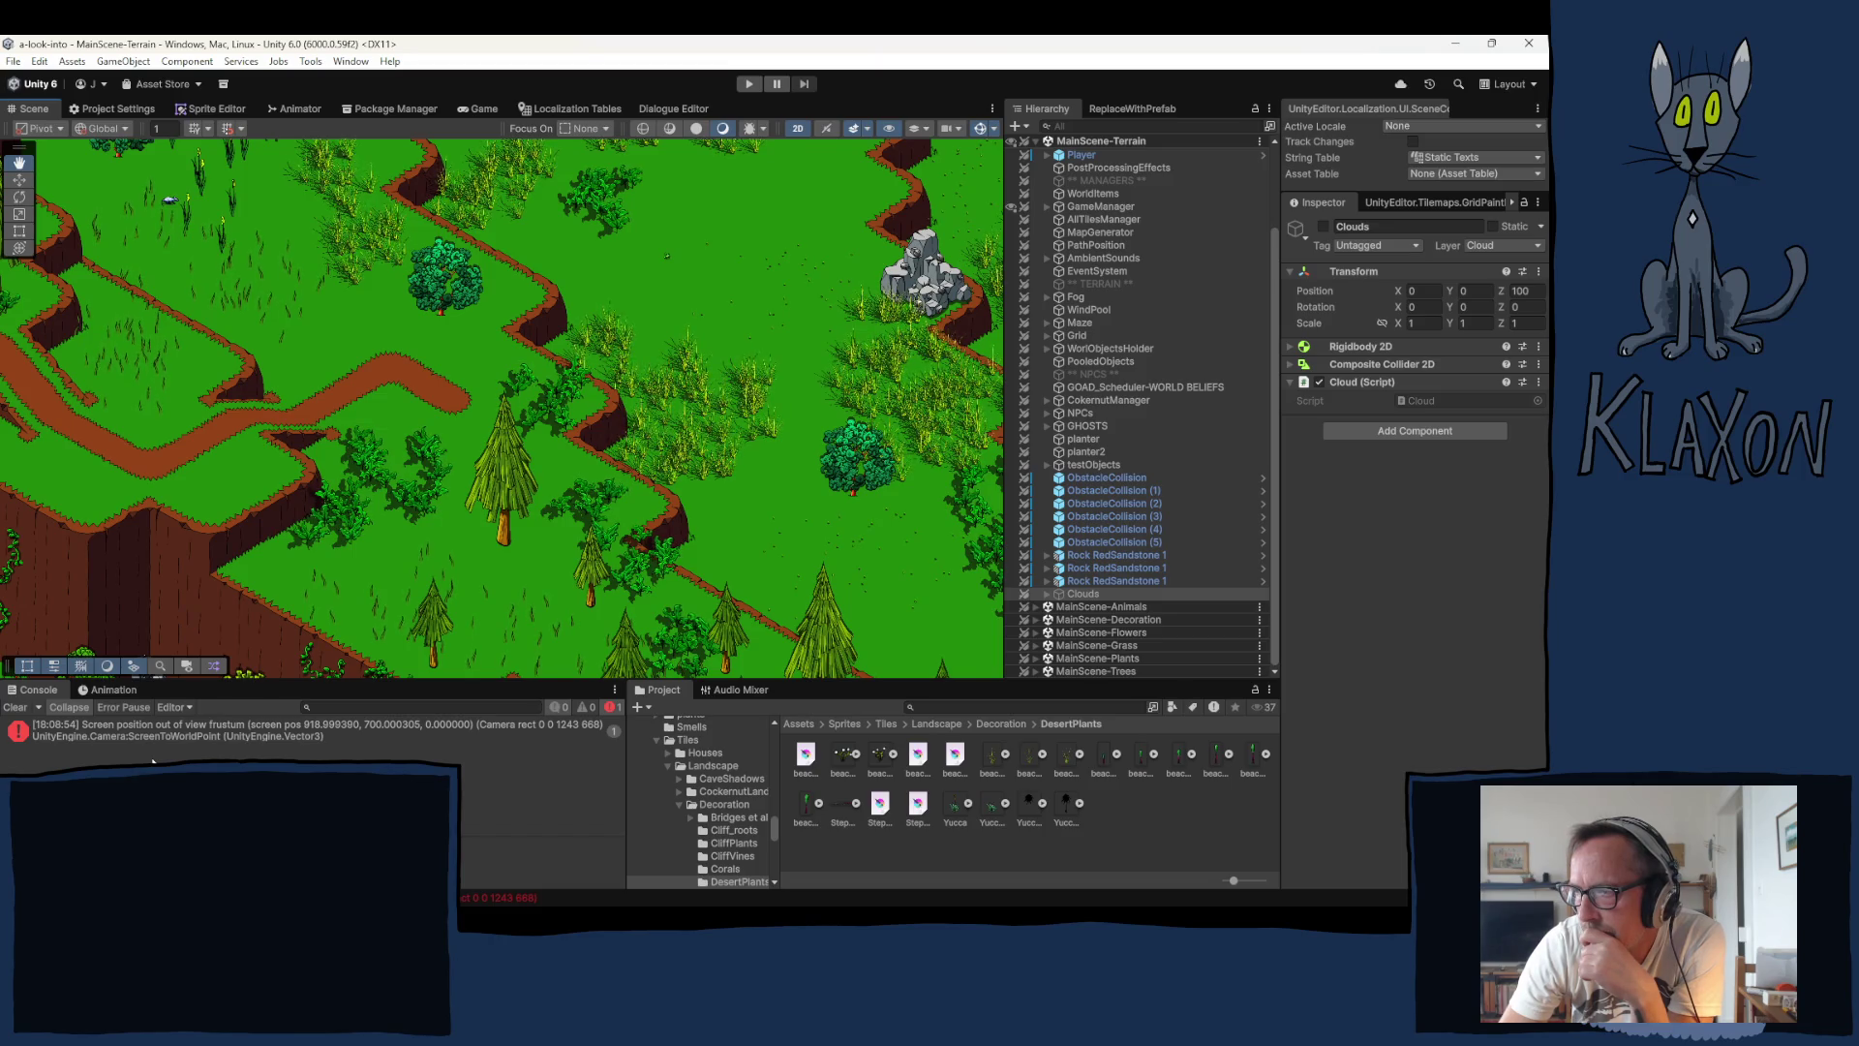
{"action": "mouse_move", "coordinate": [484, 147]}
{"action": "left_mouse_down"}
{"action": "mouse_move", "coordinate": [600, 262]}
{"action": "mouse_move", "coordinate": [562, 214]}
{"action": "mouse_move", "coordinate": [576, 147]}
{"action": "mouse_move", "coordinate": [698, 479]}
{"action": "mouse_move", "coordinate": [764, 560]}
{"action": "mouse_move", "coordinate": [546, 705]}
{"action": "mouse_move", "coordinate": [441, 716]}
{"action": "left_mouse_up"}
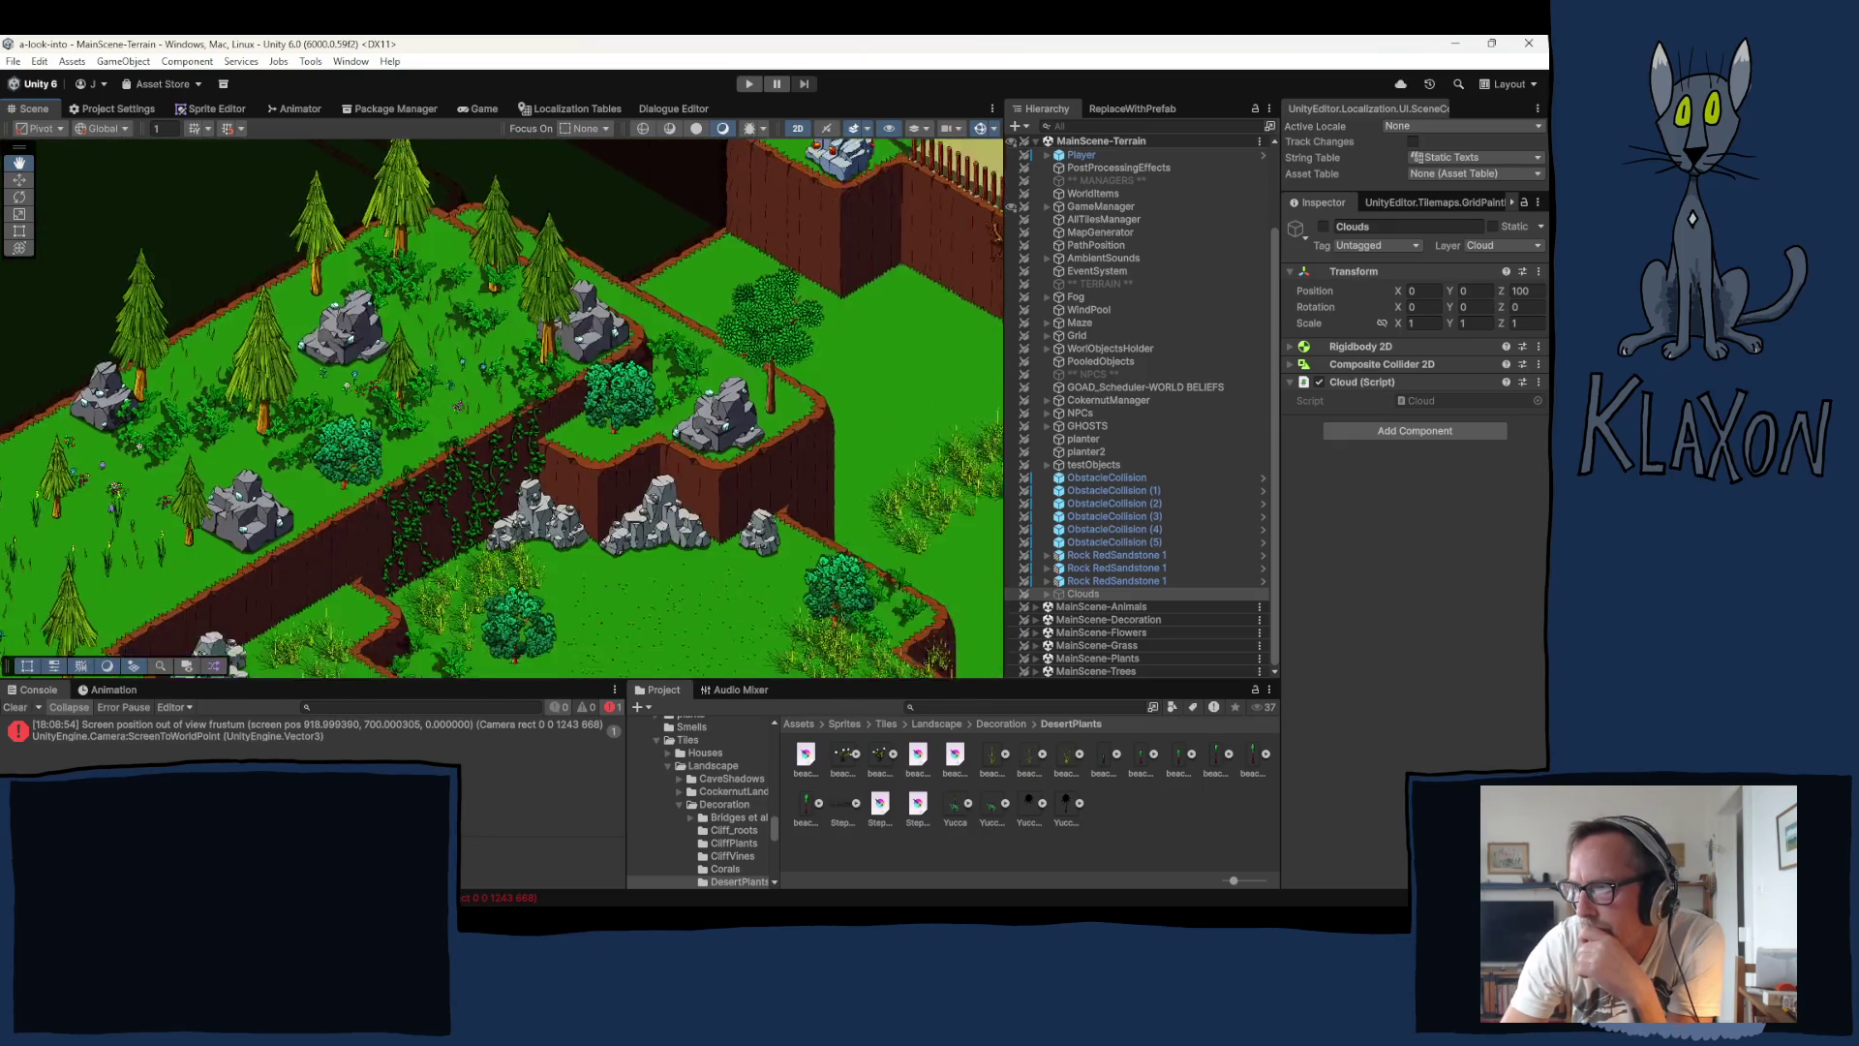
{"action": "right_click", "coordinate": [215, 528]}
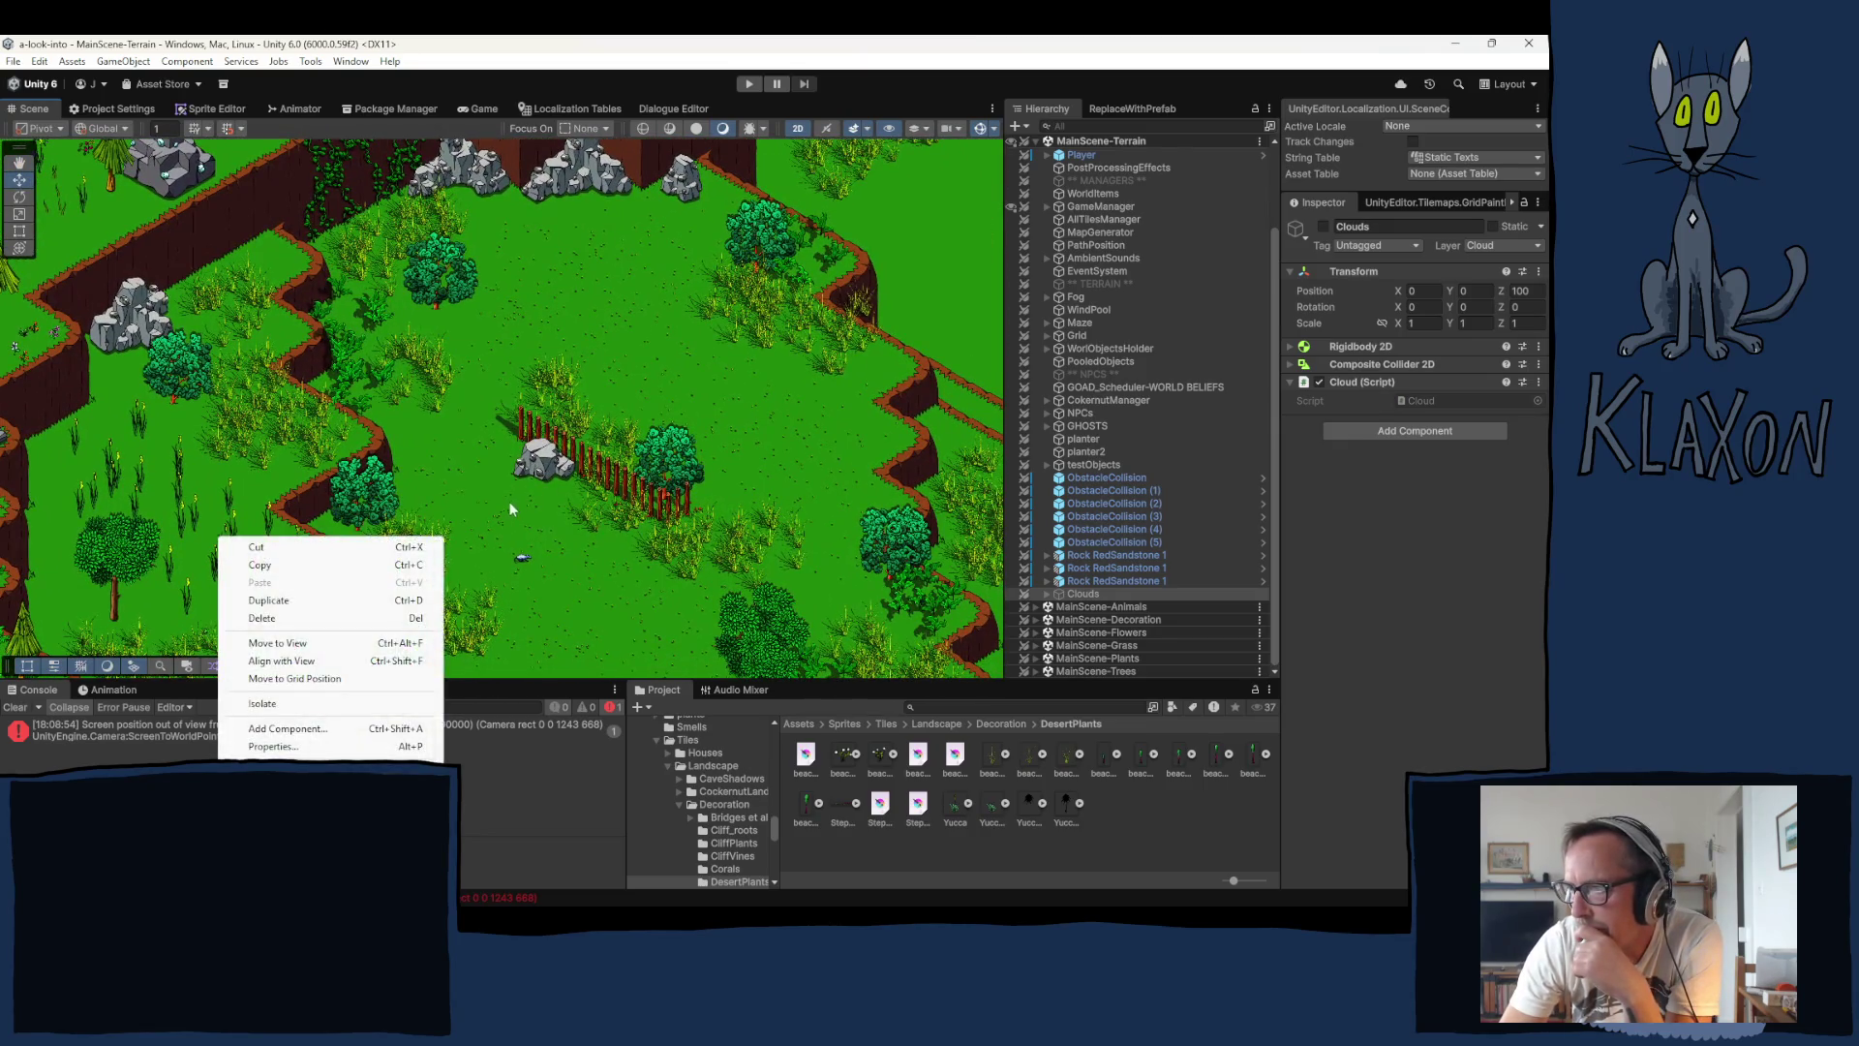
{"action": "right_click", "coordinate": [543, 563]}
{"action": "left_click", "coordinate": [602, 508]}
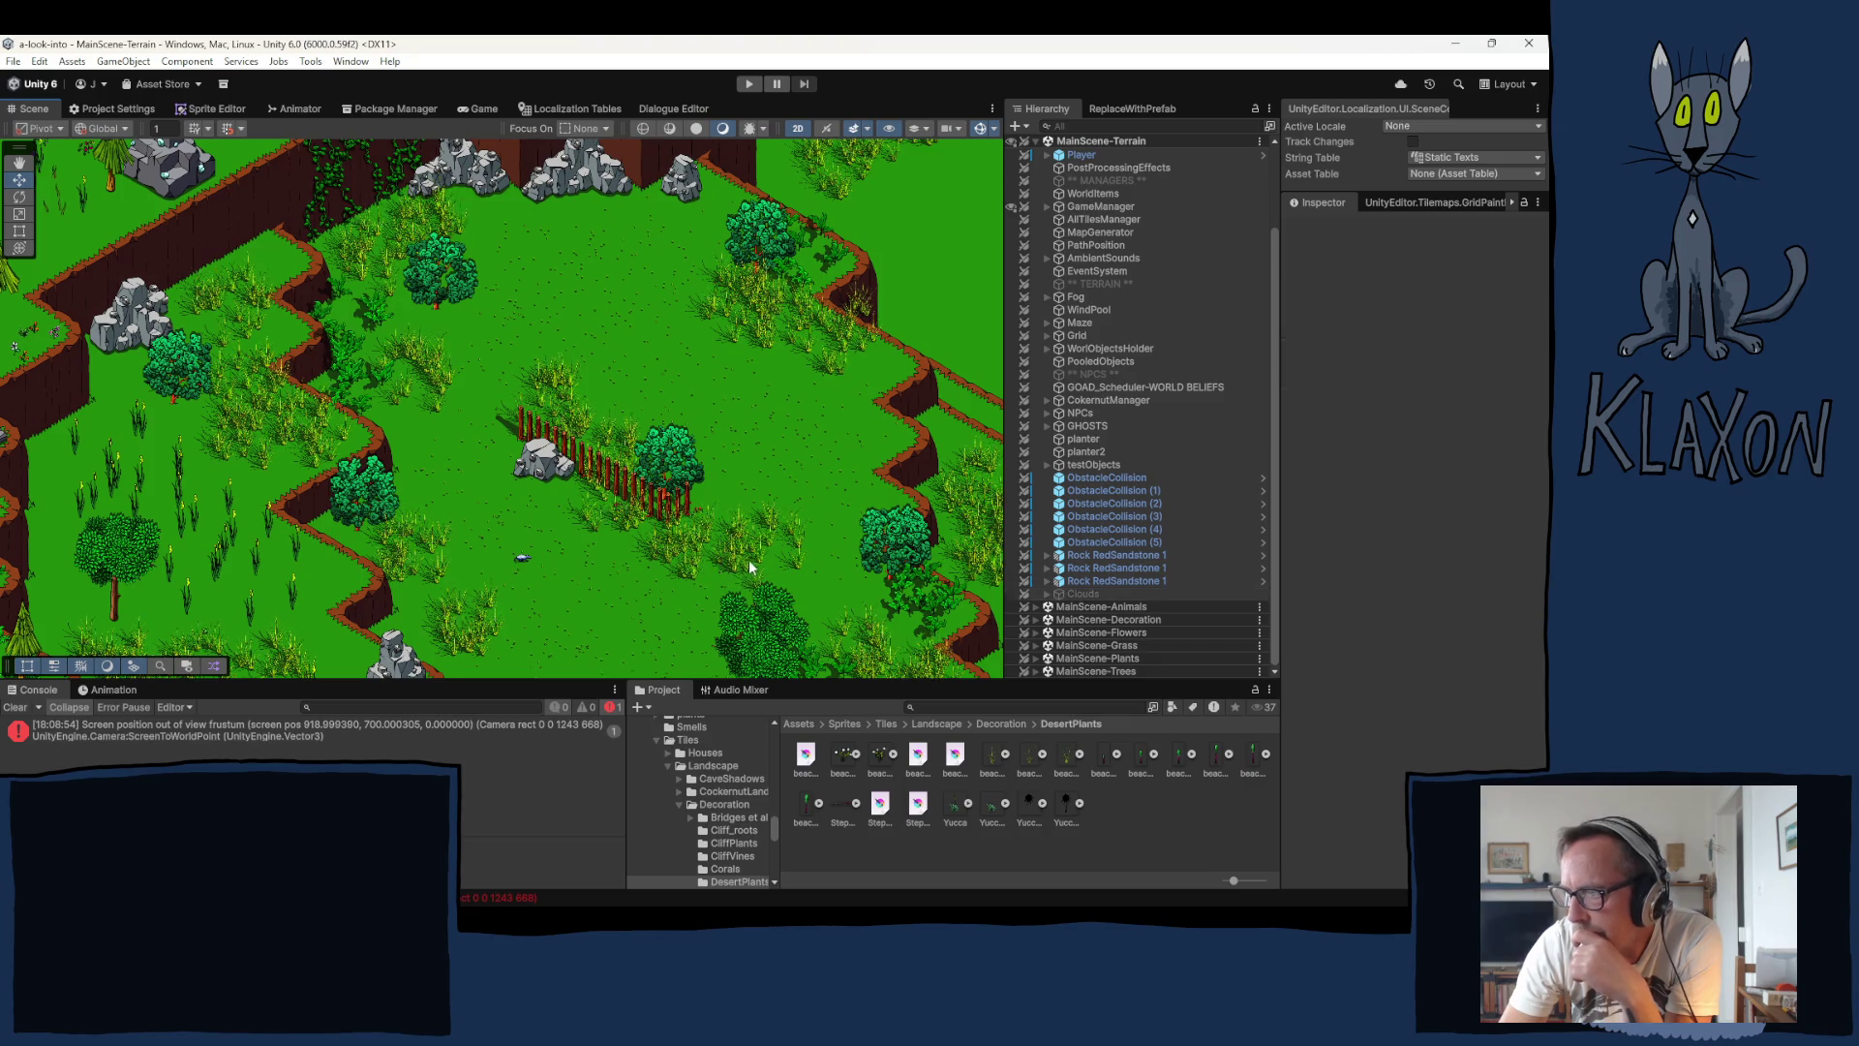
Step: Pan the Scene view left across the terrain
{"action": "left_click_drag", "start_coordinate": [748, 560], "coordinate": [508, 547]}
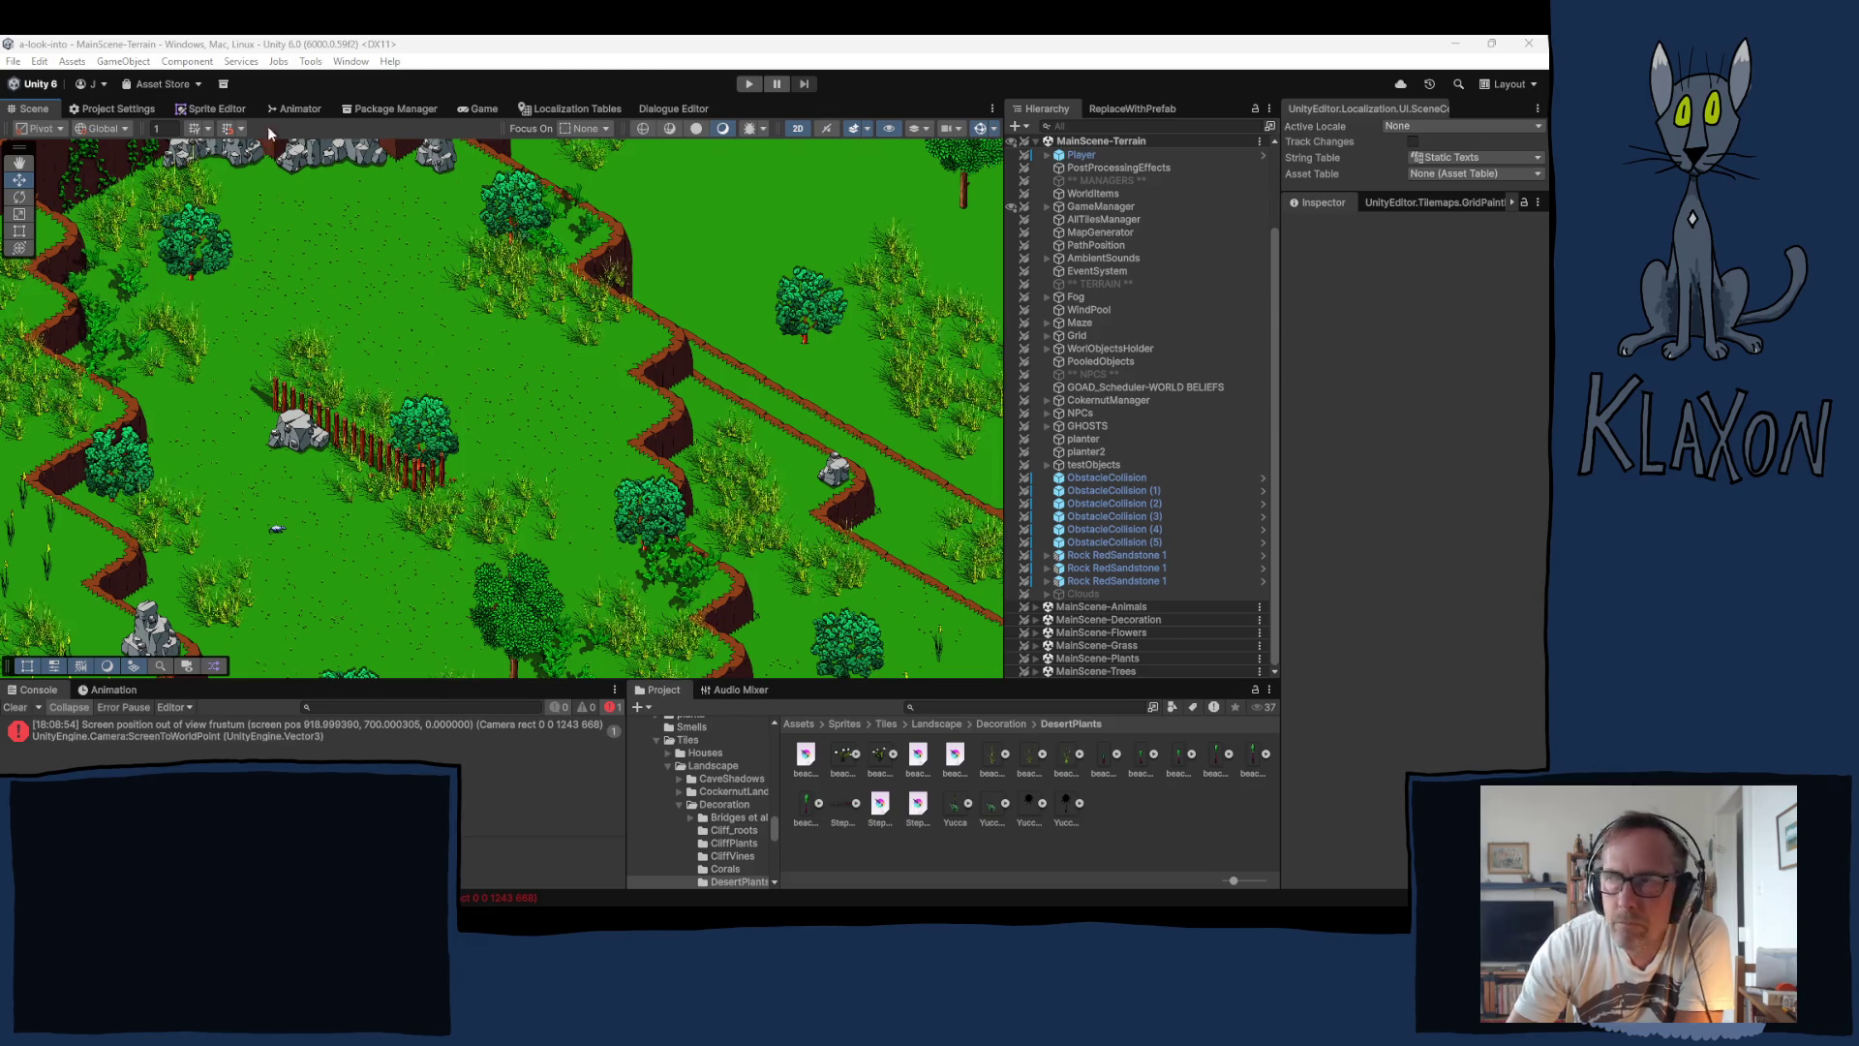
Step: Enter Play mode, confirm a New Game save, and finish character creation
{"action": "left_click", "coordinate": [749, 85]}
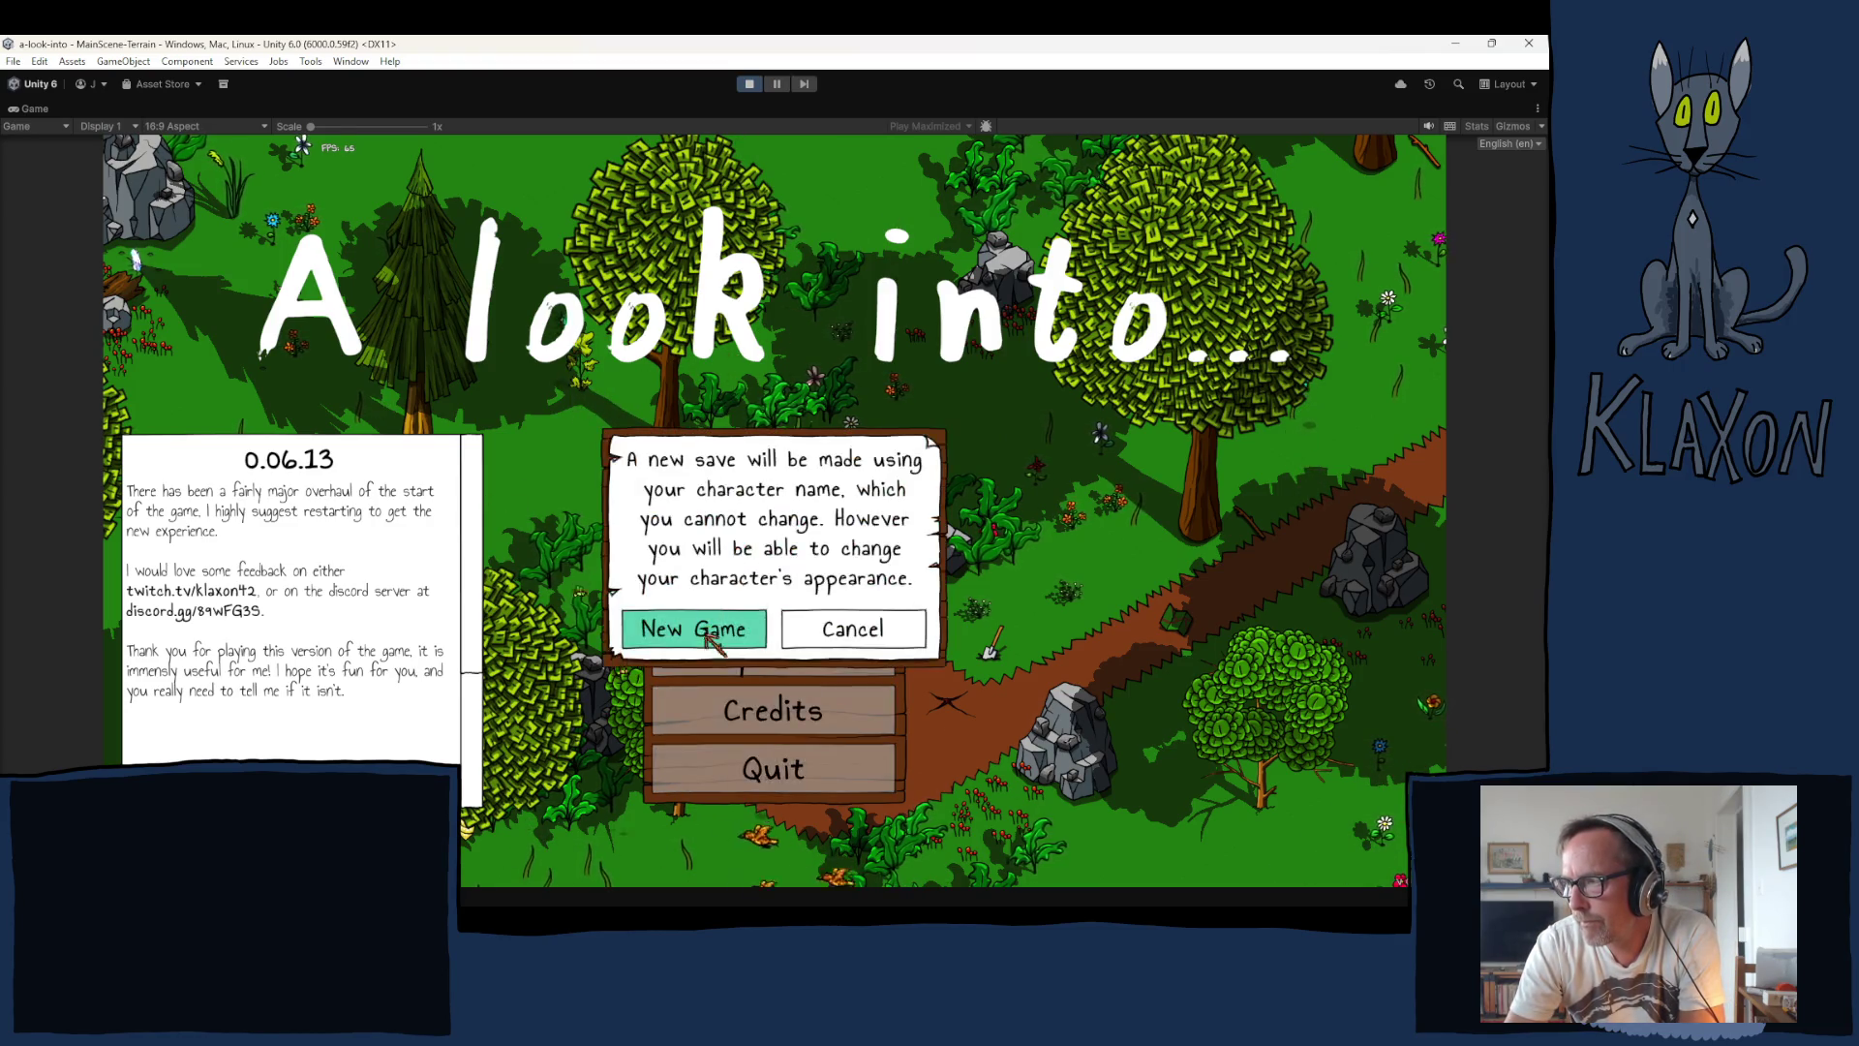
{"action": "left_click", "coordinate": [718, 645]}
{"action": "left_click", "coordinate": [792, 655]}
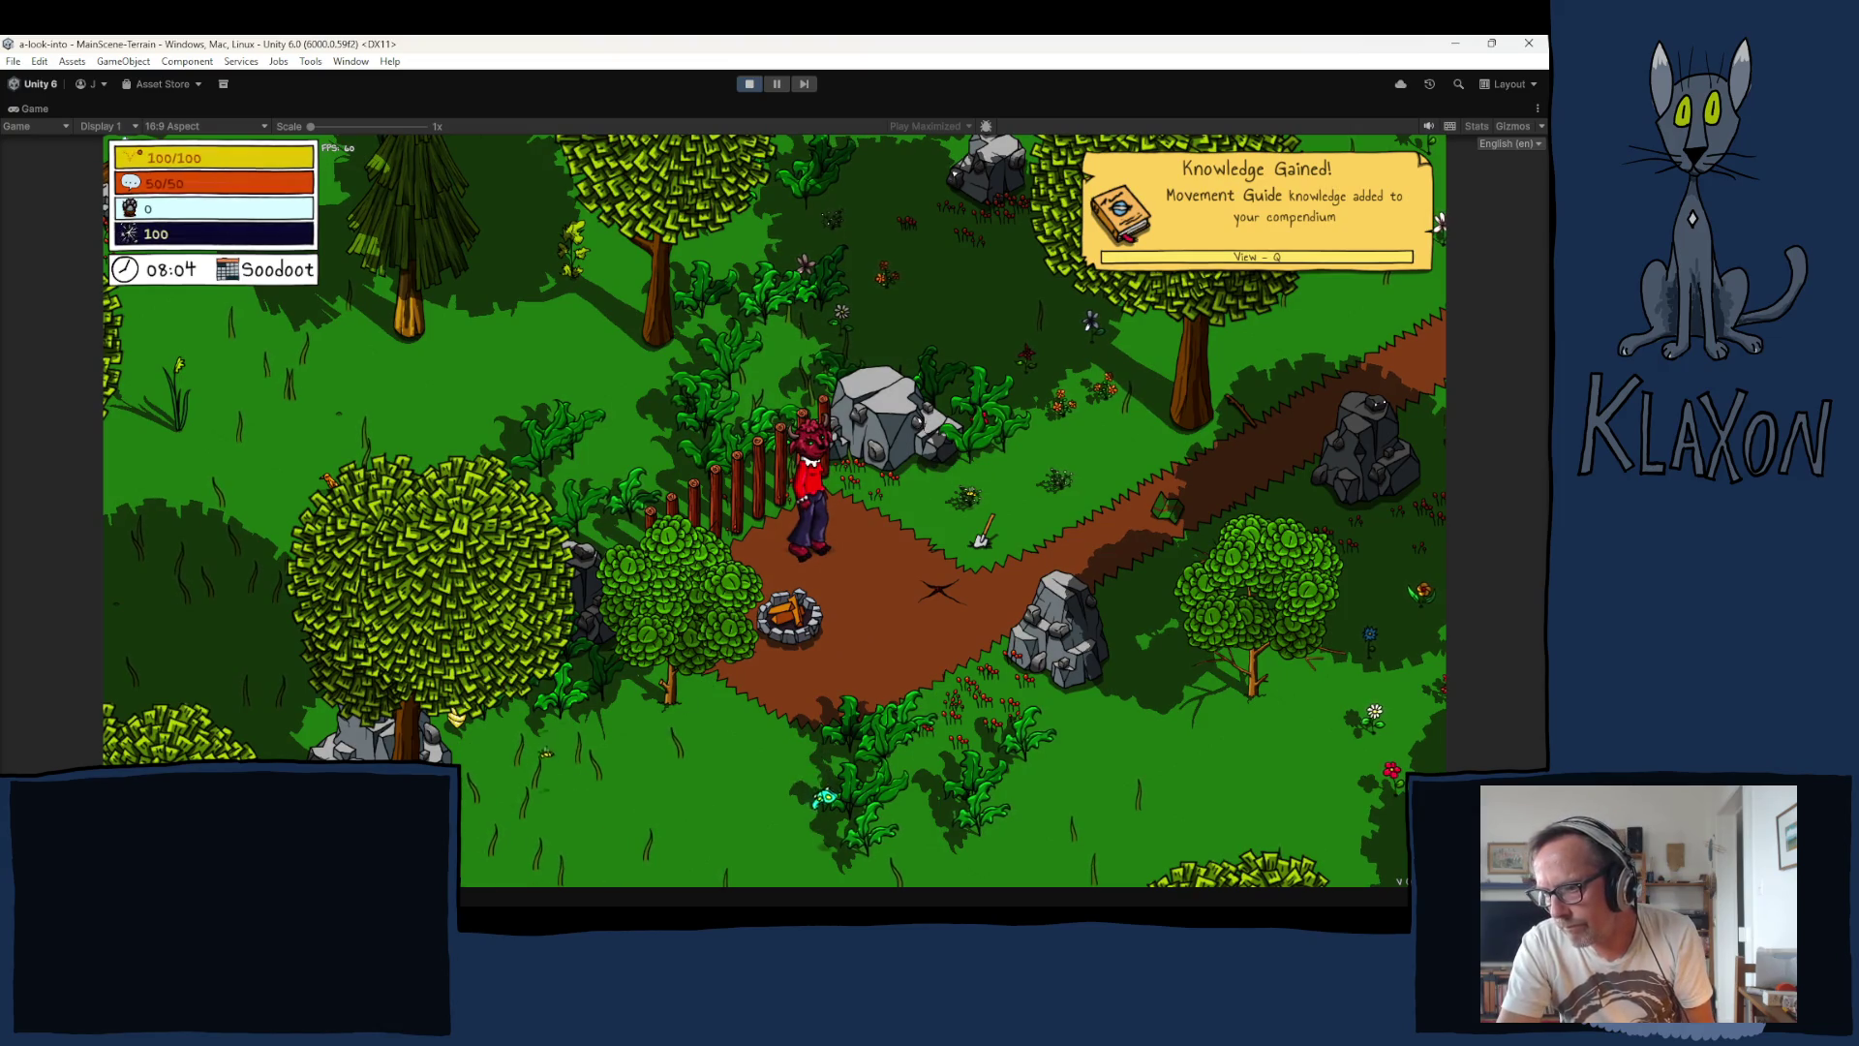
Step: Teleport the character to the Steppe area and start walking up-right across the meadow
{"action": "mouse_move", "coordinate": [610, 865]}
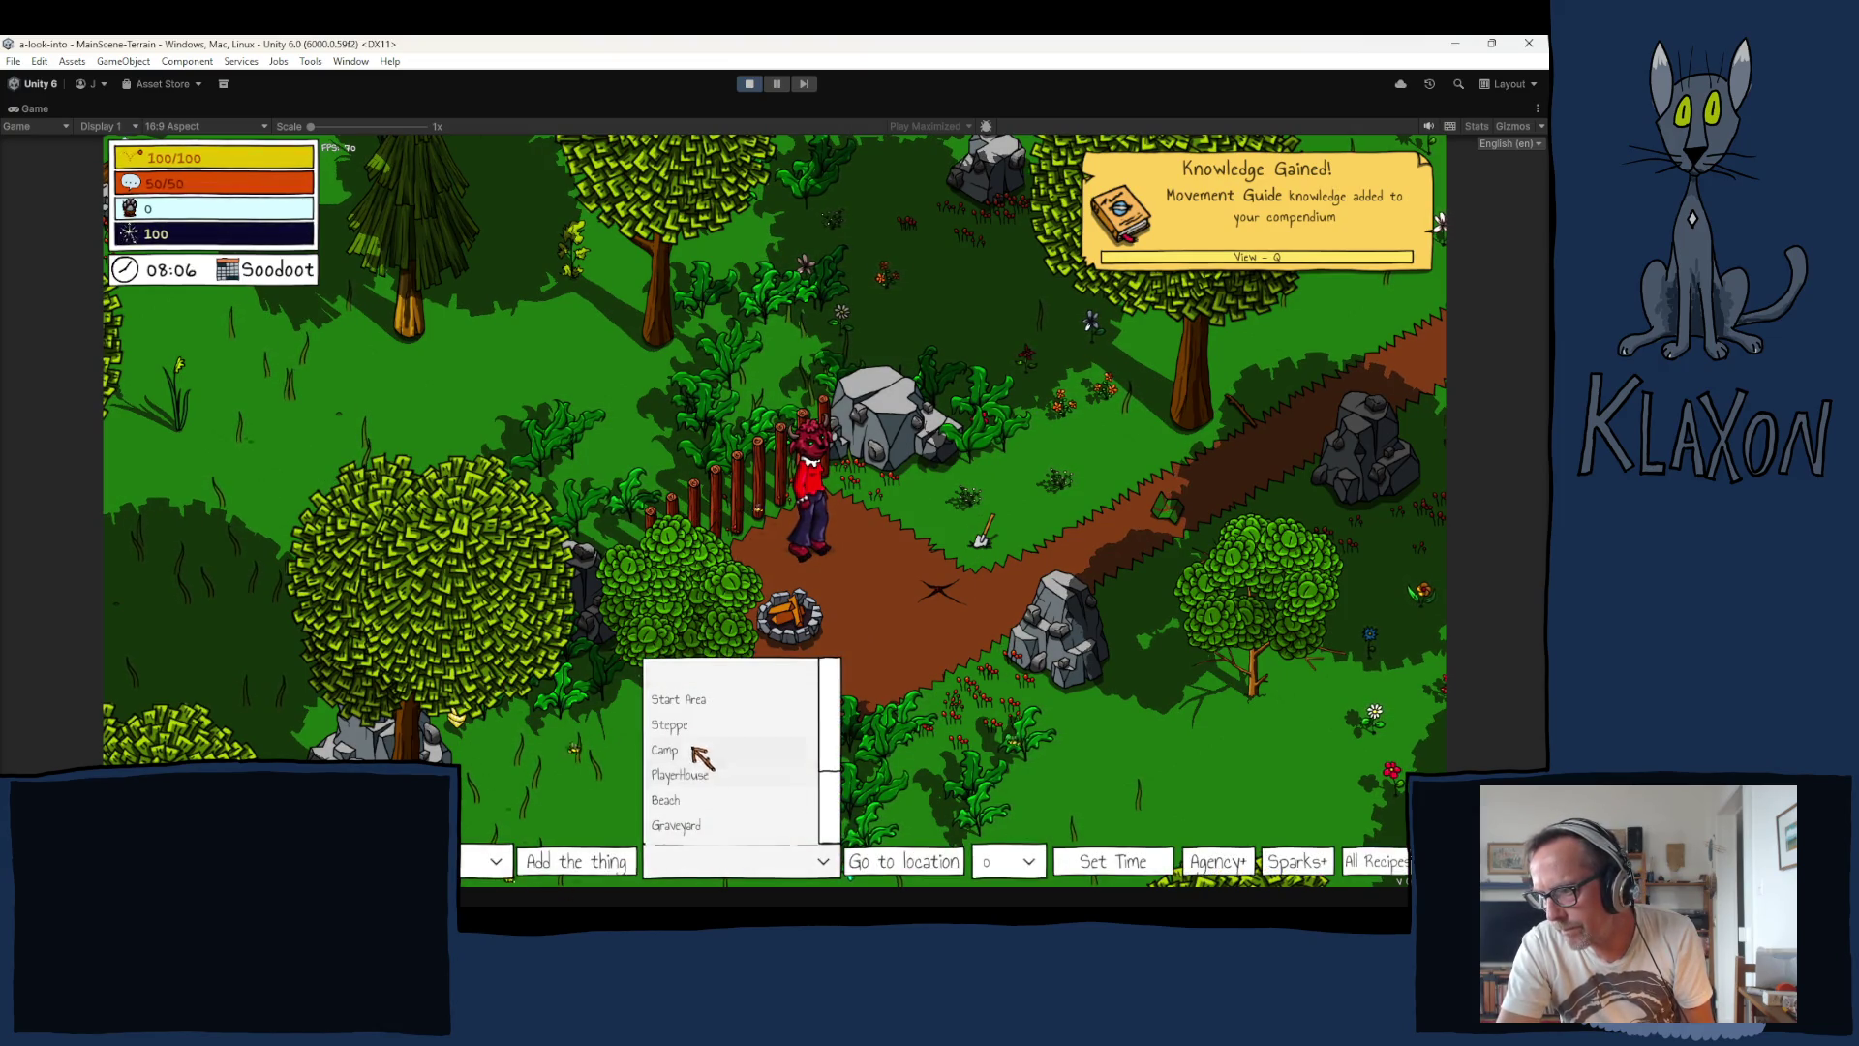
{"action": "left_click", "coordinate": [893, 864]}
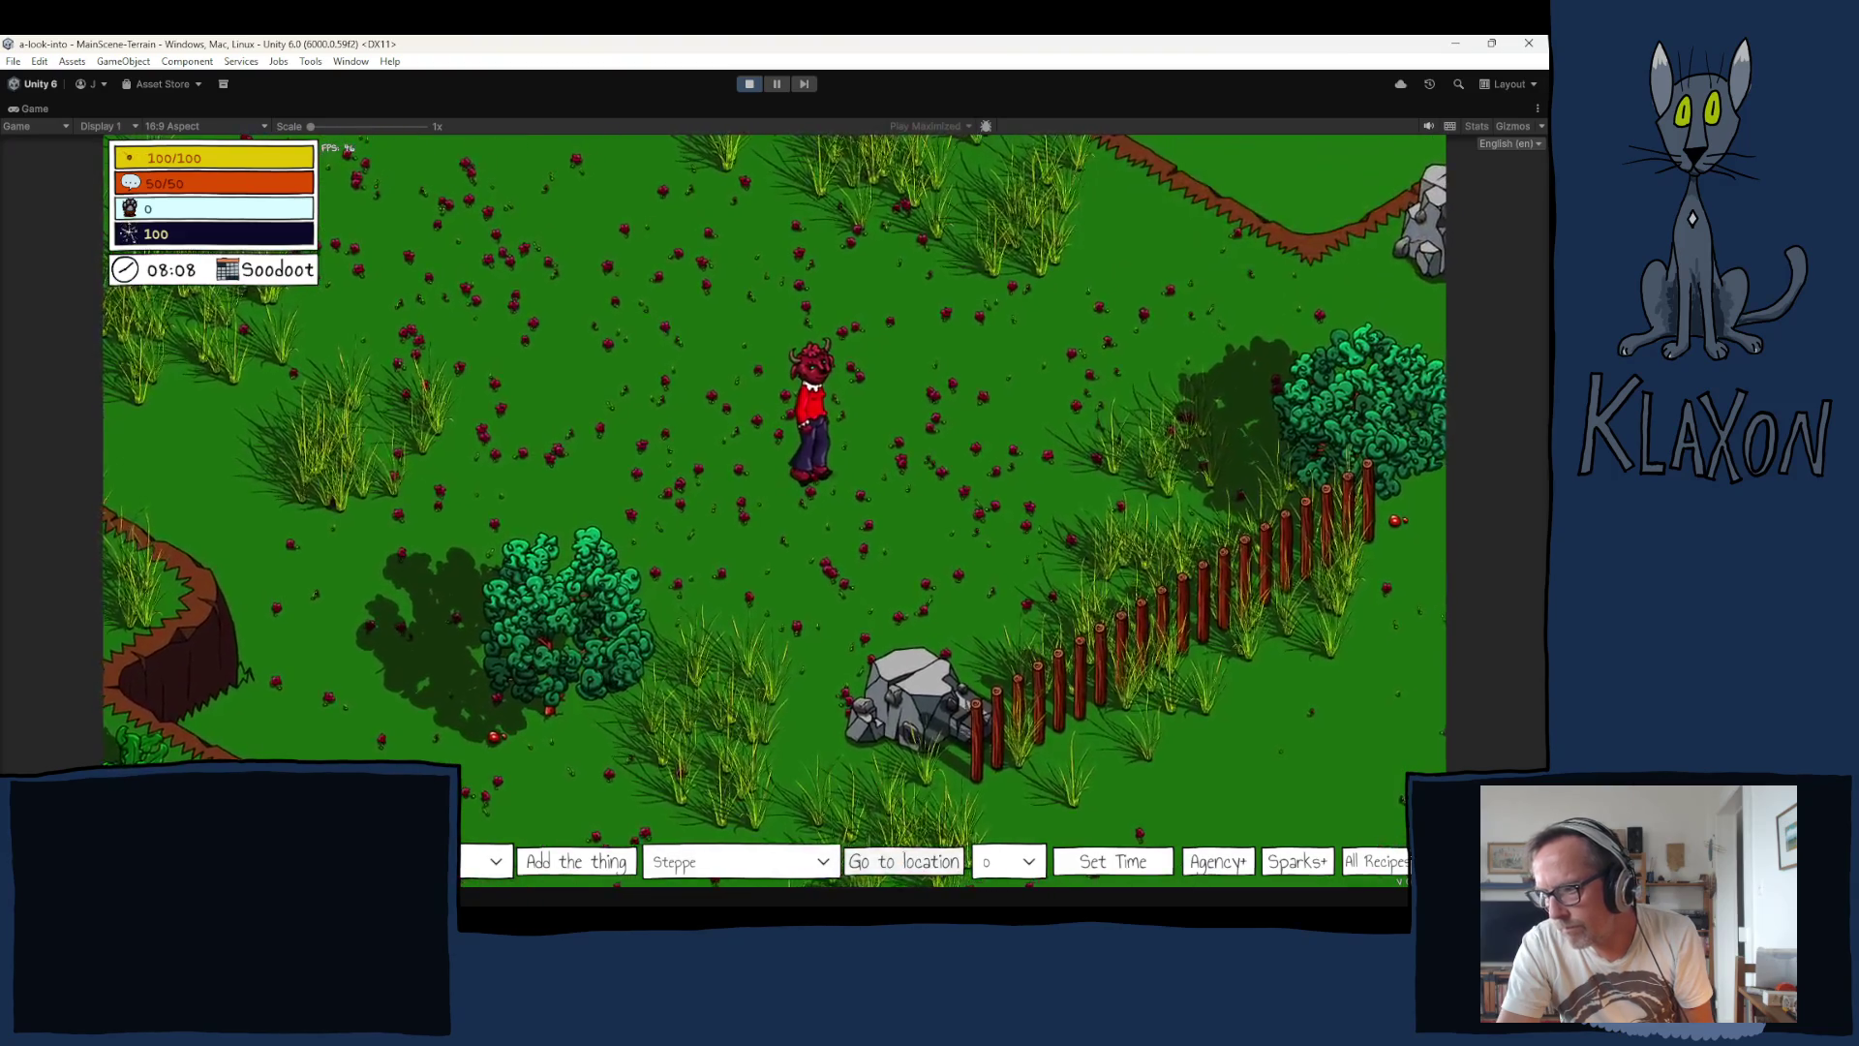
{"action": "key", "text": "d"}
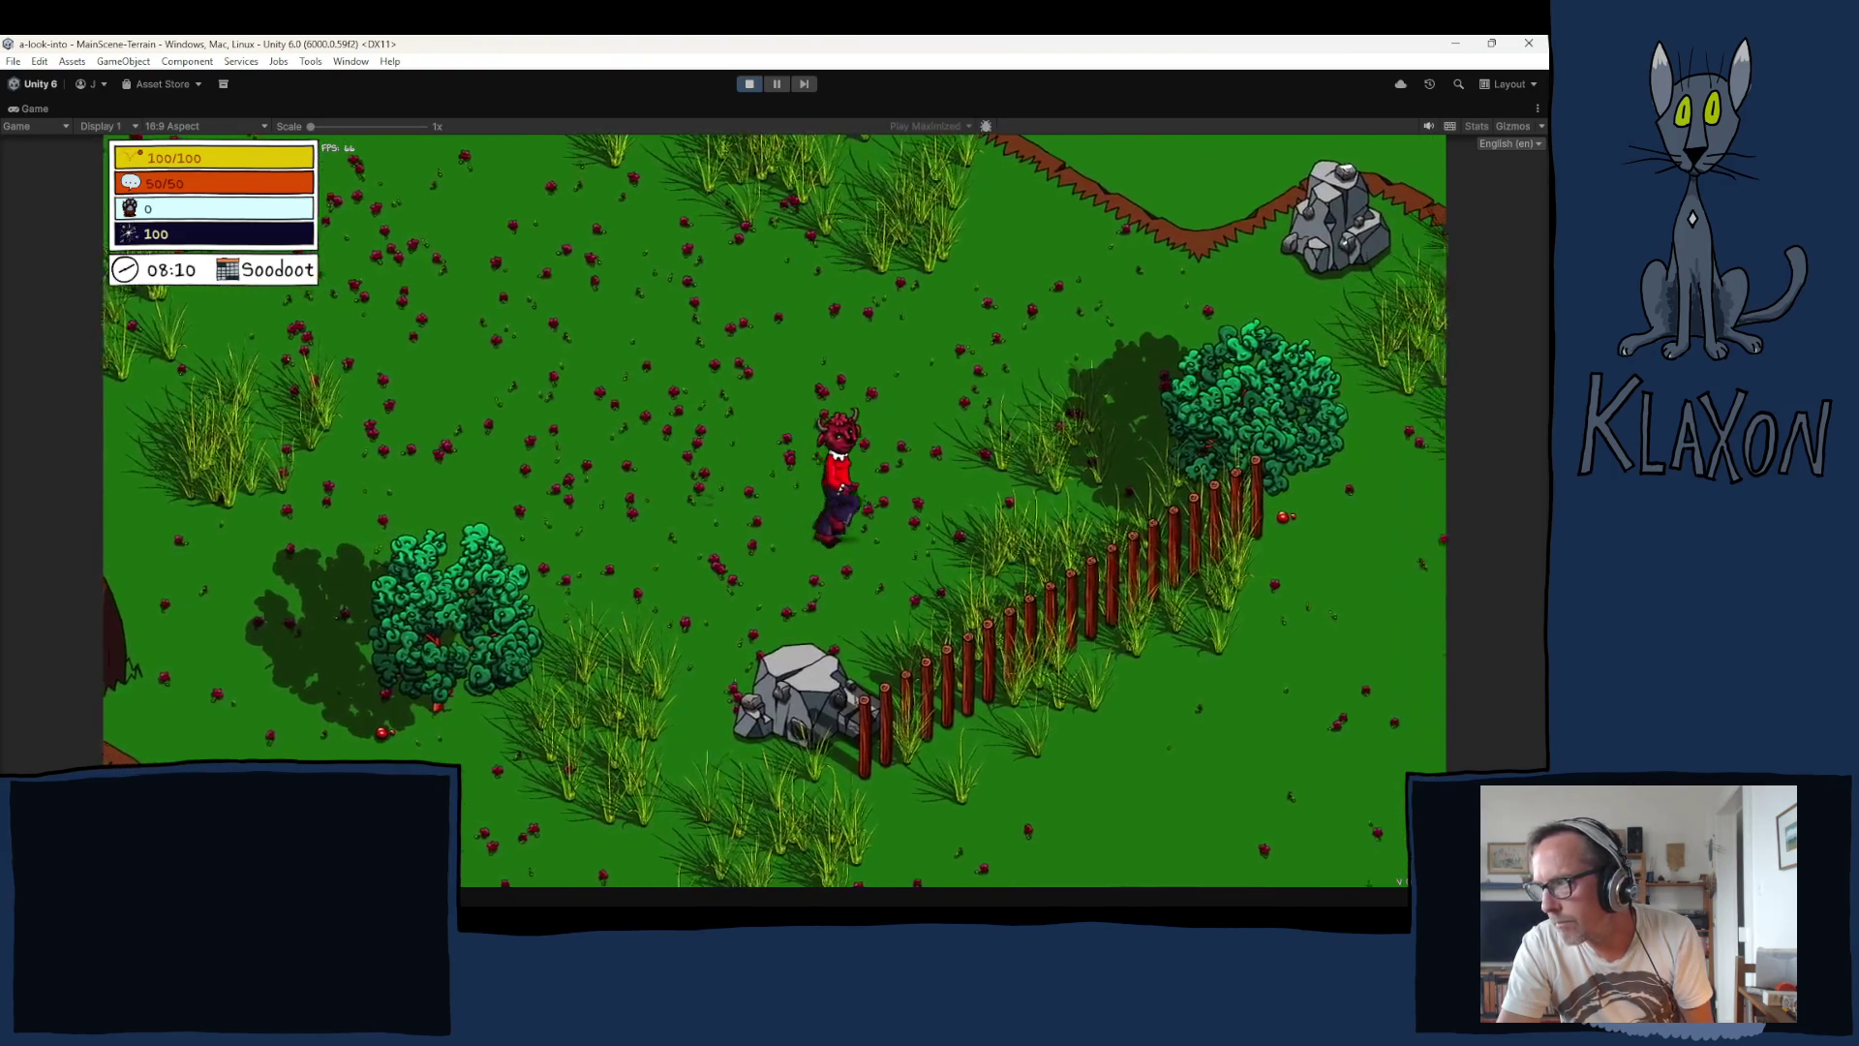
{"action": "key", "text": "w"}
Step: Run the character around the meadow, past the fence and rock, toward the cliffs
{"action": "key", "text": "s"}
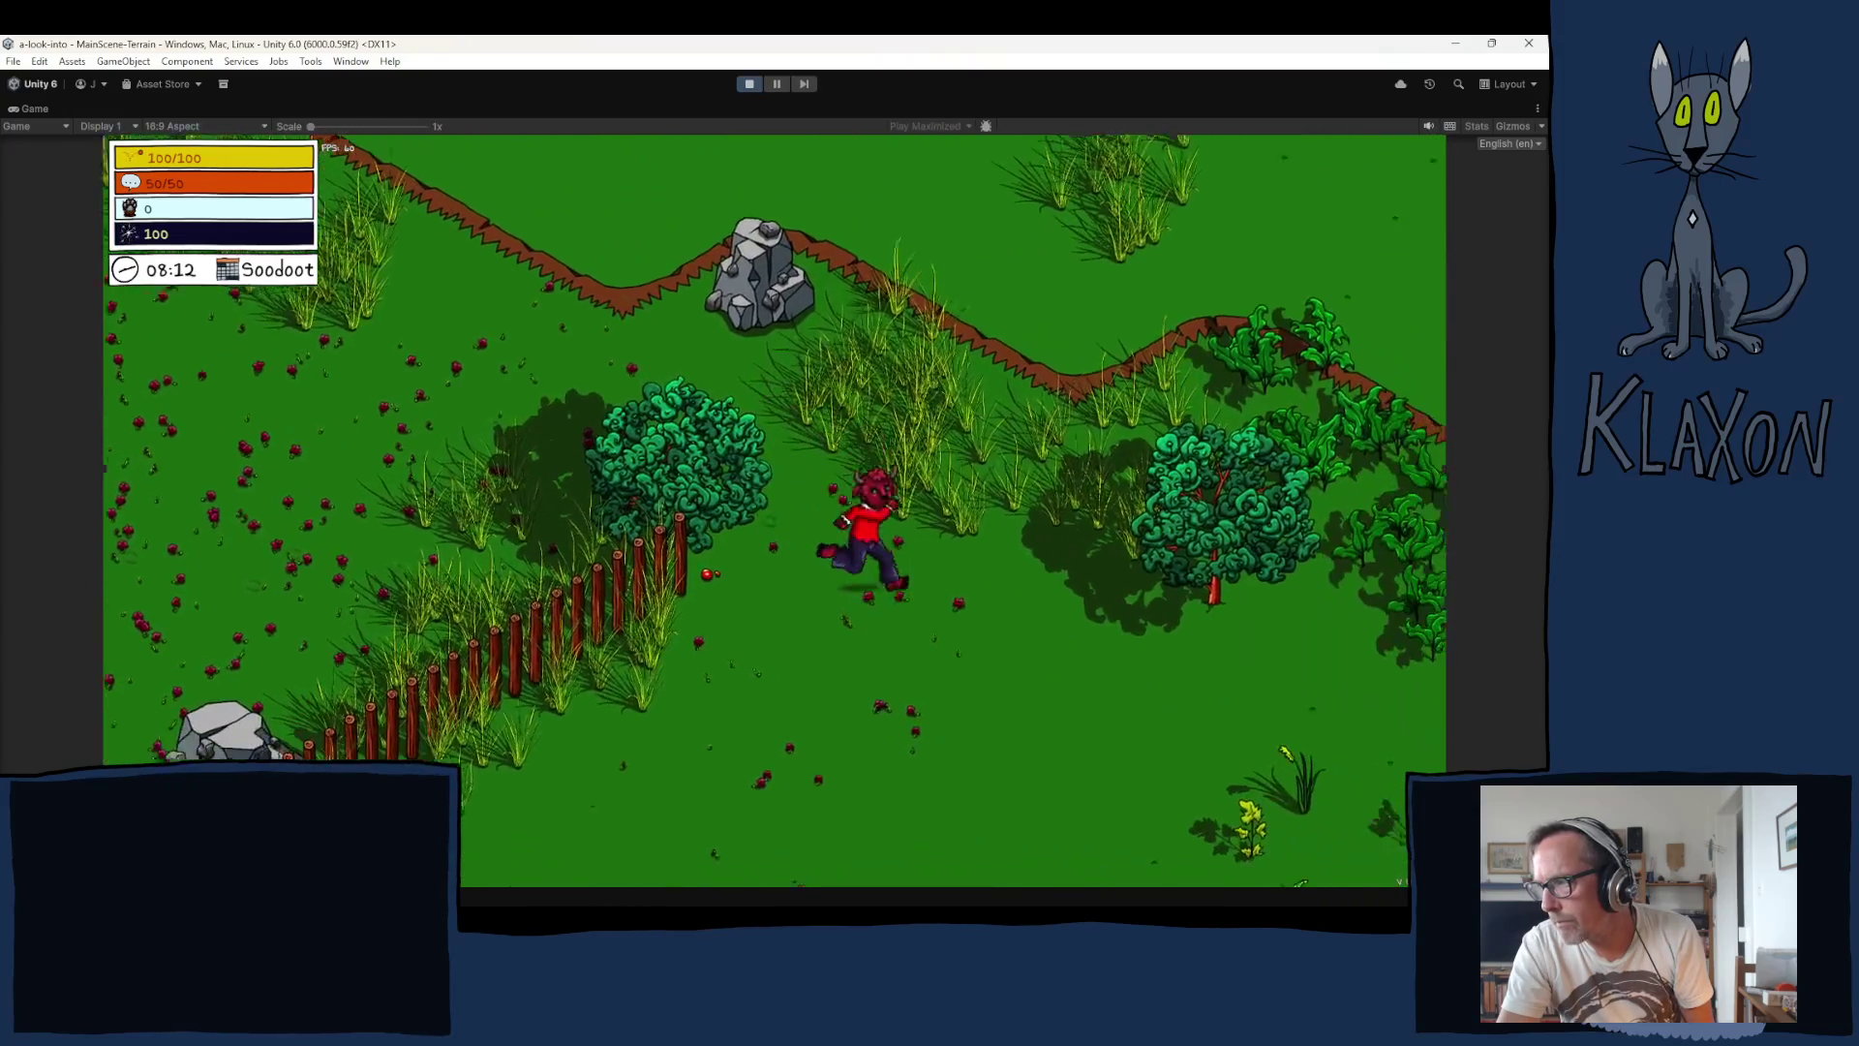
{"action": "key", "text": "s"}
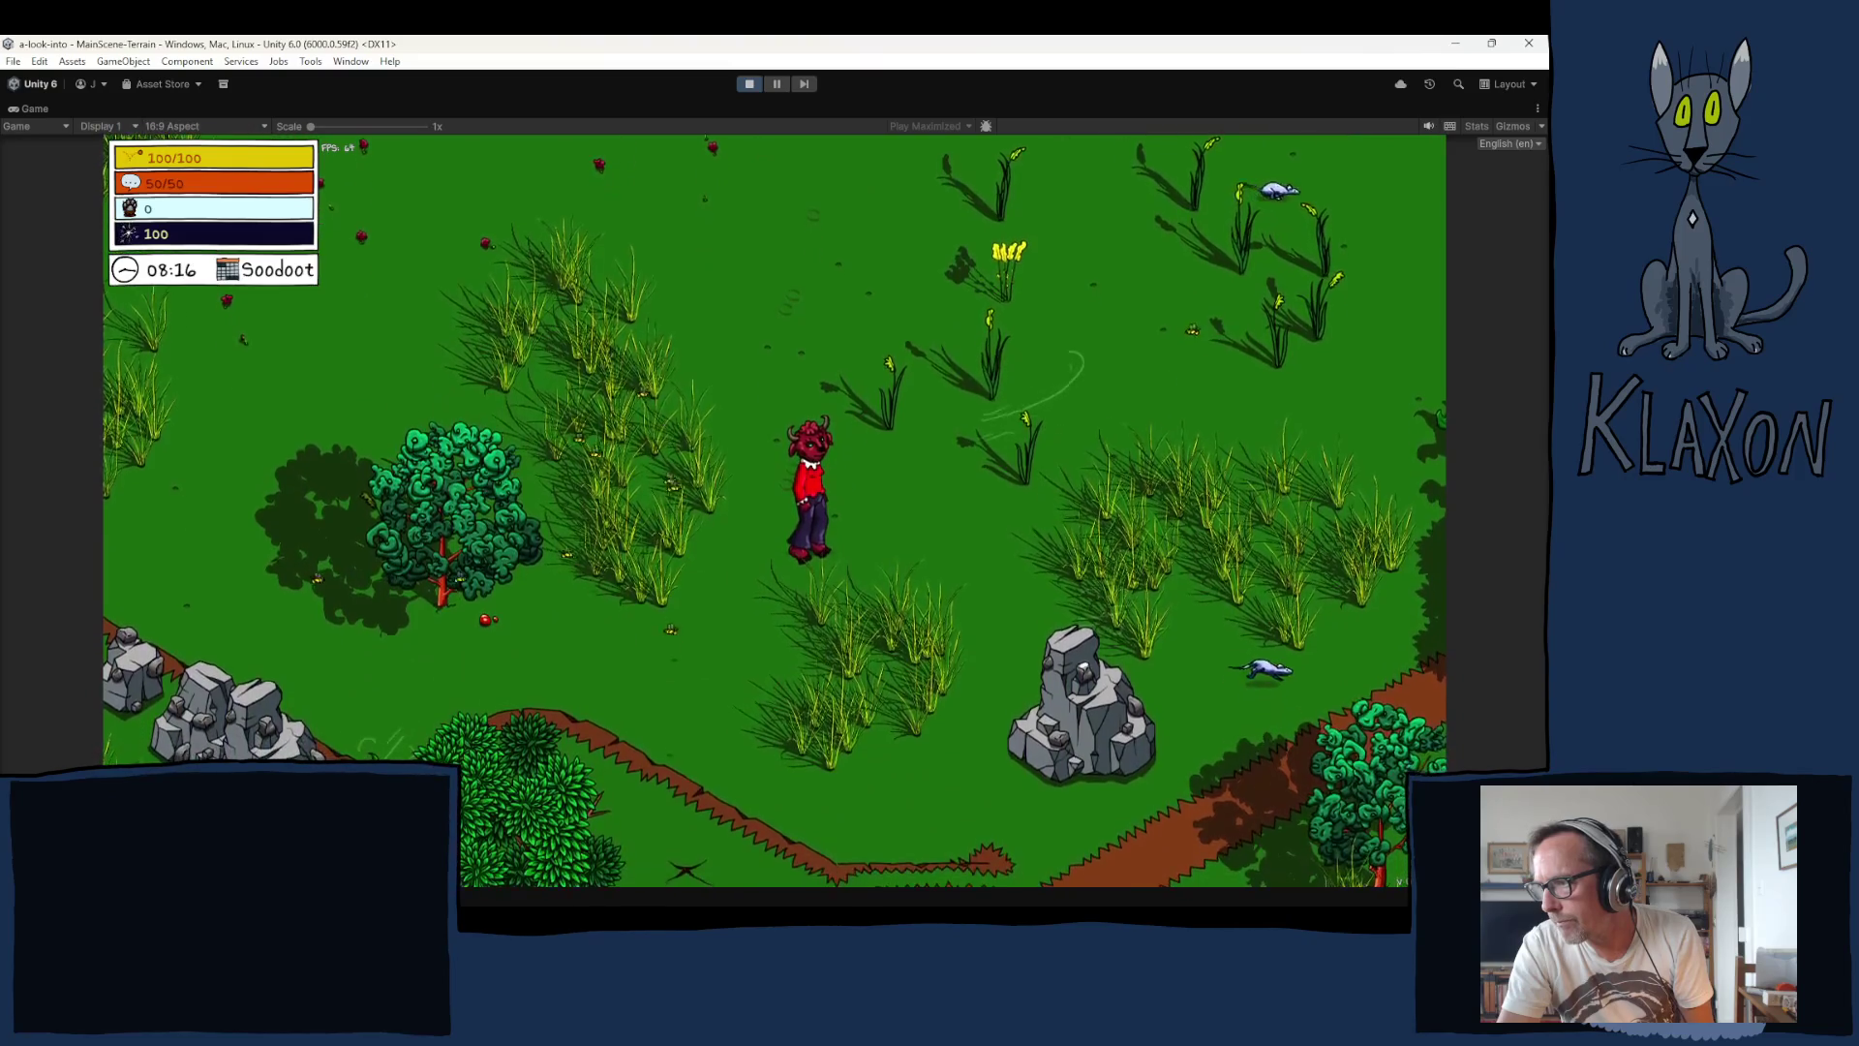
{"action": "key", "text": "a"}
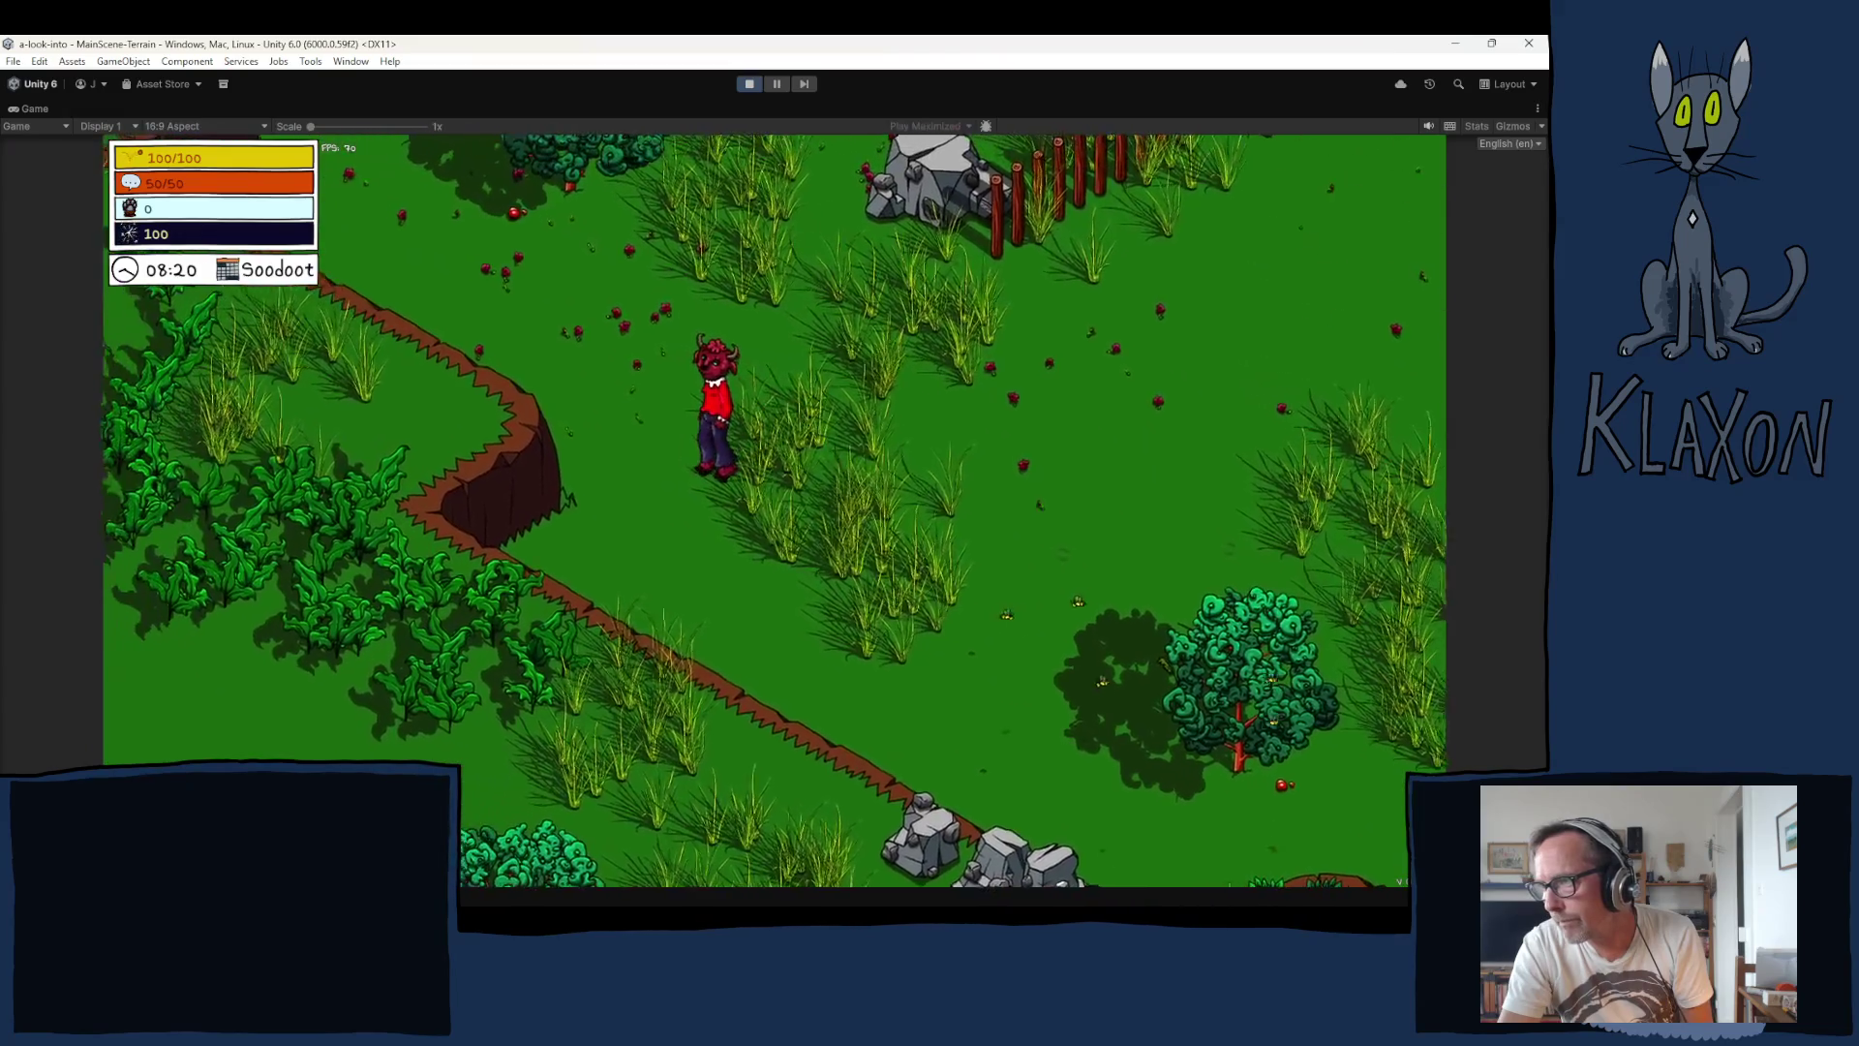
{"action": "key", "text": "a"}
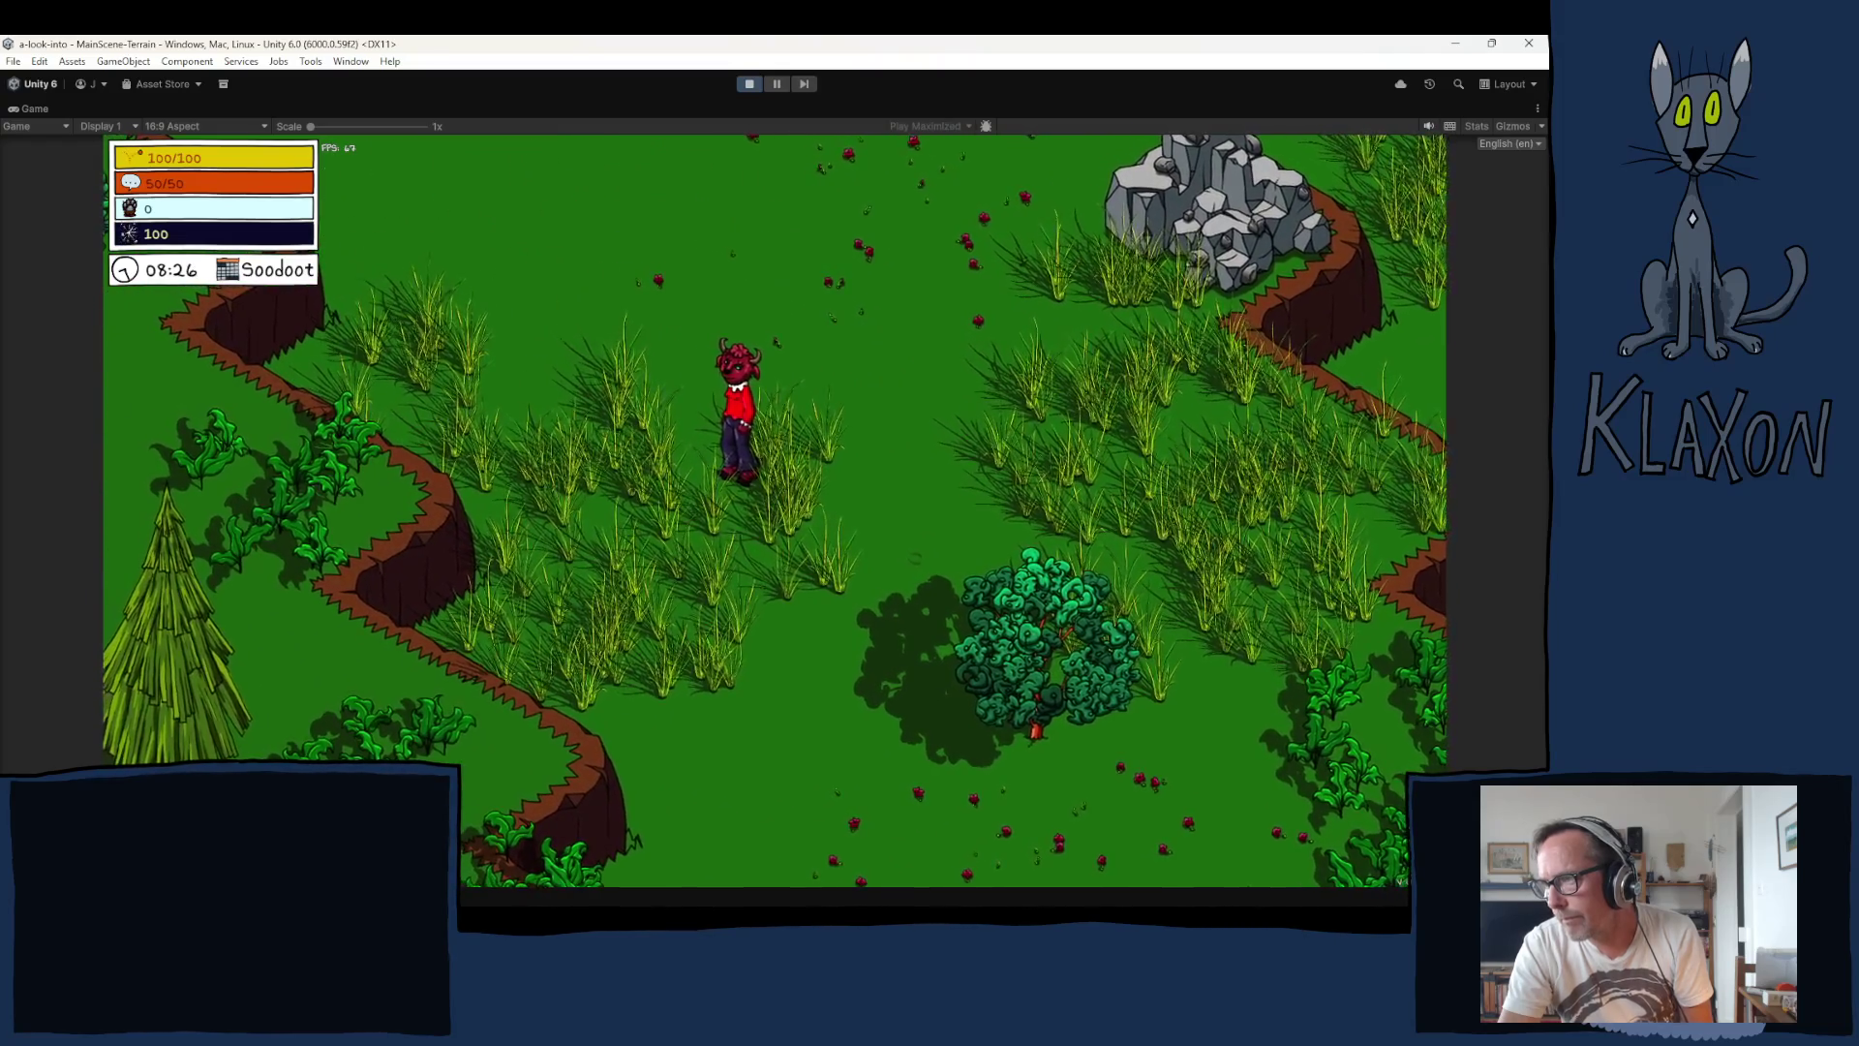
{"action": "key", "text": "w"}
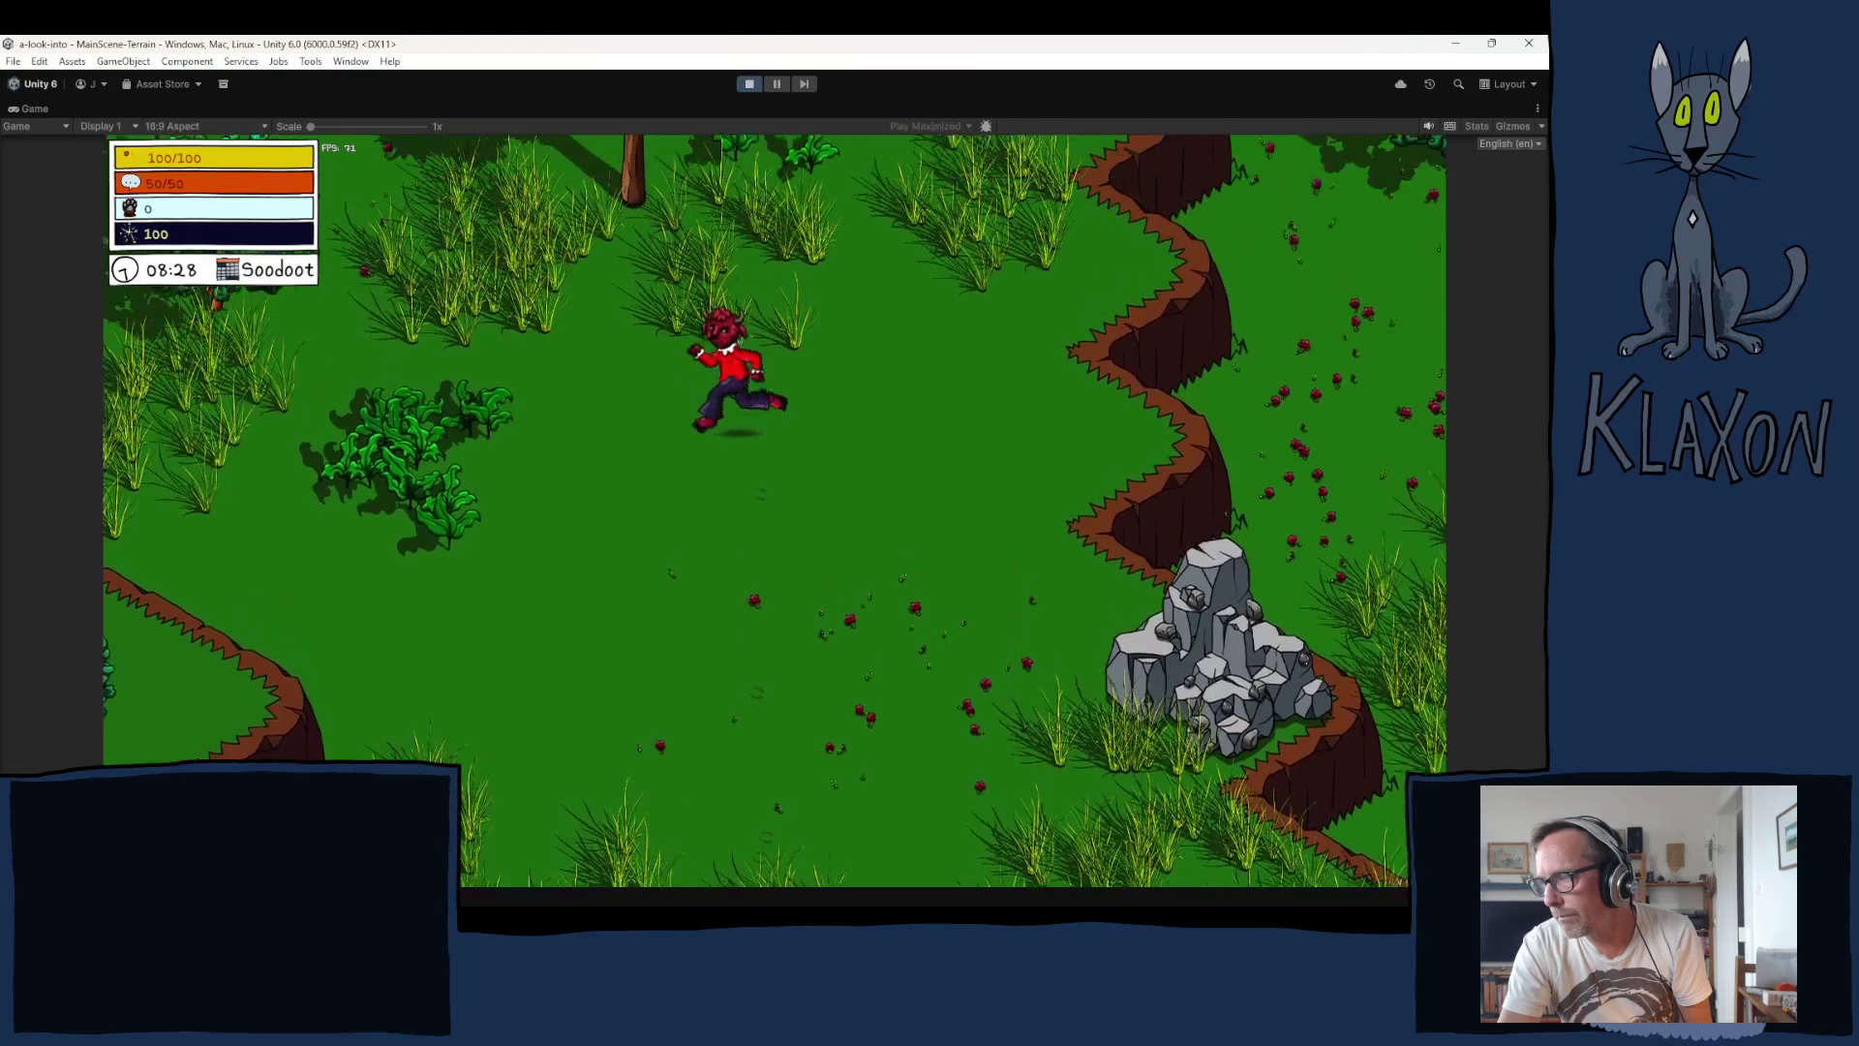
{"action": "key", "text": "d"}
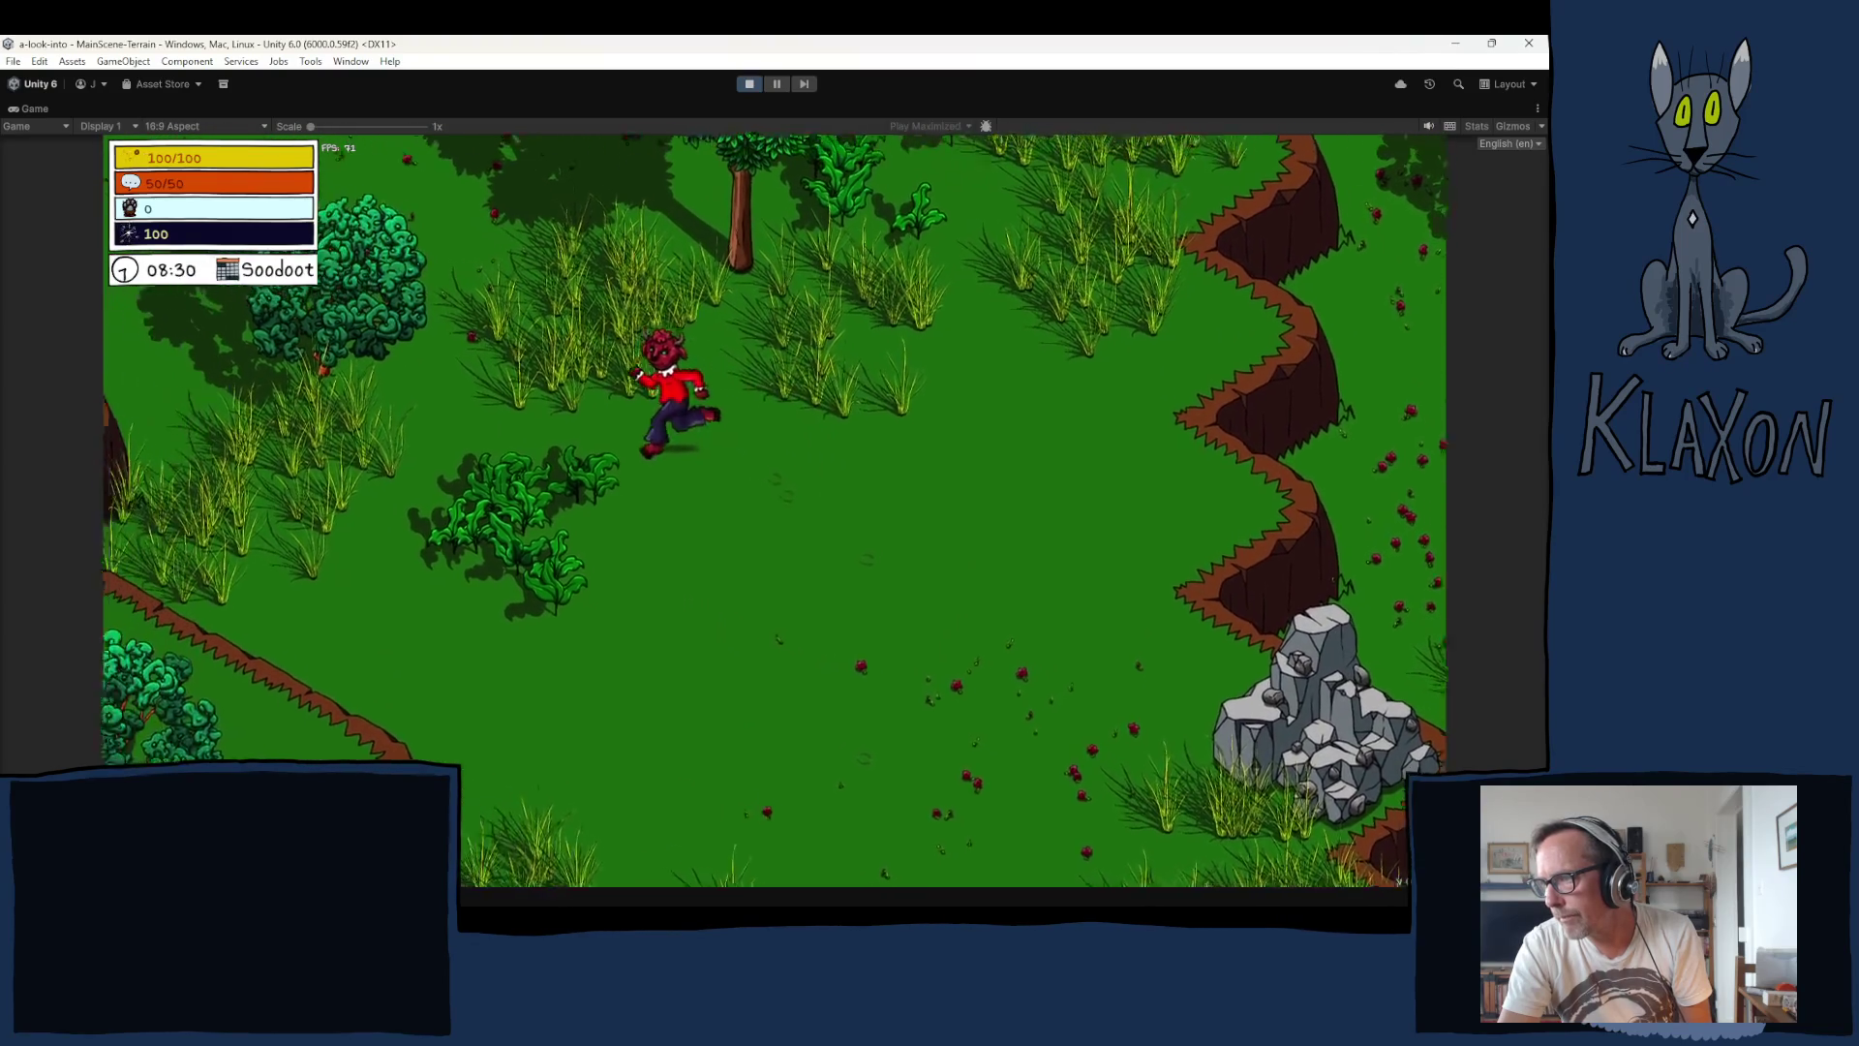
{"action": "key", "text": "w"}
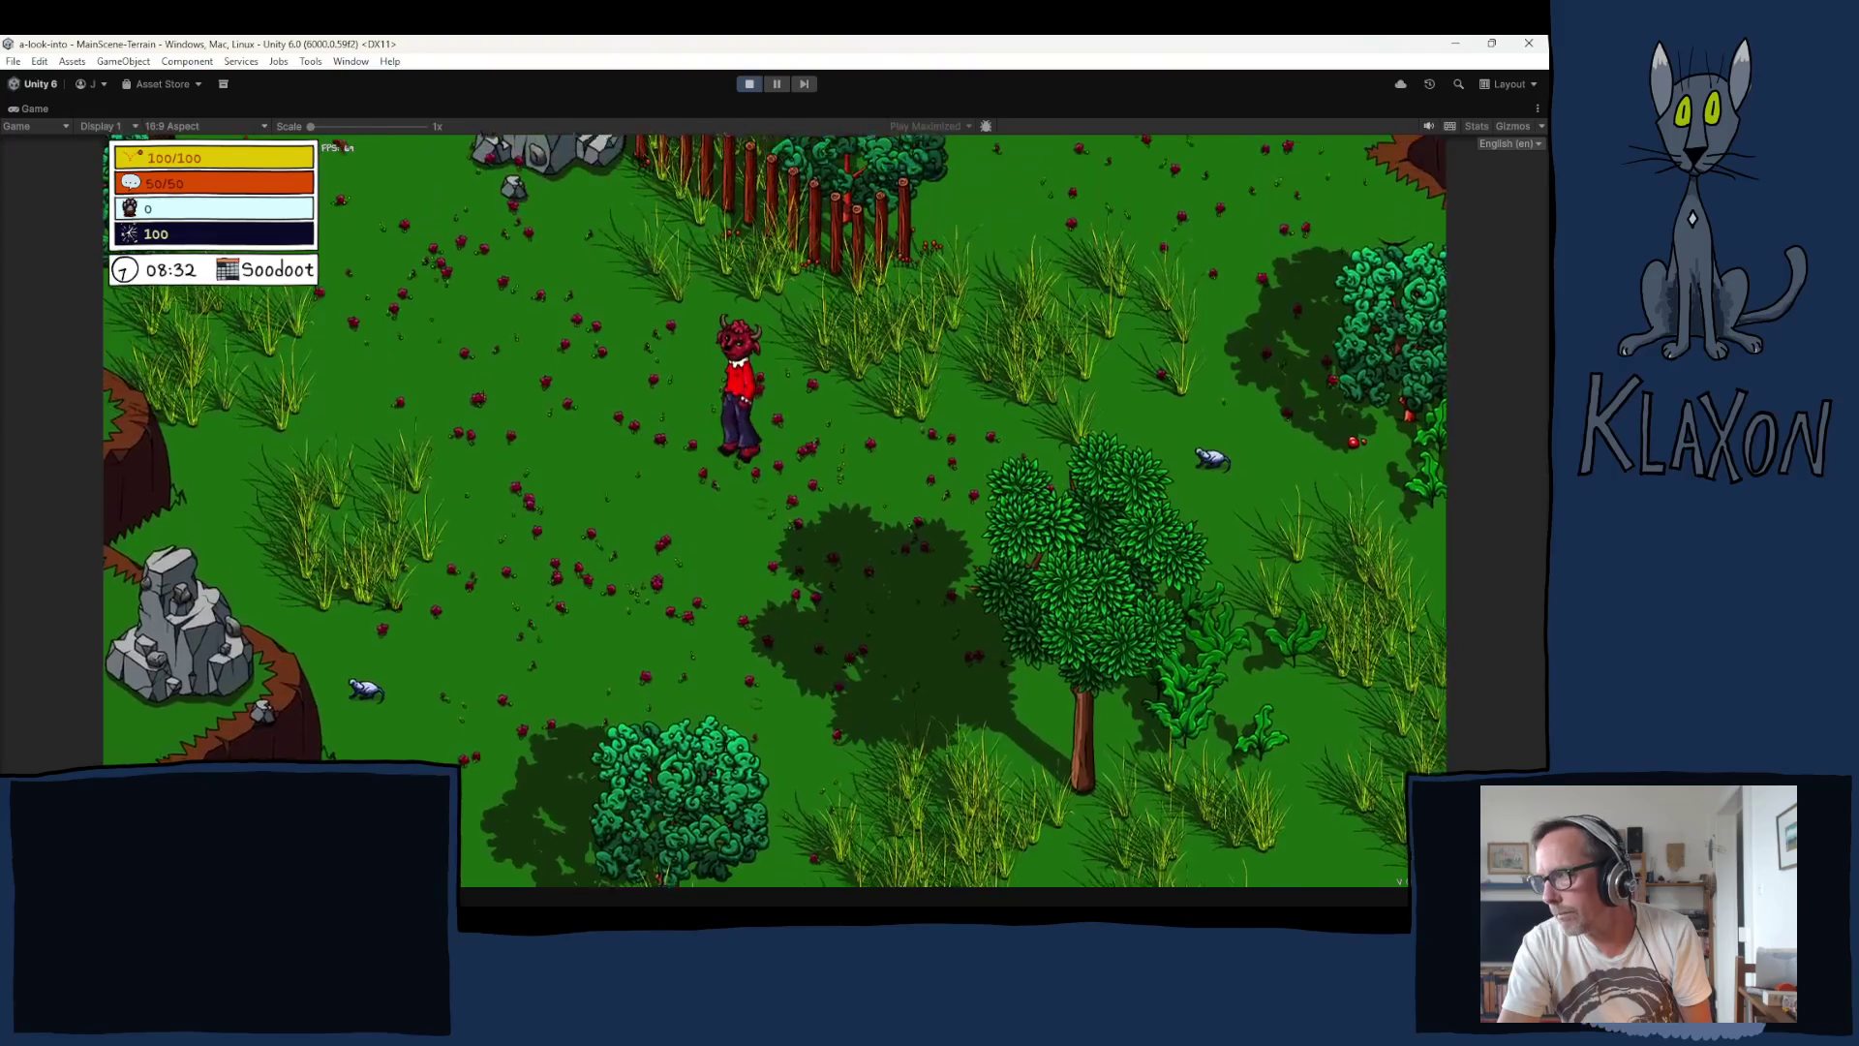
{"action": "key", "text": "a"}
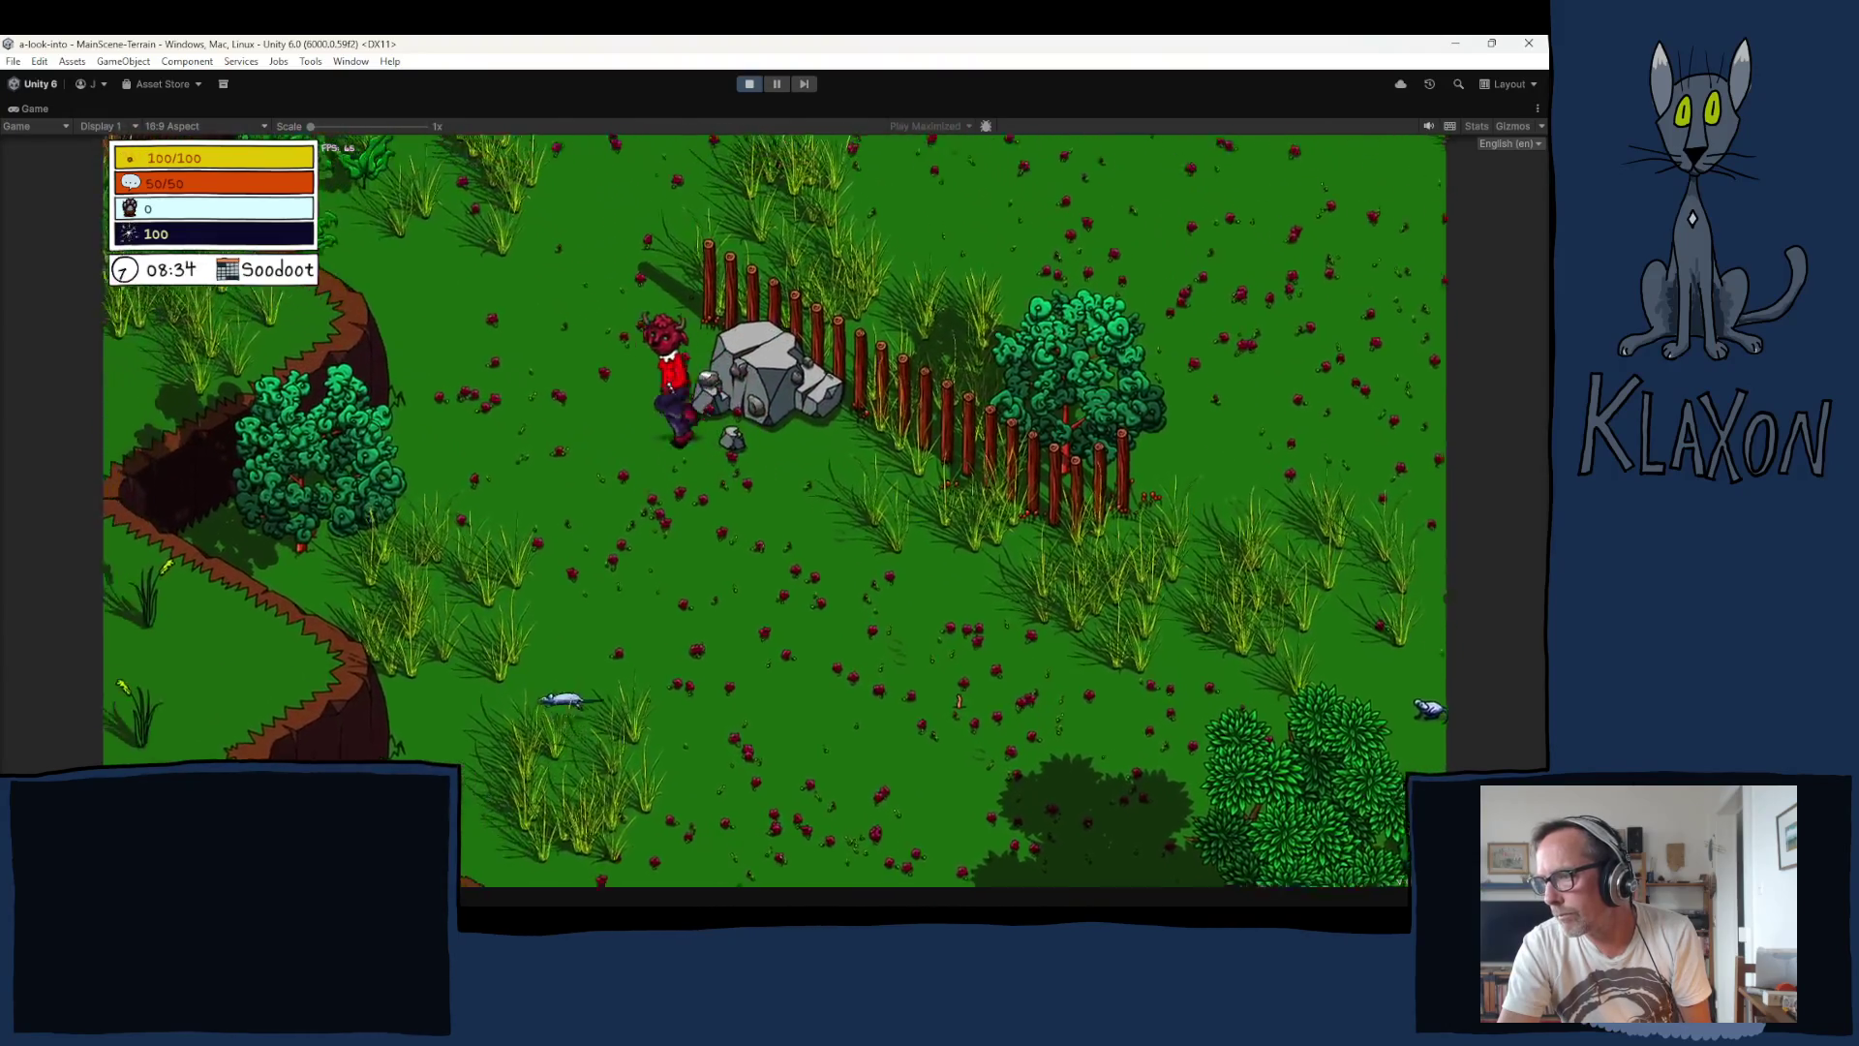
{"action": "key", "text": "w"}
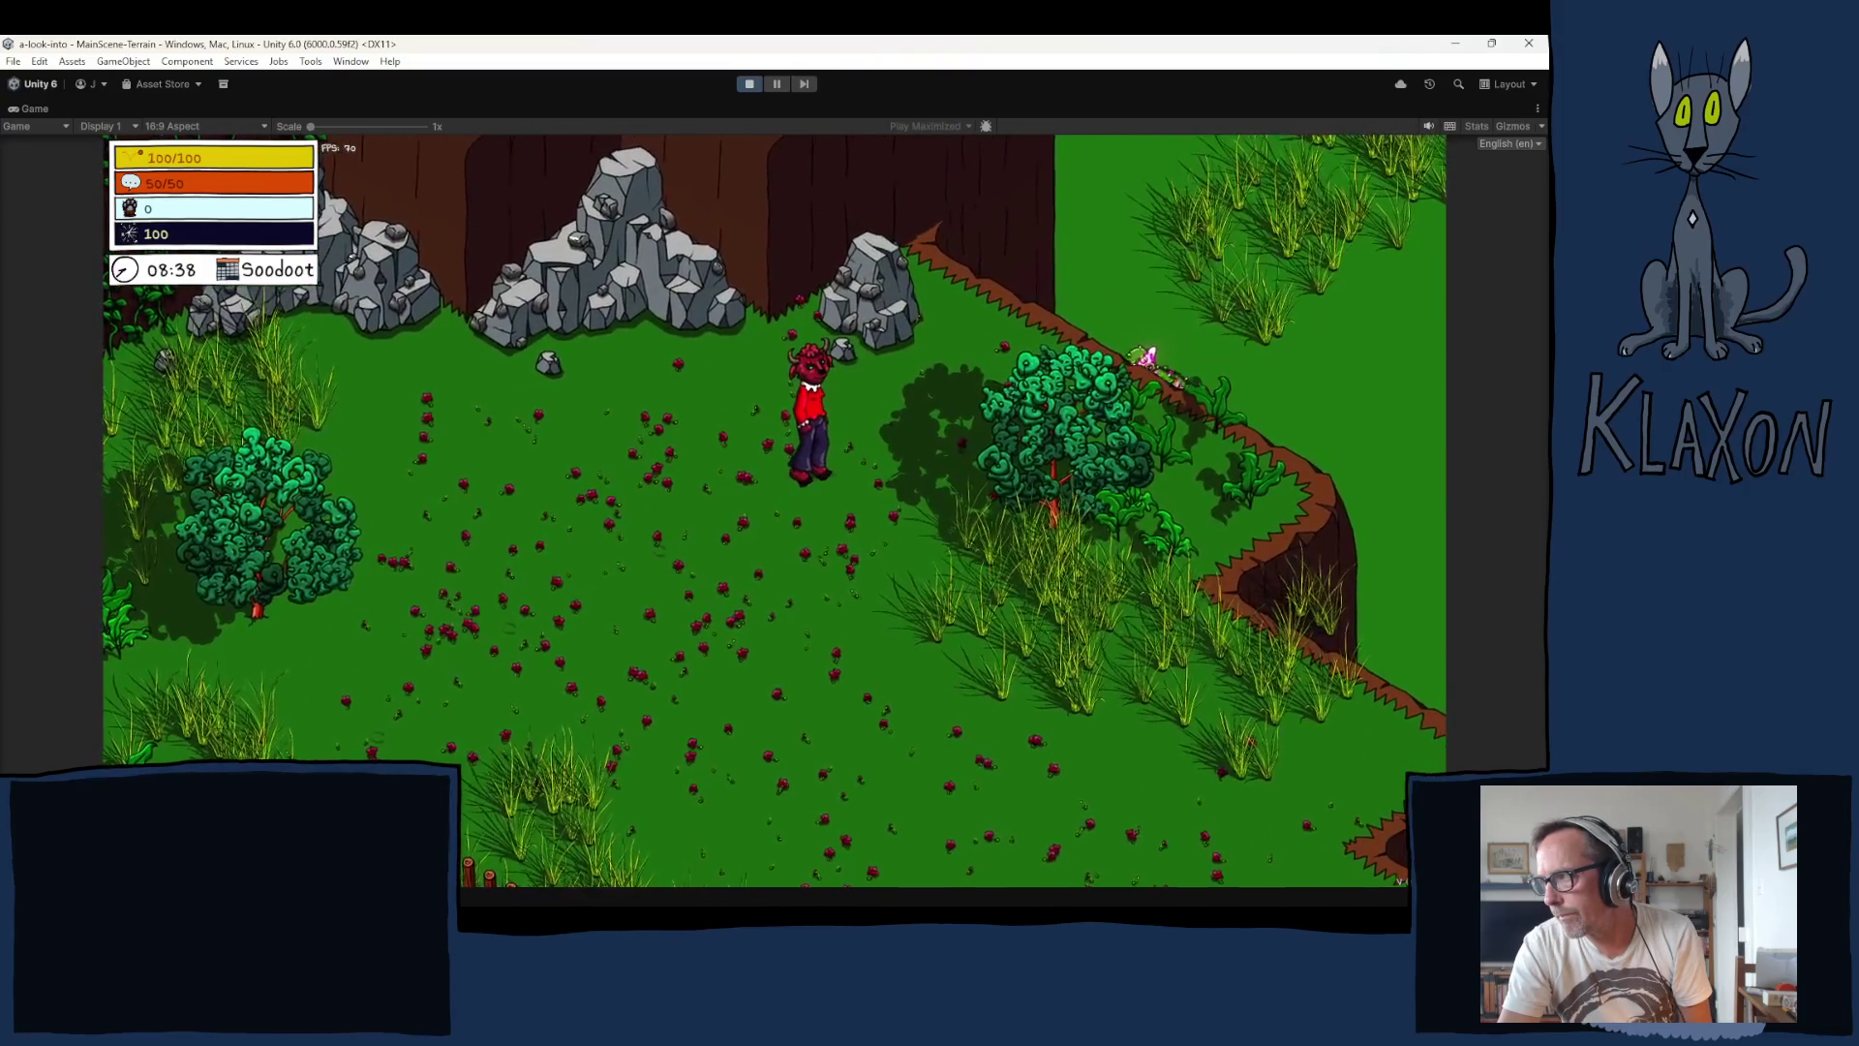
Step: Run the character down-right into the fenced area past the dirt path
{"action": "key", "text": "d"}
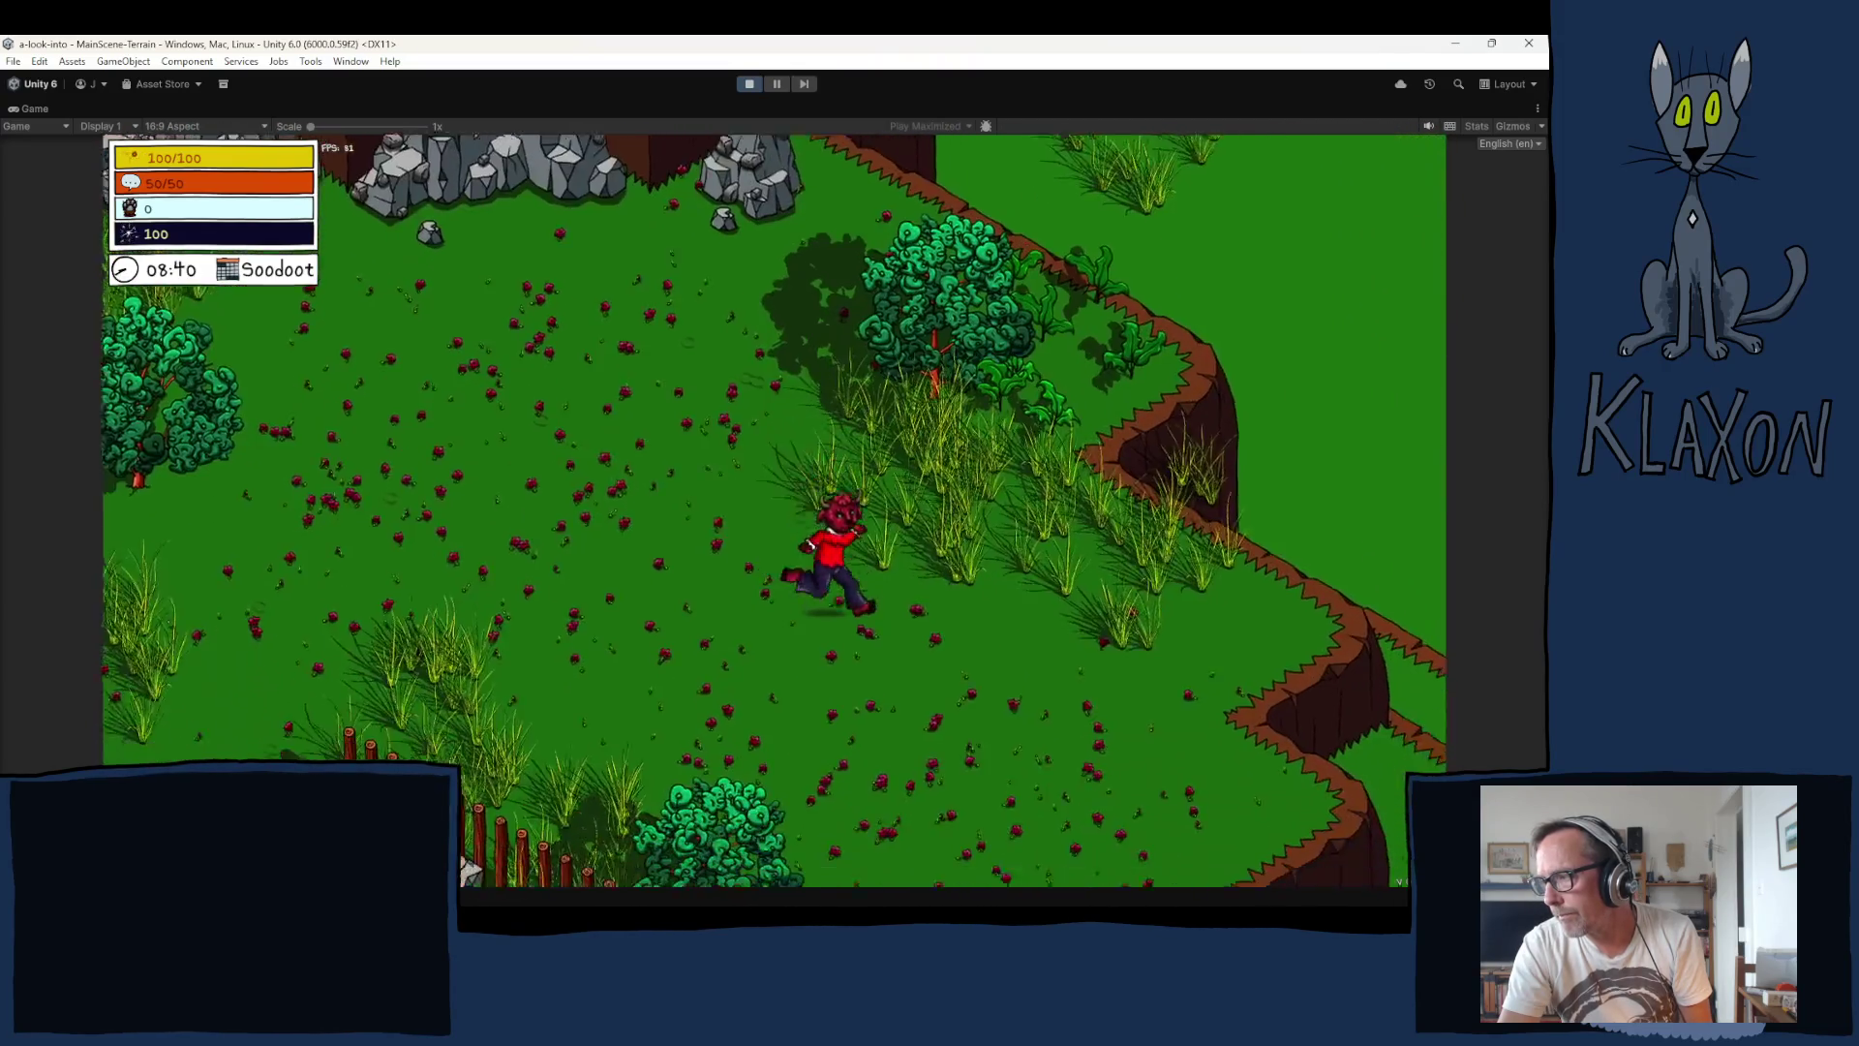
{"action": "key", "text": "d"}
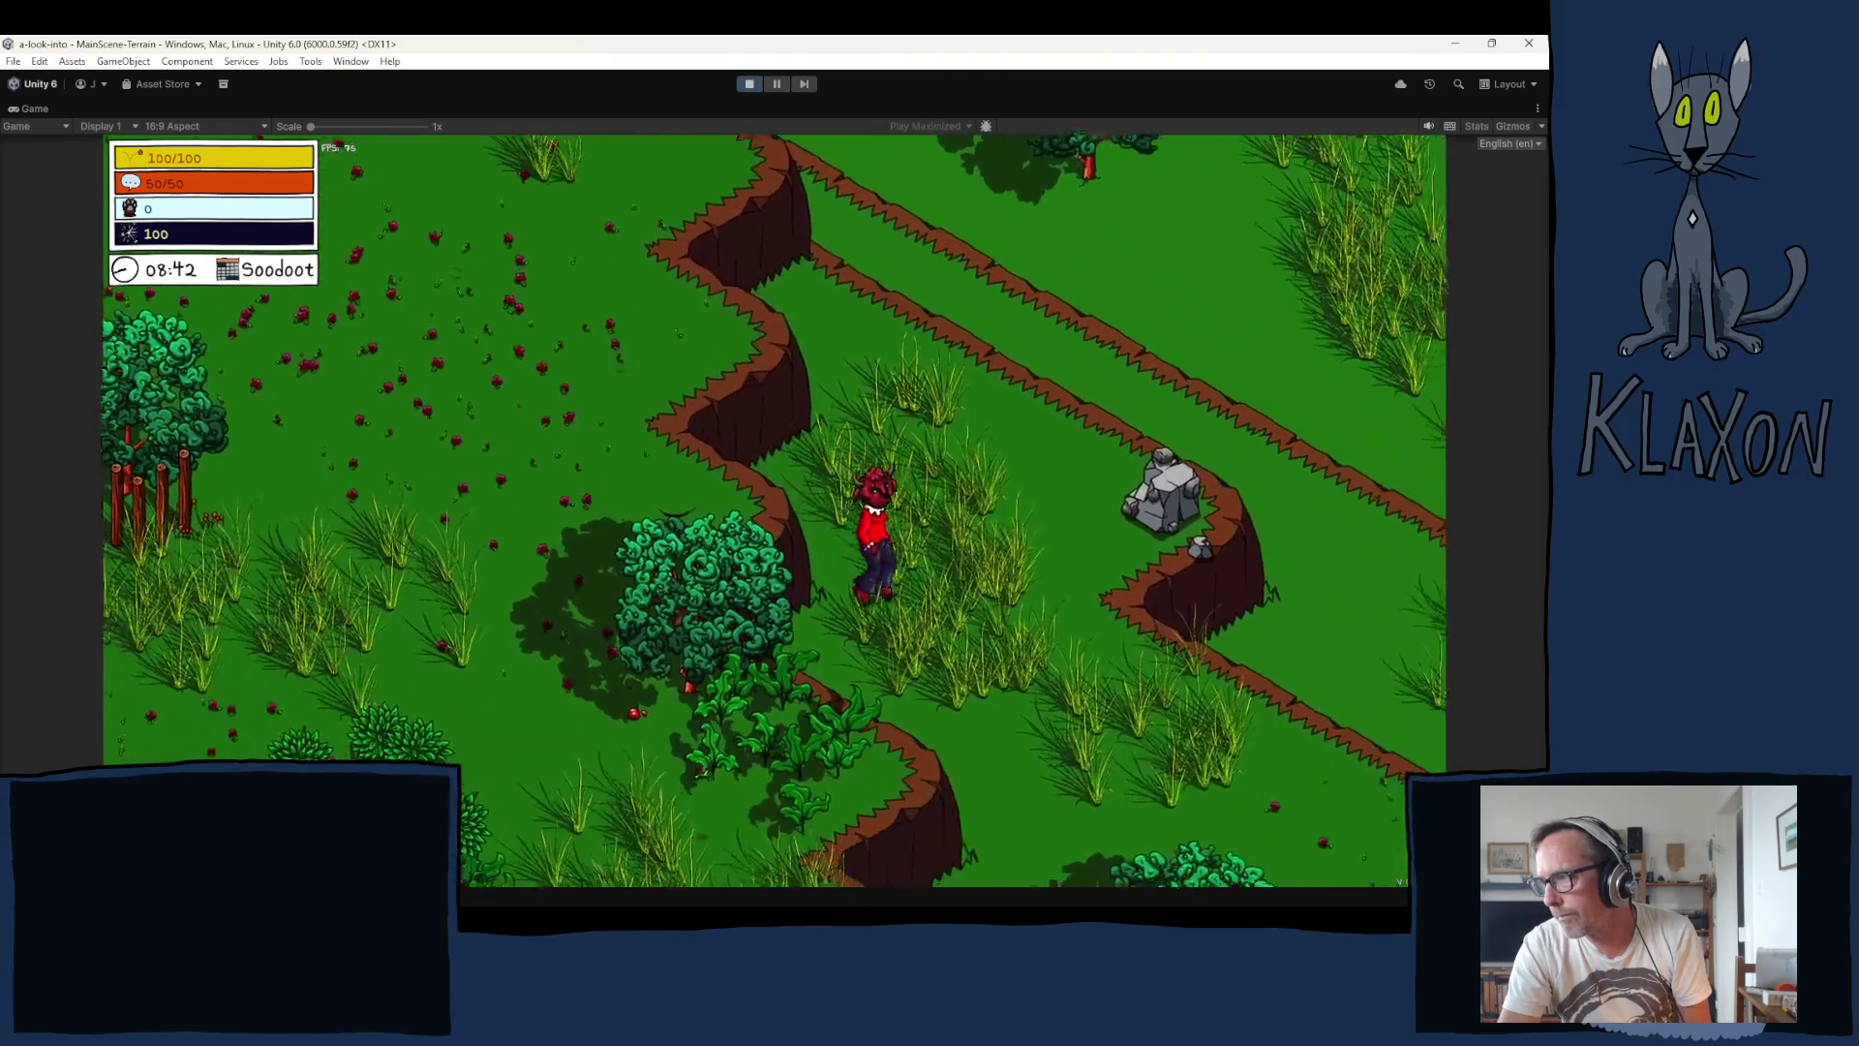
{"action": "key", "text": "d"}
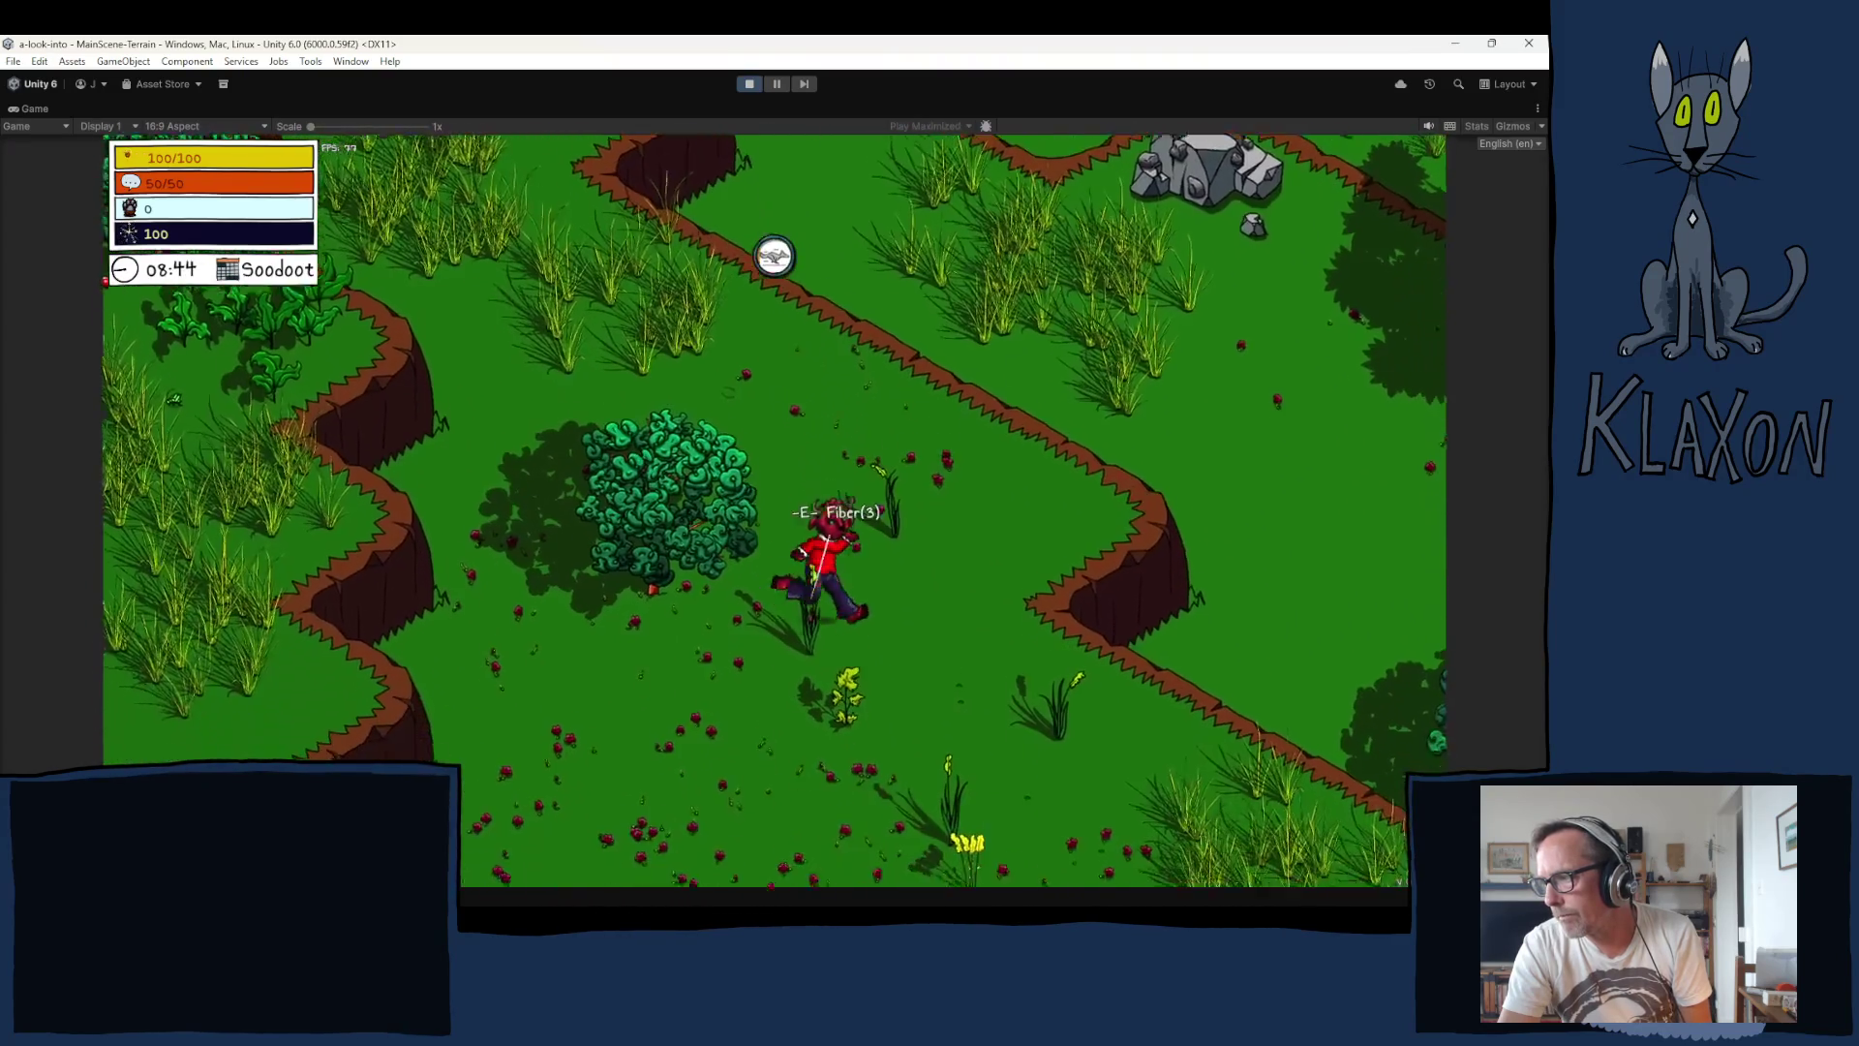
{"action": "key", "text": "d"}
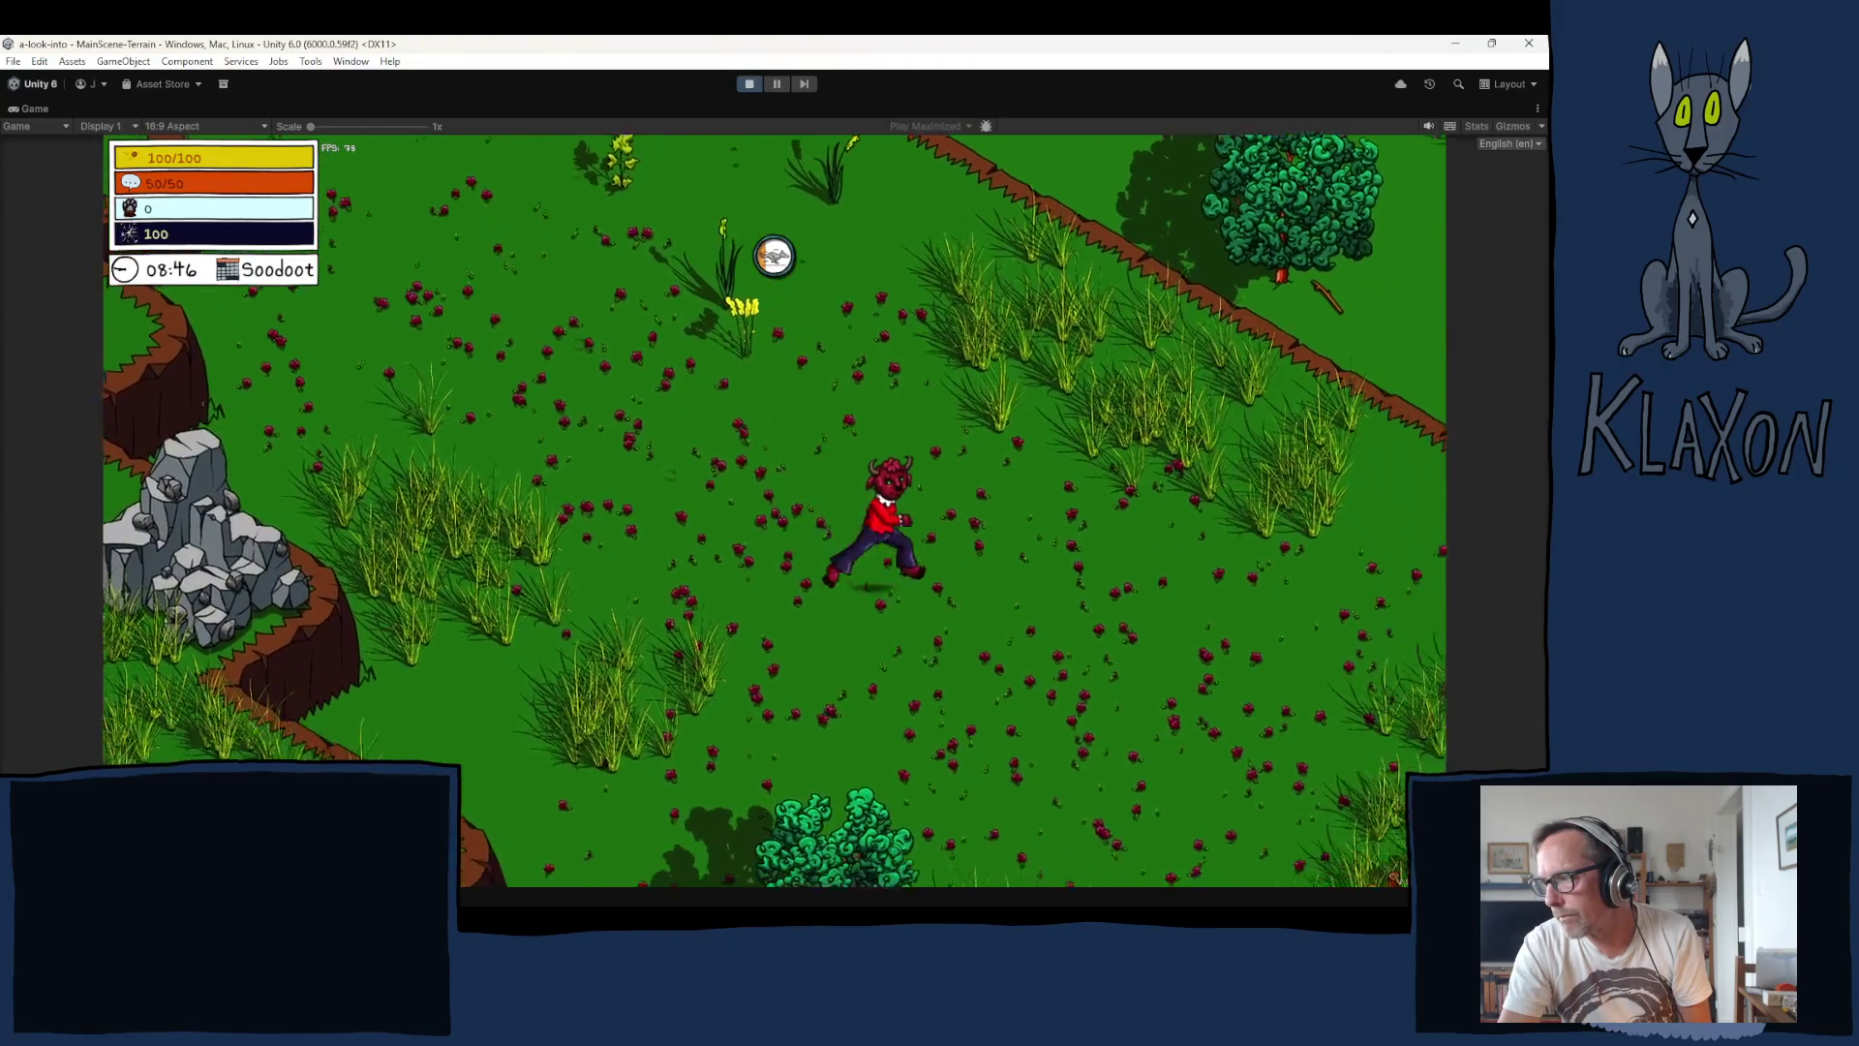
{"action": "key", "text": "d"}
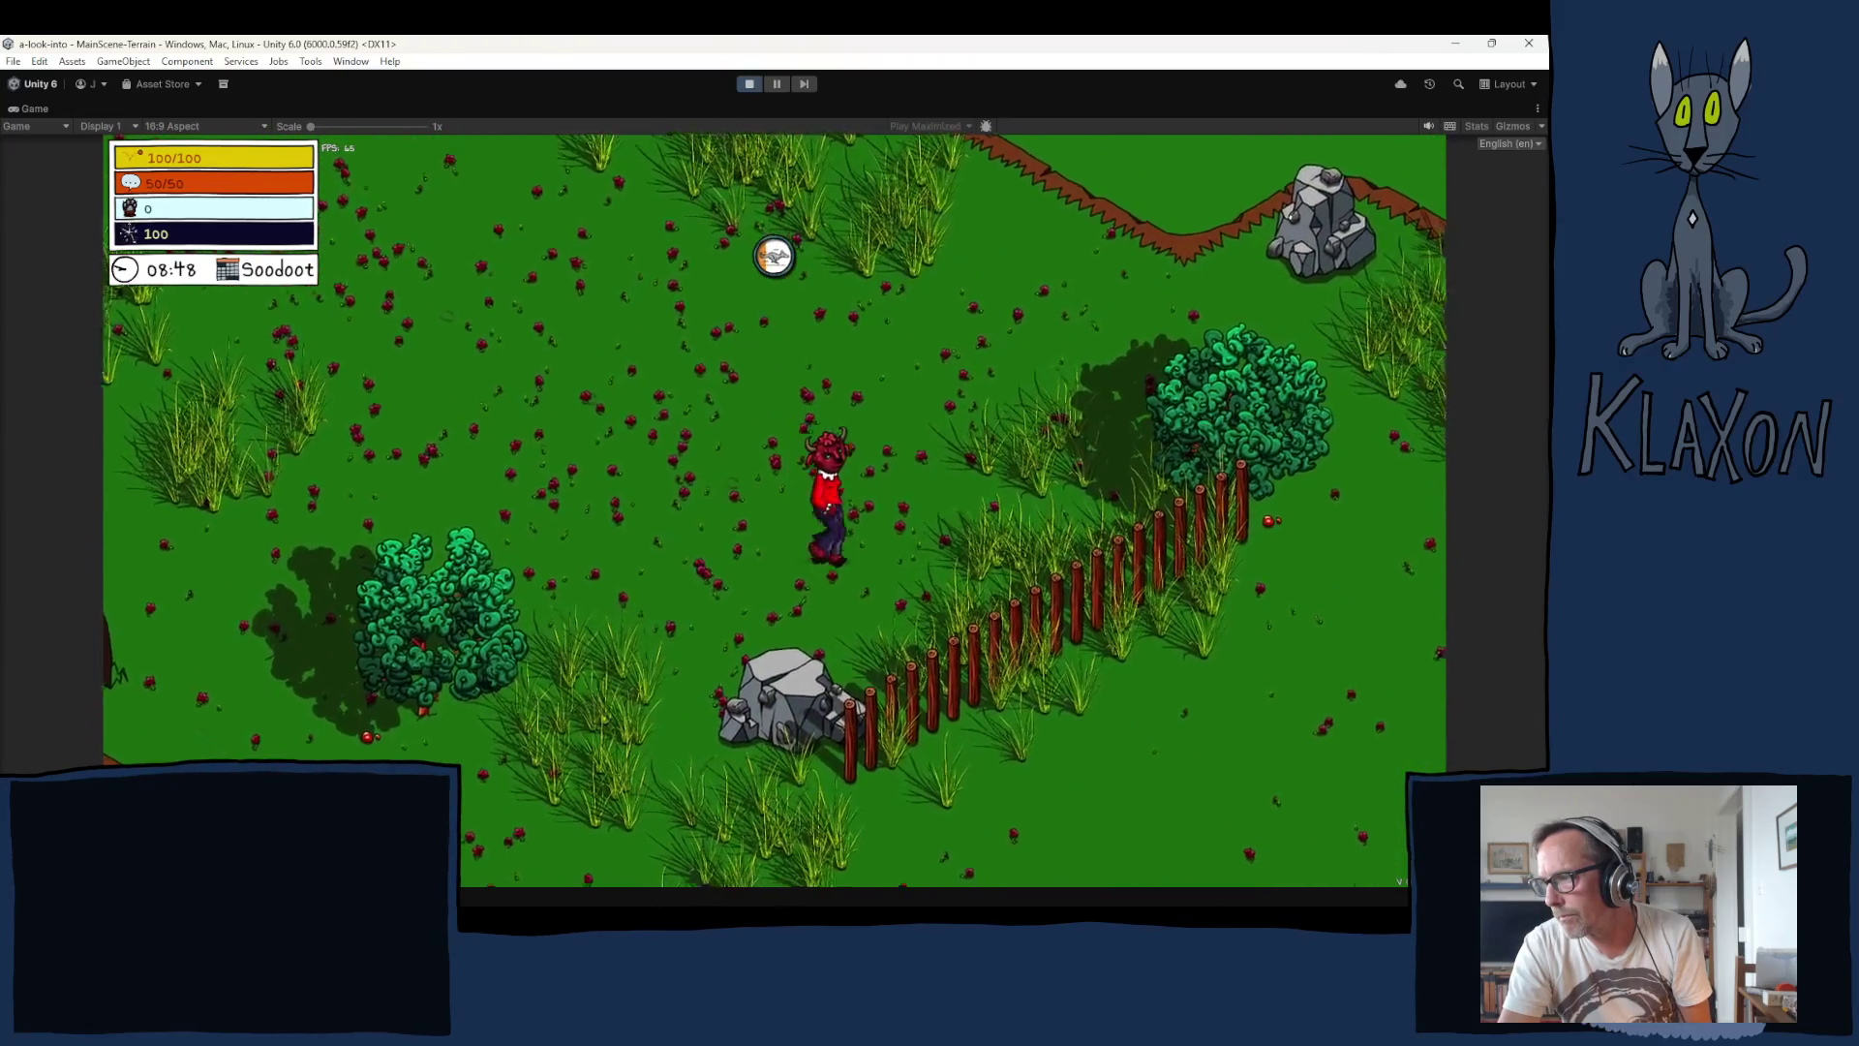
{"action": "key", "text": "d"}
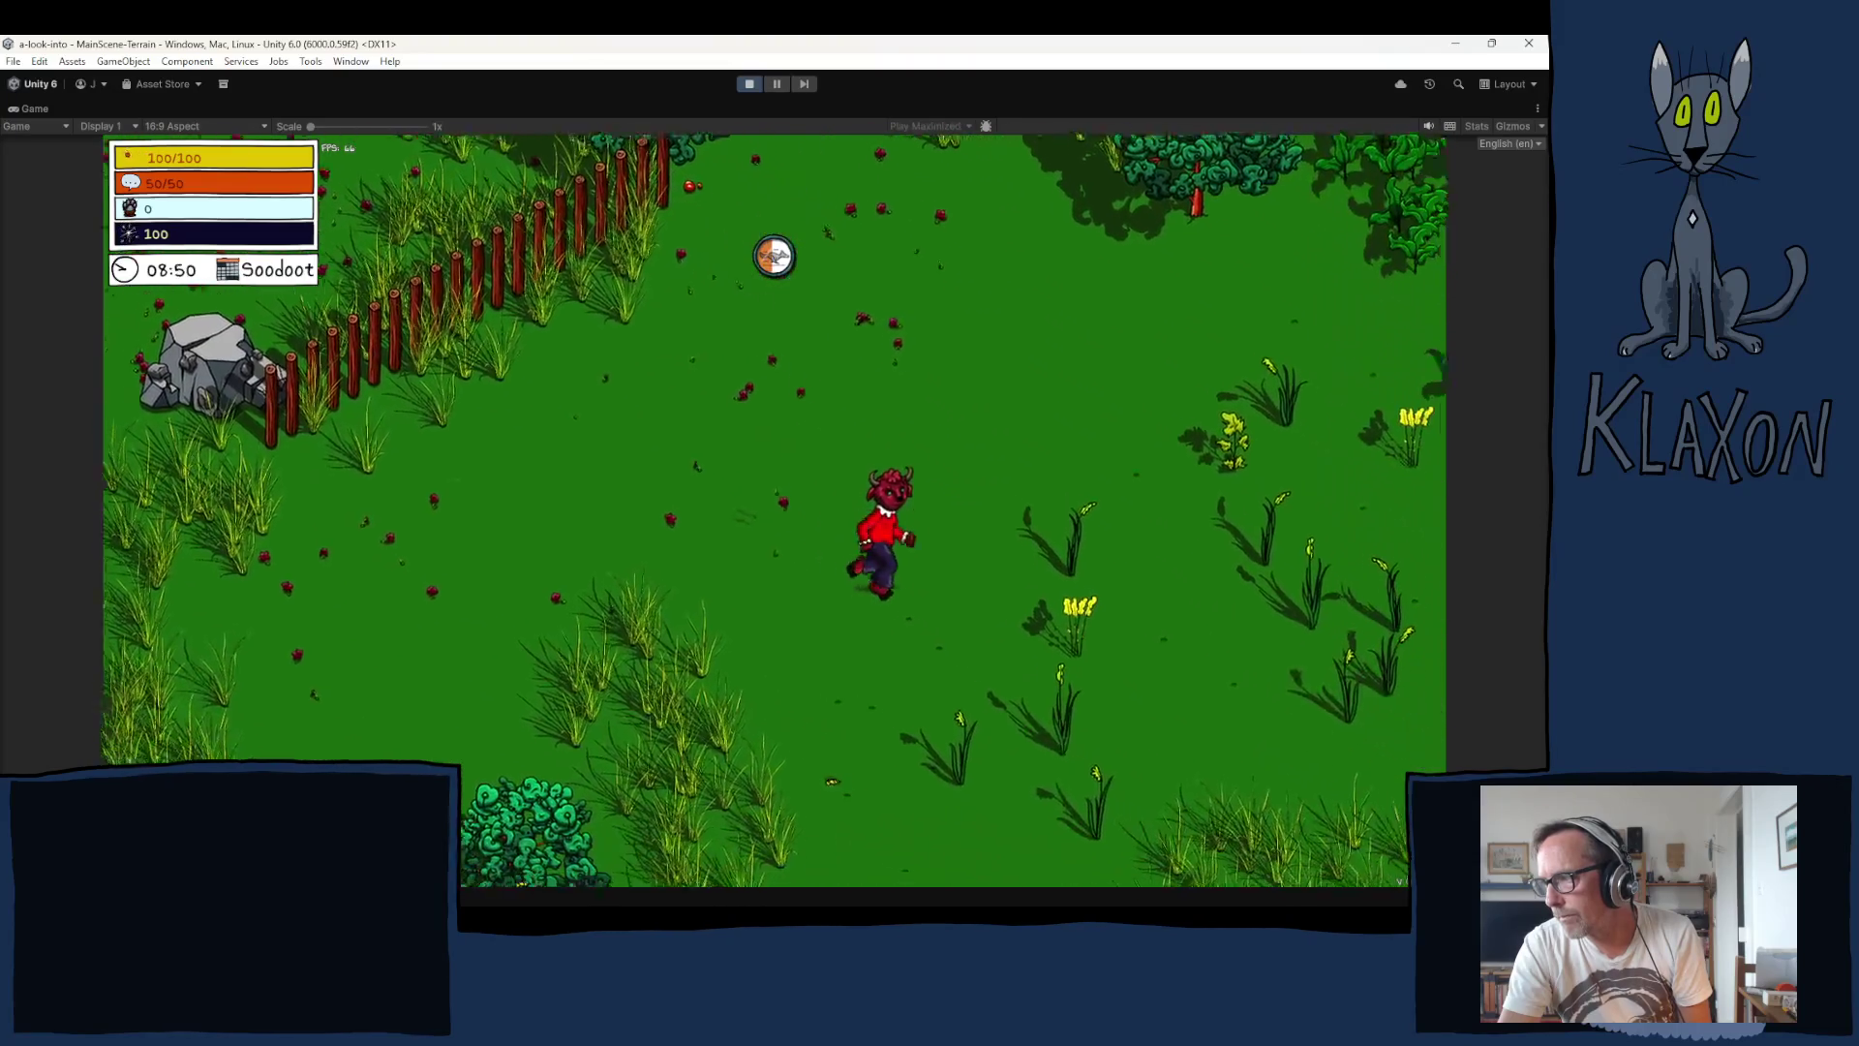
{"action": "key", "text": "d"}
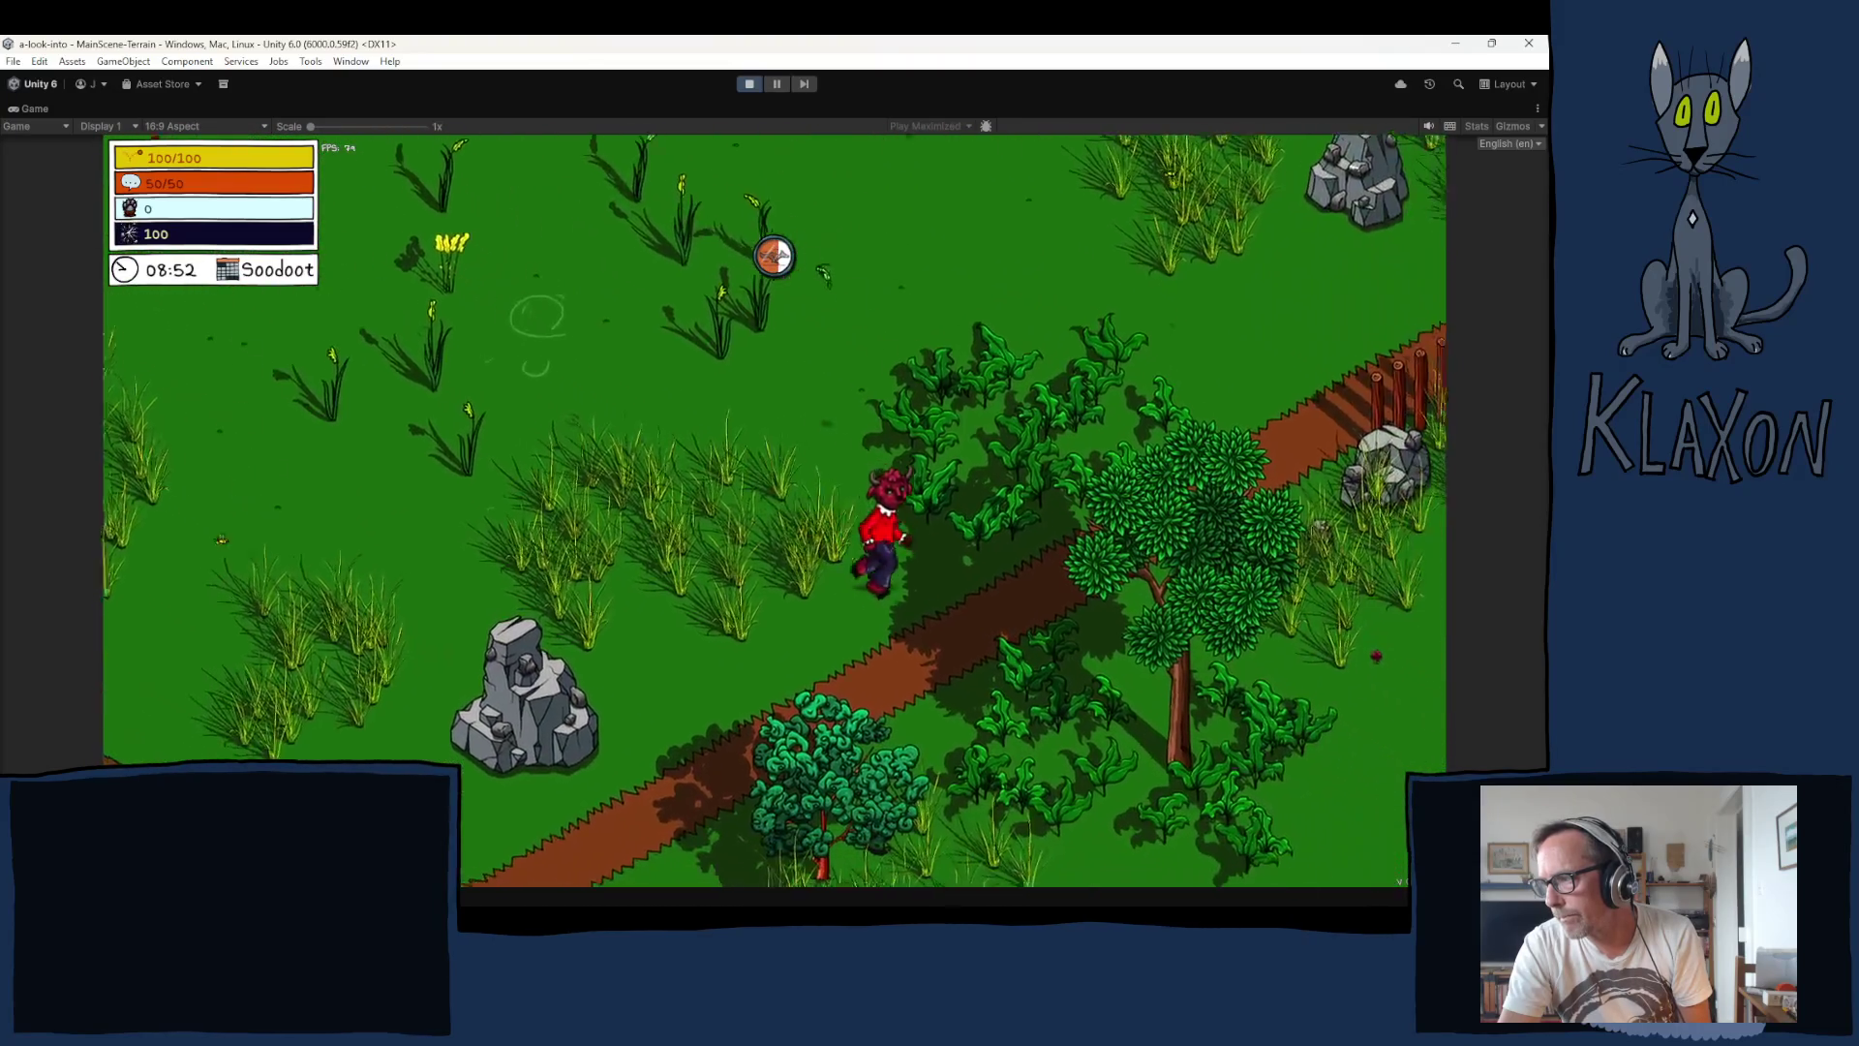
{"action": "key", "text": "d"}
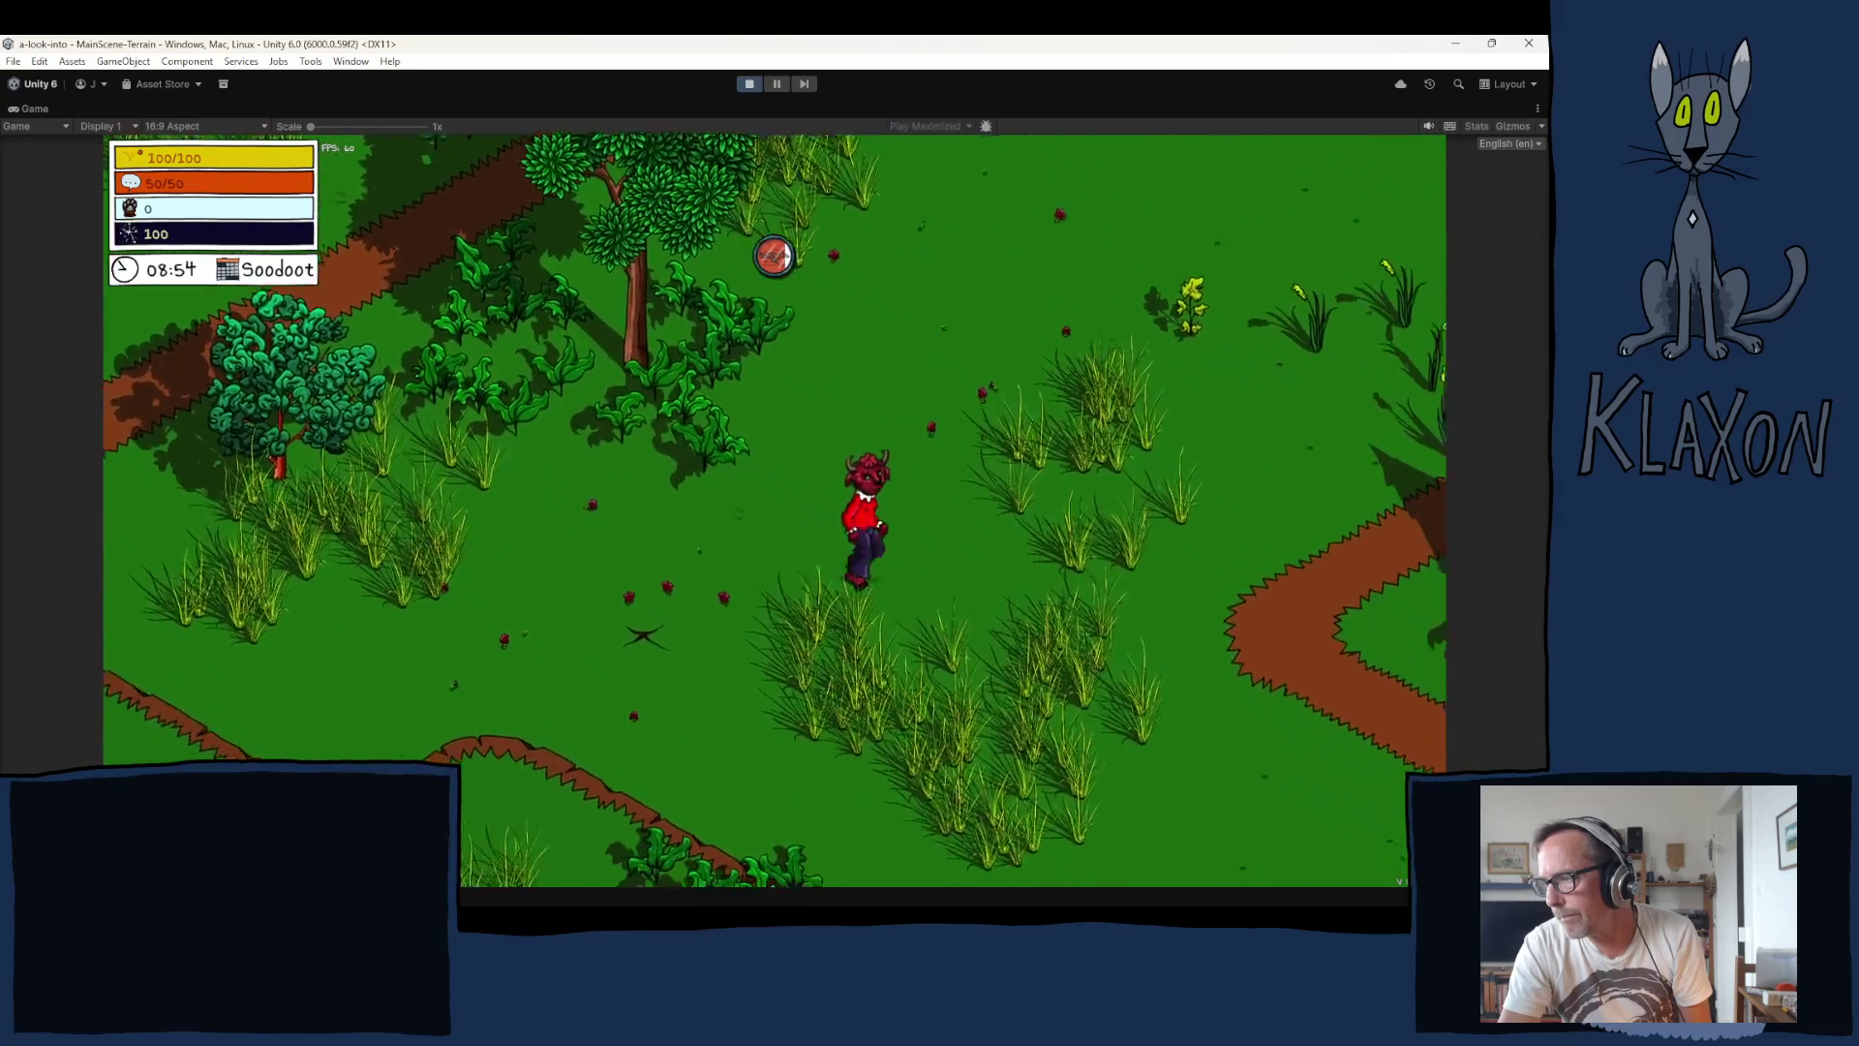
{"action": "key", "text": "d"}
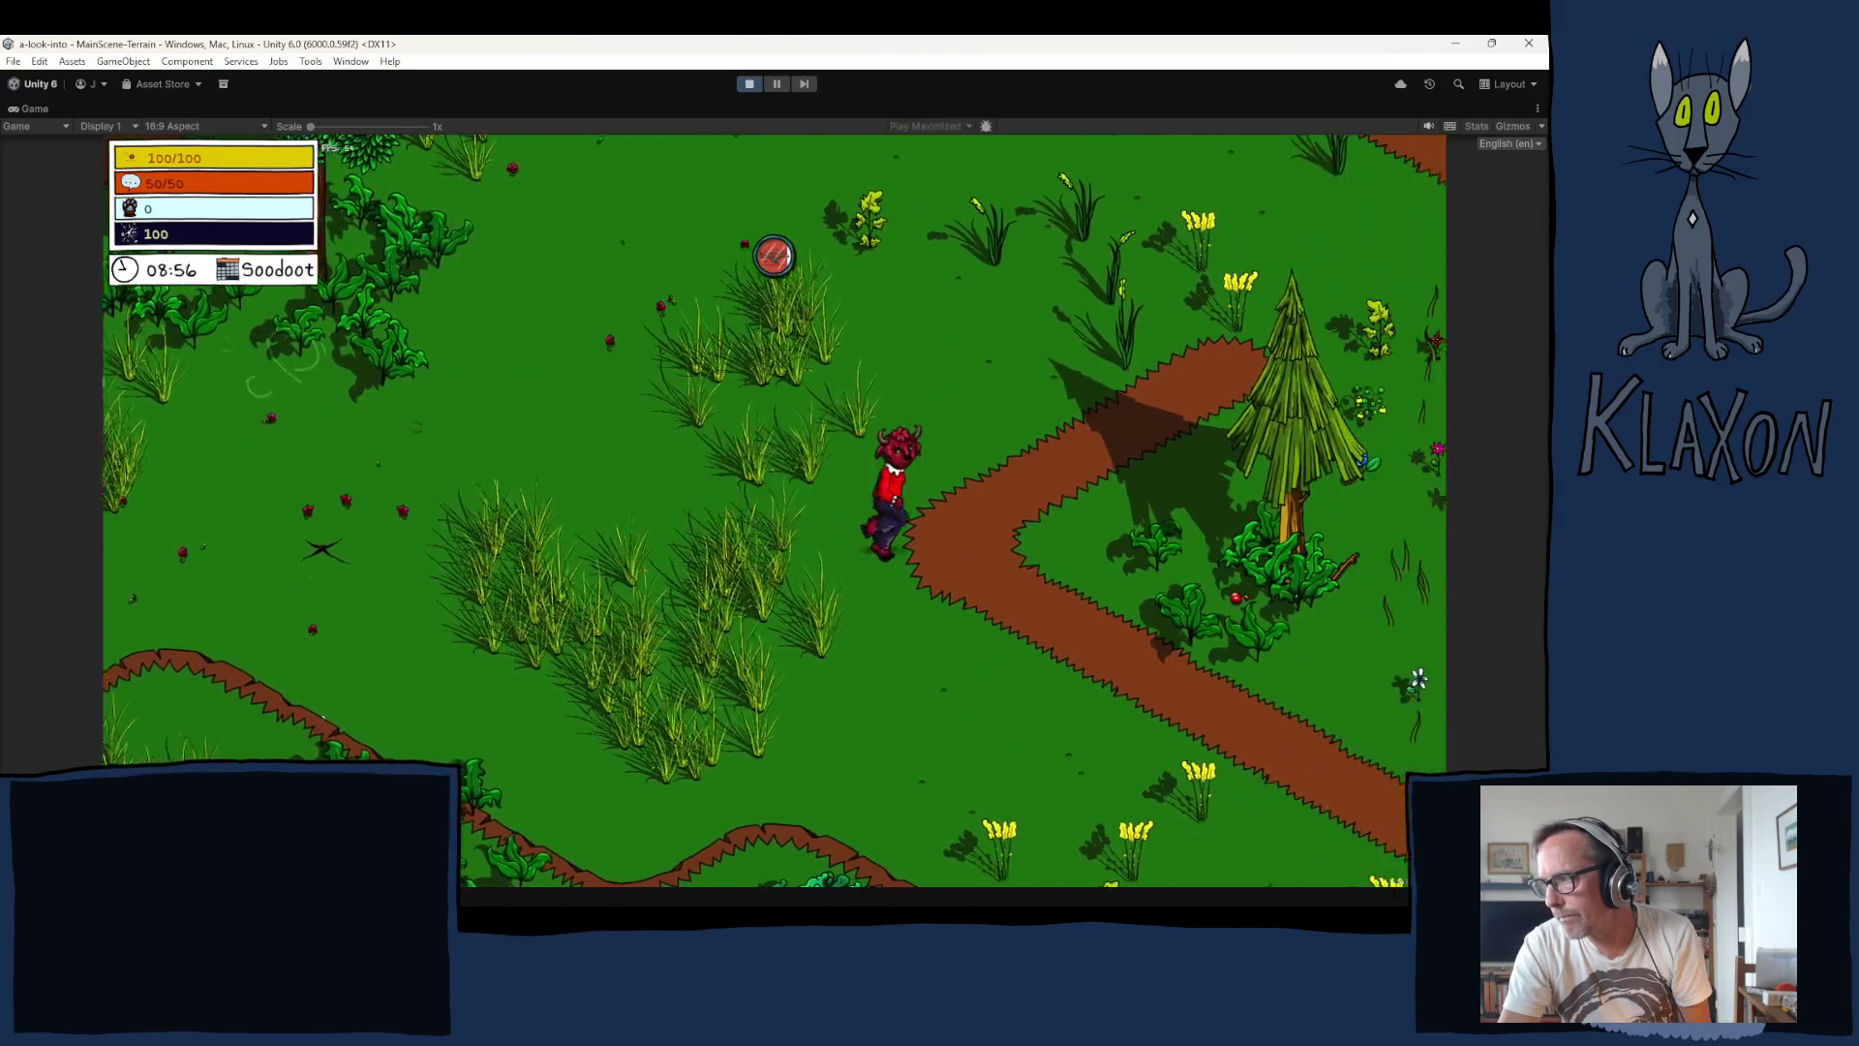
Step: Turn left to pick up the Dynamiblob, then walk left past the bush
{"action": "key", "text": "a"}
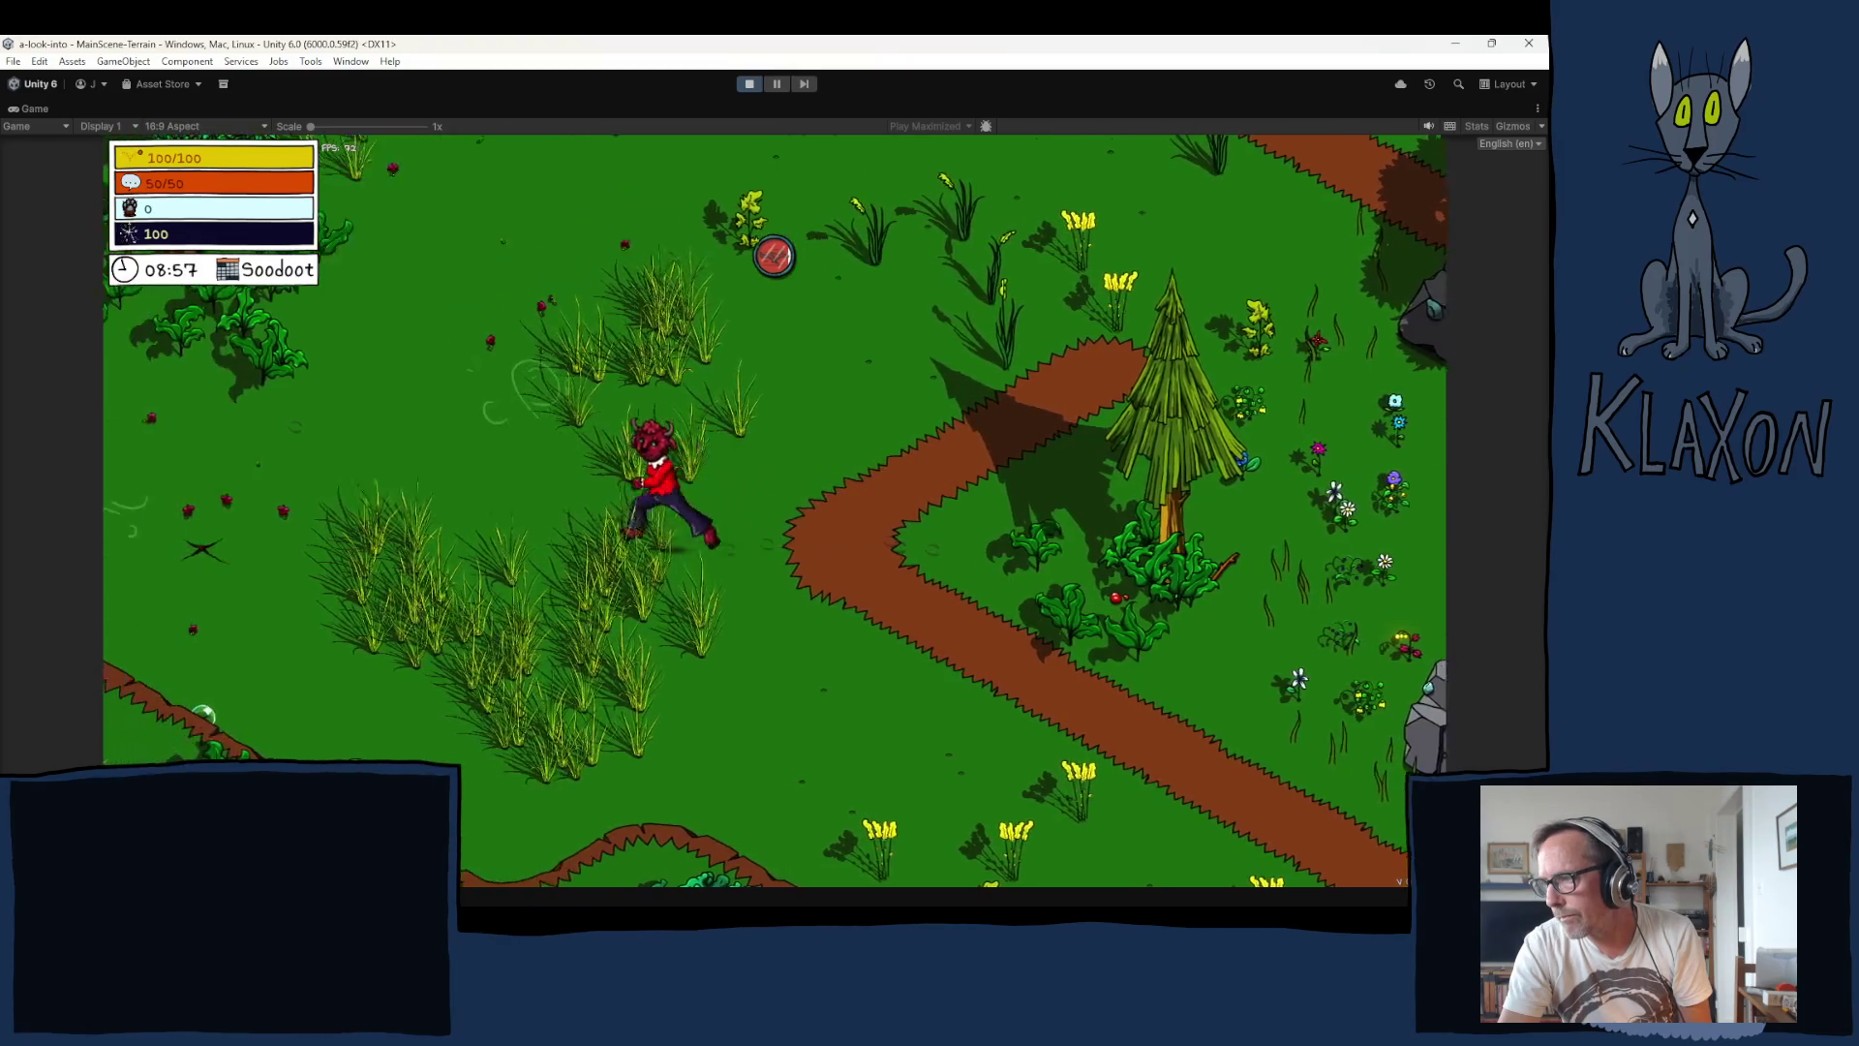
{"action": "key", "text": "a"}
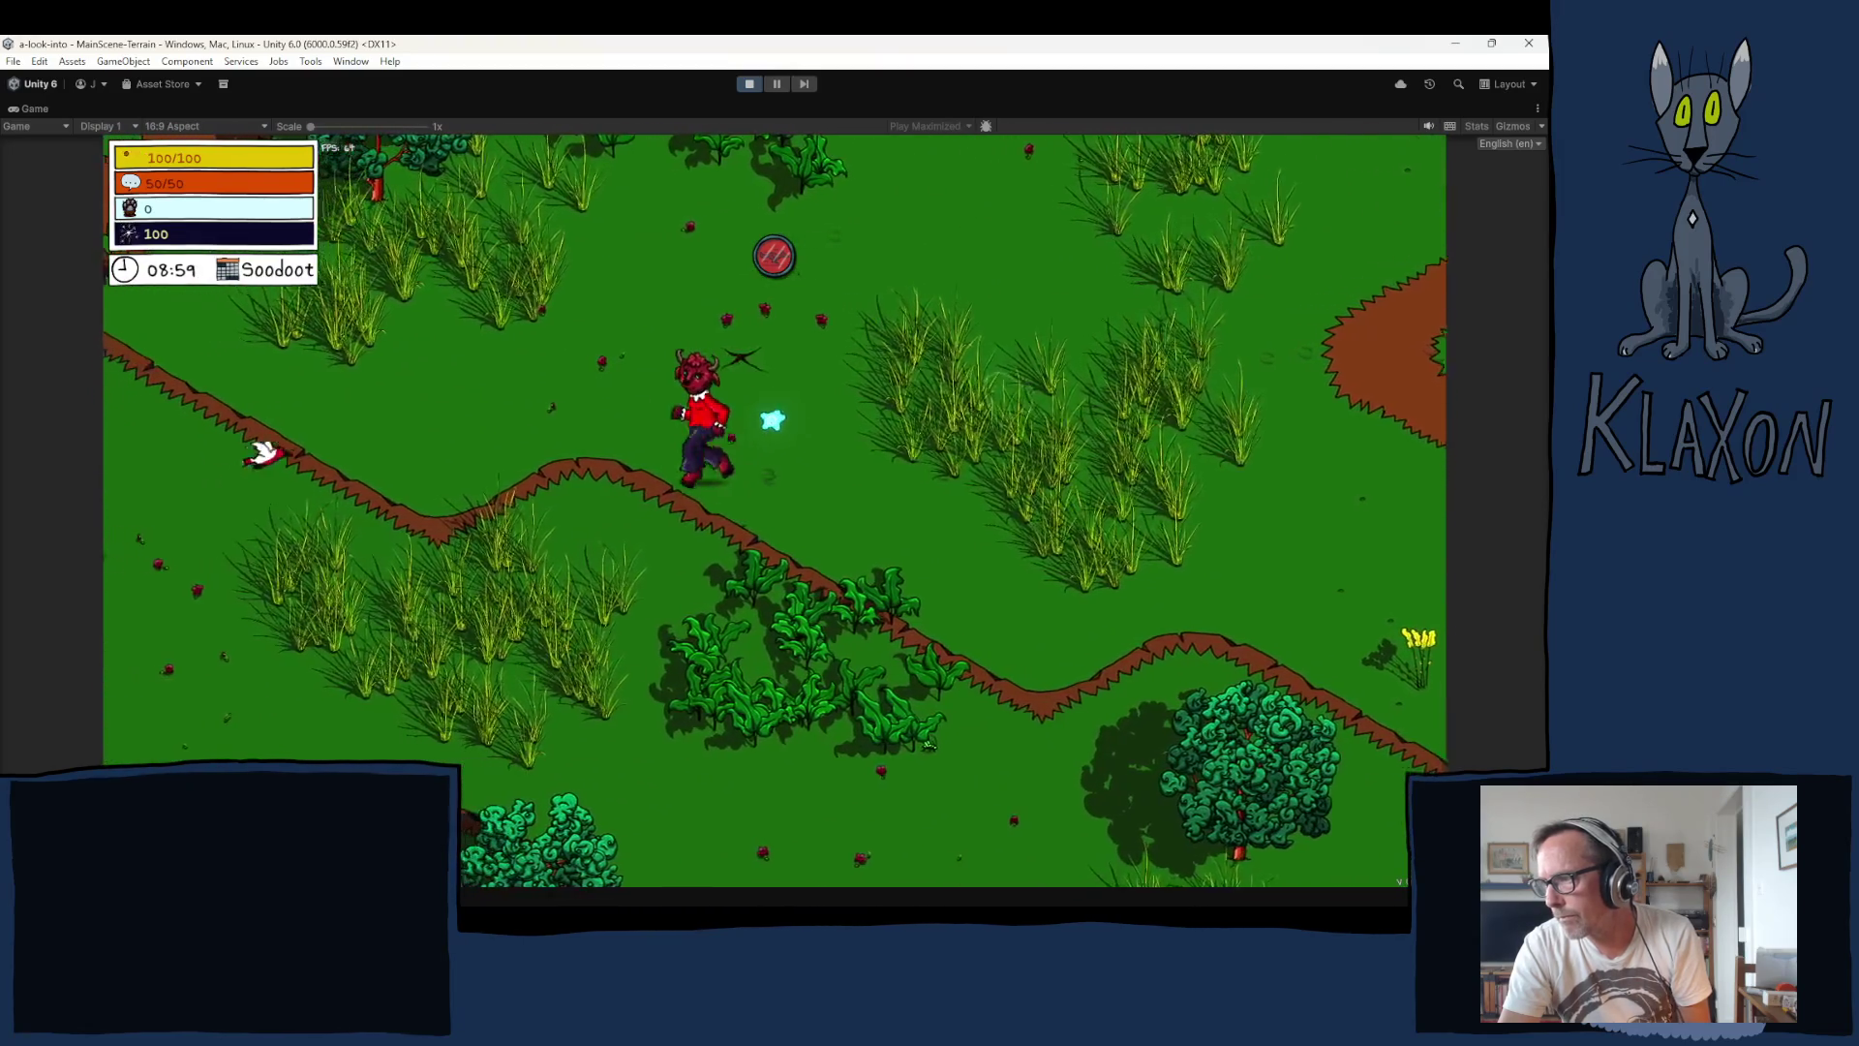
{"action": "key", "text": "s"}
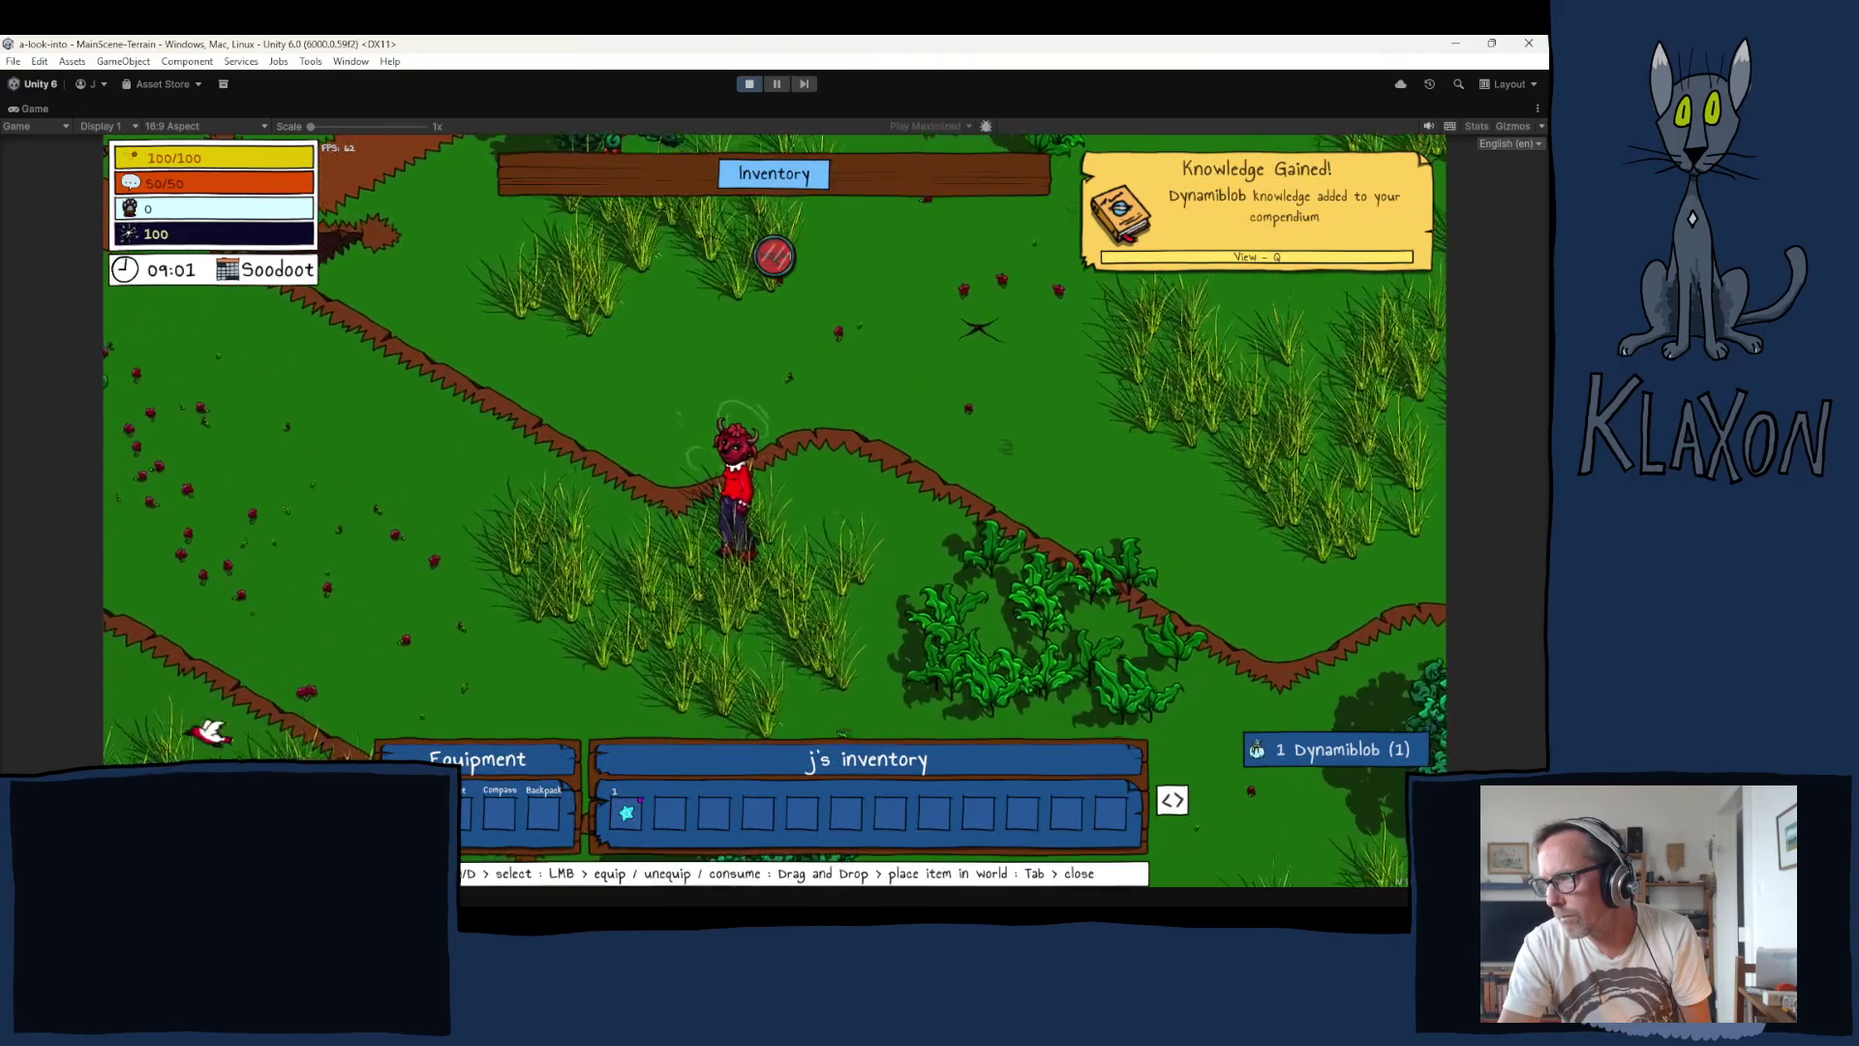
{"action": "key", "text": "s"}
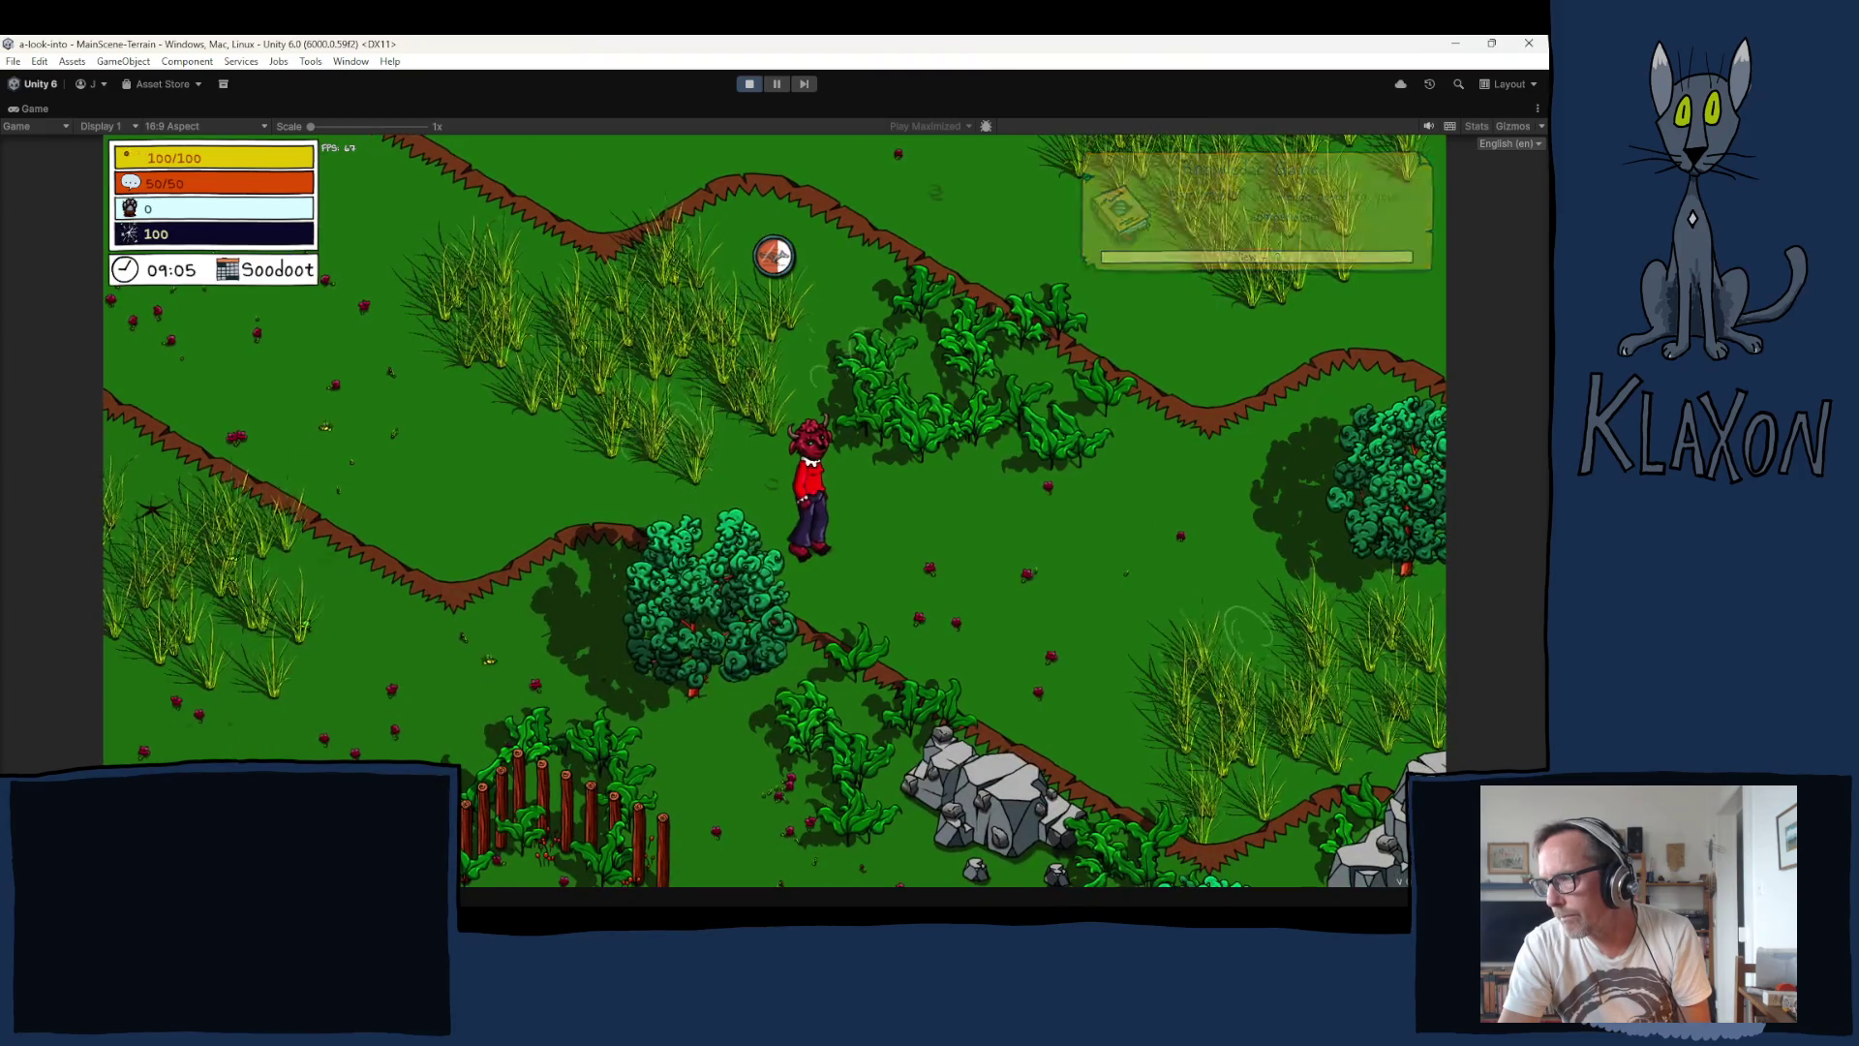
{"action": "key", "text": "a"}
{"action": "key", "text": "a"}
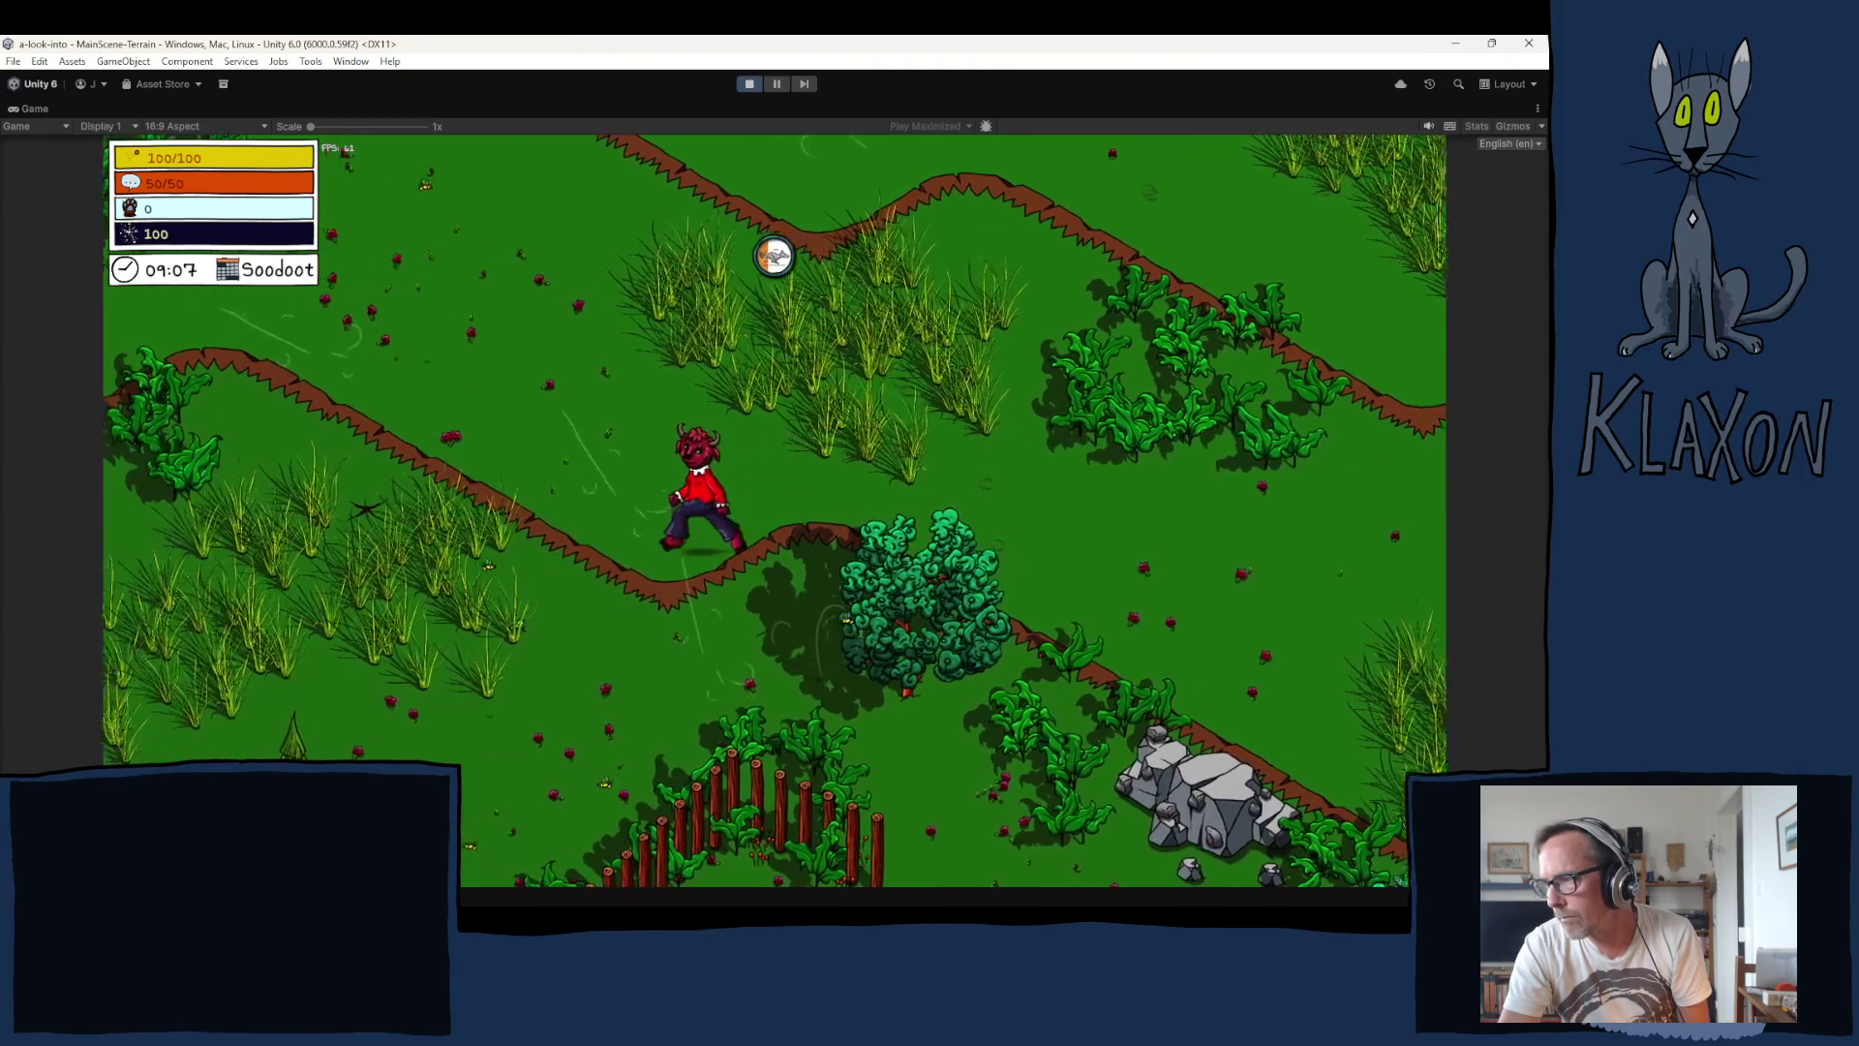
{"action": "key", "text": "a"}
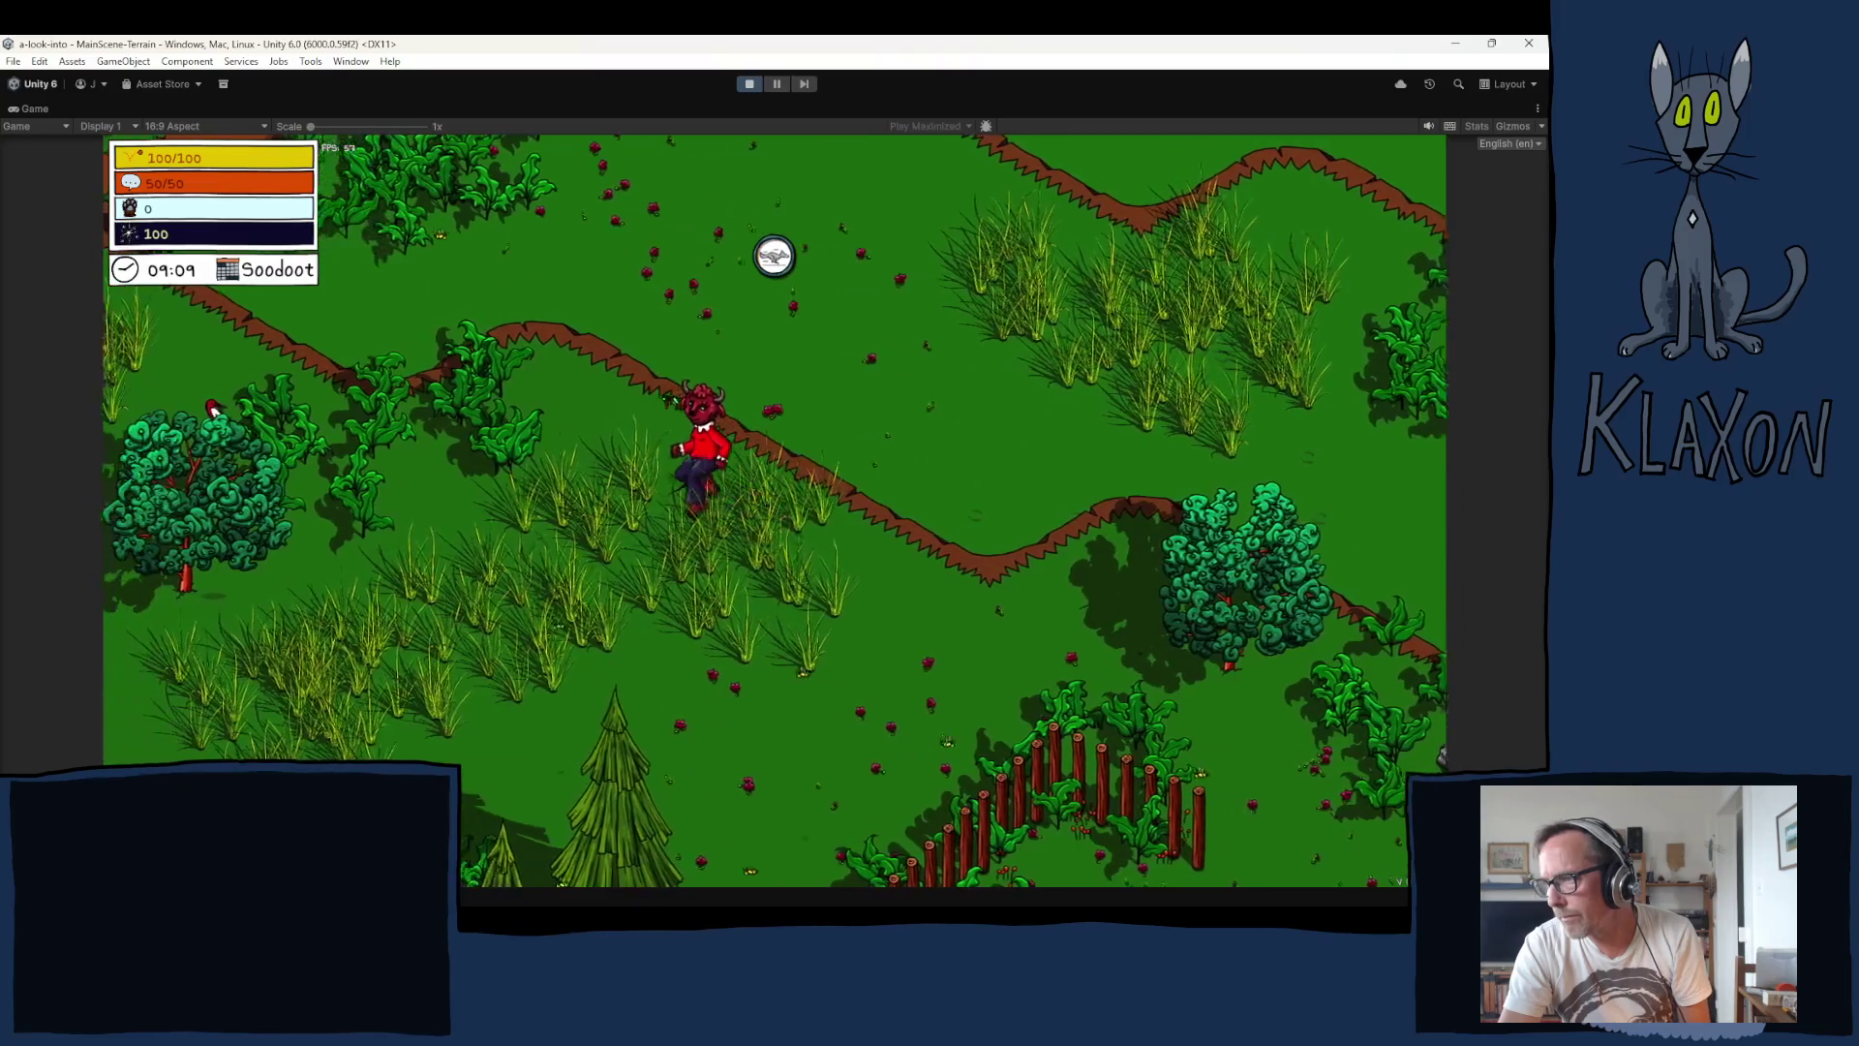
{"action": "key", "text": "a"}
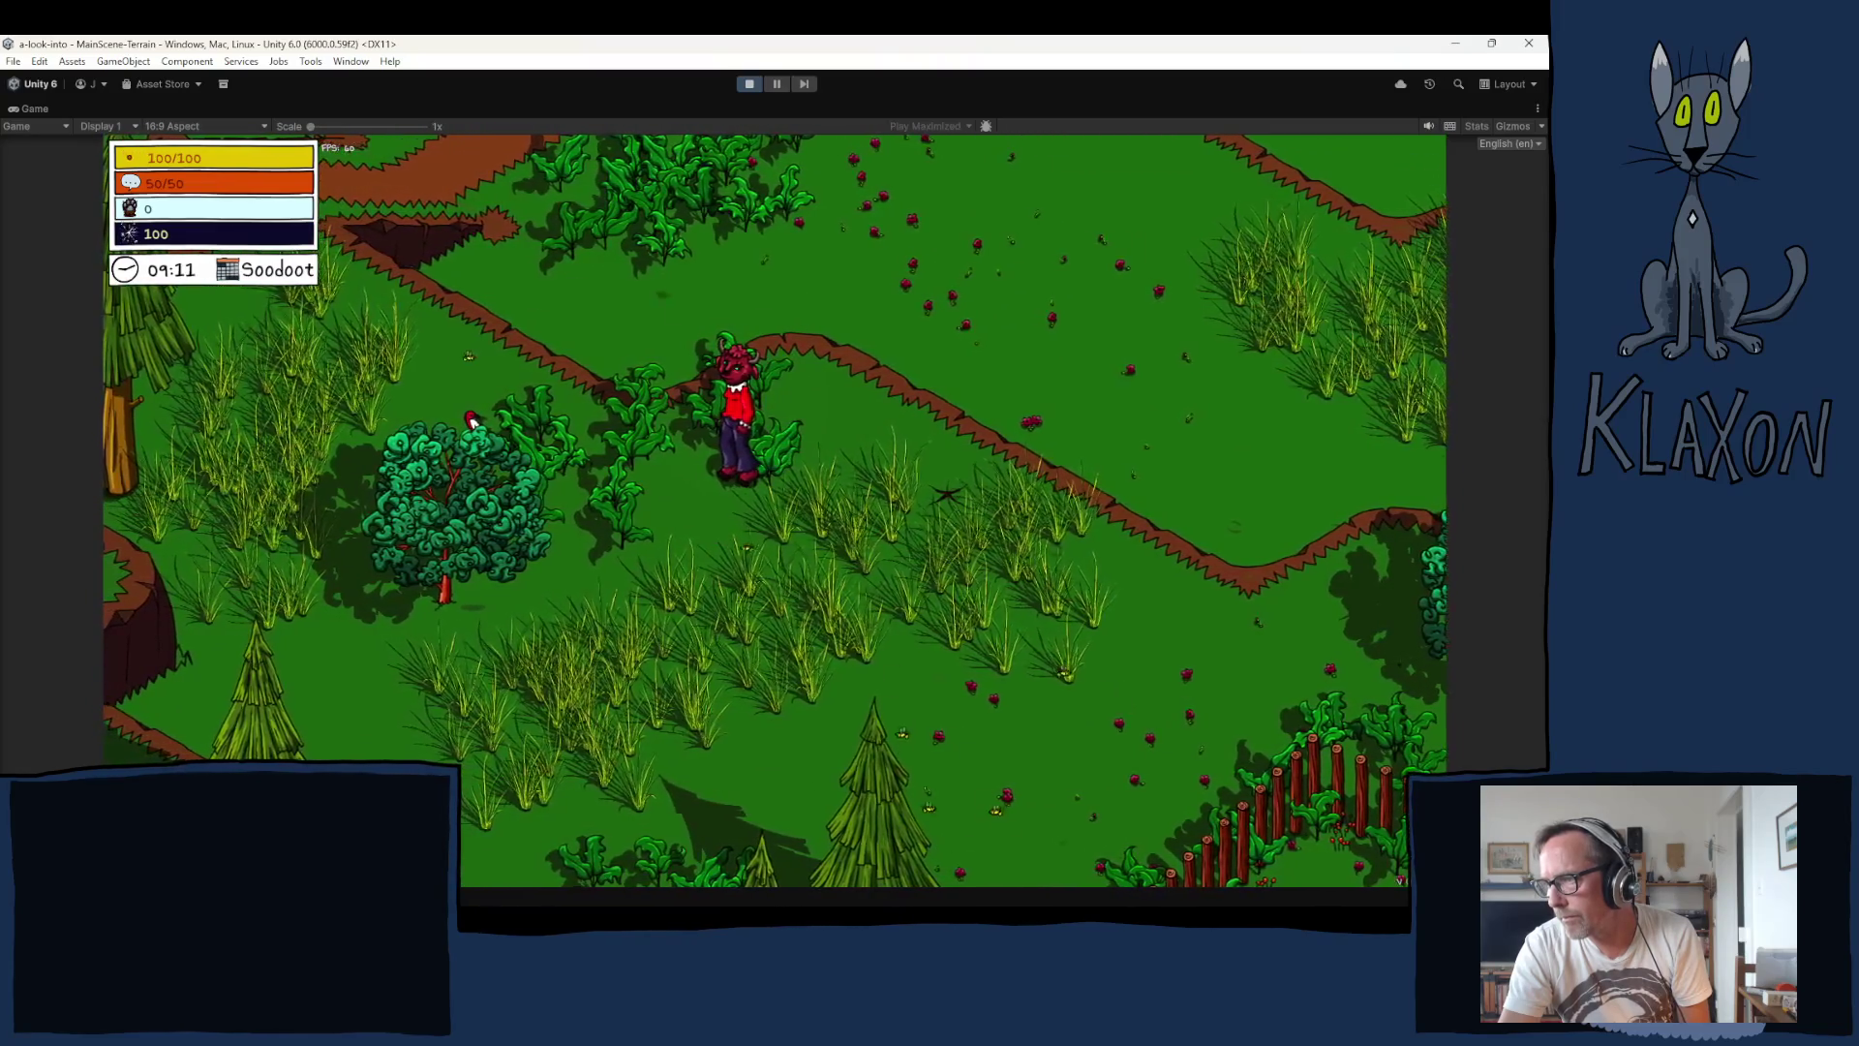
{"action": "key", "text": "a"}
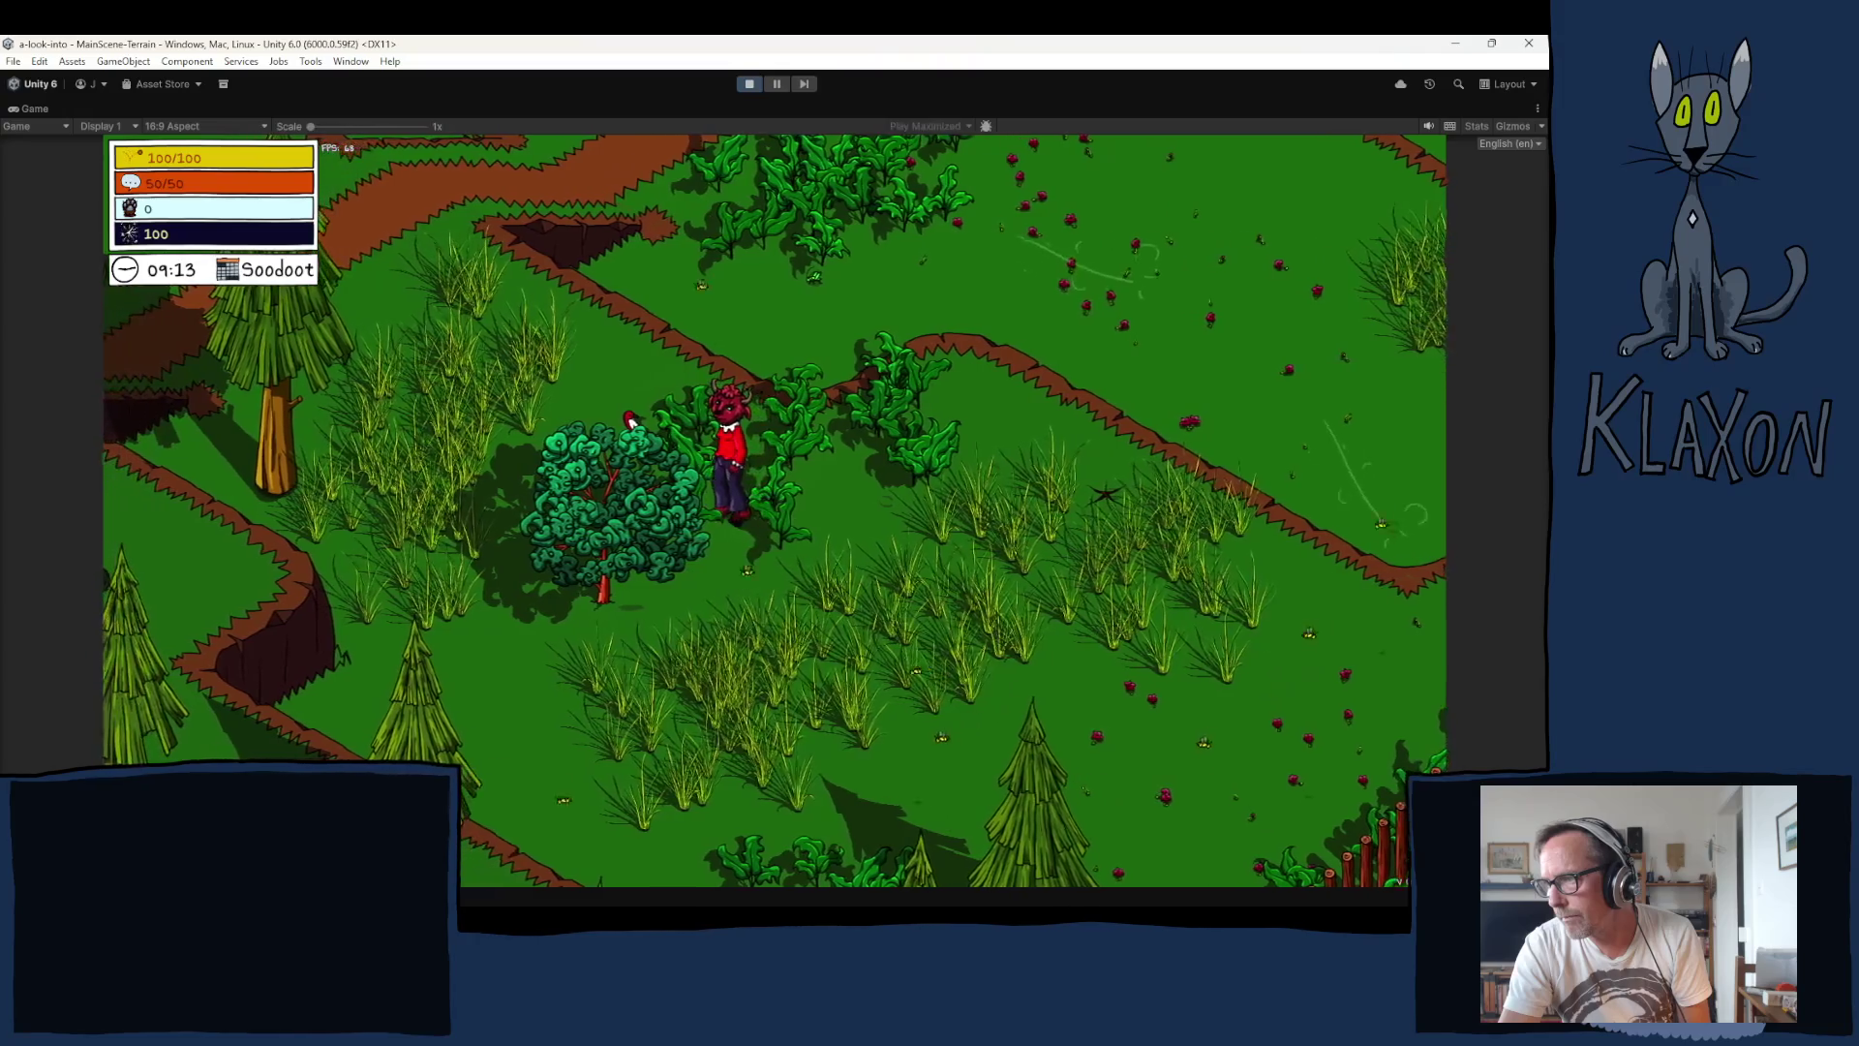
{"action": "key", "text": "a"}
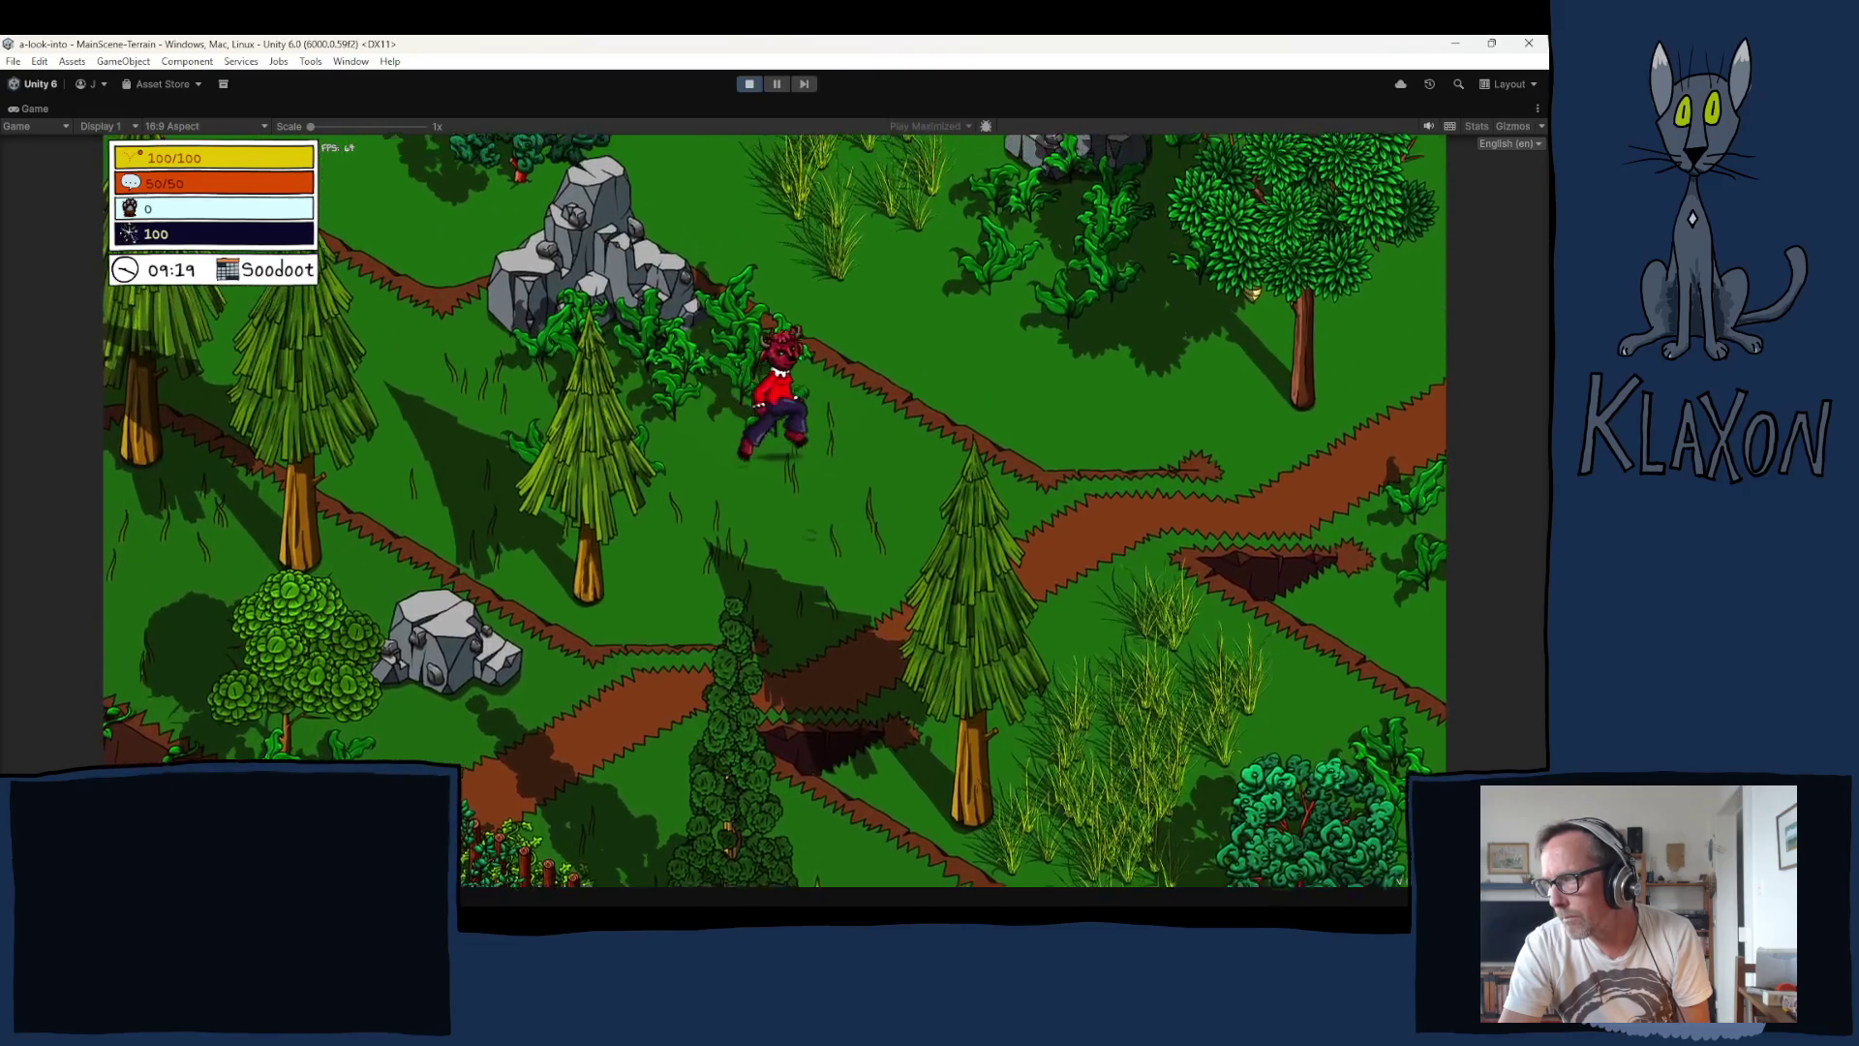
Step: Walk the character back upward through the meadow
{"action": "key", "text": "d"}
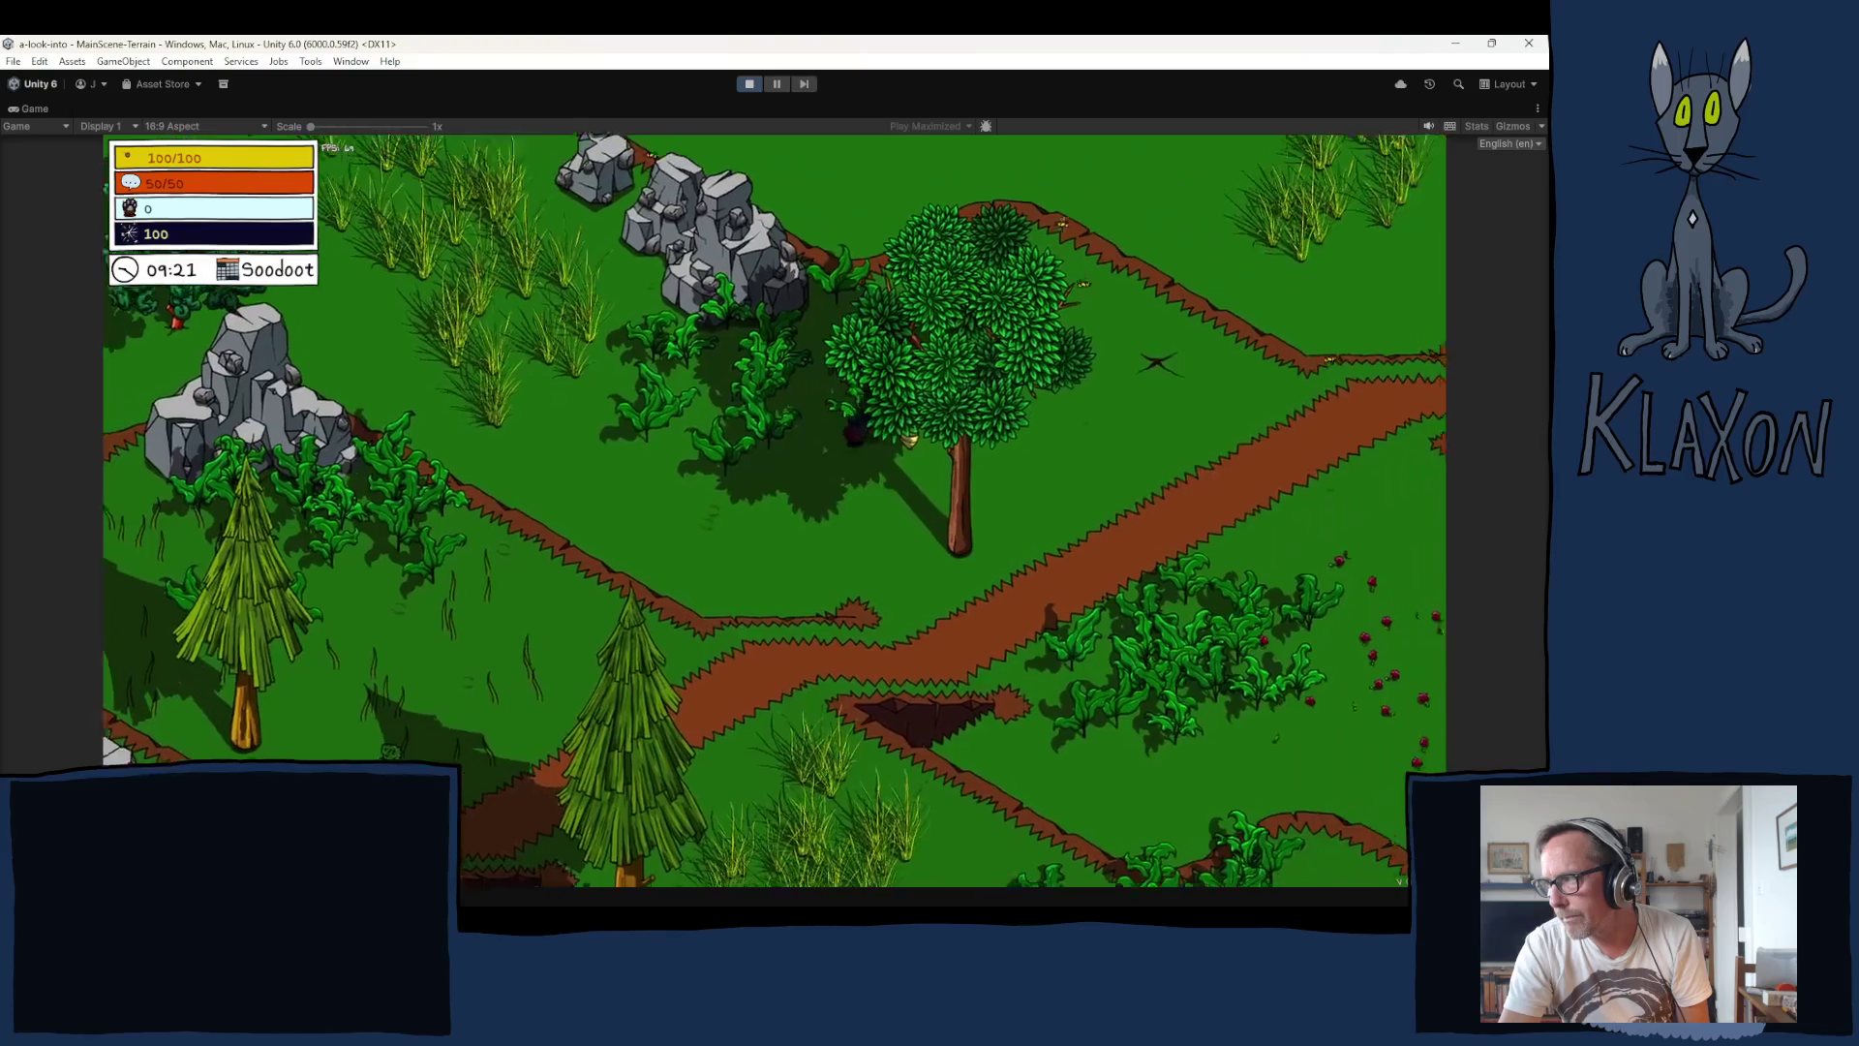
{"action": "key", "text": "w"}
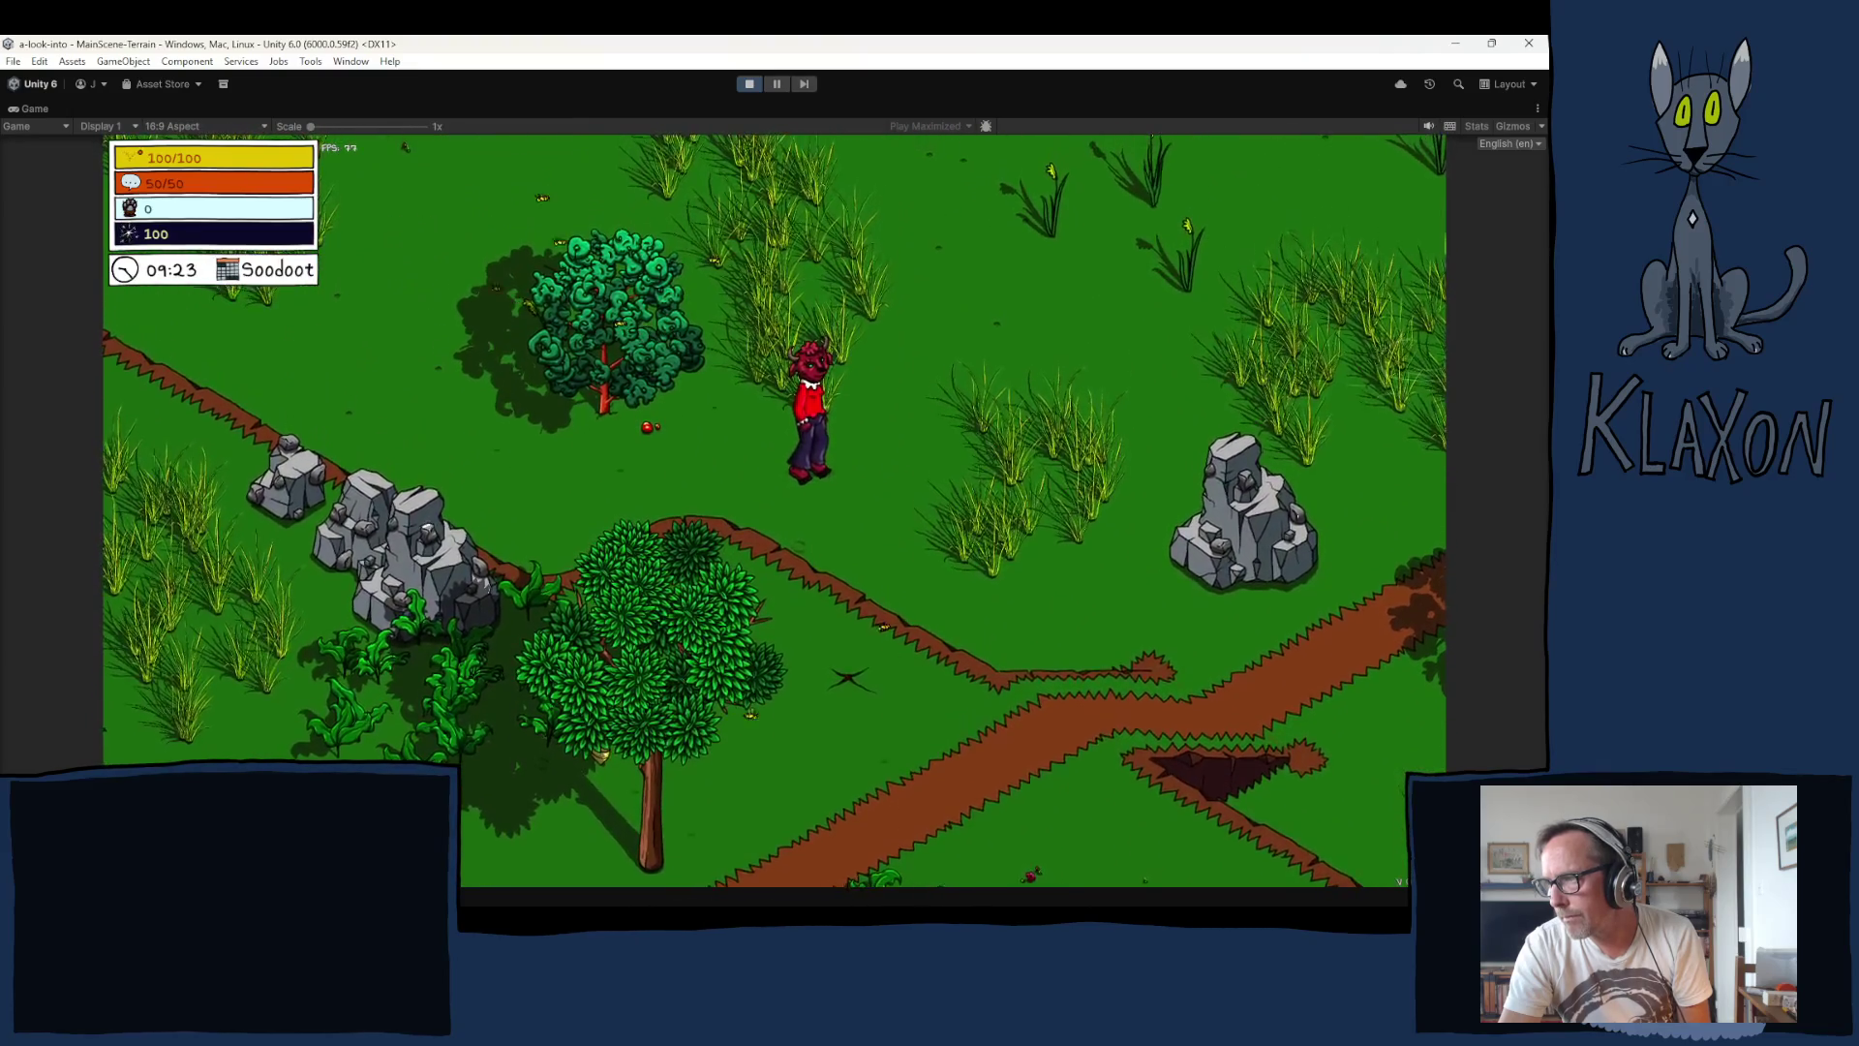
{"action": "key", "text": "a"}
{"action": "key", "text": "w"}
{"action": "key", "text": "w"}
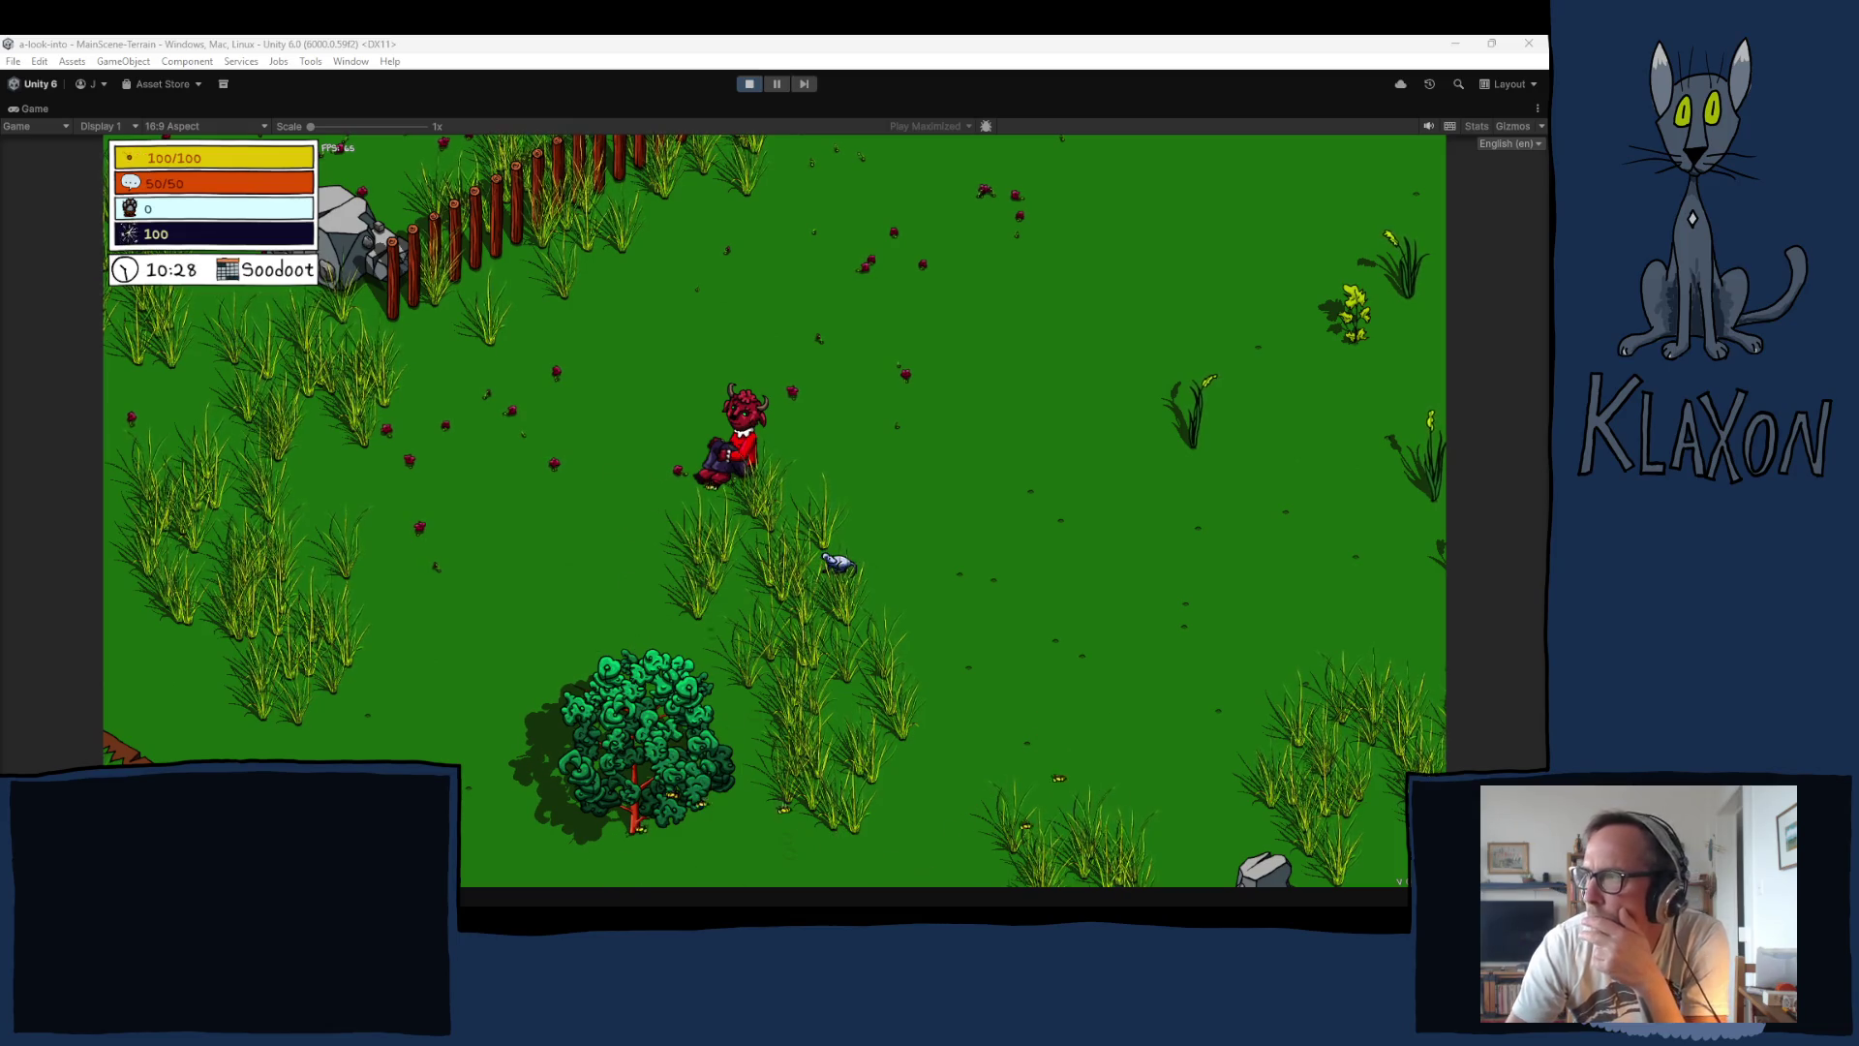
Step: Stop the playtest and select a SteppeFlower instance under MainScene-Decoration > Terrain Decoration > SteppeFlowers
{"action": "left_click", "coordinate": [746, 89]}
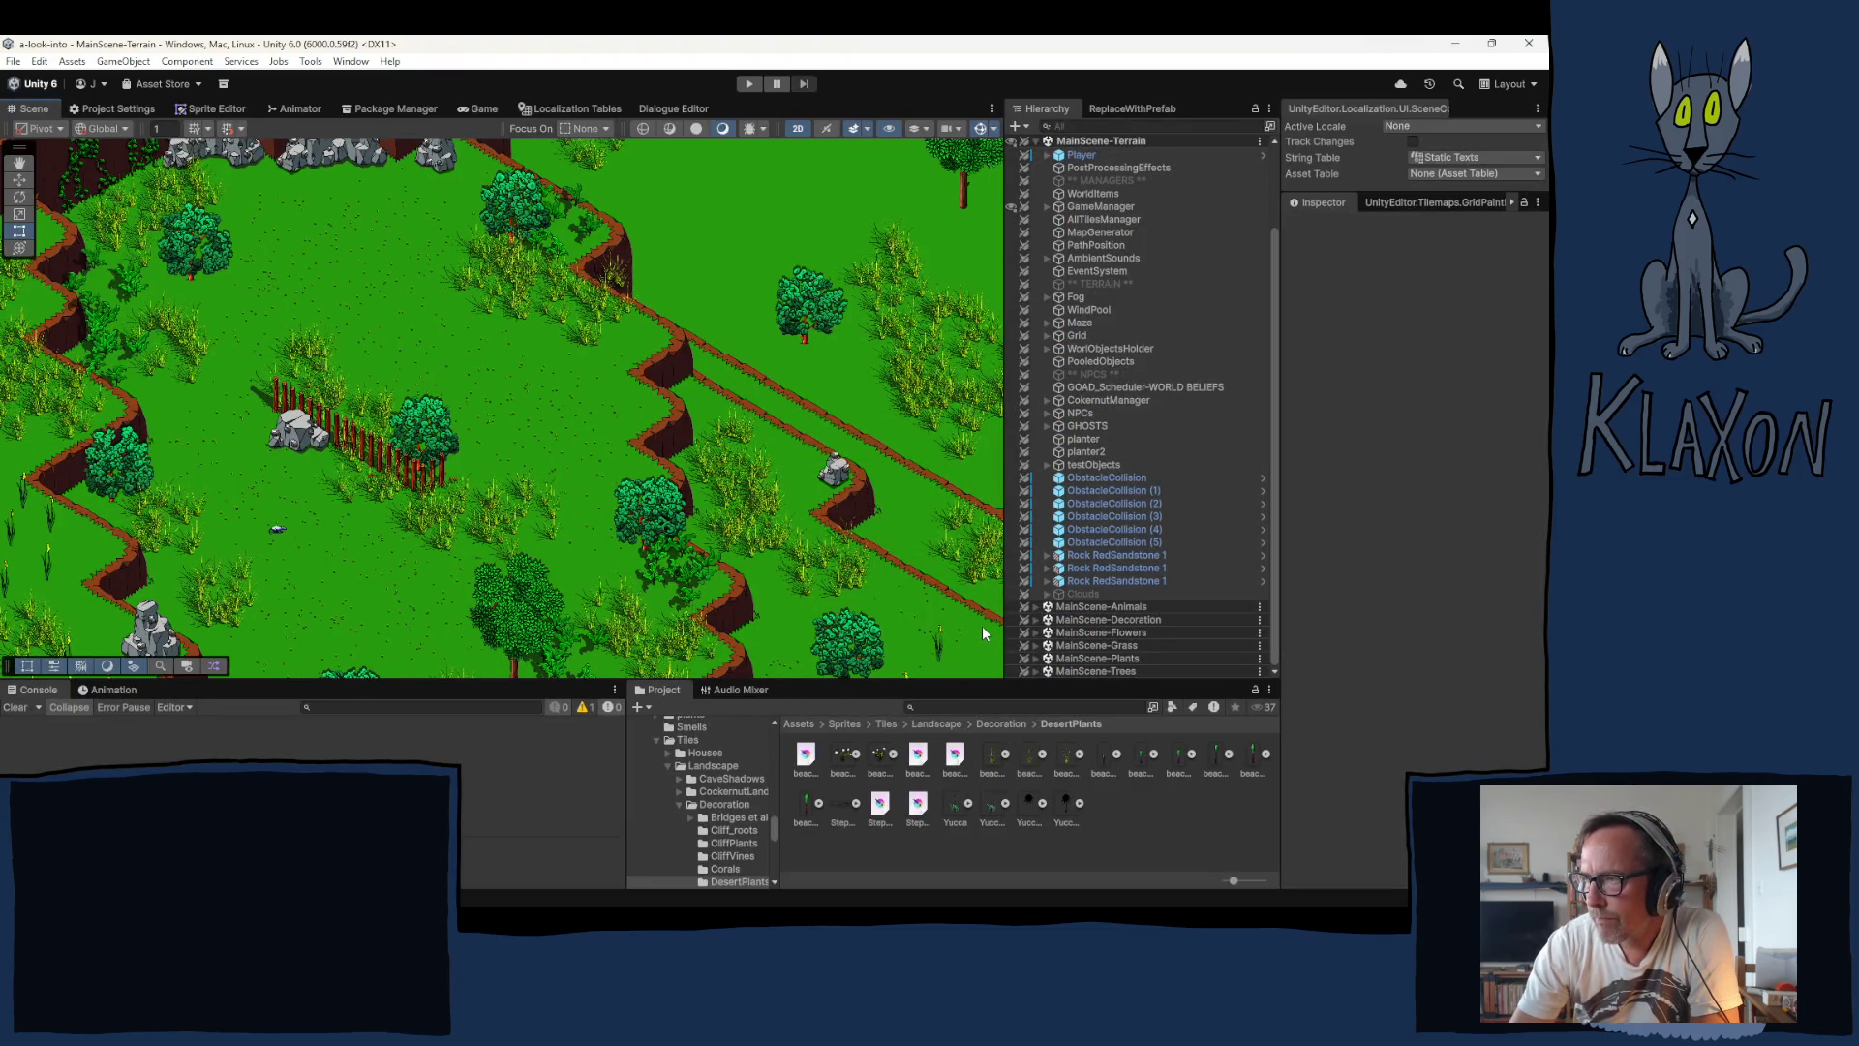
{"action": "left_click", "coordinate": [1034, 618]}
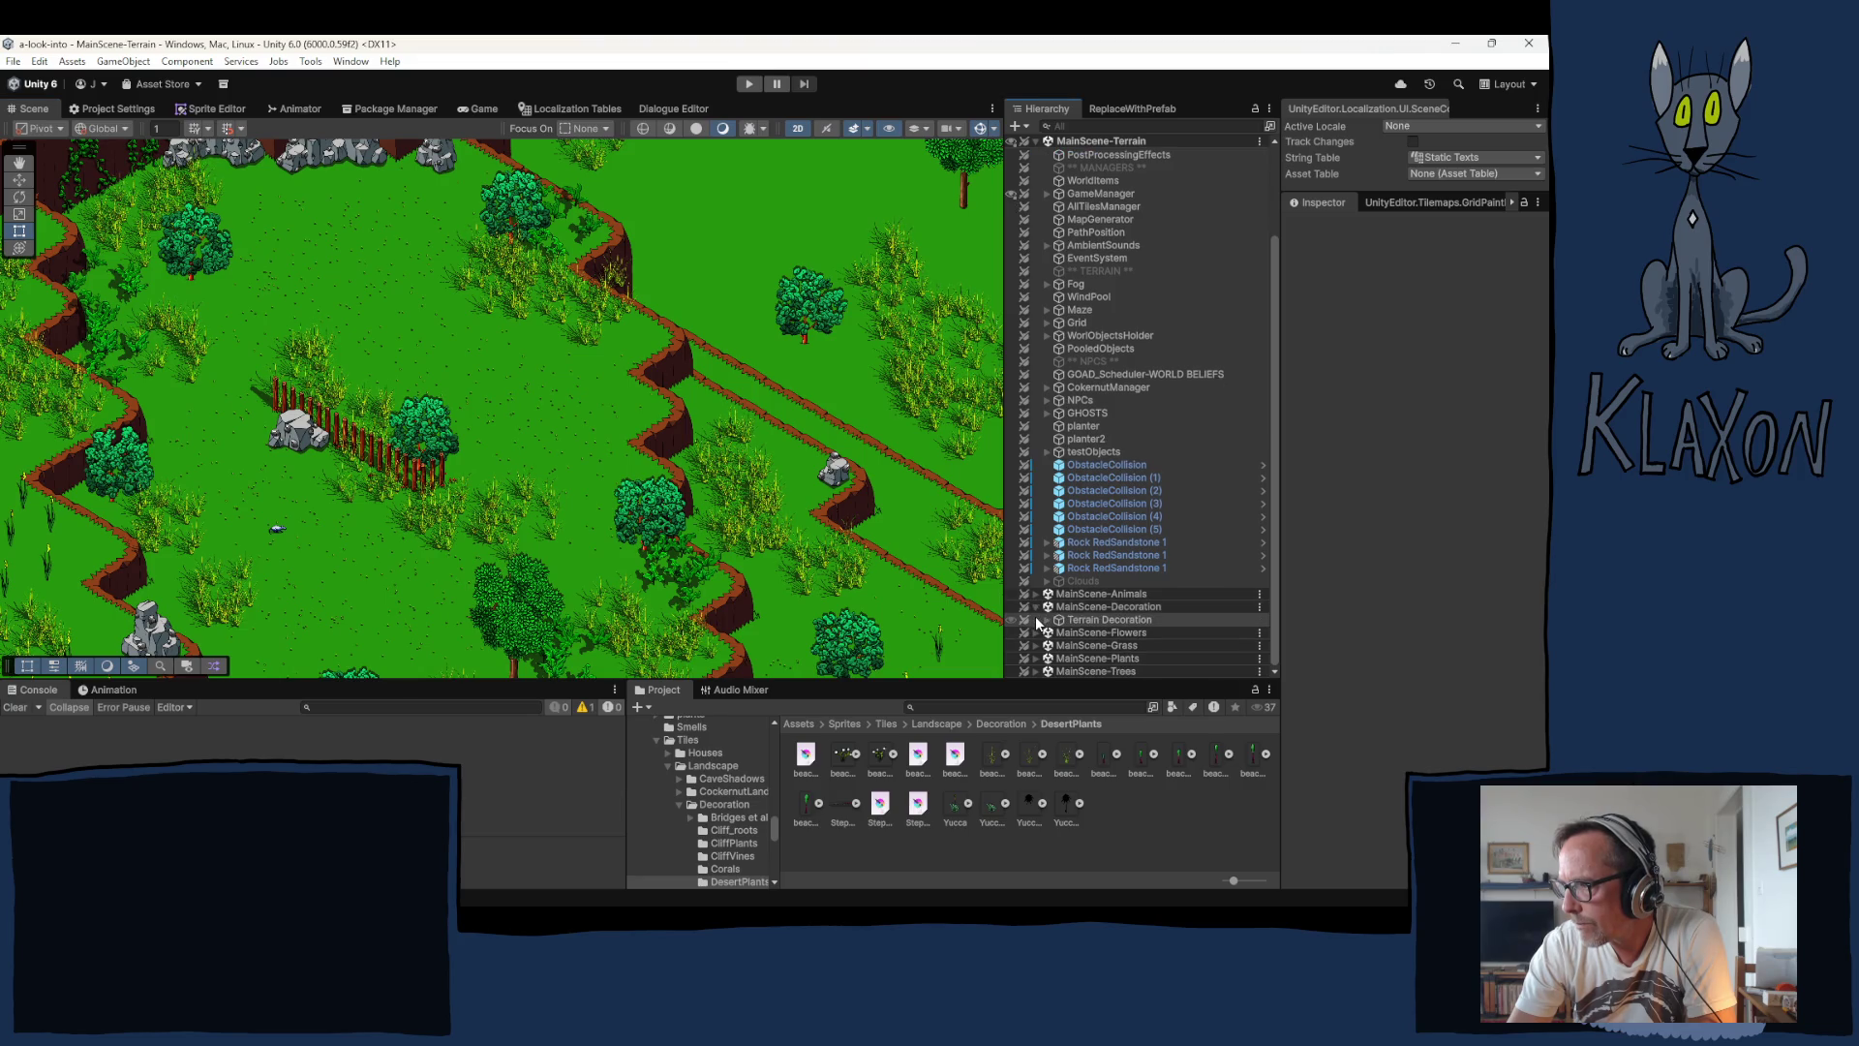
{"action": "left_click", "coordinate": [1047, 621]}
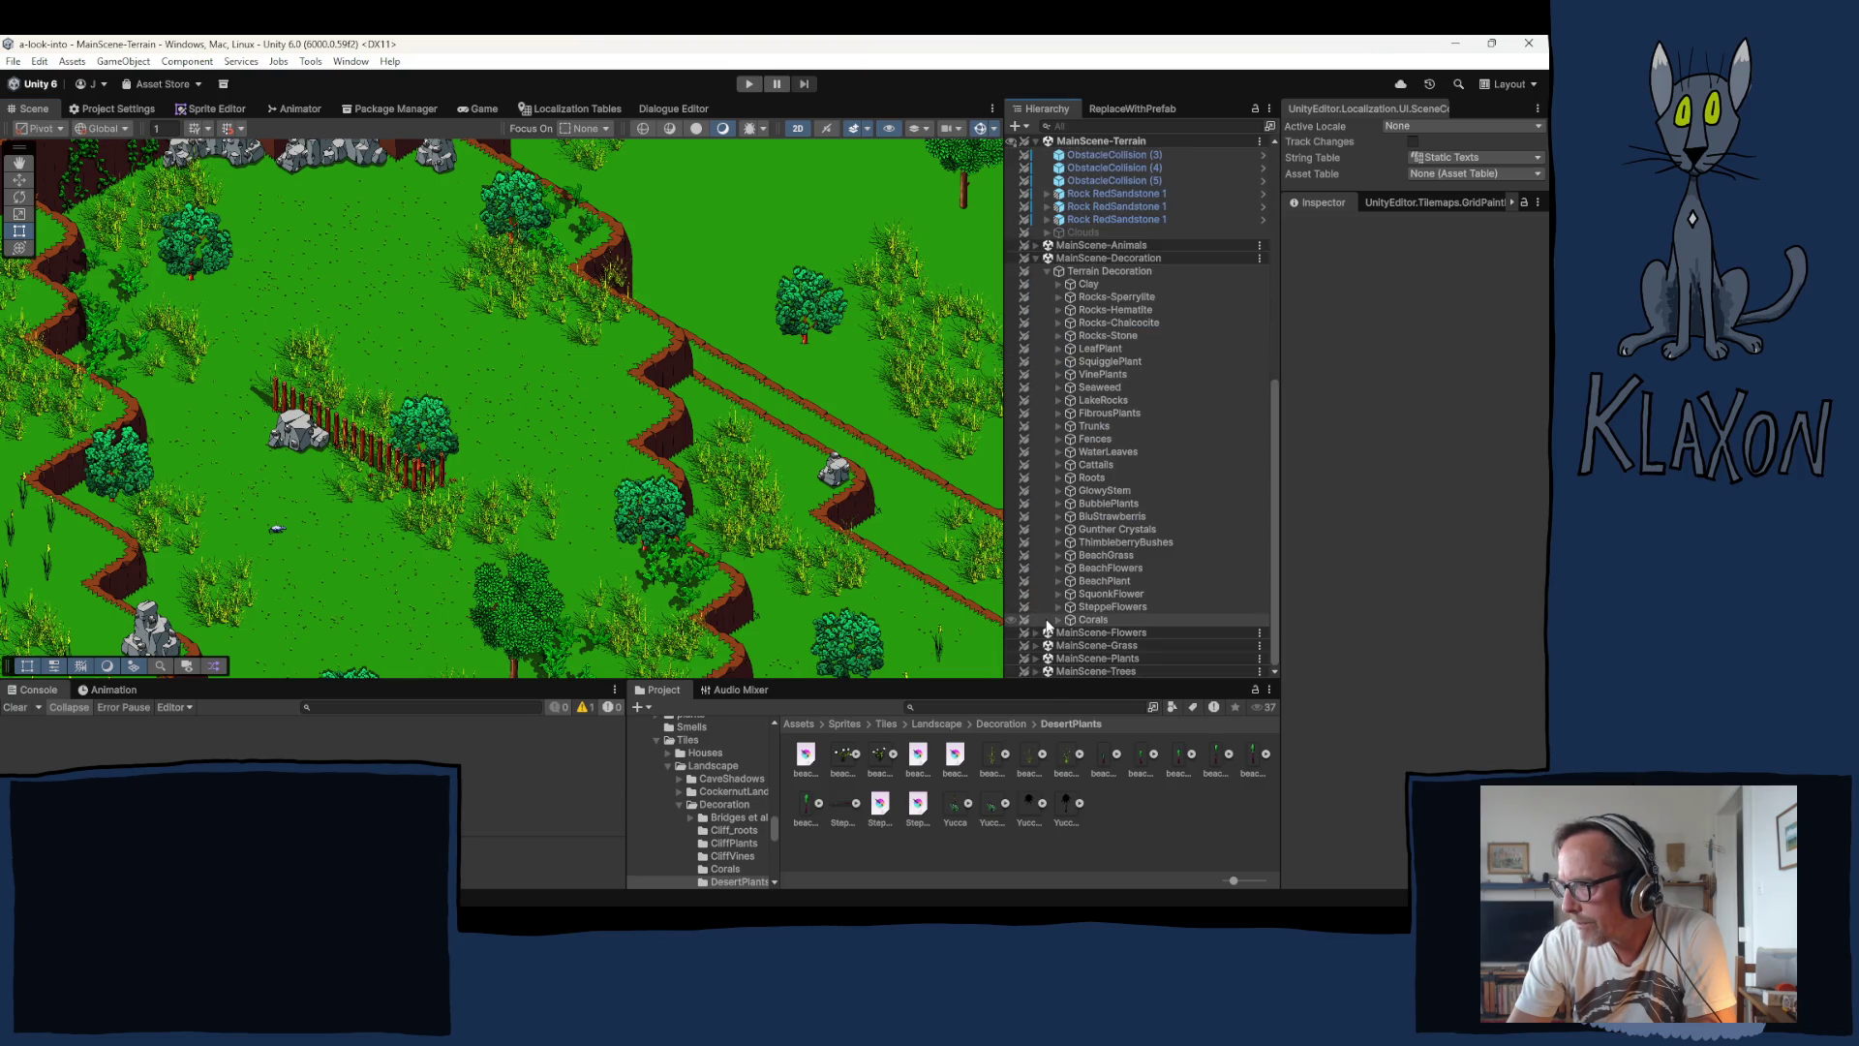
{"action": "left_click", "coordinate": [1058, 606]}
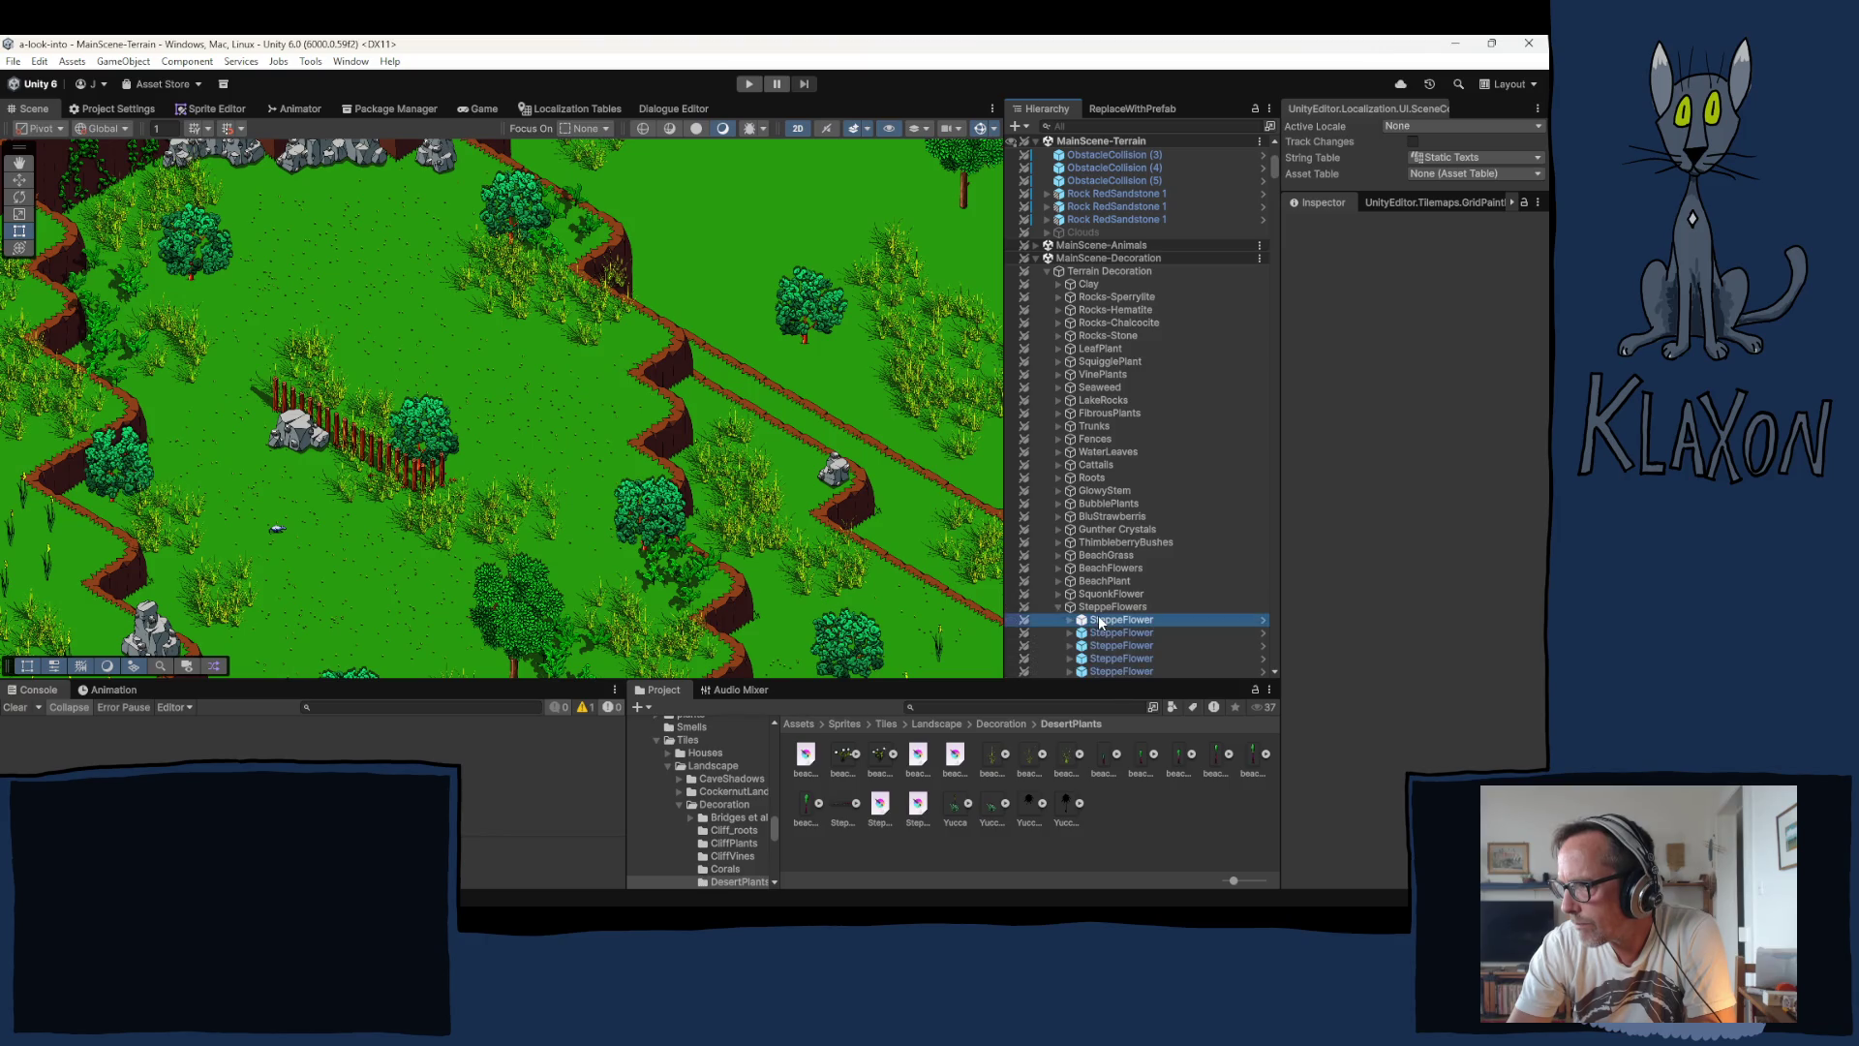
{"action": "left_click", "coordinate": [1247, 614]}
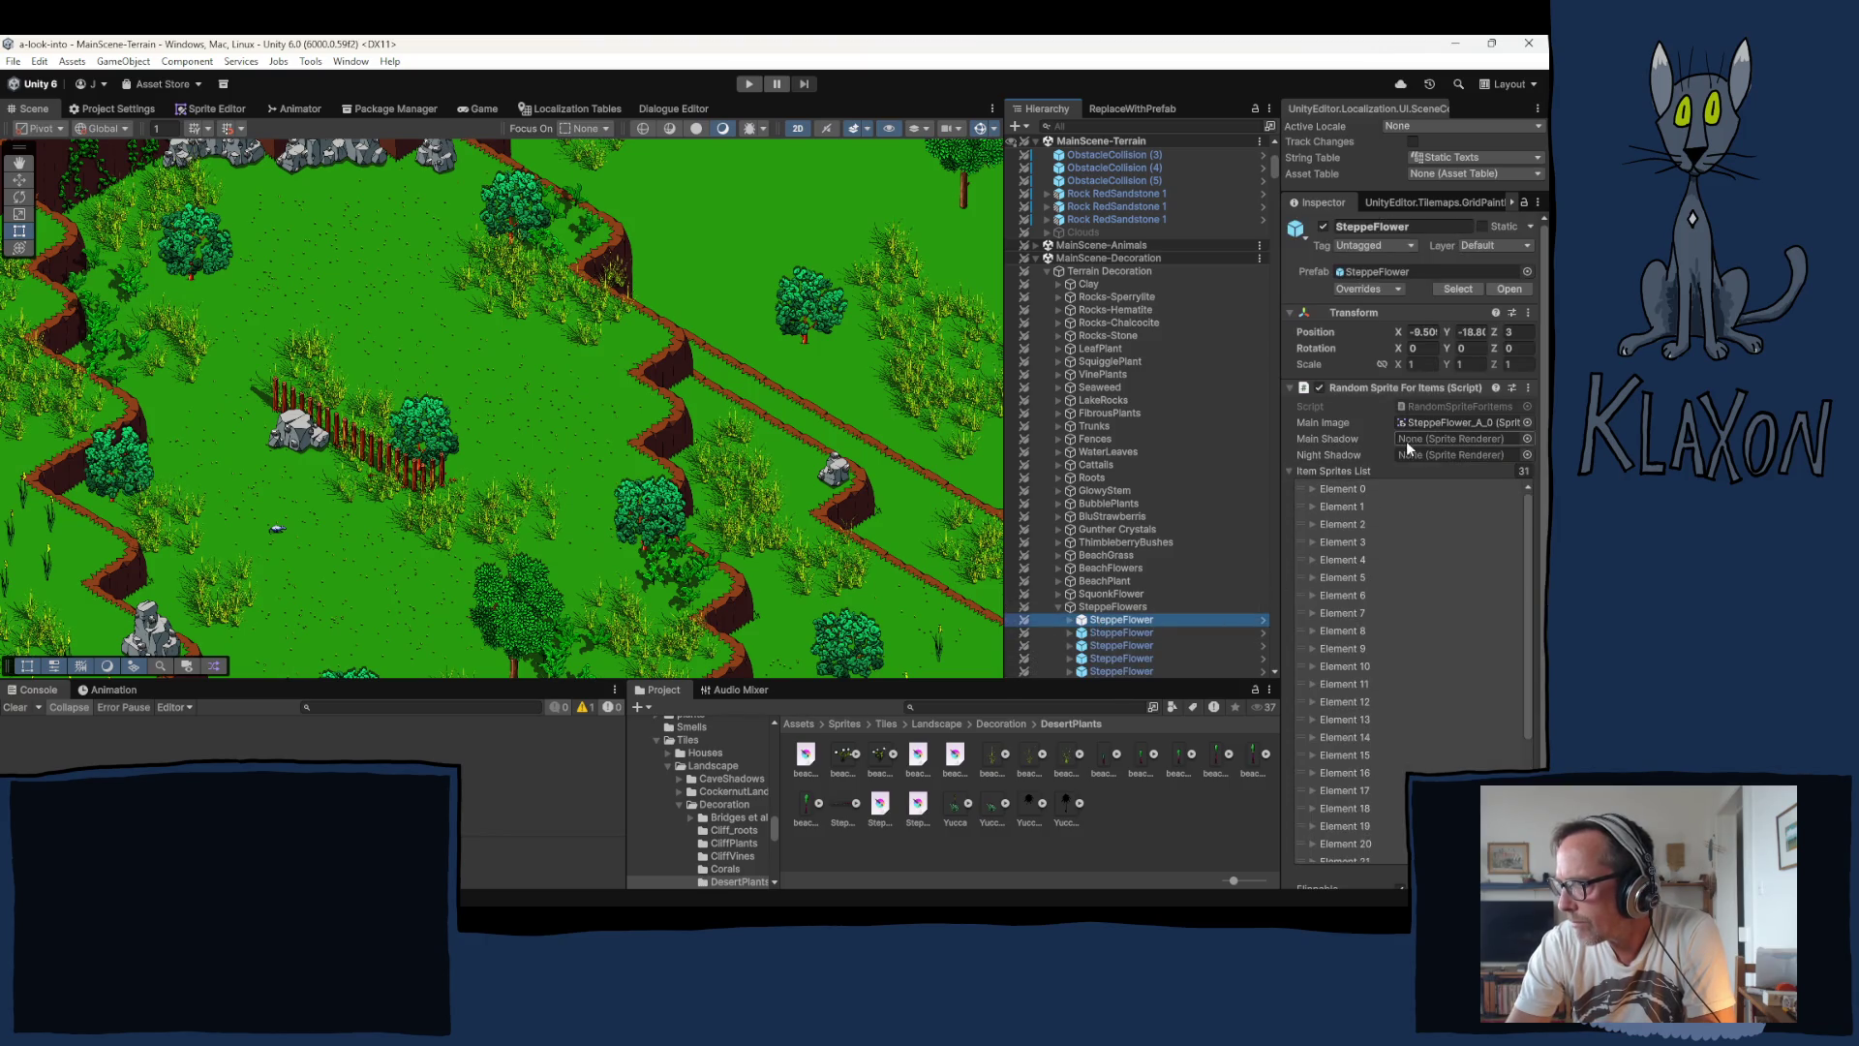
Step: Ping the SteppeFlower prefab asset and select it in the list-view Project window
{"action": "left_click", "coordinate": [1383, 271]}
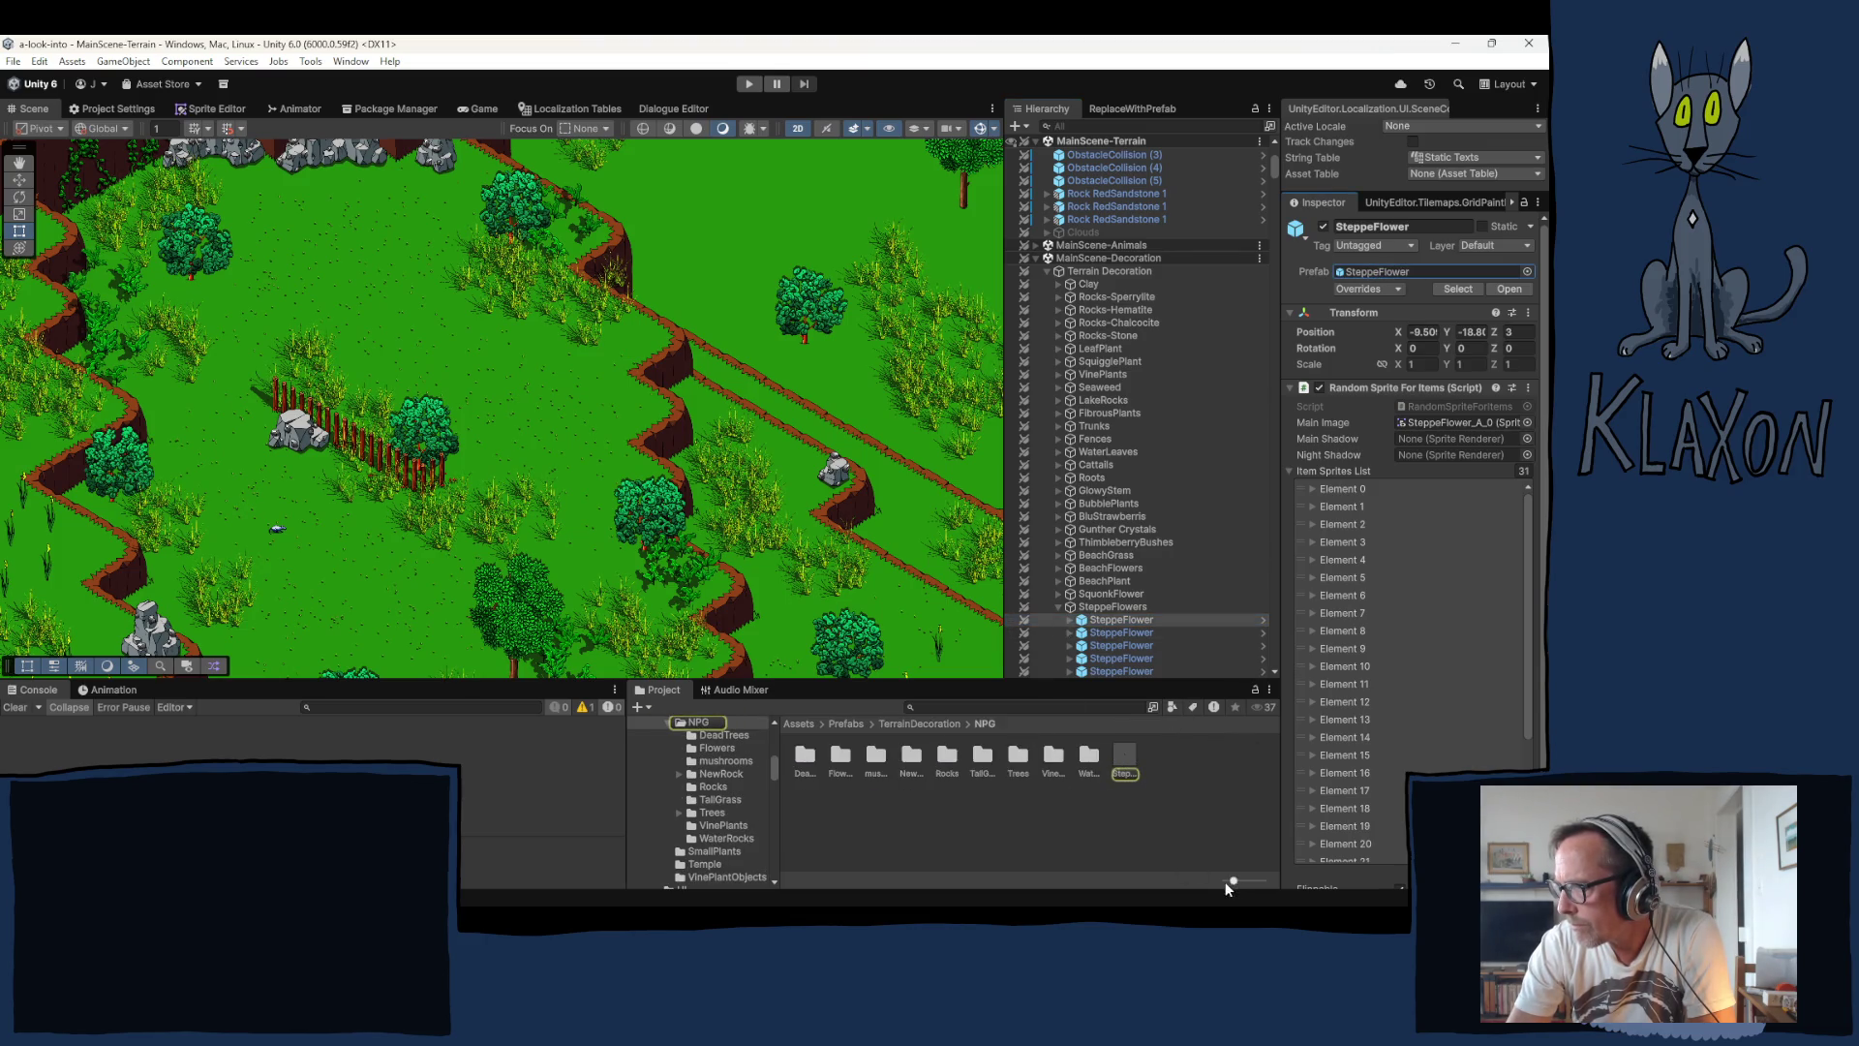
{"action": "left_click_drag", "start_coordinate": [1225, 882], "coordinate": [1196, 881]}
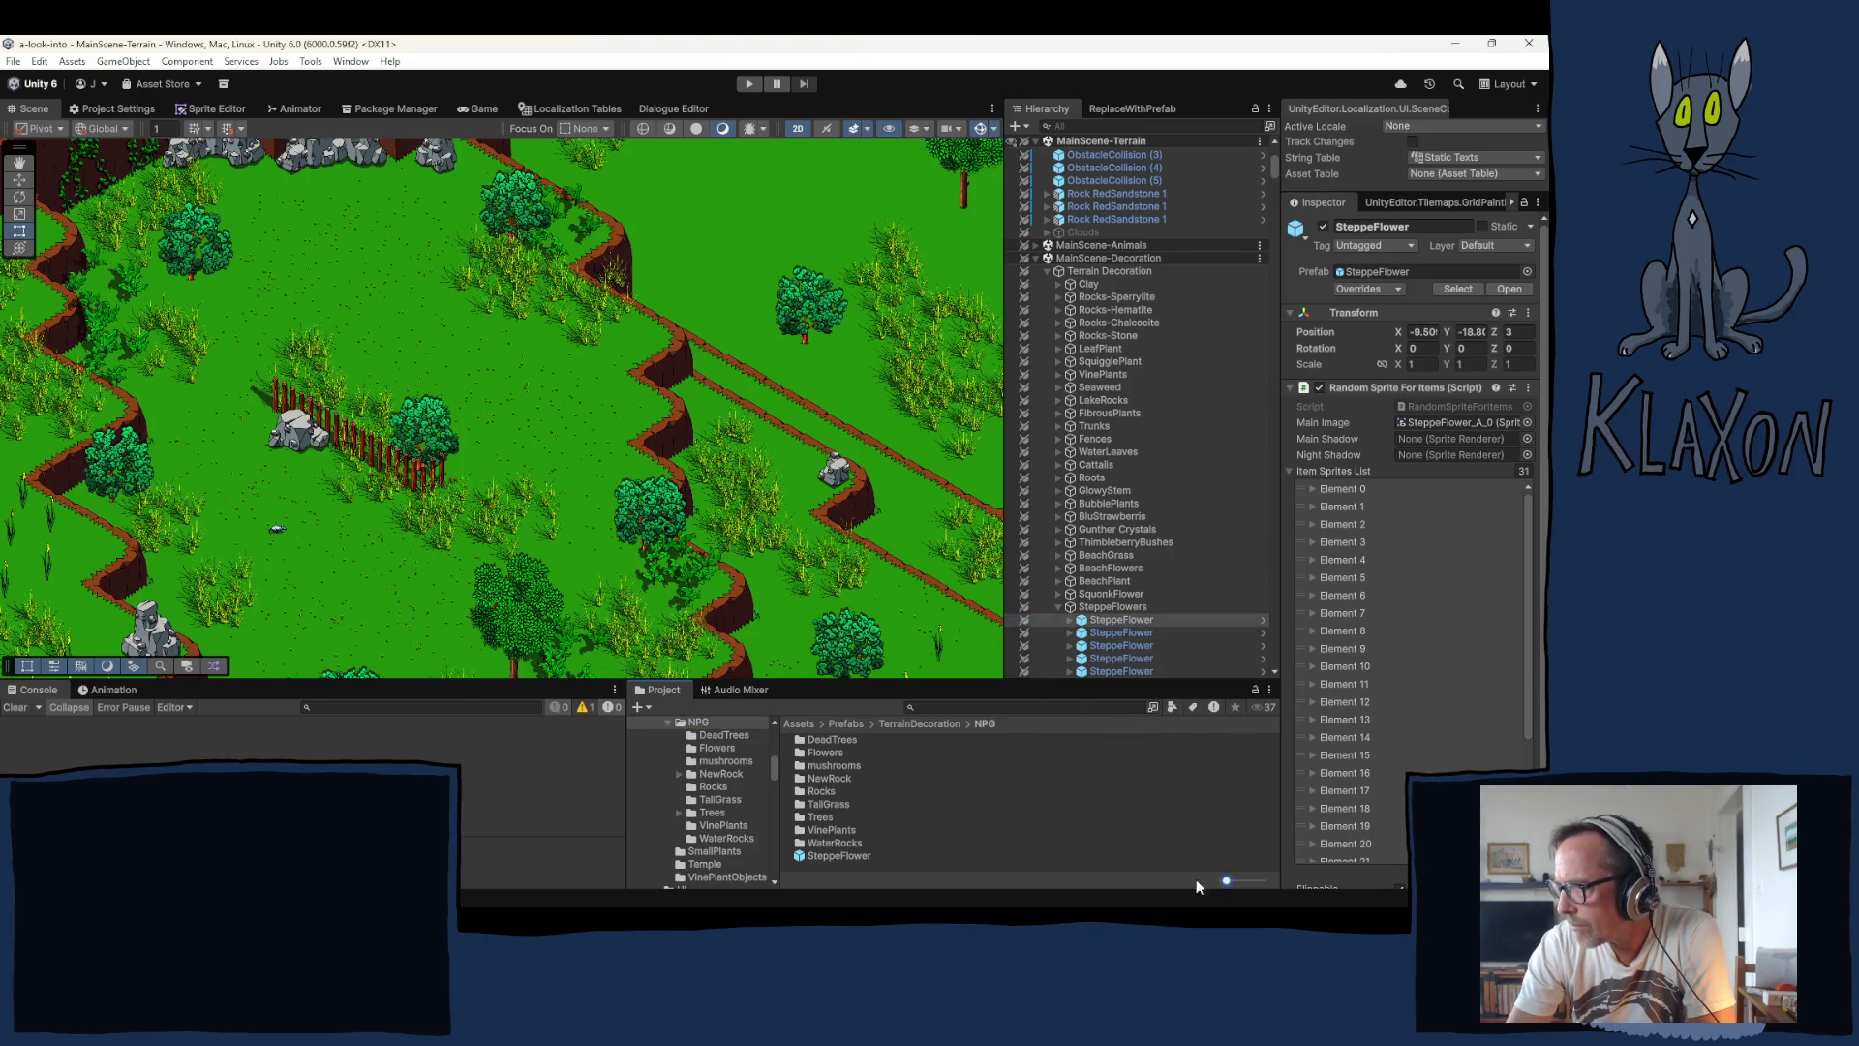
{"action": "left_click", "coordinate": [823, 854]}
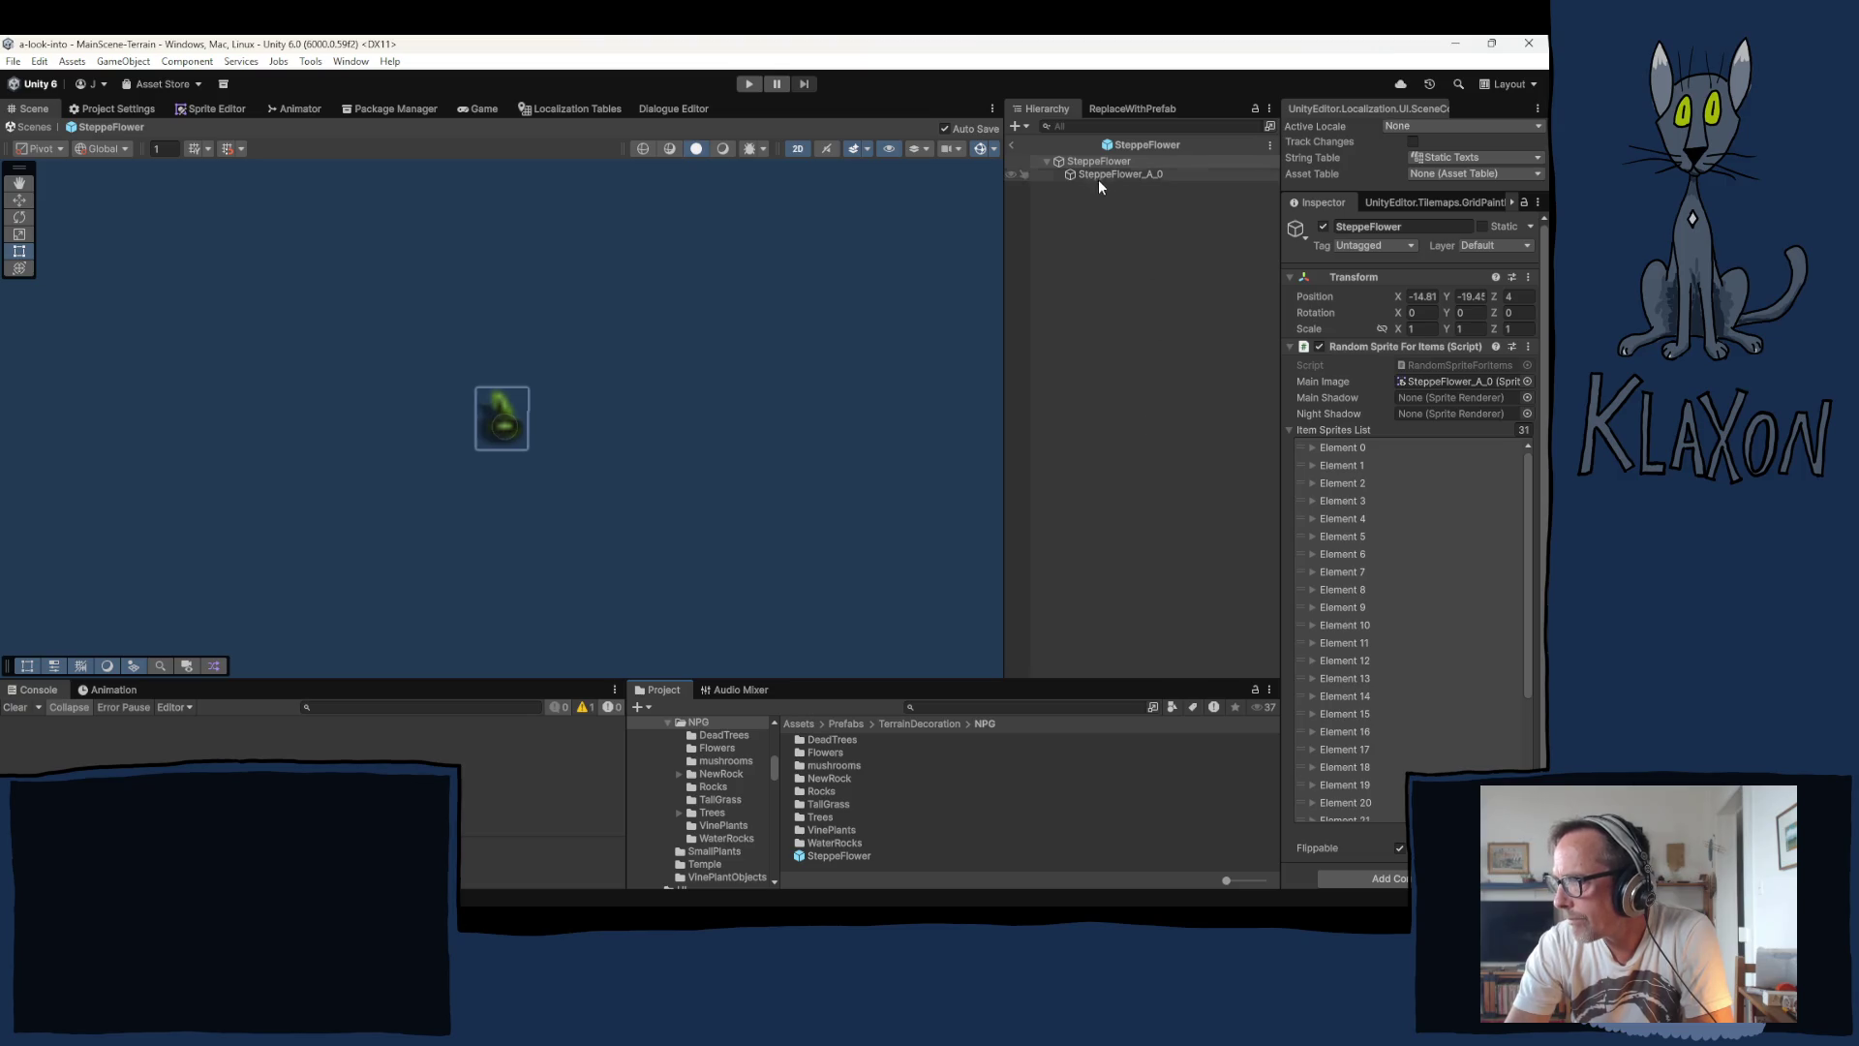
Step: Add BirdLandingSpot from Prefabs/Utilities as a child of the SteppeFlower prefab root
{"action": "left_click", "coordinate": [1101, 164]}
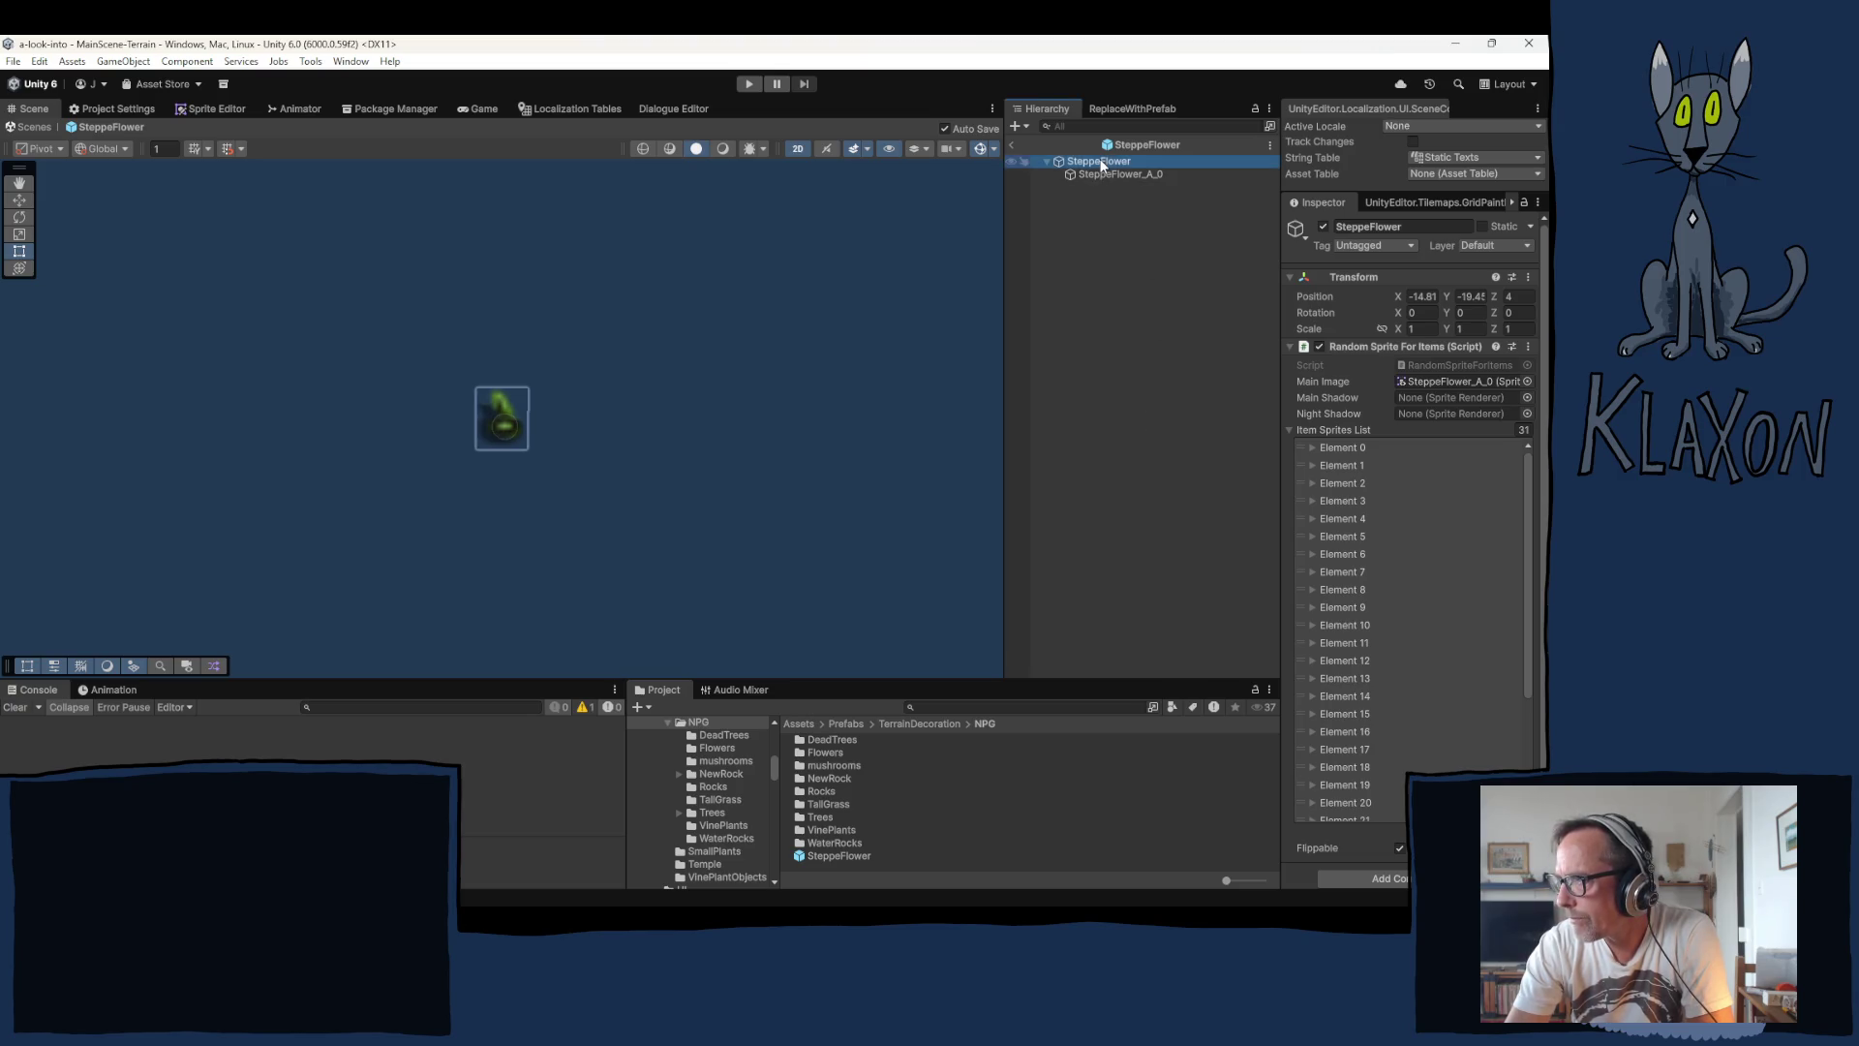
{"action": "scroll", "coordinate": [706, 794], "scroll_direction": "up", "scroll_amount": 3}
{"action": "scroll", "coordinate": [707, 793], "scroll_direction": "up", "scroll_amount": 4}
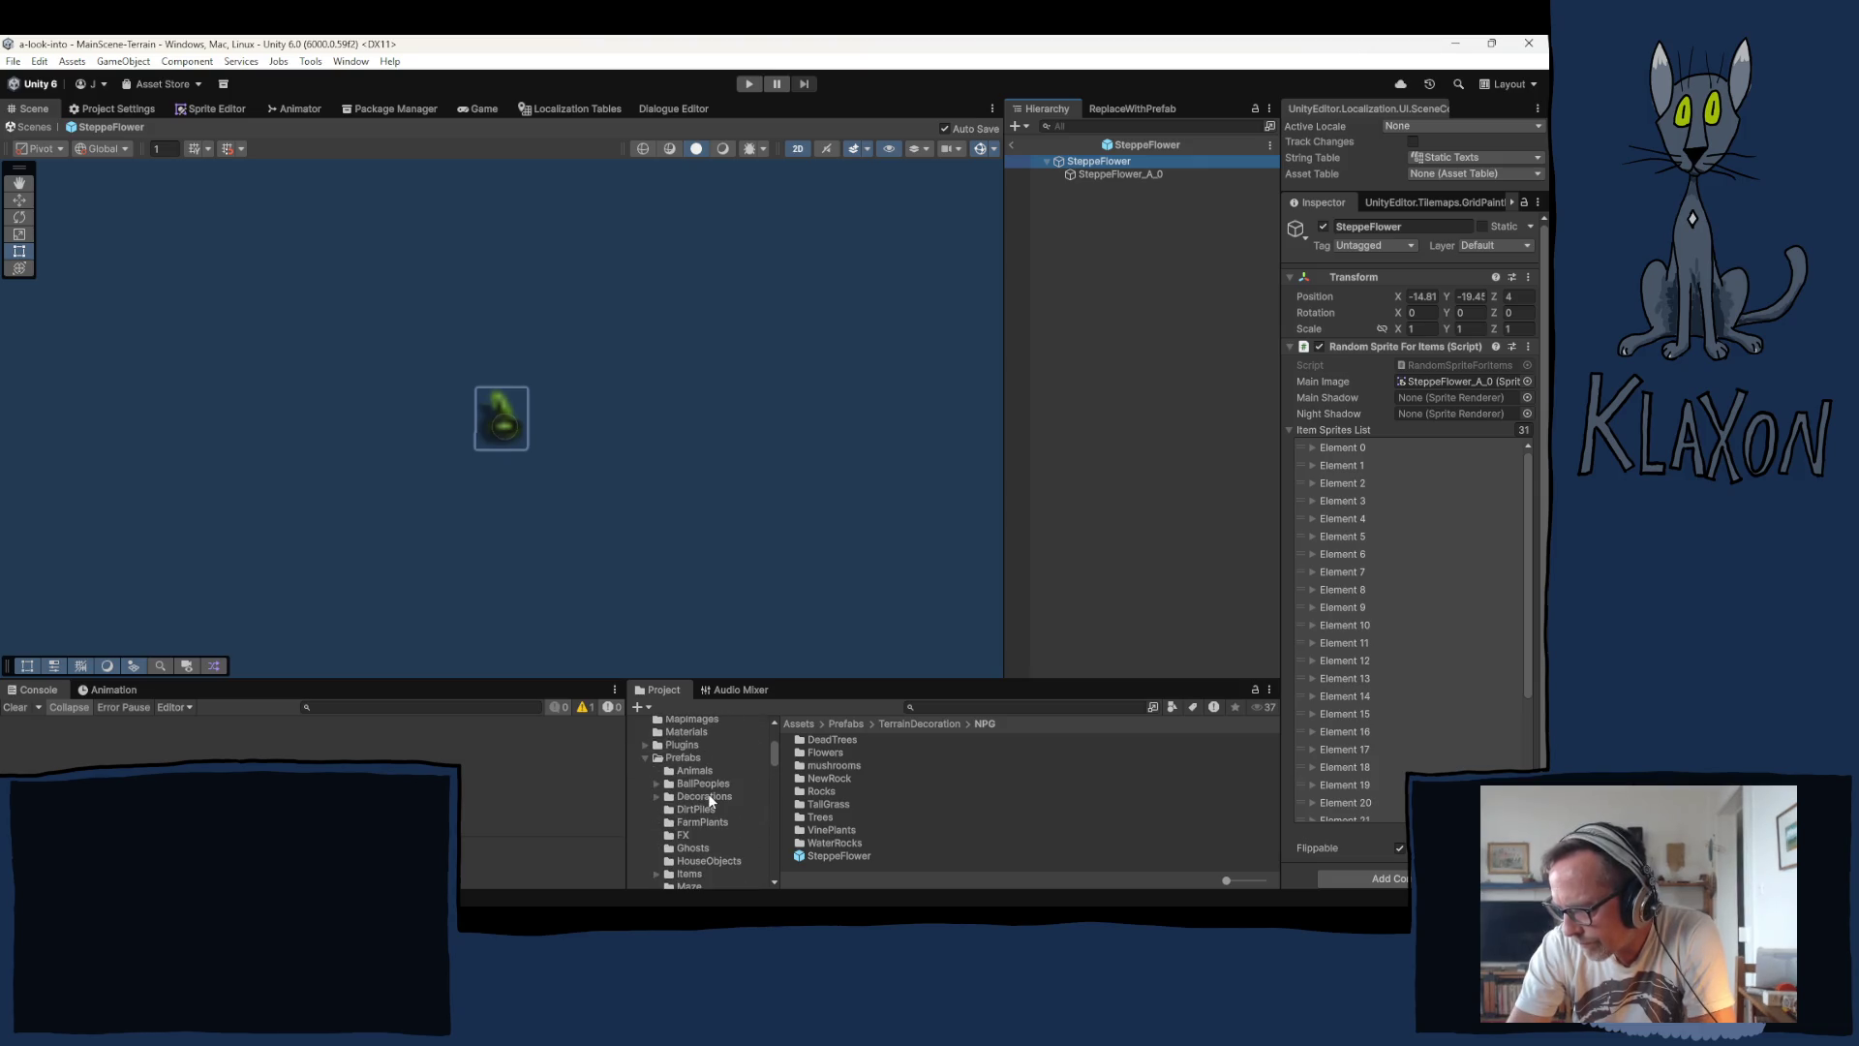
{"action": "scroll", "coordinate": [665, 777], "scroll_direction": "down", "scroll_amount": 5}
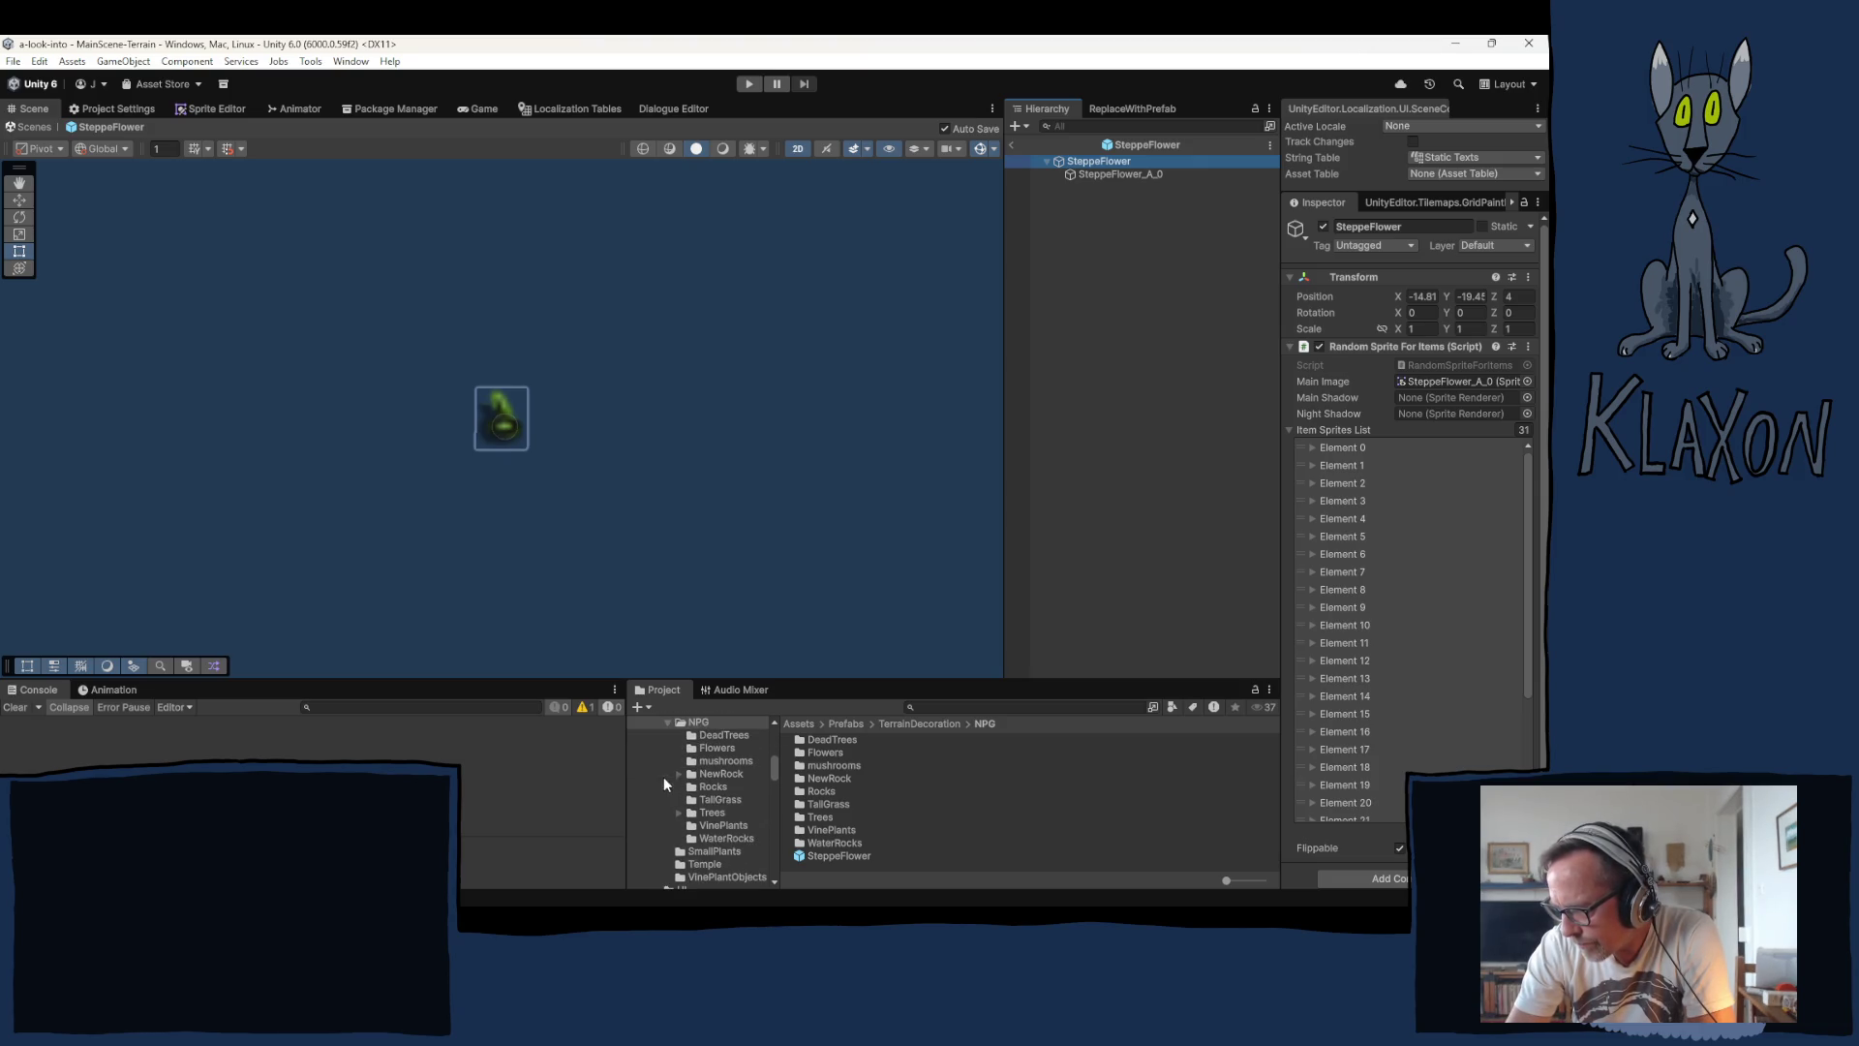
{"action": "left_click", "coordinate": [701, 808]}
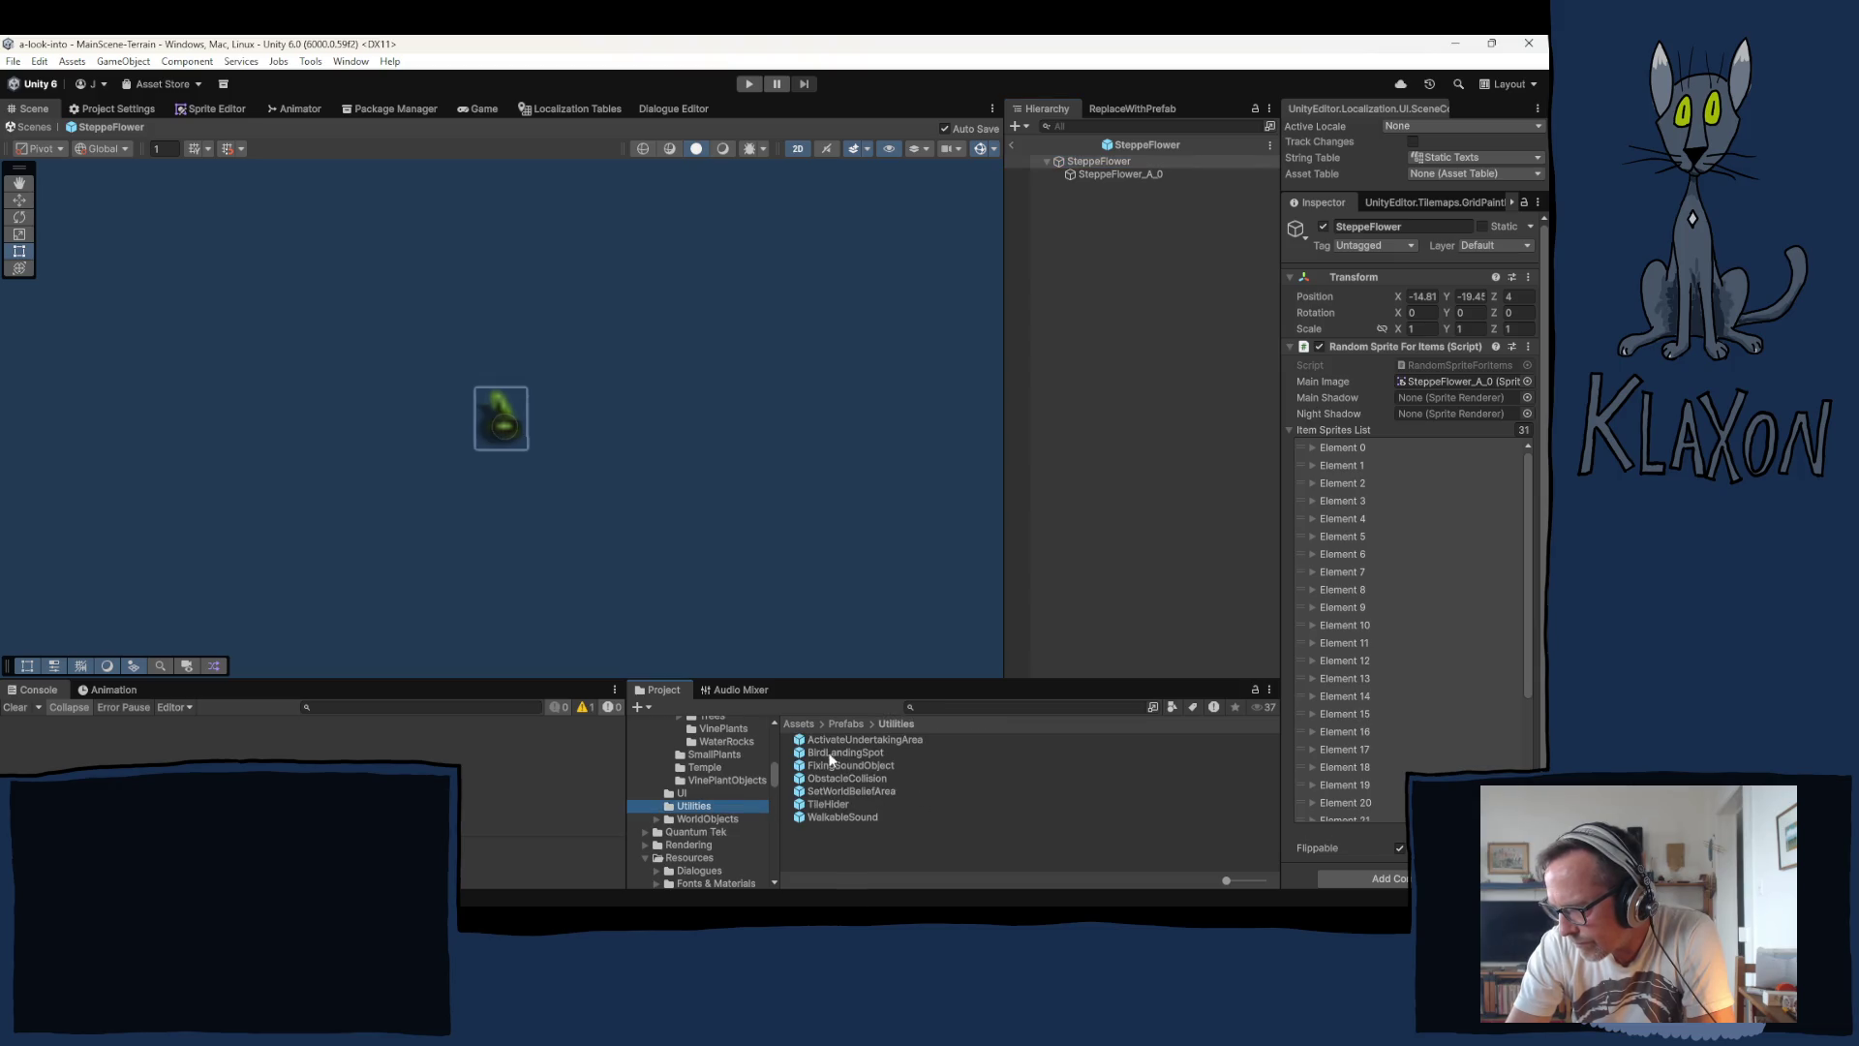
{"action": "mouse_move", "coordinate": [826, 756]}
{"action": "left_mouse_down"}
{"action": "mouse_move", "coordinate": [901, 687]}
{"action": "mouse_move", "coordinate": [1117, 209]}
{"action": "left_mouse_up"}
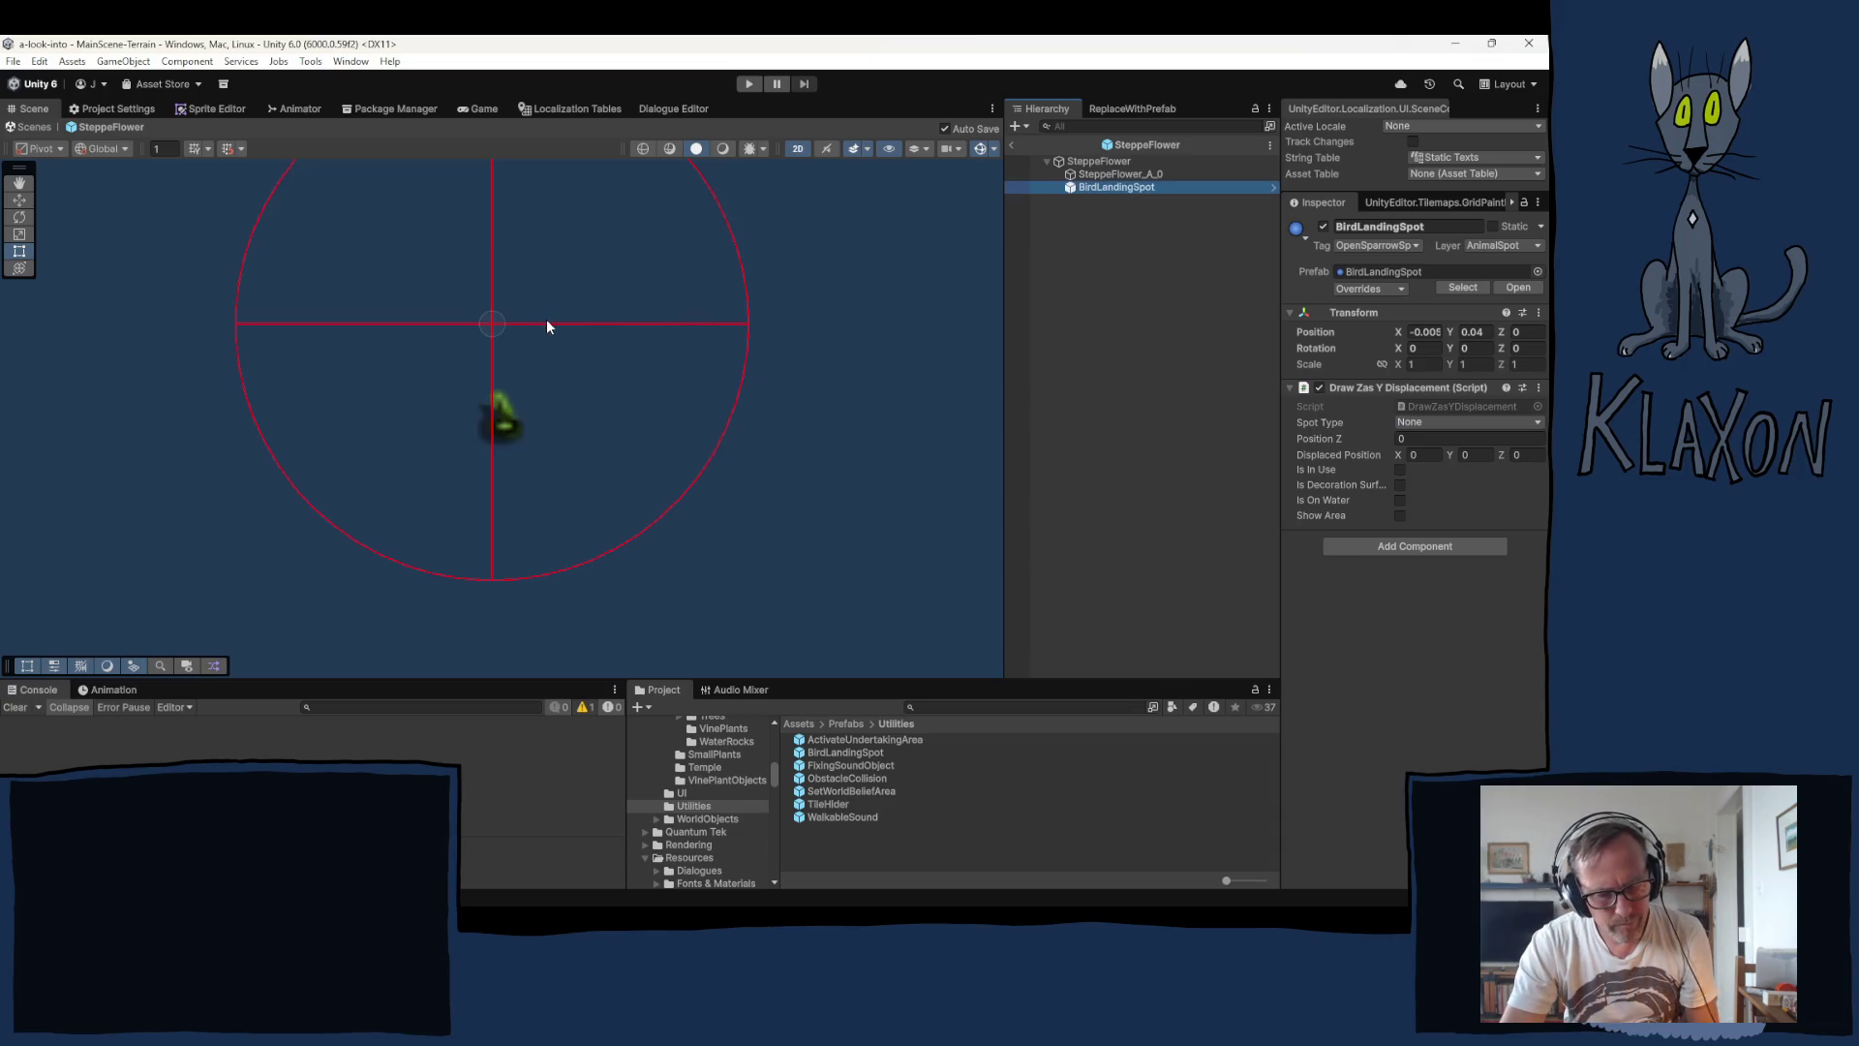
Step: Move the BirdLandingSpot down onto the flower with the move tool
{"action": "key", "text": "w"}
{"action": "left_click_drag", "start_coordinate": [505, 319], "coordinate": [515, 432]}
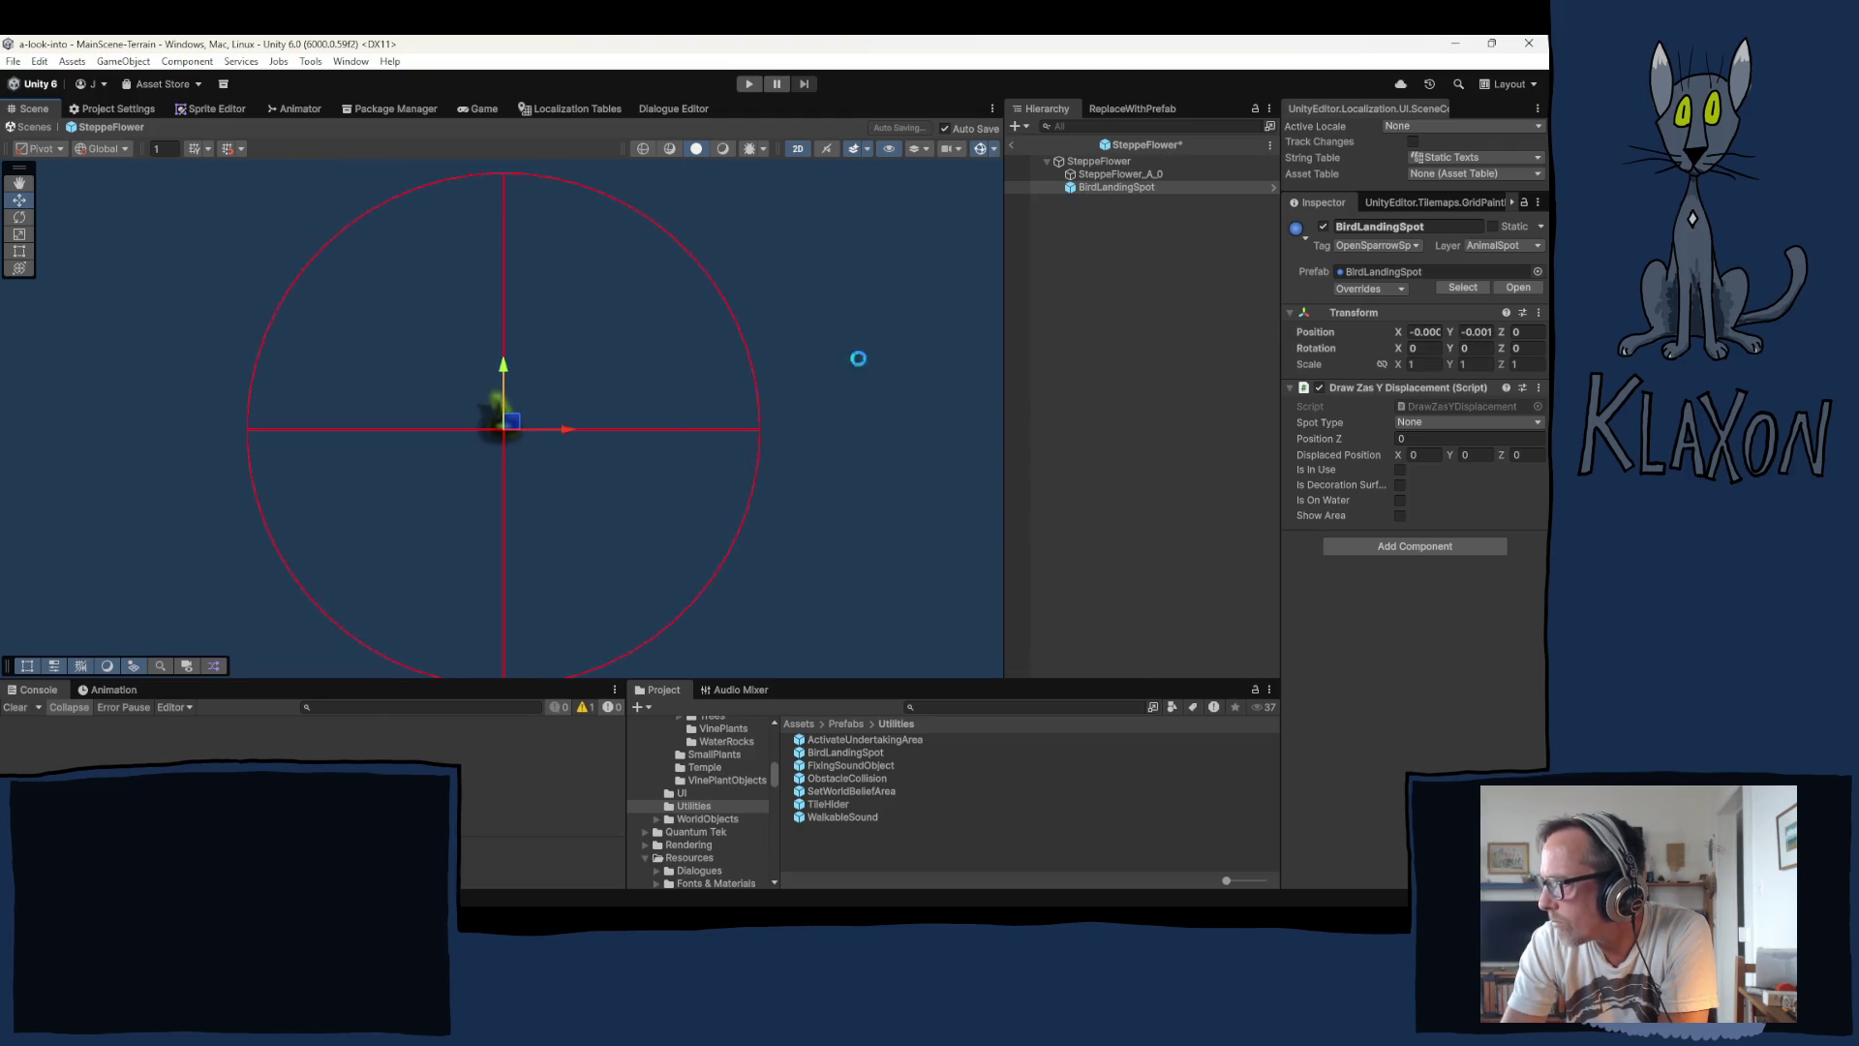
{"action": "left_click", "coordinate": [1110, 175]}
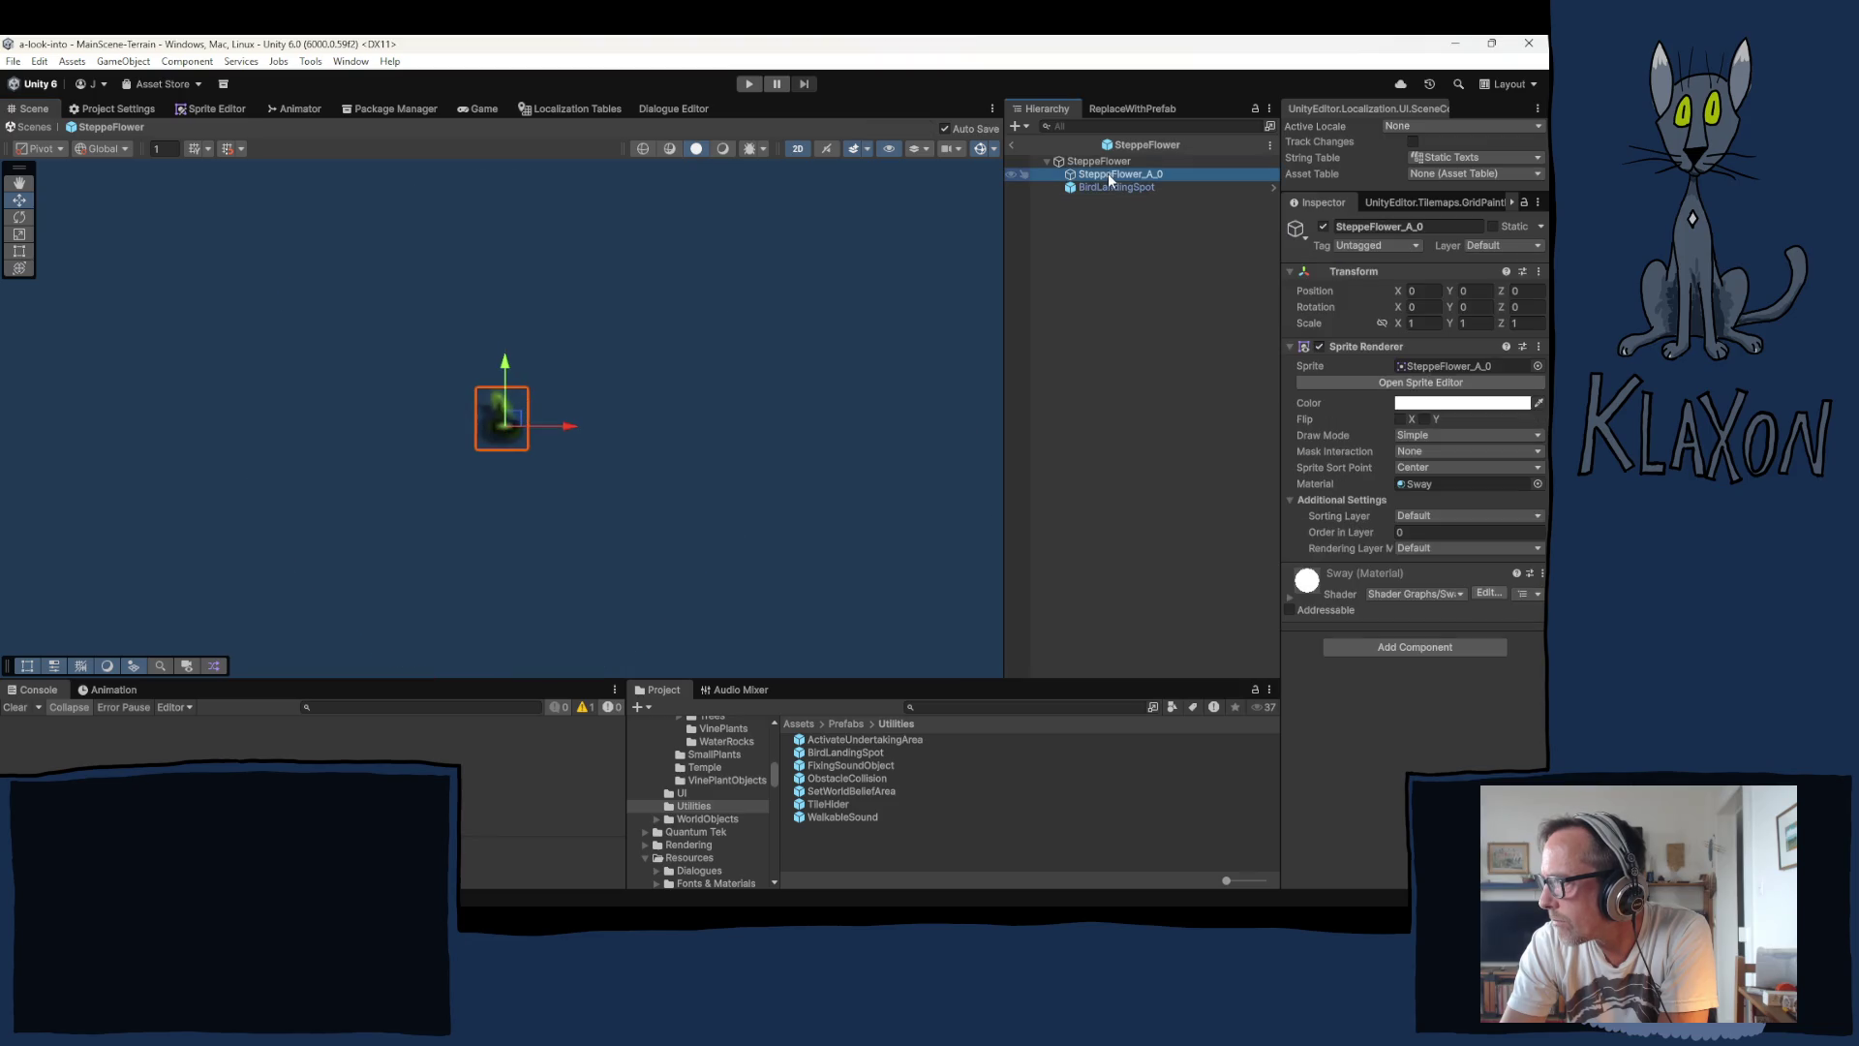
{"action": "left_click", "coordinate": [1100, 187]}
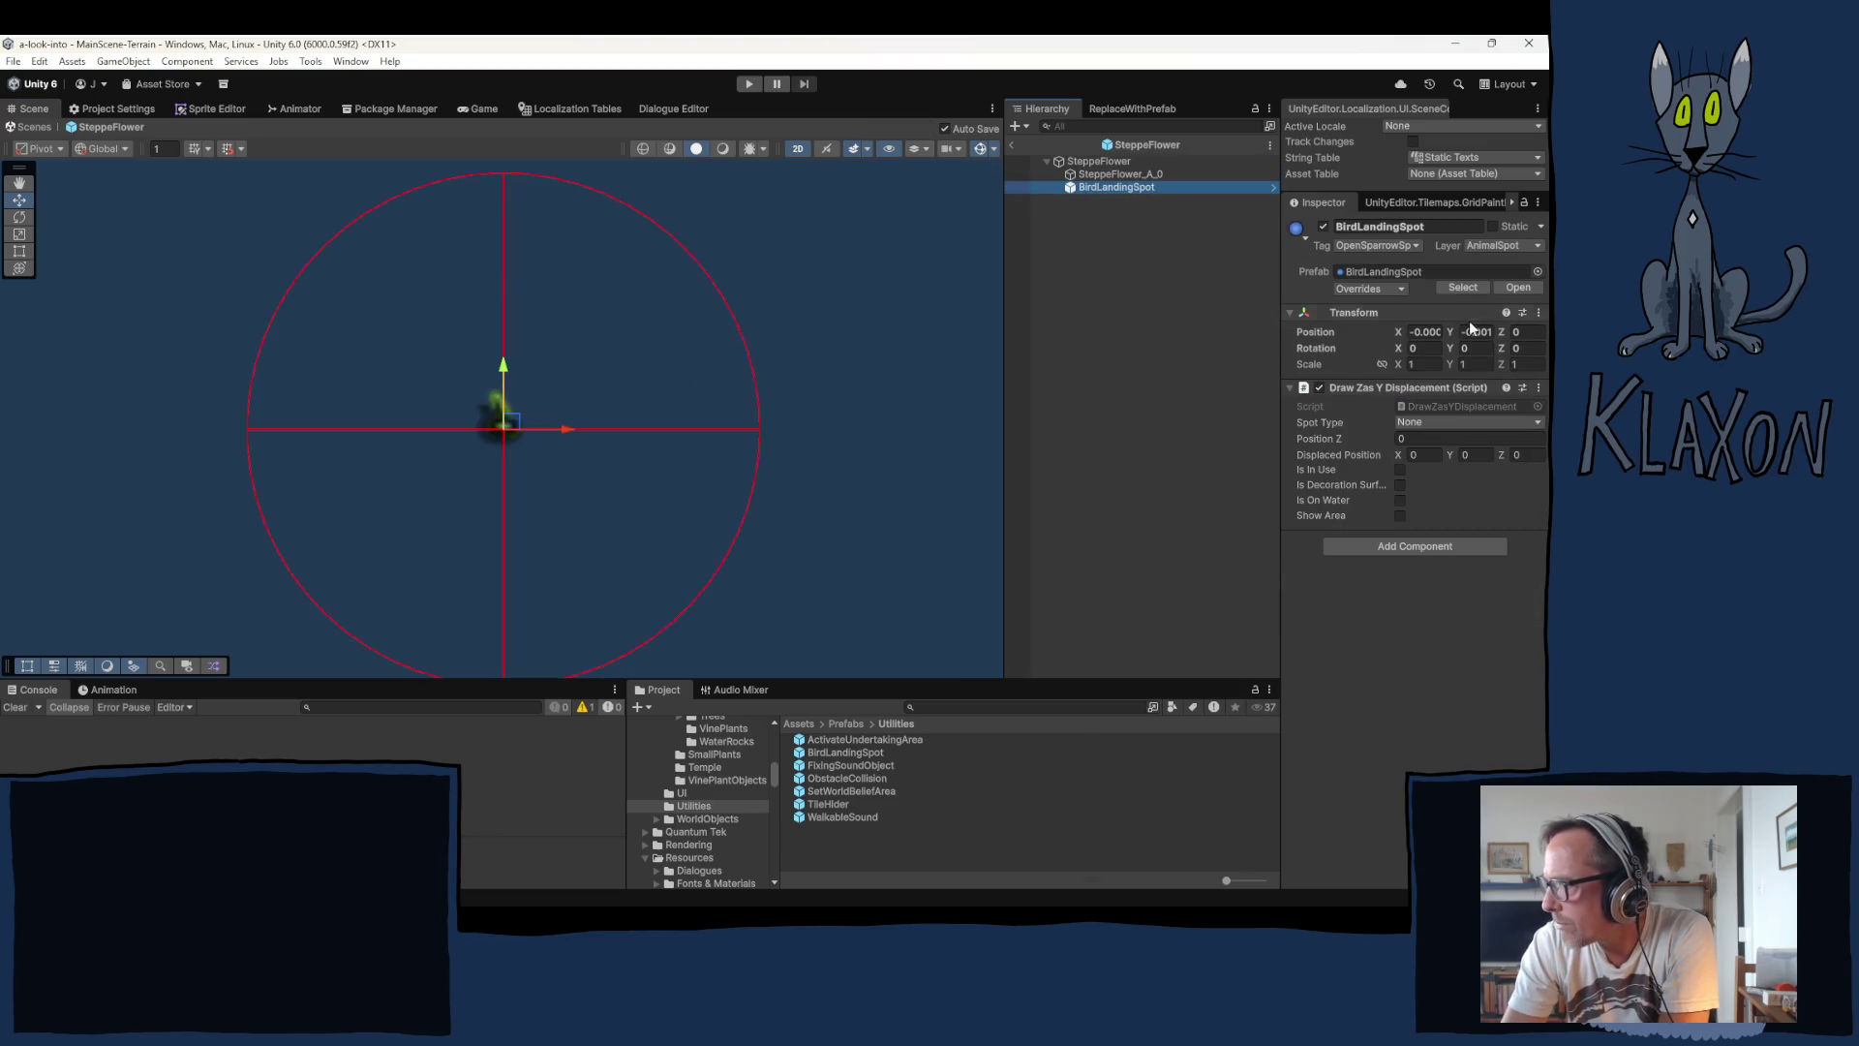
Step: Set the landing spot's Position X to 0 and Y to 0.002
{"action": "left_click", "coordinate": [1426, 331]}
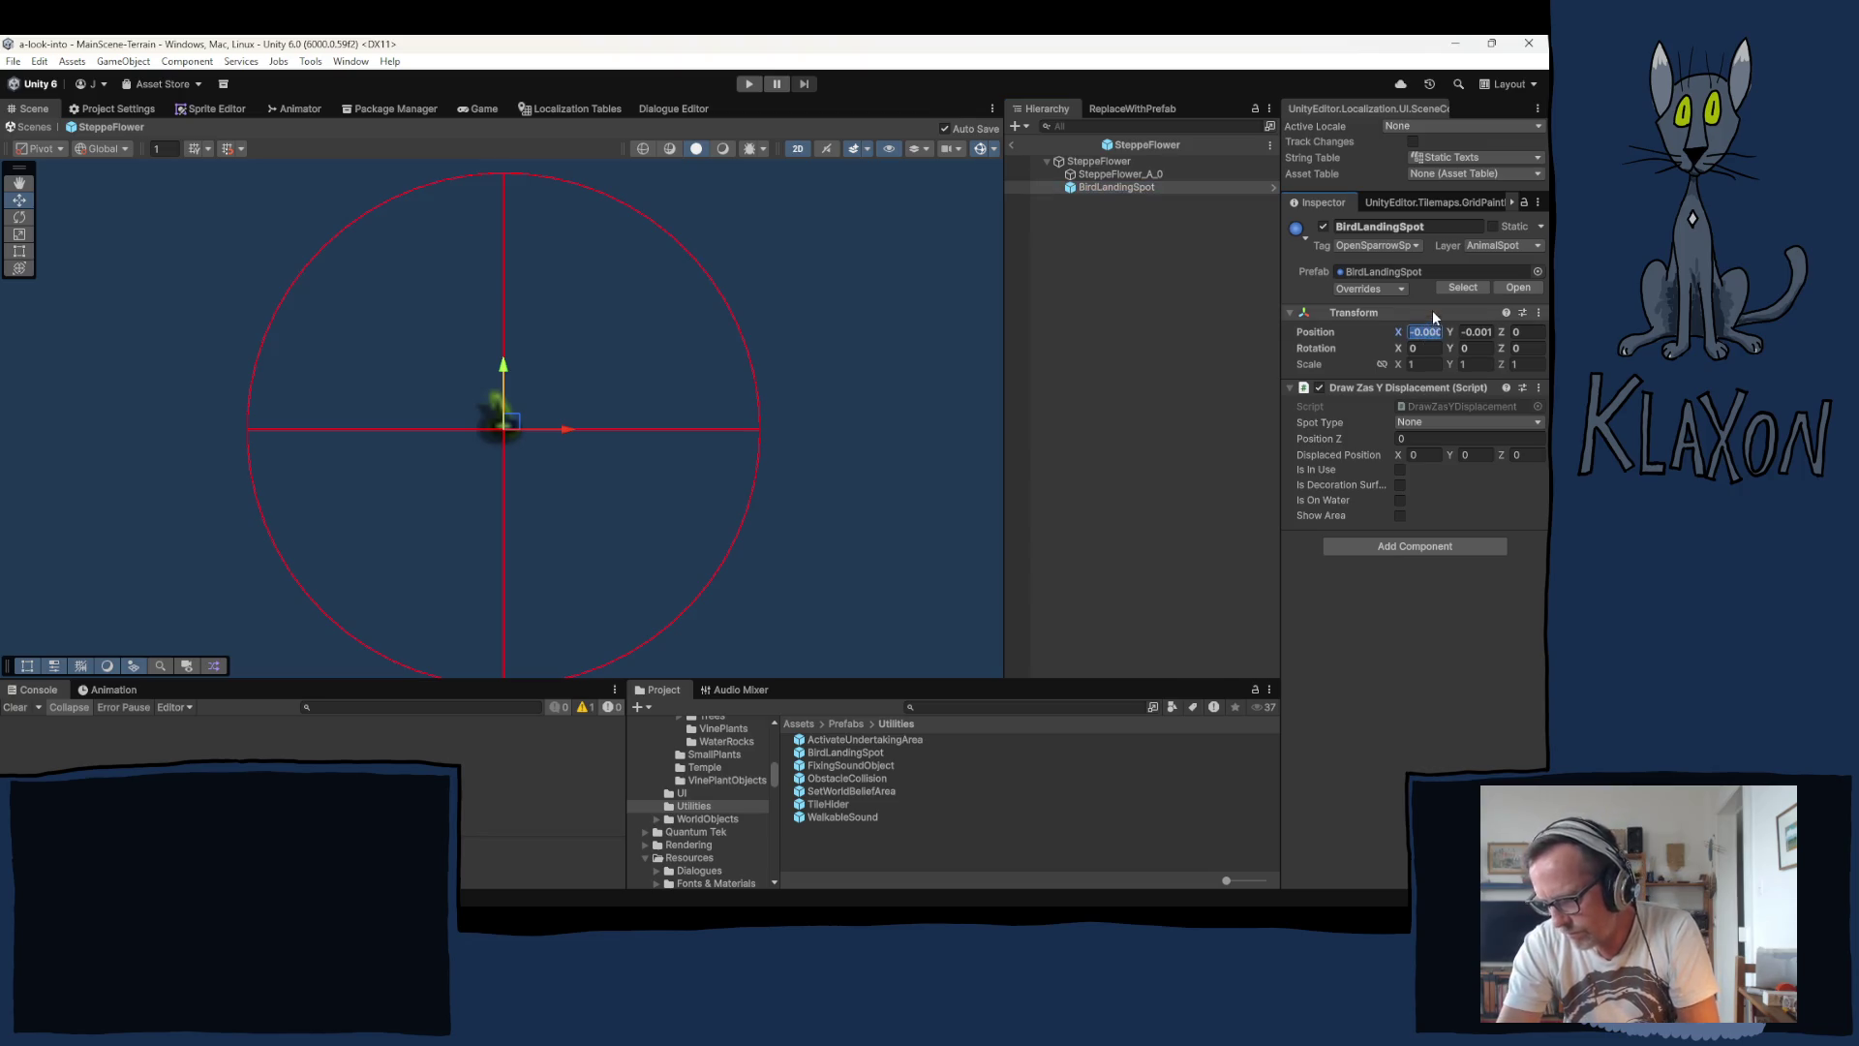
{"action": "type", "text": "0"}
{"action": "key", "text": "Tab"}
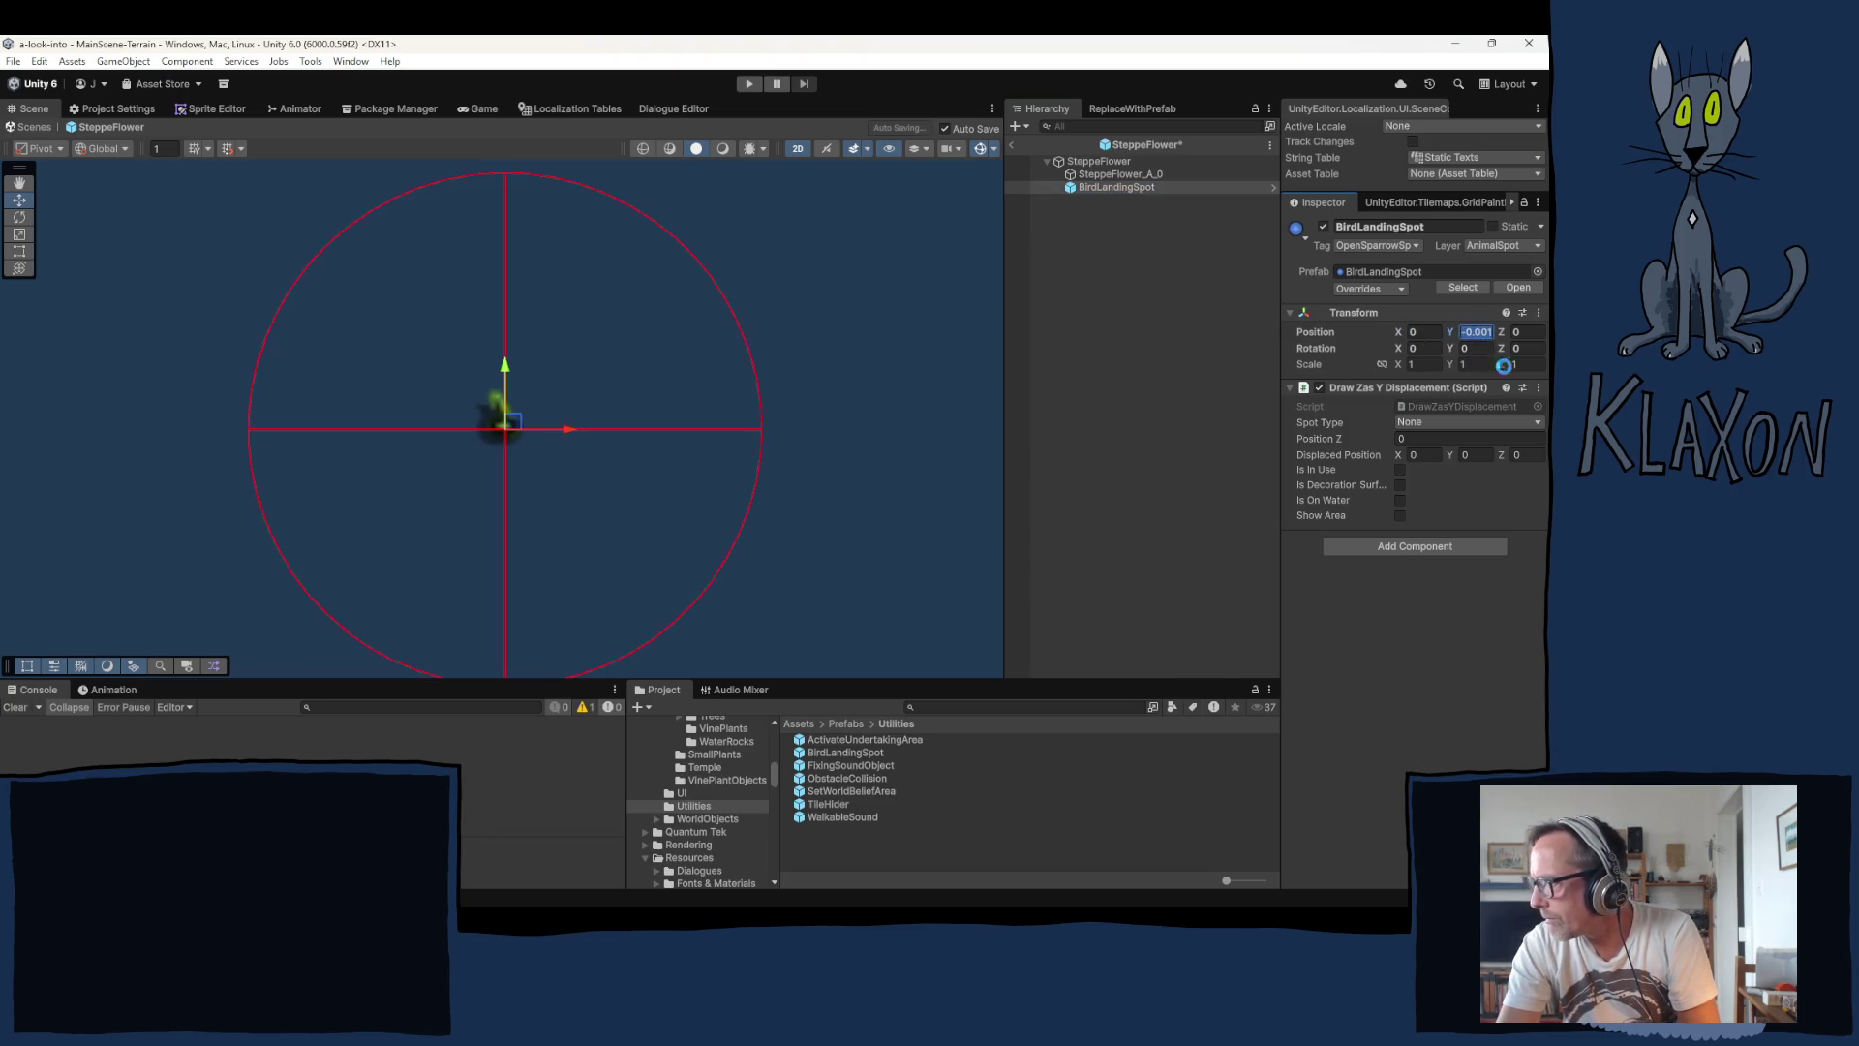
{"action": "type", "text": "0"}
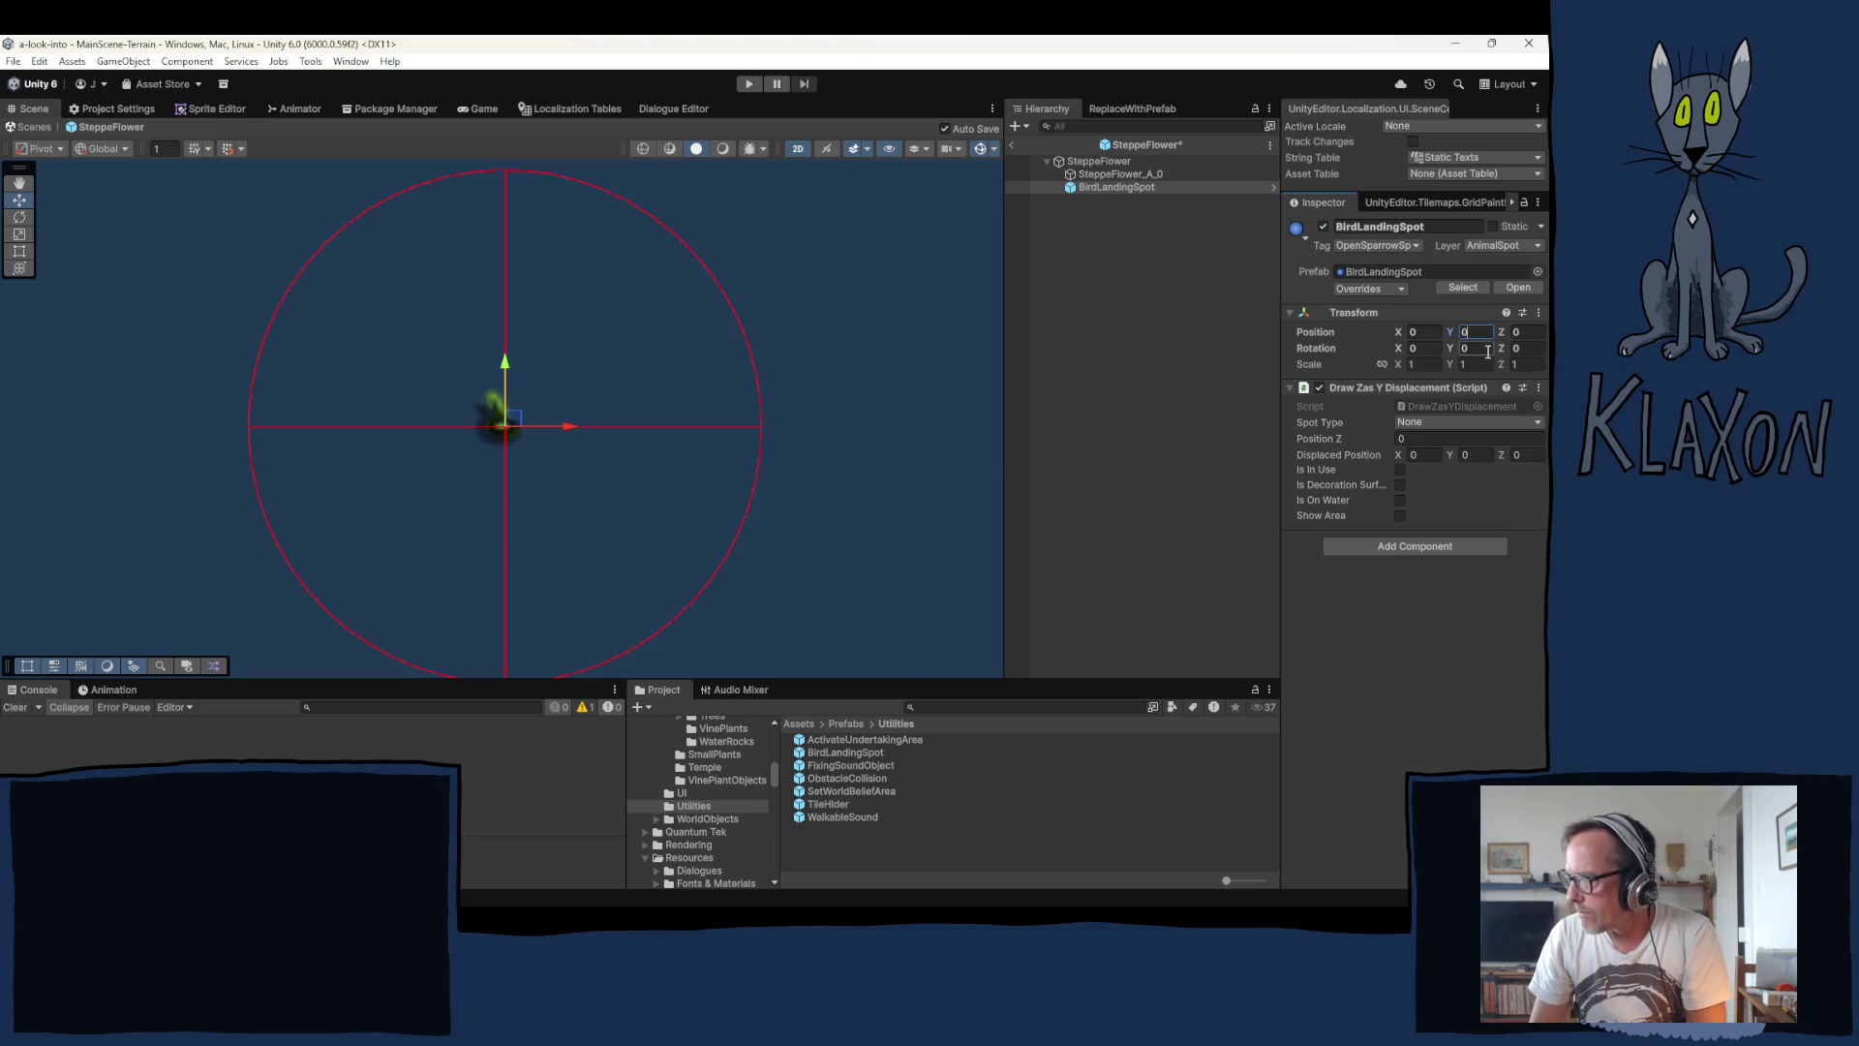
{"action": "key", "text": "BackSpace"}
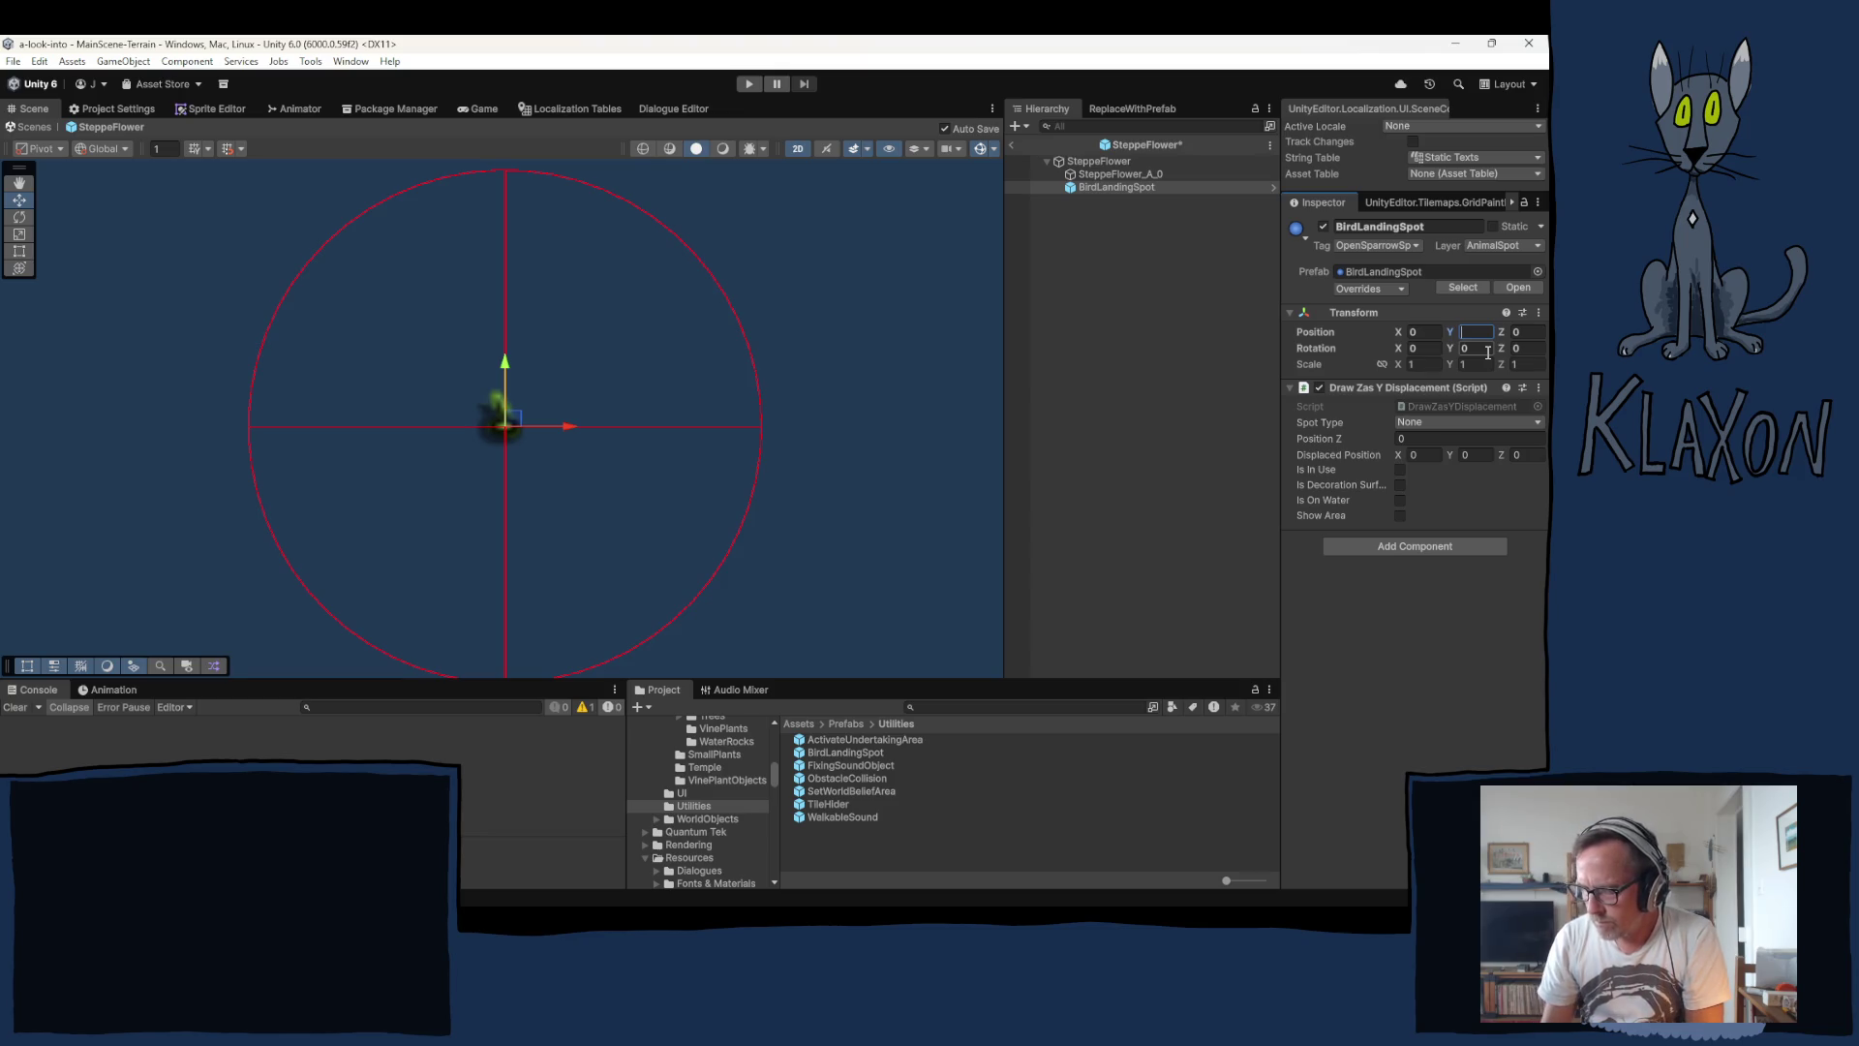
{"action": "type", "text": "-.01"}
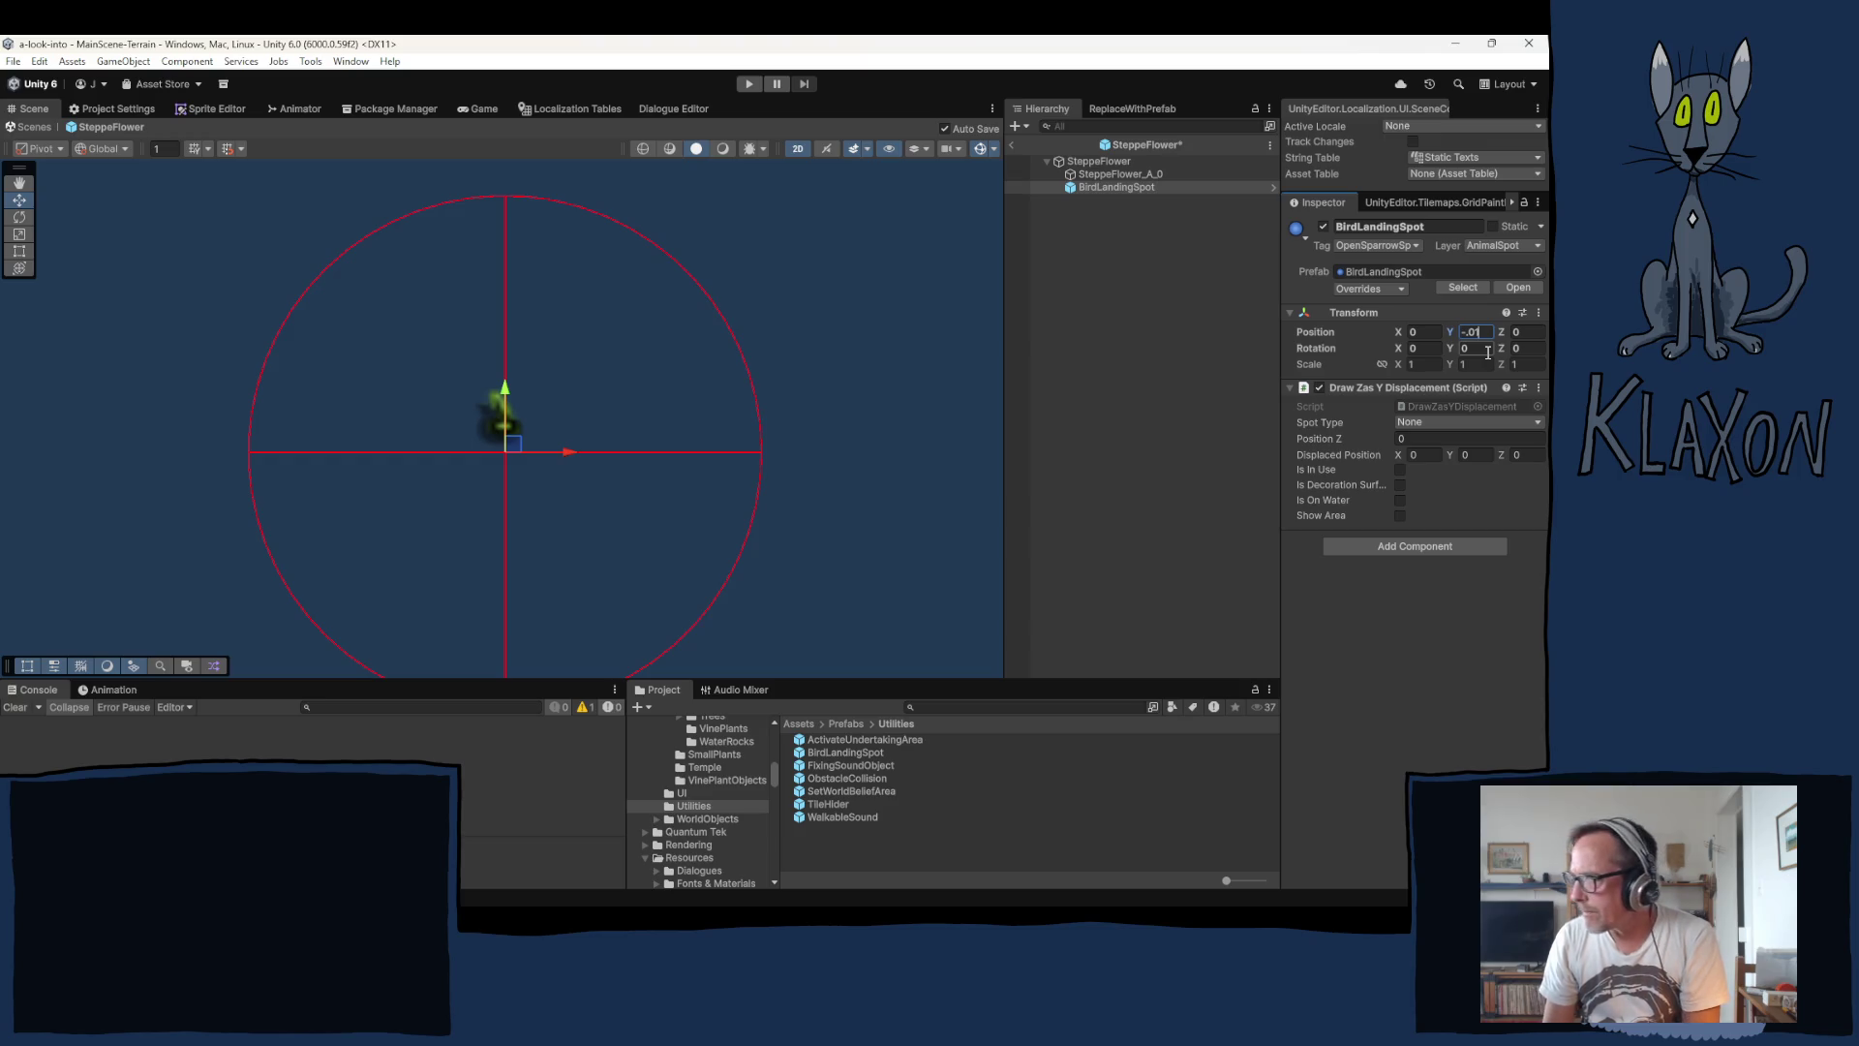
{"action": "key", "text": "BackSpace"}
{"action": "key", "text": "BackSpace"}
{"action": "key", "text": "BackSpace"}
{"action": "key", "text": "BackSpace"}
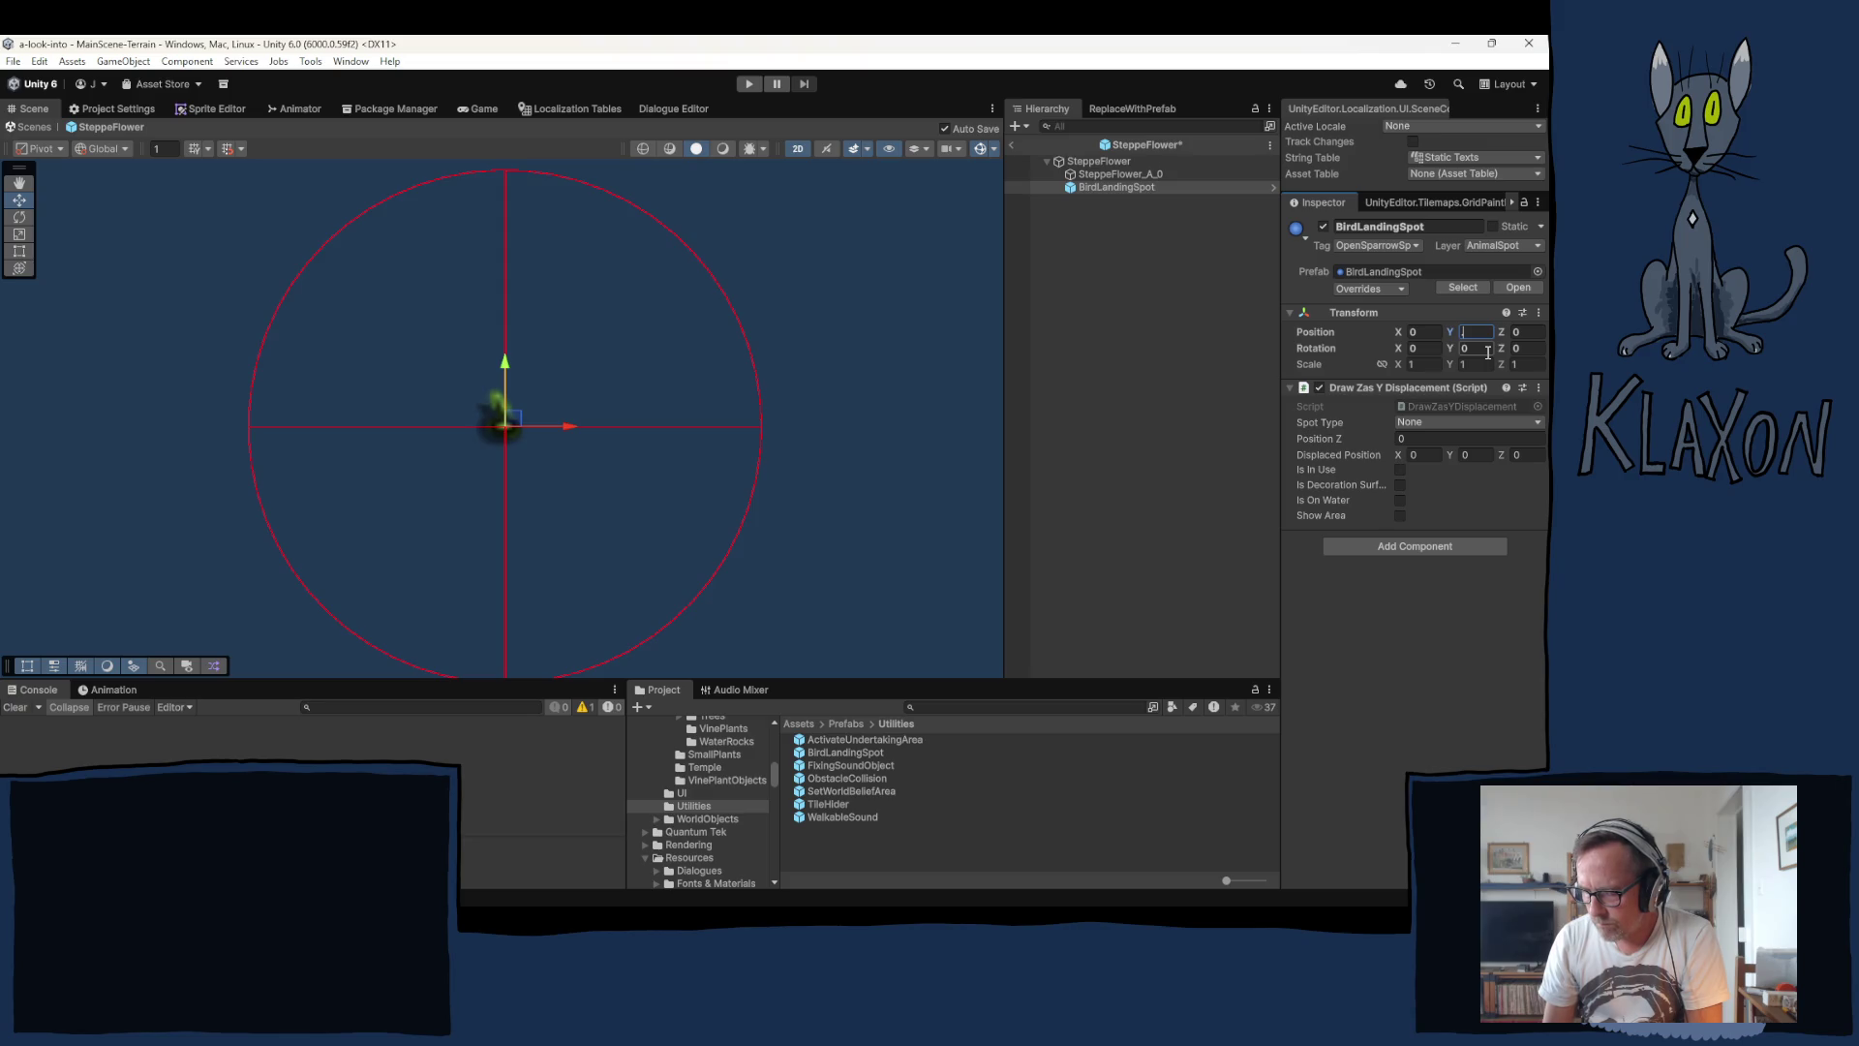
{"action": "type", "text": ".005"}
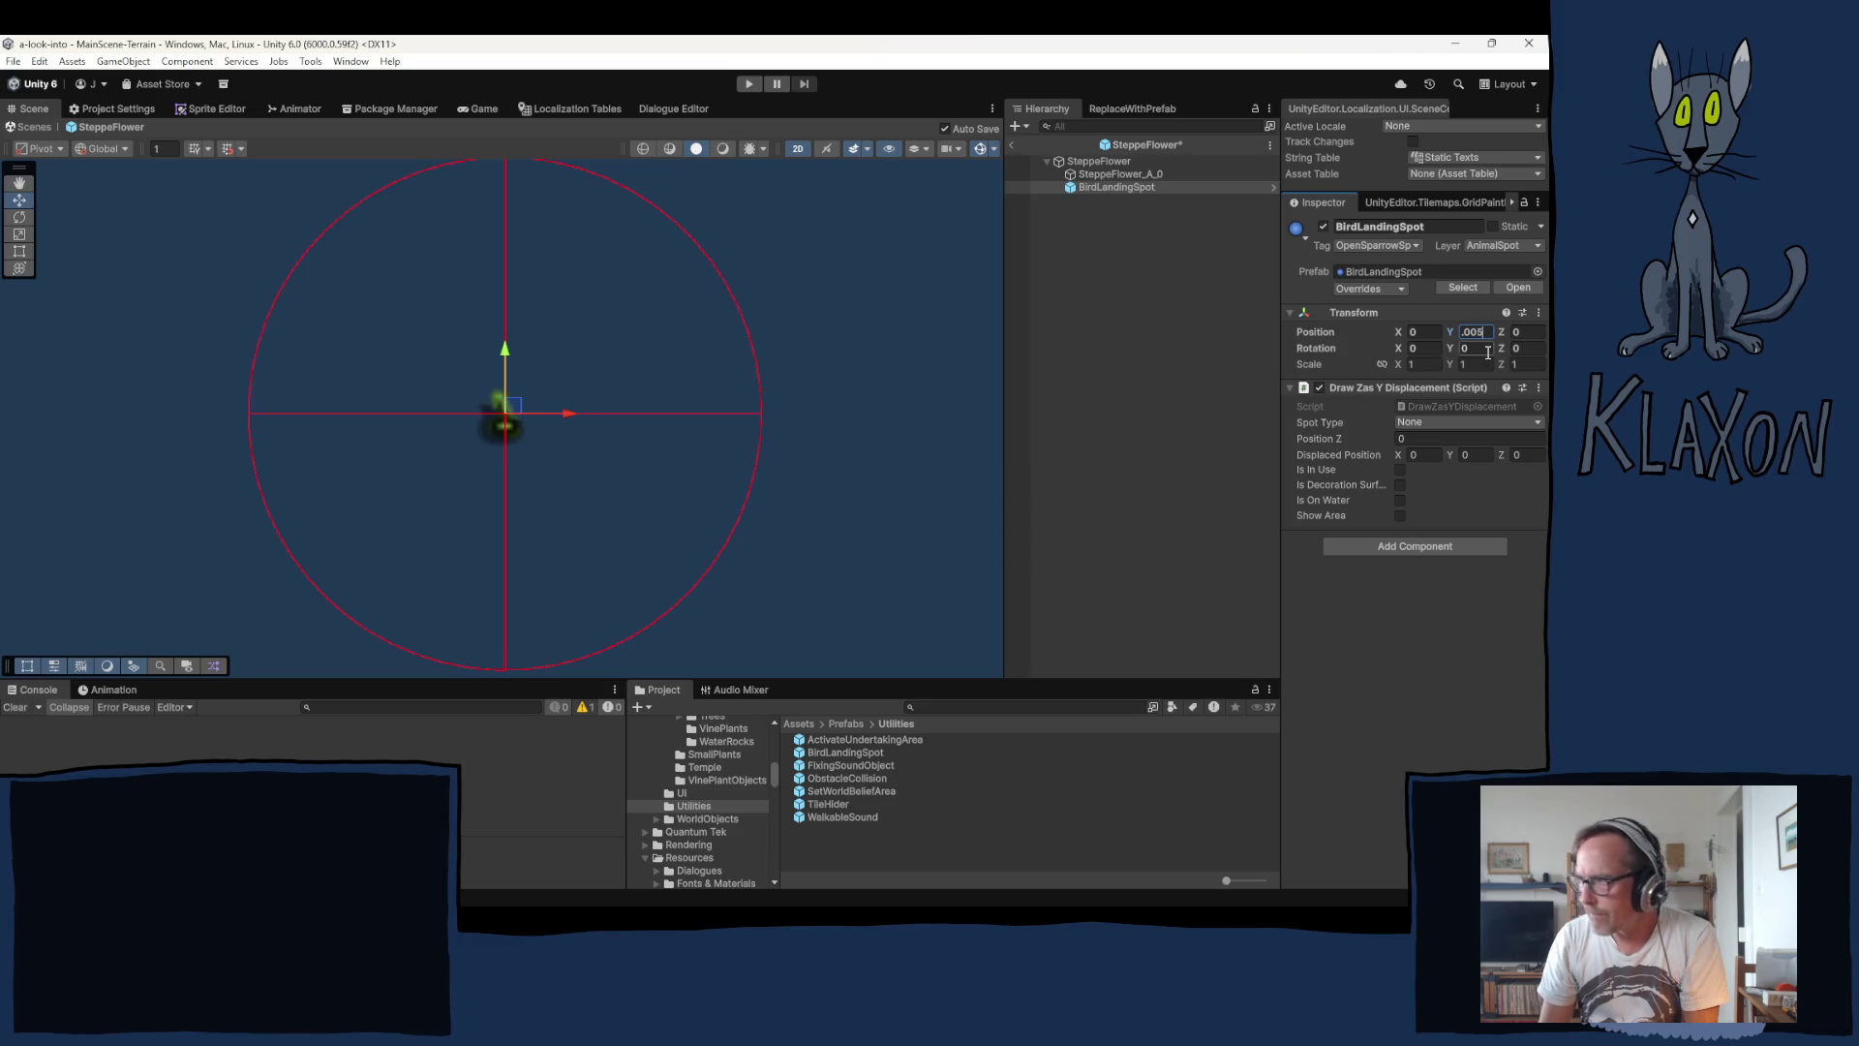
{"action": "key", "text": "BackSpace"}
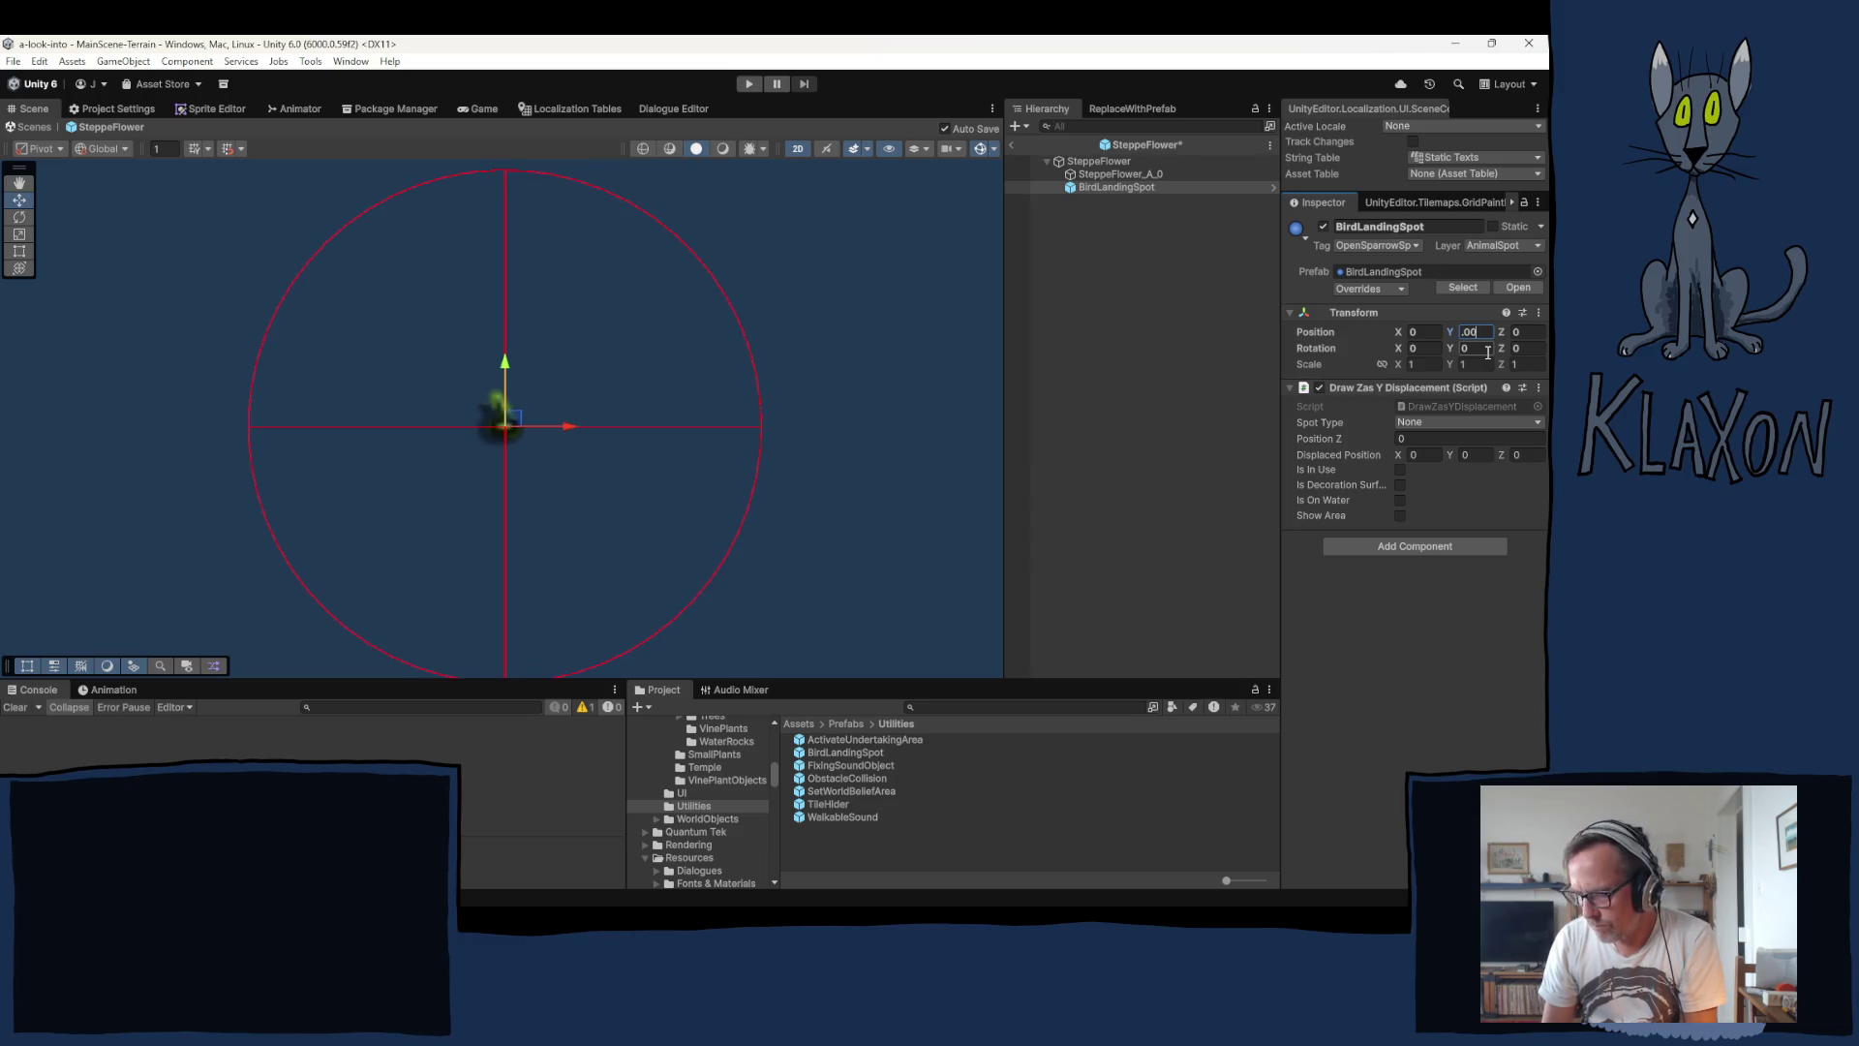
{"action": "type", "text": "2"}
{"action": "key", "text": "BackSpace"}
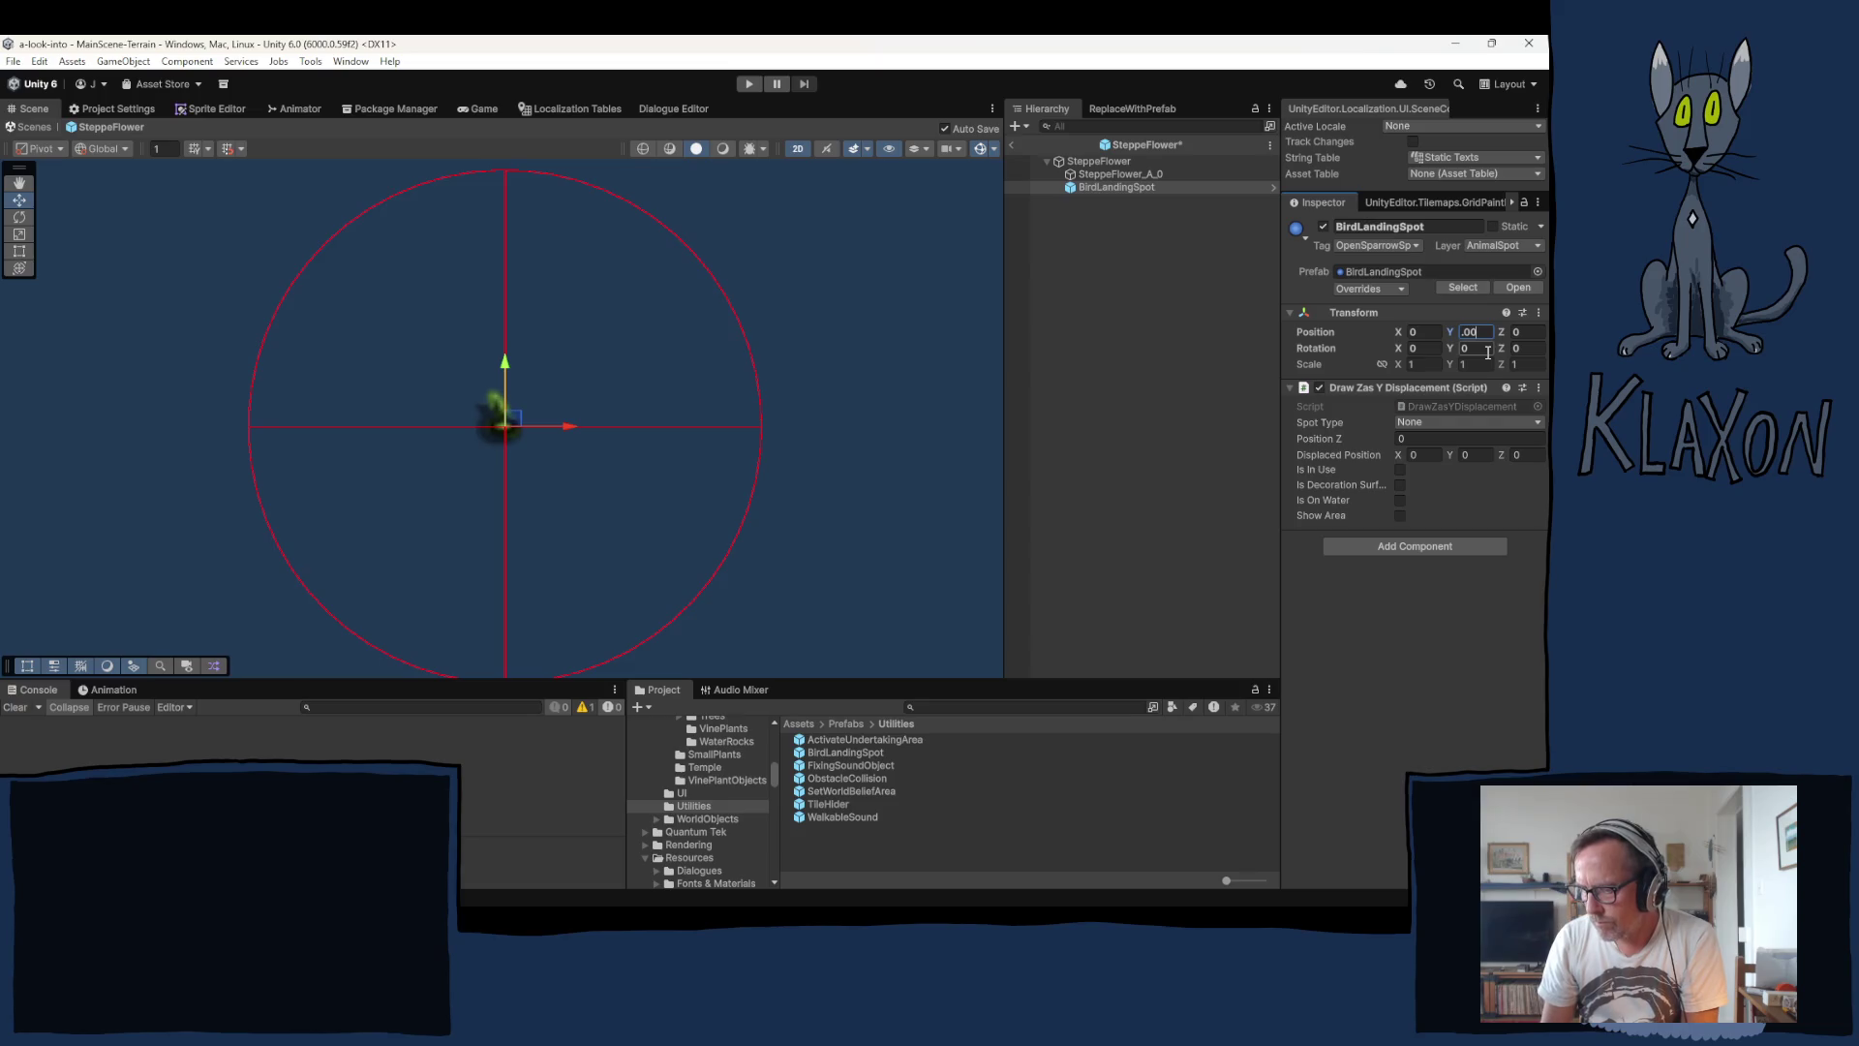
{"action": "type", "text": "2"}
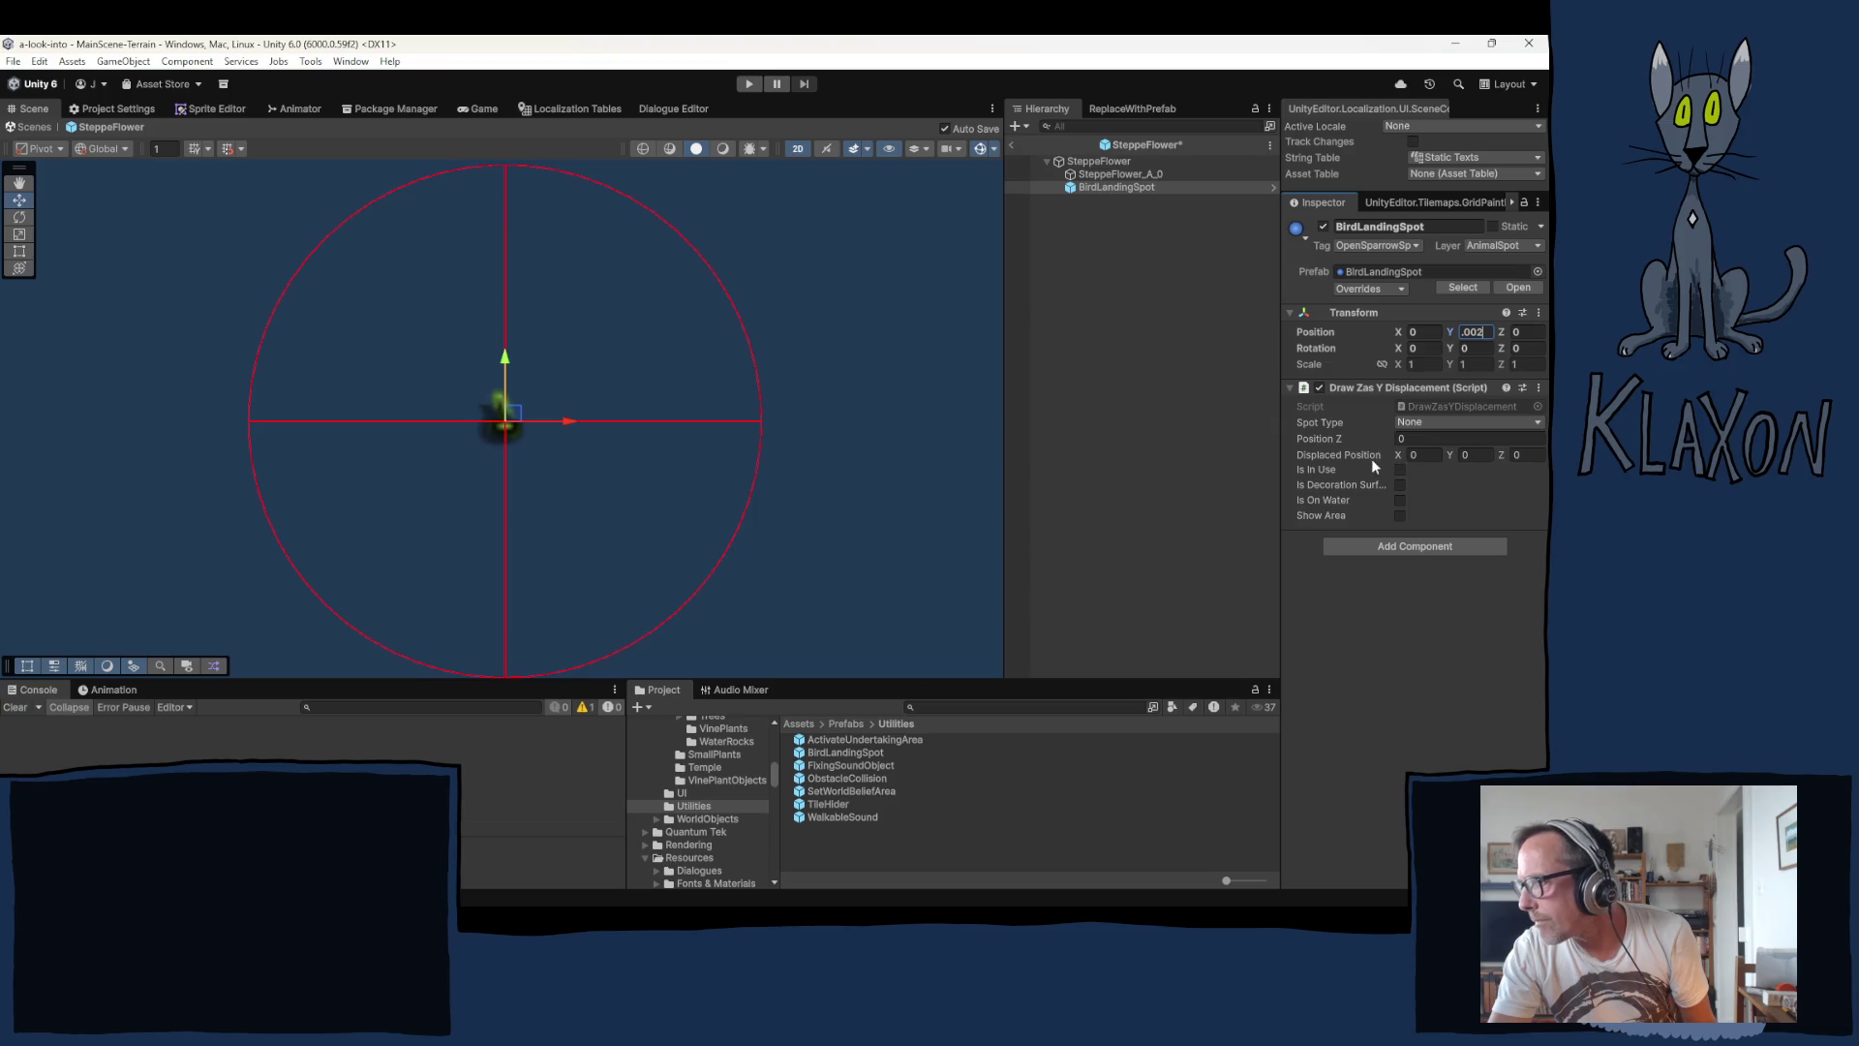
Step: Set the BirdLandingSpot's Spot Type to Flower and drag Position Z up to 0.06
{"action": "left_click", "coordinate": [1431, 421]}
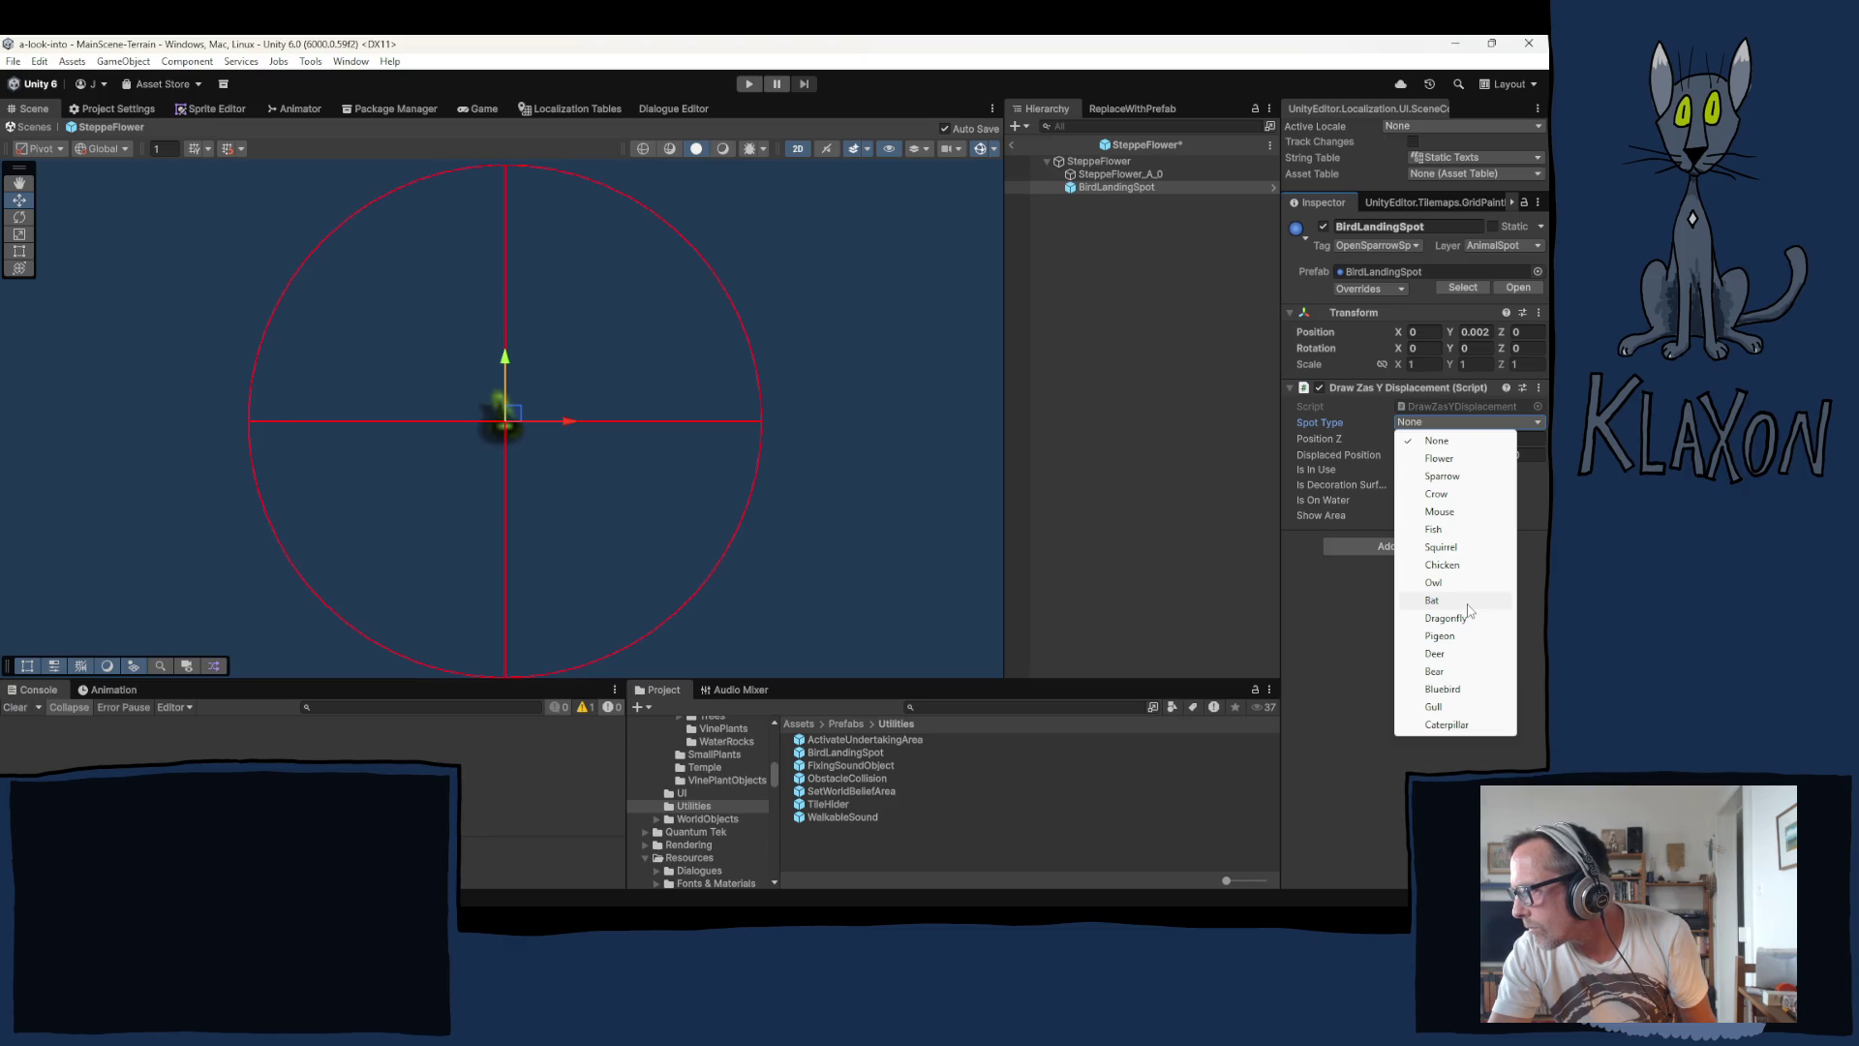
{"action": "left_click", "coordinate": [1437, 461]}
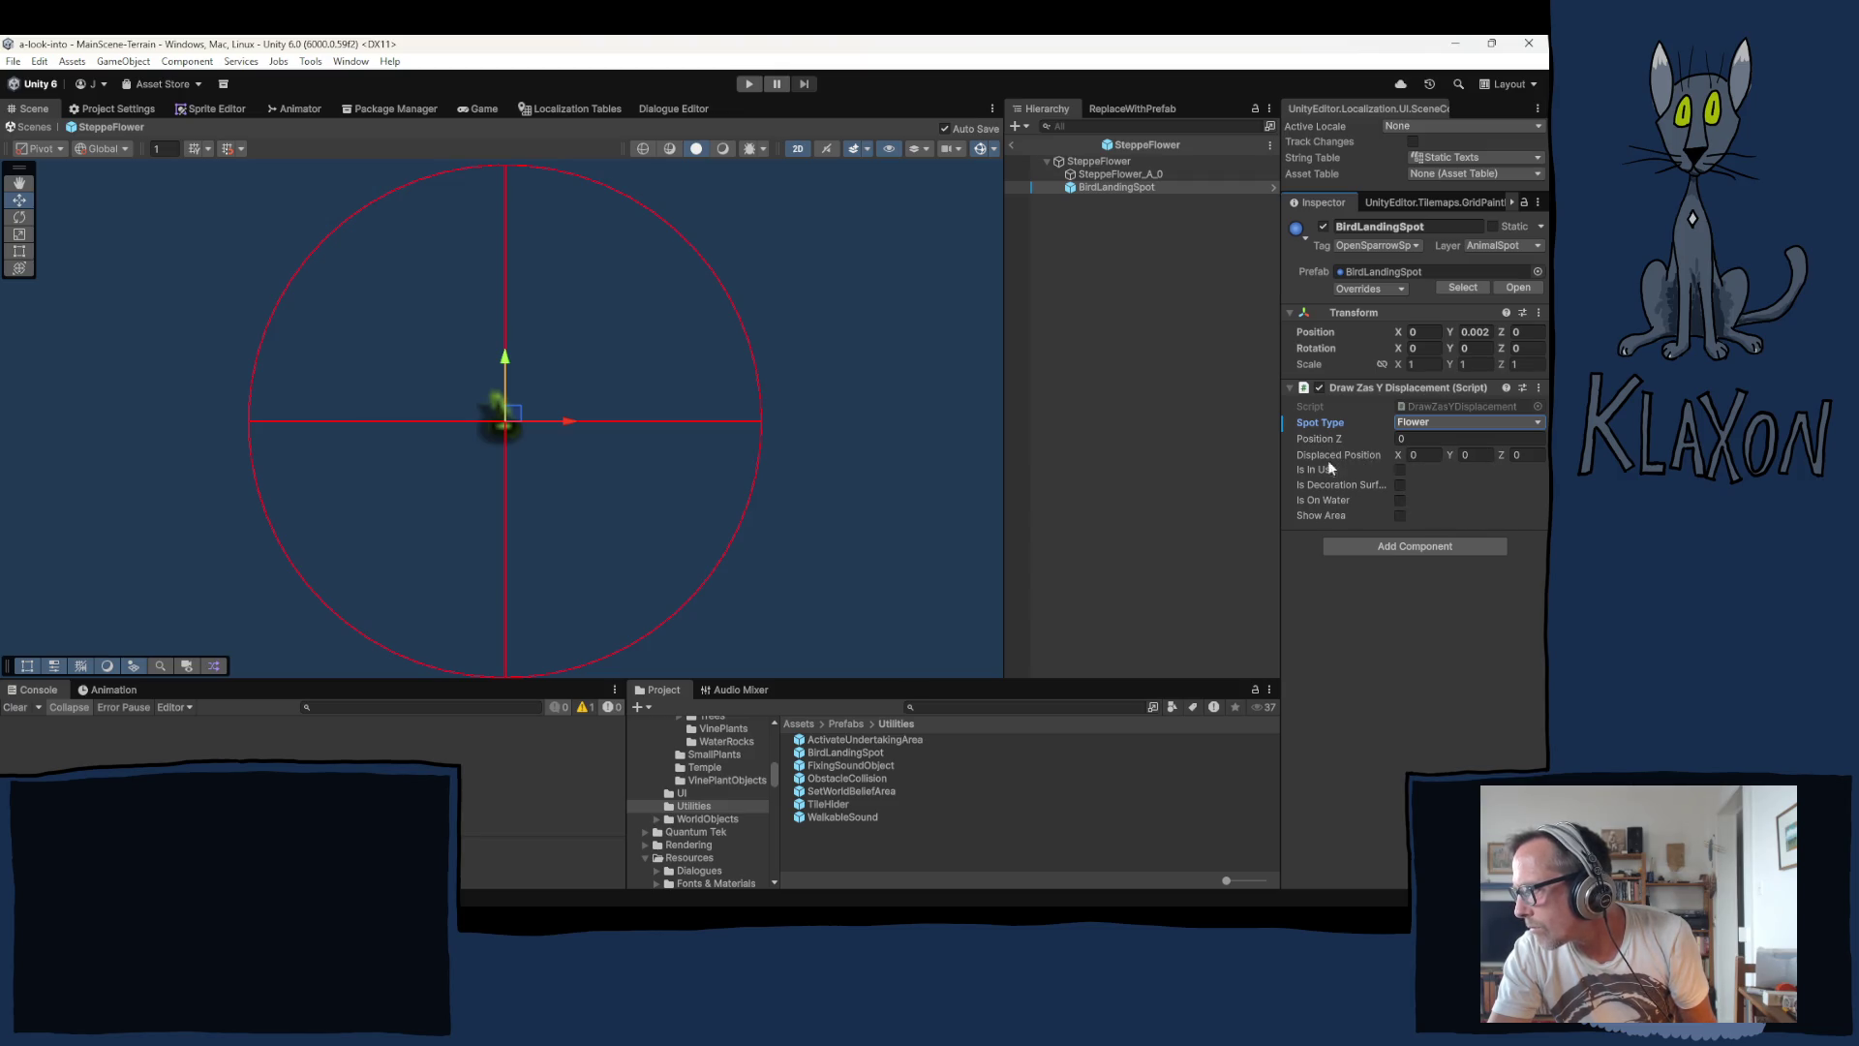
{"action": "left_click_drag", "start_coordinate": [1311, 436], "coordinate": [1314, 436]}
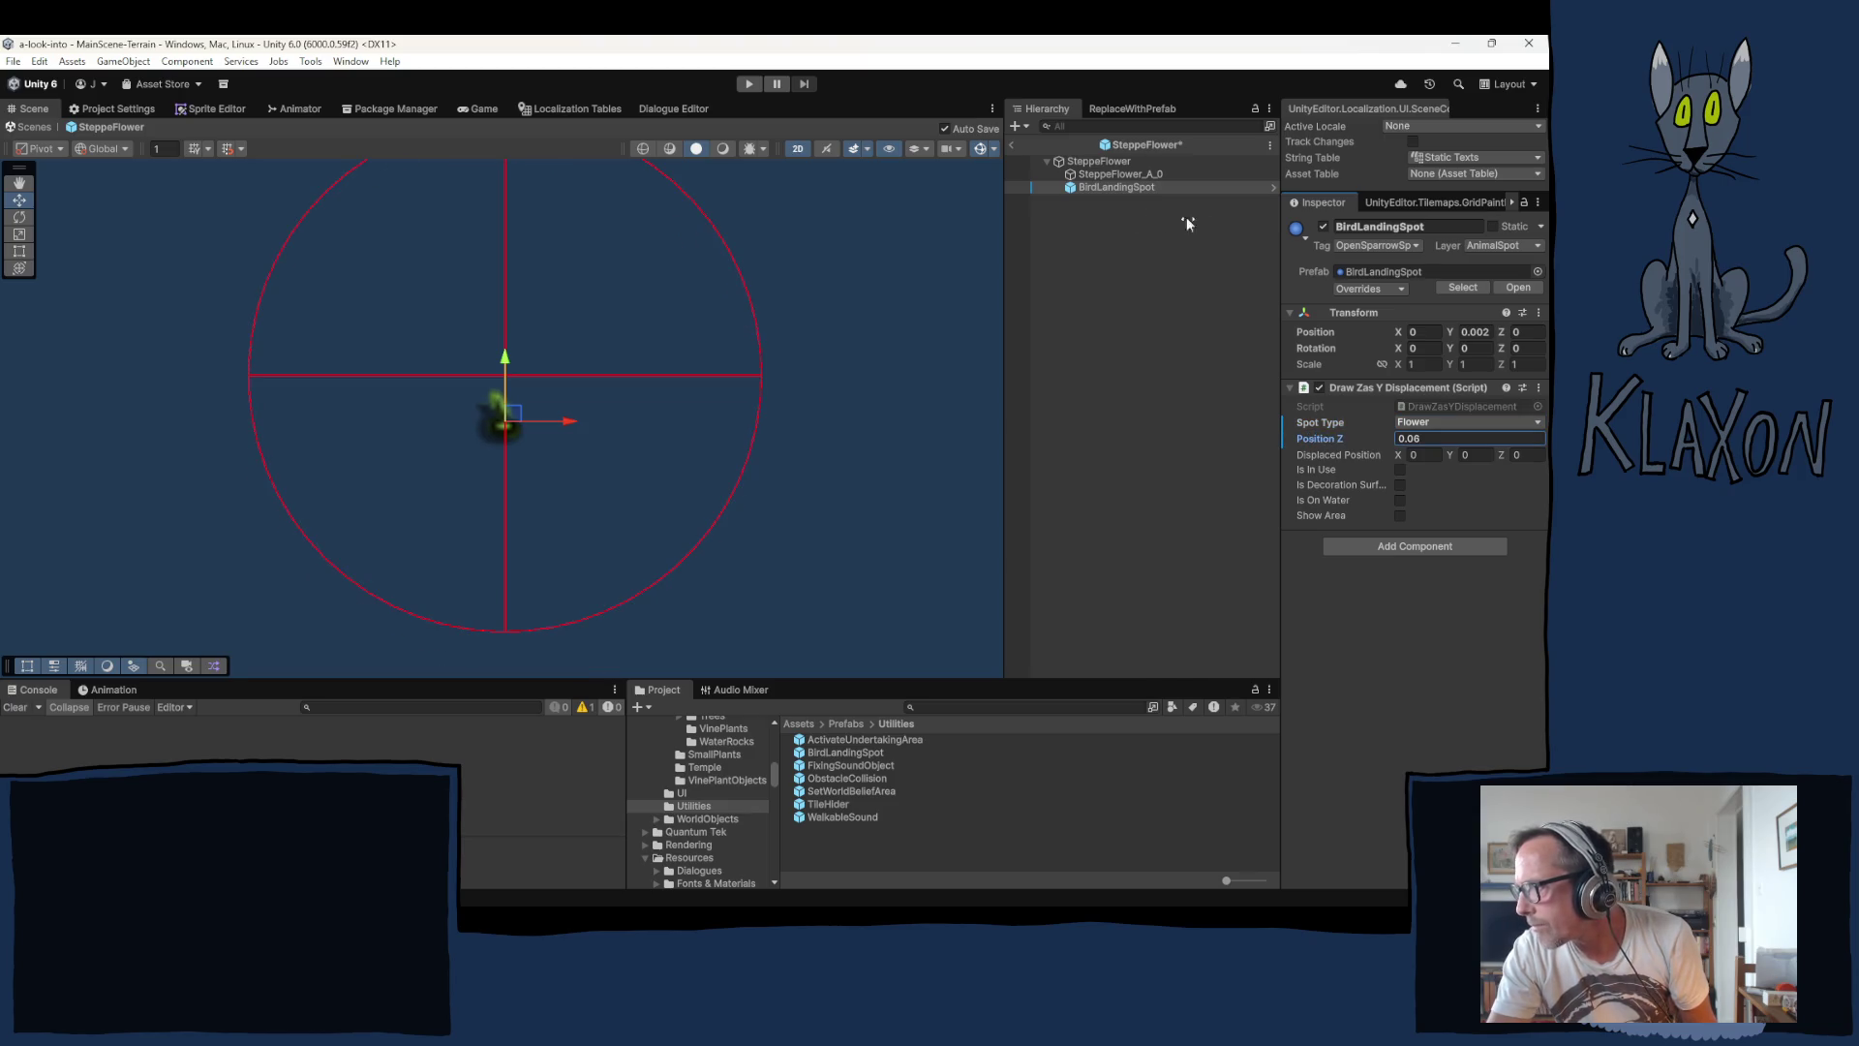
Step: Assign the red SteppeFlower_A_20 sprite to the flower's Sprite field
{"action": "left_click", "coordinate": [1123, 173]}
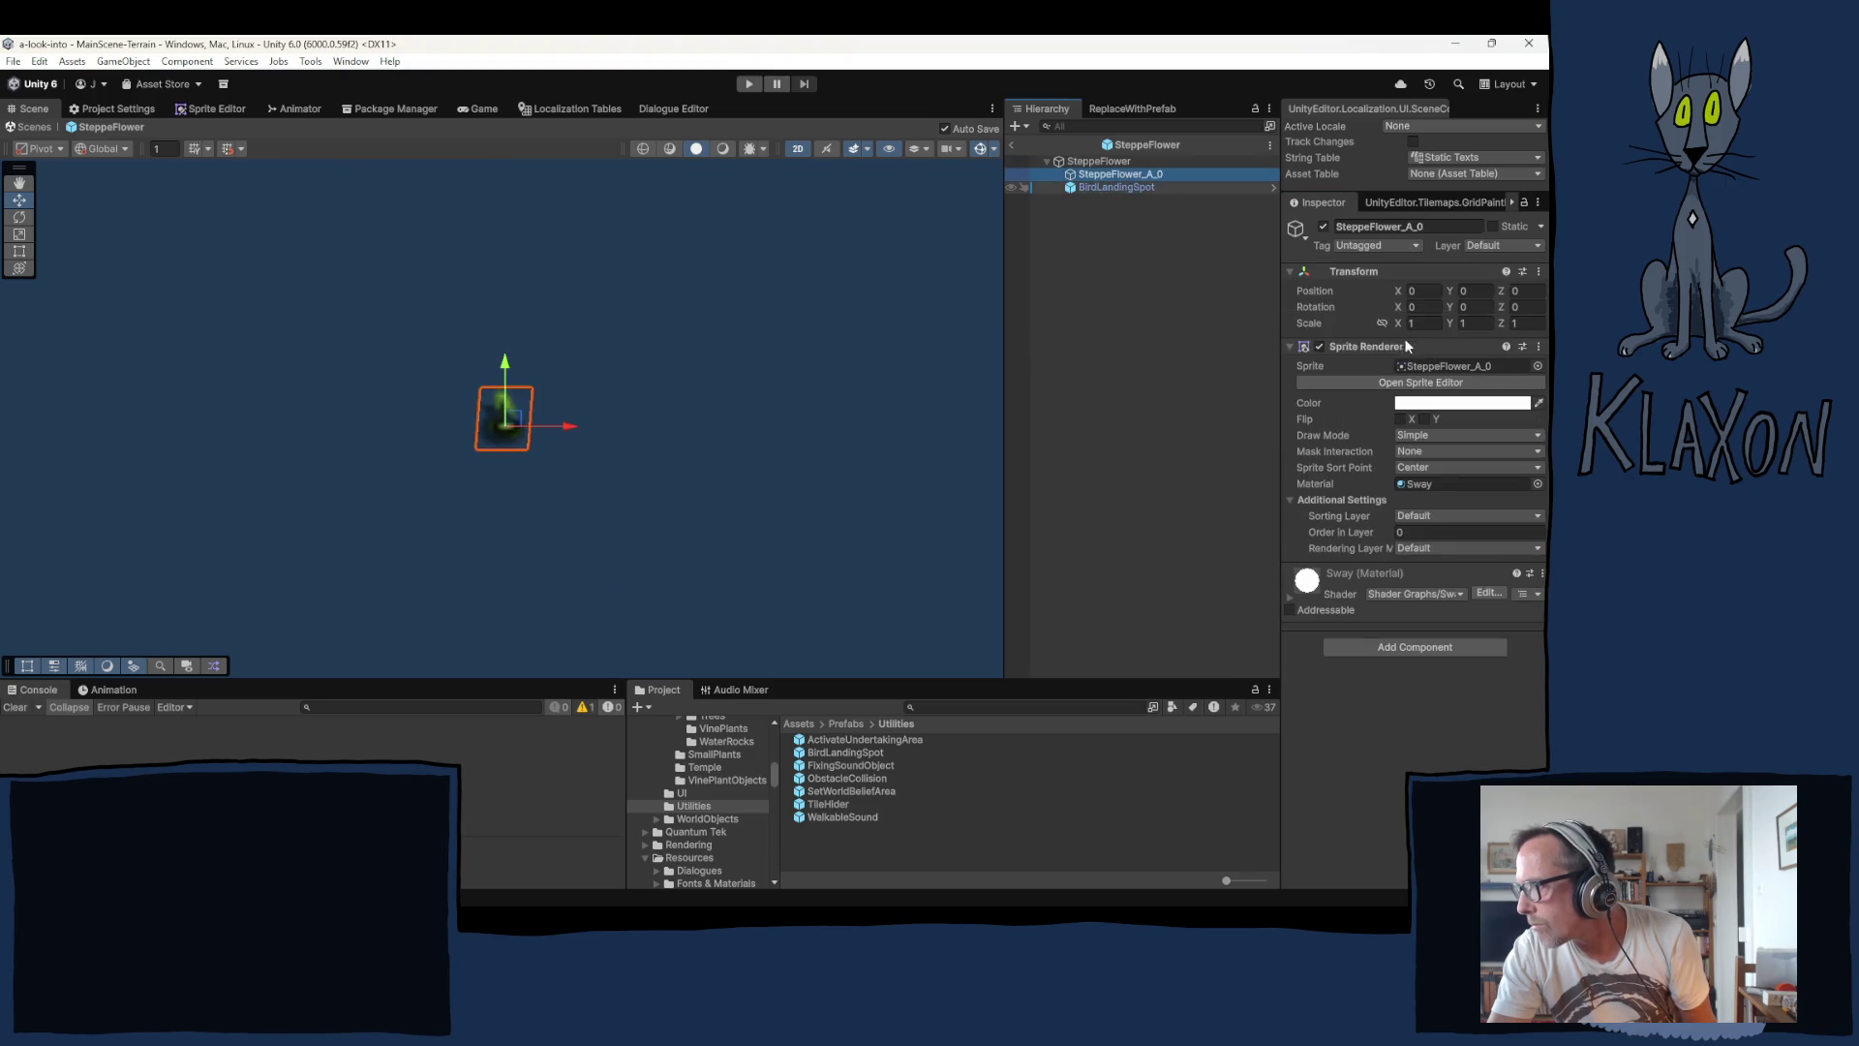
{"action": "left_click", "coordinate": [1450, 366]}
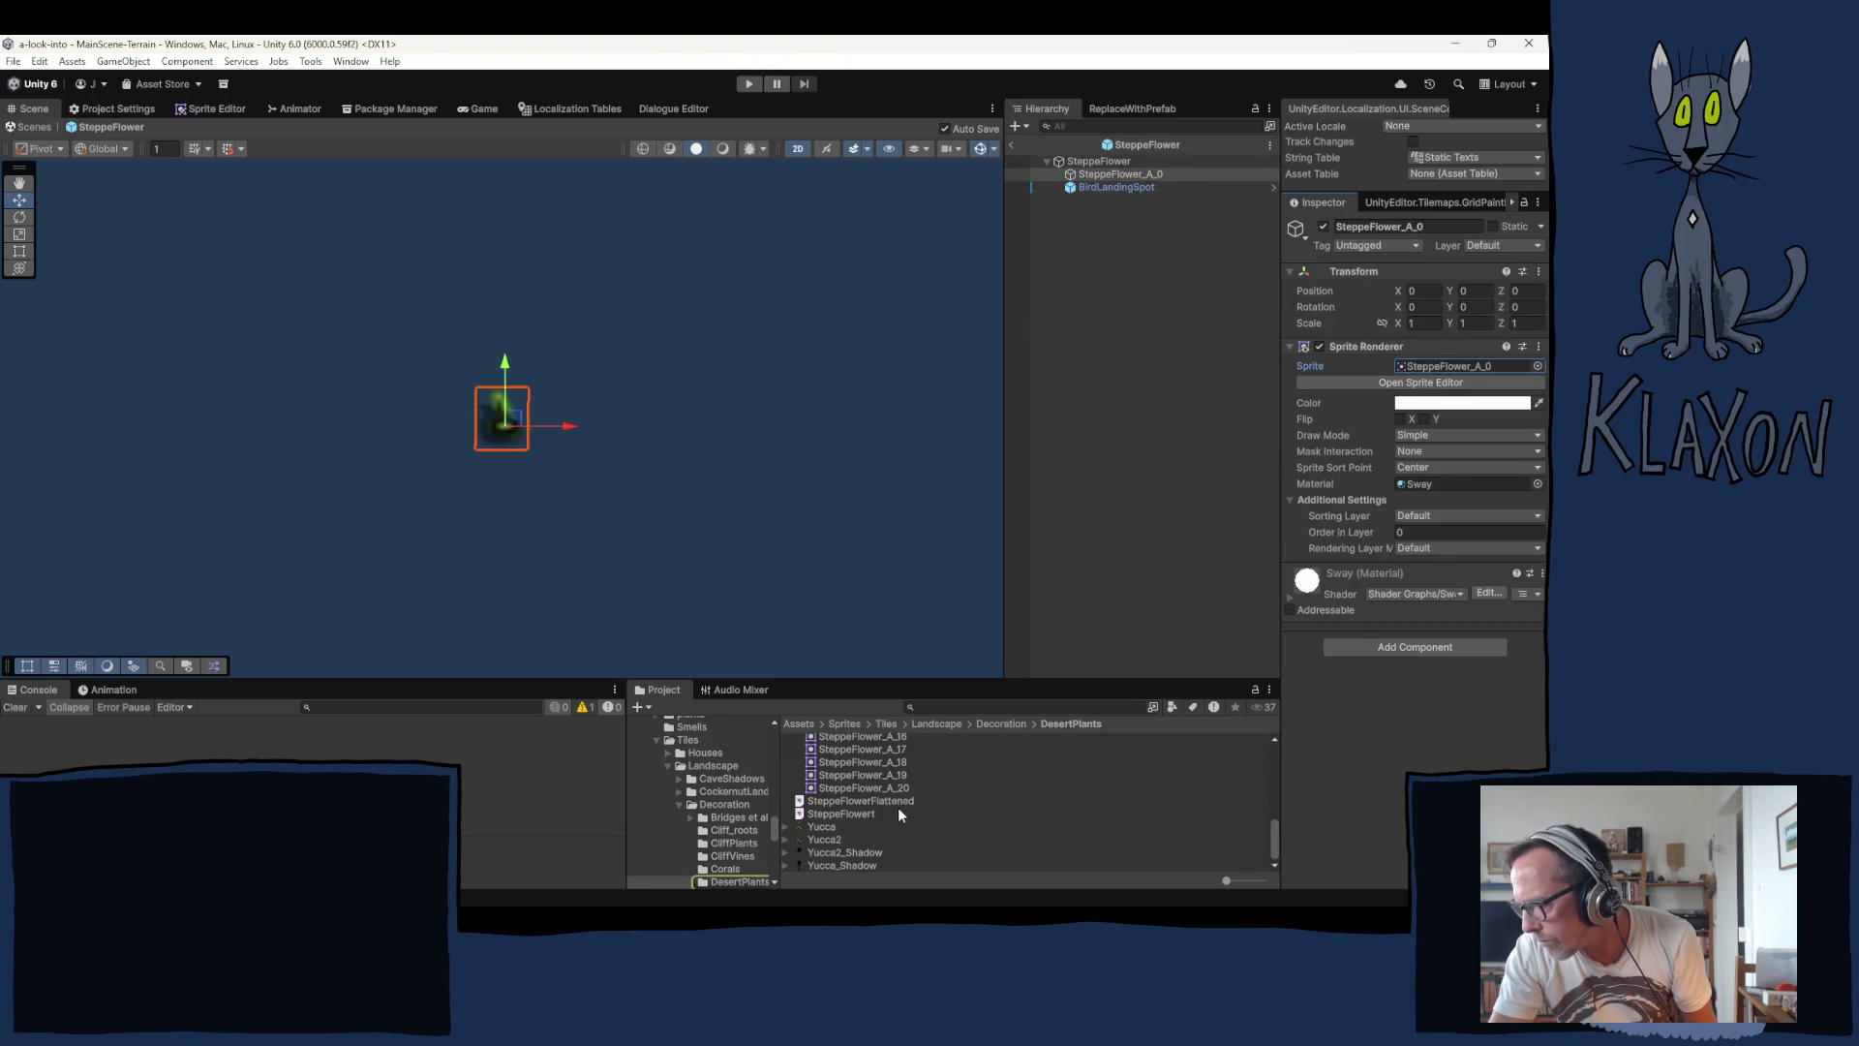
{"action": "mouse_move", "coordinate": [846, 786]}
{"action": "left_mouse_down"}
{"action": "mouse_move", "coordinate": [827, 786]}
{"action": "mouse_move", "coordinate": [1259, 179]}
{"action": "mouse_move", "coordinate": [1432, 367]}
{"action": "left_mouse_up"}
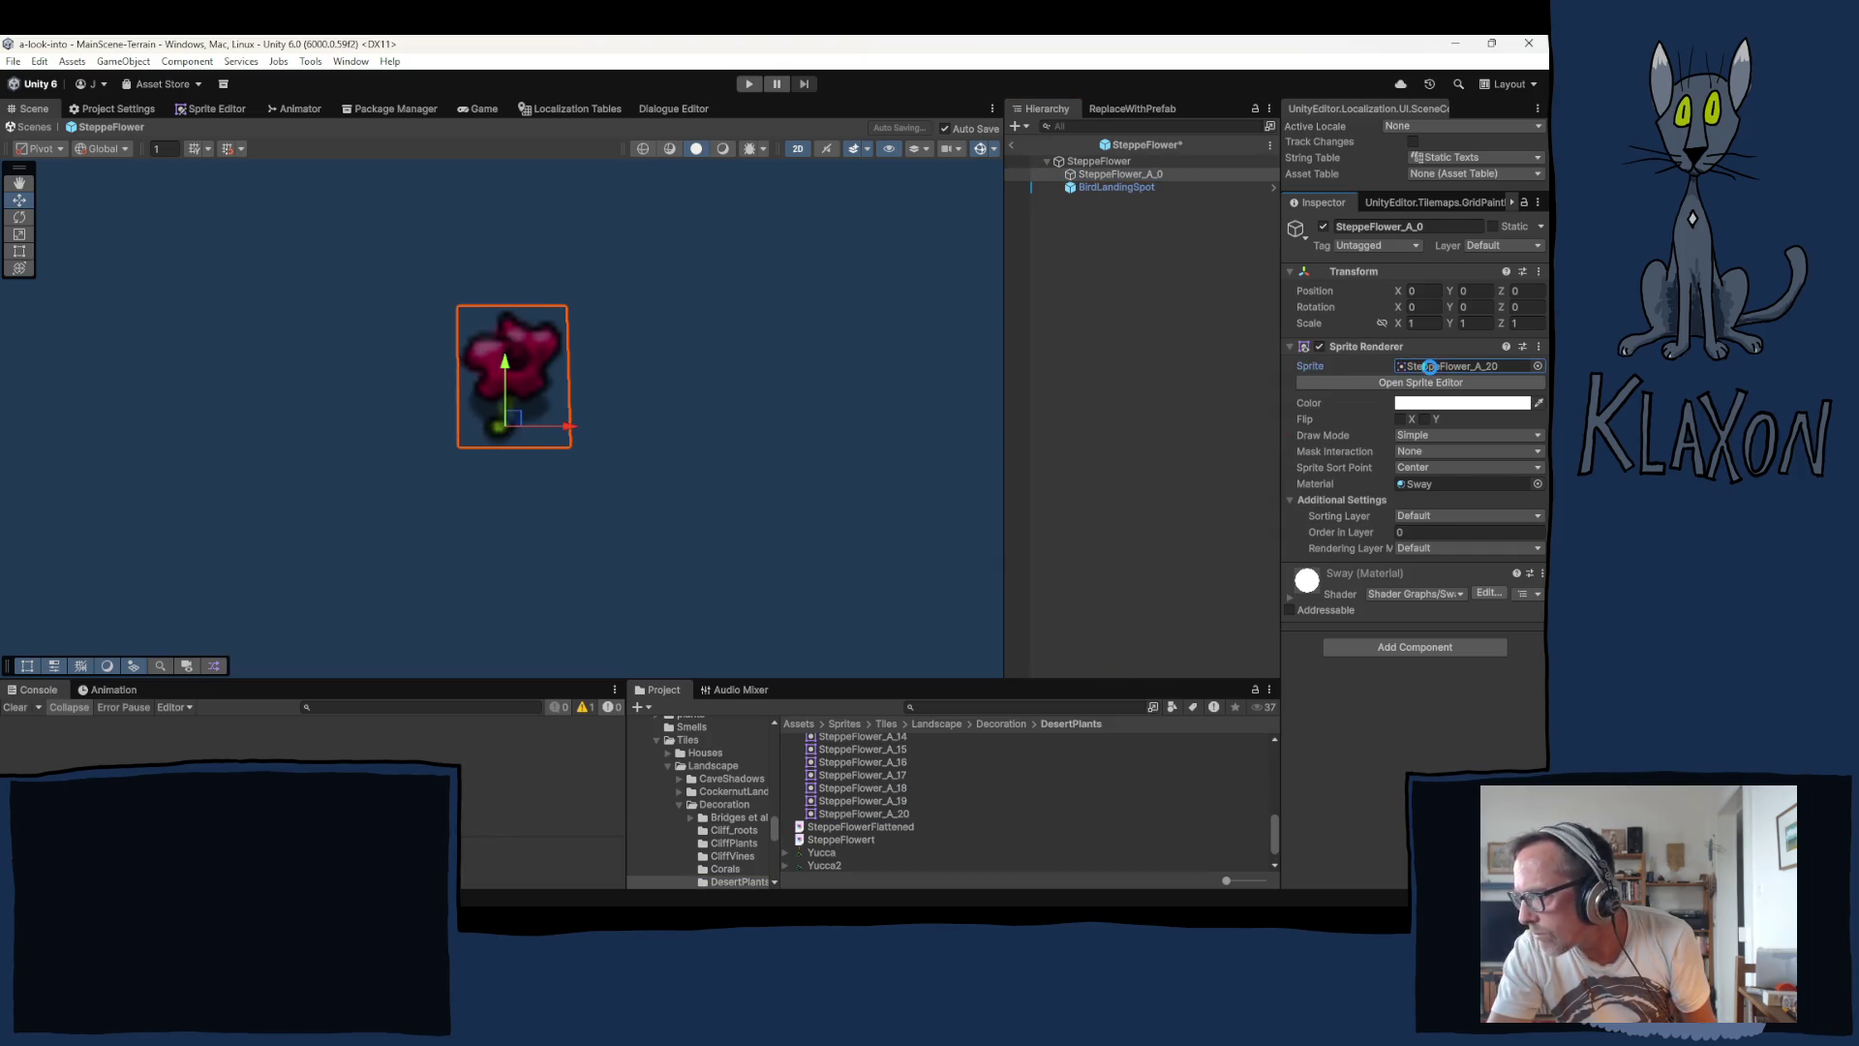
Step: Re-enter the BirdLandingSpot's Position Z as 0.06
{"action": "left_click", "coordinate": [1124, 189]}
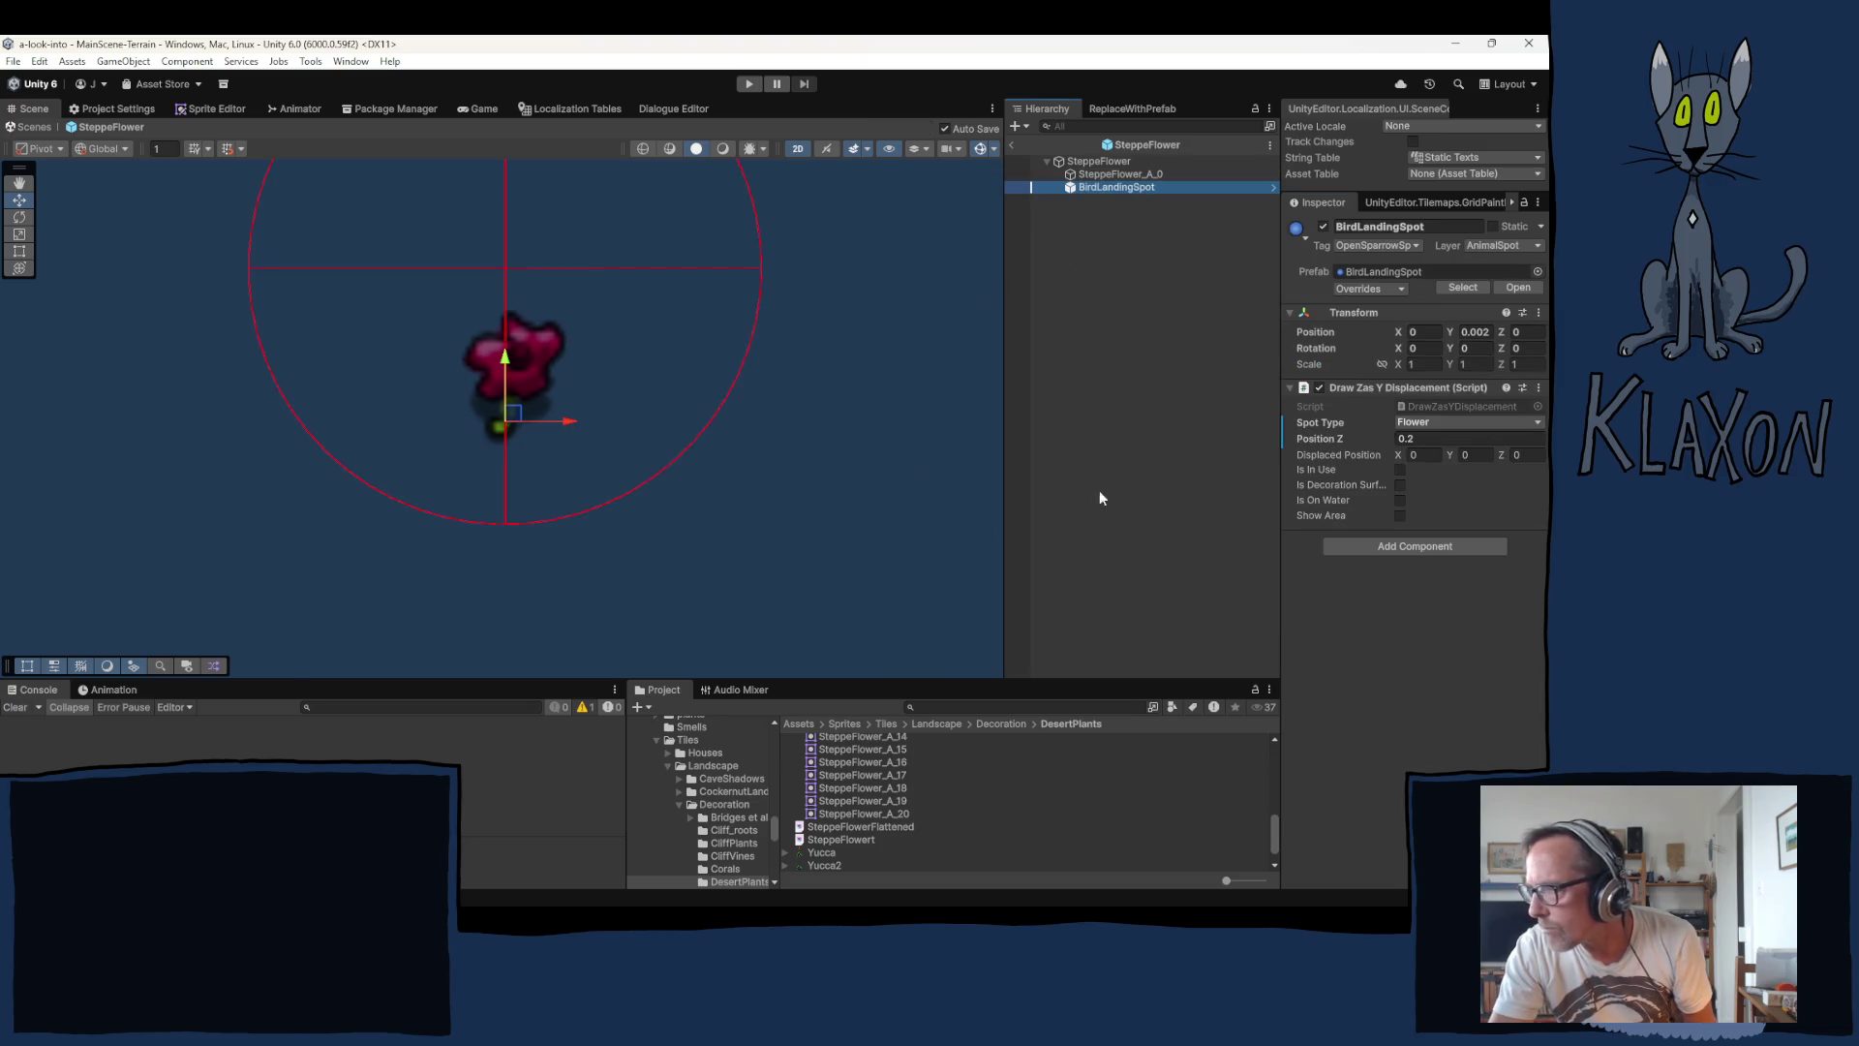
{"action": "left_click", "coordinate": [1429, 441]}
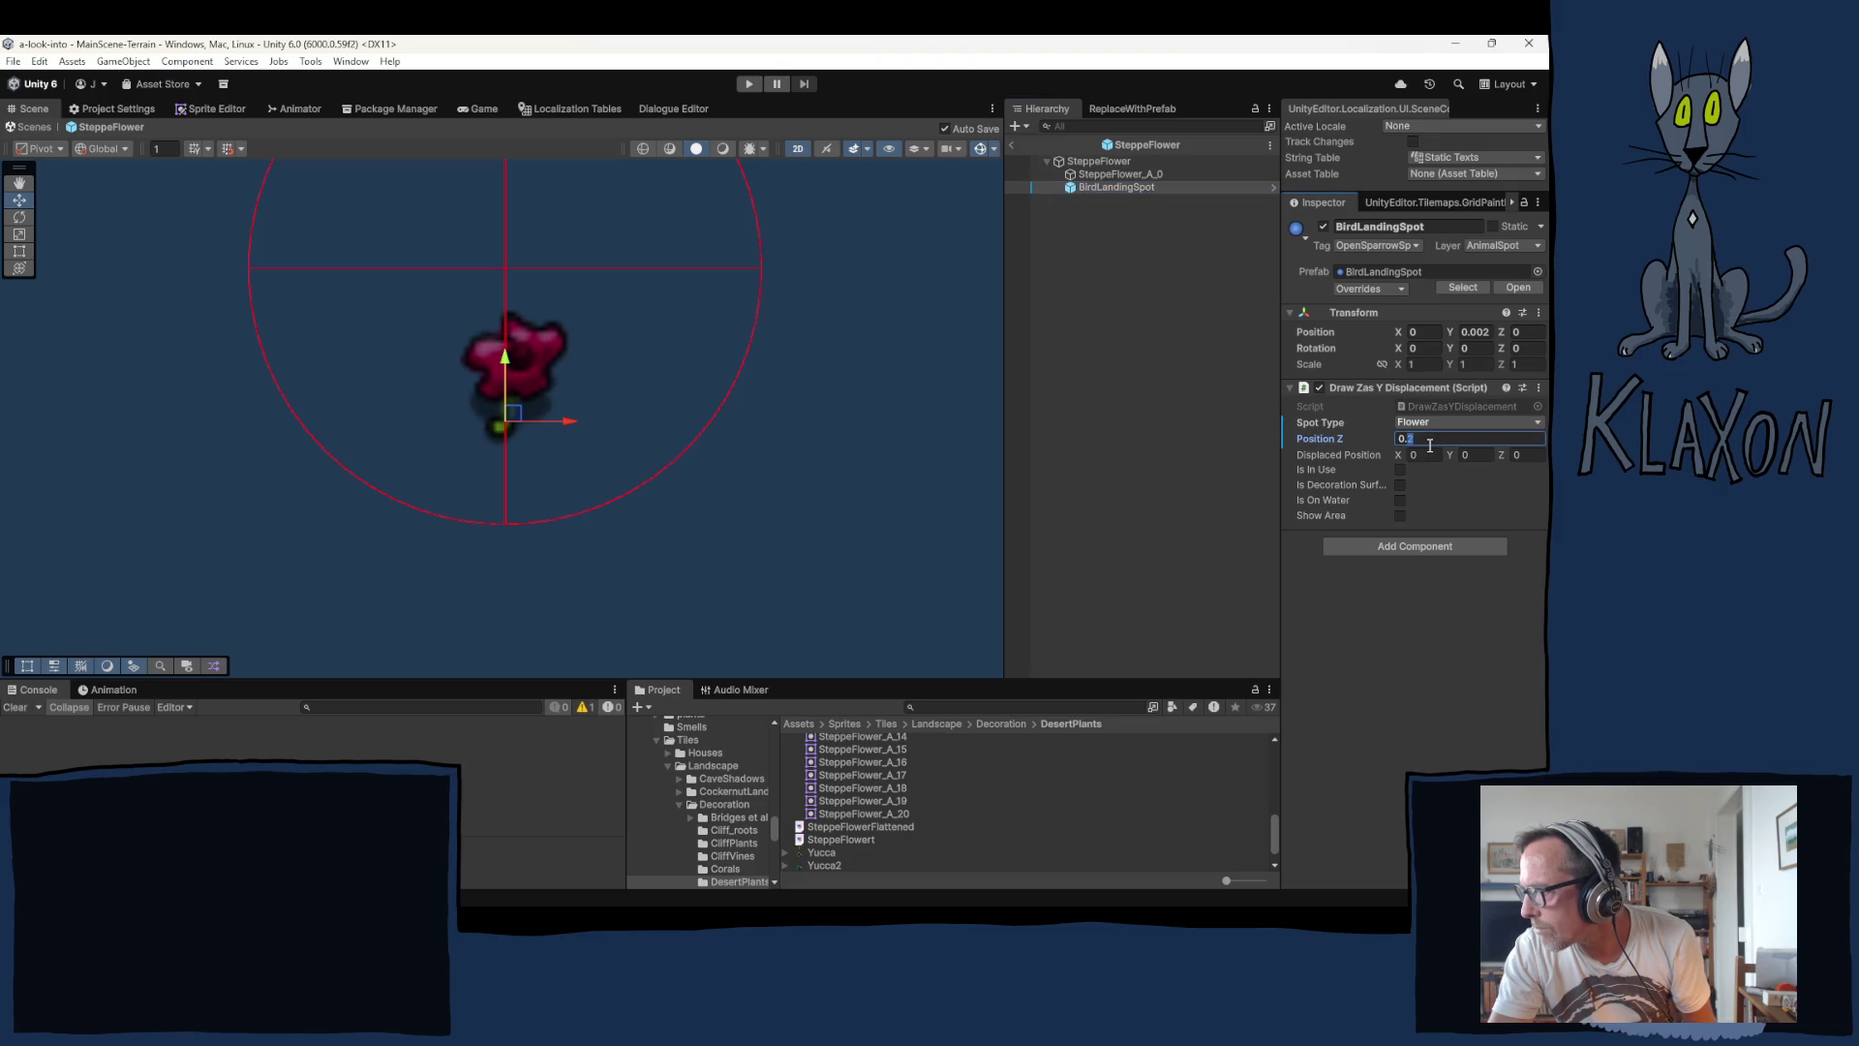
{"action": "type", "text": "0.1"}
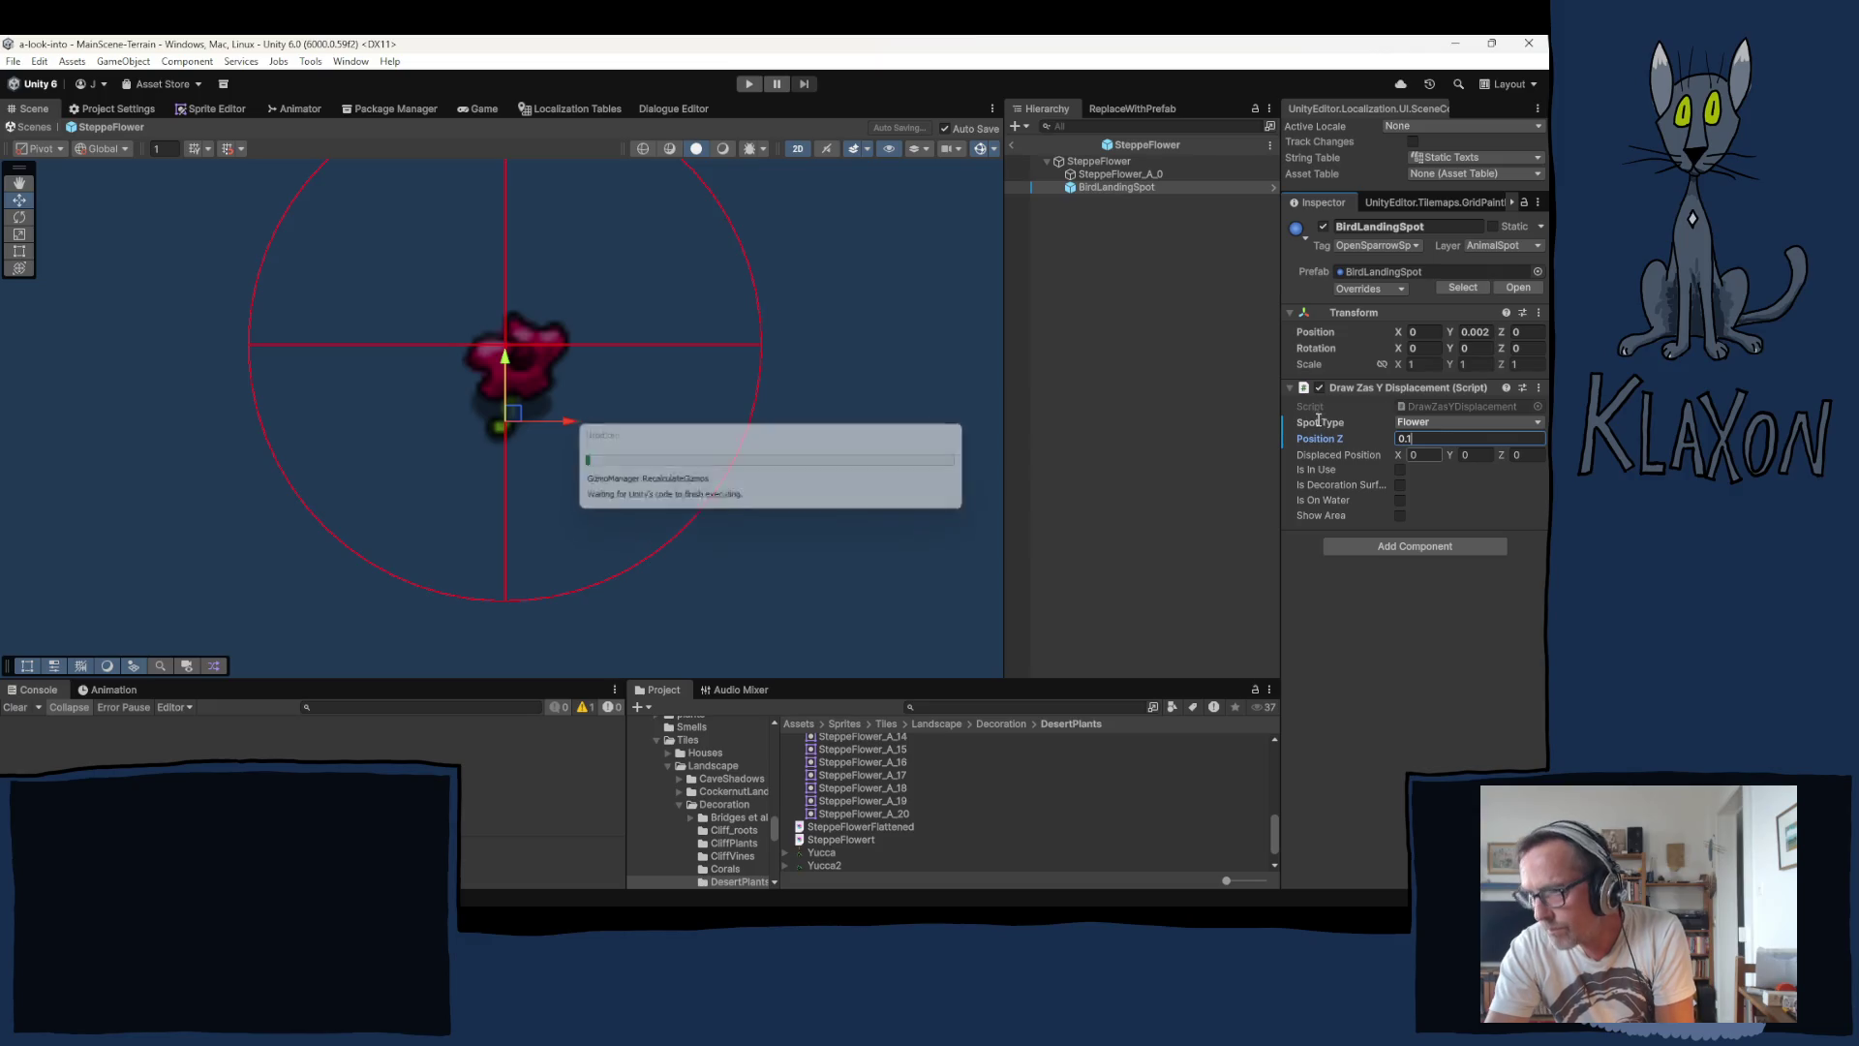
{"action": "key", "text": "BackSpace"}
{"action": "type", "text": "08"}
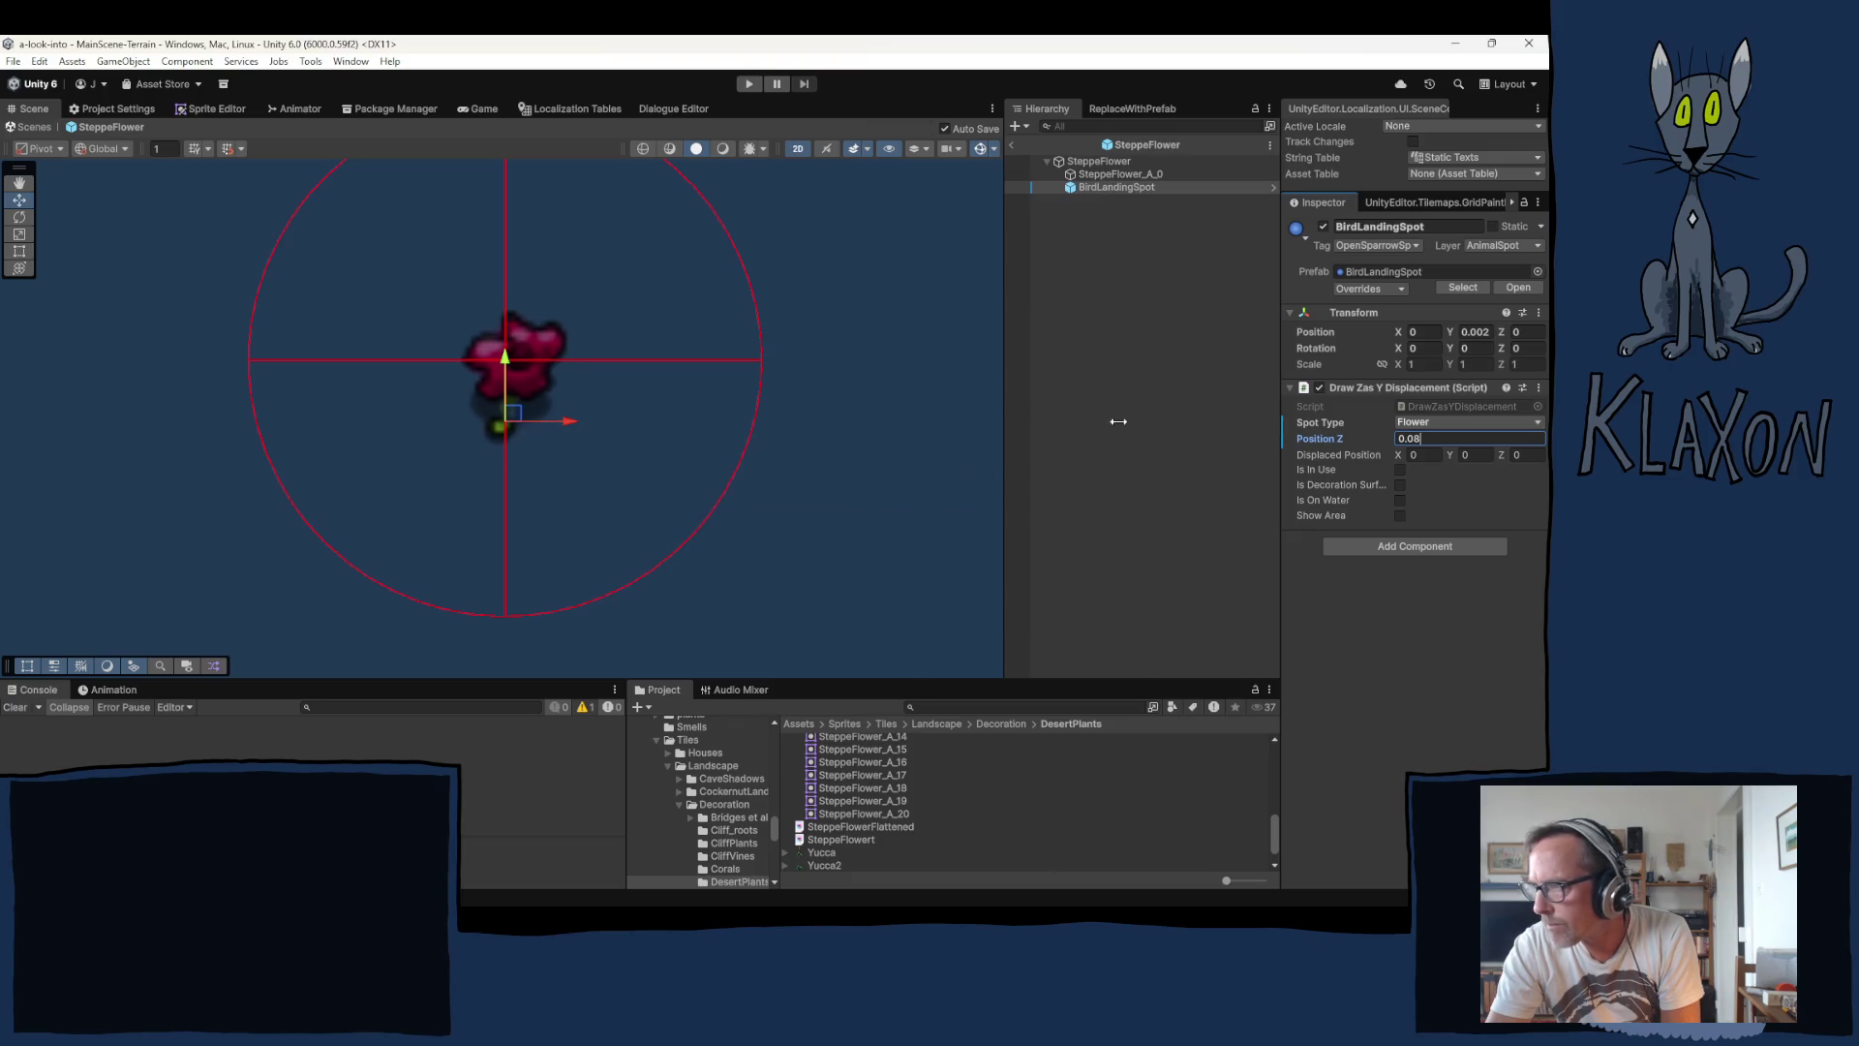
{"action": "key", "text": "shift+Left"}
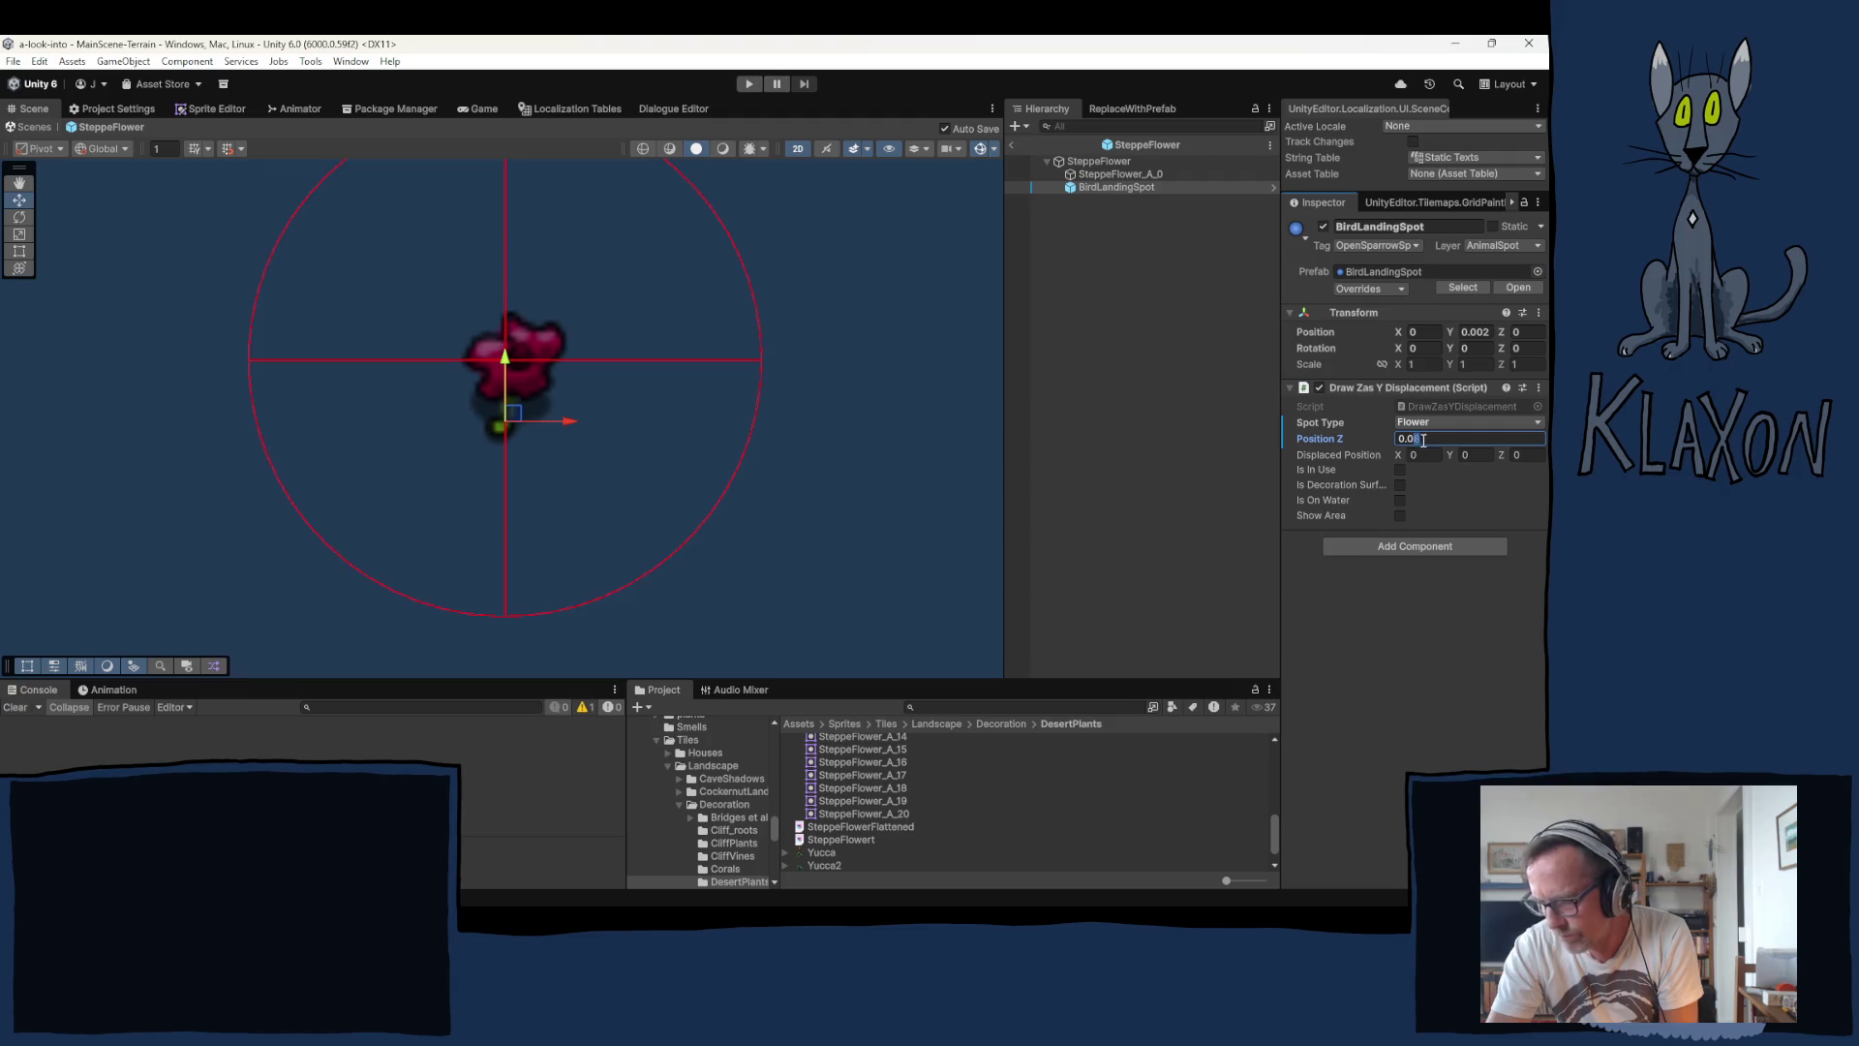
{"action": "type", "text": "5"}
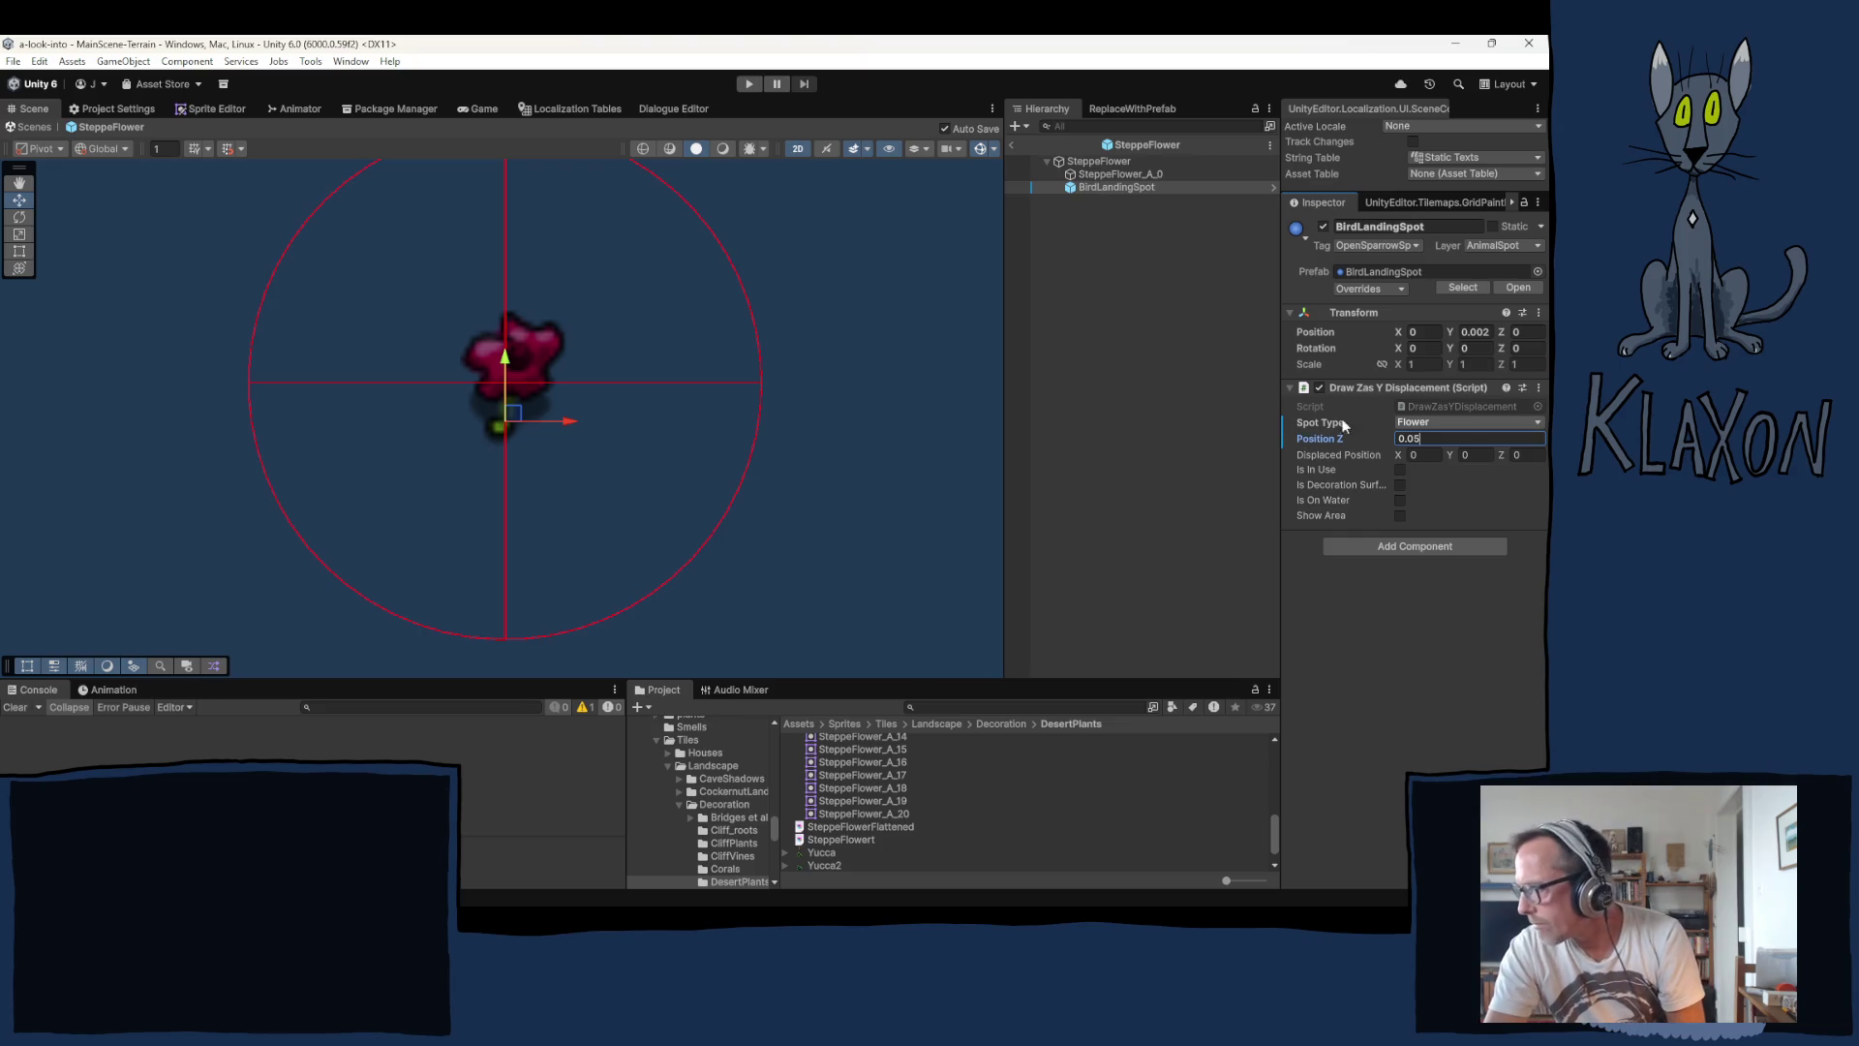
{"action": "key", "text": "BackSpace"}
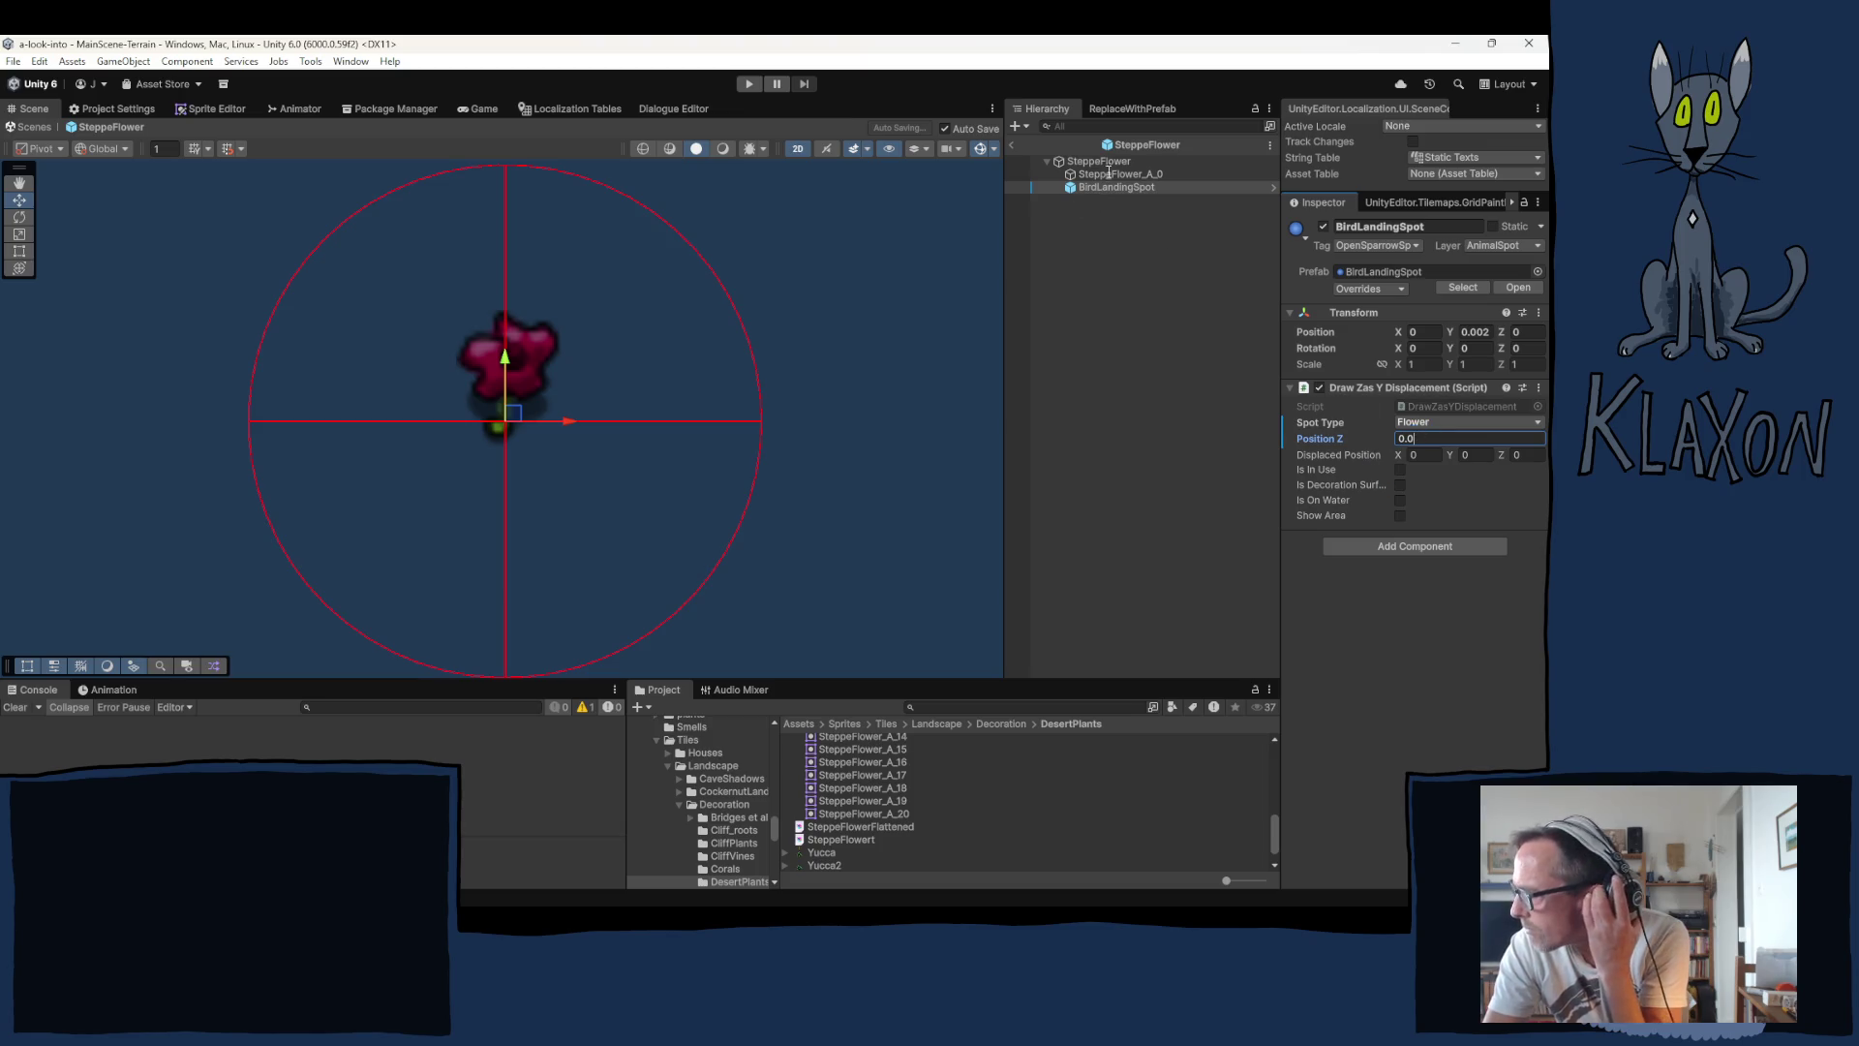
{"action": "type", "text": "6"}
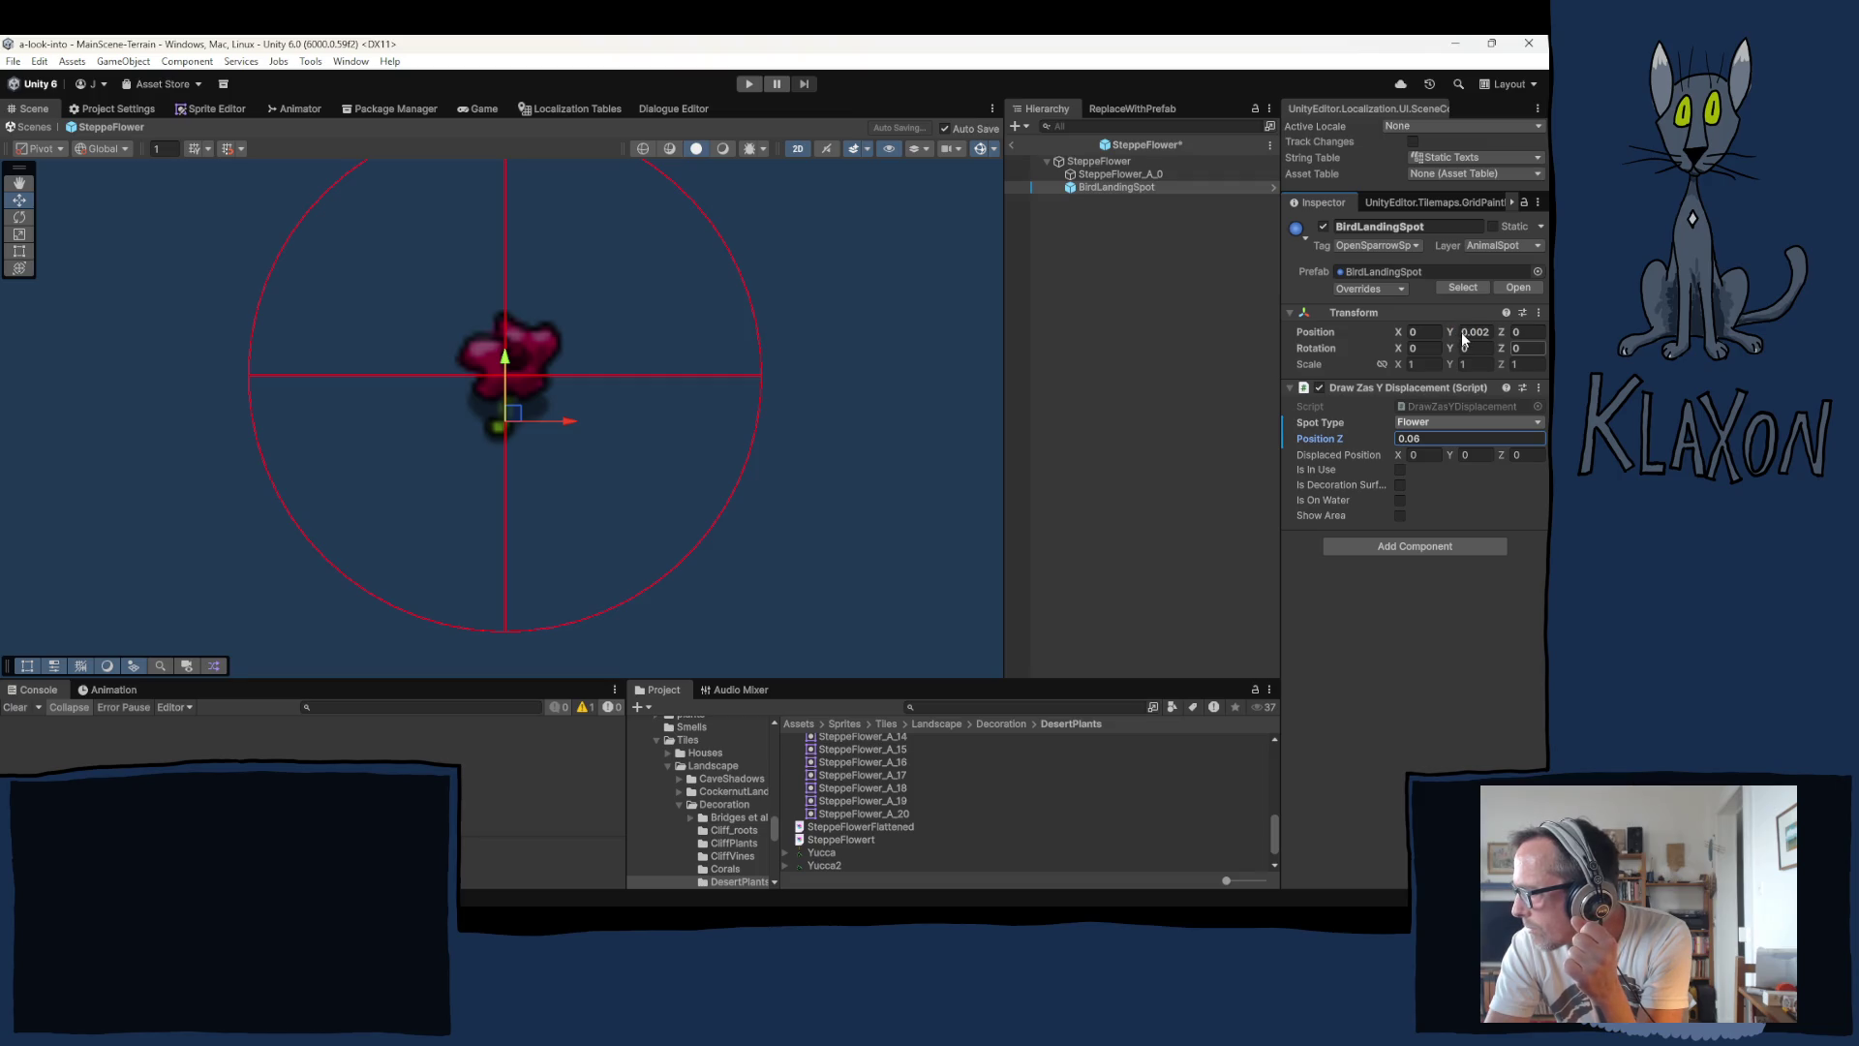
Step: Set the landing spot's Position Y to -0.002 and exit prefab mode to the main scene
{"action": "left_click", "coordinate": [1466, 334]}
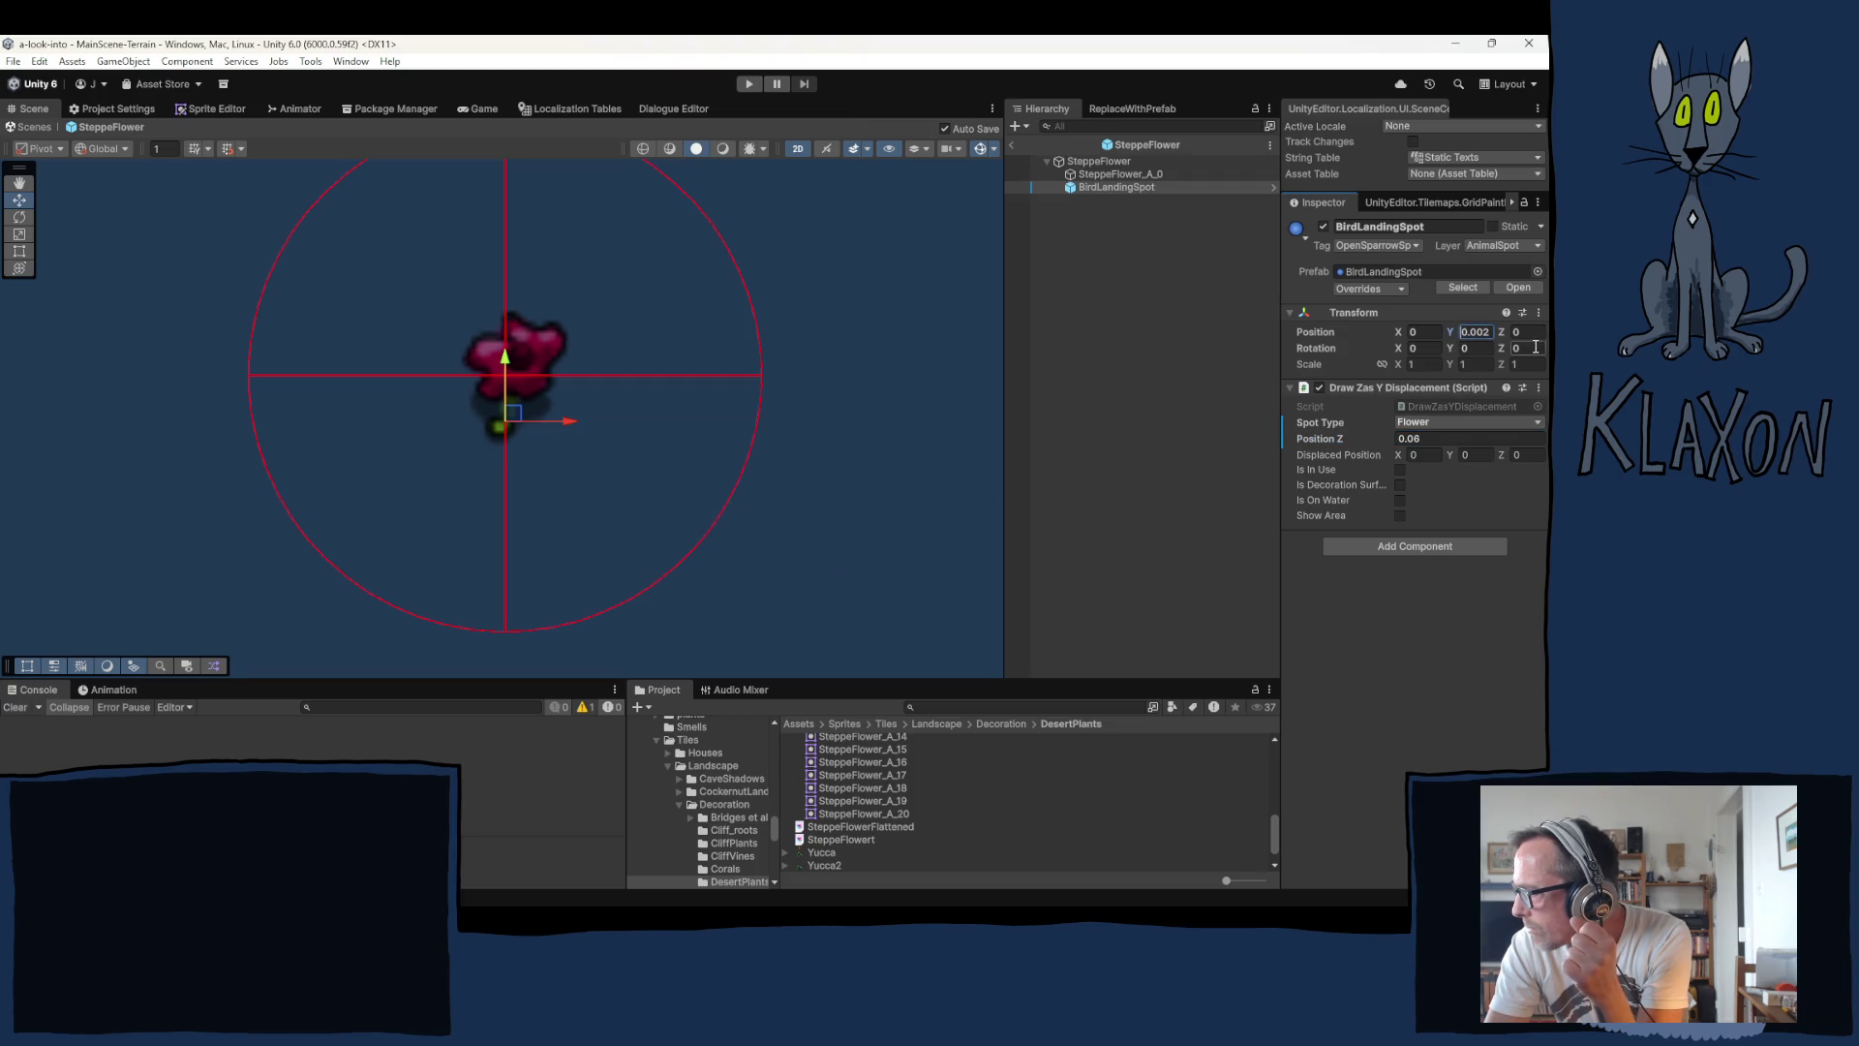
{"action": "type", "text": "-0.002"}
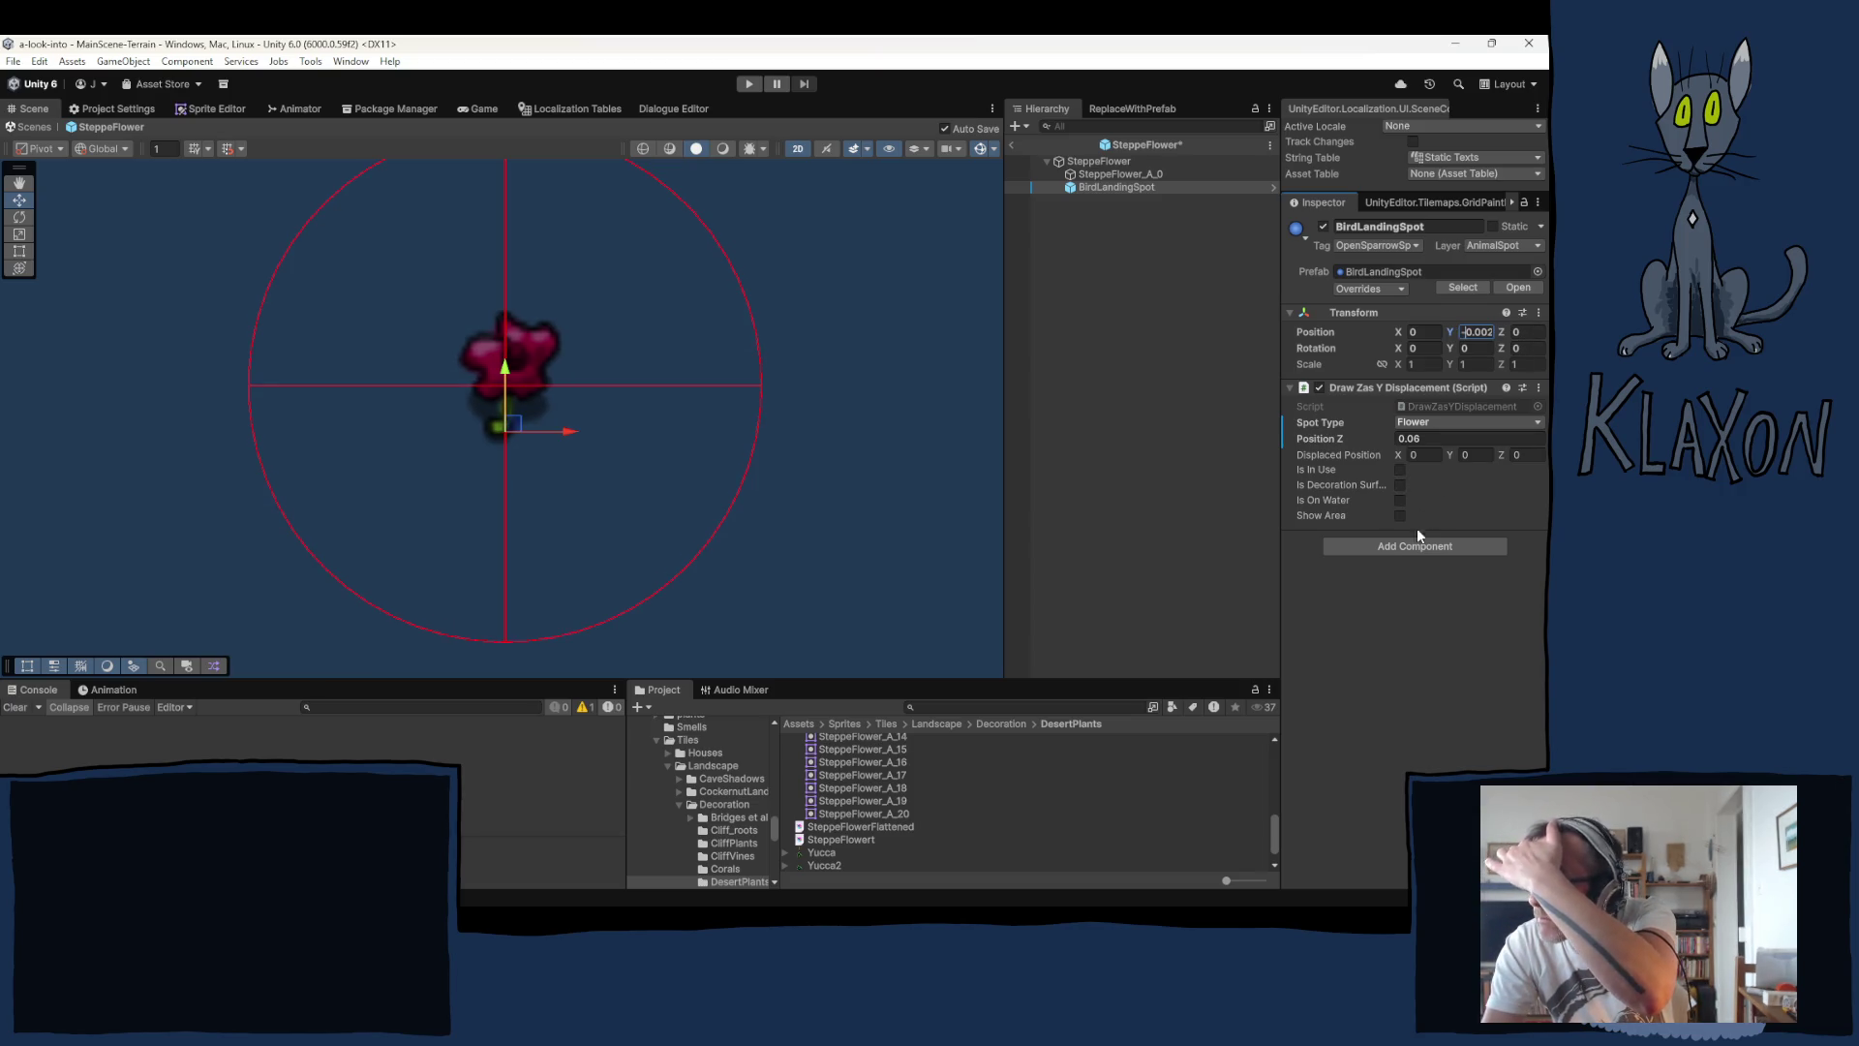
{"action": "left_click", "coordinate": [1383, 592]}
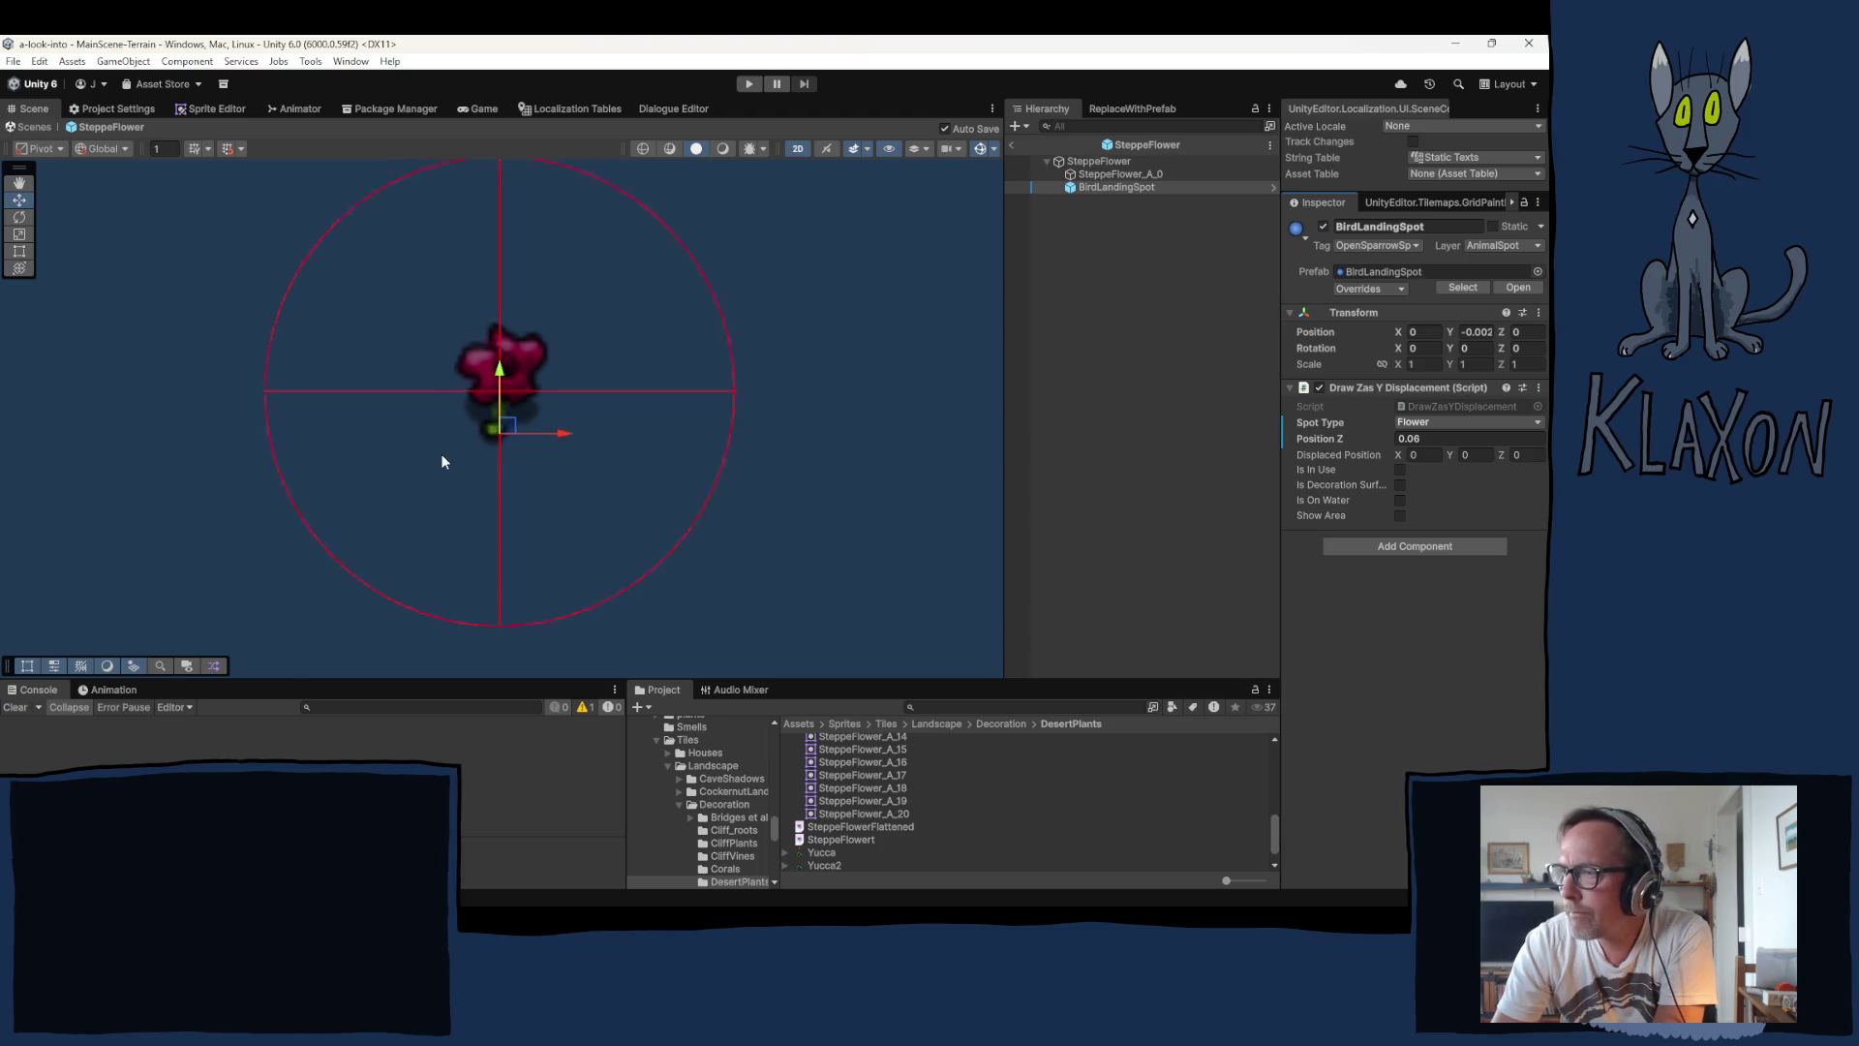
{"action": "left_click", "coordinate": [1172, 143]}
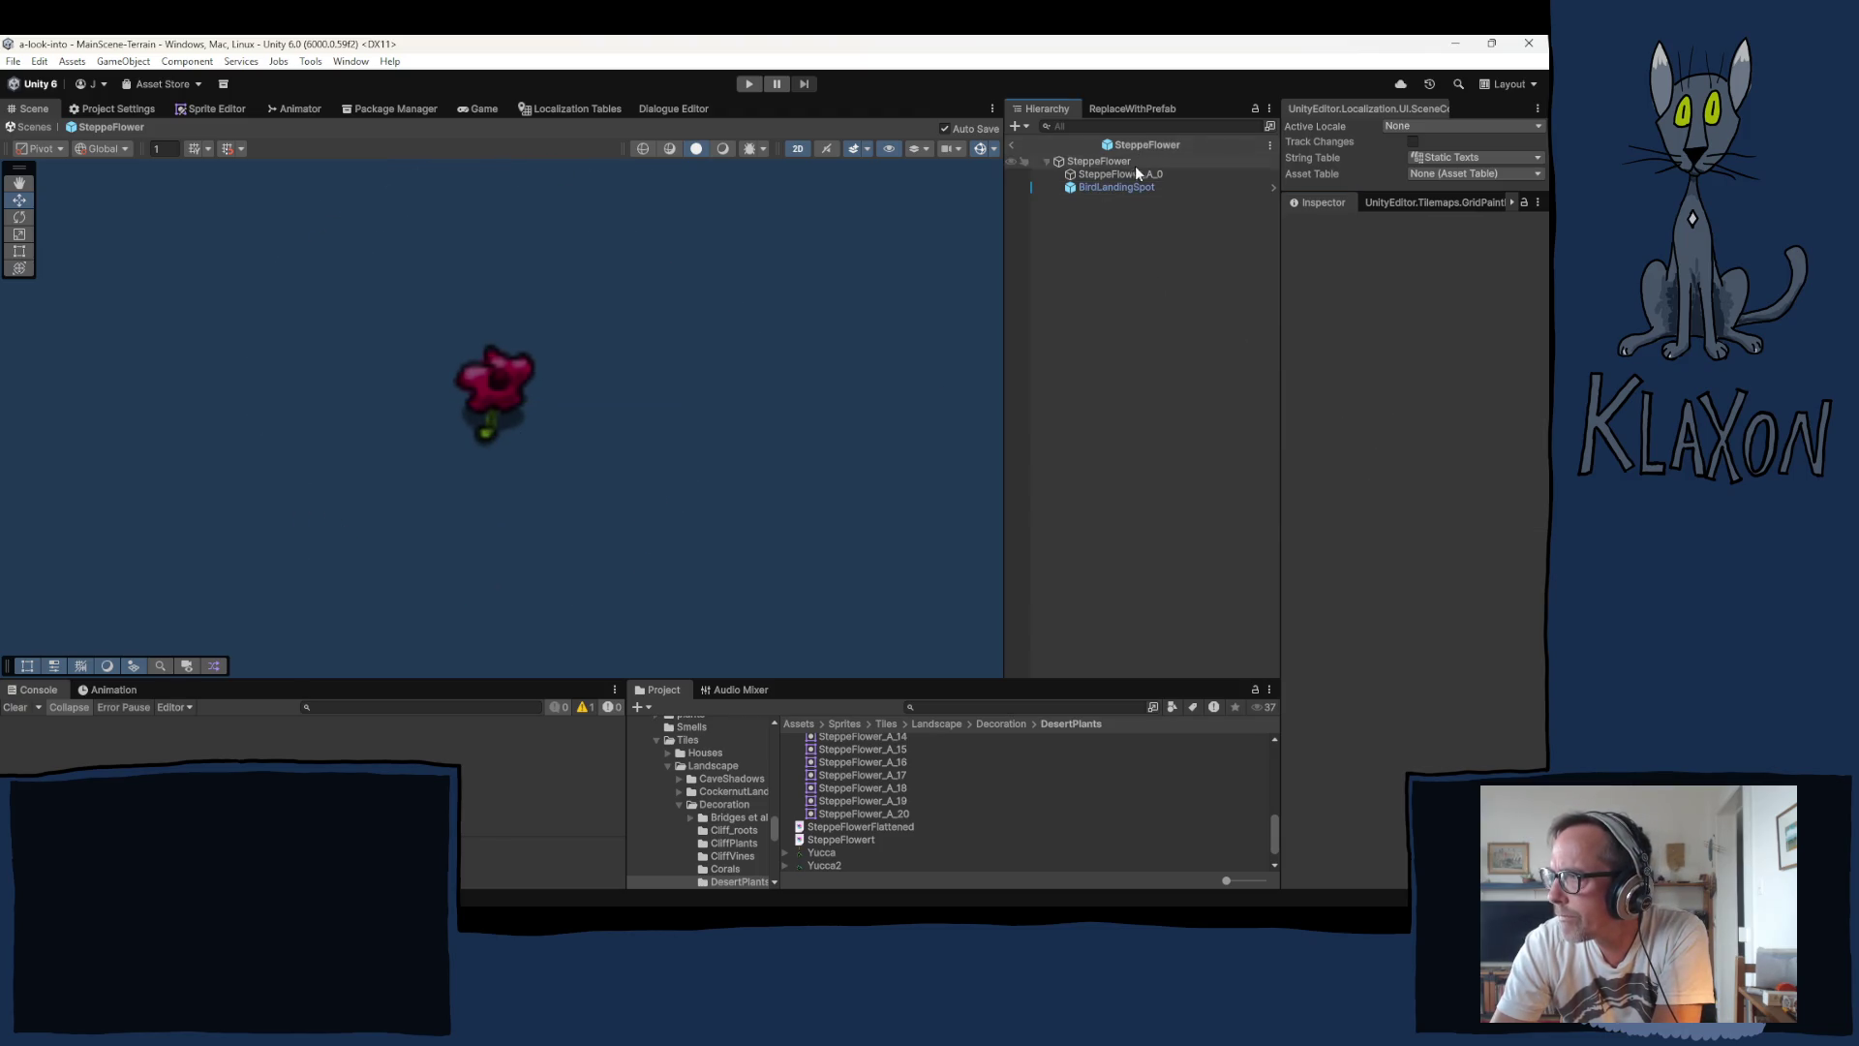
{"action": "left_click", "coordinate": [1015, 147]}
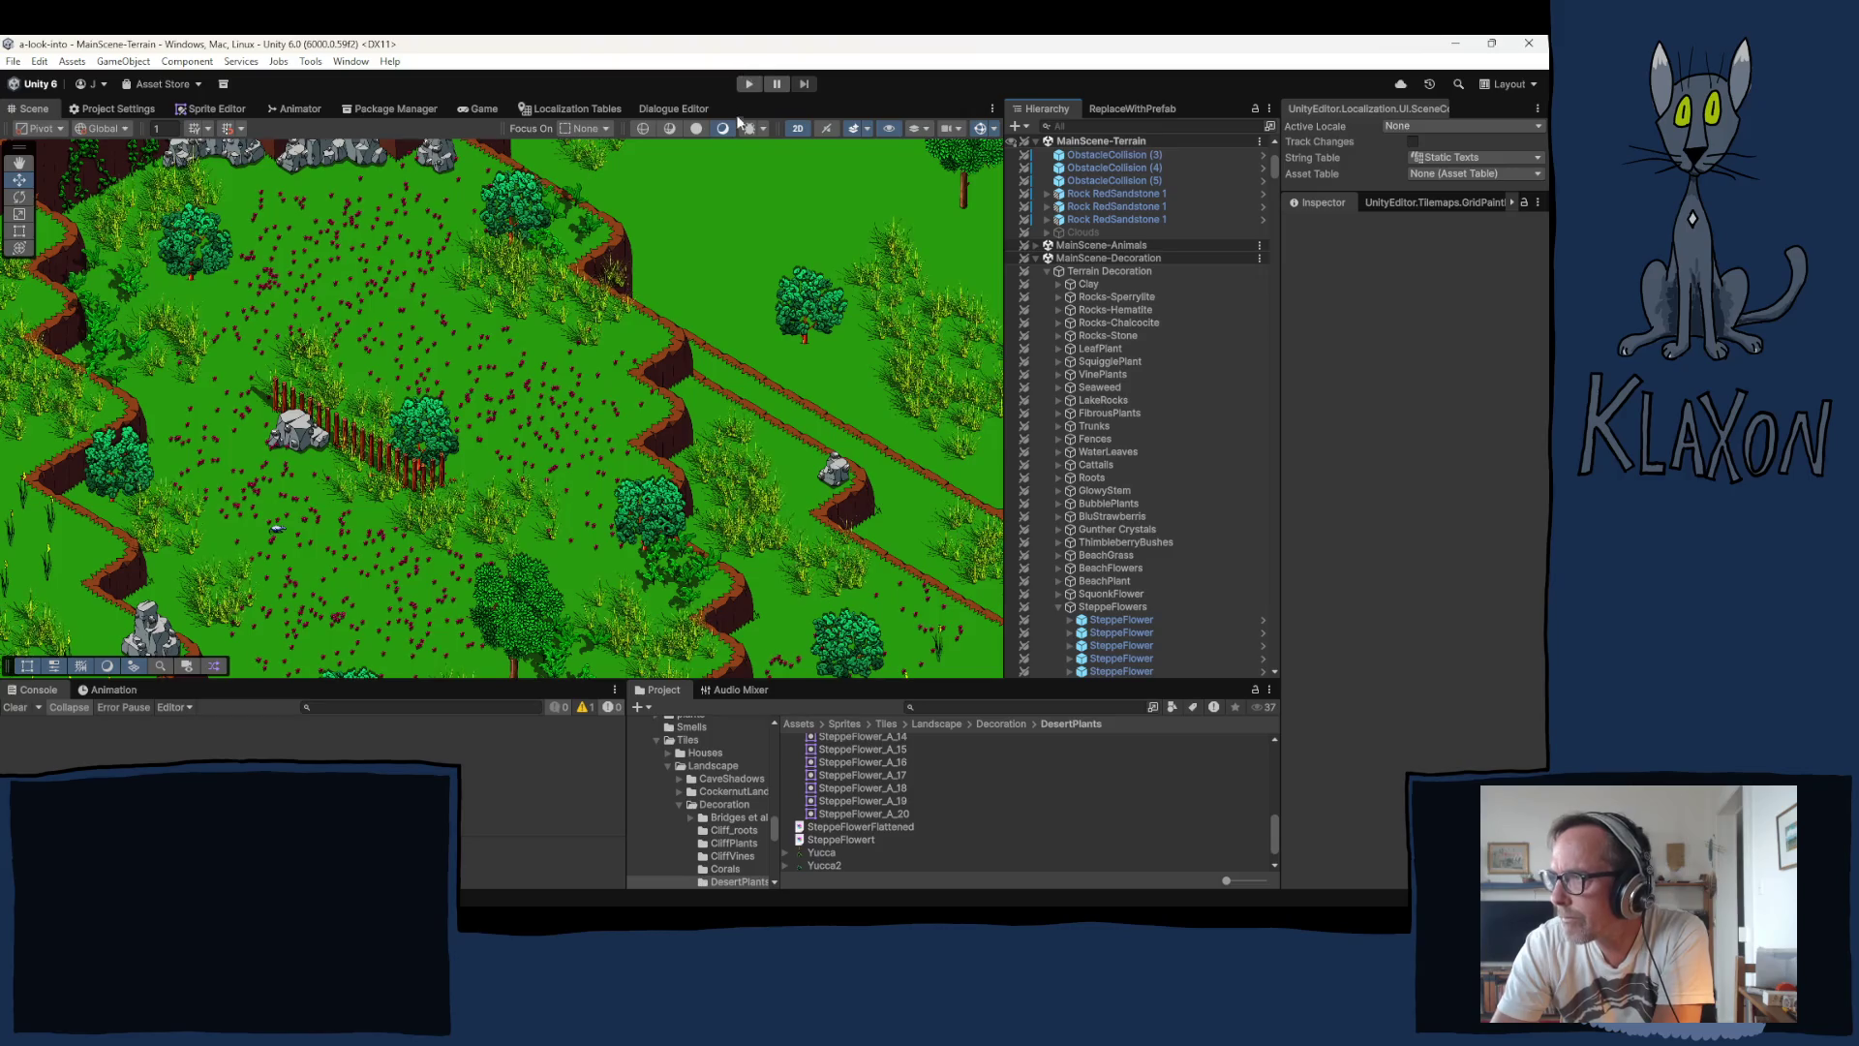
Step: Enter Play mode and wait for the title menu with the 0.06.13 version notes
{"action": "left_click", "coordinate": [746, 83]}
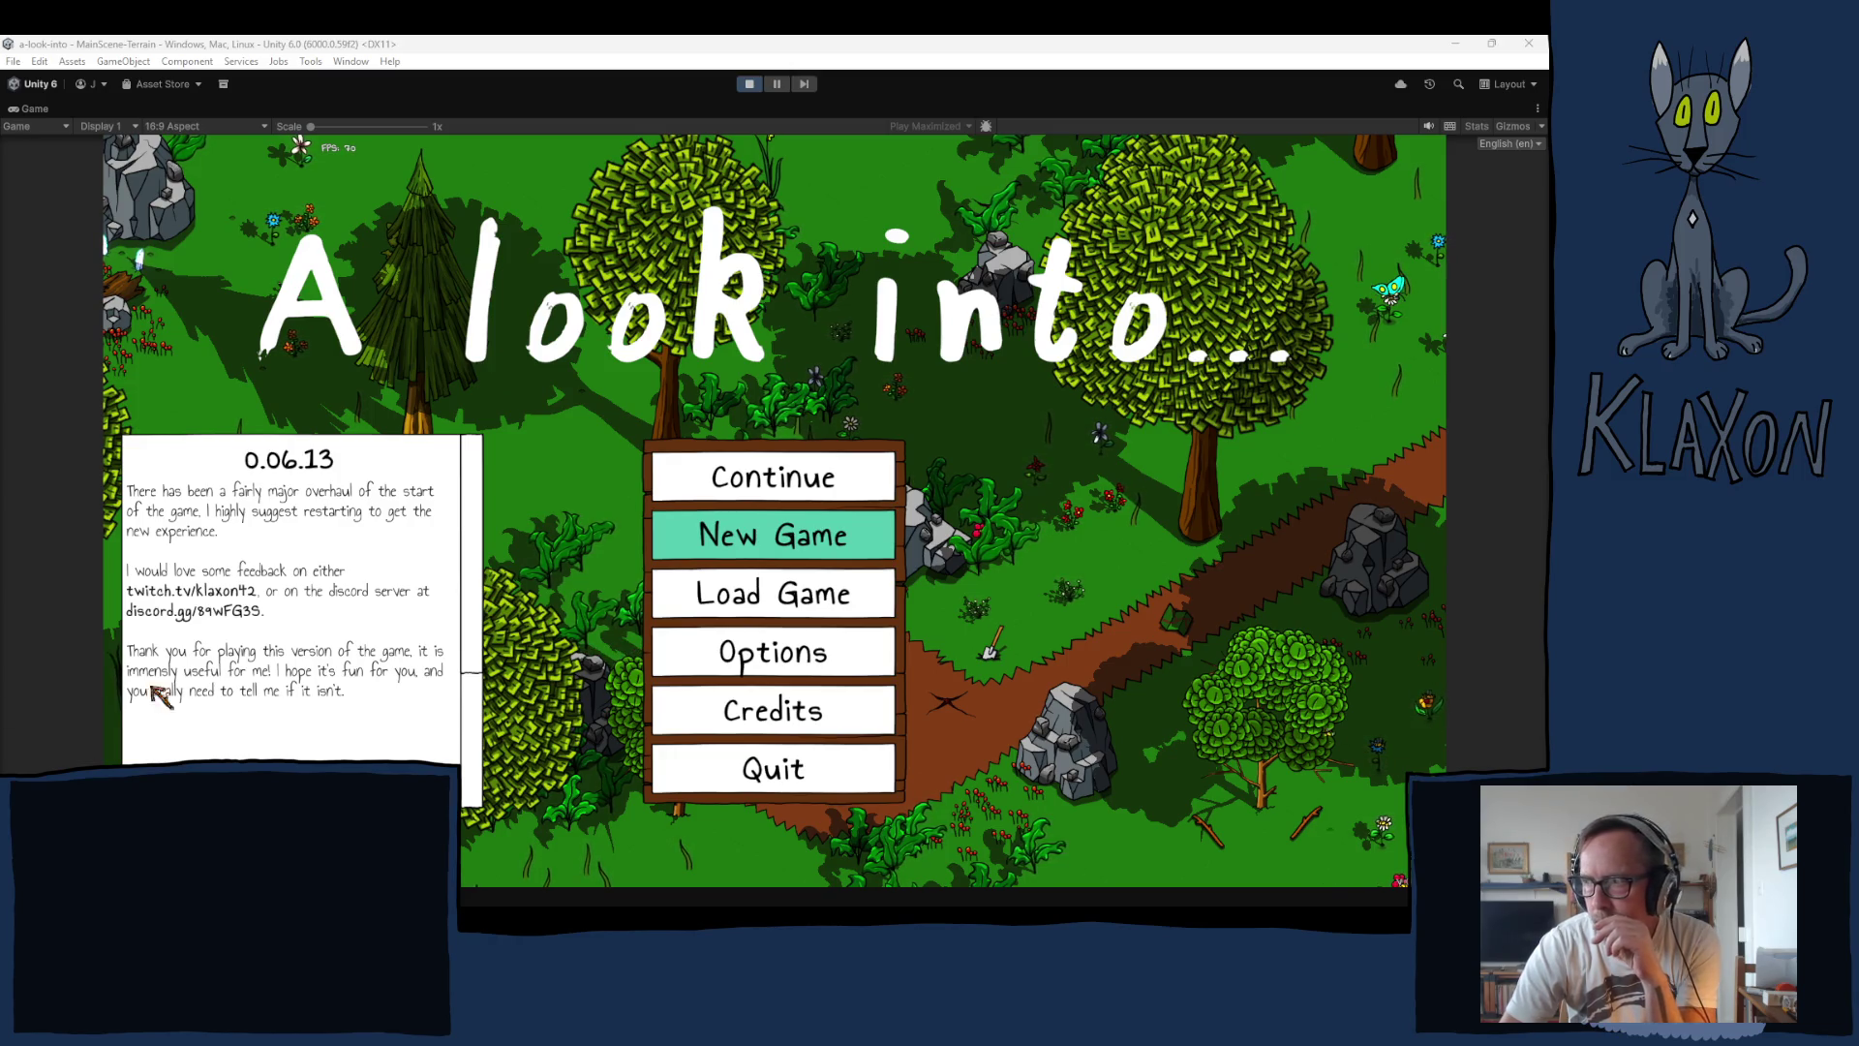
Step: Start a new game, confirming the fresh save and accepting the character
{"action": "left_click", "coordinate": [778, 545]}
{"action": "left_click", "coordinate": [753, 627]}
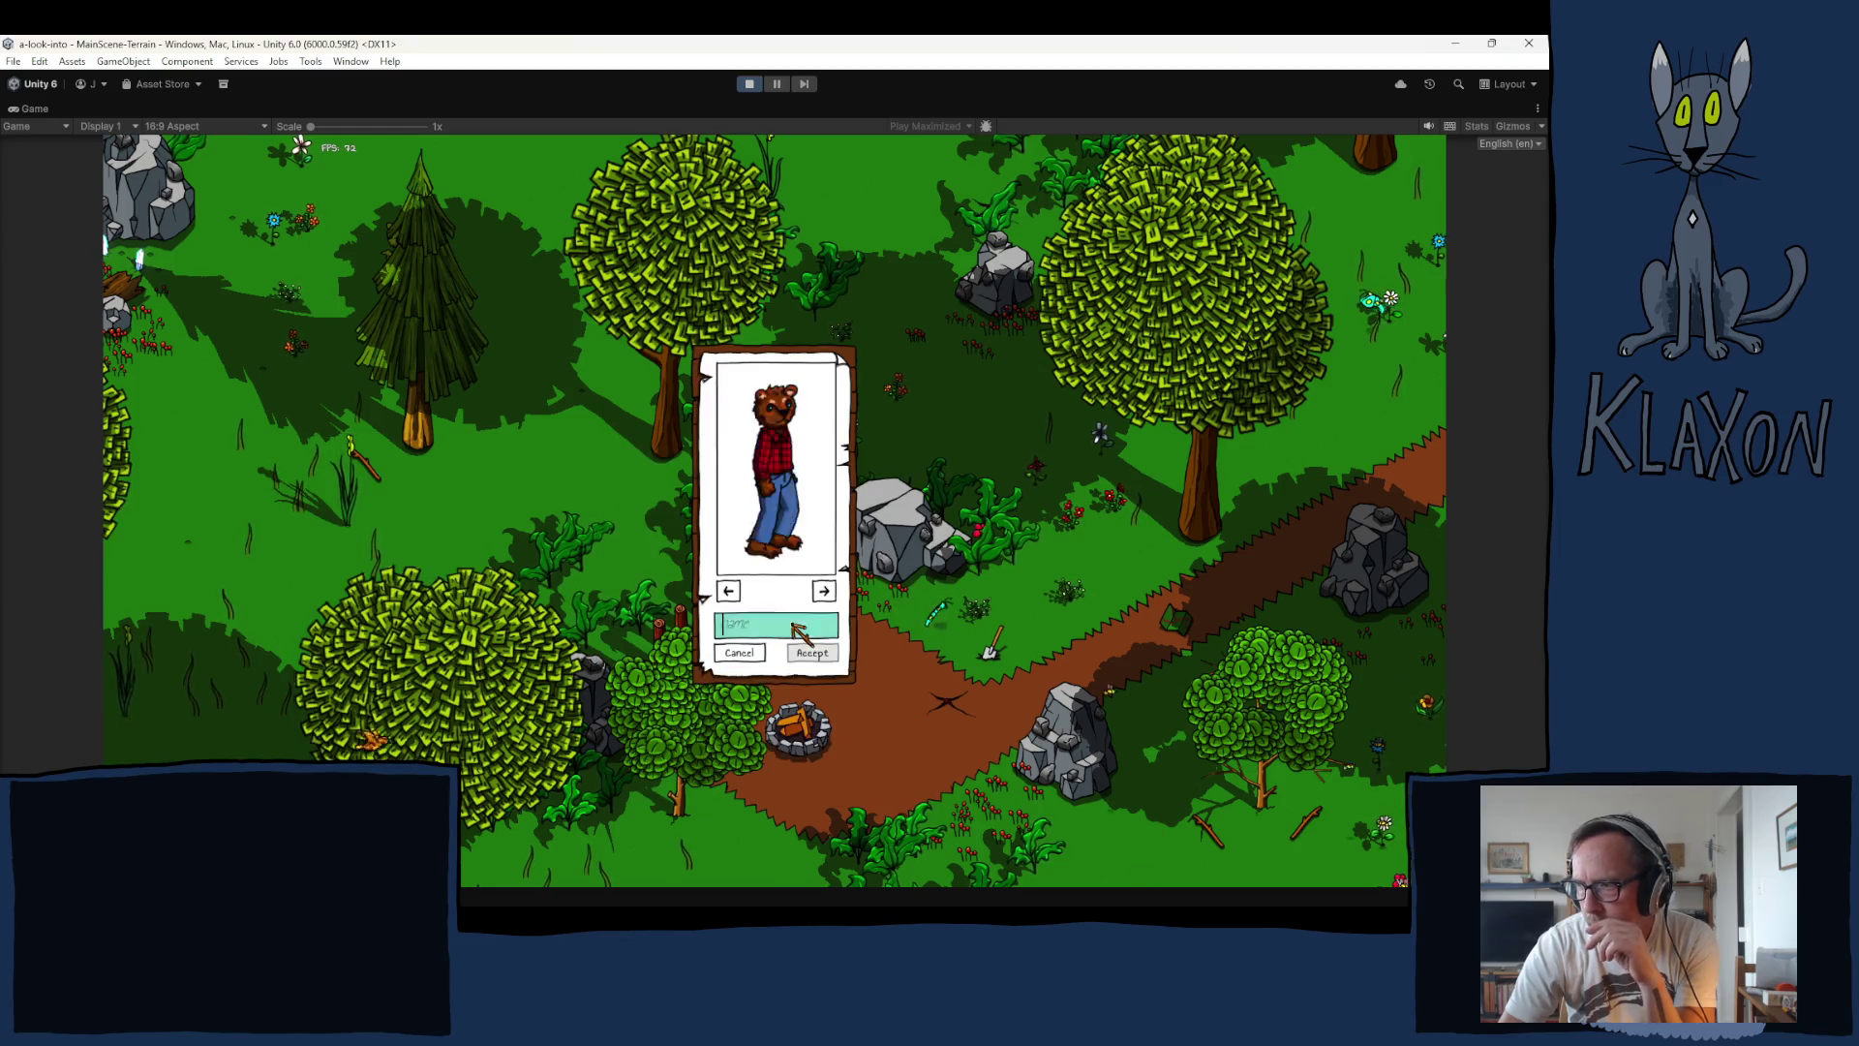
{"action": "type", "text": "rust"}
{"action": "left_click", "coordinate": [813, 652]}
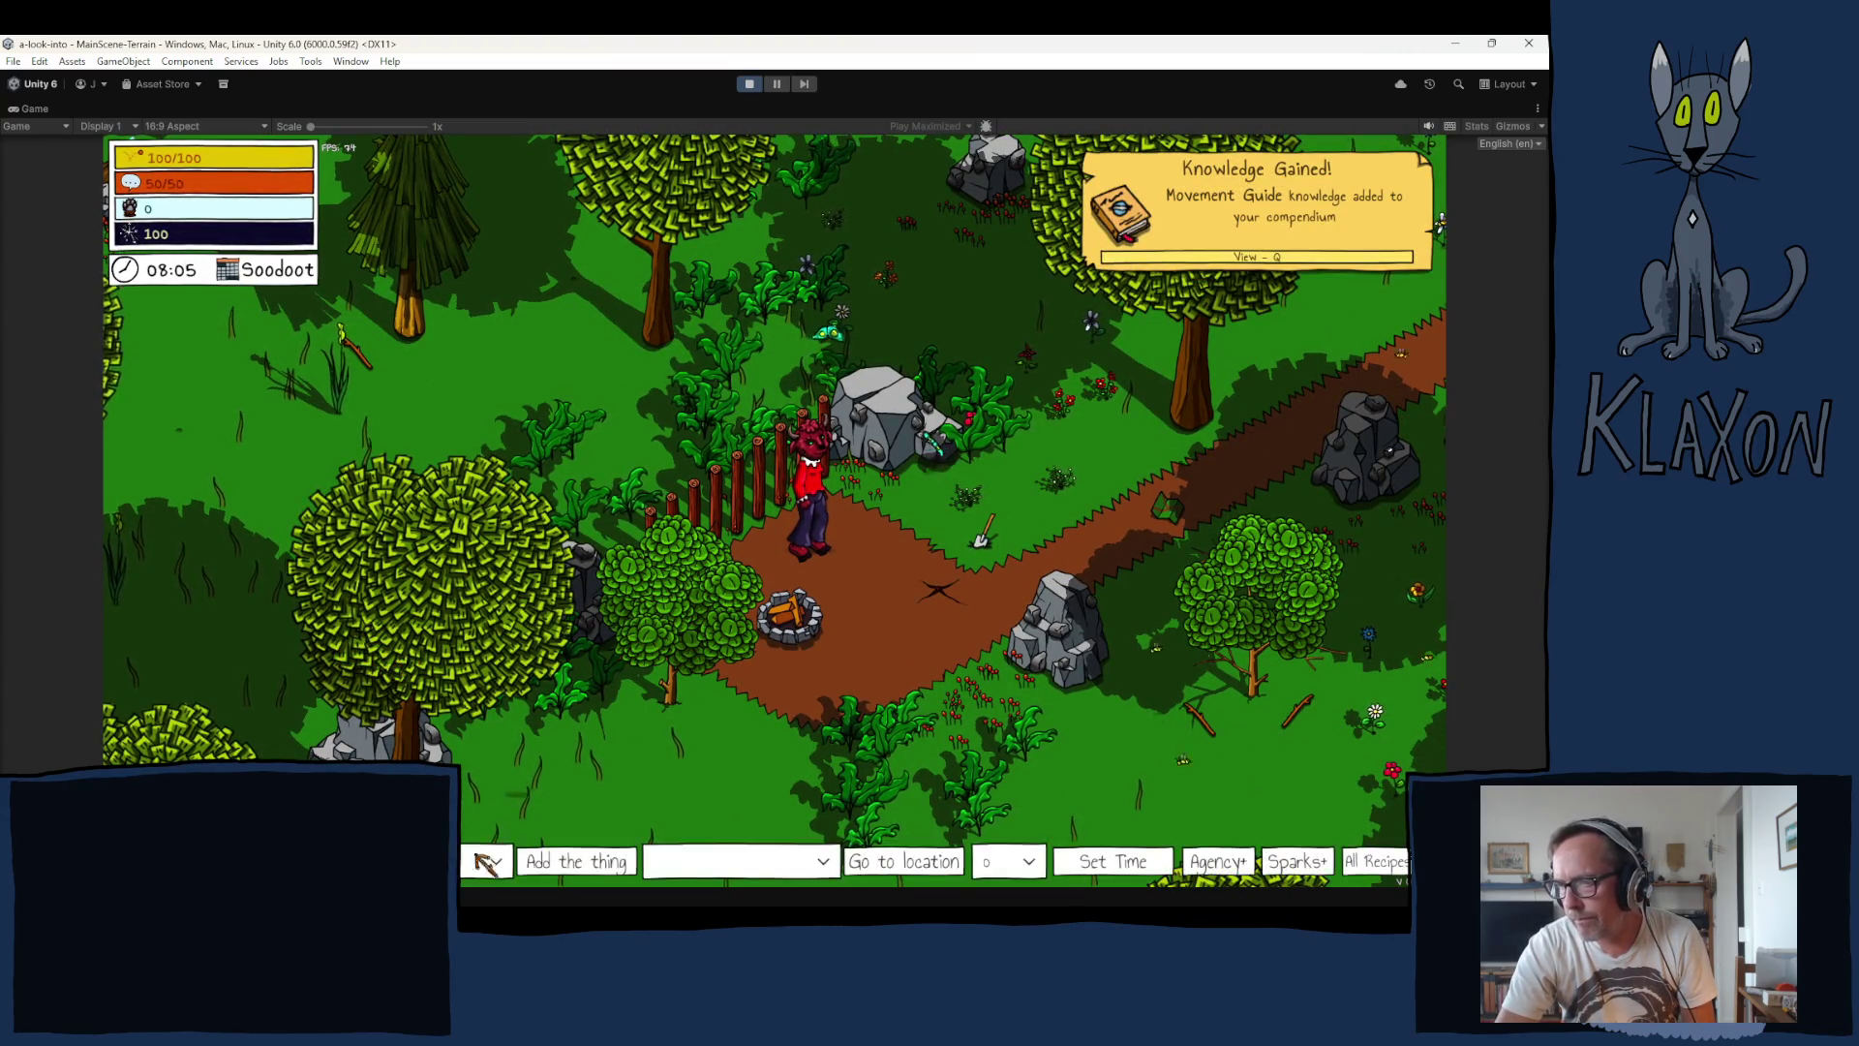
Step: Teleport the player to Steppe via the debug location dropdown
{"action": "left_click", "coordinate": [765, 860]}
{"action": "left_click", "coordinate": [727, 707]}
{"action": "left_click", "coordinate": [887, 862]}
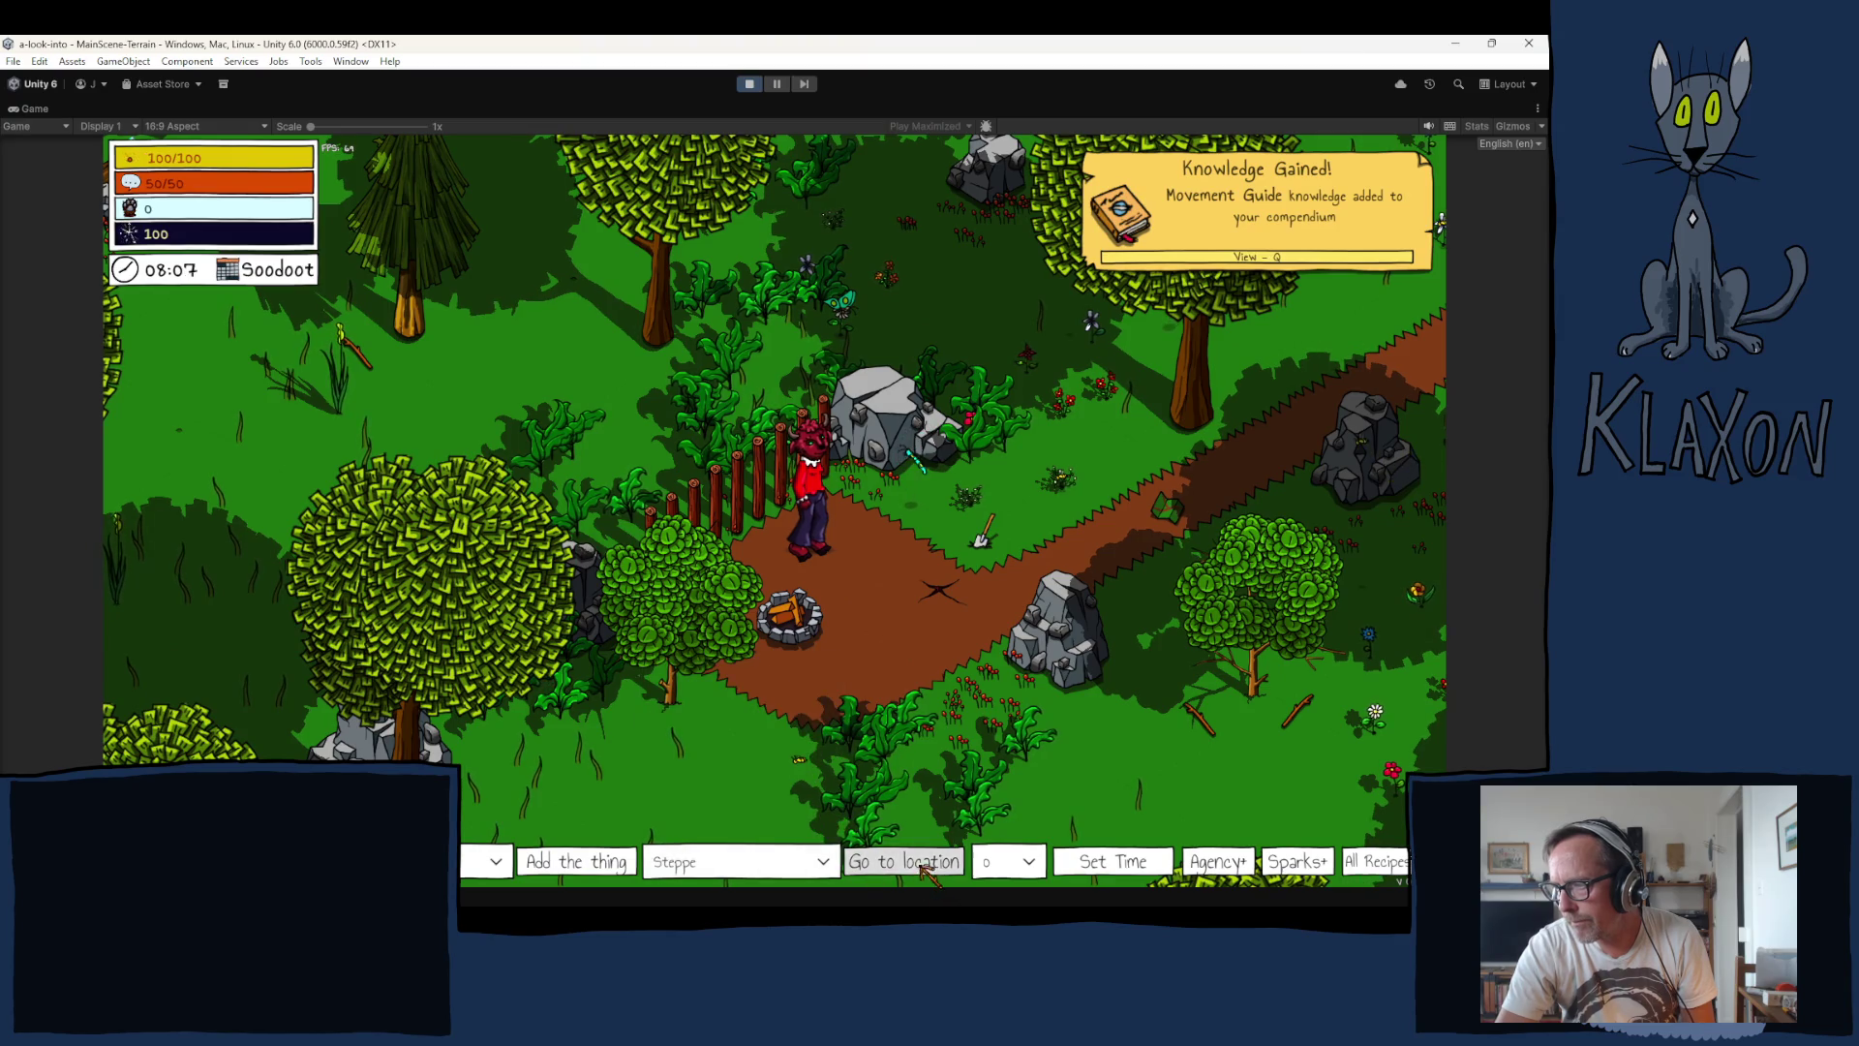
Step: Walk the player up-left past the cliff edge and stop beside a large tree
{"action": "key", "text": "a"}
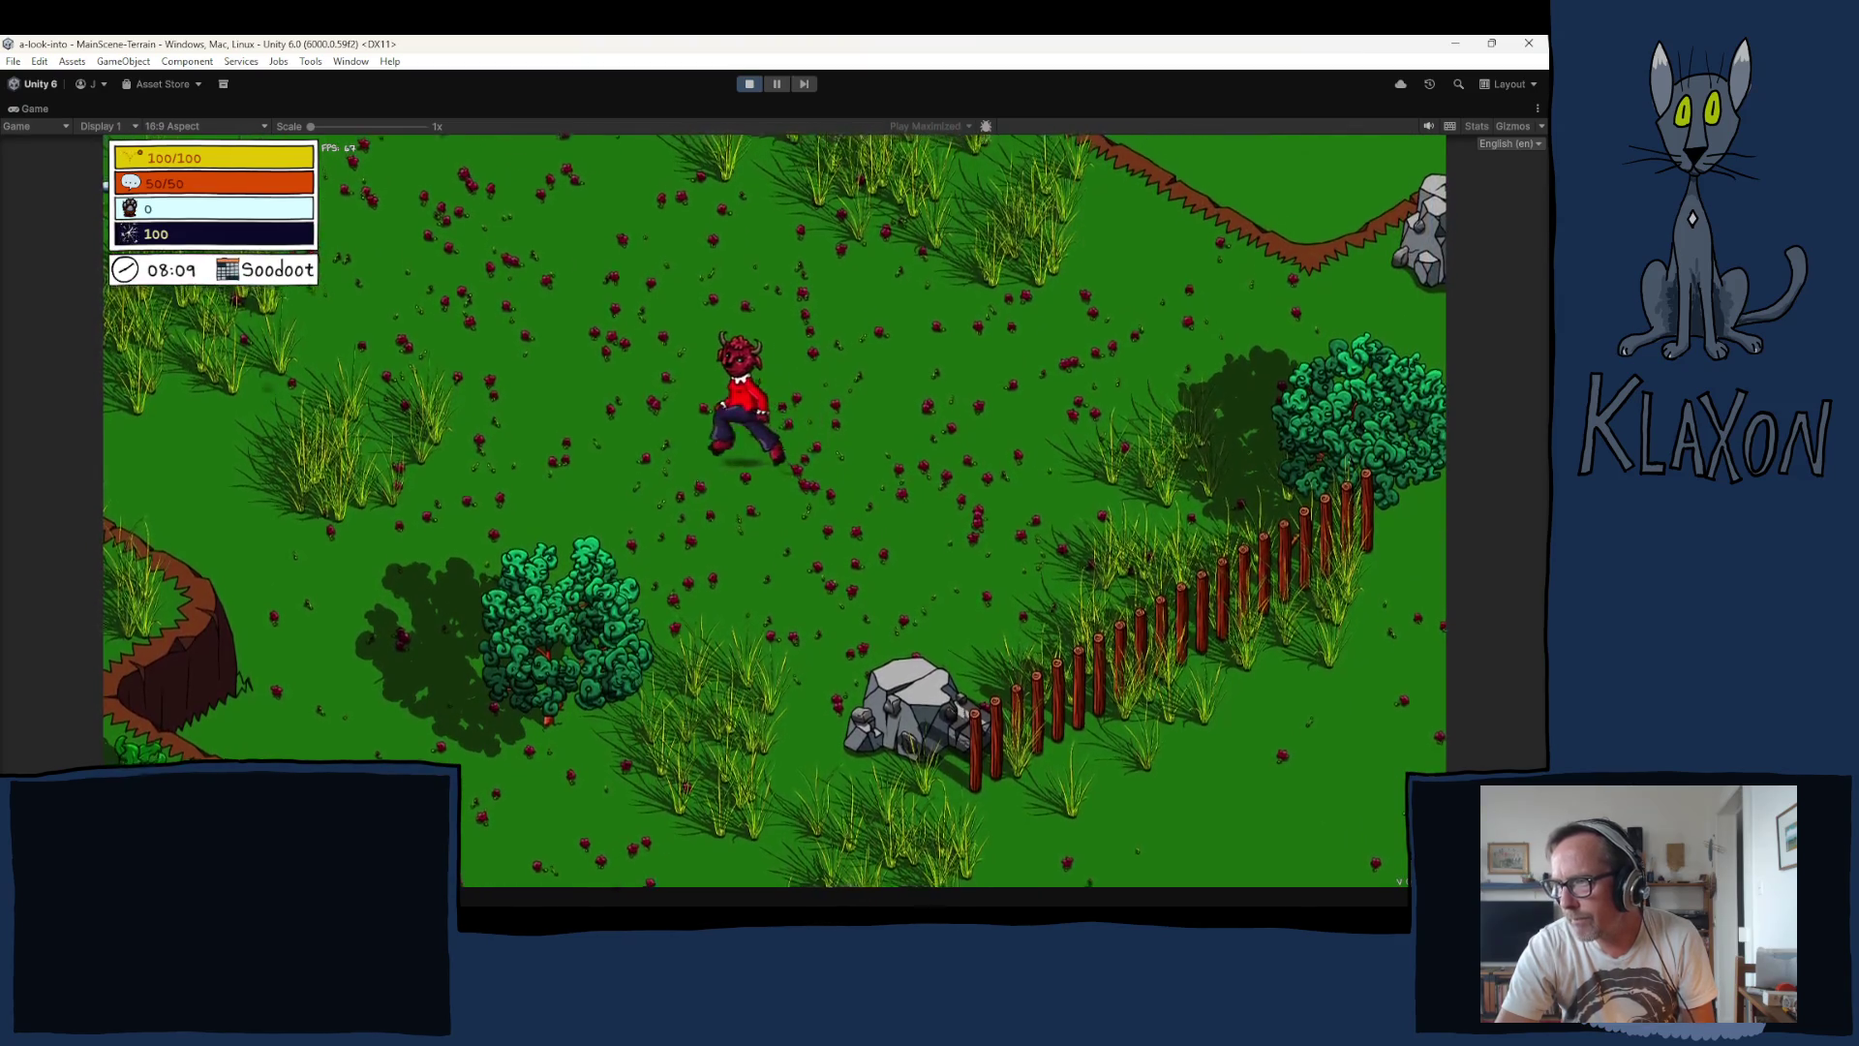
{"action": "key", "text": "a"}
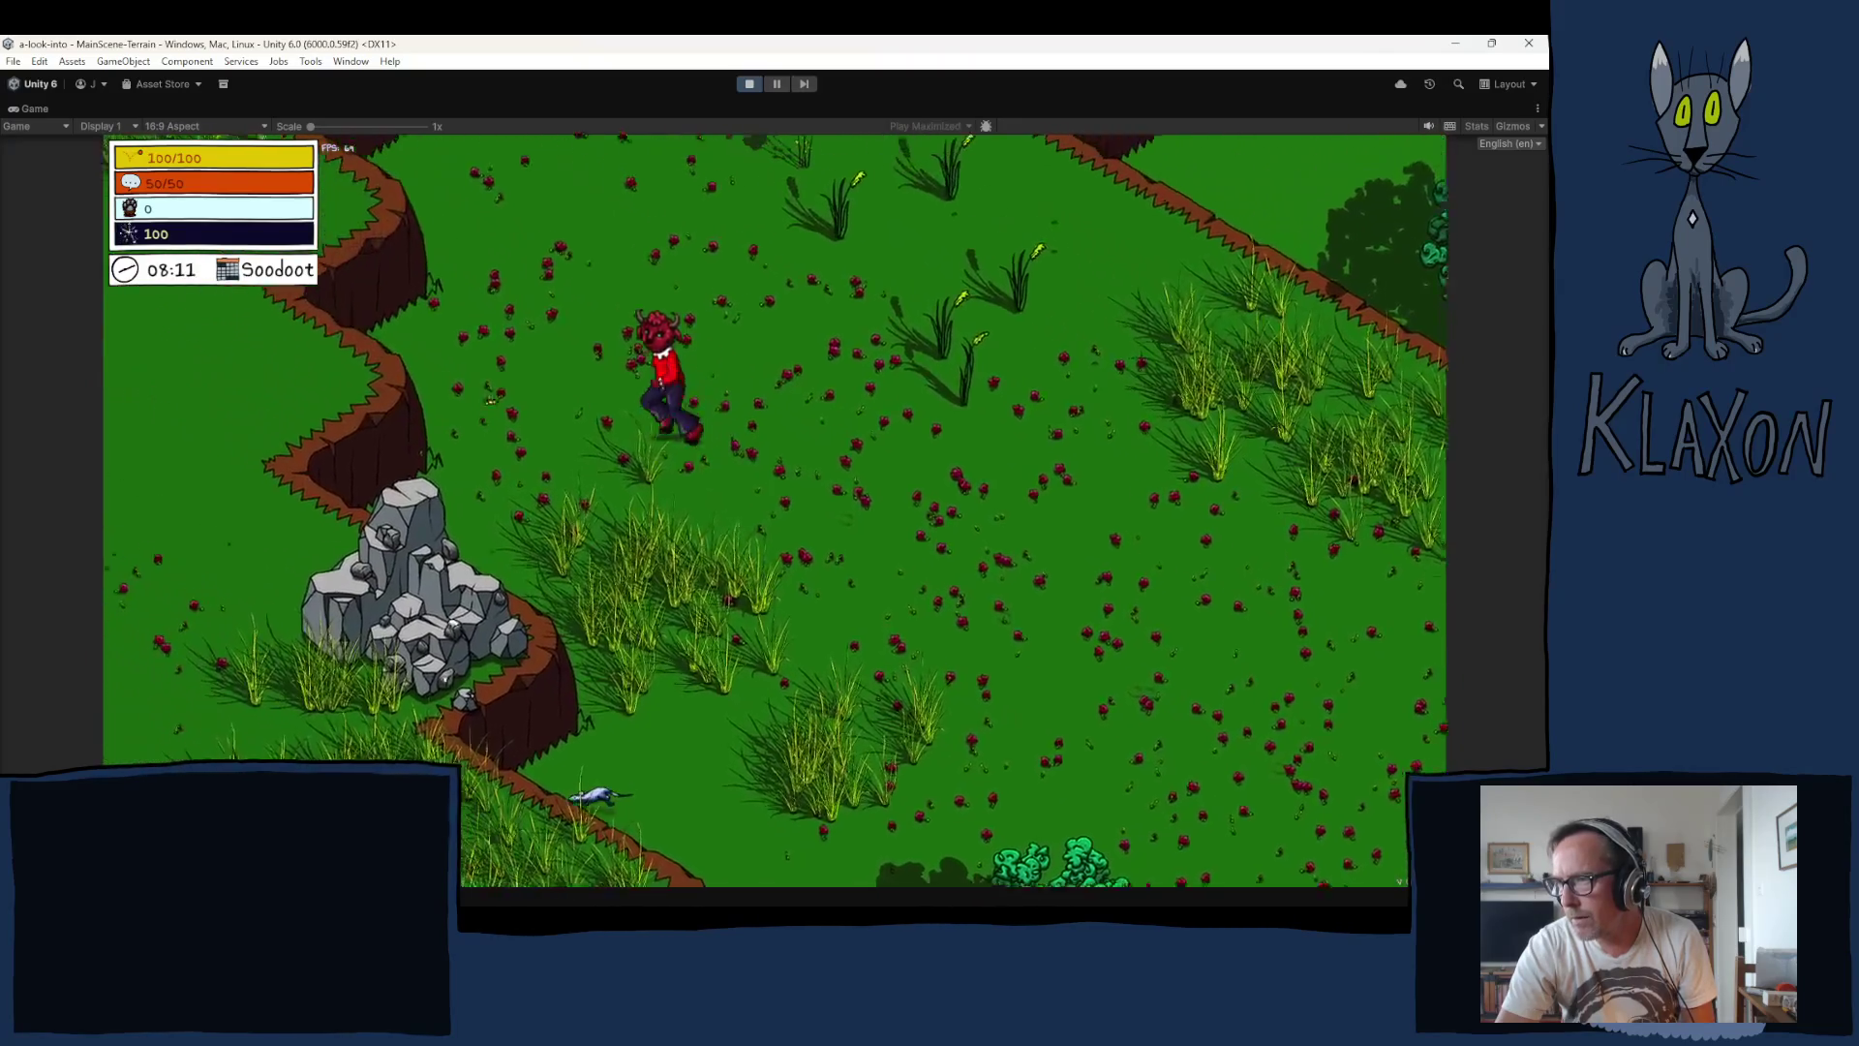
{"action": "key", "text": "a"}
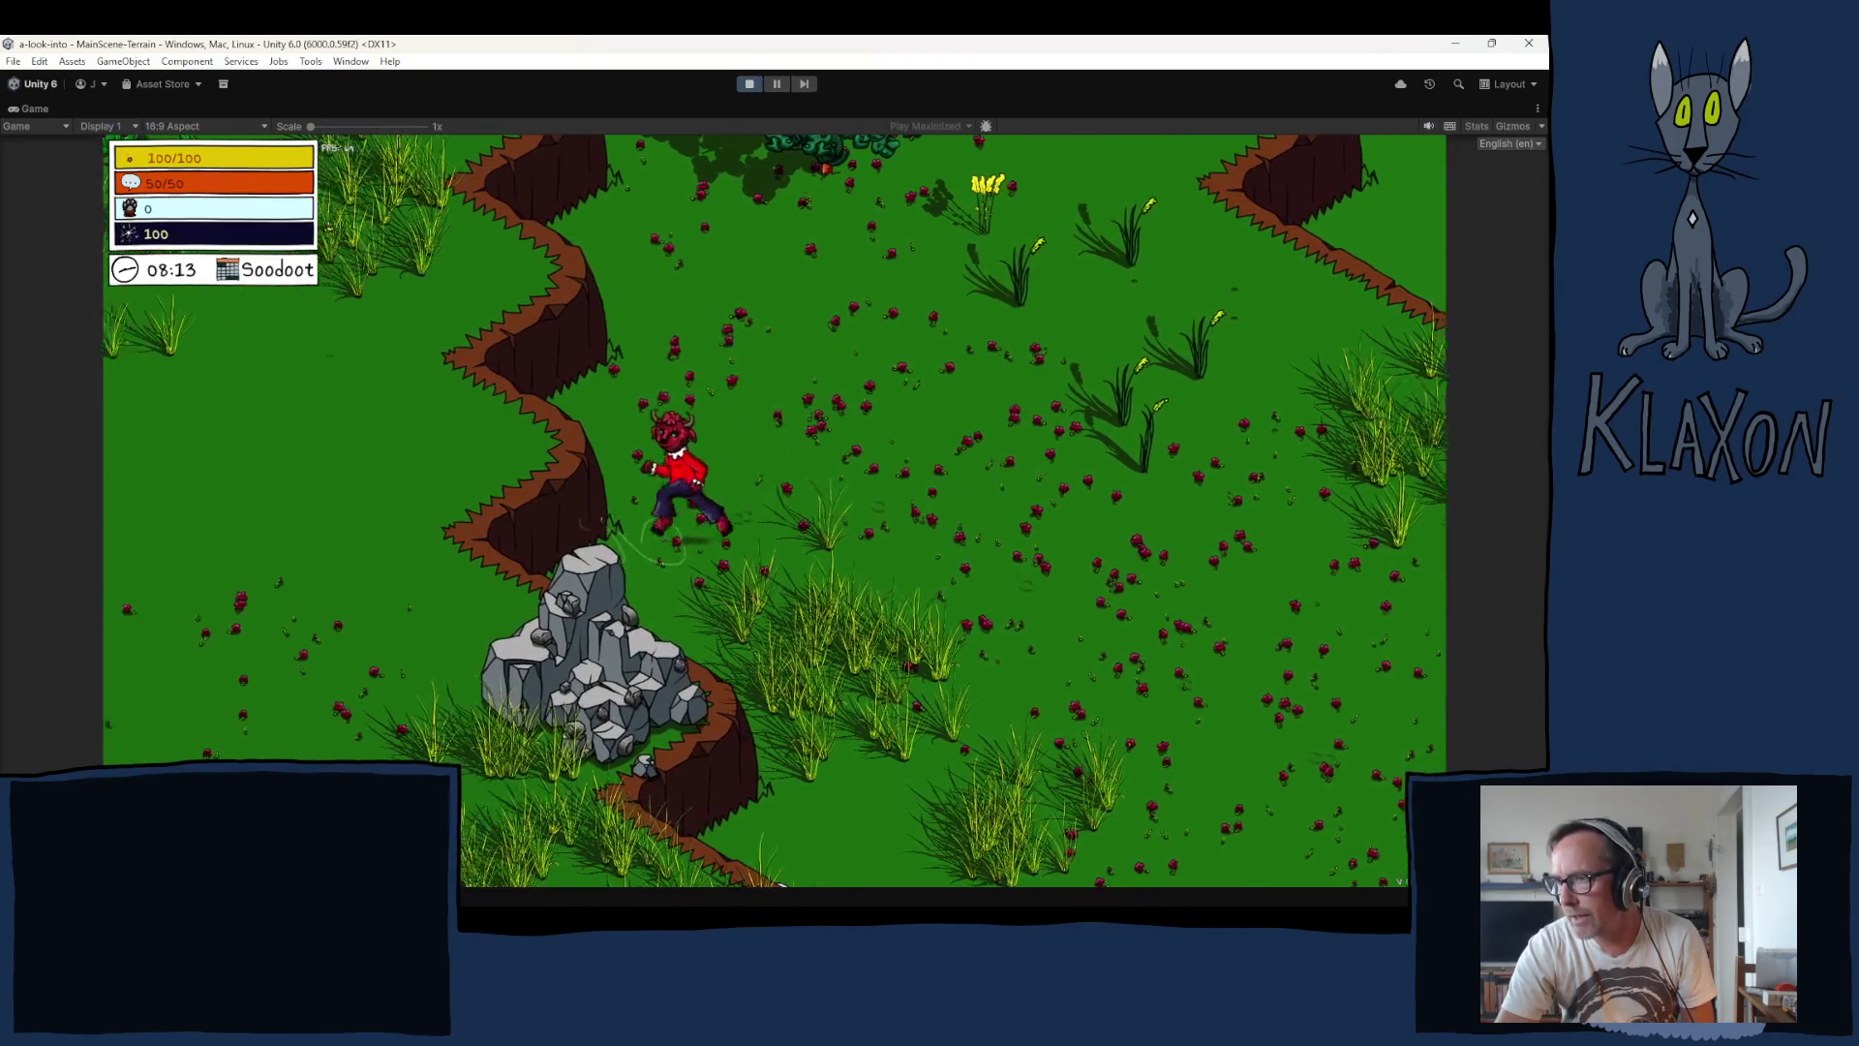
{"action": "key", "text": "a"}
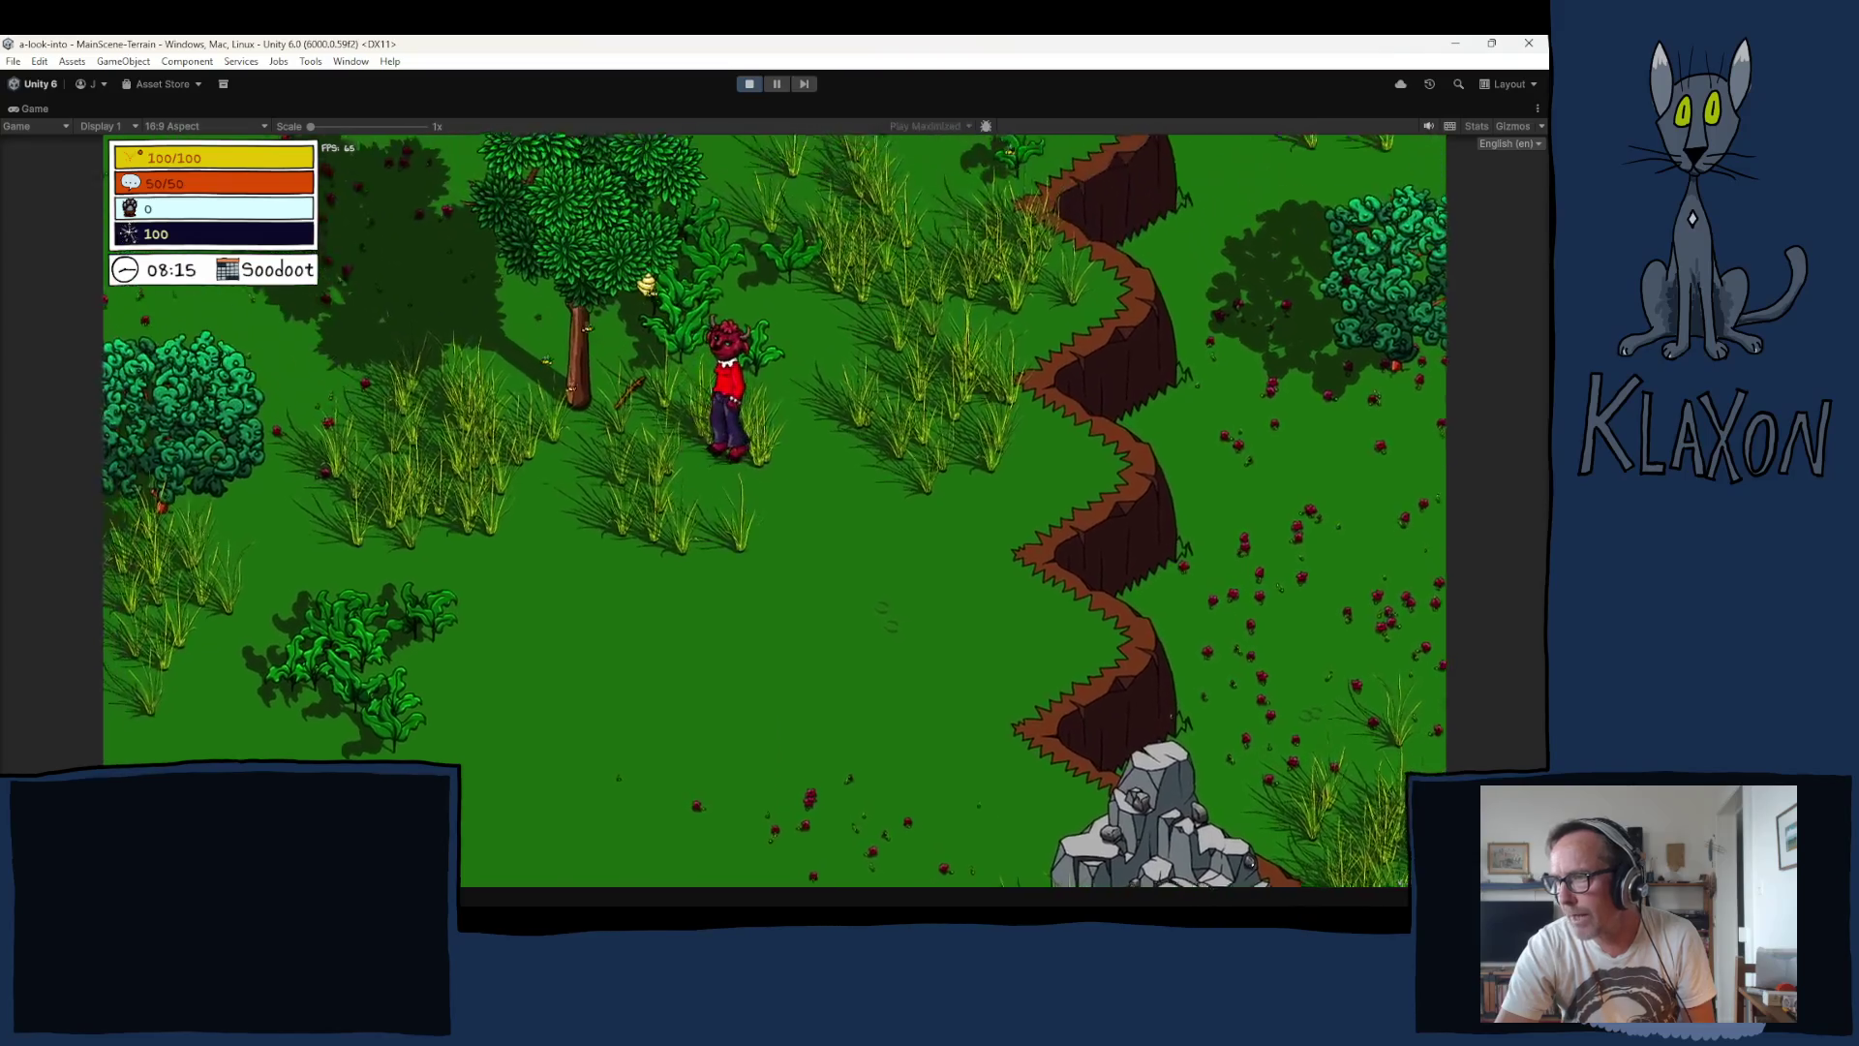
{"action": "key", "text": "a"}
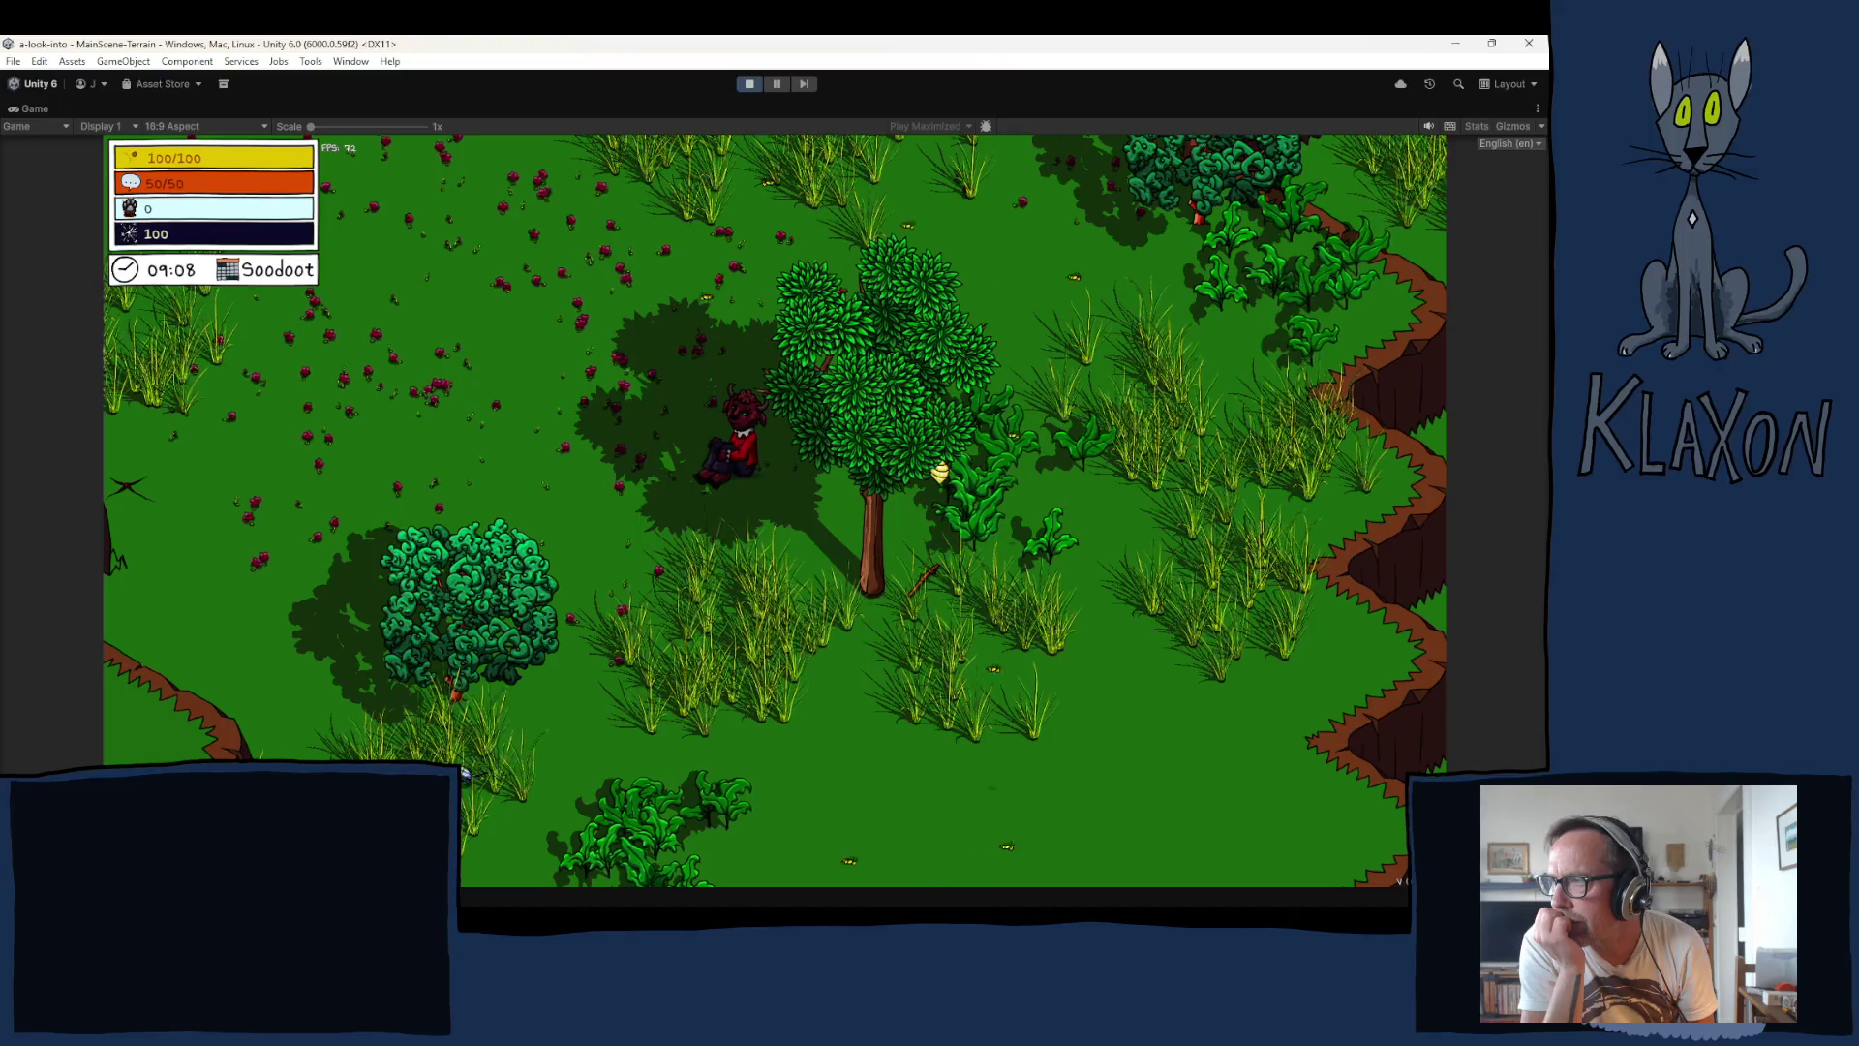
Step: Run the character up-left toward the rocks and fence, then back down-right
{"action": "key", "text": "w+a"}
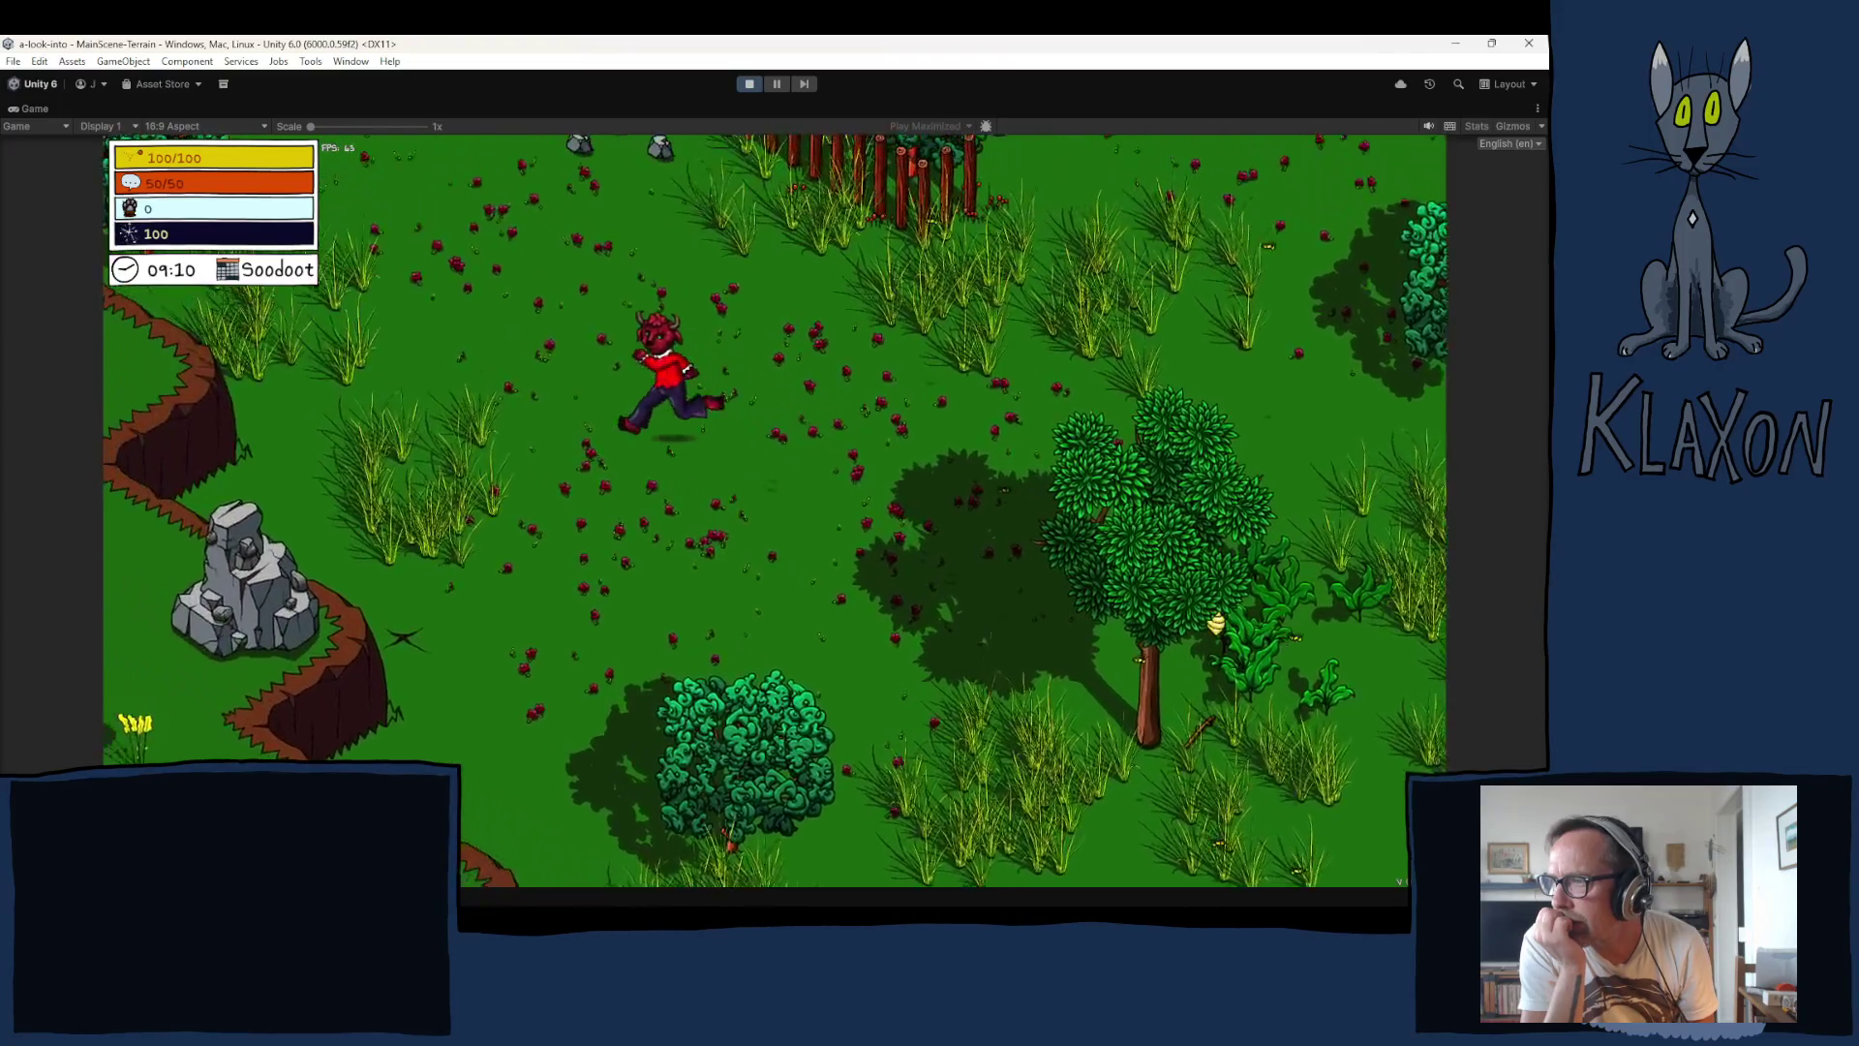
{"action": "key", "text": "w"}
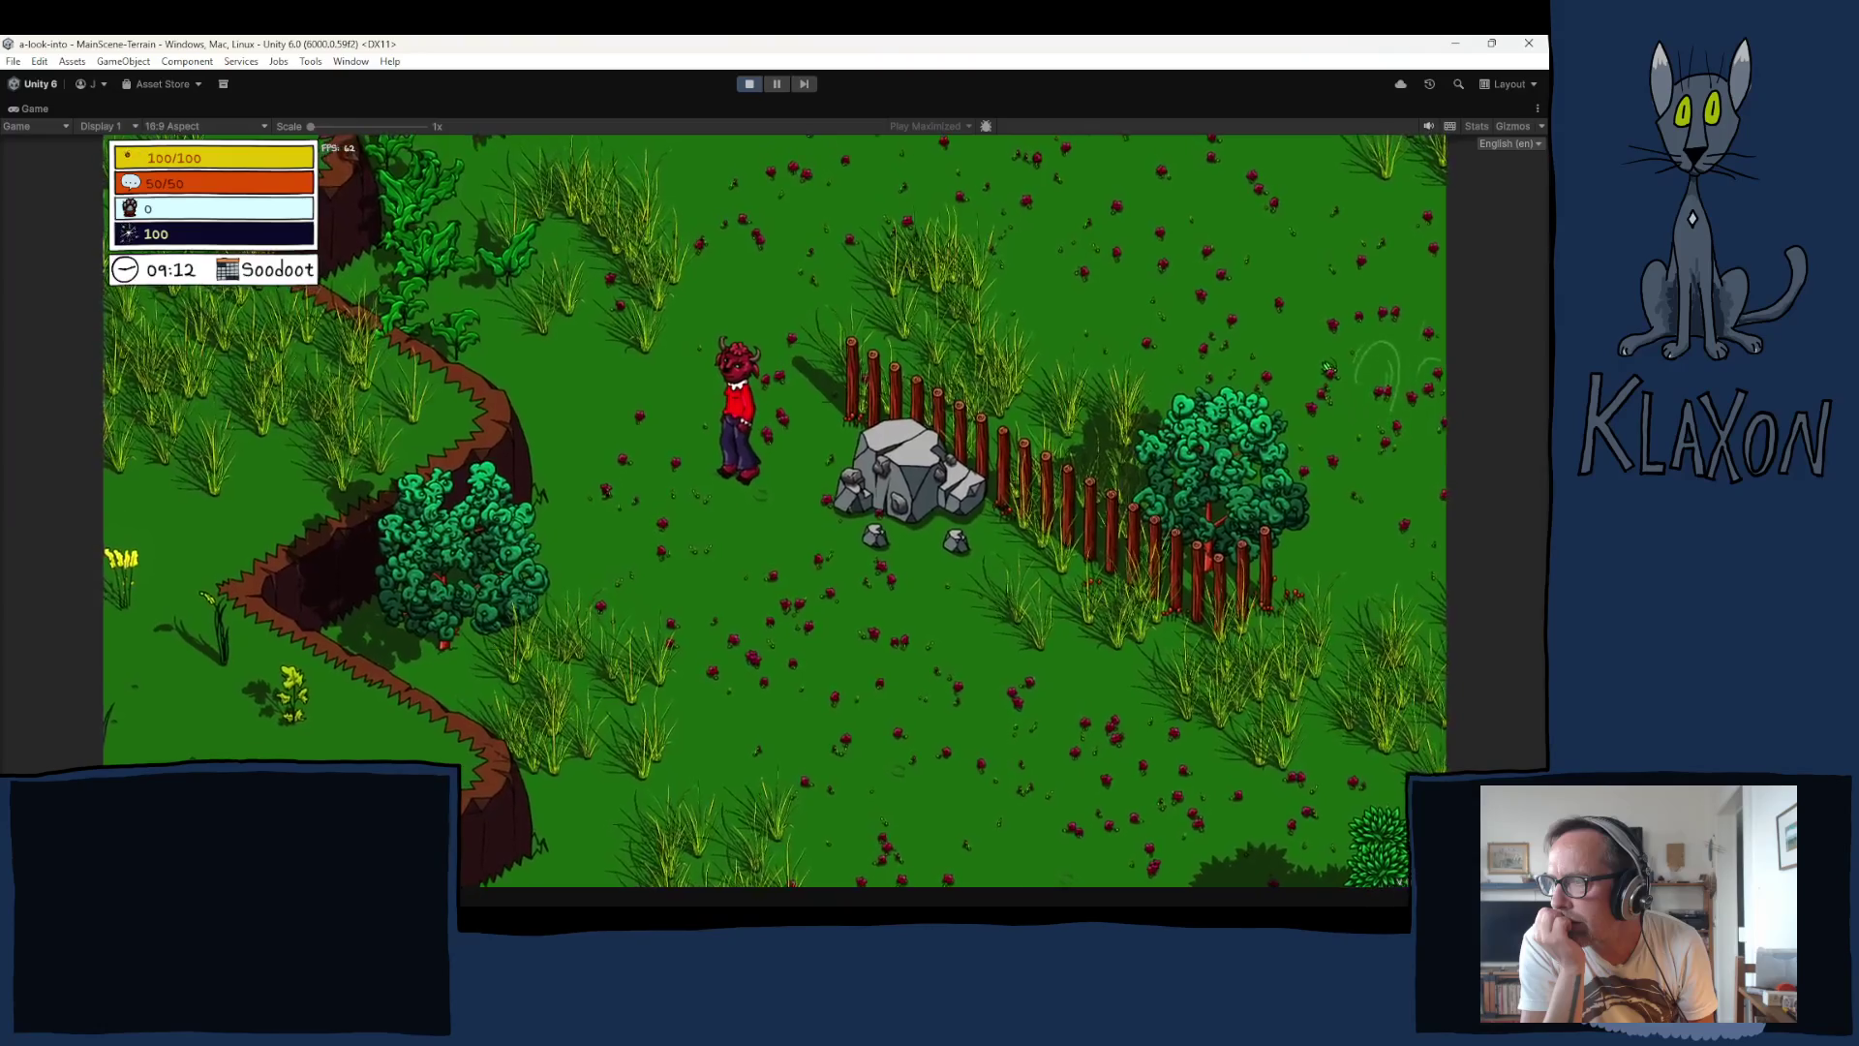
{"action": "key", "text": "s+d"}
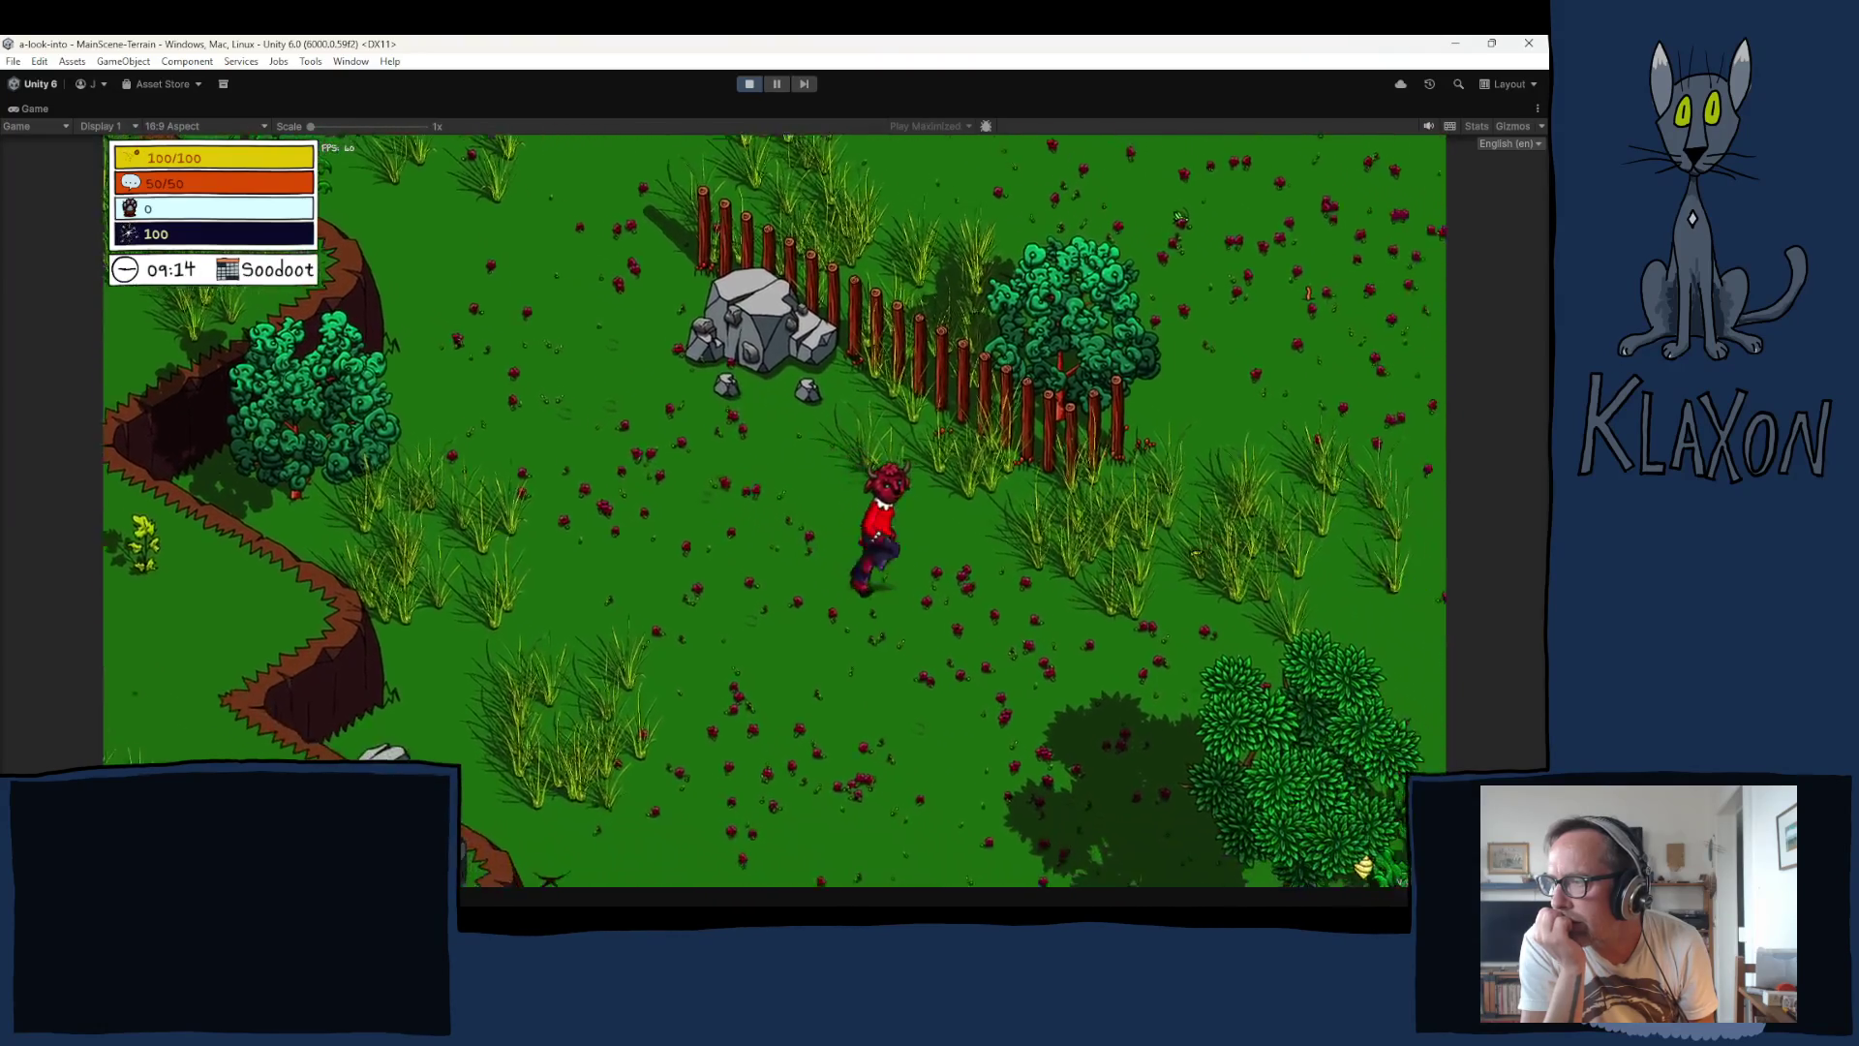
{"action": "key", "text": "s+d"}
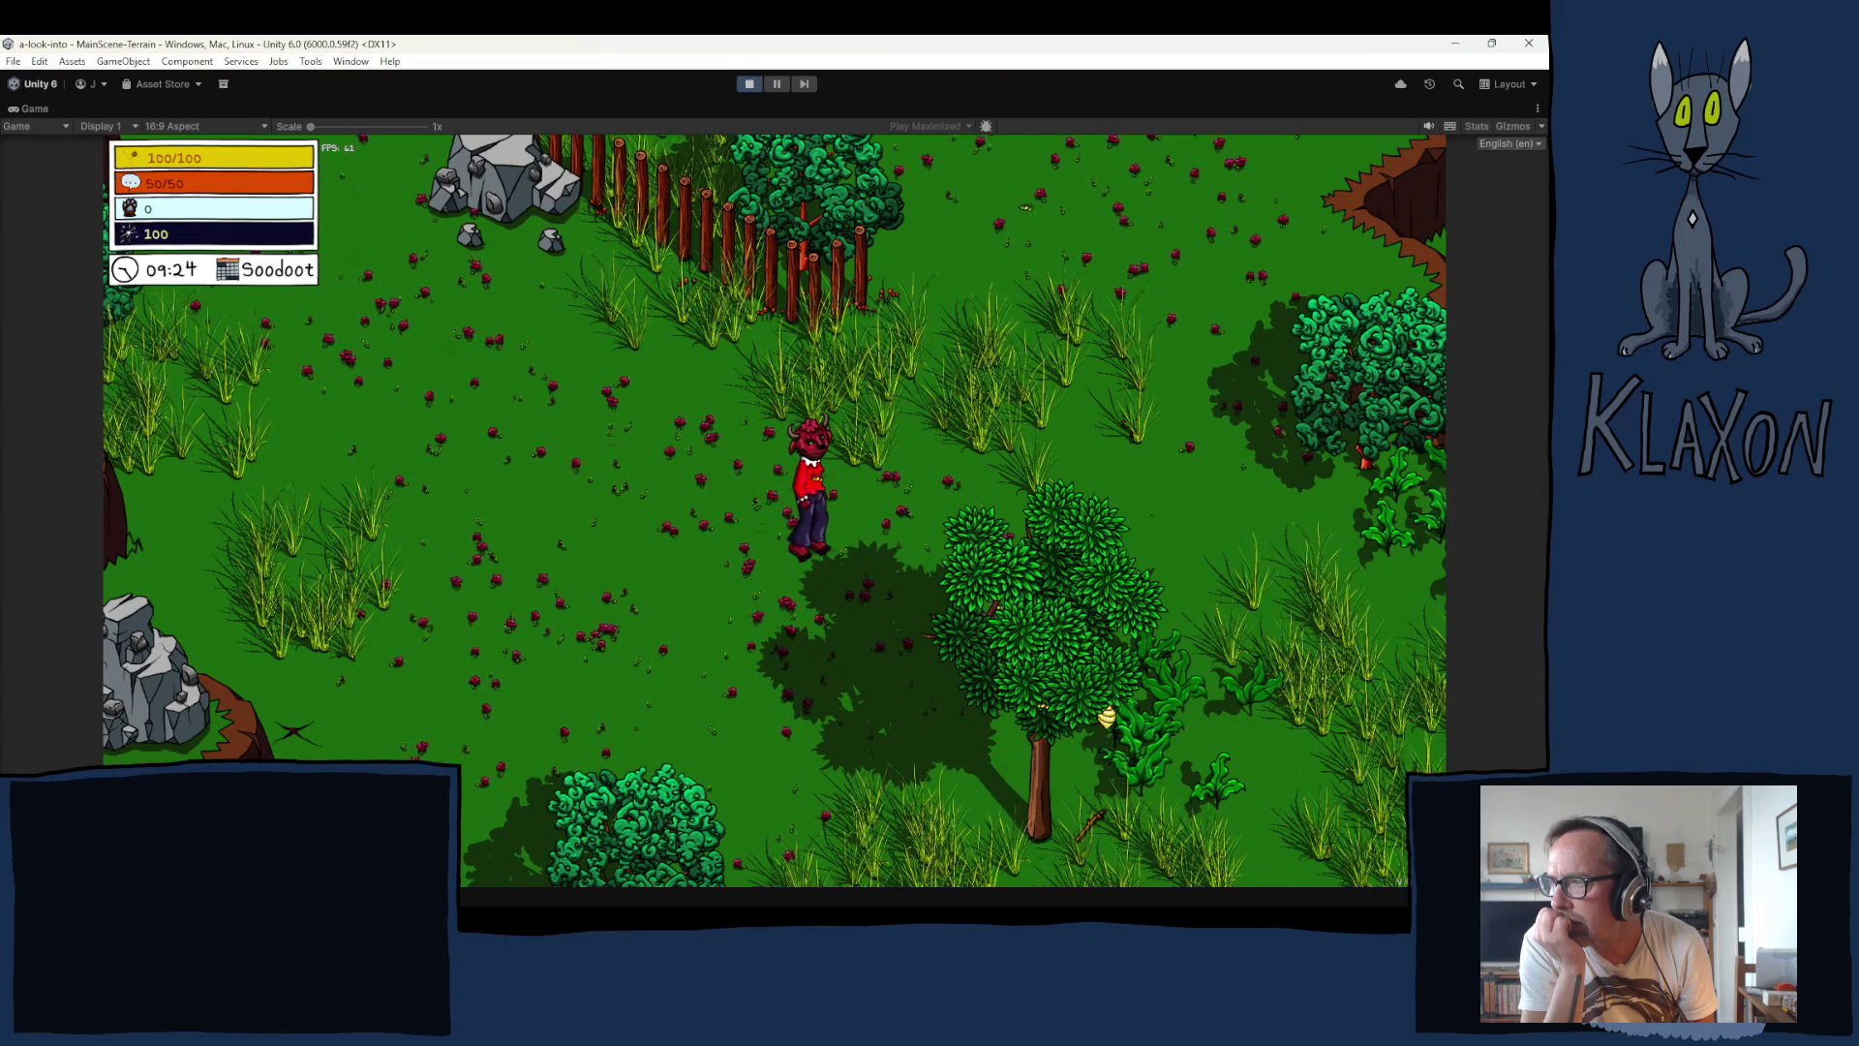
Step: Walk the character down-left onto the Dynamiblob to collect it, then up the field
{"action": "key", "text": "a"}
{"action": "key", "text": "s"}
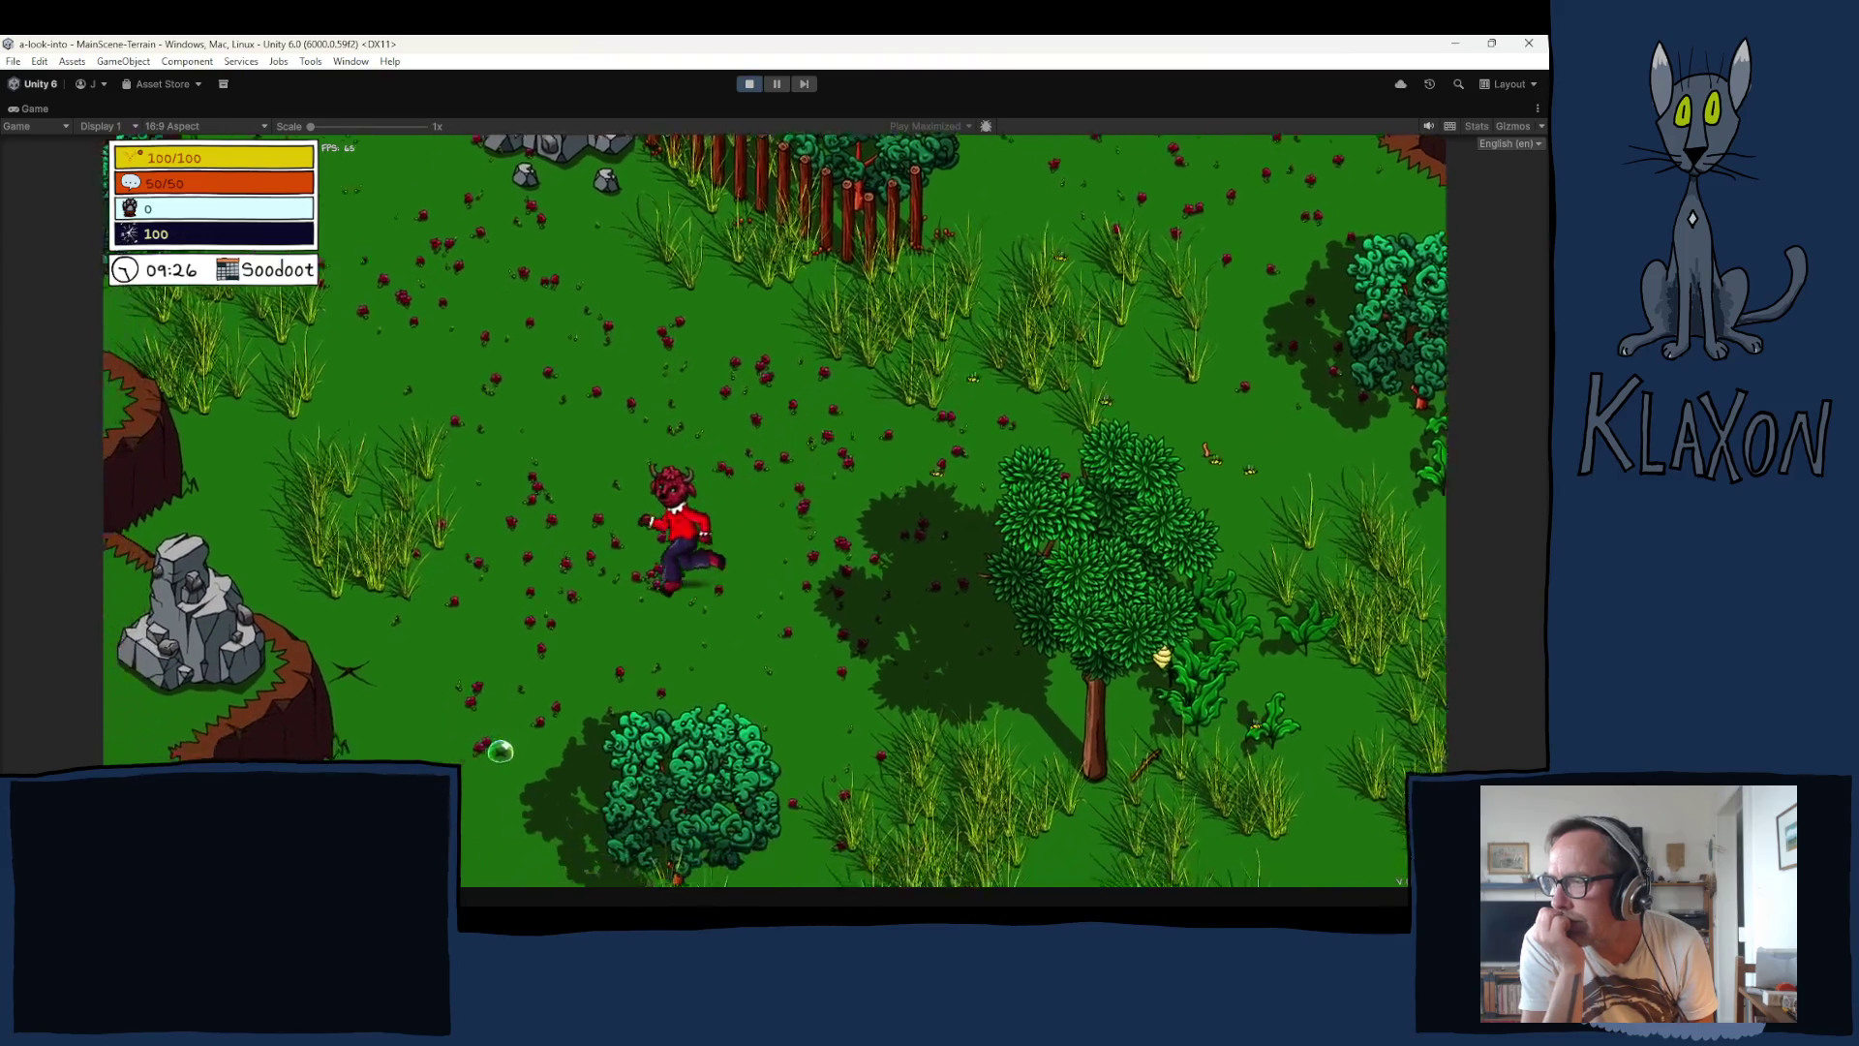
{"action": "key", "text": "d"}
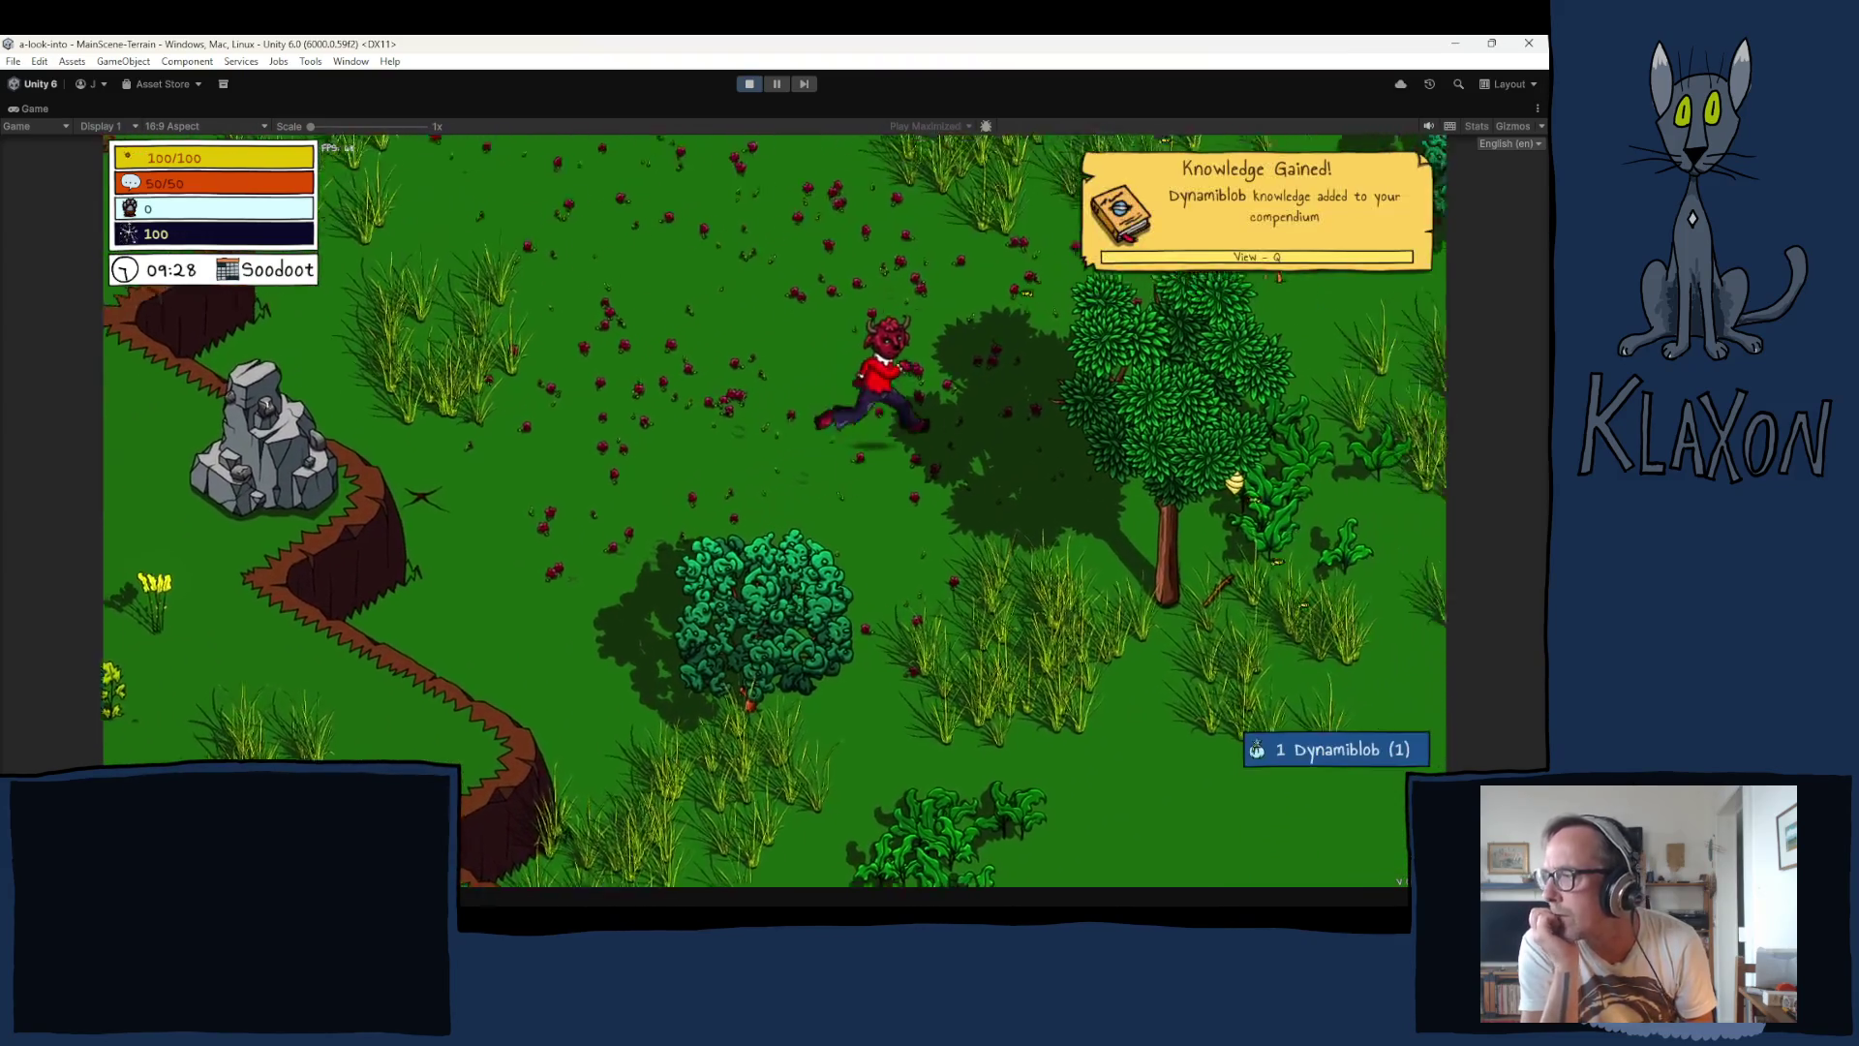
{"action": "key", "text": "w"}
{"action": "key", "text": "Tab"}
{"action": "key", "text": "Tab"}
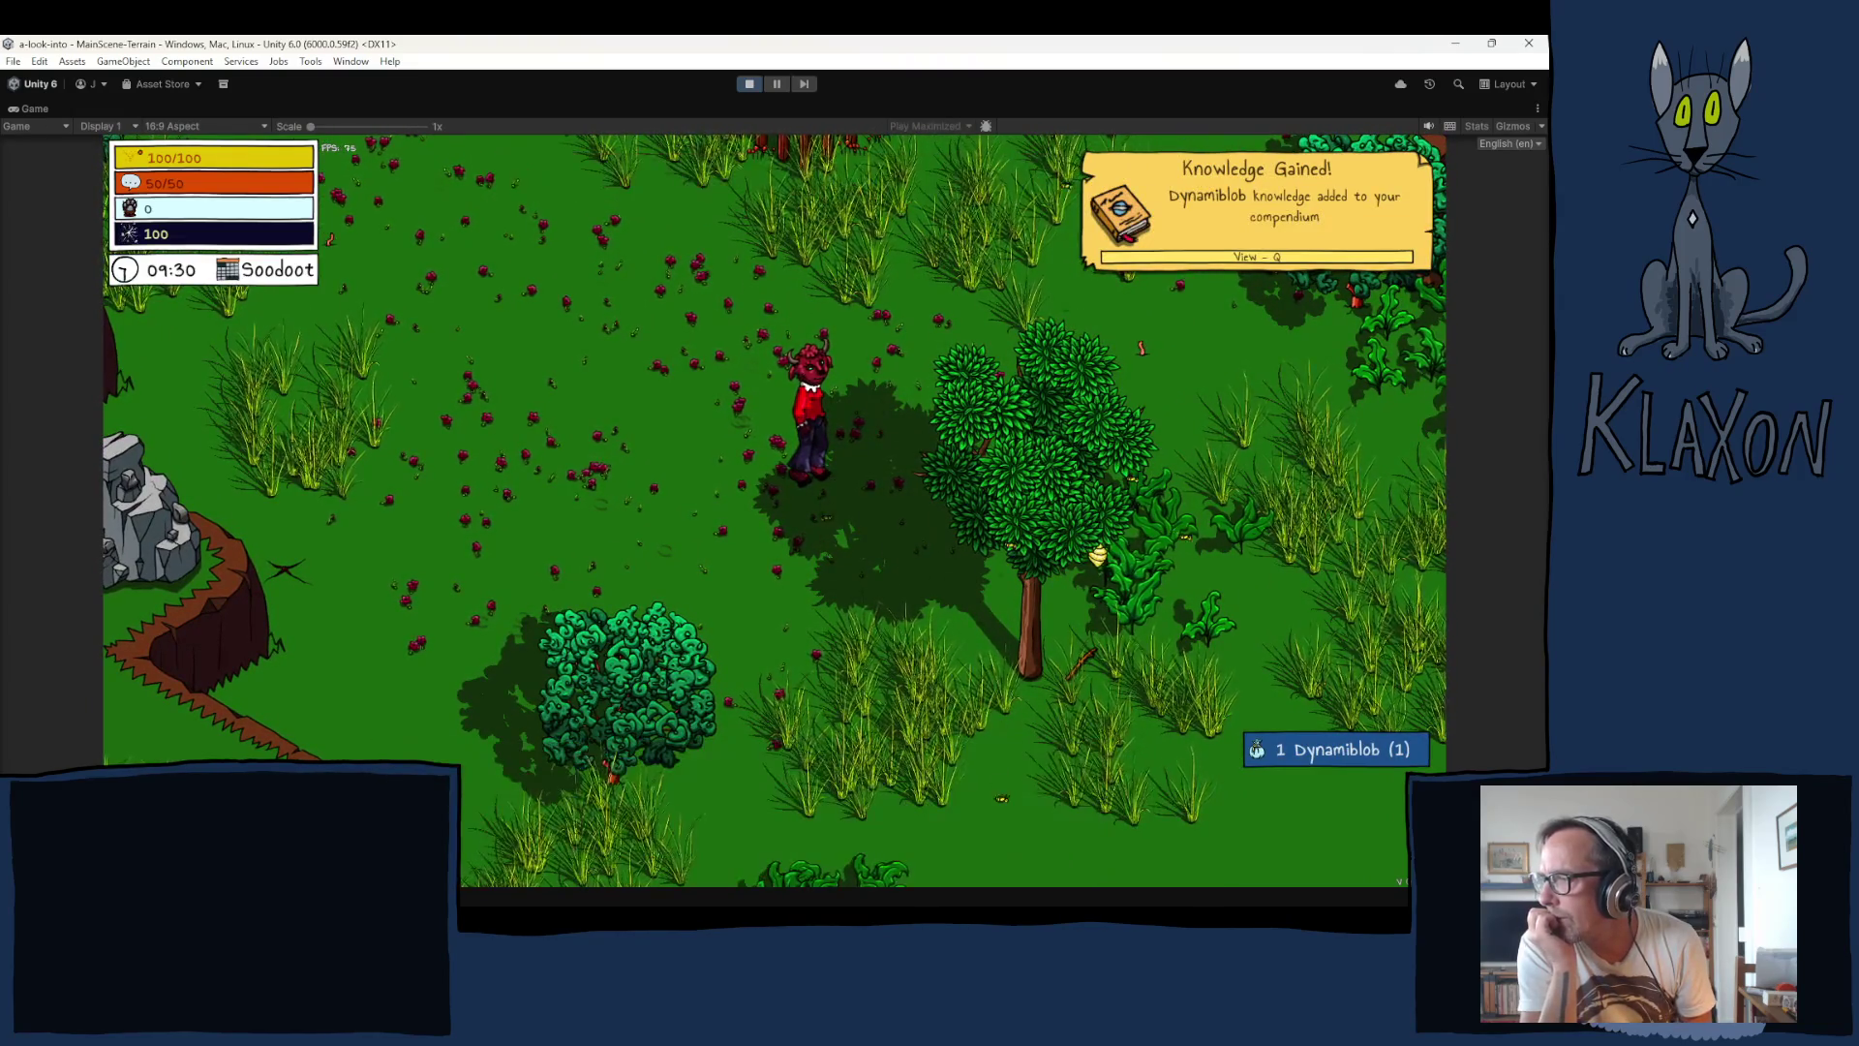
{"action": "key", "text": "w"}
{"action": "key", "text": "w"}
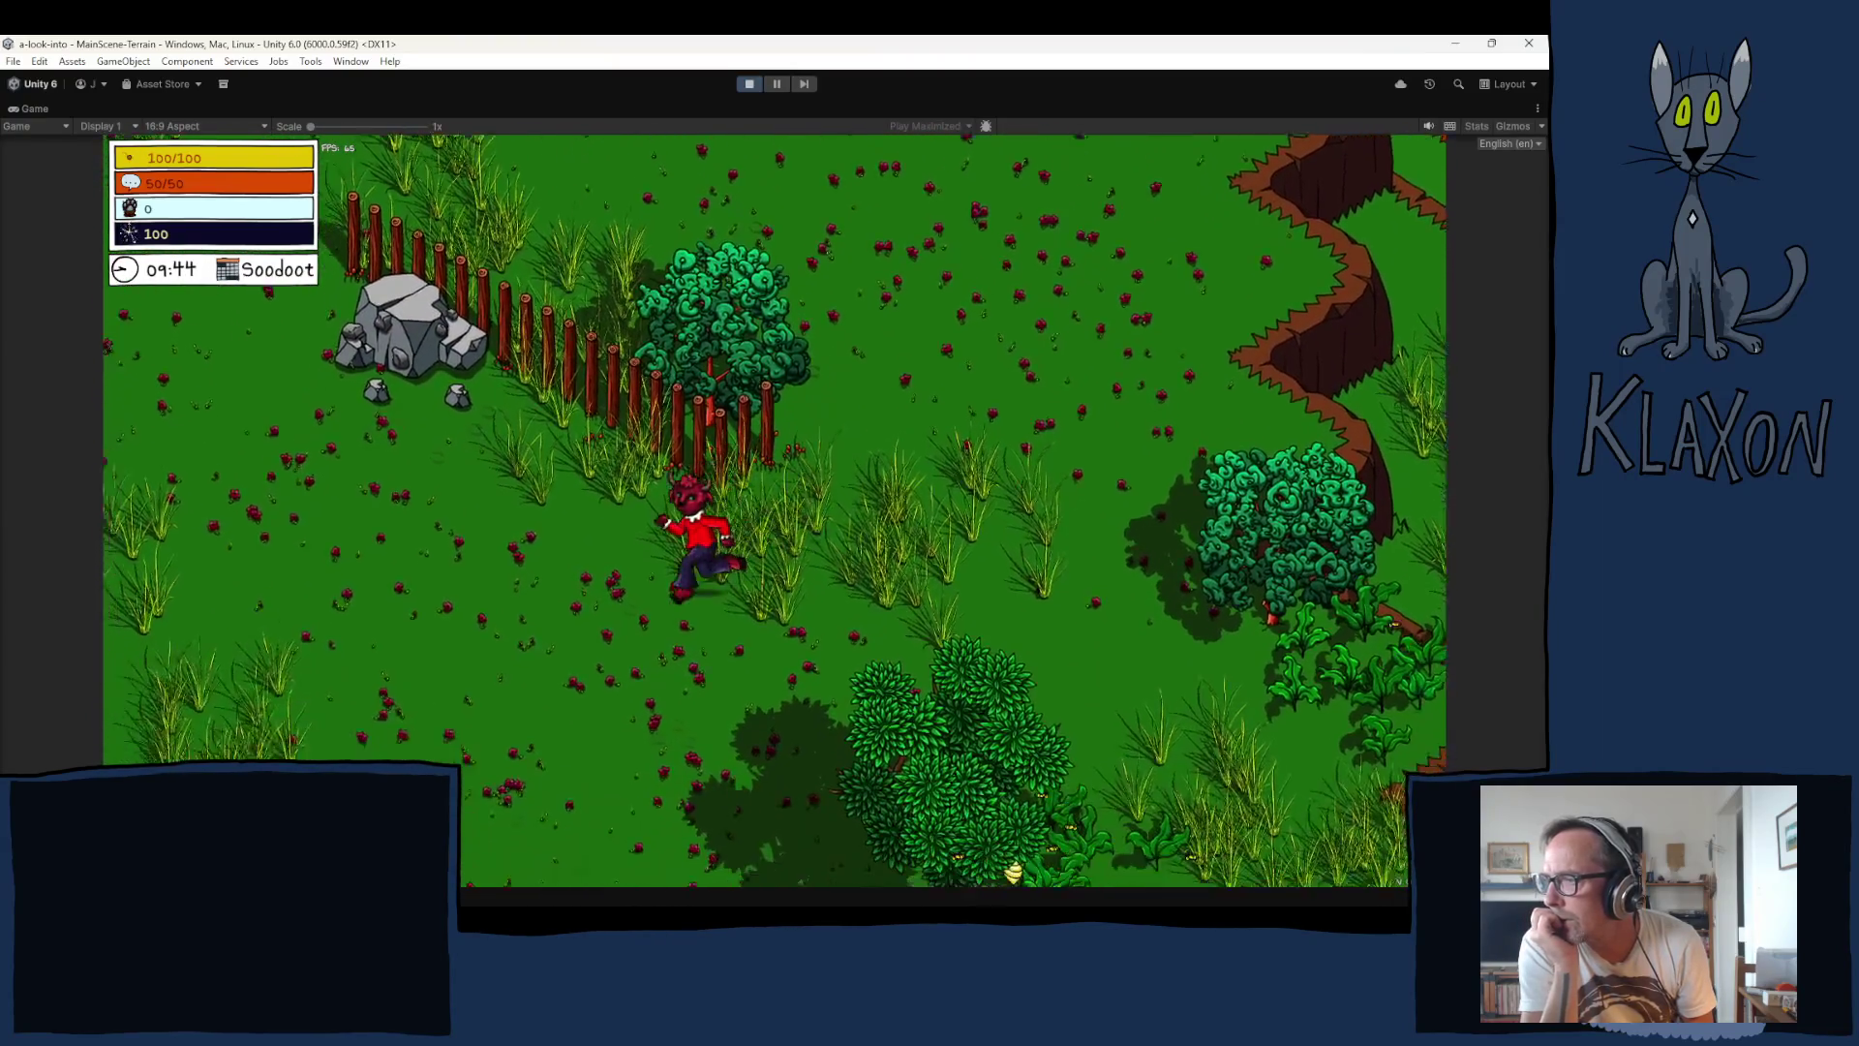
Step: Roam the character left, then right and down across the fenced meadows while watching the birds
{"action": "key", "text": "a"}
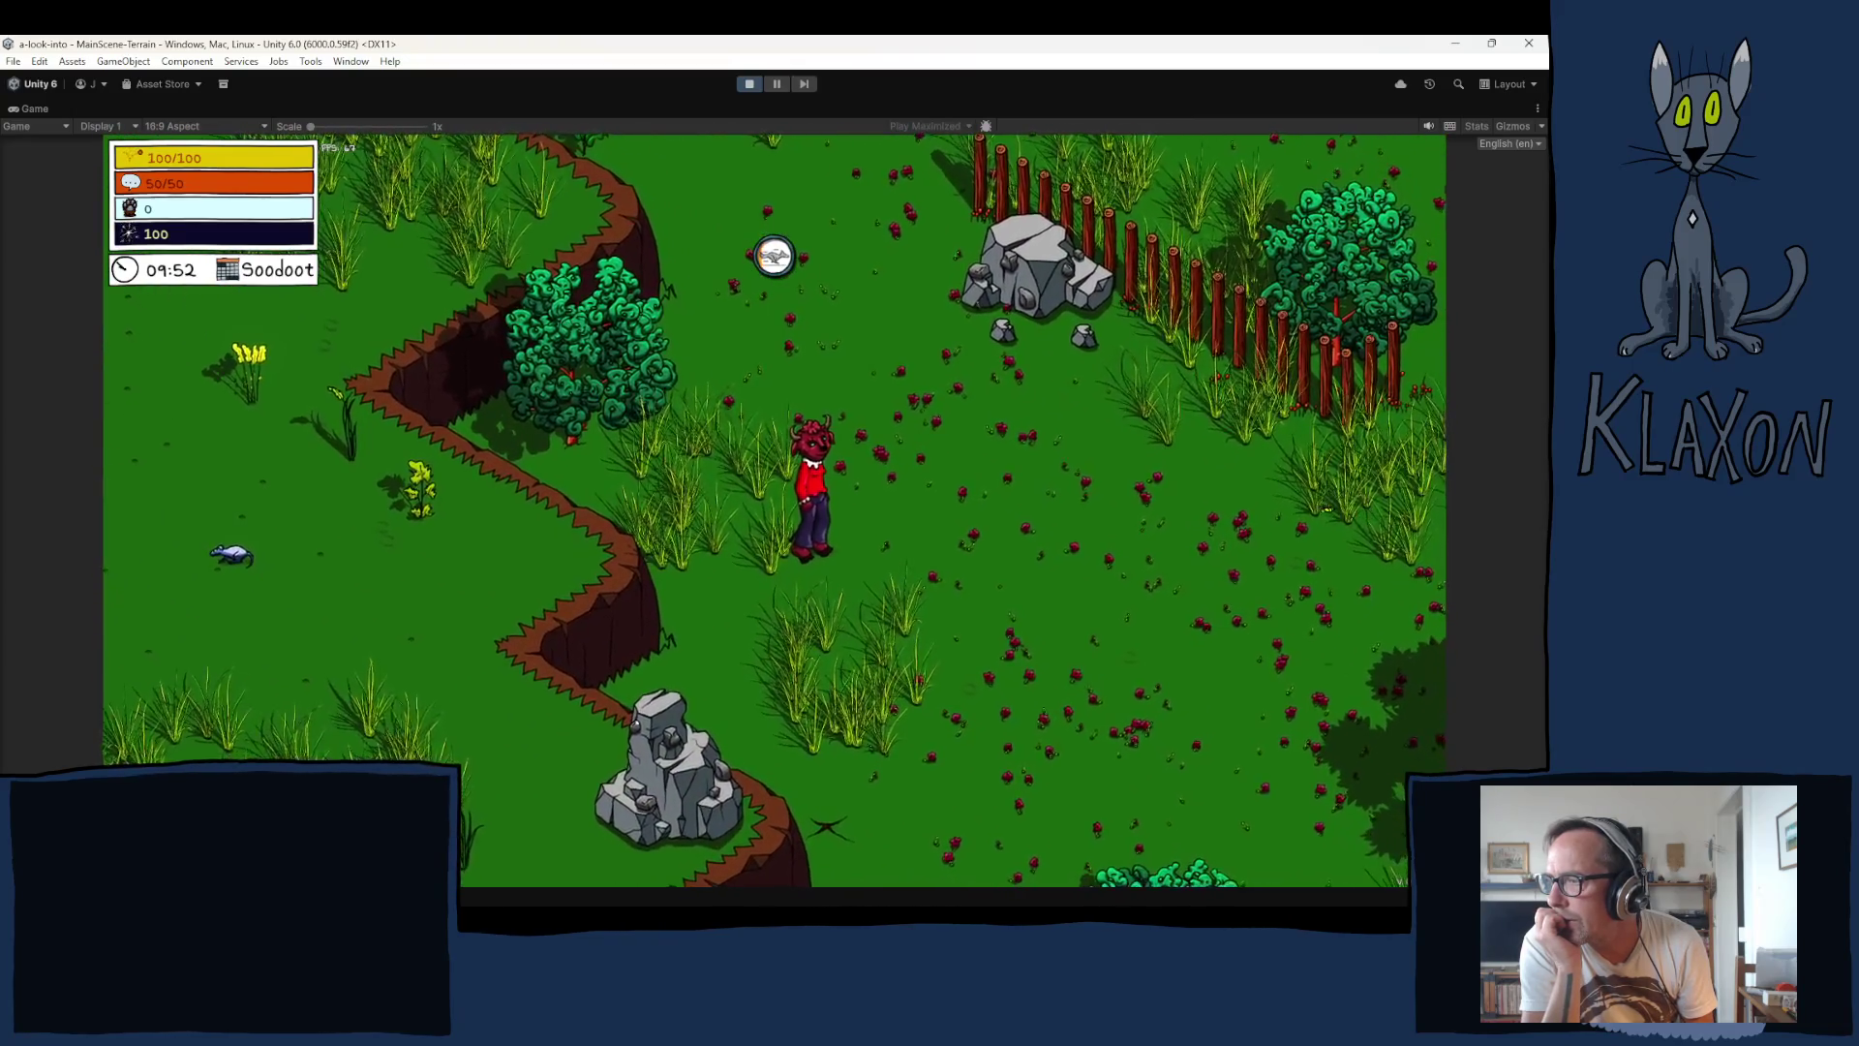
{"action": "key", "text": "d"}
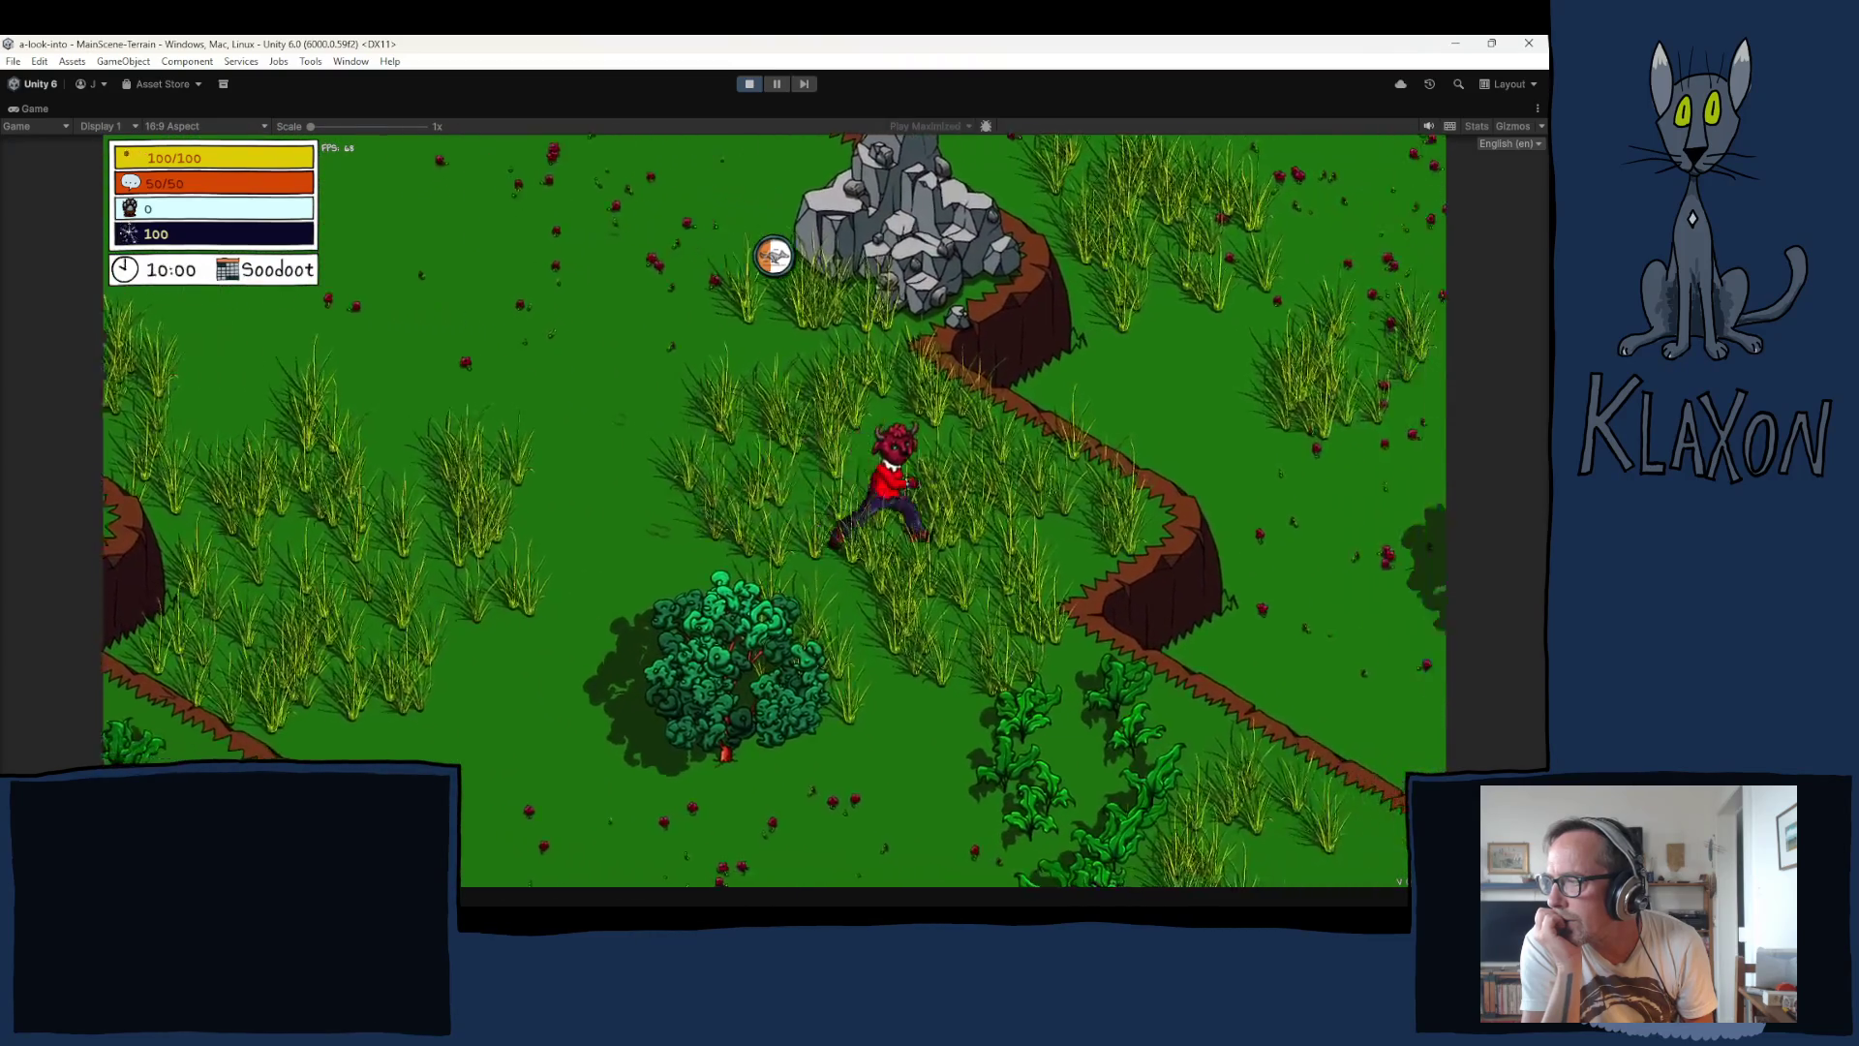
{"action": "key", "text": "d"}
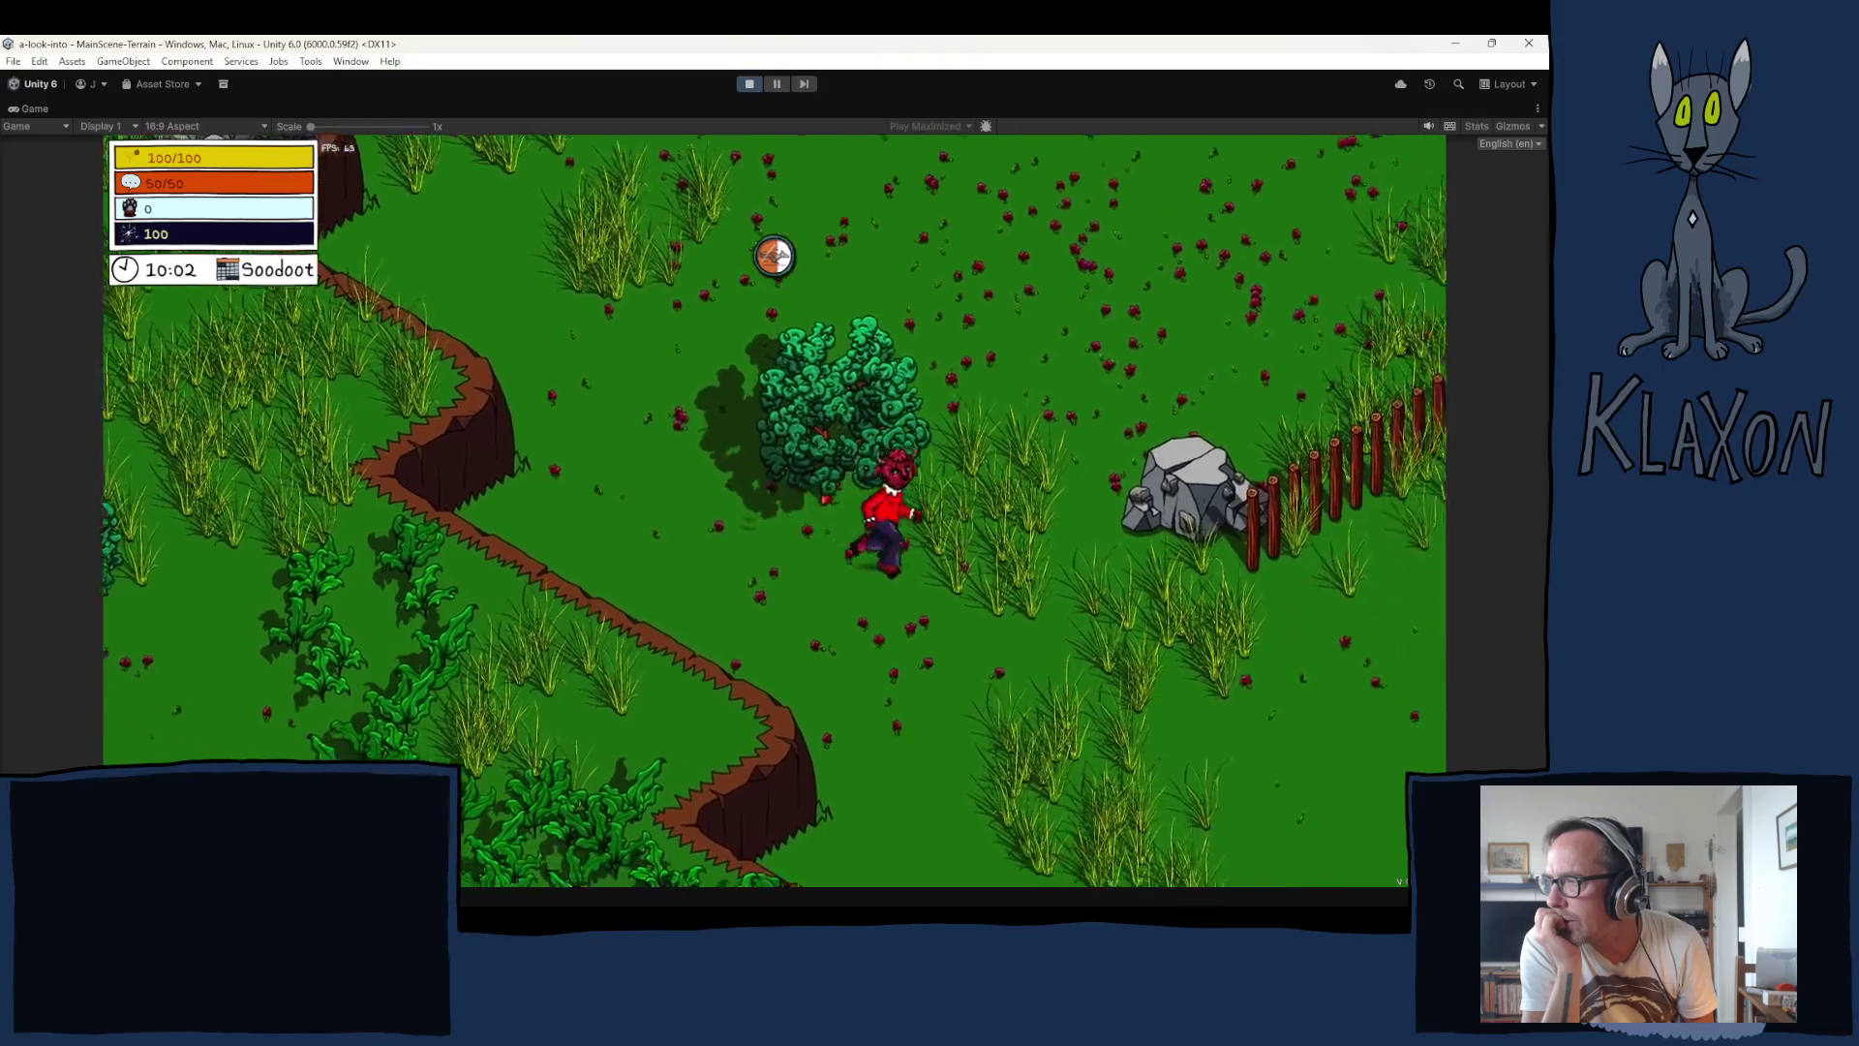
{"action": "key", "text": "w"}
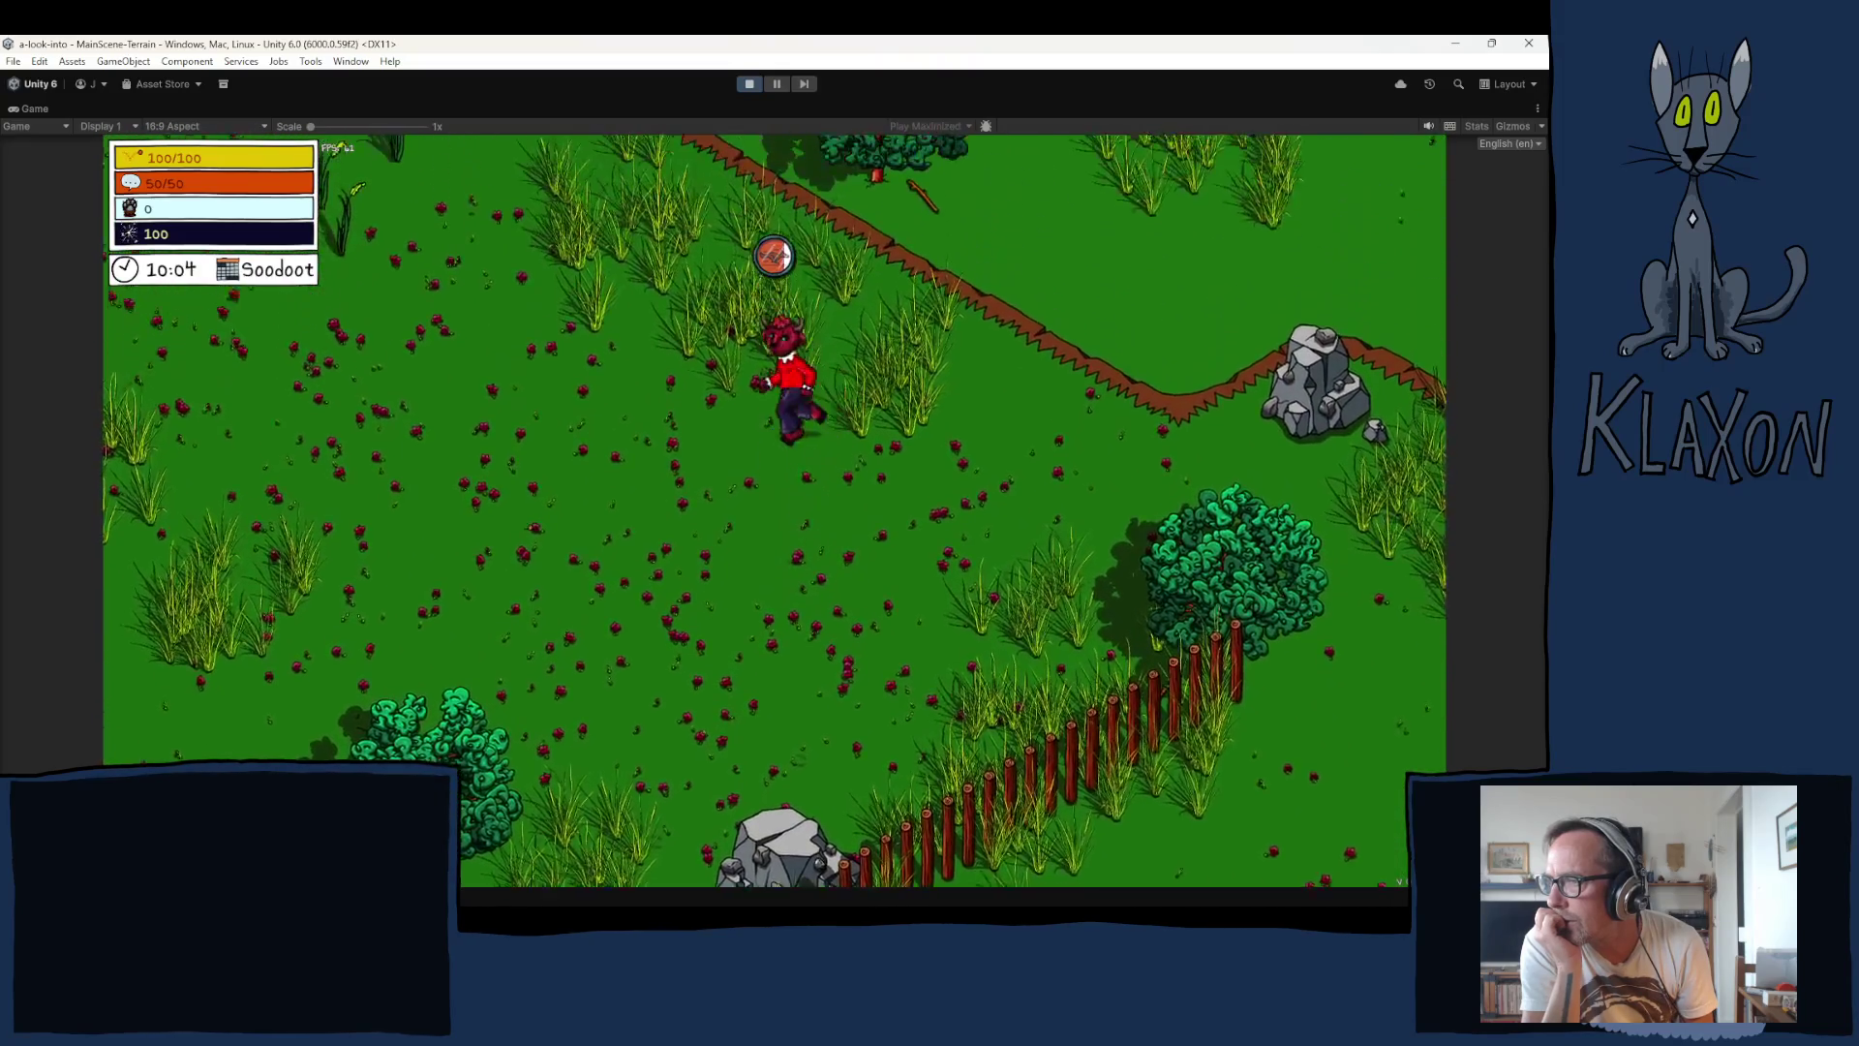
{"action": "key", "text": "s"}
{"action": "key", "text": "d"}
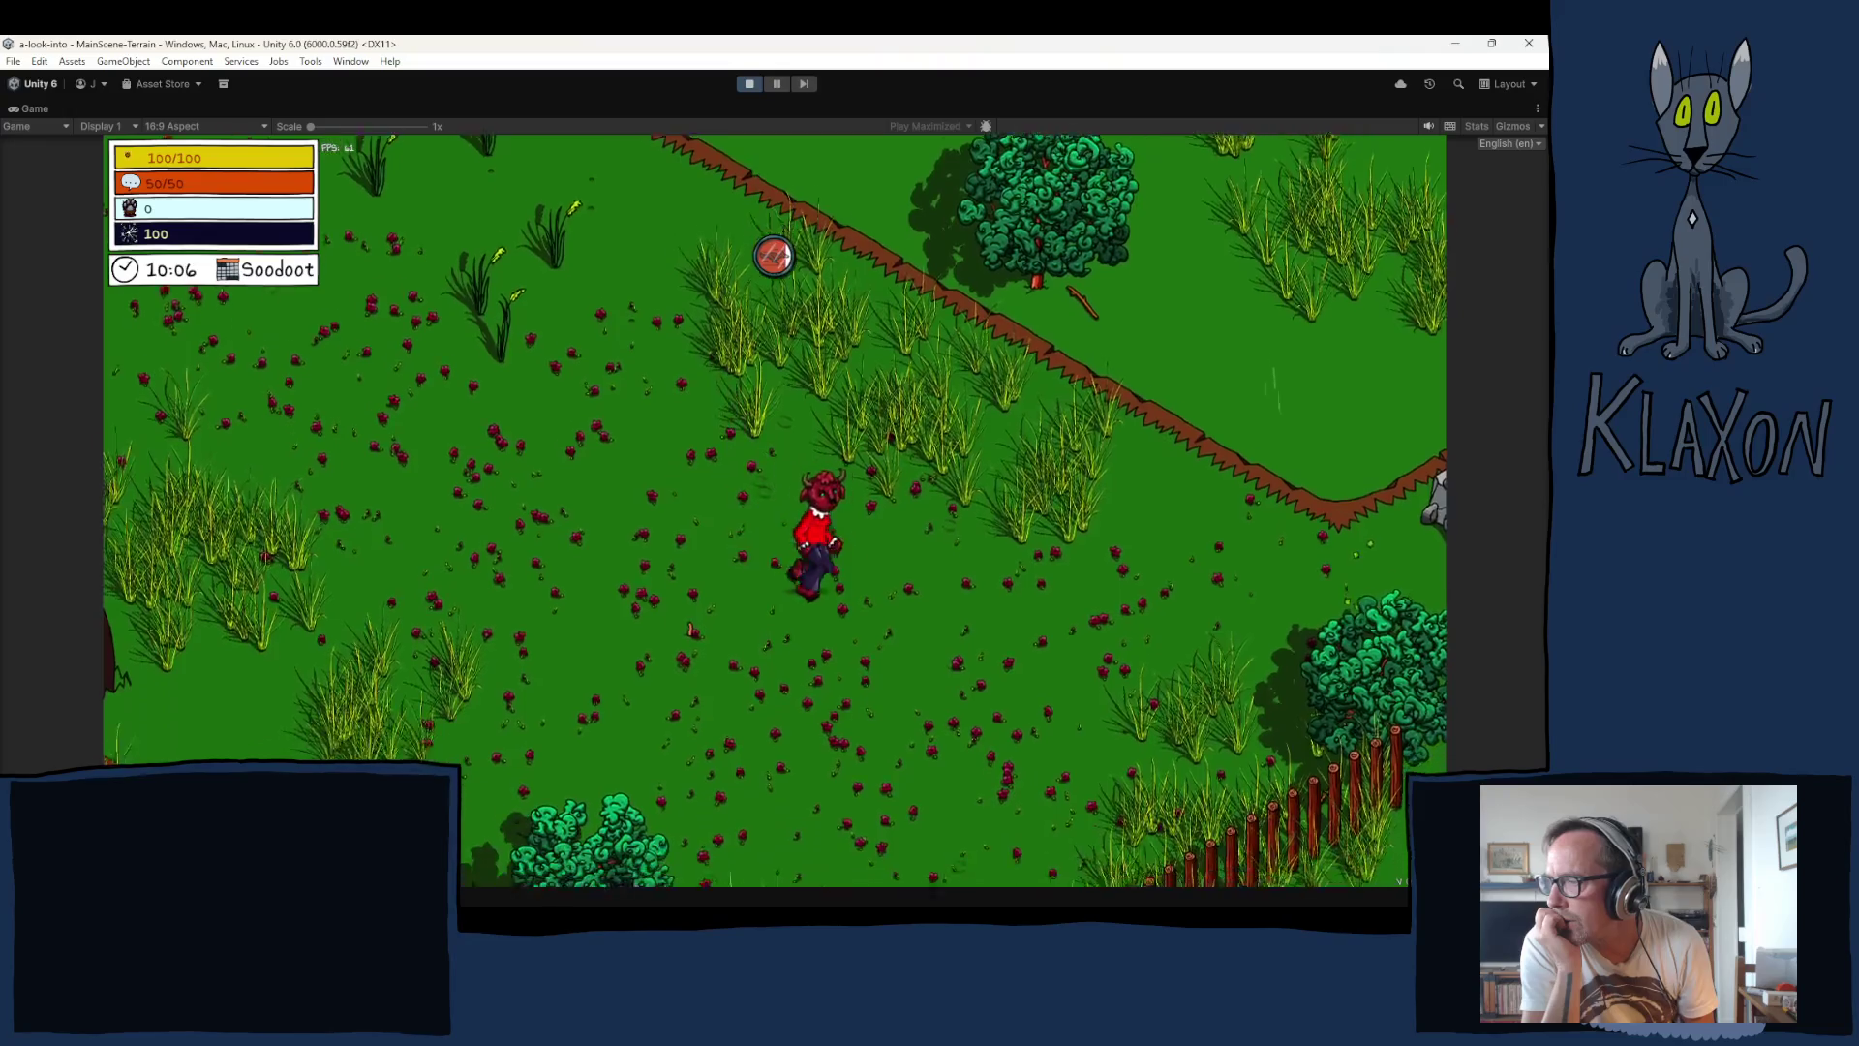
{"action": "key", "text": "d"}
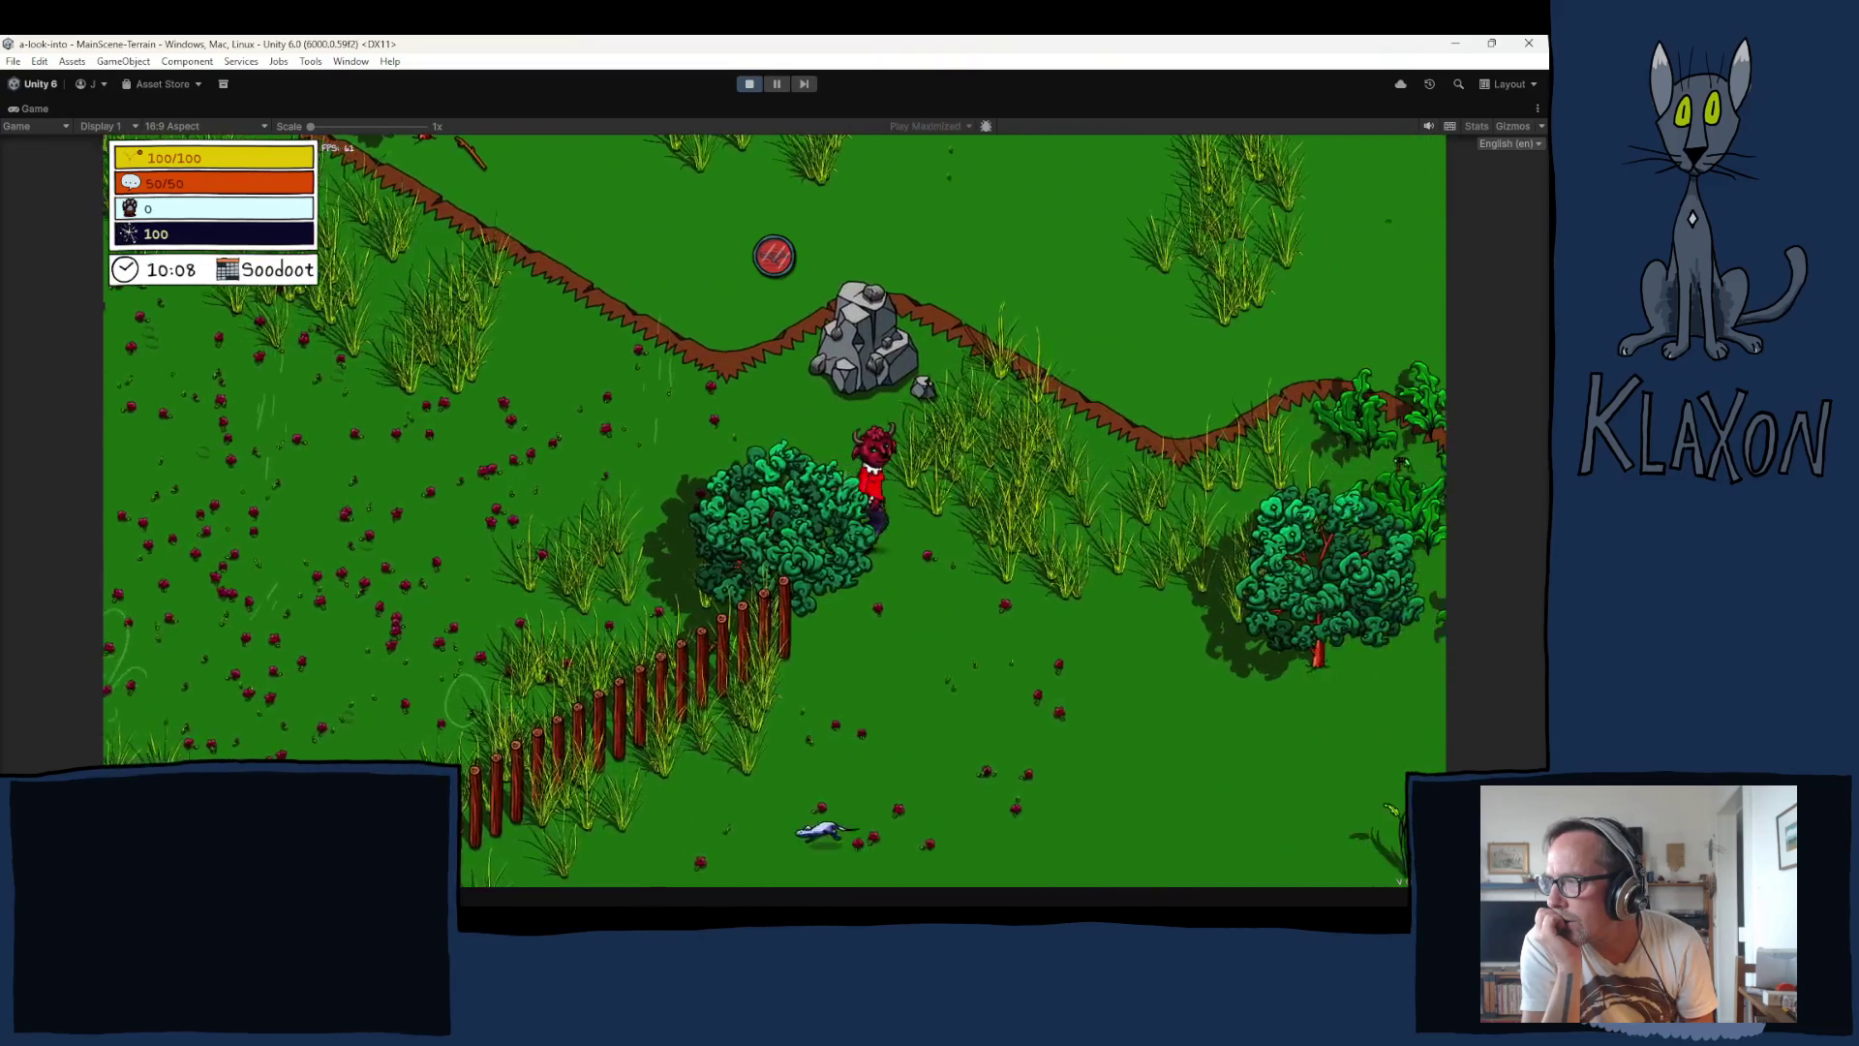
{"action": "key", "text": "s"}
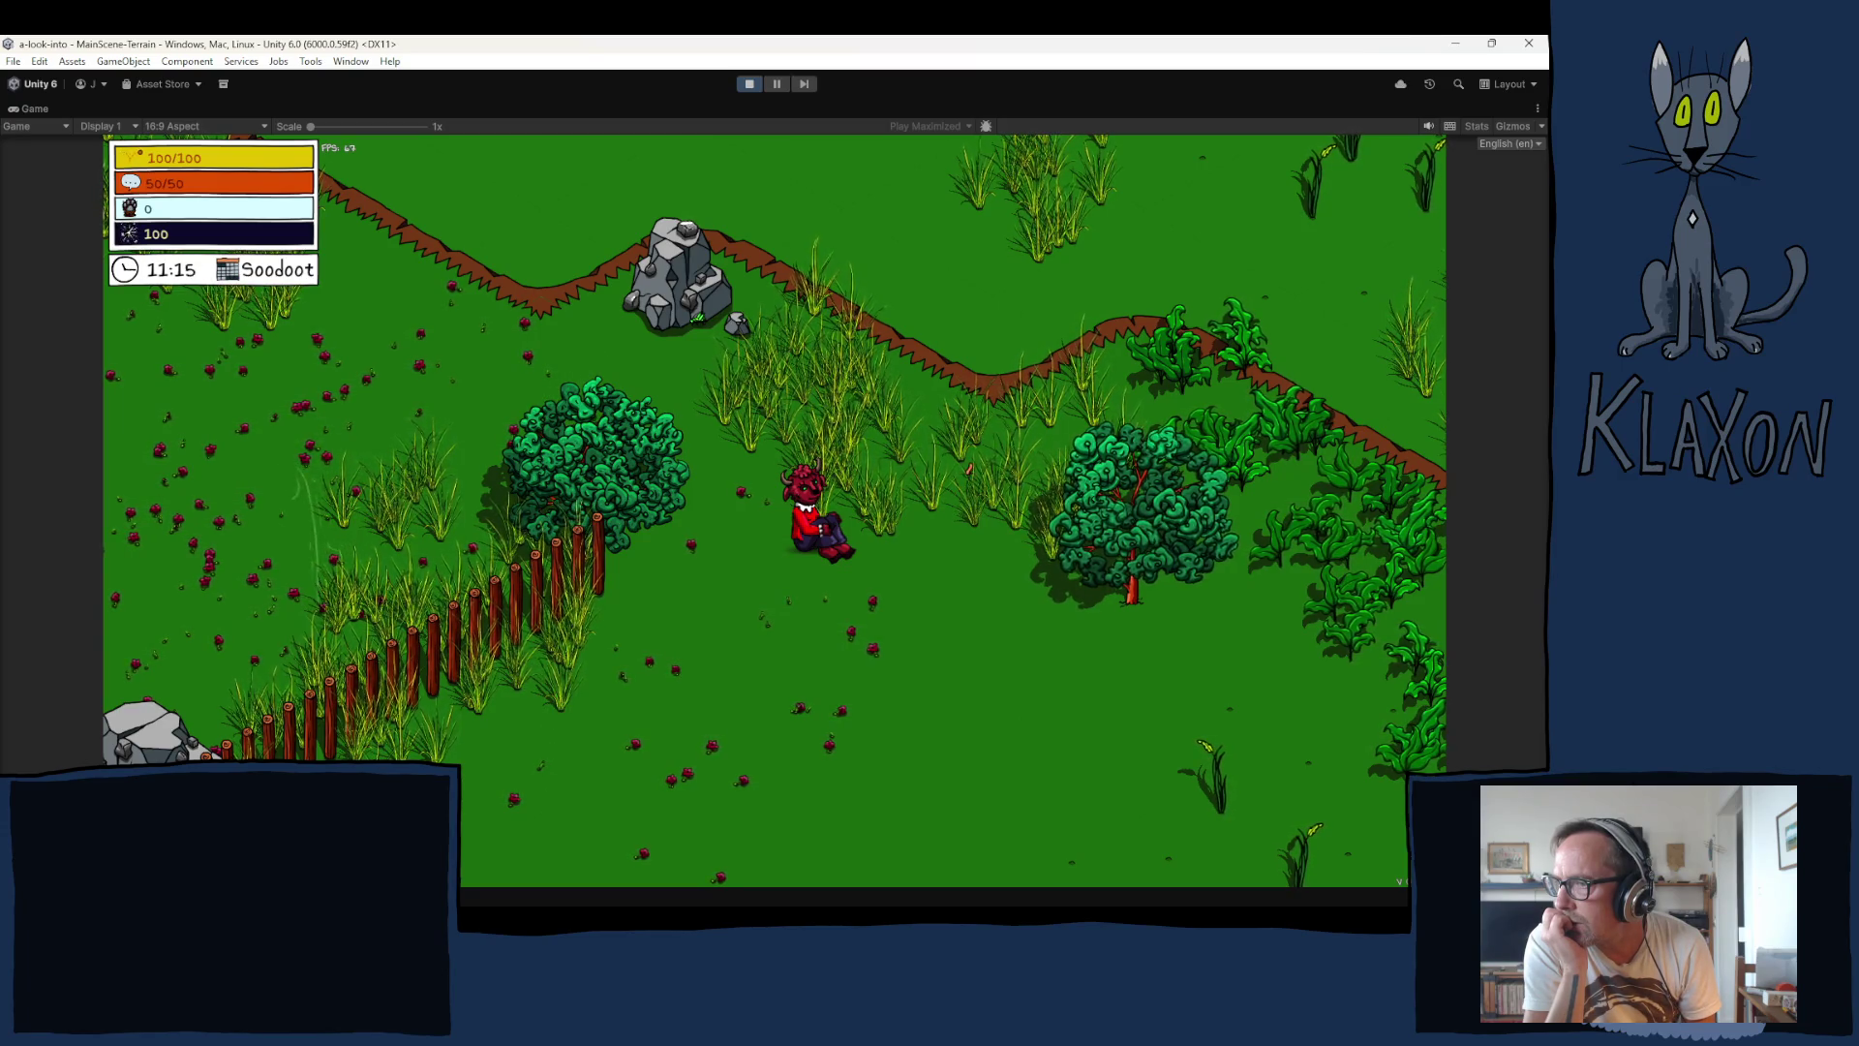
Step: Run the character down-right to the Fiber grass, then straight down away from it
{"action": "key", "text": "d"}
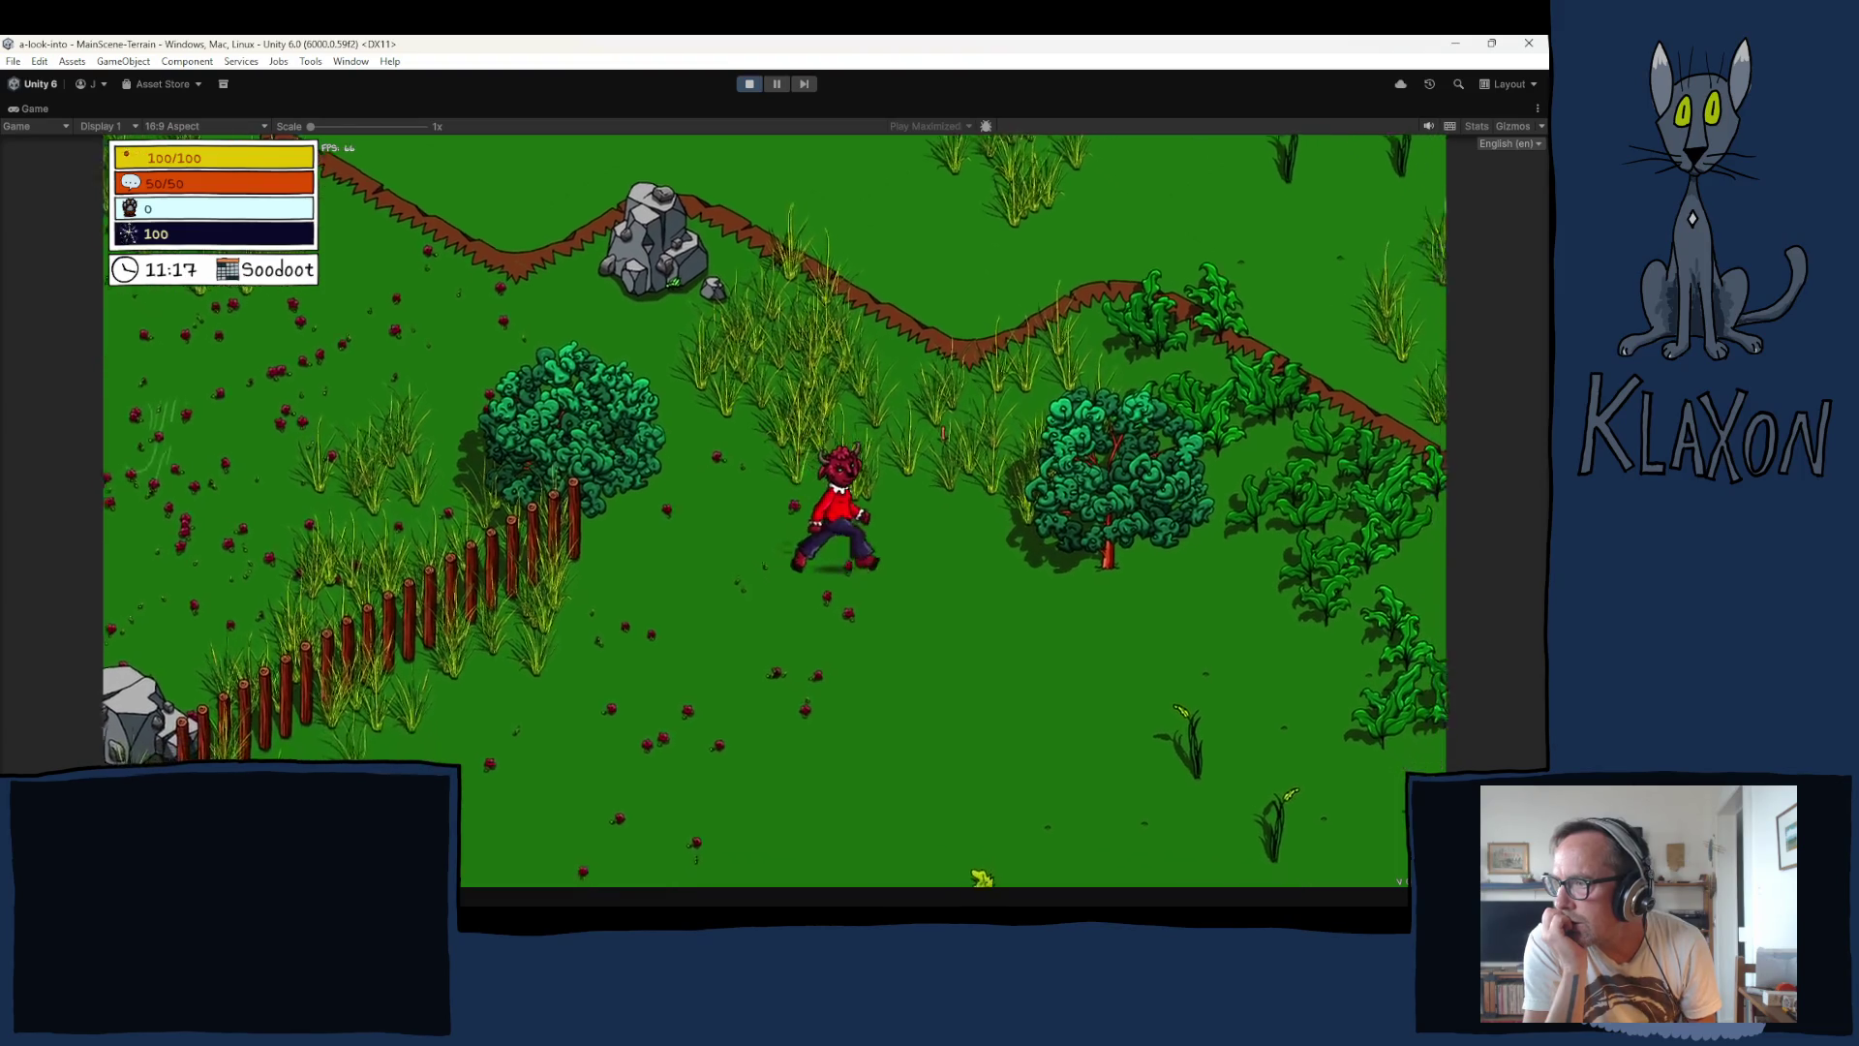
{"action": "key", "text": "d"}
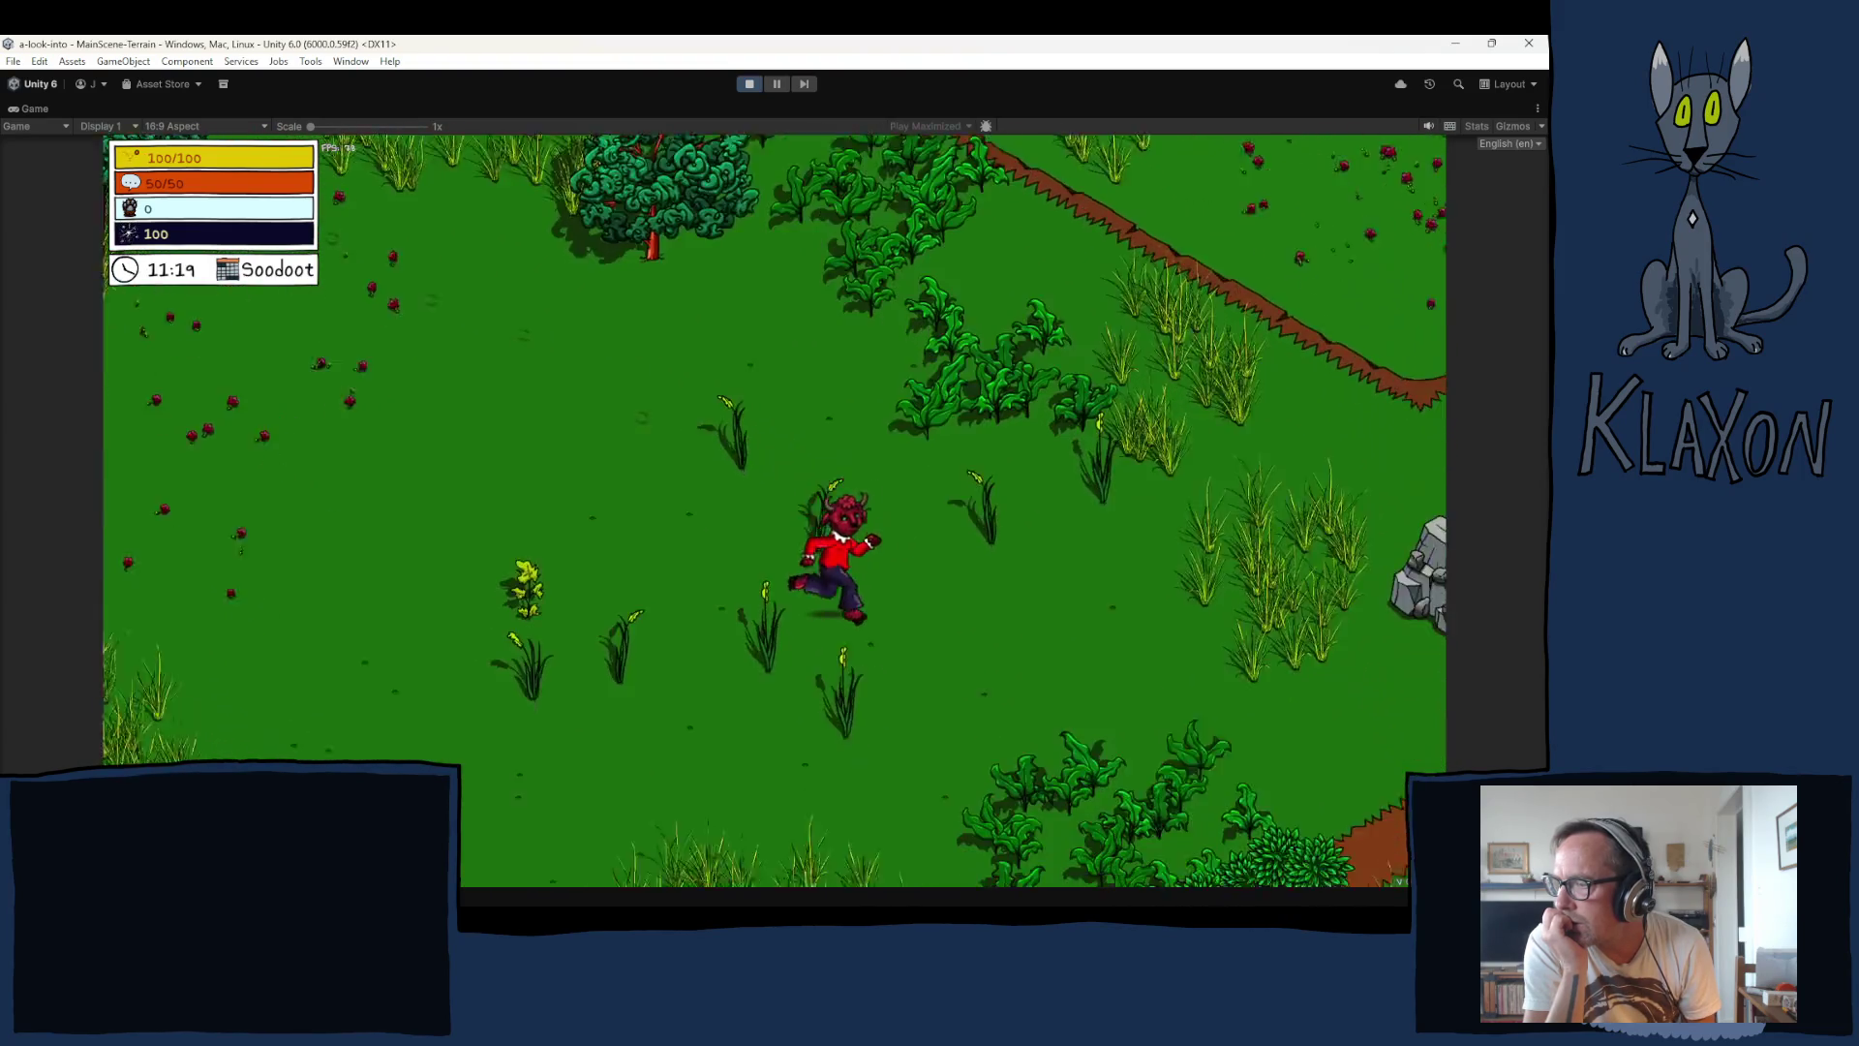
{"action": "key", "text": "s"}
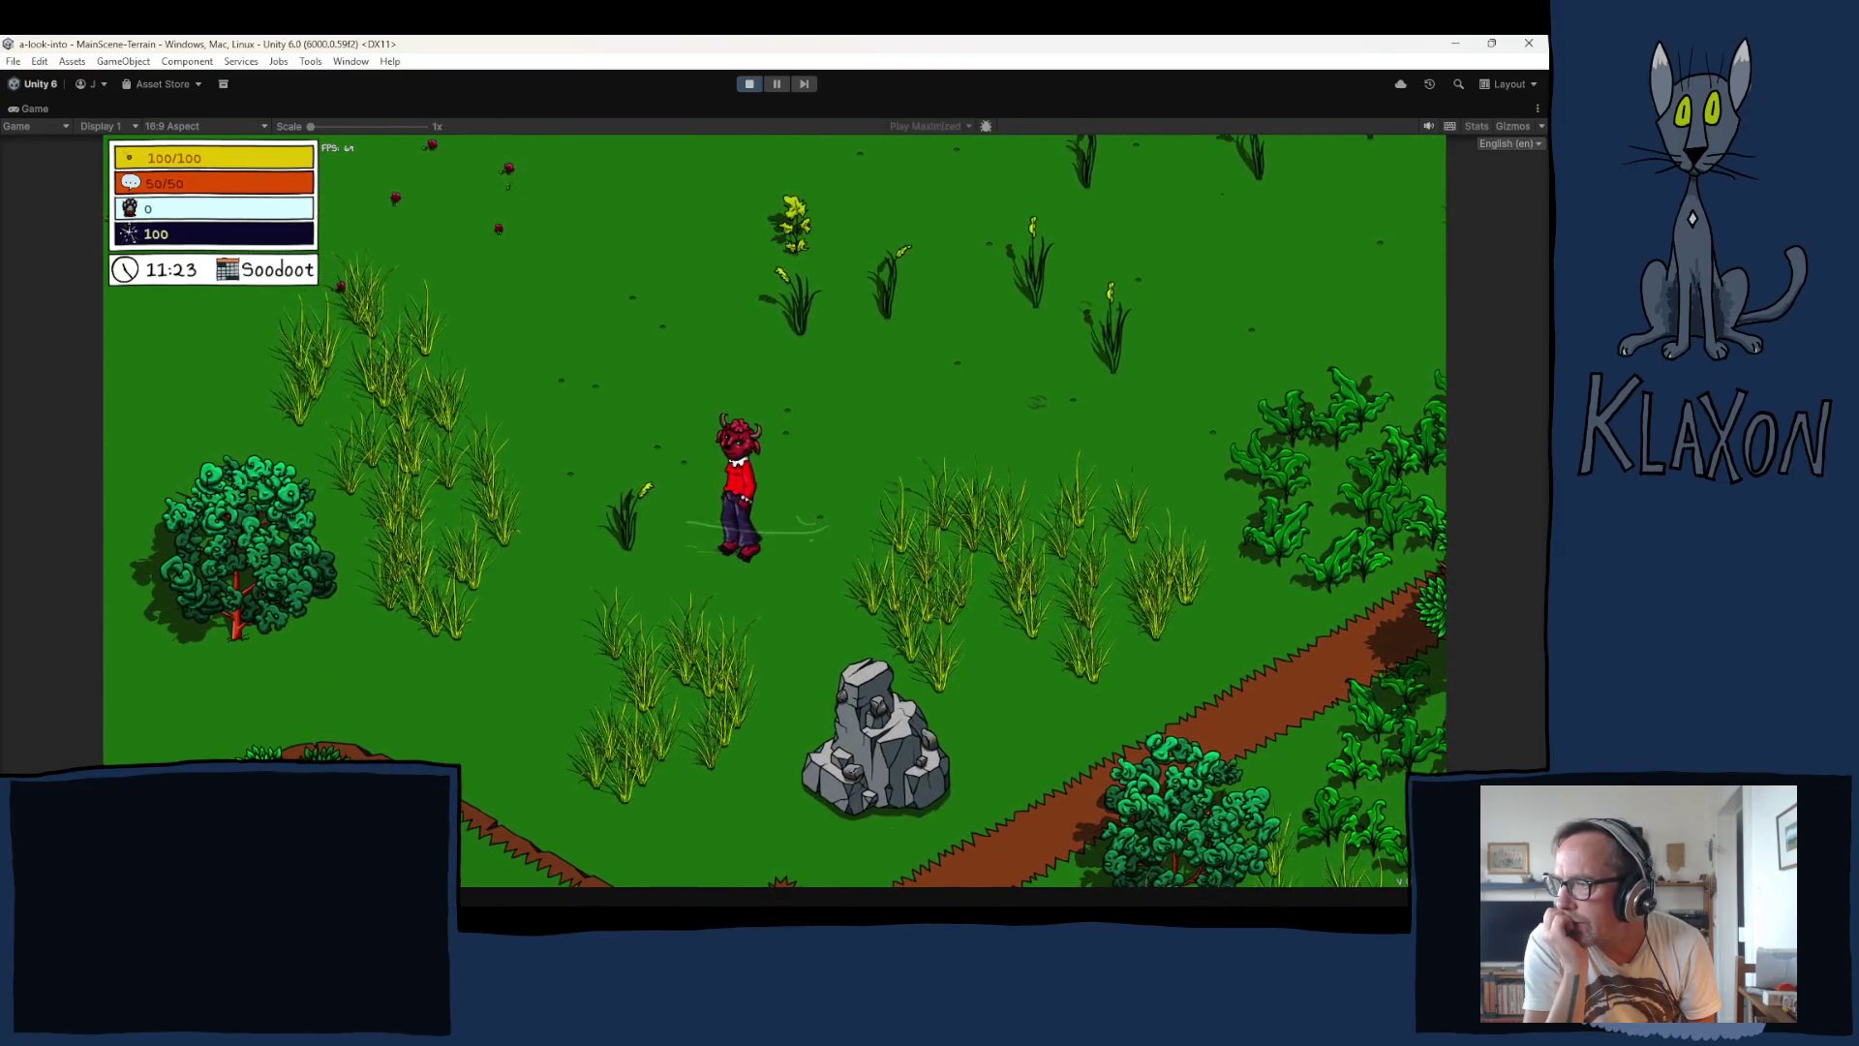
{"action": "key", "text": "s"}
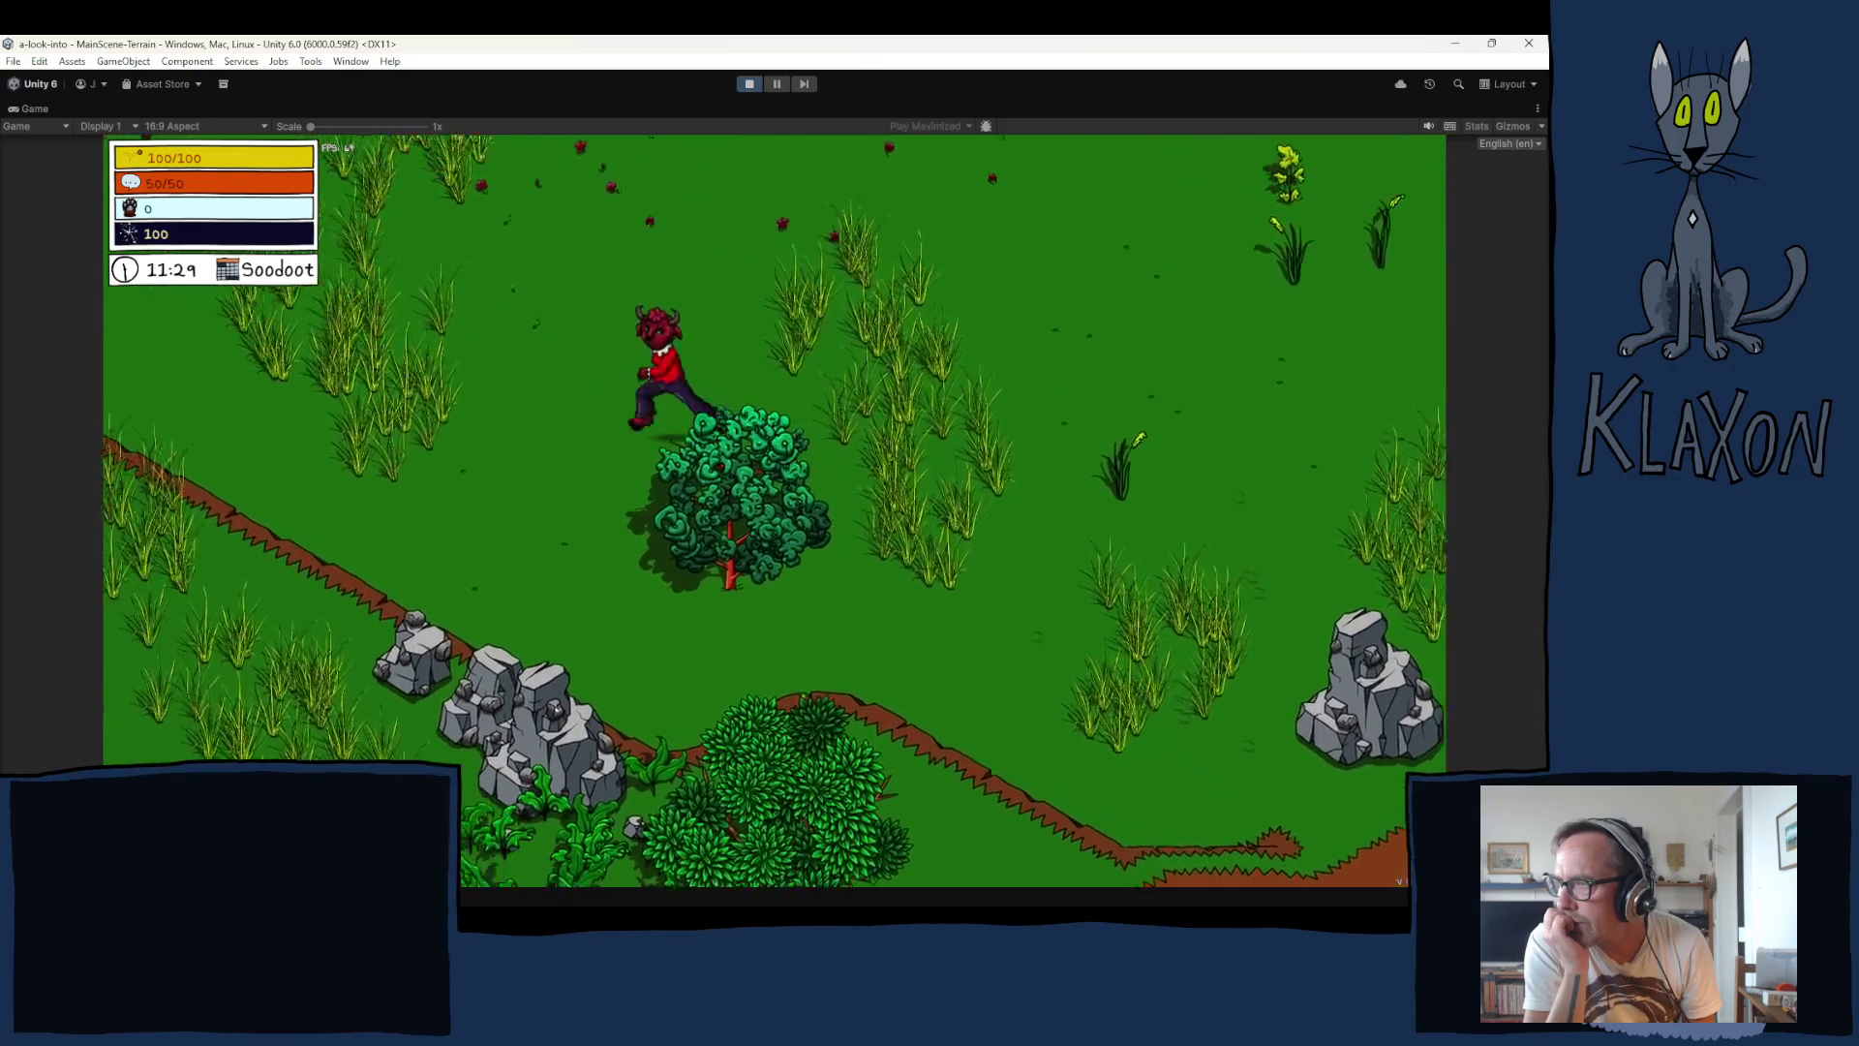
Step: Walk the character up-left toward the rock and fence, then right along the cliff past the tree
{"action": "key", "text": "w"}
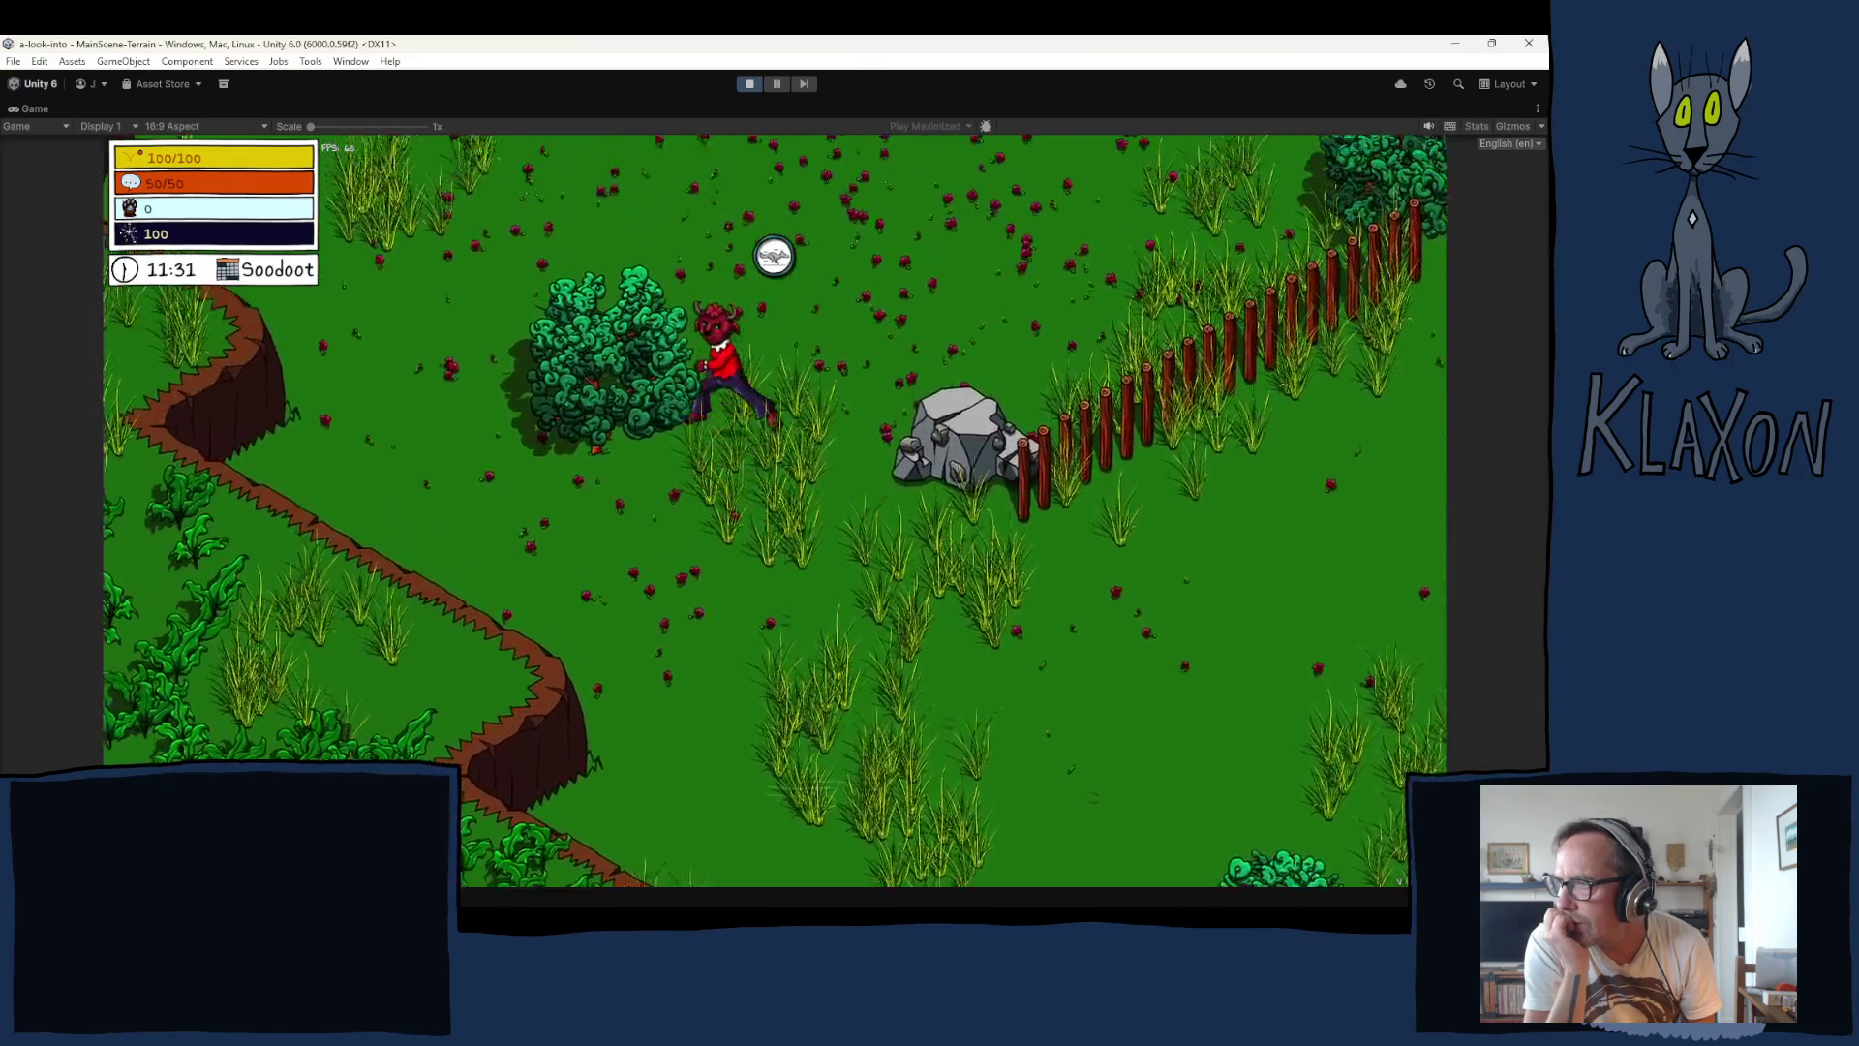
{"action": "key", "text": "w"}
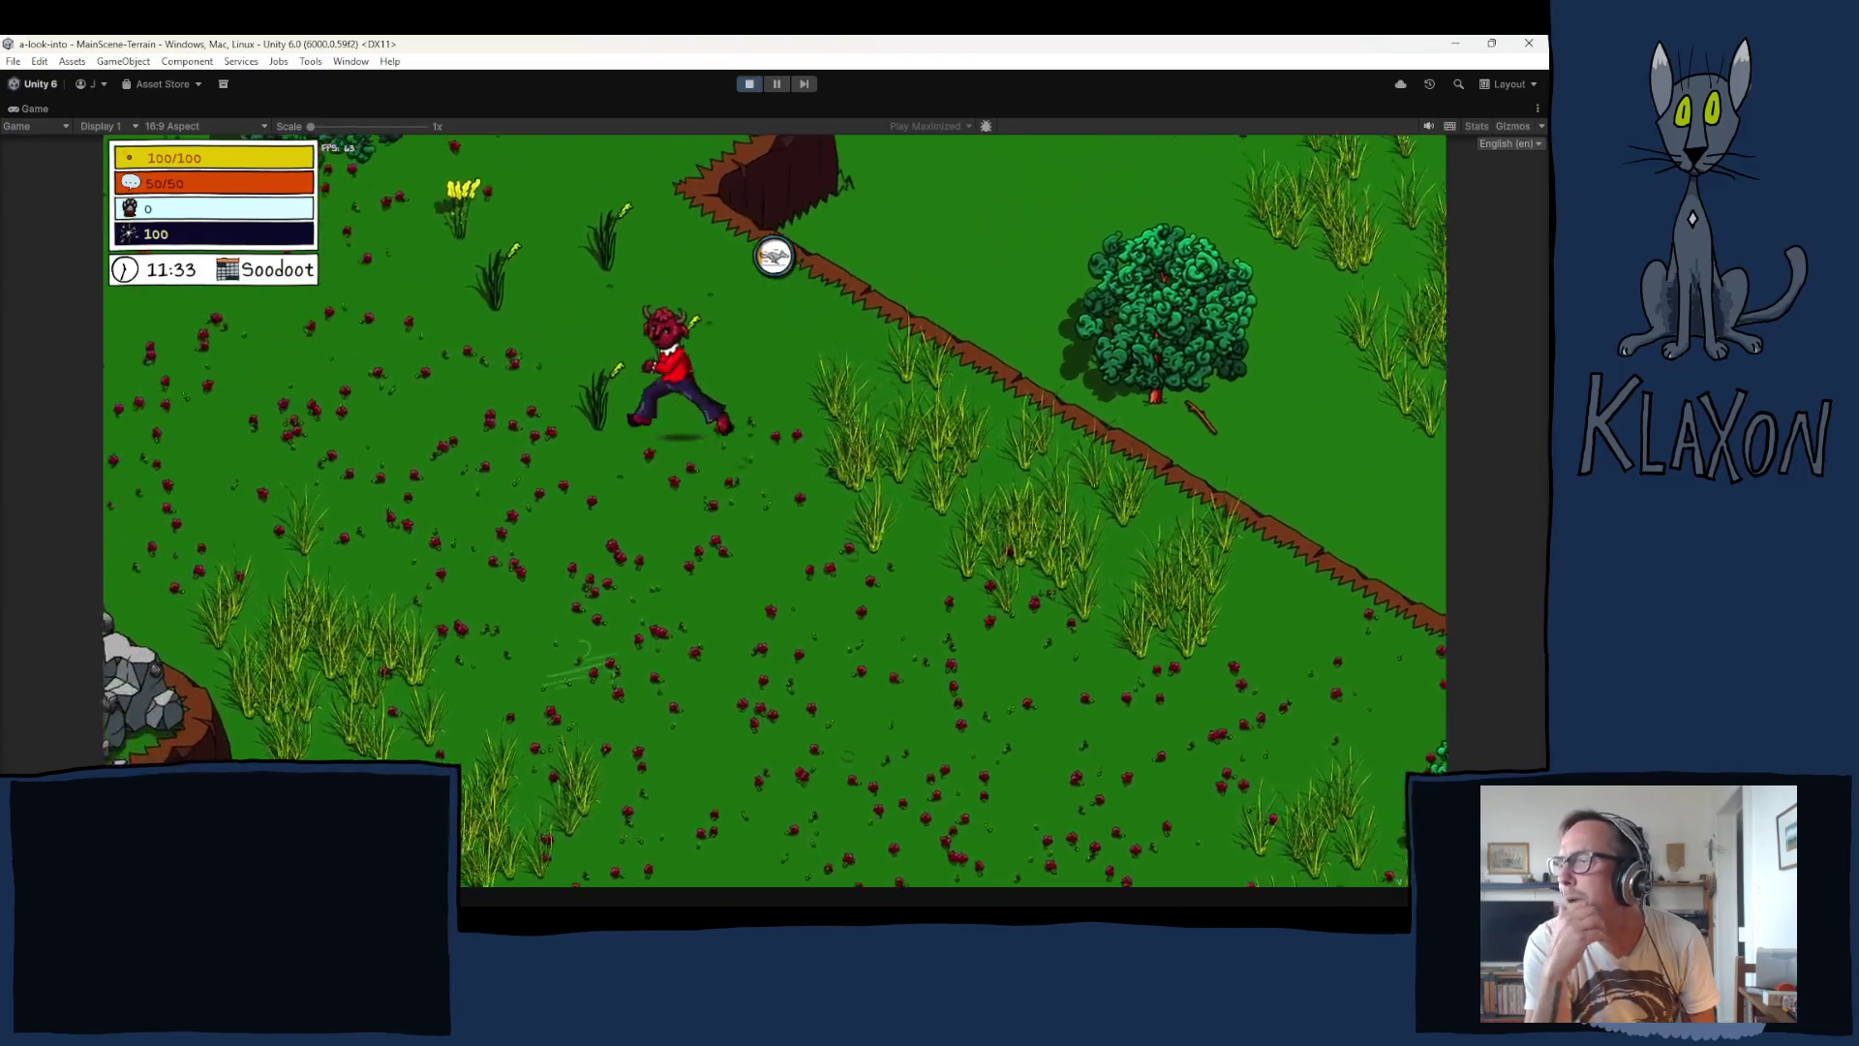
{"action": "key", "text": "w"}
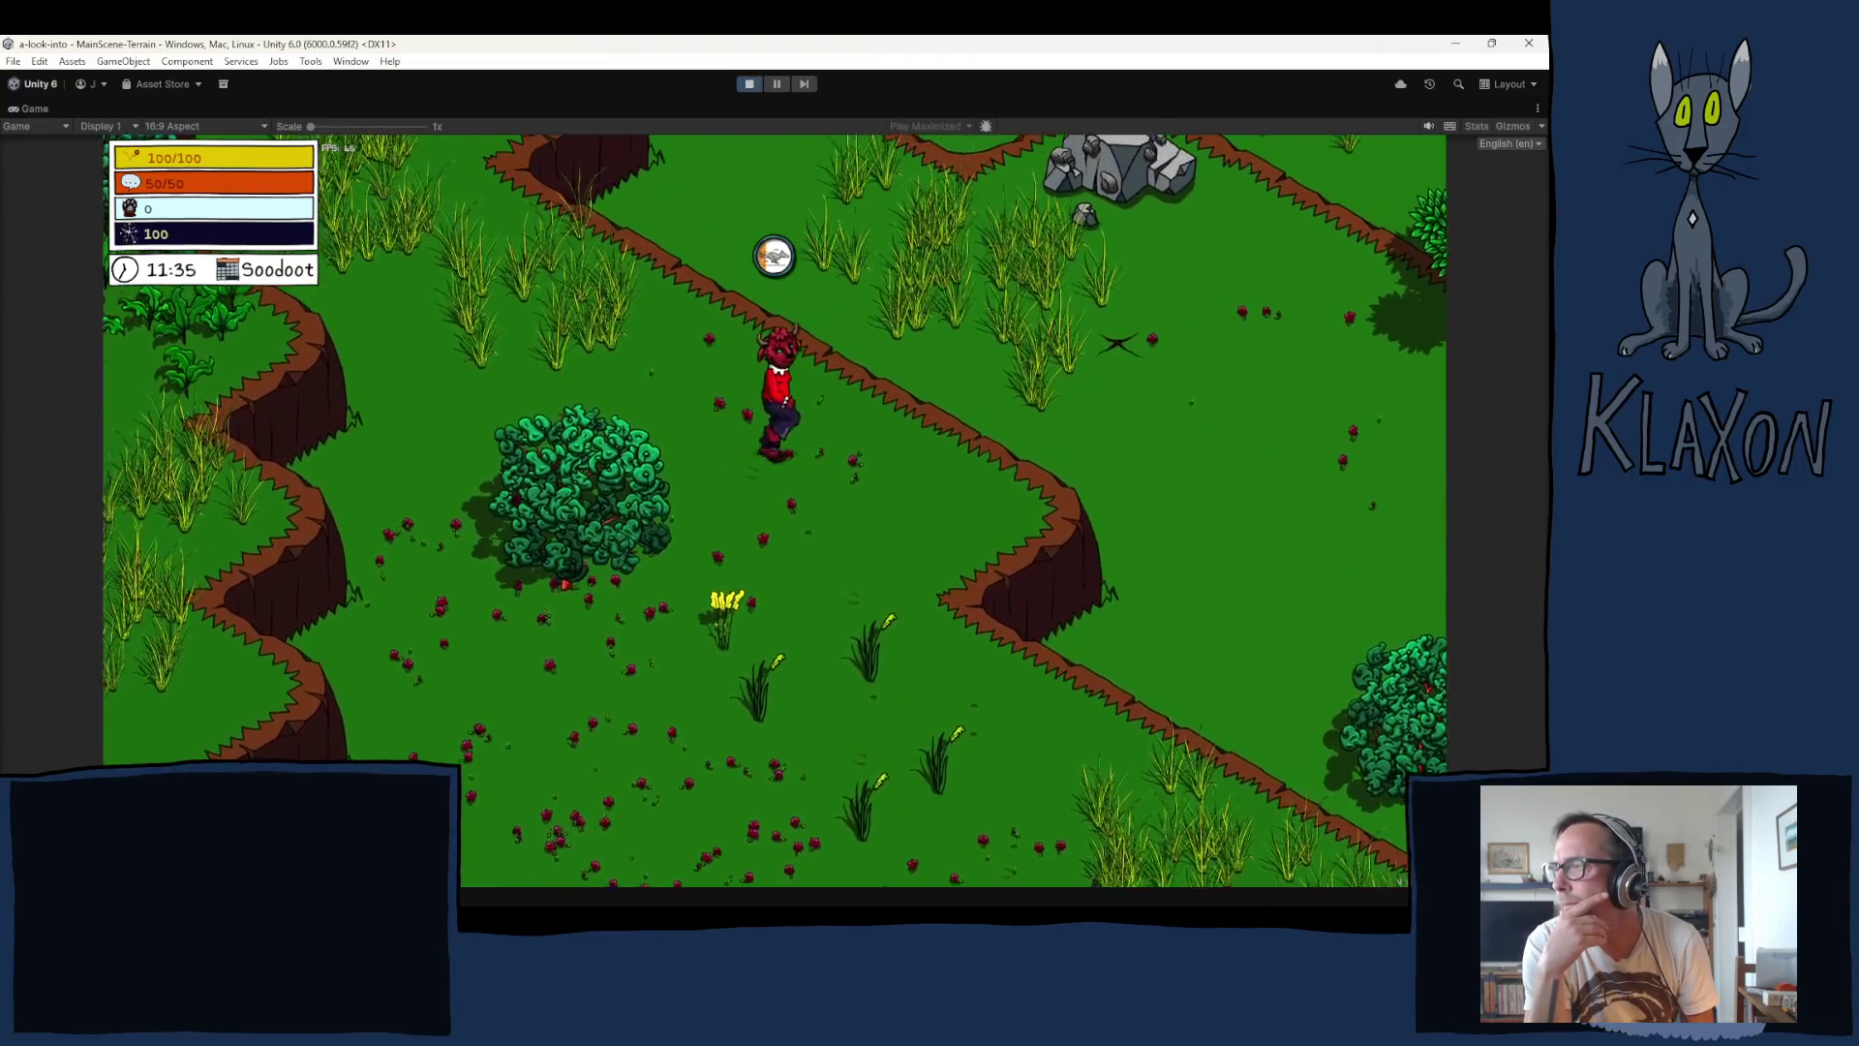
{"action": "key", "text": "d"}
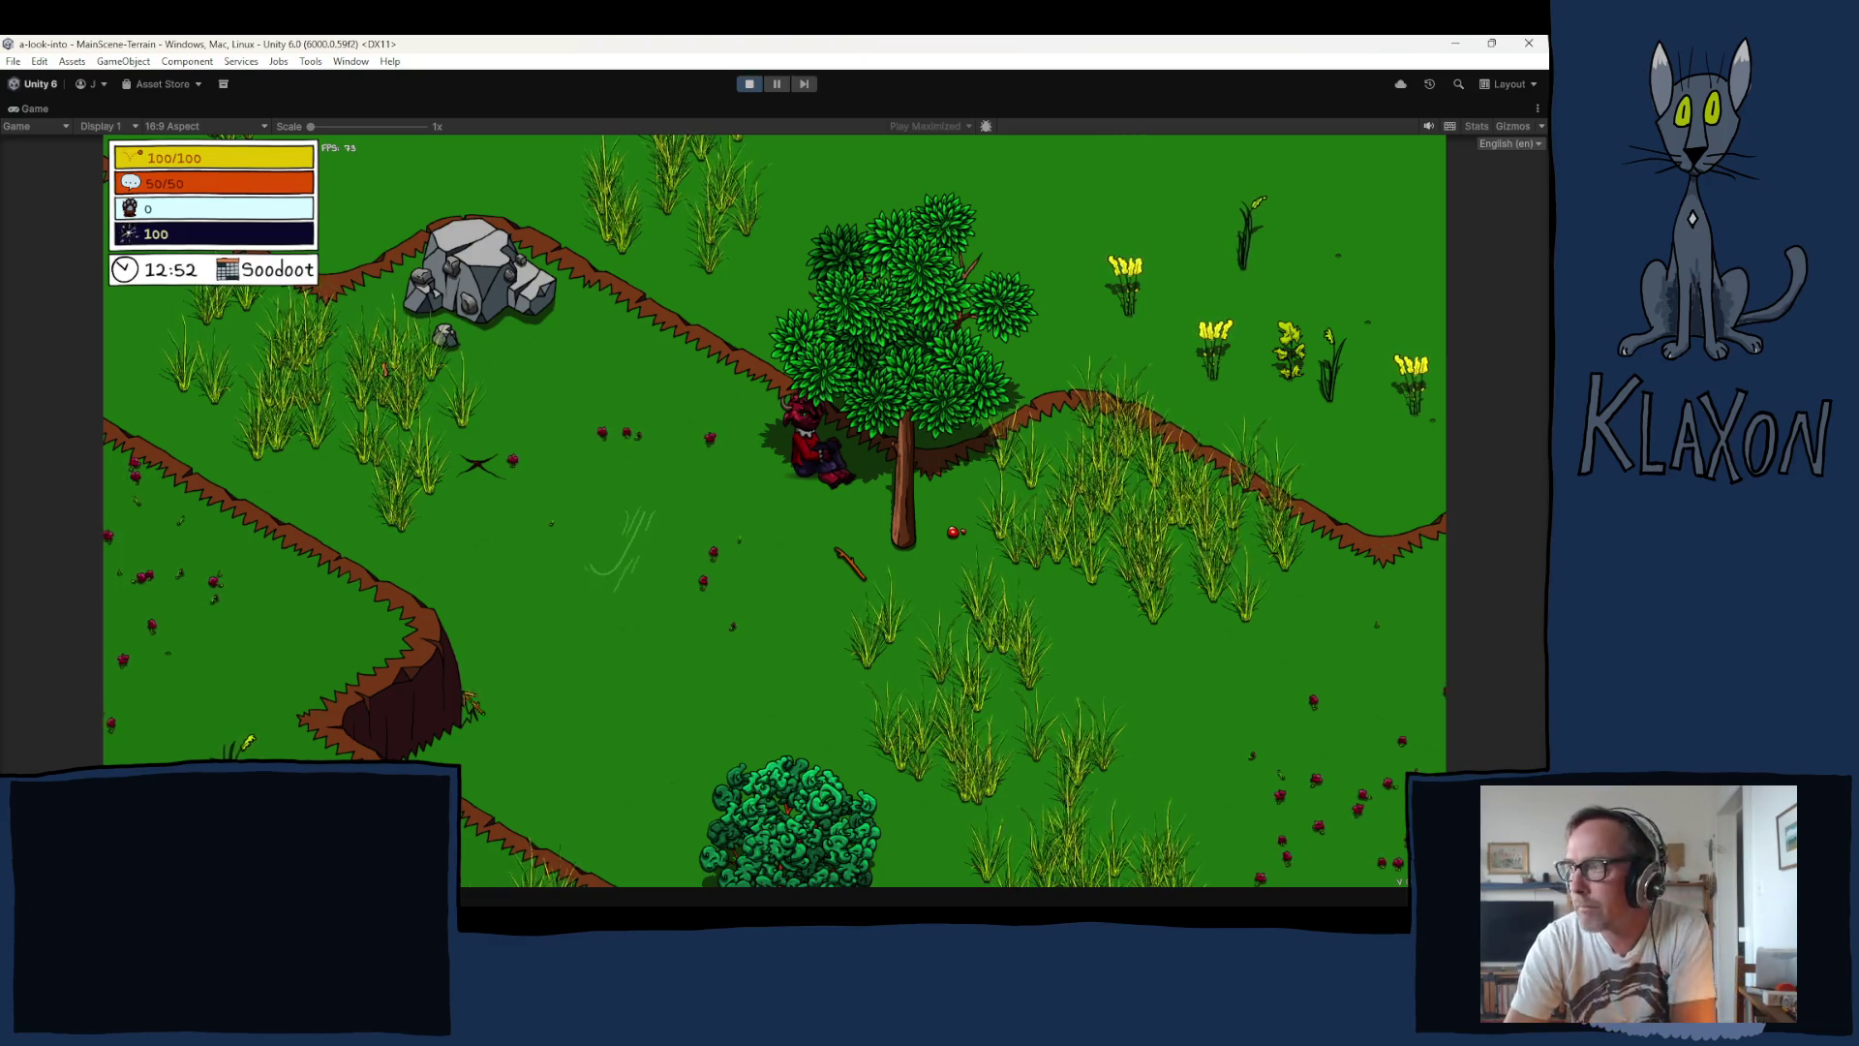
Step: Stop Play mode to return to editing the MainScene-Terrain scene
{"action": "left_click", "coordinate": [750, 84]}
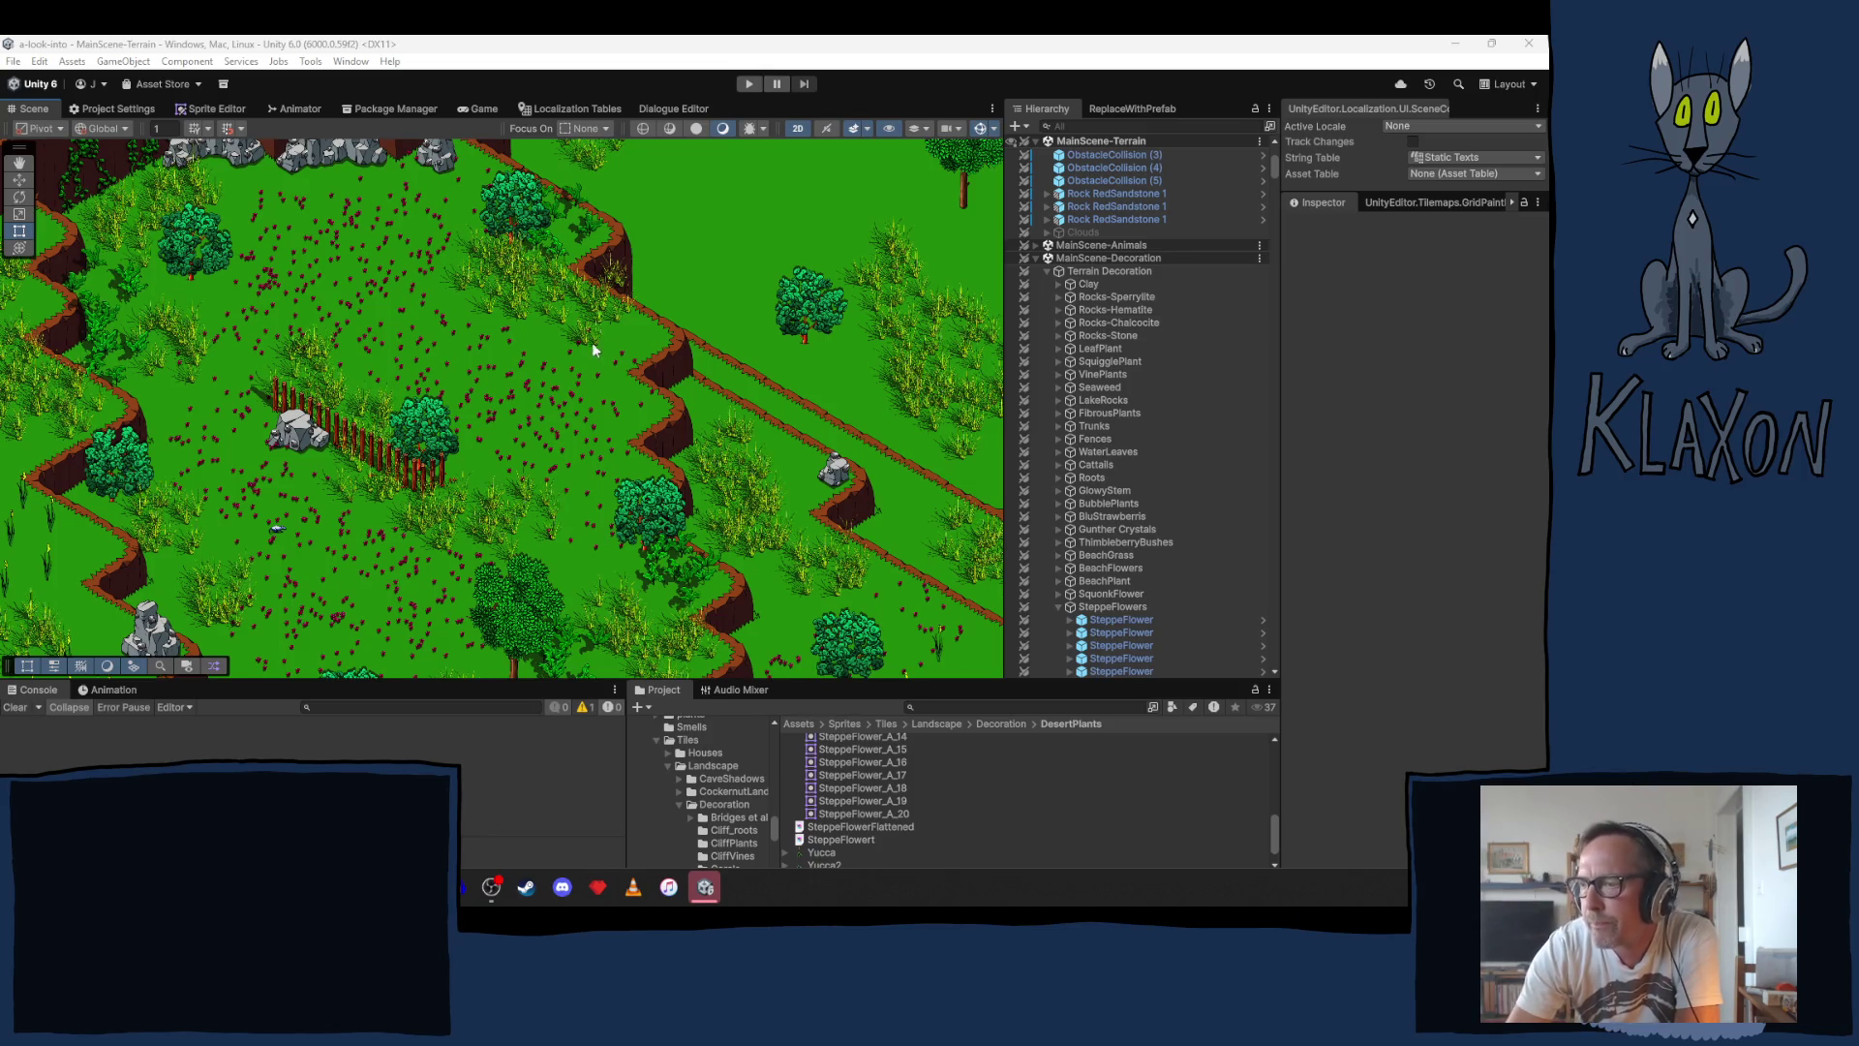
Step: Pan the Scene view across the meadow terrain to inspect the scattered red steppe flowers
{"action": "mouse_move", "coordinate": [734, 236]}
{"action": "left_mouse_down"}
{"action": "mouse_move", "coordinate": [541, 353]}
{"action": "mouse_move", "coordinate": [454, 289]}
{"action": "mouse_move", "coordinate": [387, 82]}
{"action": "mouse_move", "coordinate": [329, 930]}
{"action": "mouse_move", "coordinate": [295, 711]}
{"action": "mouse_move", "coordinate": [369, 500]}
{"action": "mouse_move", "coordinate": [353, 415]}
{"action": "mouse_move", "coordinate": [200, 282]}
{"action": "mouse_move", "coordinate": [161, 351]}
{"action": "left_mouse_up"}
{"action": "right_click", "coordinate": [161, 351]}
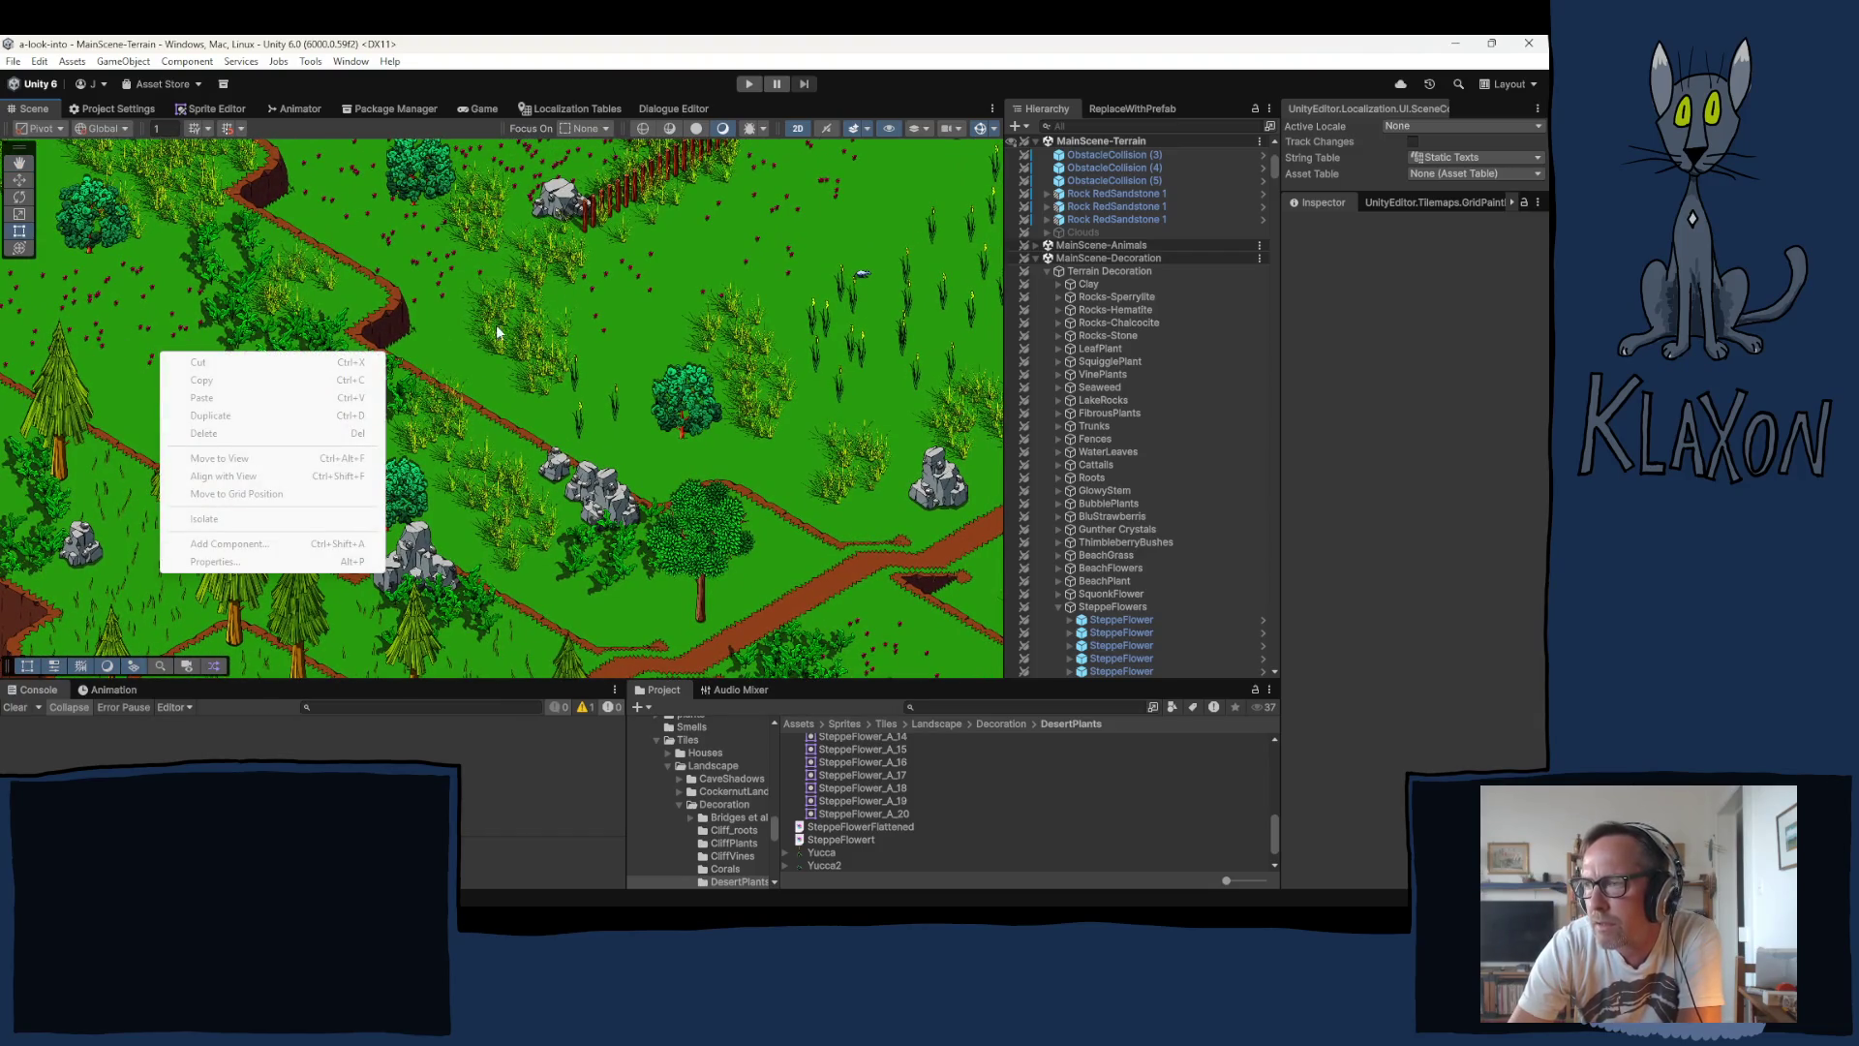
{"action": "left_click_drag", "start_coordinate": [496, 330], "coordinate": [348, 369]}
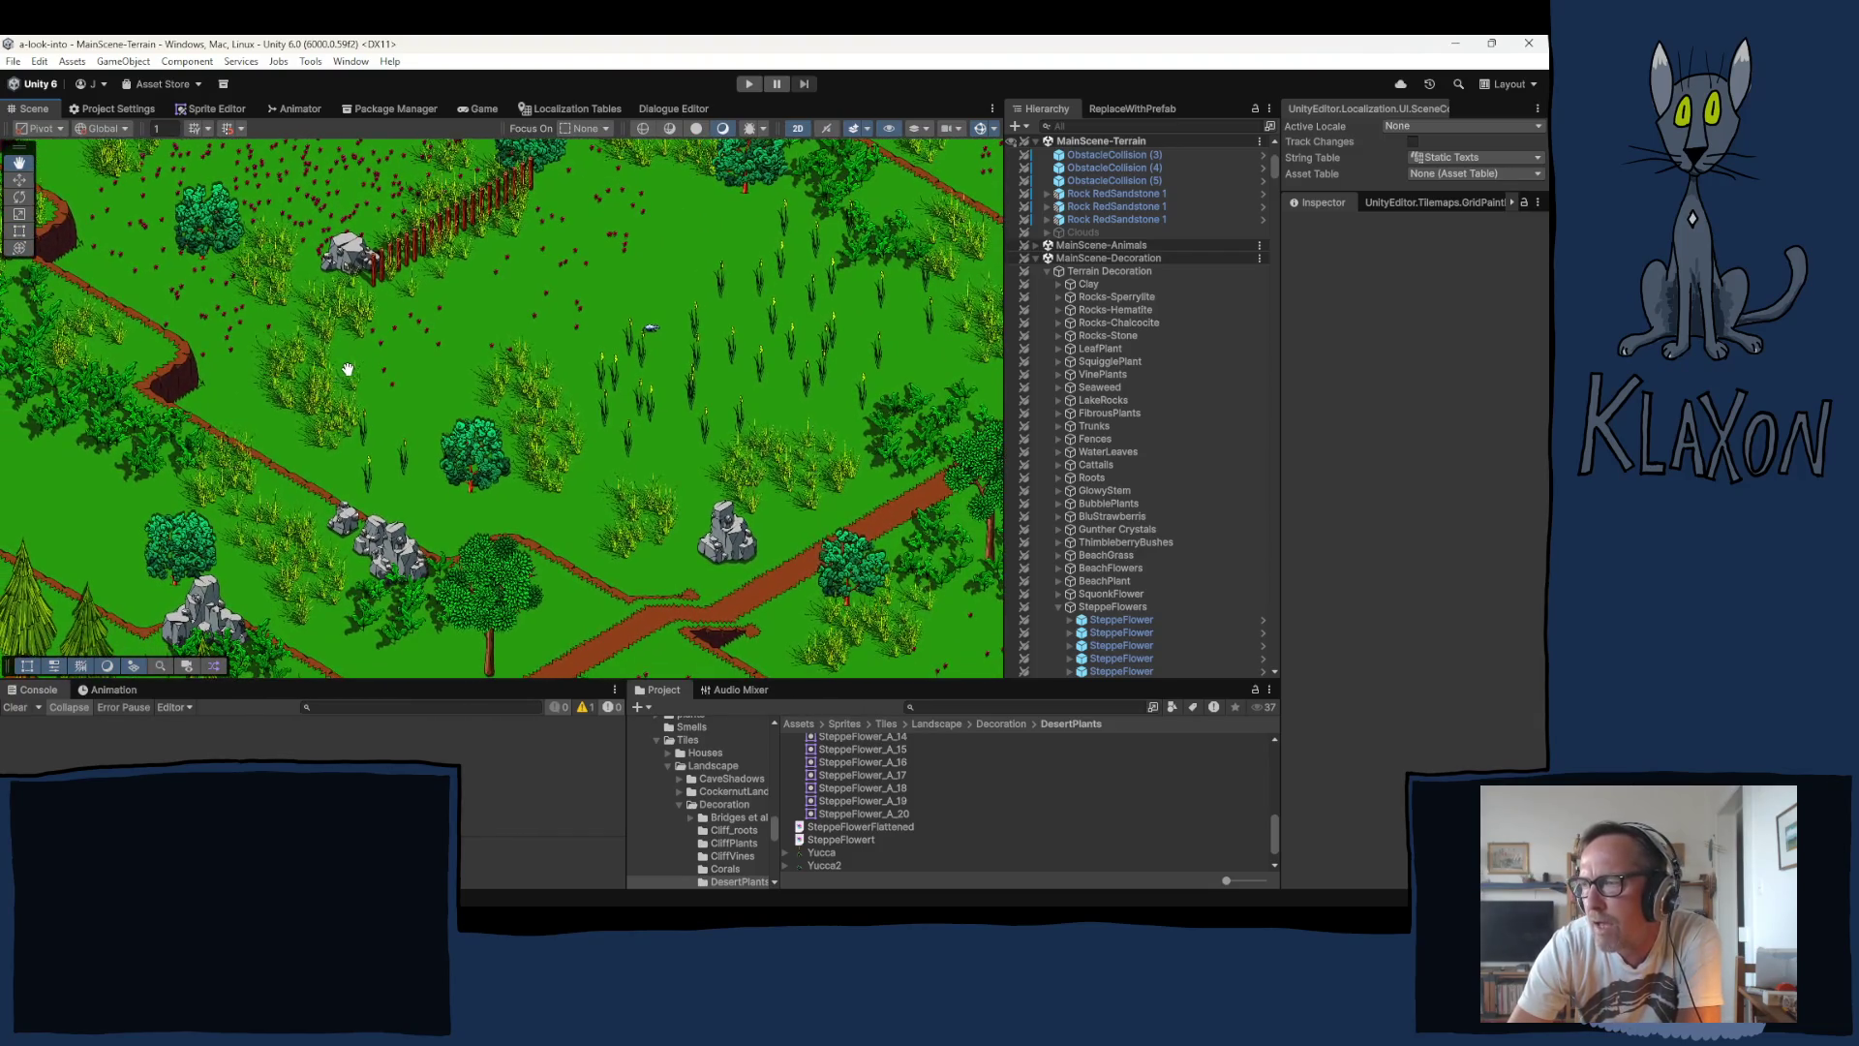
{"action": "right_click", "coordinate": [348, 369]}
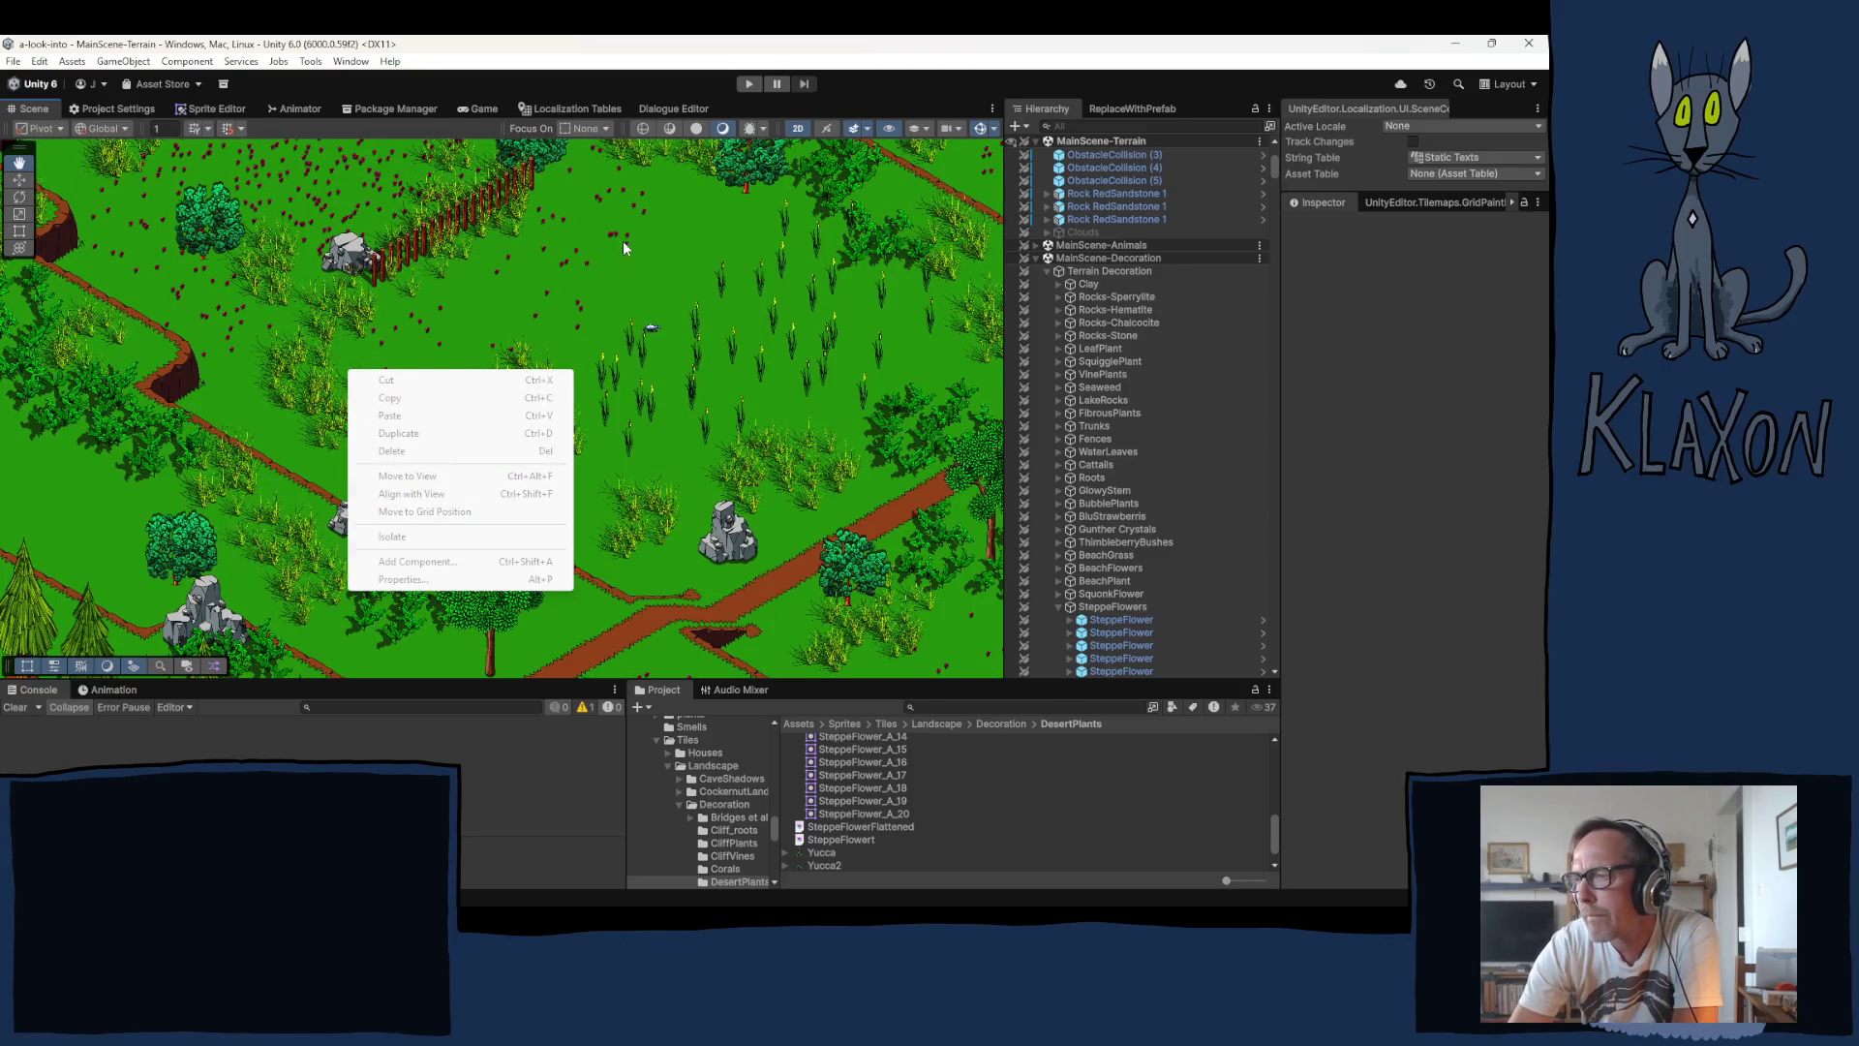
{"action": "left_click", "coordinate": [624, 247]}
{"action": "left_click_drag", "start_coordinate": [620, 252], "coordinate": [573, 292]}
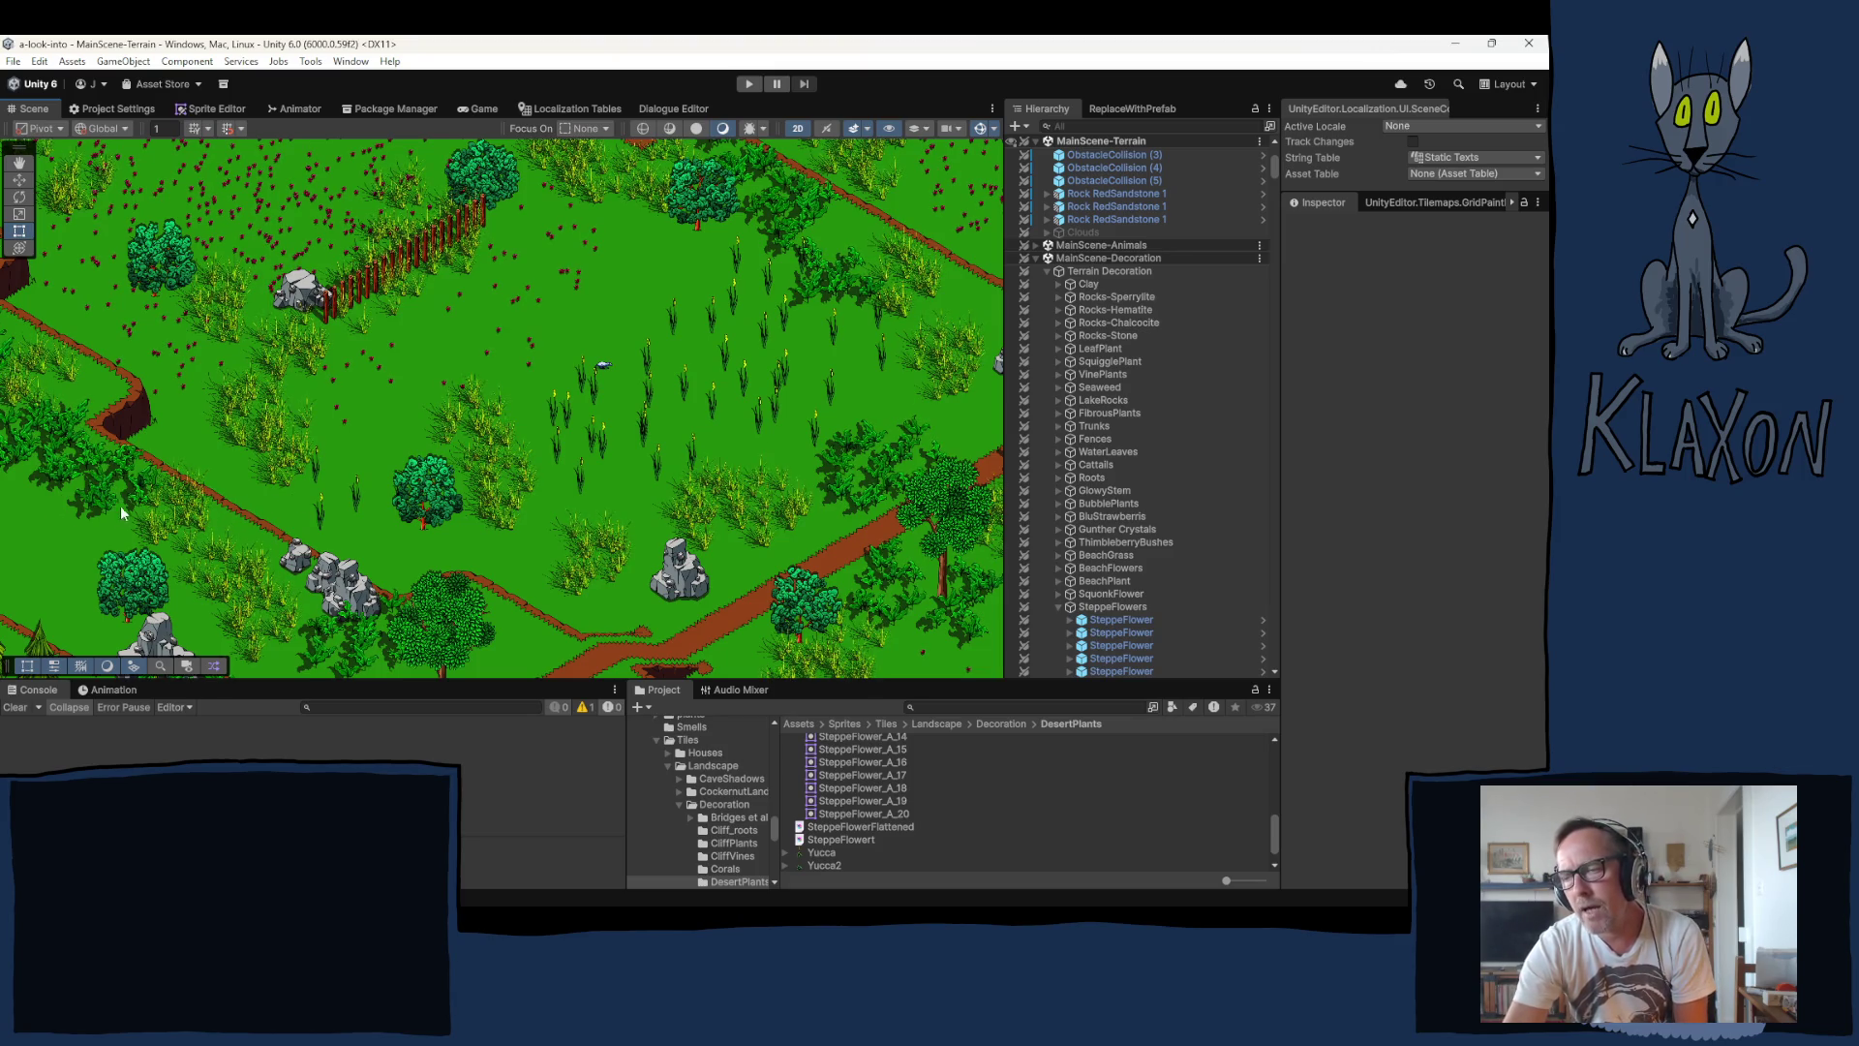
{"action": "mouse_move", "coordinate": [120, 505]}
{"action": "left_mouse_down"}
{"action": "mouse_move", "coordinate": [436, 538]}
{"action": "mouse_move", "coordinate": [557, 359]}
{"action": "mouse_move", "coordinate": [593, 406]}
{"action": "mouse_move", "coordinate": [543, 416]}
{"action": "left_mouse_up"}
{"action": "mouse_move", "coordinate": [373, 411]}
{"action": "left_mouse_down"}
{"action": "mouse_move", "coordinate": [429, 492]}
{"action": "mouse_move", "coordinate": [445, 568]}
{"action": "mouse_move", "coordinate": [438, 540]}
{"action": "left_mouse_up"}
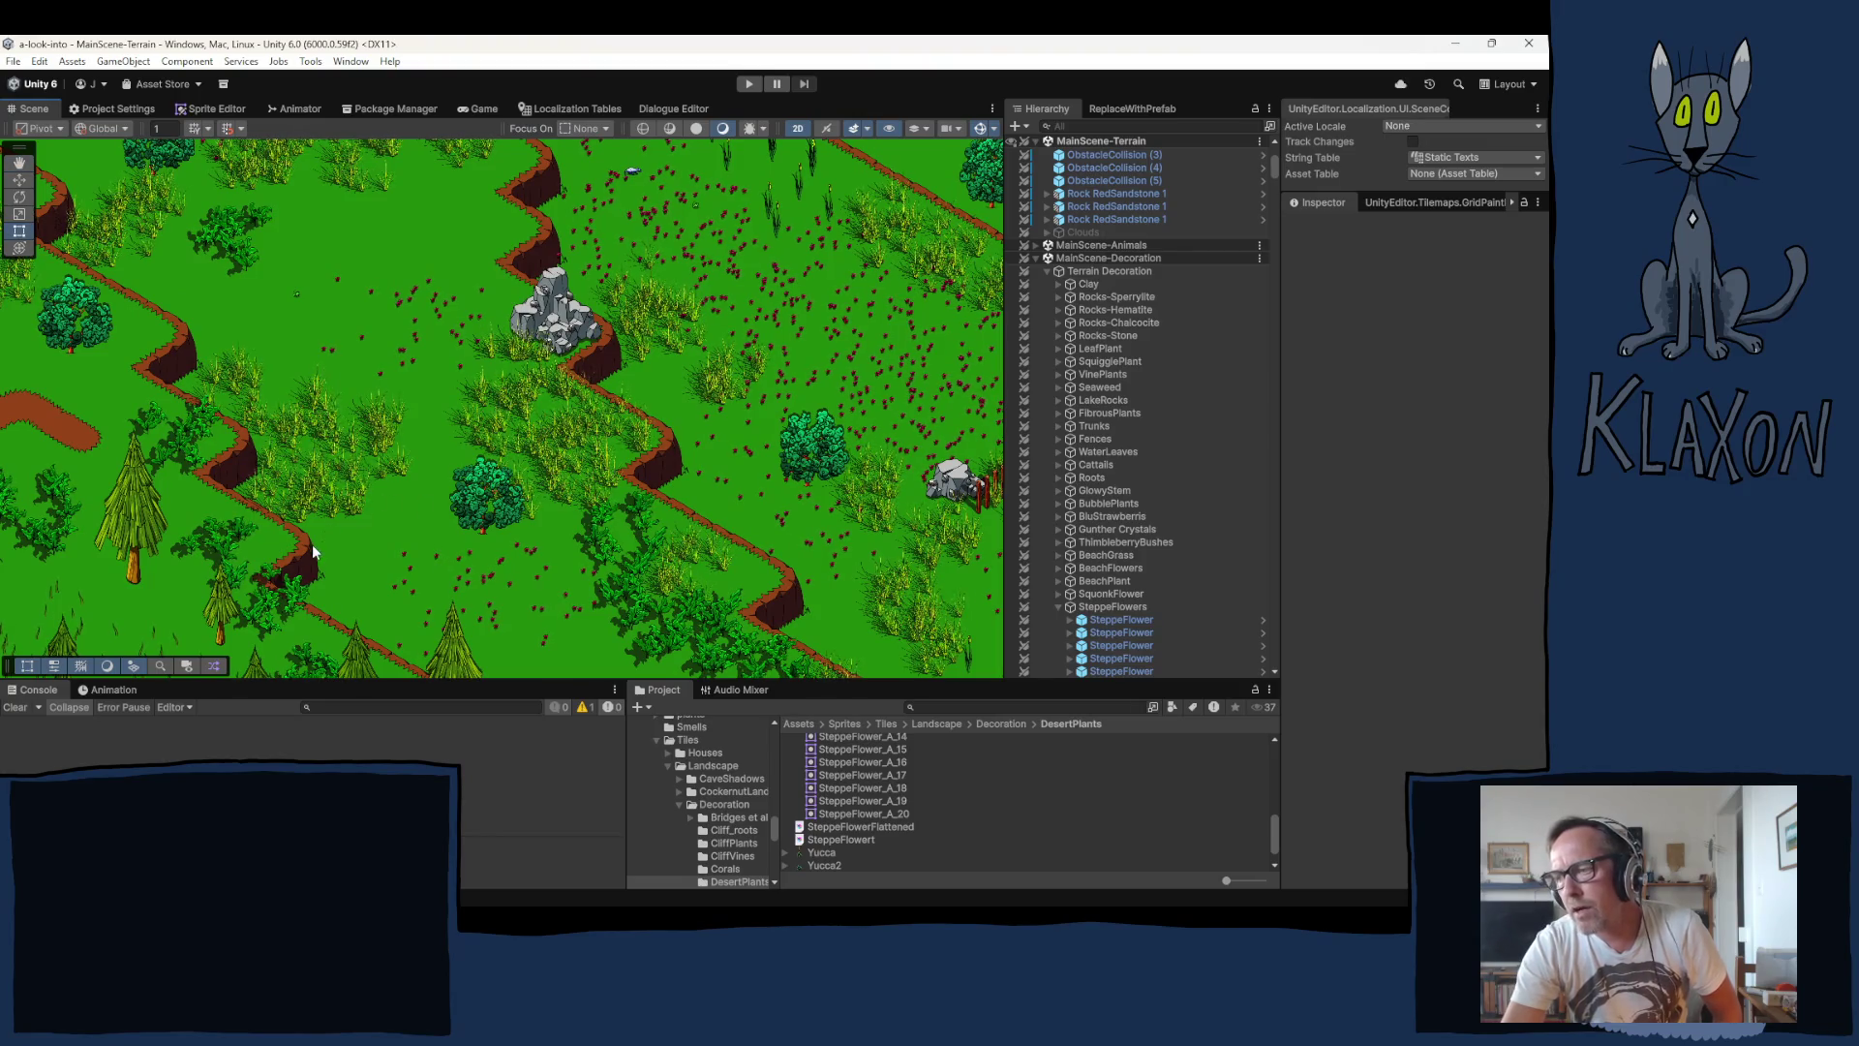
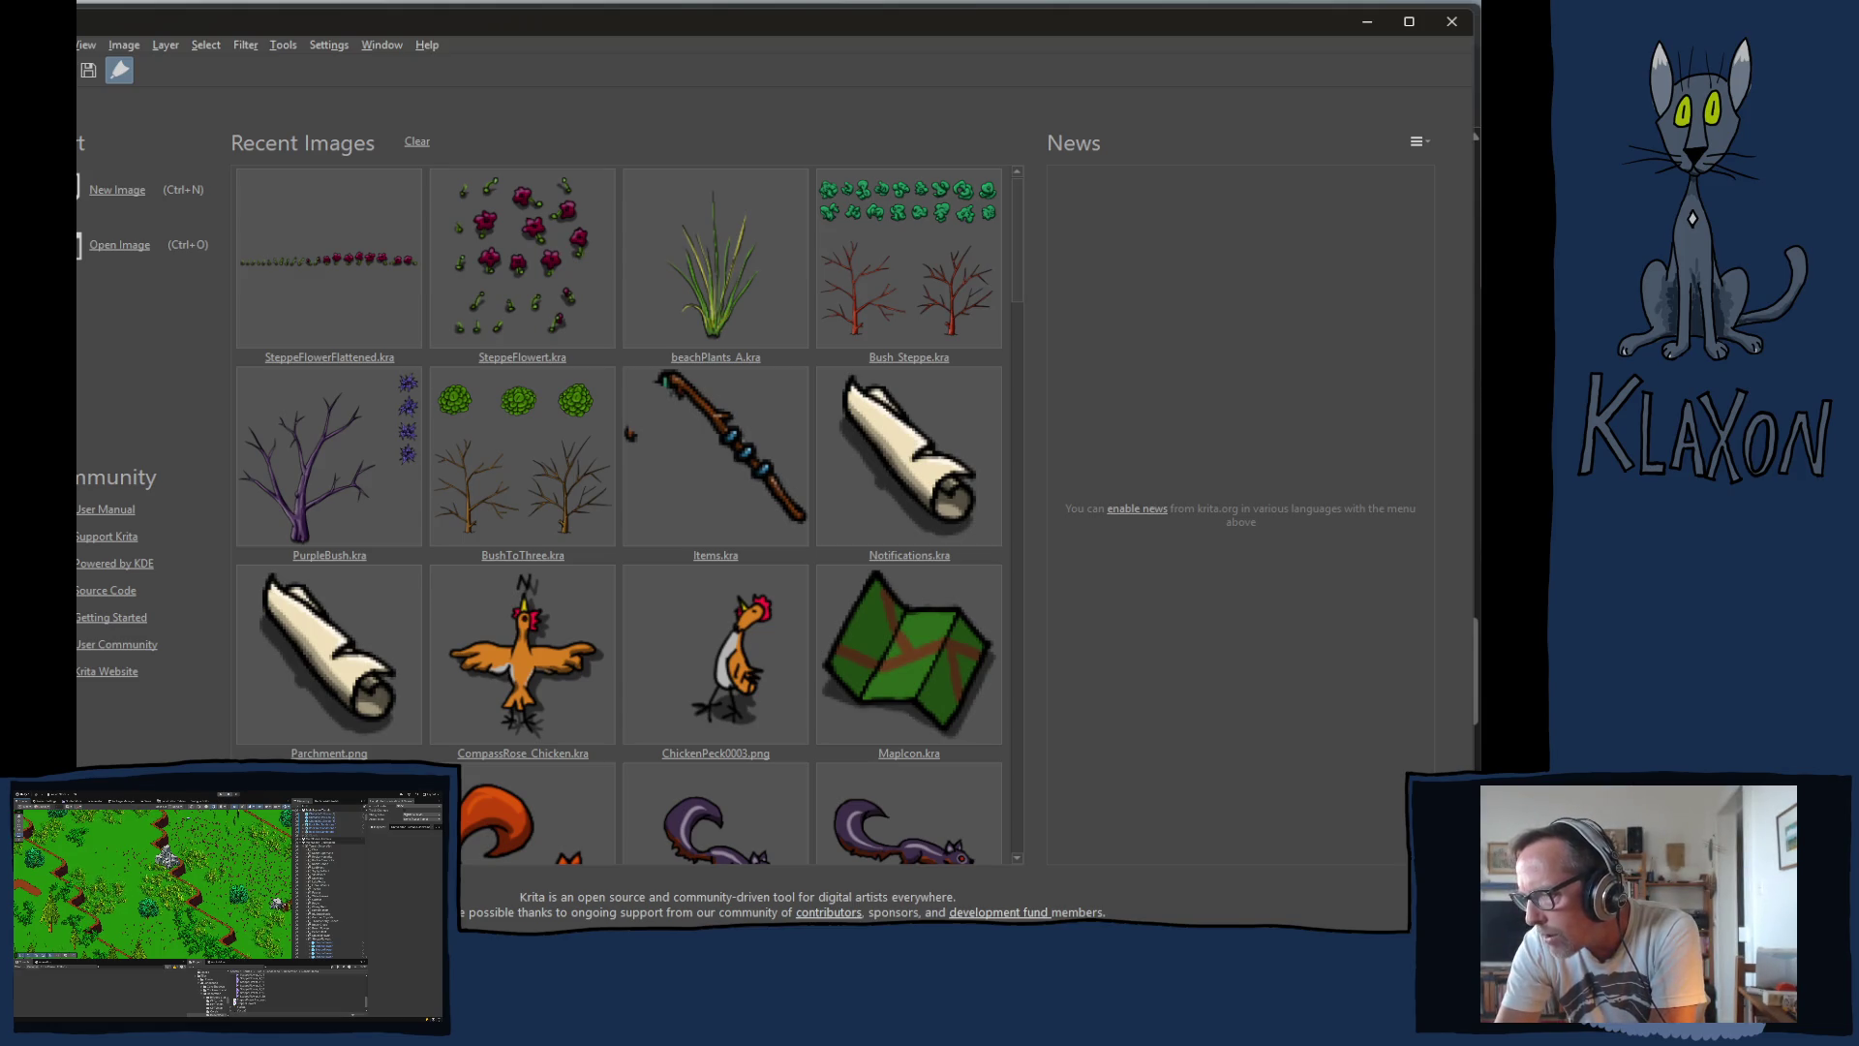
Step: In Unity's Project tree, collapse Tiles and open Sprites > Characters > Birds > Sparrow
{"action": "key", "text": "alt+Tab"}
{"action": "left_click", "coordinate": [657, 741]}
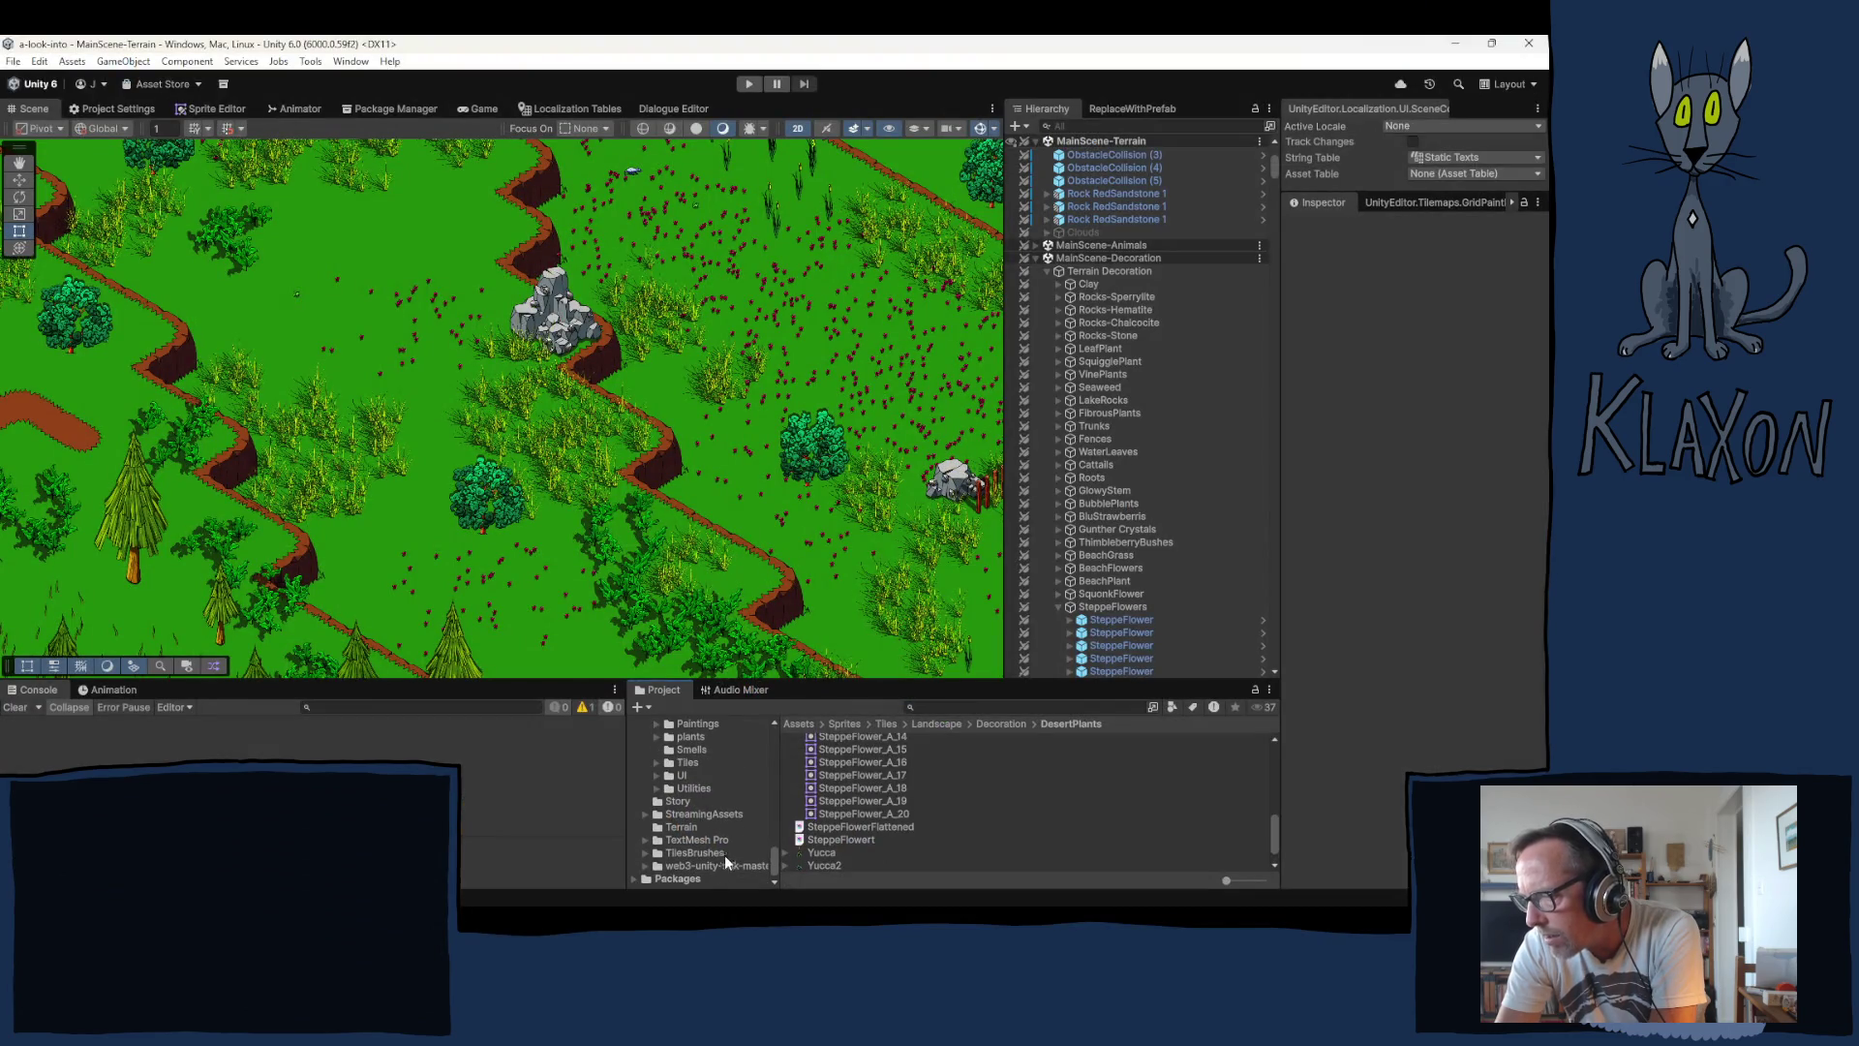
{"action": "scroll", "coordinate": [699, 819], "scroll_direction": "up", "scroll_amount": 6}
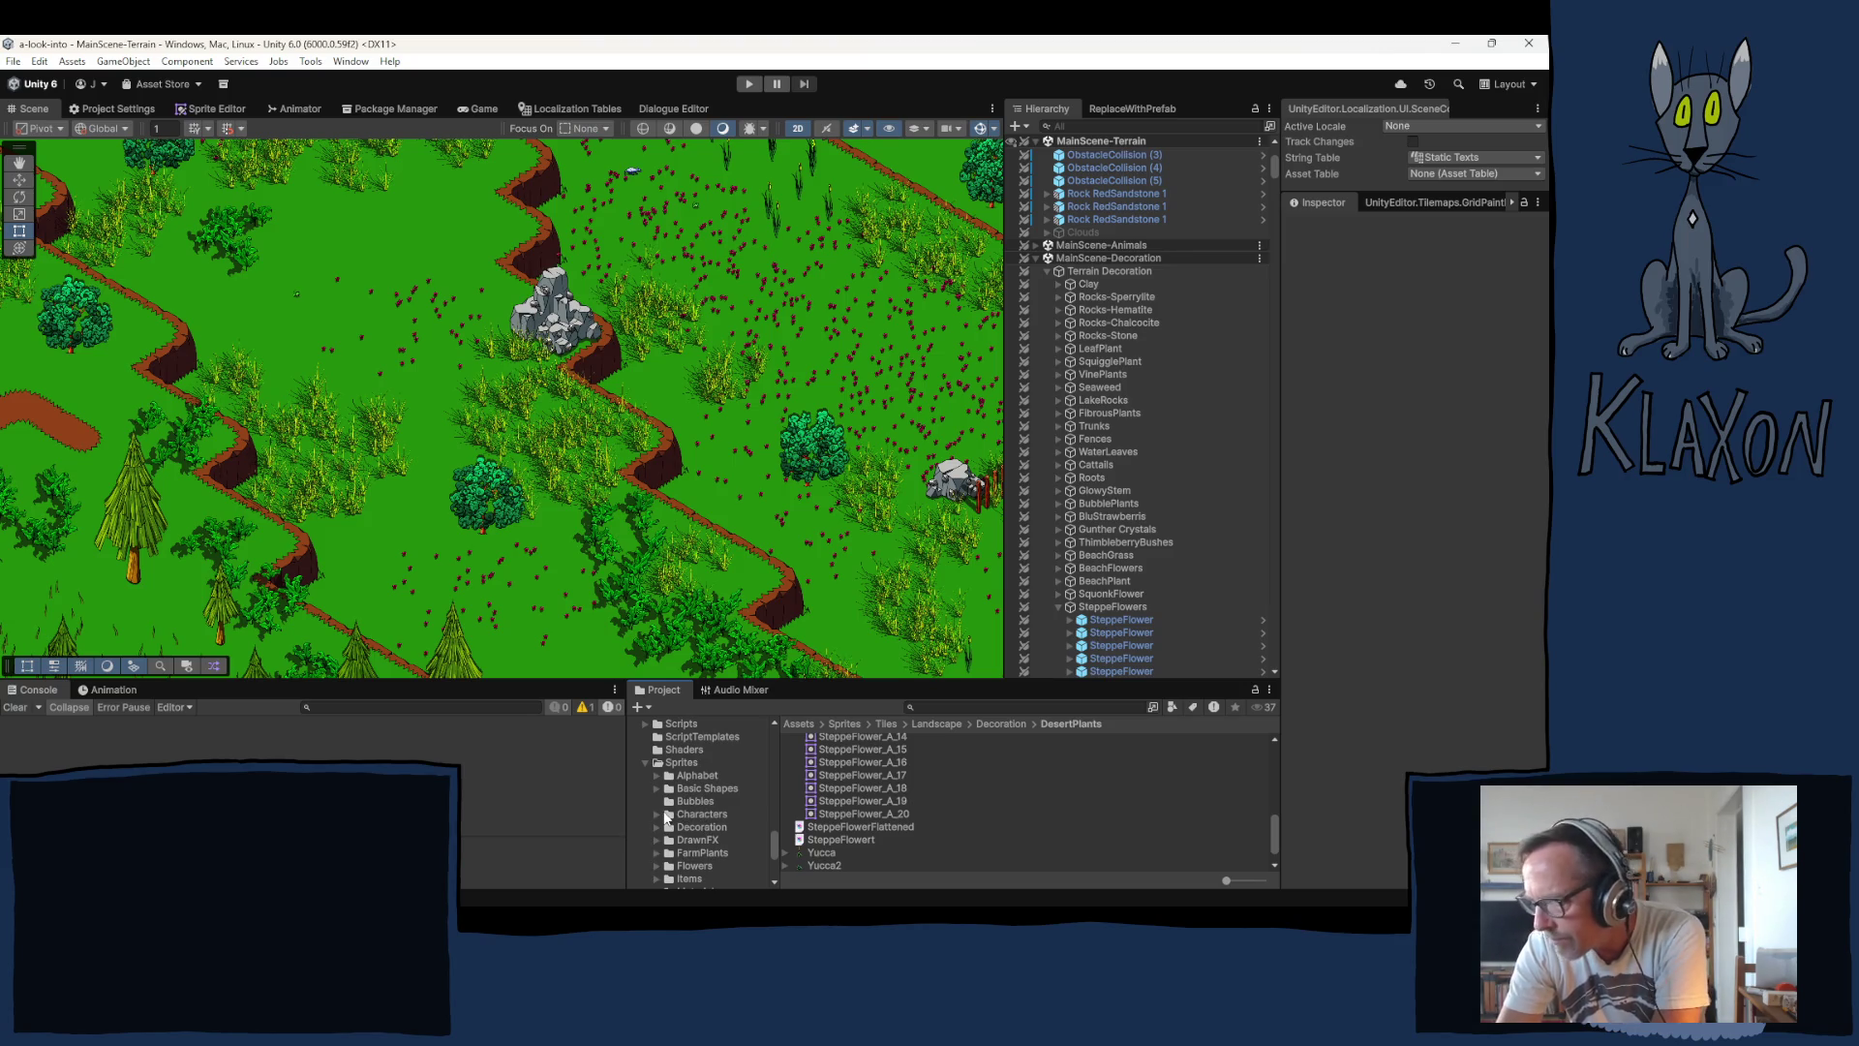
{"action": "left_click", "coordinate": [658, 814]}
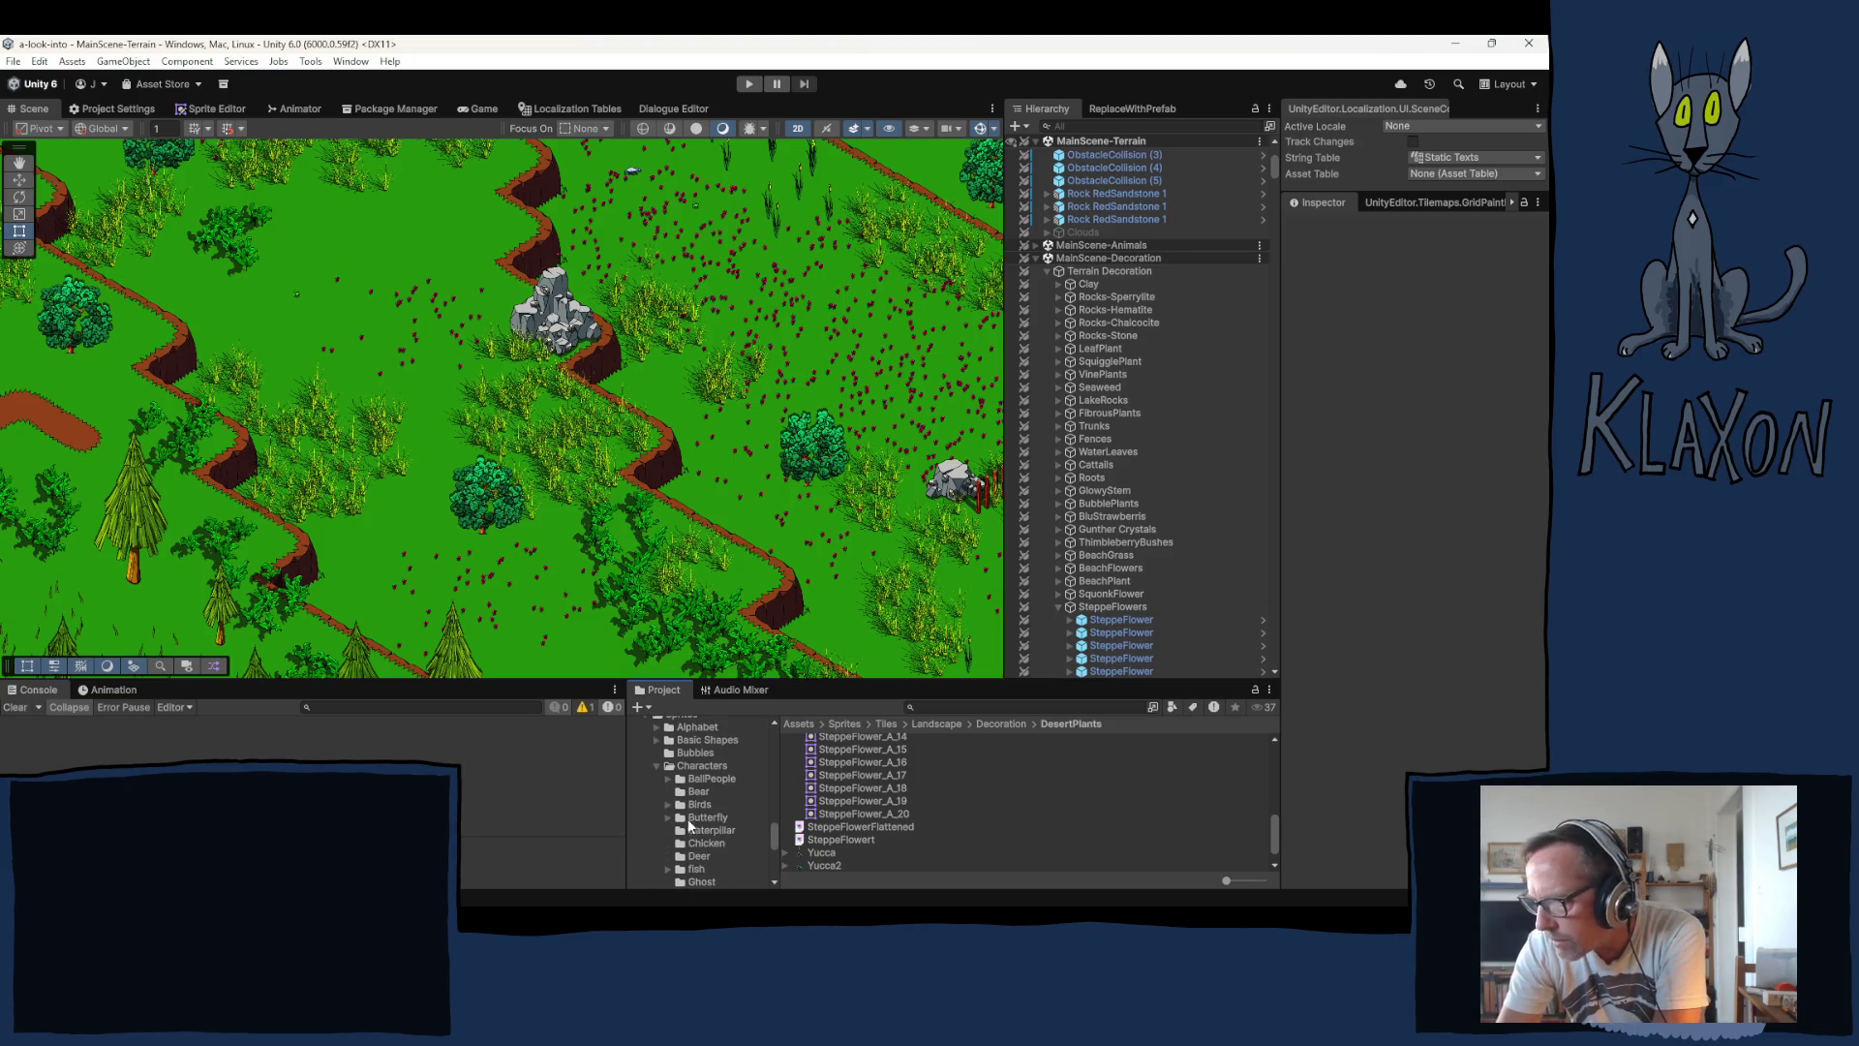
{"action": "left_click", "coordinate": [668, 804]}
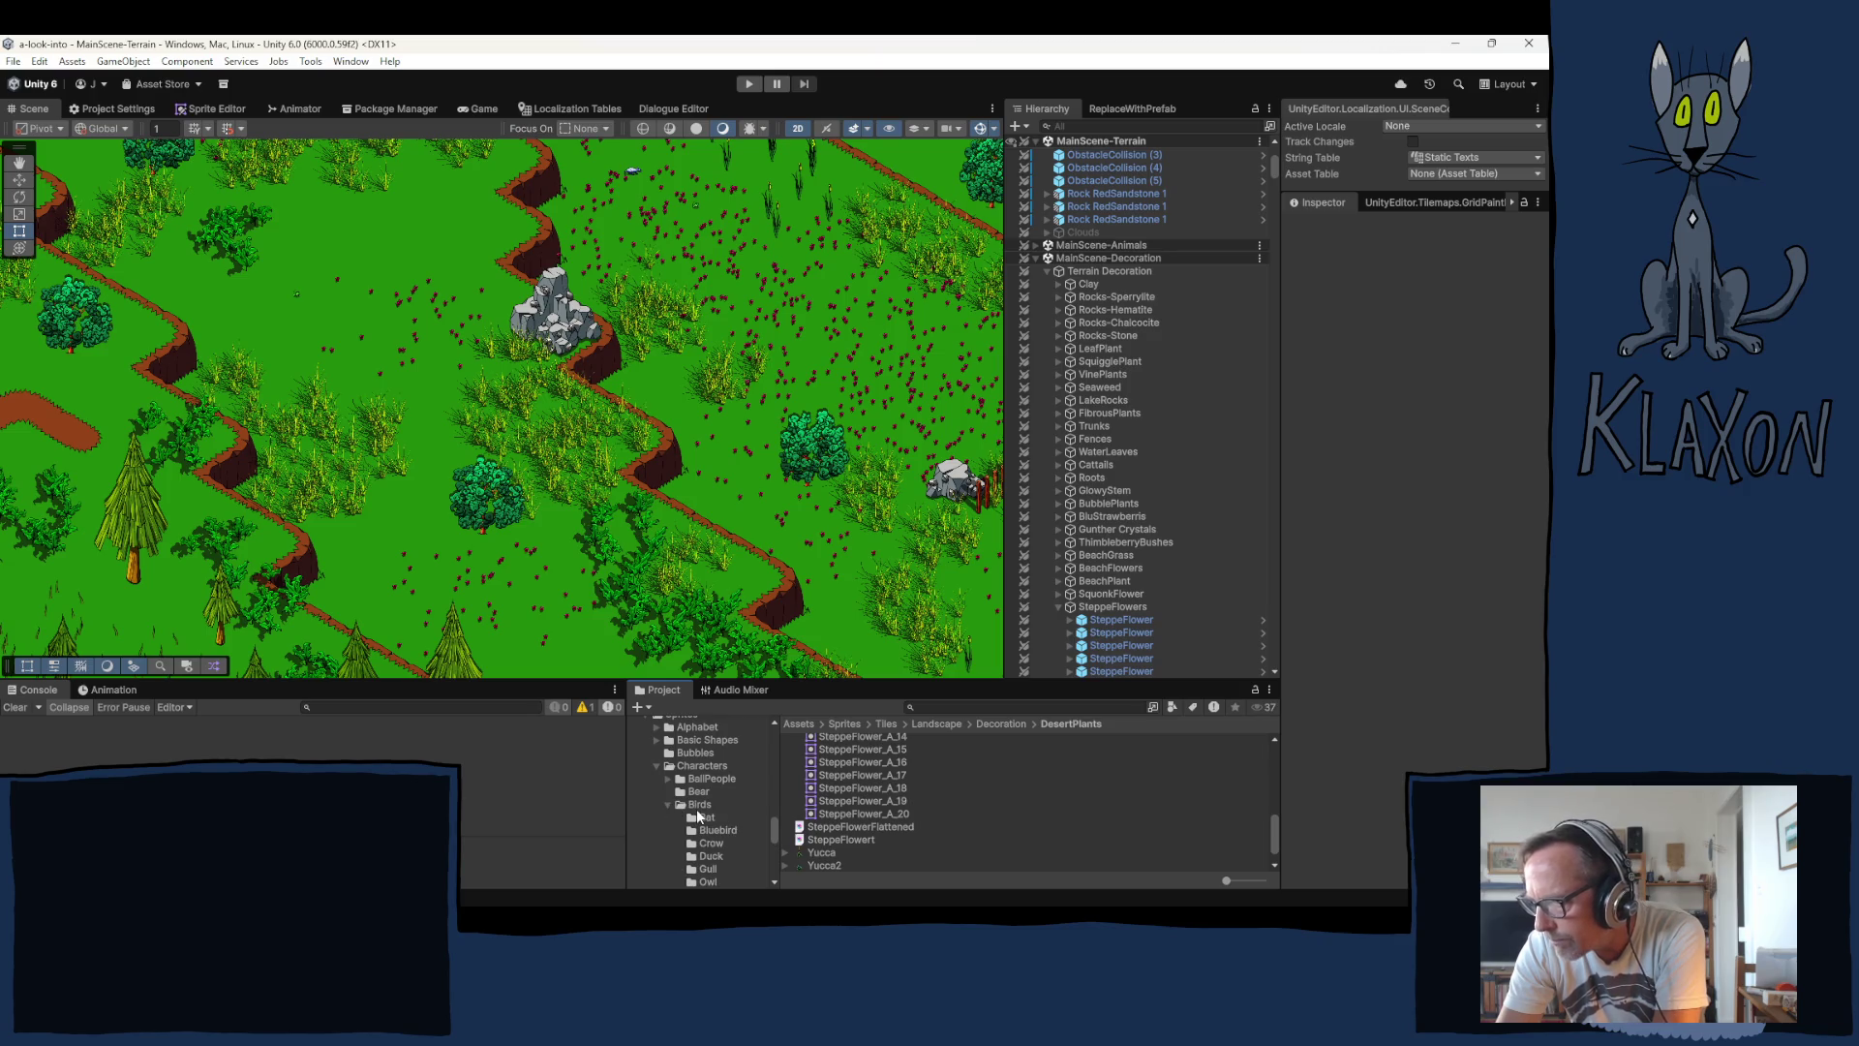
{"action": "left_click", "coordinate": [694, 803]}
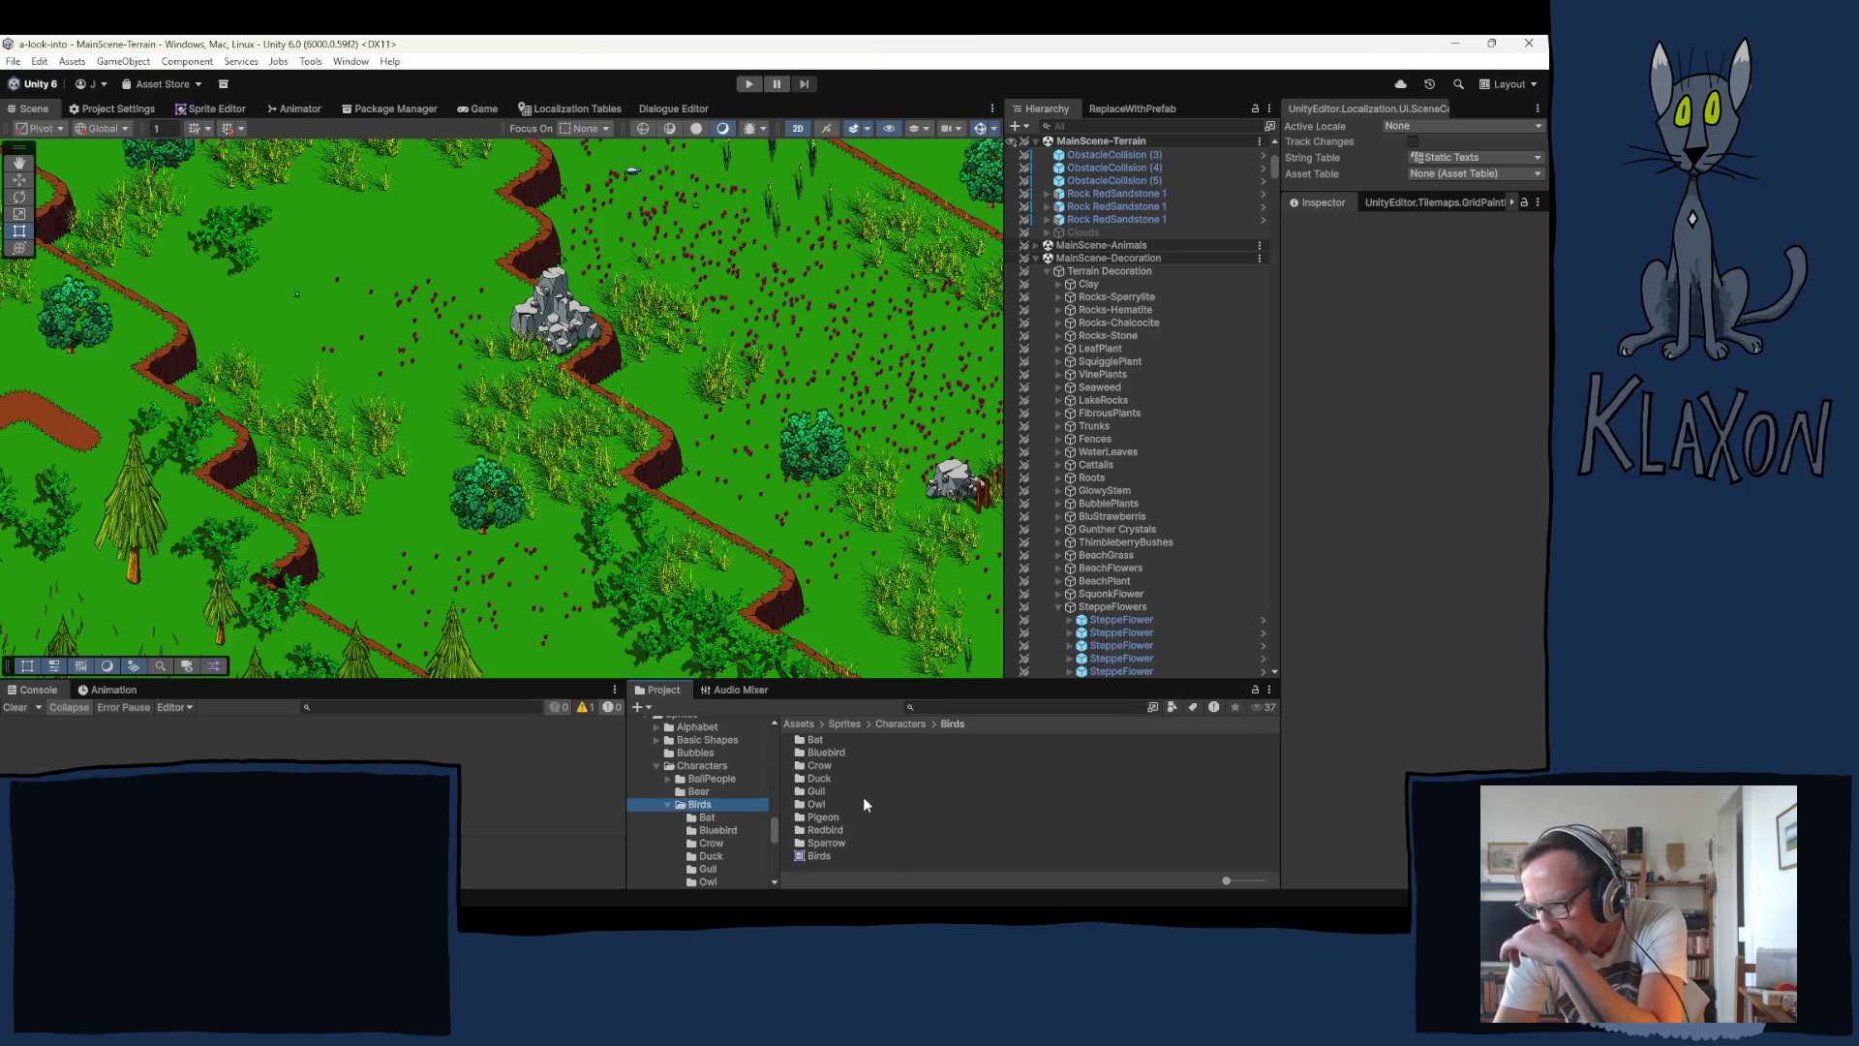
{"action": "double_click", "coordinate": [824, 842]}
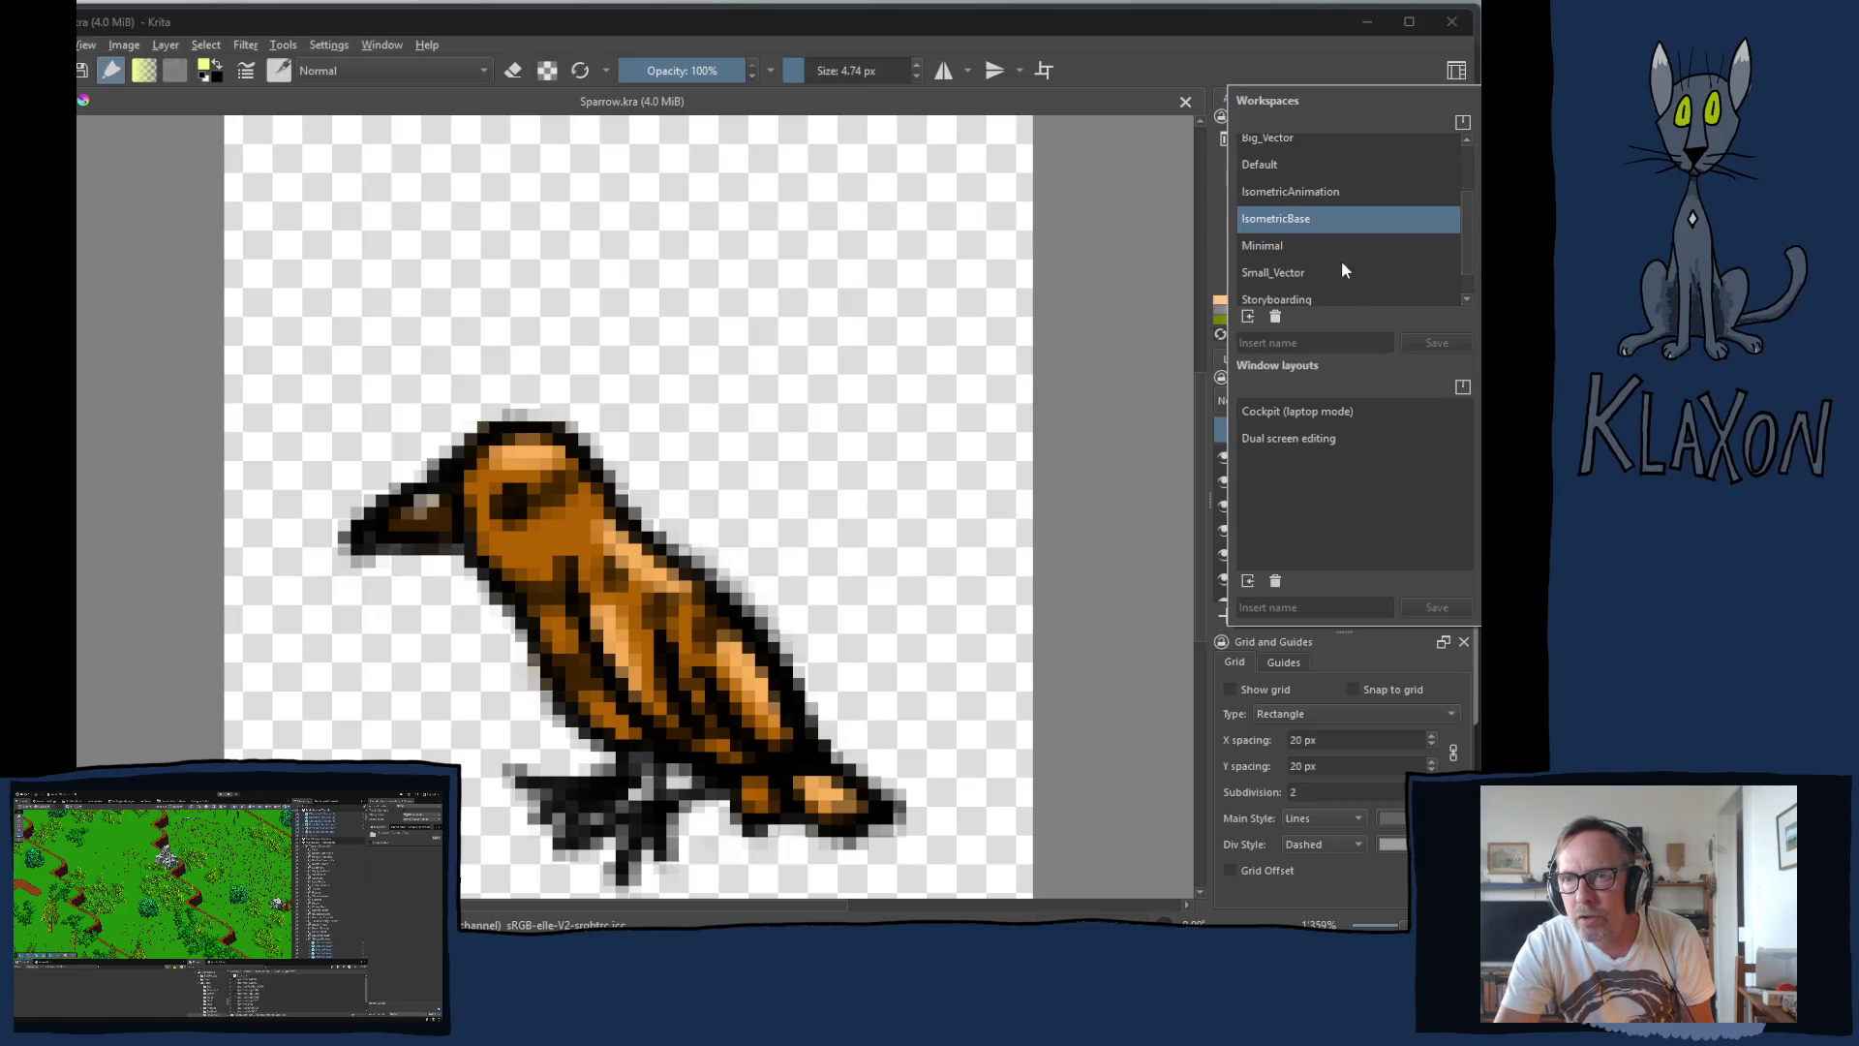
Step: Switch Krita to the IsometricAnimation workspace layout
{"action": "left_click", "coordinate": [1320, 193]}
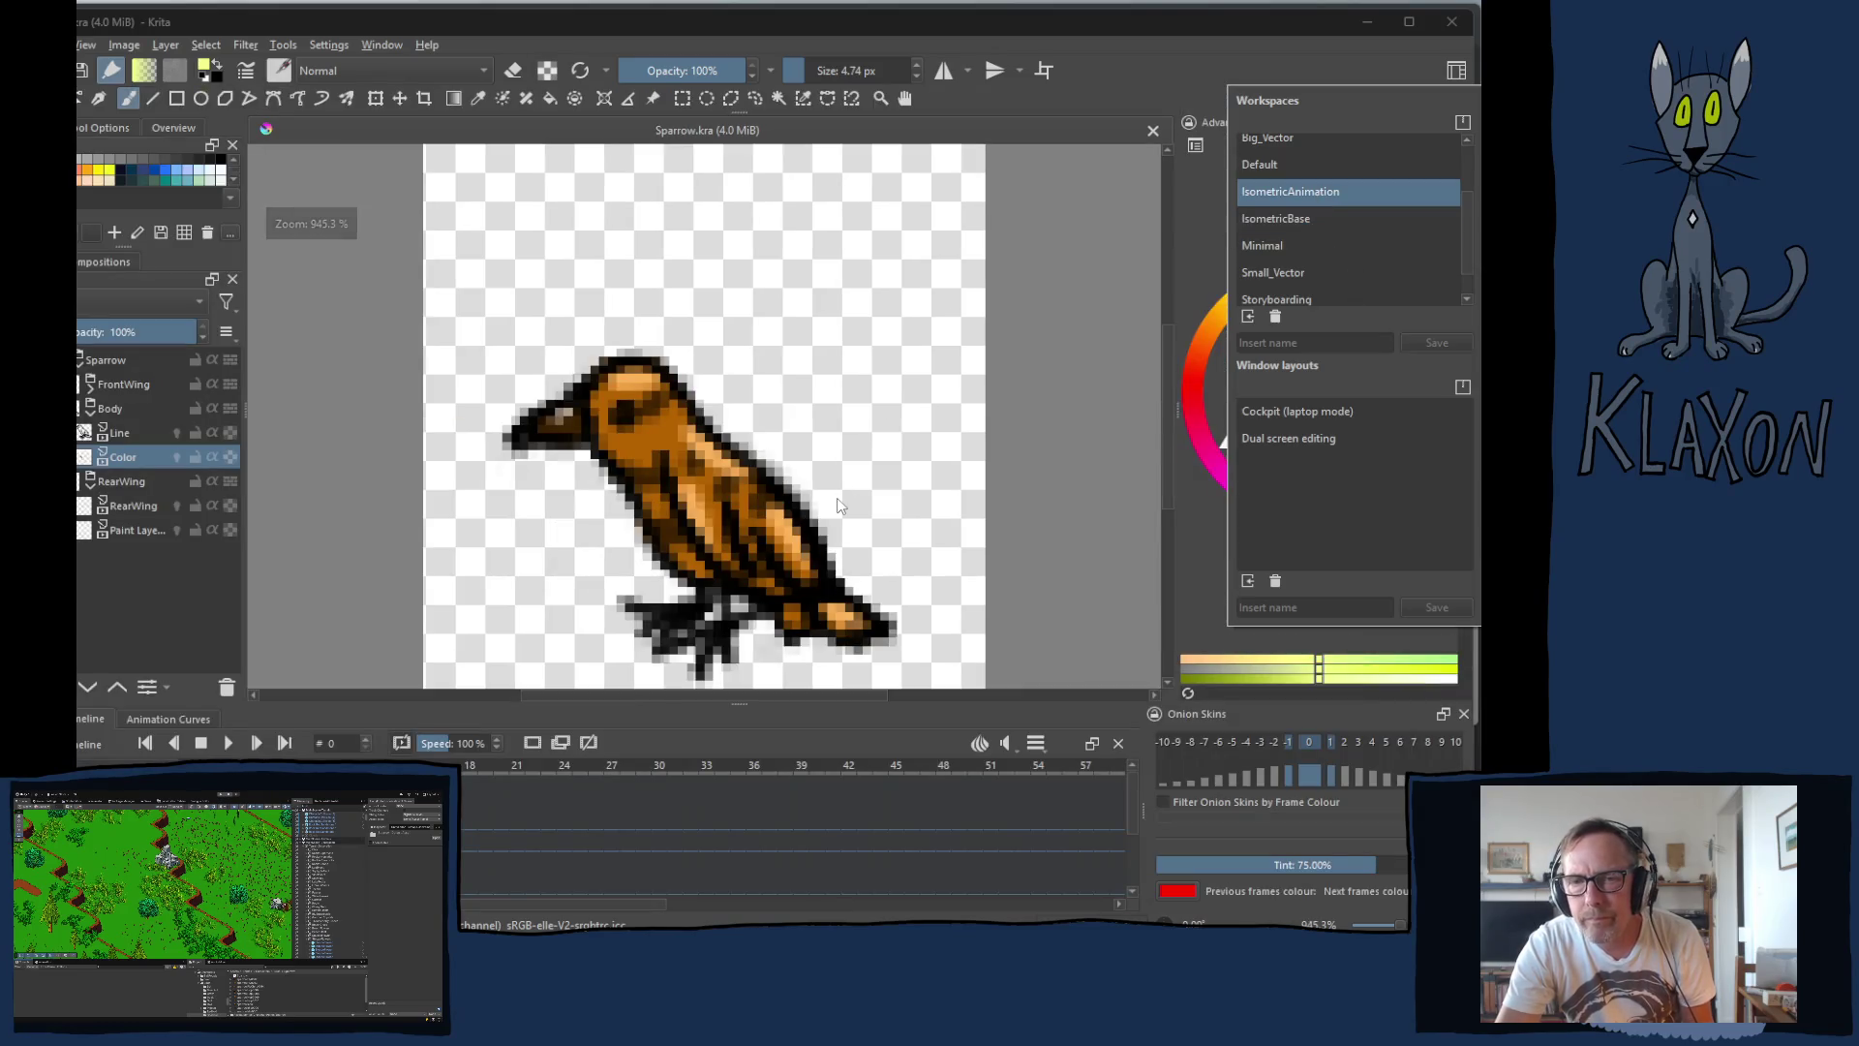
{"action": "left_click", "coordinate": [1354, 67]}
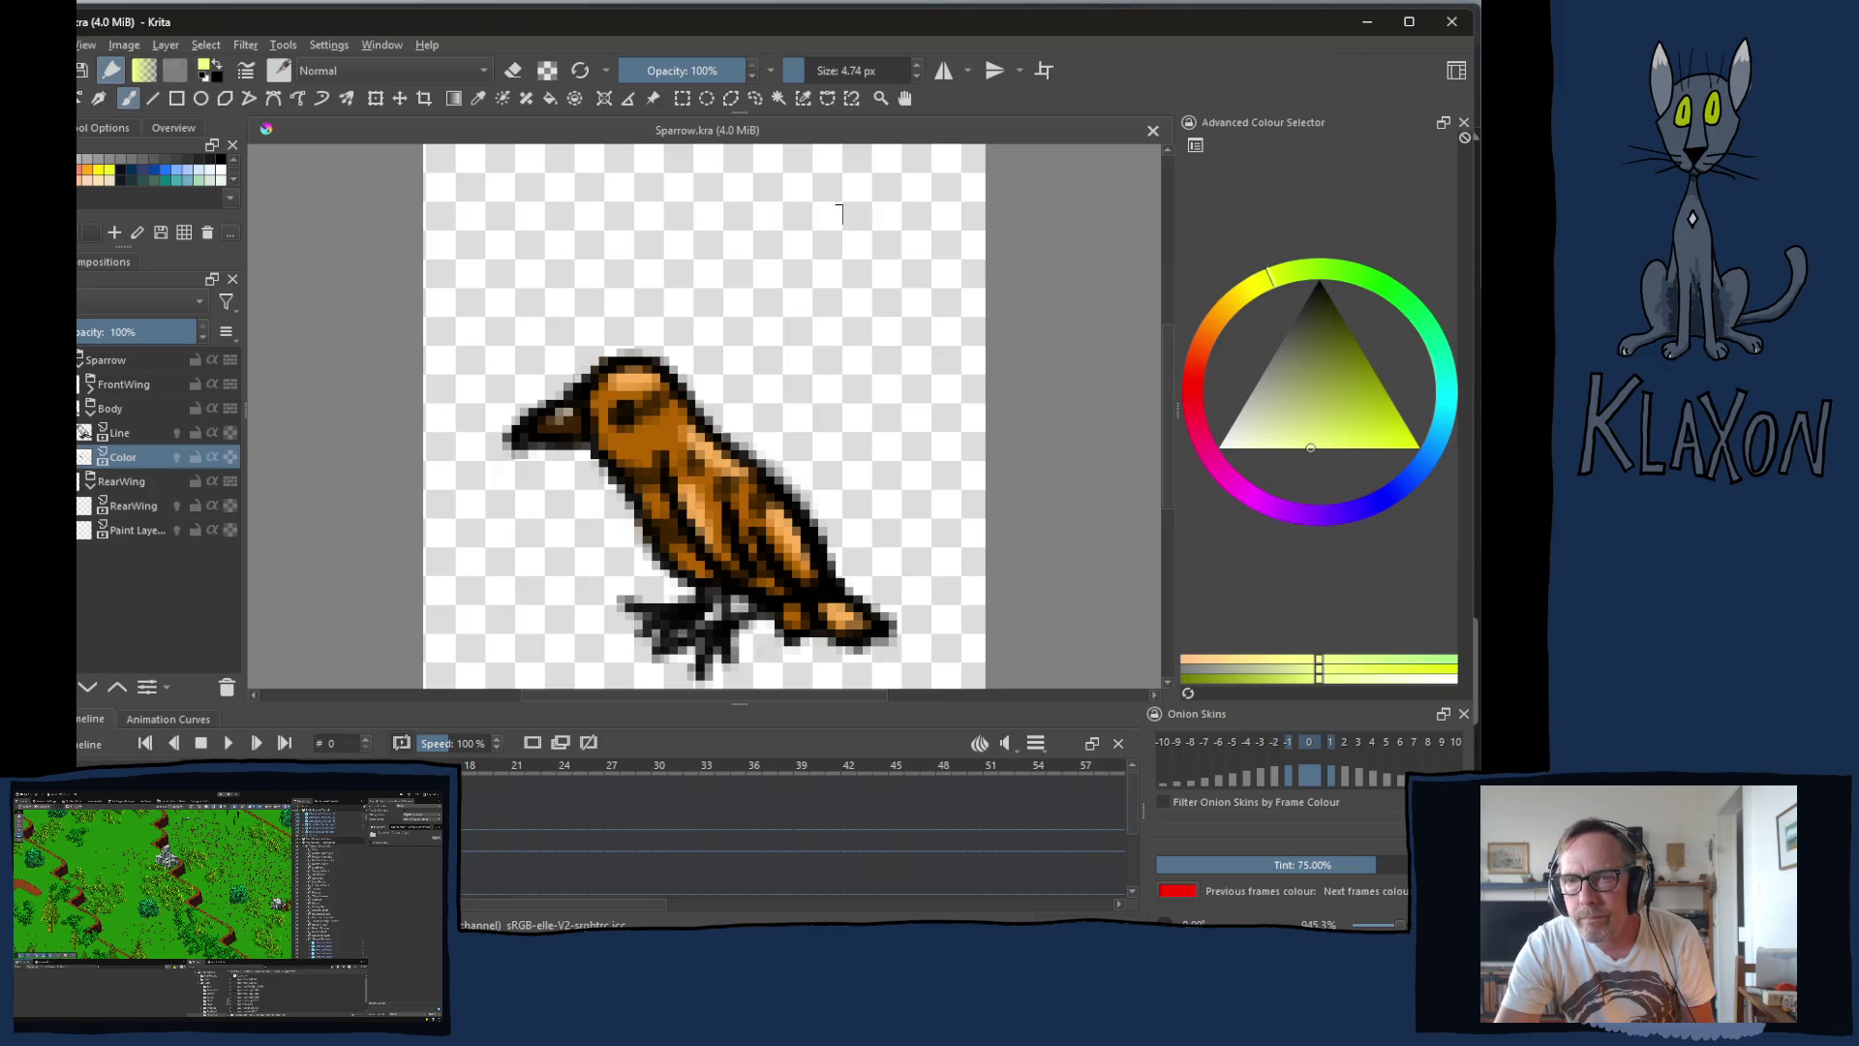
{"action": "scroll", "coordinate": [662, 525], "scroll_direction": "down", "scroll_amount": 3}
{"action": "scroll", "coordinate": [662, 526], "scroll_direction": "up", "scroll_amount": 1}
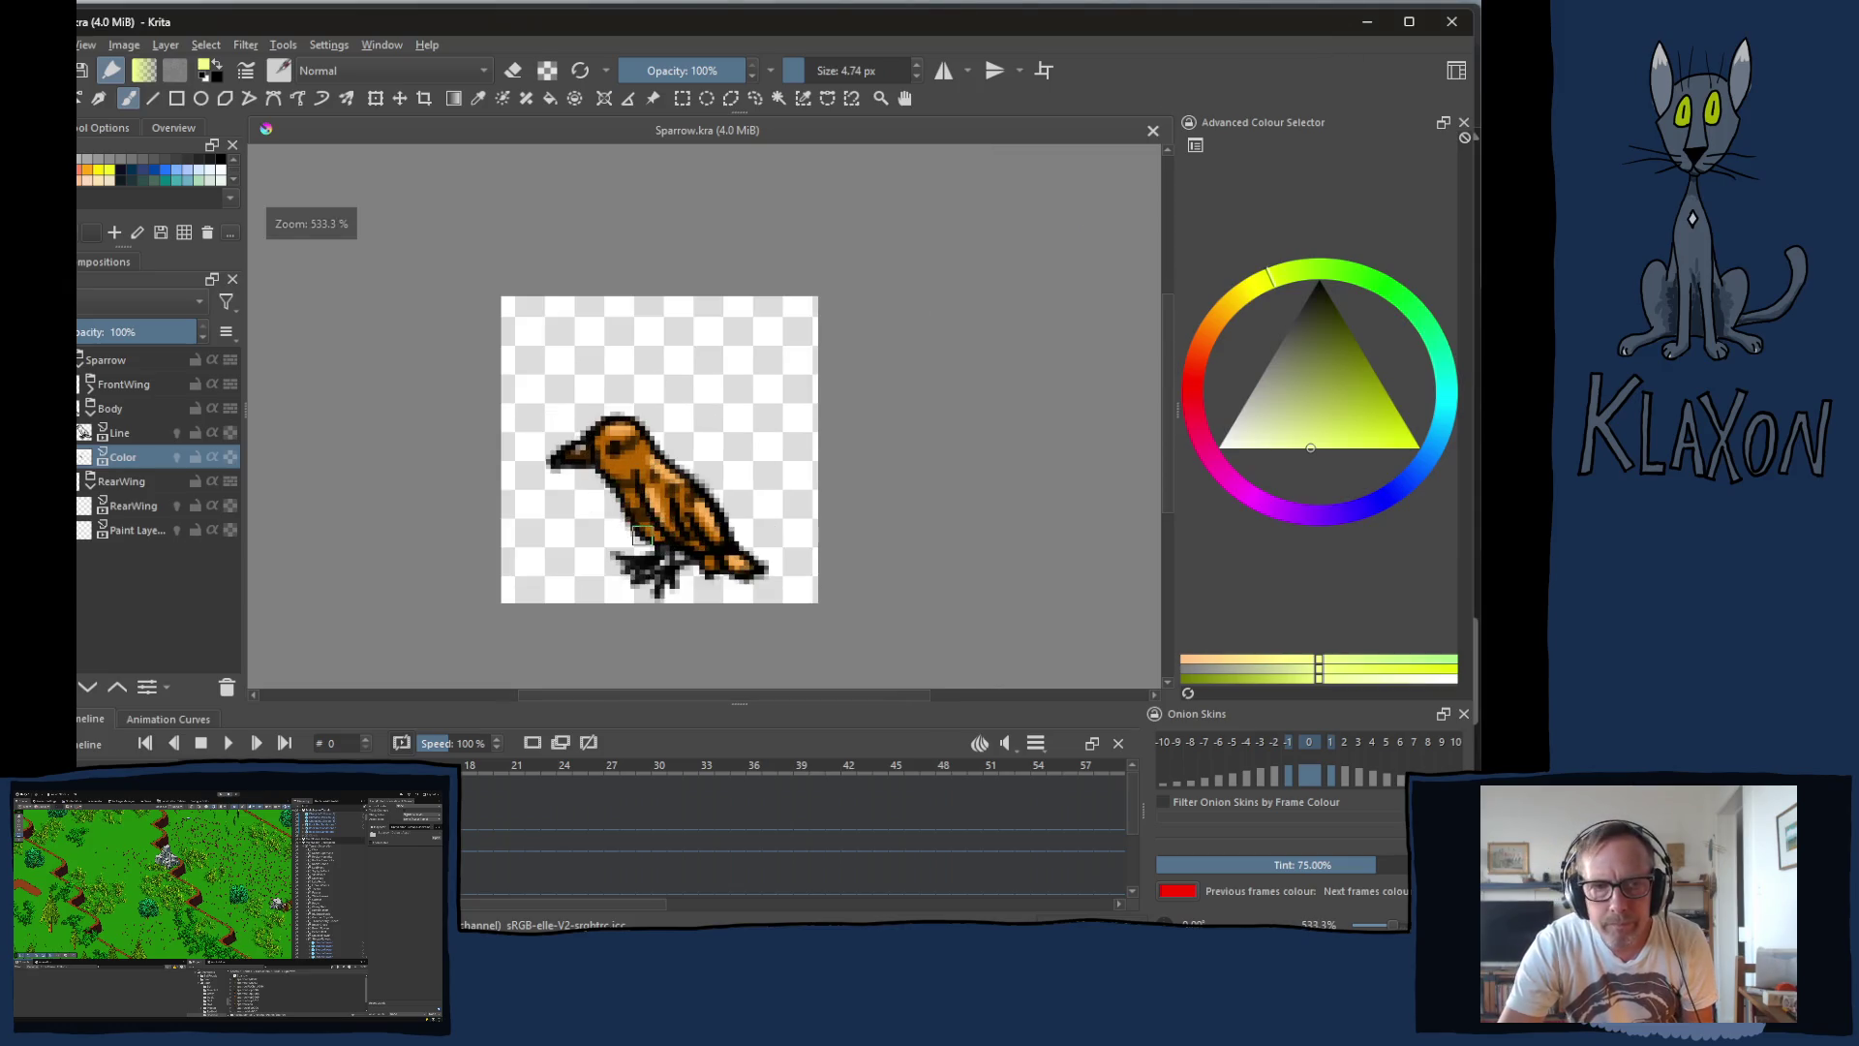
Step: Play the sparrow animation and select the Sparrow group layer
{"action": "left_click", "coordinate": [228, 743]}
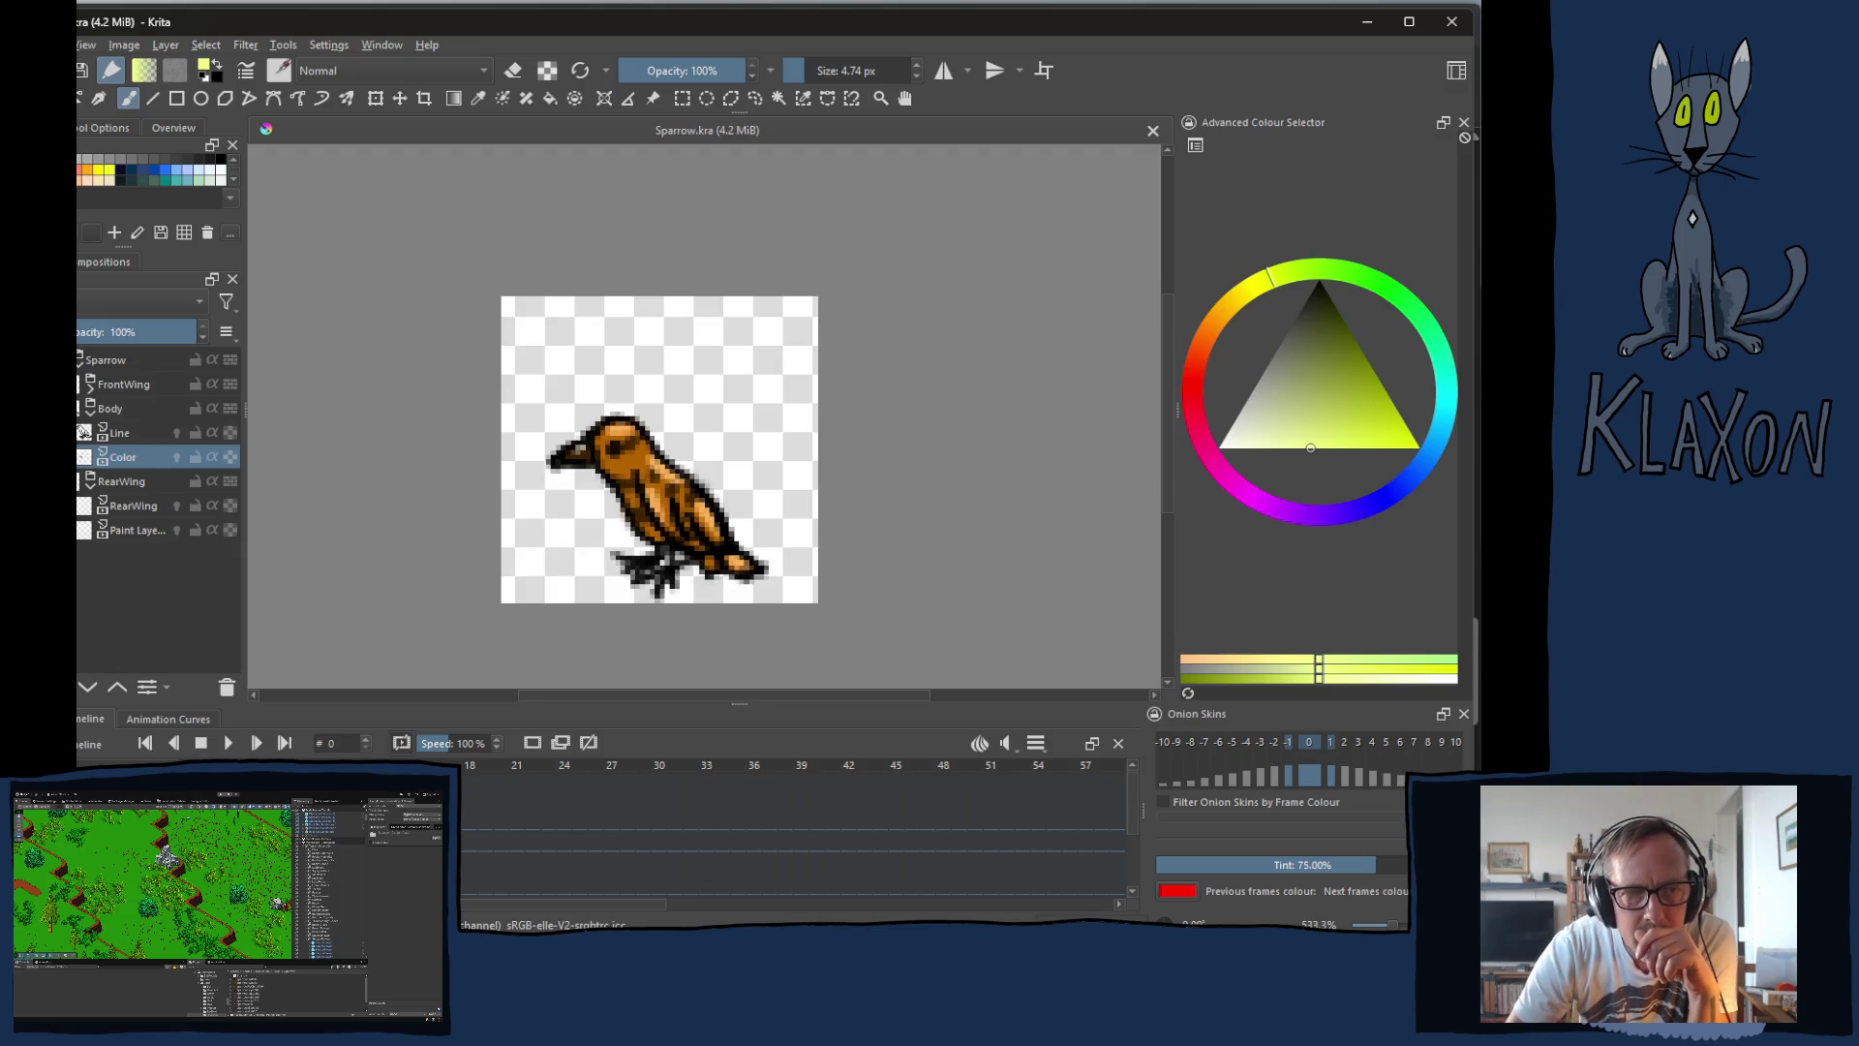
{"action": "left_click", "coordinate": [97, 364]}
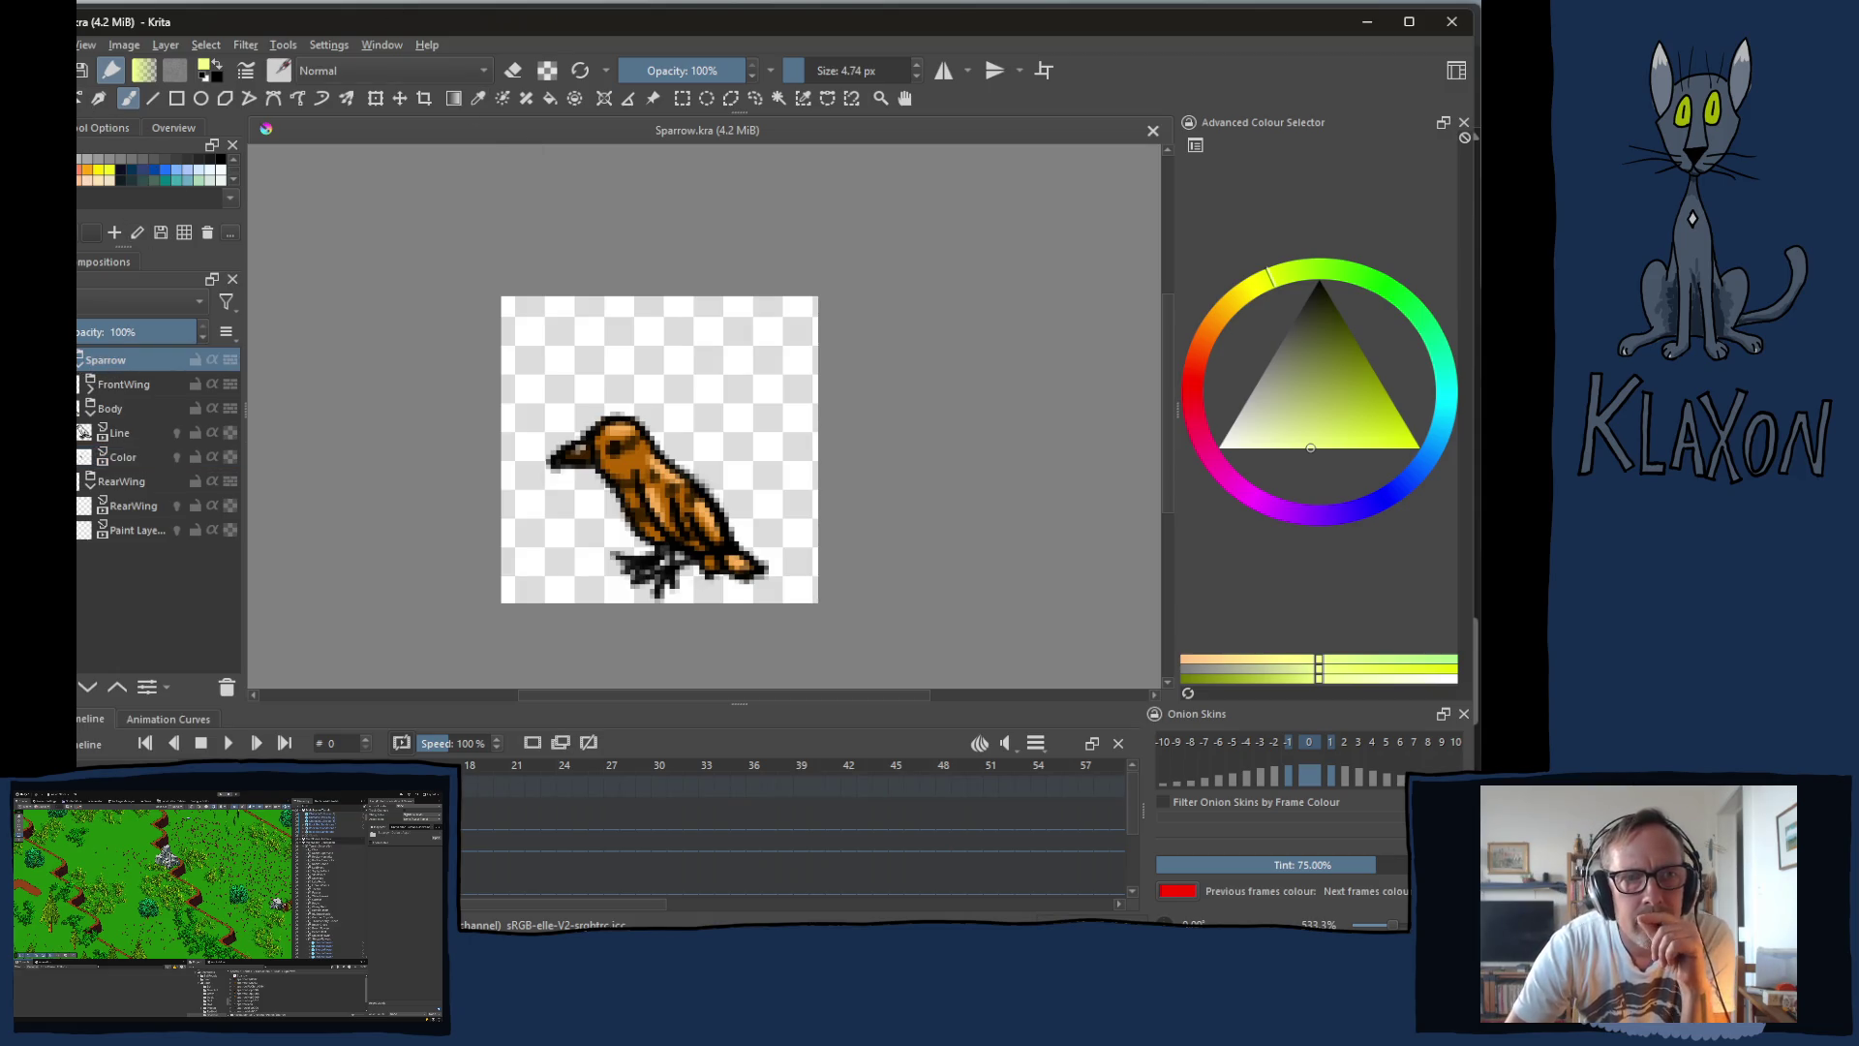
{"action": "key", "text": "alt+f"}
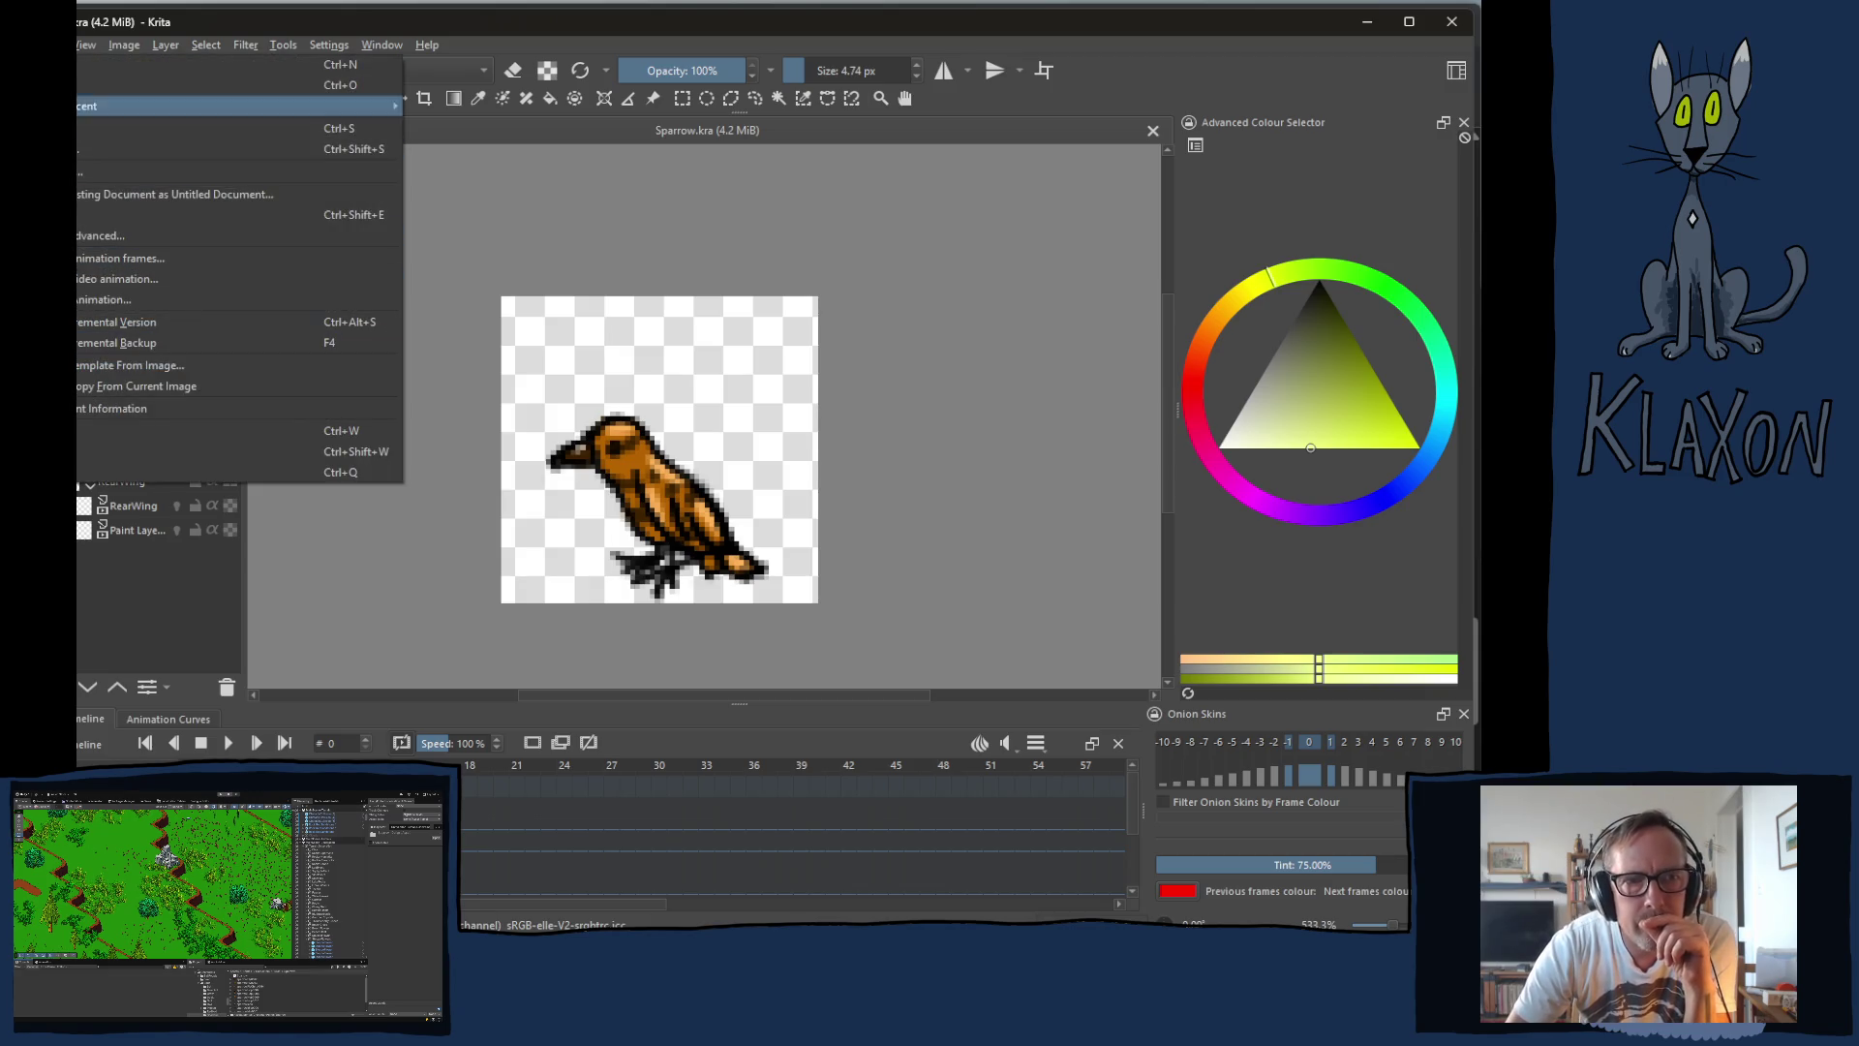
Step: In Save As, create a new SteppeBird folder under Birds and open it
{"action": "left_click", "coordinate": [82, 148]}
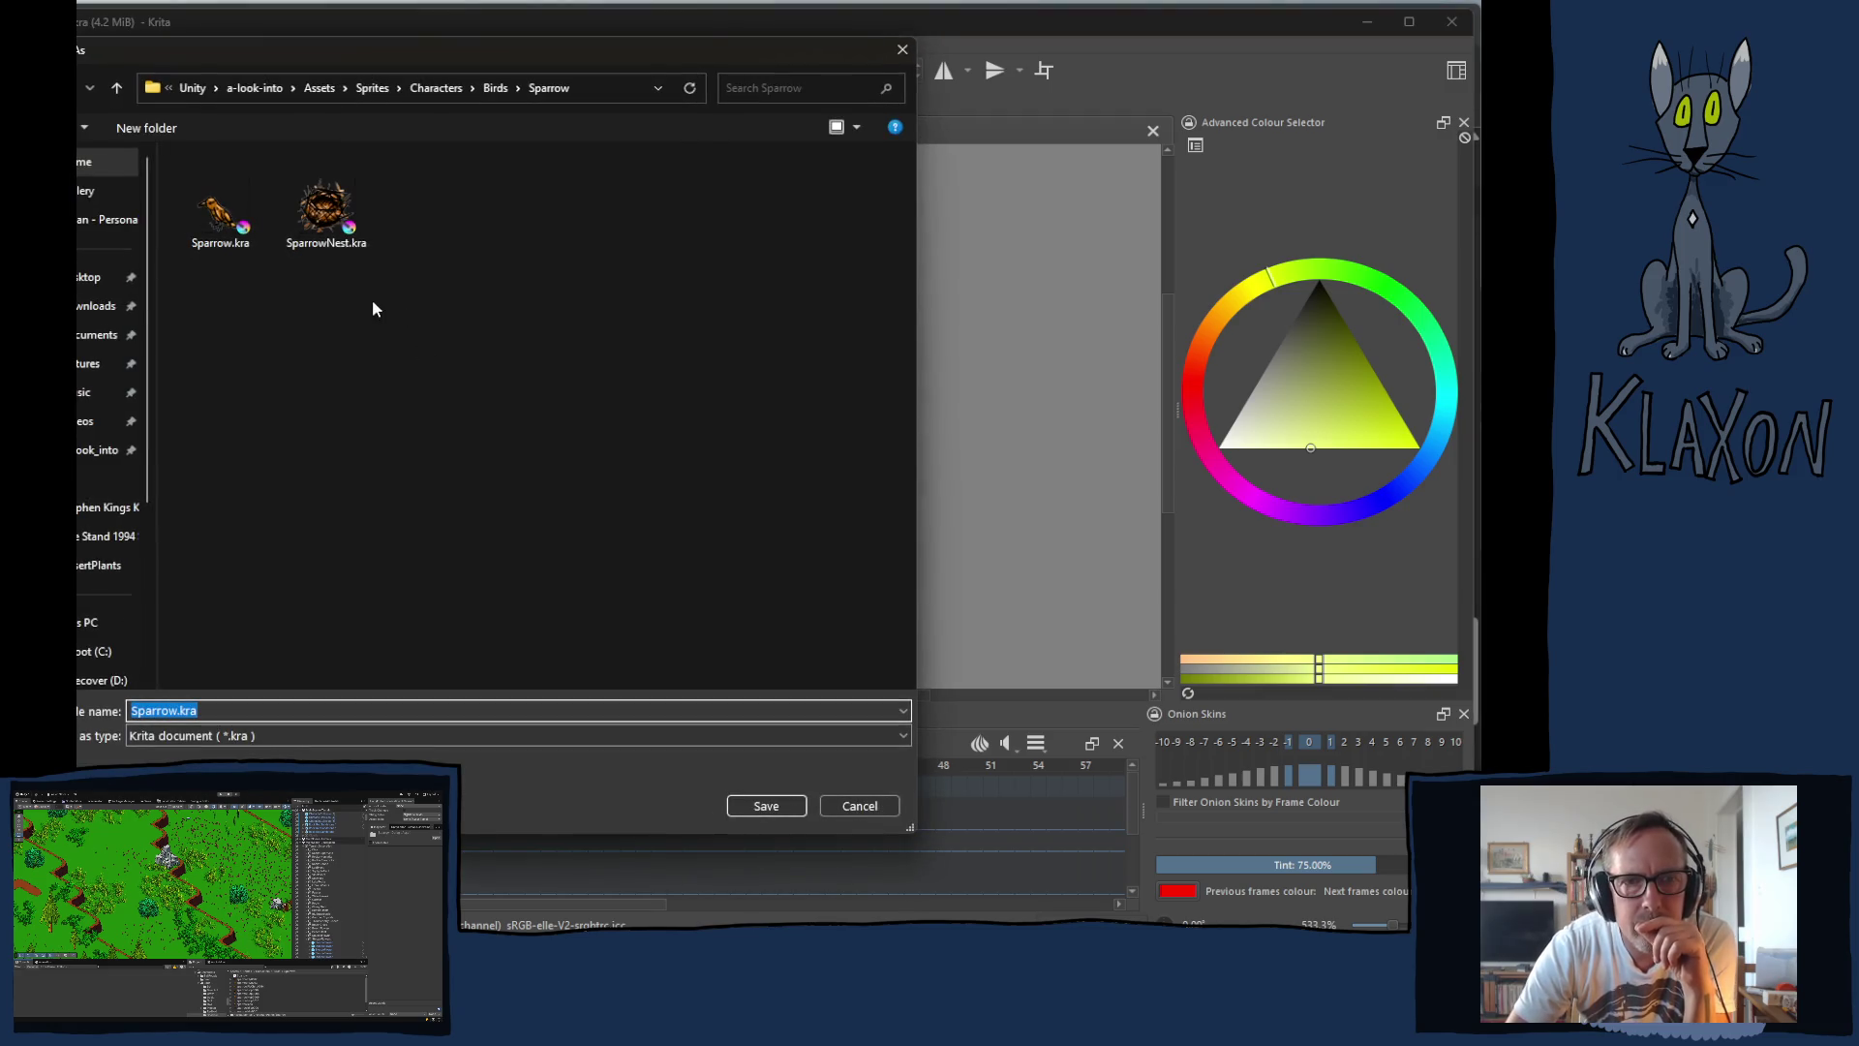
{"action": "left_click", "coordinate": [495, 88]}
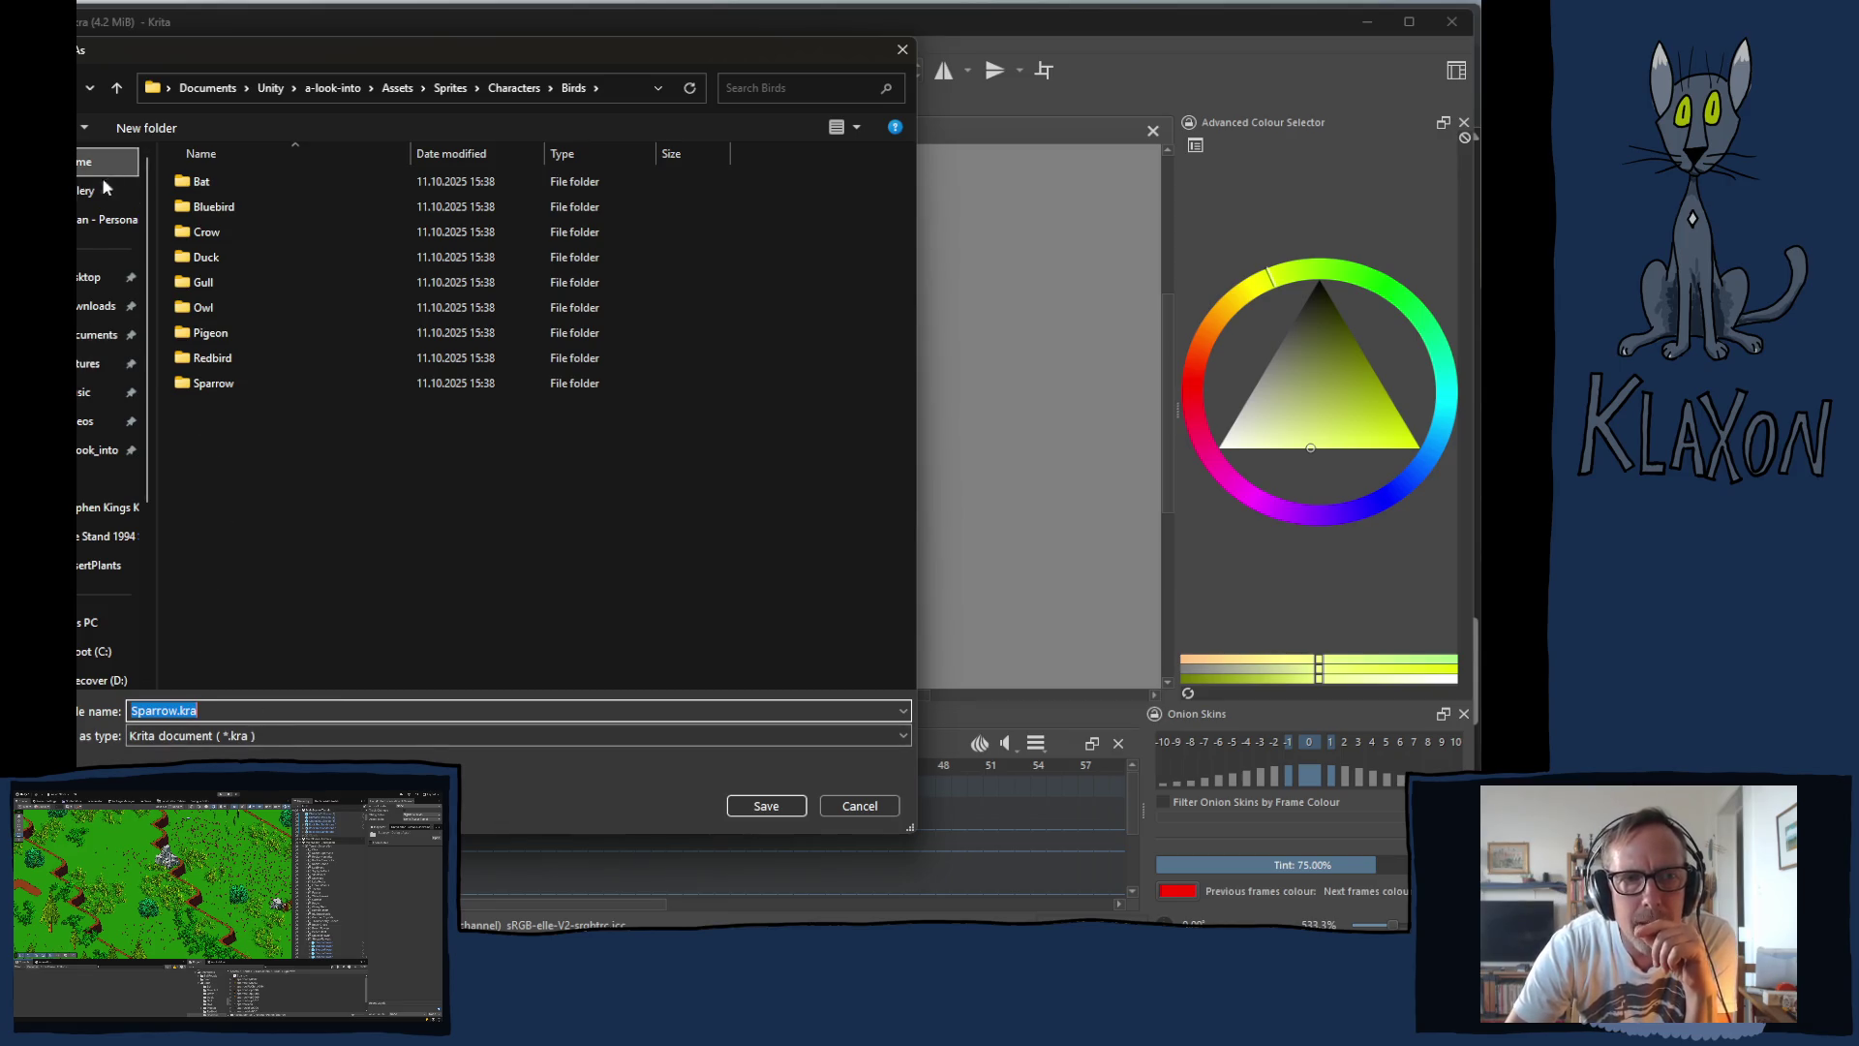
{"action": "left_click", "coordinate": [159, 132]}
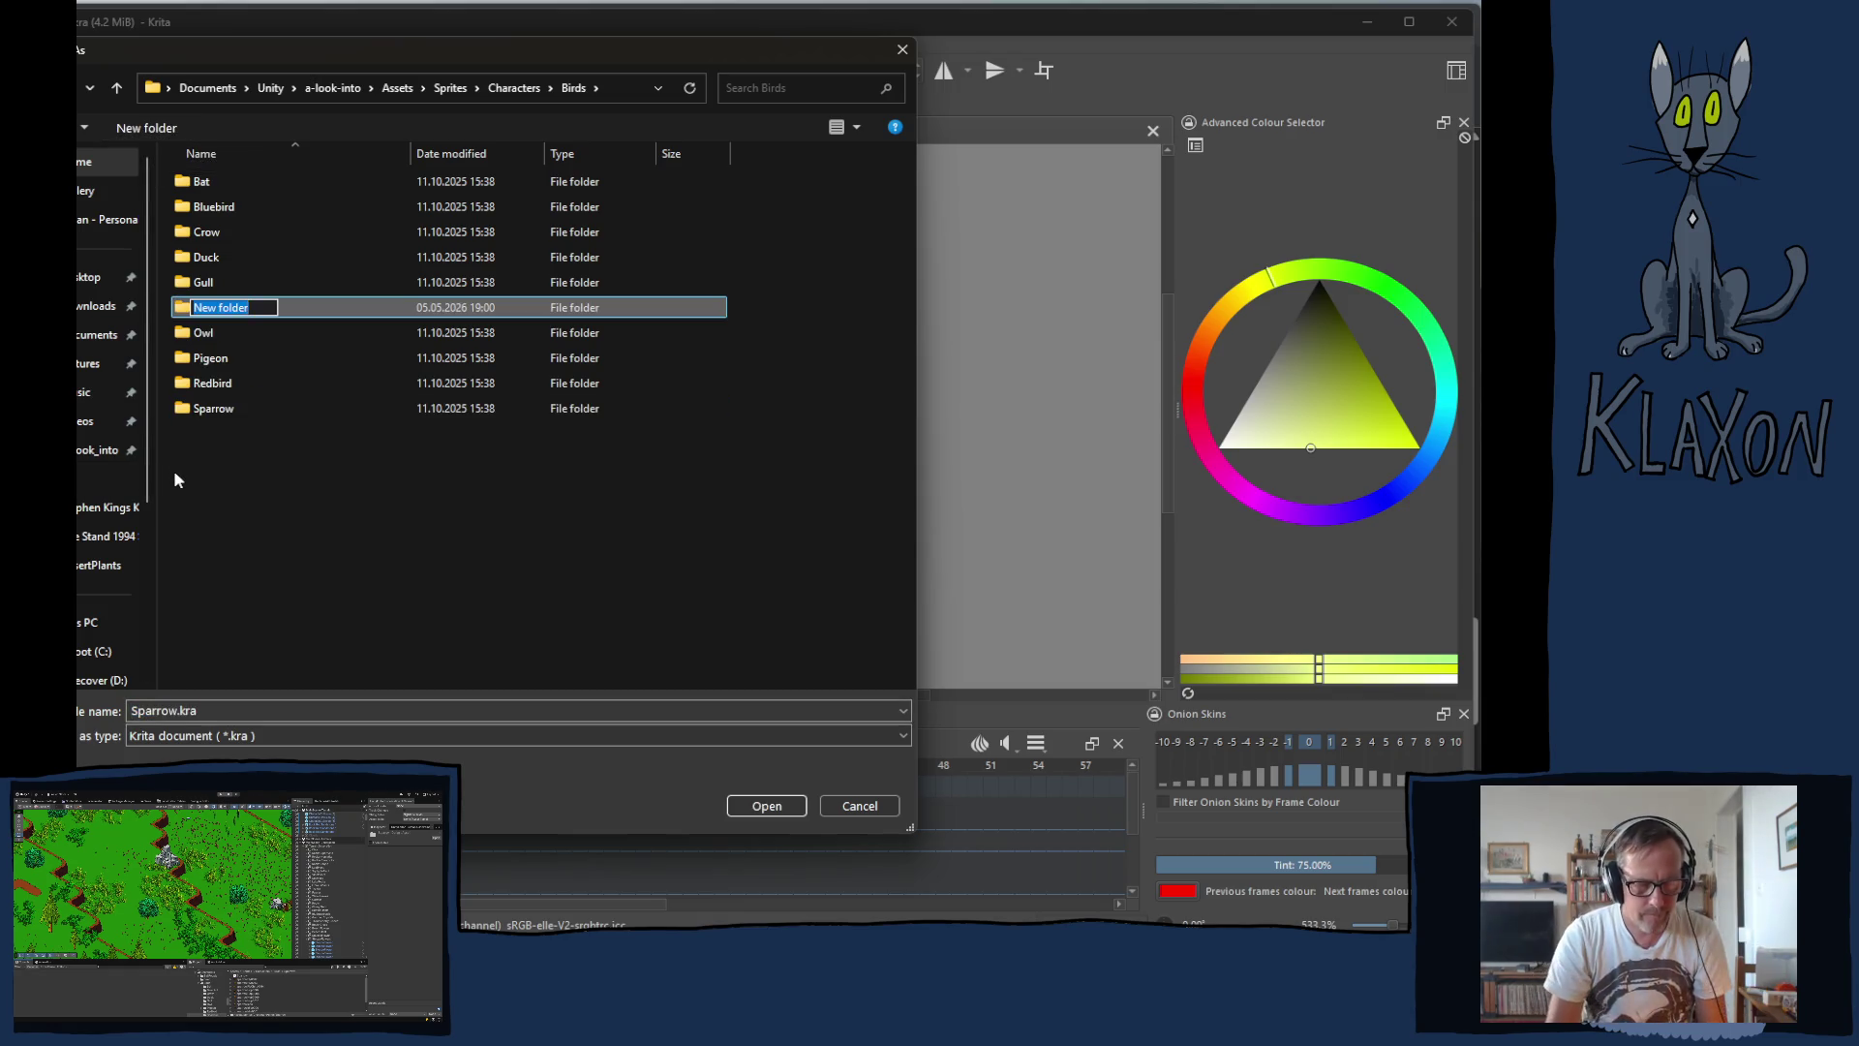
{"action": "type", "text": "SteppeB"}
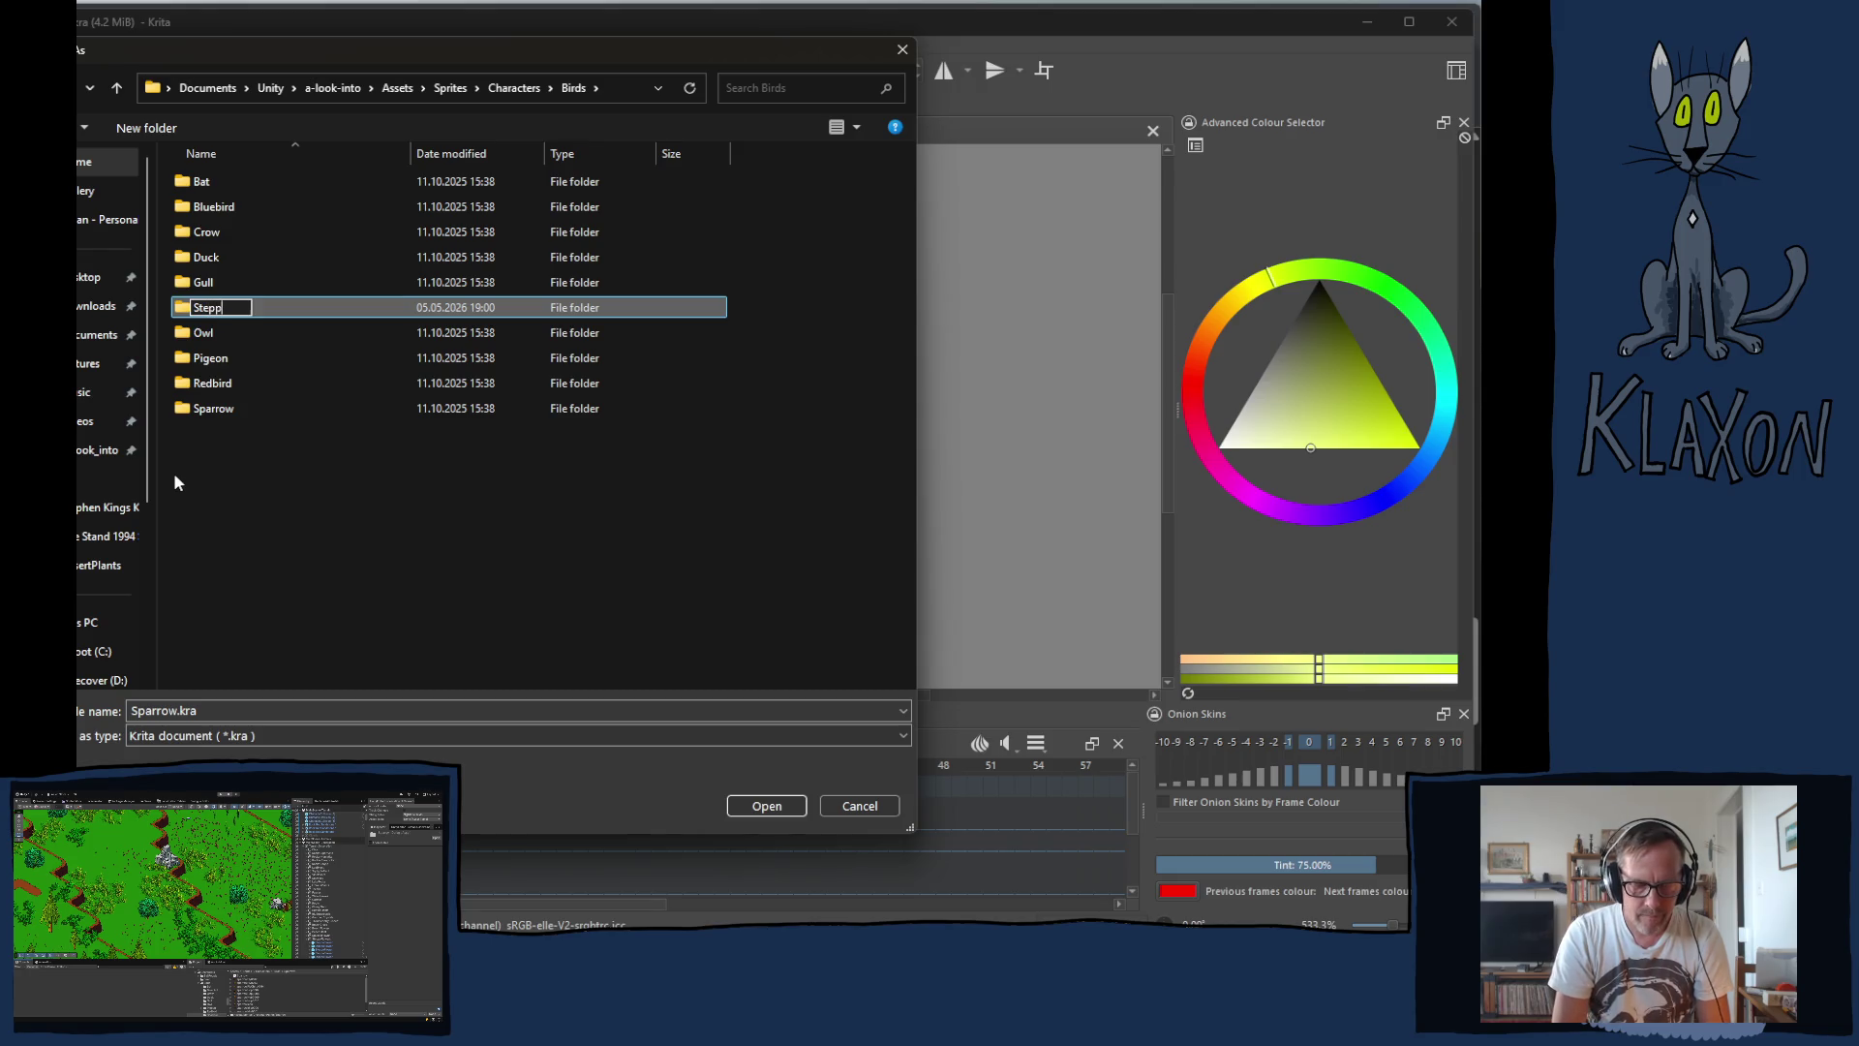
{"action": "type", "text": "ird"}
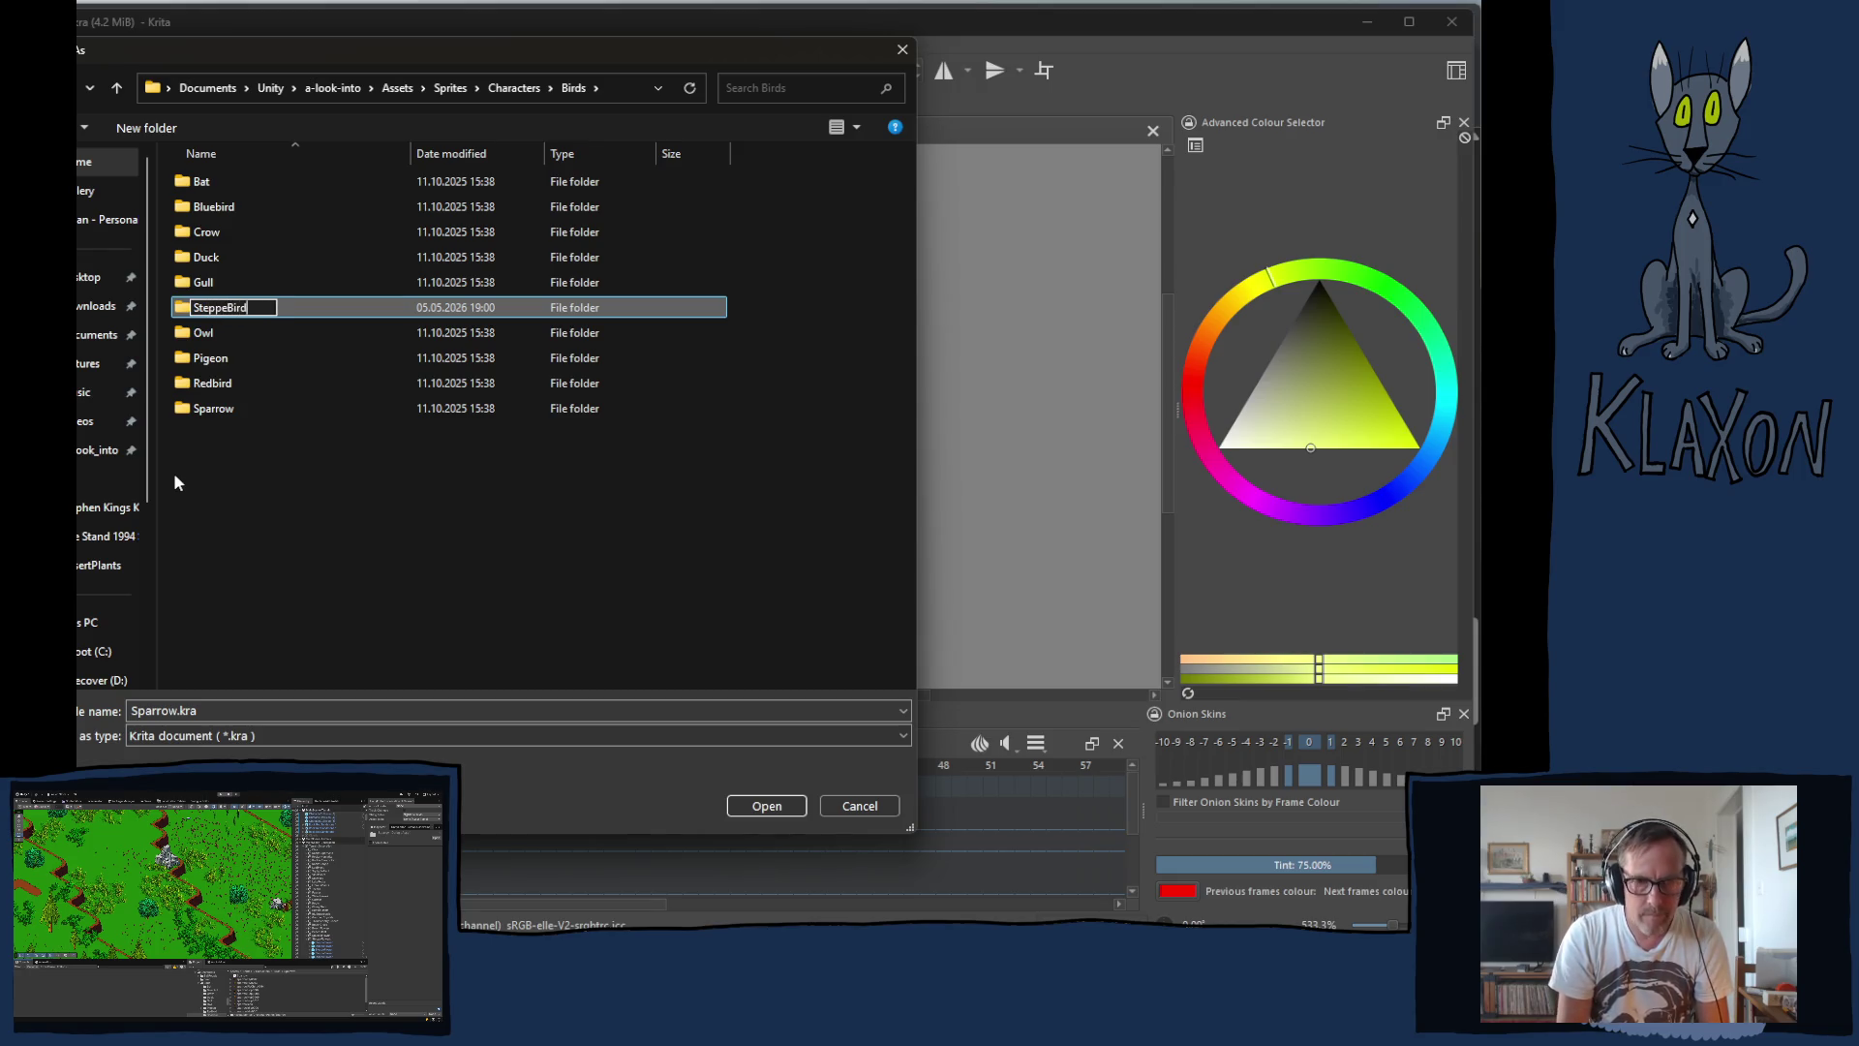
{"action": "key", "text": "Return"}
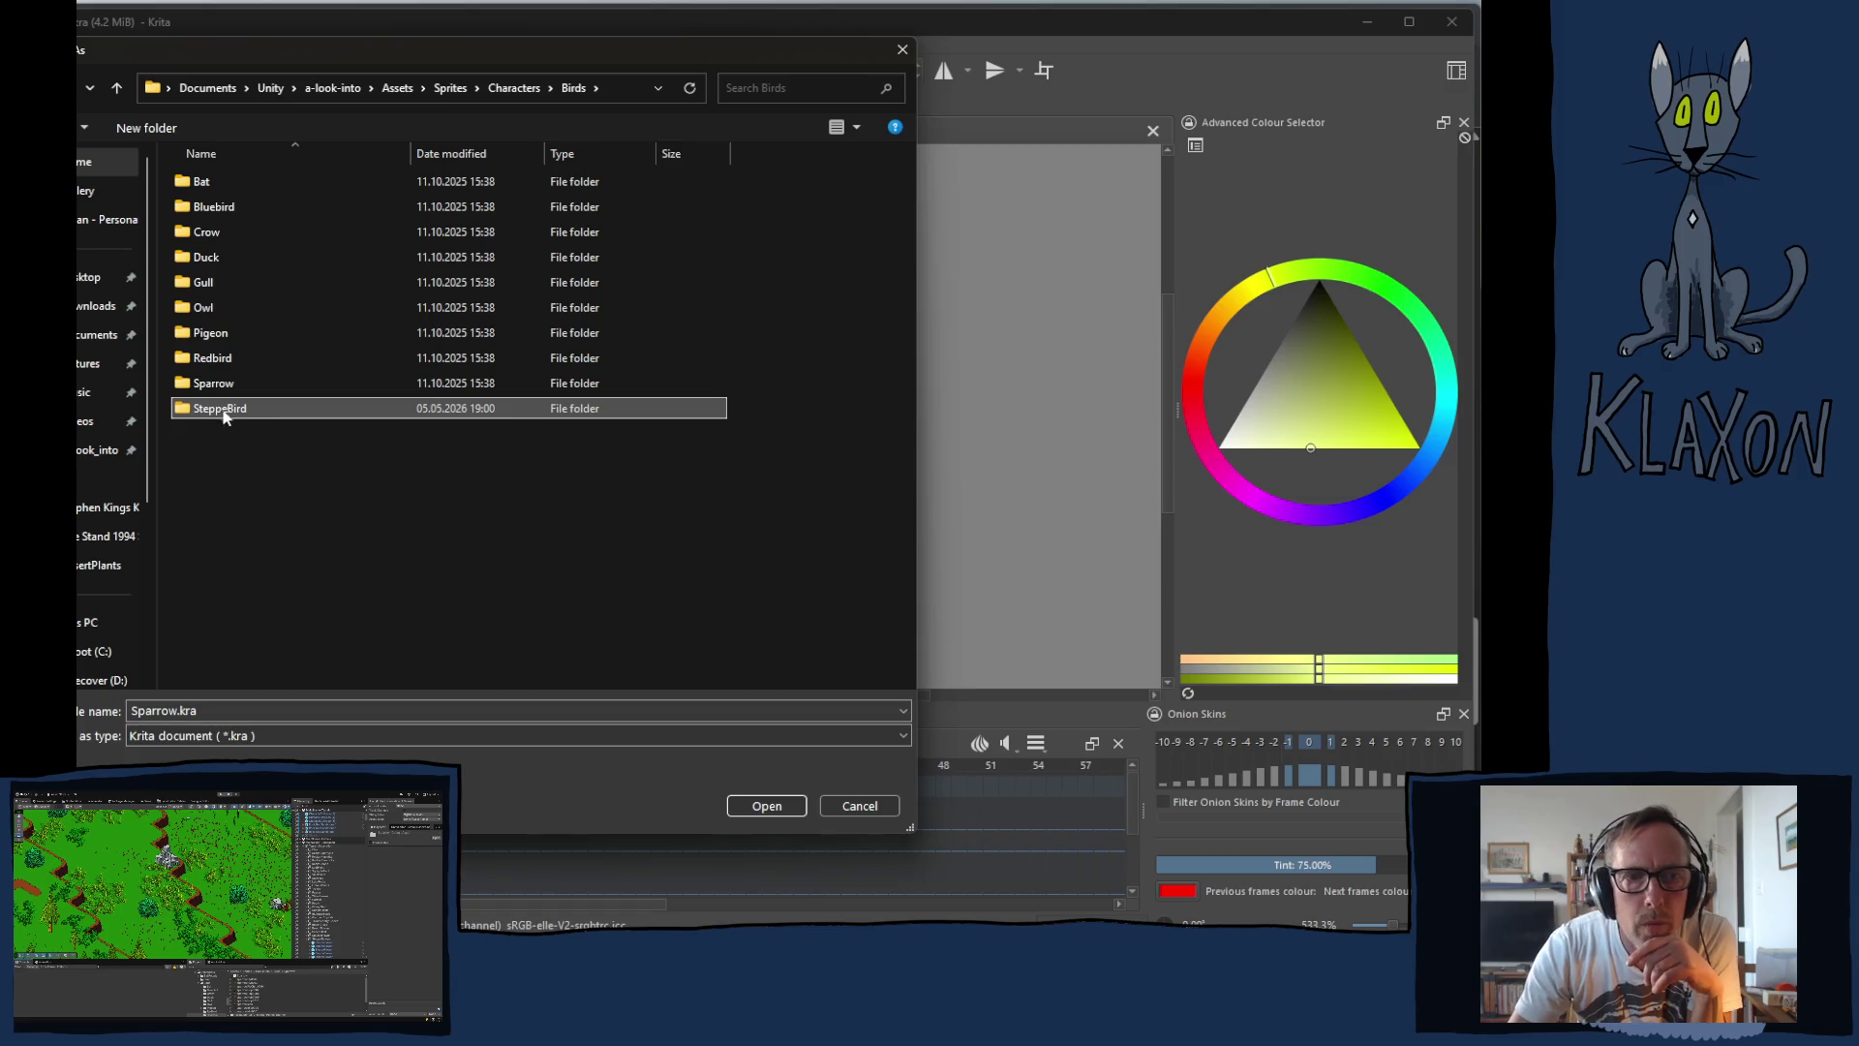
{"action": "double_click", "coordinate": [223, 411]}
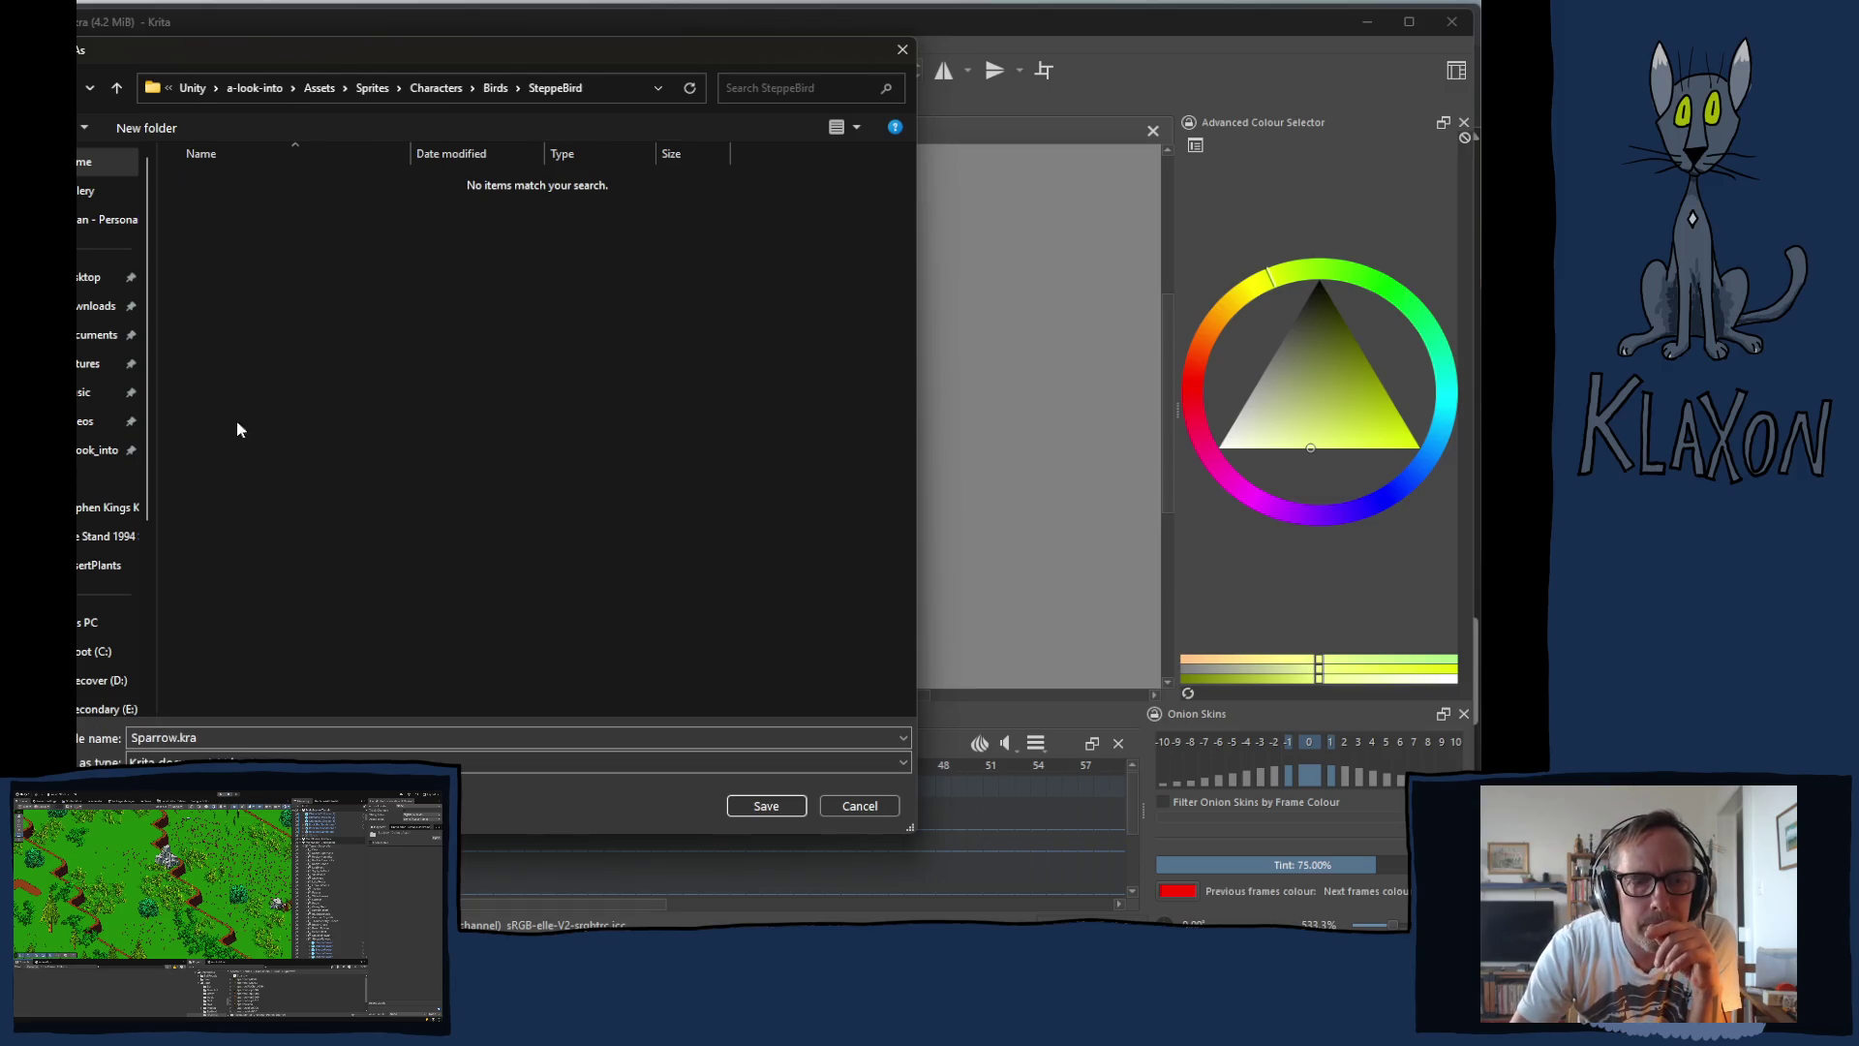
Step: Save the file there as SteppeBird.kra and select the Color layer
{"action": "double_click", "coordinate": [179, 736]}
{"action": "left_click_drag", "start_coordinate": [178, 737], "coordinate": [109, 739]}
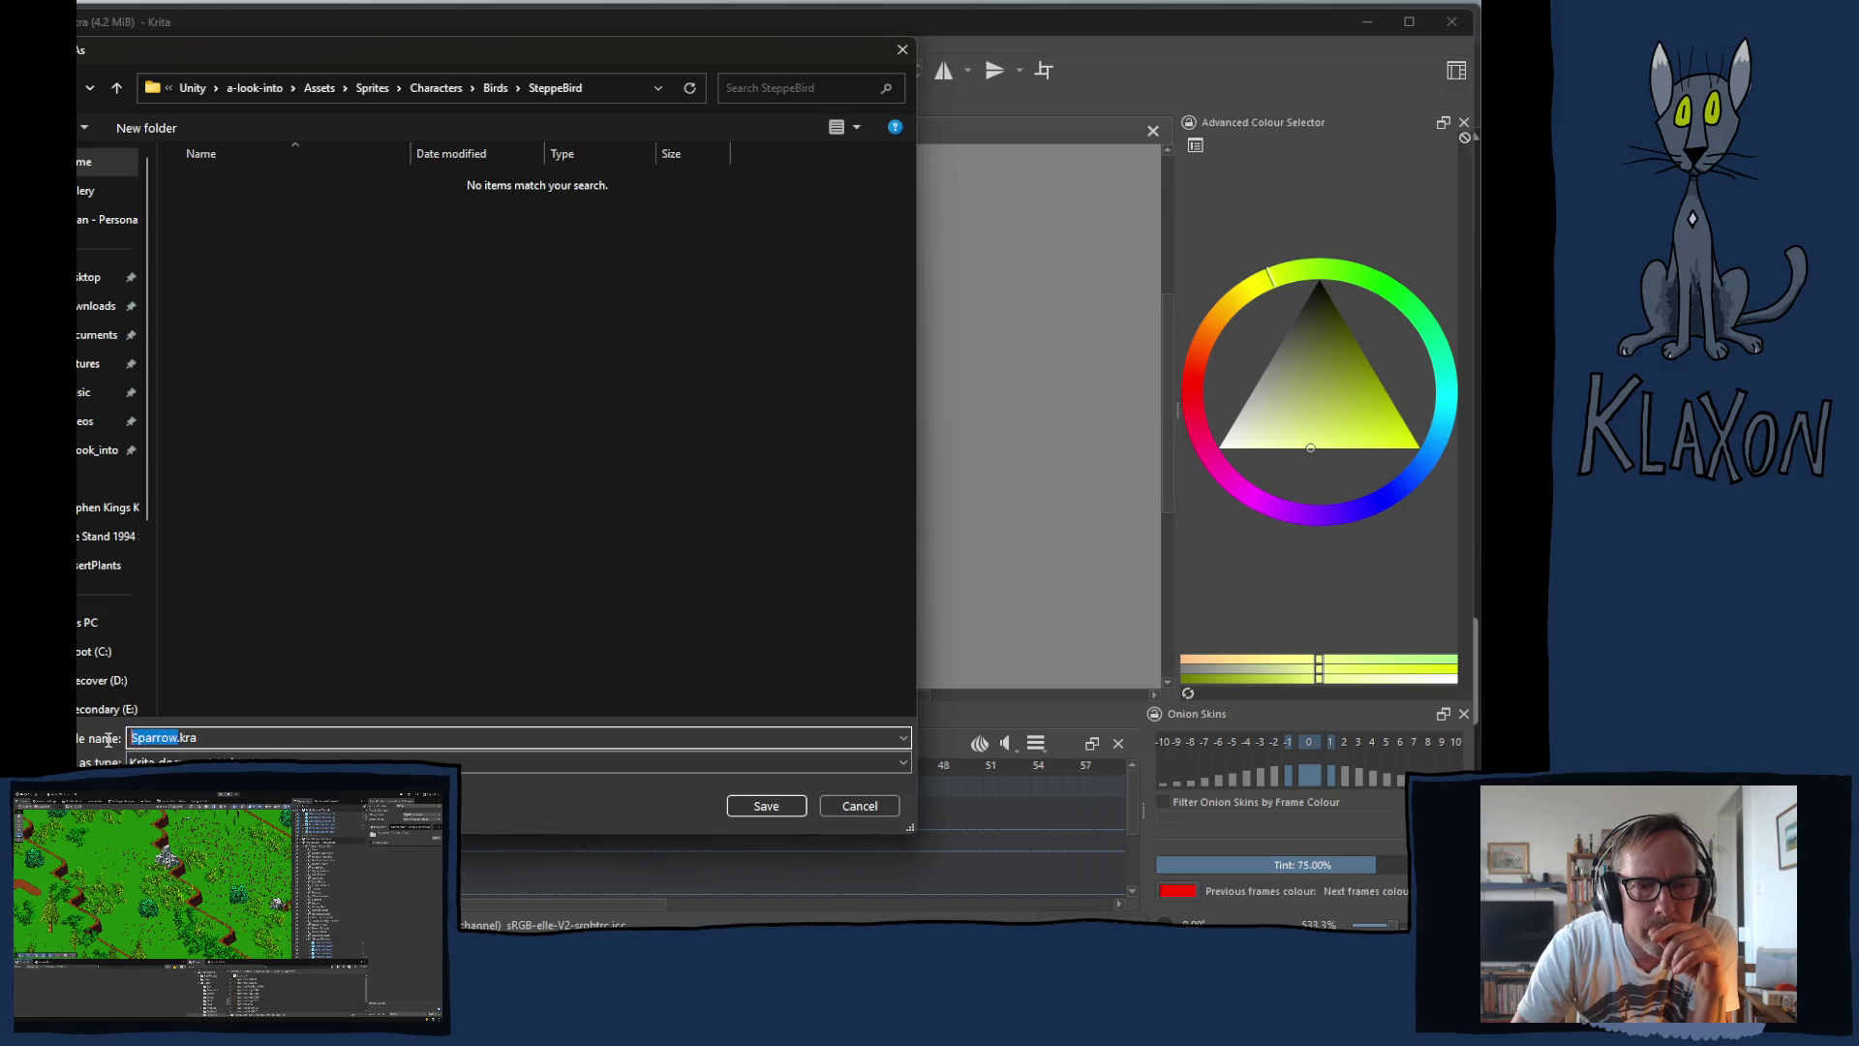
{"action": "type", "text": "SteppeB"}
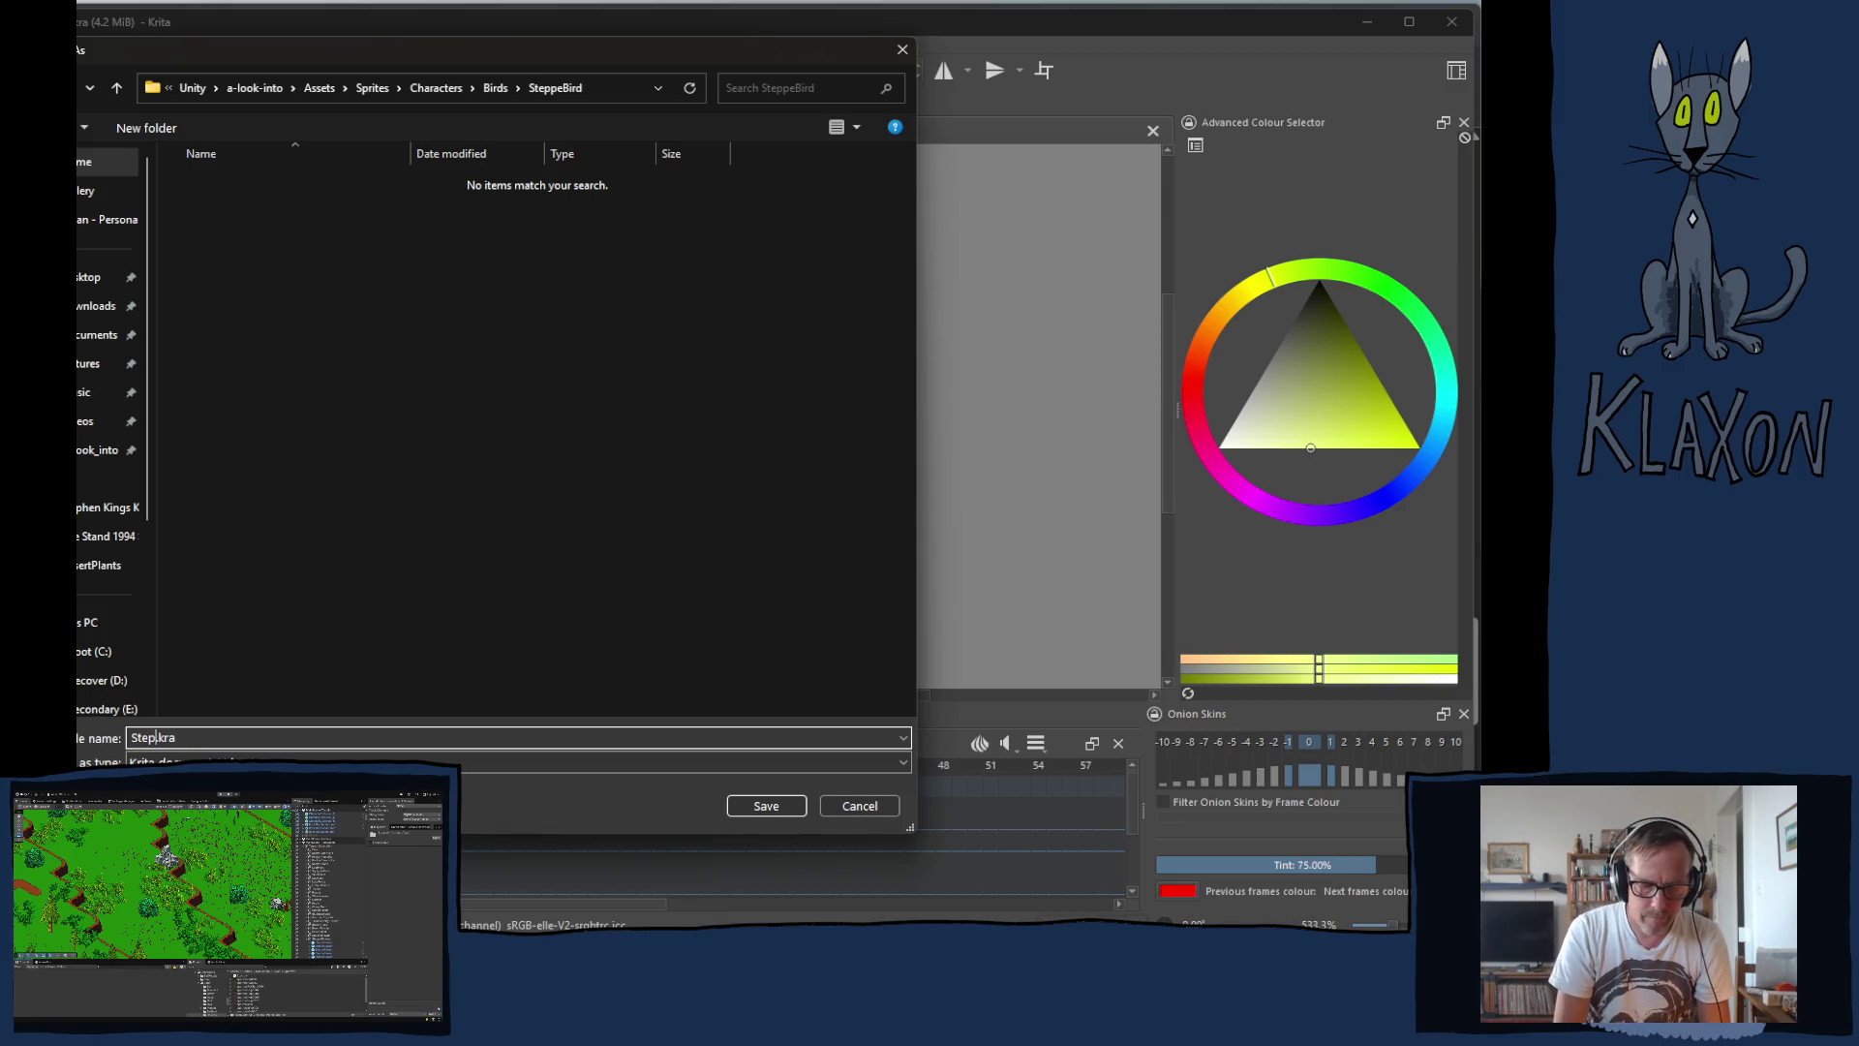
{"action": "type", "text": "ird"}
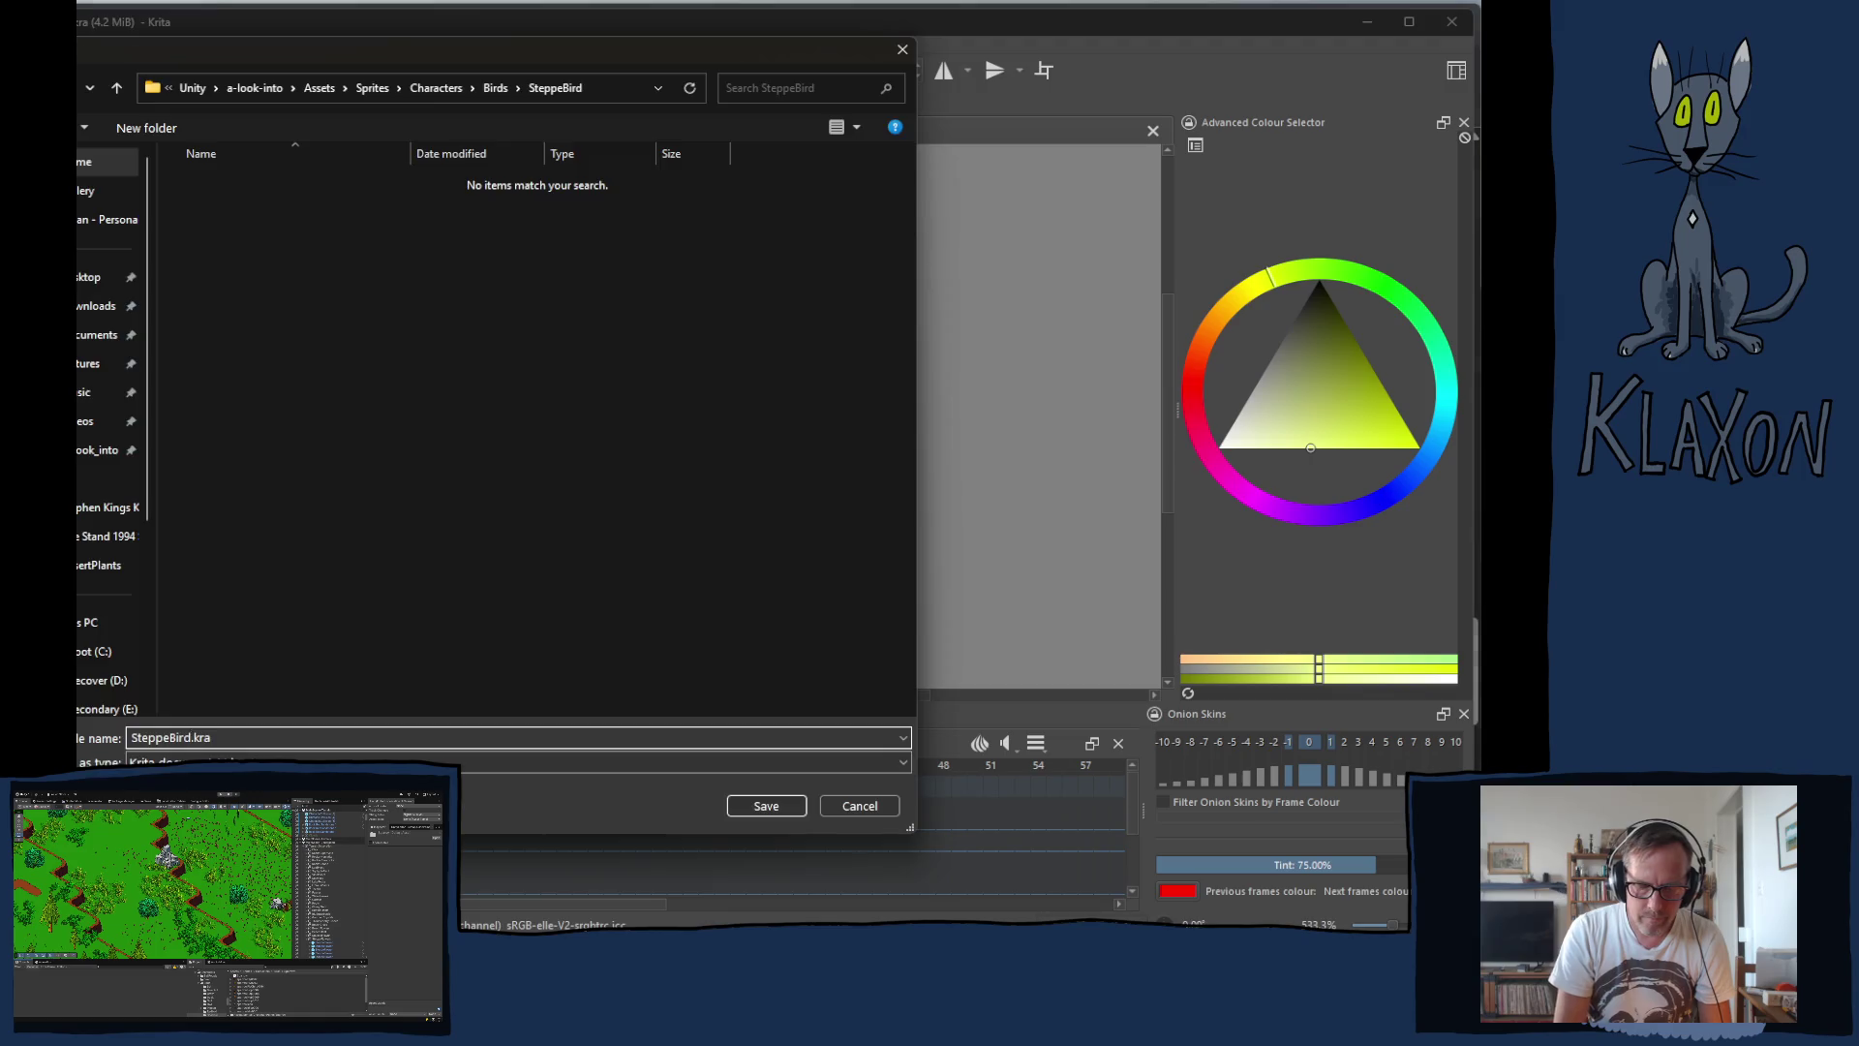
{"action": "key", "text": "Return"}
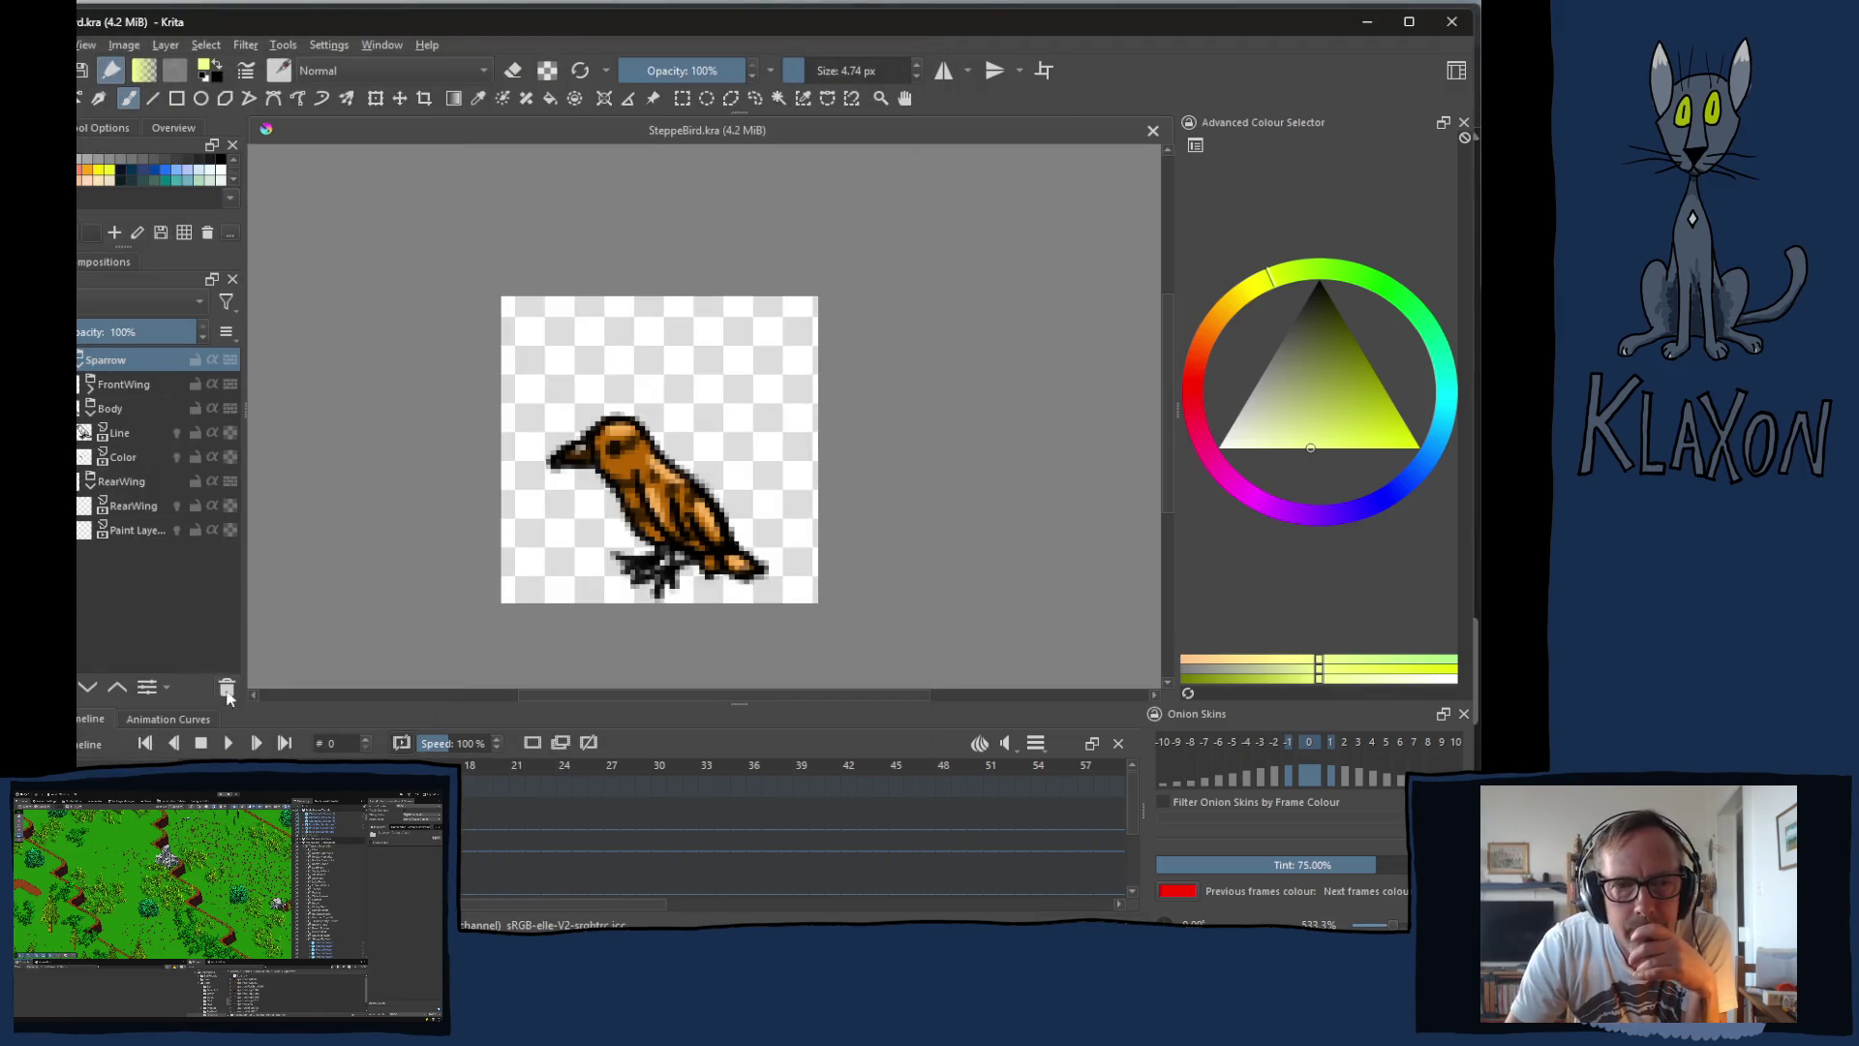
{"action": "left_click", "coordinate": [131, 459]}
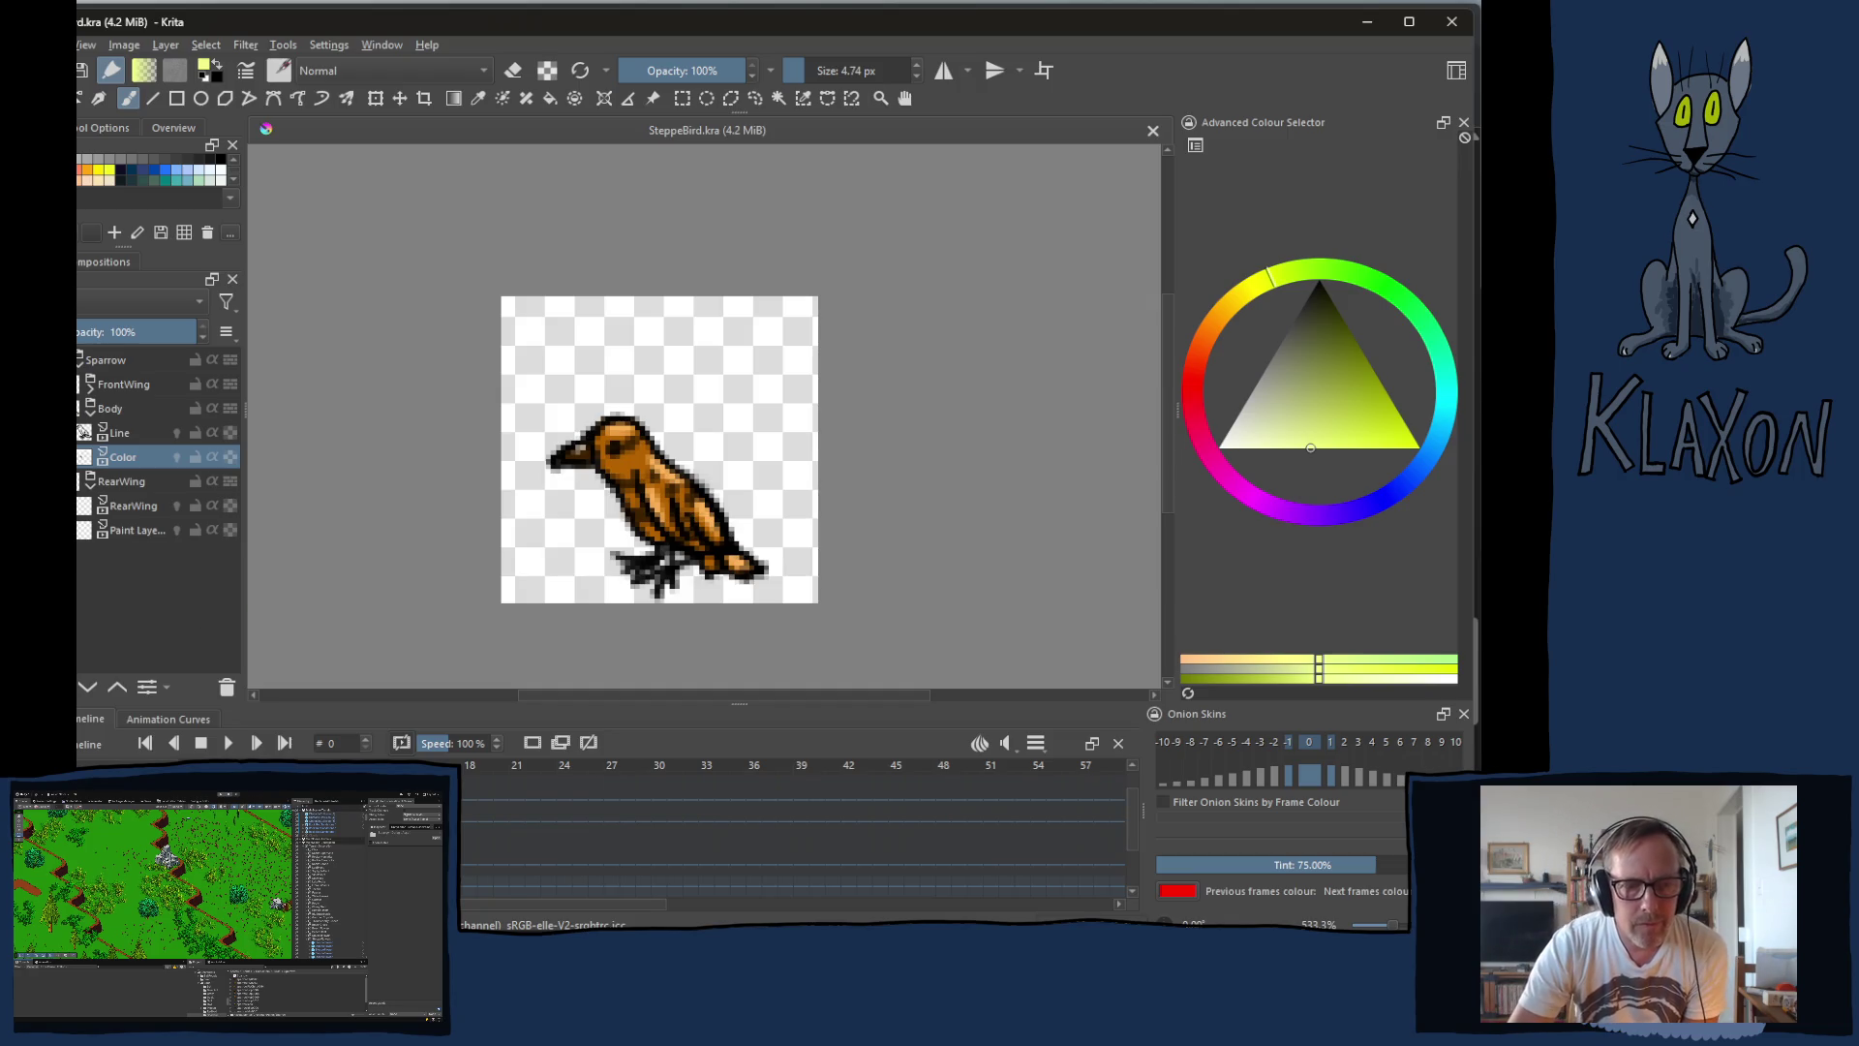
{"action": "key", "text": "alt+Tab"}
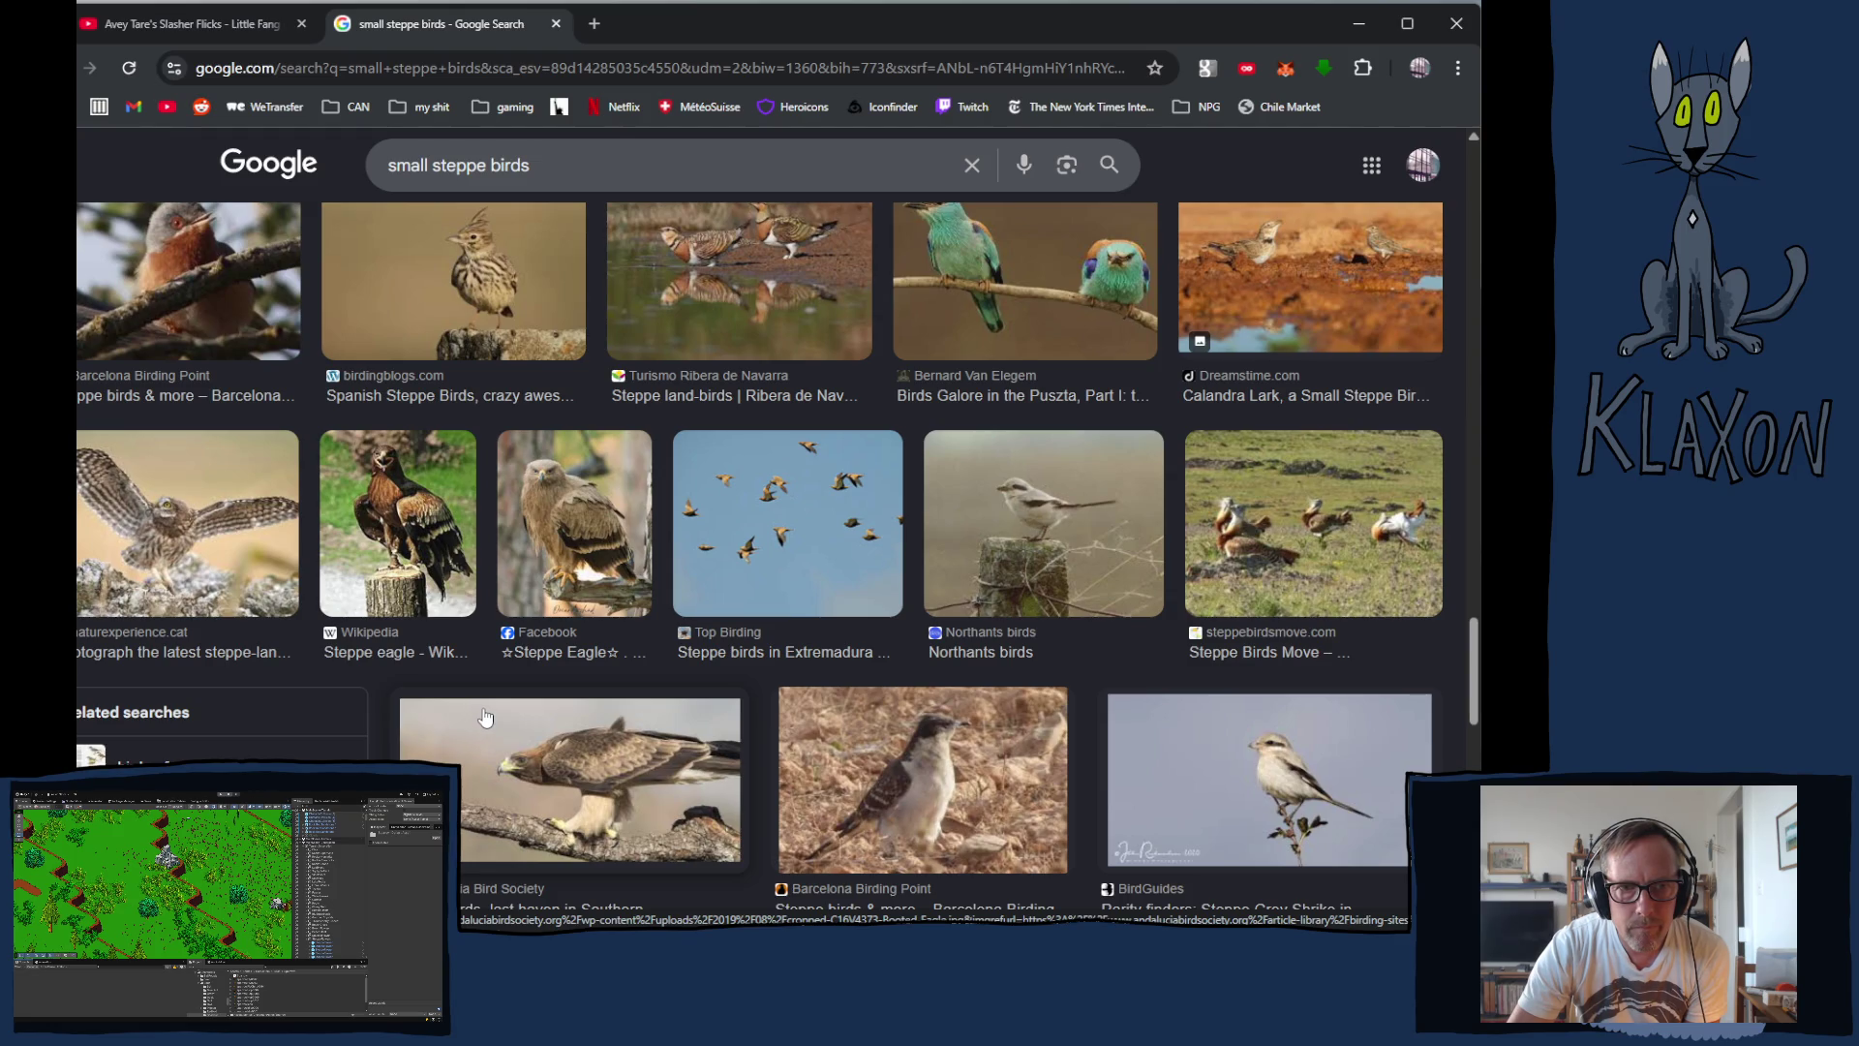
Step: Preview the two-roller photo, then open the British Ornithologists' Union roller image from related results
{"action": "scroll", "coordinate": [482, 716], "scroll_direction": "up", "scroll_amount": 2}
{"action": "scroll", "coordinate": [484, 714], "scroll_direction": "up", "scroll_amount": 1}
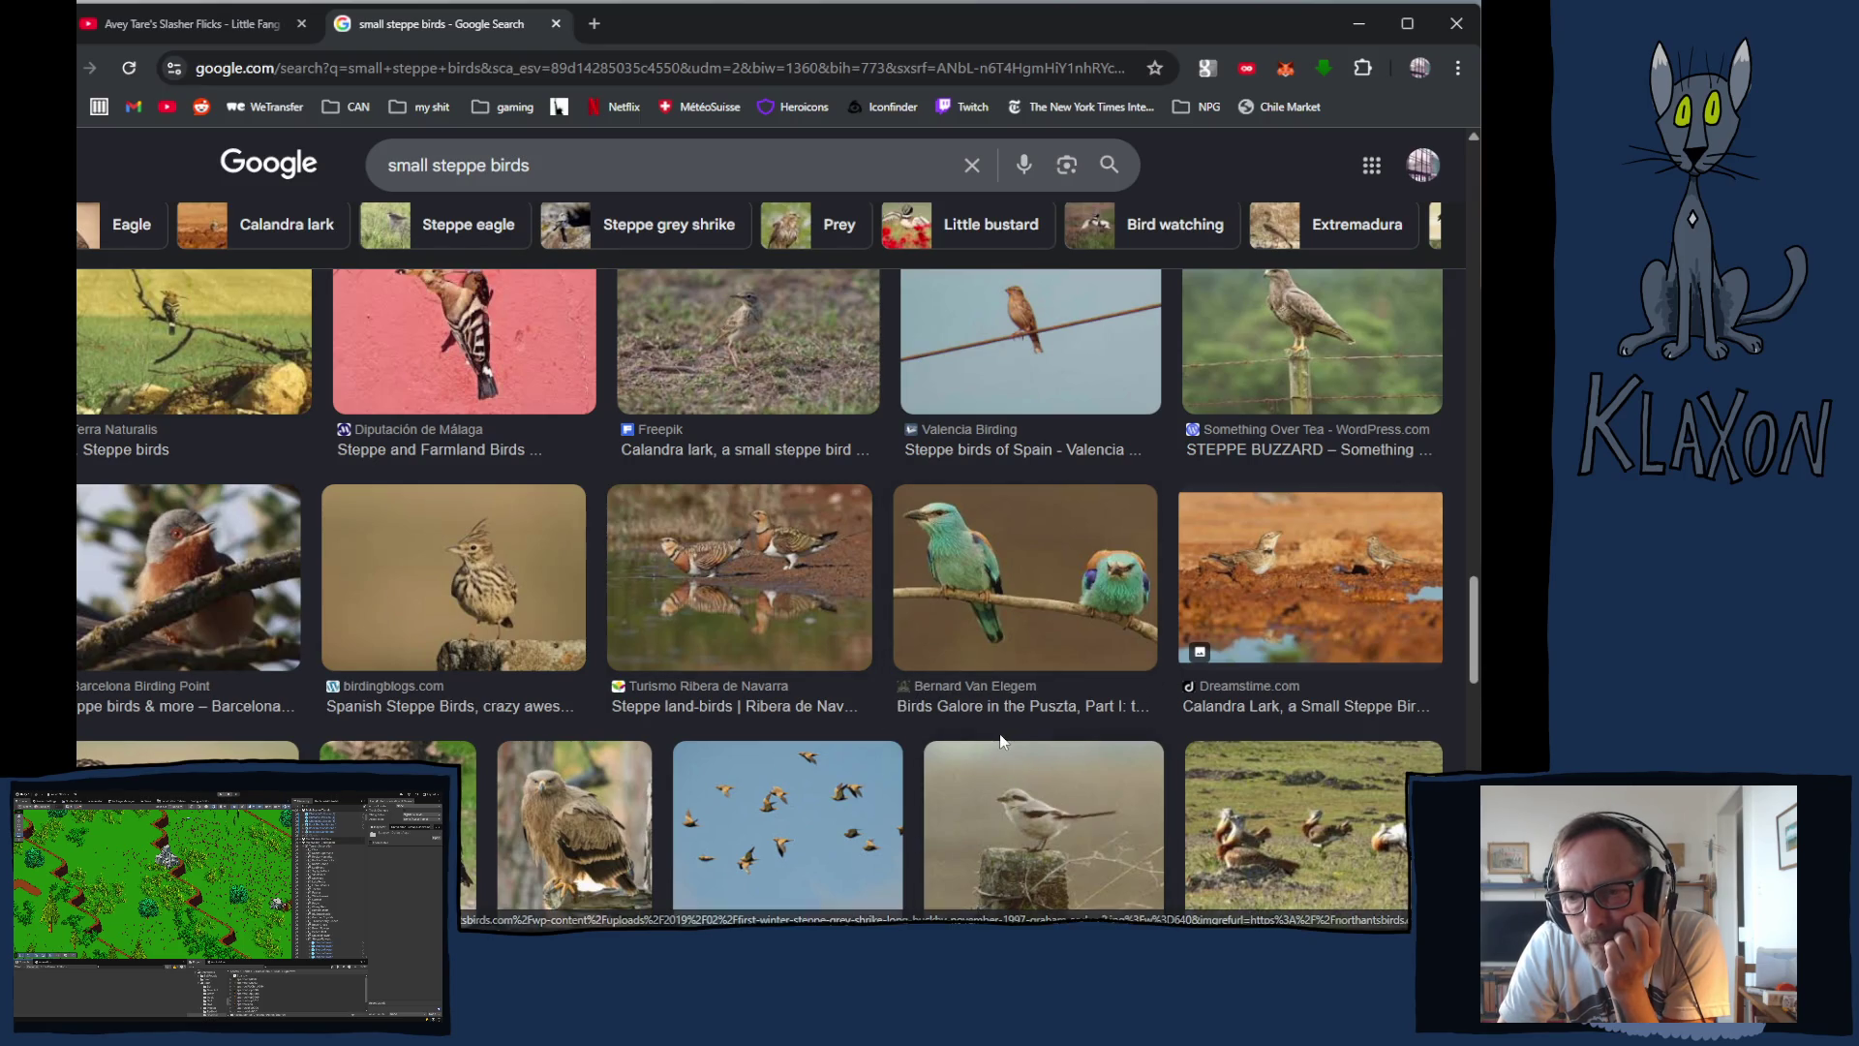
{"action": "left_click", "coordinate": [957, 547]}
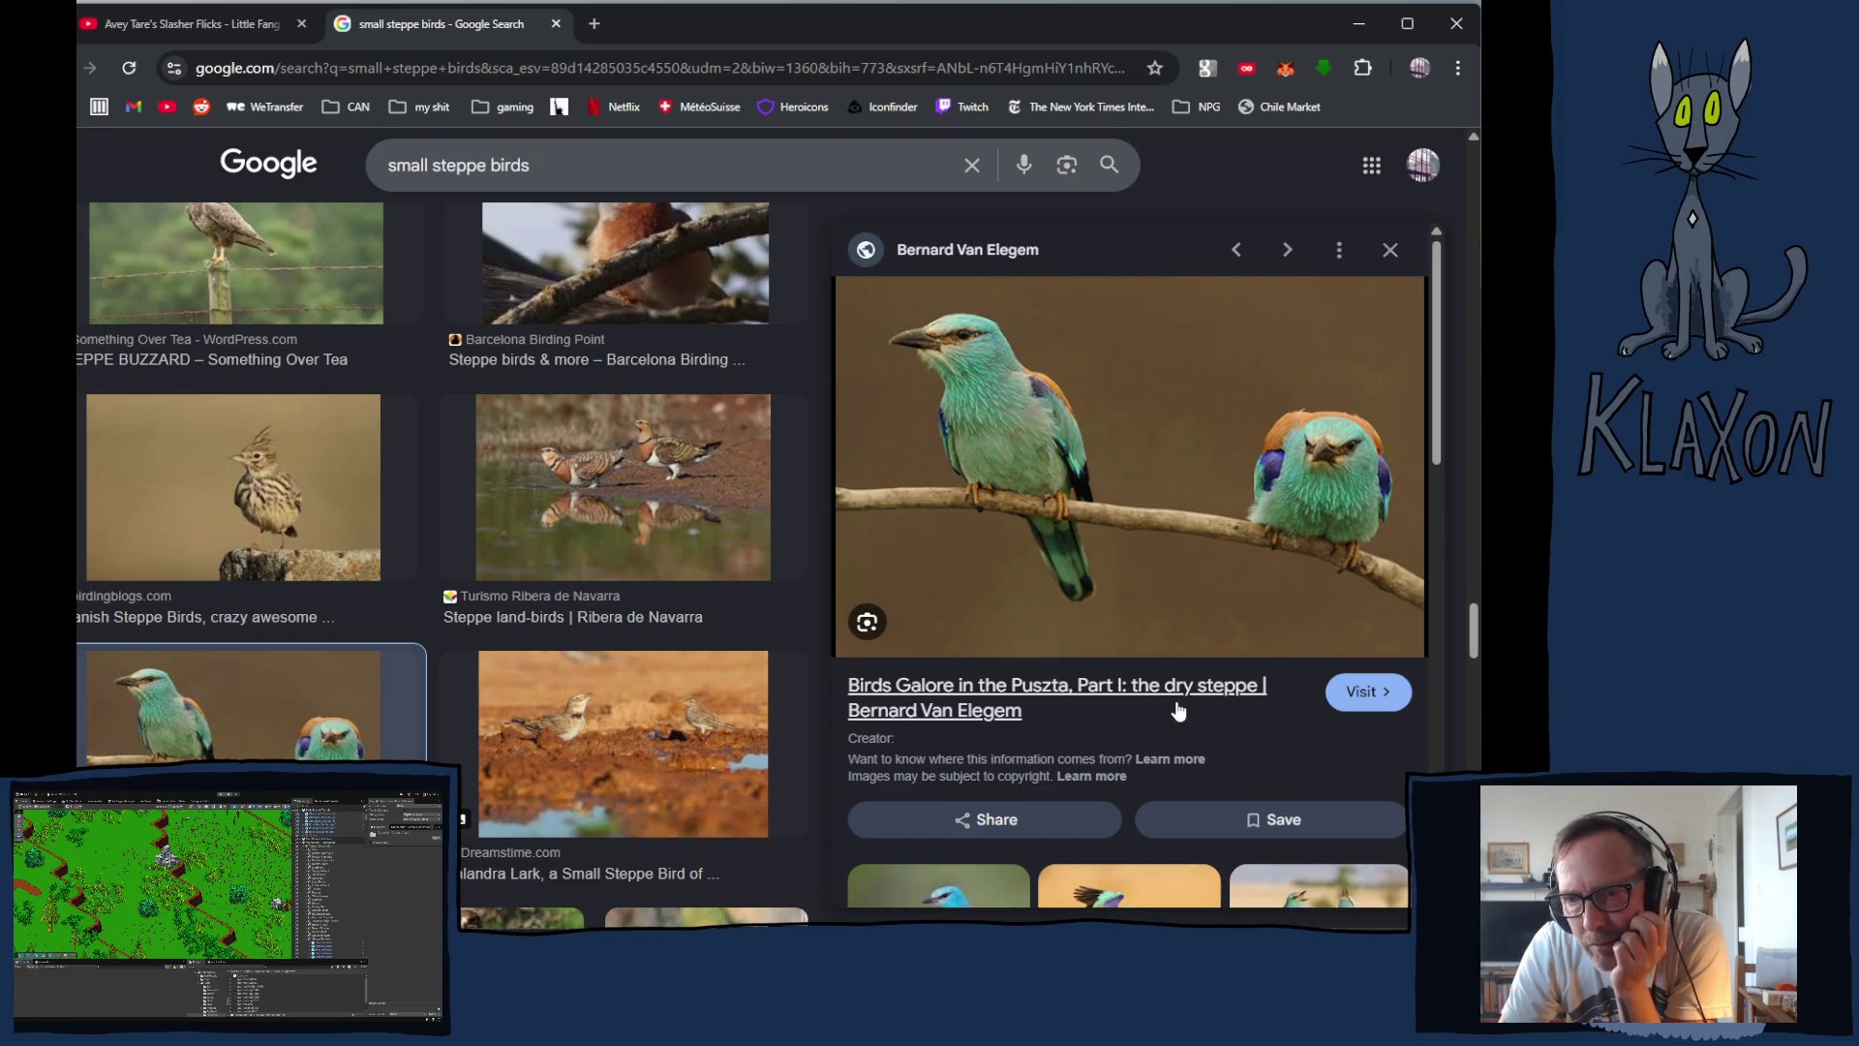
{"action": "scroll", "coordinate": [1150, 717], "scroll_direction": "down", "scroll_amount": 1}
{"action": "scroll", "coordinate": [1133, 707], "scroll_direction": "down", "scroll_amount": 2}
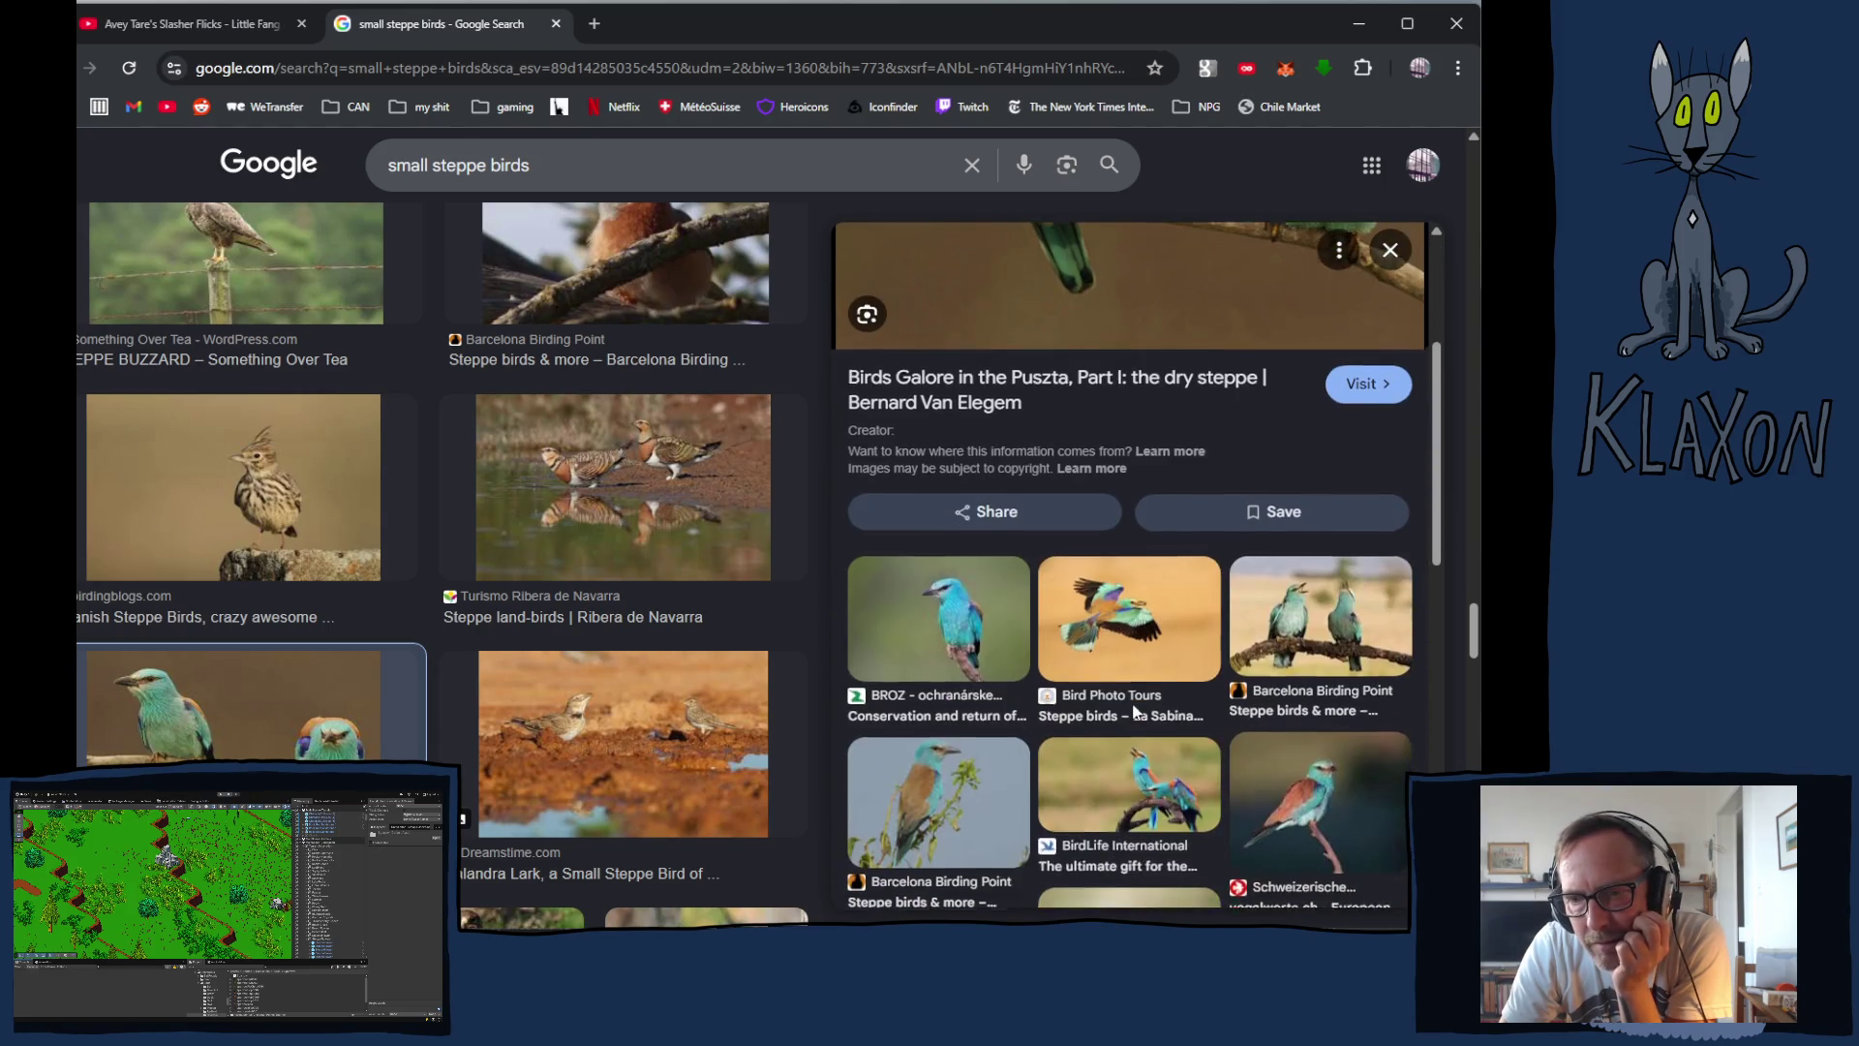
{"action": "scroll", "coordinate": [988, 711], "scroll_direction": "down", "scroll_amount": 2}
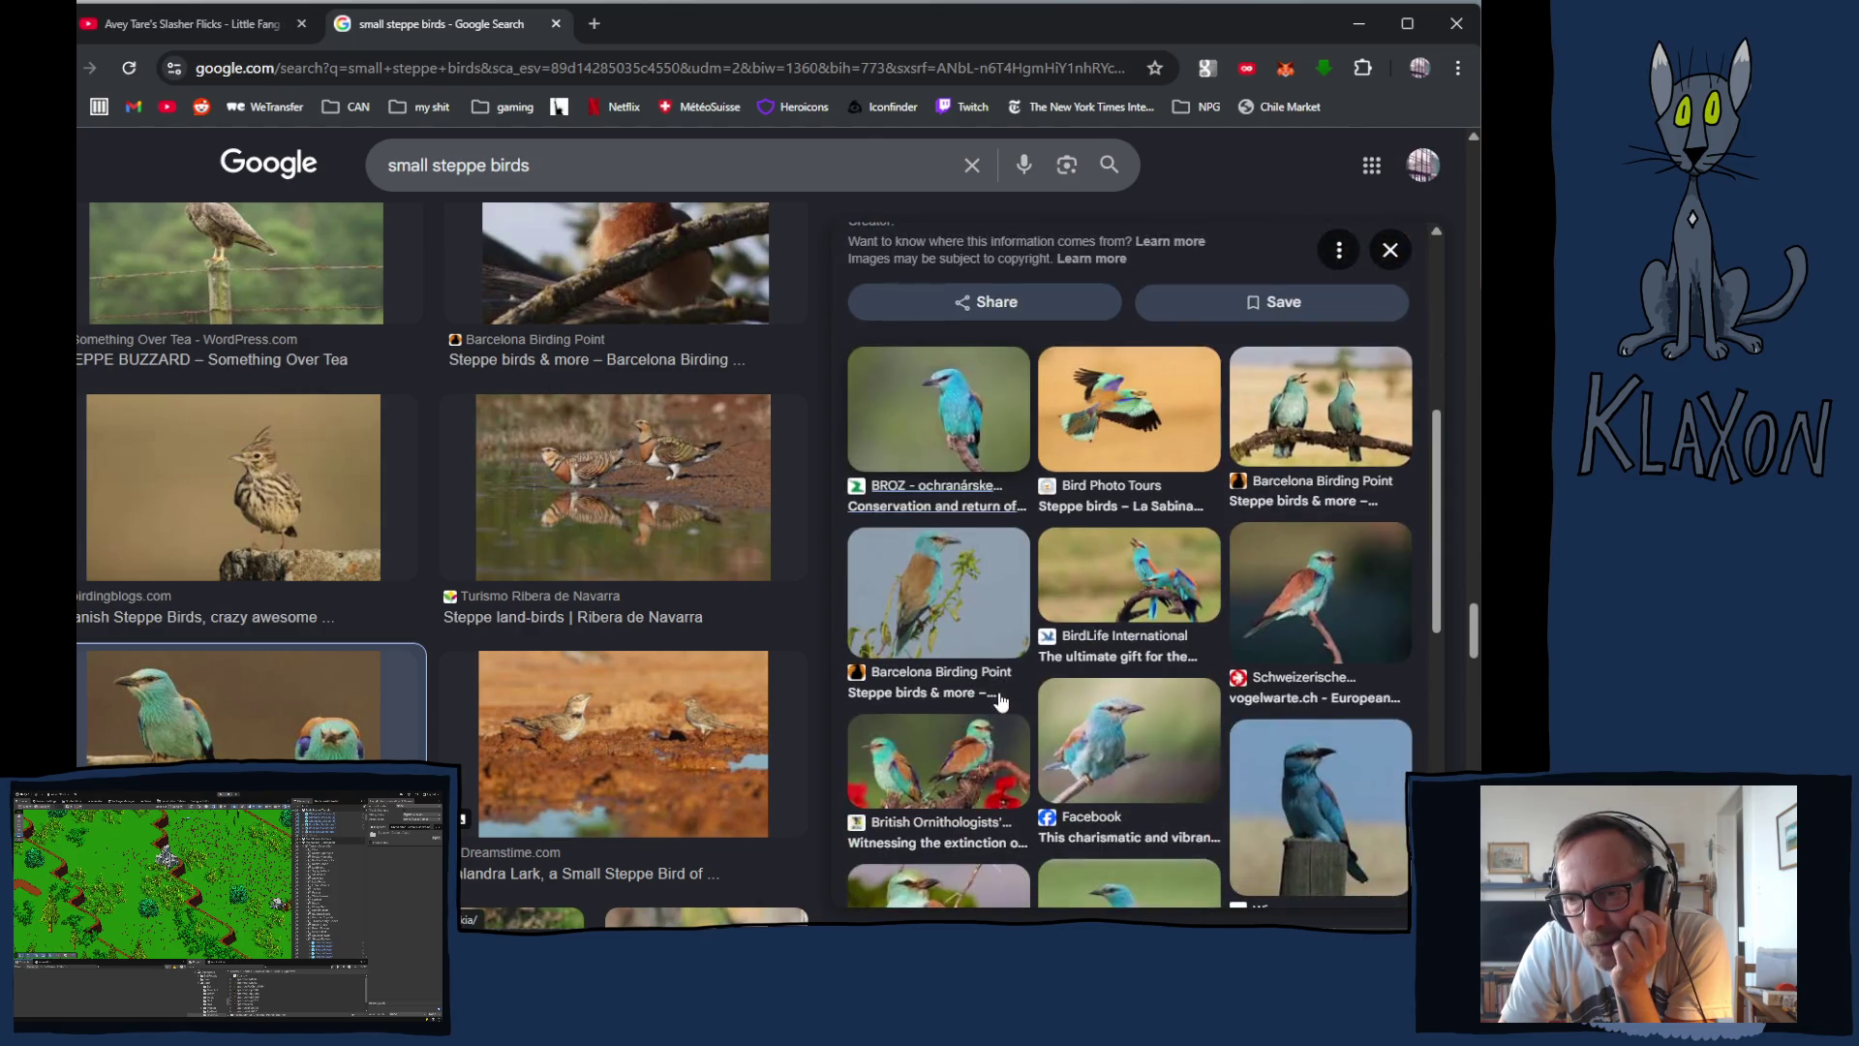
{"action": "scroll", "coordinate": [1006, 702], "scroll_direction": "down", "scroll_amount": 1}
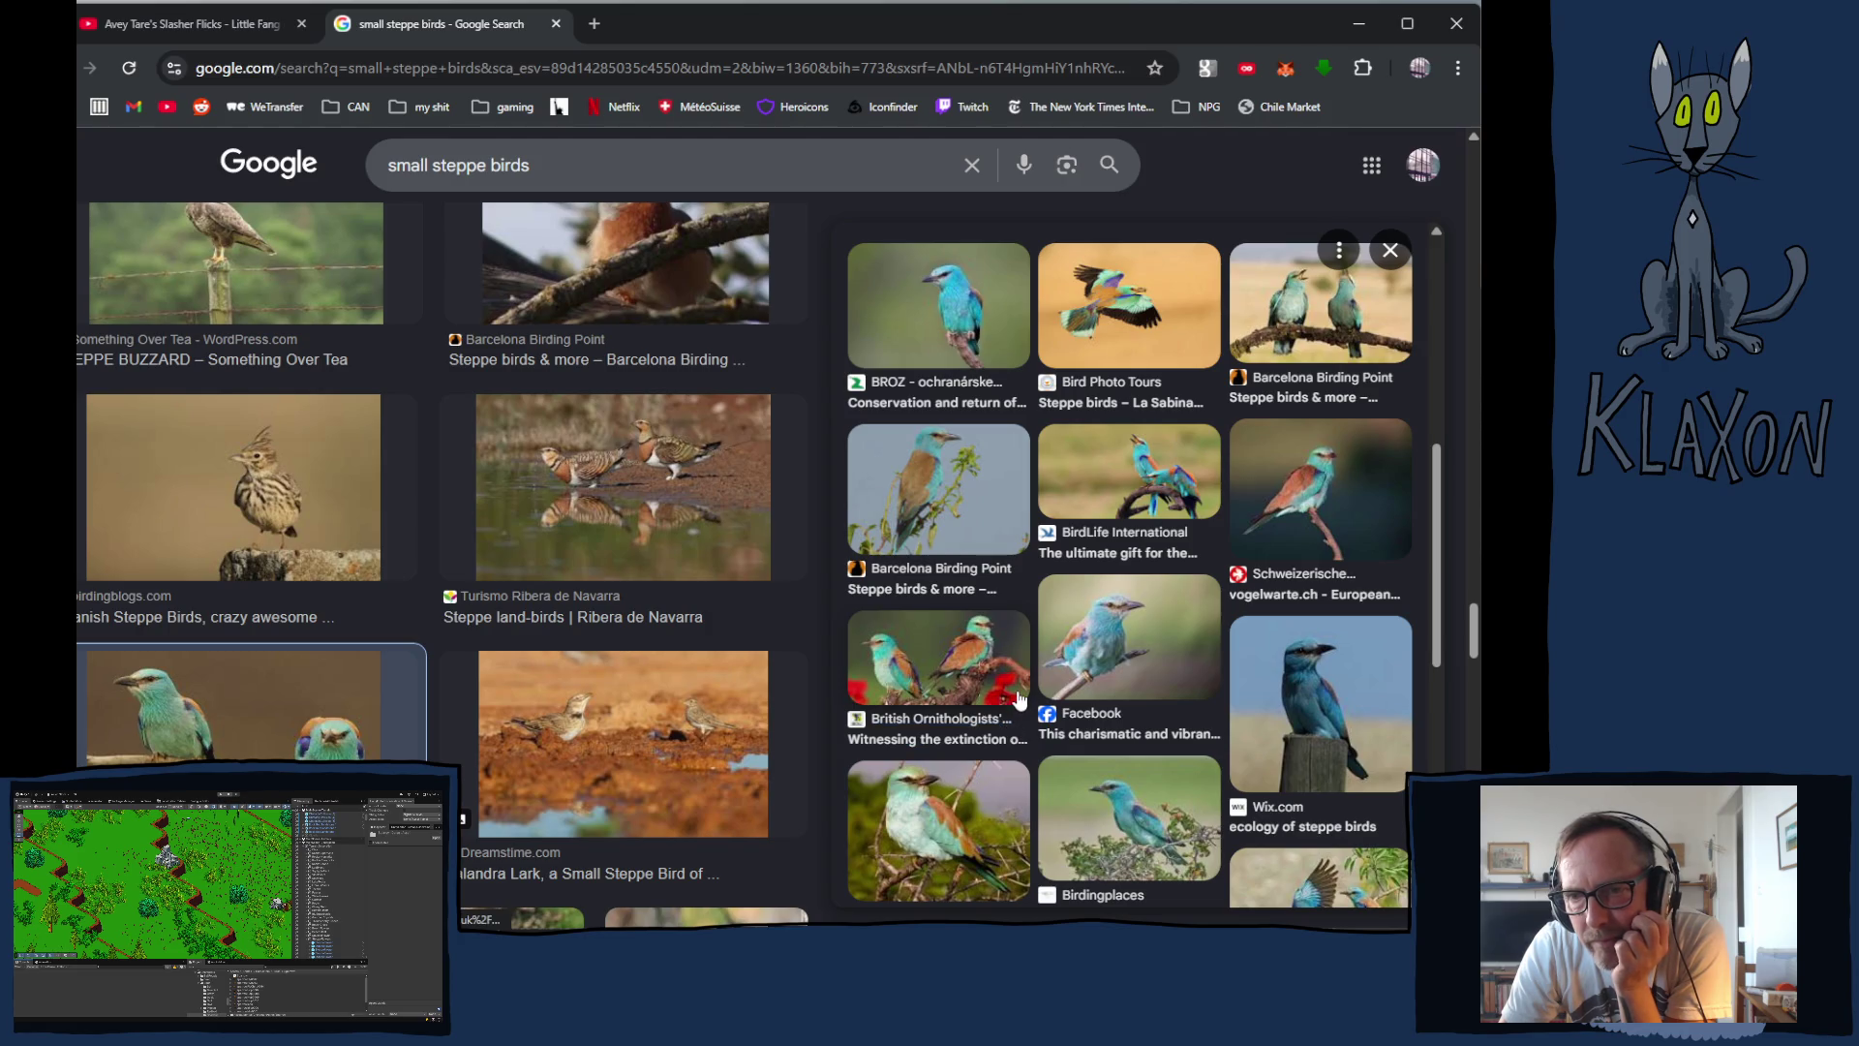
{"action": "scroll", "coordinate": [1020, 692], "scroll_direction": "down", "scroll_amount": 2}
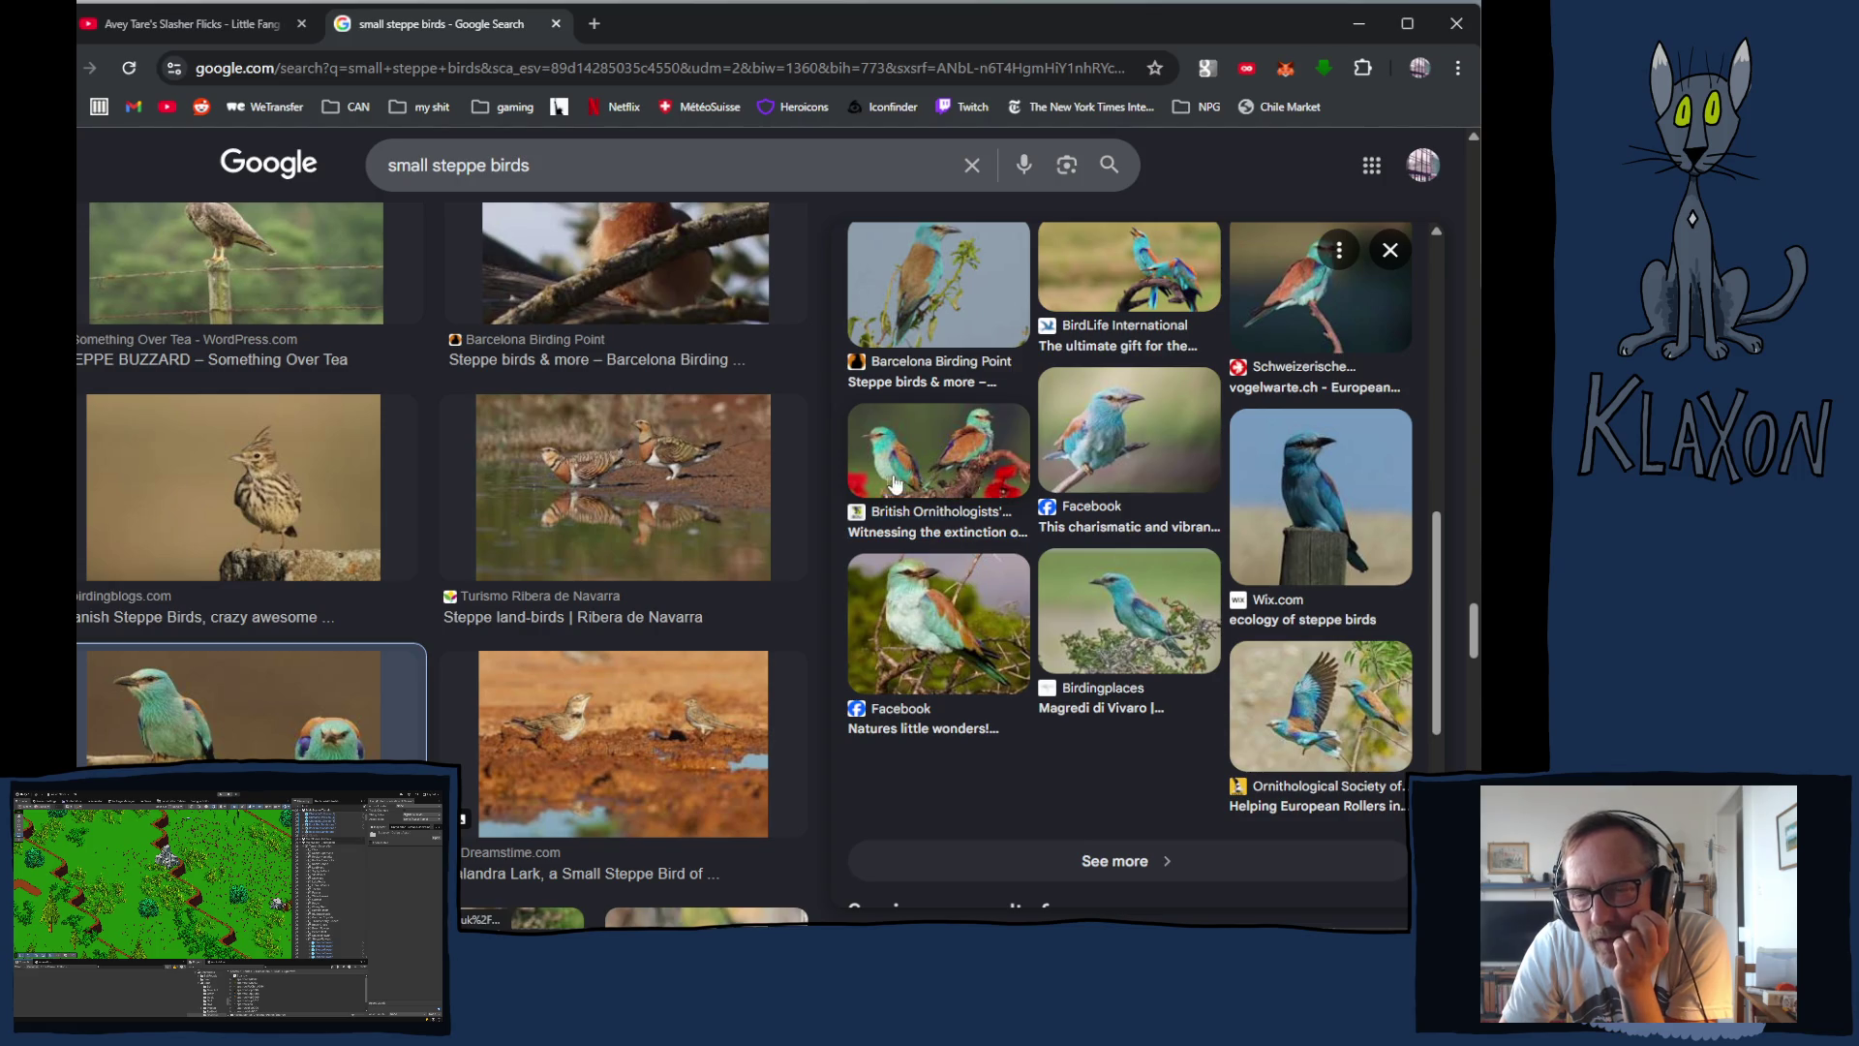
{"action": "left_click", "coordinate": [925, 472]}
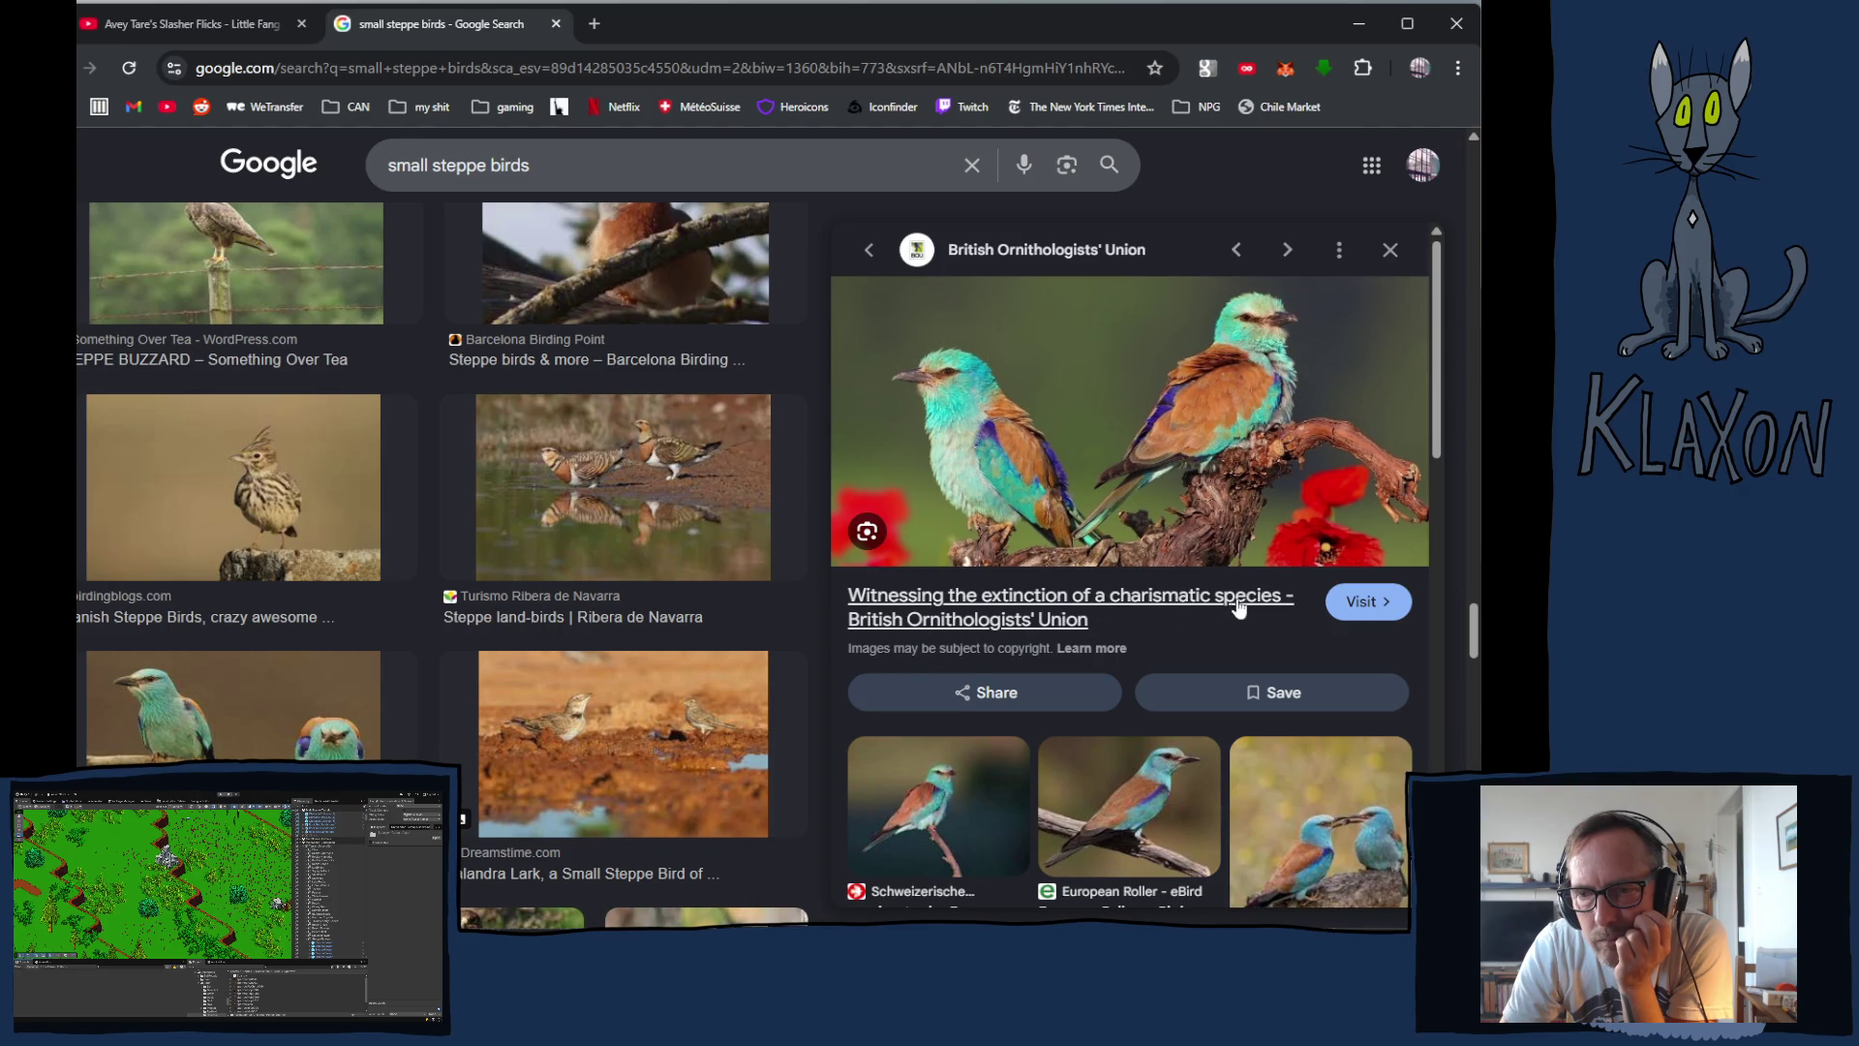
{"action": "scroll", "coordinate": [1210, 629], "scroll_direction": "down", "scroll_amount": 3}
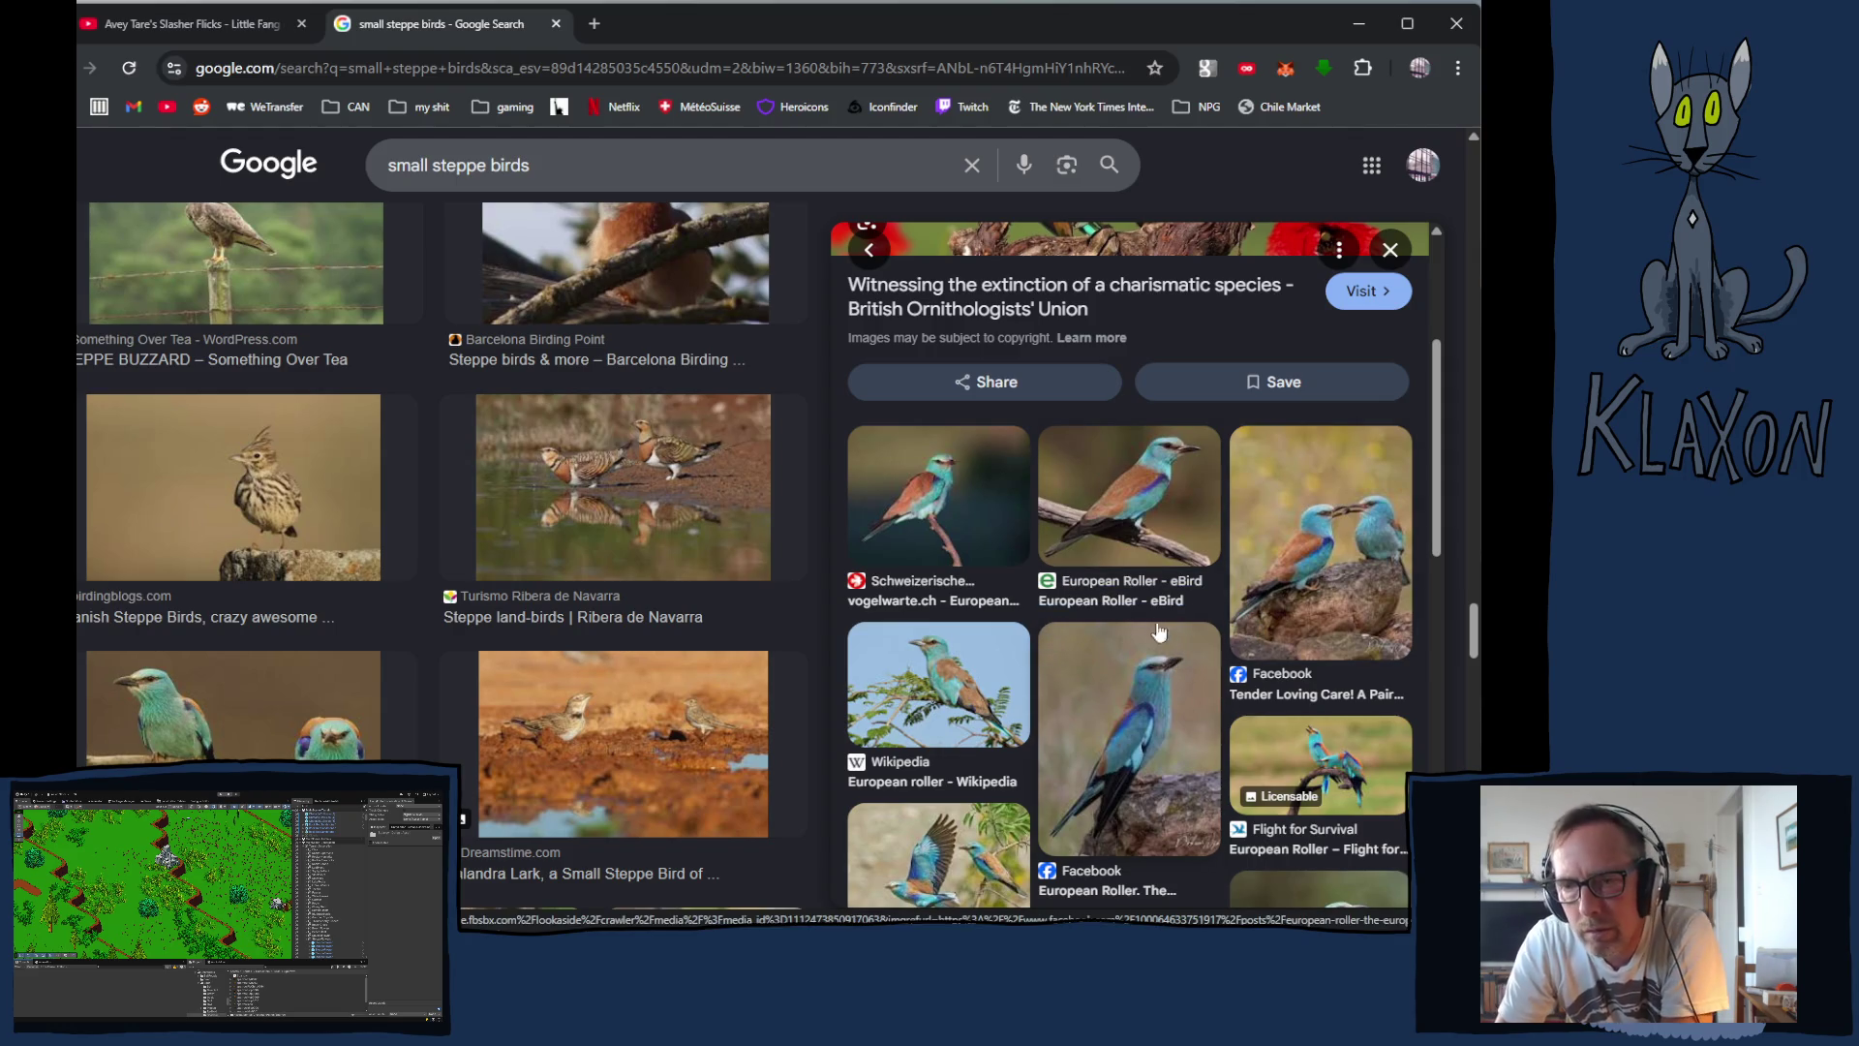
Step: Preview the European Roller - eBird photo and browse the related roller images
{"action": "left_click", "coordinate": [1123, 532]}
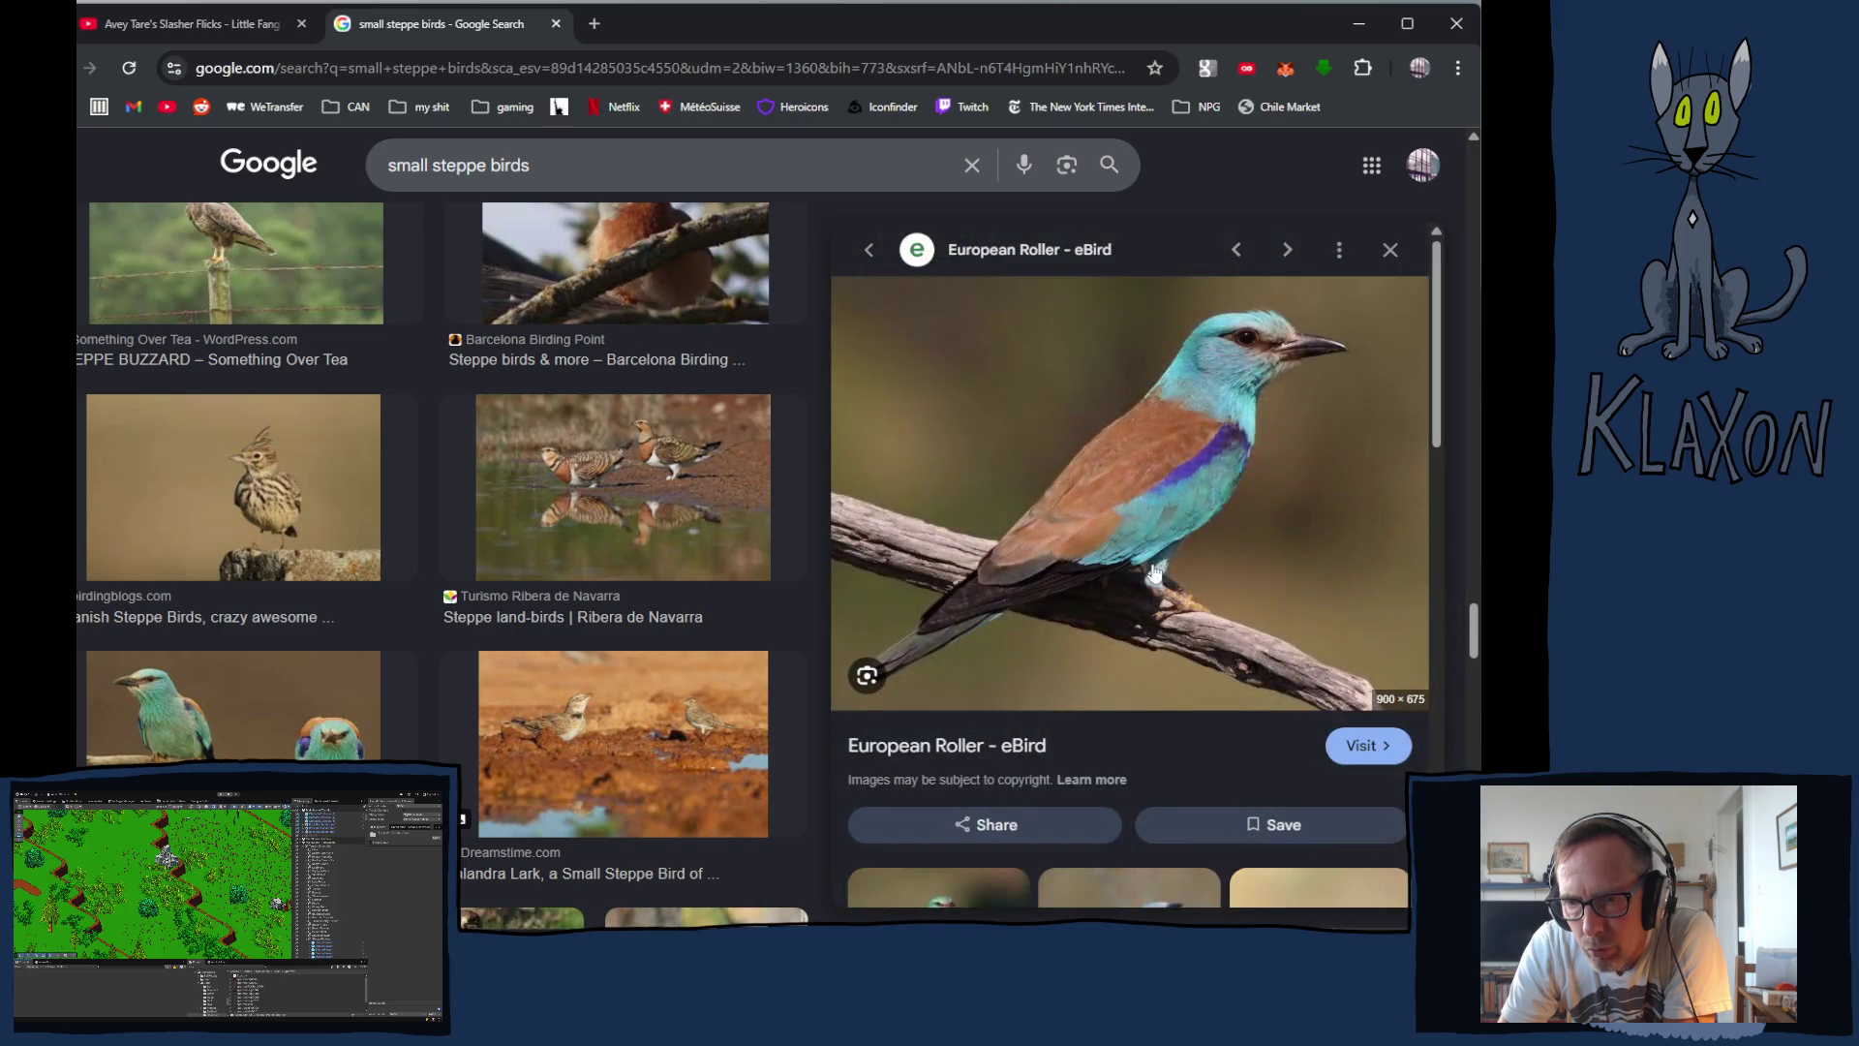
{"action": "scroll", "coordinate": [1152, 702], "scroll_direction": "down", "scroll_amount": 2}
{"action": "scroll", "coordinate": [1158, 695], "scroll_direction": "down", "scroll_amount": 2}
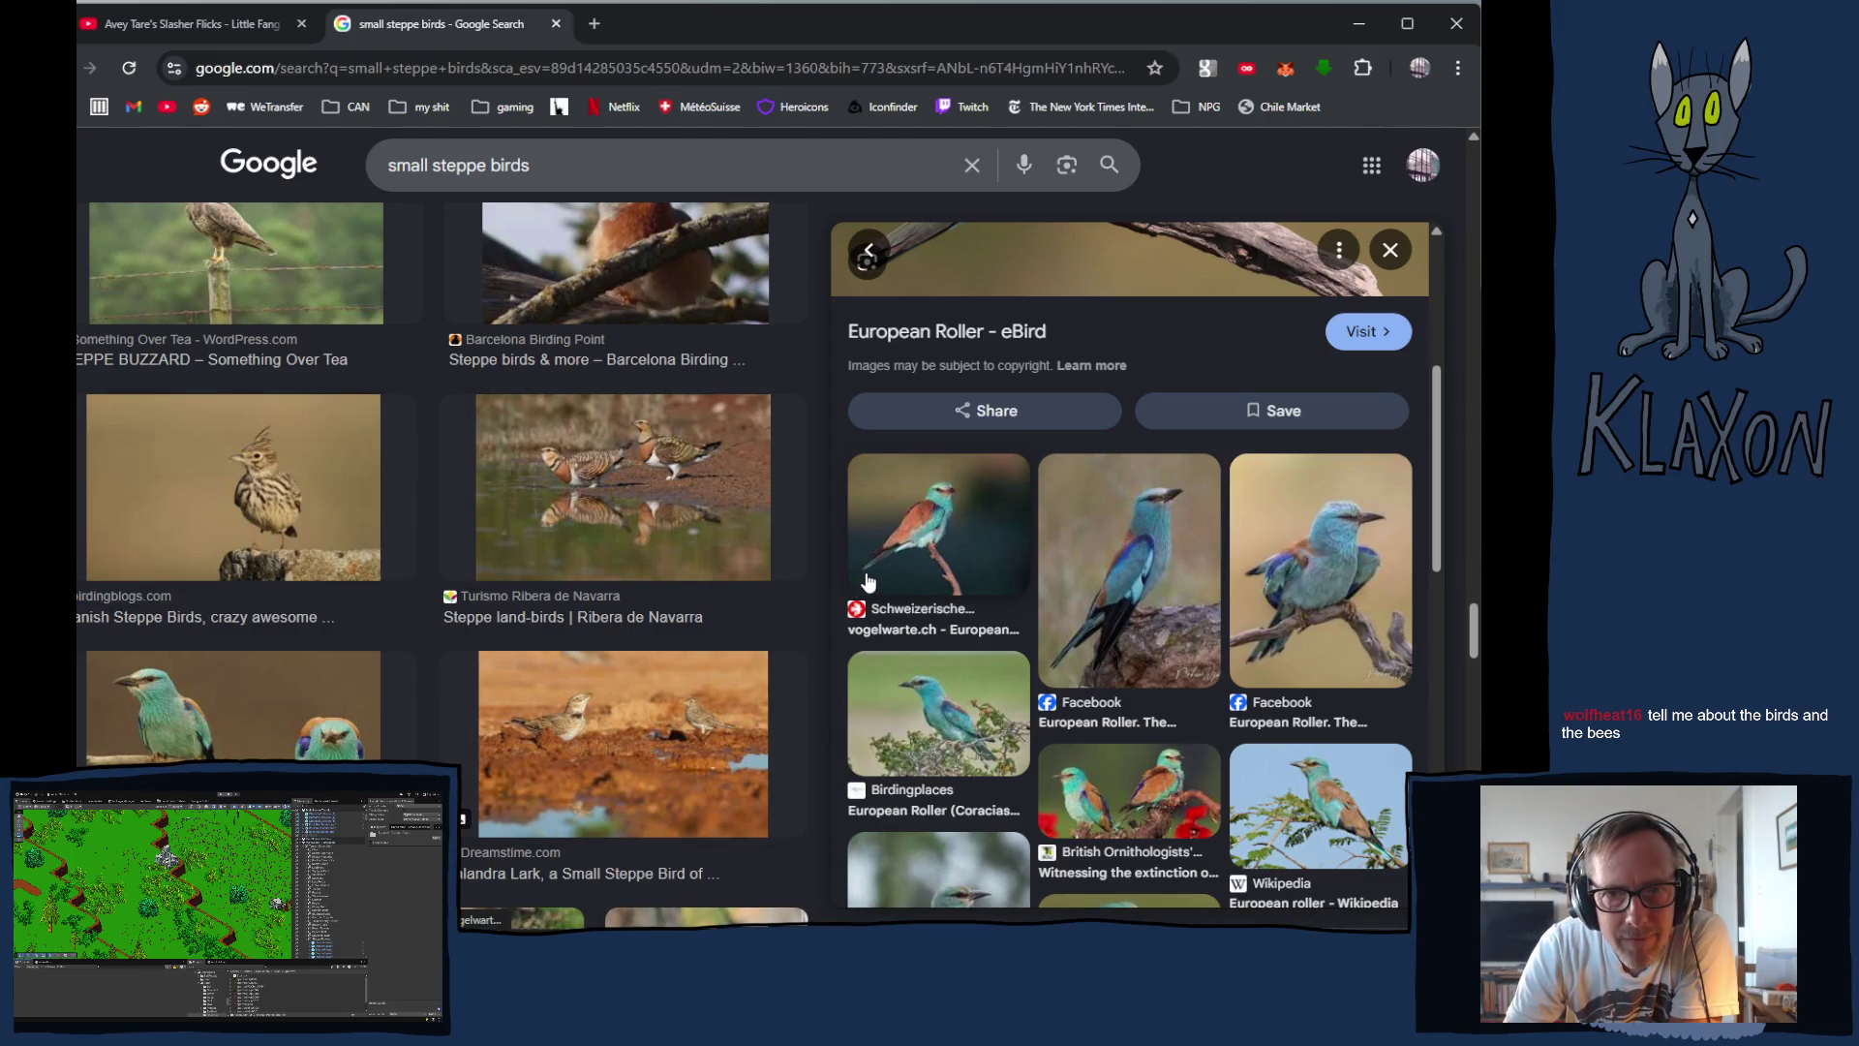
{"action": "scroll", "coordinate": [821, 565], "scroll_direction": "down", "scroll_amount": 5}
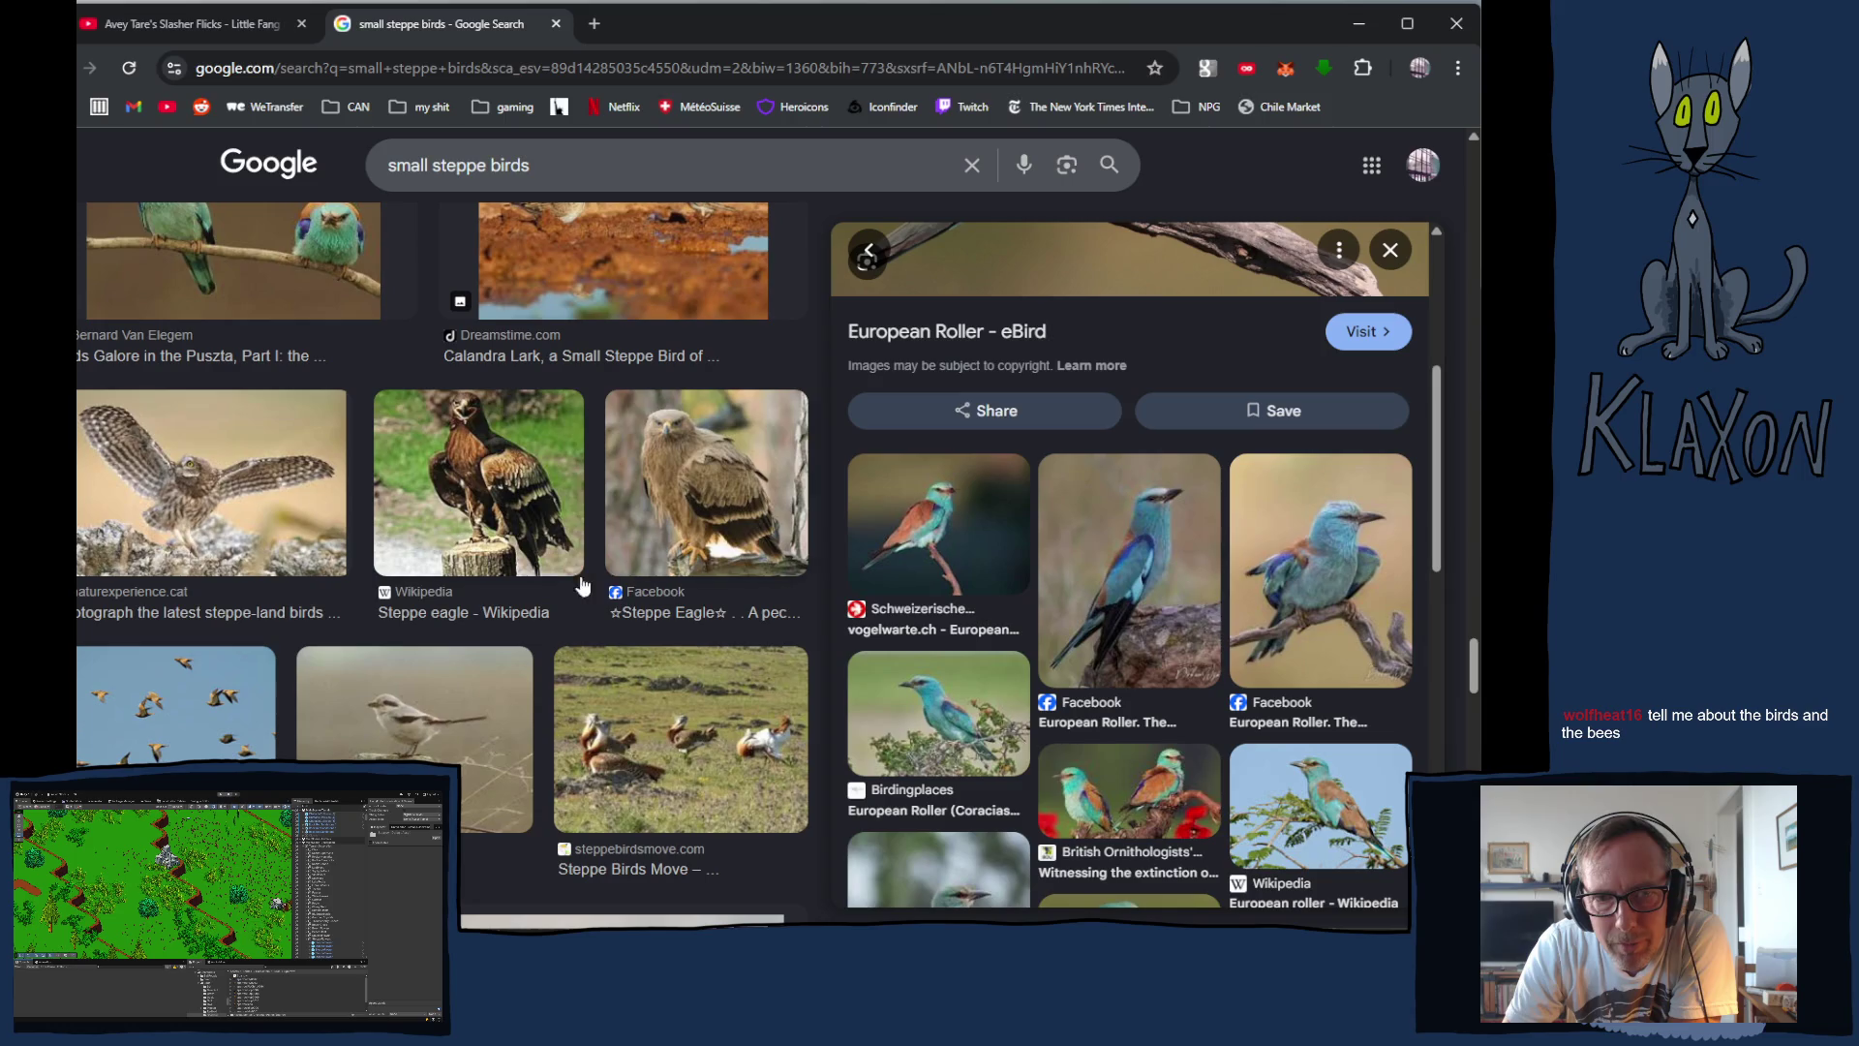
{"action": "scroll", "coordinate": [651, 586], "scroll_direction": "up", "scroll_amount": 7}
{"action": "scroll", "coordinate": [651, 586], "scroll_direction": "up", "scroll_amount": 3}
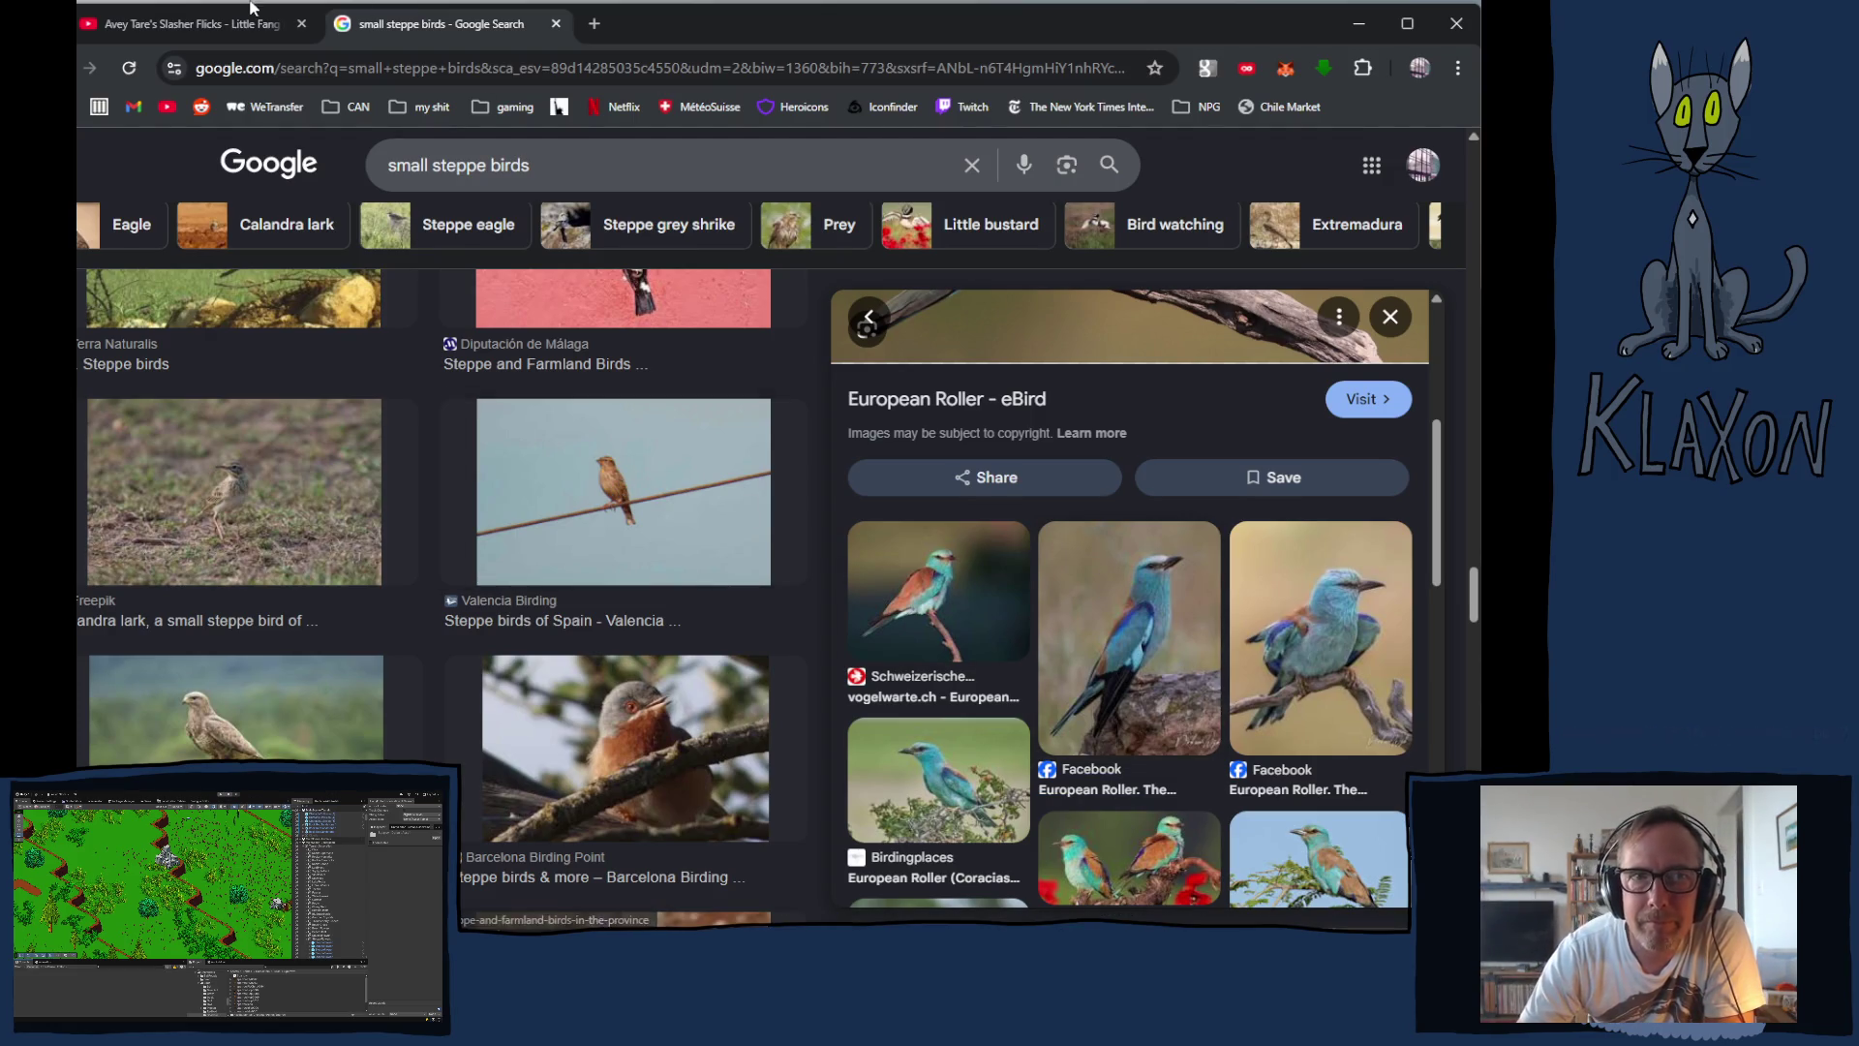
Step: Play the Panda Bear: Tiny Desk Concert video from YouTube's end-screen card, then return to Krita
{"action": "left_click", "coordinate": [178, 25]}
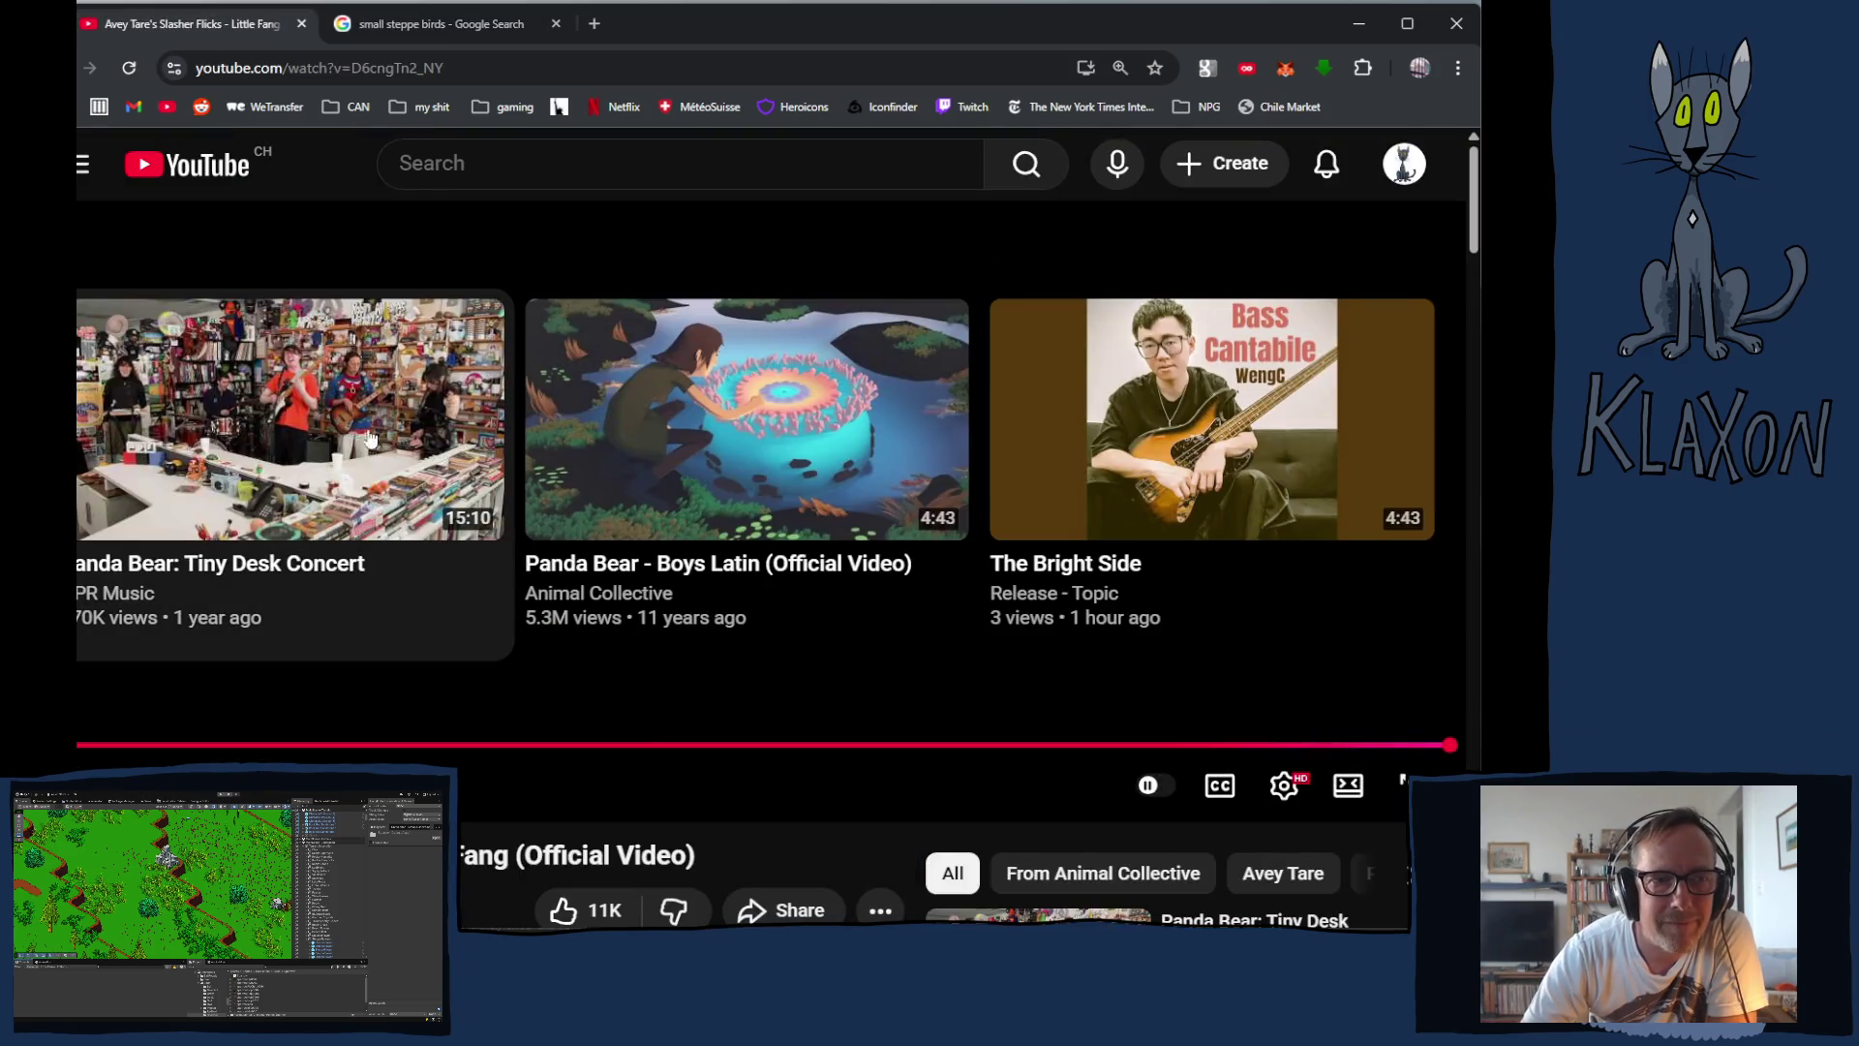
{"action": "scroll", "coordinate": [862, 707], "scroll_direction": "down", "scroll_amount": 5}
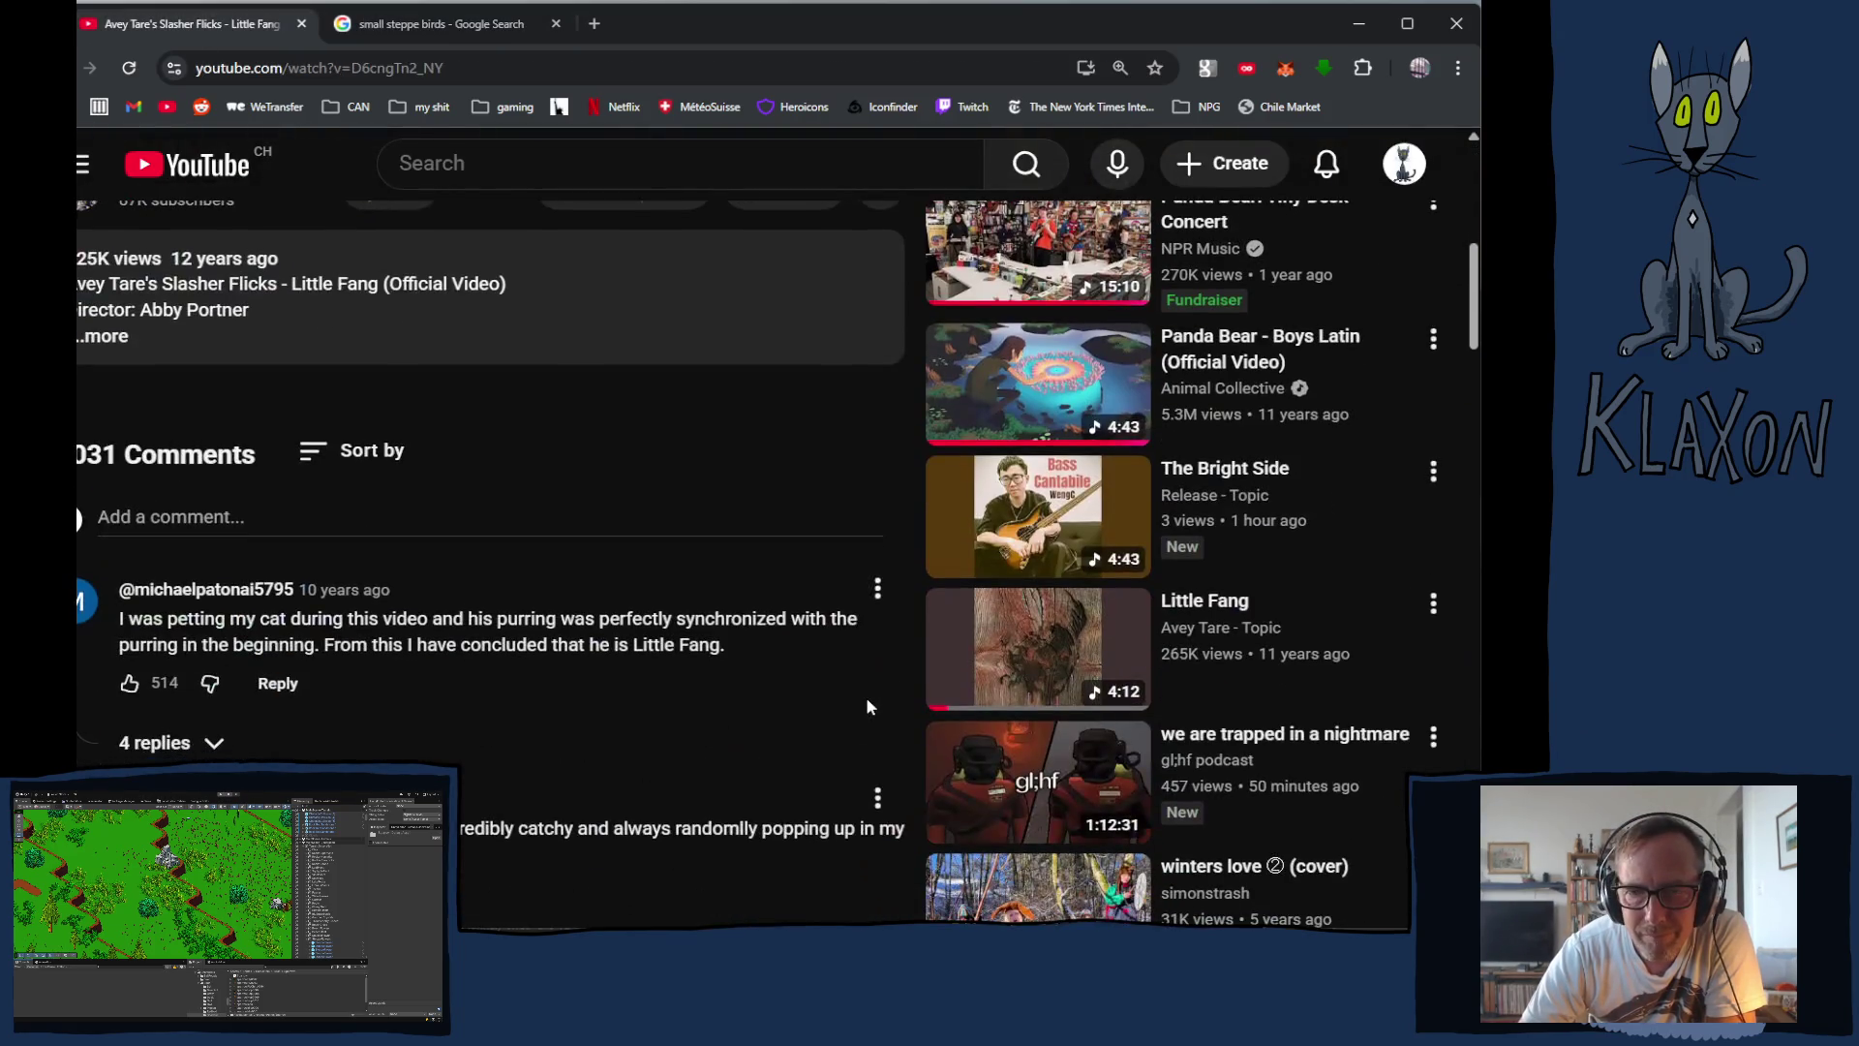
{"action": "scroll", "coordinate": [850, 712], "scroll_direction": "up", "scroll_amount": 5}
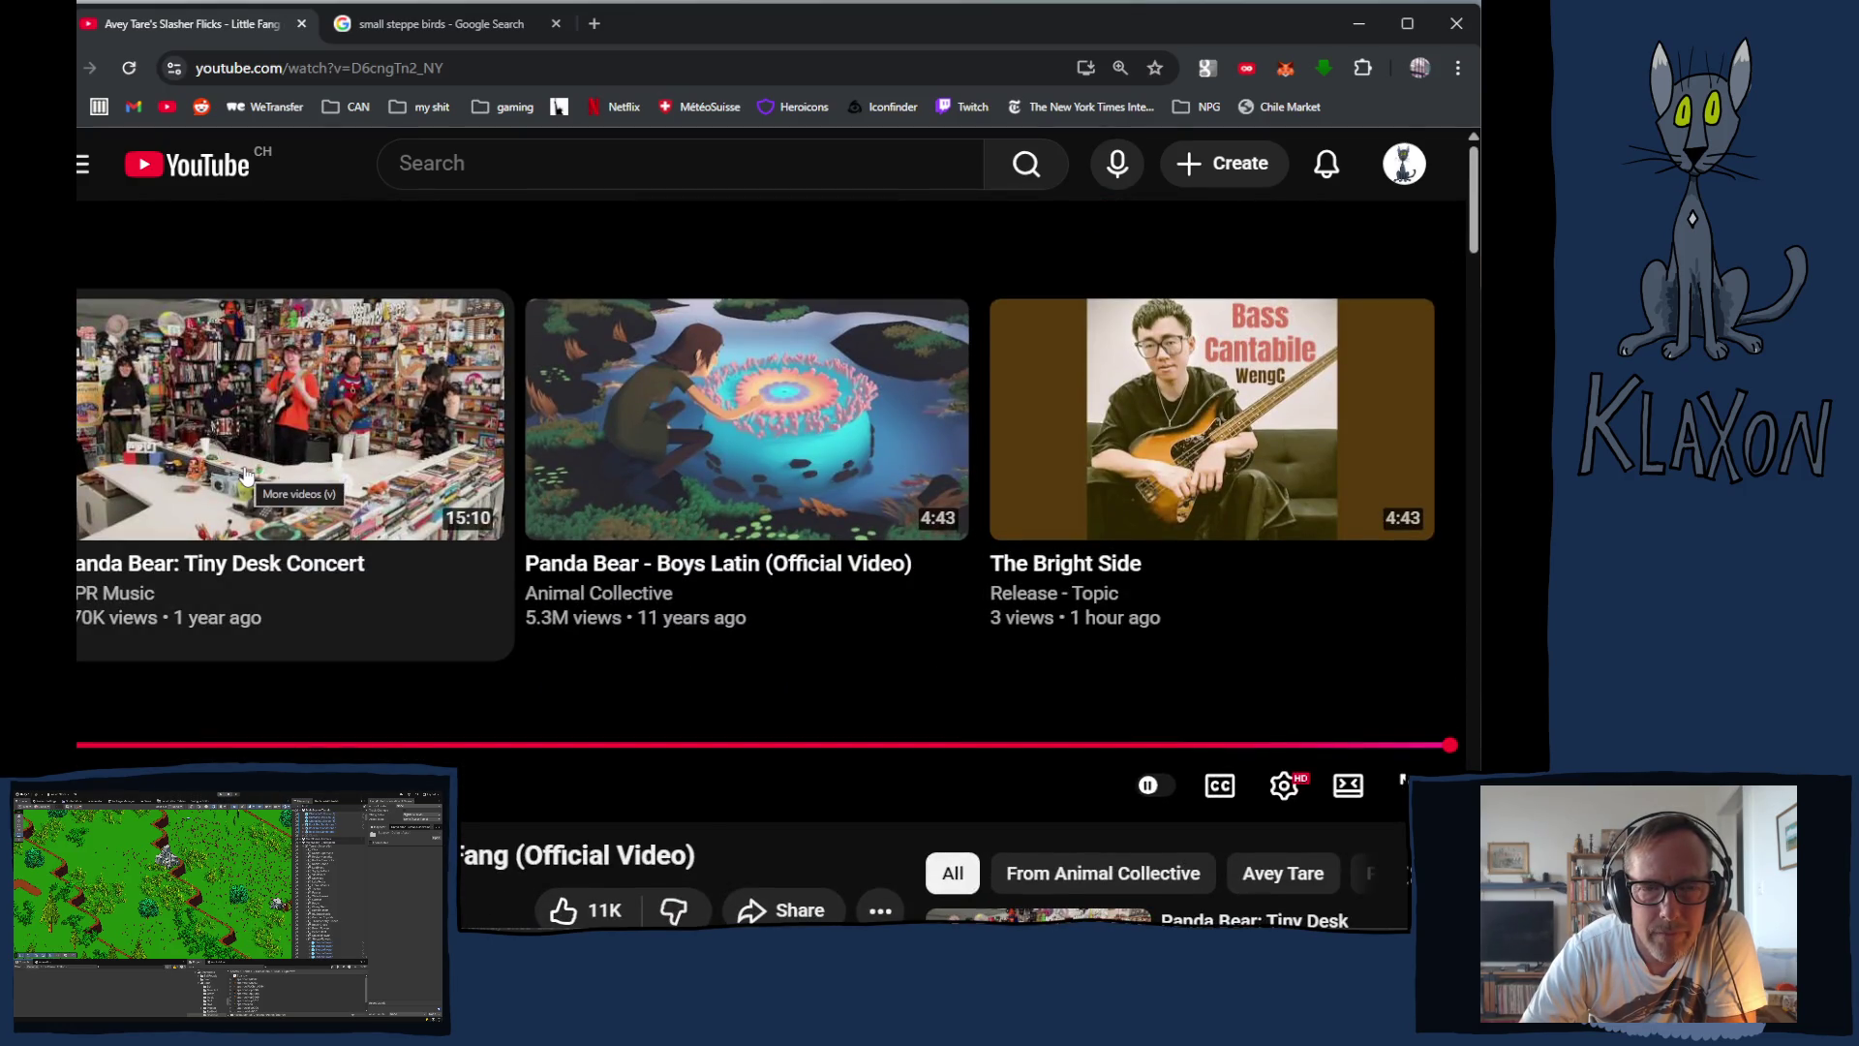
{"action": "left_click", "coordinate": [250, 427]}
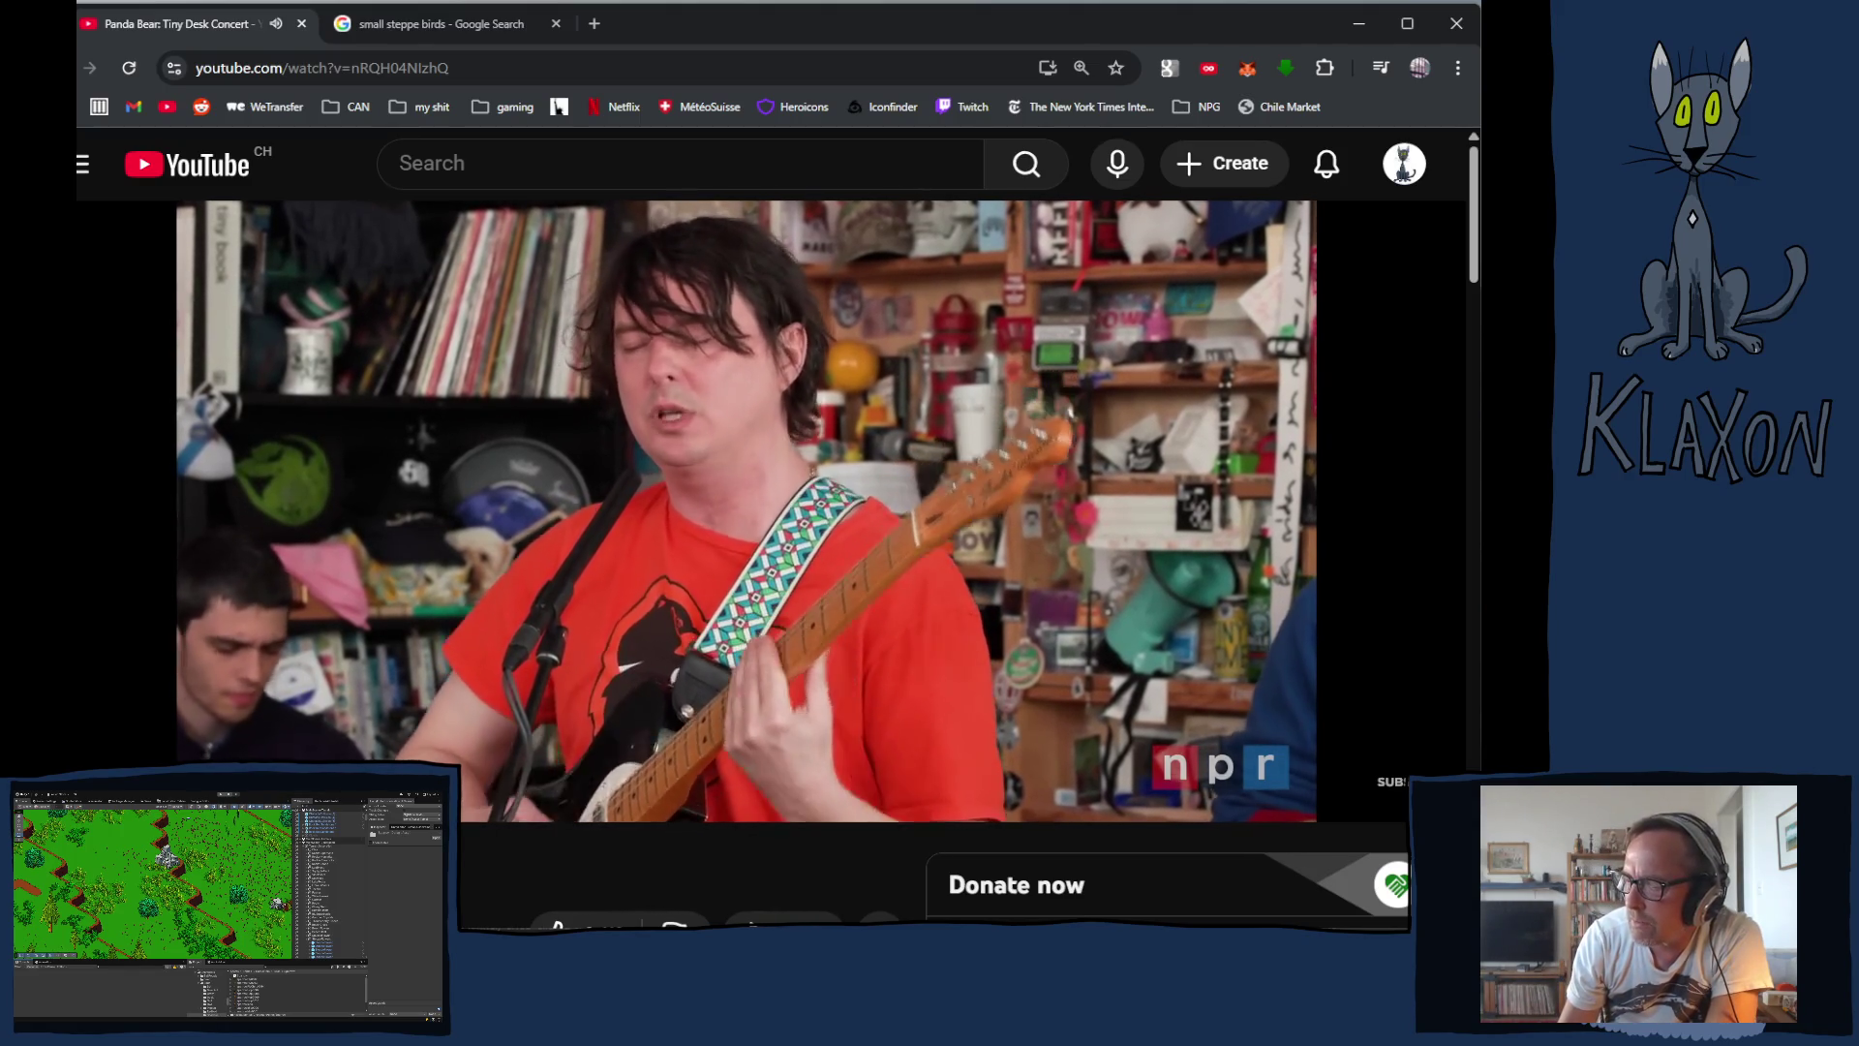
{"action": "mouse_move", "coordinate": [248, 421]}
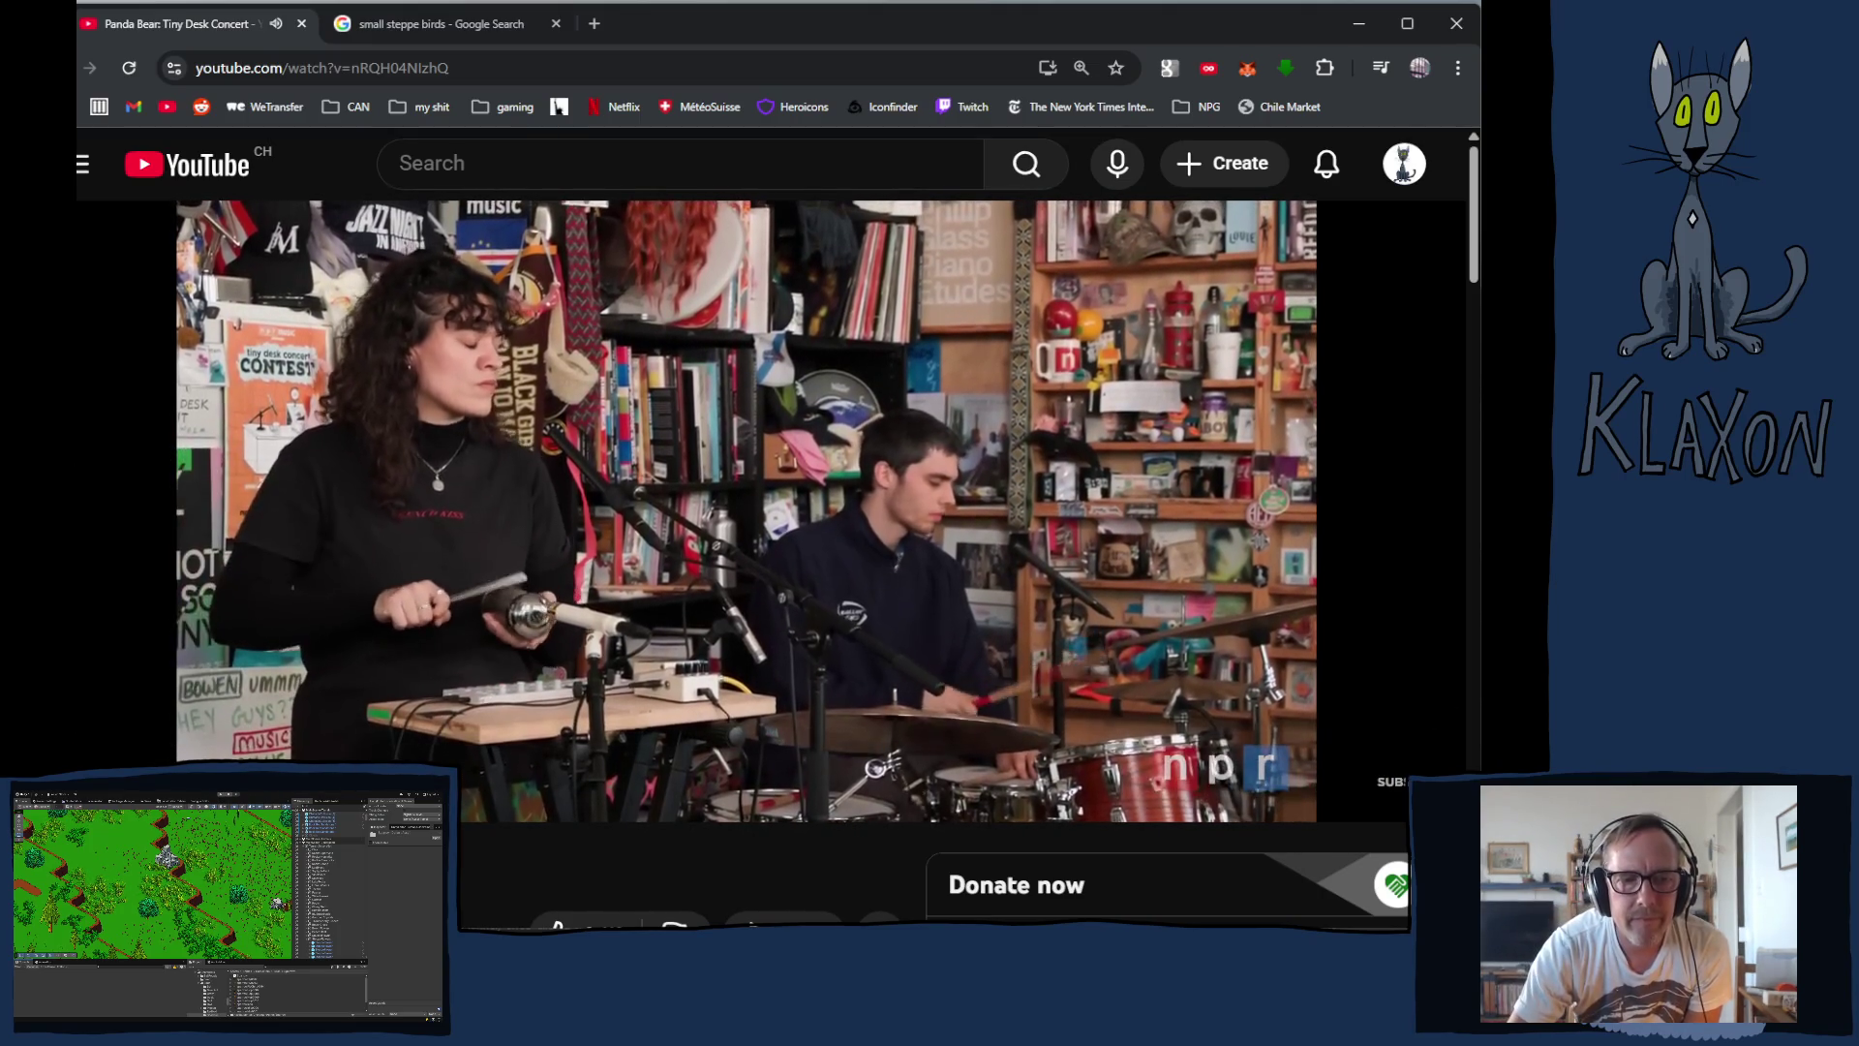
{"action": "key", "text": "alt+Tab"}
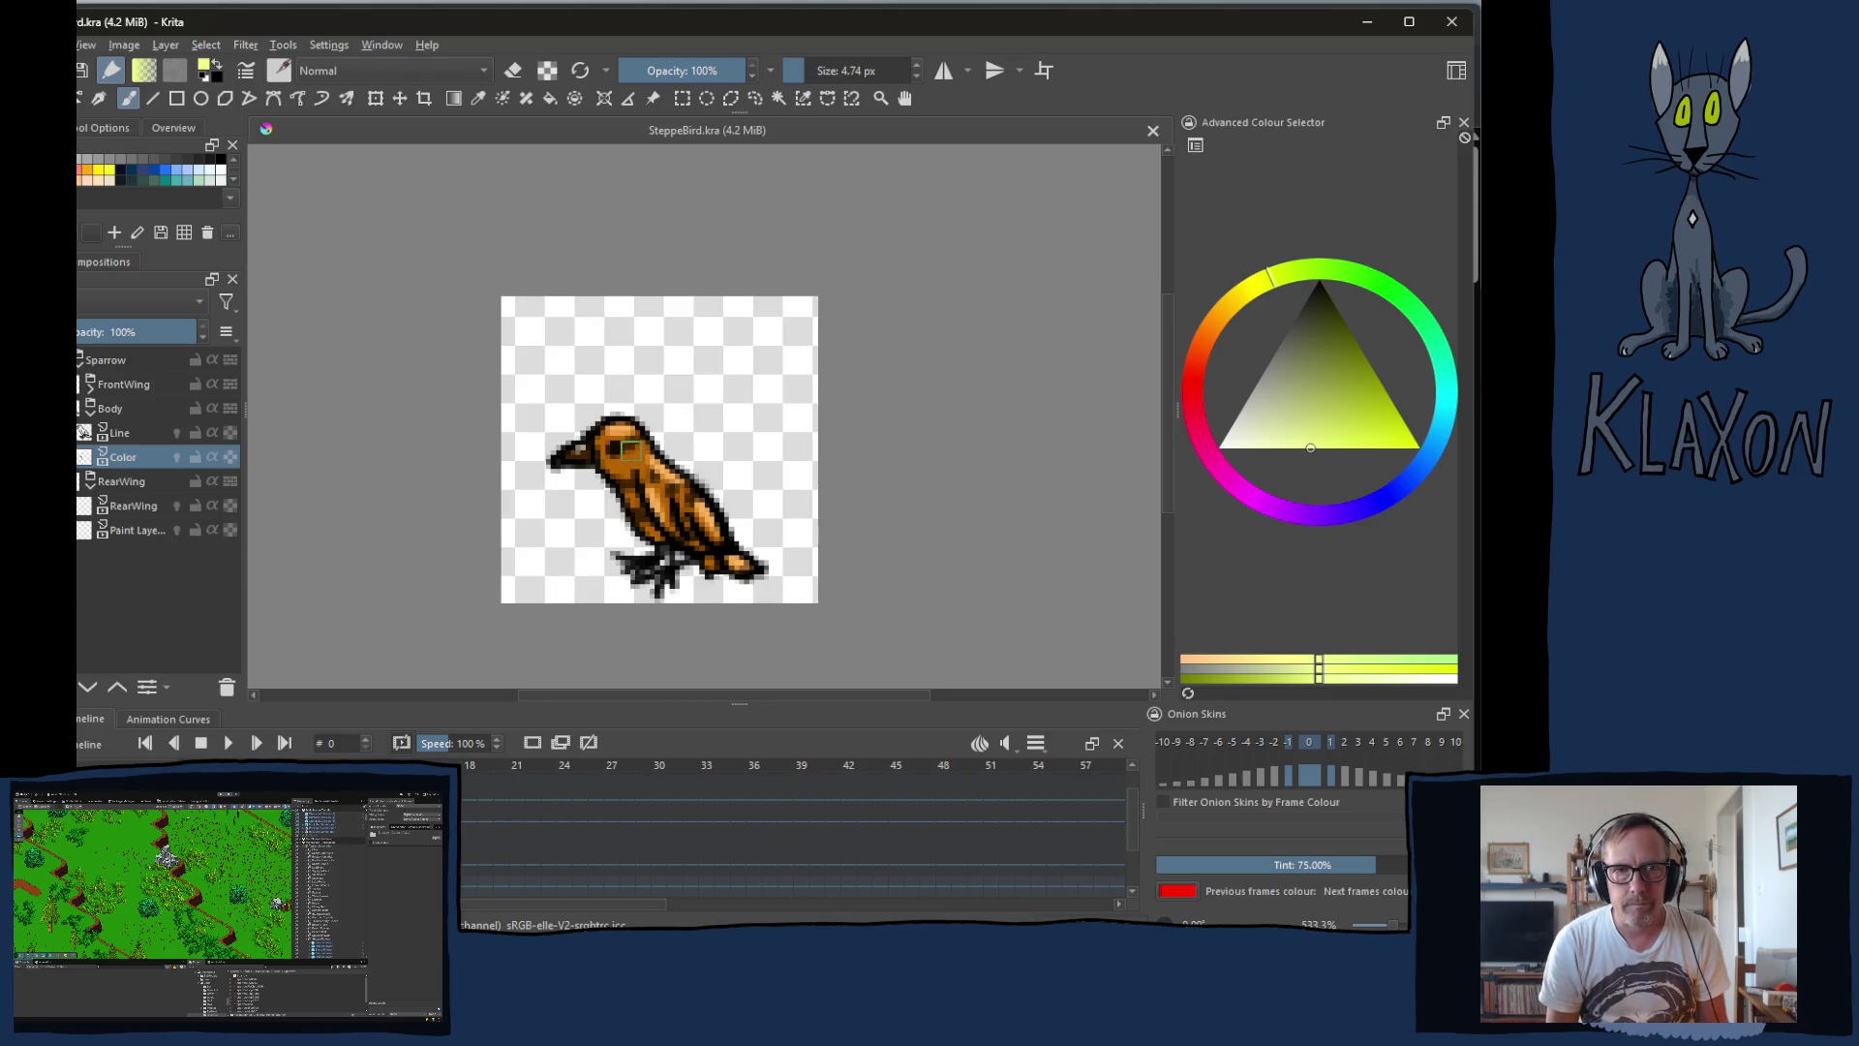
Step: Switch to a large eraser brush and erase the orange fill on frames 1, 3 and 7
{"action": "key", "text": "e"}
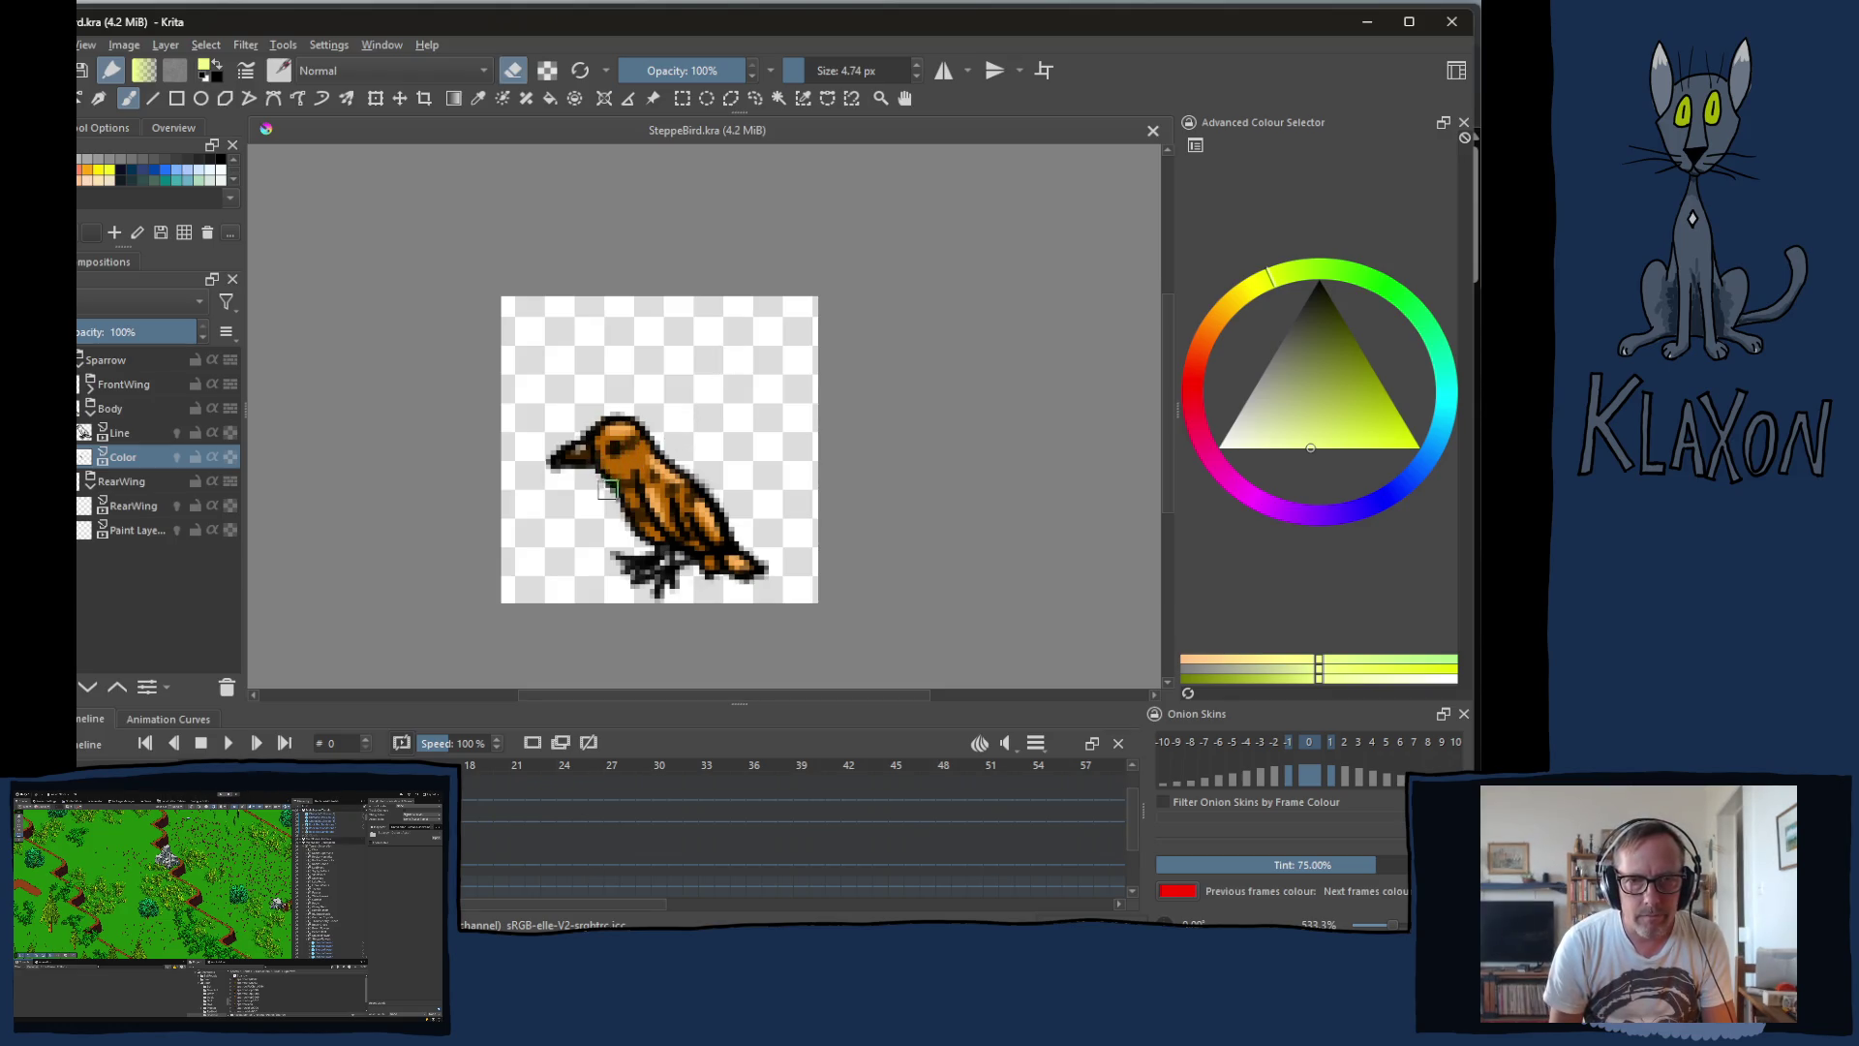
{"action": "mouse_move", "coordinate": [603, 471]}
{"action": "left_mouse_down", "text": "shift"}
{"action": "mouse_move", "coordinate": [658, 472]}
{"action": "mouse_move", "coordinate": [523, 520]}
{"action": "mouse_move", "coordinate": [591, 455]}
{"action": "mouse_move", "coordinate": [613, 482]}
{"action": "mouse_move", "coordinate": [705, 490]}
{"action": "mouse_move", "coordinate": [747, 569]}
{"action": "left_mouse_up", "text": "shift"}
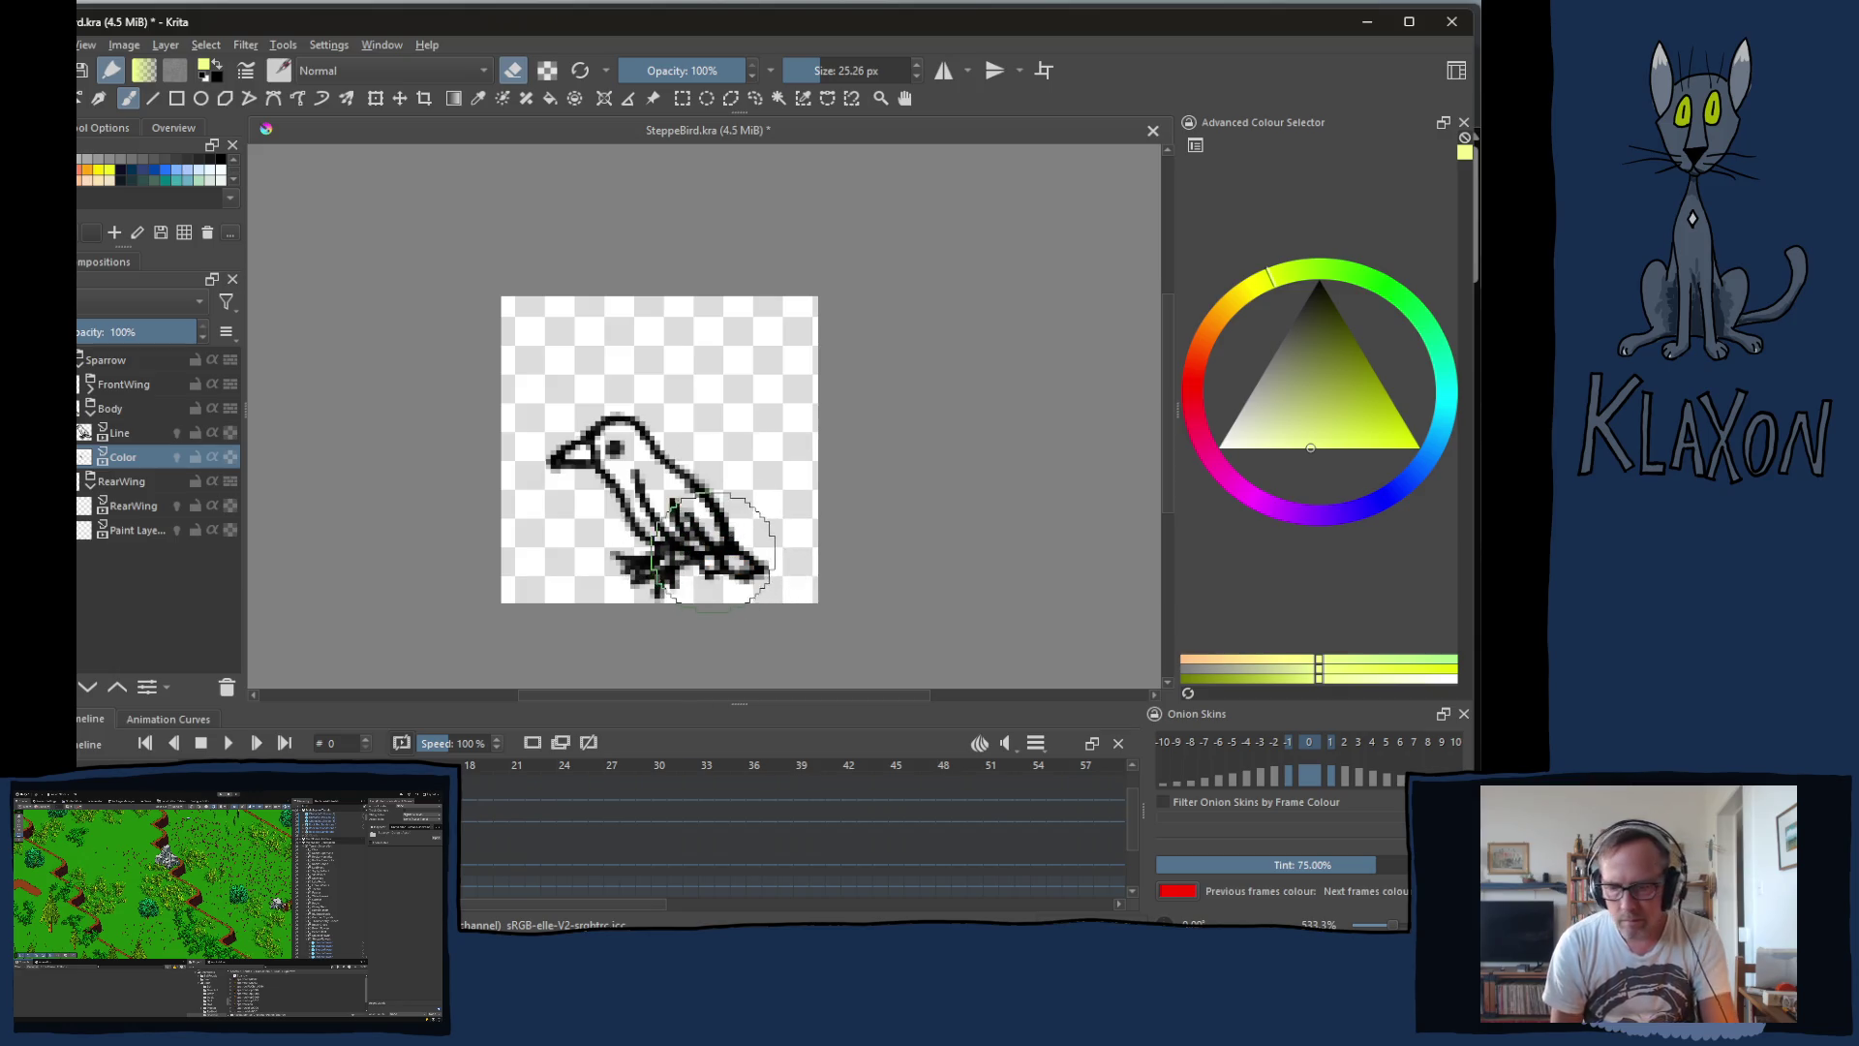
{"action": "key", "text": "ctrl+z"}
{"action": "key", "text": "ctrl+z"}
{"action": "key", "text": "ctrl+z"}
{"action": "key", "text": "Right"}
{"action": "mouse_move", "coordinate": [723, 403]}
{"action": "left_mouse_down"}
{"action": "mouse_move", "coordinate": [716, 523]}
{"action": "mouse_move", "coordinate": [745, 571]}
{"action": "left_mouse_up"}
{"action": "key", "text": "Right"}
{"action": "key", "text": "Right"}
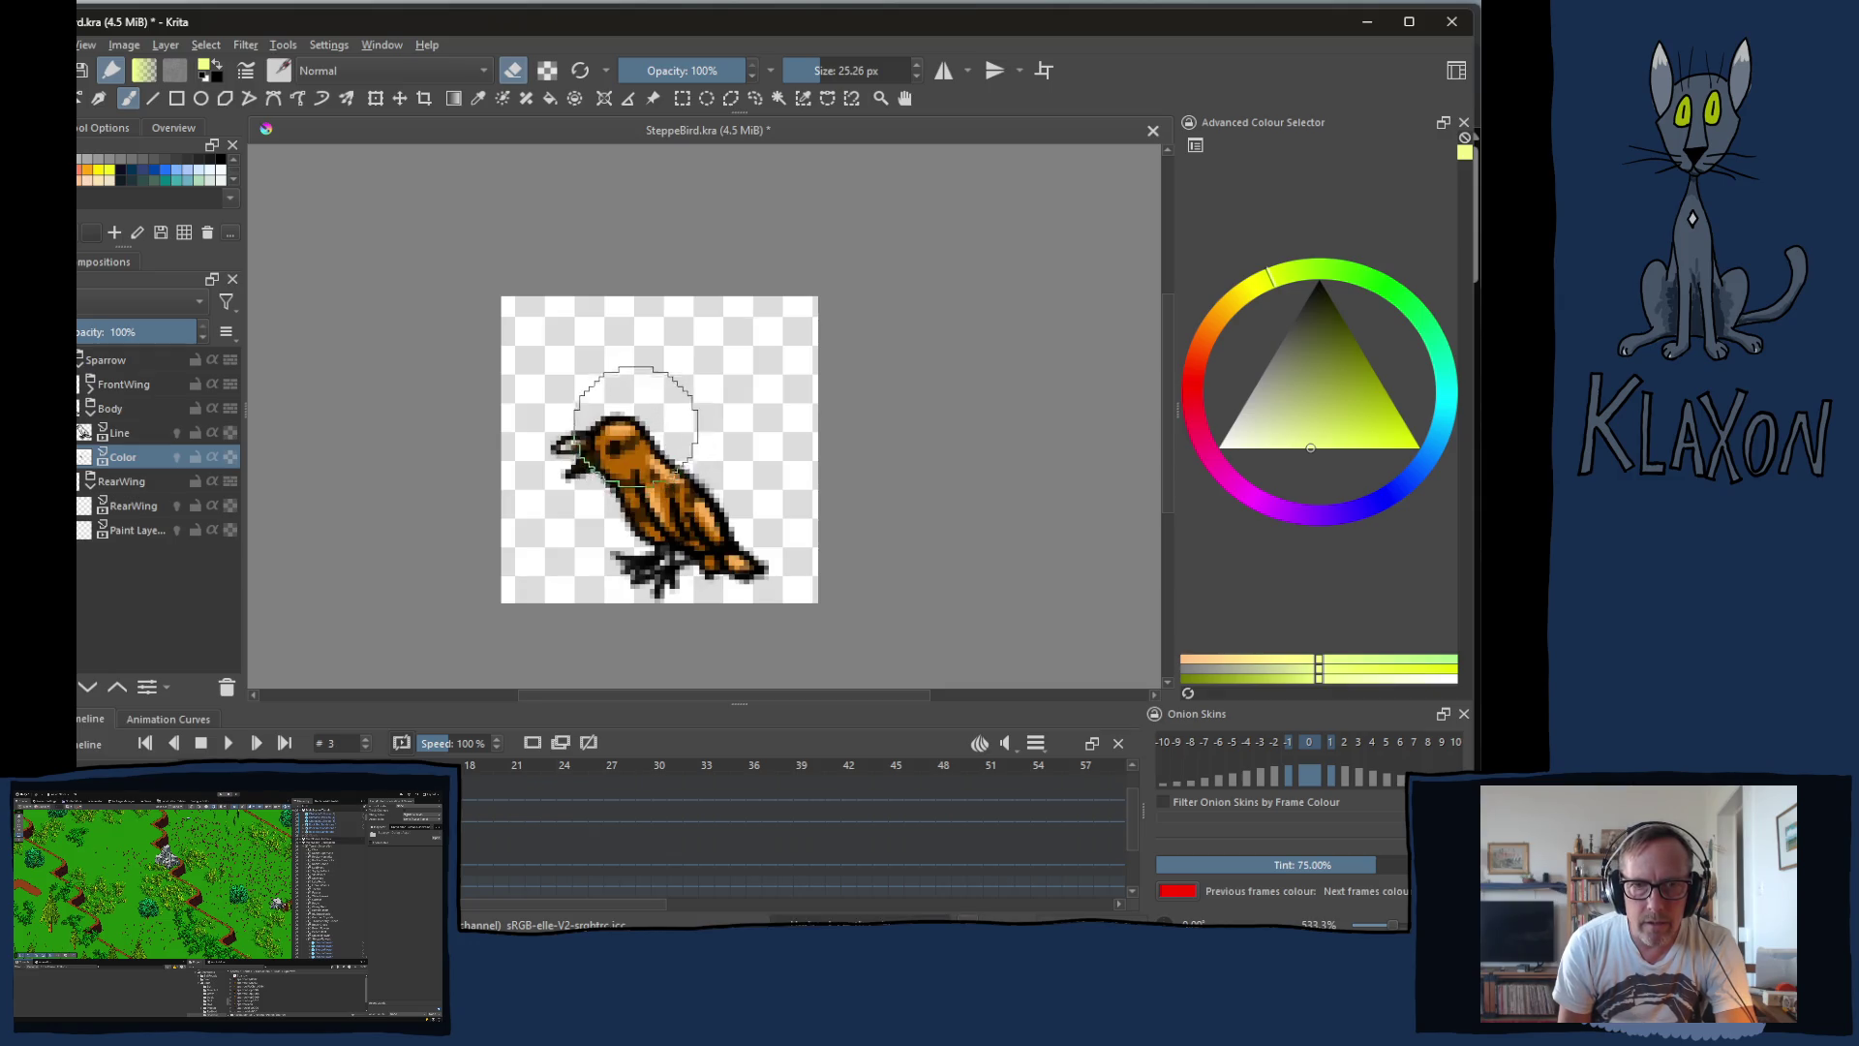
{"action": "mouse_move", "coordinate": [630, 410]}
{"action": "left_mouse_down"}
{"action": "mouse_move", "coordinate": [616, 415]}
{"action": "mouse_move", "coordinate": [677, 494]}
{"action": "mouse_move", "coordinate": [702, 601]}
{"action": "left_mouse_up"}
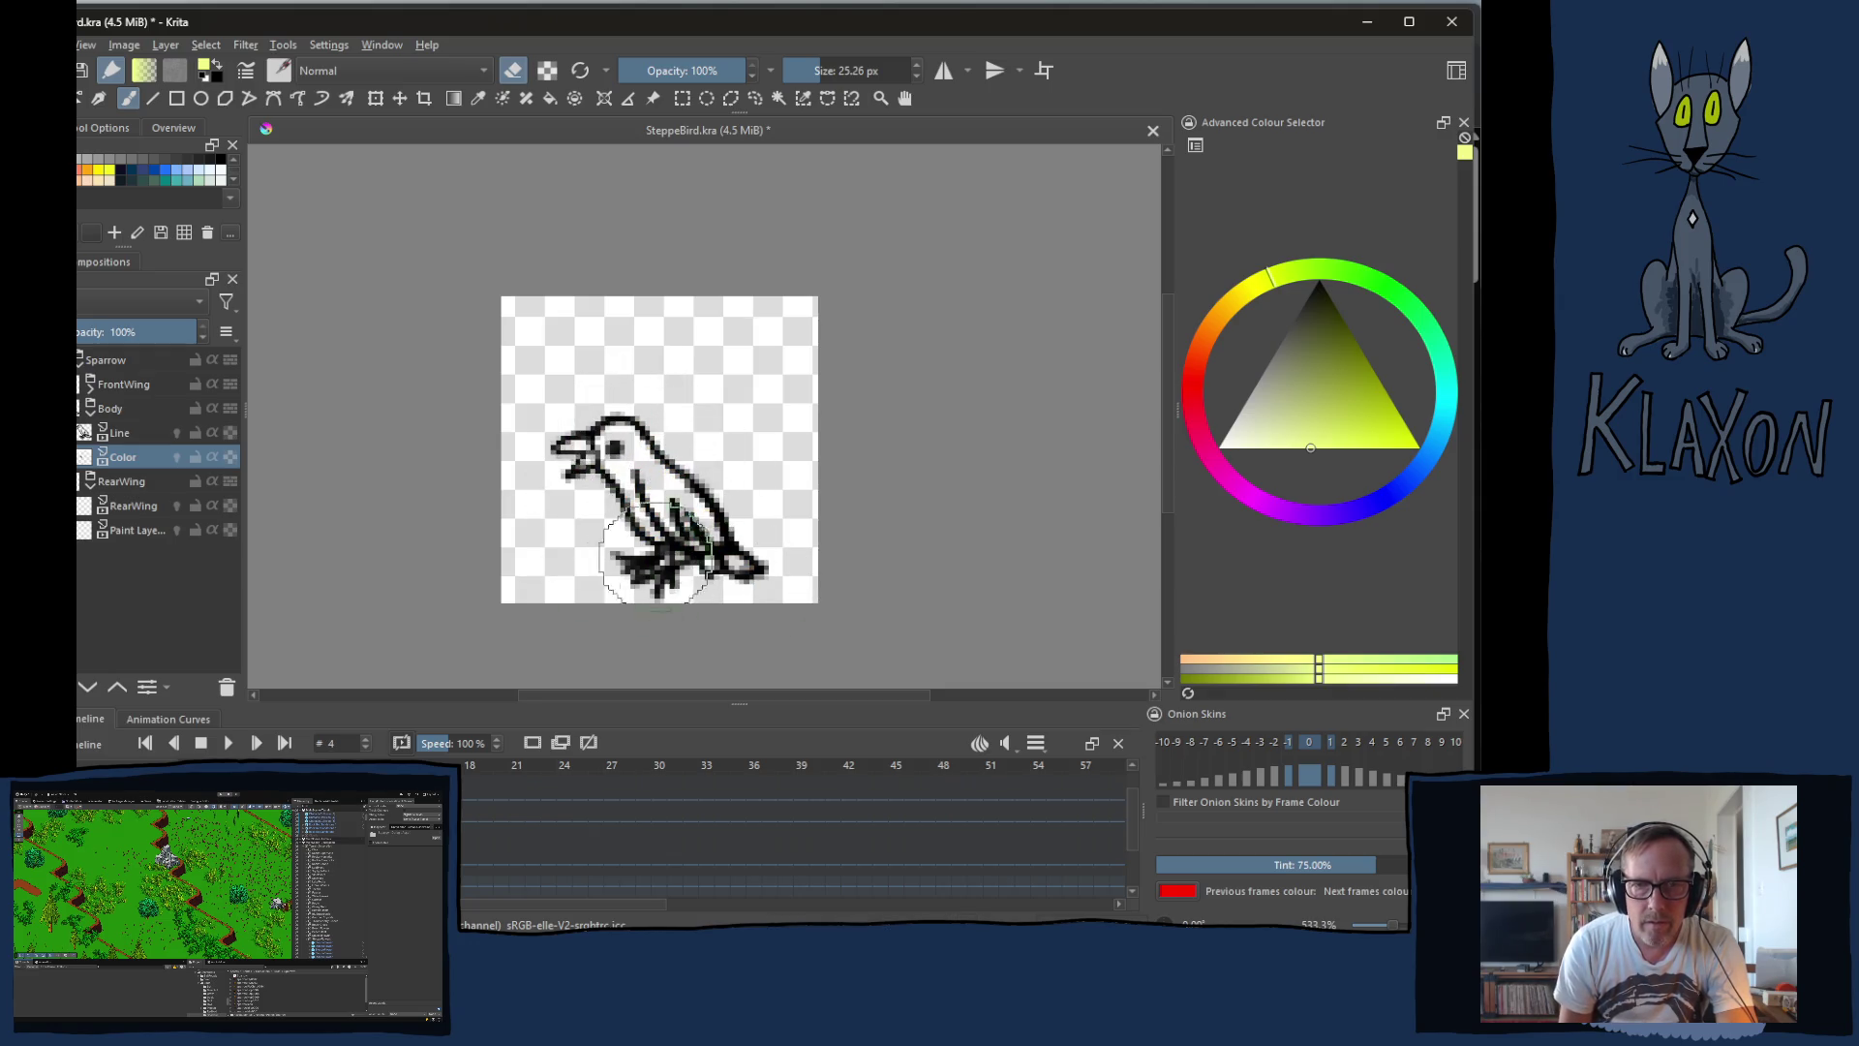
{"action": "key", "text": "Right"}
{"action": "key", "text": "Right"}
{"action": "key", "text": "Right"}
{"action": "mouse_move", "coordinate": [601, 414]}
{"action": "left_mouse_down"}
{"action": "mouse_move", "coordinate": [562, 465]}
{"action": "mouse_move", "coordinate": [706, 478]}
{"action": "mouse_move", "coordinate": [668, 571]}
{"action": "left_mouse_up"}
Step: Erase the orange fill on frames 8, 9 and 12, then step back to frame 11
{"action": "key", "text": "Right"}
{"action": "left_click_drag", "start_coordinate": [579, 410], "coordinate": [755, 523]}
{"action": "key", "text": "Right"}
{"action": "mouse_move", "coordinate": [612, 353]}
{"action": "left_mouse_down"}
{"action": "mouse_move", "coordinate": [684, 332]}
{"action": "mouse_move", "coordinate": [759, 427]}
{"action": "mouse_move", "coordinate": [755, 493]}
{"action": "mouse_move", "coordinate": [560, 415]}
{"action": "mouse_move", "coordinate": [736, 503]}
{"action": "mouse_move", "coordinate": [697, 498]}
{"action": "left_mouse_up"}
{"action": "key", "text": "Right"}
{"action": "key", "text": "Right"}
{"action": "key", "text": "Right"}
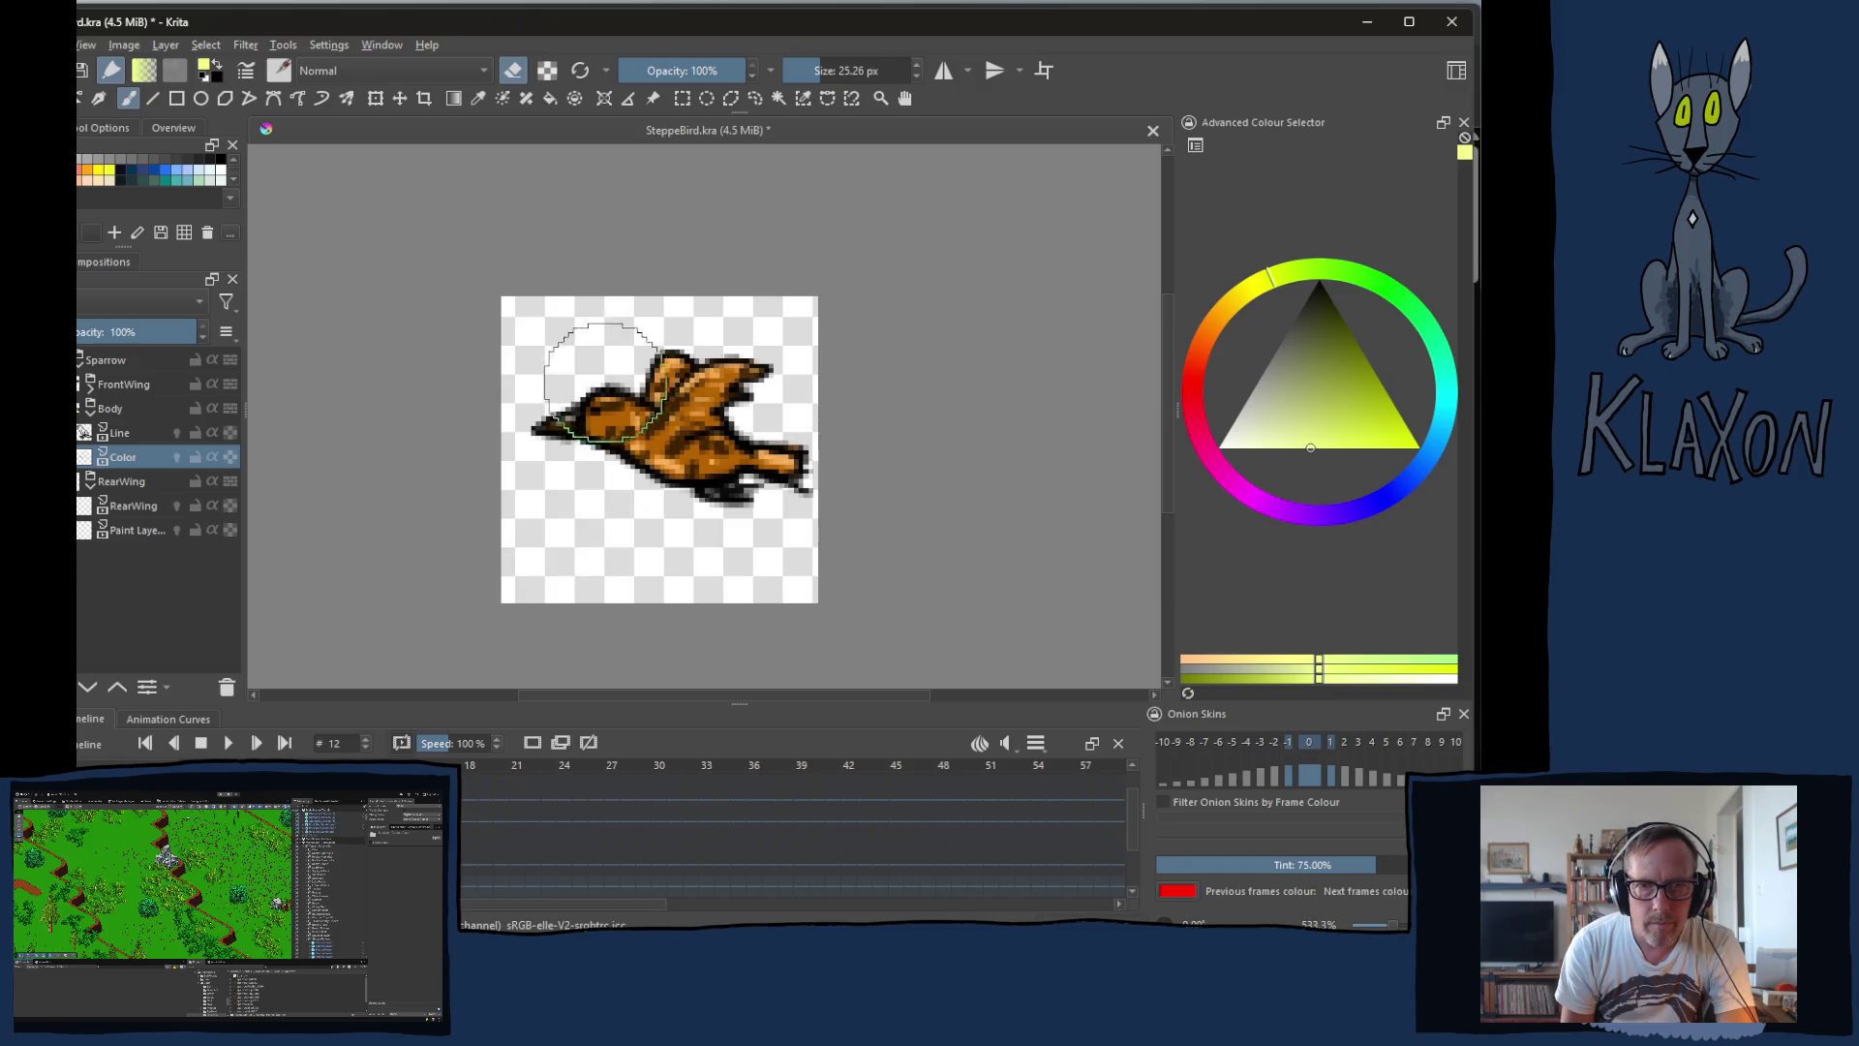
{"action": "mouse_move", "coordinate": [586, 348]}
{"action": "left_mouse_down"}
{"action": "mouse_move", "coordinate": [707, 378]}
{"action": "mouse_move", "coordinate": [758, 466]}
{"action": "left_mouse_up"}
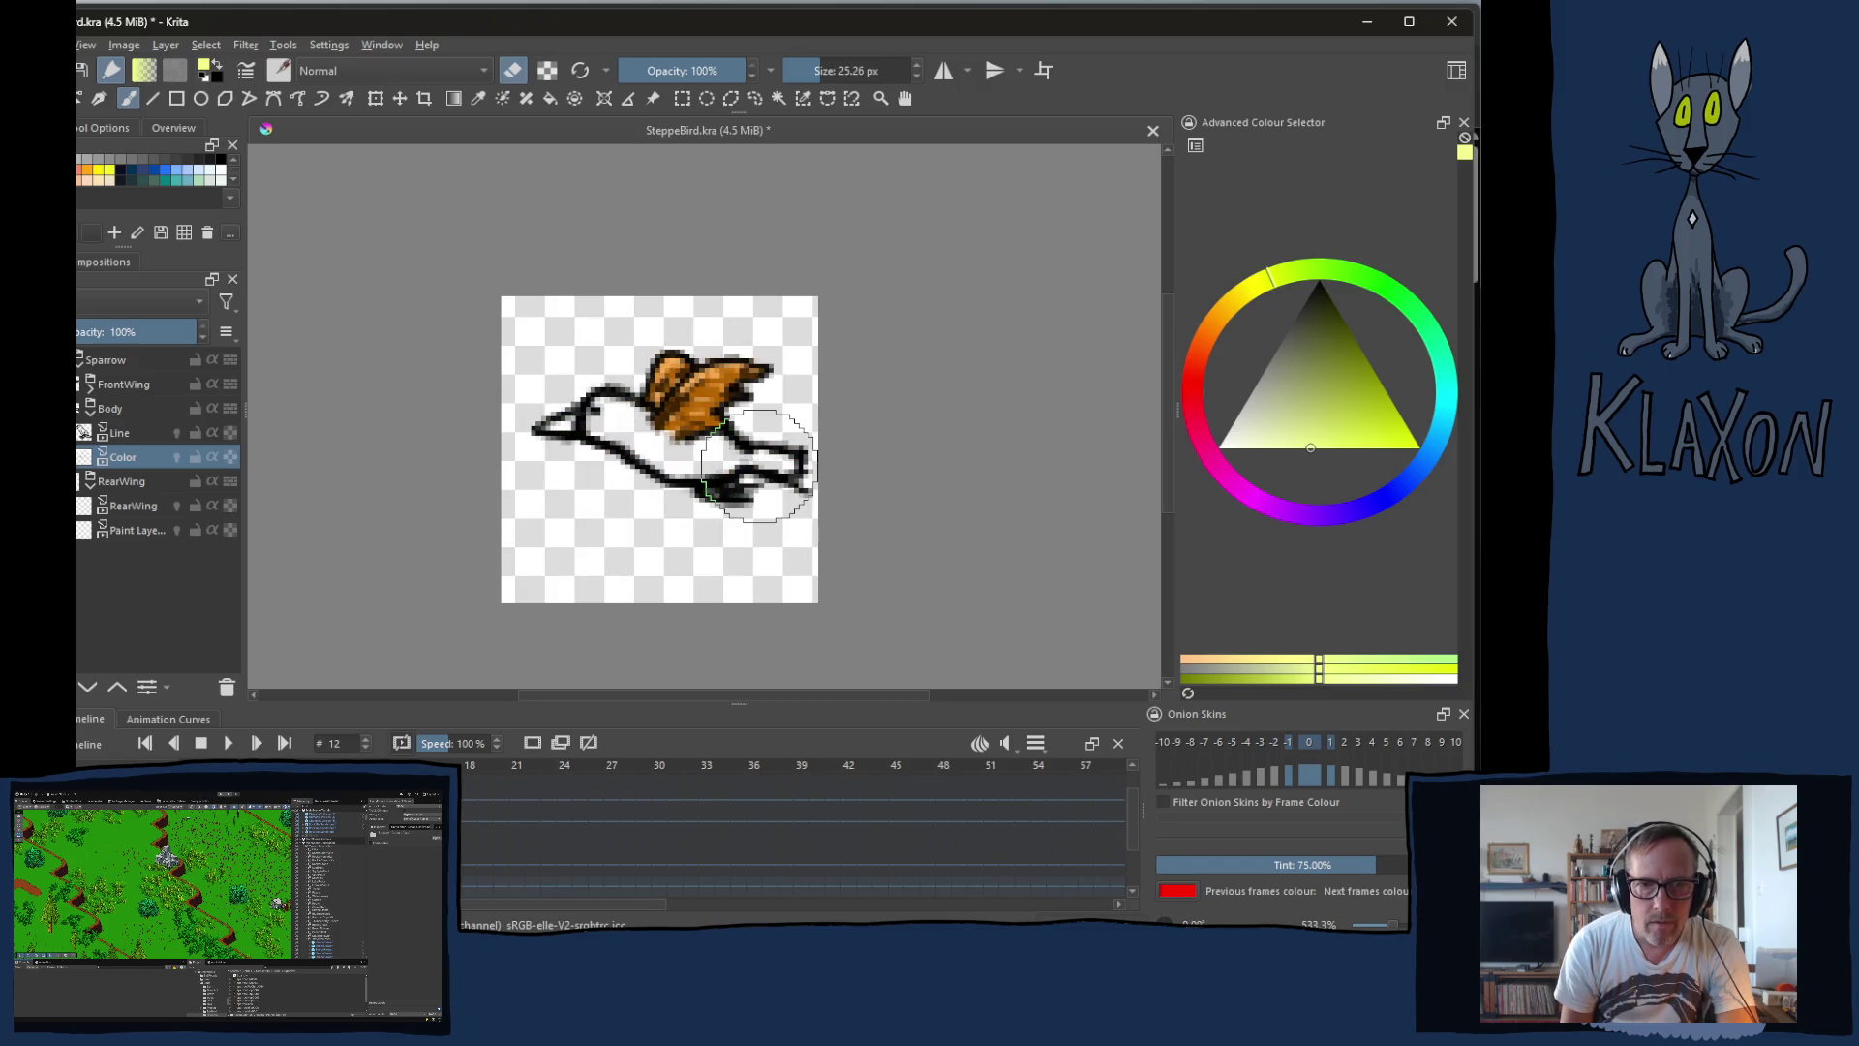
{"action": "key", "text": "Left"}
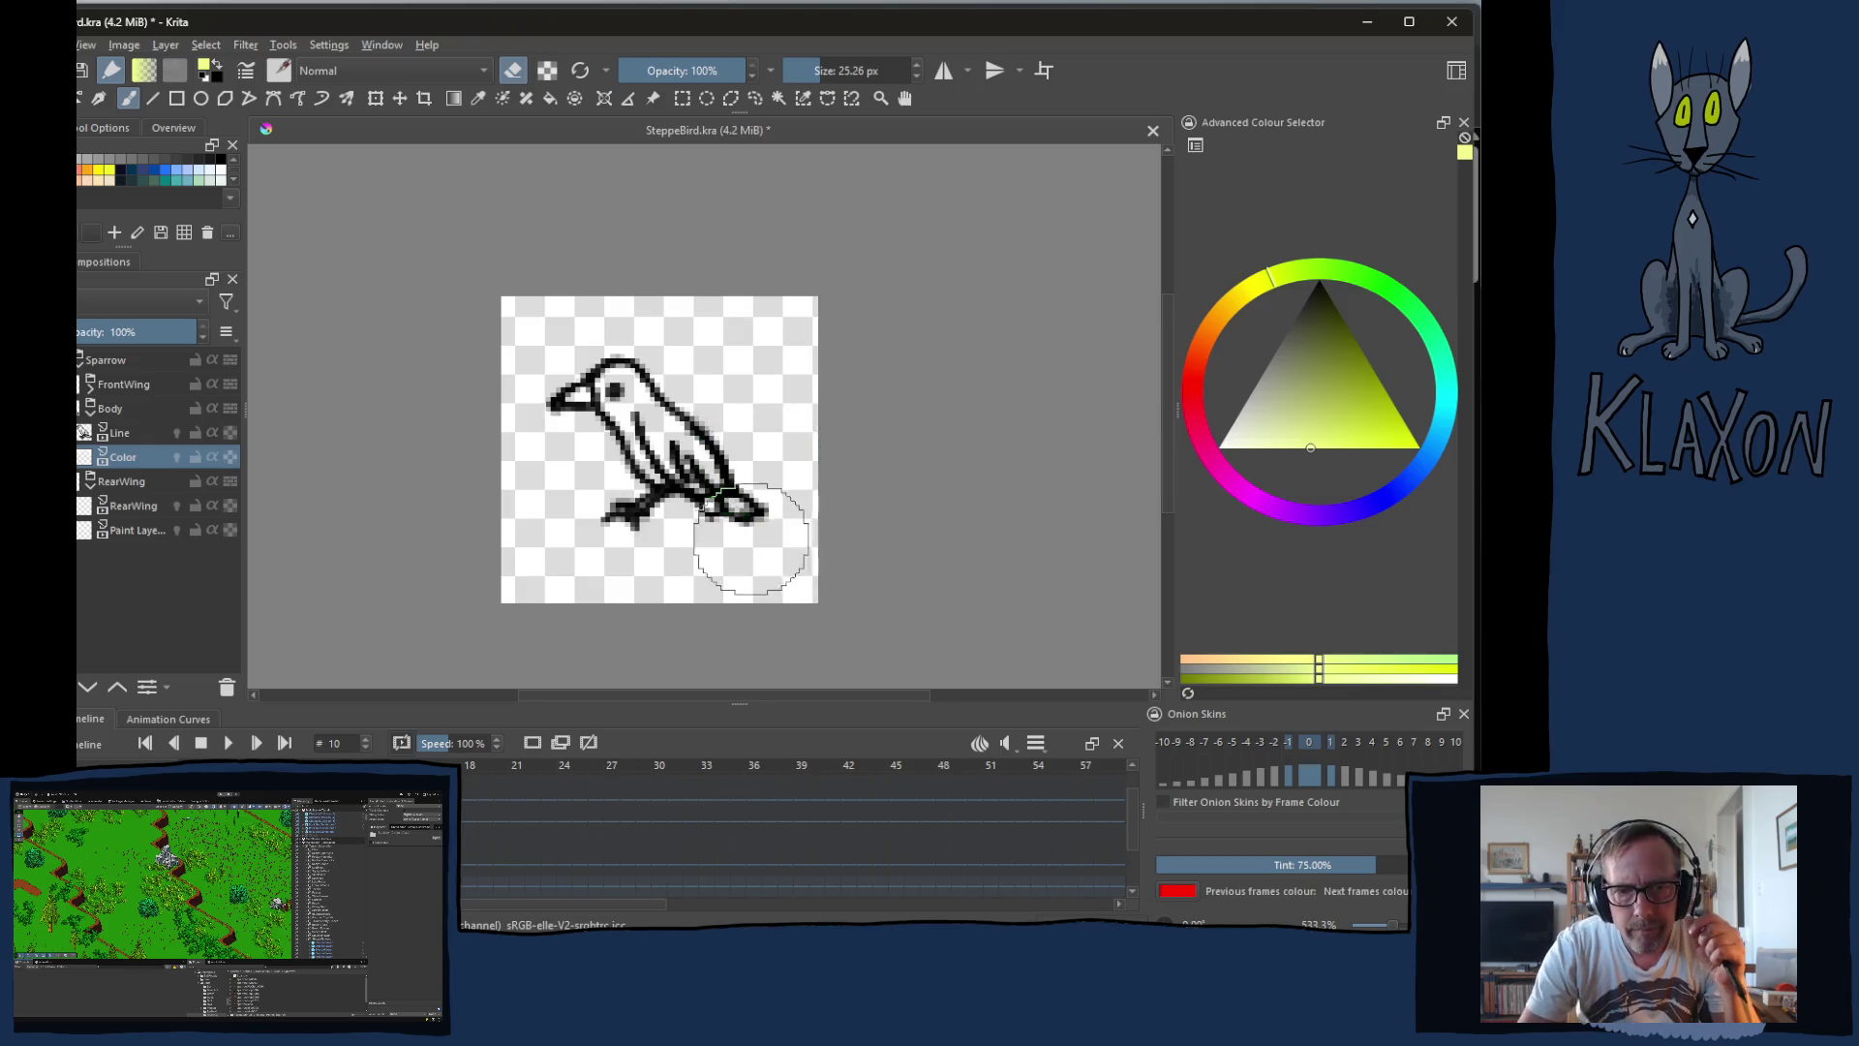
{"action": "scroll", "coordinate": [748, 538], "scroll_direction": "down", "scroll_amount": 2}
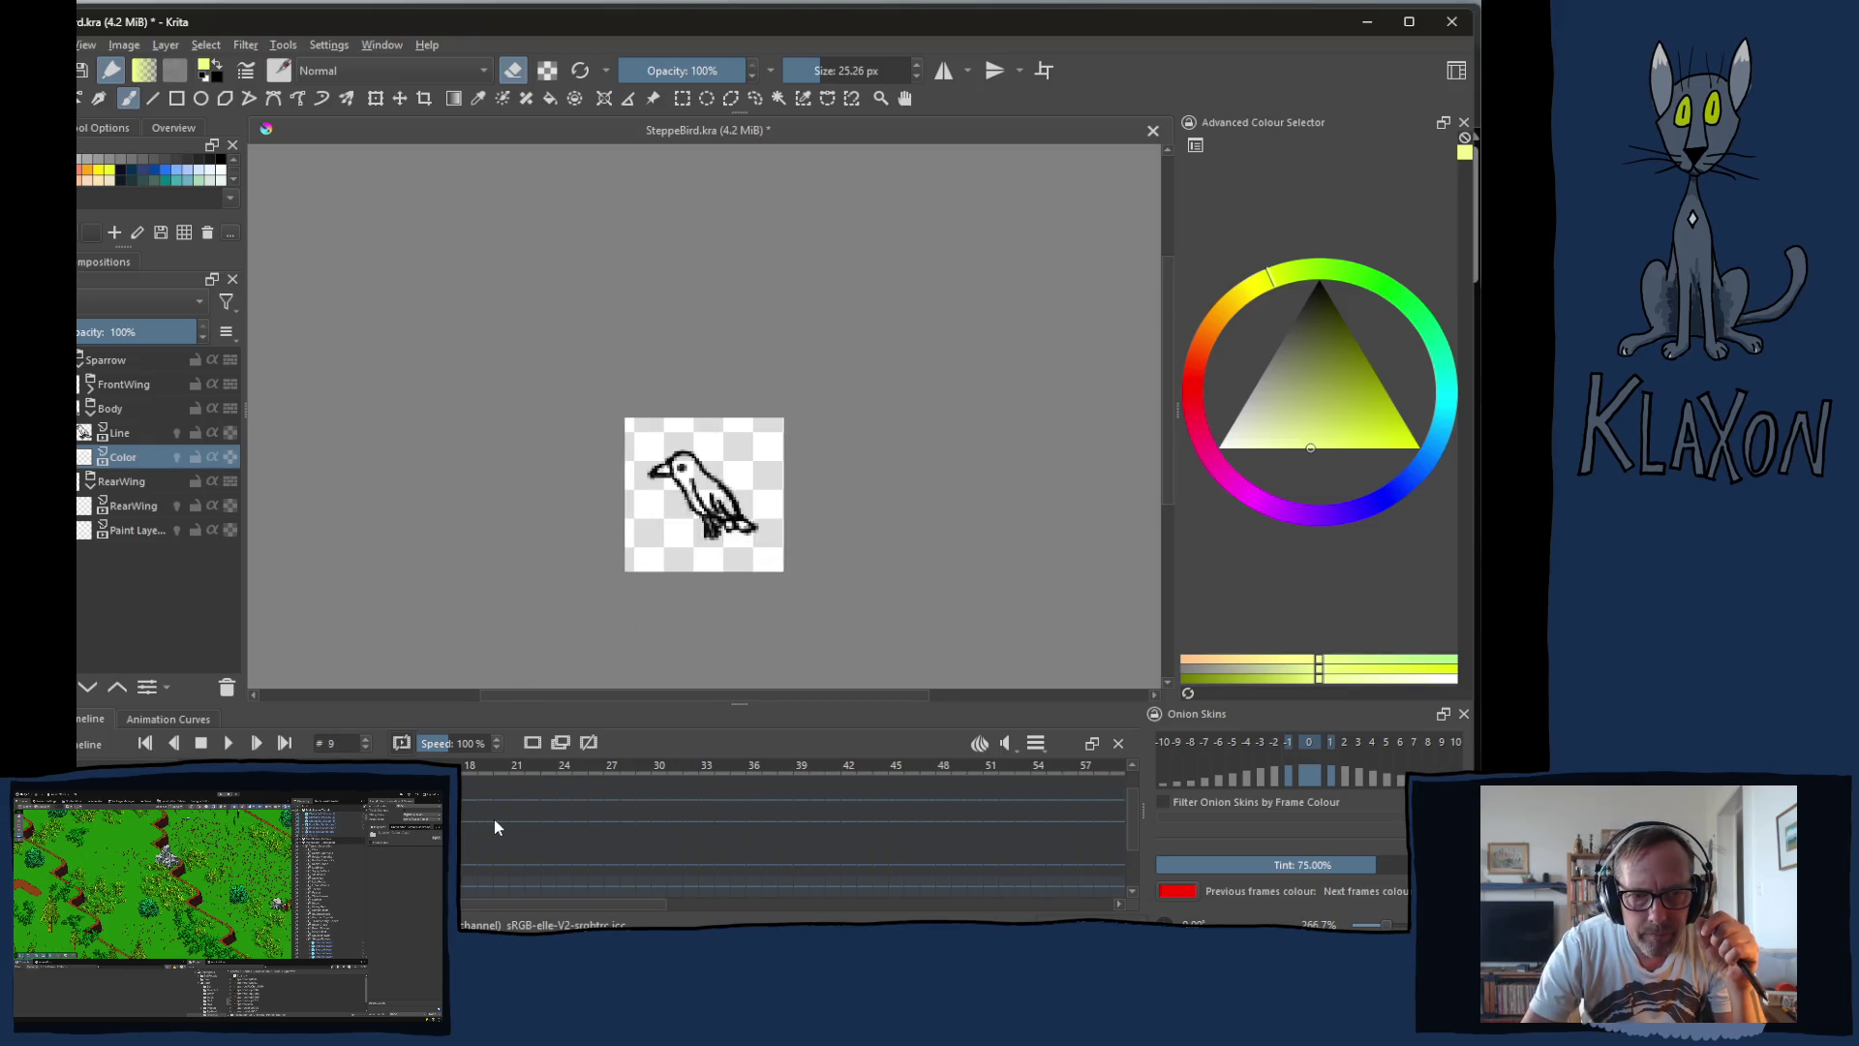
{"action": "key", "text": "Right"}
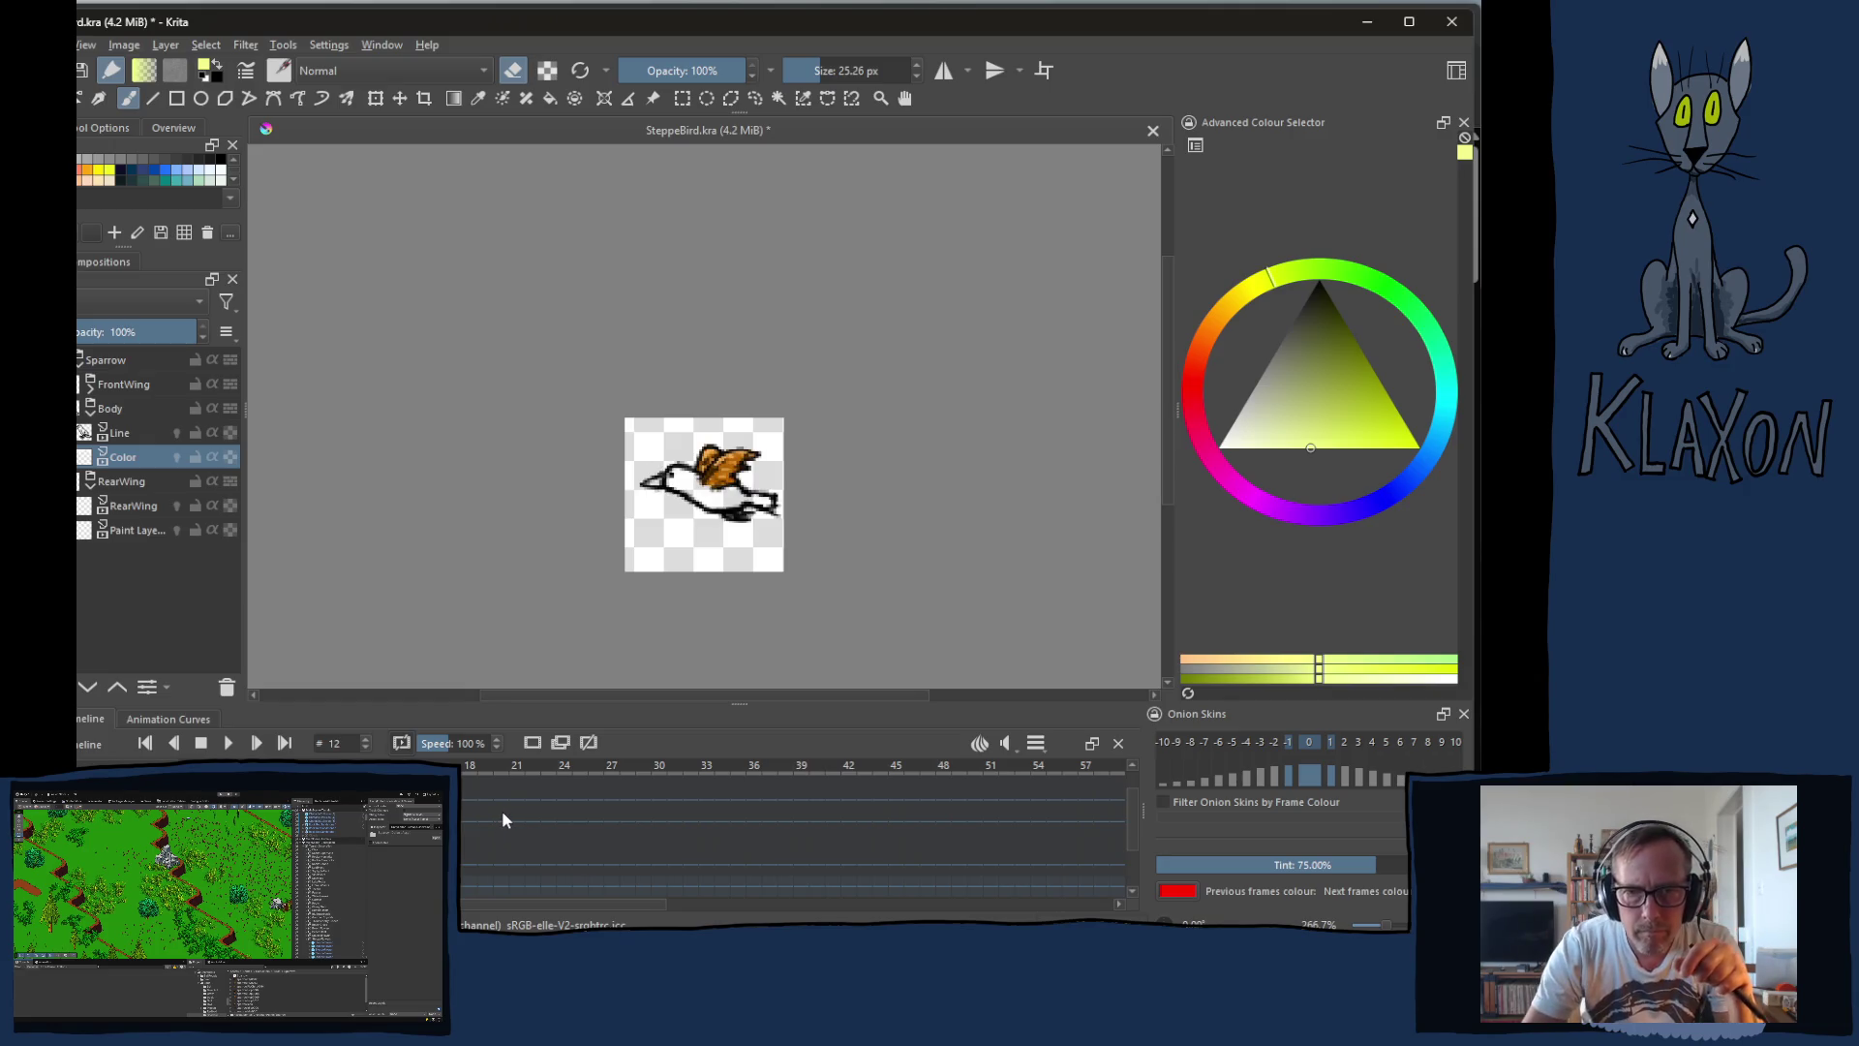
{"action": "key", "text": "Right"}
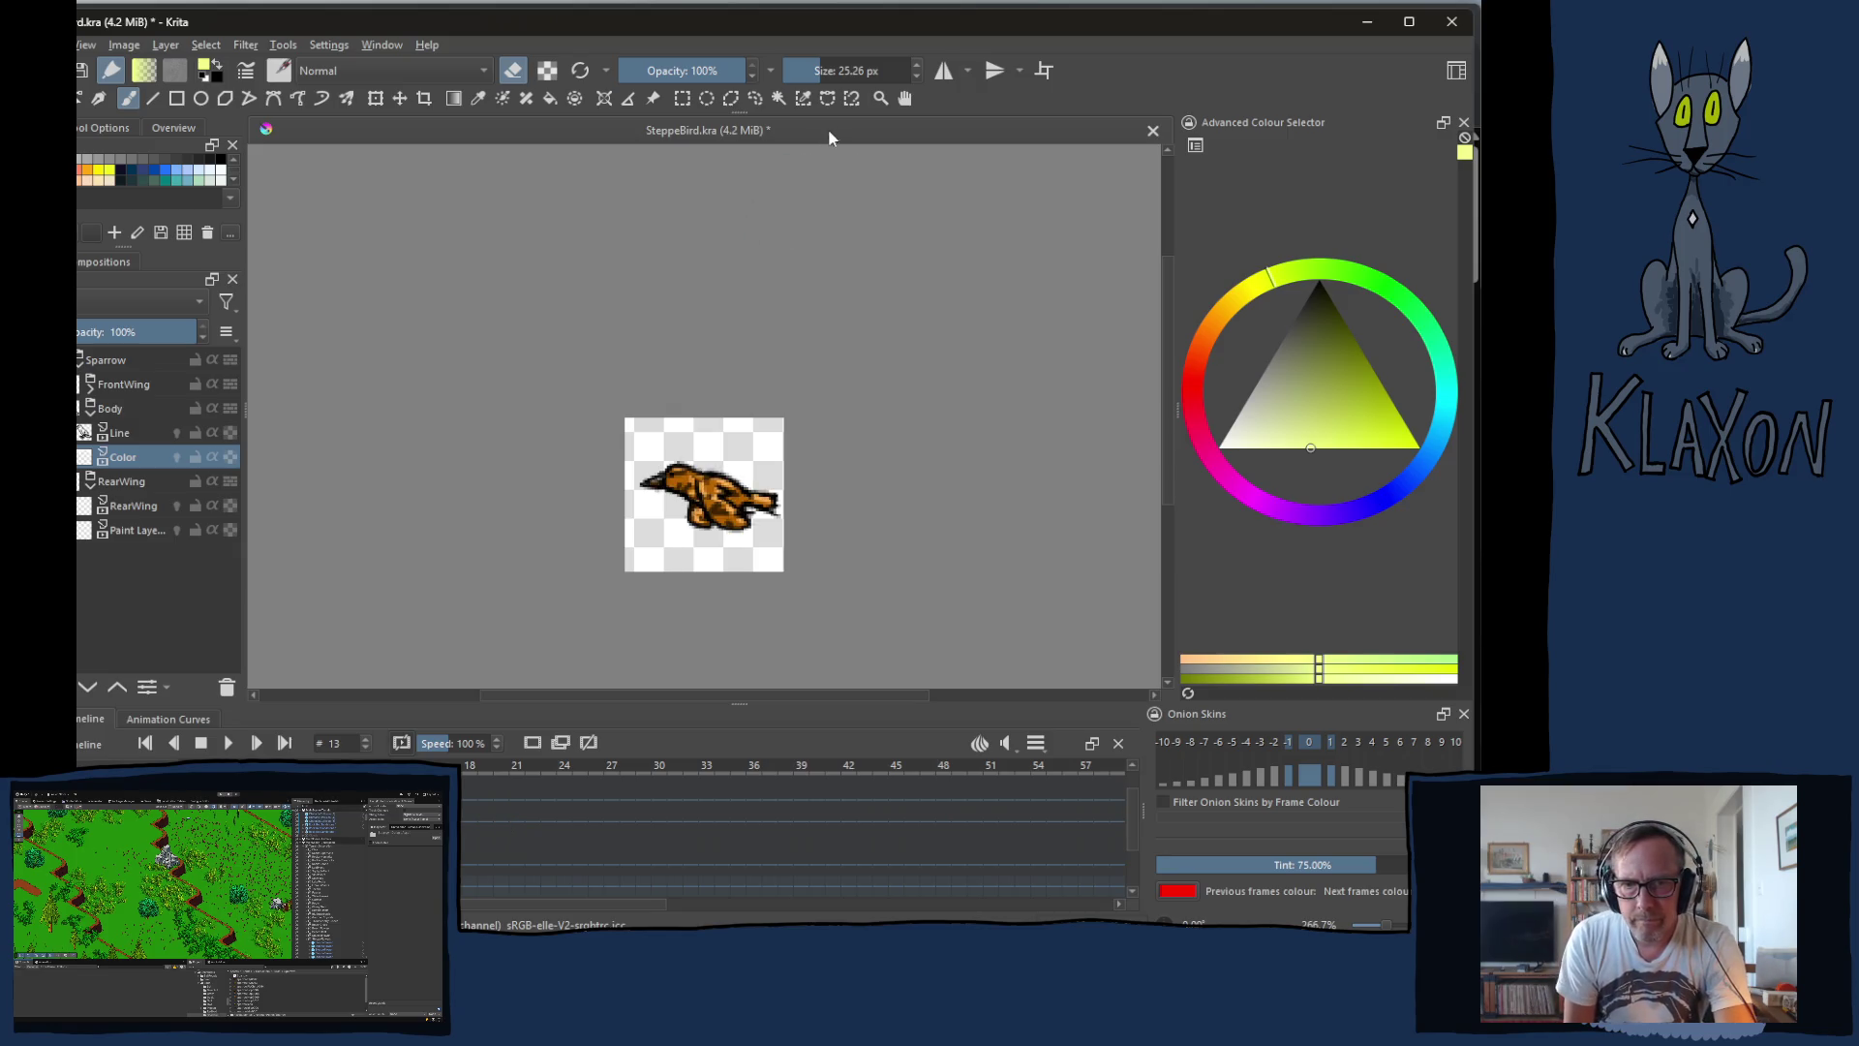
{"action": "key", "text": "Right"}
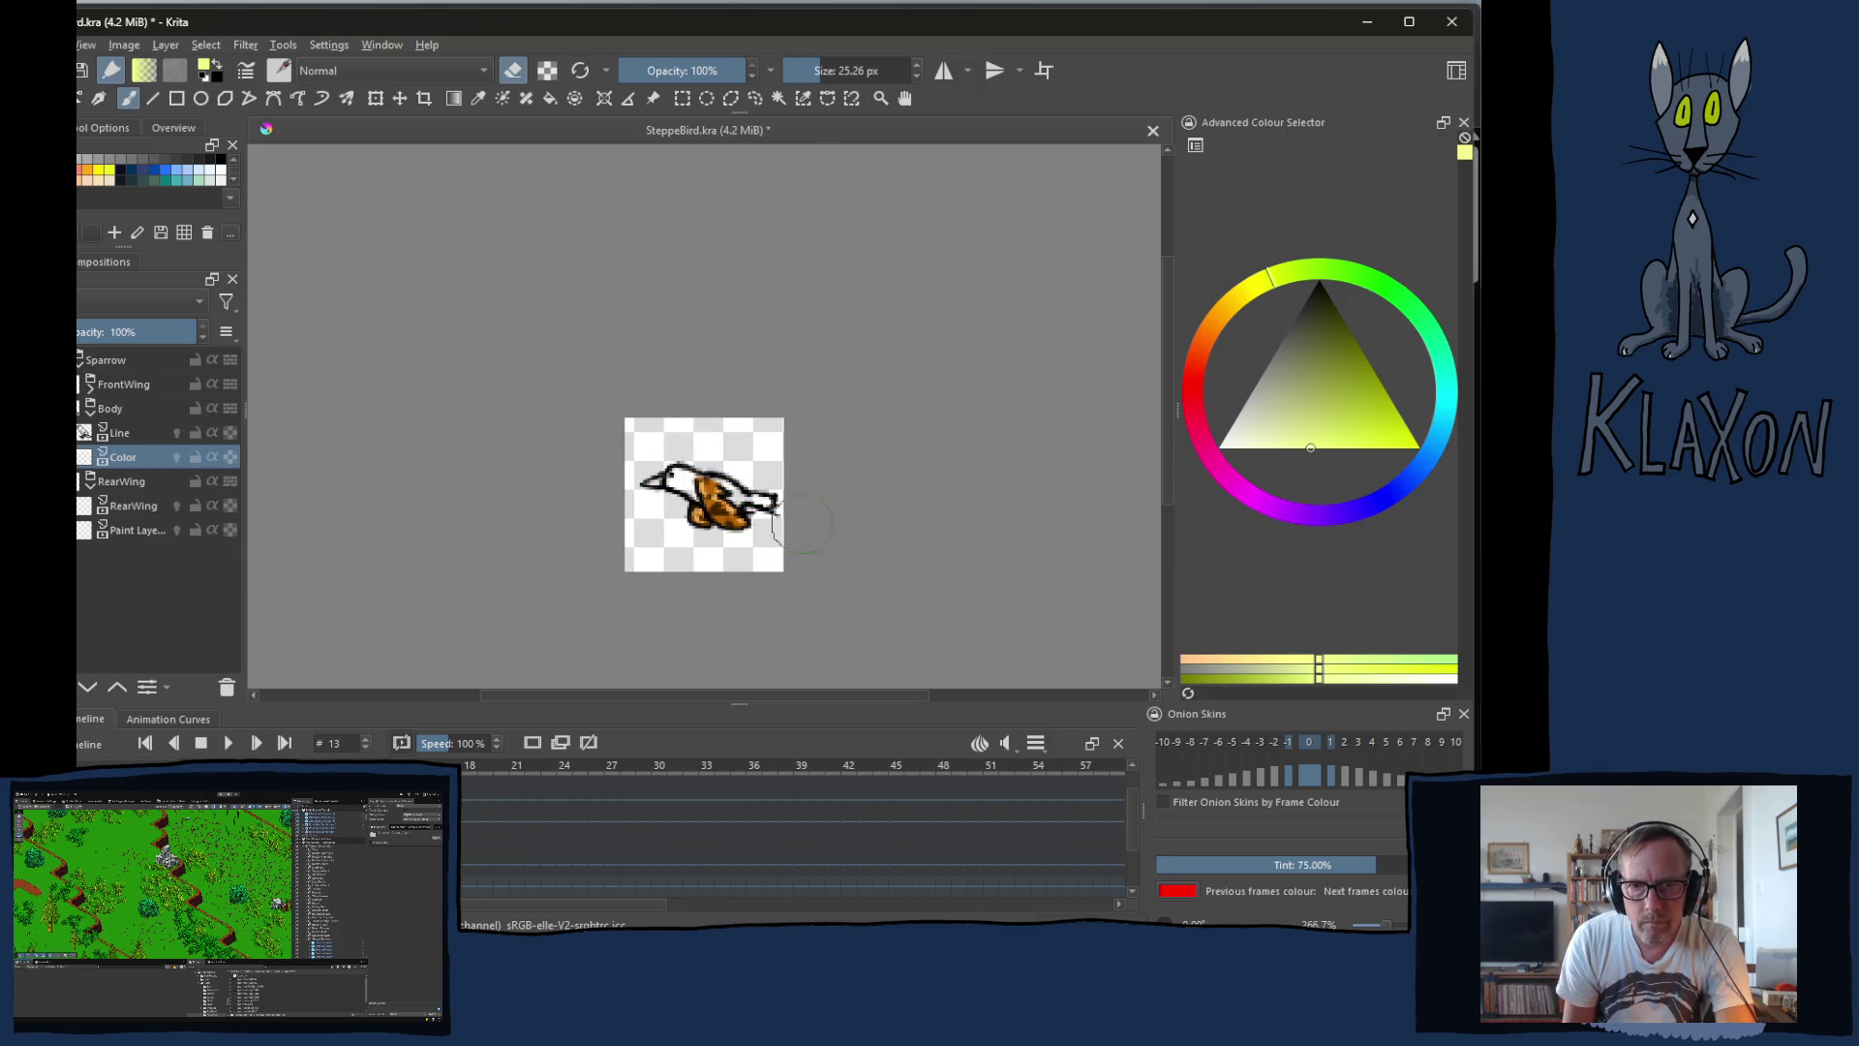
{"action": "key", "text": "Right"}
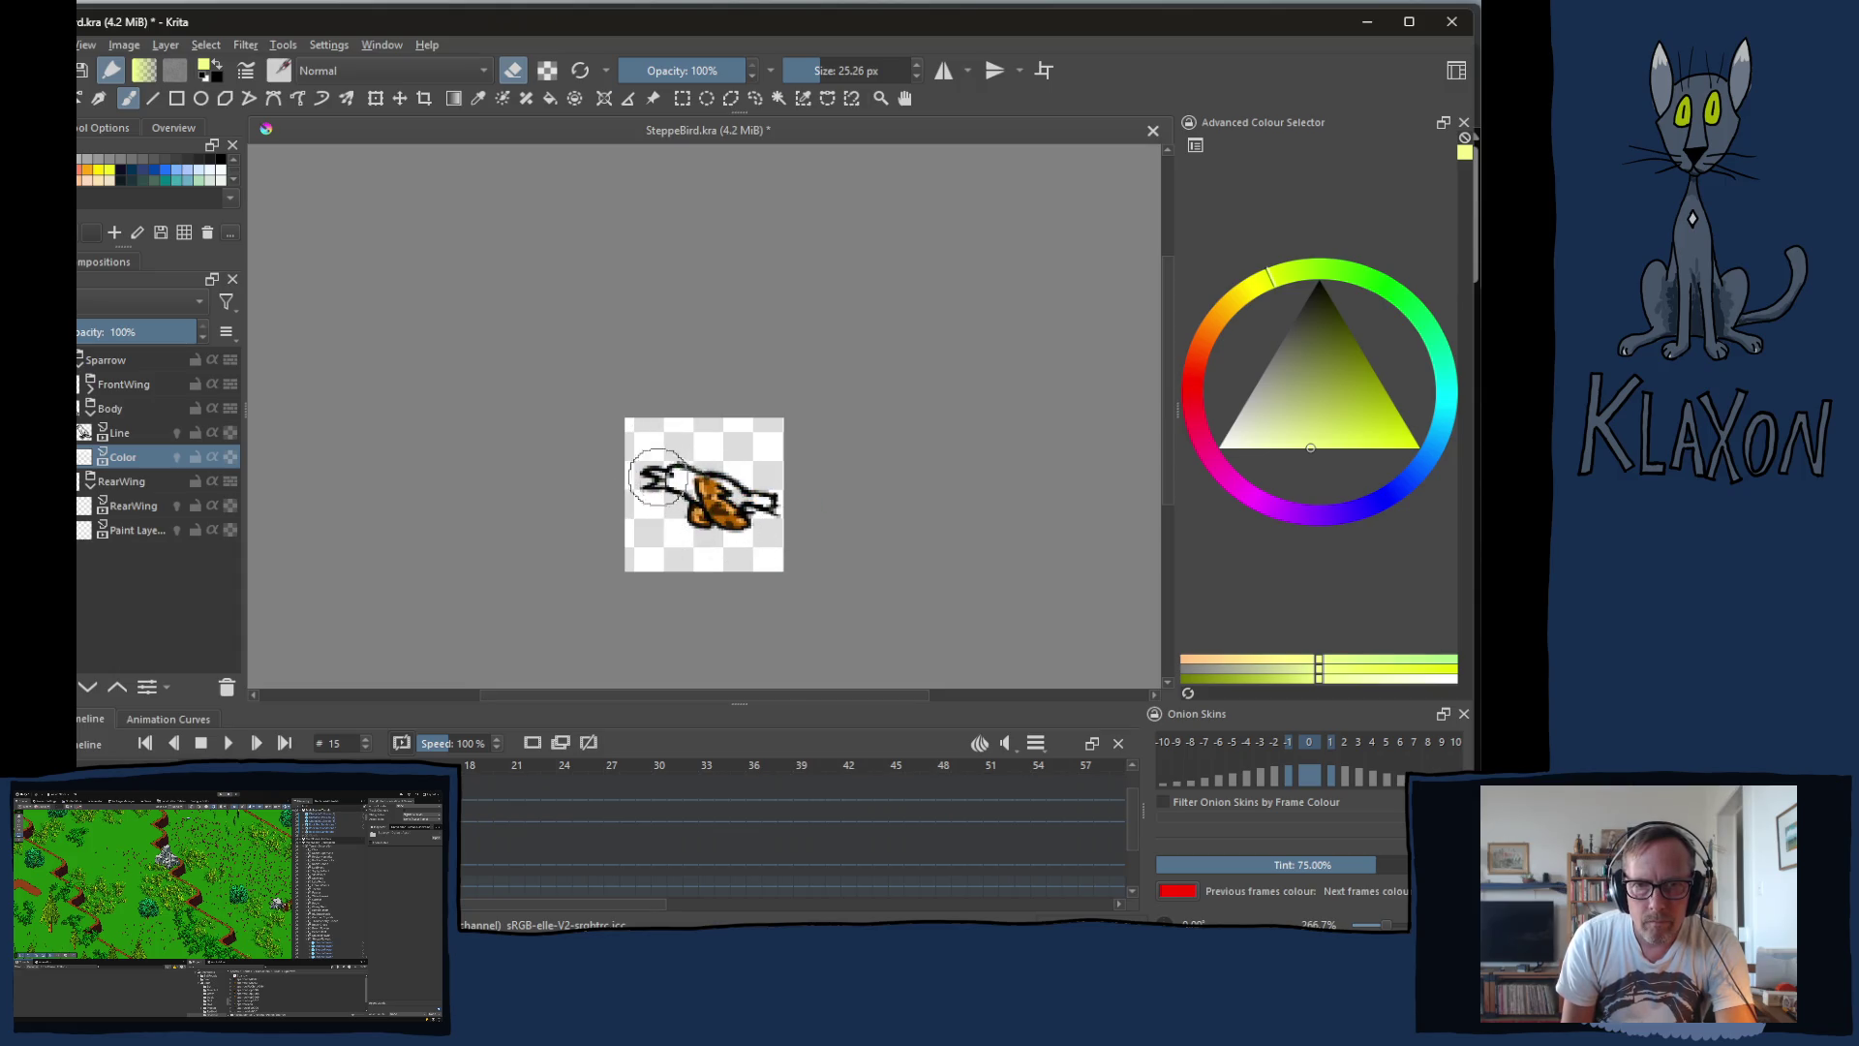
{"action": "key", "text": "Left"}
{"action": "key", "text": "Left"}
{"action": "key", "text": "Left"}
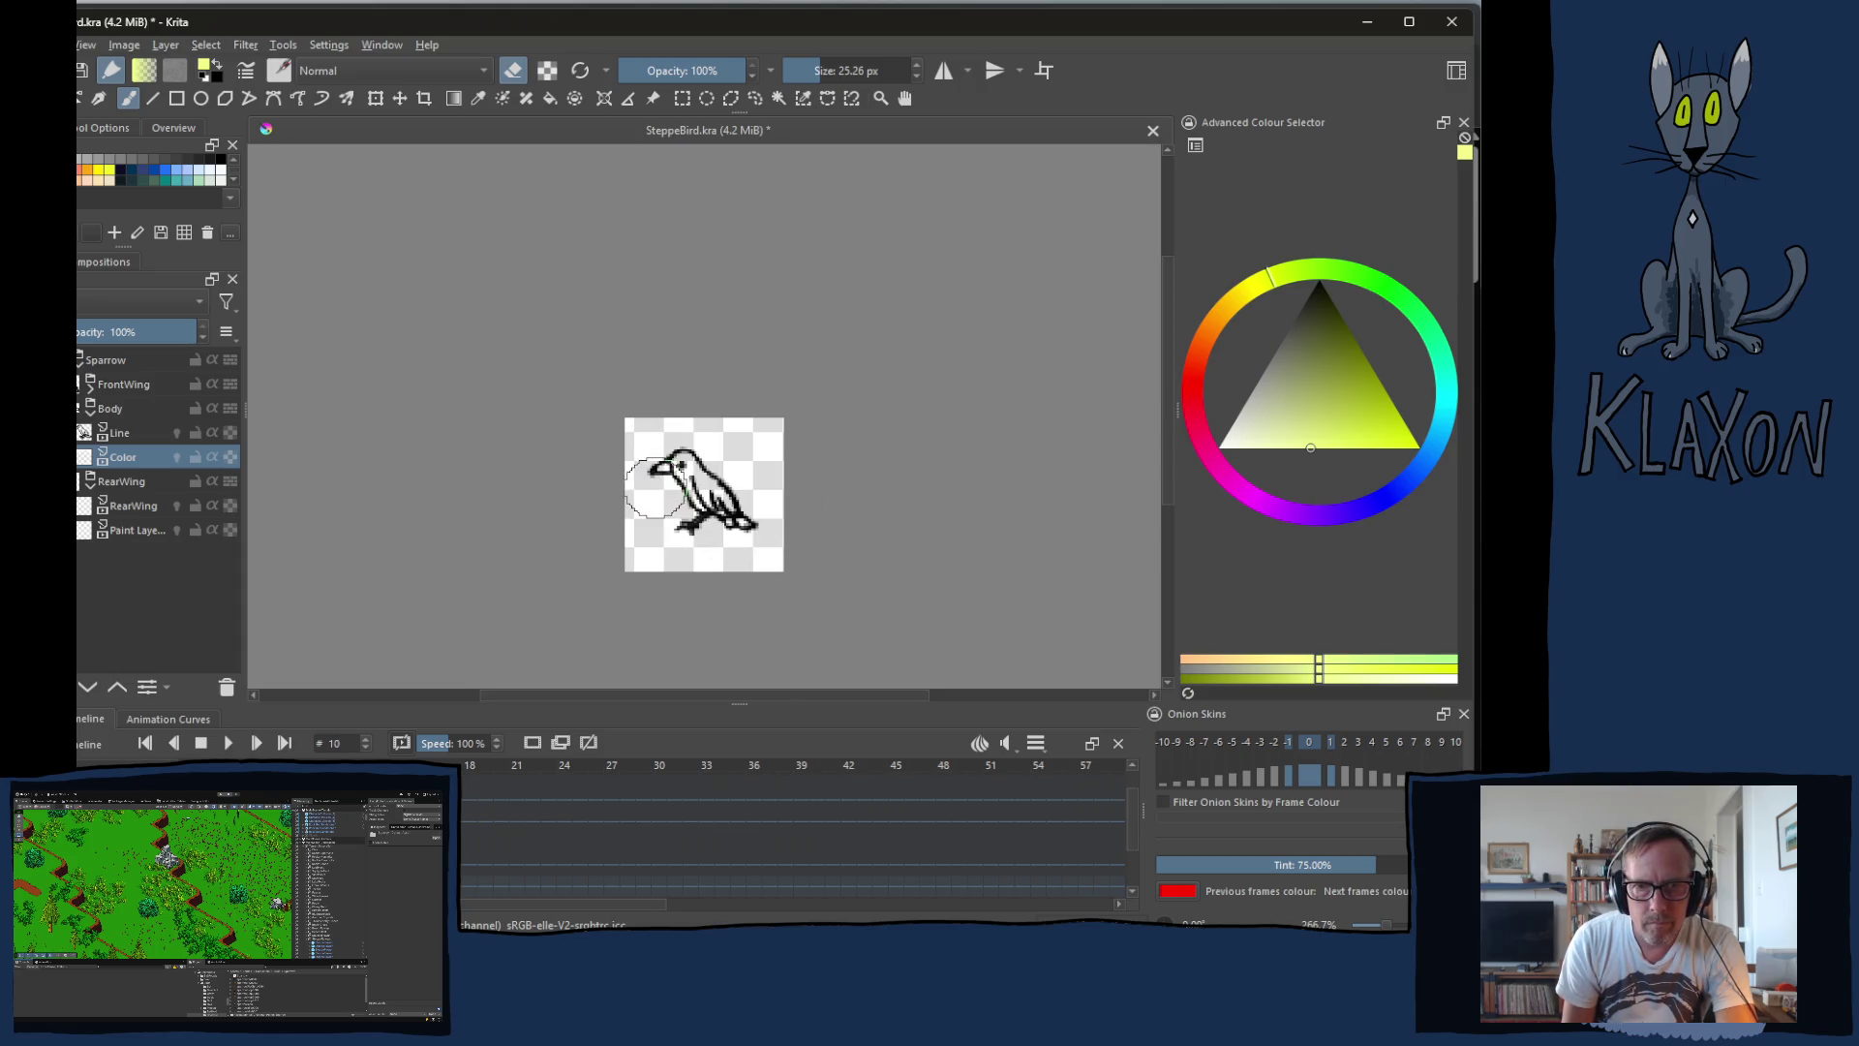
{"action": "key", "text": "period"}
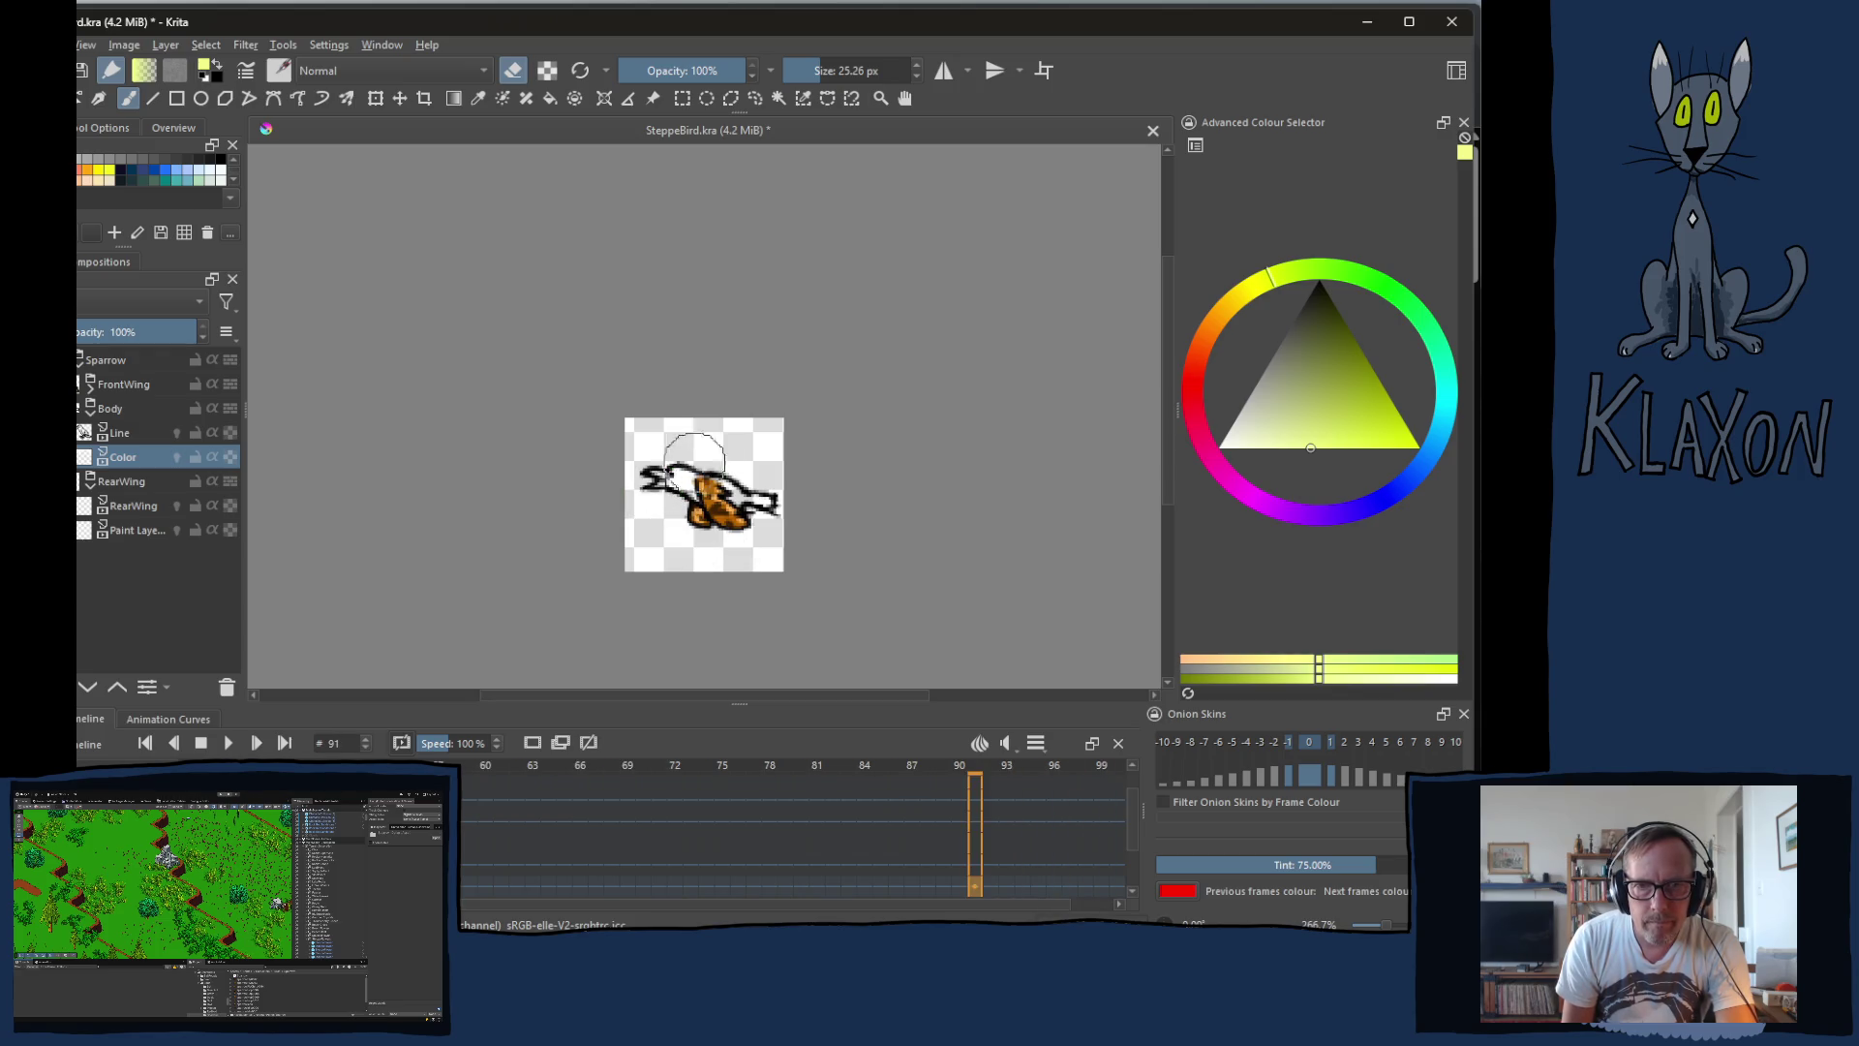
{"action": "key", "text": "space"}
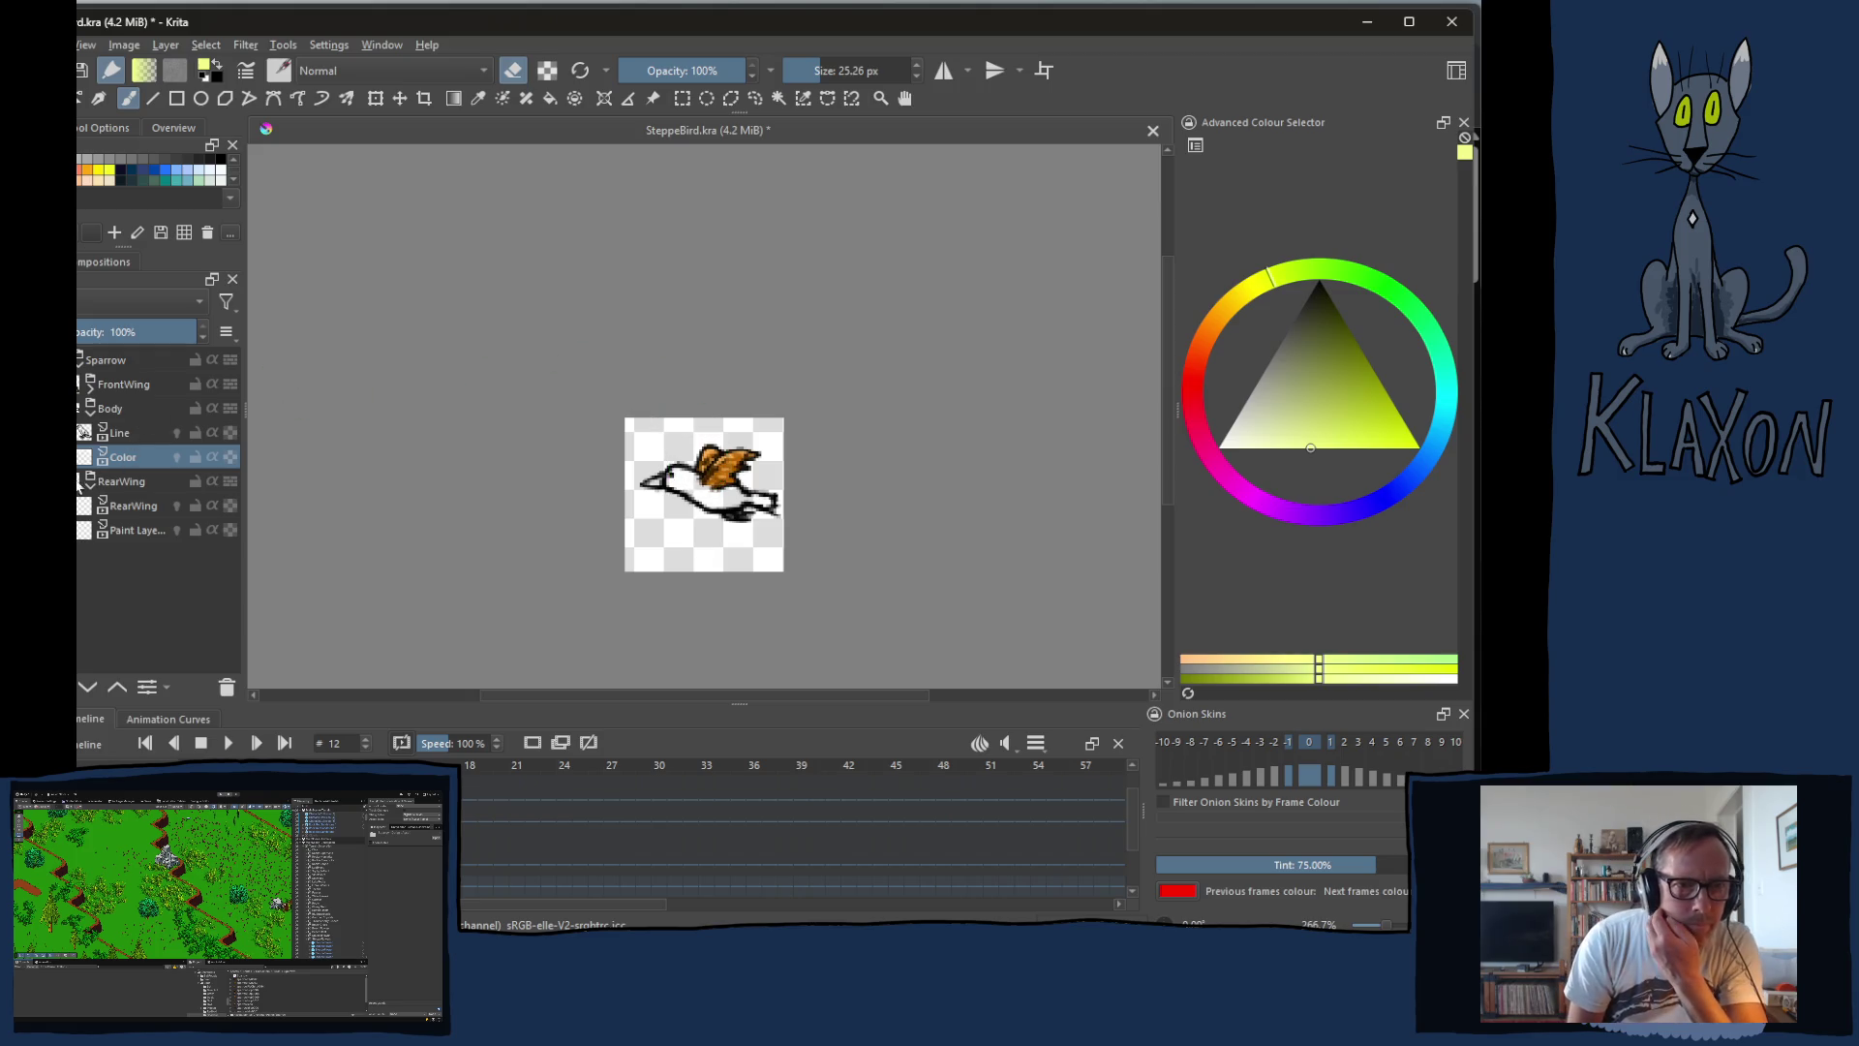
Step: Expand FrontWing, select its paint layer and play the bird animation
{"action": "left_click", "coordinate": [92, 391]}
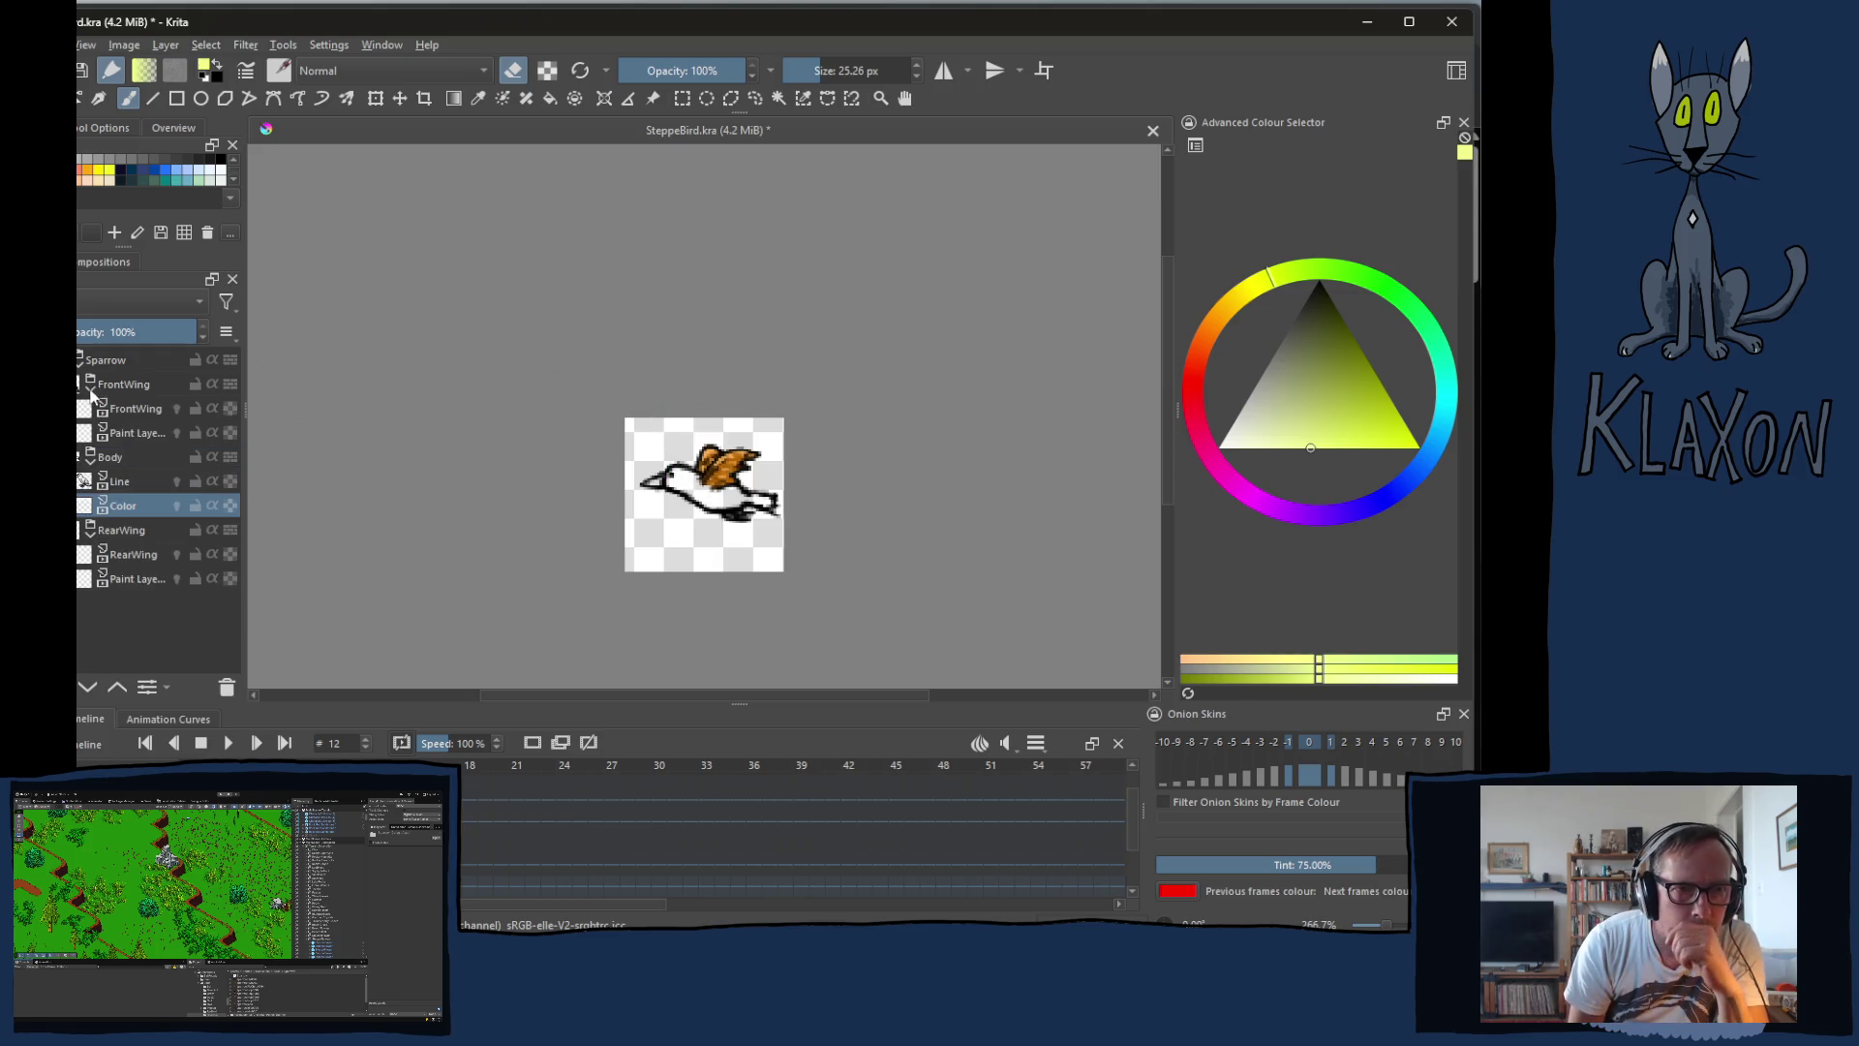
{"action": "left_click", "coordinate": [134, 579]}
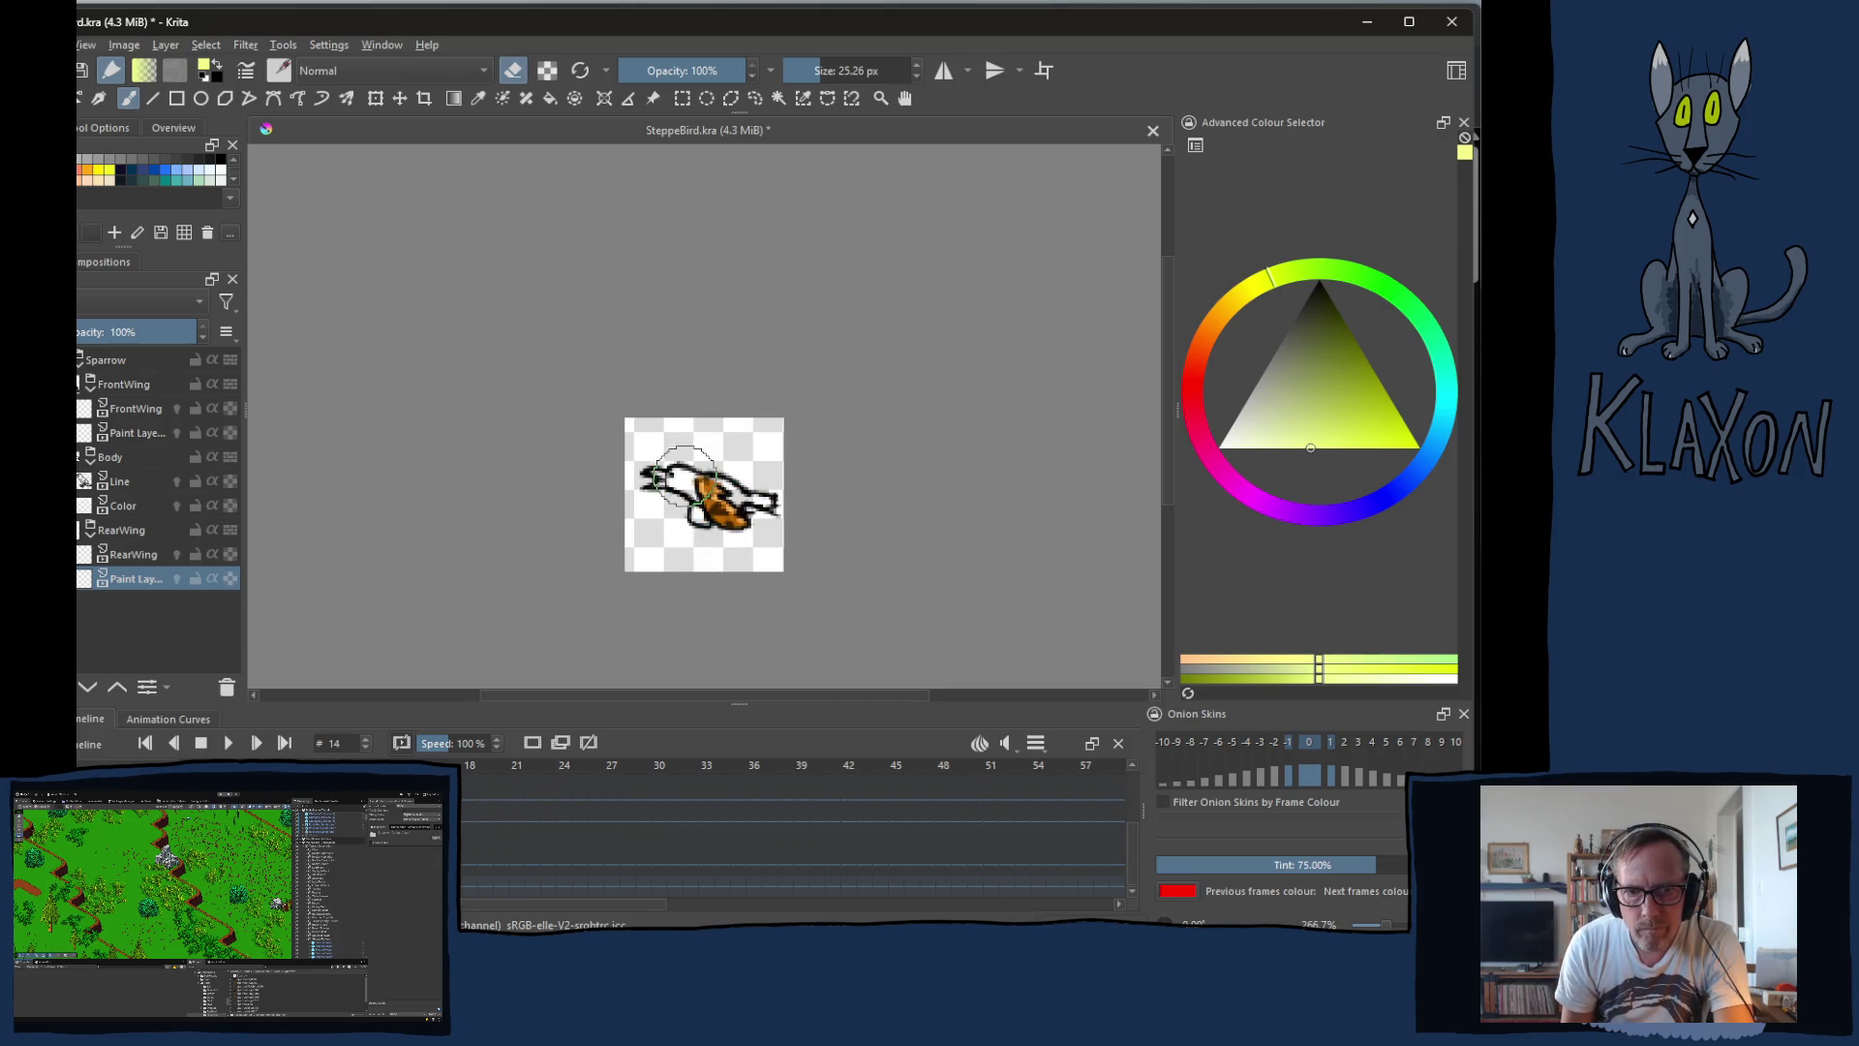
{"action": "left_click", "coordinate": [131, 433]}
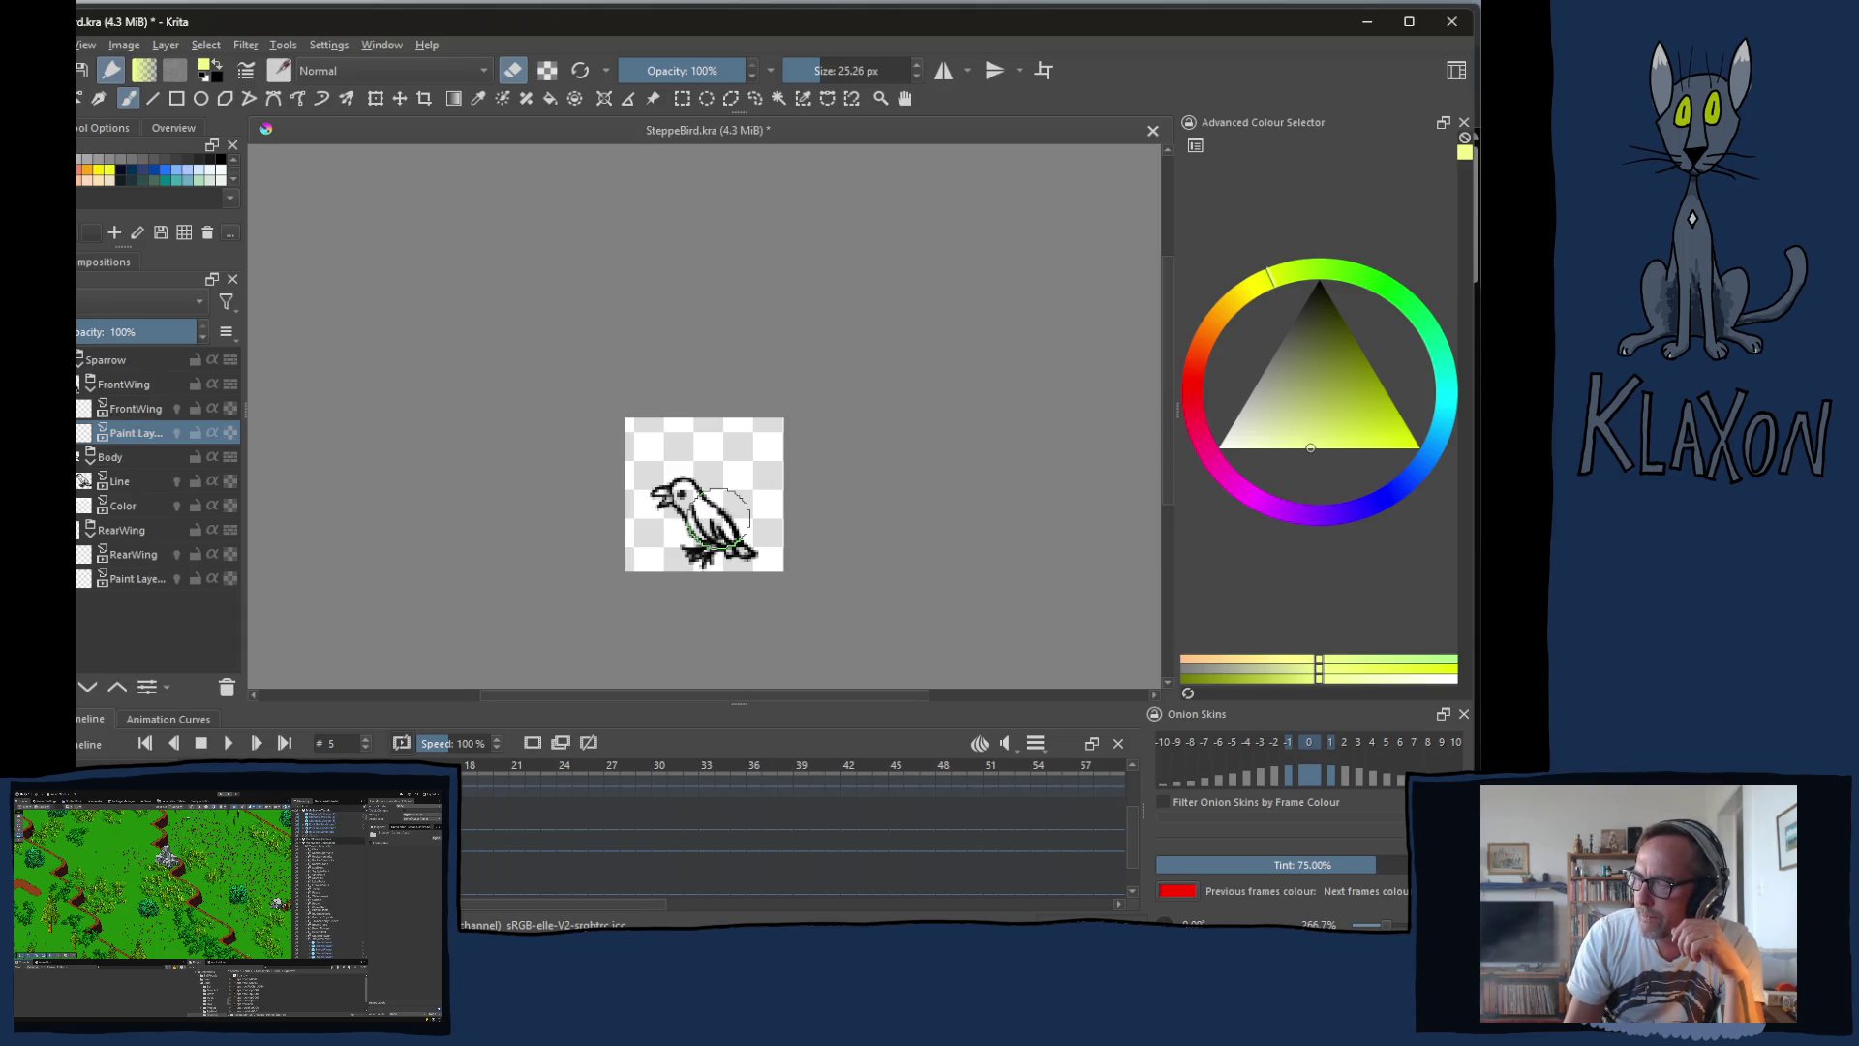
{"action": "key", "text": "space"}
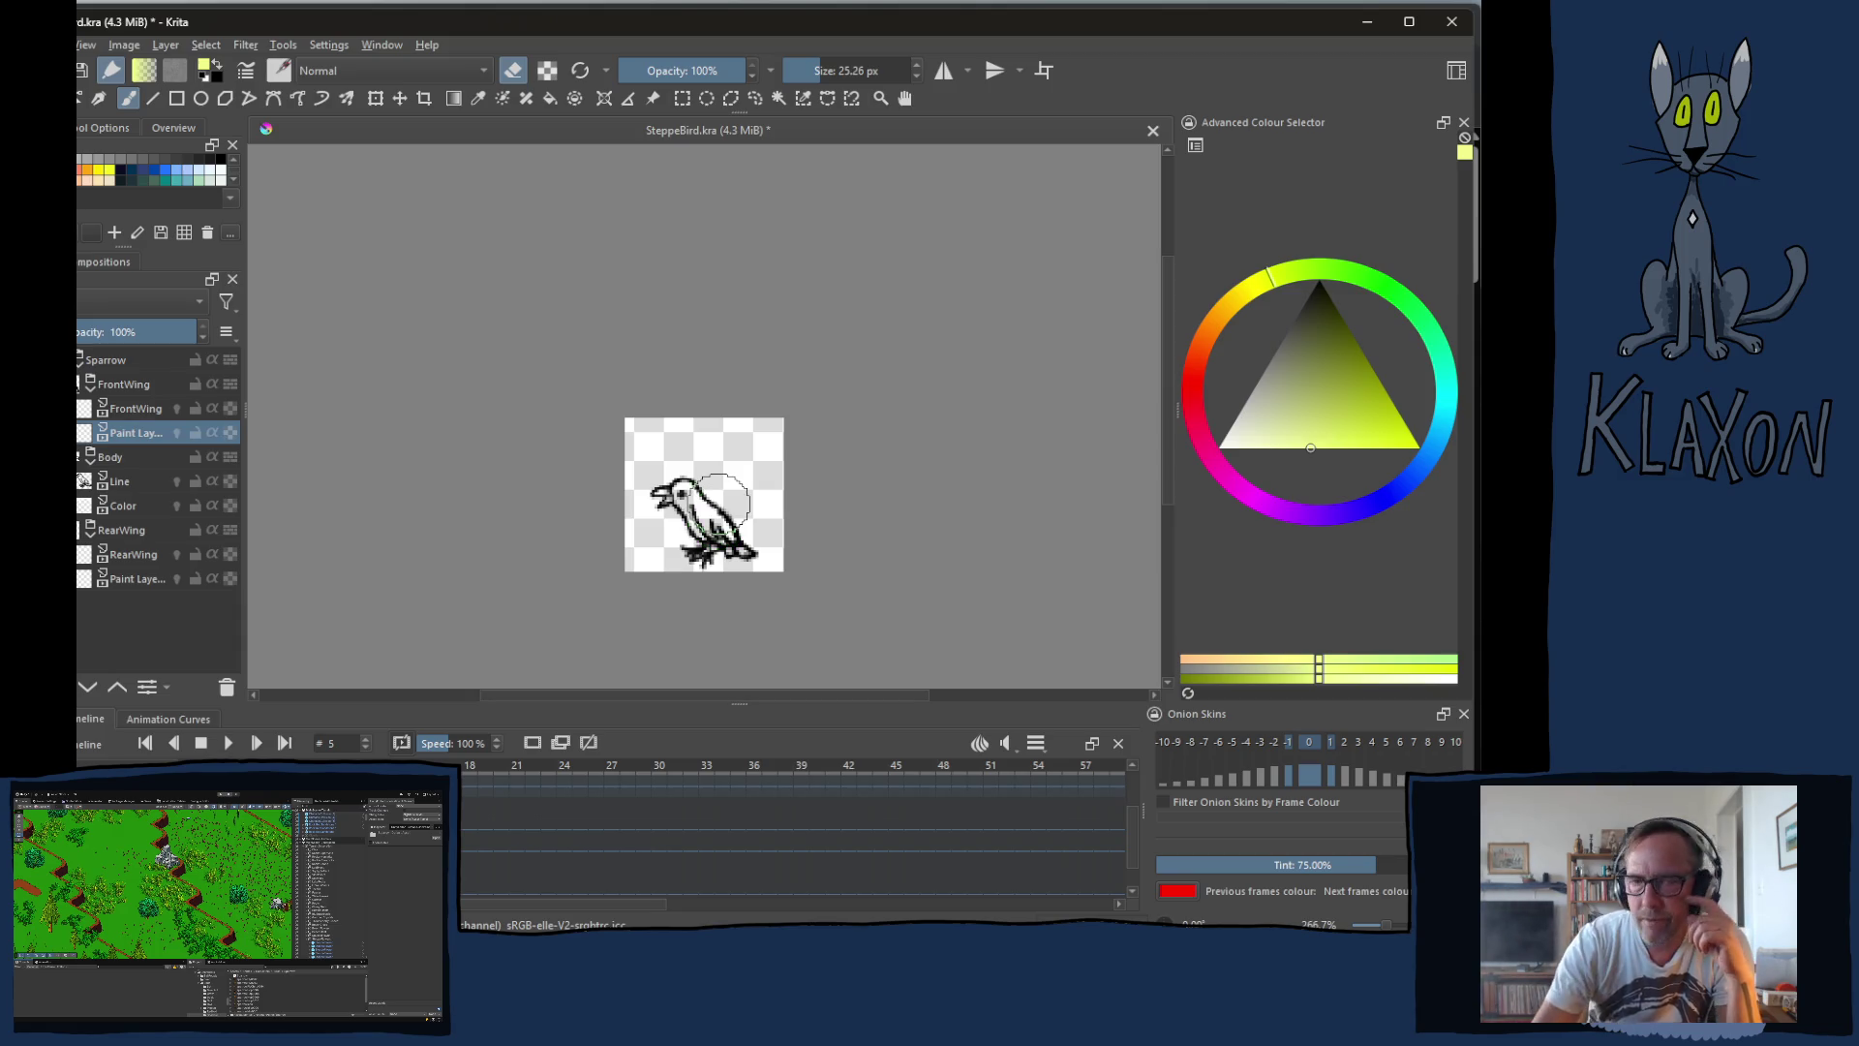
Step: Collapse the FrontWing, Body and RearWing layer groups
{"action": "left_click", "coordinate": [90, 395]}
{"action": "left_click", "coordinate": [90, 416]}
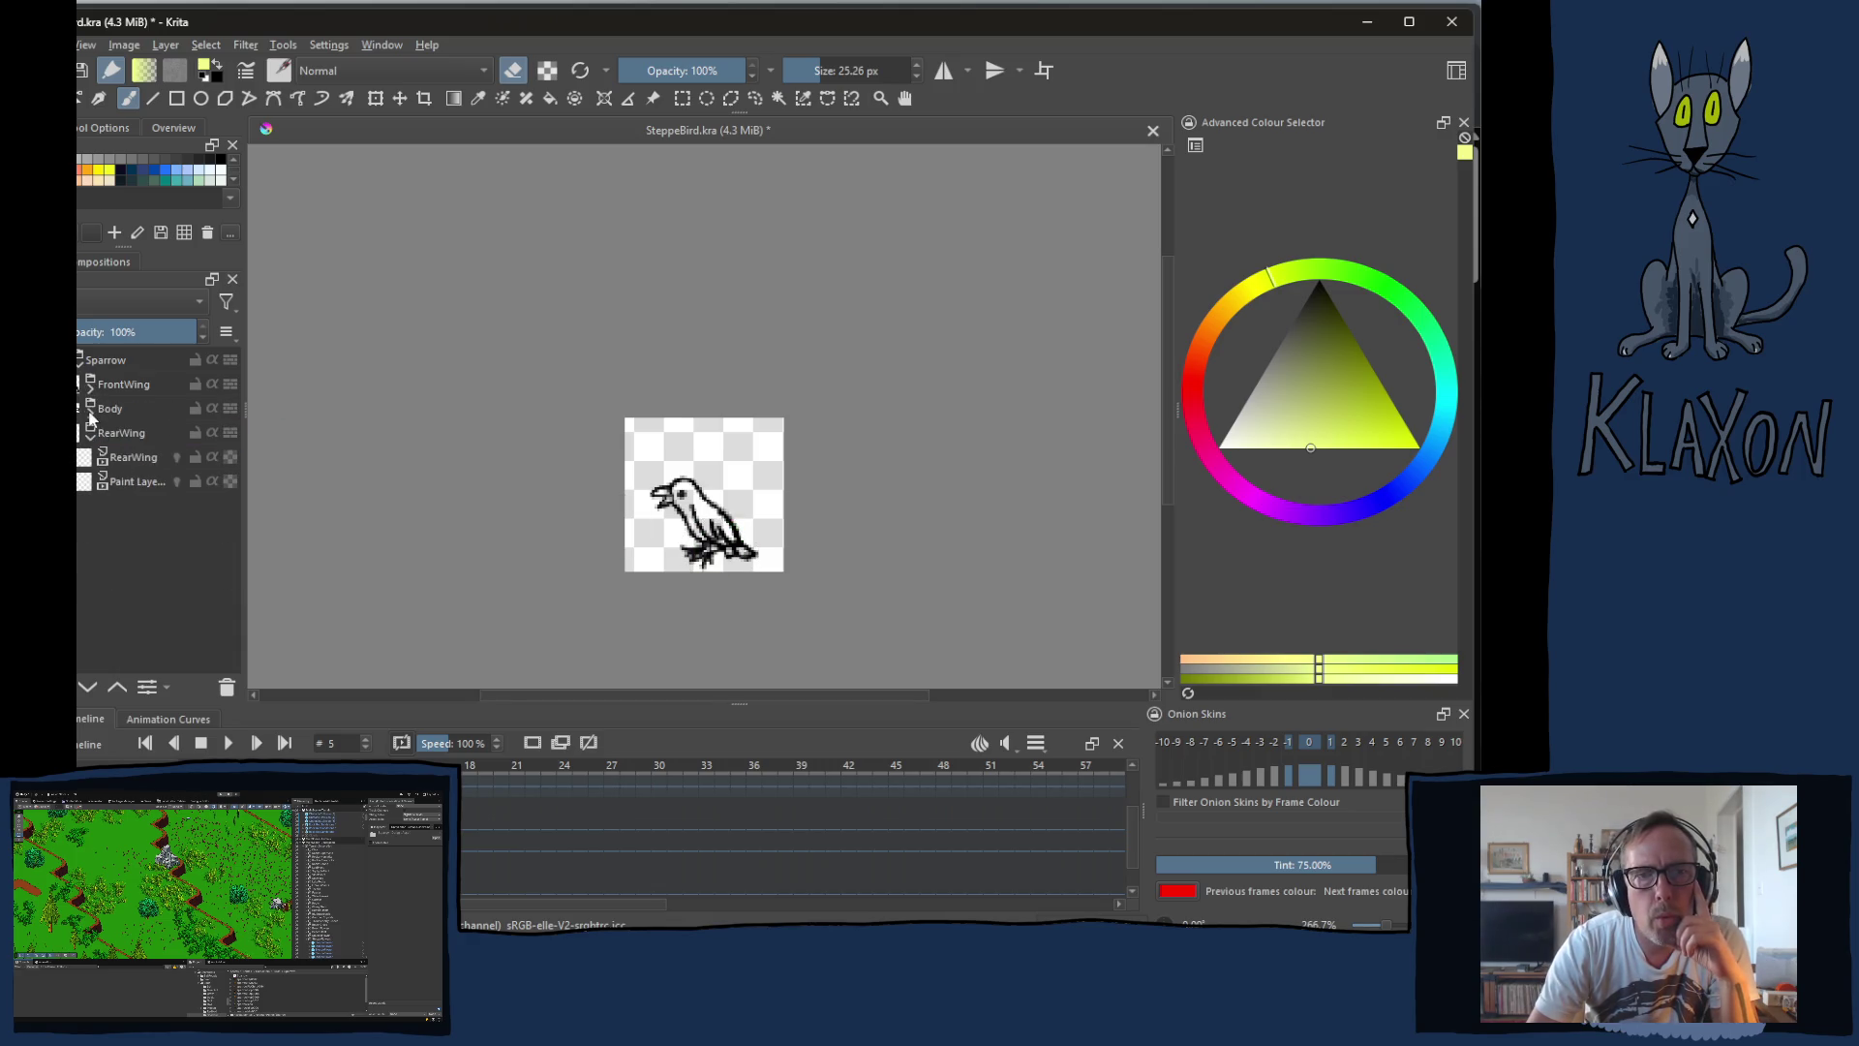
{"action": "left_click", "coordinate": [92, 440]}
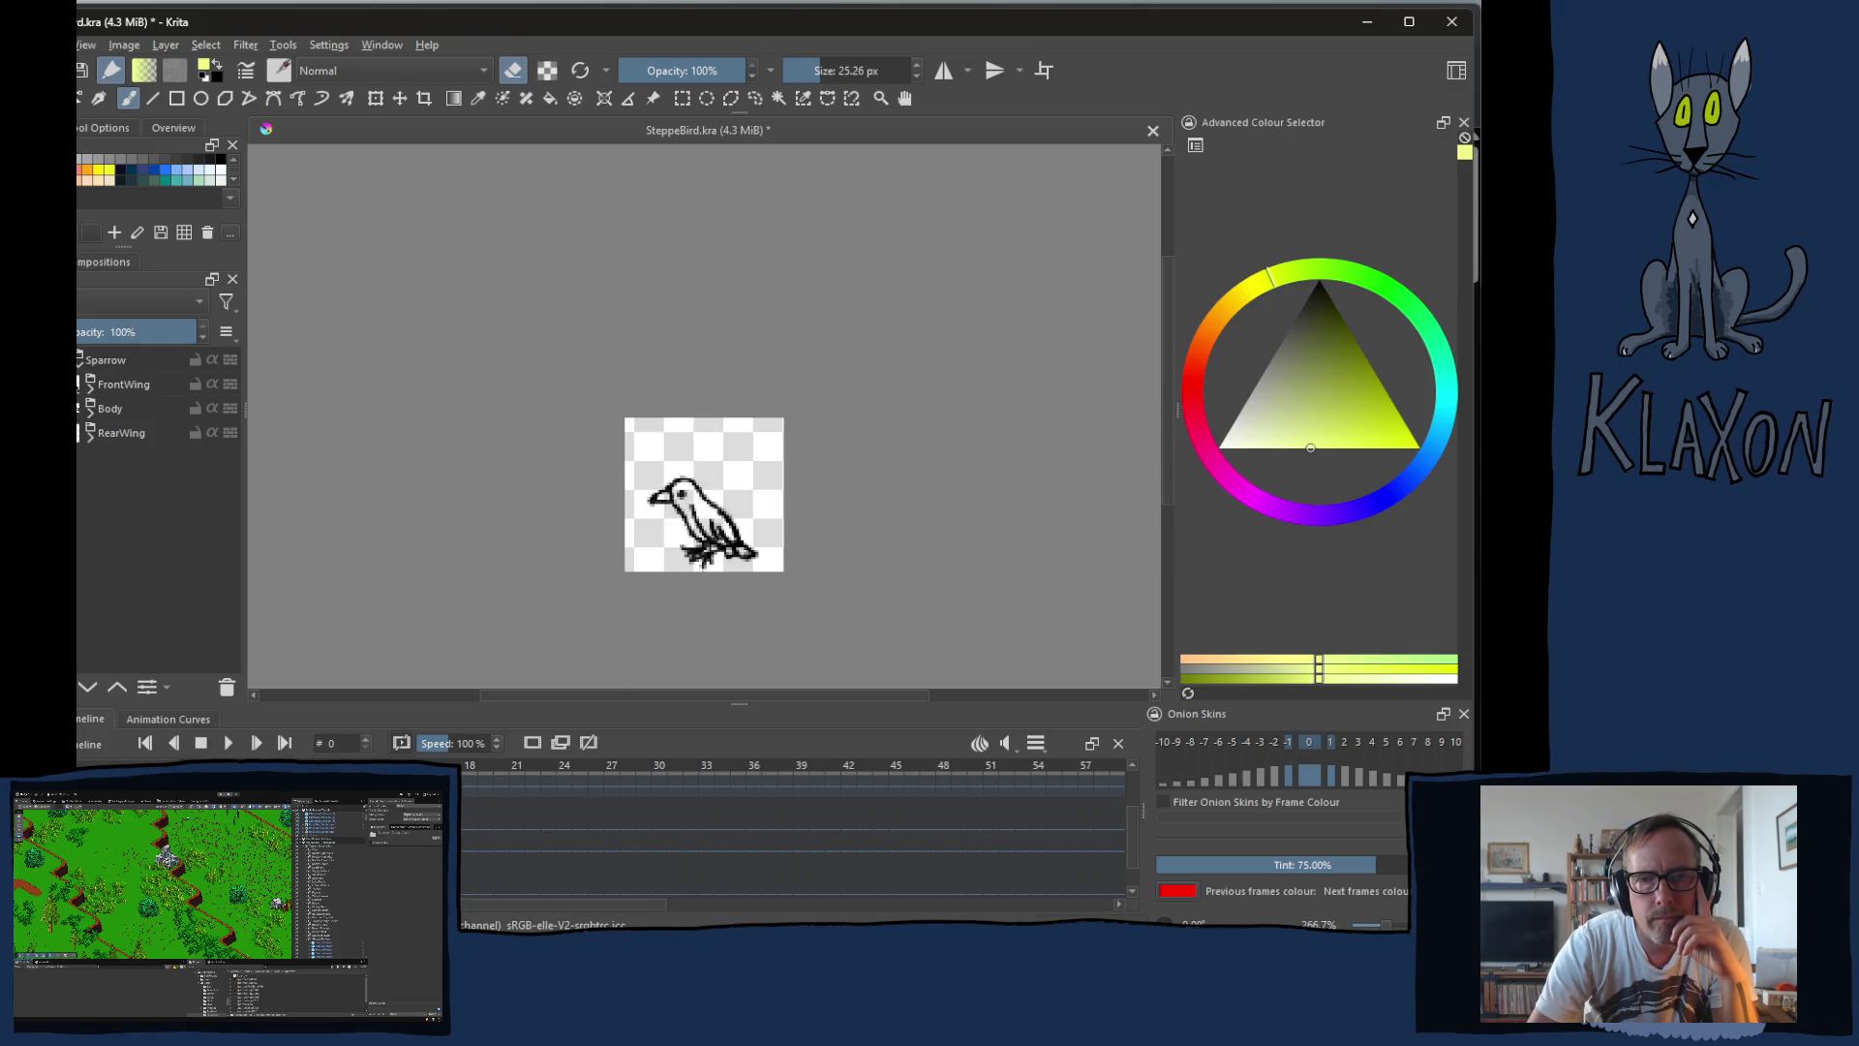
Step: Zoom in on the bird and select the Color layer inside the Body group
{"action": "scroll", "coordinate": [728, 508], "scroll_direction": "up", "scroll_amount": 2}
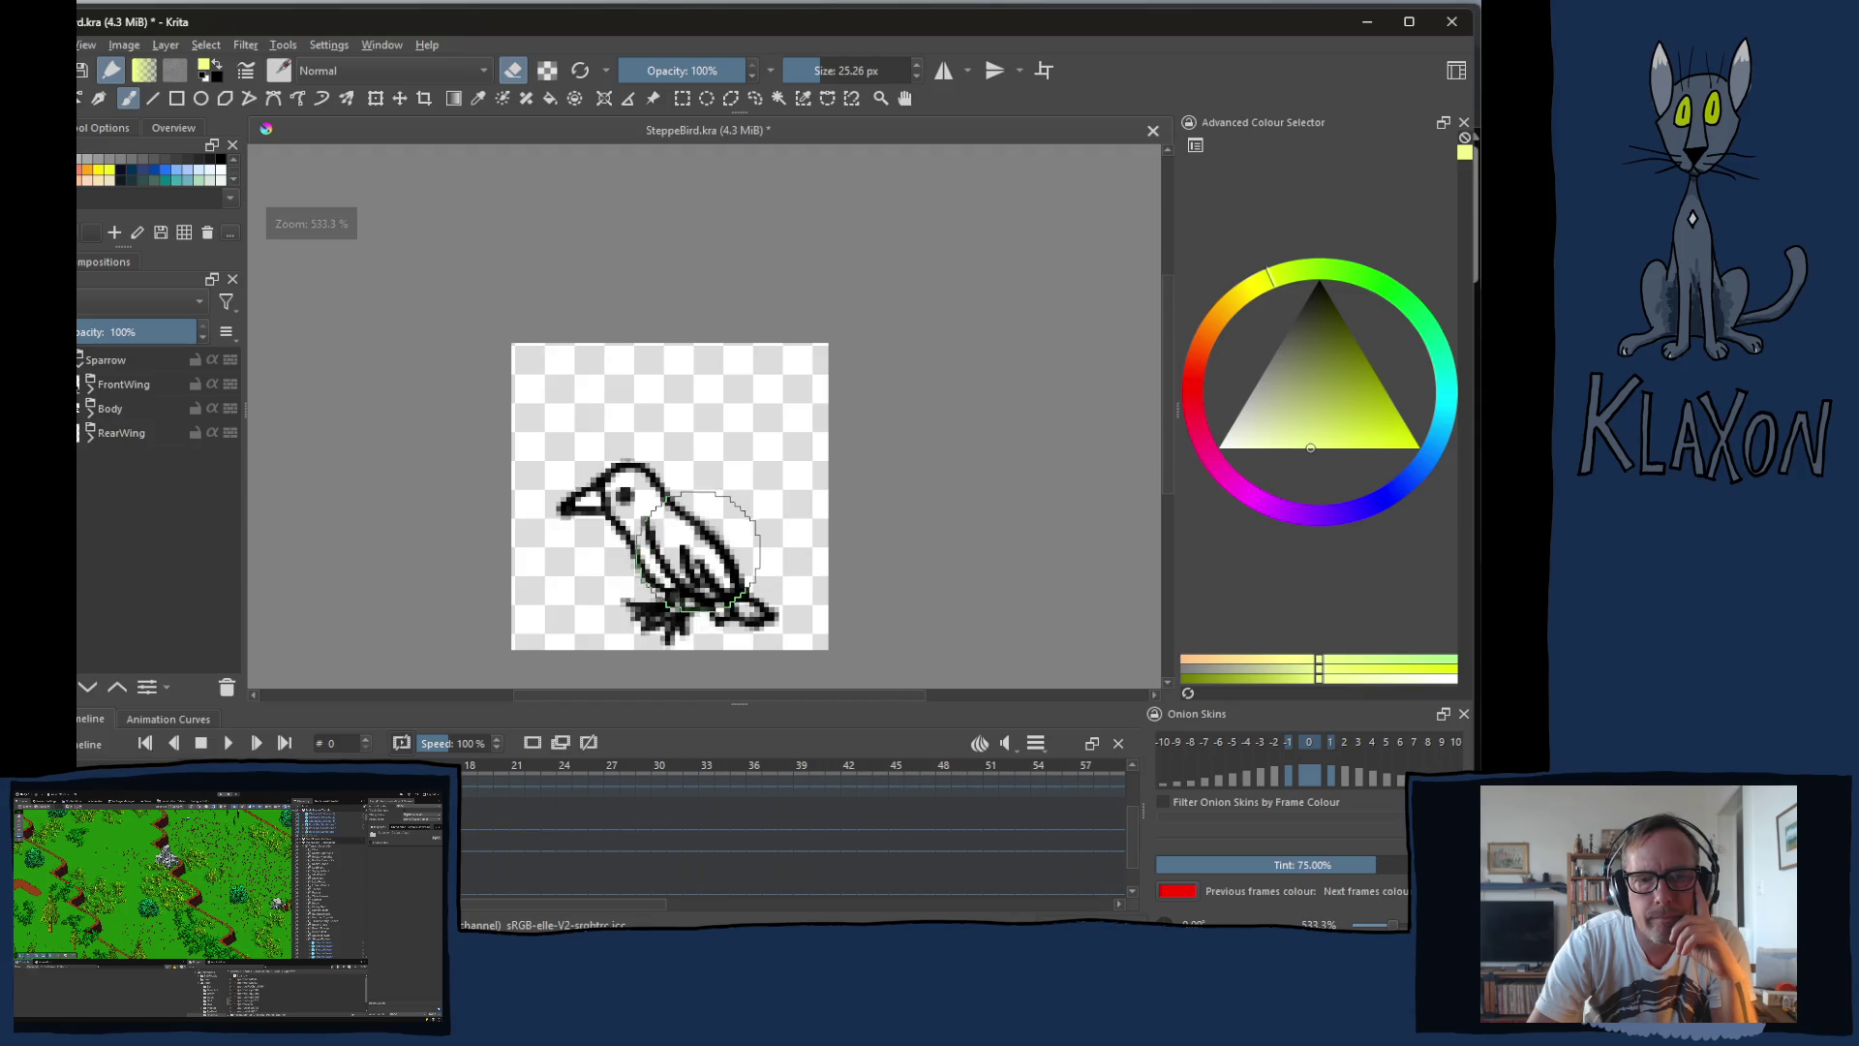
{"action": "scroll", "coordinate": [692, 552], "scroll_direction": "up", "scroll_amount": 2}
{"action": "left_click_drag", "start_coordinate": [581, 465], "coordinate": [532, 371]}
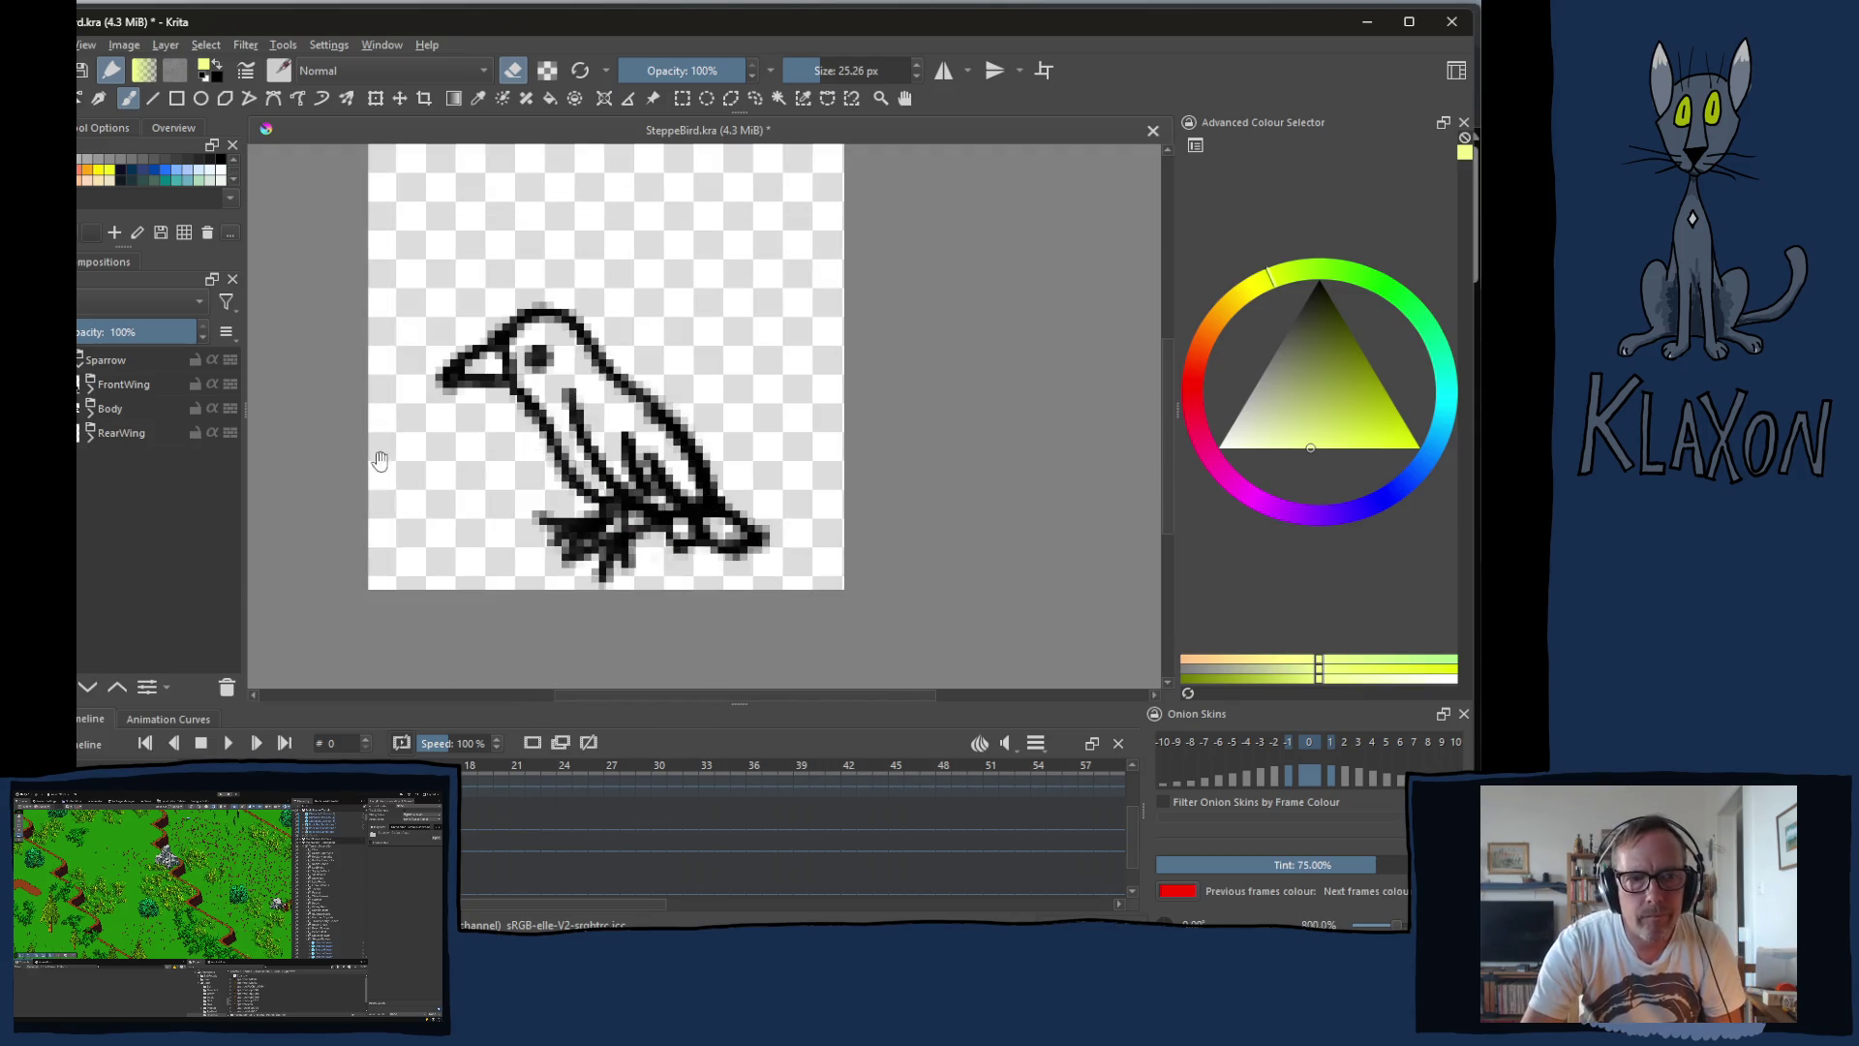
{"action": "left_click", "coordinate": [91, 414]}
{"action": "left_click", "coordinate": [120, 459]}
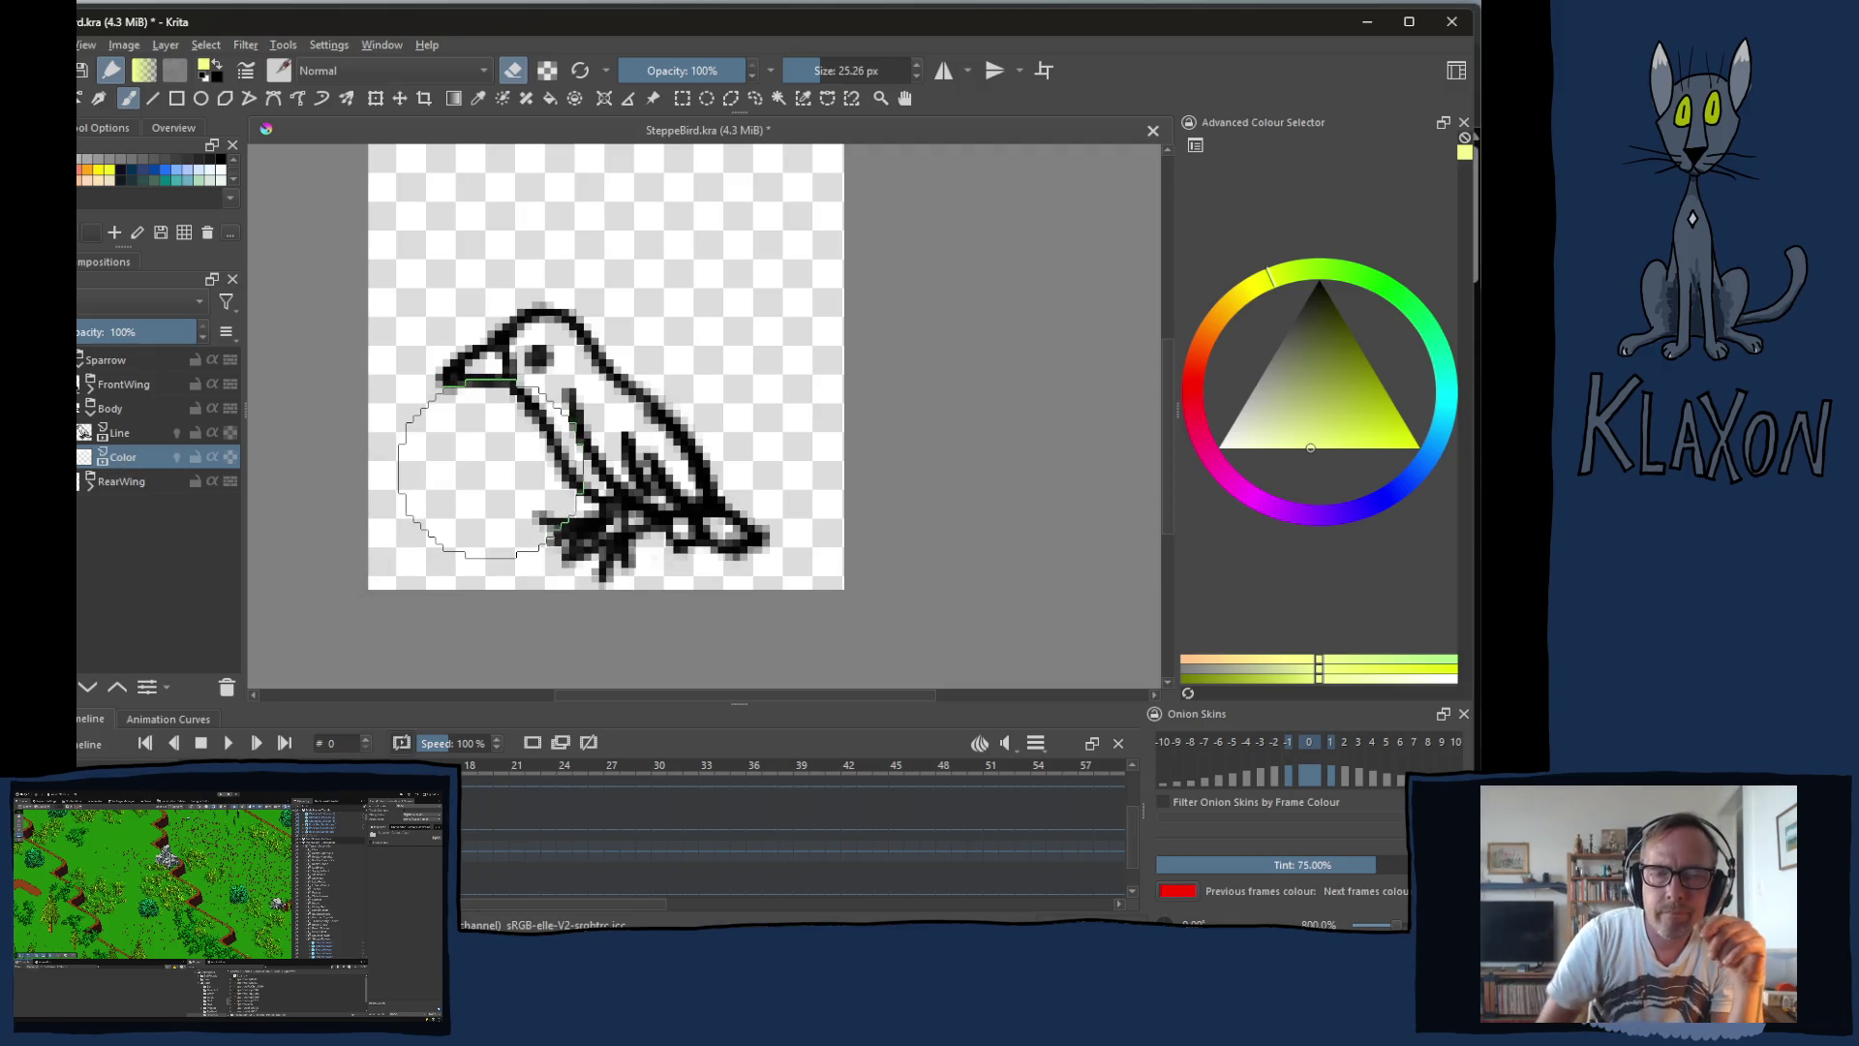
Step: Shrink the brush to 6.13 px and pick a pale turquoise from the pop-up palette
{"action": "key", "text": "bracketleft"}
{"action": "key", "text": "bracketleft"}
{"action": "key", "text": "bracketleft"}
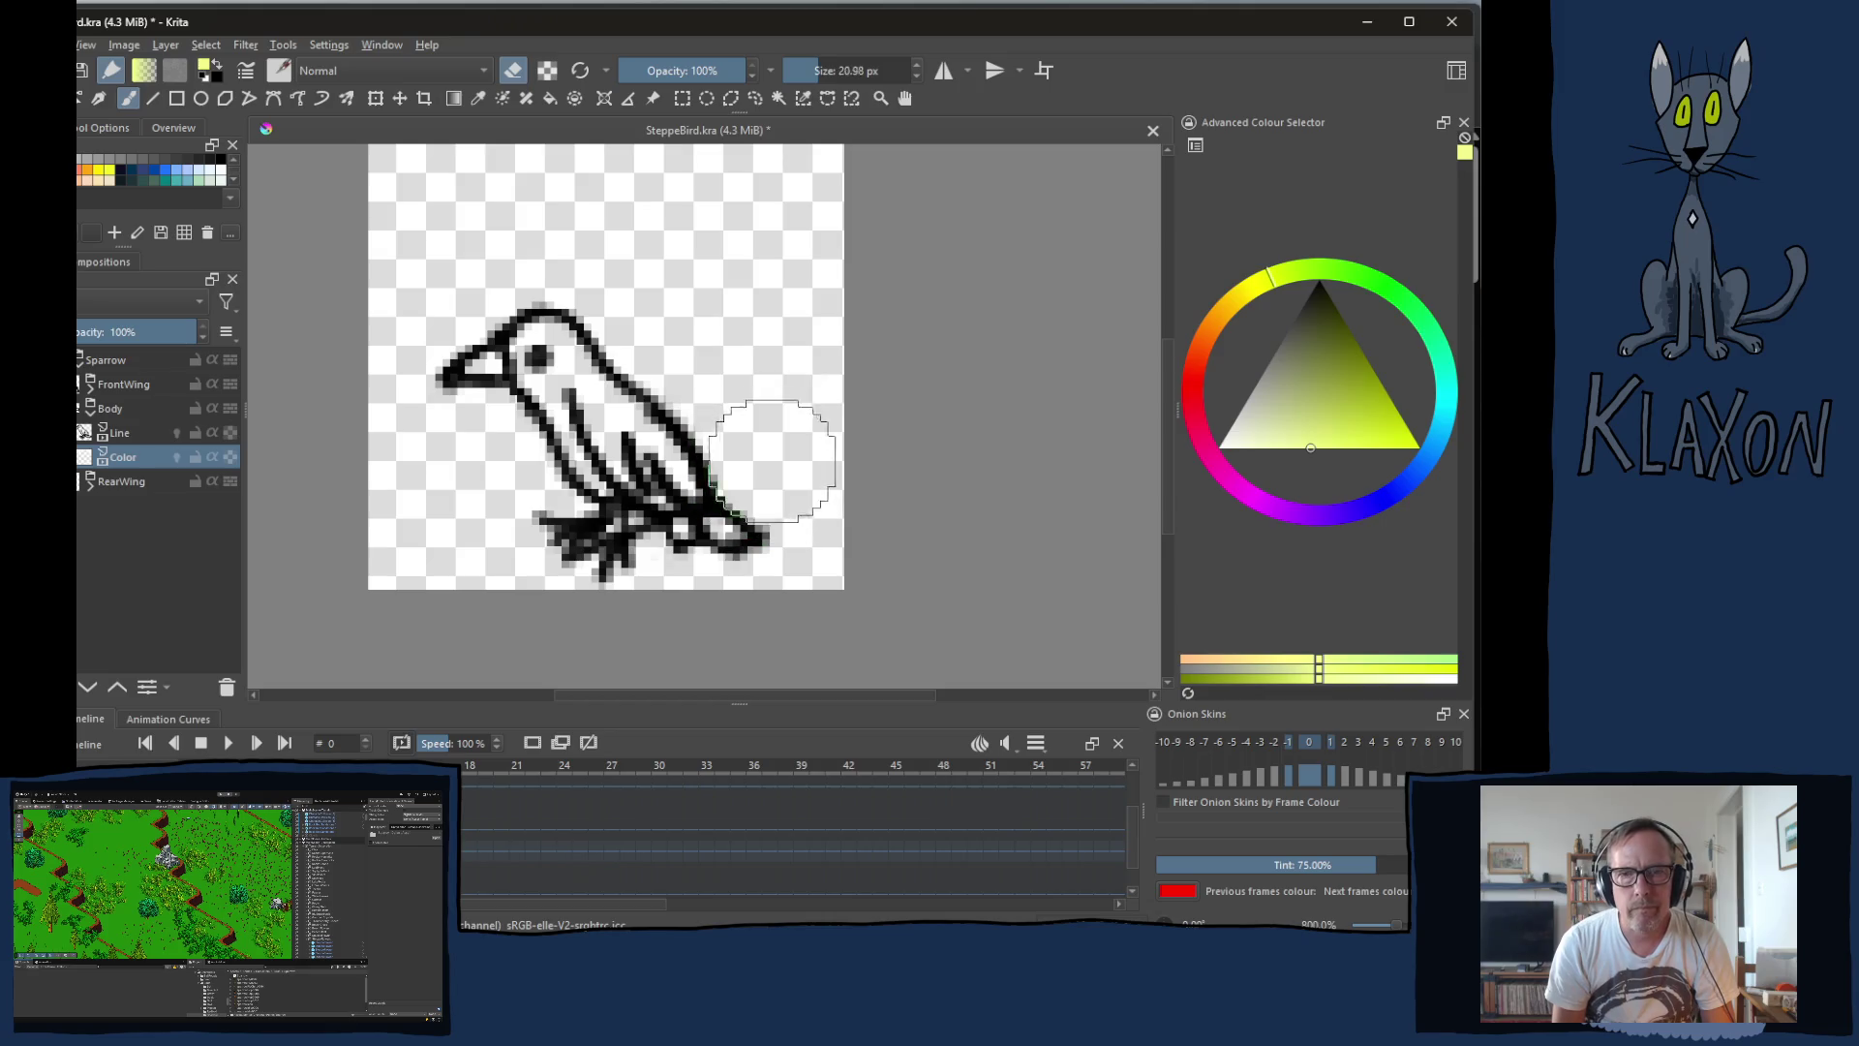
{"action": "right_click", "coordinate": [637, 433]}
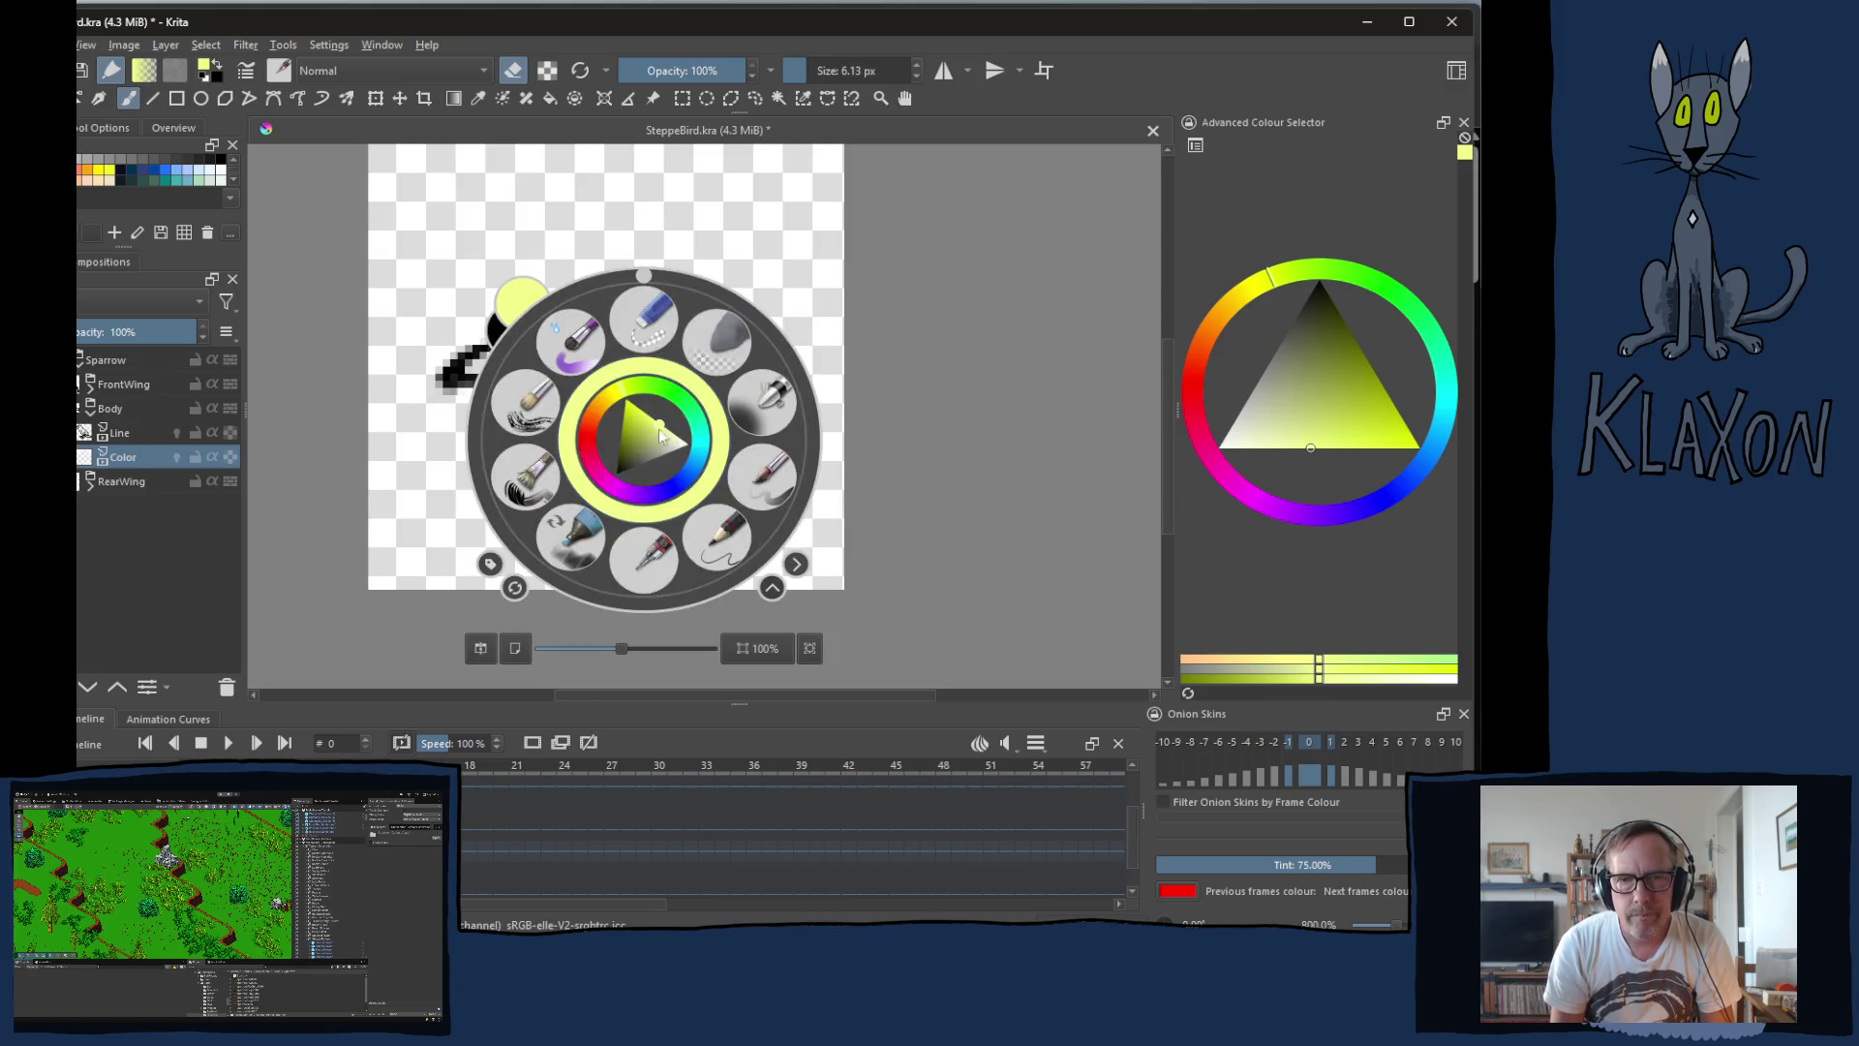
{"action": "left_click", "coordinate": [703, 452]}
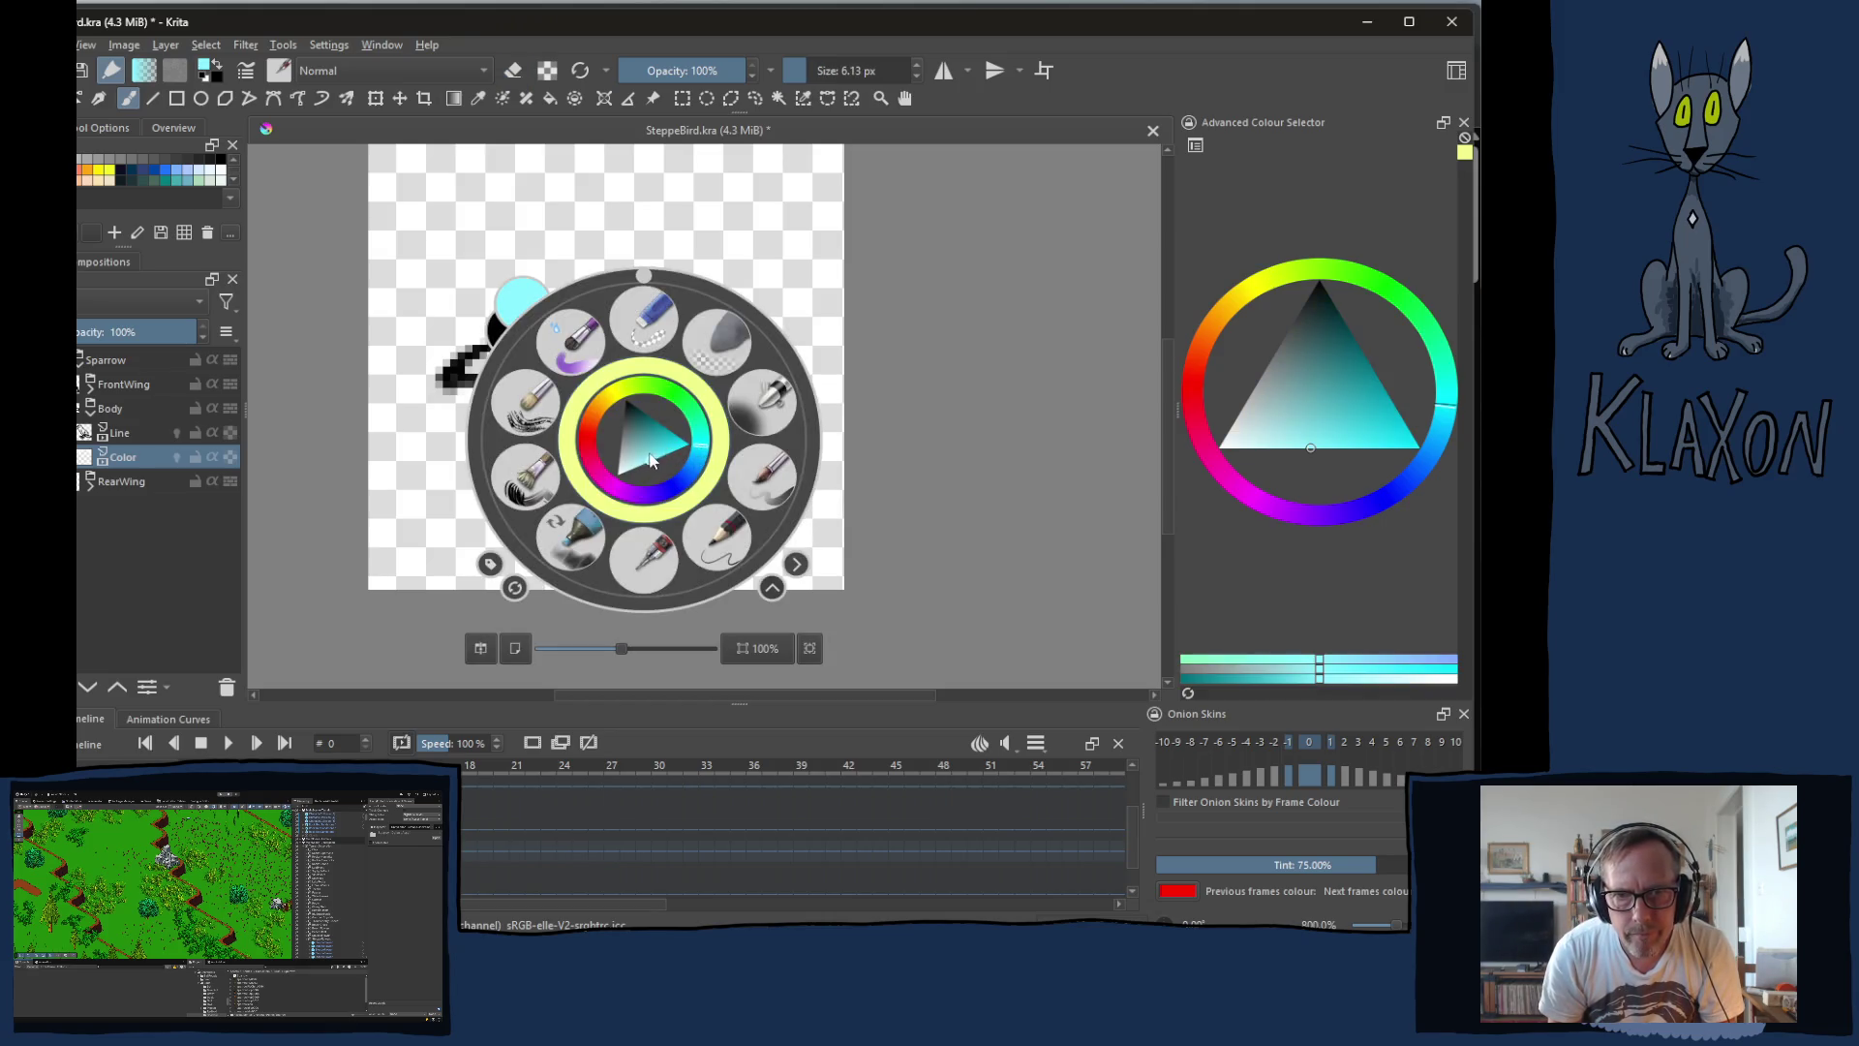
{"action": "left_click_drag", "start_coordinate": [651, 462], "coordinate": [649, 467]}
{"action": "left_click", "coordinate": [705, 440]}
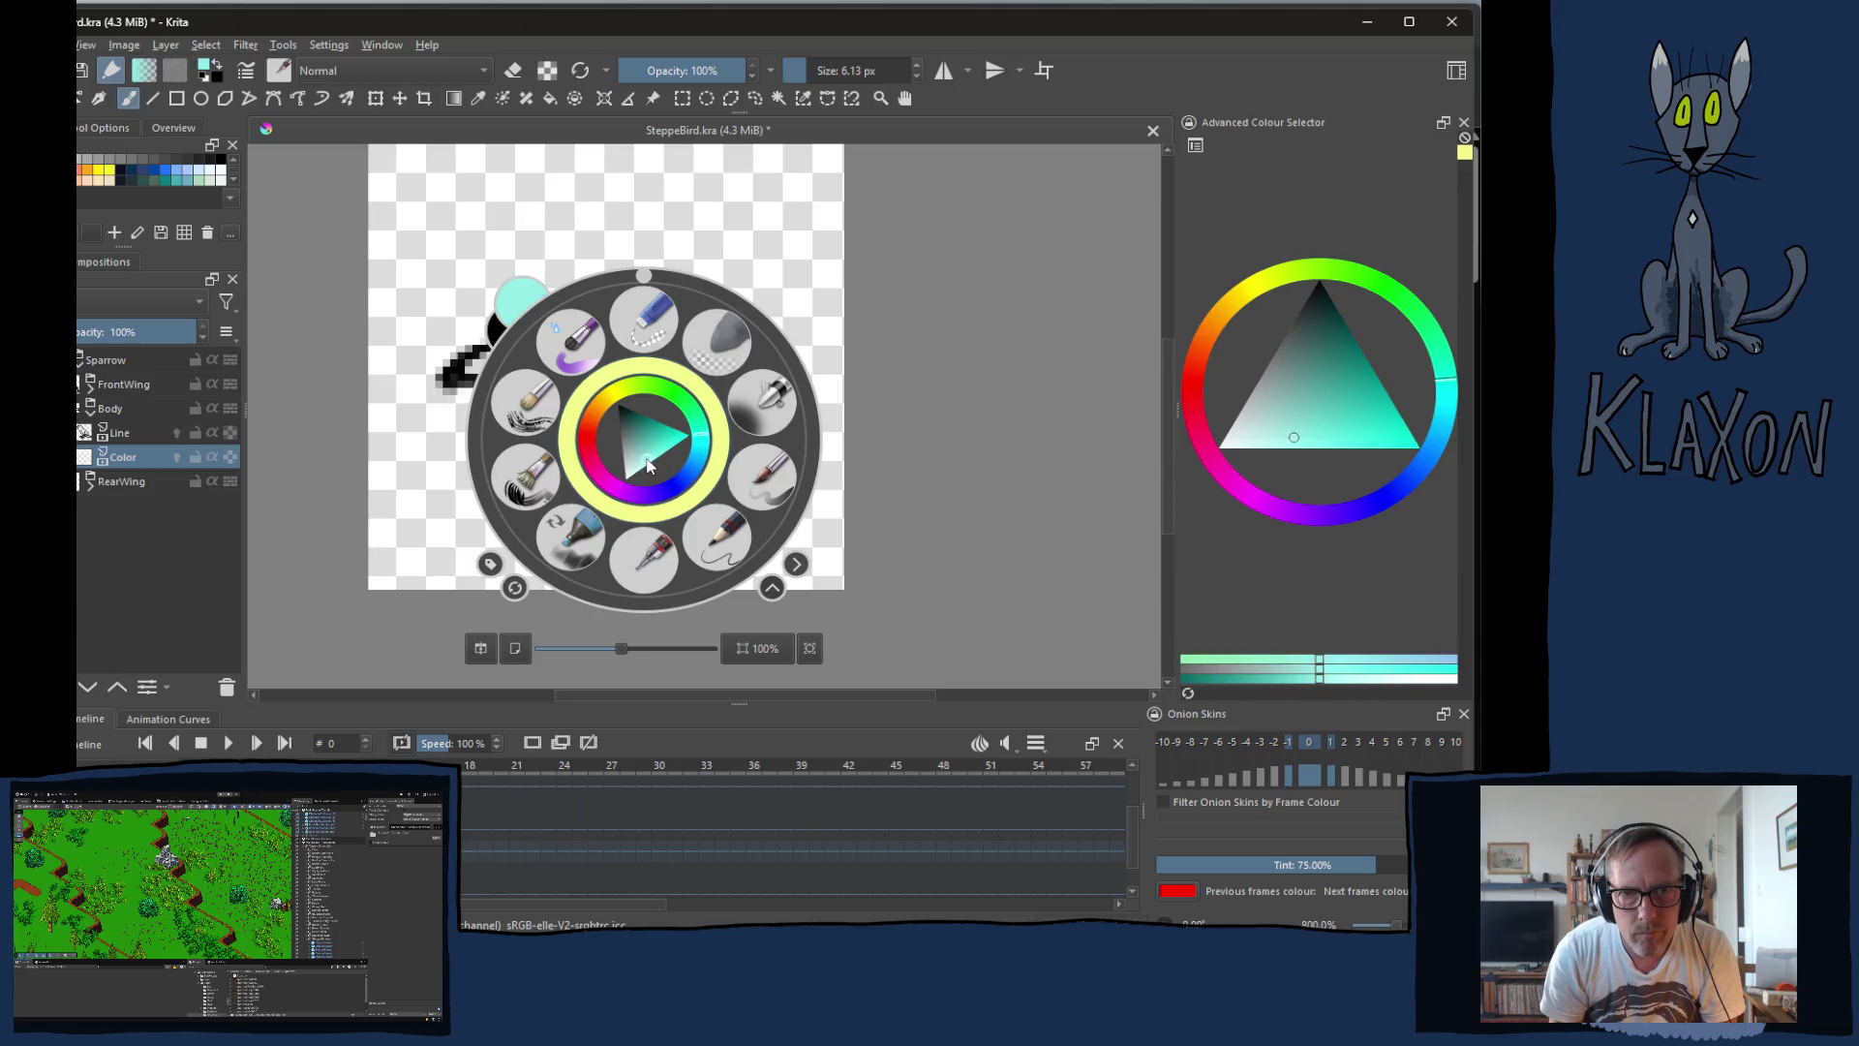
{"action": "left_click", "coordinate": [442, 338]}
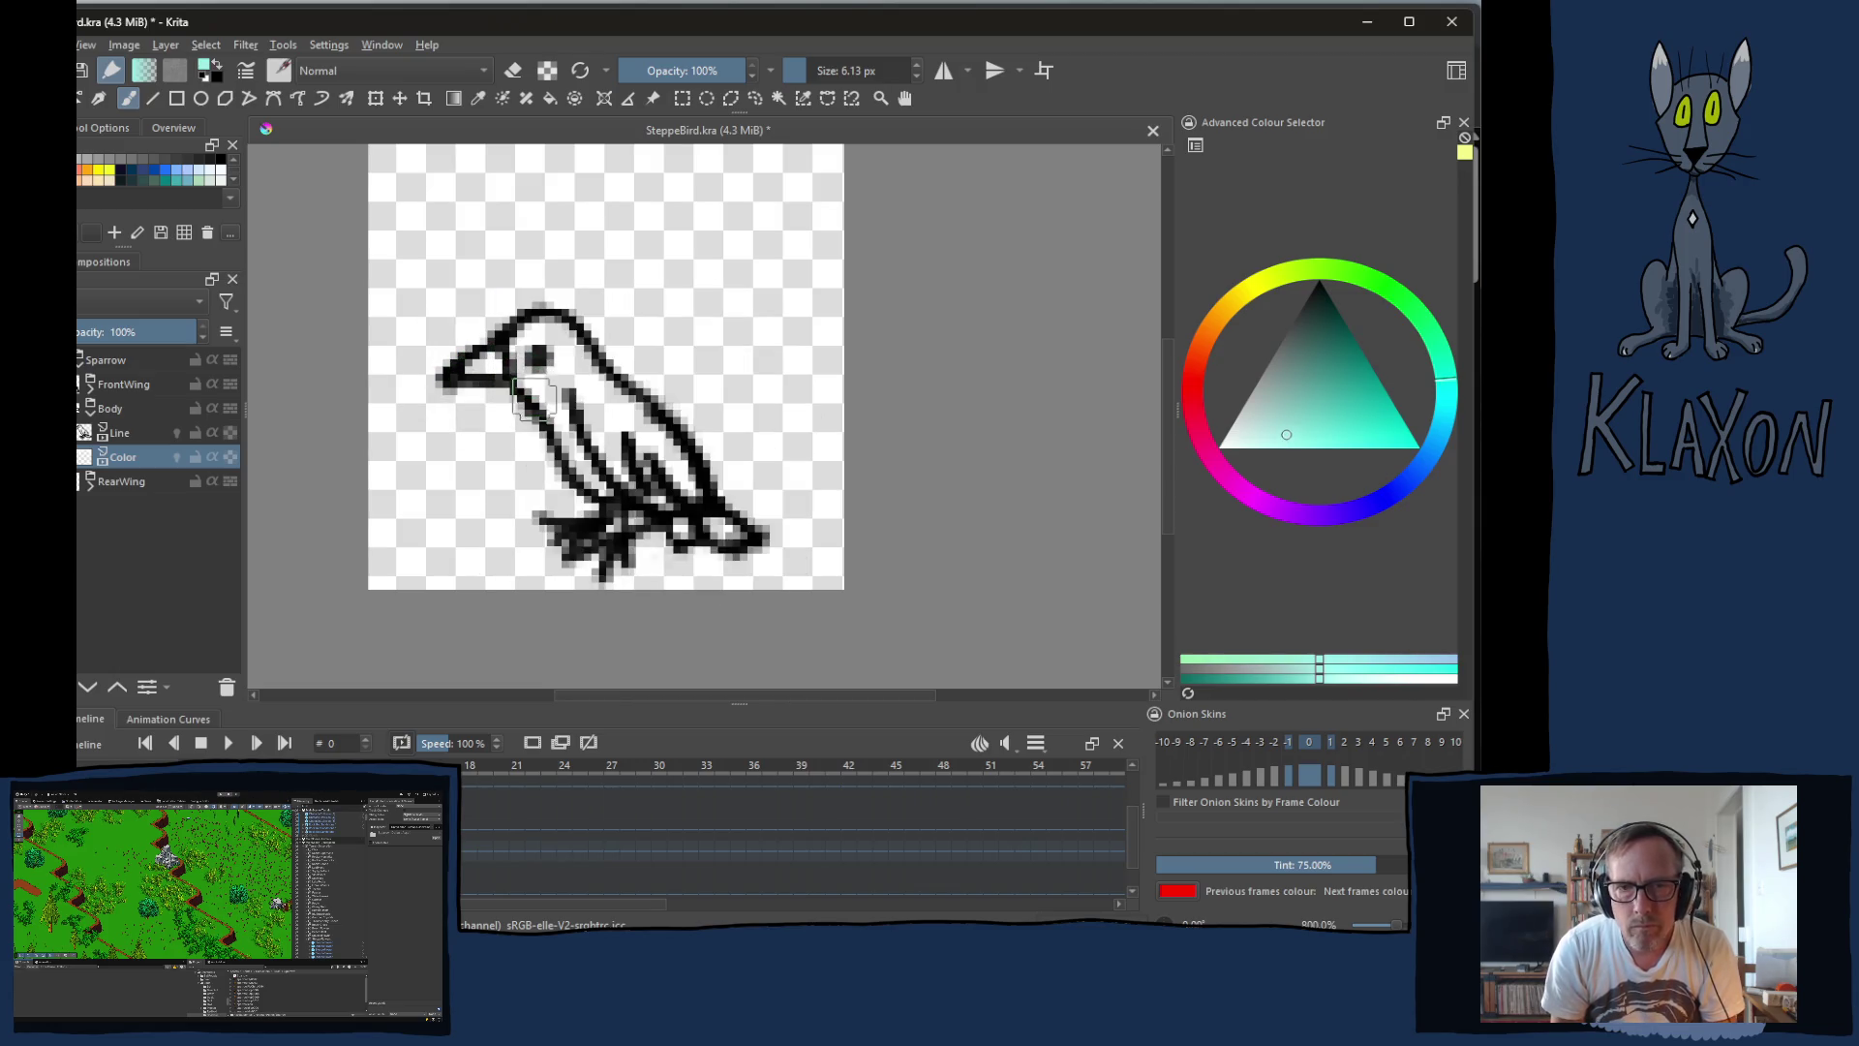
{"action": "key", "text": "alt+Tab"}
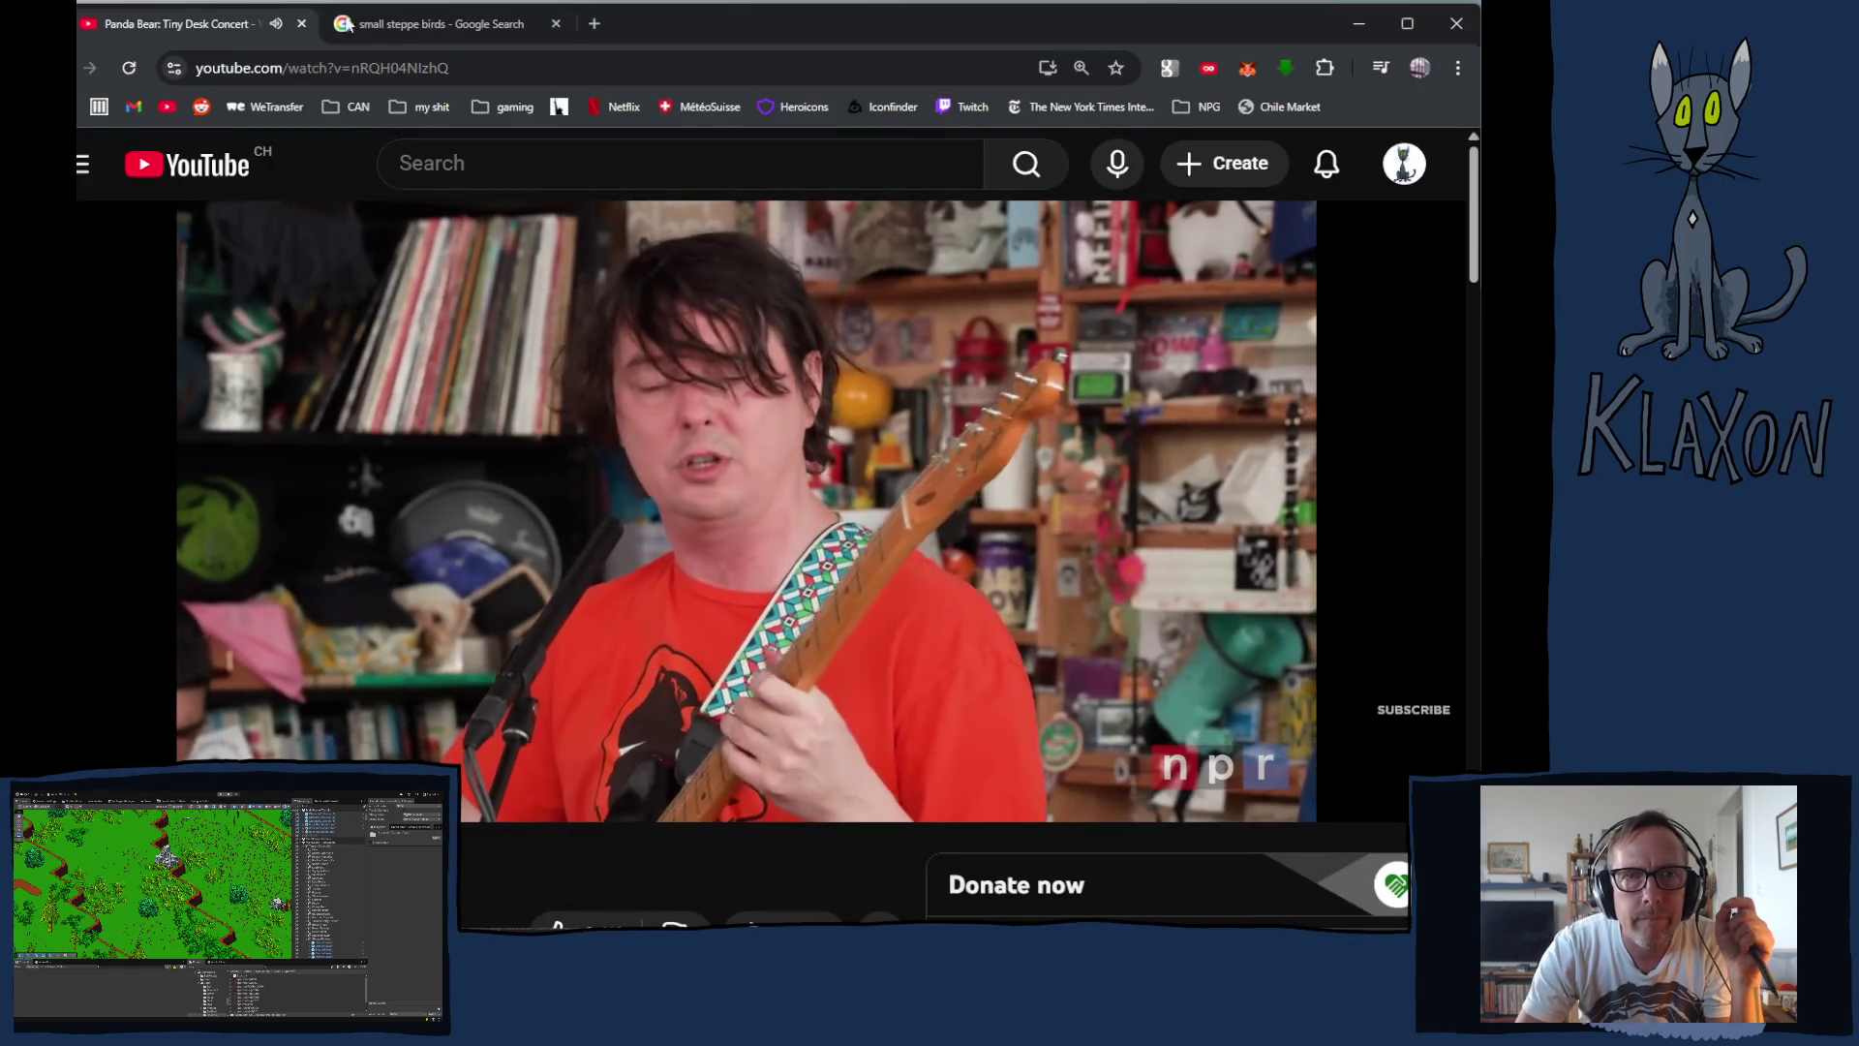
Step: Look over the European Roller photos in the small steppe birds results, then return to Krita
{"action": "left_click", "coordinate": [445, 27]}
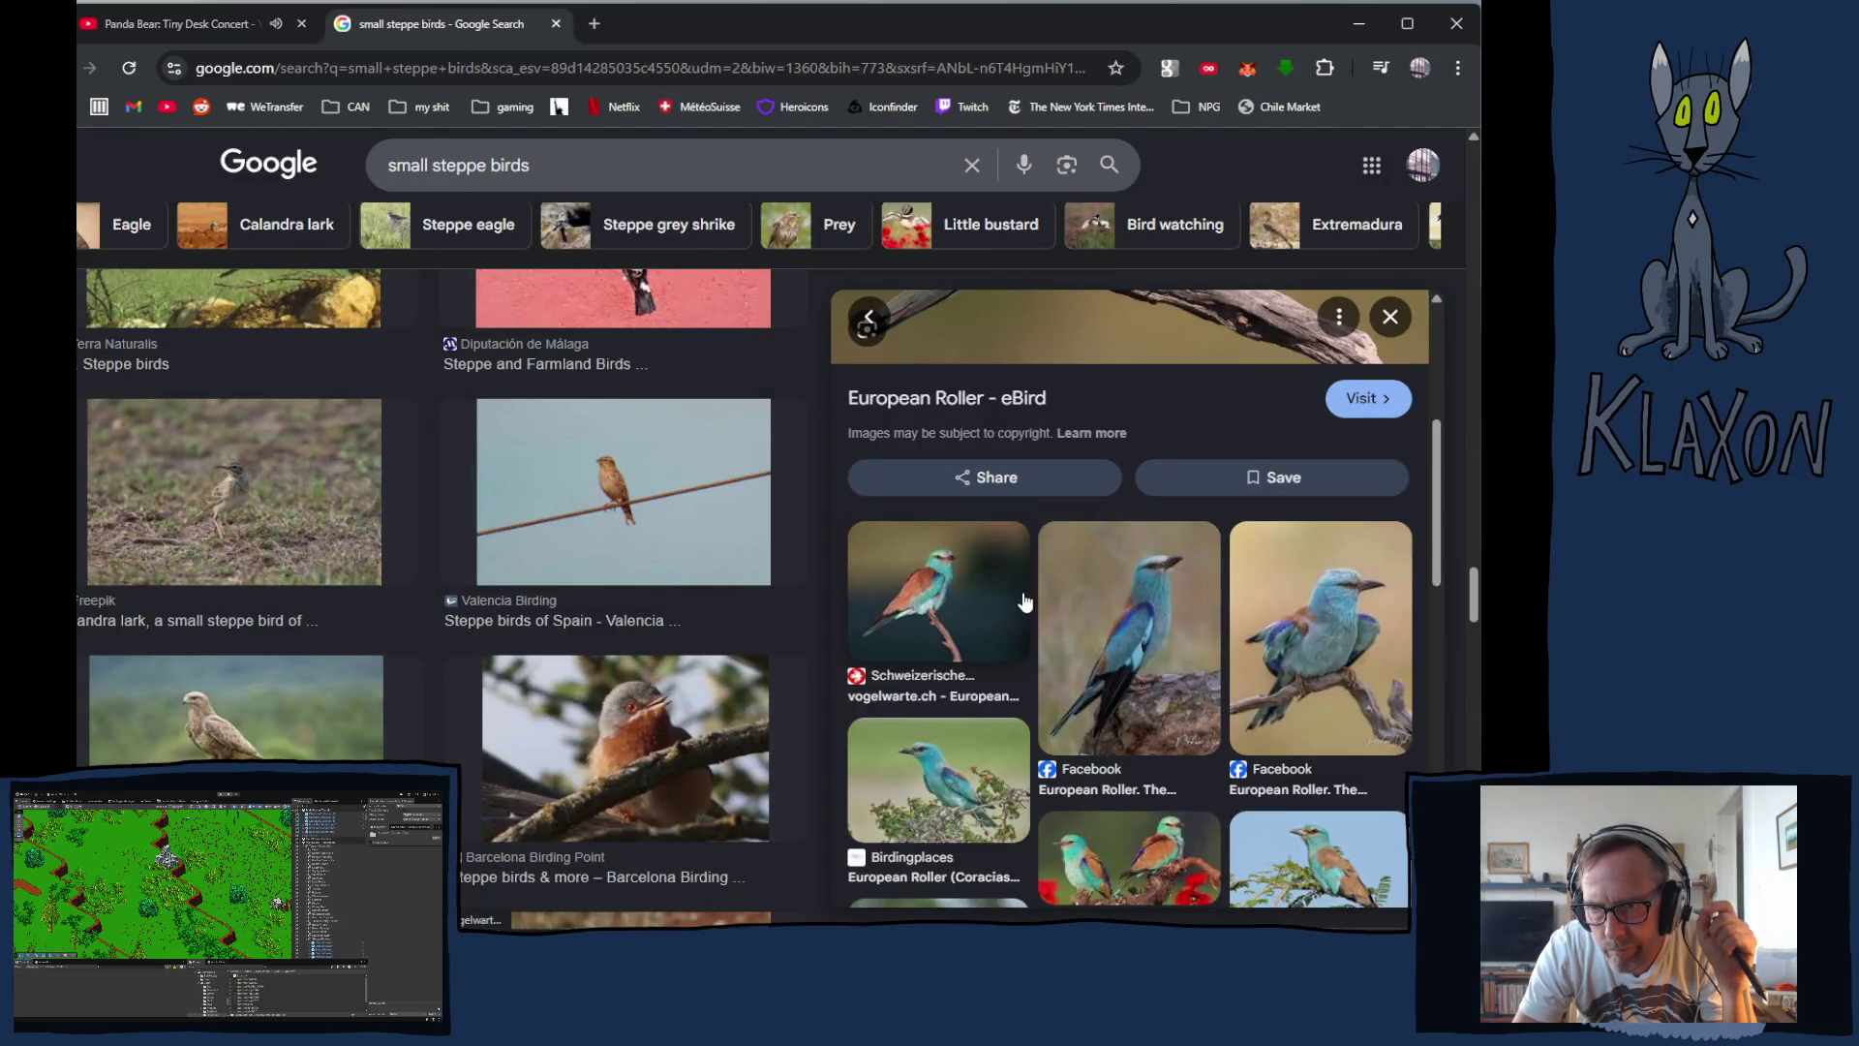
{"action": "key", "text": "ctrl+Tab"}
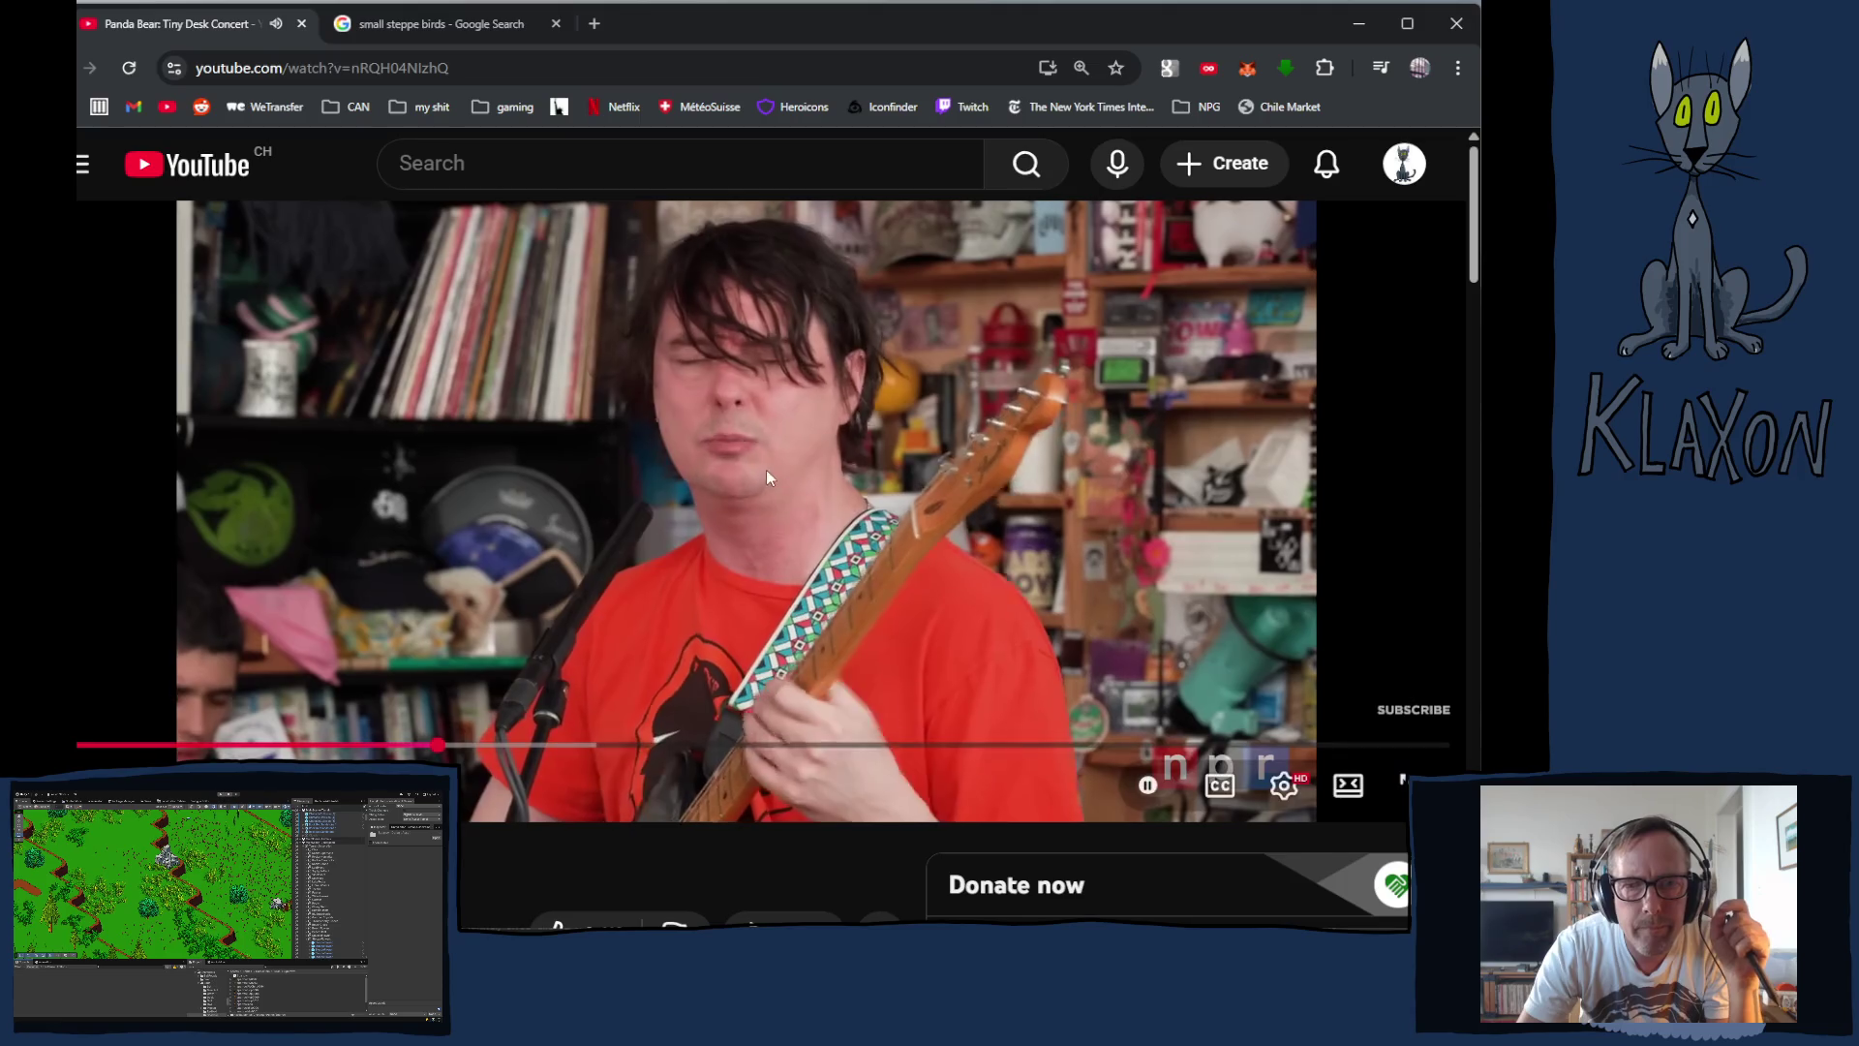
{"action": "left_click", "coordinate": [400, 27]}
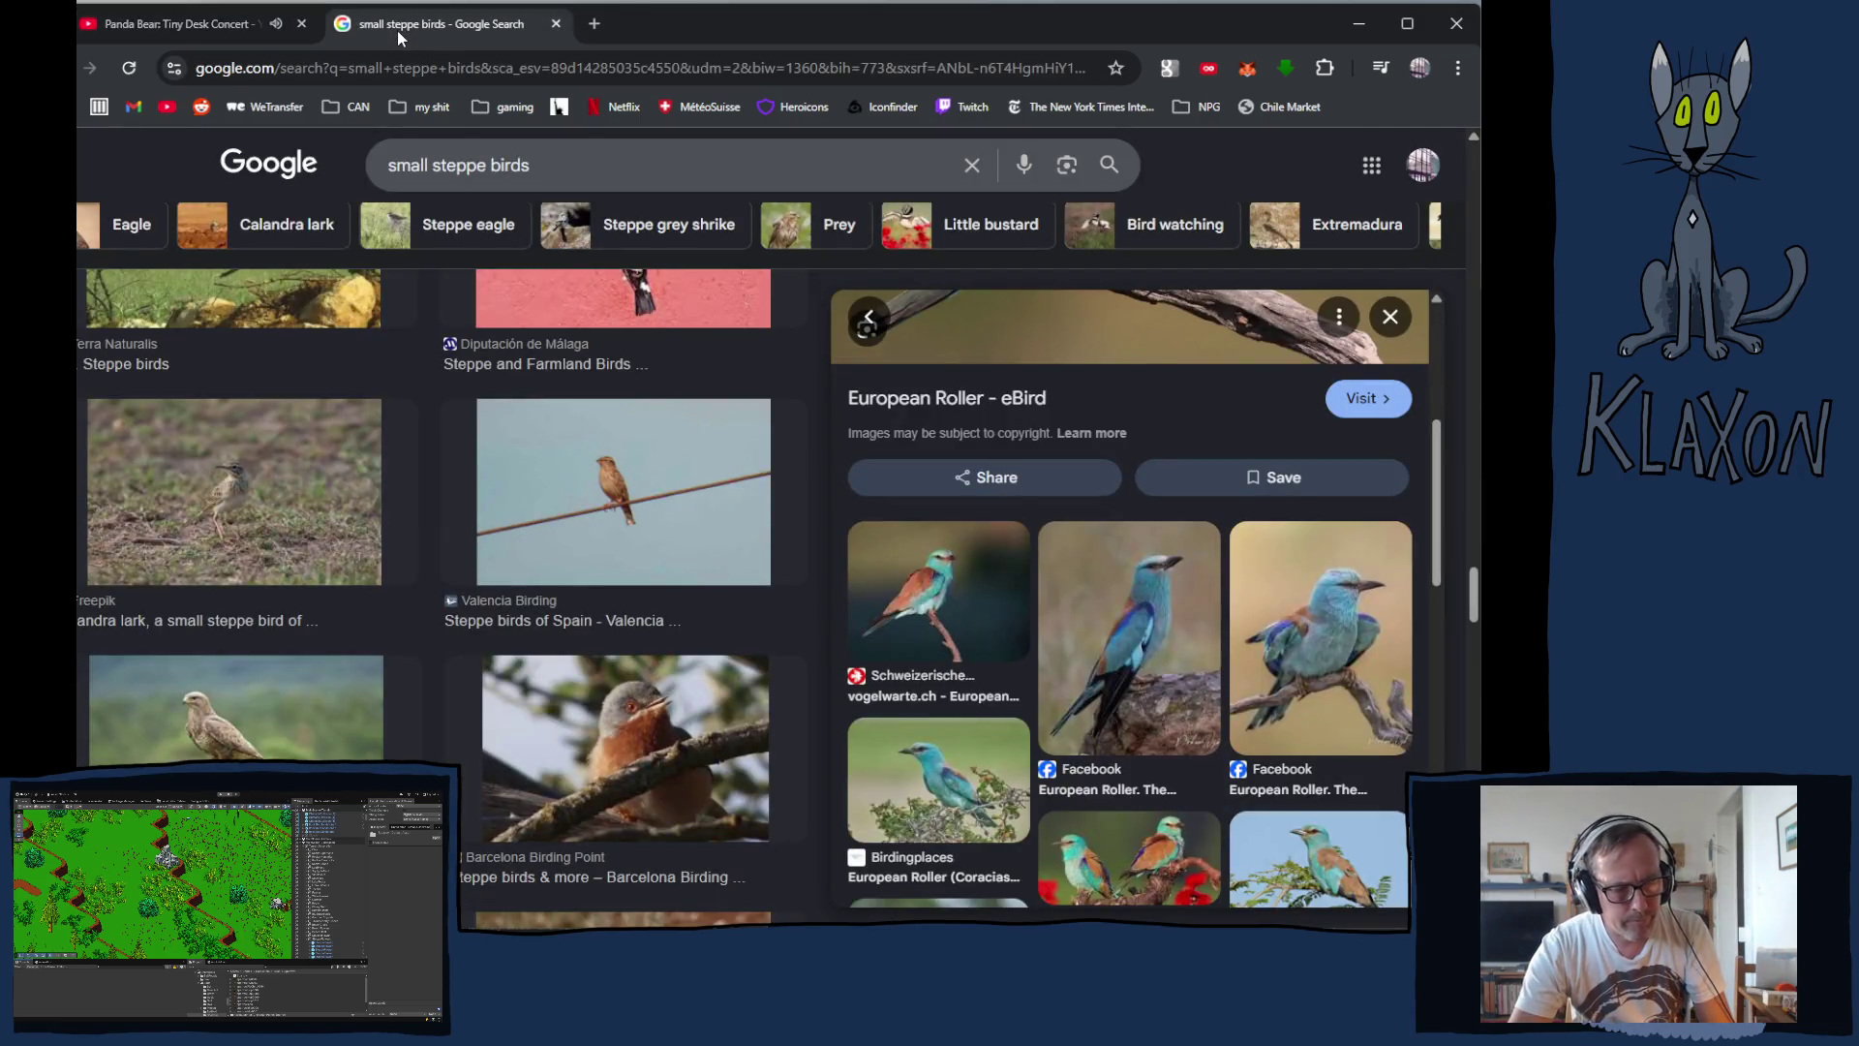
{"action": "key", "text": "alt+Tab"}
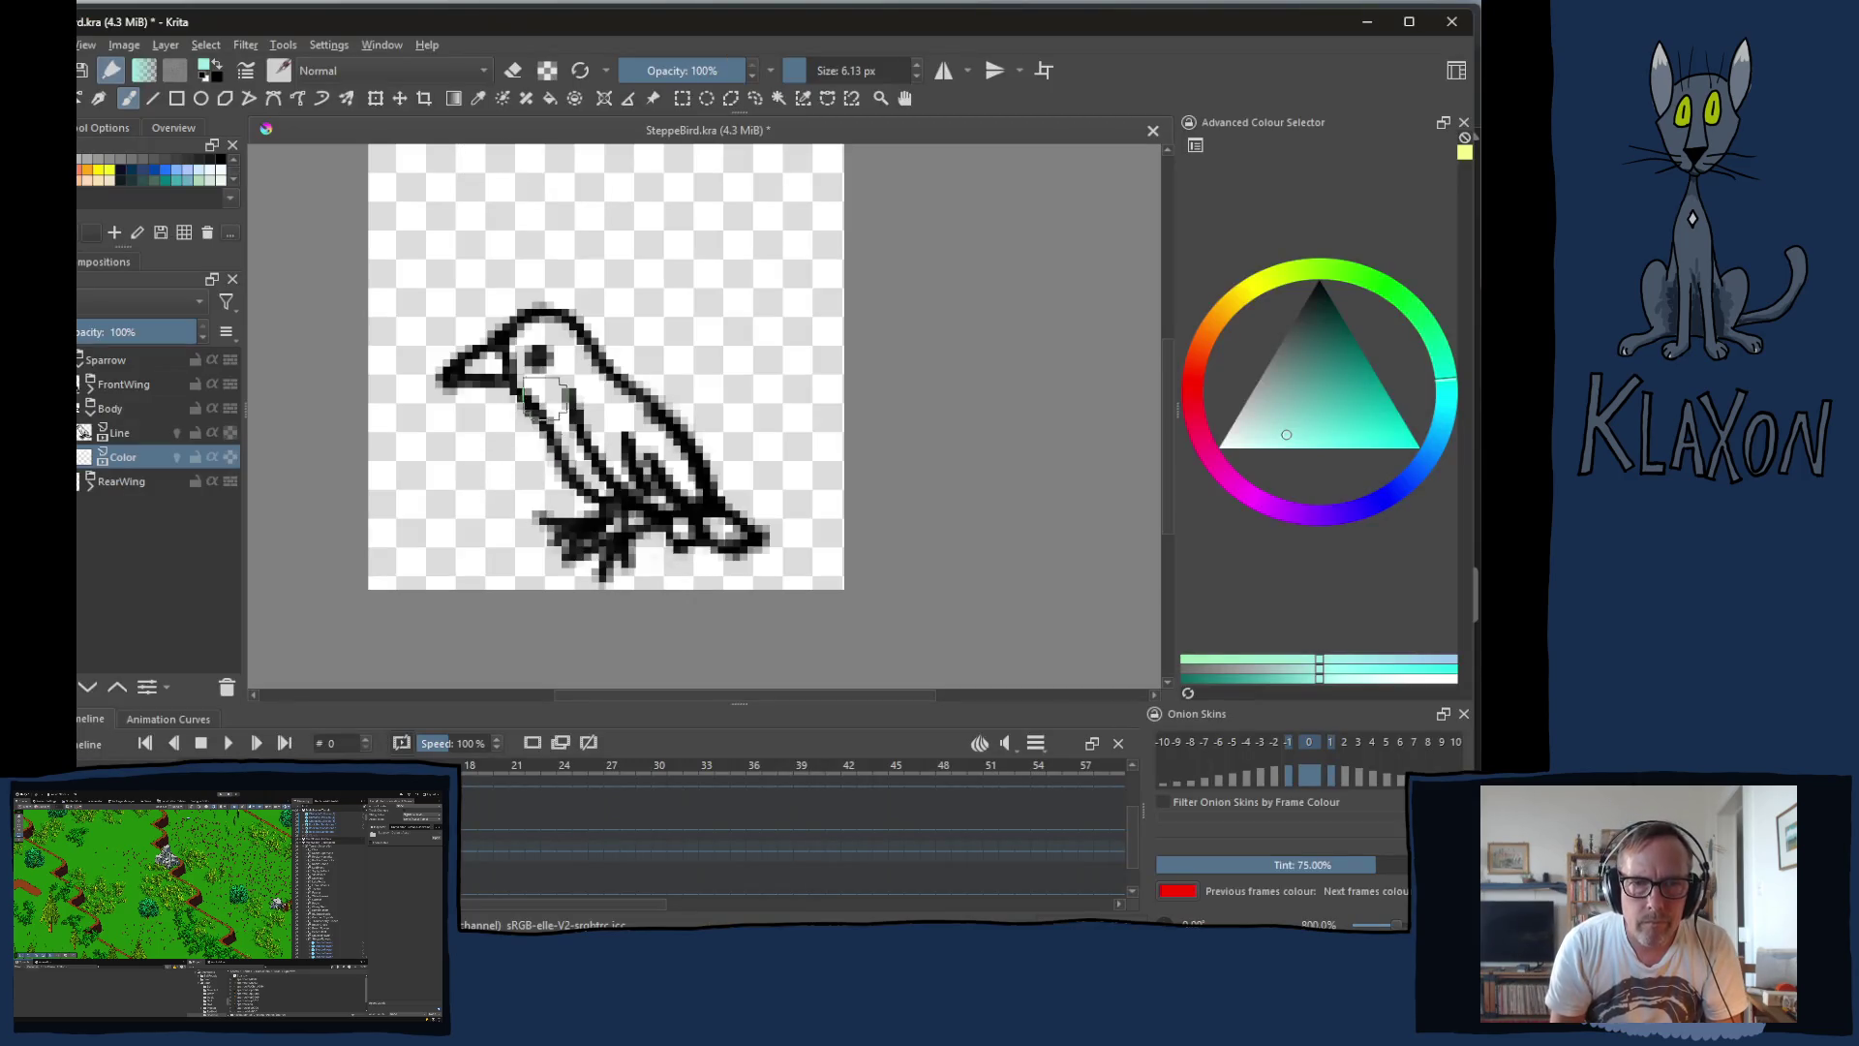
Step: Paint pale turquoise over frame 0's bird on the Color layer, then advance to frame 1
{"action": "mouse_move", "coordinate": [528, 361]}
{"action": "left_mouse_down"}
{"action": "mouse_move", "coordinate": [591, 387]}
{"action": "mouse_move", "coordinate": [627, 478]}
{"action": "mouse_move", "coordinate": [634, 440]}
{"action": "mouse_move", "coordinate": [683, 474]}
{"action": "mouse_move", "coordinate": [668, 484]}
{"action": "mouse_move", "coordinate": [695, 527]}
{"action": "mouse_move", "coordinate": [736, 535]}
{"action": "left_mouse_up"}
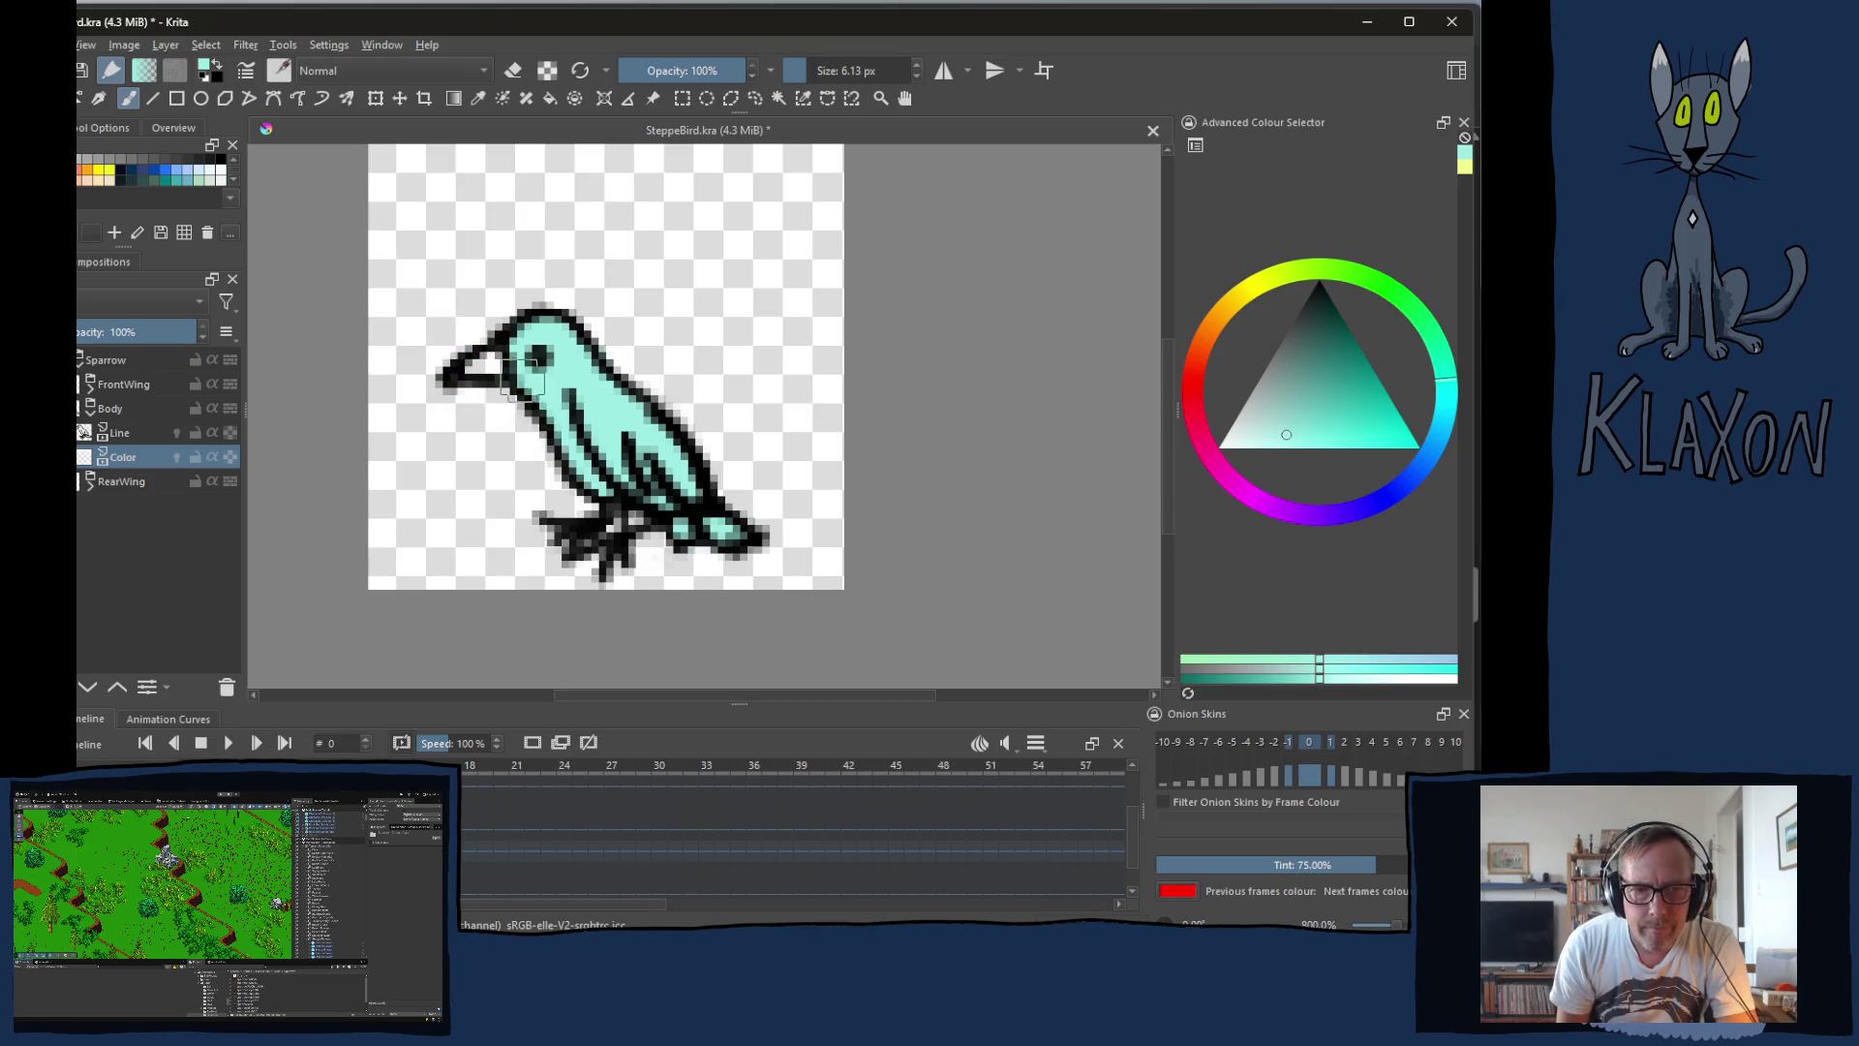
{"action": "key", "text": "period"}
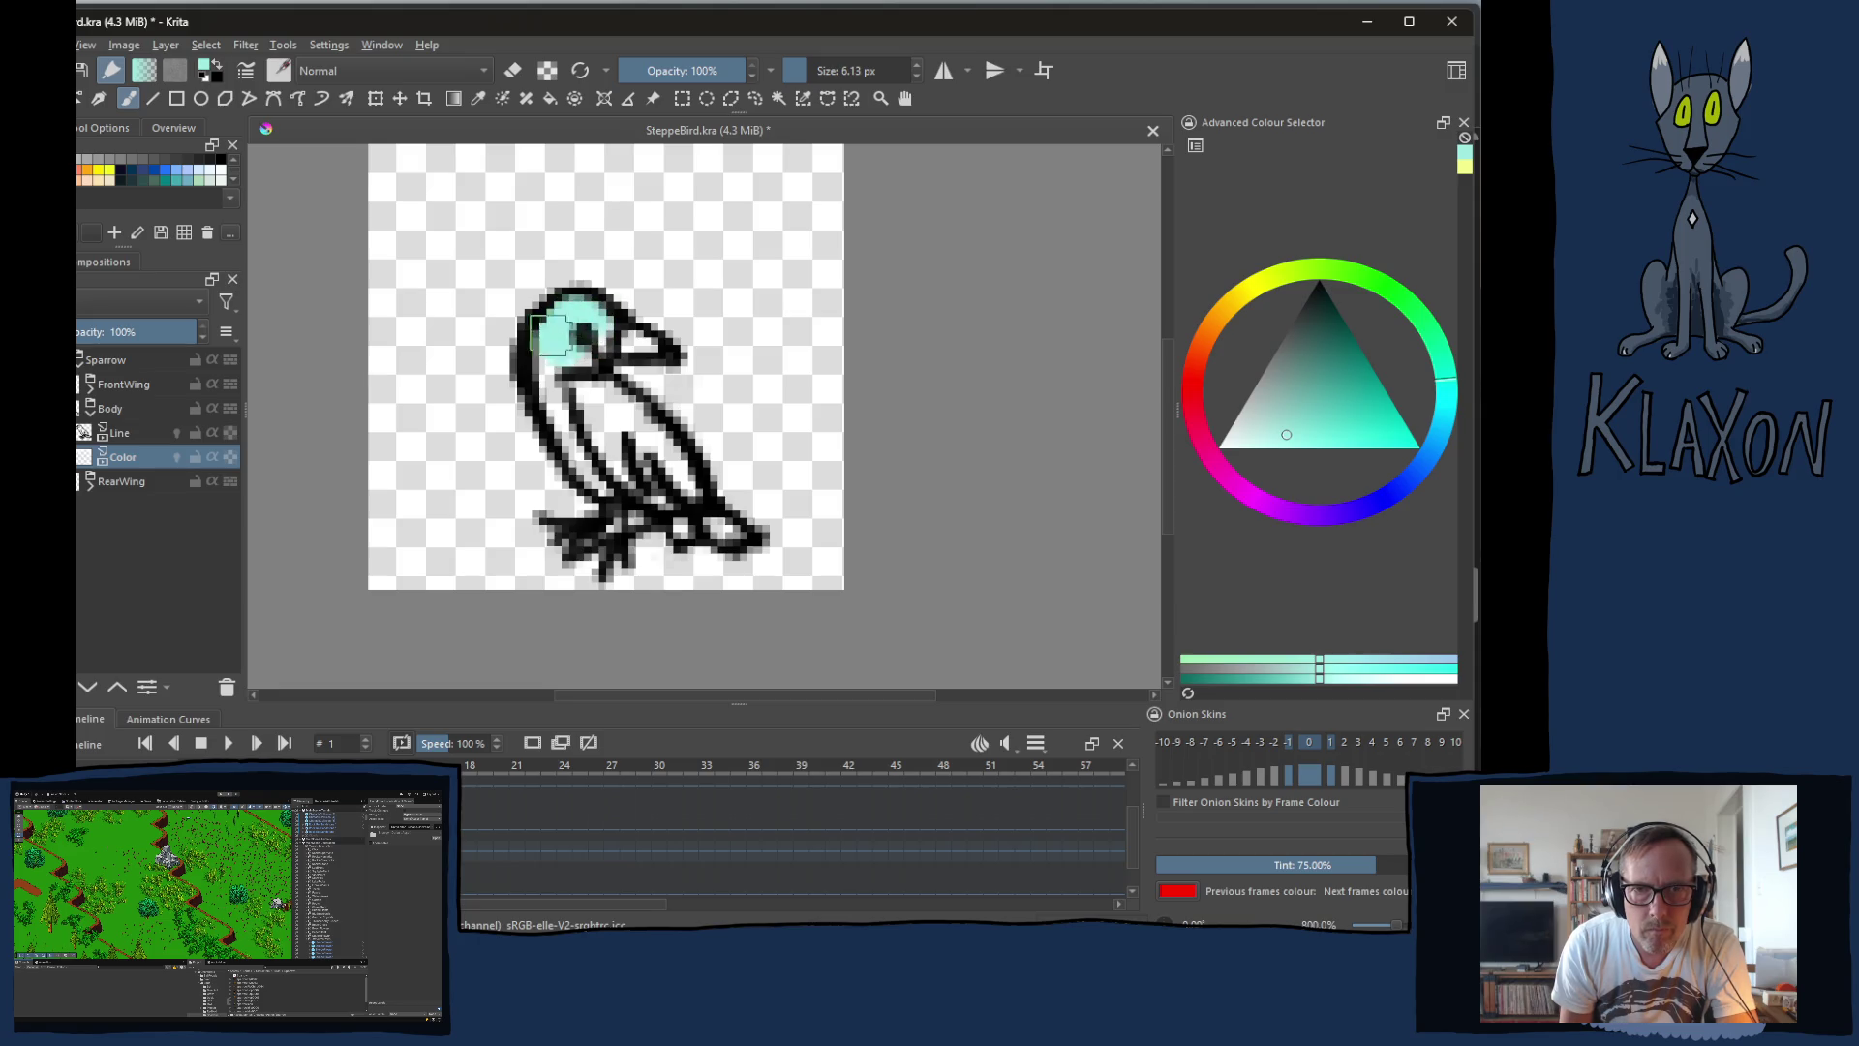